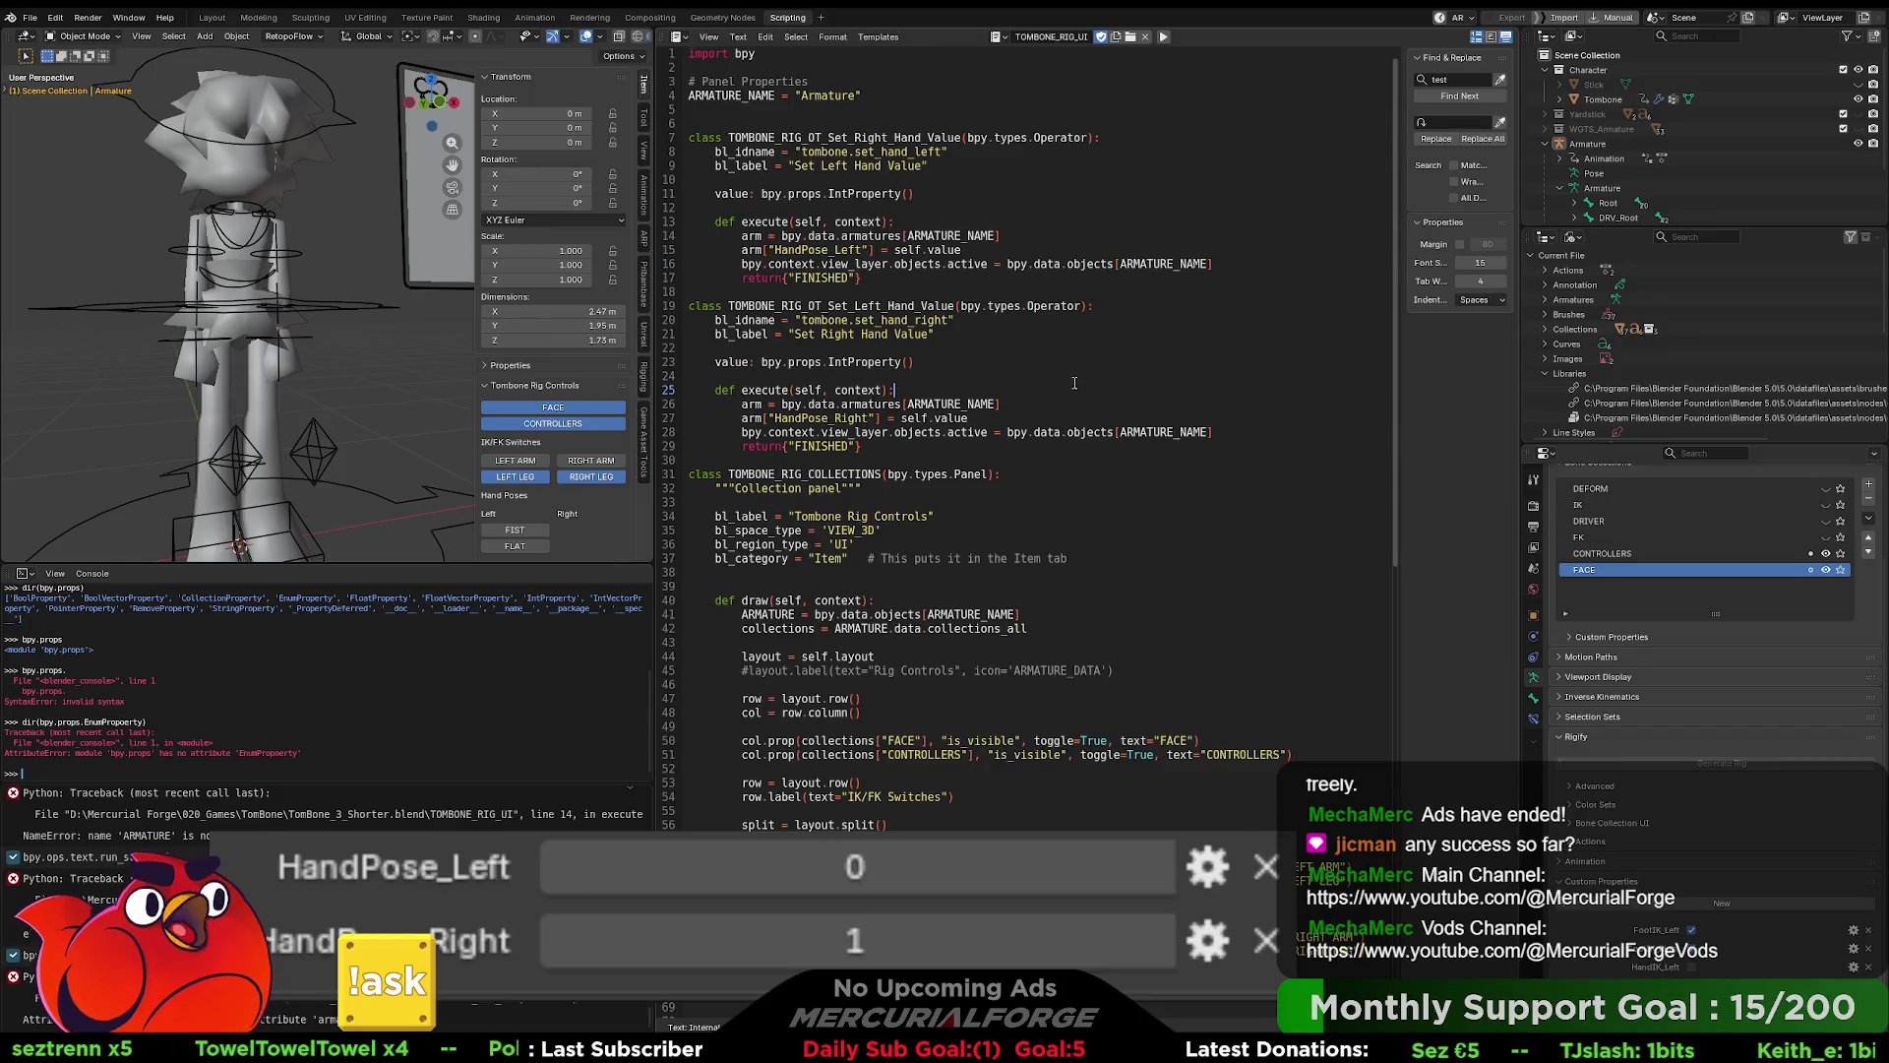
# - Run the rig UI script and test the Left FIST and FLAT poses, toggling HandPose_Left
pyautogui.click(1164, 38)
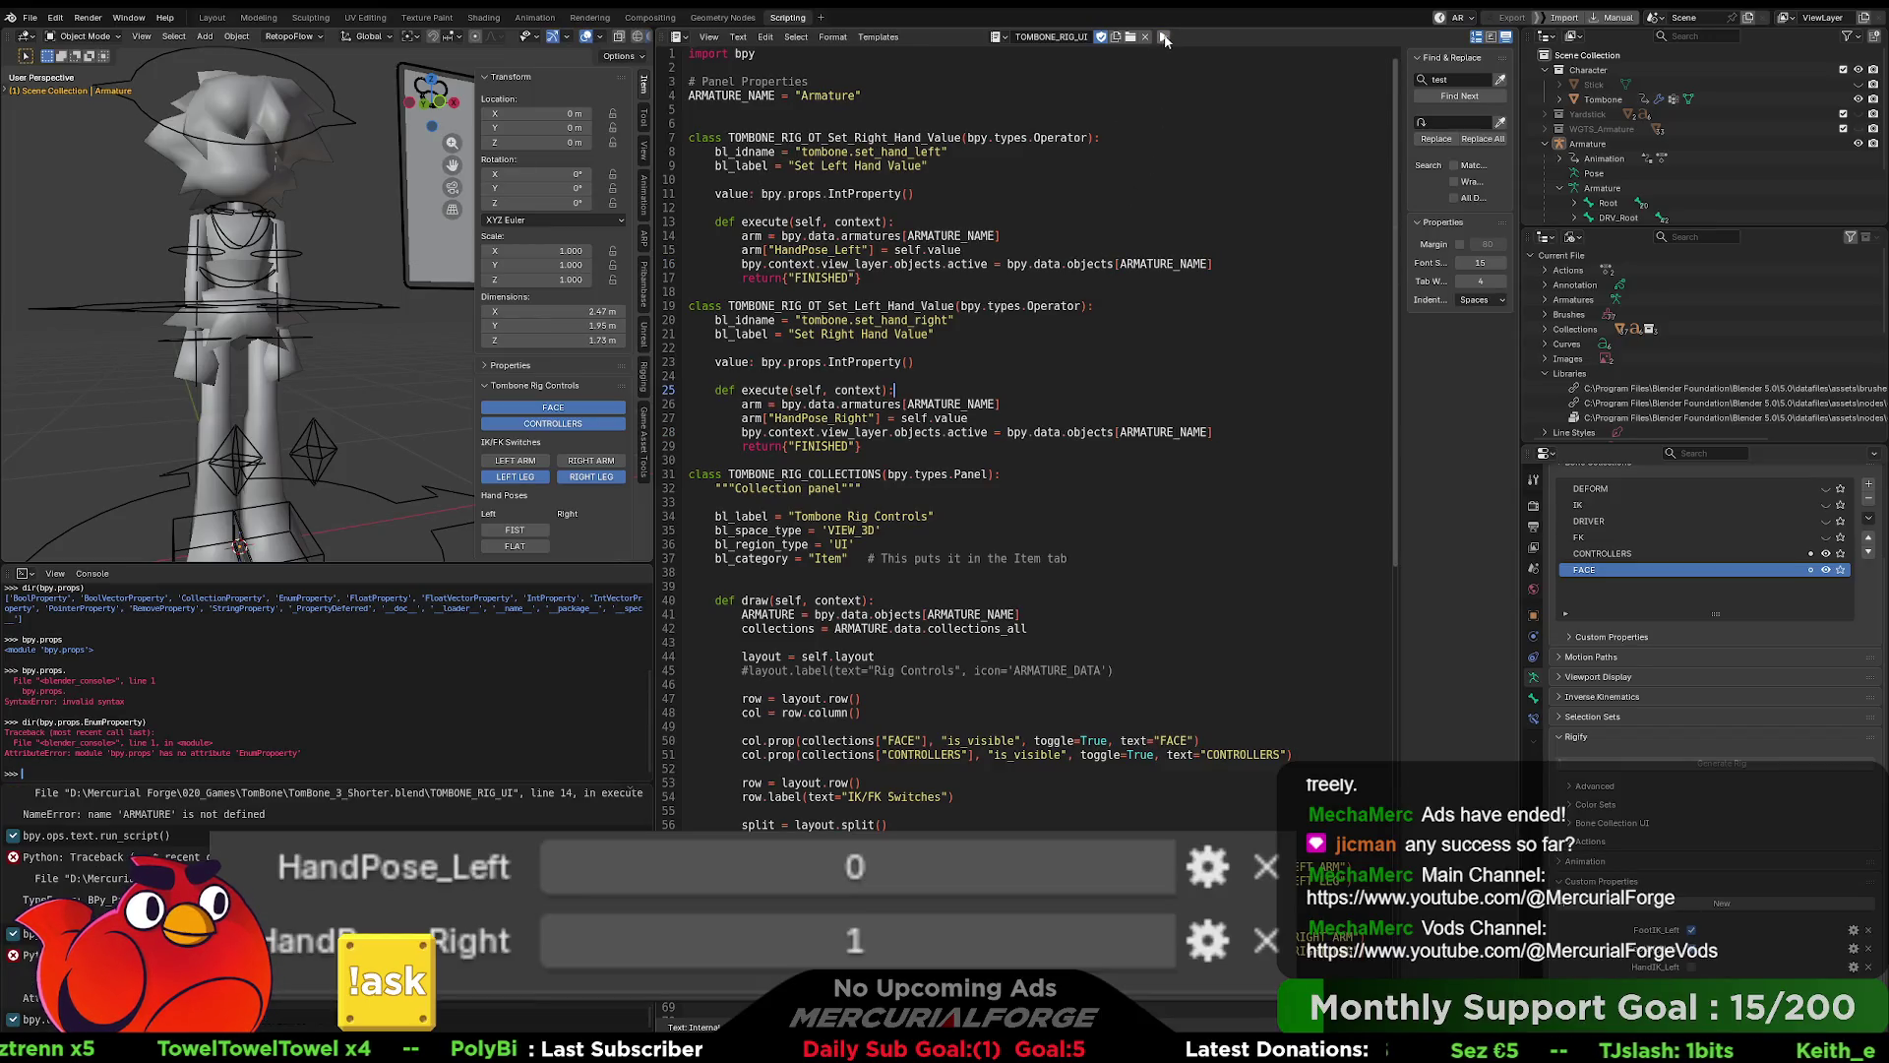
pyautogui.click(523, 532)
pyautogui.click(526, 545)
pyautogui.click(515, 529)
pyautogui.click(526, 545)
pyautogui.click(1018, 580)
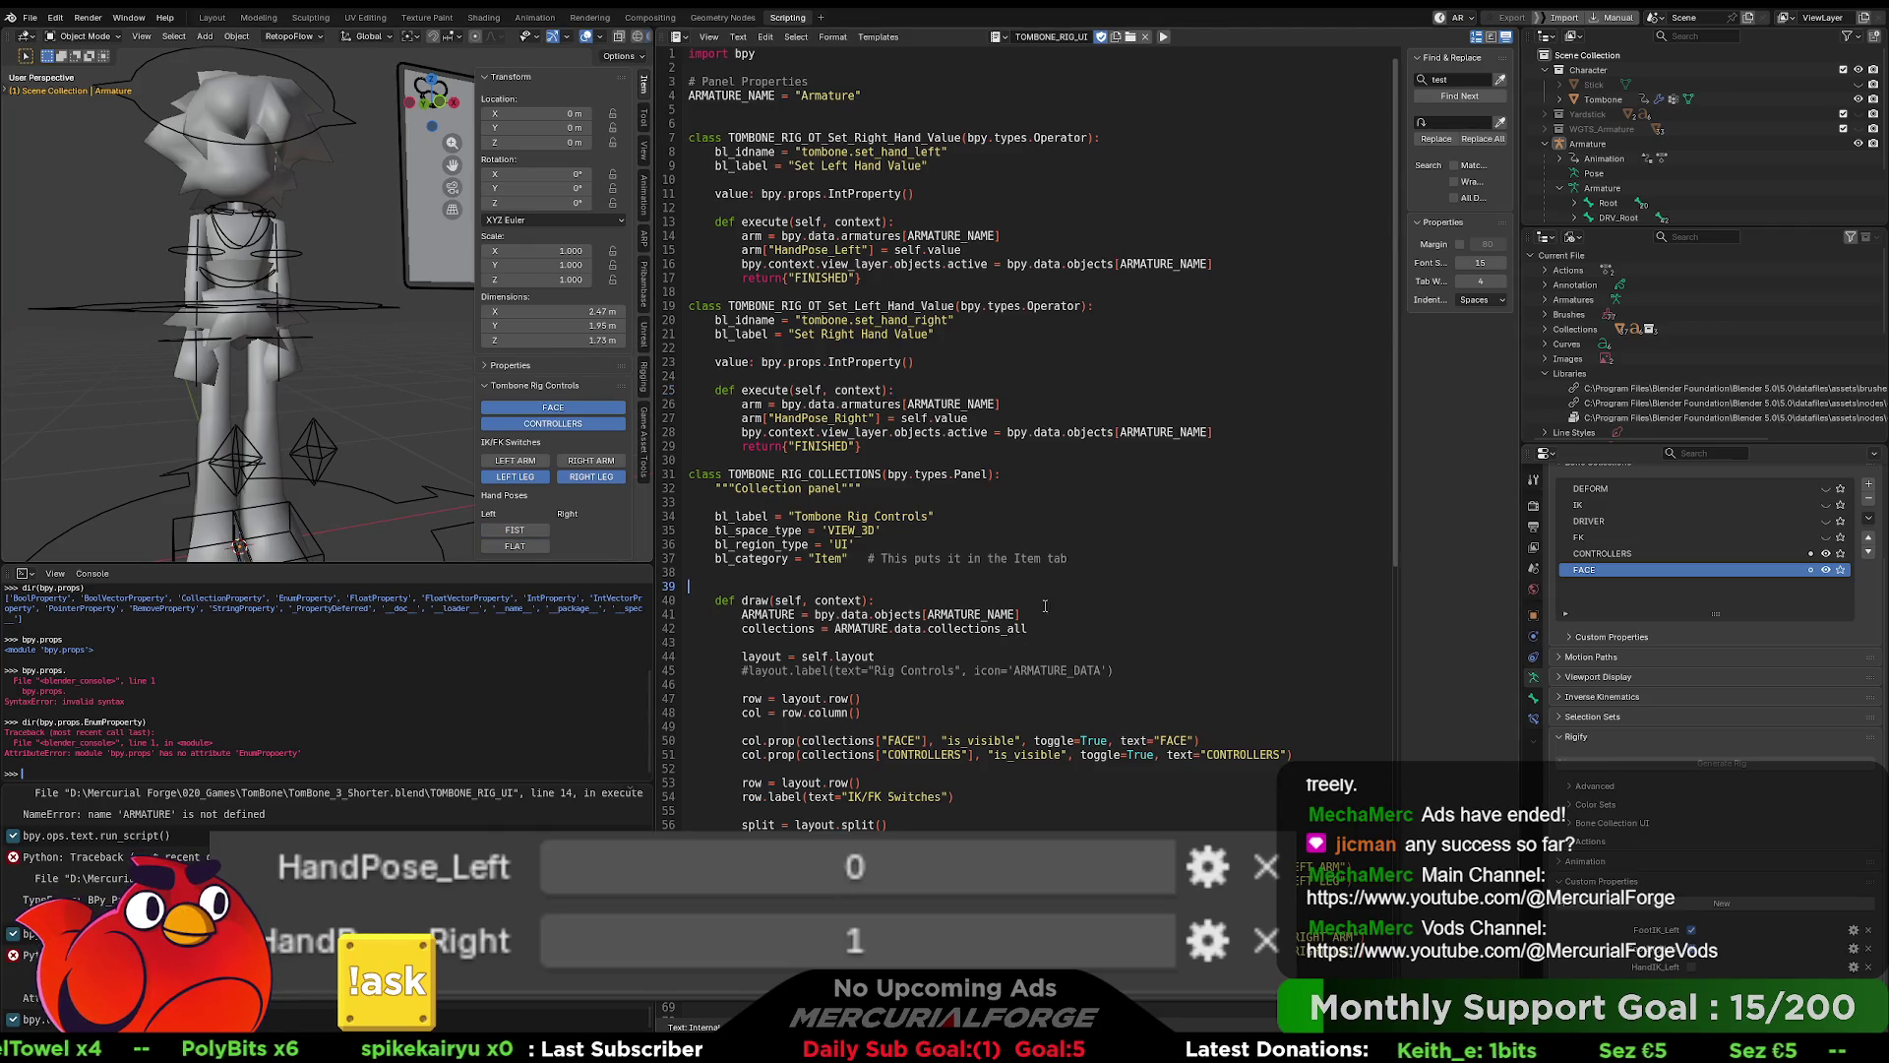
pyautogui.scroll(-7, 1043, 602)
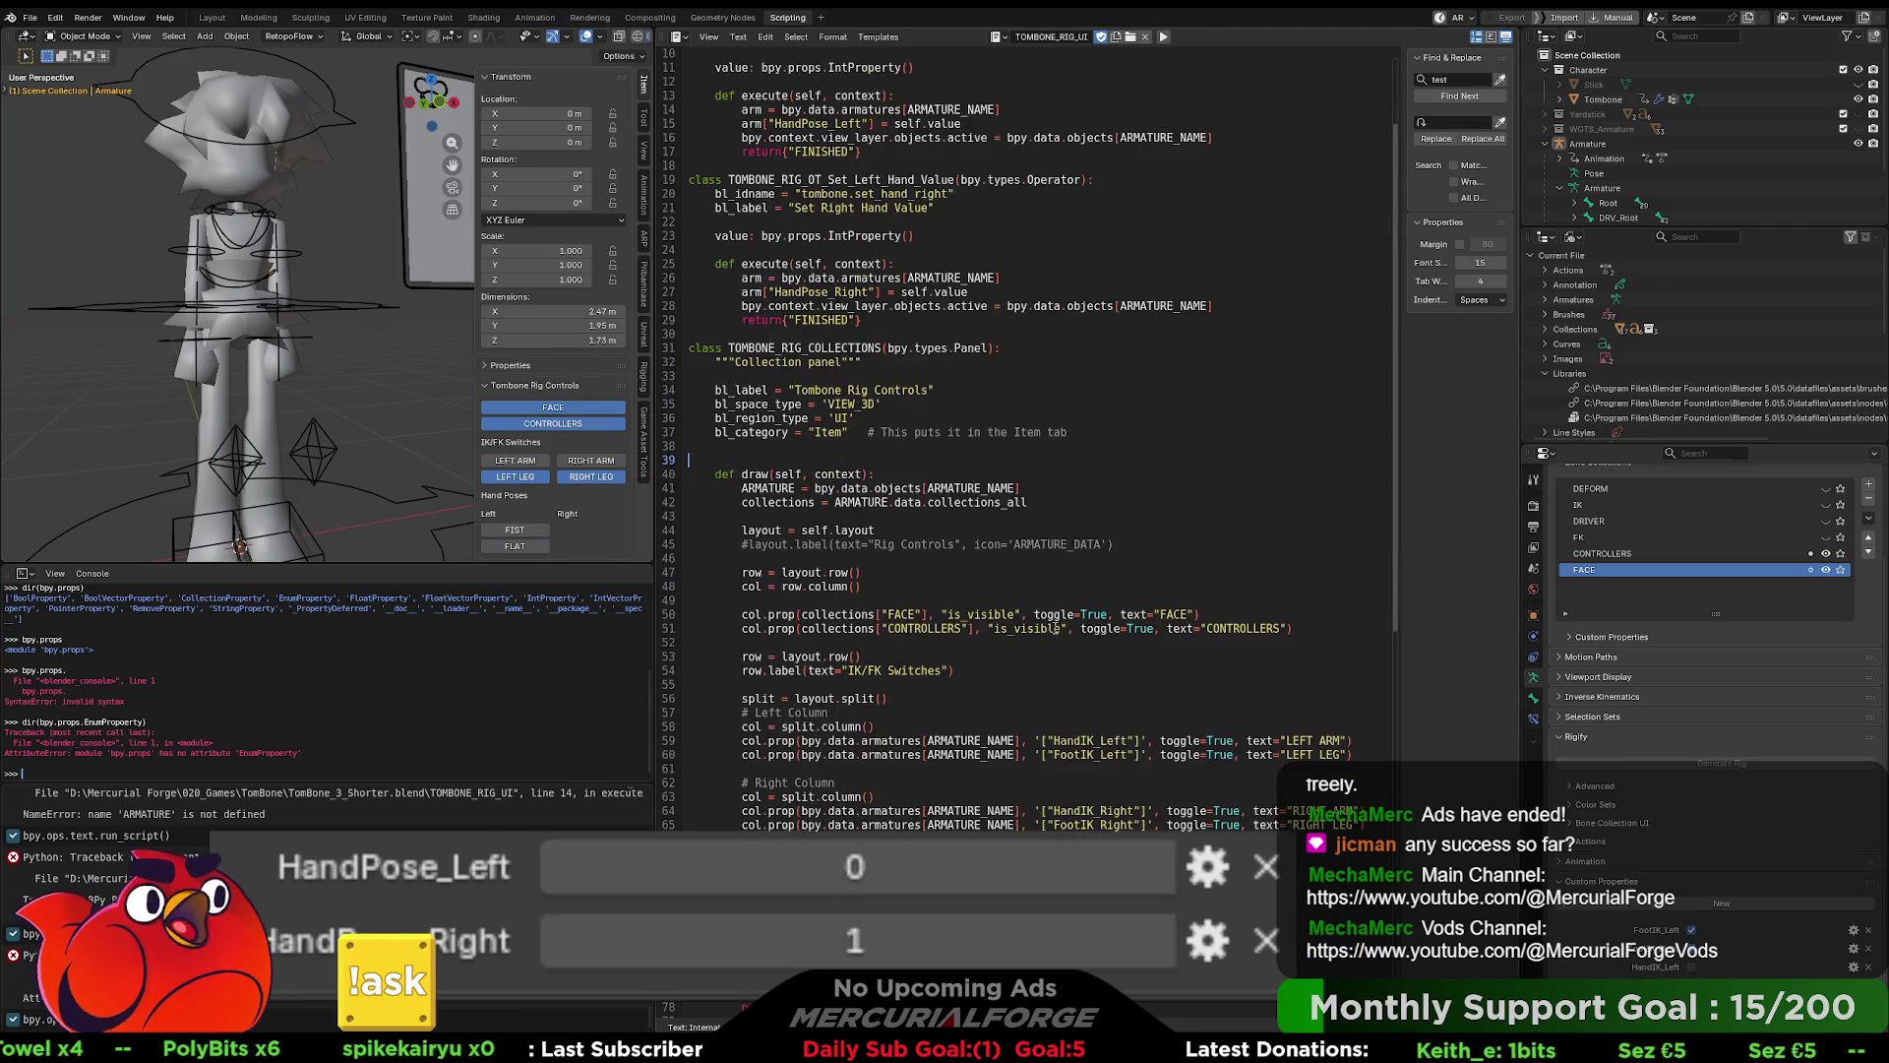
pyautogui.click(509, 548)
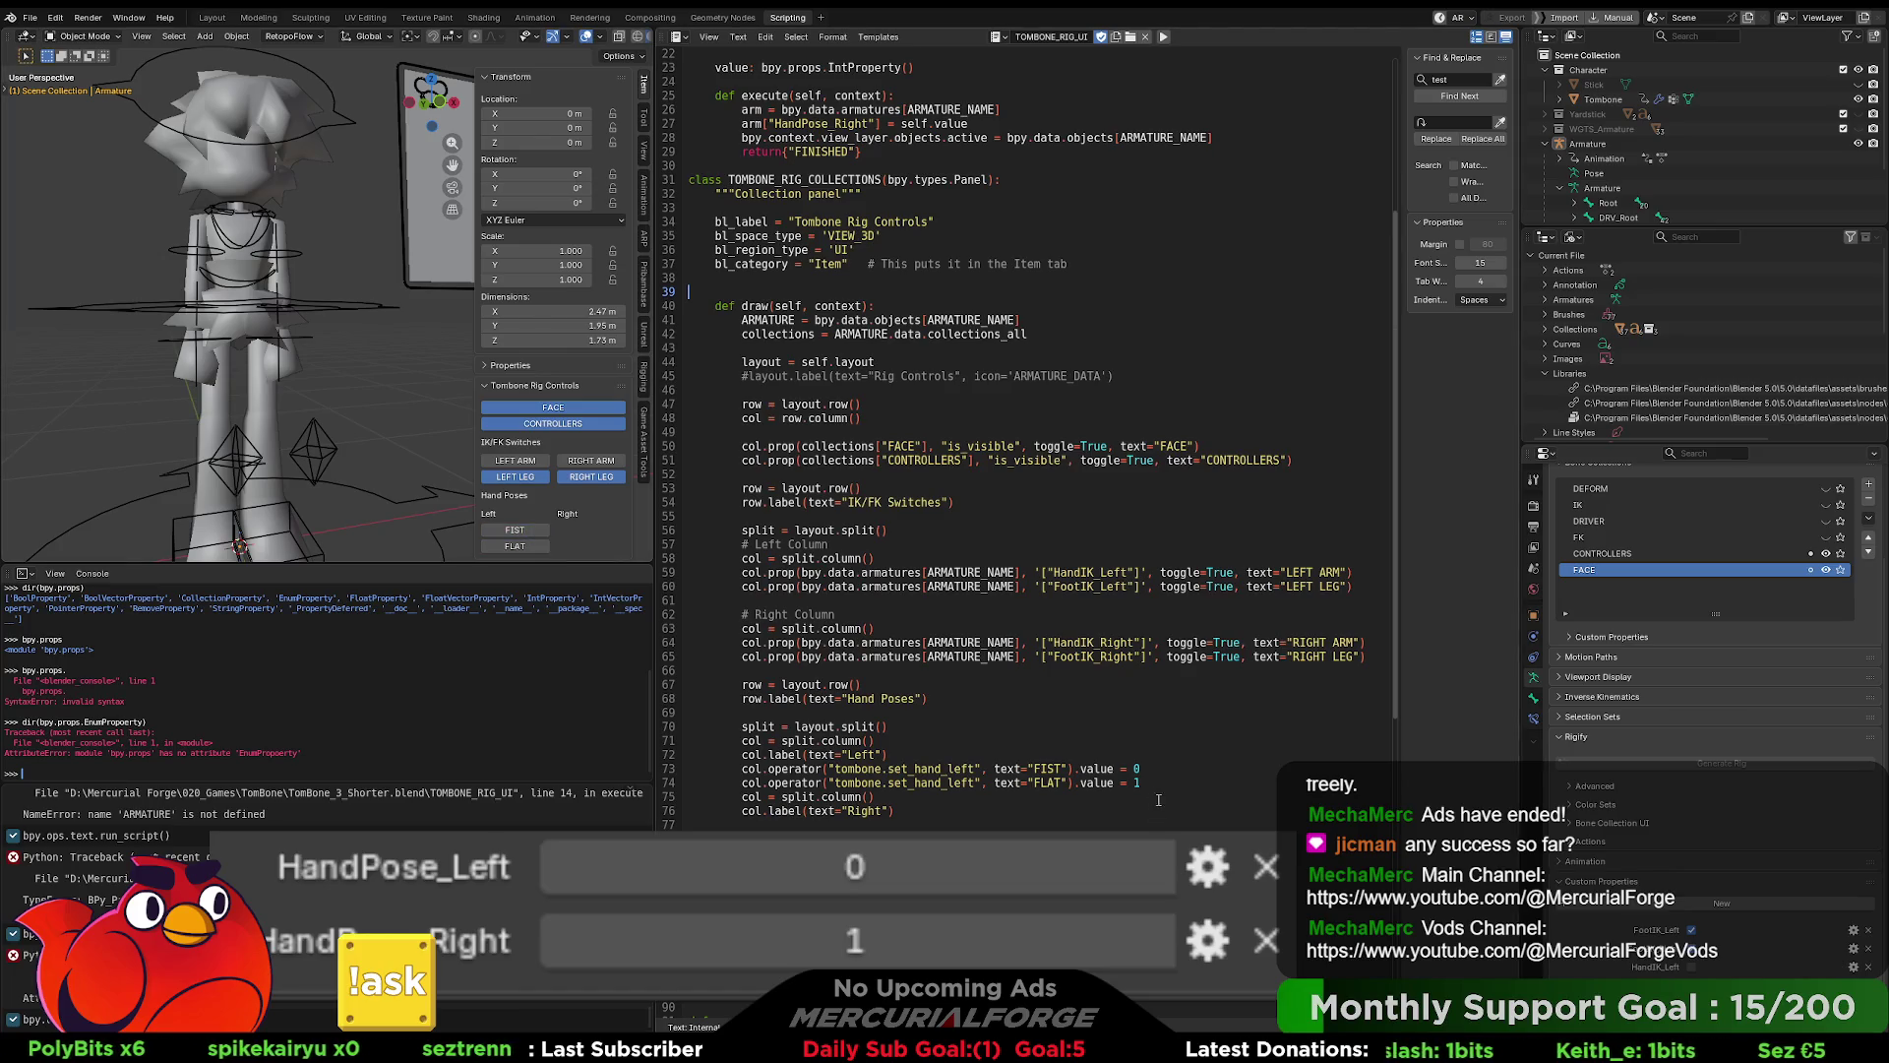
# - Copy the left-hand pose lines 73–74 and paste them below line 76
pyautogui.moveTo(1141, 783); pyautogui.dragTo(740, 770)
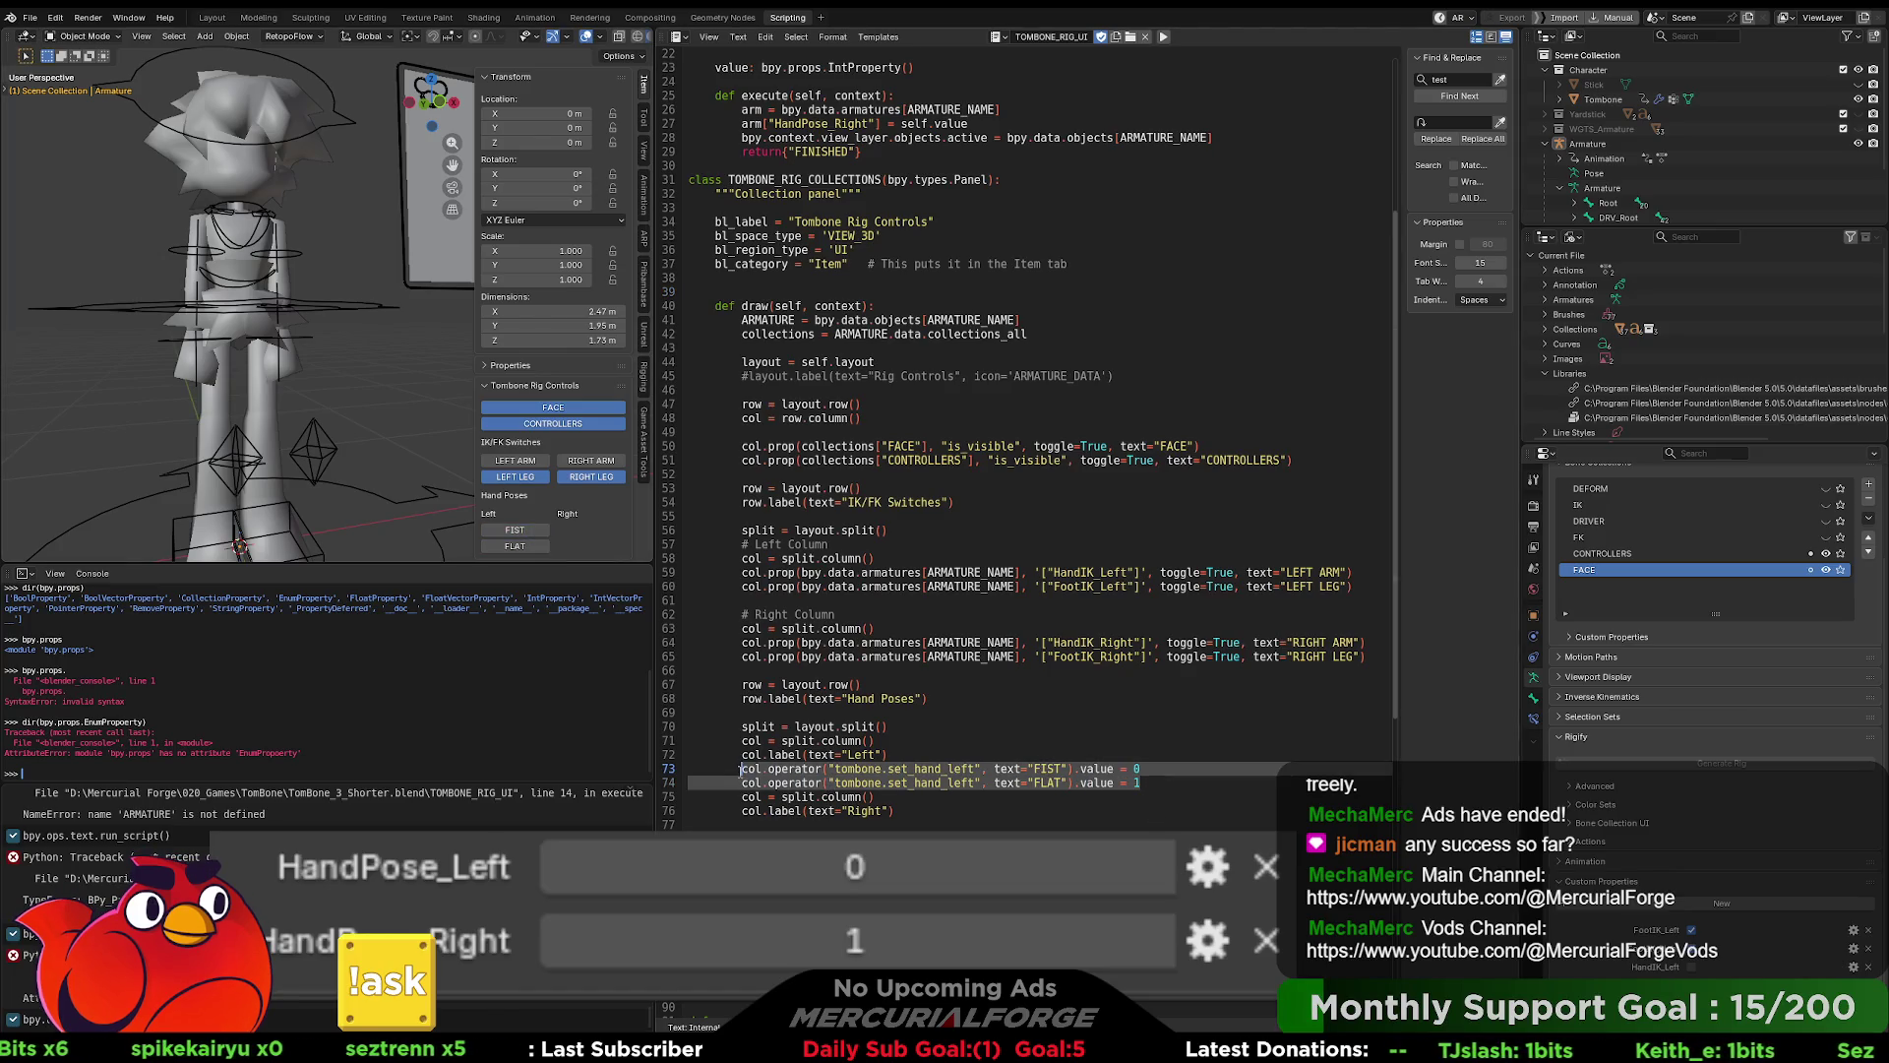
pyautogui.click(914, 808)
pyautogui.write('col.operator("tombone.set_hand_left", text="FIST").value = 0')
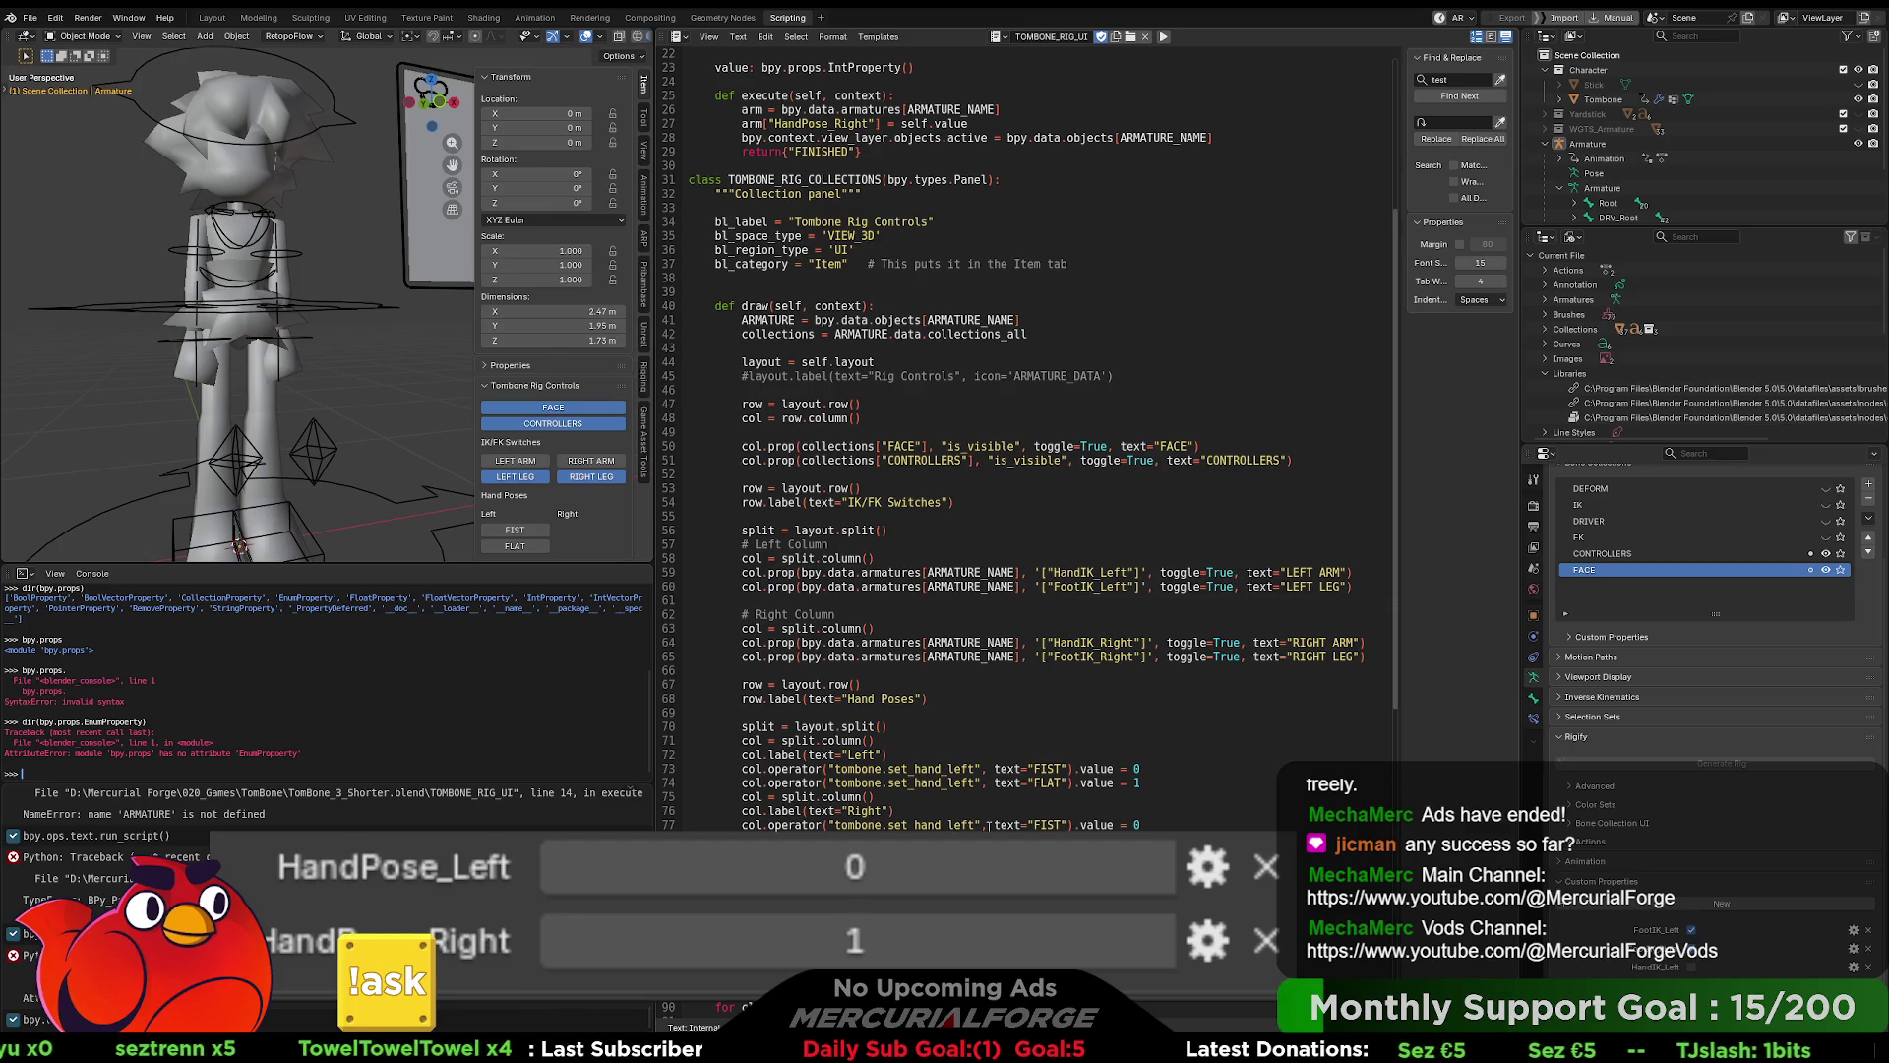
# - Change the pasted operator to set_hand_right and rerun the script
pyautogui.press('BackSpace')
pyautogui.press('BackSpace')
pyautogui.press('BackSpace')
pyautogui.write('right')
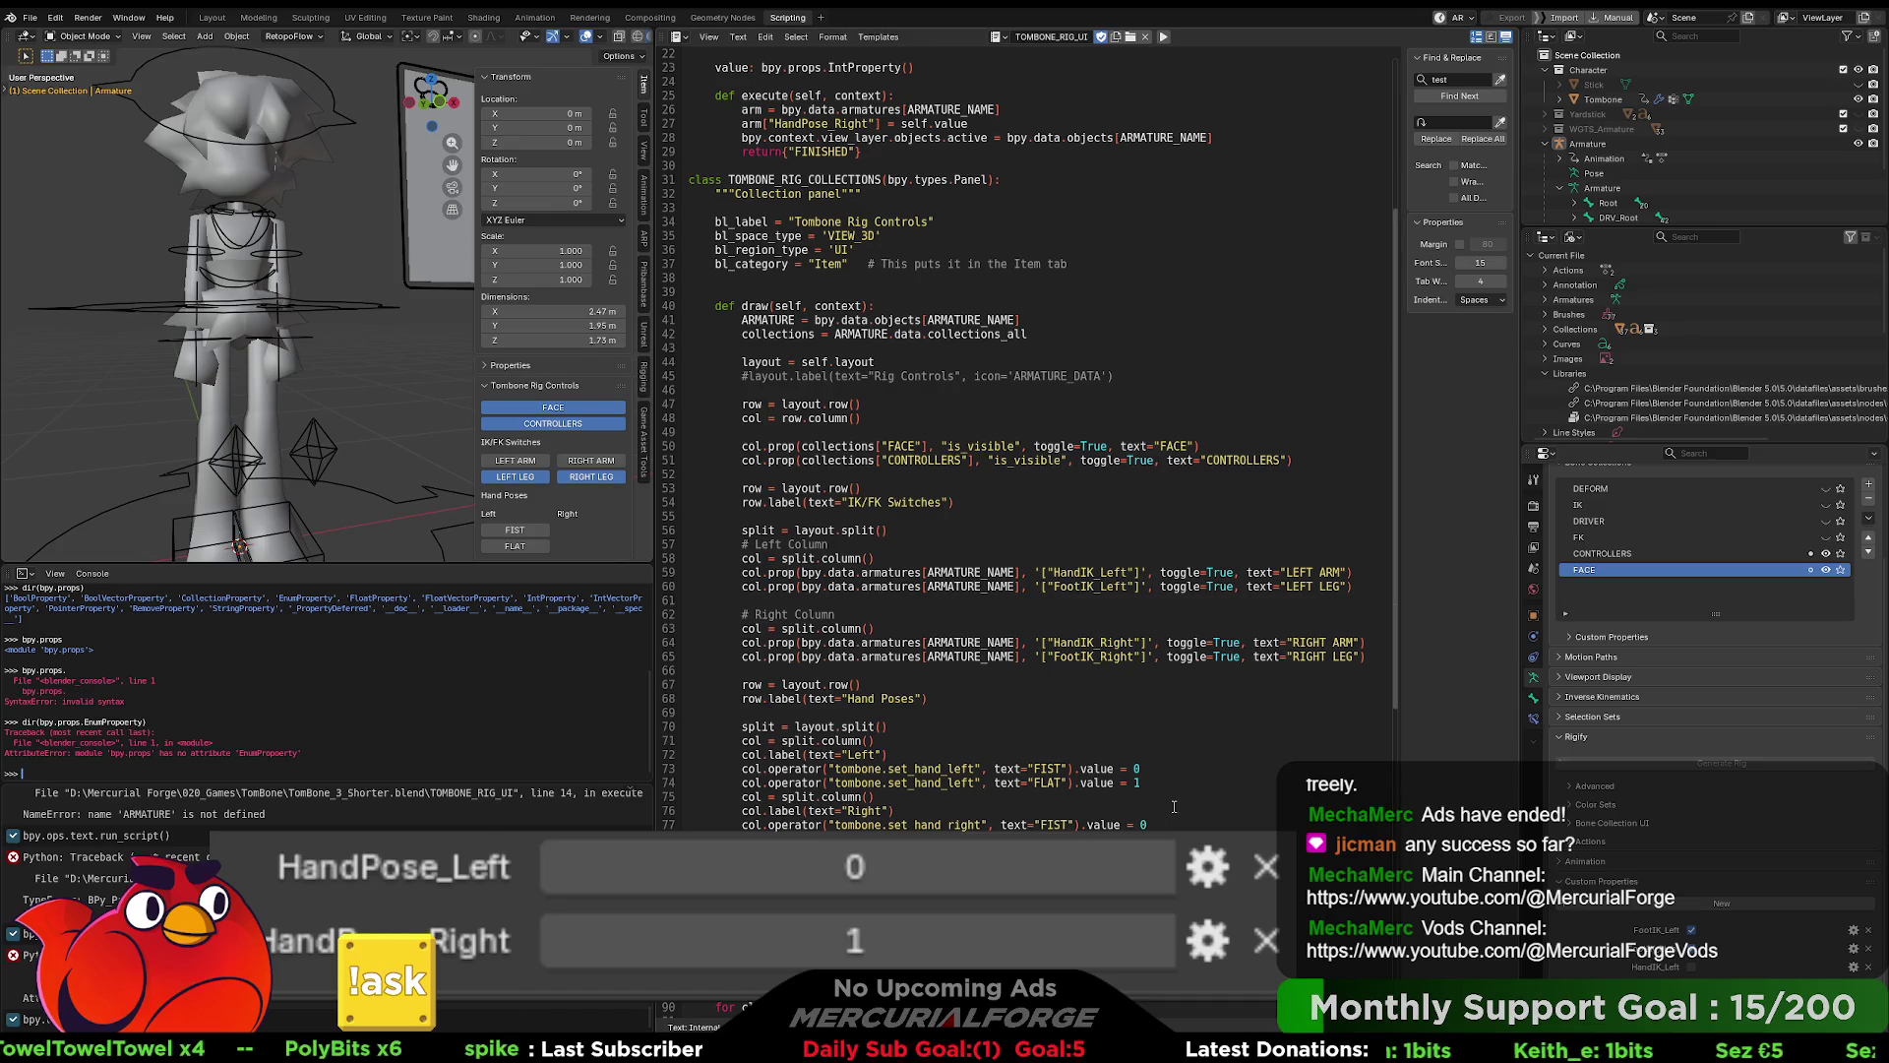
pyautogui.click(1163, 37)
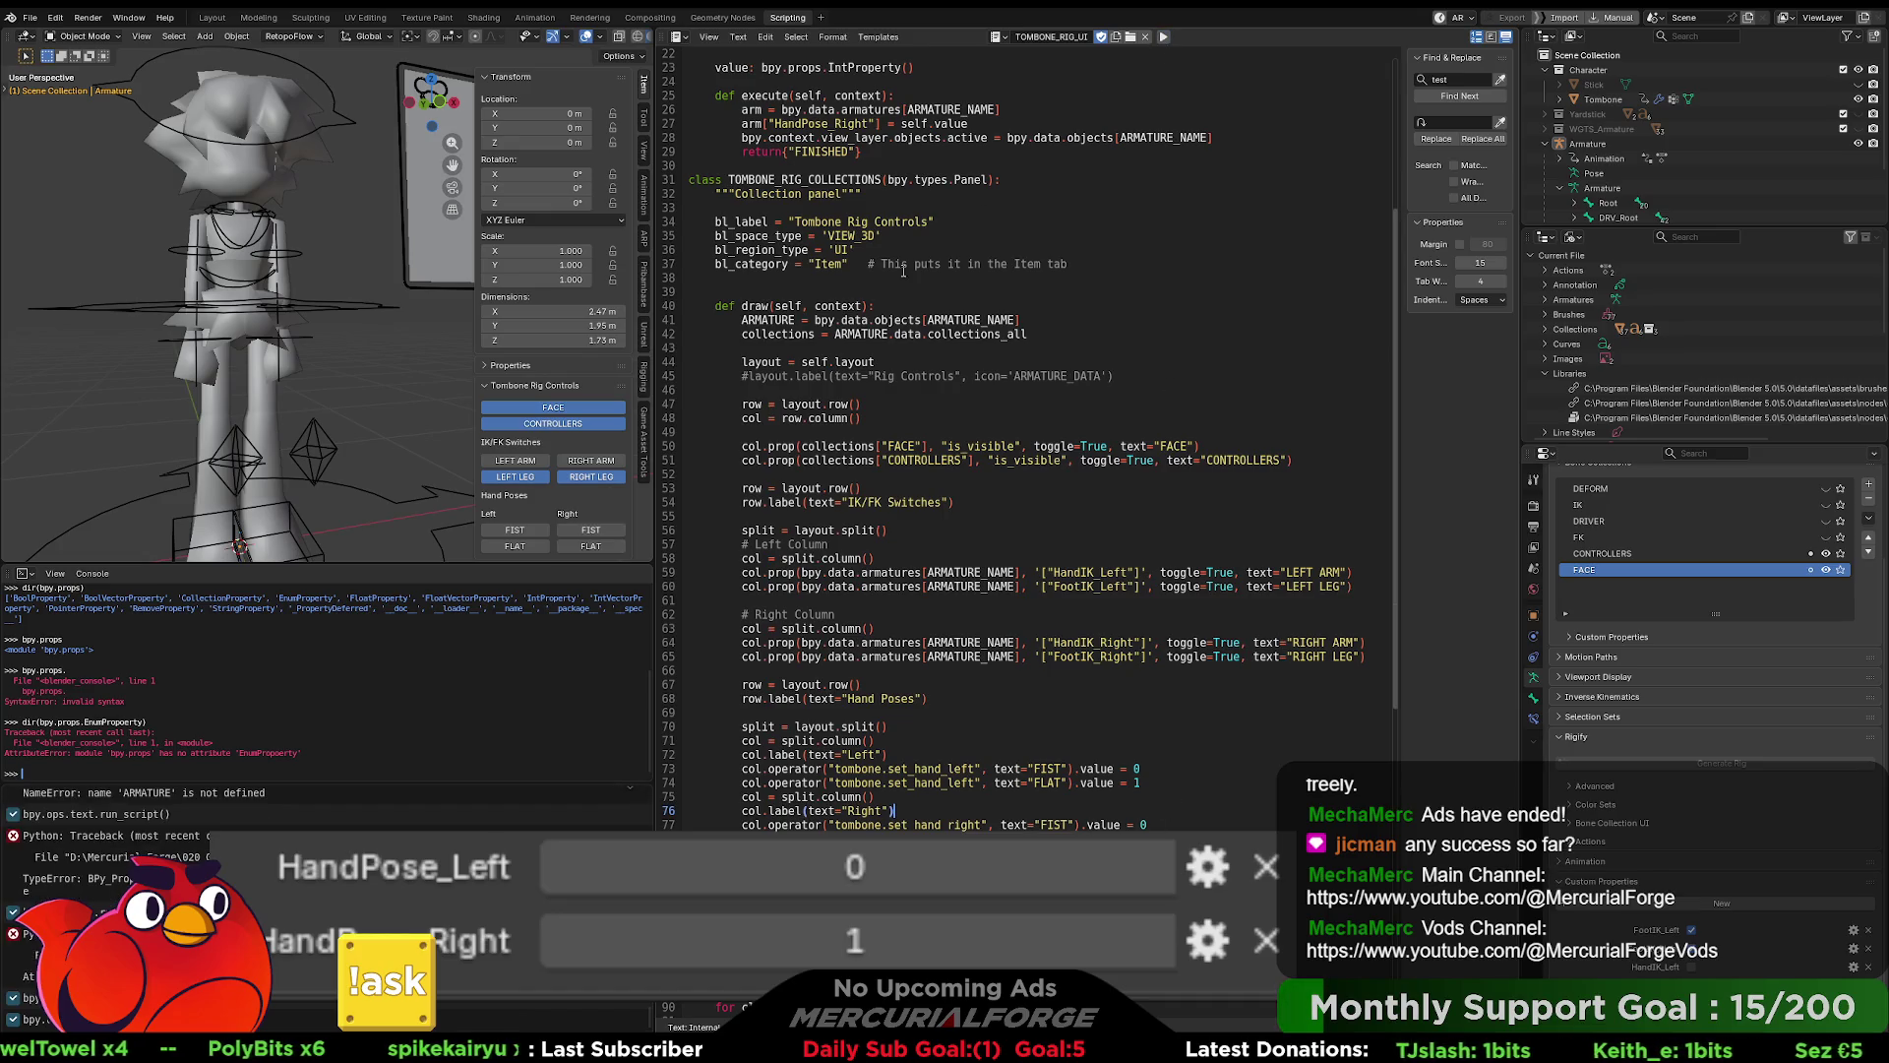
# - Test the Right FLAT and FIST poses, then save the blend file
pyautogui.click(607, 544)
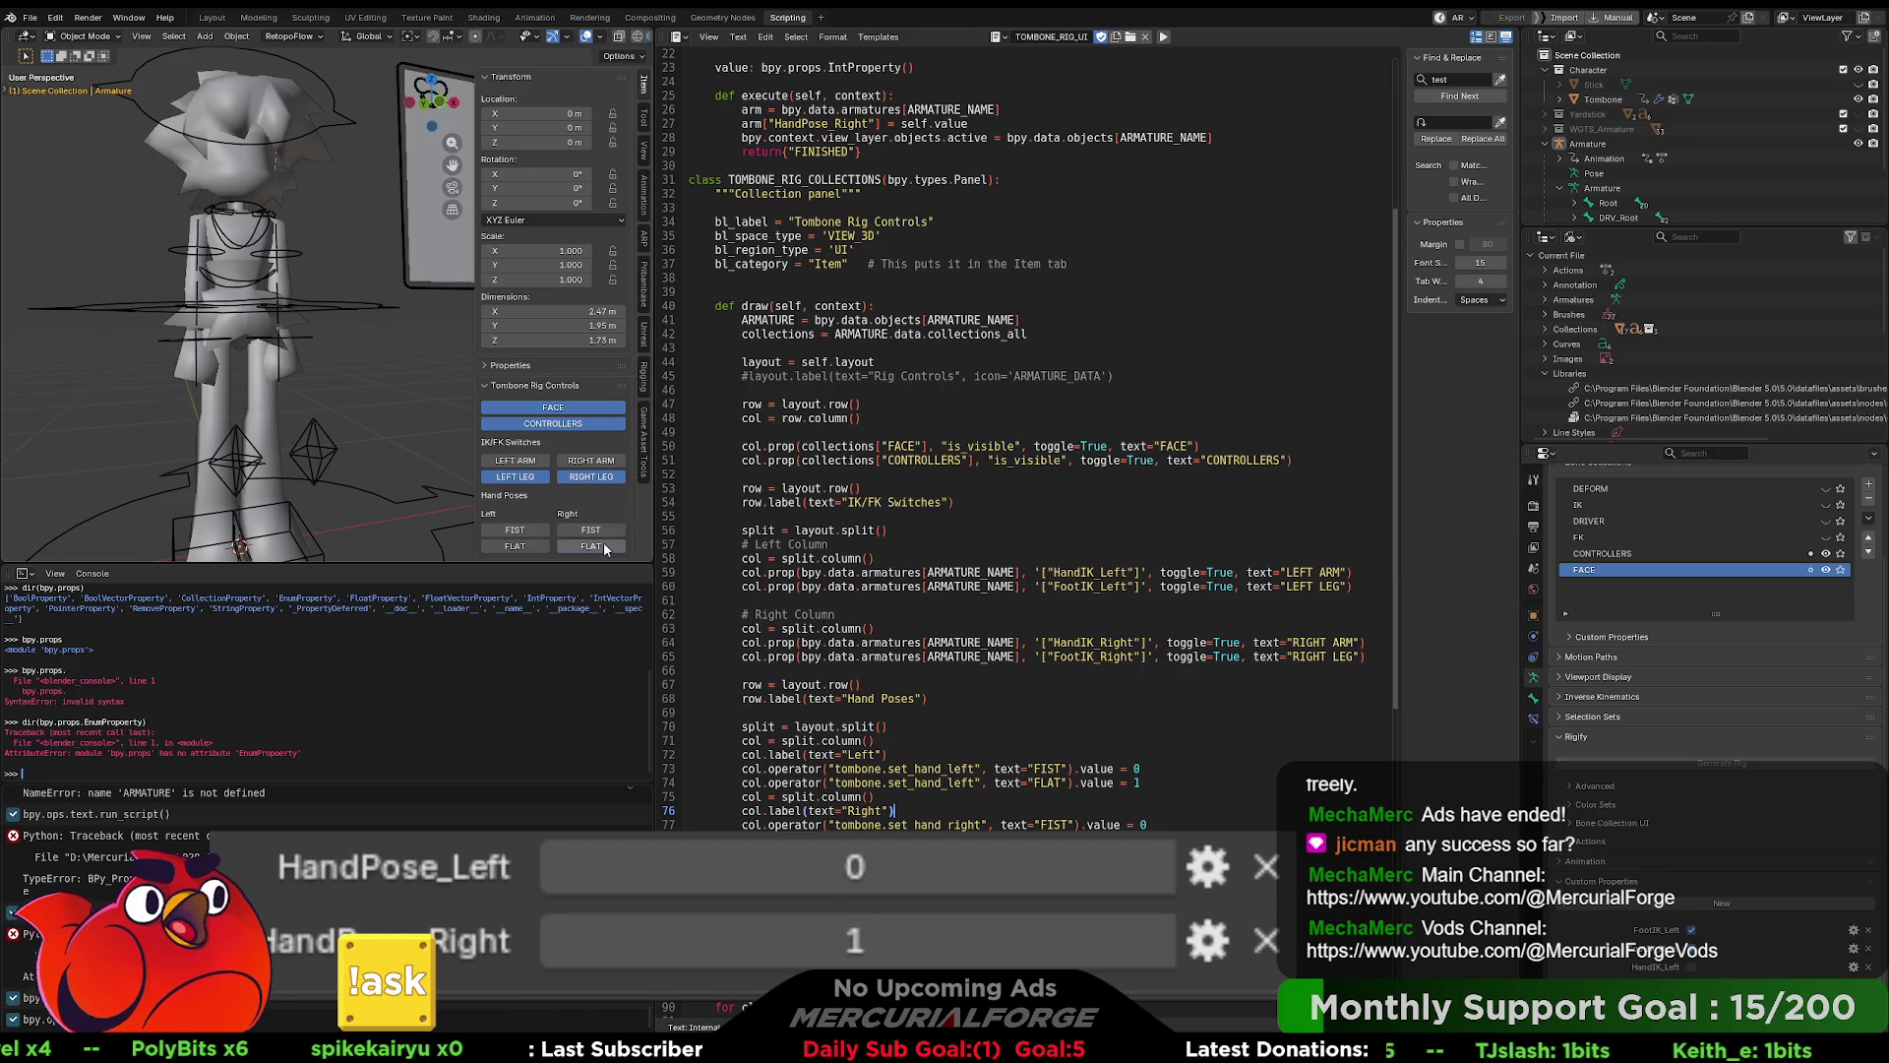
pyautogui.click(591, 531)
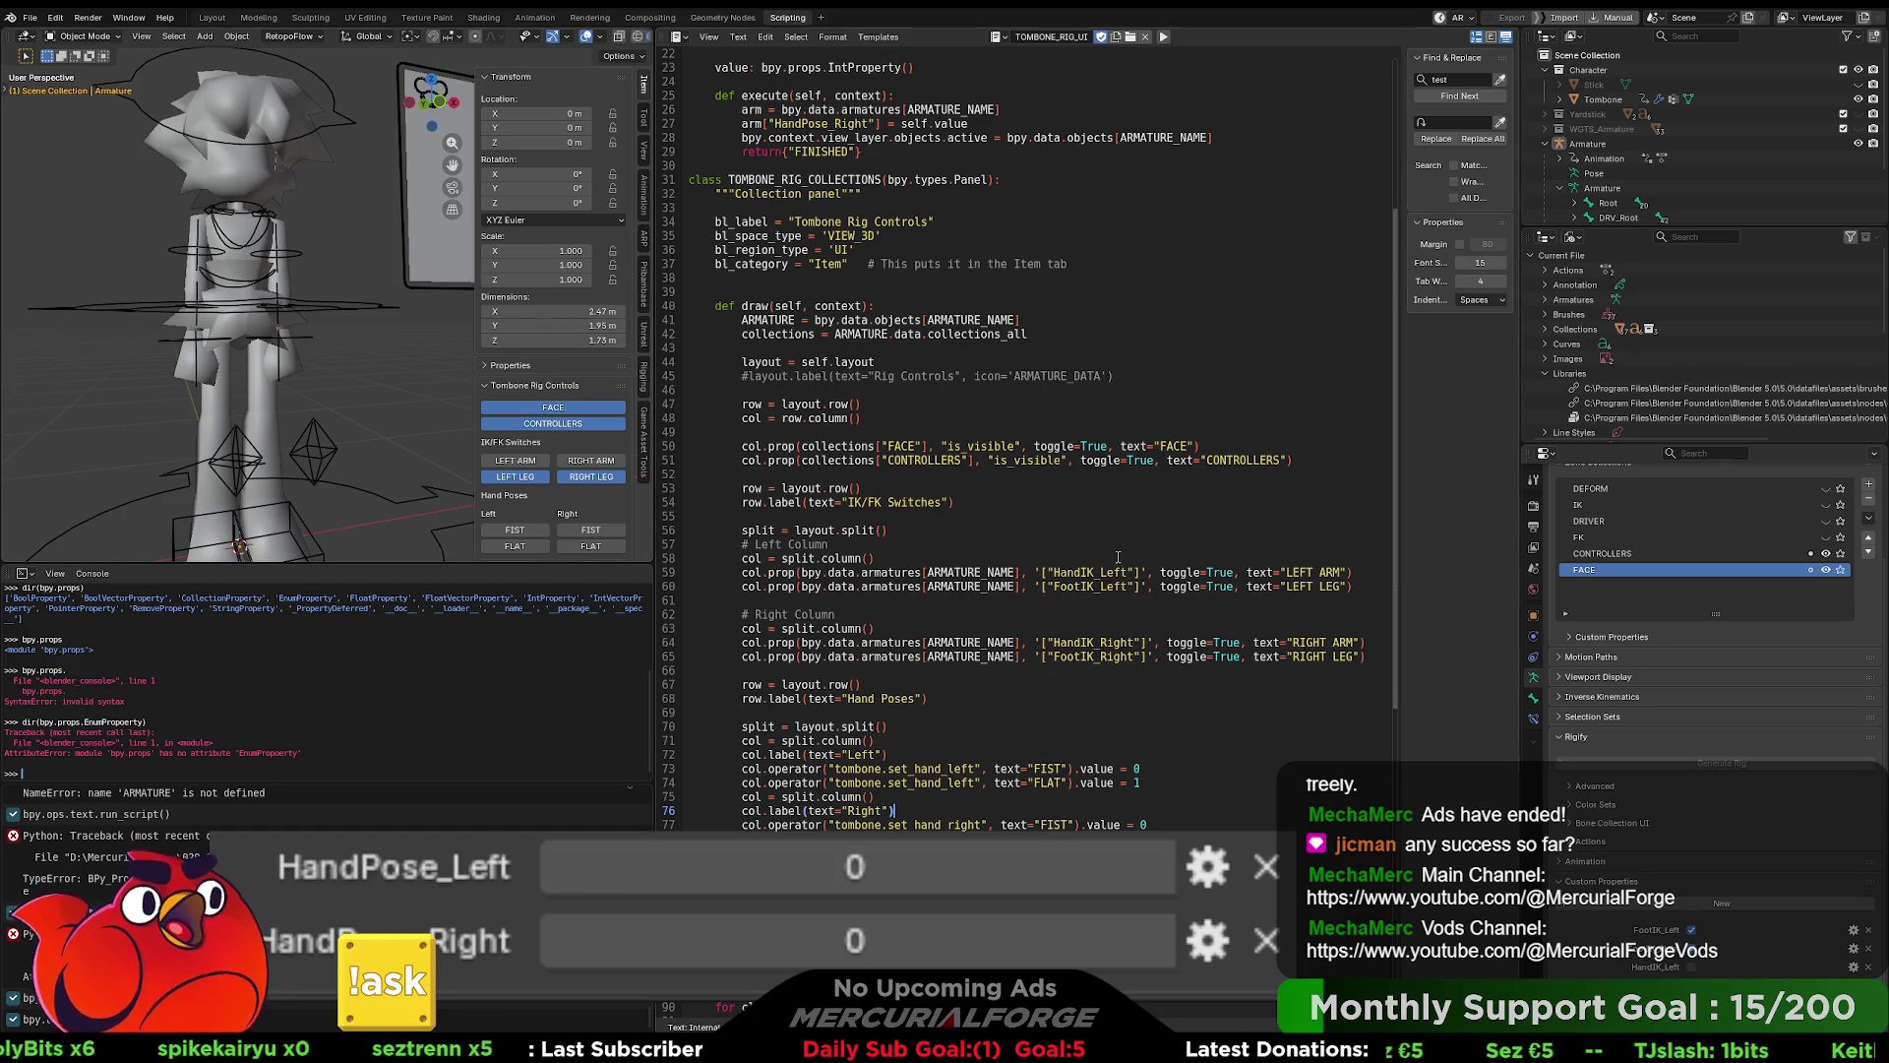
pyautogui.hotkey('ctrl', 's')
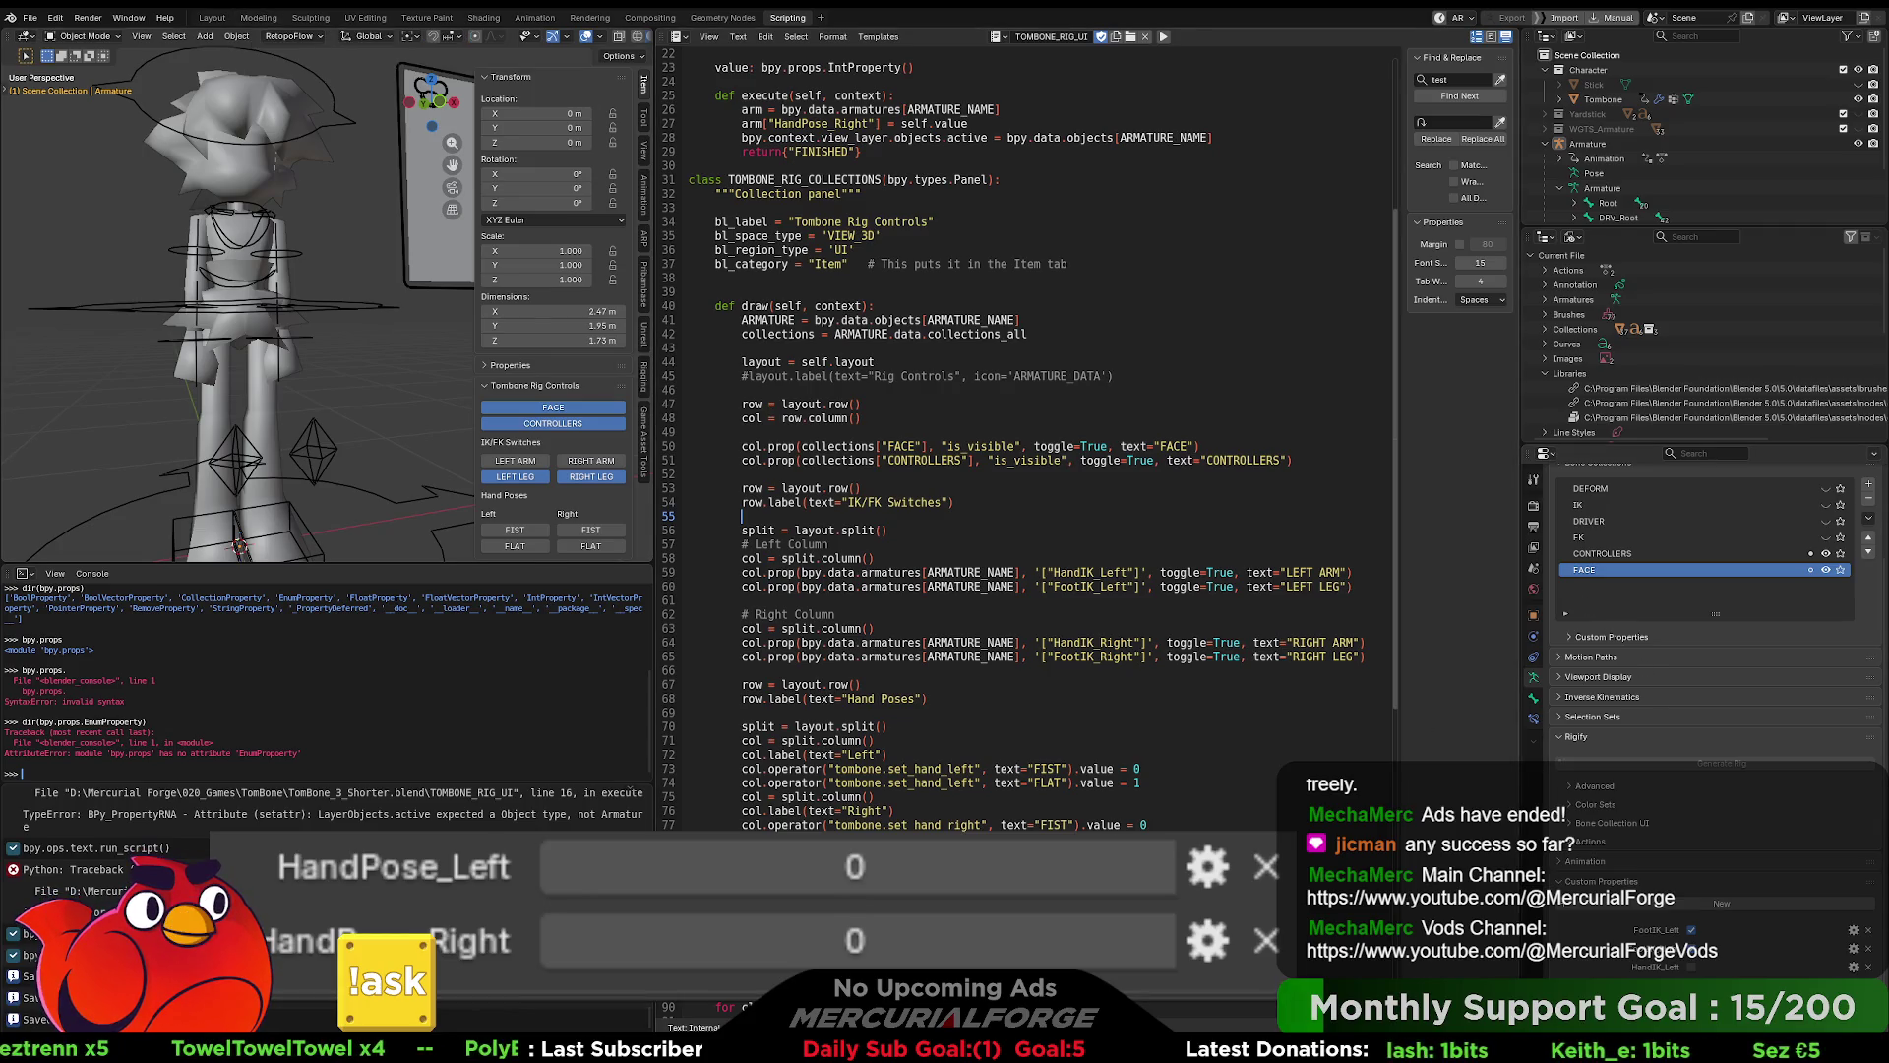
# - Dismiss the HandPose_Left property menu, select the Tombone mesh, and switch to the Modeling workspace
pyautogui.rightClick(1749, 990)
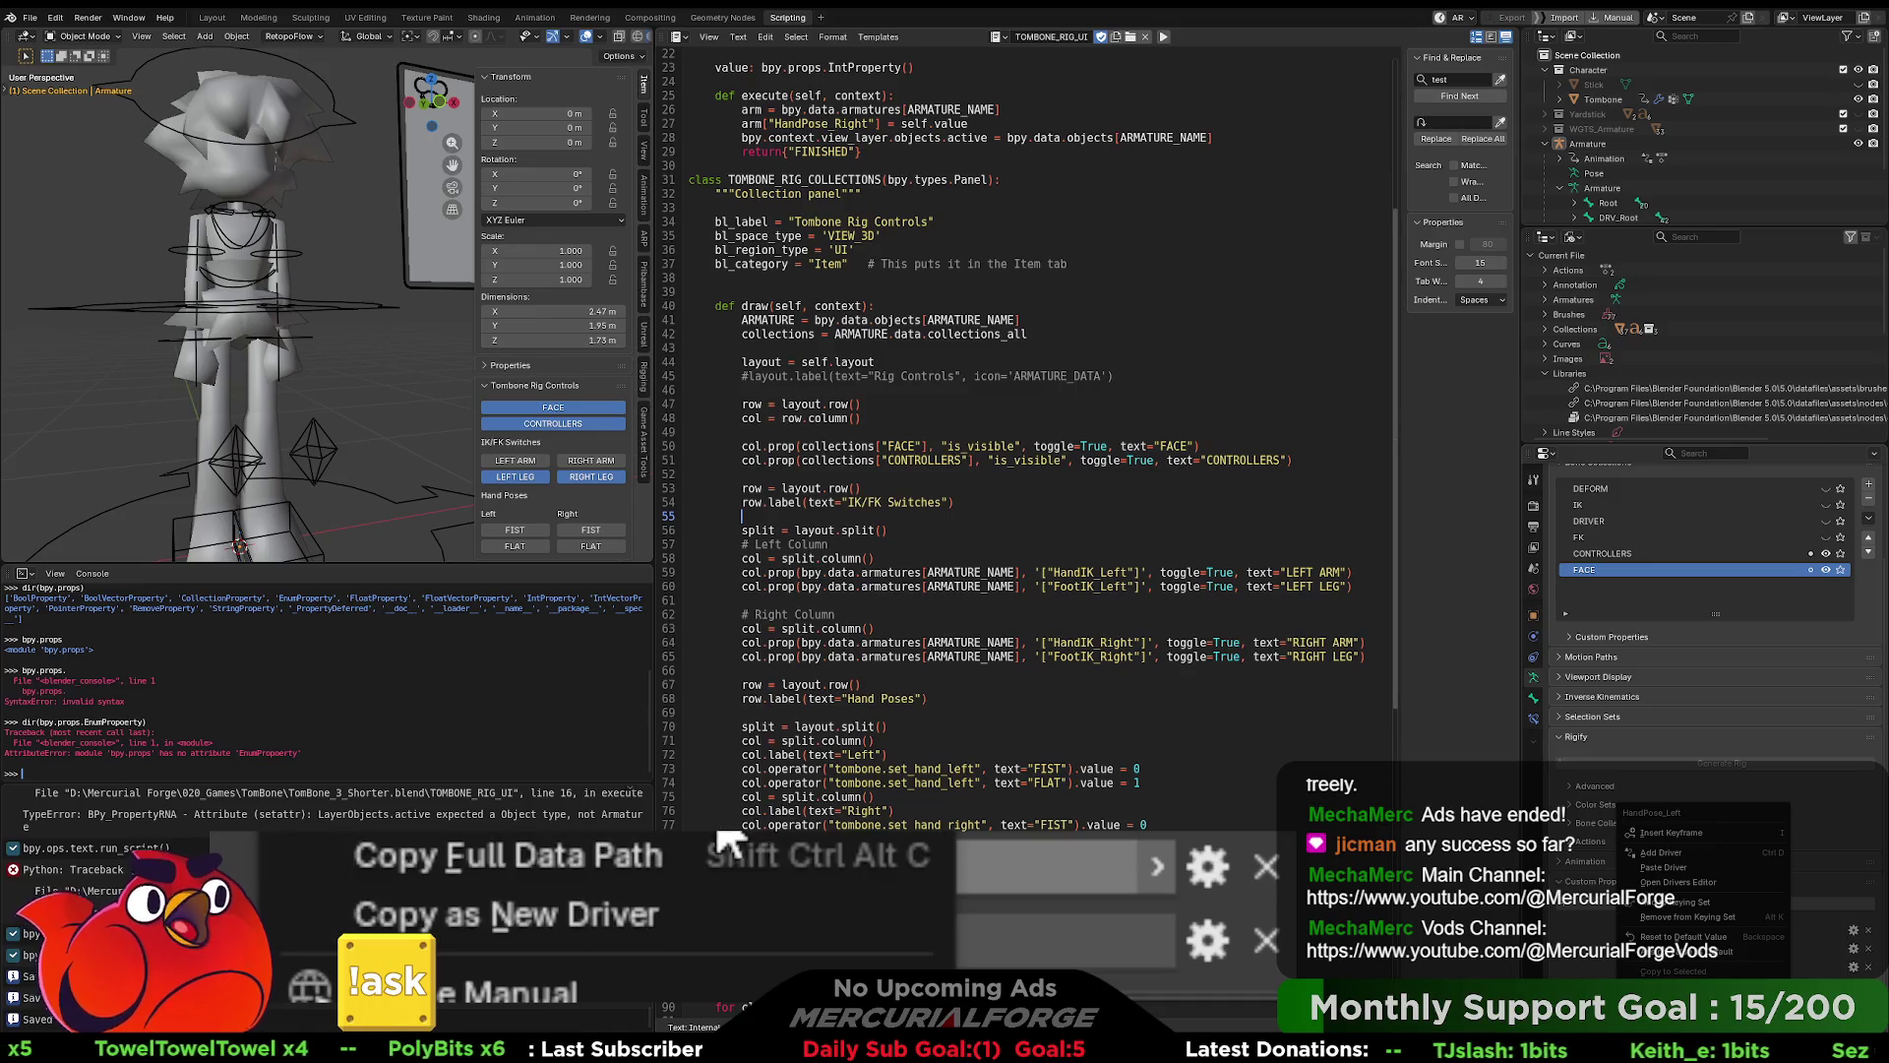
pyautogui.click(1717, 994)
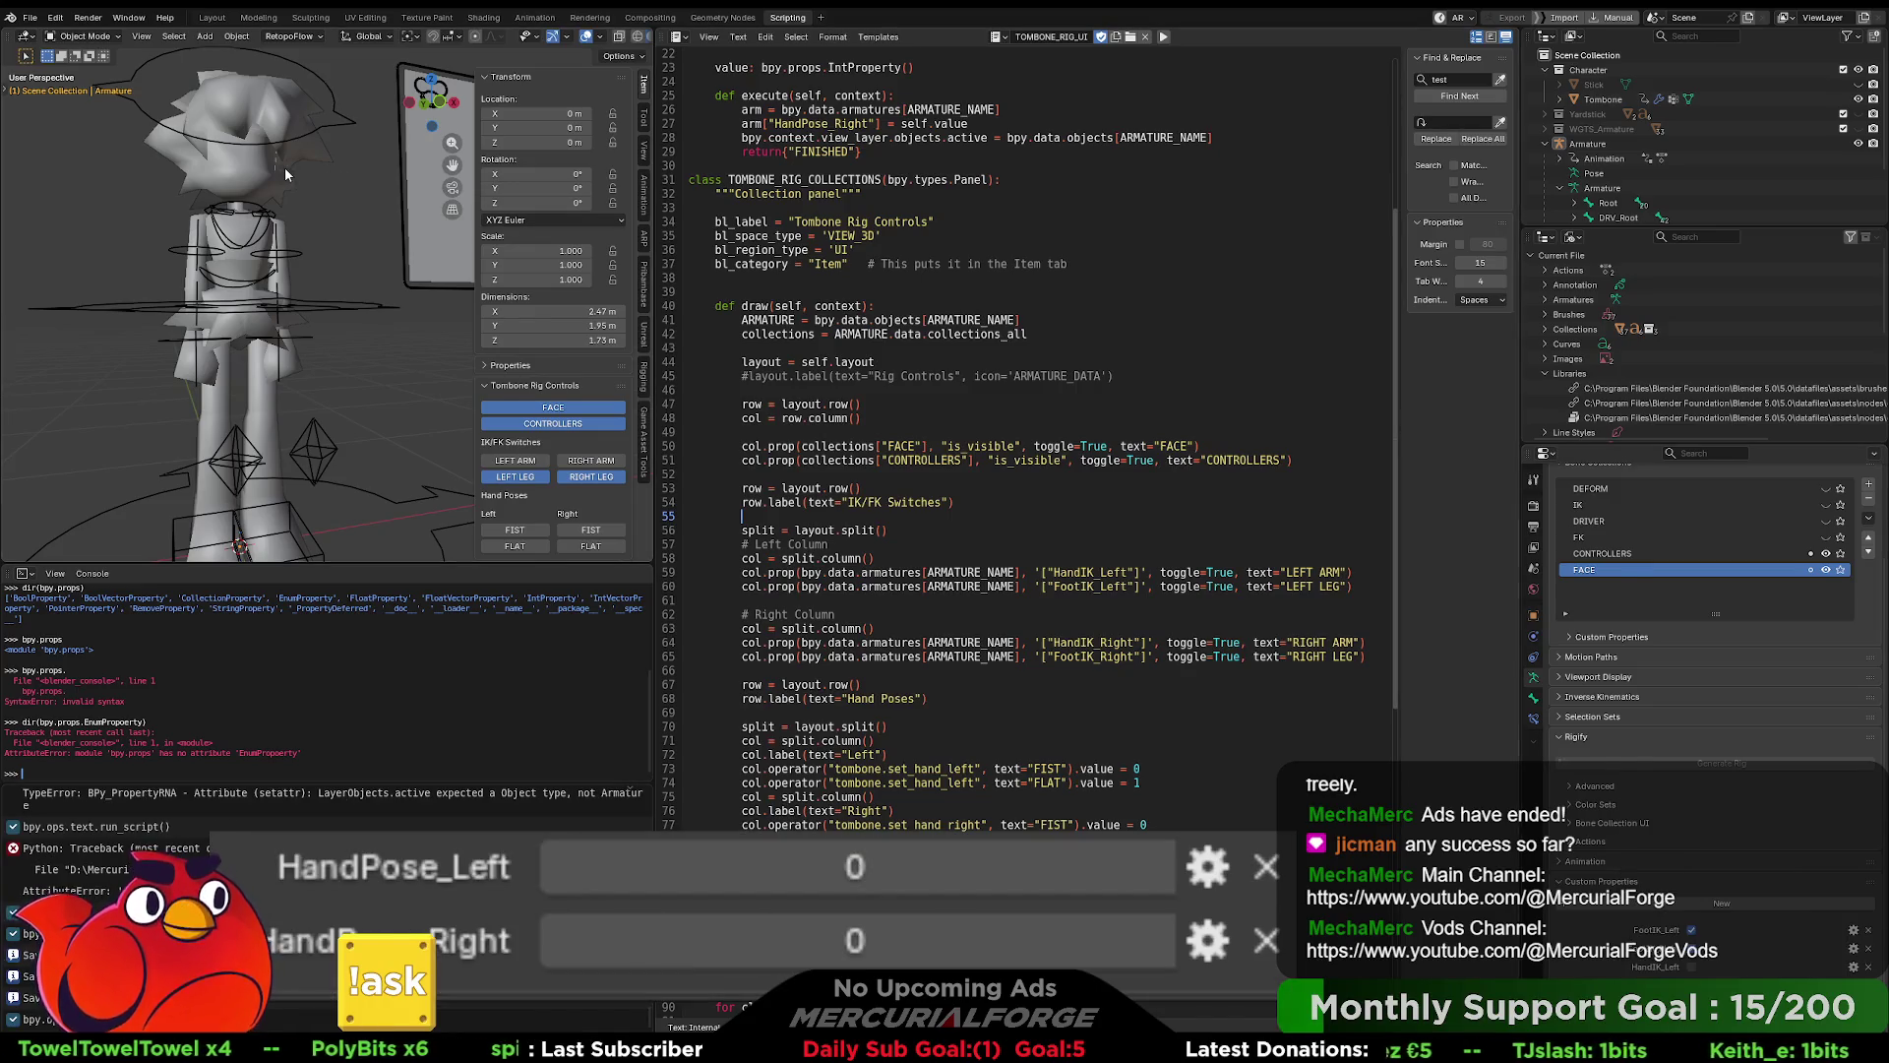
pyautogui.click(285, 168)
pyautogui.click(258, 18)
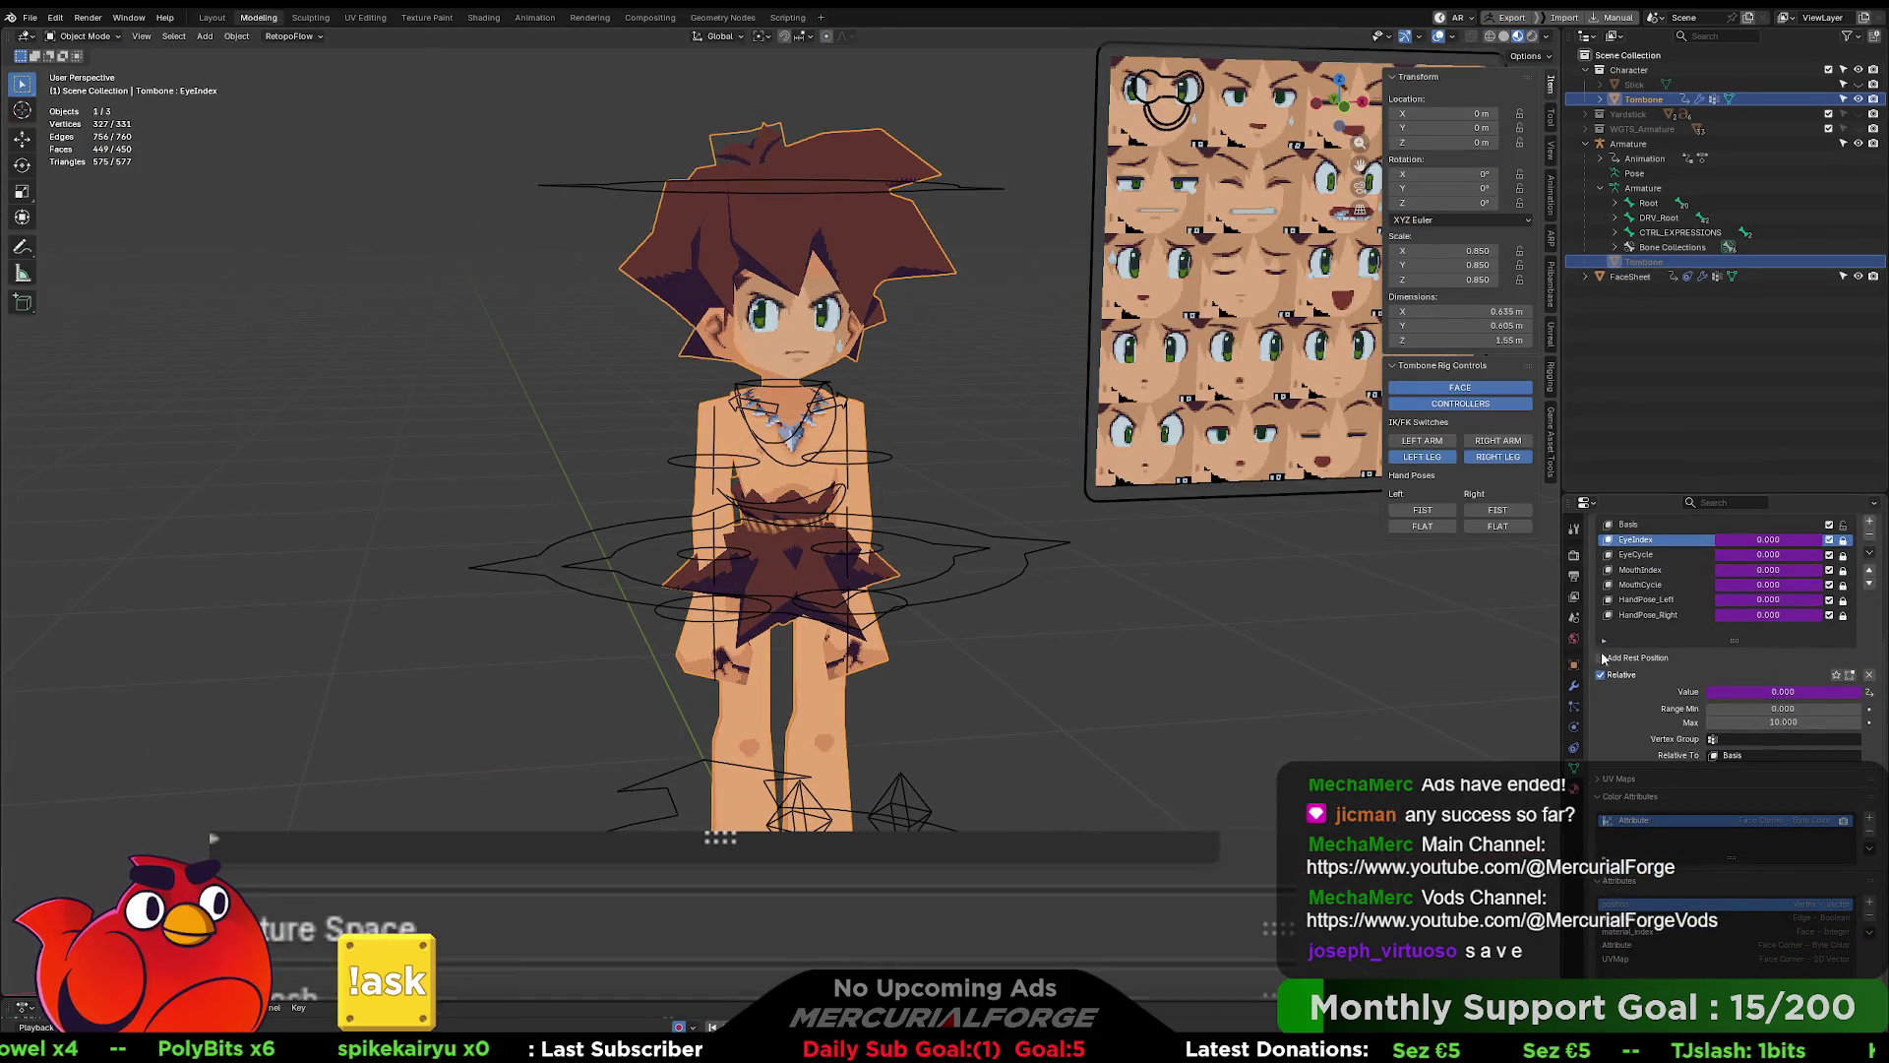
# - Try pasting a driver onto a shape key value and test Left FLAT with Tombone reselected
pyautogui.scroll(2, 1661, 653)
pyautogui.rightClick(1757, 633)
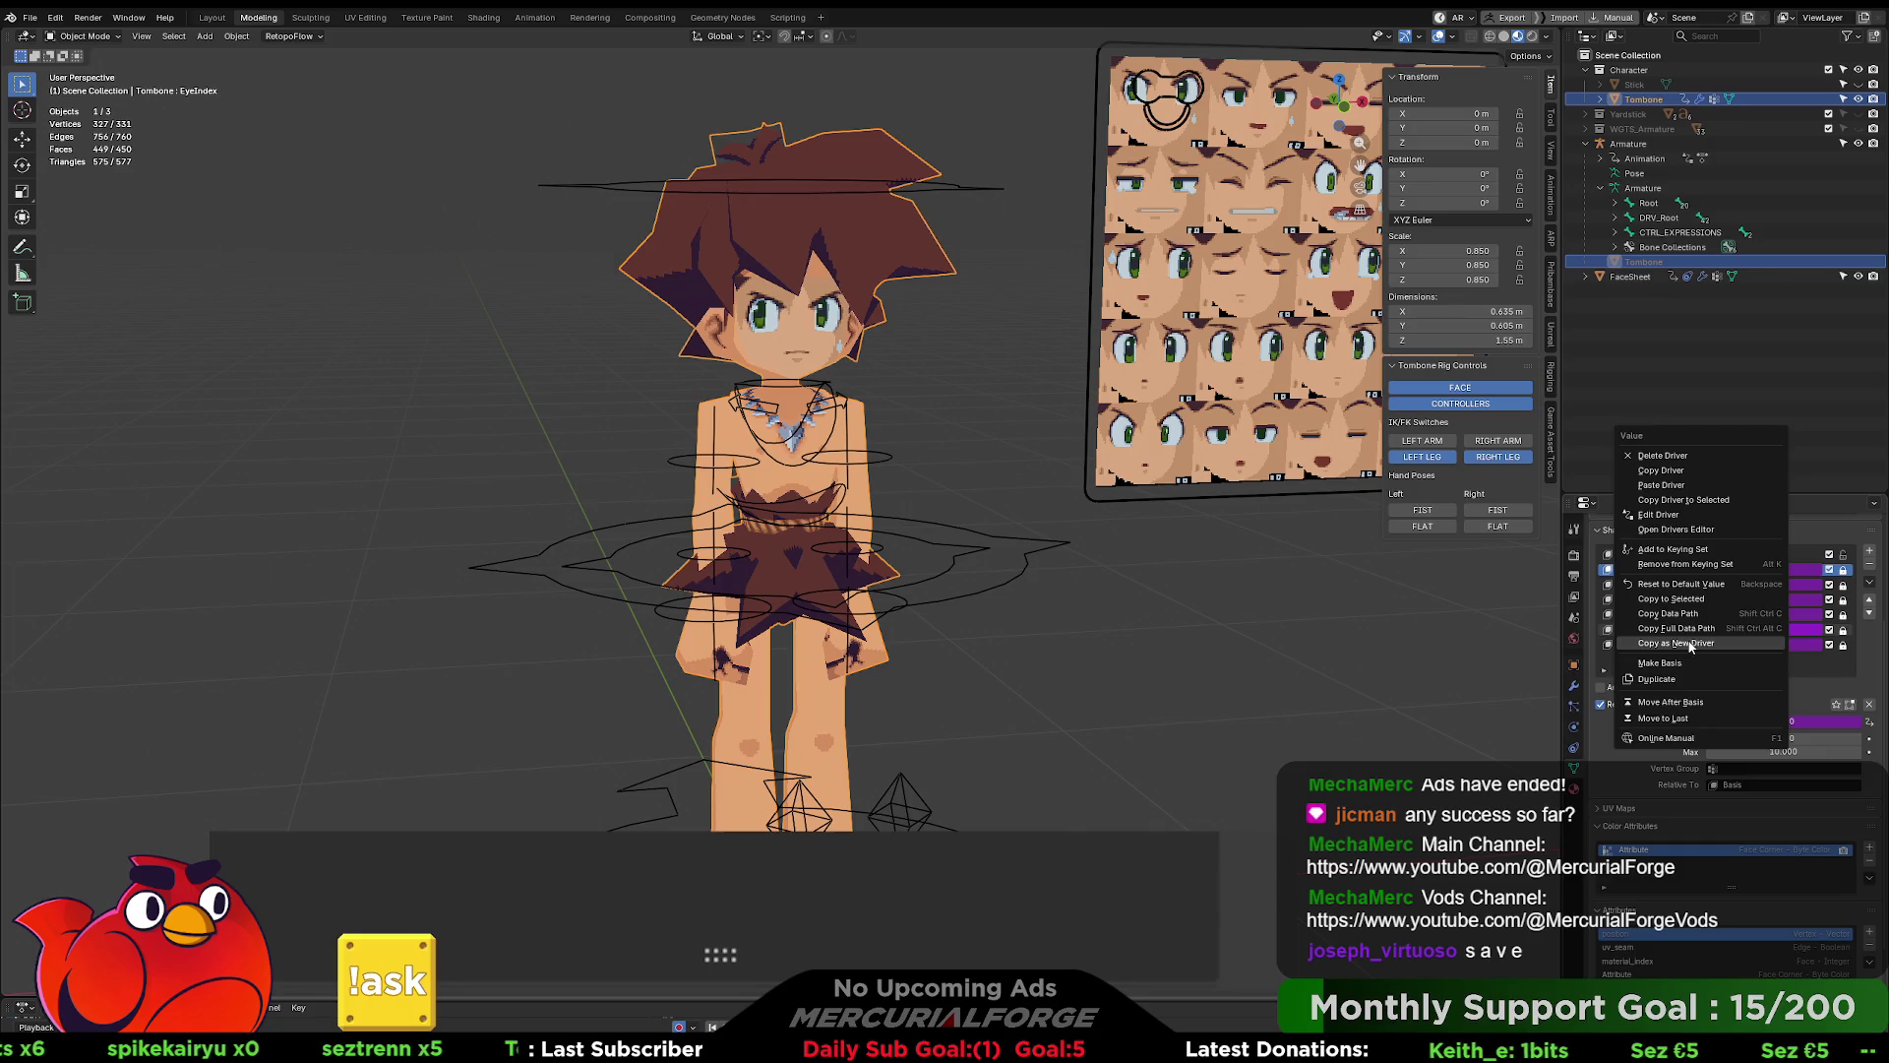
pyautogui.click(1675, 486)
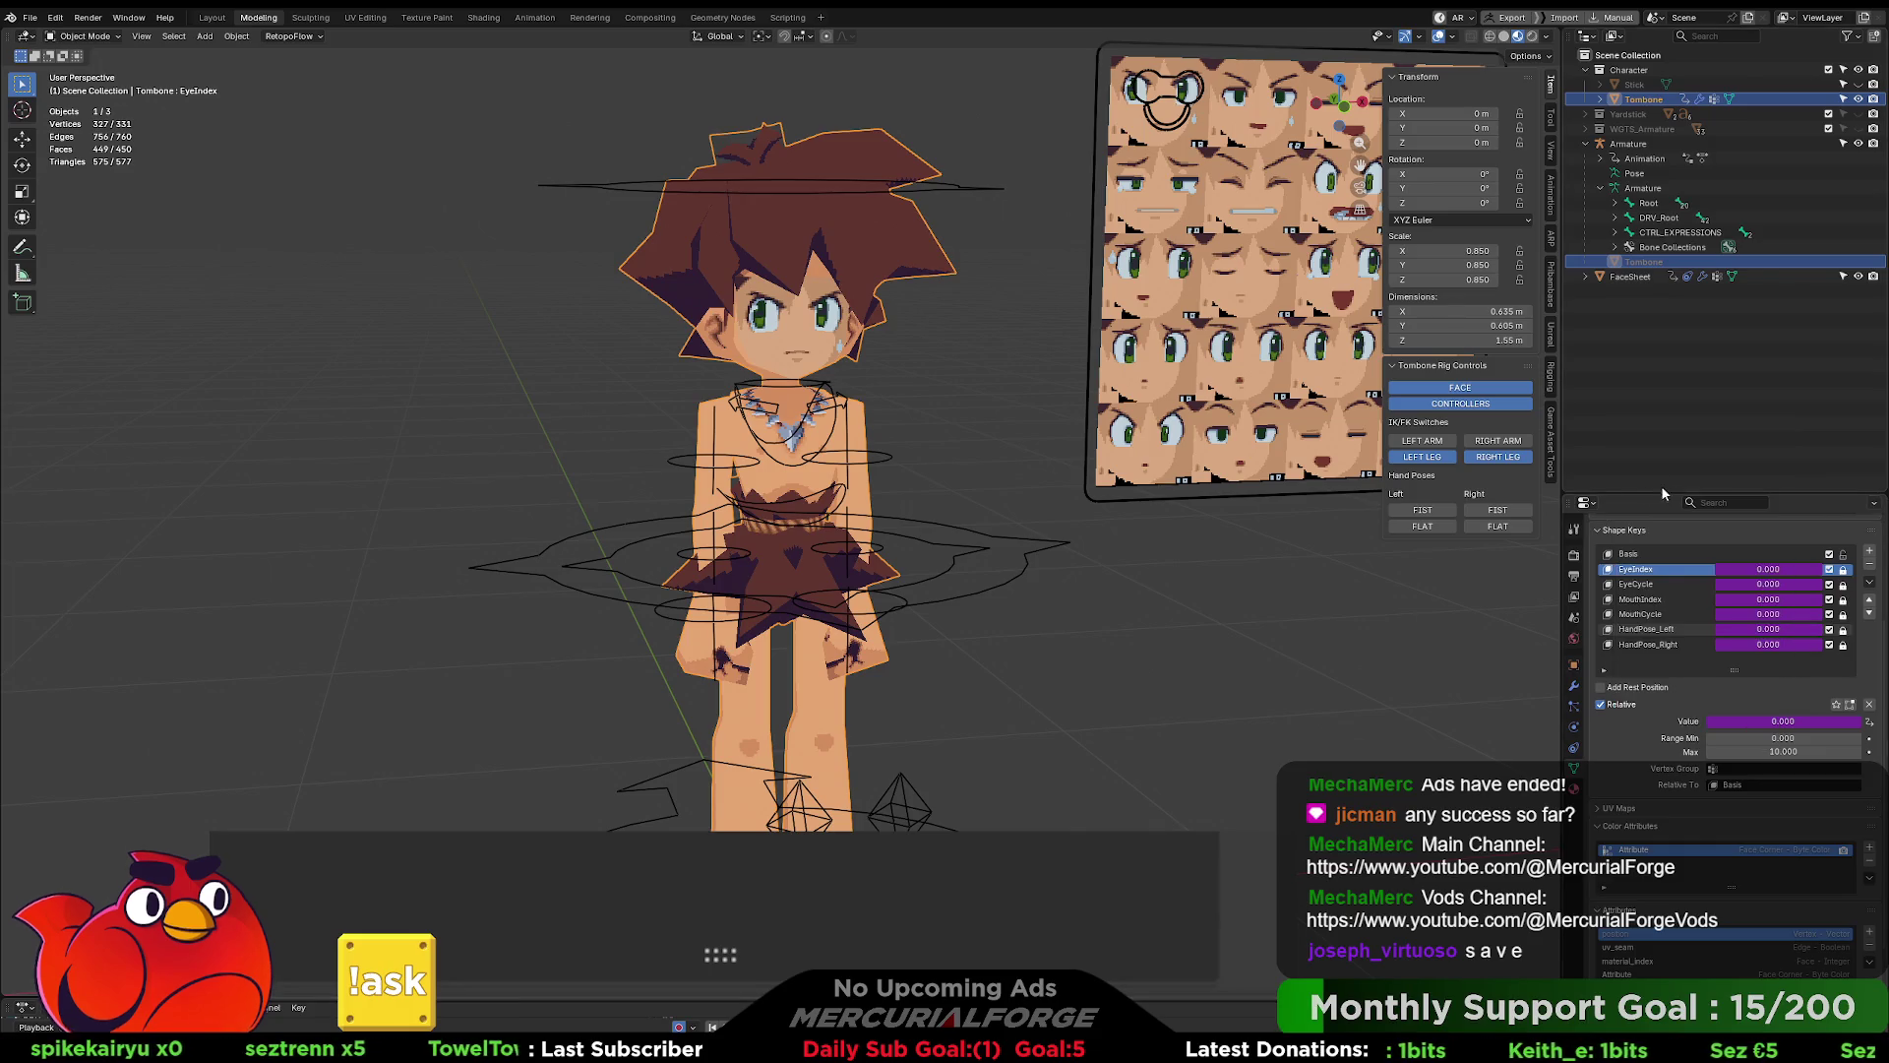
pyautogui.click(1429, 528)
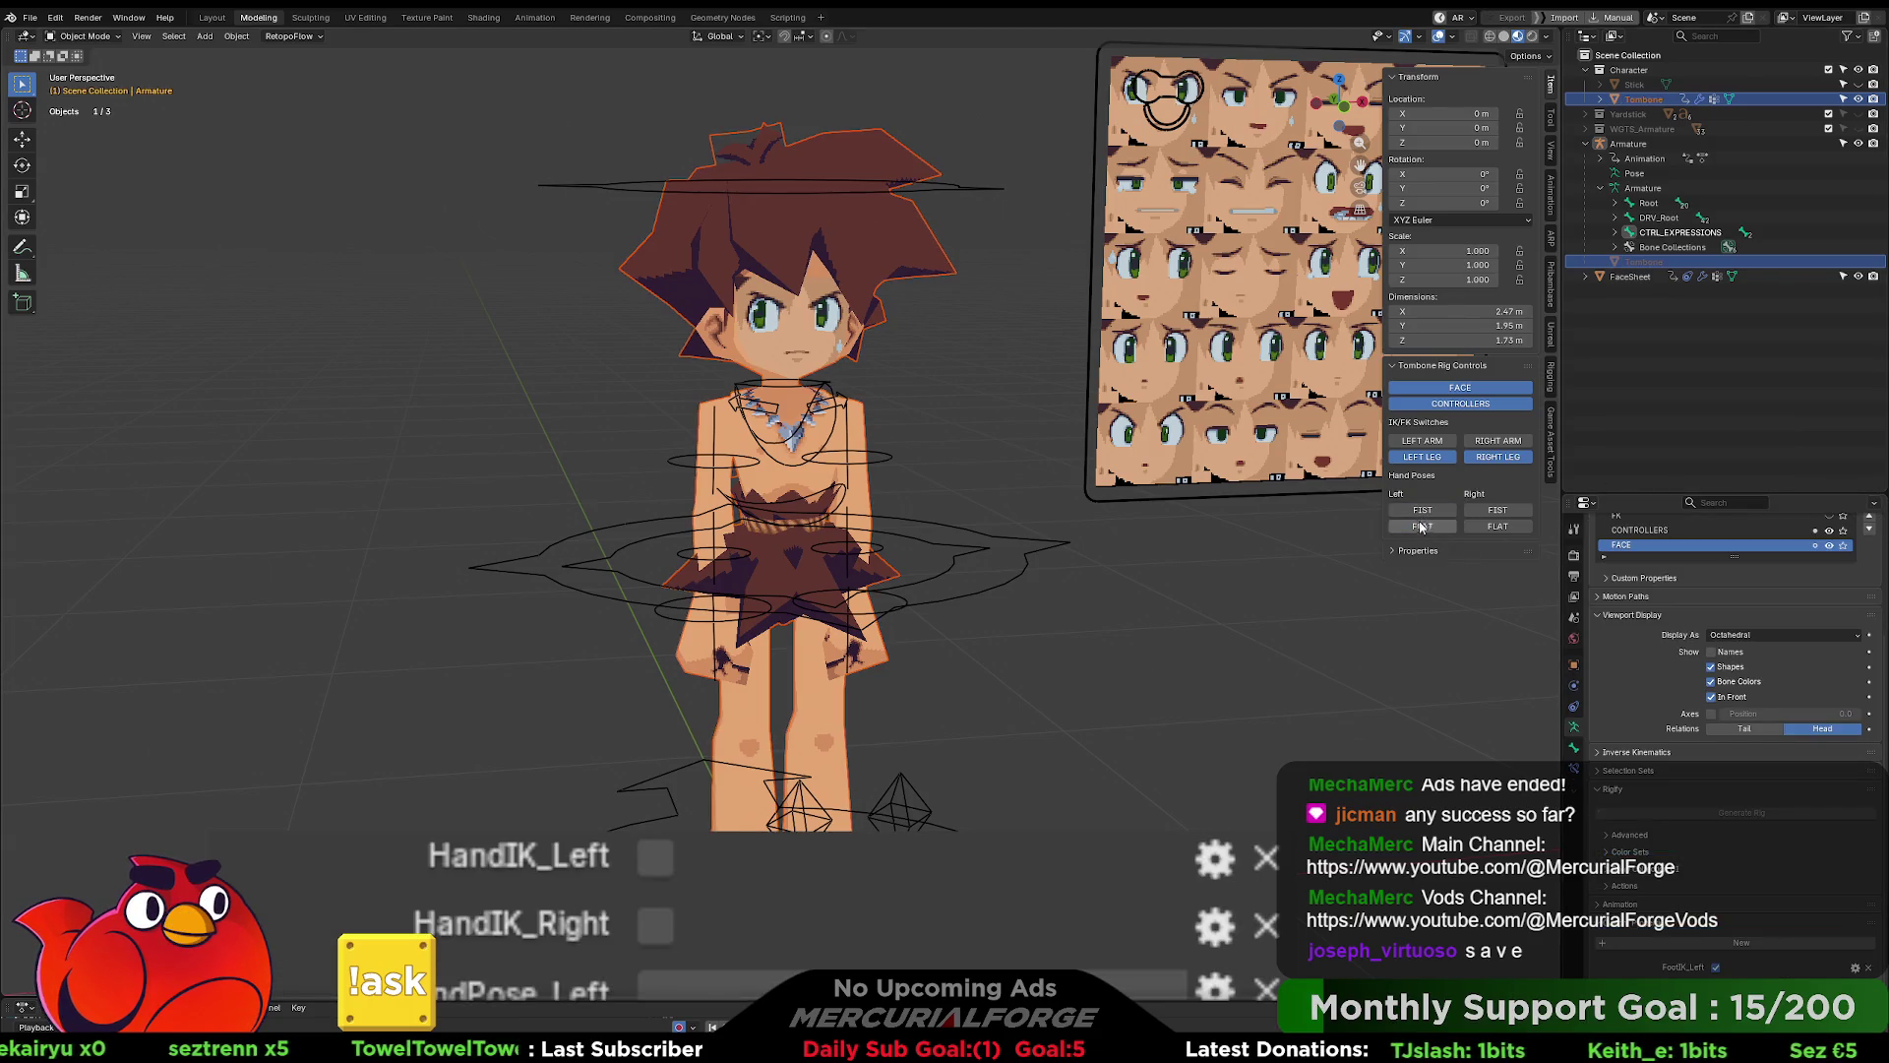
pyautogui.click(953, 338)
pyautogui.click(864, 266)
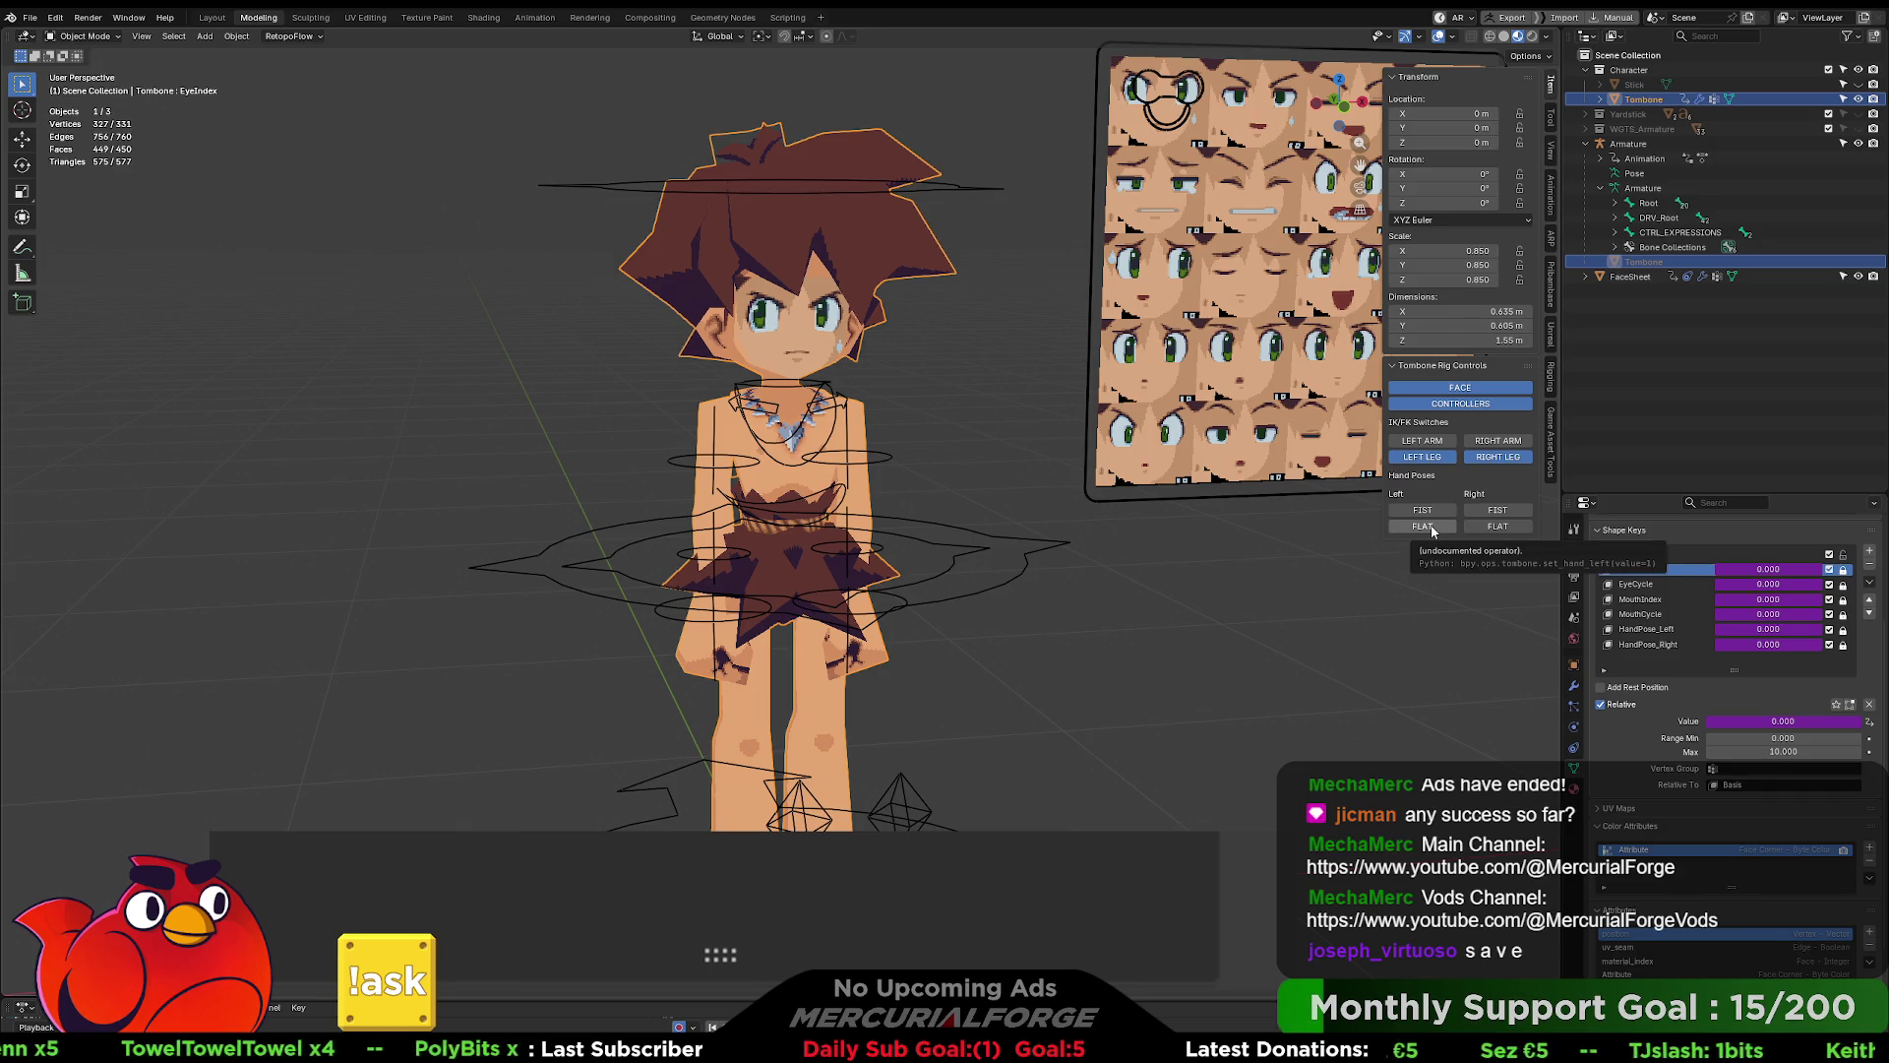
pyautogui.click(1432, 529)
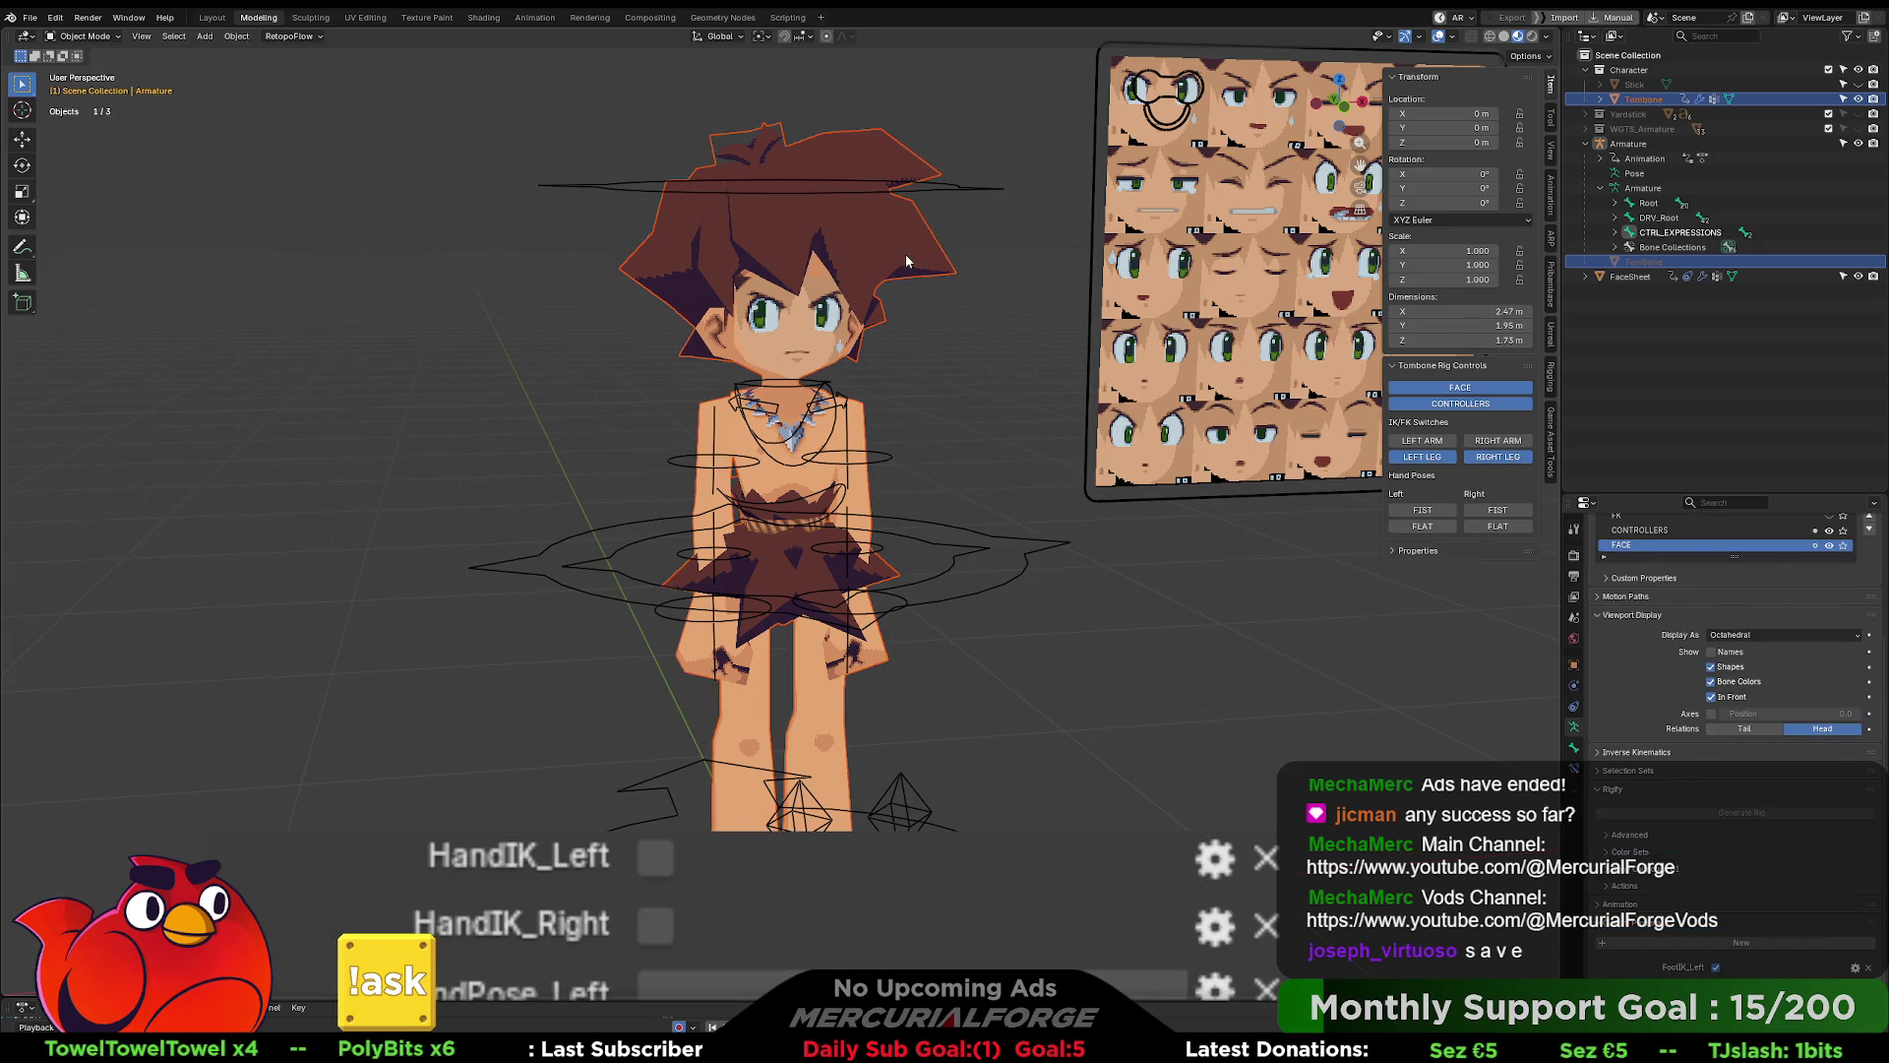
pyautogui.click(906, 262)
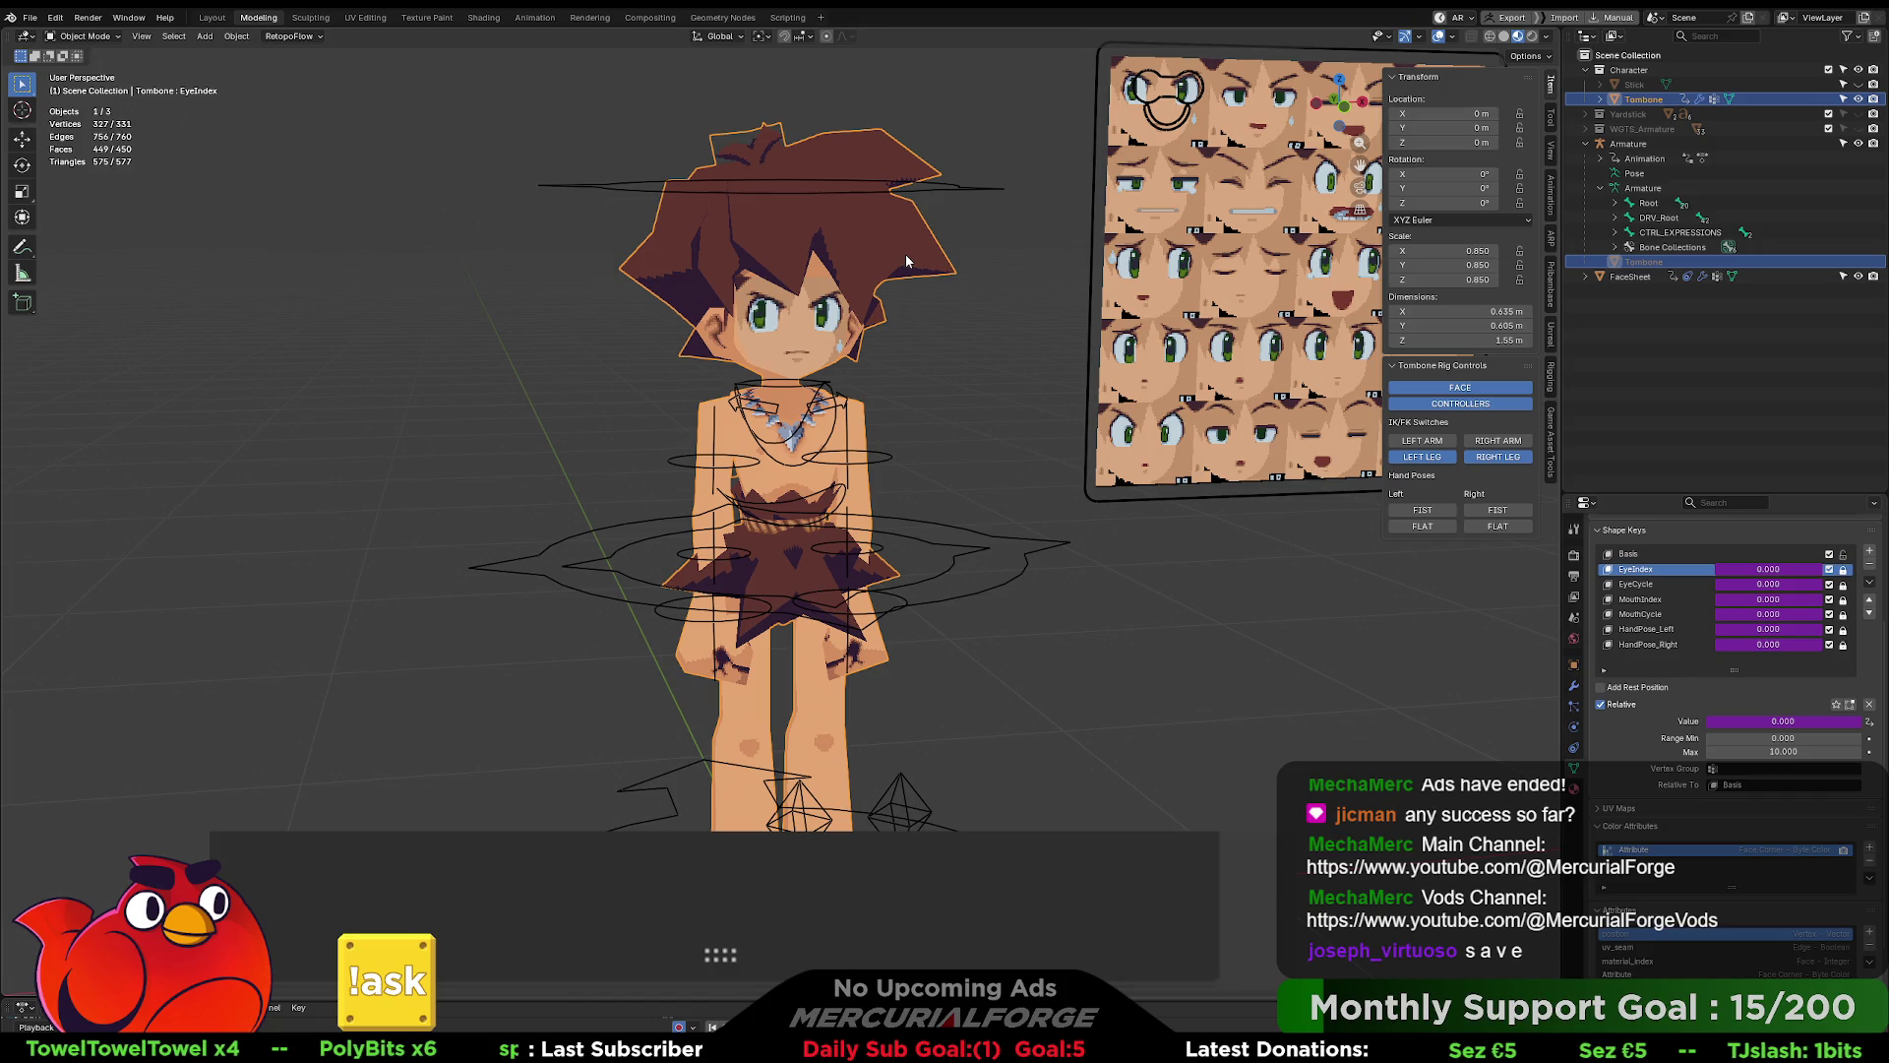
pyautogui.click(1432, 529)
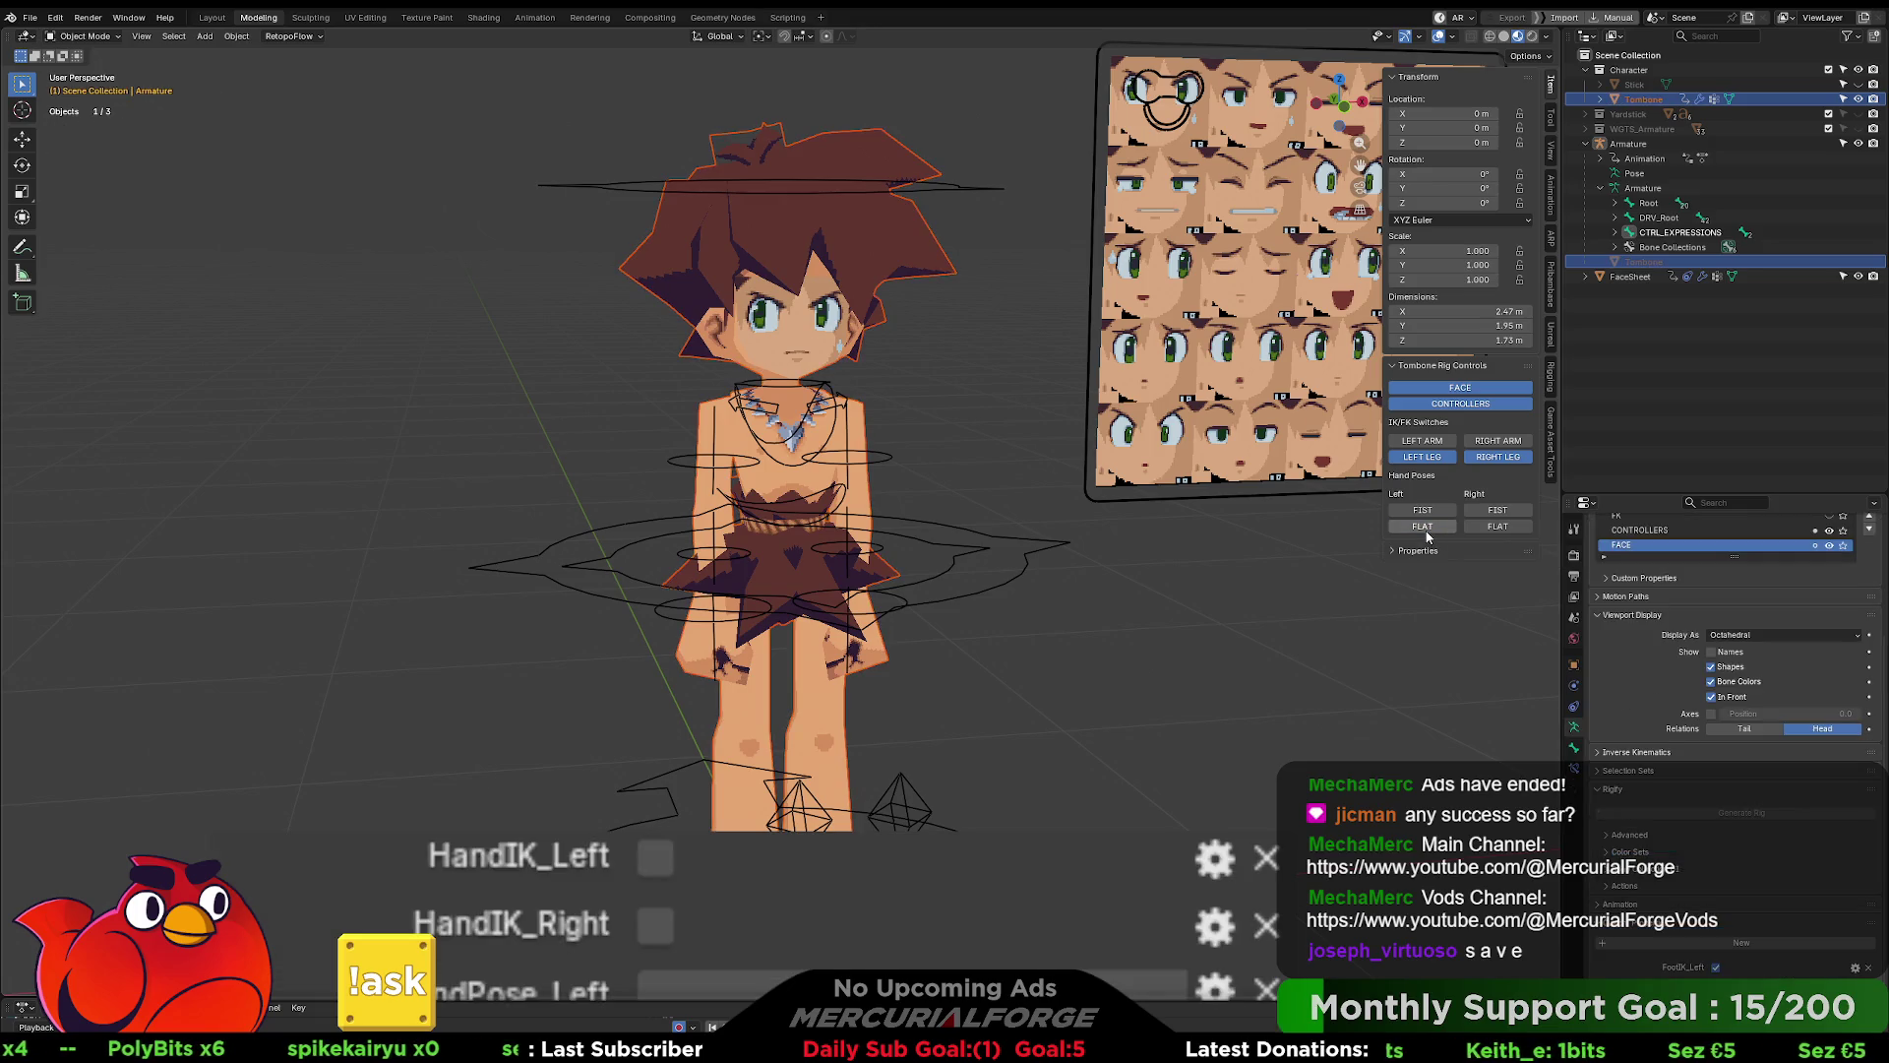
# - Copy the armature's HandPose_Left property as a new driver
pyautogui.click(988, 566)
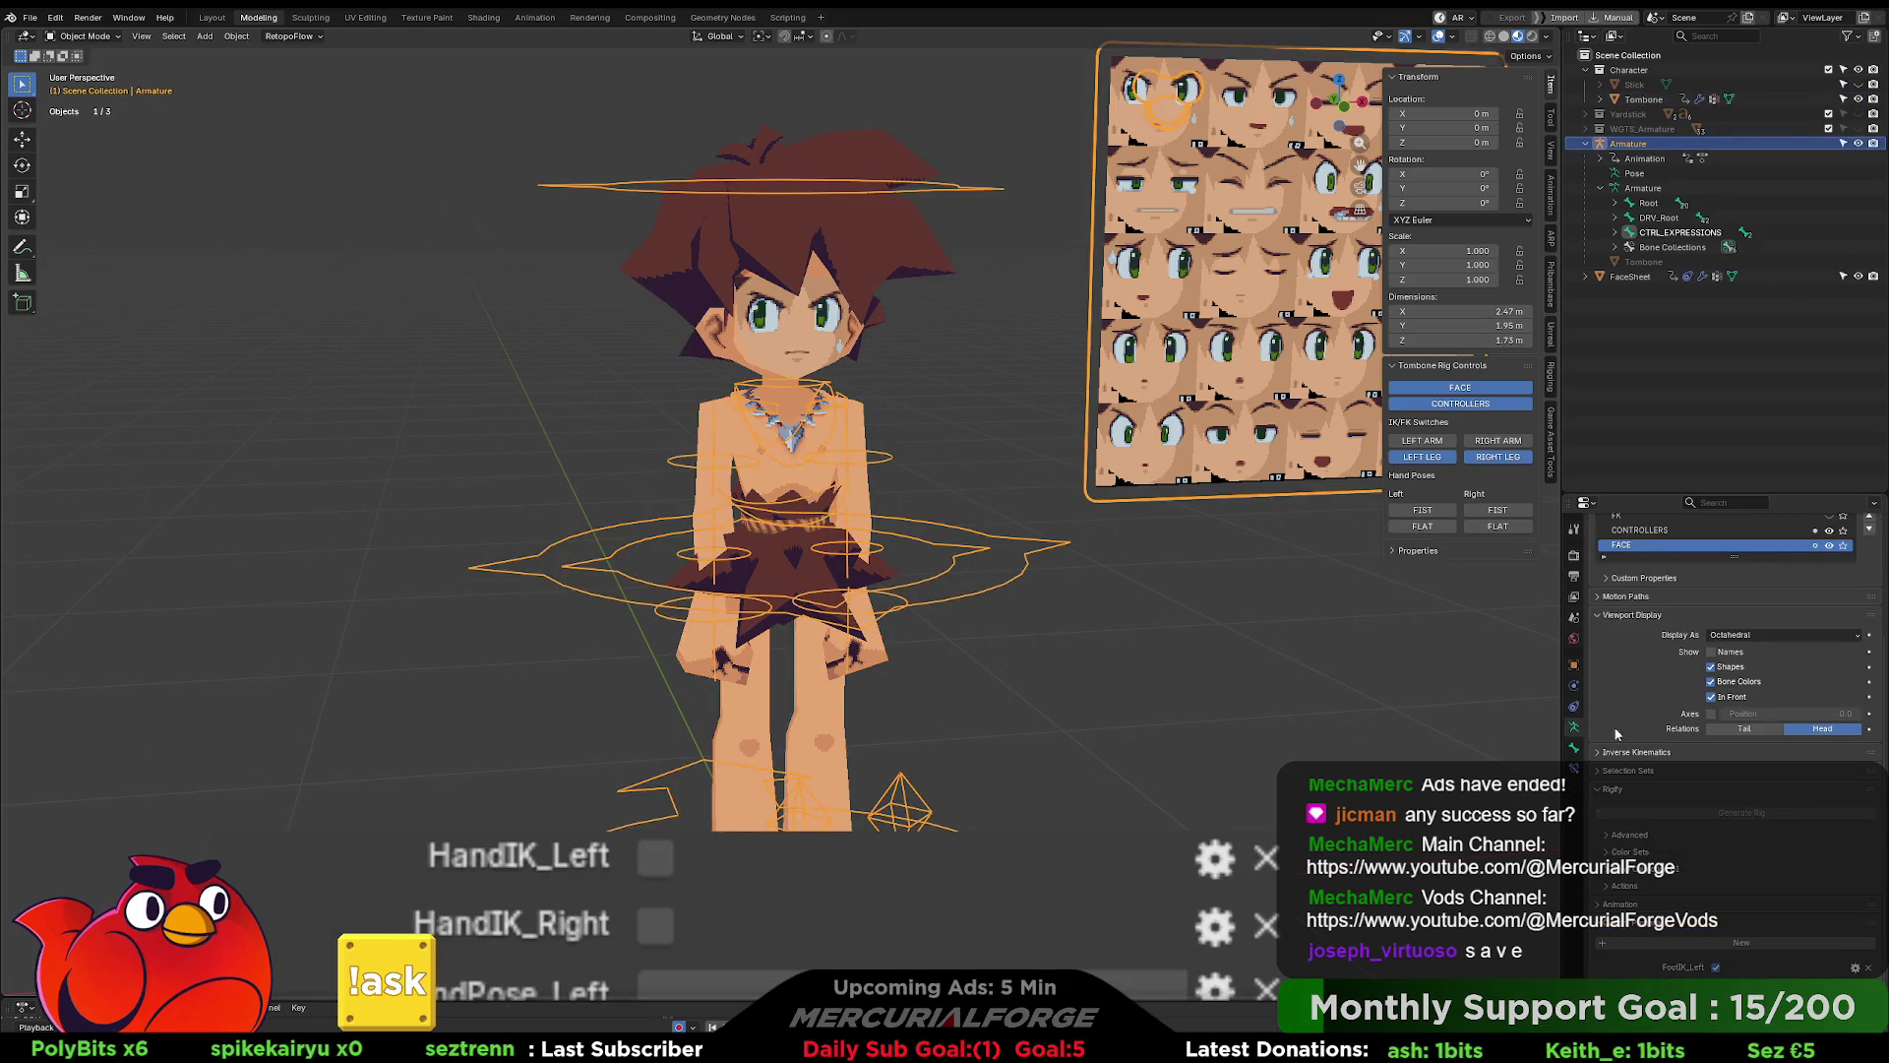
pyautogui.scroll(-1, 1779, 850)
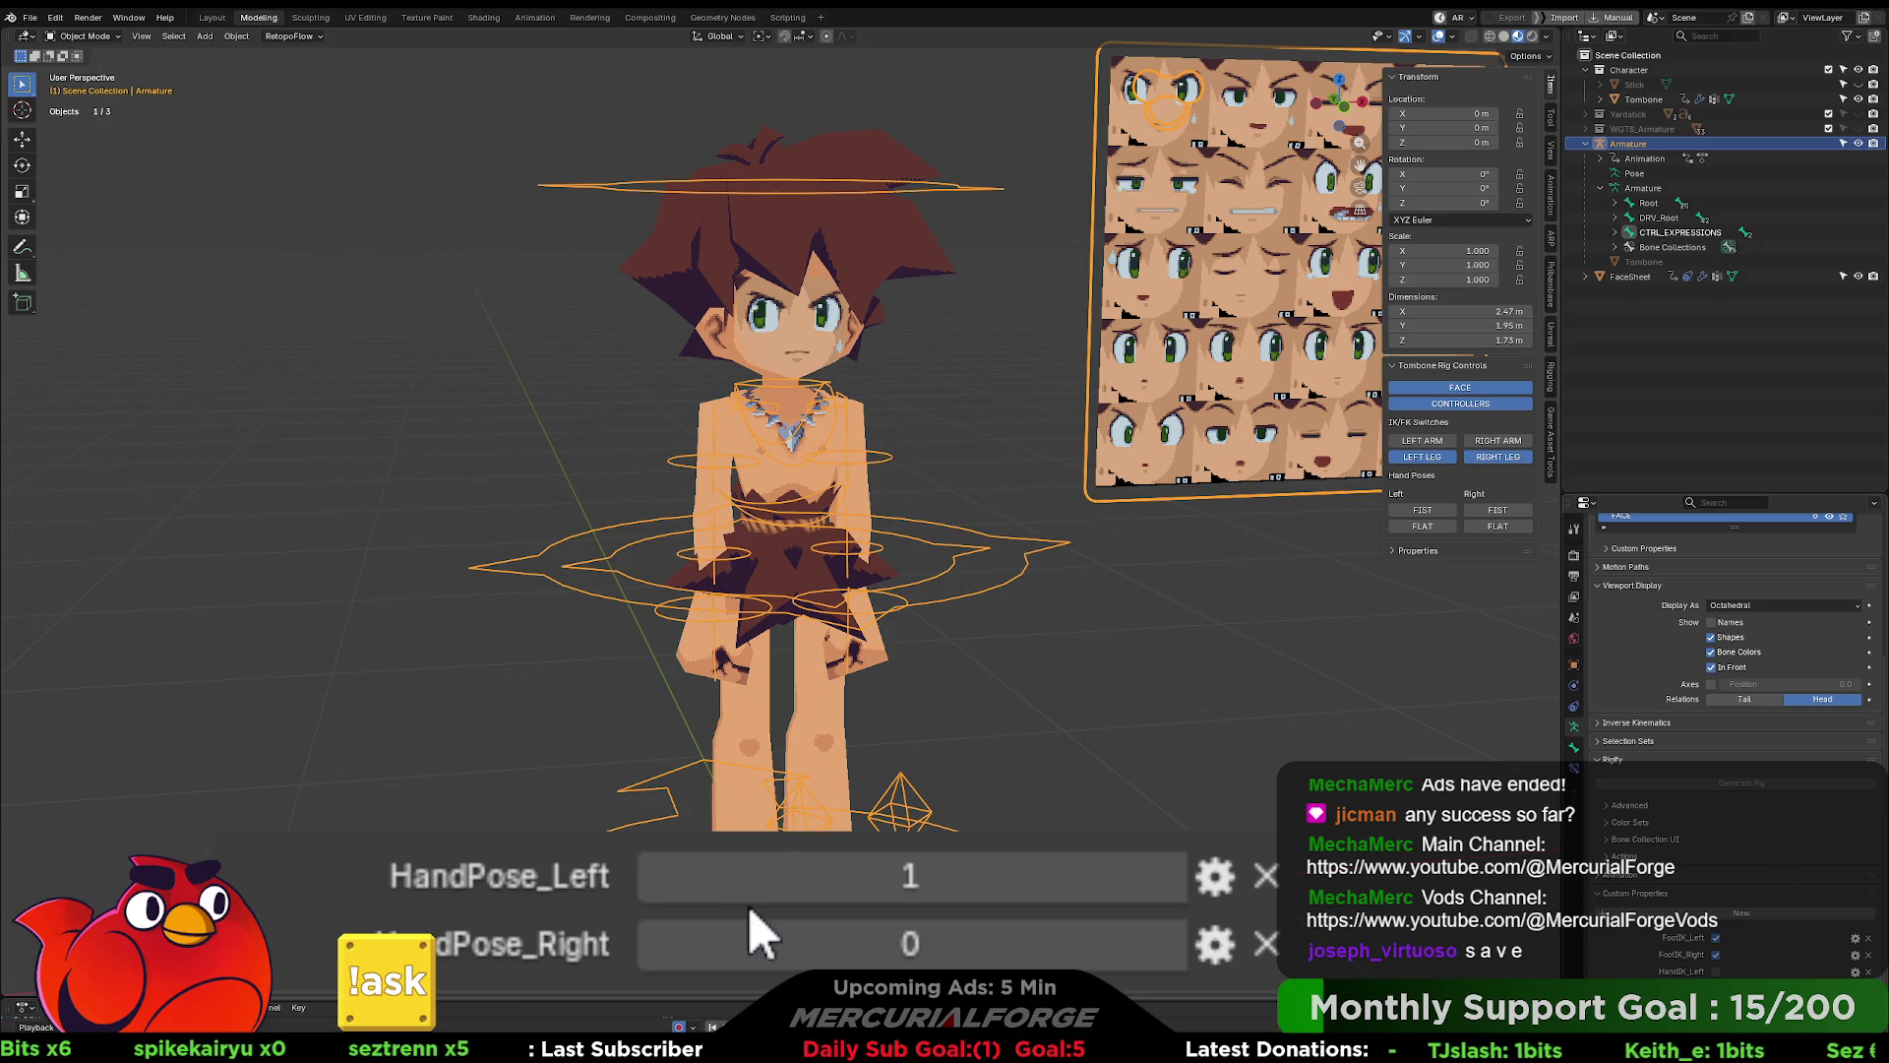
pyautogui.rightClick(1750, 1006)
pyautogui.click(1722, 1013)
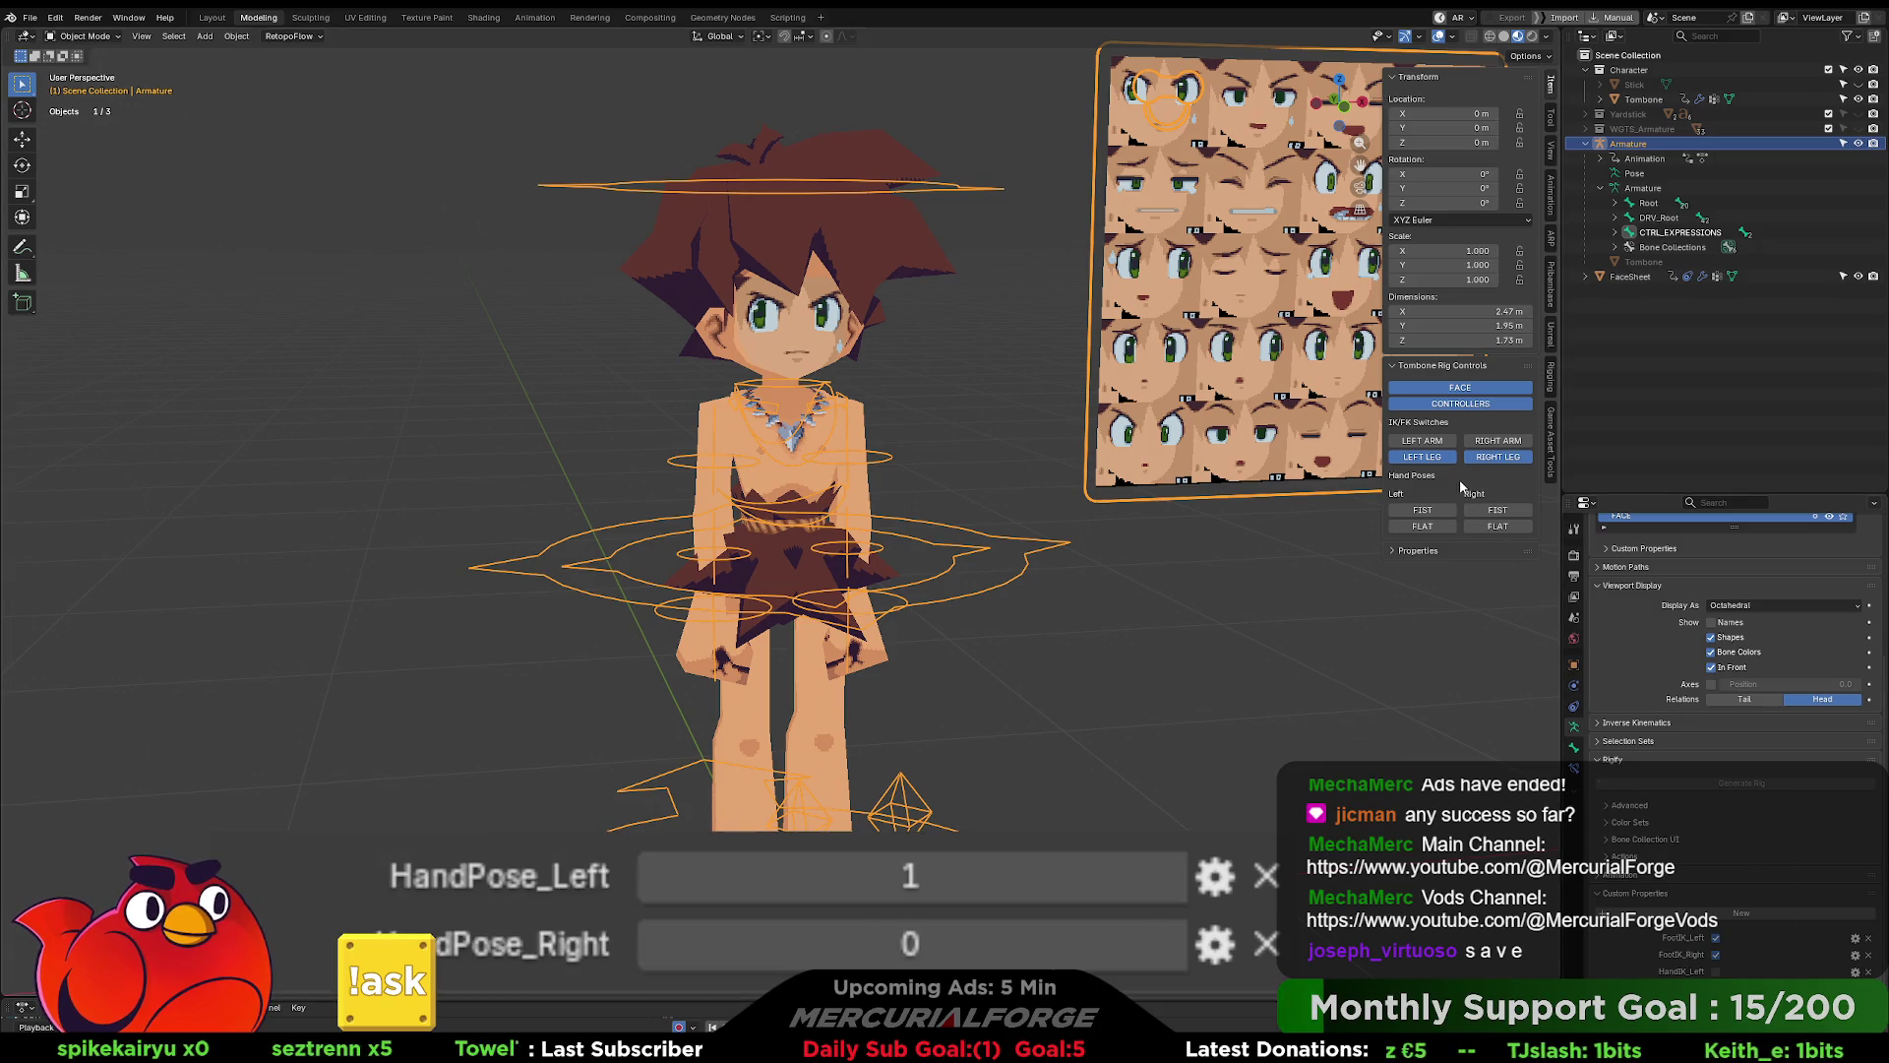
# - Paste the driver onto Tombone's HandPose_Left shape key, open its driver settings, and test Left FIST
pyautogui.click(871, 272)
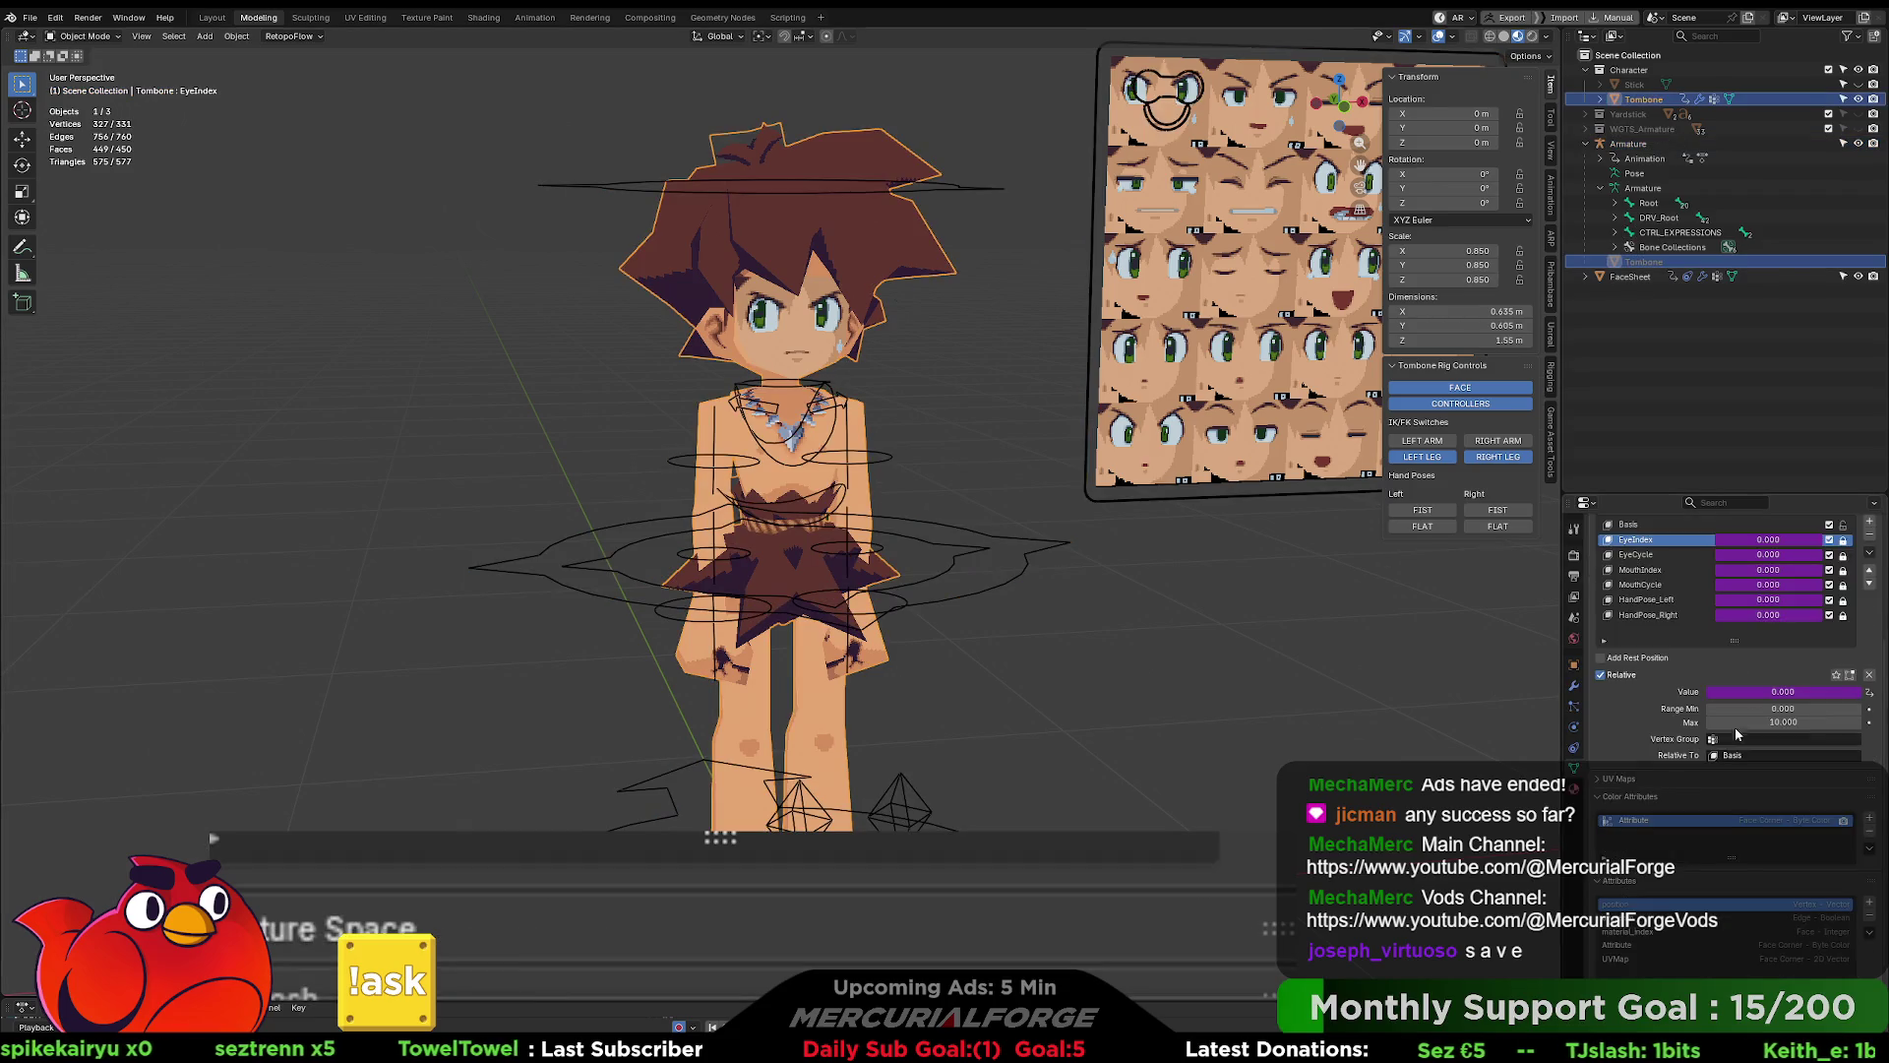
pyautogui.rightClick(1758, 594)
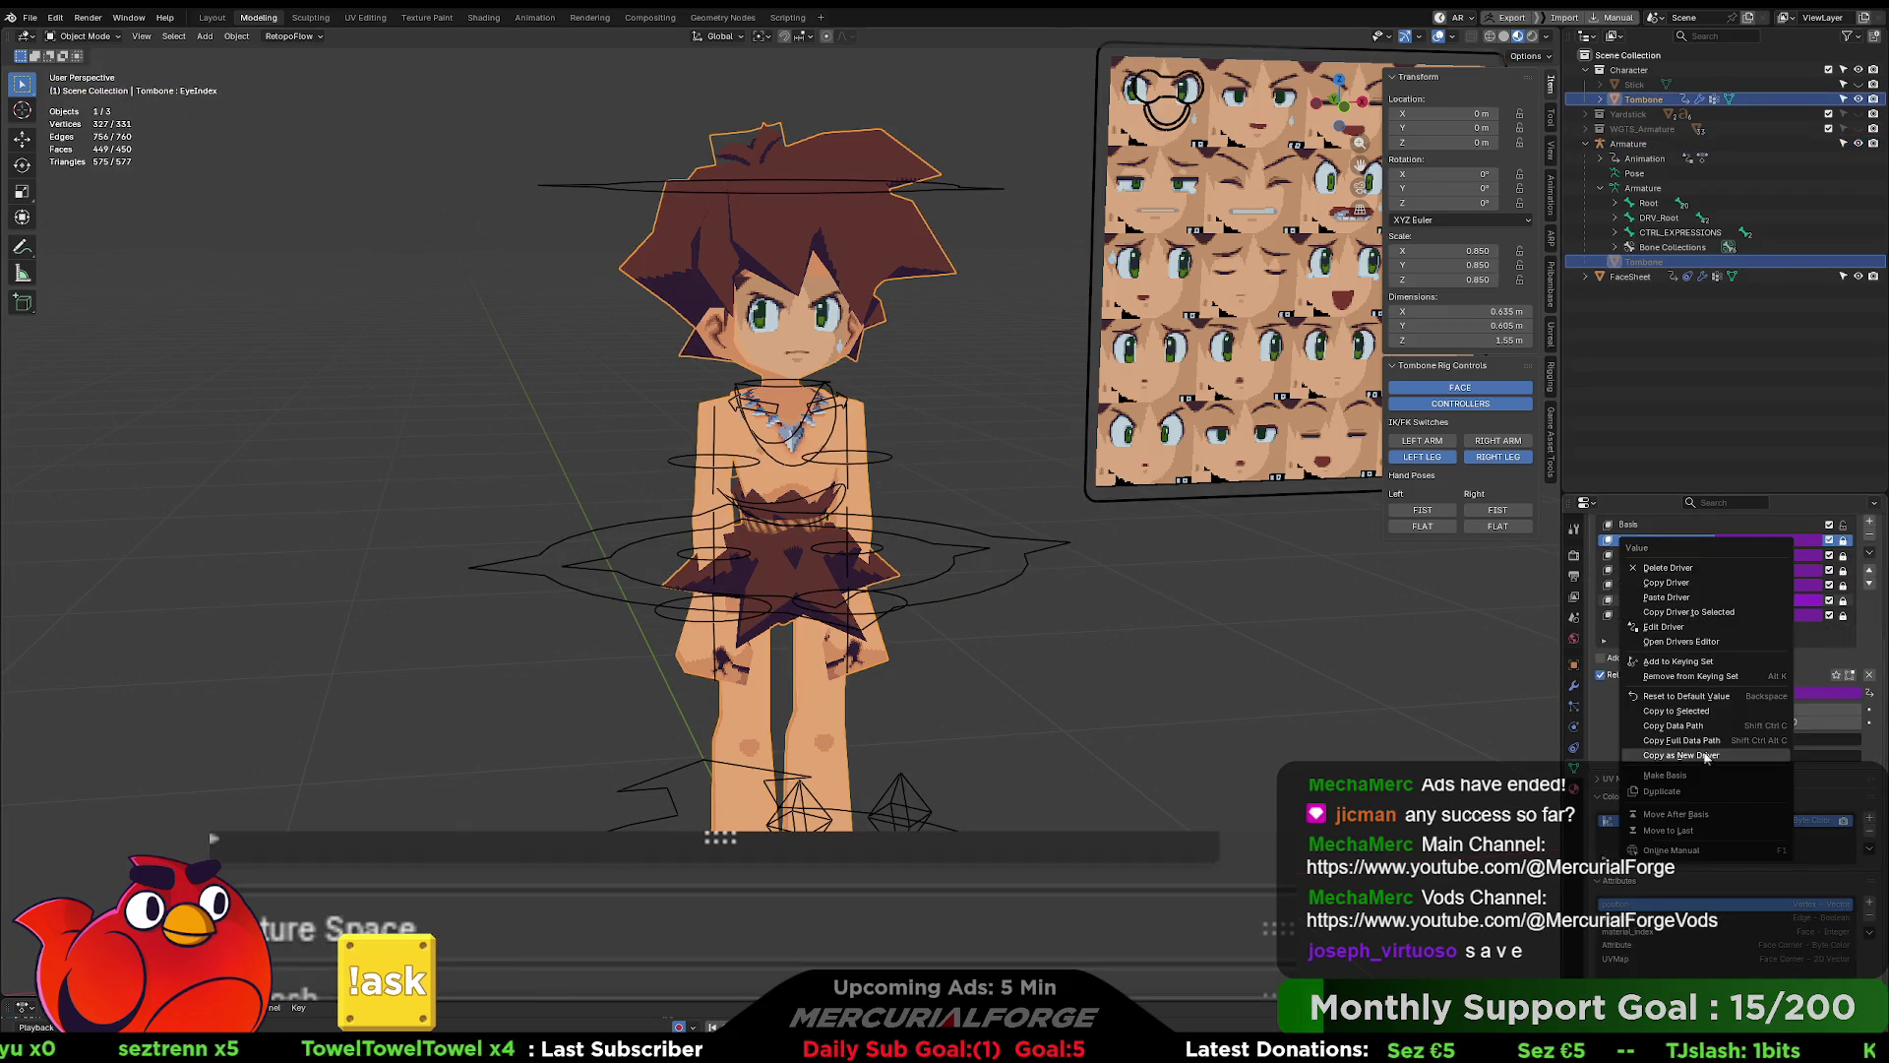
pyautogui.click(1674, 597)
pyautogui.rightClick(1756, 599)
pyautogui.click(1752, 612)
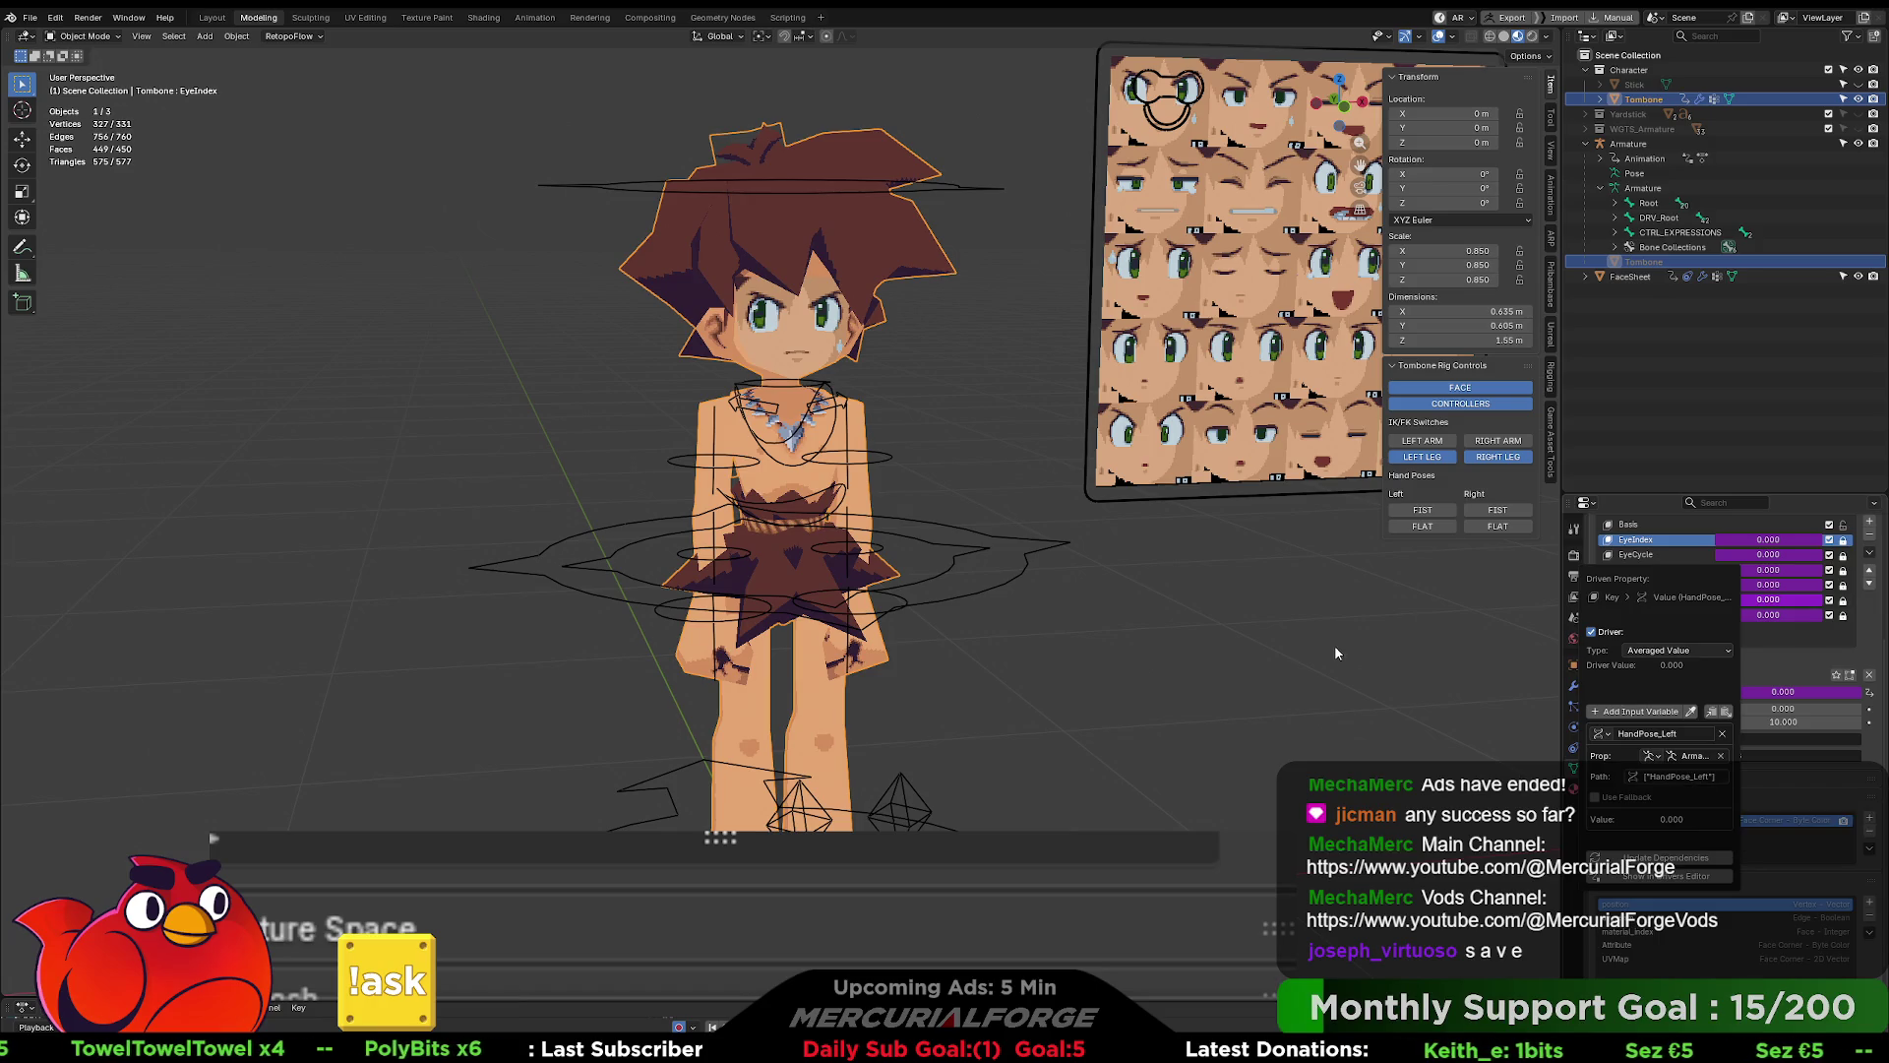
pyautogui.click(1427, 511)
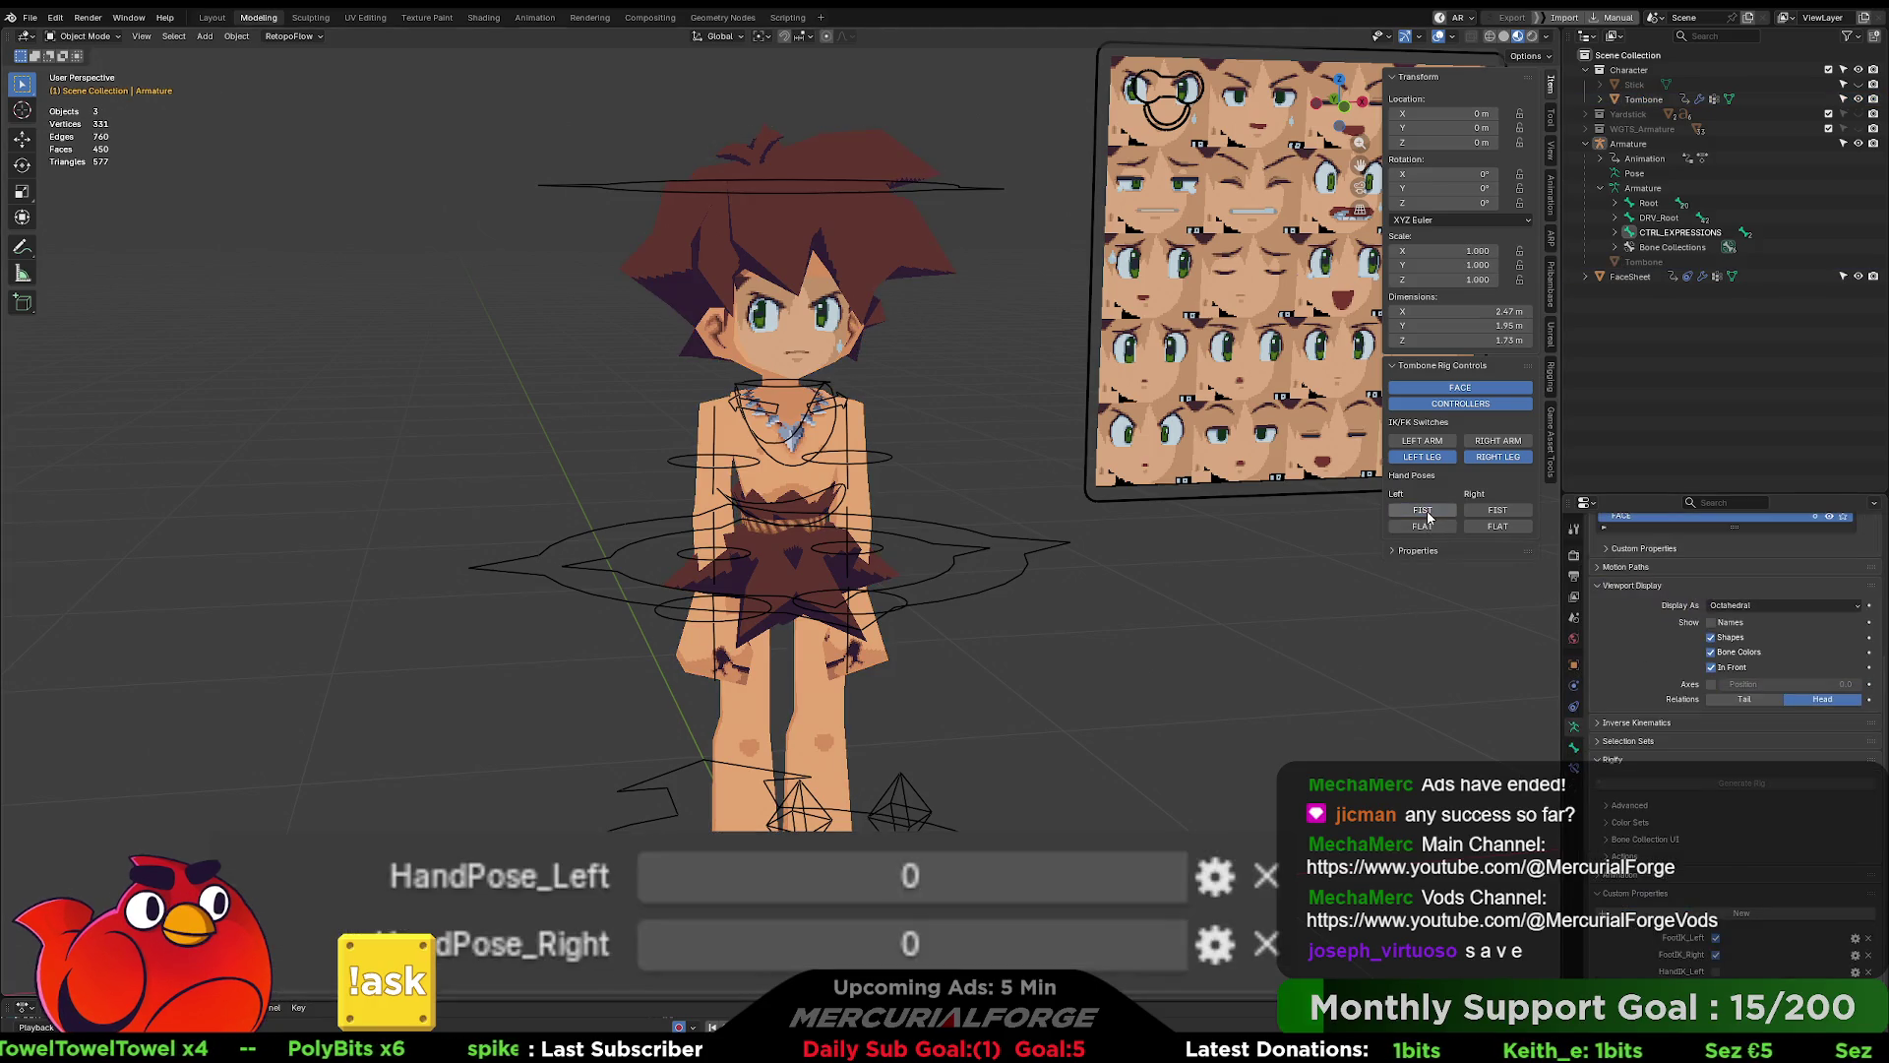
# - Set the left hand flat, select Tombone, and open the HandPose_Left shape key's driver settings
pyautogui.click(1427, 527)
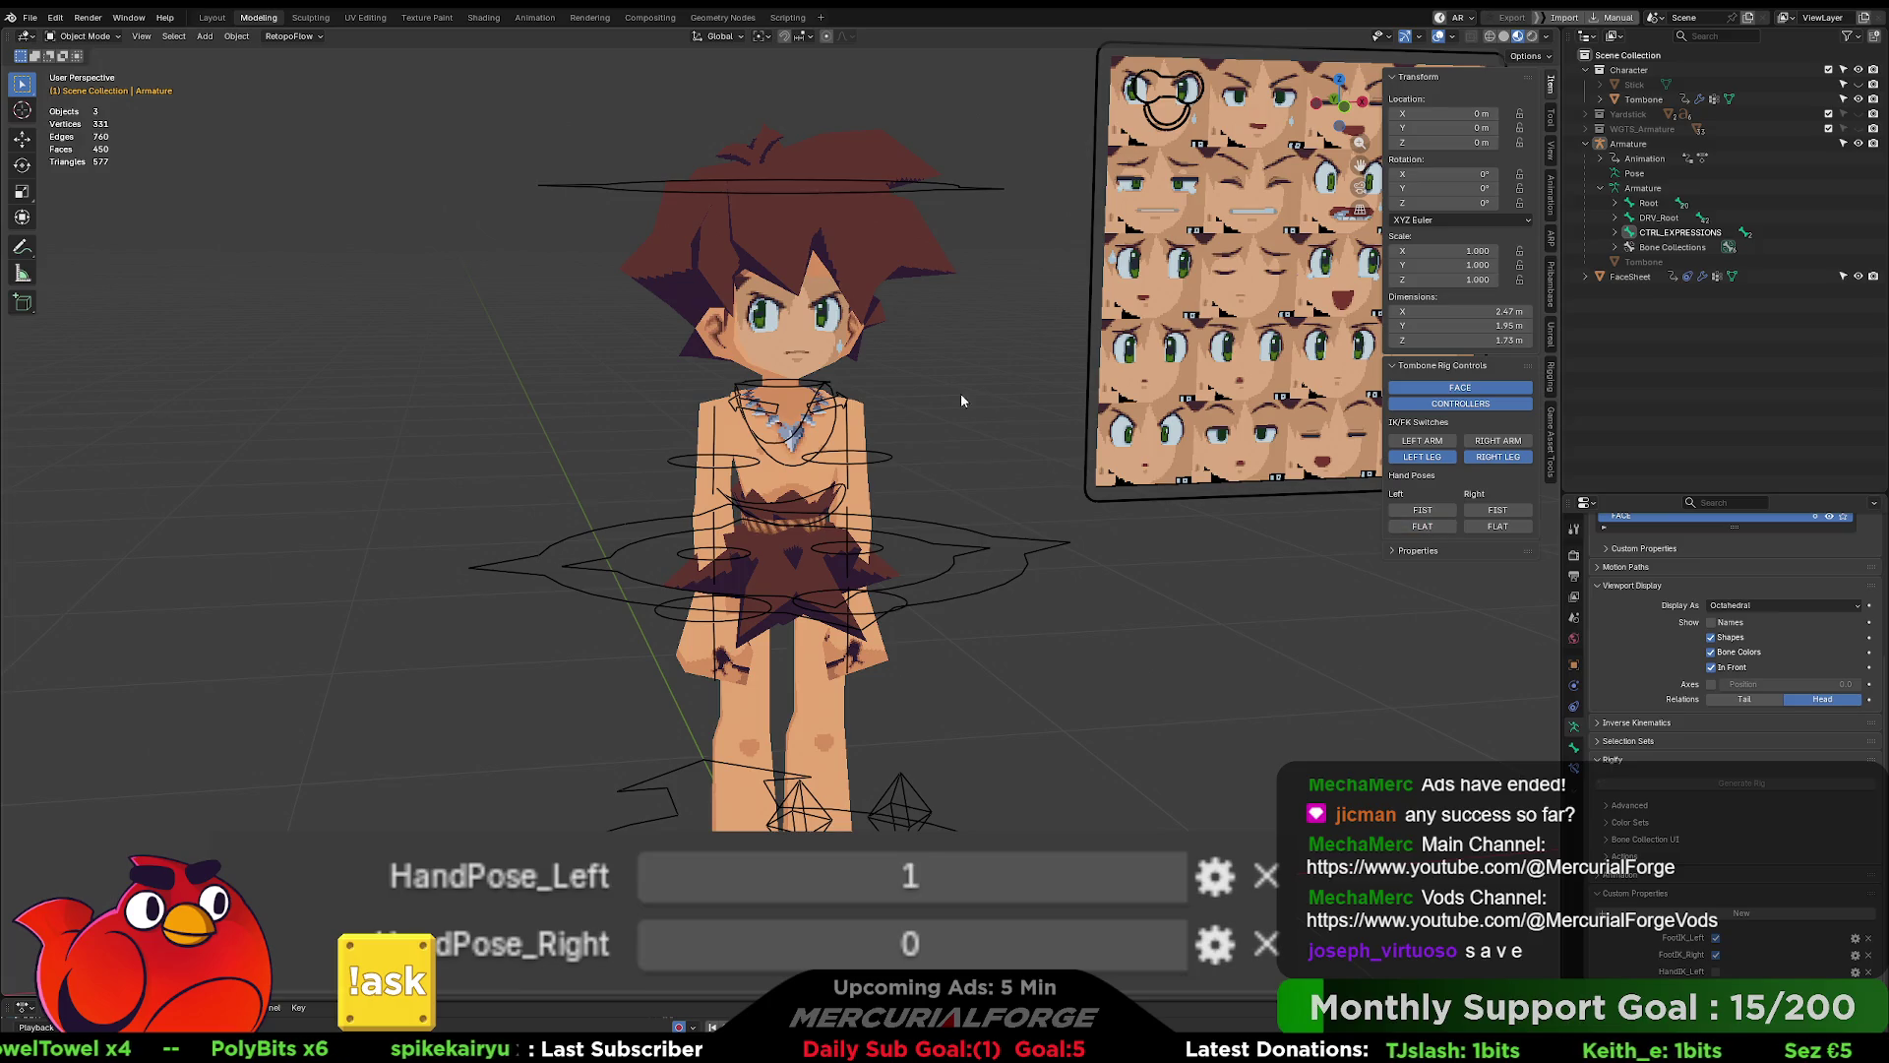
pyautogui.click(924, 259)
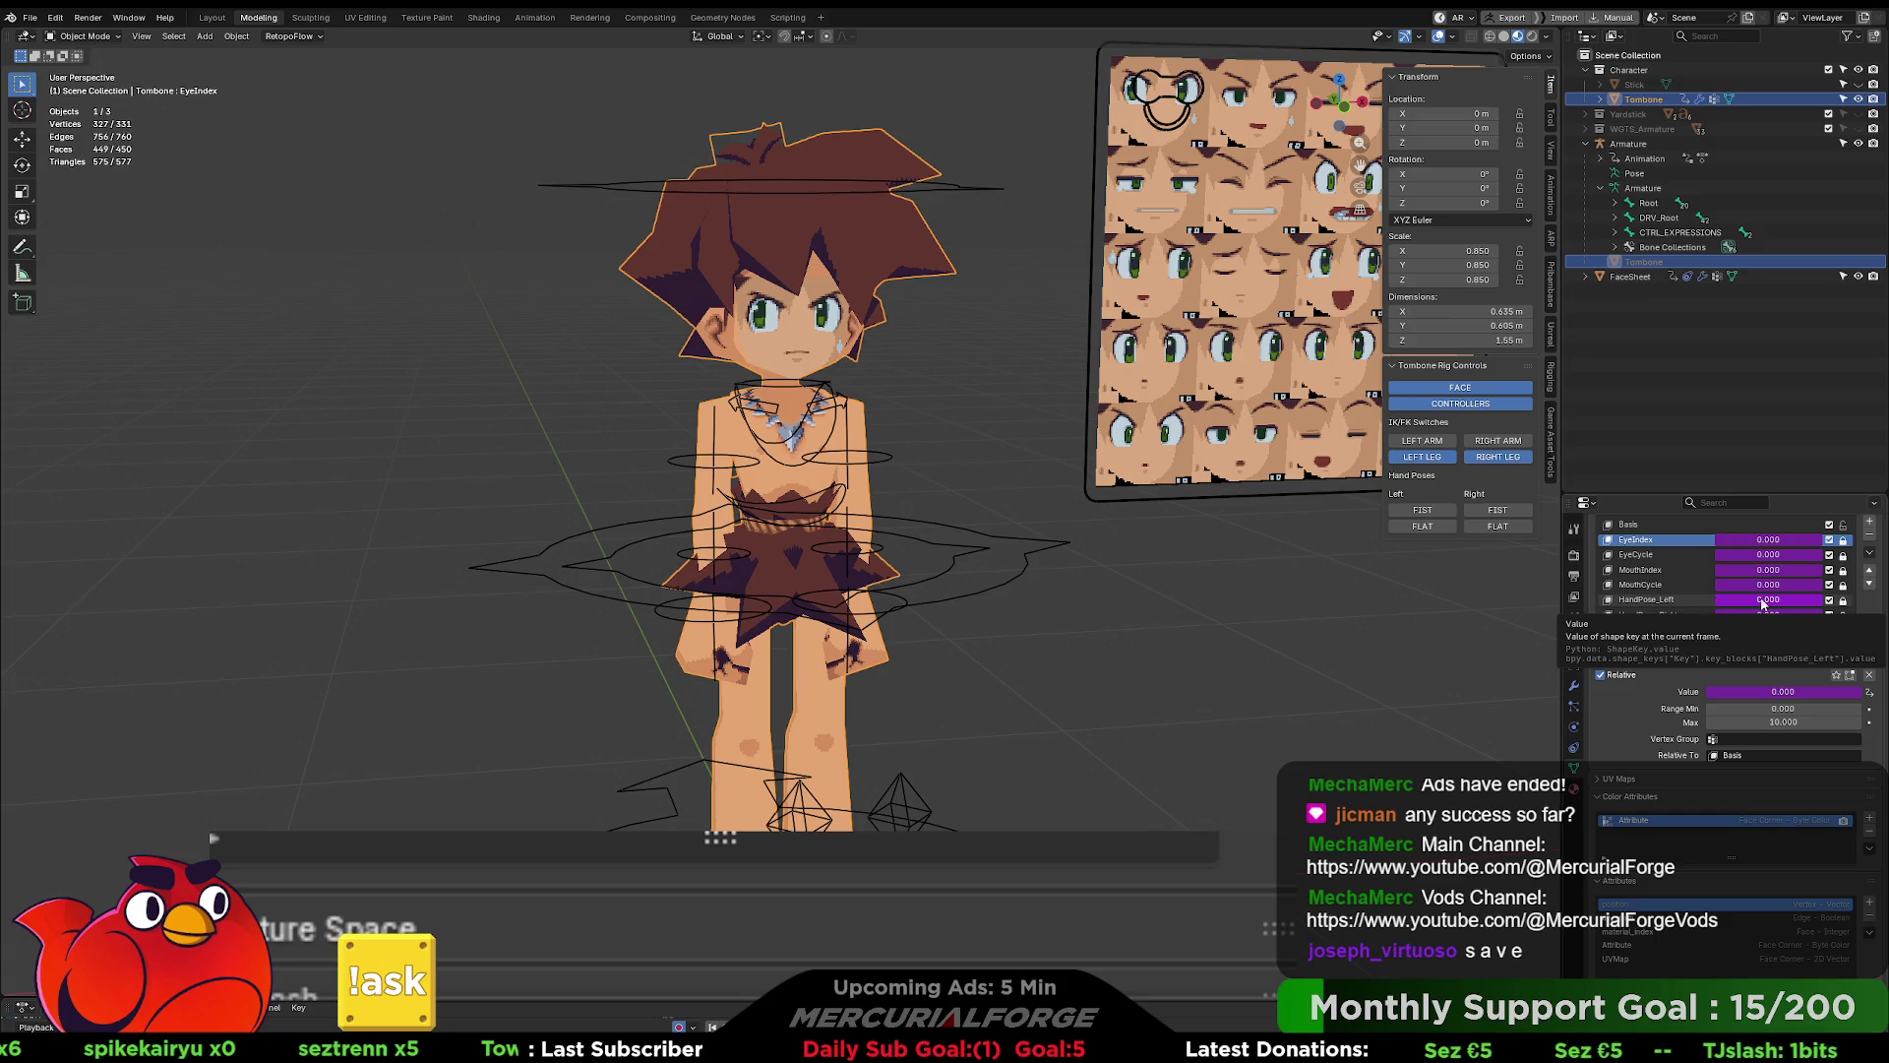
pyautogui.click(1025, 570)
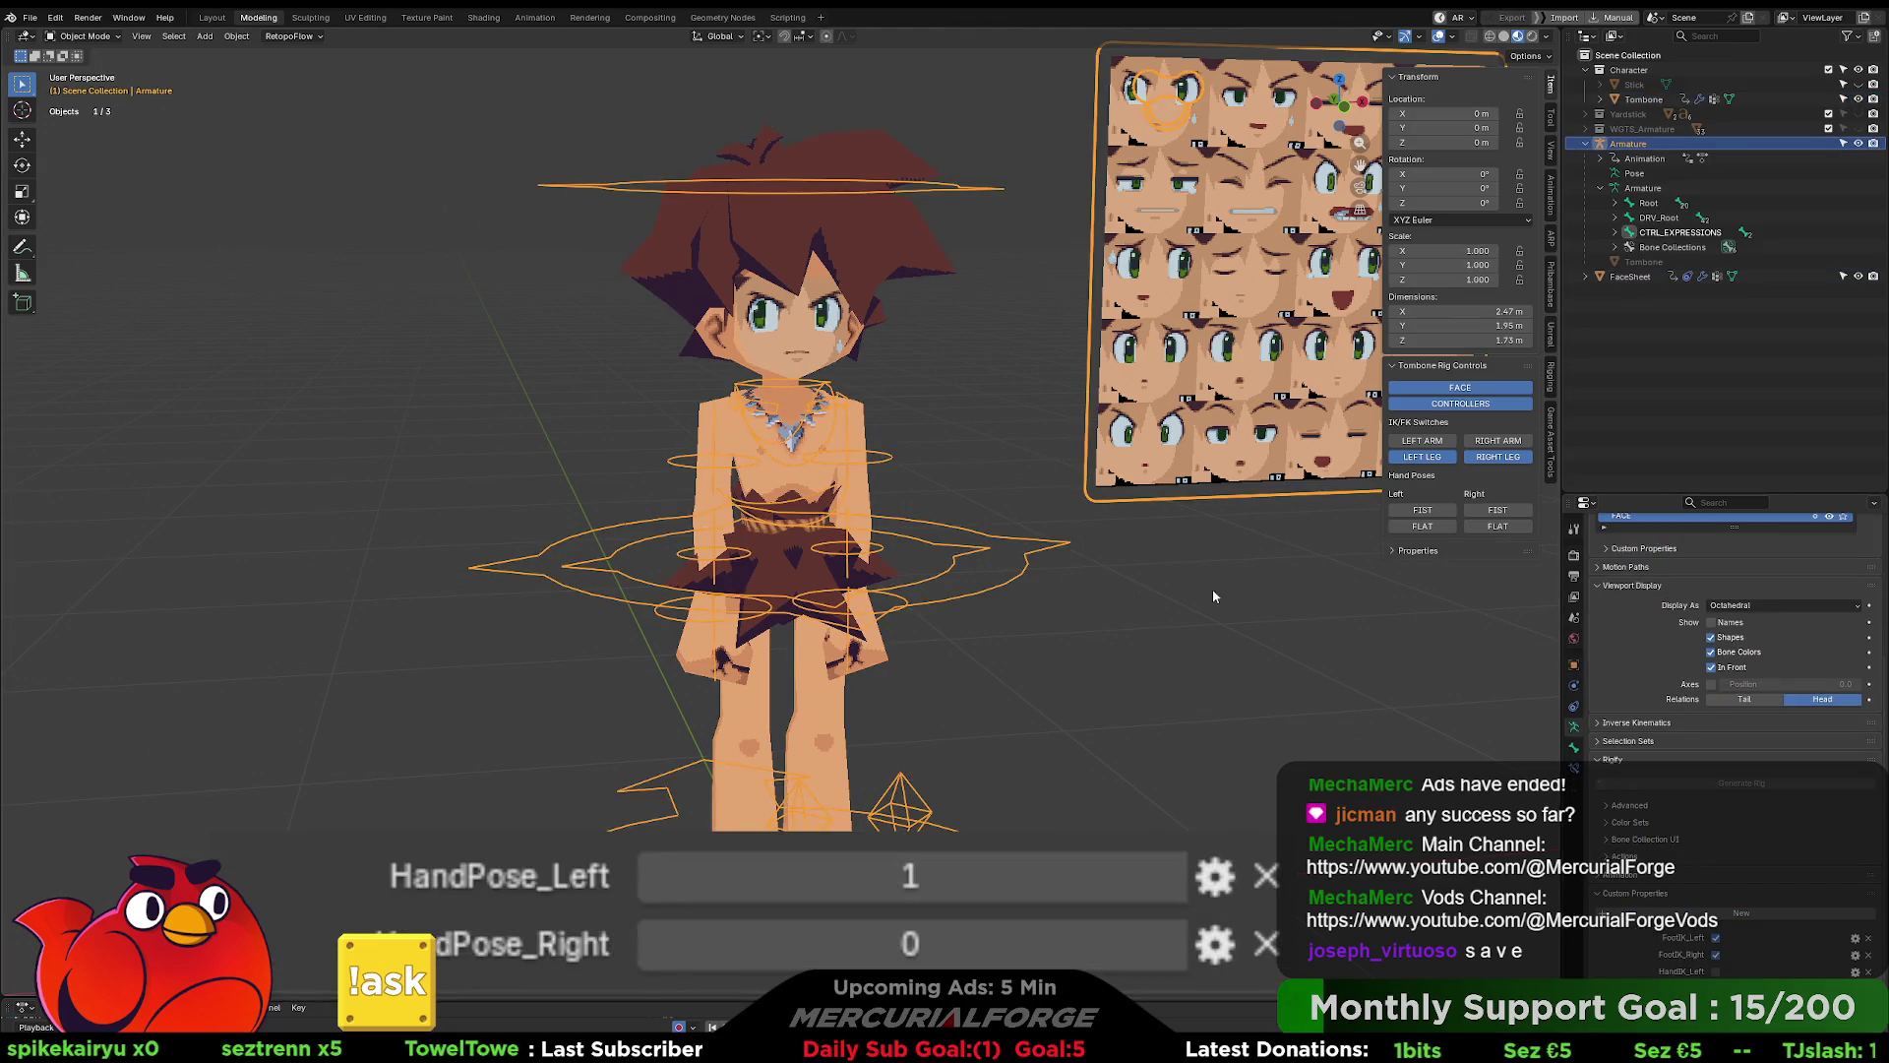
pyautogui.click(853, 260)
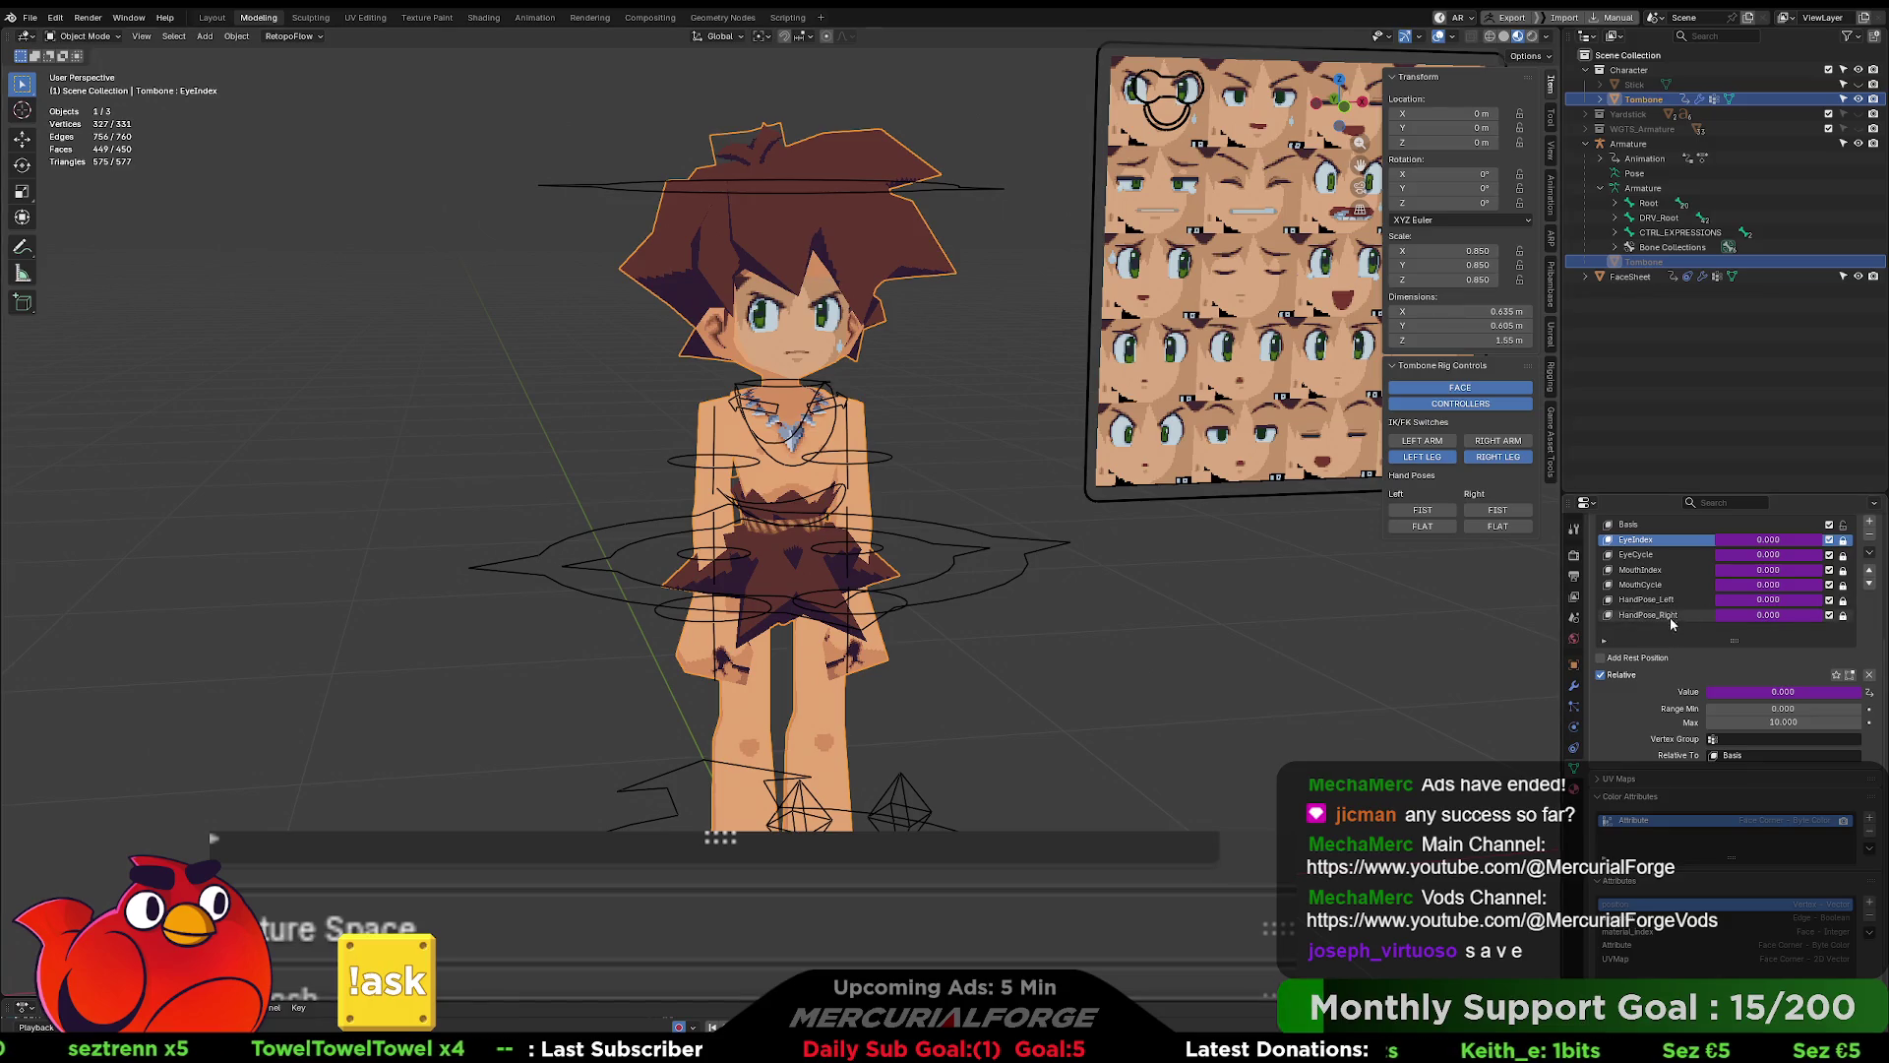
pyautogui.scroll(-3, 1669, 612)
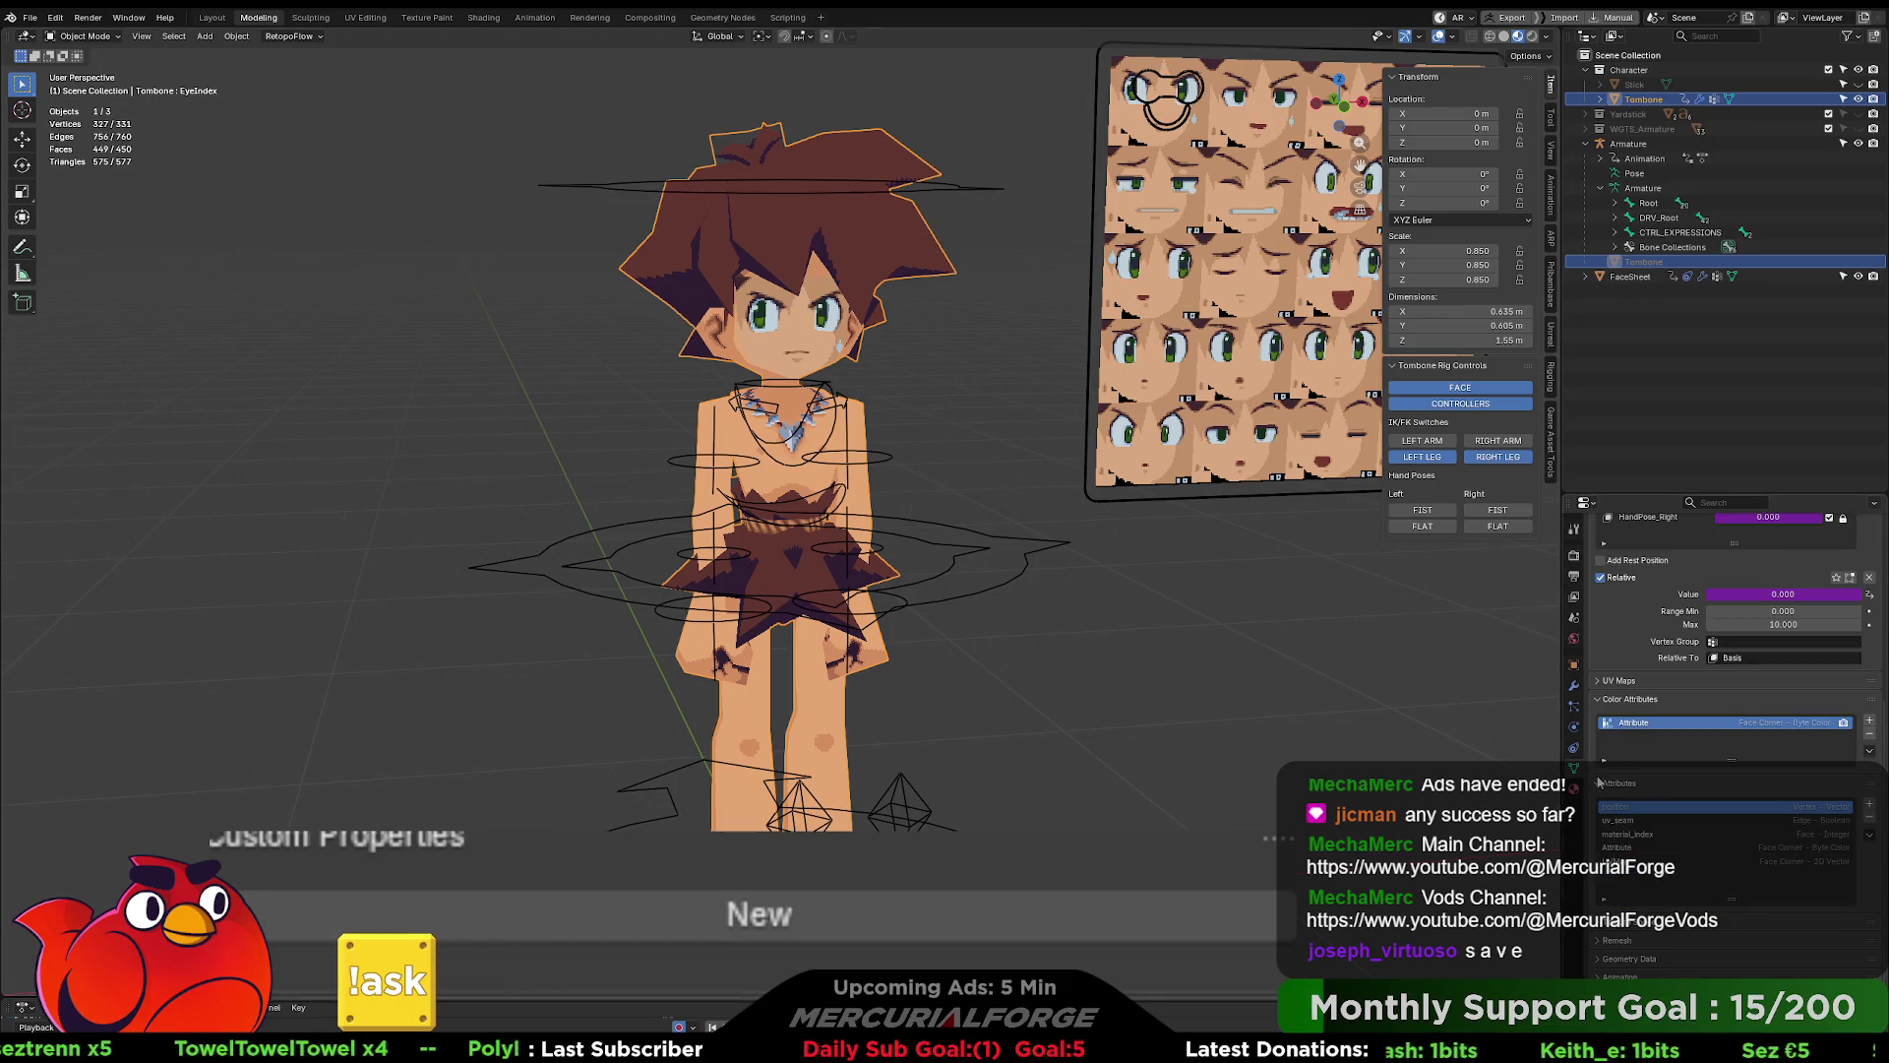
pyautogui.scroll(6, 1667, 754)
pyautogui.scroll(-4, 1680, 744)
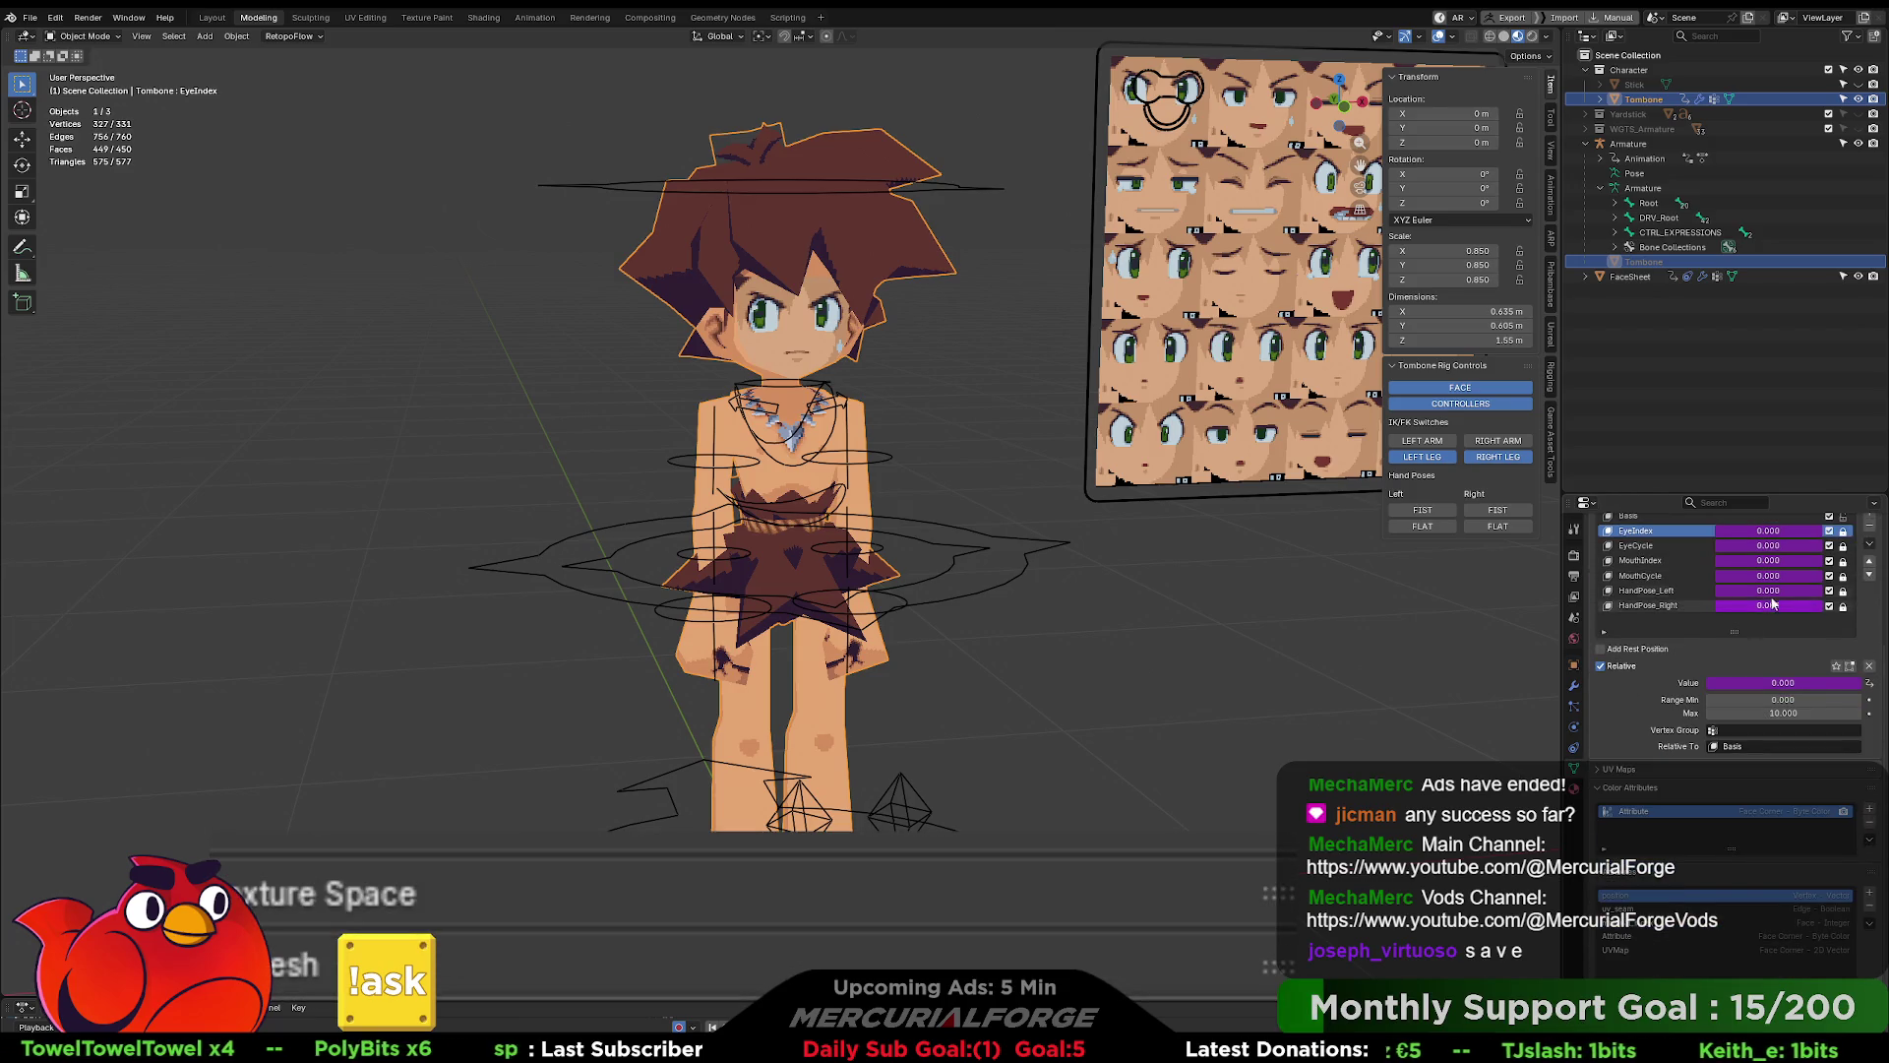
pyautogui.moveTo(1768, 591); pyautogui.dragTo(1796, 590)
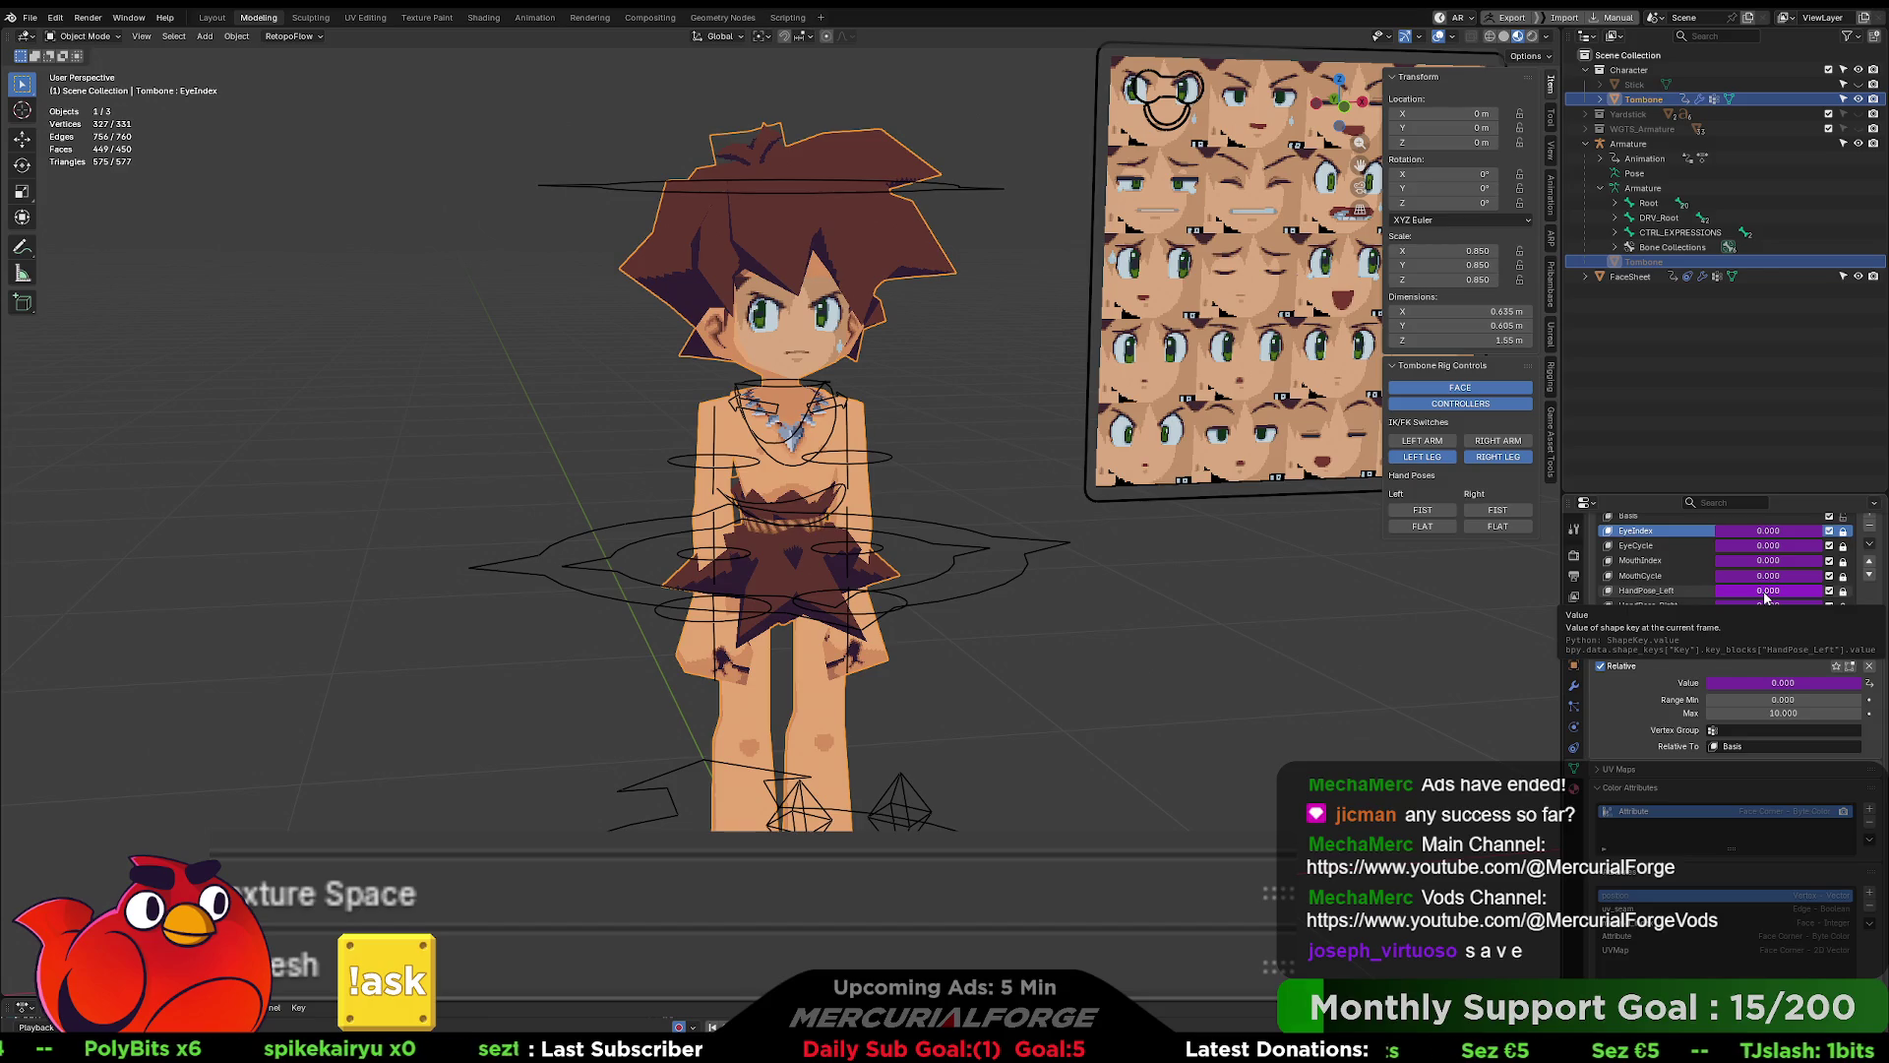
pyautogui.hotkey('ctrl', 'd')
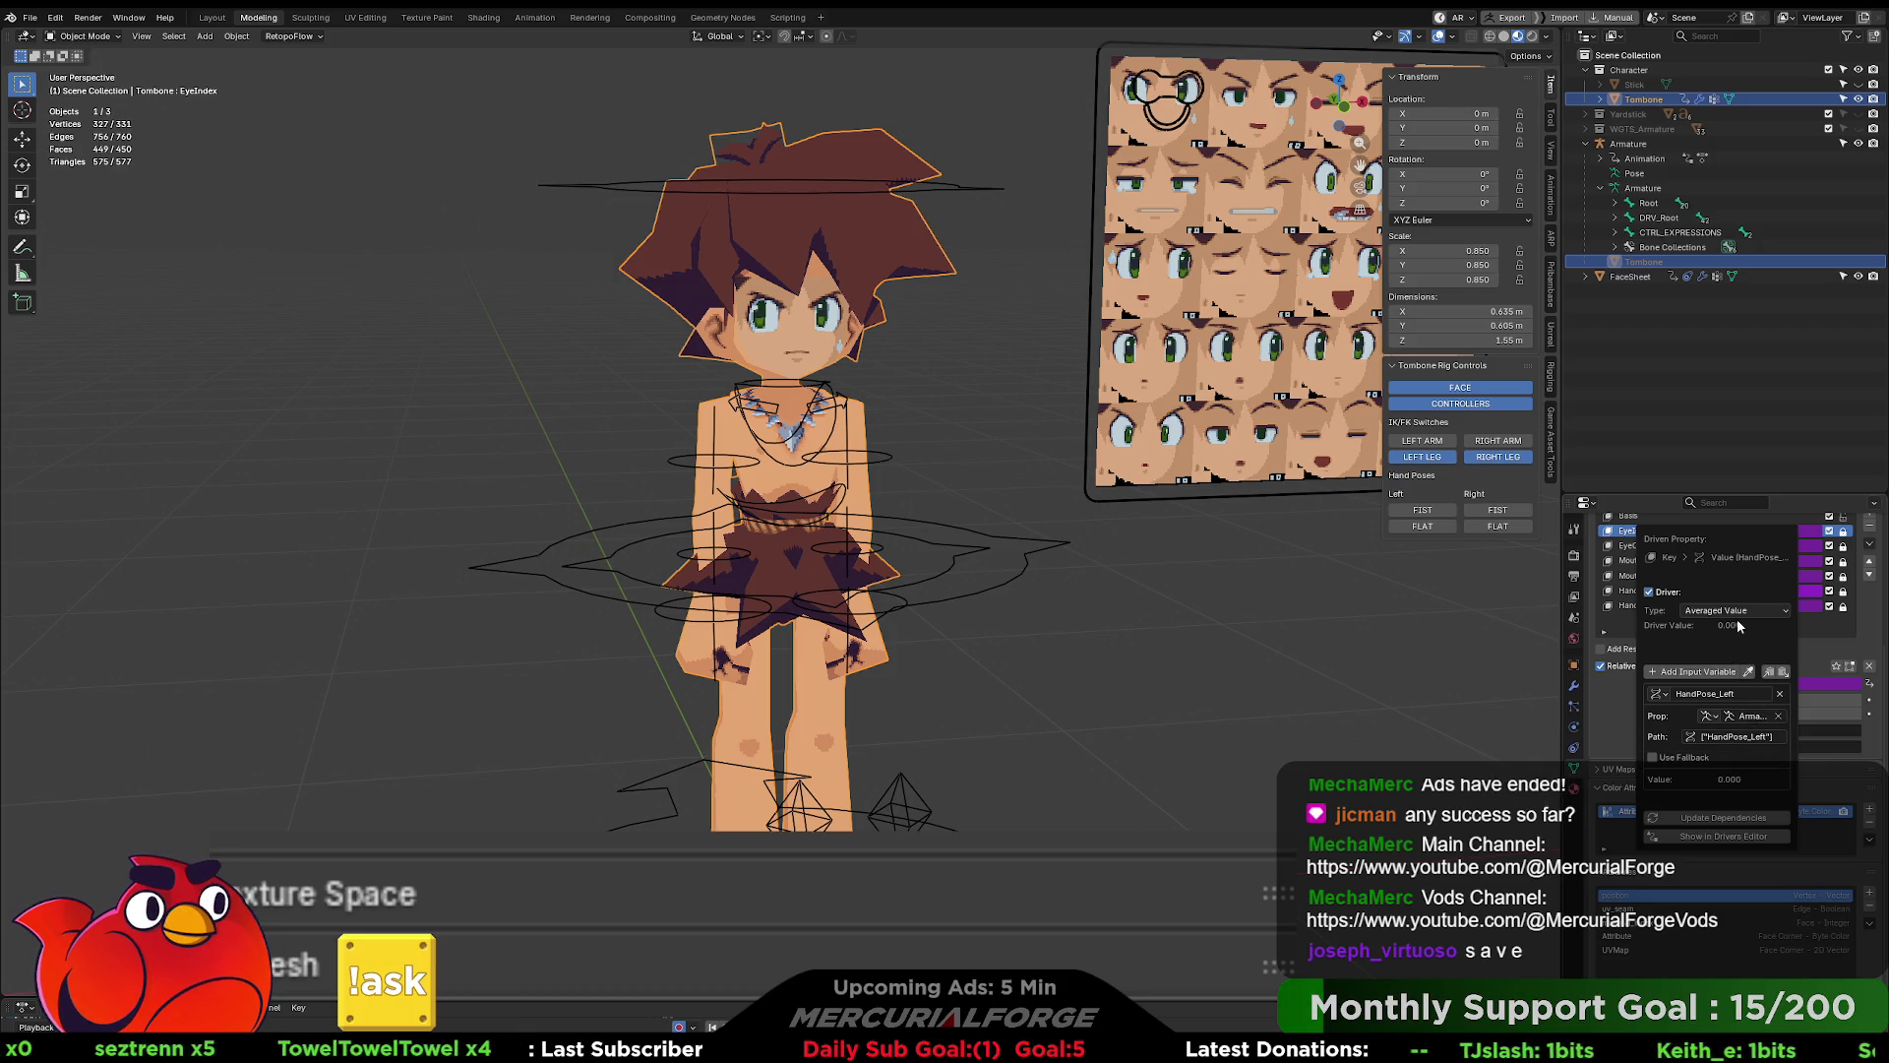
# - Select the armature and open its HandPose_Left custom property settings
pyautogui.click(957, 533)
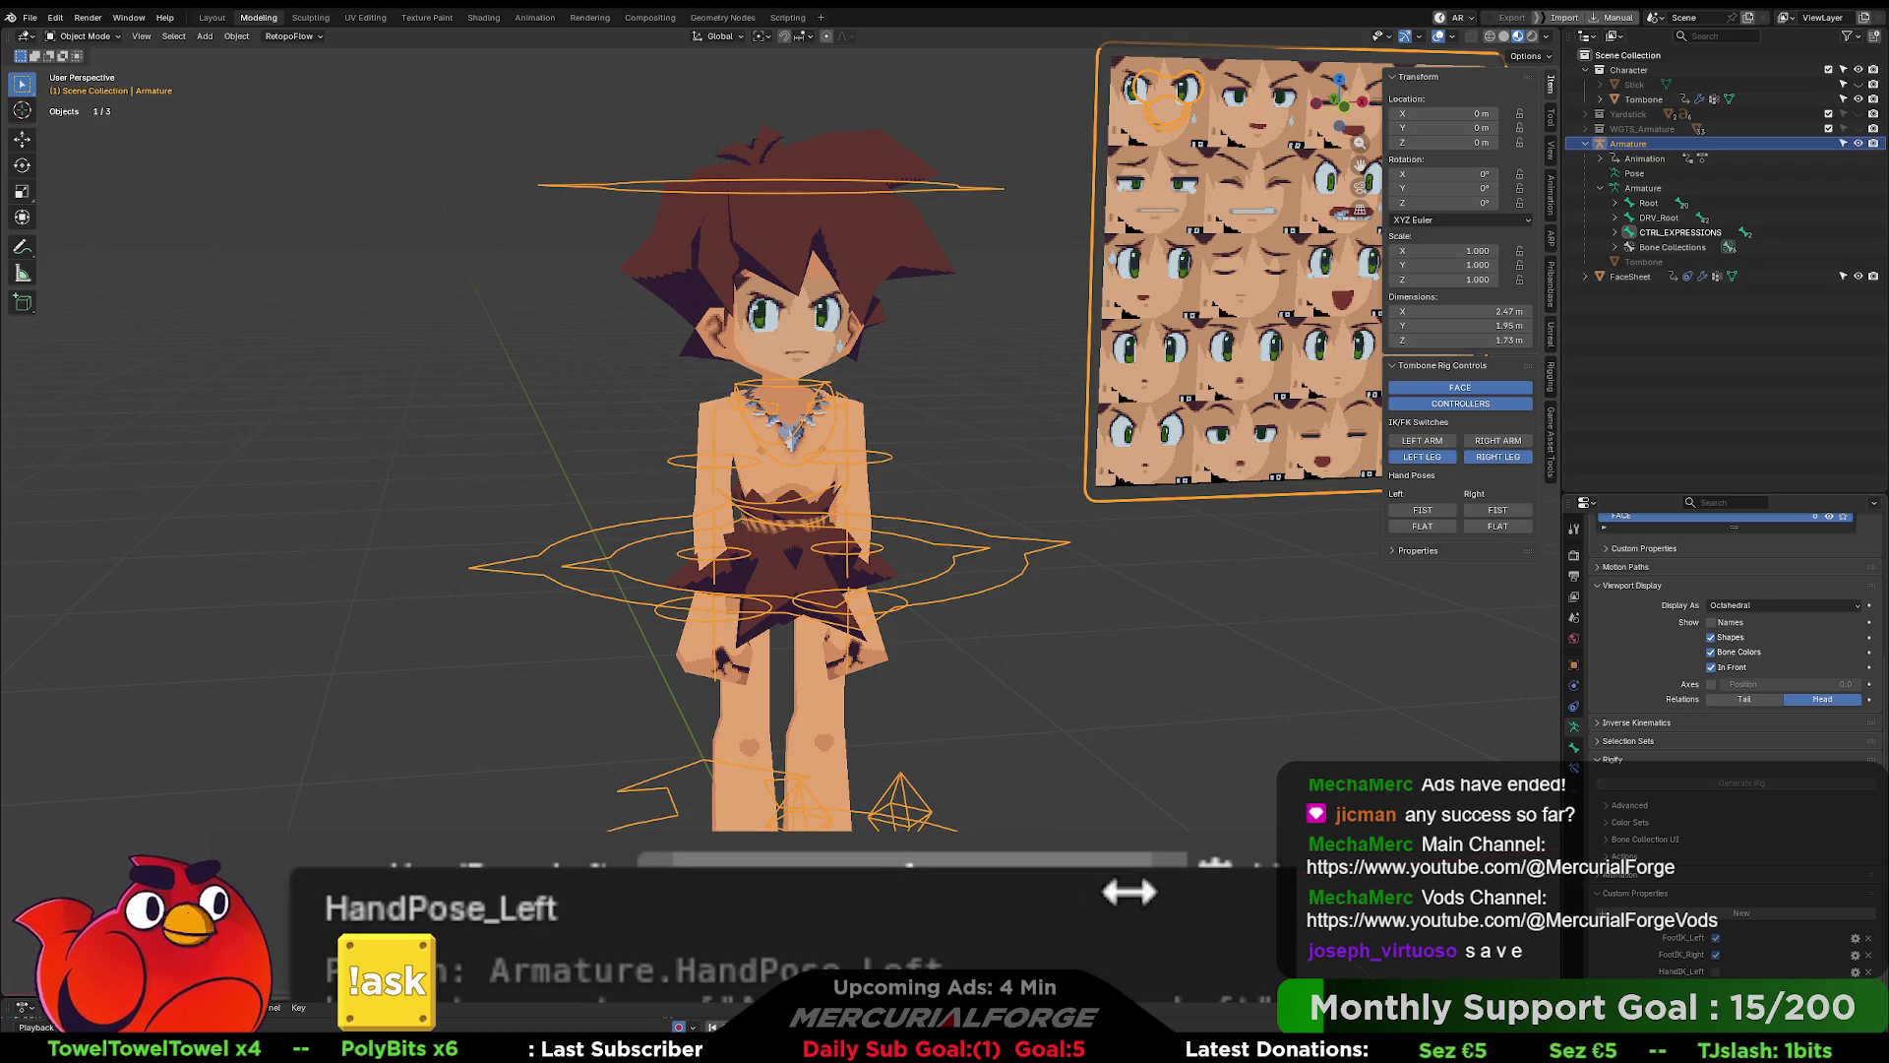
pyautogui.click(1214, 876)
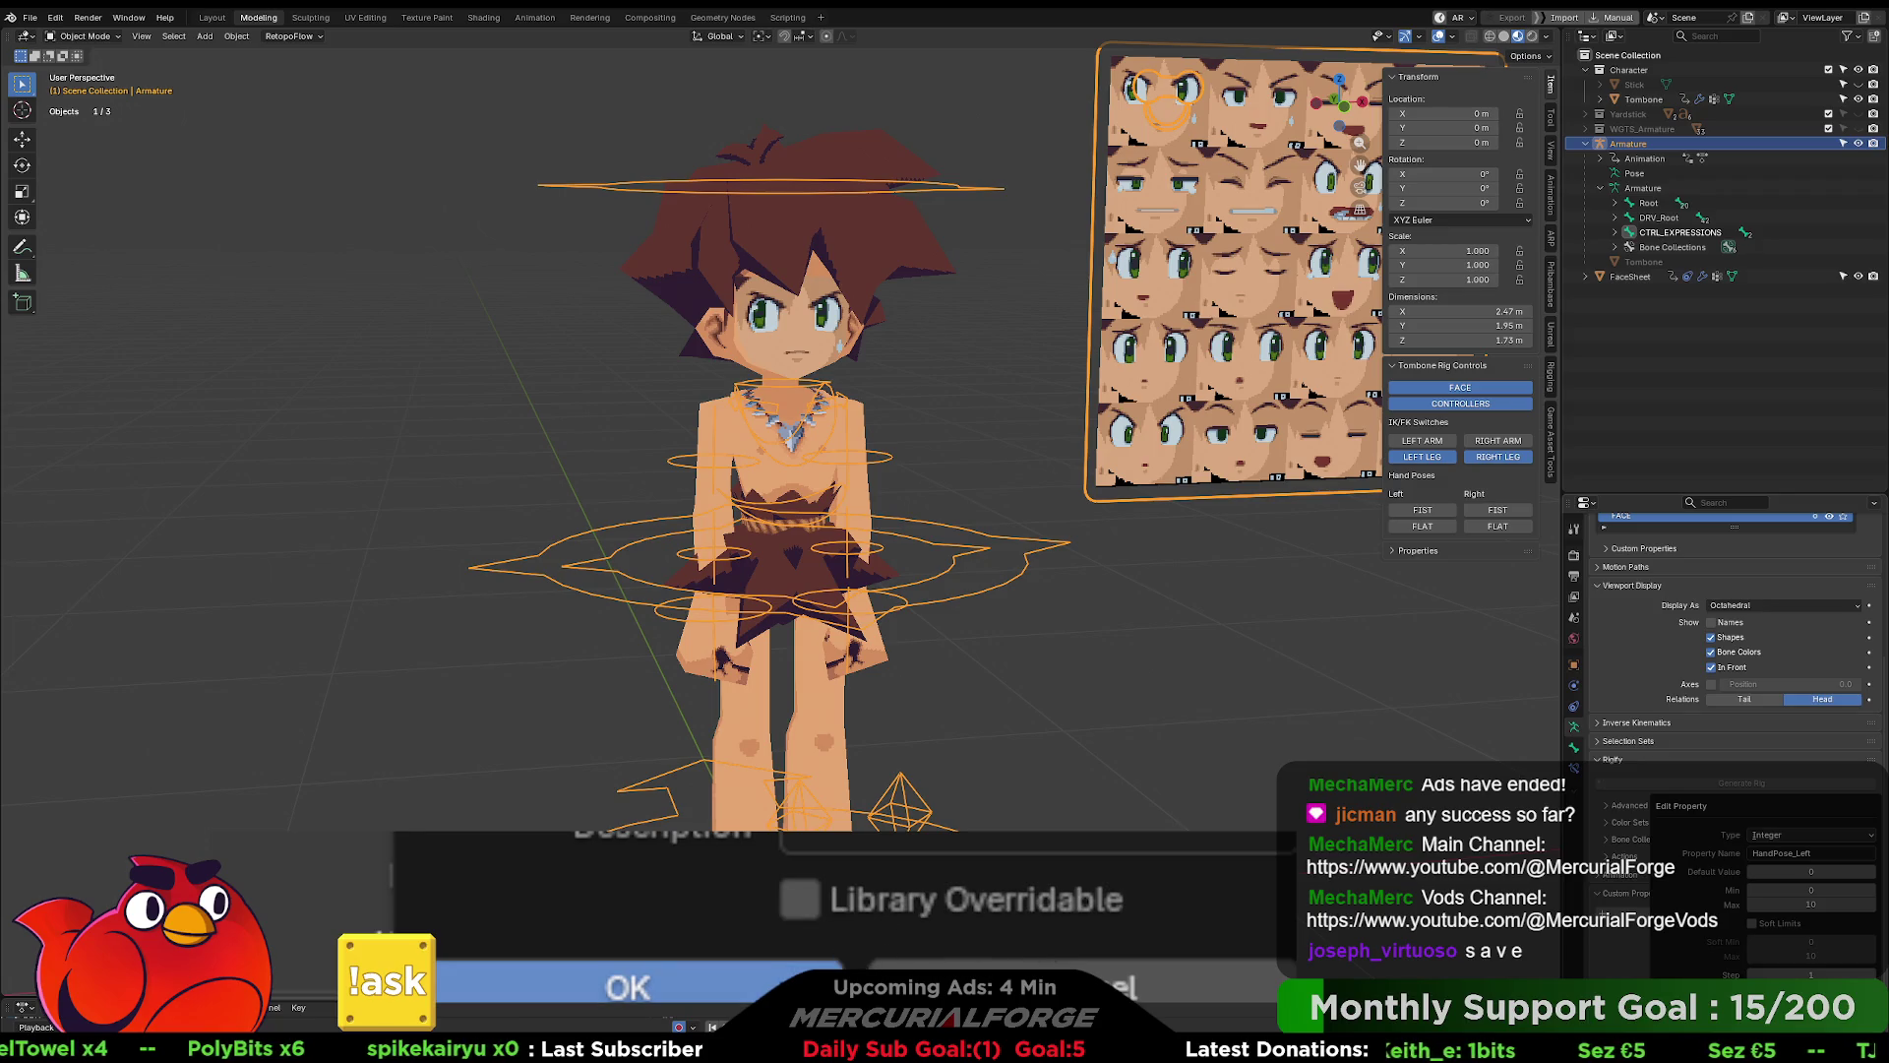
# - Change the HandPose_Left property type to Float
pyautogui.click(630, 987)
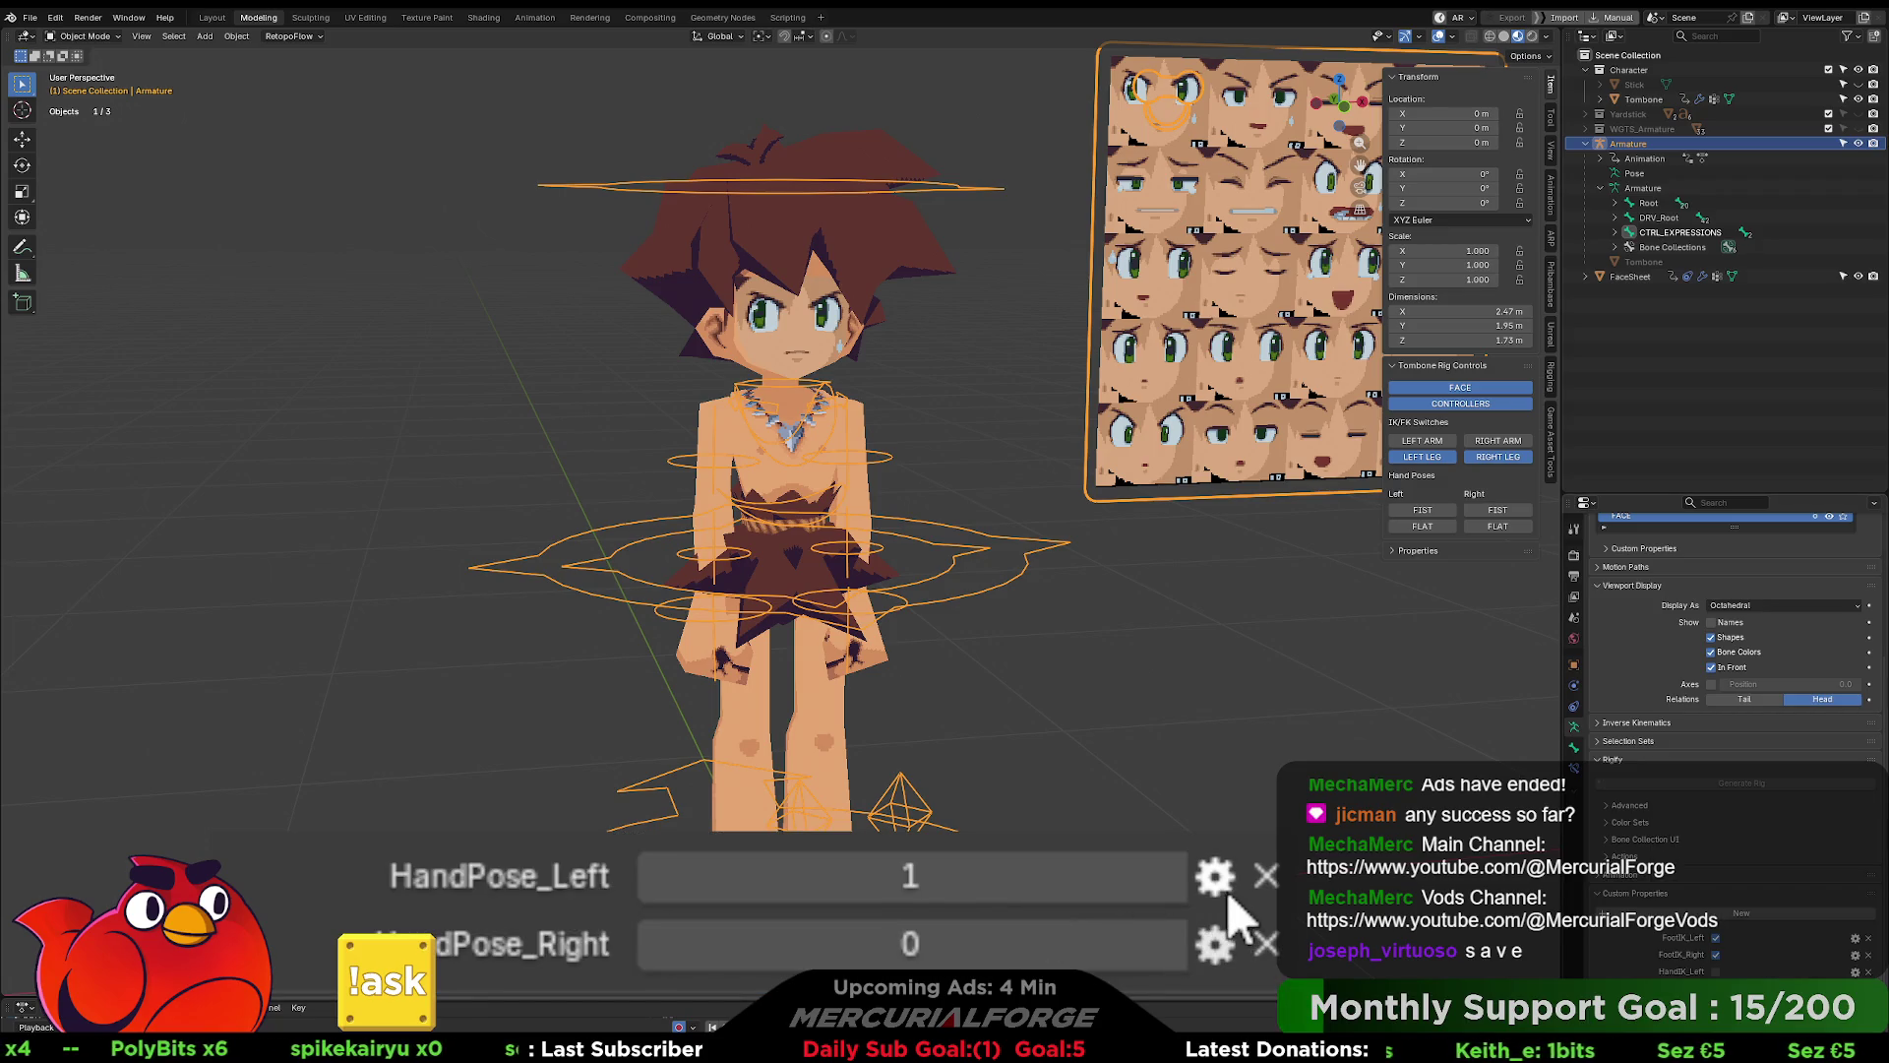
pyautogui.click(1218, 875)
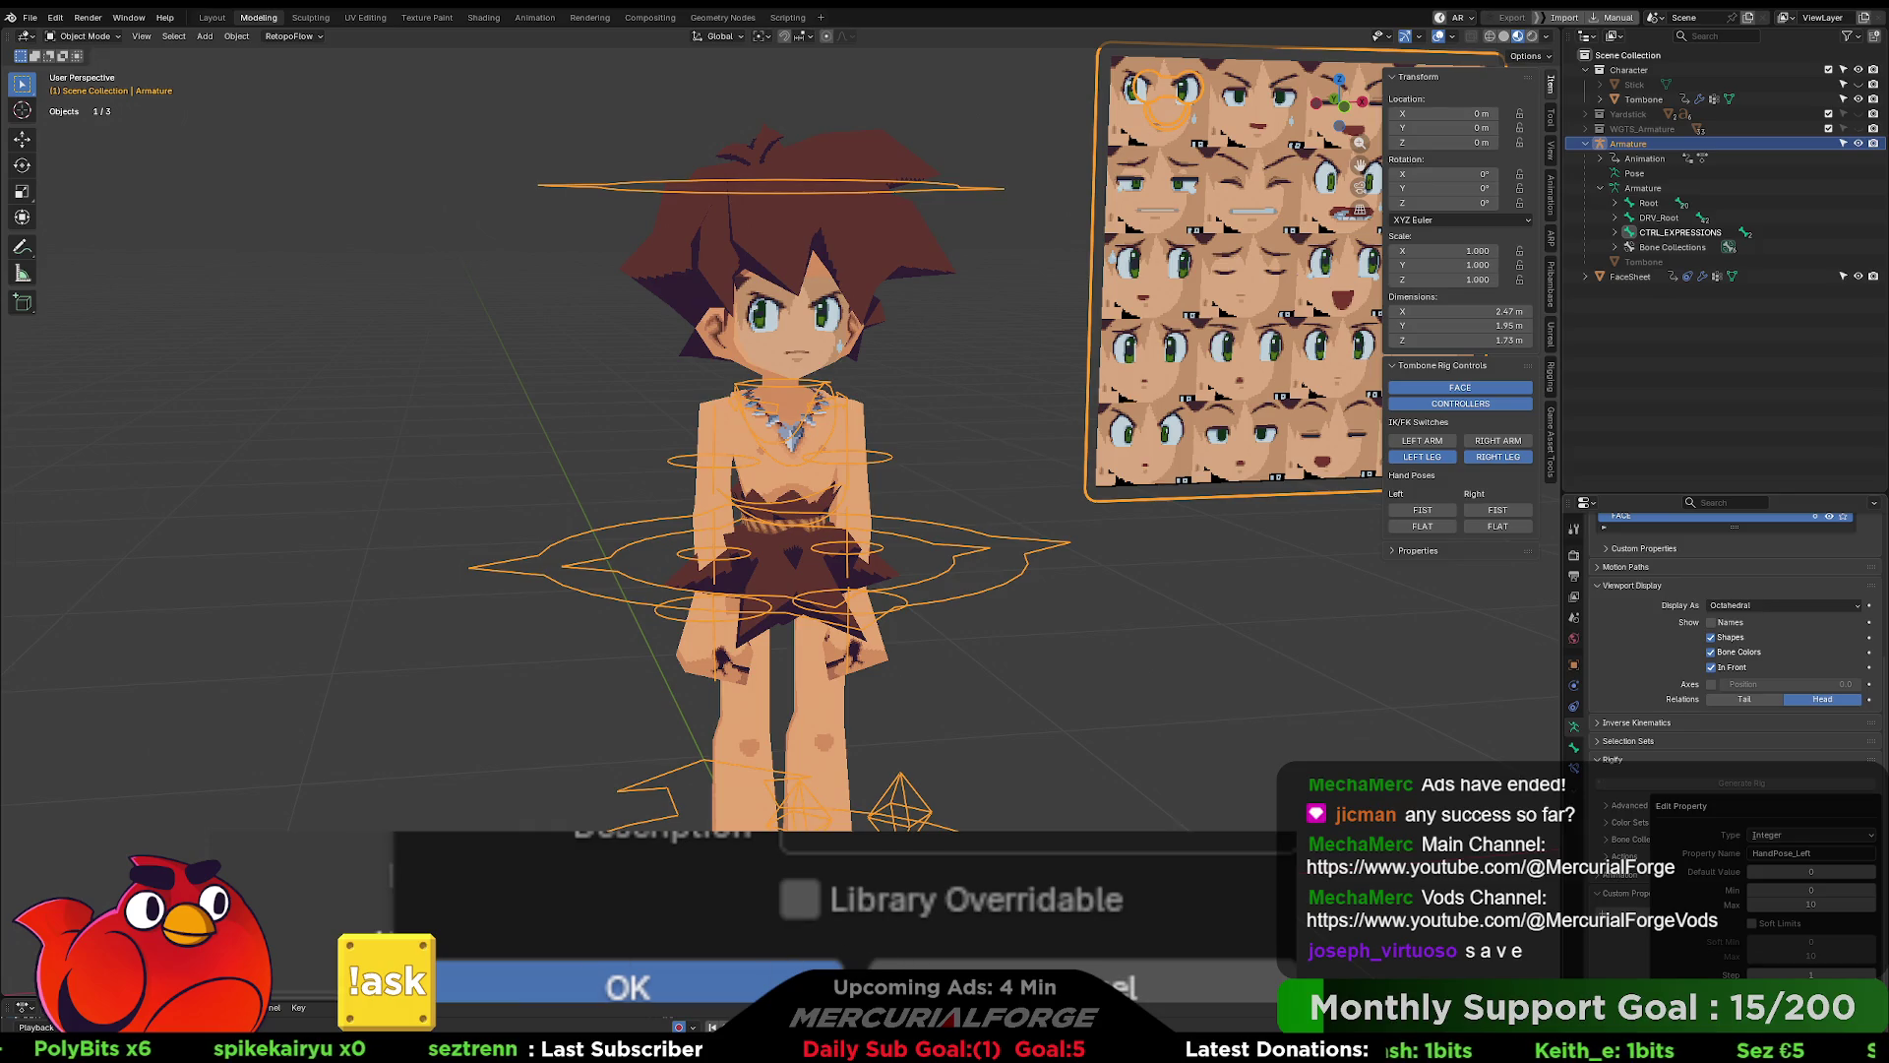
pyautogui.click(1786, 835)
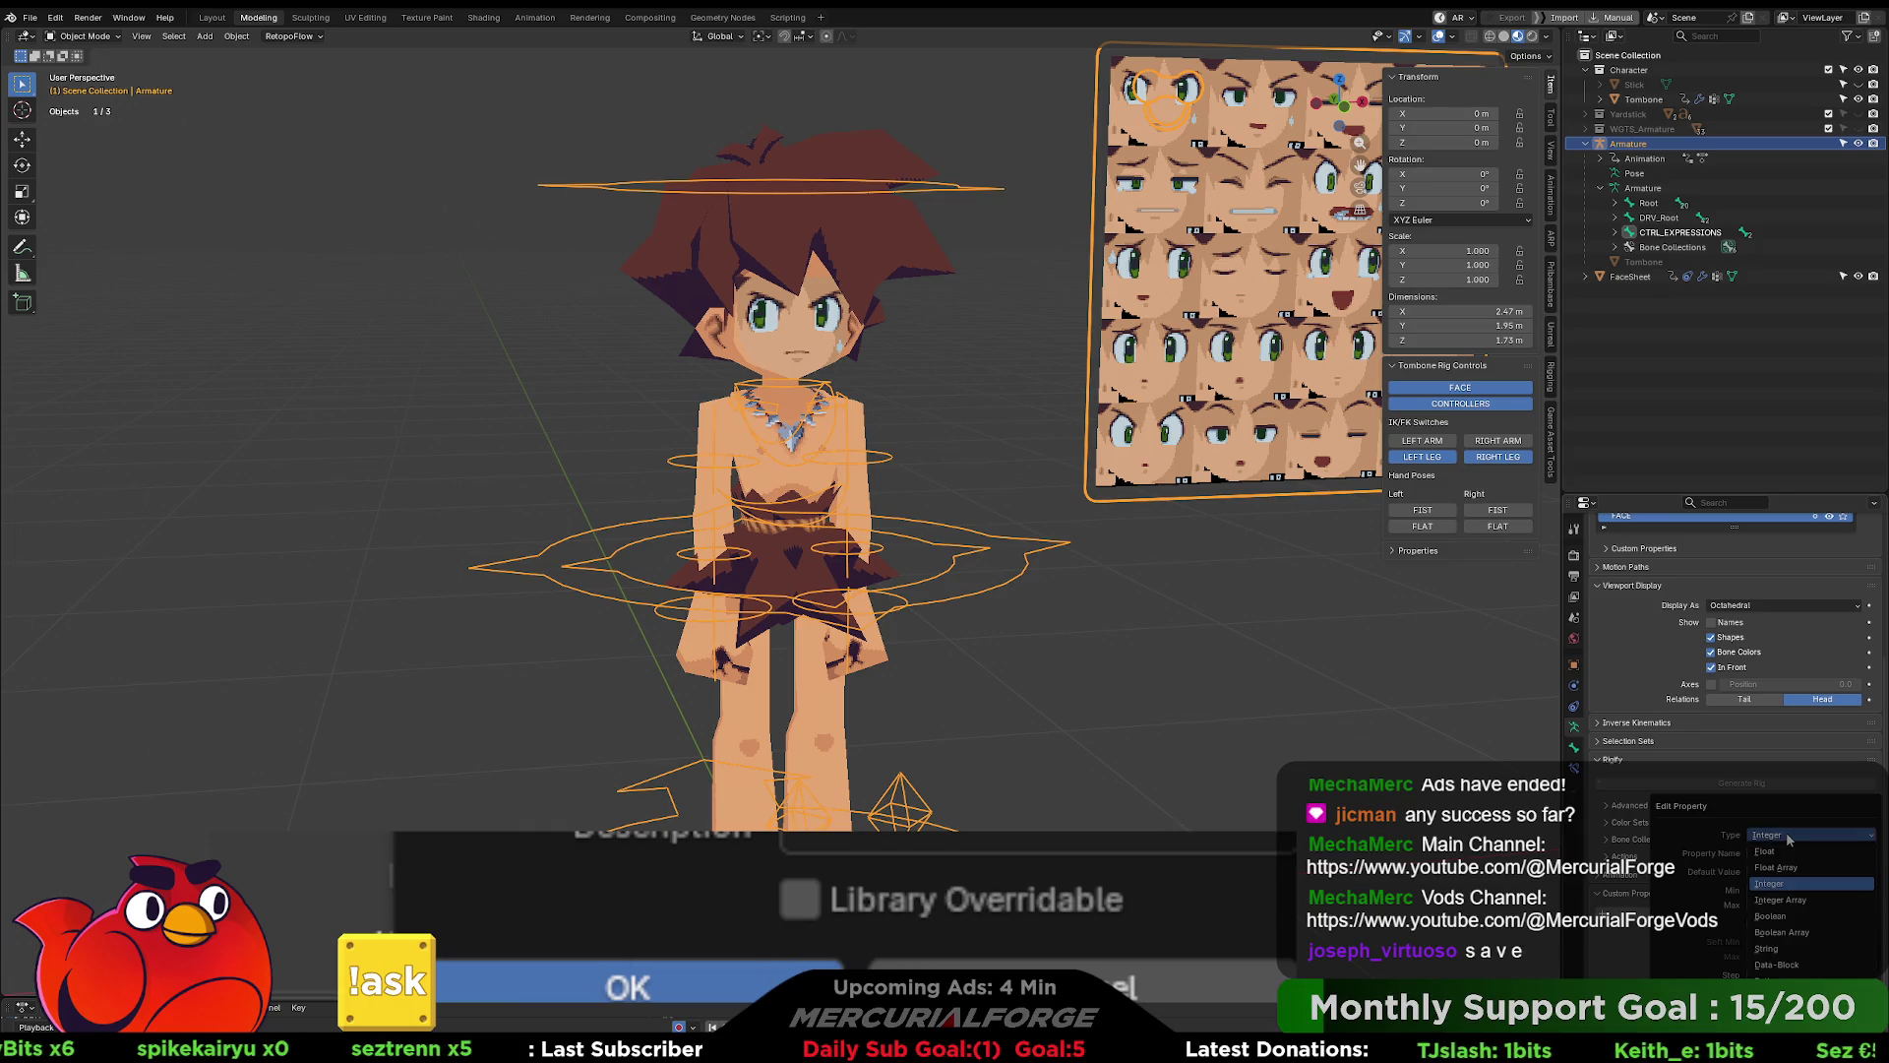
pyautogui.click(1786, 852)
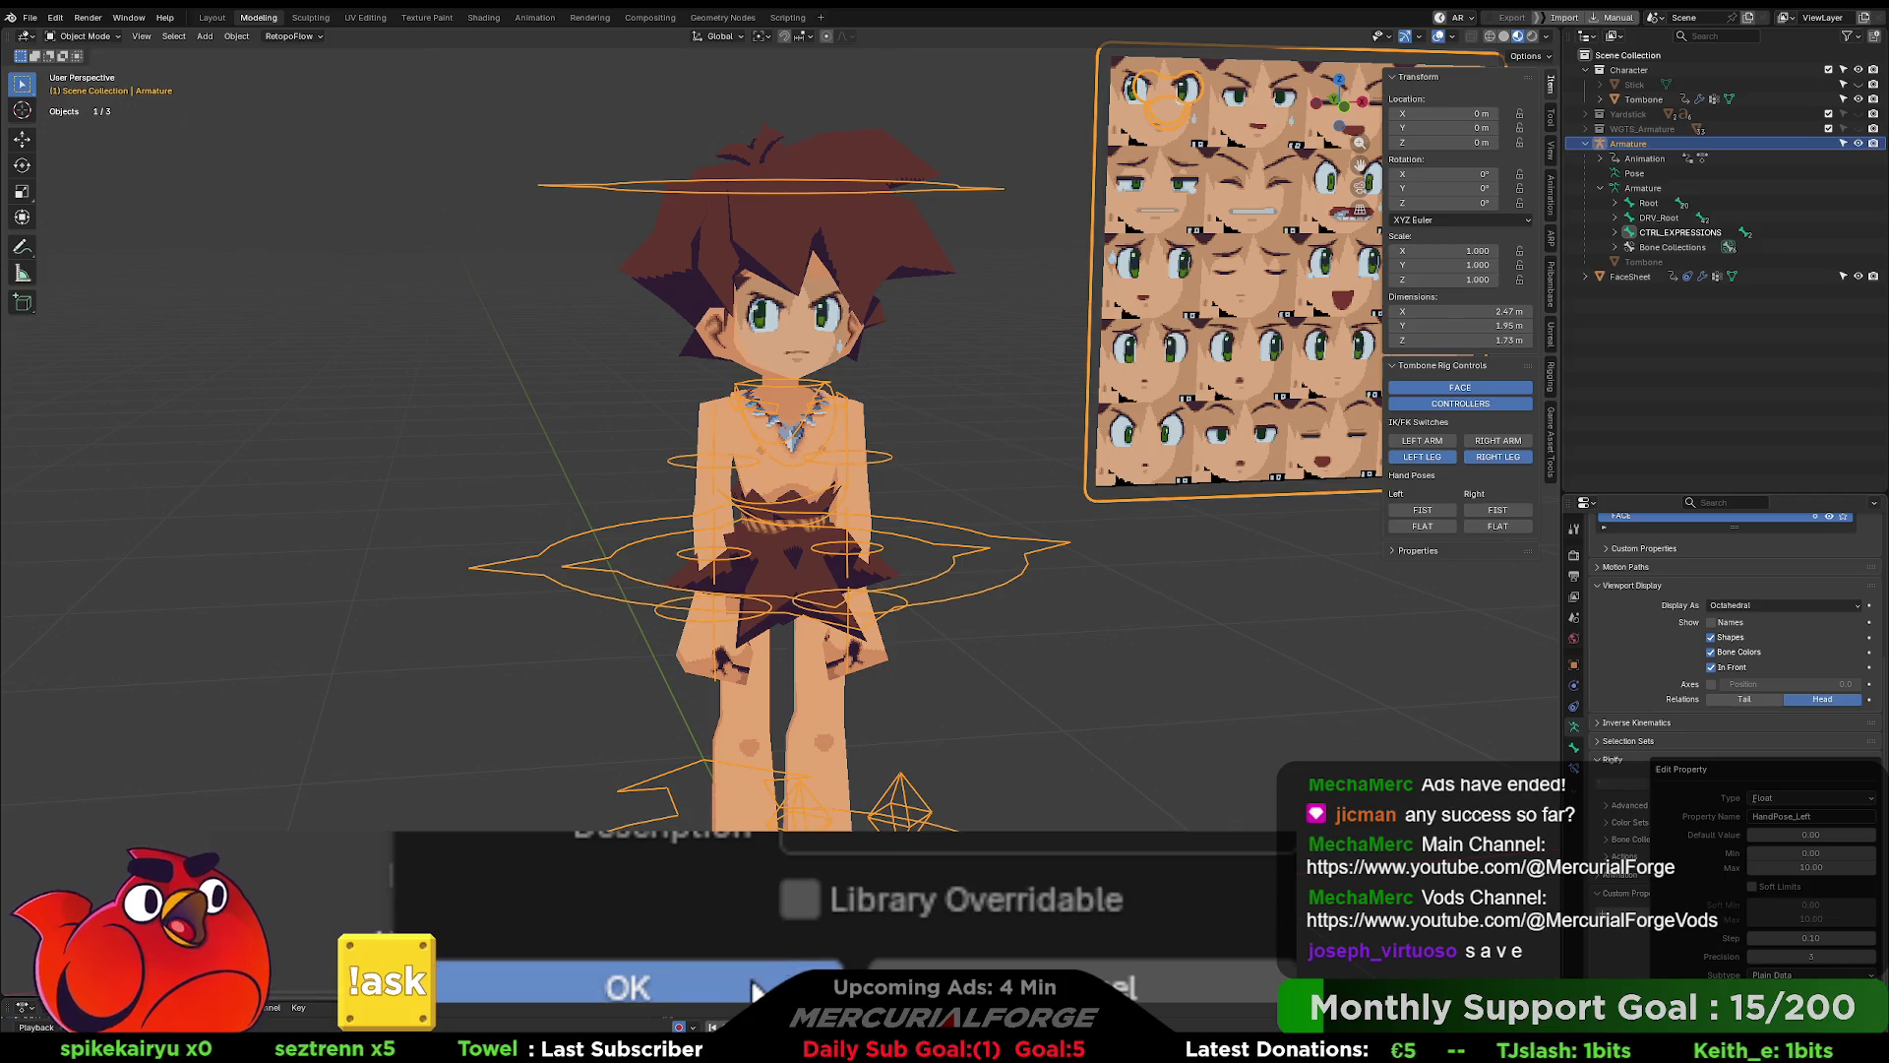
pyautogui.click(1713, 1038)
# - Toggle Left FLAT and check Tombone's HandPose_Left shape key reaches 1.000, rechecking the property type
pyautogui.click(1422, 527)
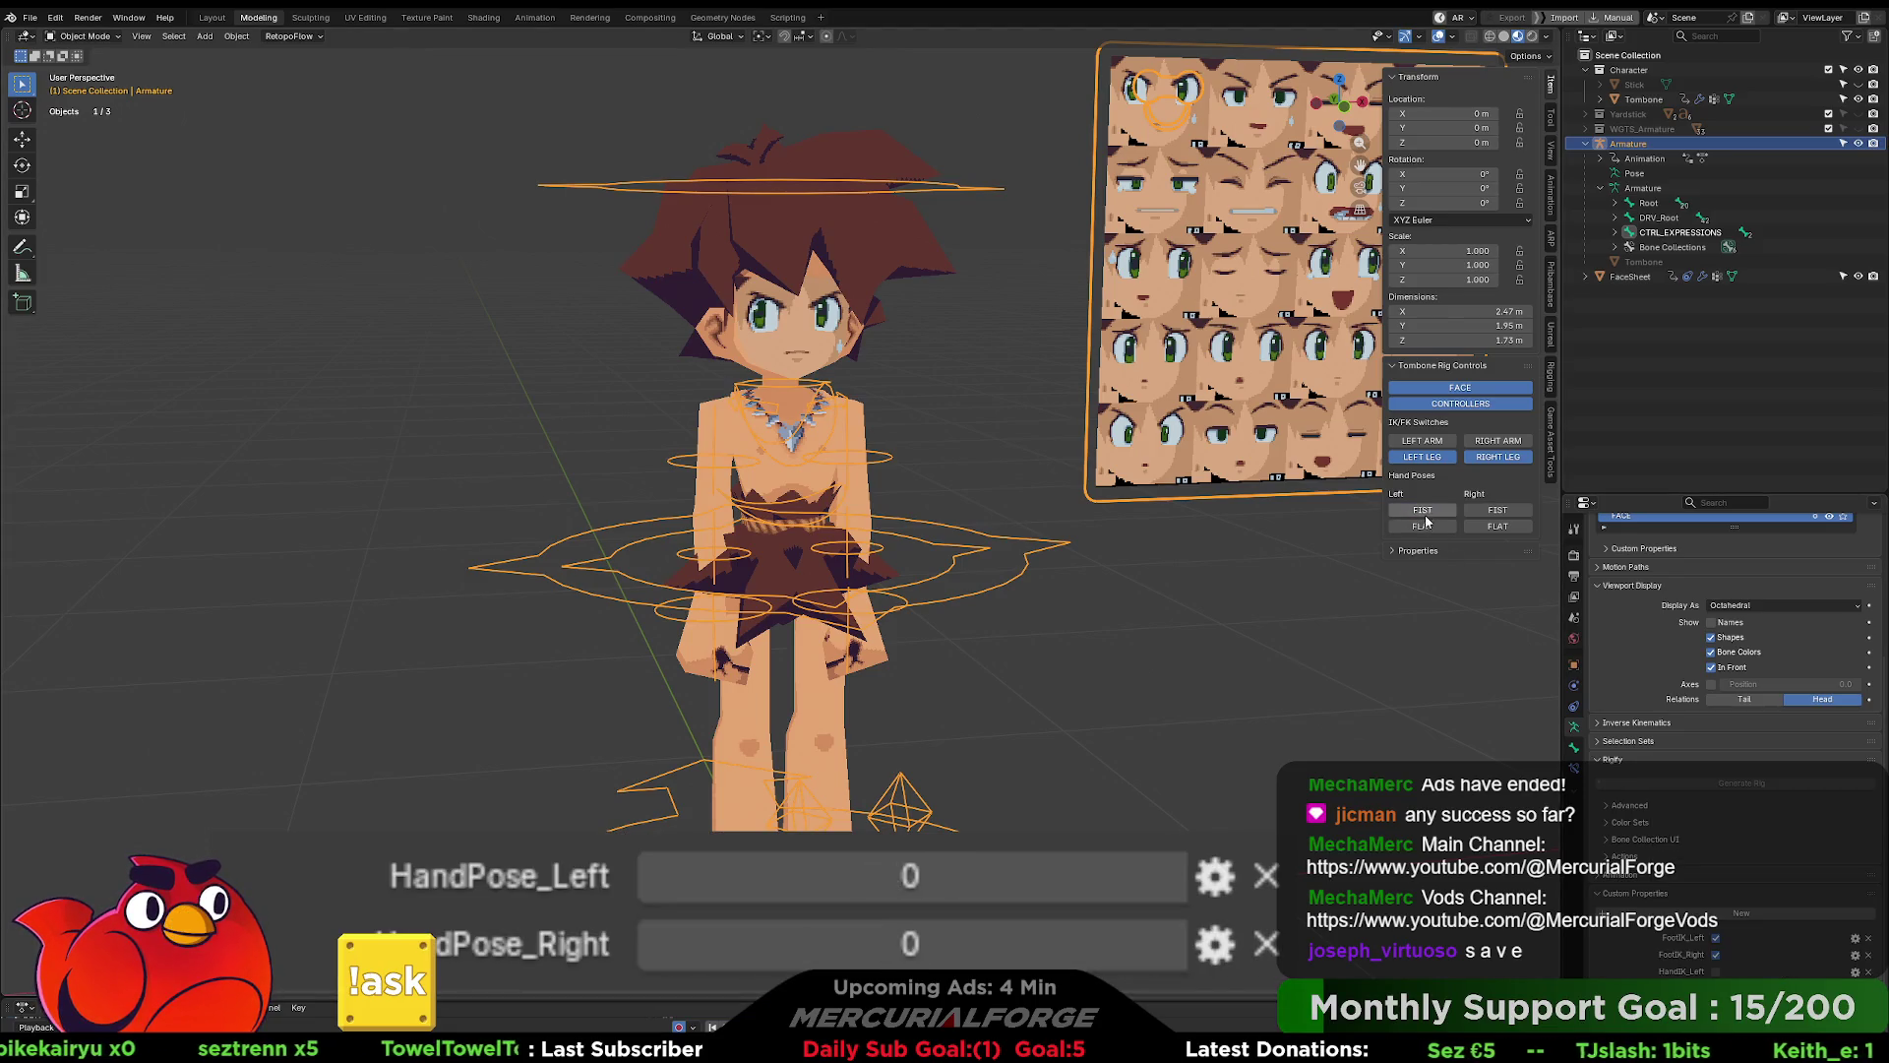
pyautogui.click(887, 256)
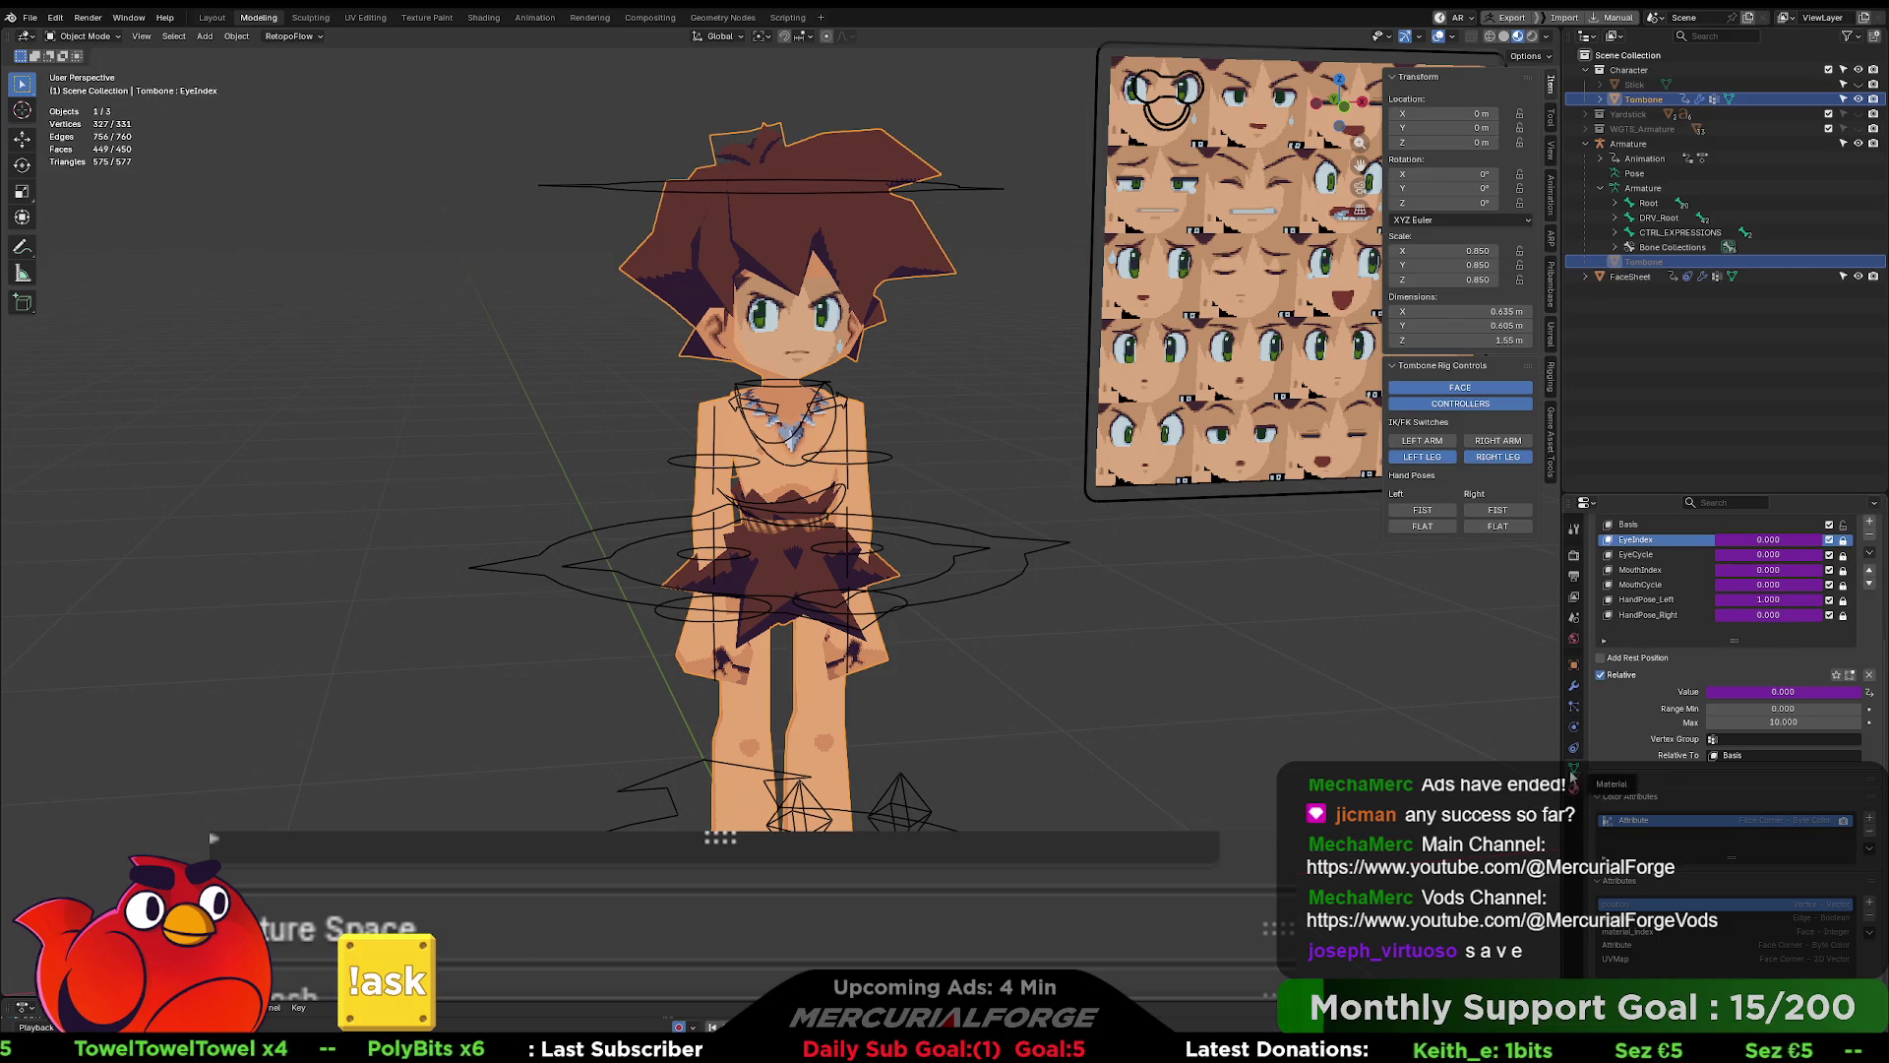
pyautogui.click(940, 181)
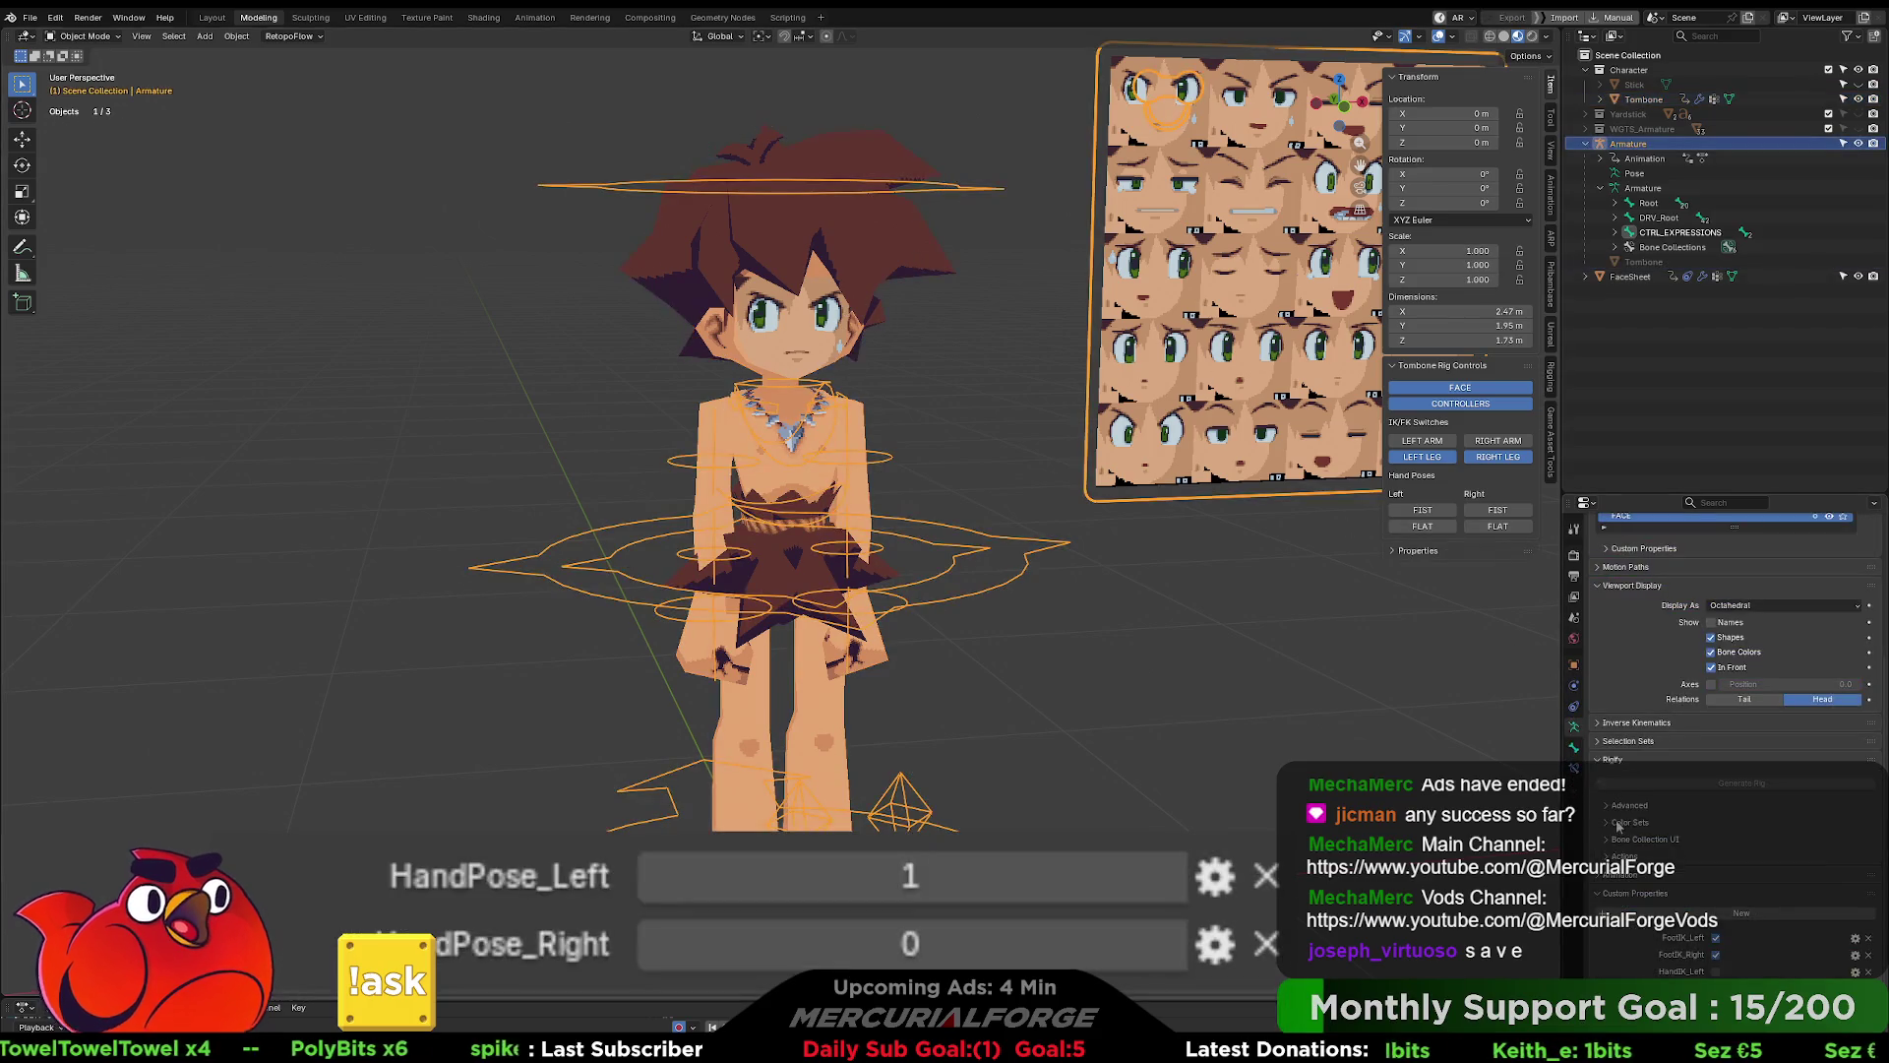
pyautogui.click(1855, 1004)
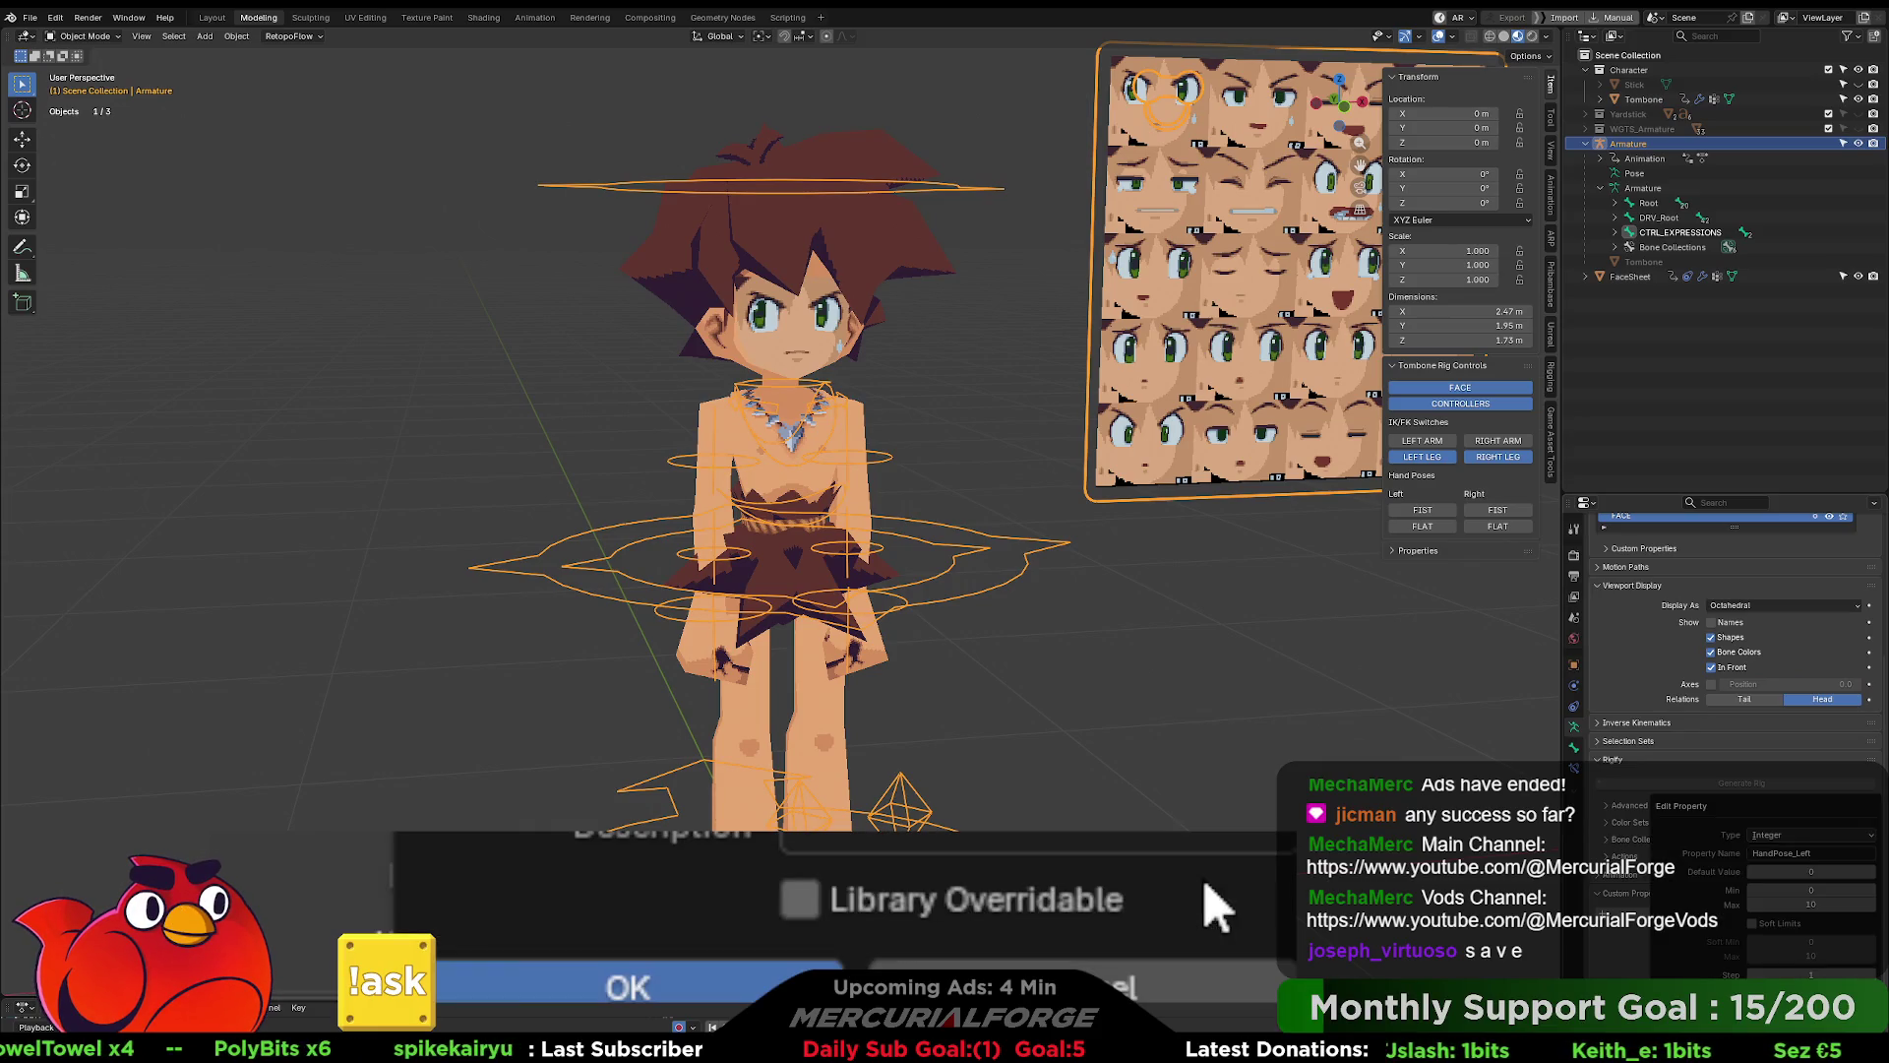
pyautogui.click(1791, 836)
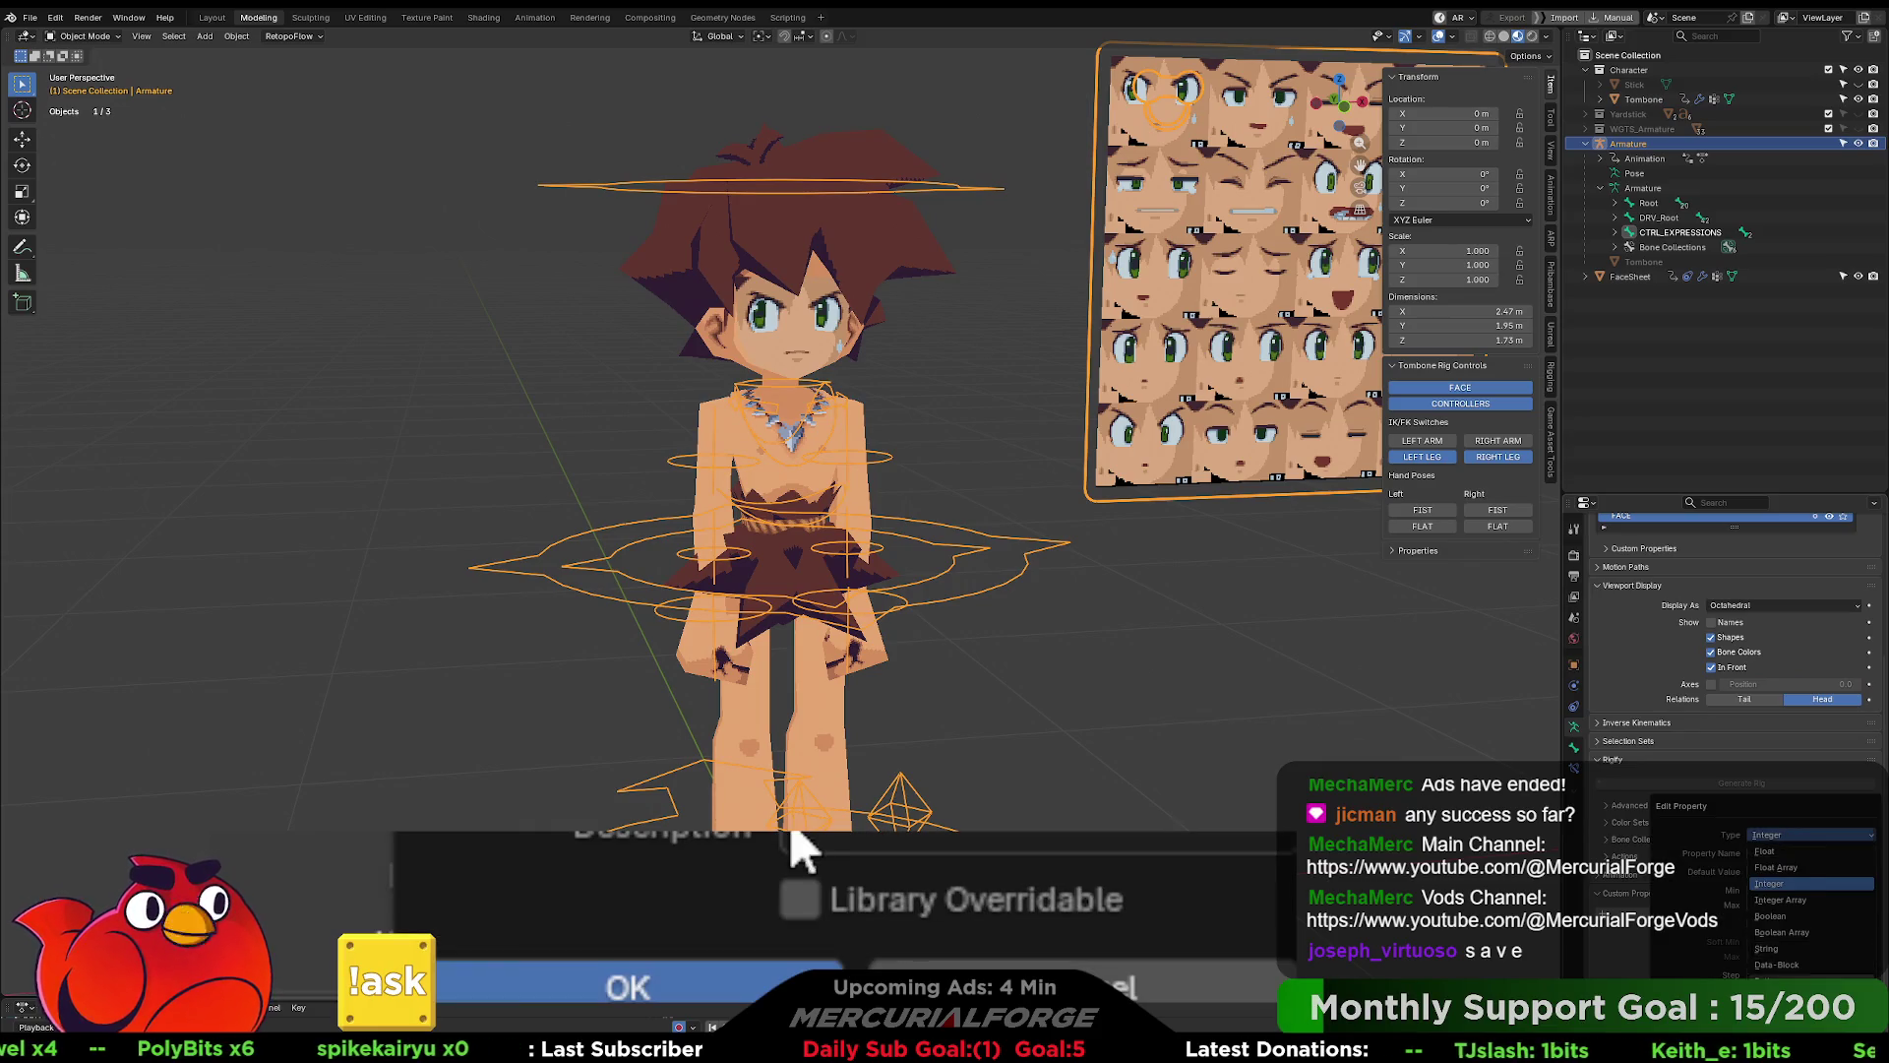
pyautogui.click(1708, 1024)
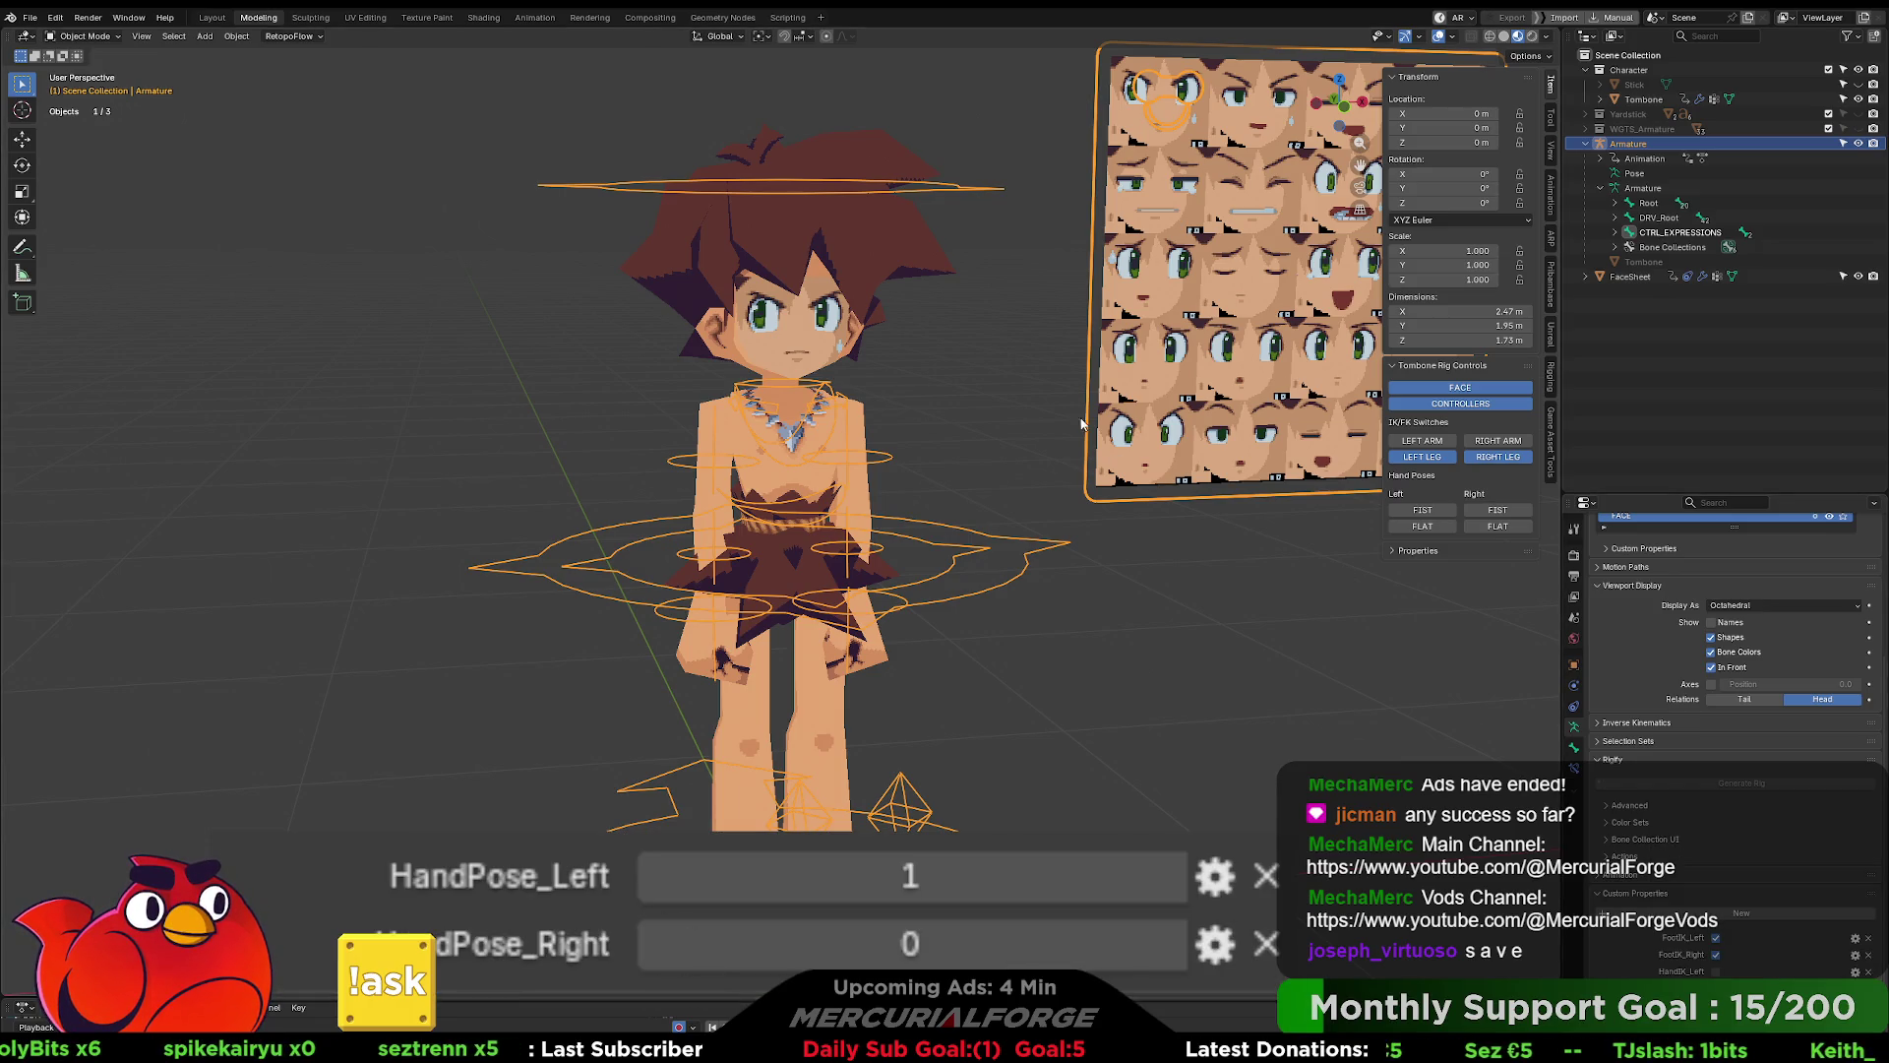
pyautogui.click(916, 237)
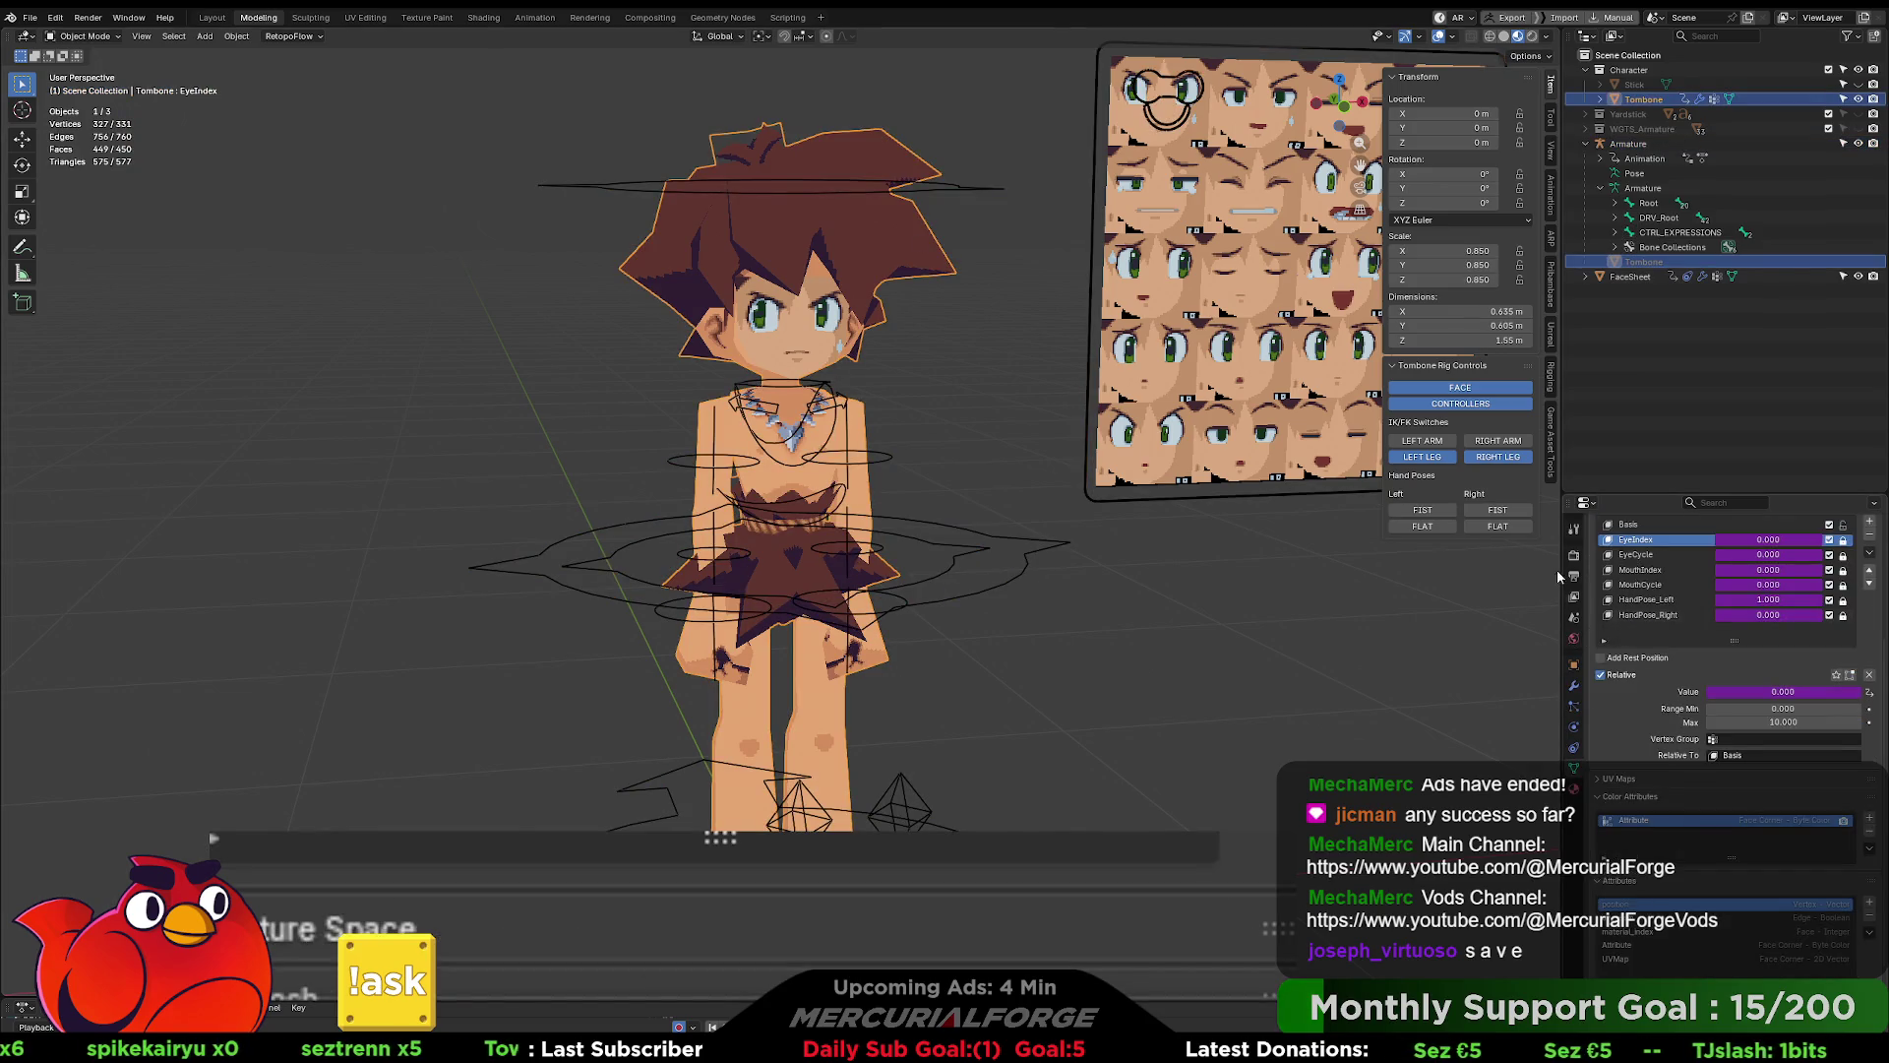
# - Switch between the armature and Tombone mesh and pick the HandPose_Left shape key
pyautogui.click(898, 290)
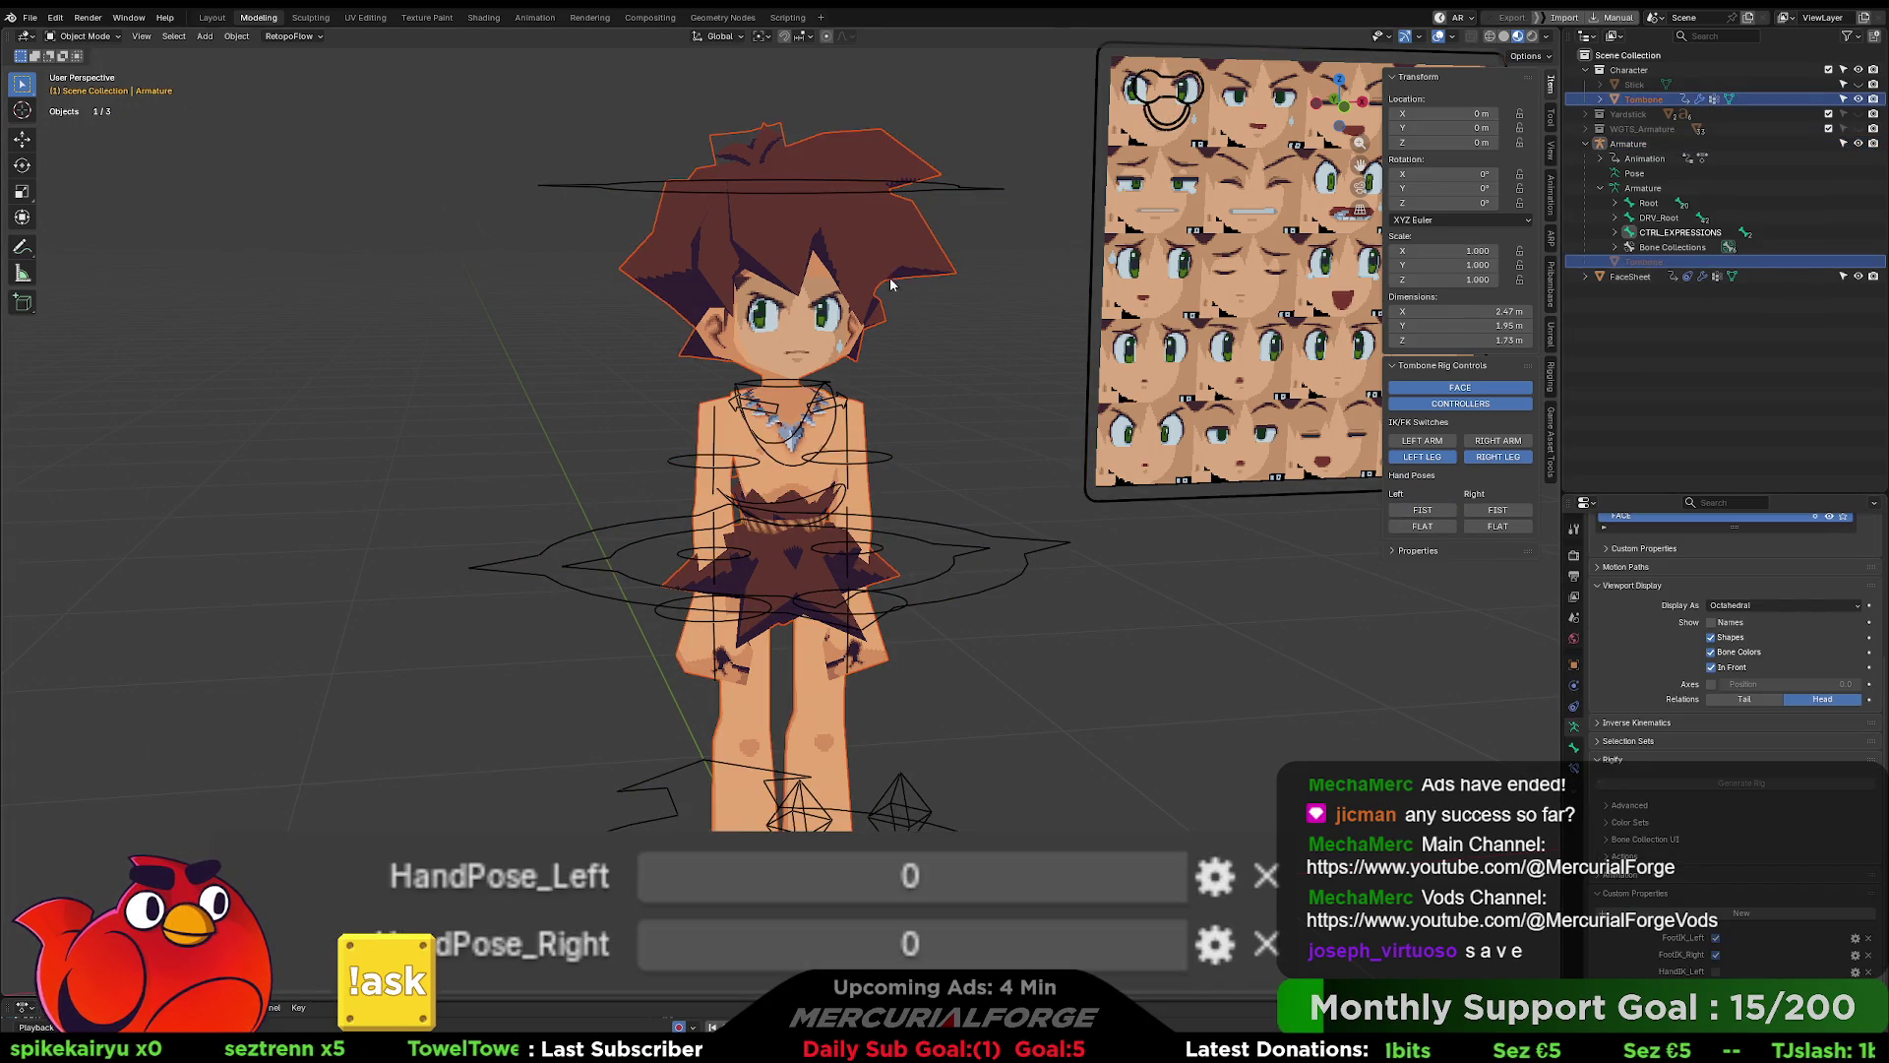
pyautogui.click(881, 248)
pyautogui.click(968, 360)
pyautogui.hotkey('ctrl', 'z')
pyautogui.click(1672, 600)
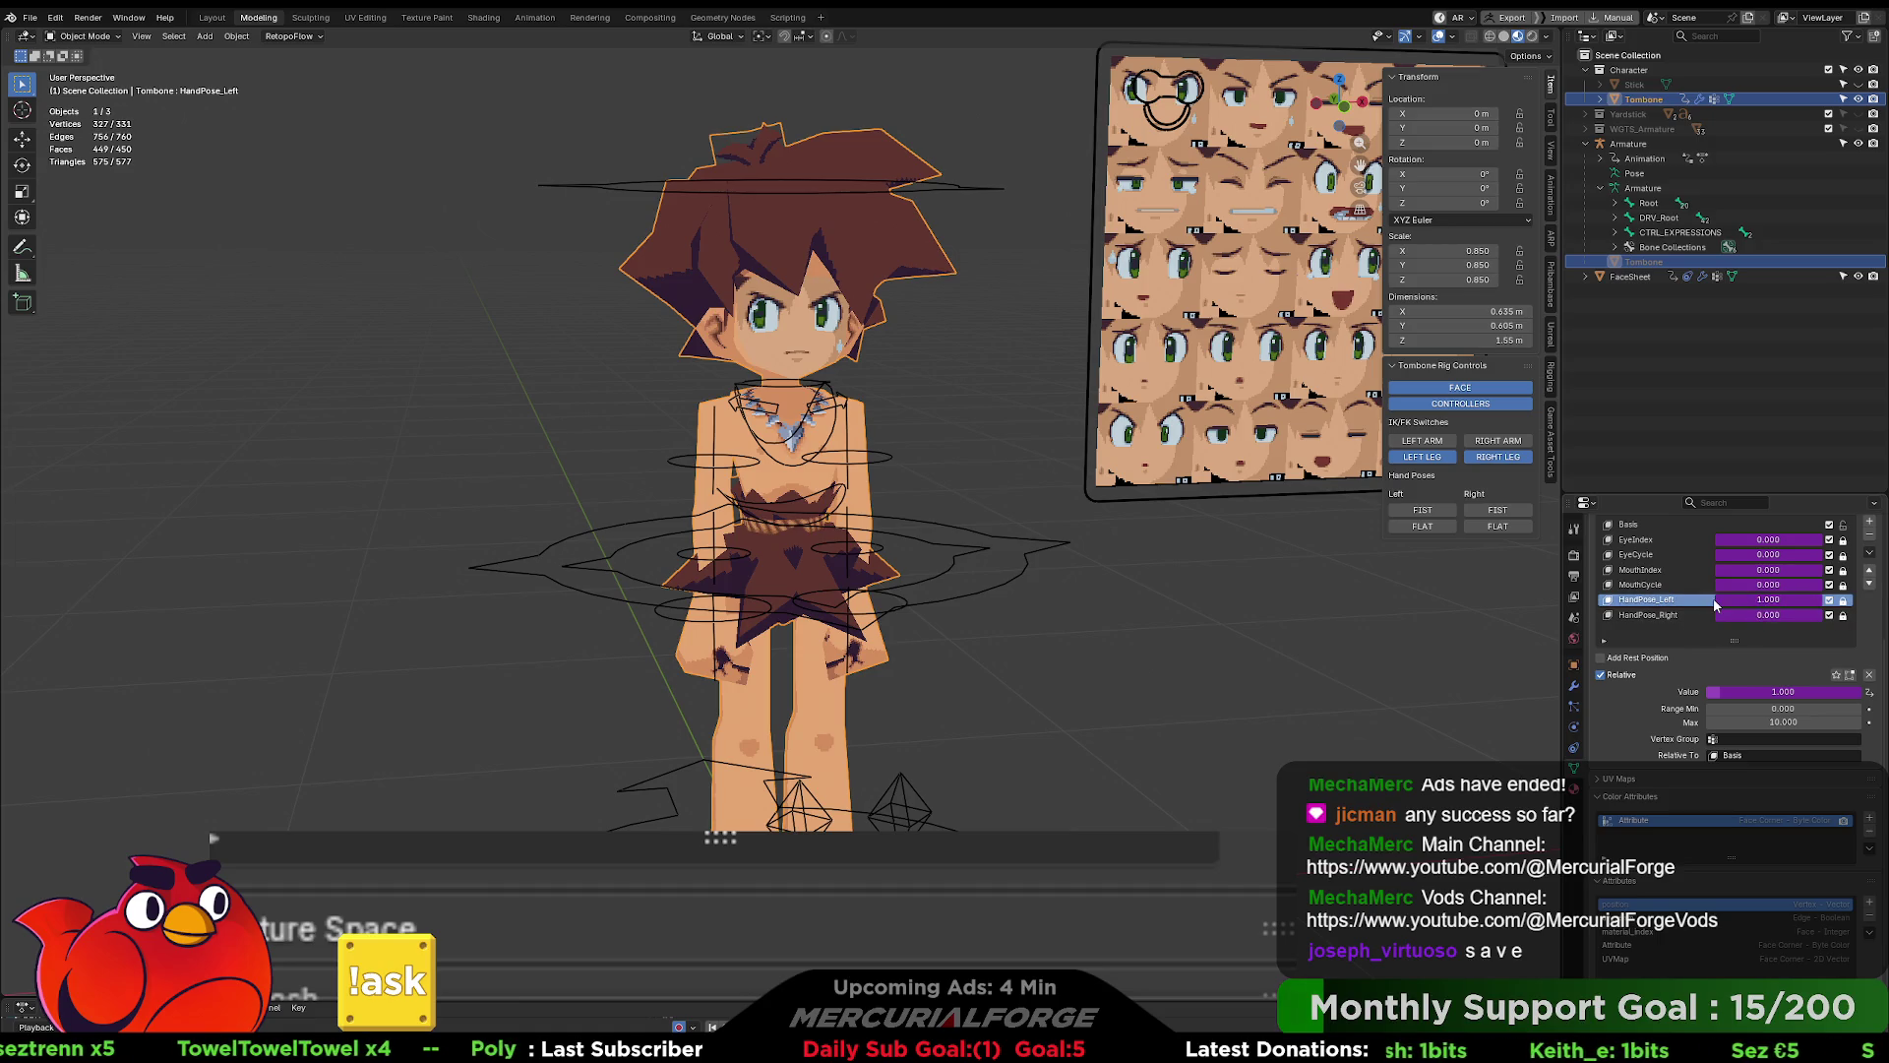
pyautogui.click(918, 298)
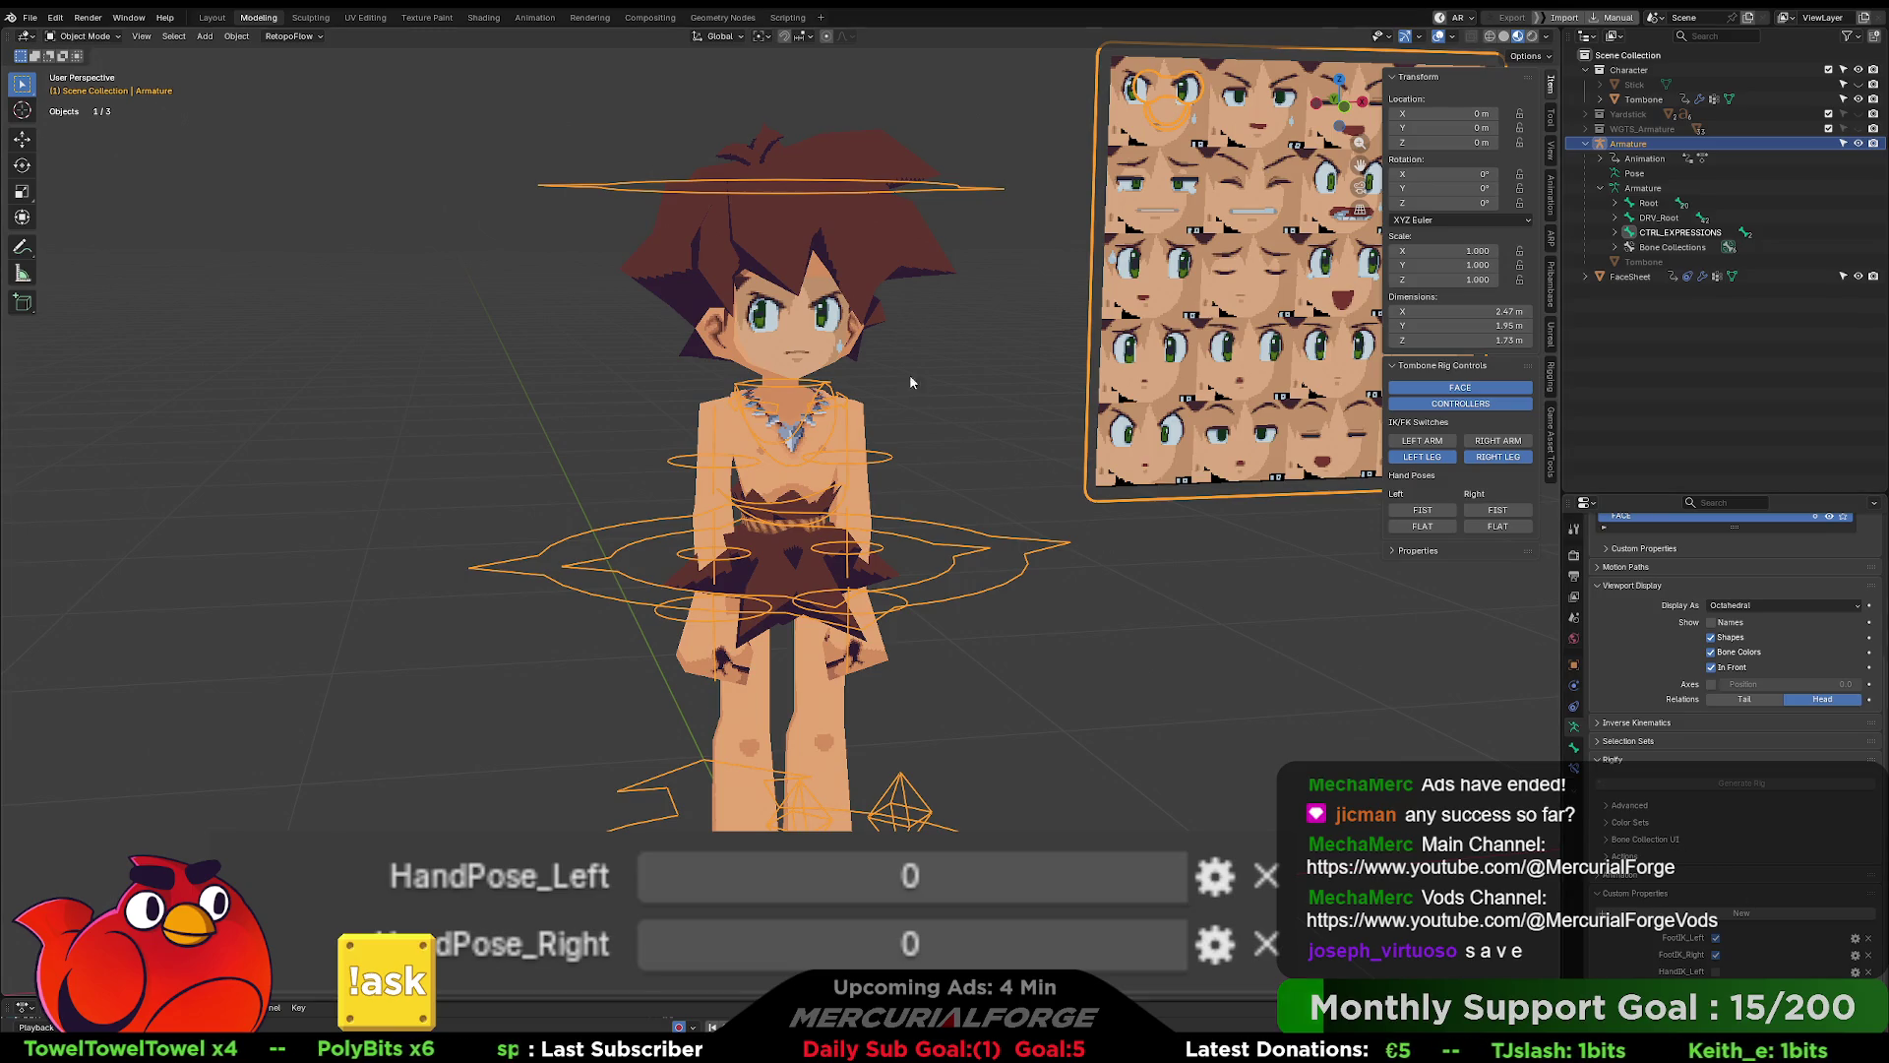
pyautogui.click(913, 395)
pyautogui.moveTo(1236, 535); pyautogui.dragTo(1209, 539, button='middle')
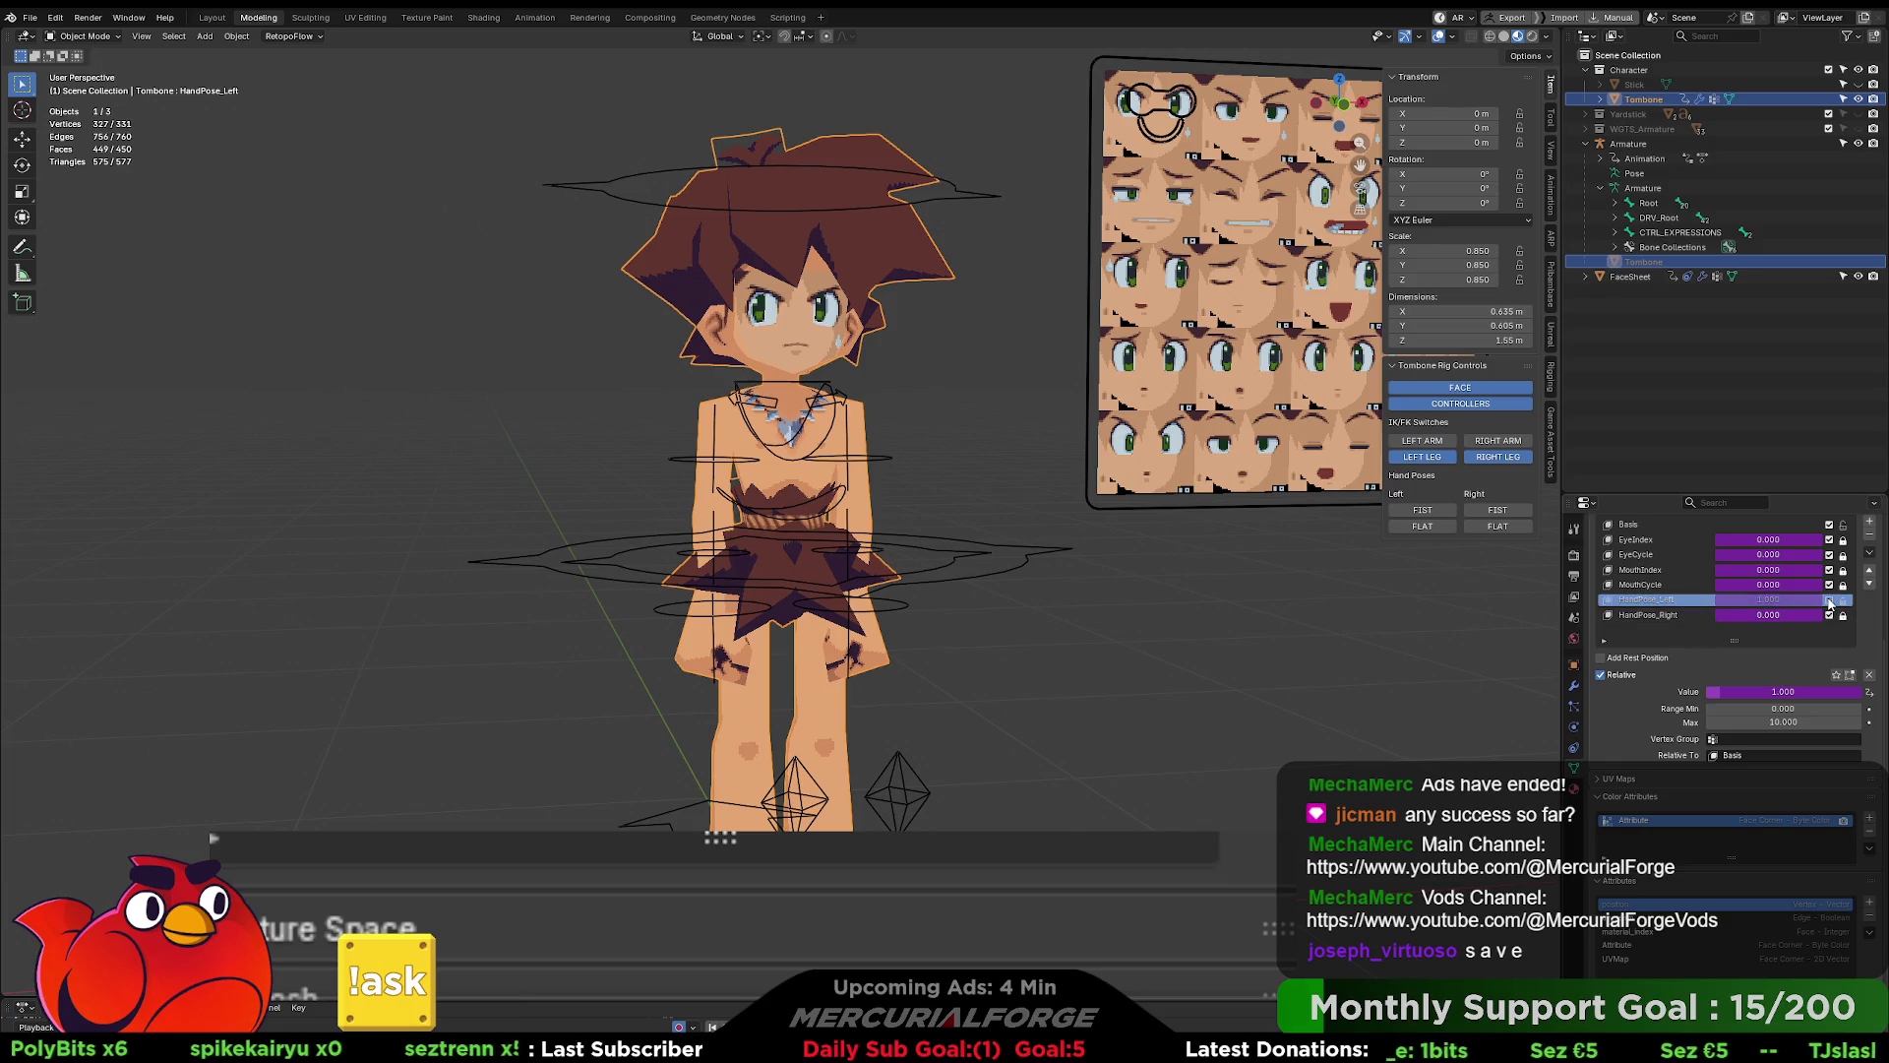
# - Toggle Left FLAT on the armature so HandPose_Left reads 1, then go to the Scripting workspace
pyautogui.click(1350, 567)
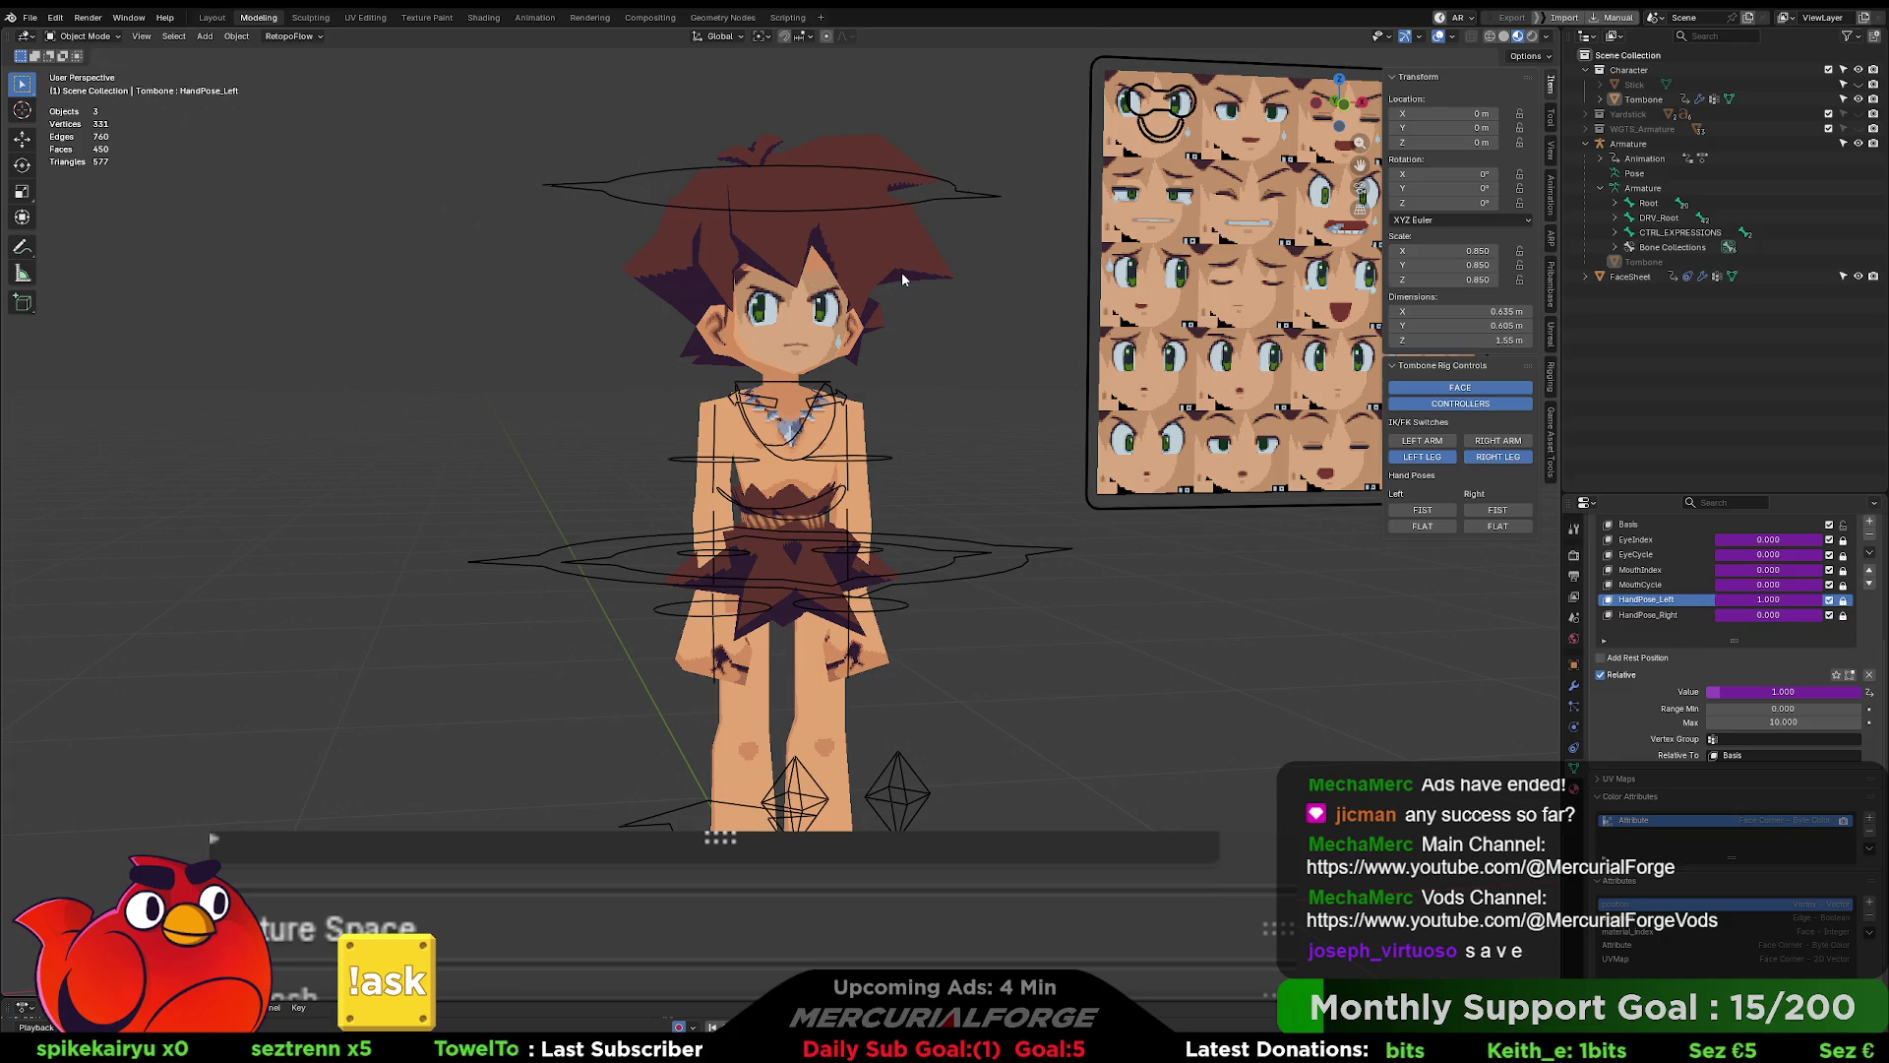
pyautogui.click(902, 278)
pyautogui.click(1431, 527)
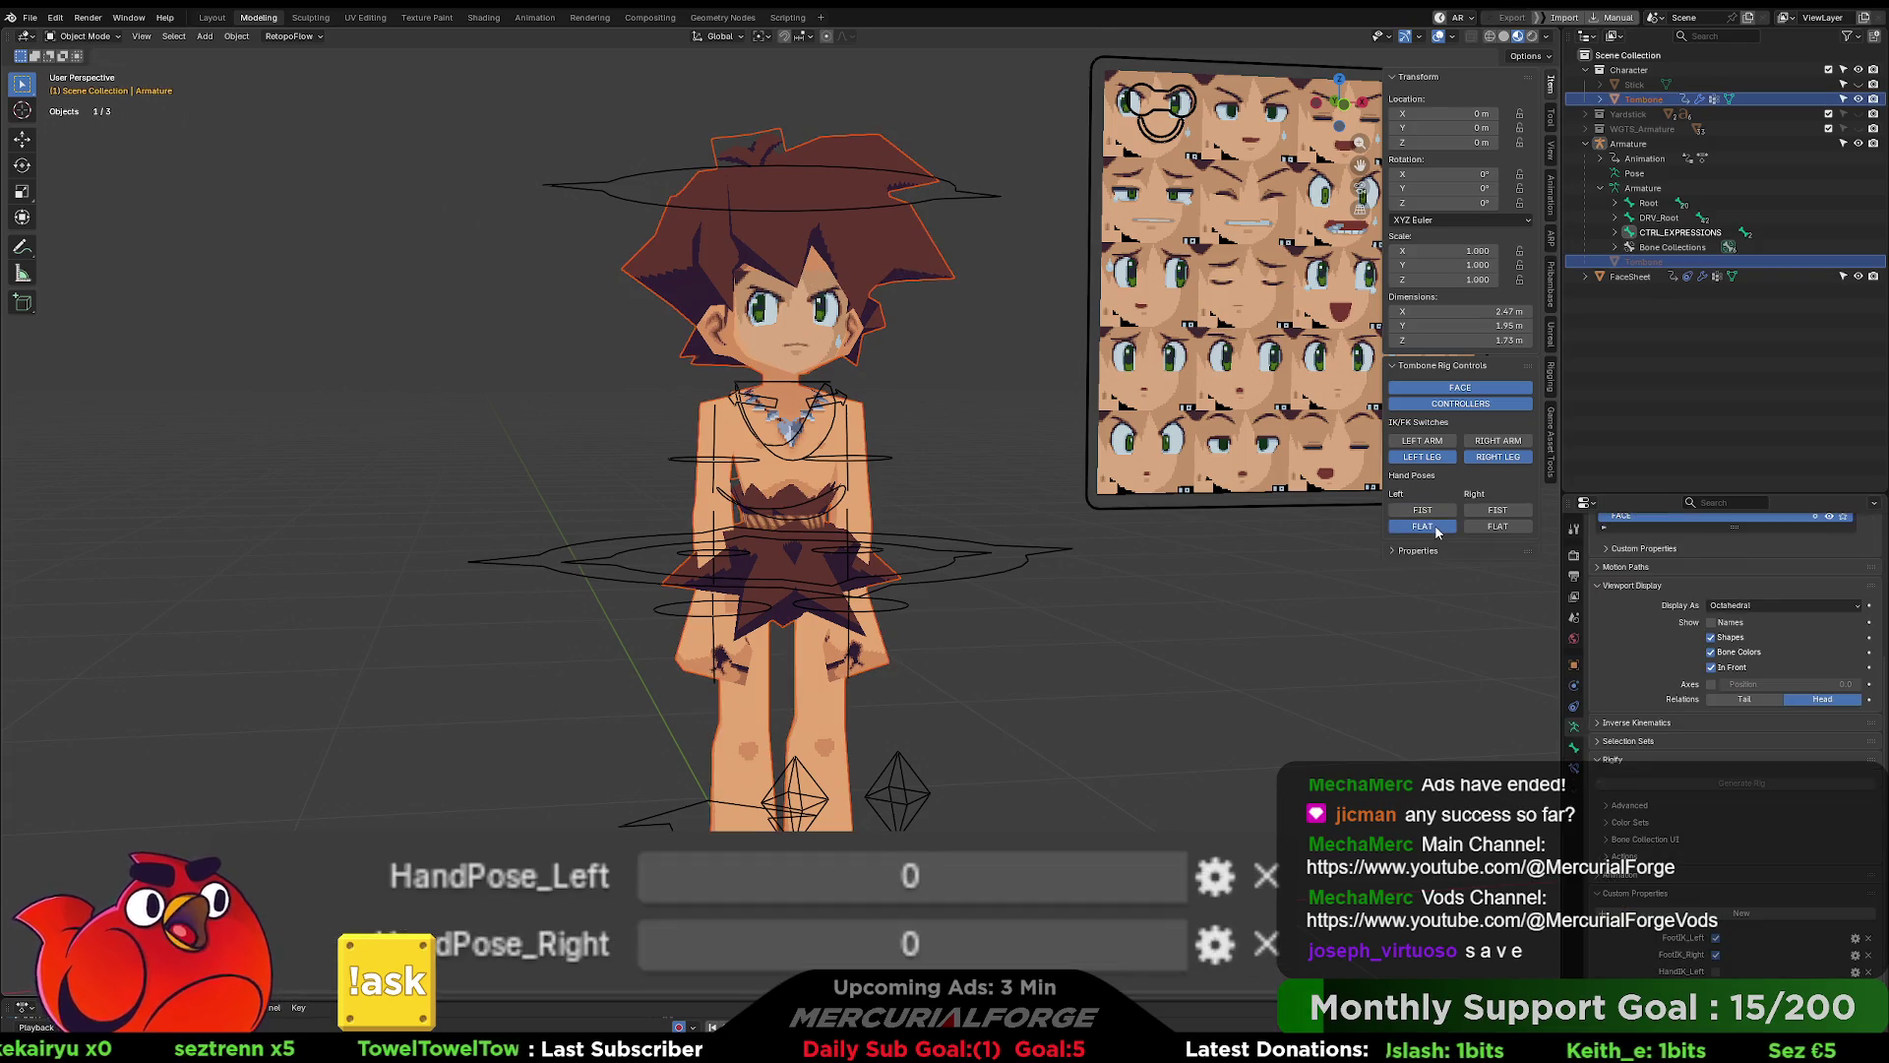
pyautogui.click(1431, 526)
pyautogui.click(1432, 526)
pyautogui.click(1316, 605)
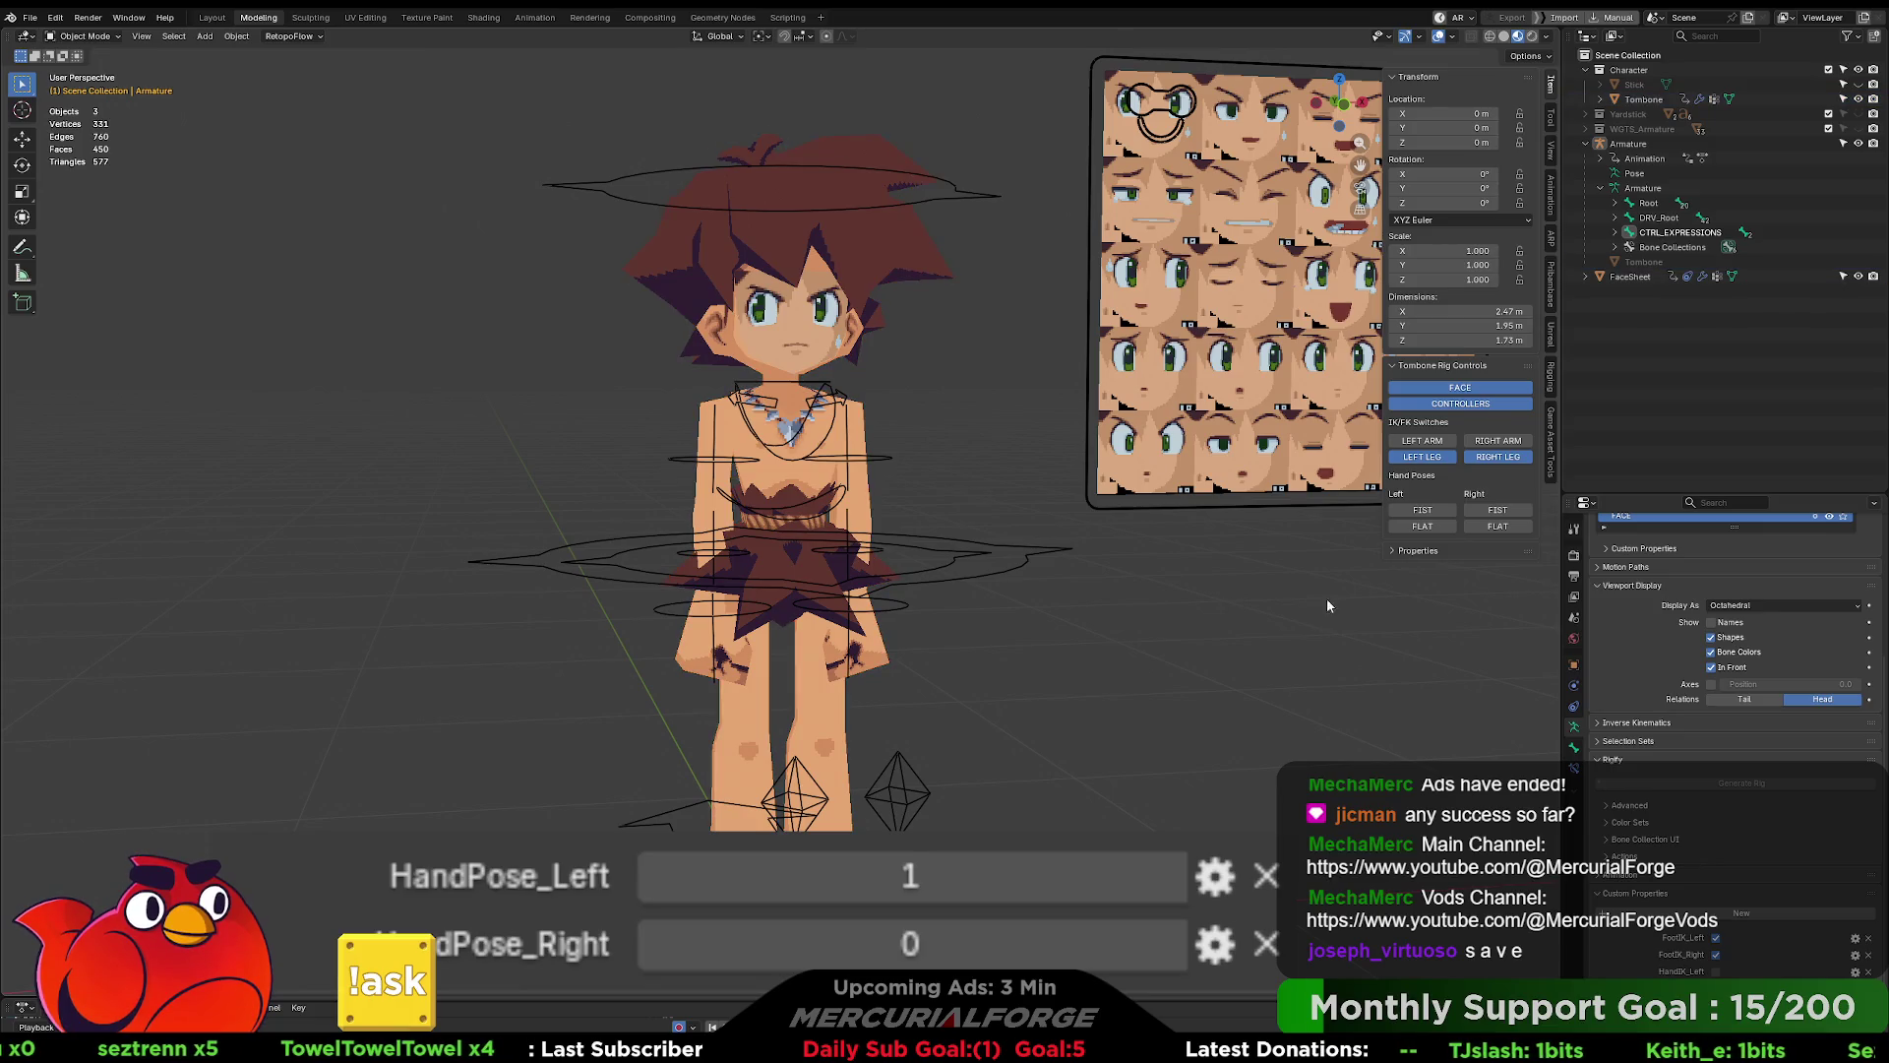
pyautogui.click(918, 256)
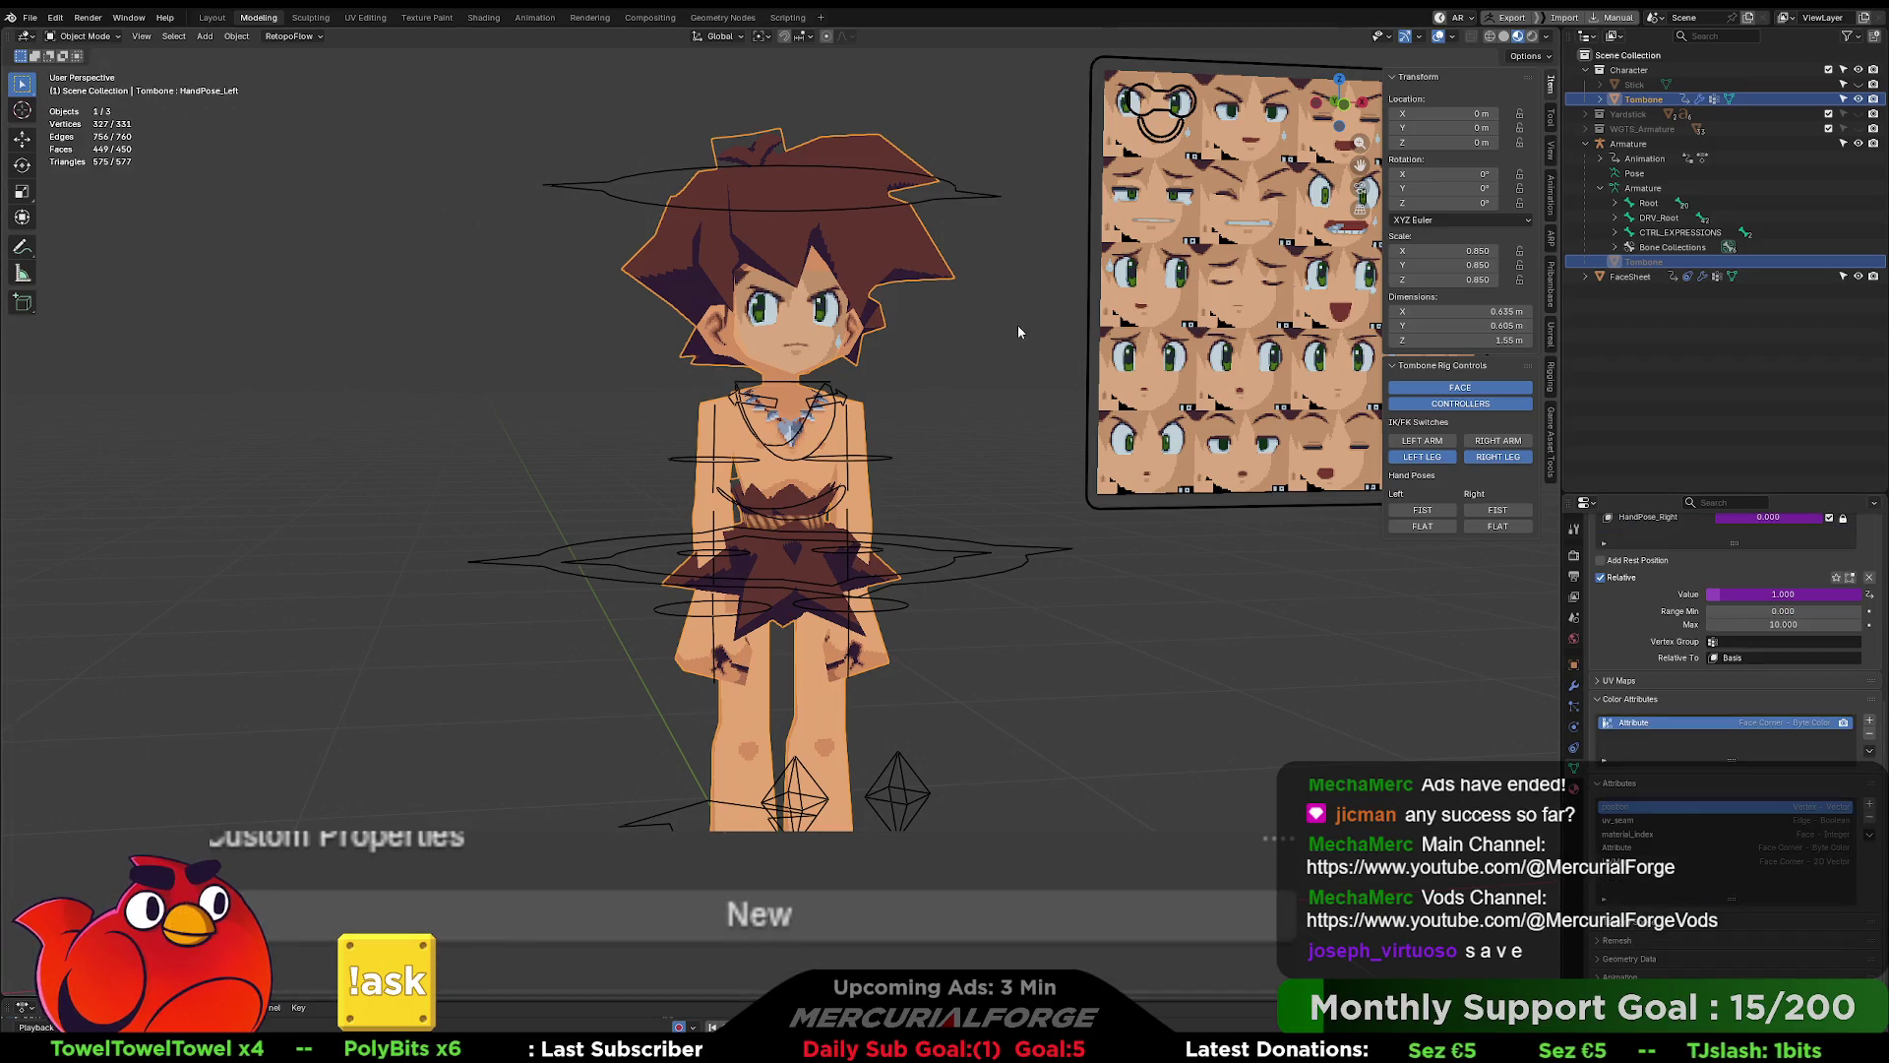
pyautogui.click(998, 569)
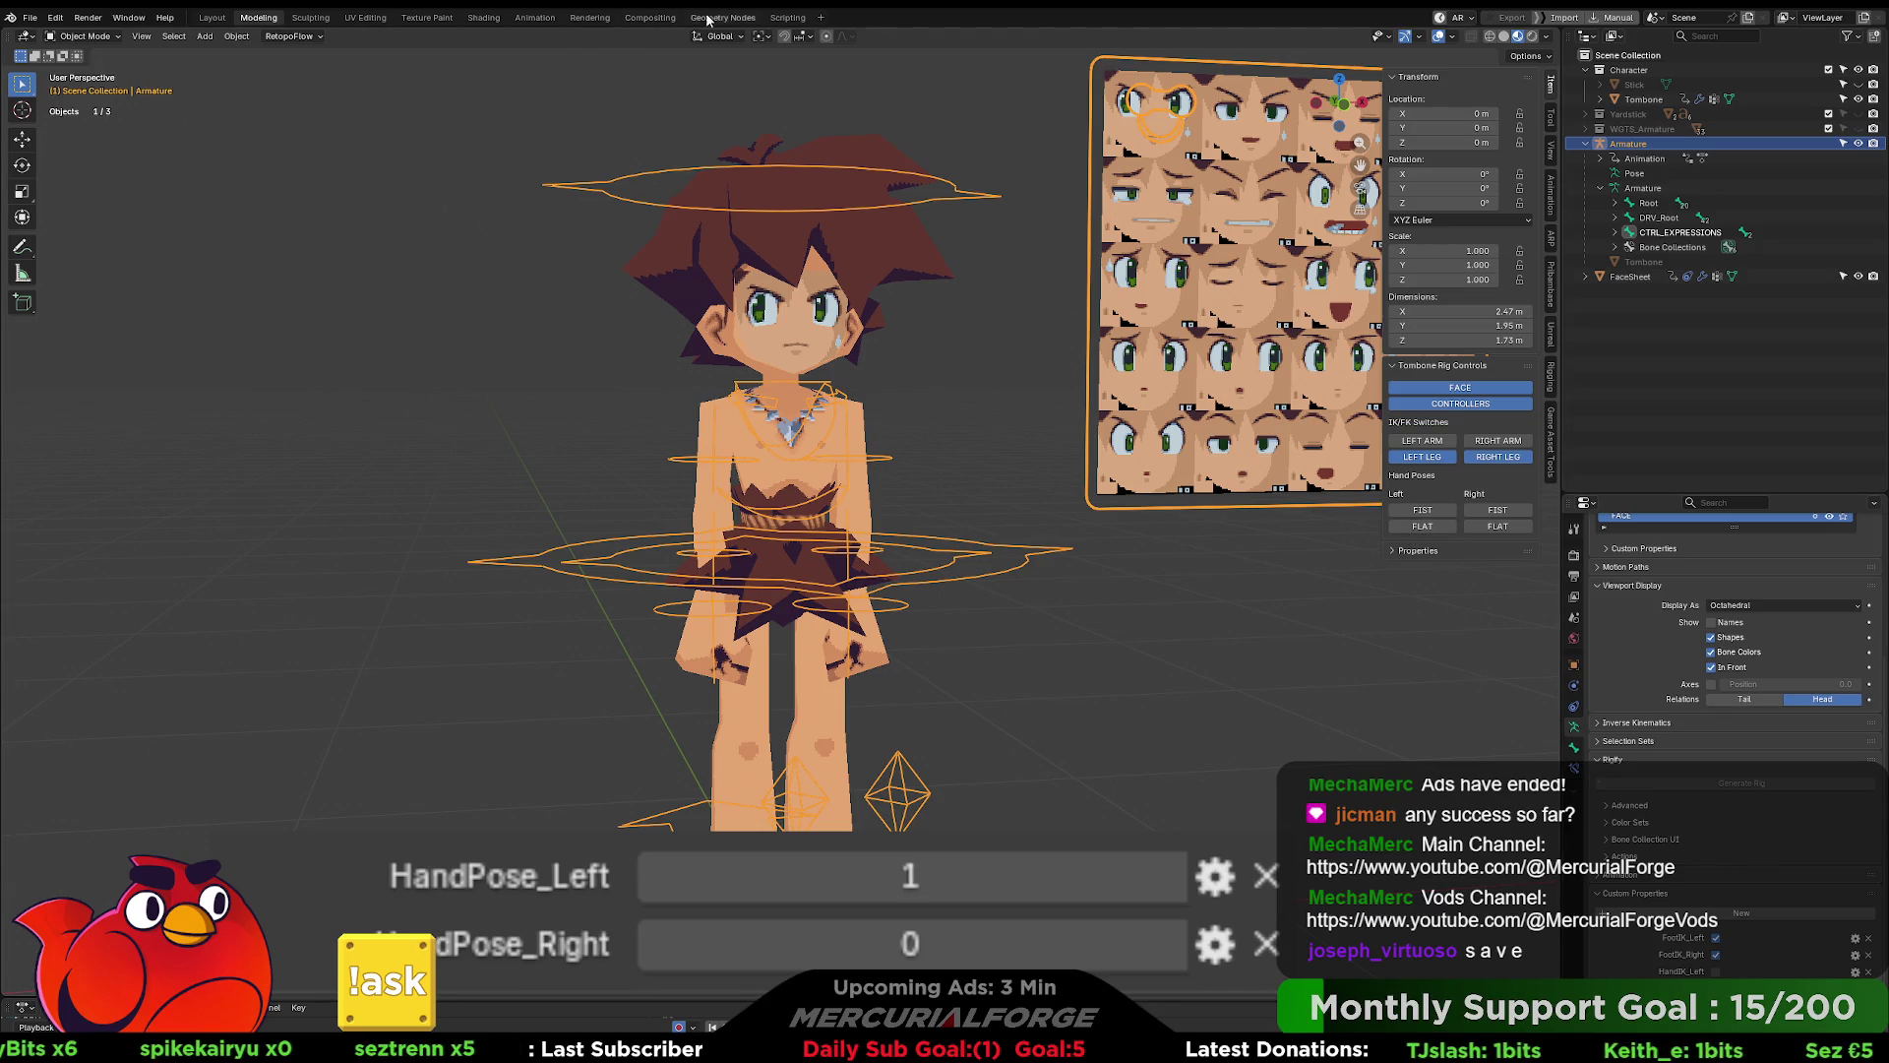
pyautogui.click(788, 17)
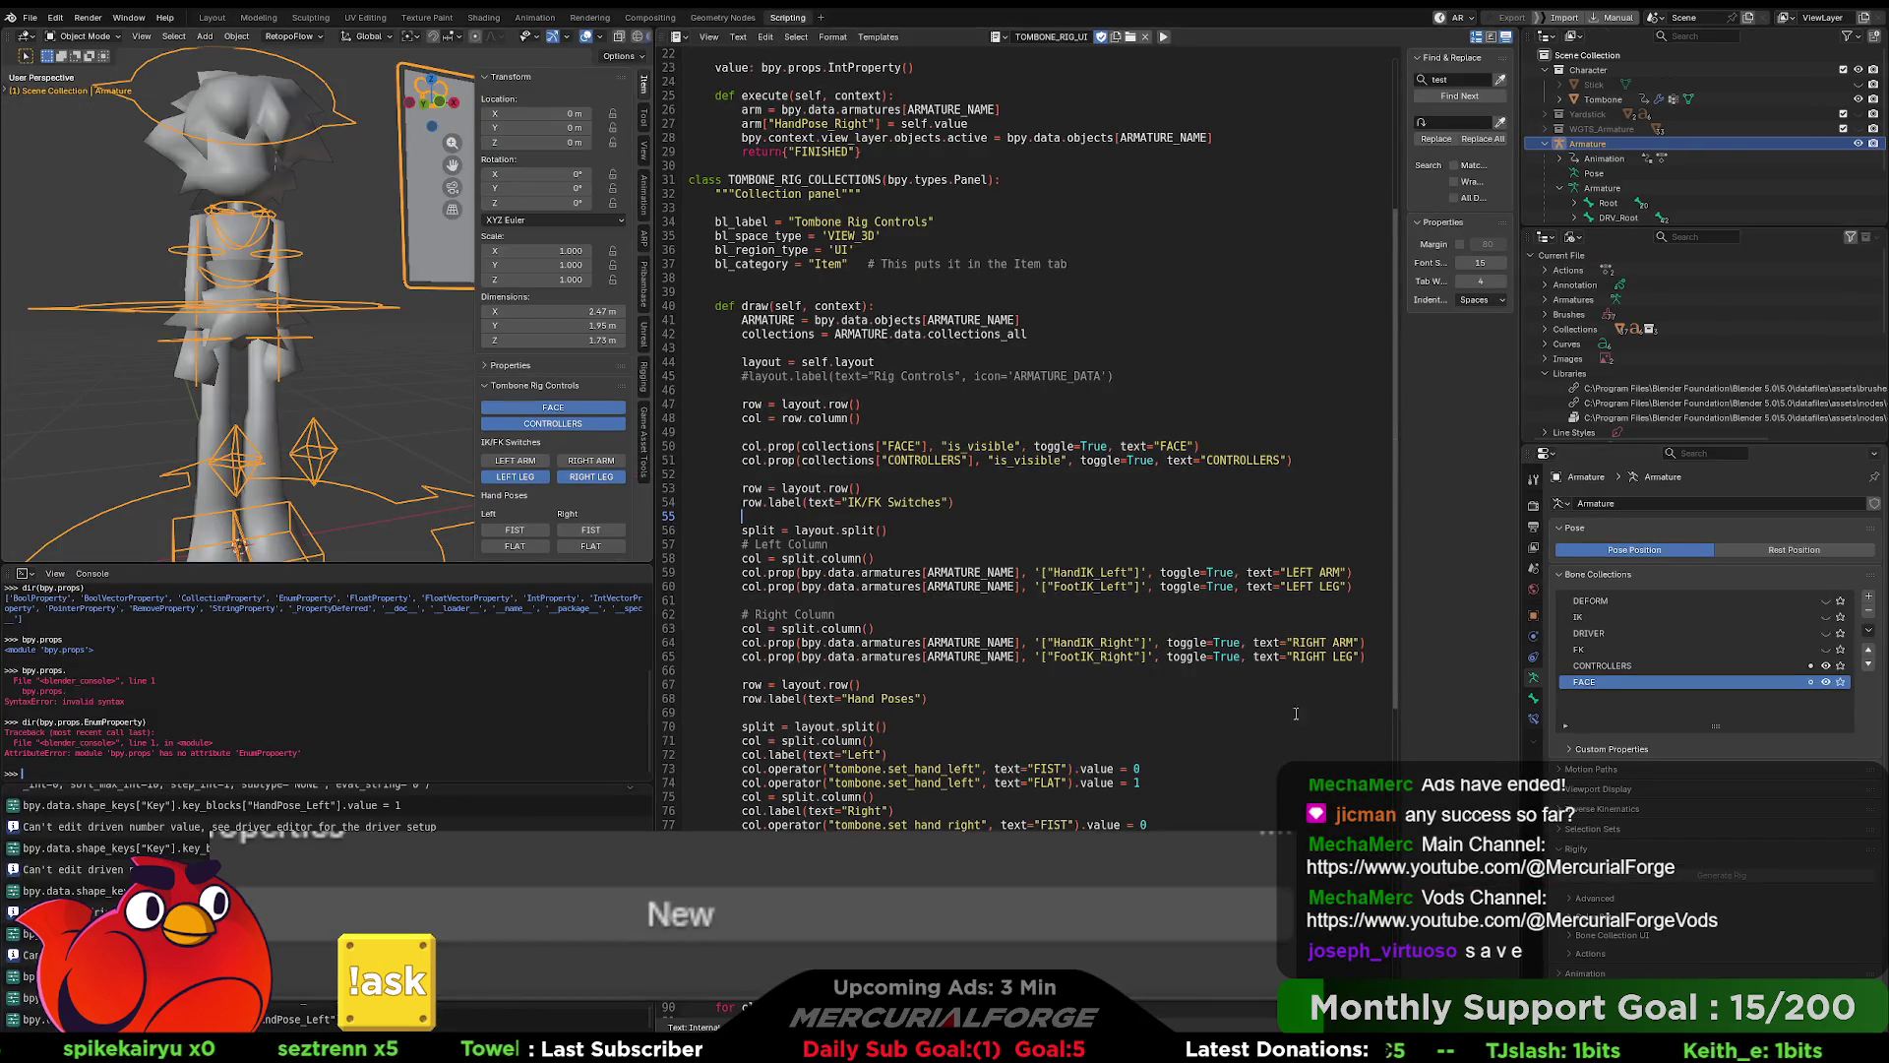
# - Test the Right FLAT and FIST poses in the rig panel
pyautogui.scroll(-3, 1793, 855)
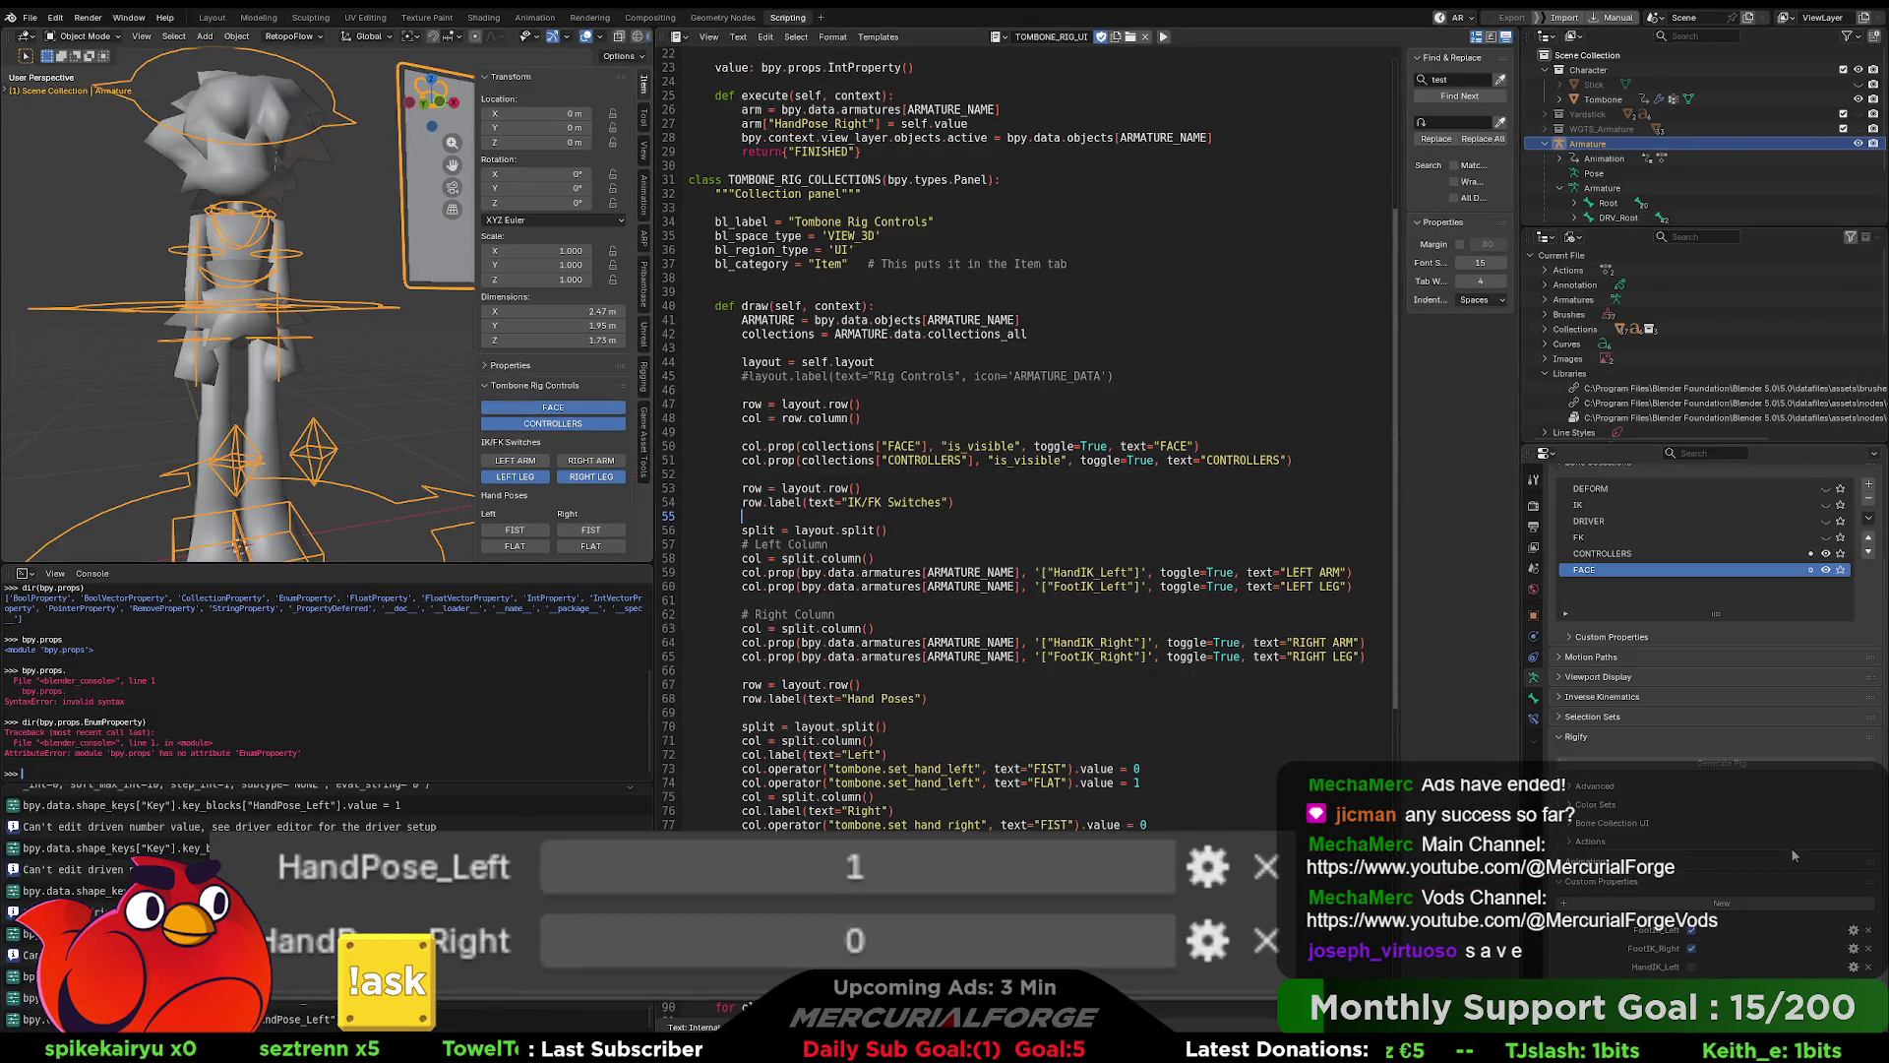
pyautogui.click(590, 547)
pyautogui.click(591, 530)
# - Cycle the left hand between FIST and FLAT, then select Tombone and return to Modeling
pyautogui.click(524, 530)
pyautogui.click(525, 546)
pyautogui.click(524, 530)
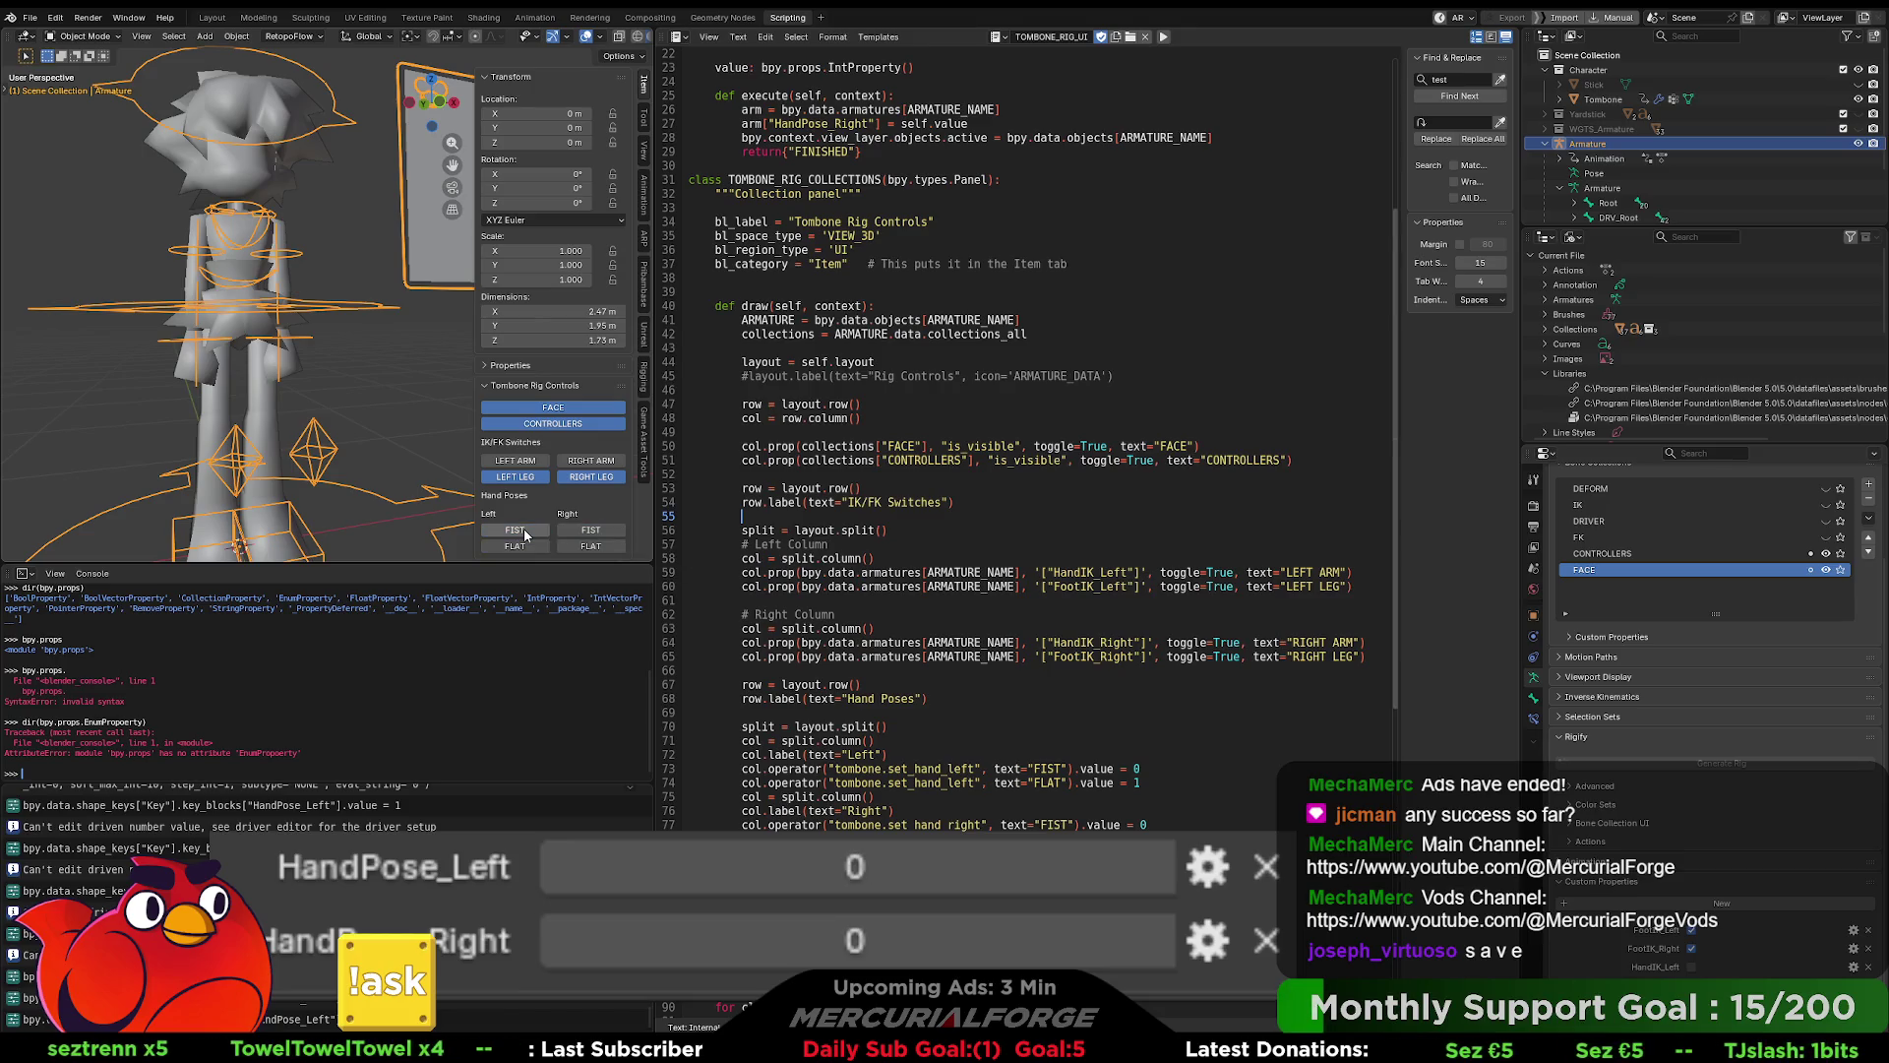
pyautogui.click(526, 546)
pyautogui.click(526, 531)
pyautogui.click(526, 546)
pyautogui.click(528, 532)
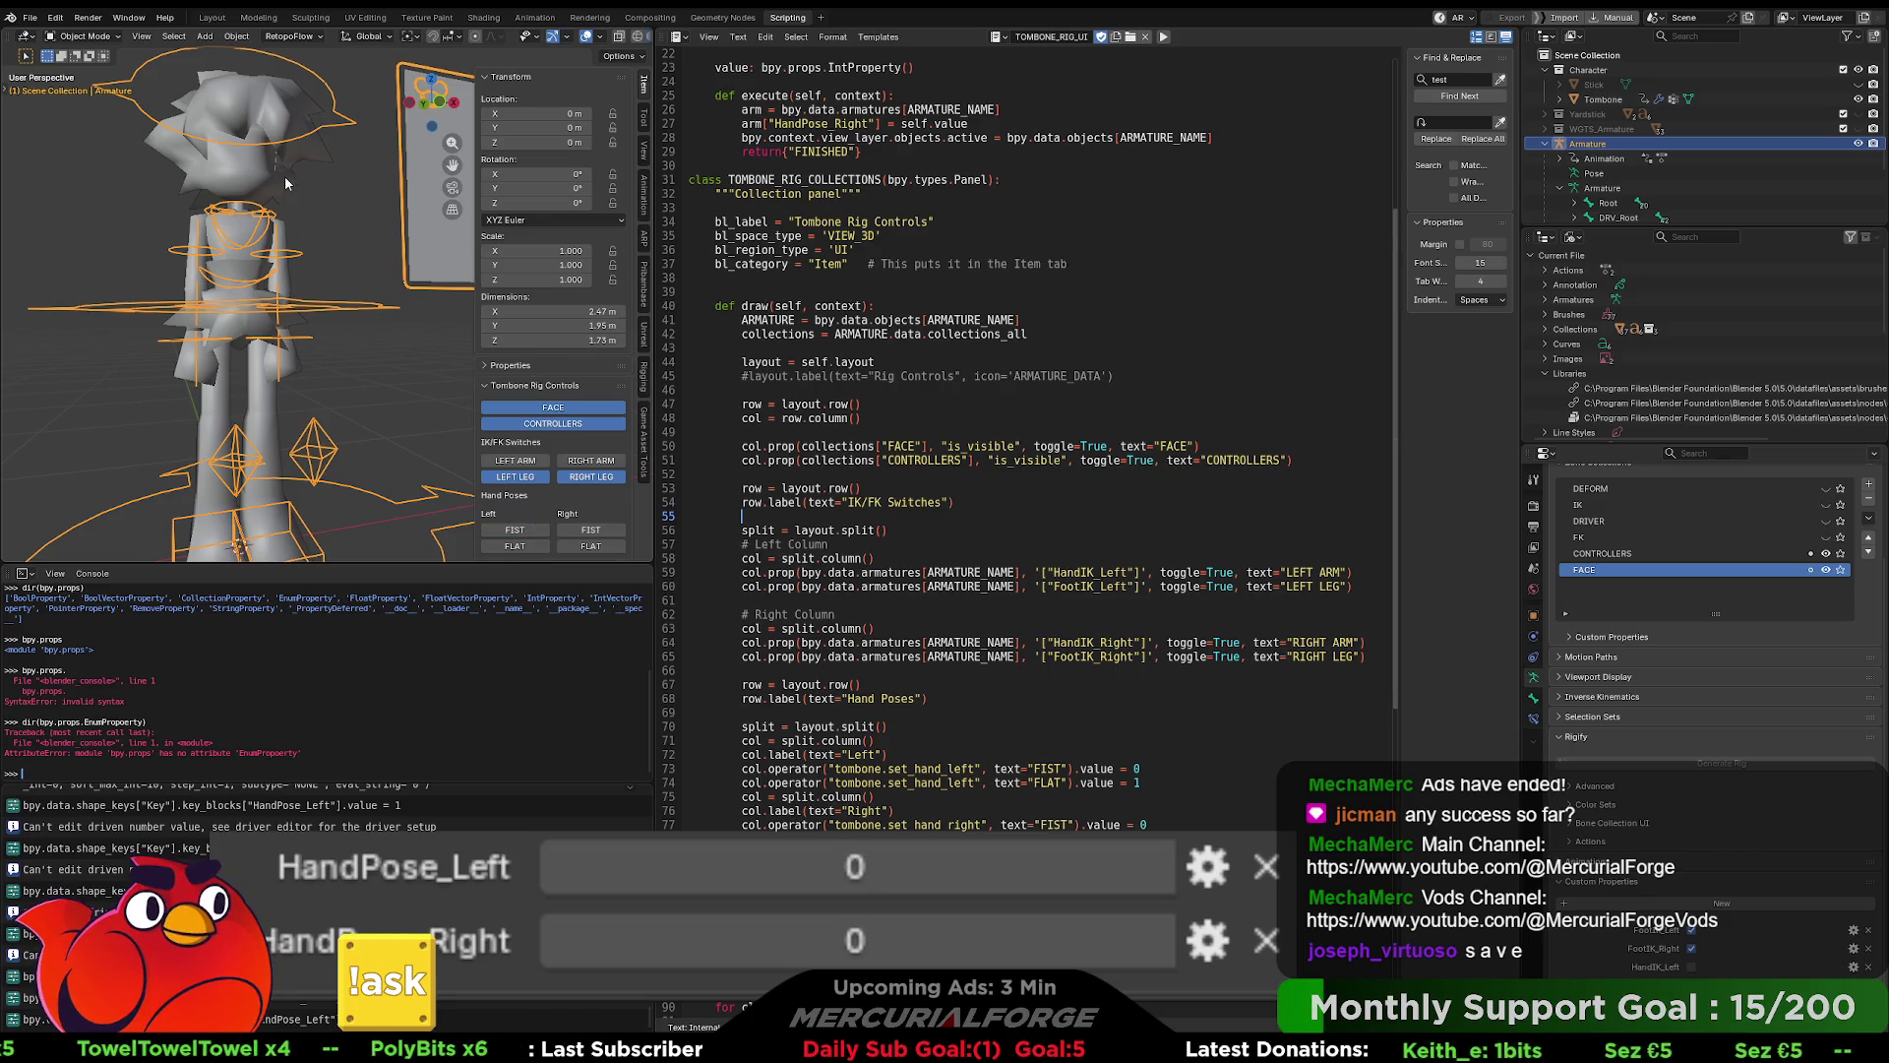
pyautogui.click(288, 175)
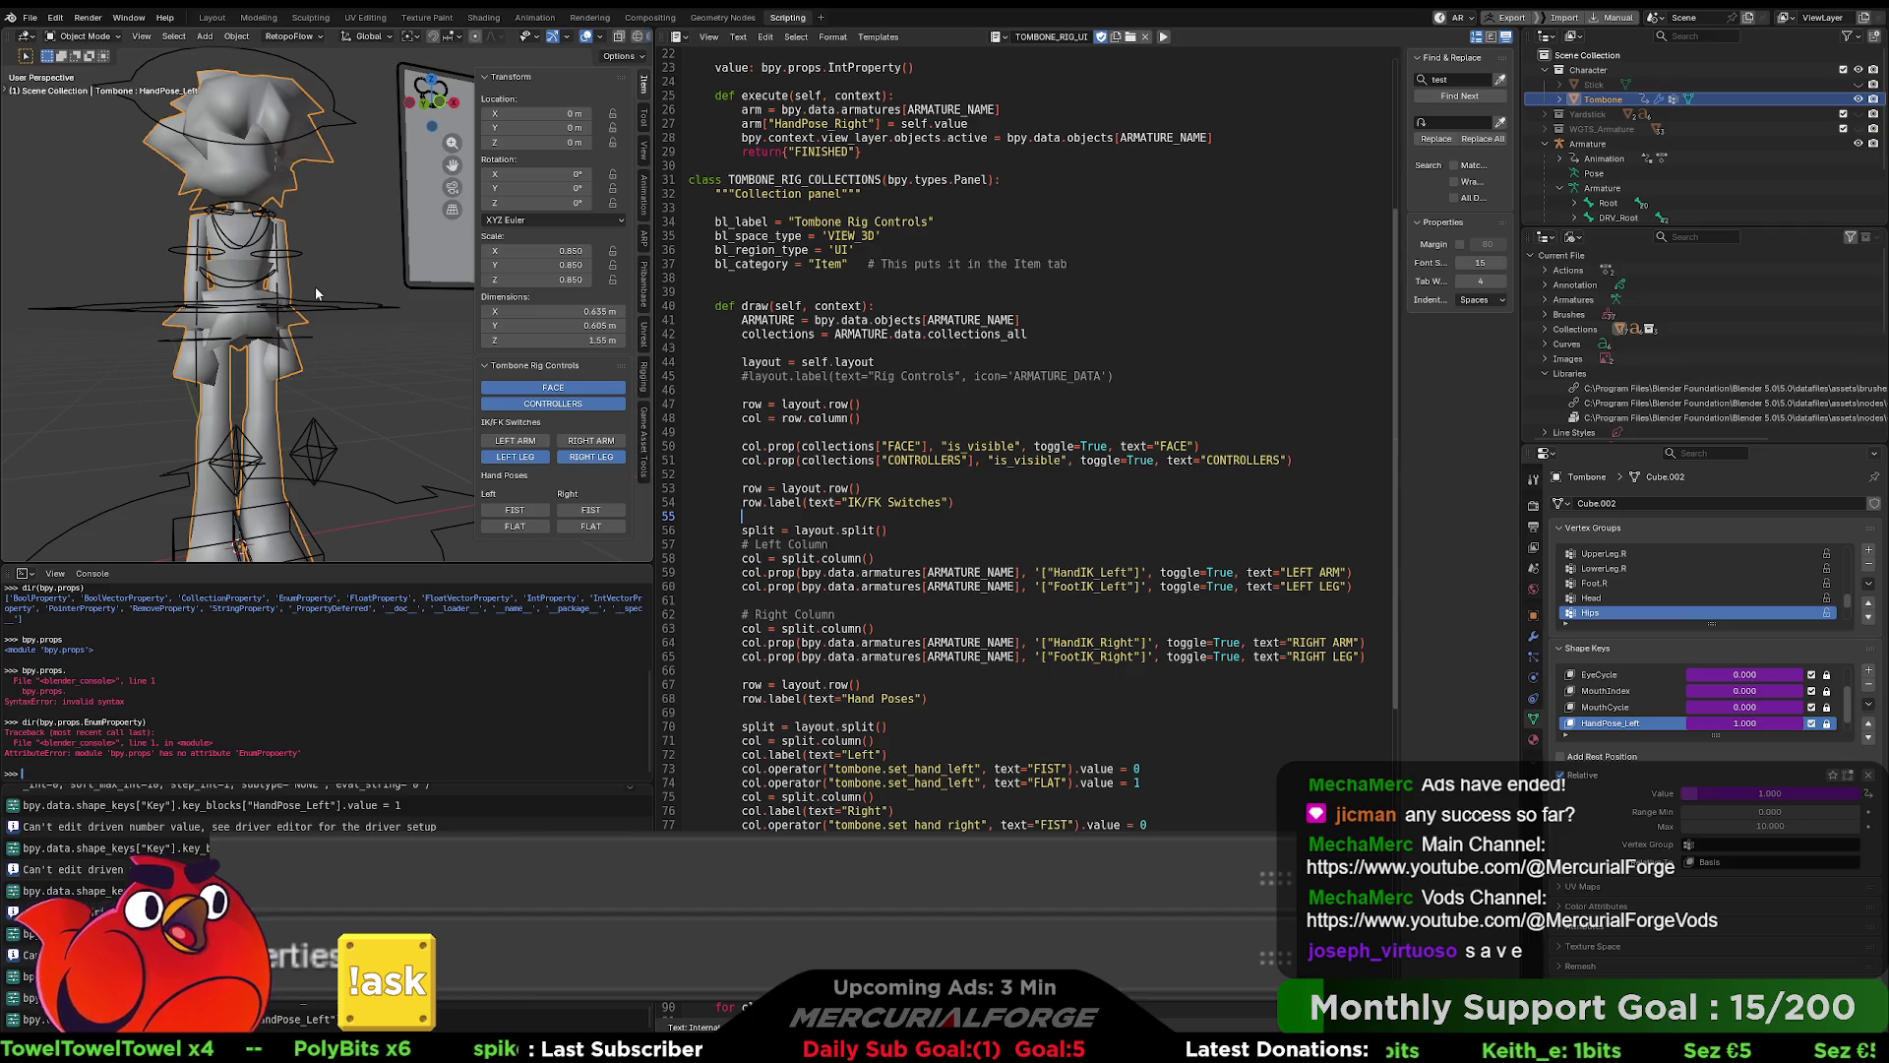
pyautogui.click(258, 18)
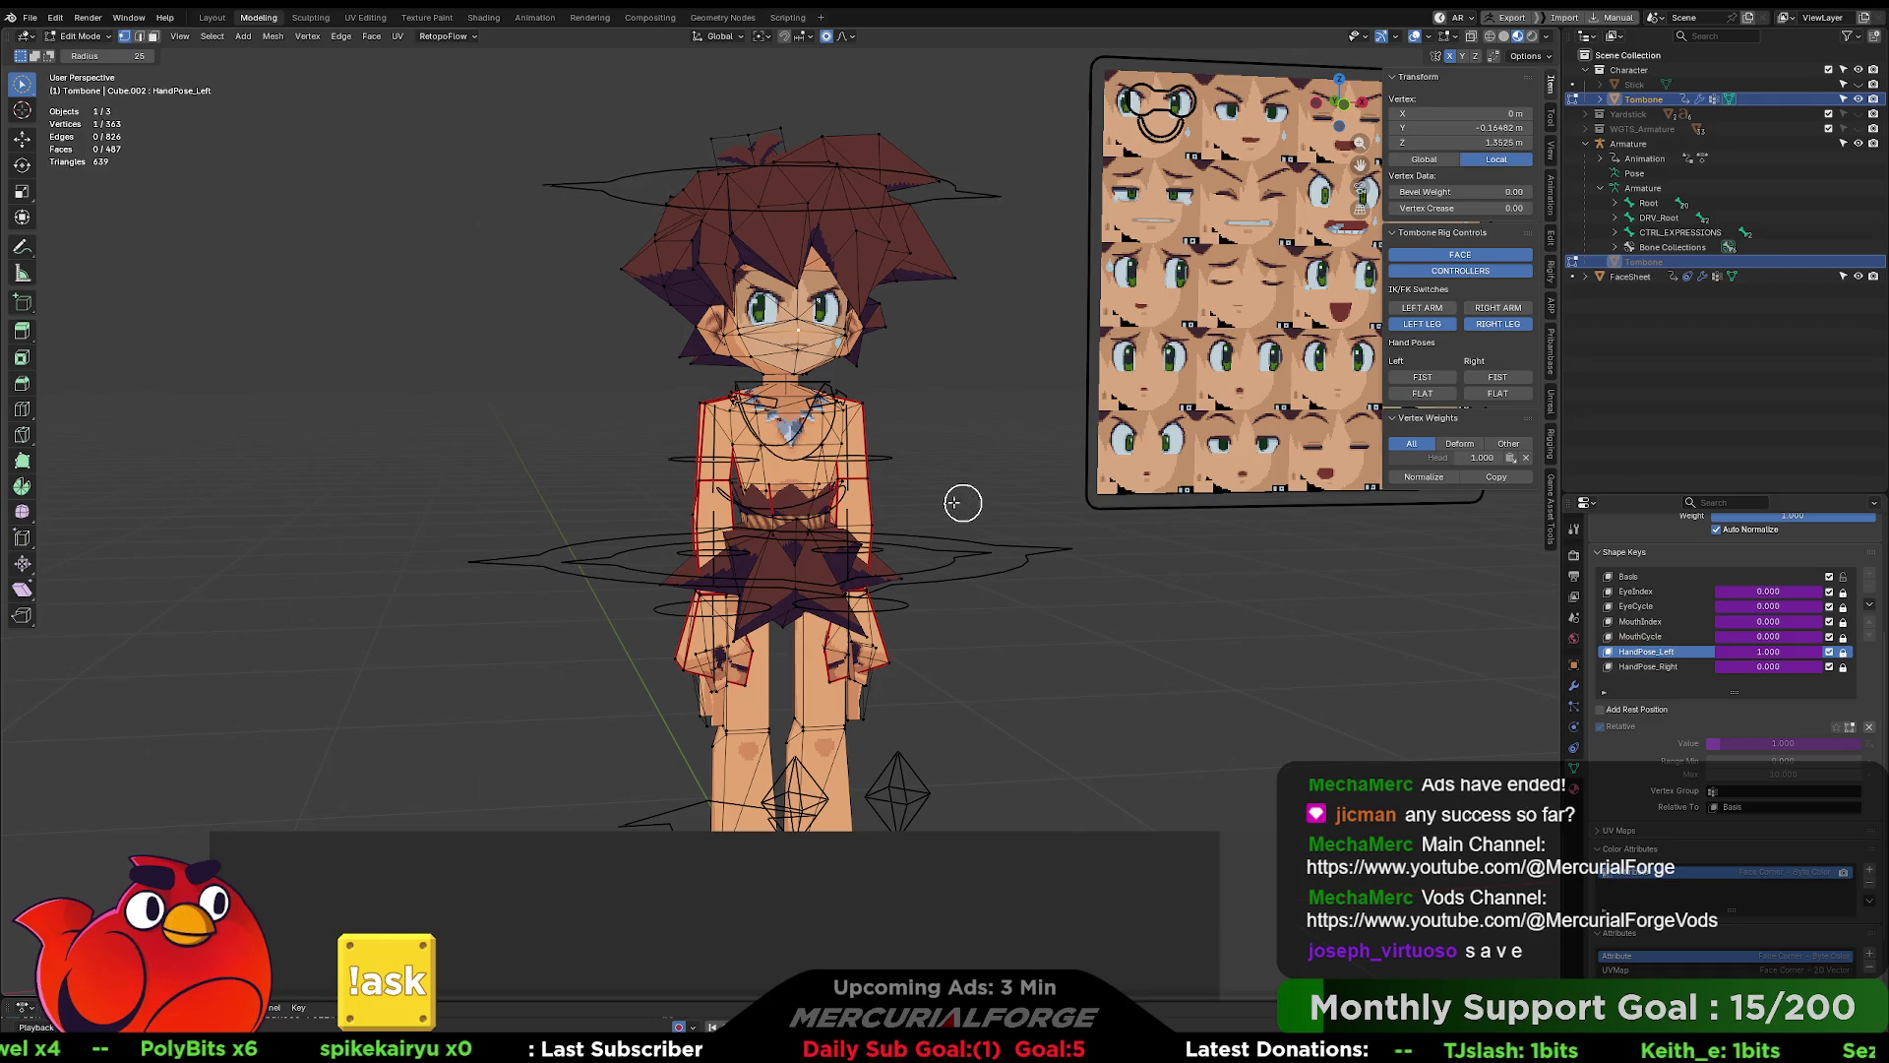
# - Return to Object Mode and raise the armature's HandPose_Left value to 4
pyautogui.click(1029, 511)
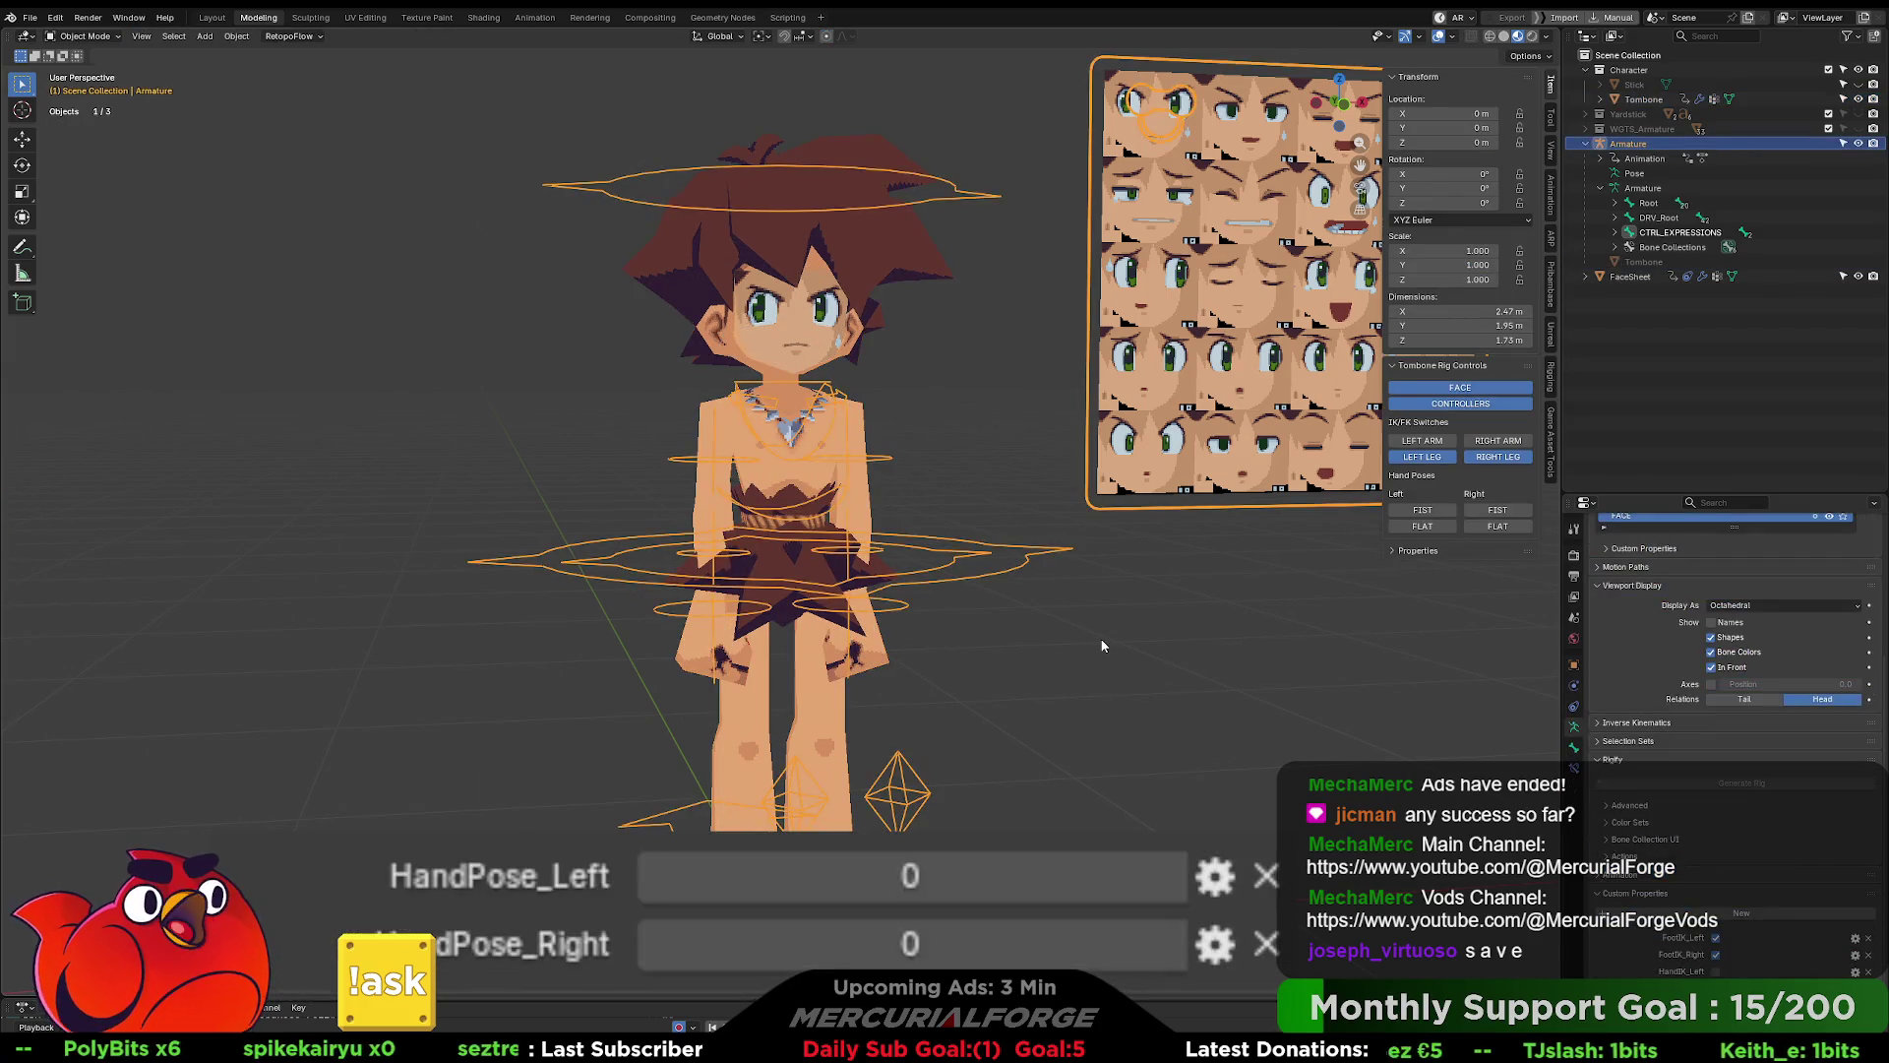
pyautogui.keyDown('shift'); pyautogui.scroll(-3, 1083, 625); pyautogui.keyUp('shift')
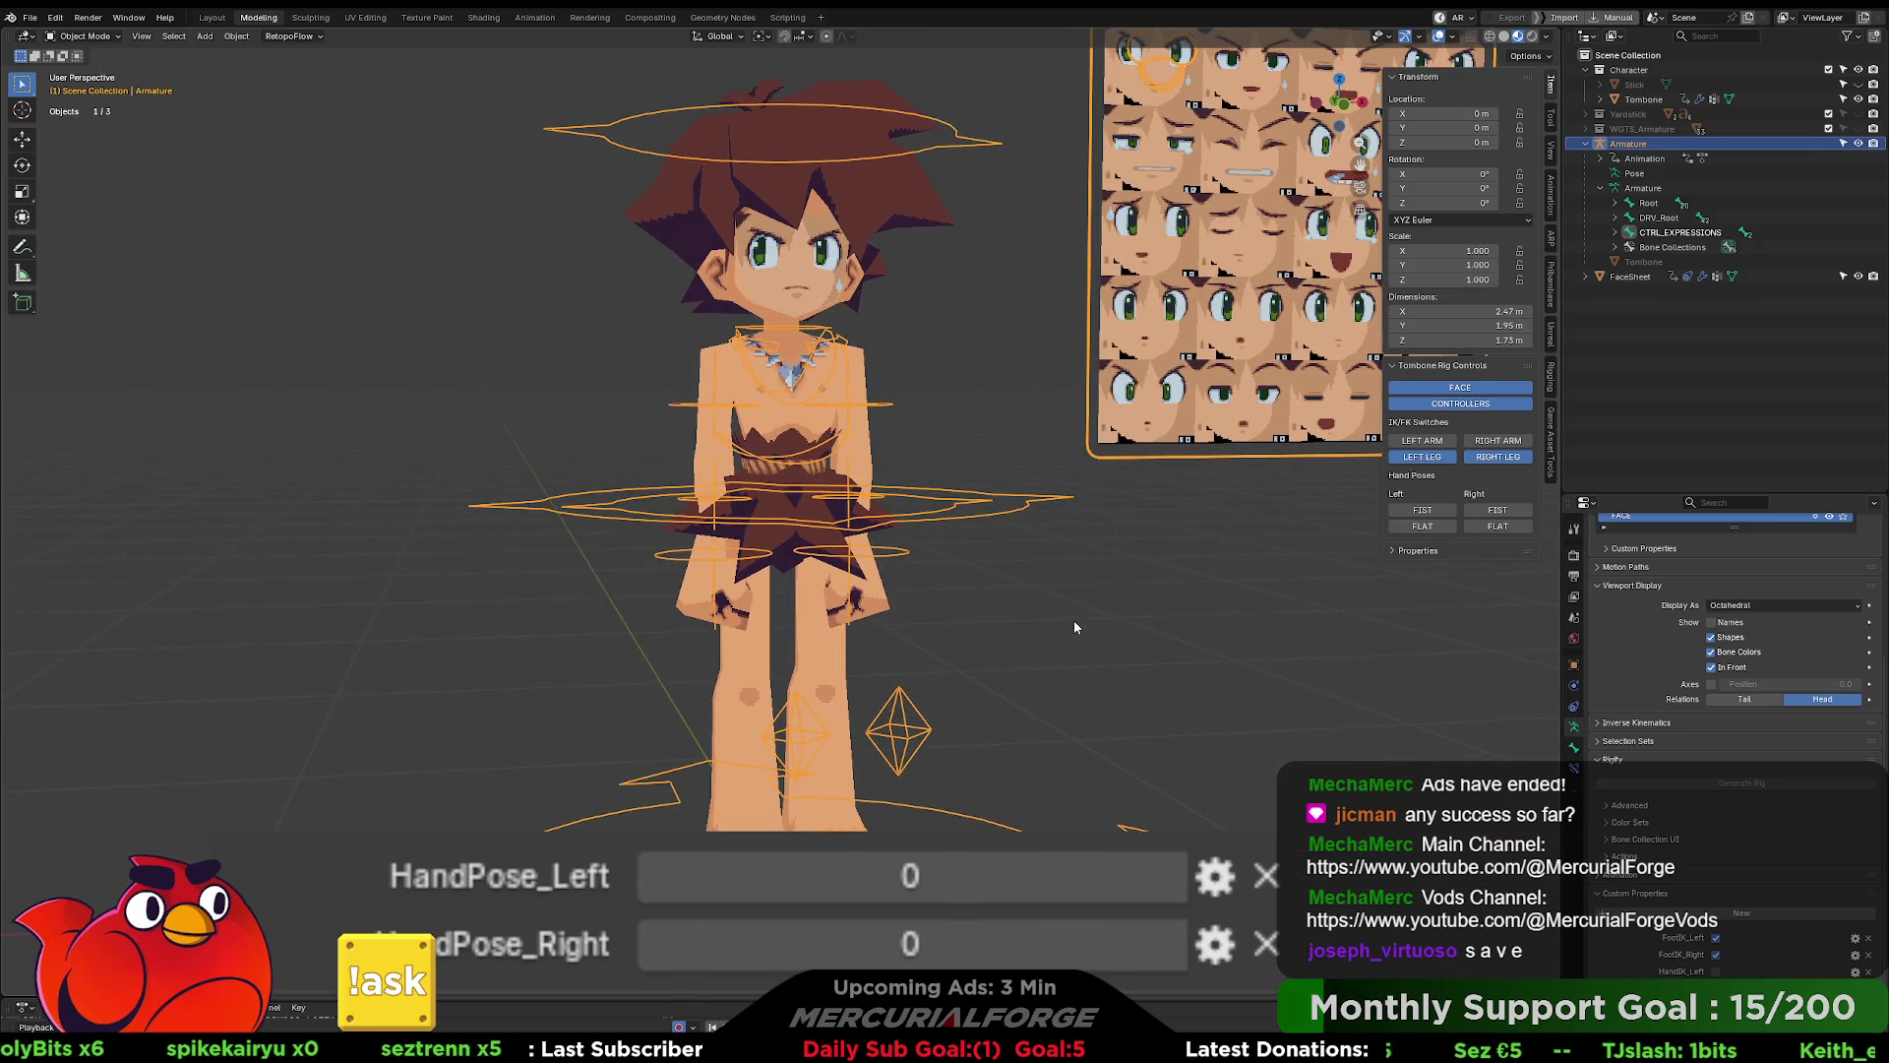
pyautogui.moveTo(1037, 894); pyautogui.dragTo(1092, 893)
pyautogui.click(872, 198)
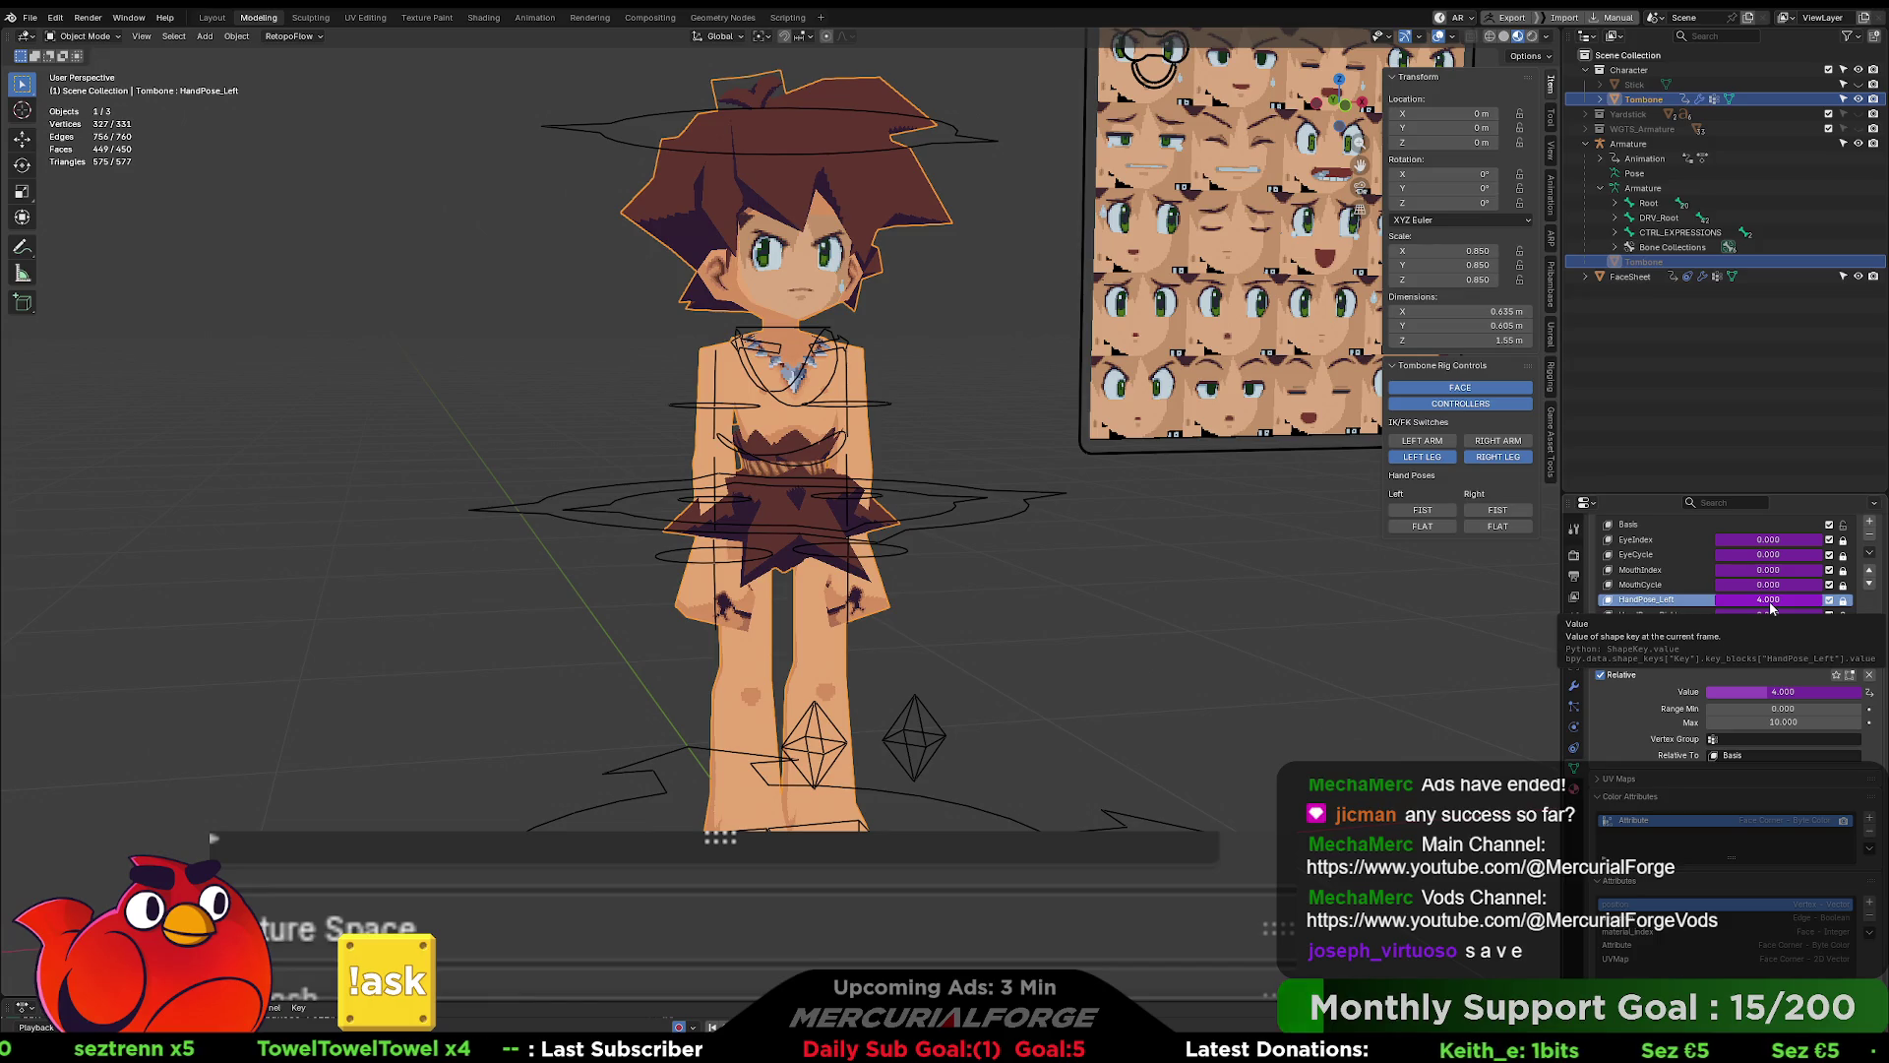
# - Check Tombone's HandPose_Left shape key reads 4.000, comparing it with HandPose_Right
pyautogui.click(1435, 513)
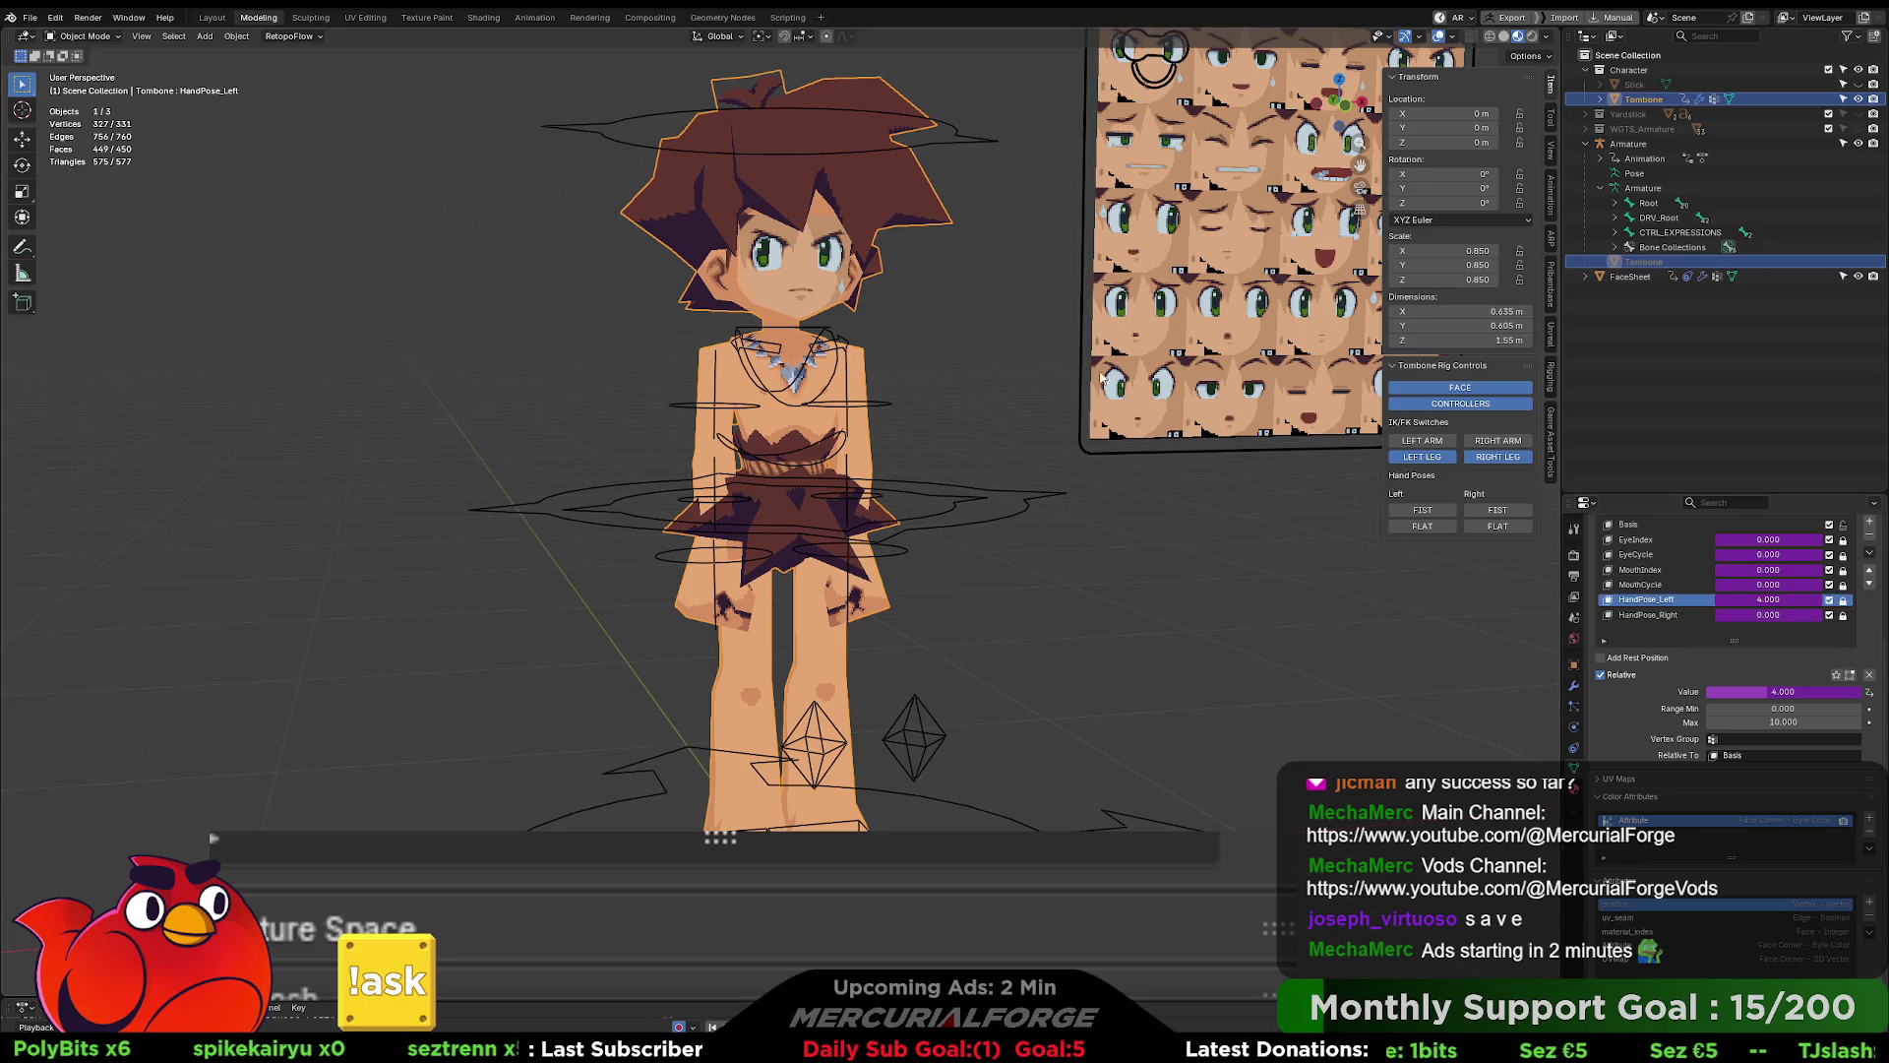
pyautogui.click(1648, 614)
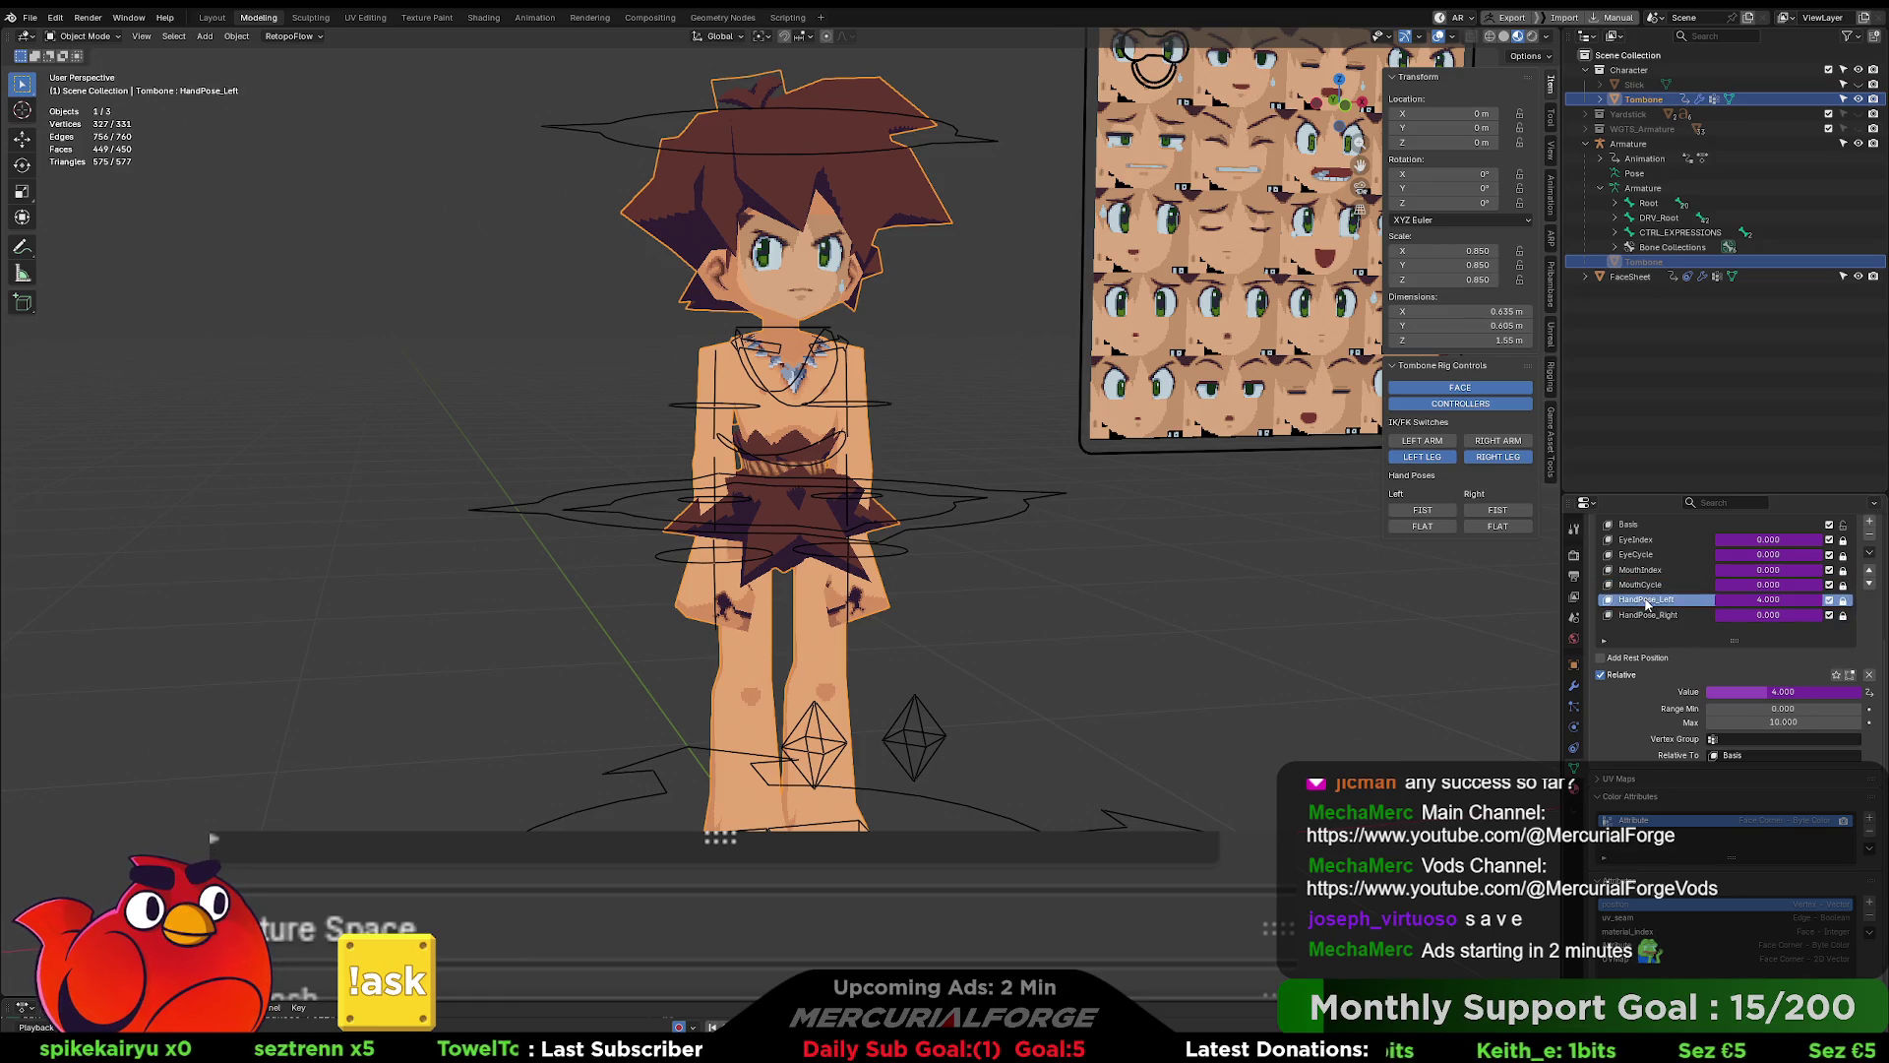
pyautogui.click(1648, 600)
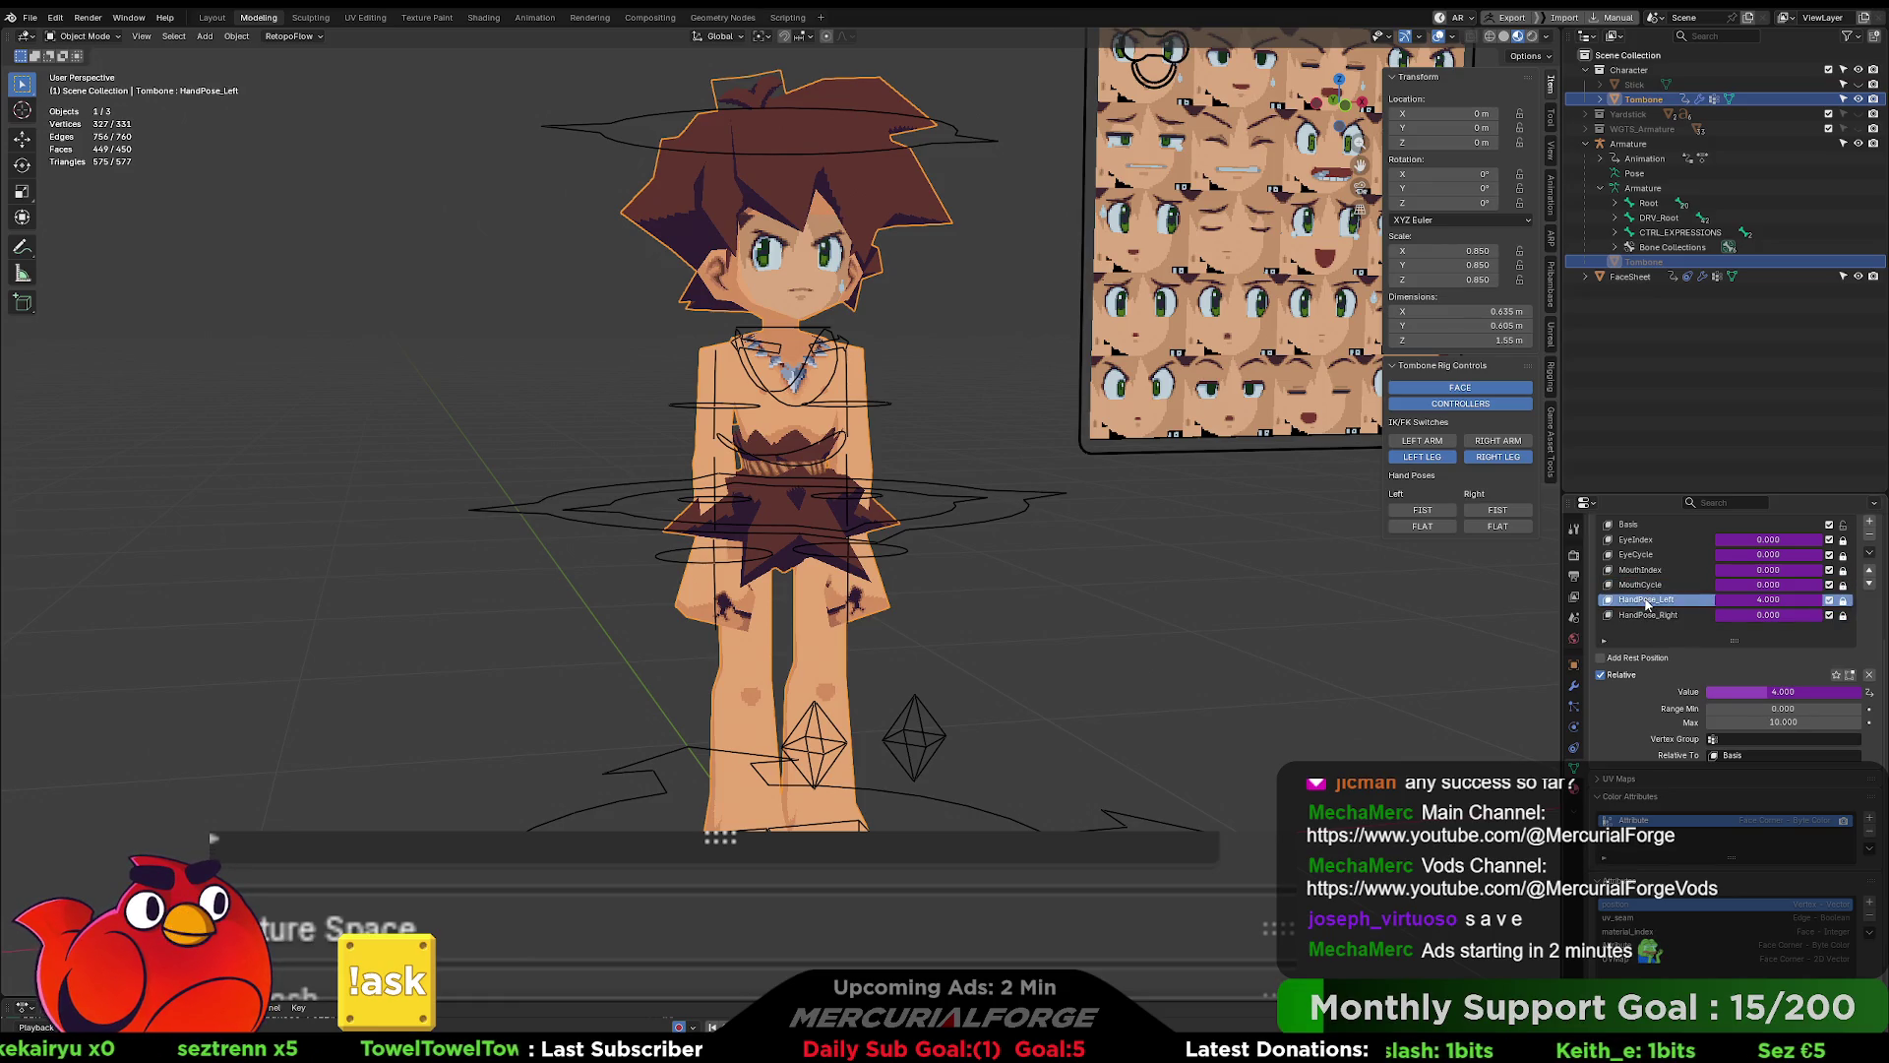
pyautogui.click(1299, 589)
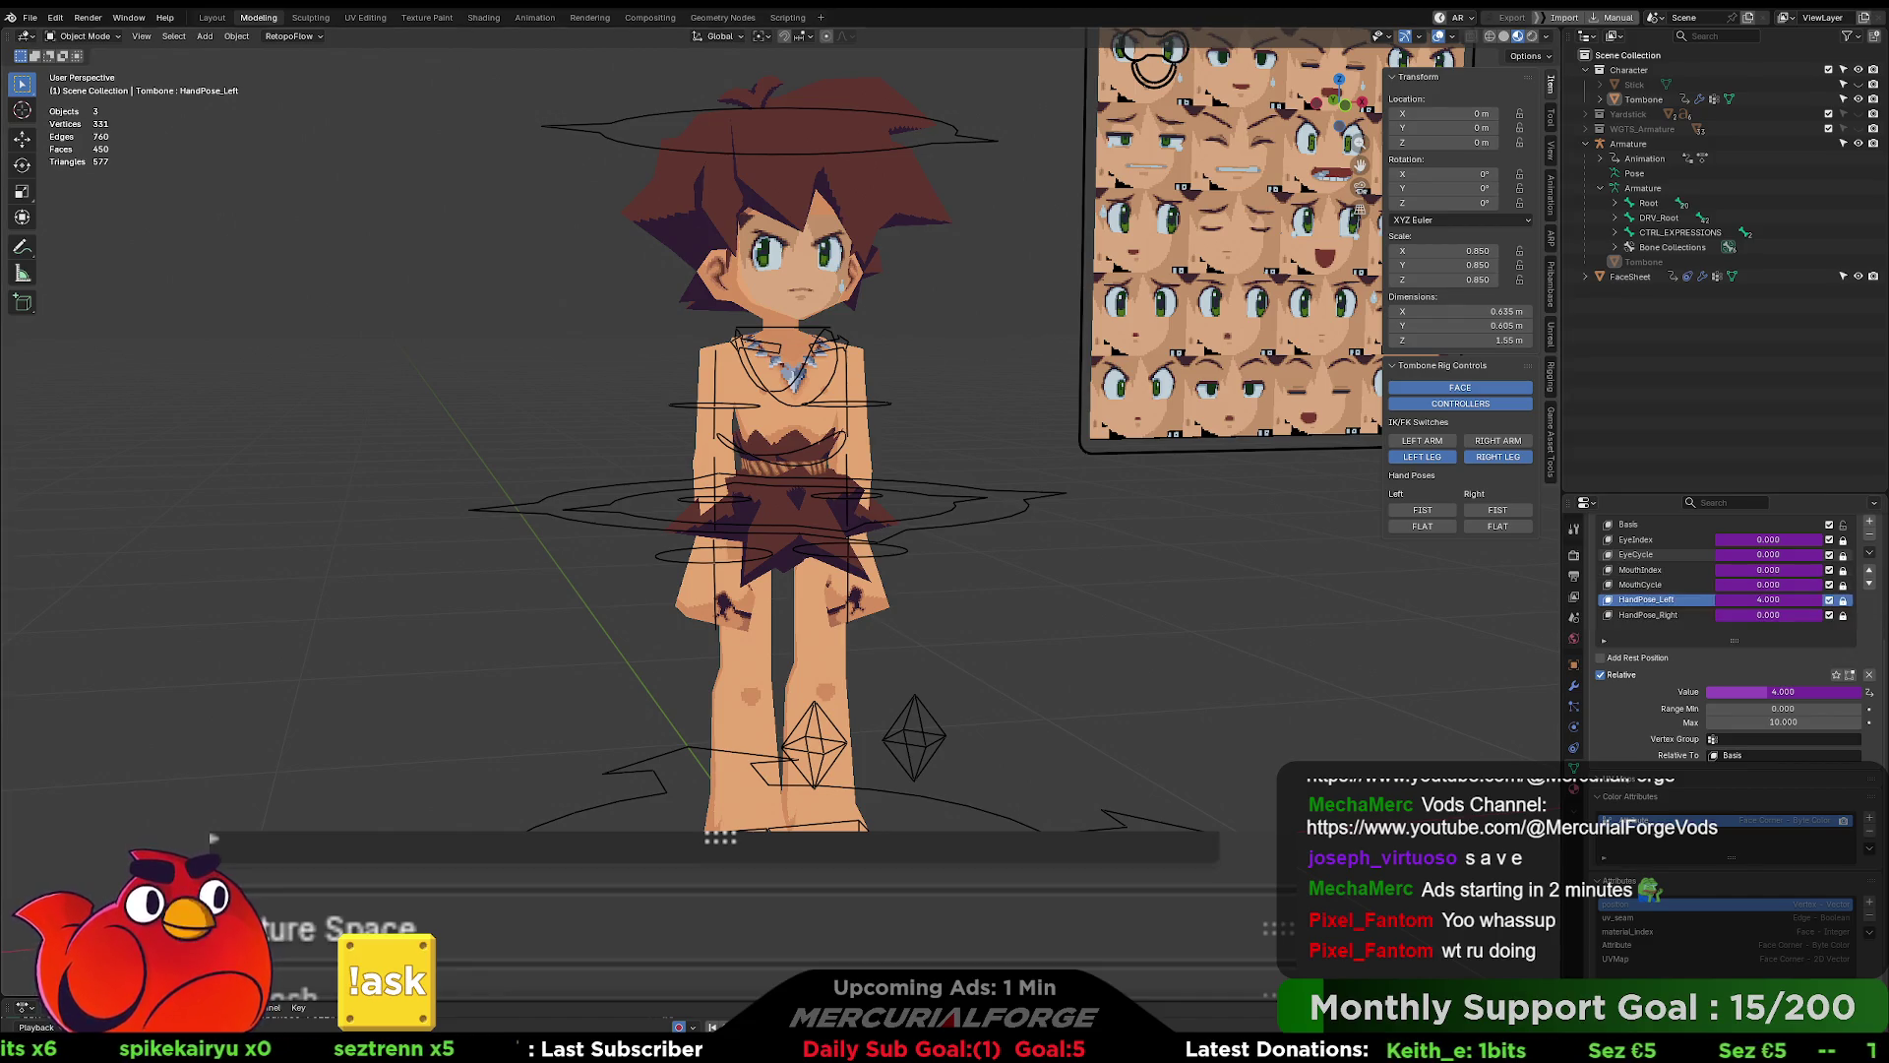
pyautogui.scroll(-2, 778, 443)
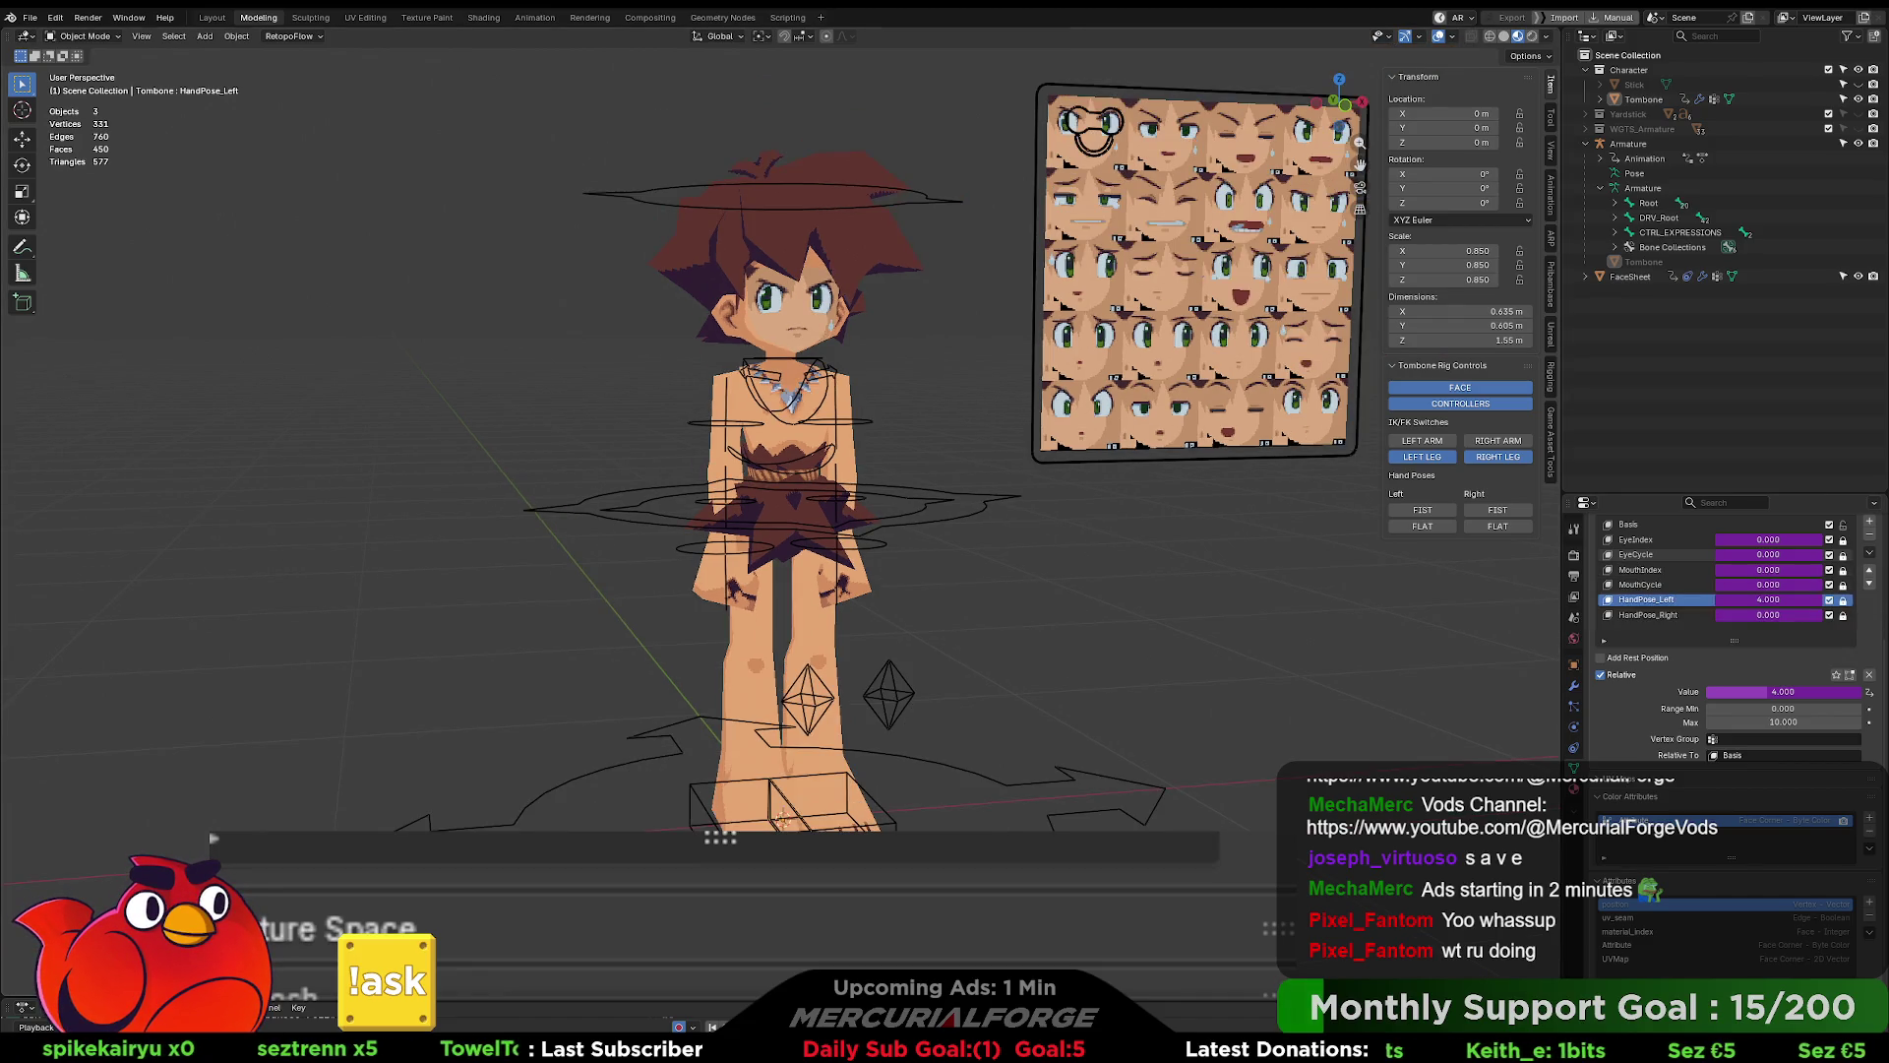
# - Put the Armature in Pose Mode and move CTRL_EYES_TARGET higher on the face sheet
pyautogui.click(1129, 126)
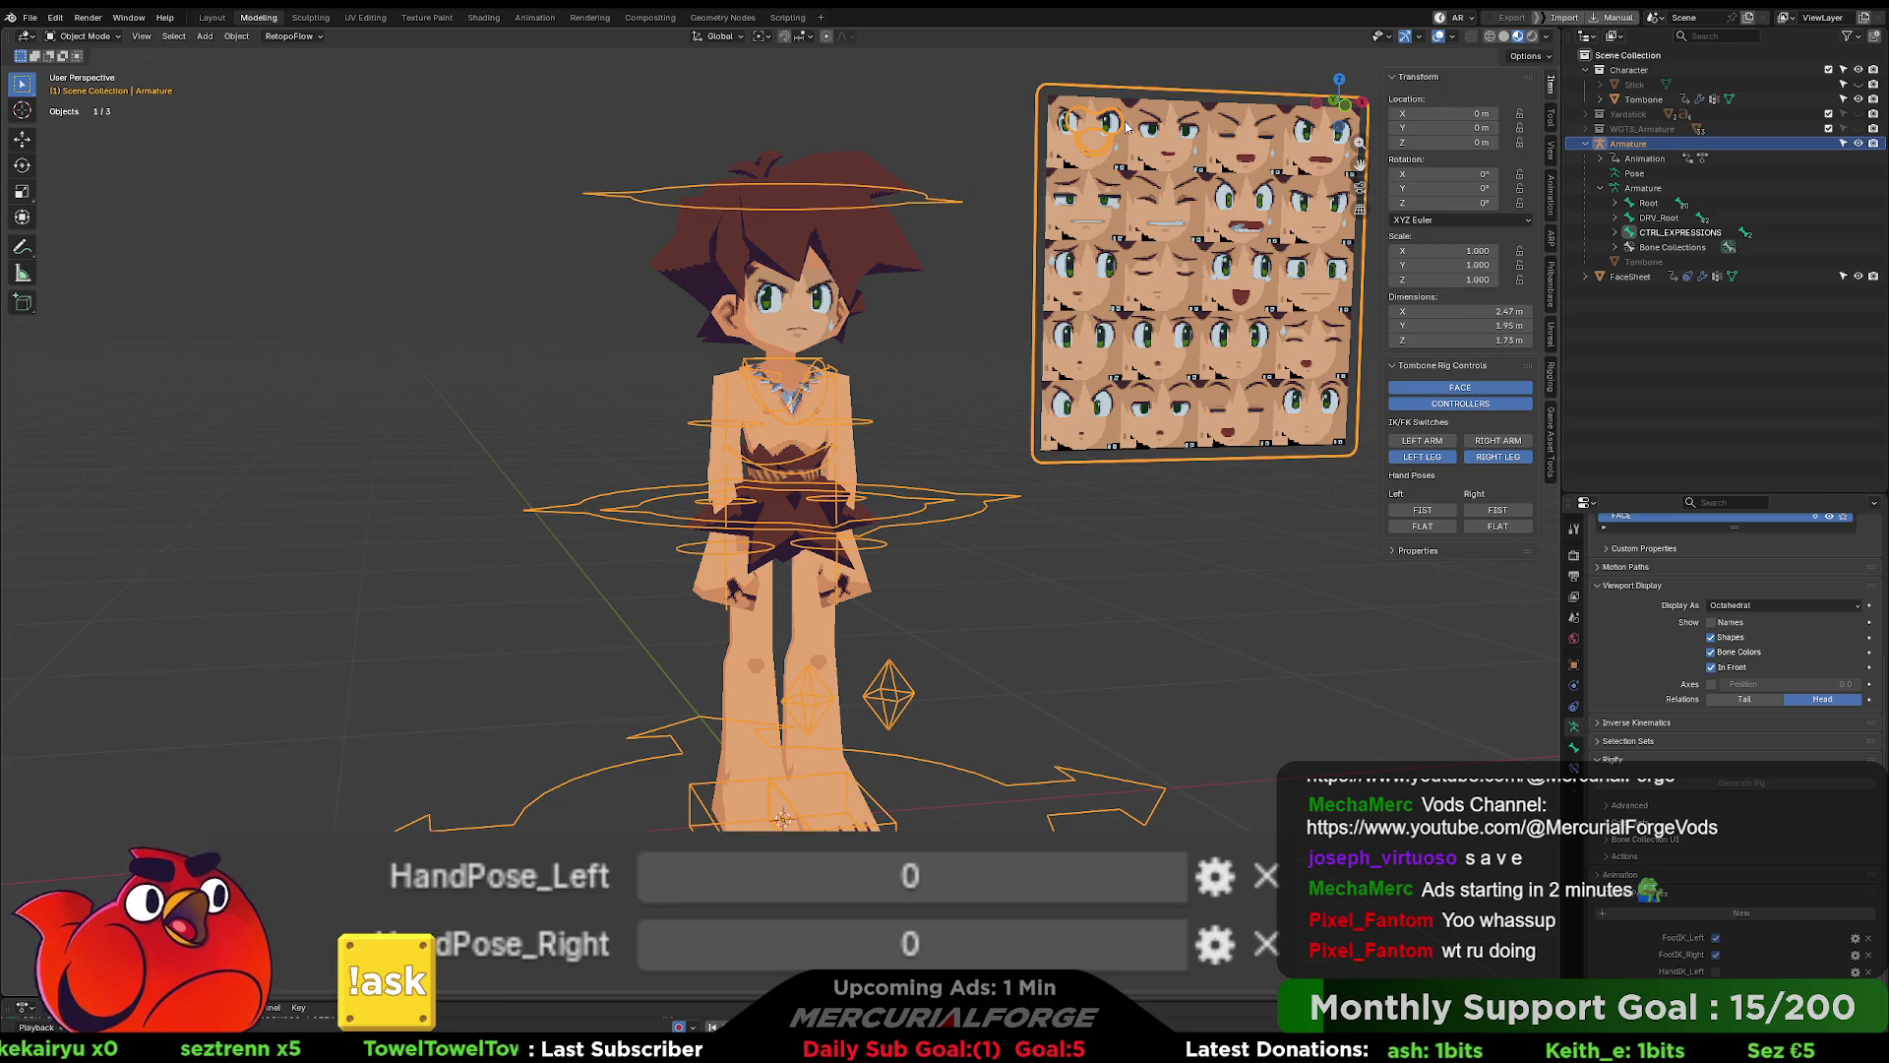
pyautogui.hotkey('ctrl', 'Tab')
pyautogui.click(1125, 237)
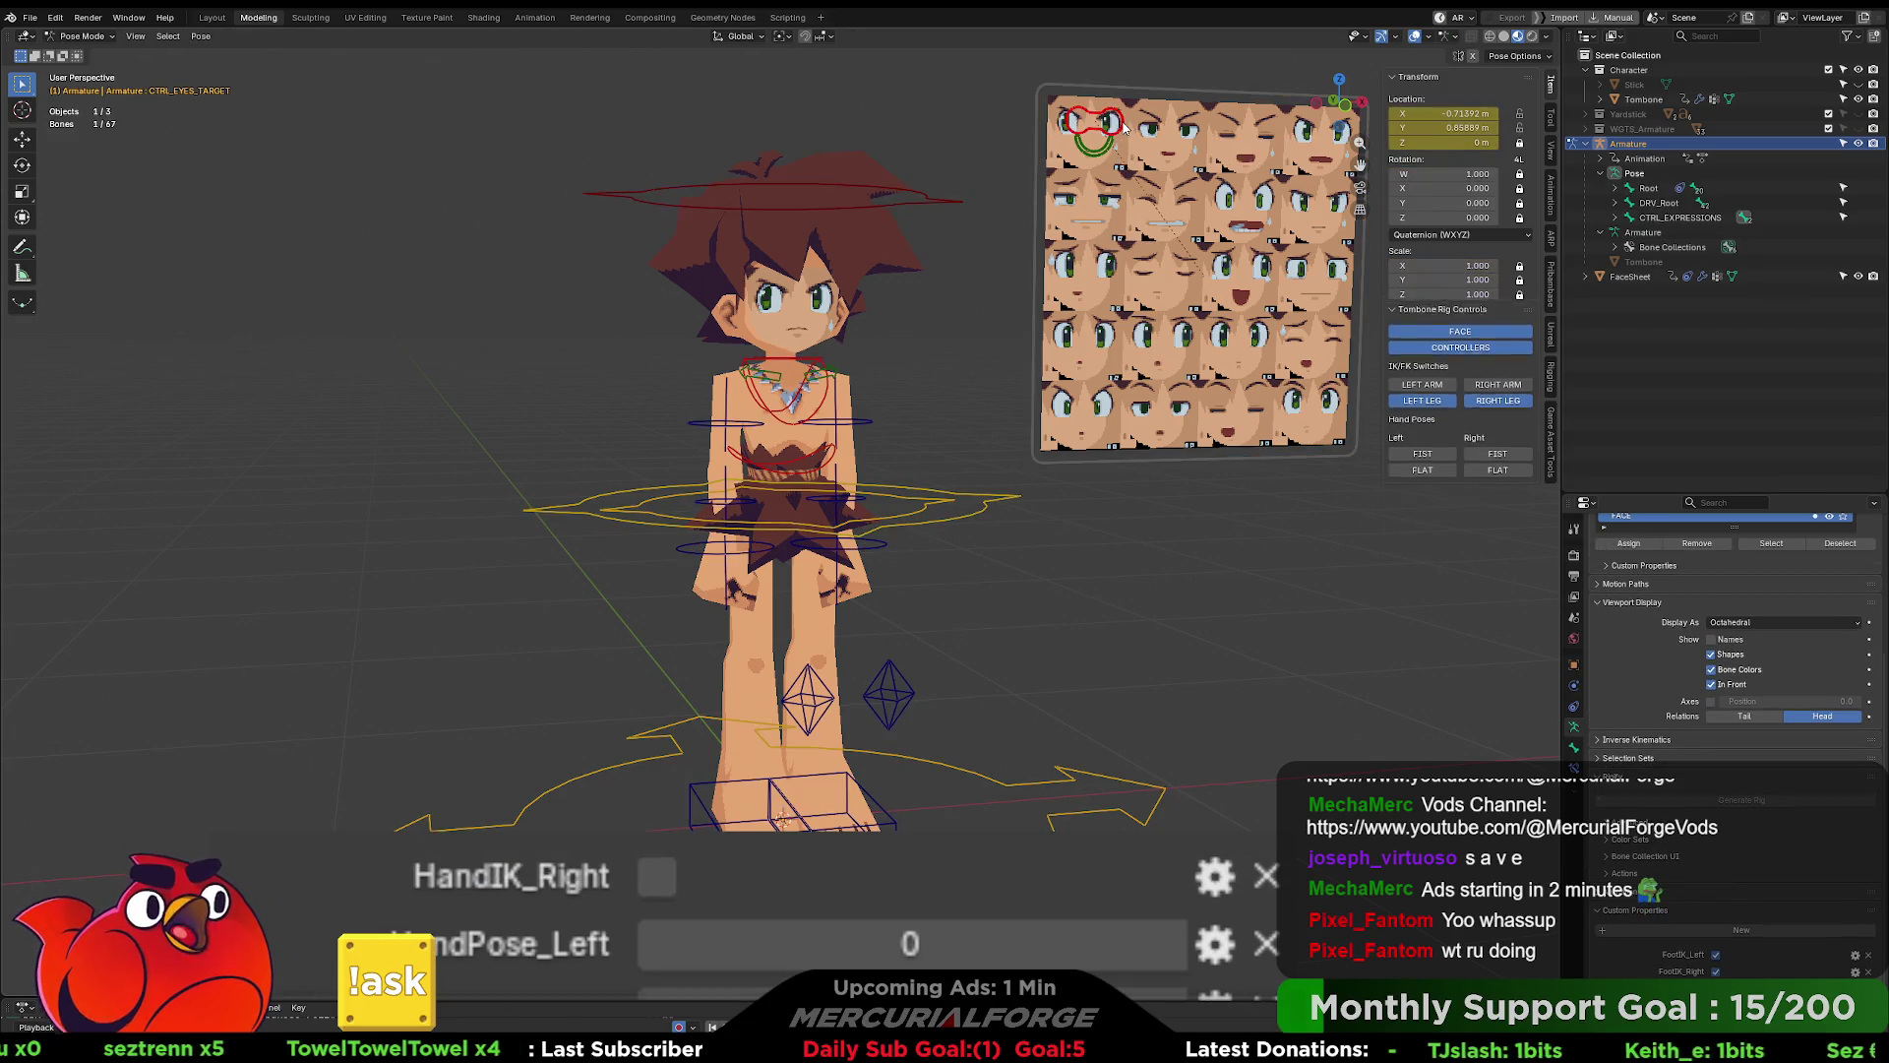
pyautogui.press('g')
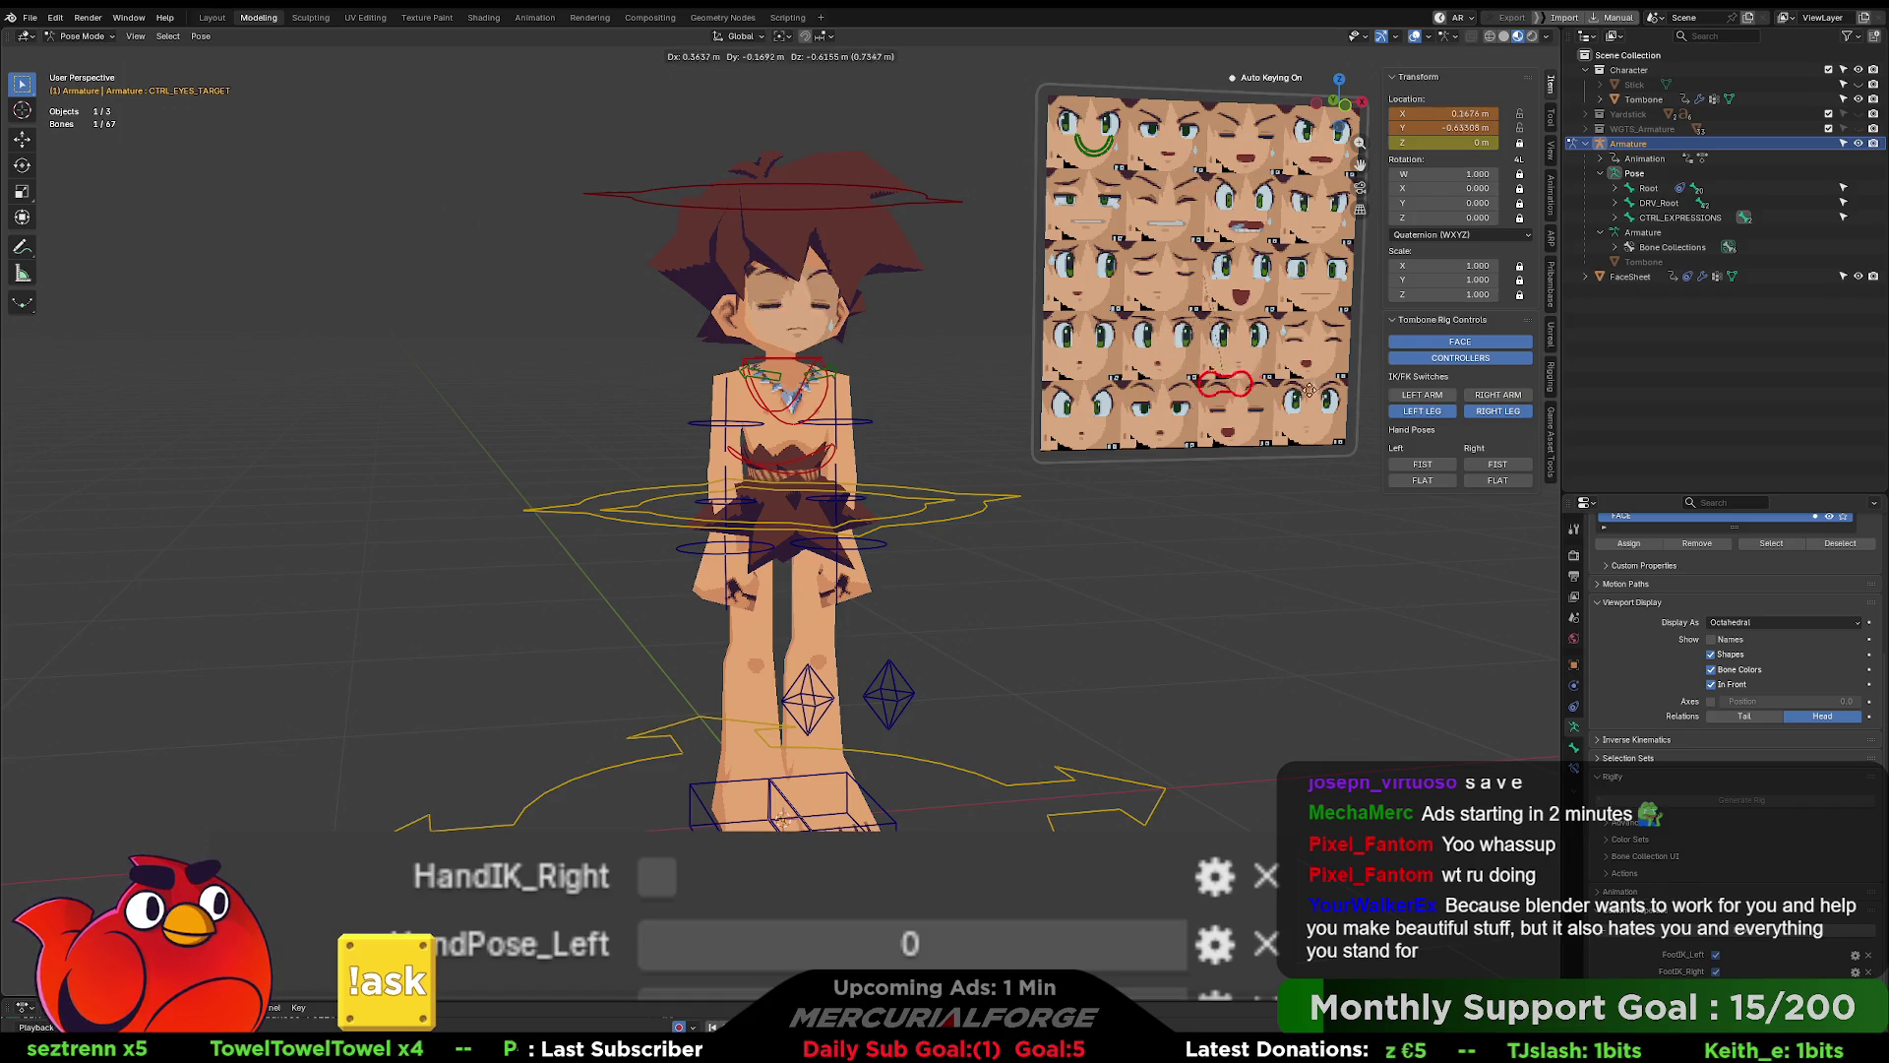
pyautogui.click(1257, 212)
# - Move CTRL_MOUTH_TARGET left on the face sheet and nudge the eyes control so the eyes reopen
pyautogui.click(1095, 145)
pyautogui.press('g')
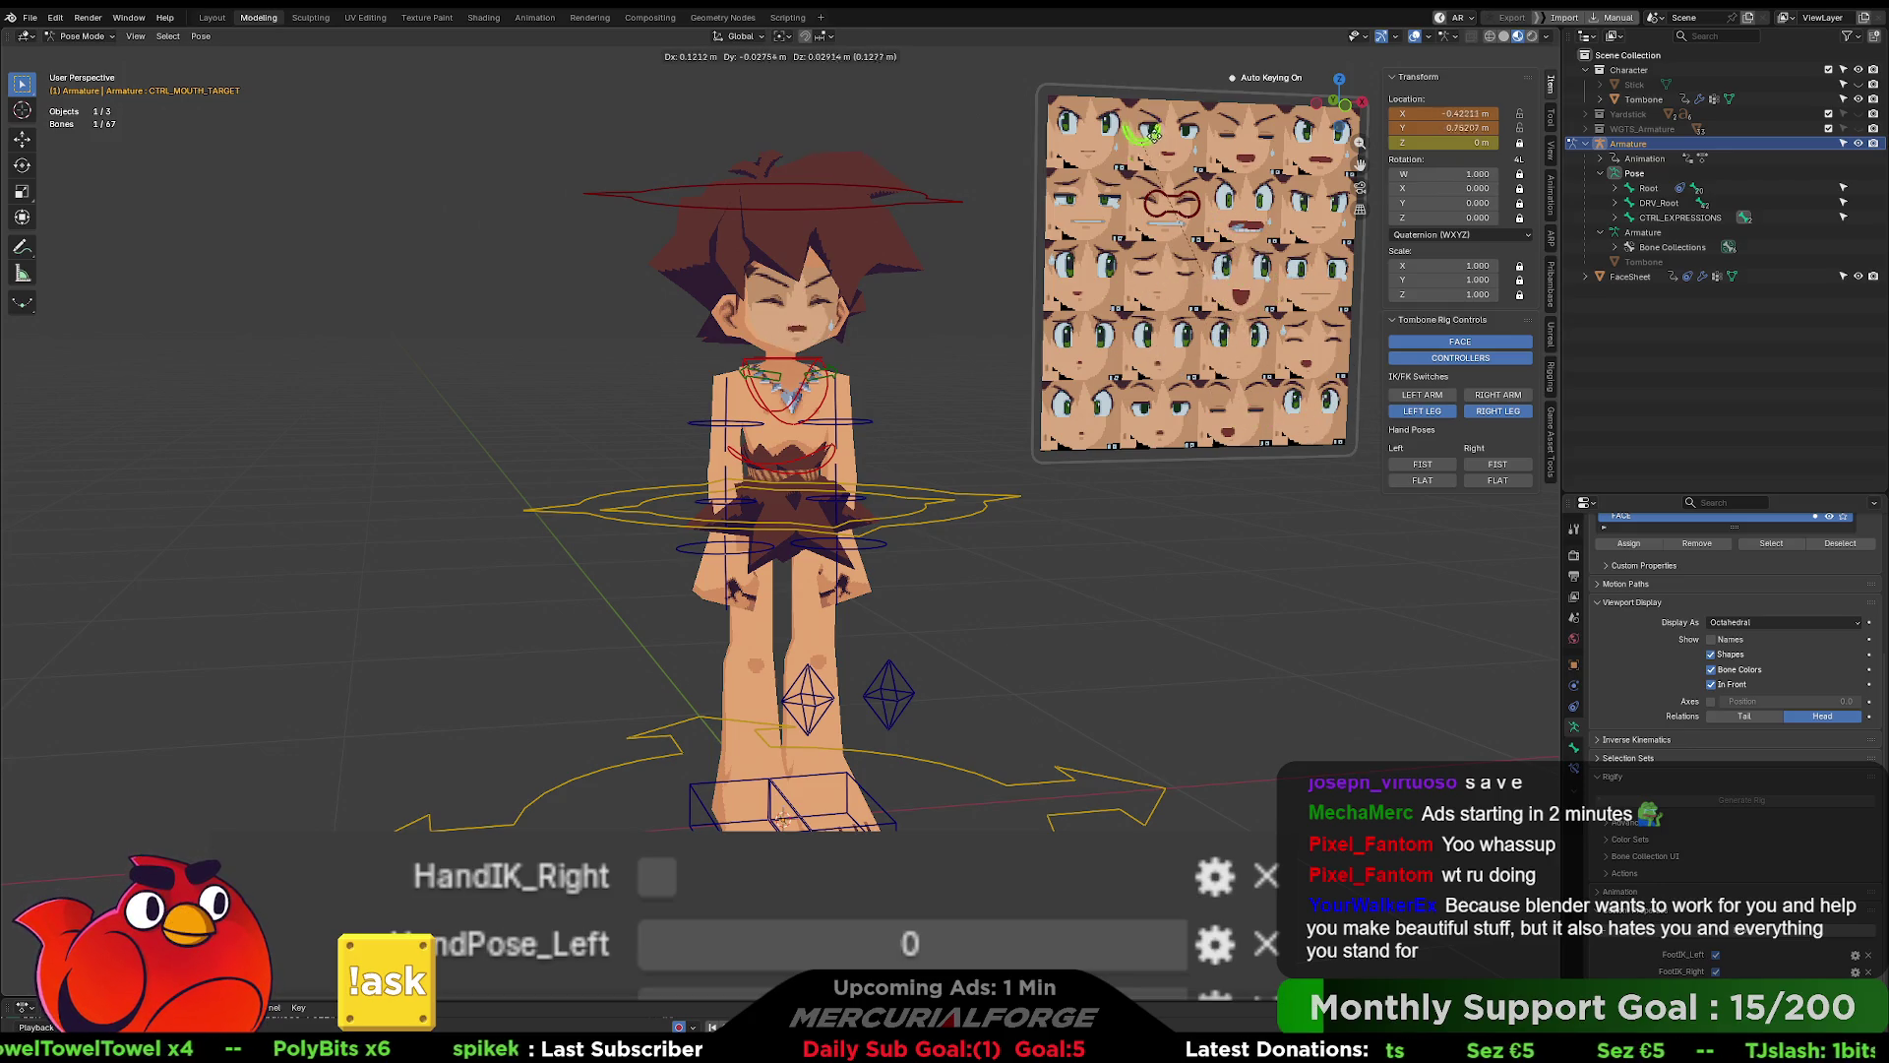
pyautogui.click(1108, 150)
pyautogui.moveTo(1099, 136); pyautogui.dragTo(1104, 148)
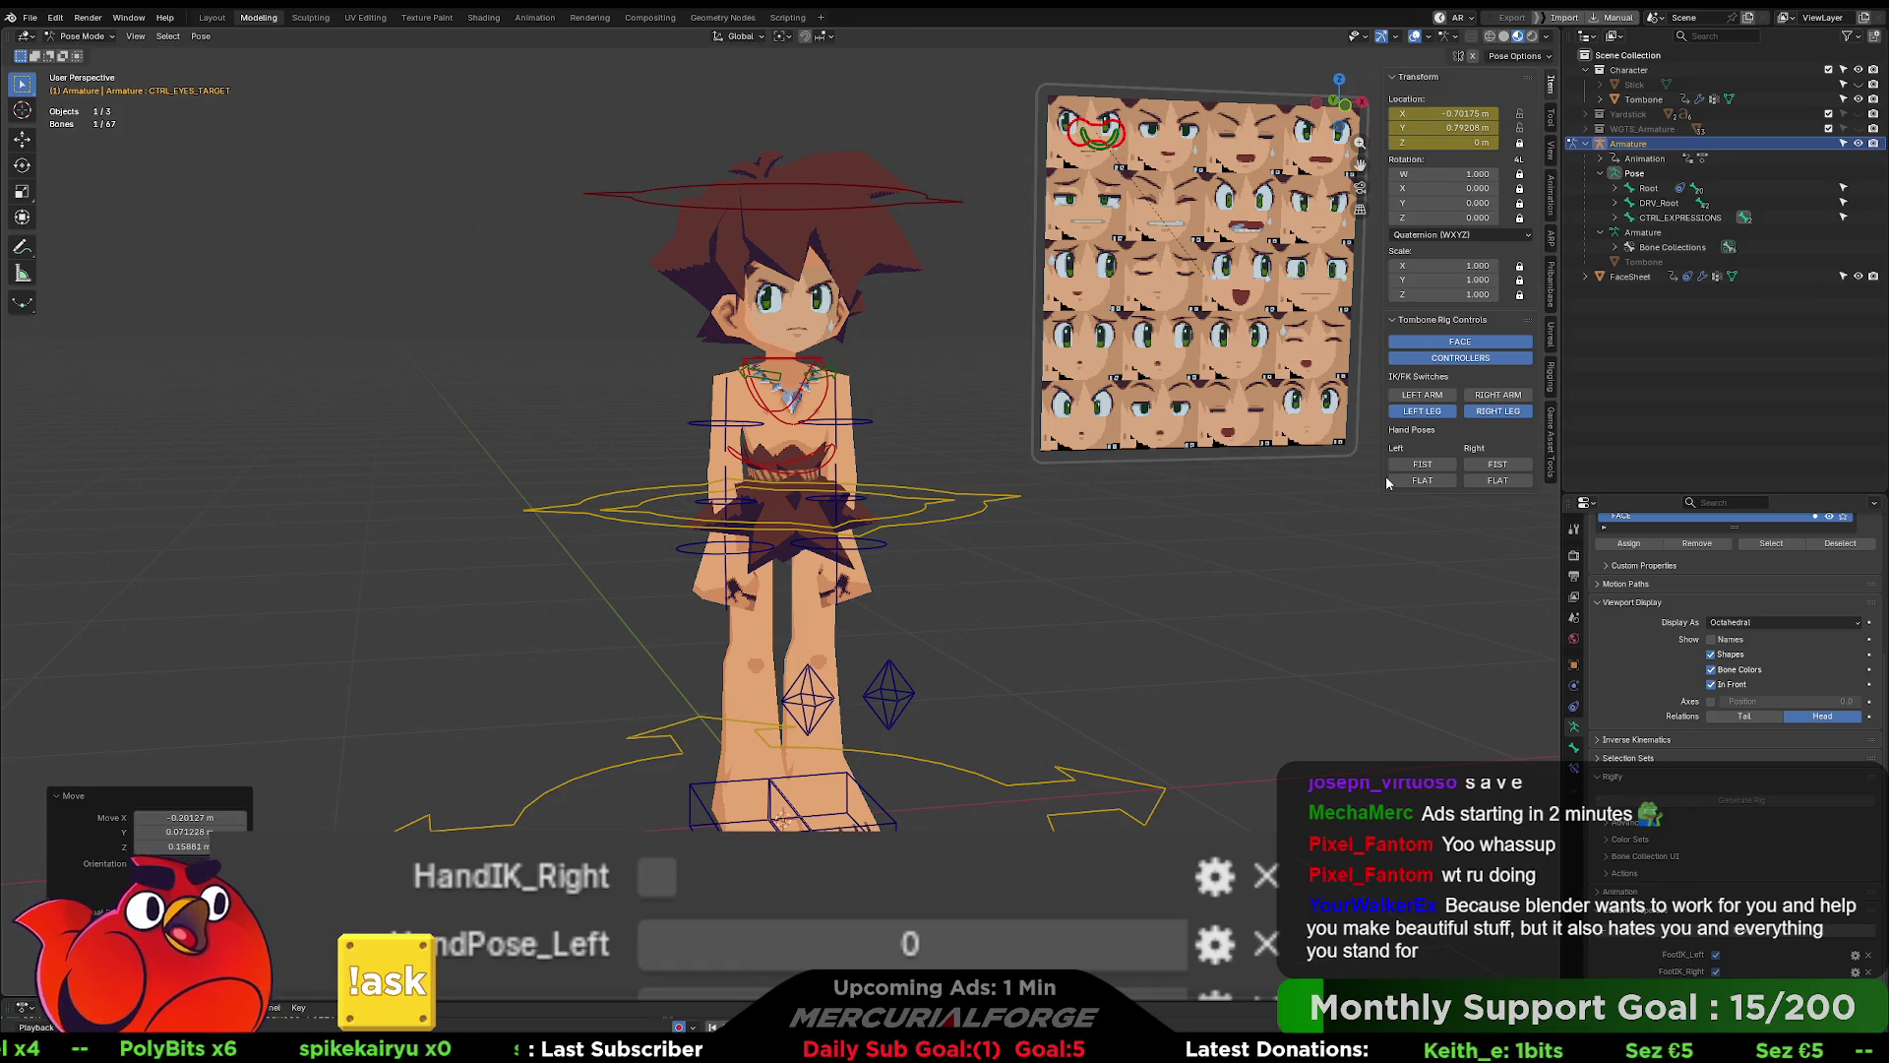
# - Clear the bone selection, return to Object Mode and select the Tombone mesh
pyautogui.click(852, 238)
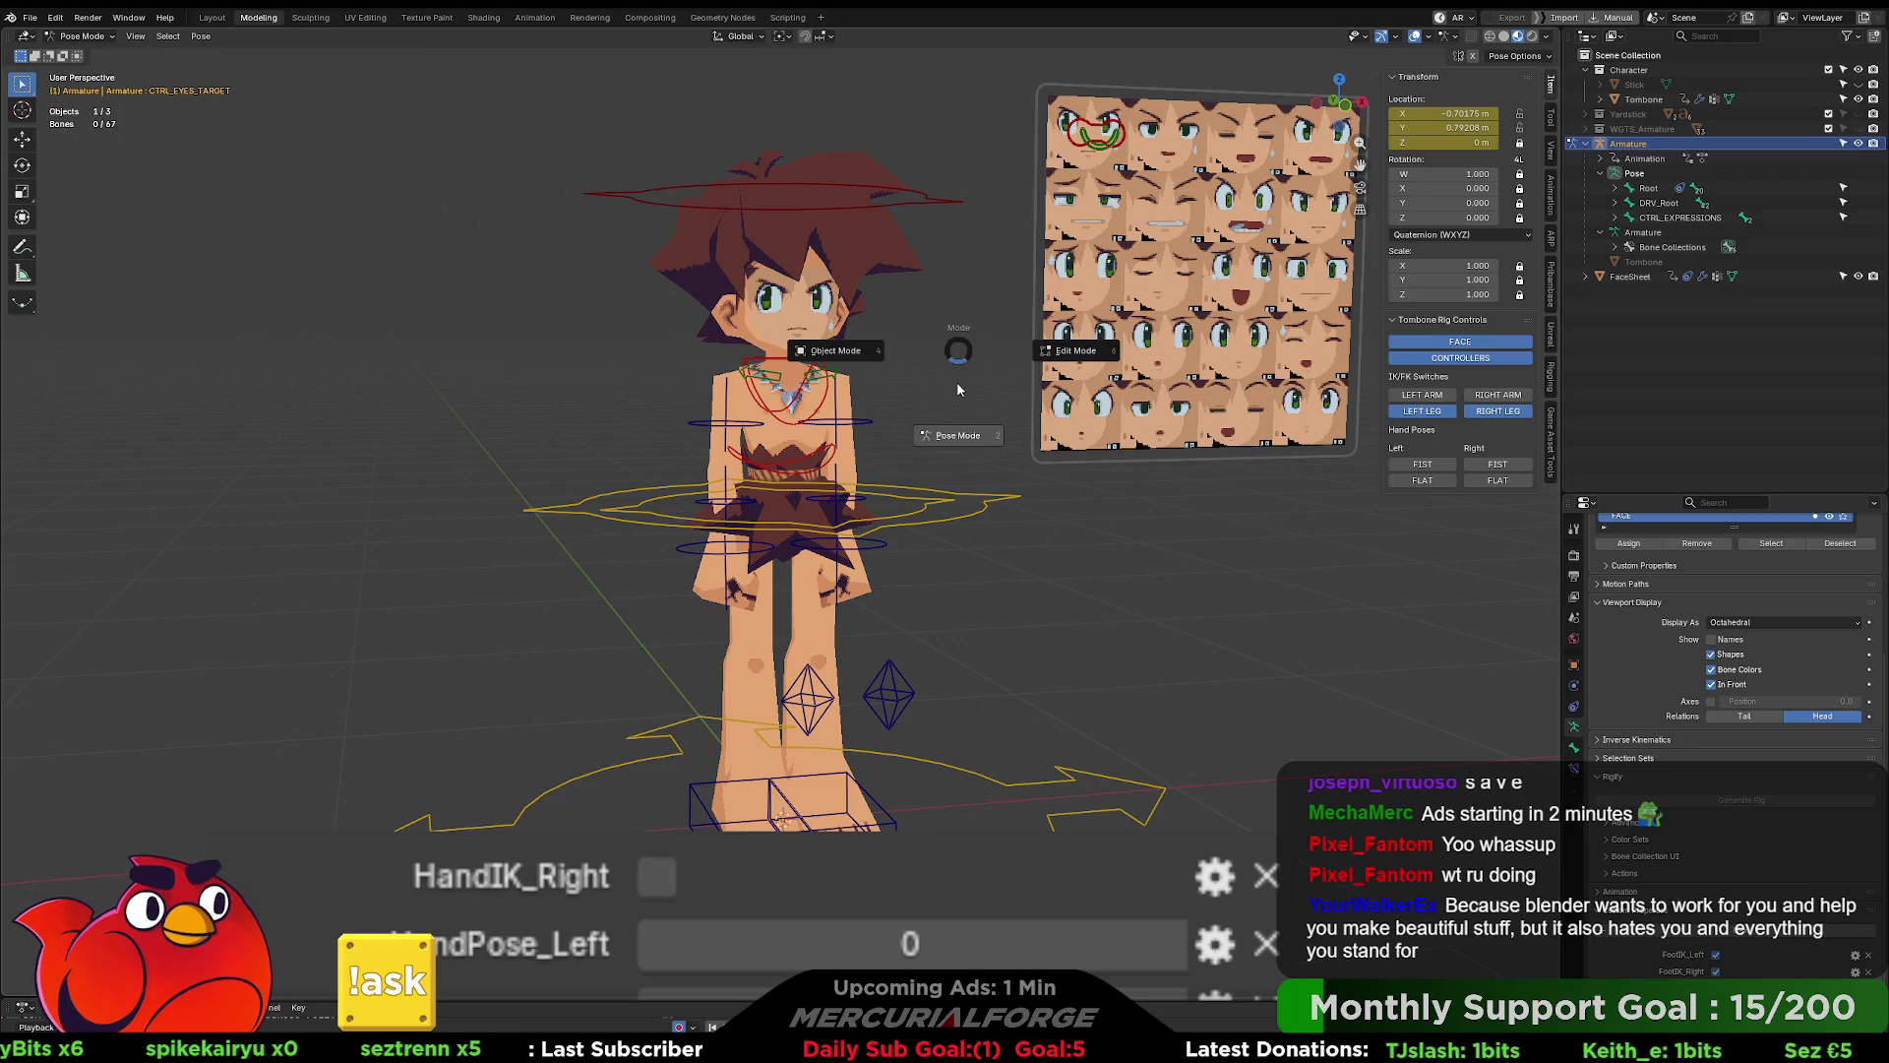
pyautogui.hotkey('ctrl', 'Tab')
pyautogui.click(882, 264)
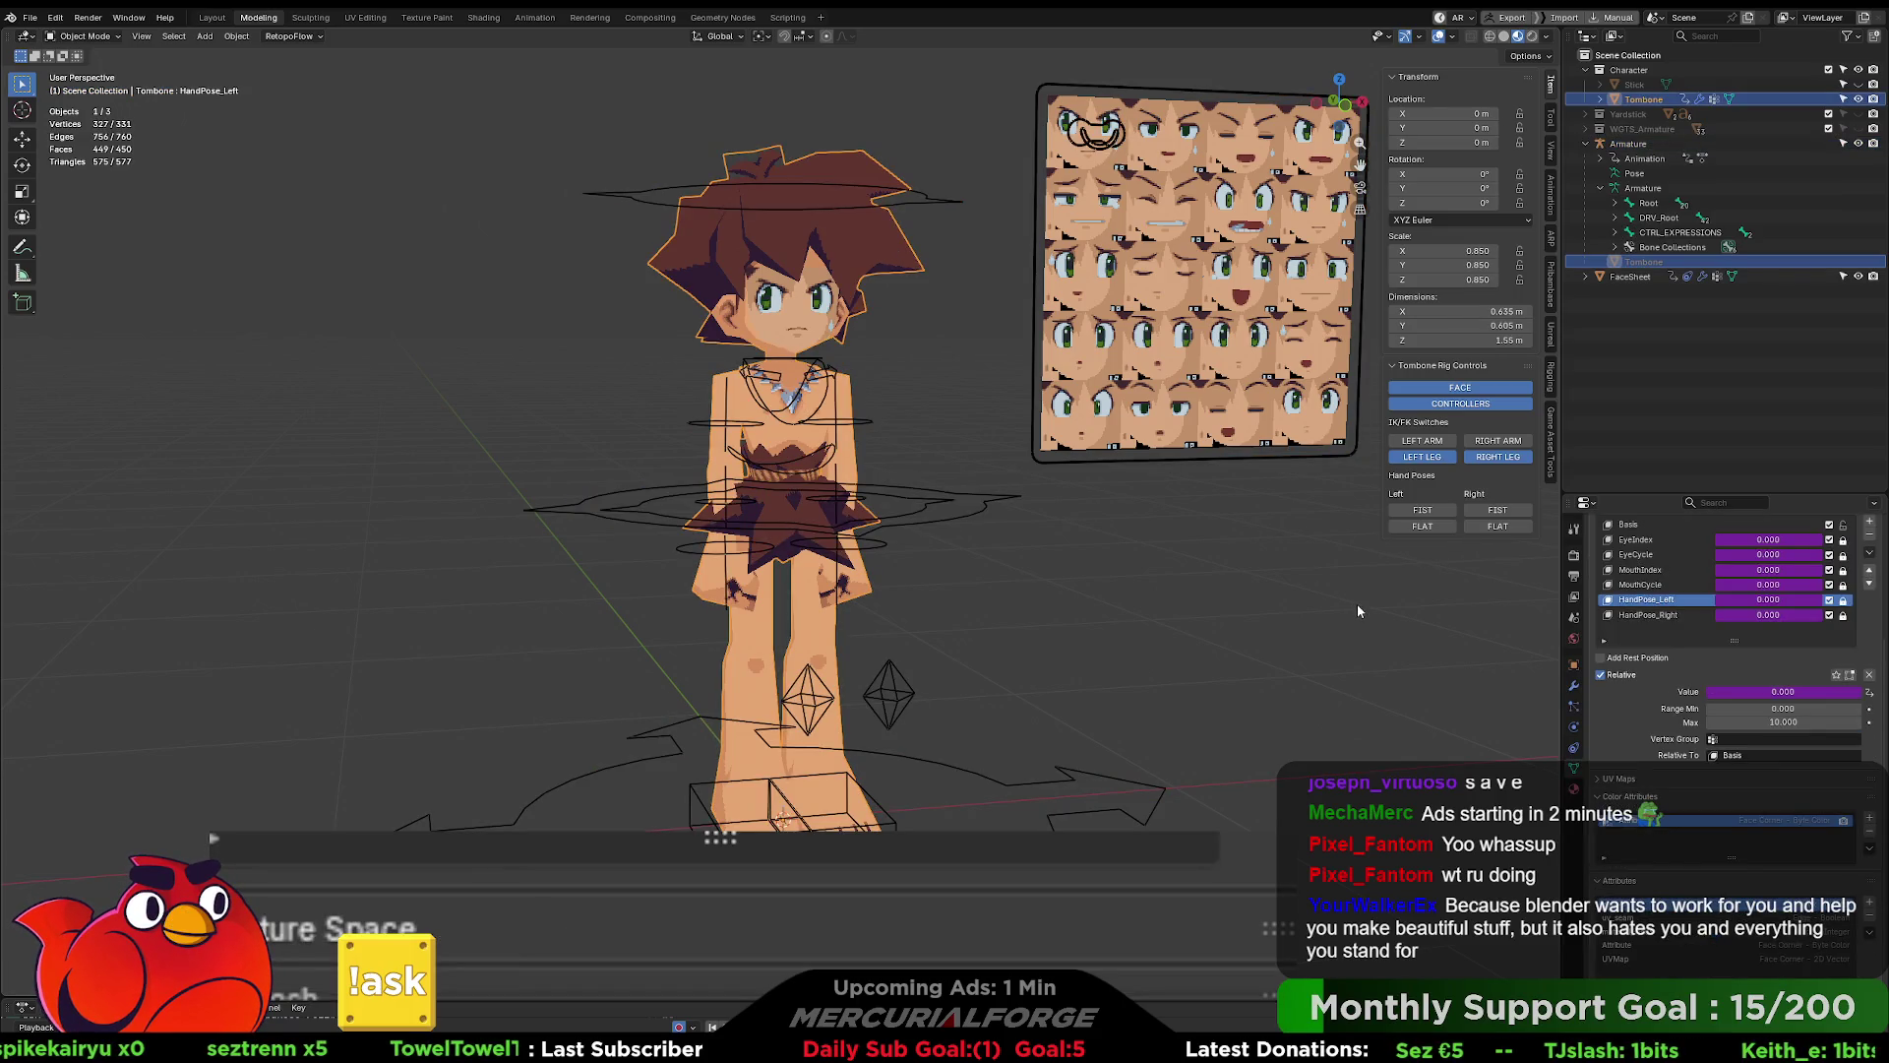
# - Copy the HandPose_Left value's driver and paste it onto the L_H_01_Flat threshold
pyautogui.rightClick(1760, 600)
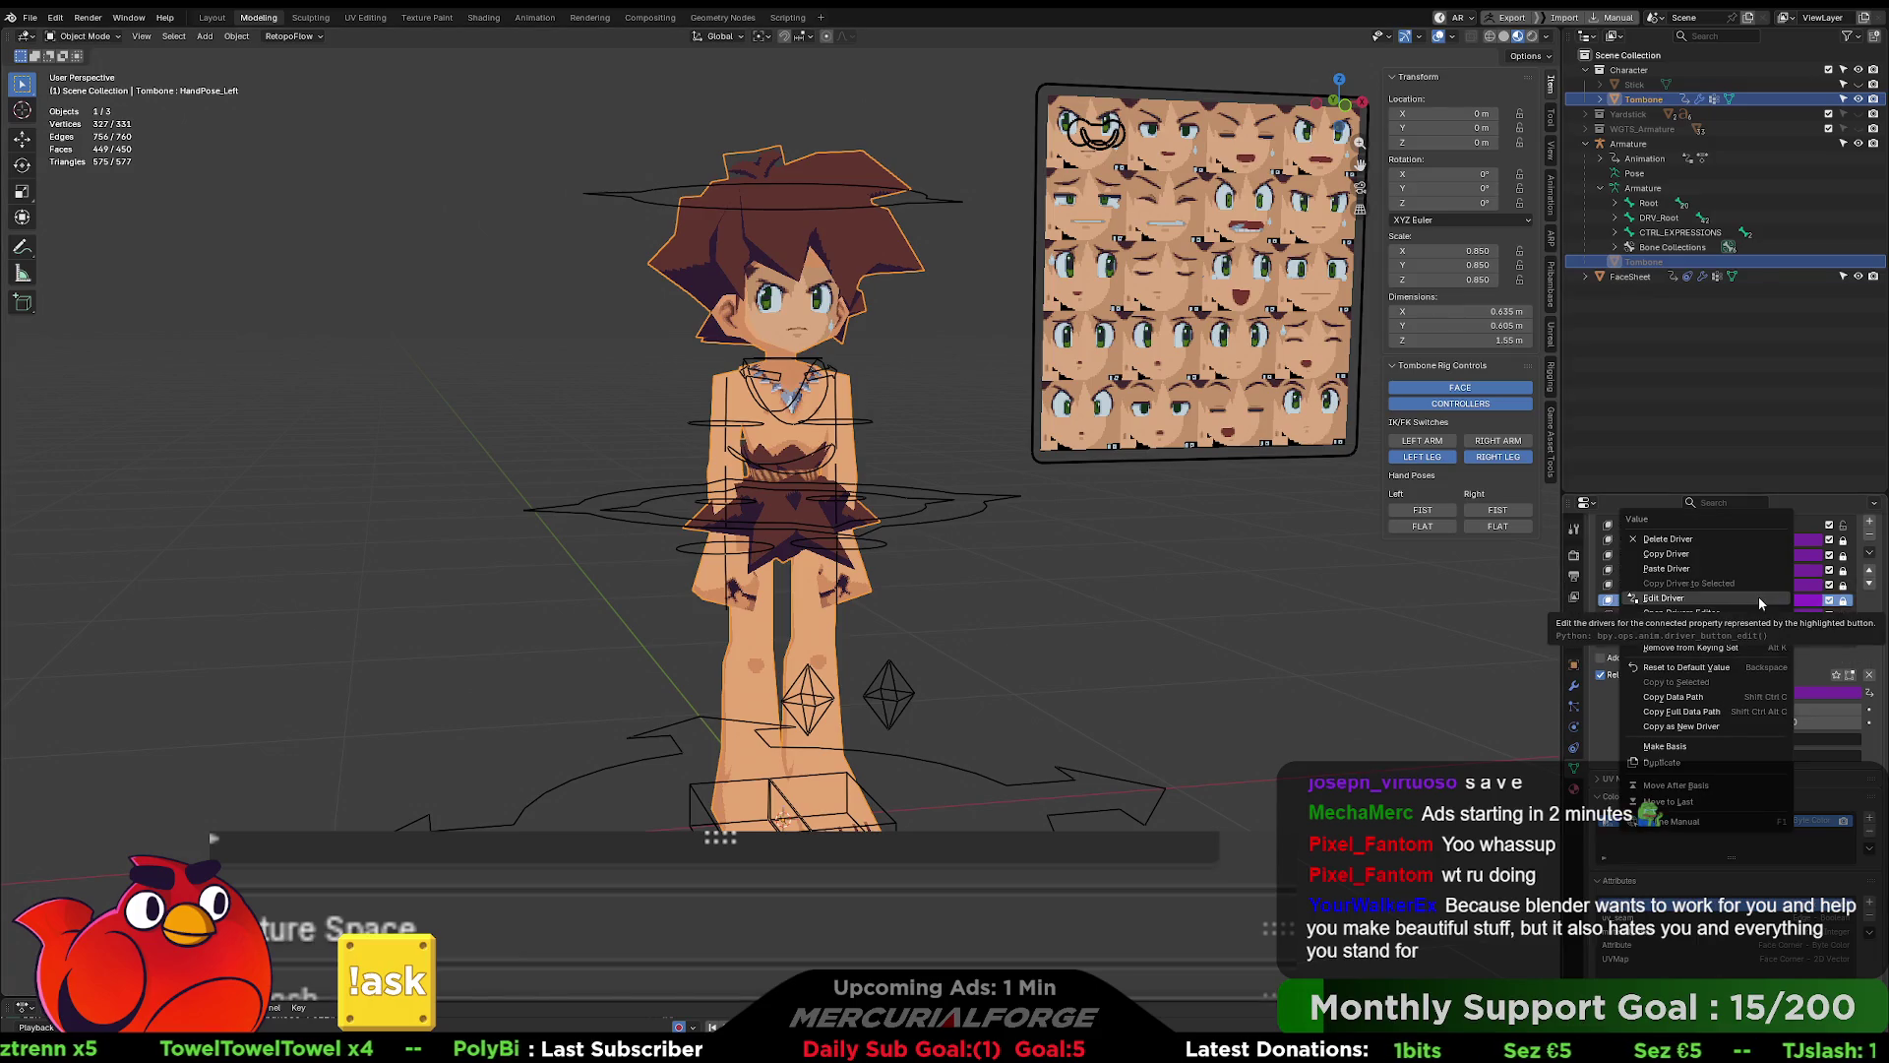
pyautogui.click(1687, 552)
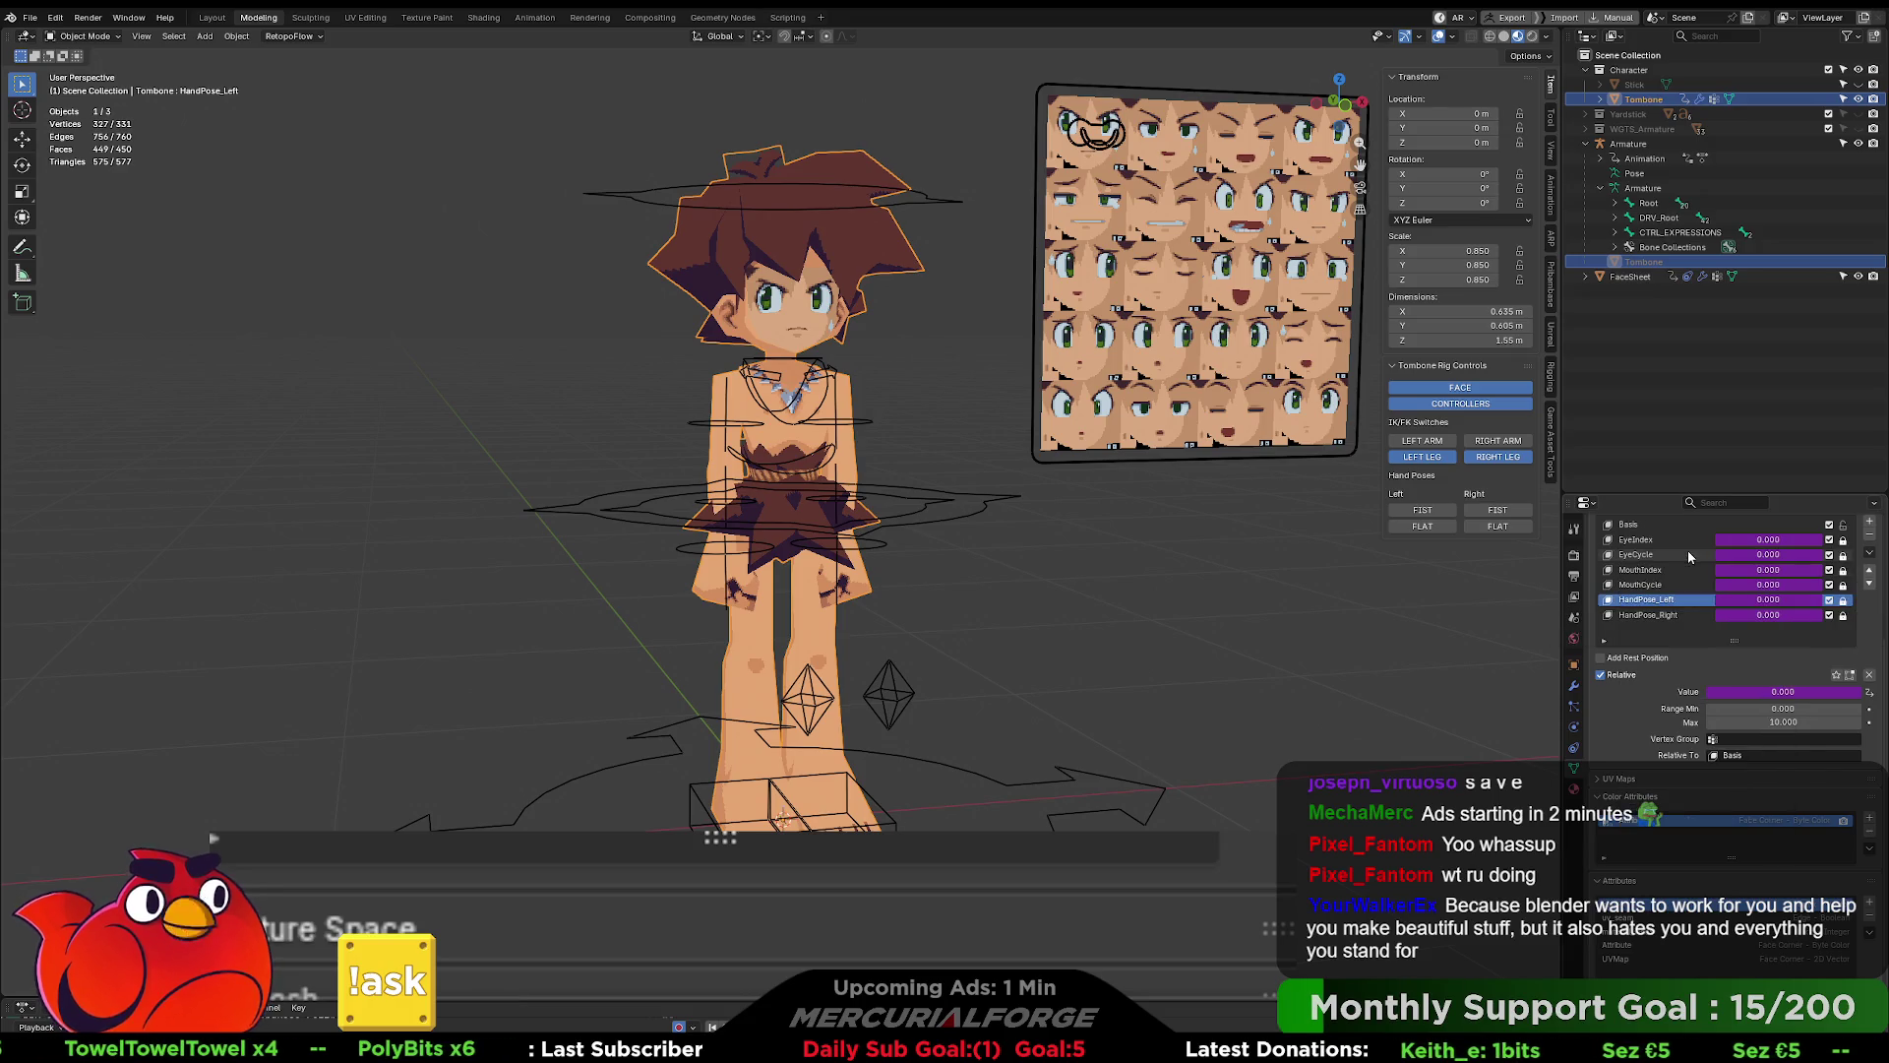
pyautogui.rightClick(1737, 599)
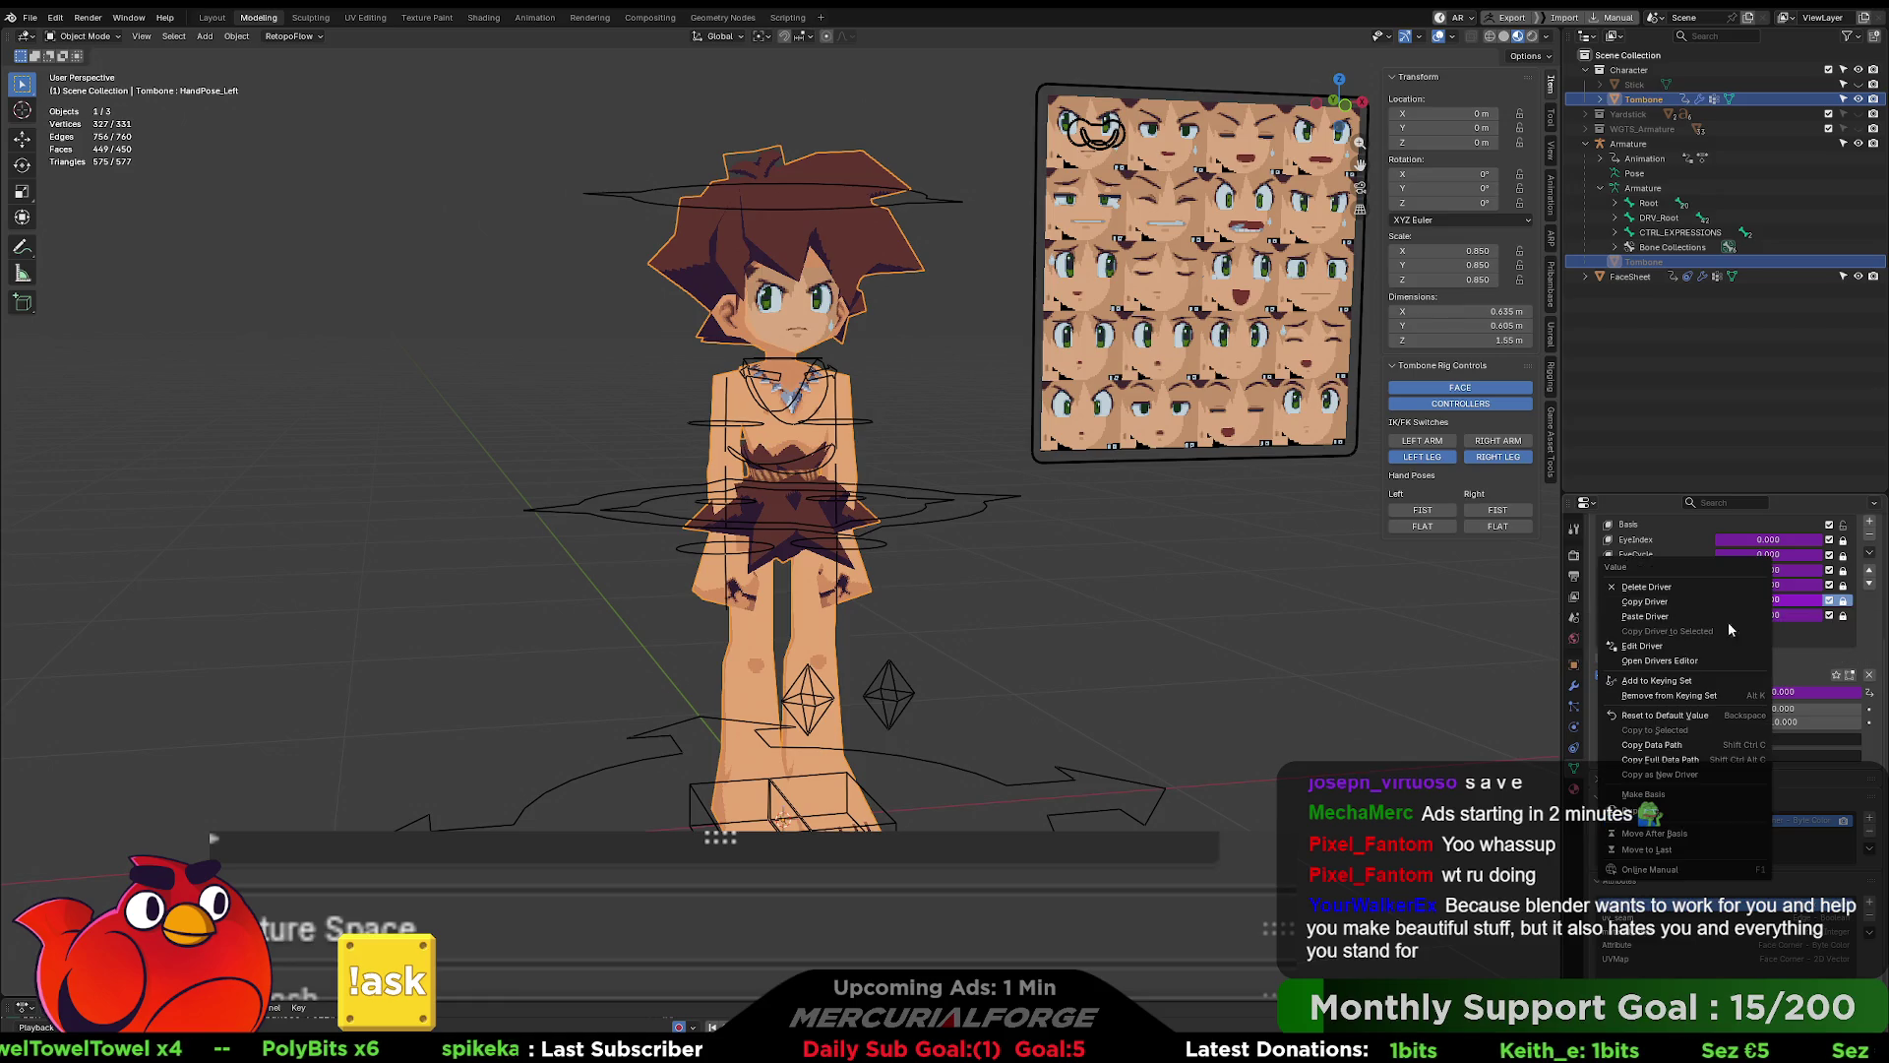
pyautogui.click(1697, 777)
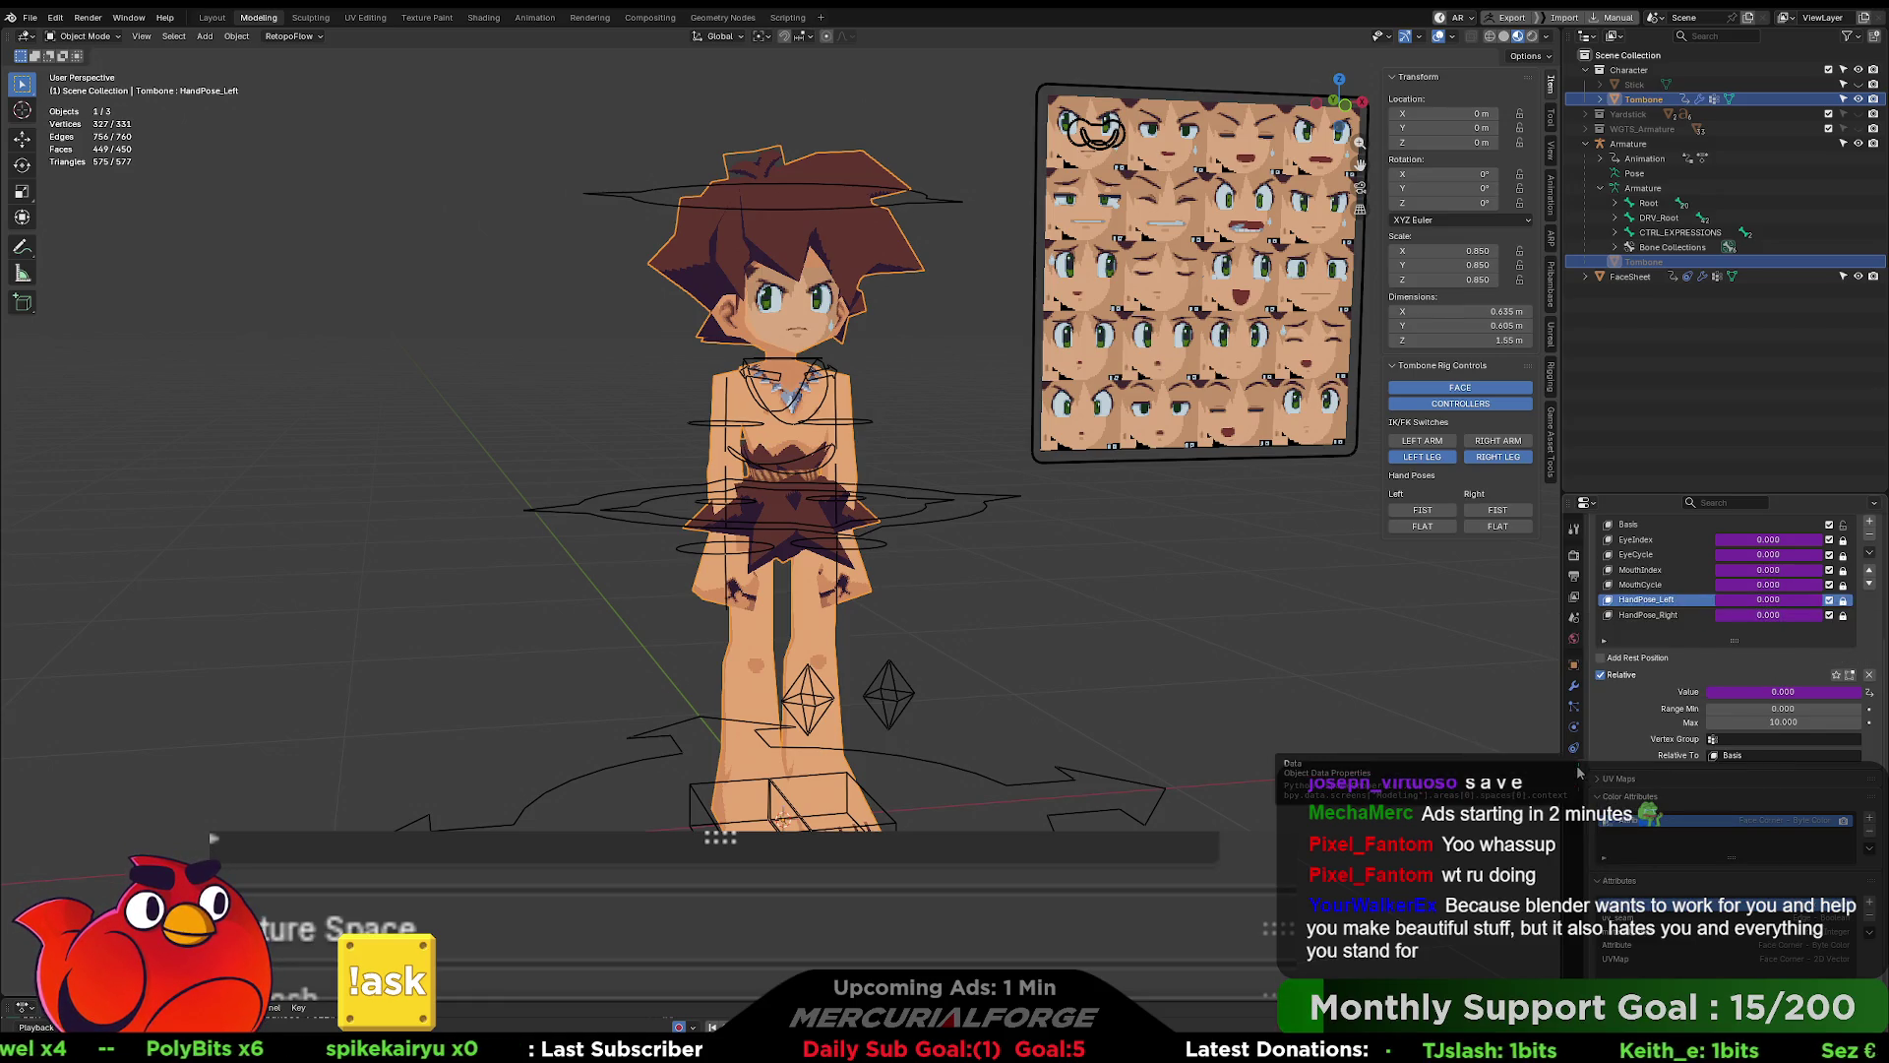
pyautogui.click(1573, 687)
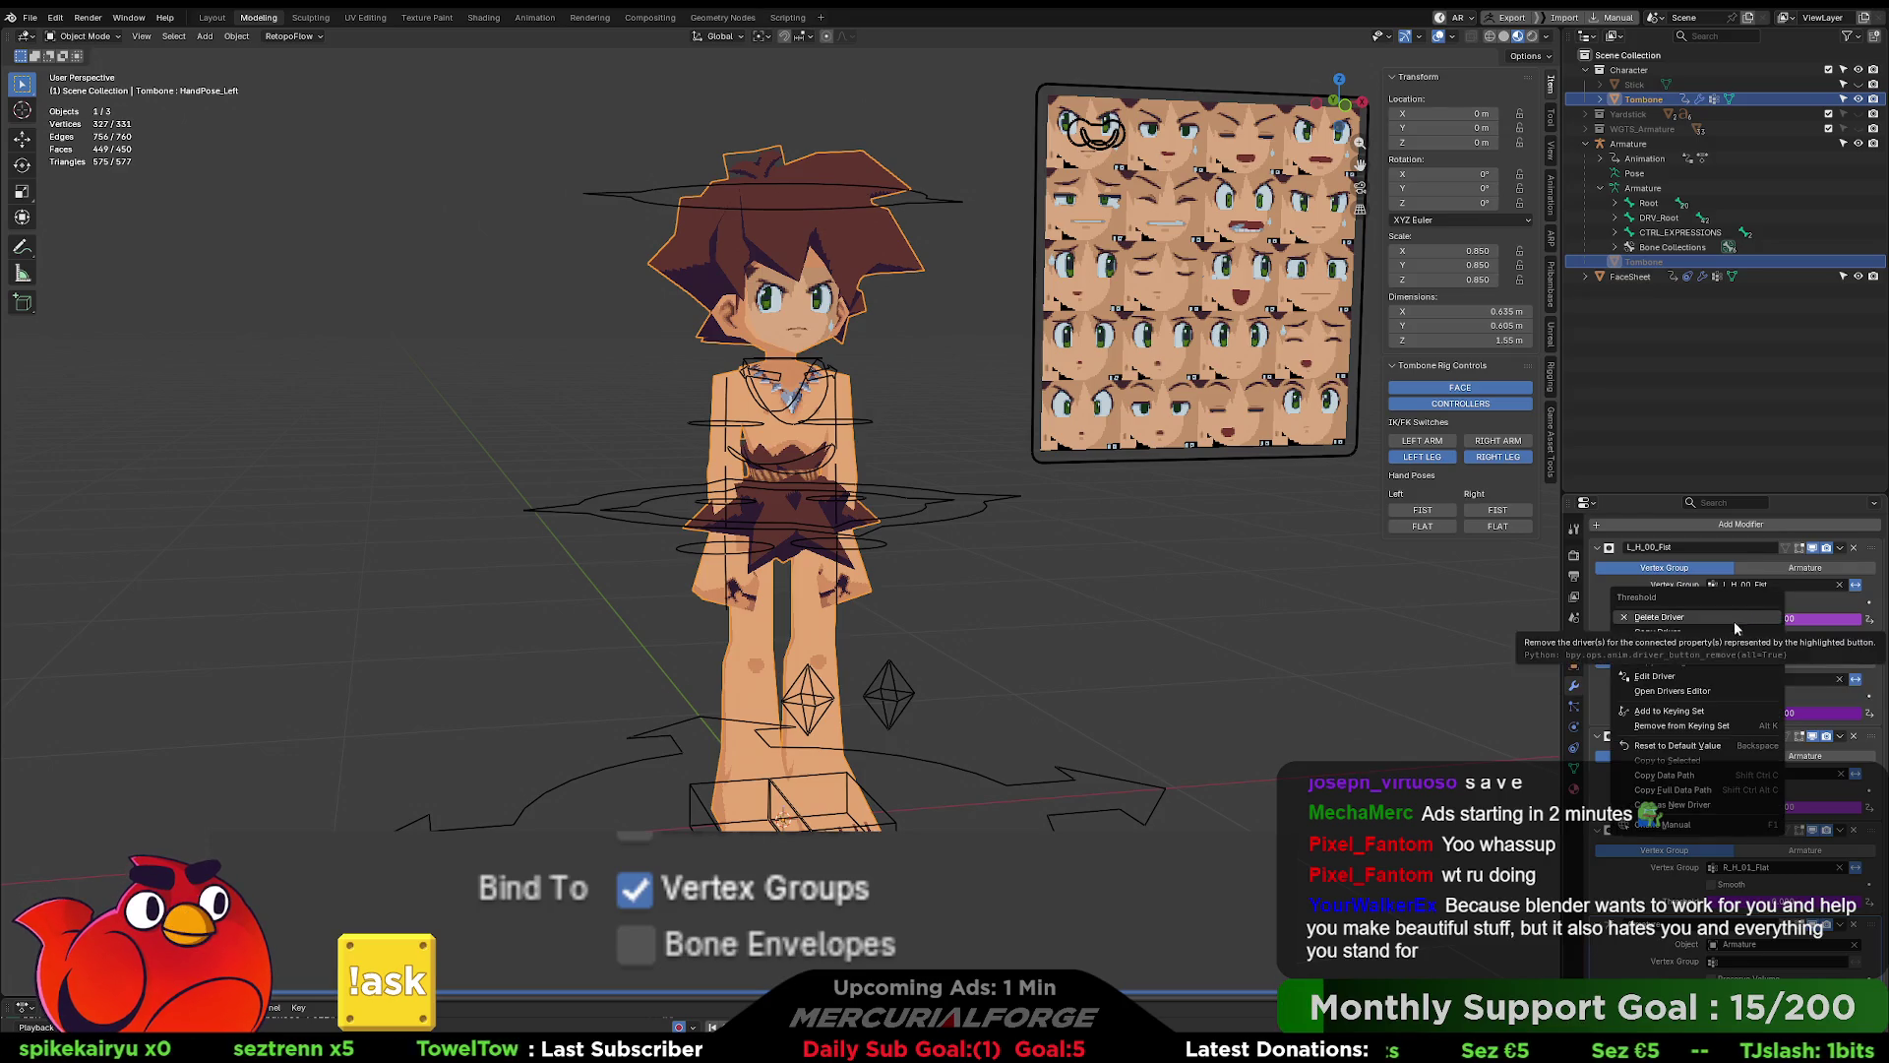
pyautogui.rightClick(1773, 714)
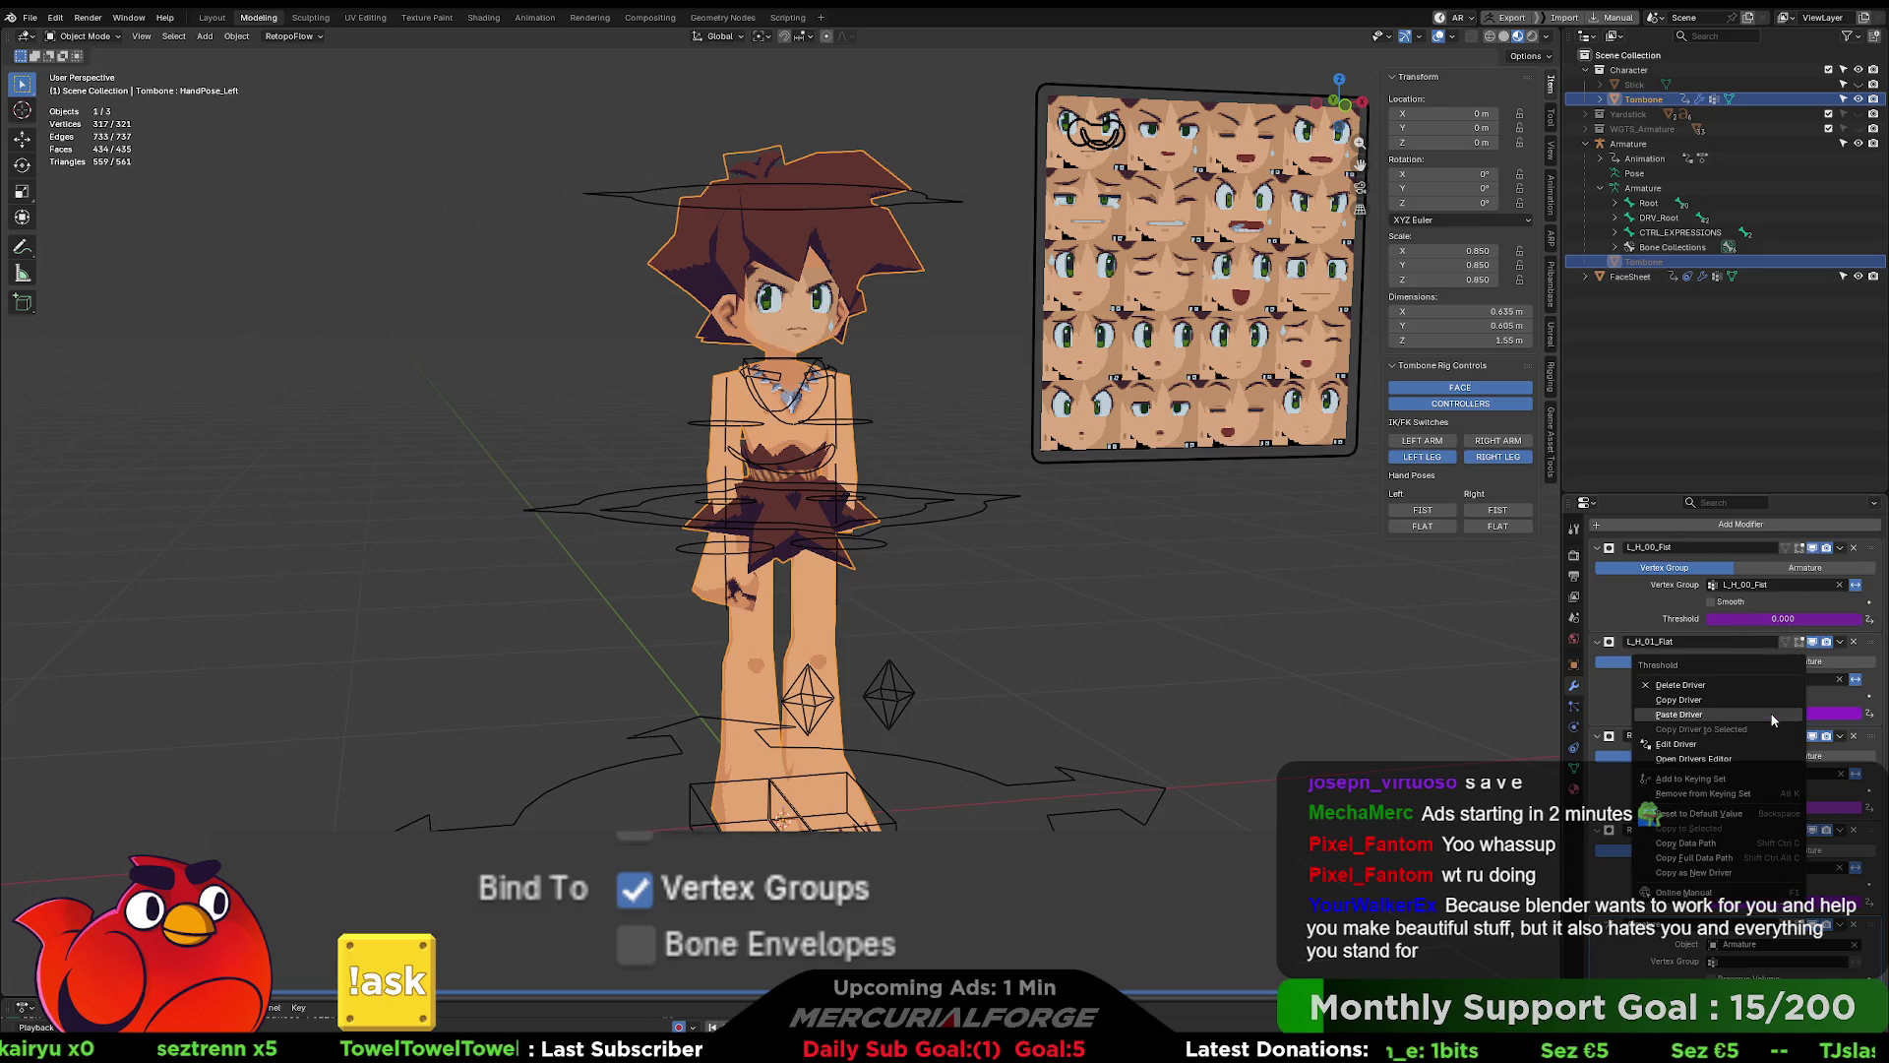
pyautogui.click(1704, 711)
# - Make the L_H_00_Flat threshold driver a scripted expression reading value == 0
pyautogui.rightClick(1768, 620)
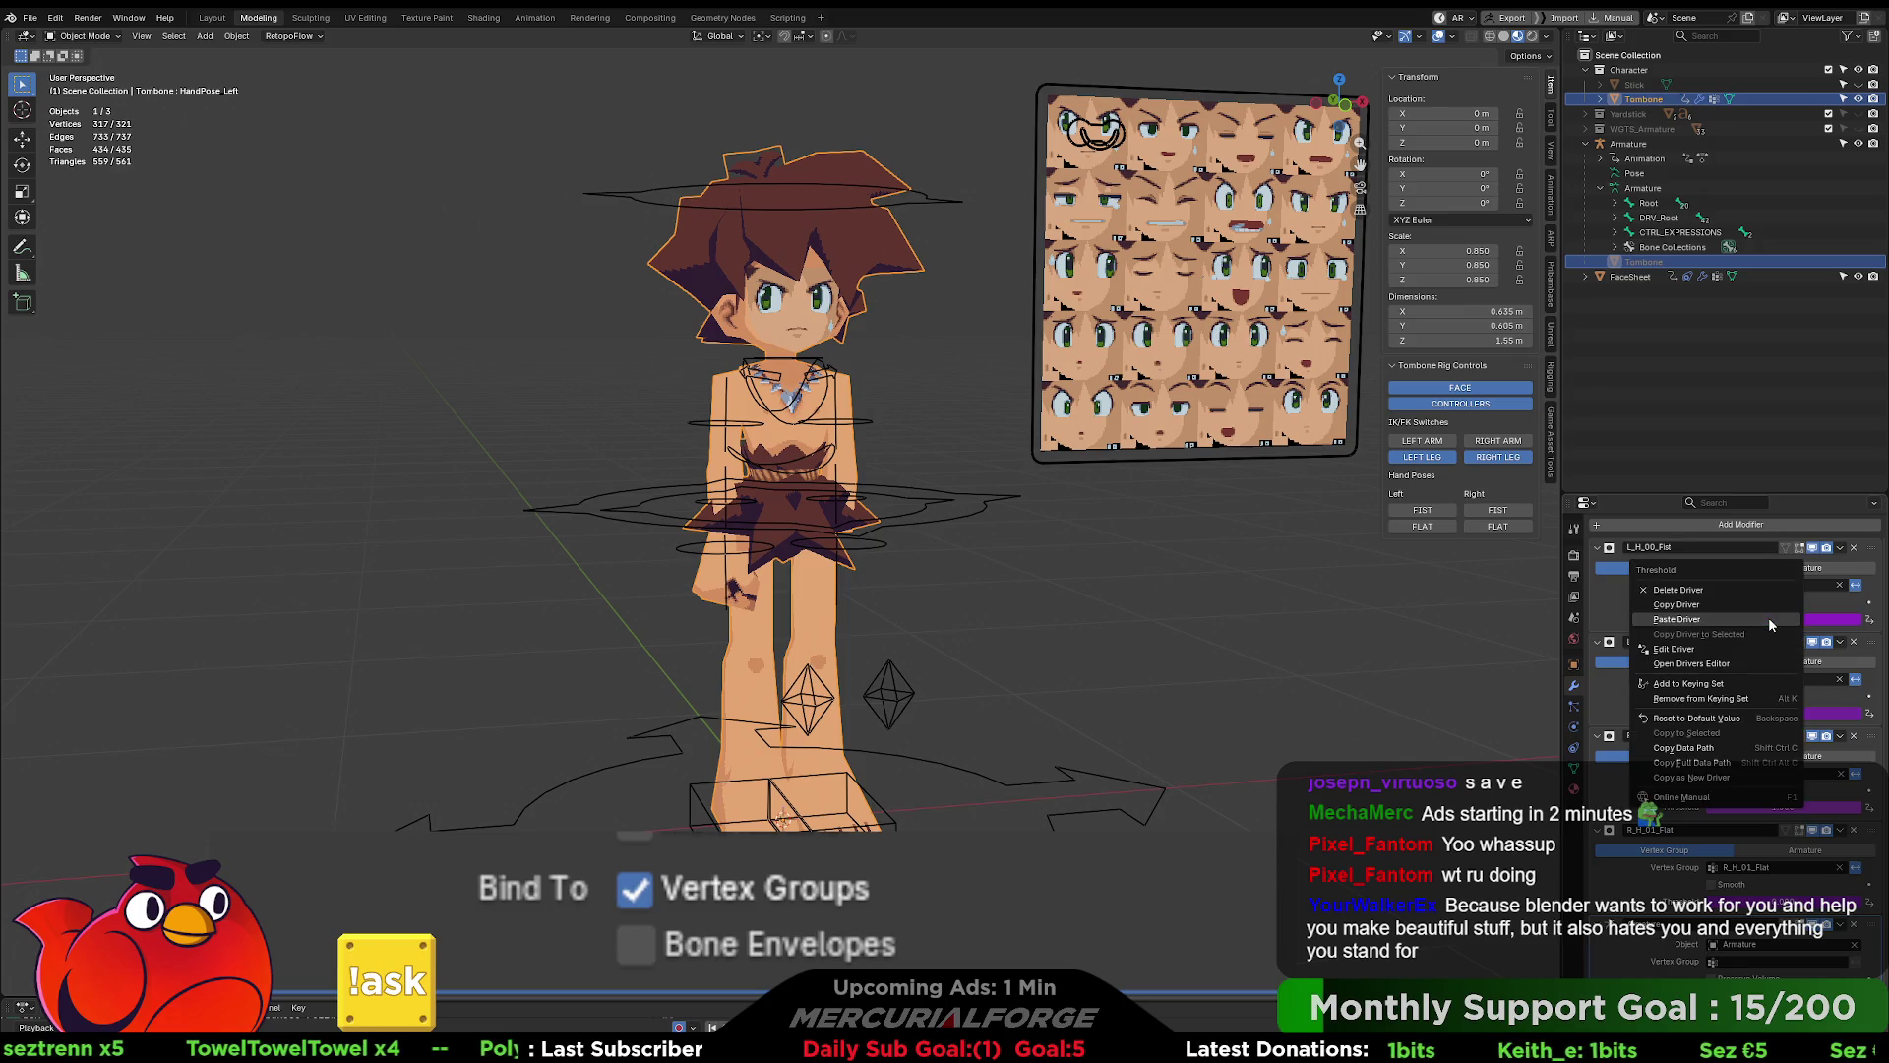
pyautogui.click(1731, 649)
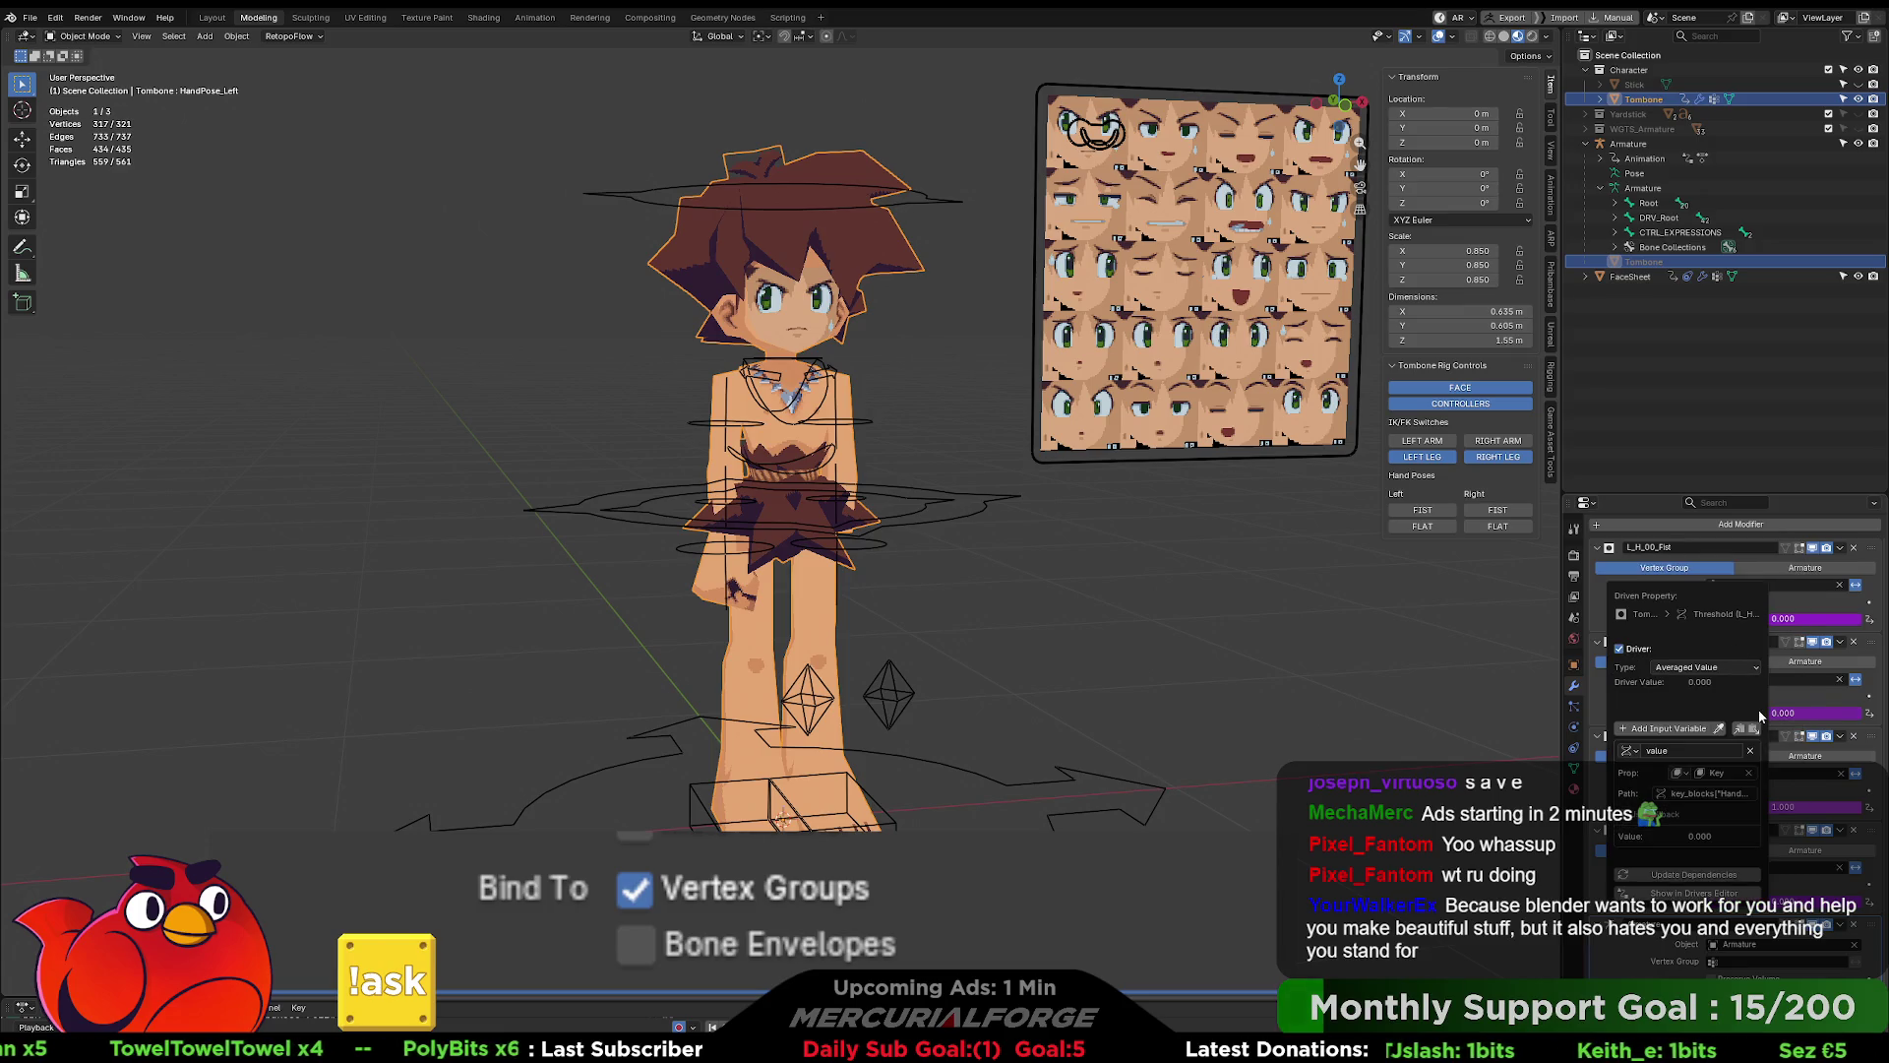
pyautogui.click(1717, 669)
pyautogui.click(1709, 716)
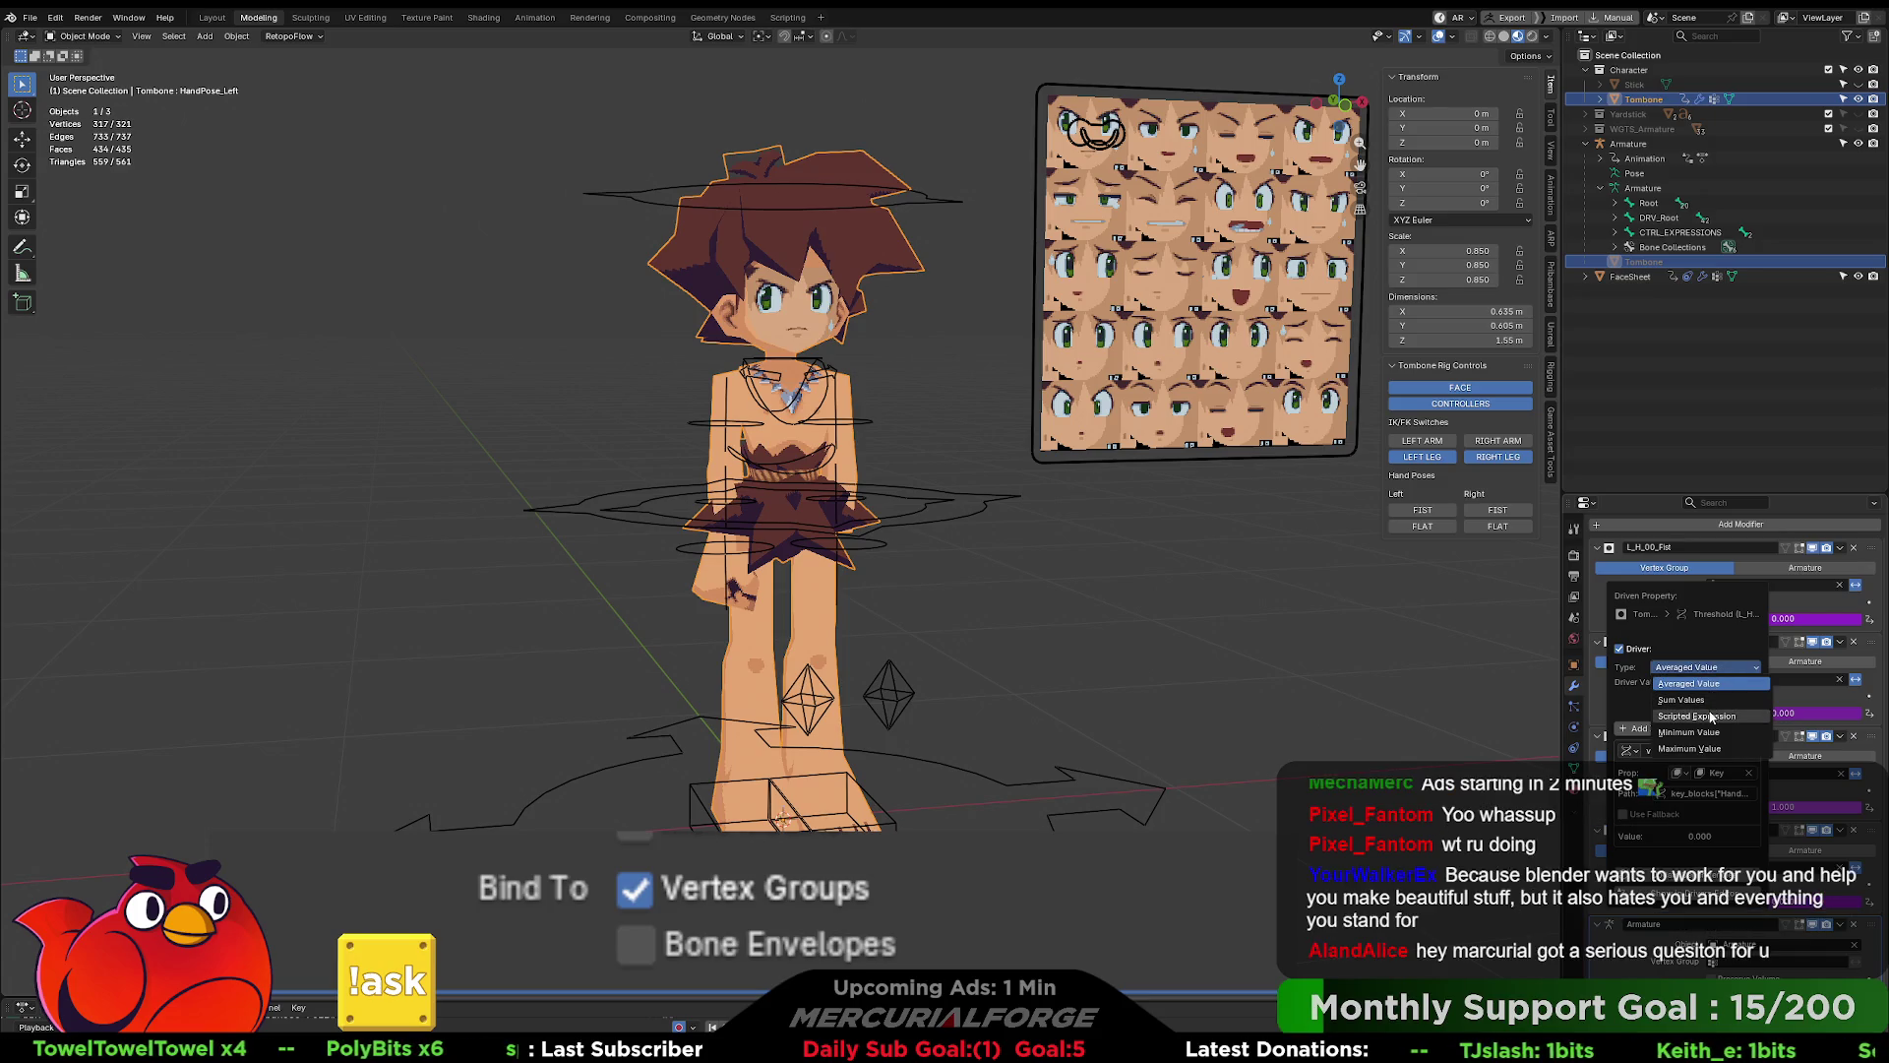
pyautogui.click(1695, 730)
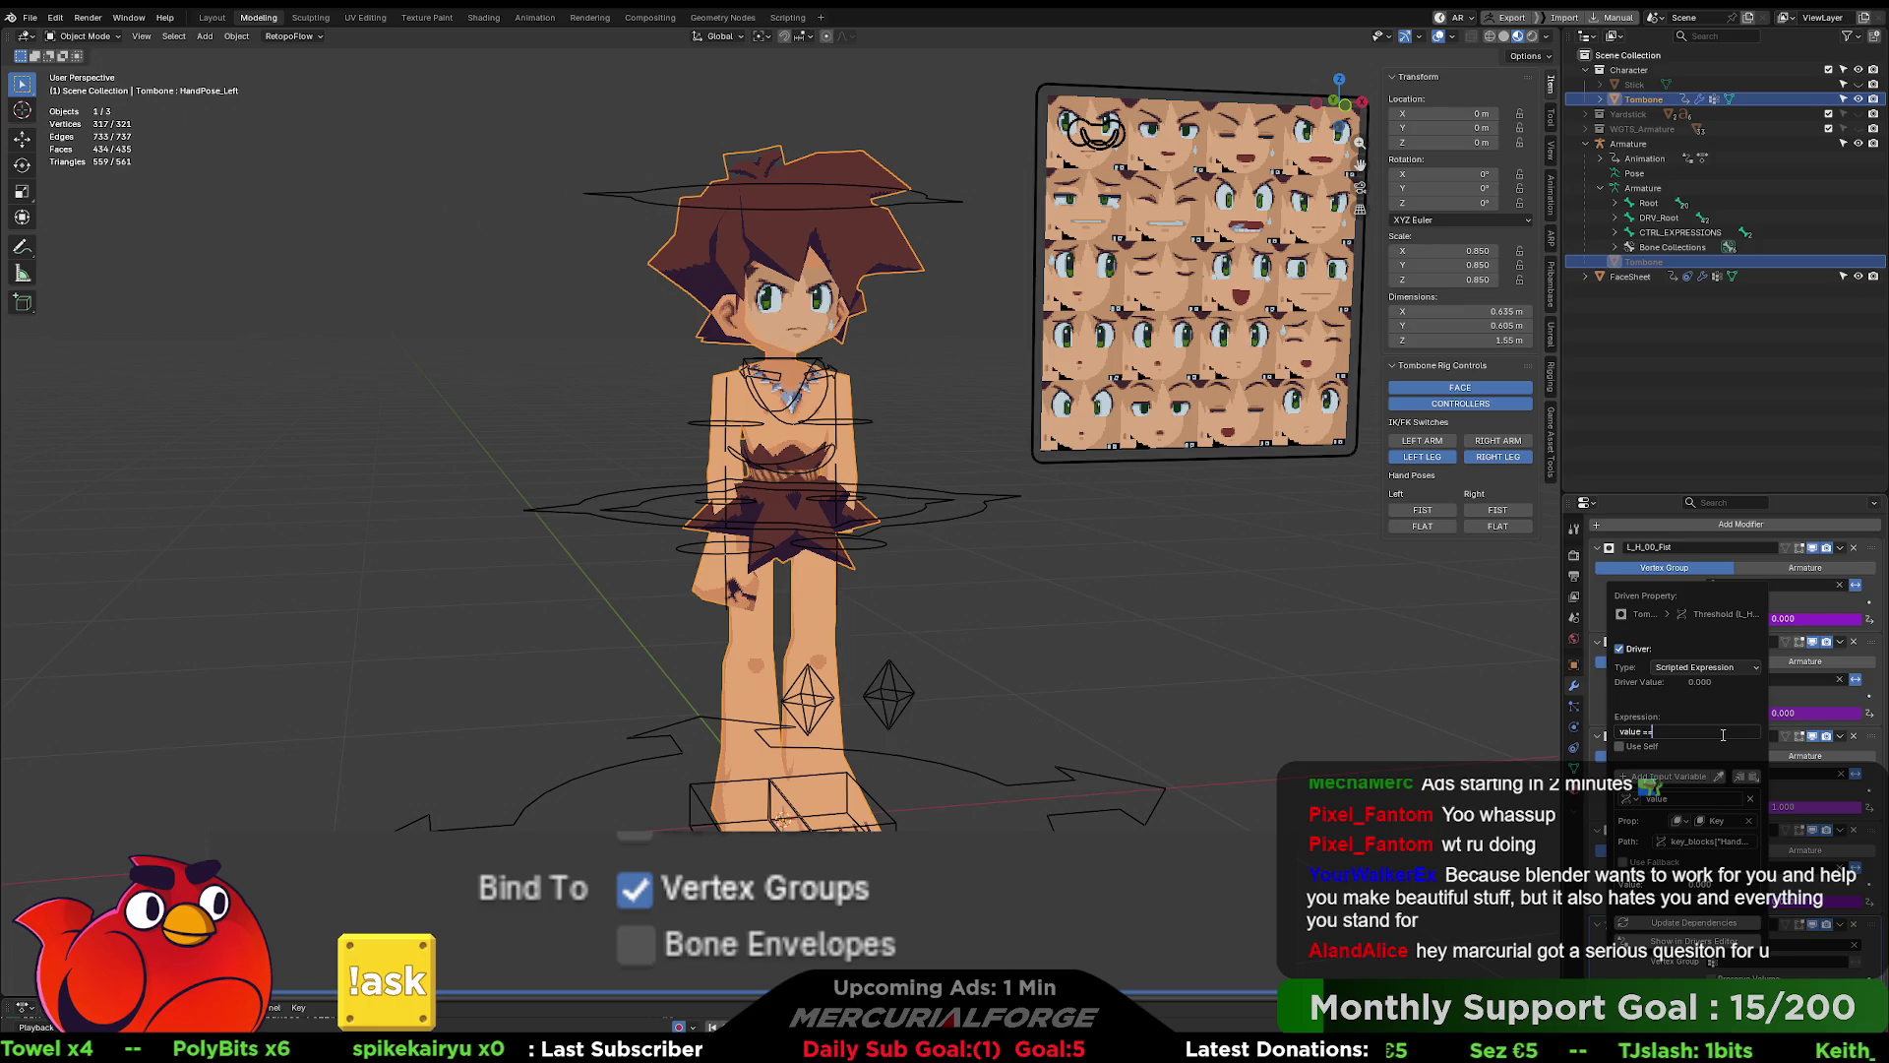
pyautogui.write('= 0')
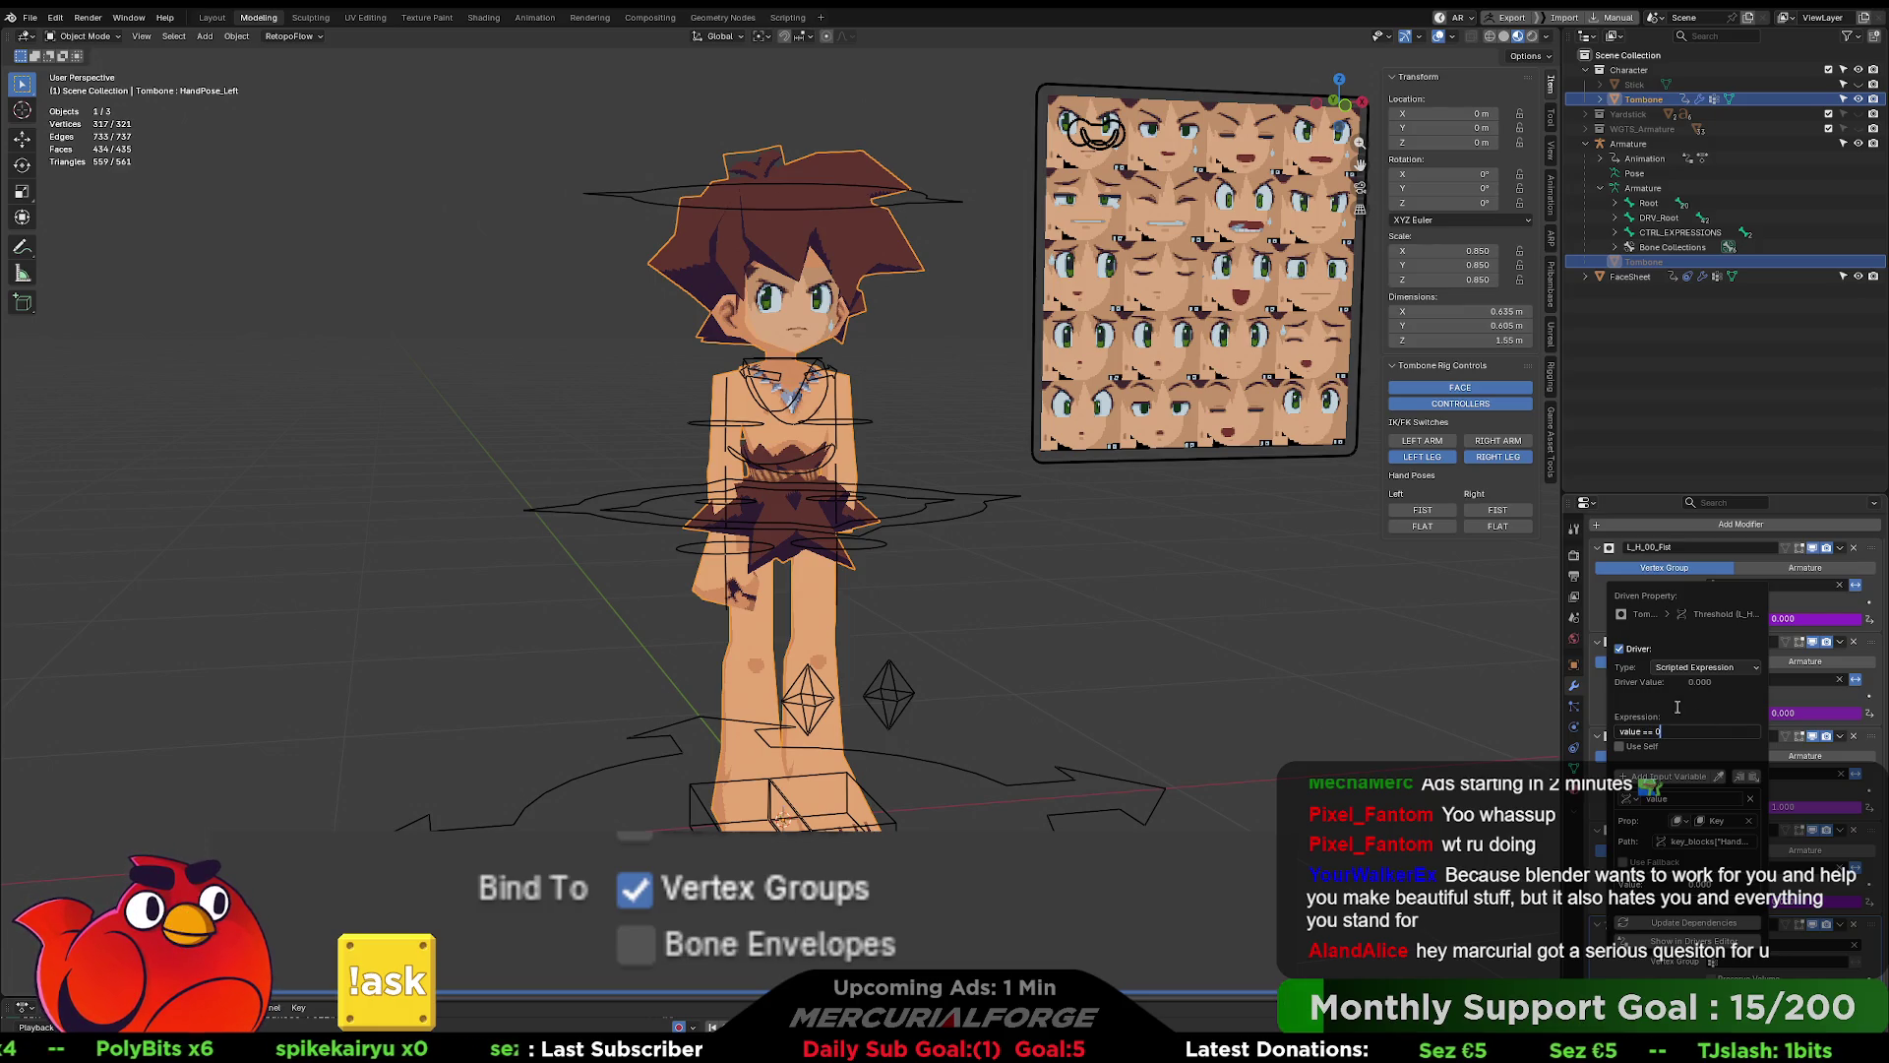
pyautogui.press('Return')
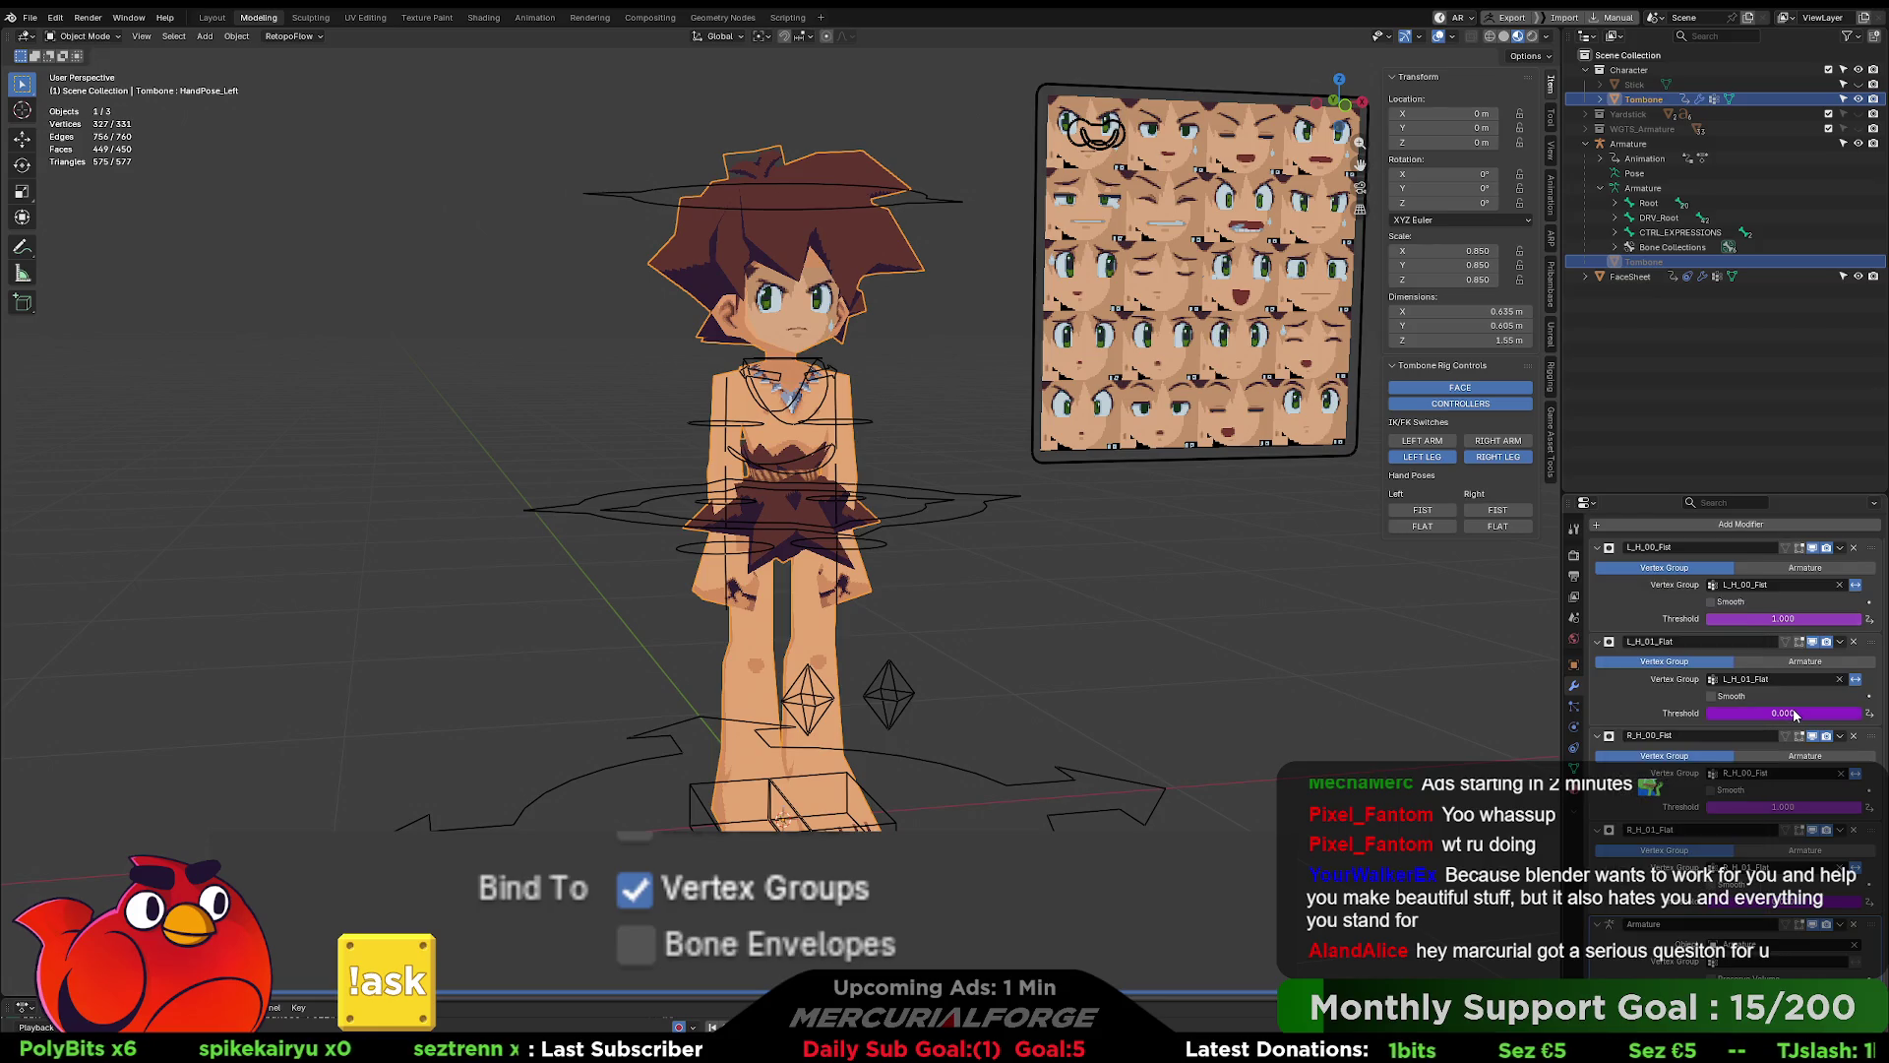
# - Make the L_H_01_Flat threshold driver a scripted expression reading value == 1
pyautogui.rightClick(1792, 708)
pyautogui.click(1748, 713)
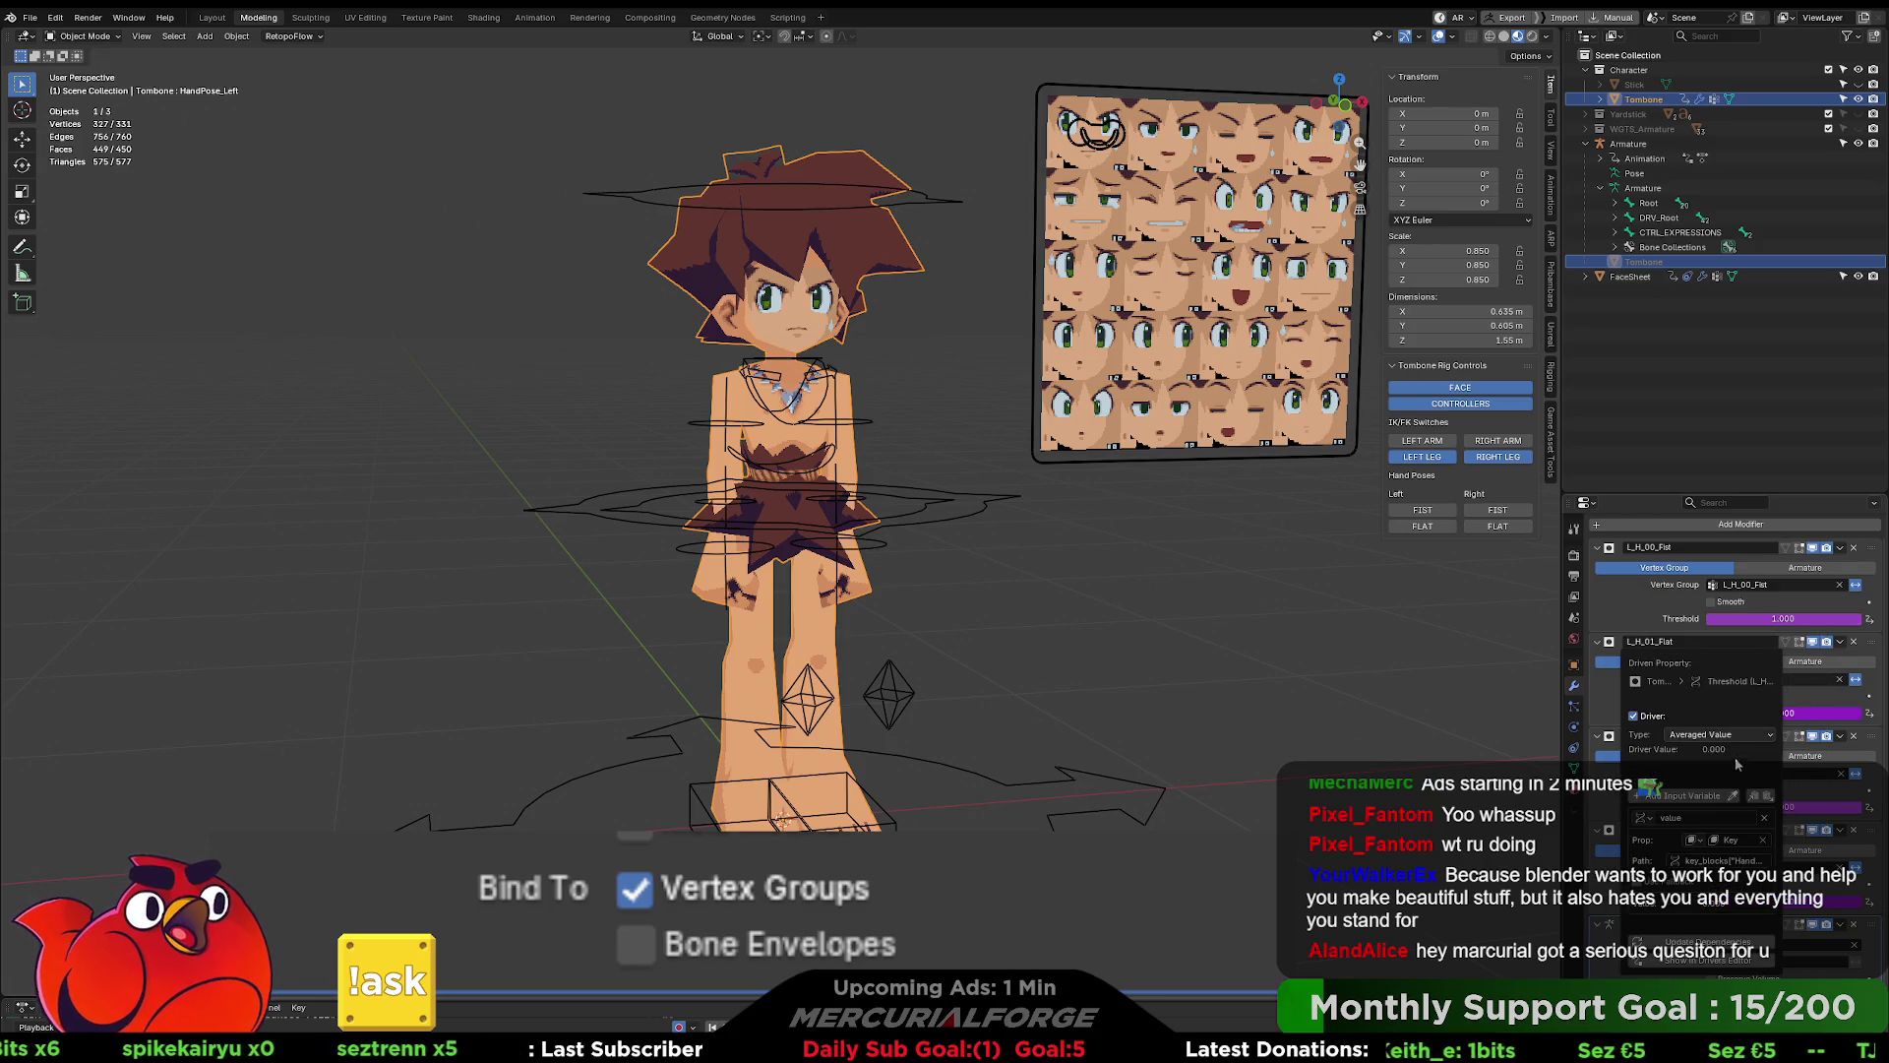
pyautogui.click(1743, 736)
pyautogui.click(1718, 784)
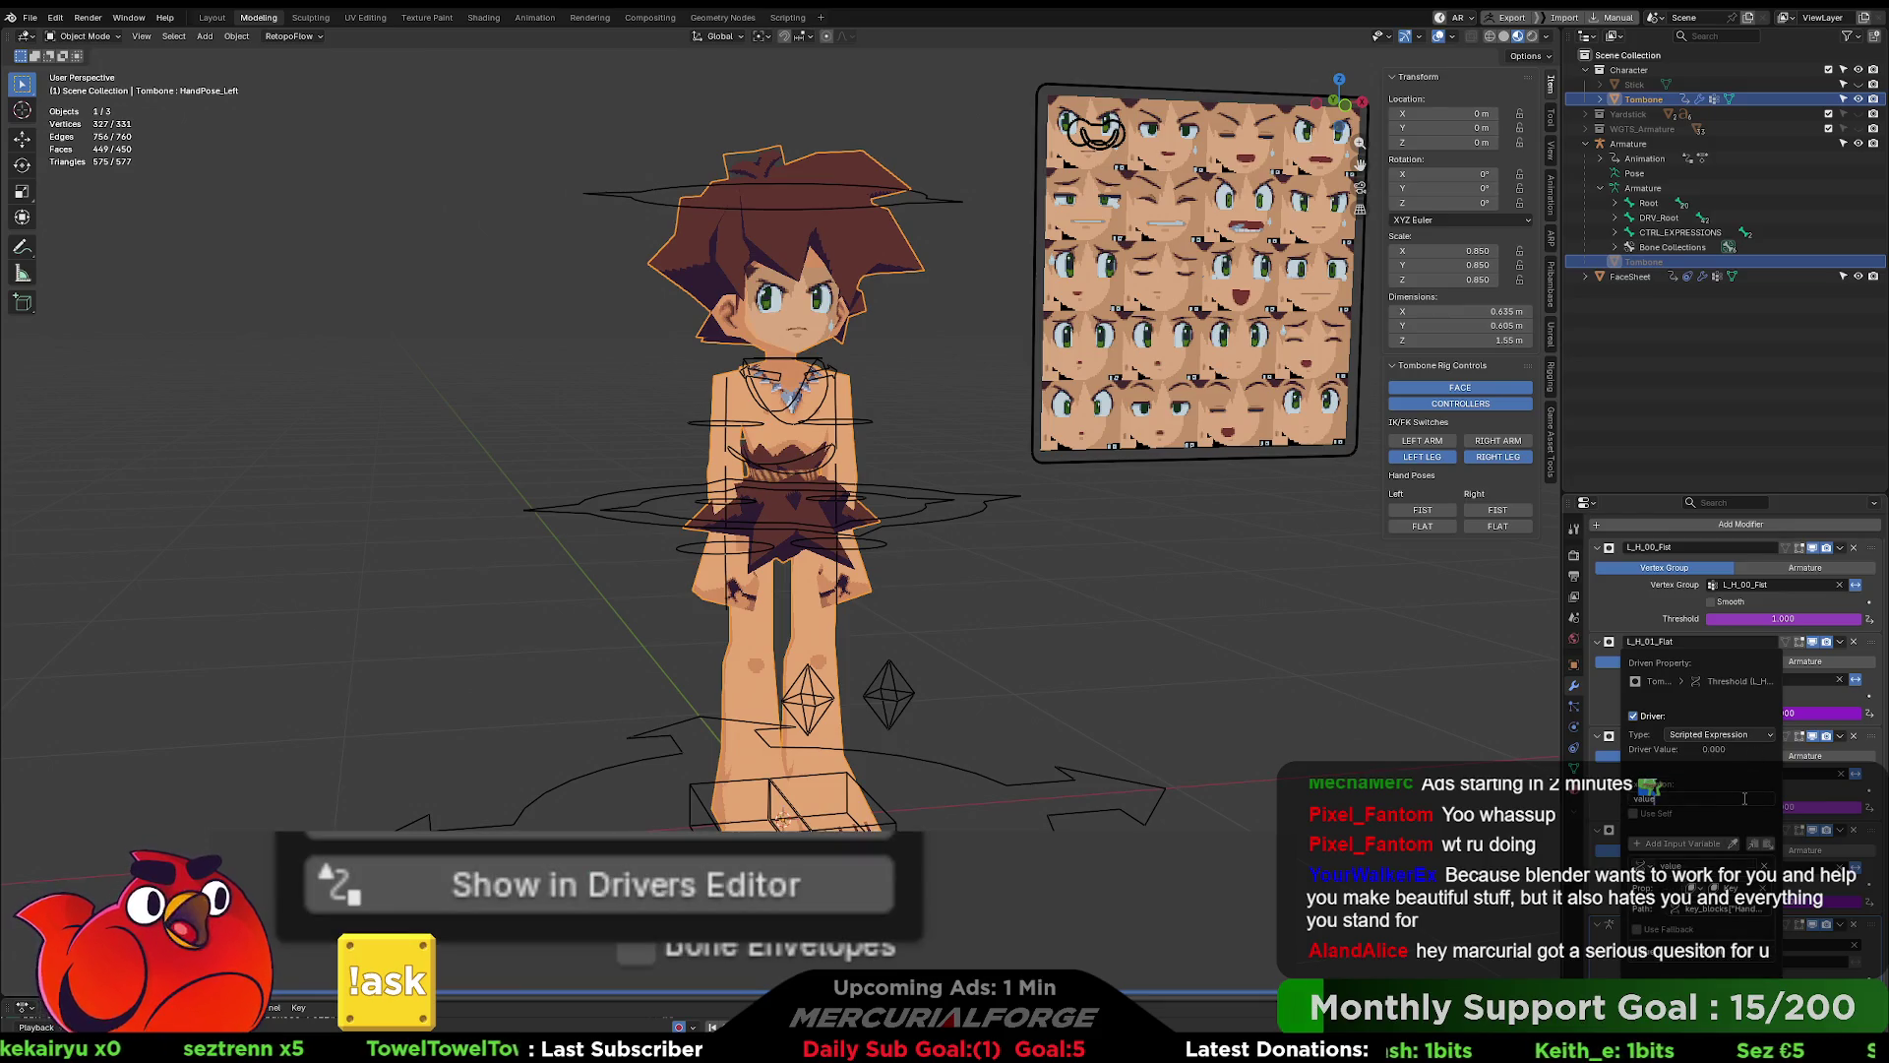
pyautogui.write(' == 1')
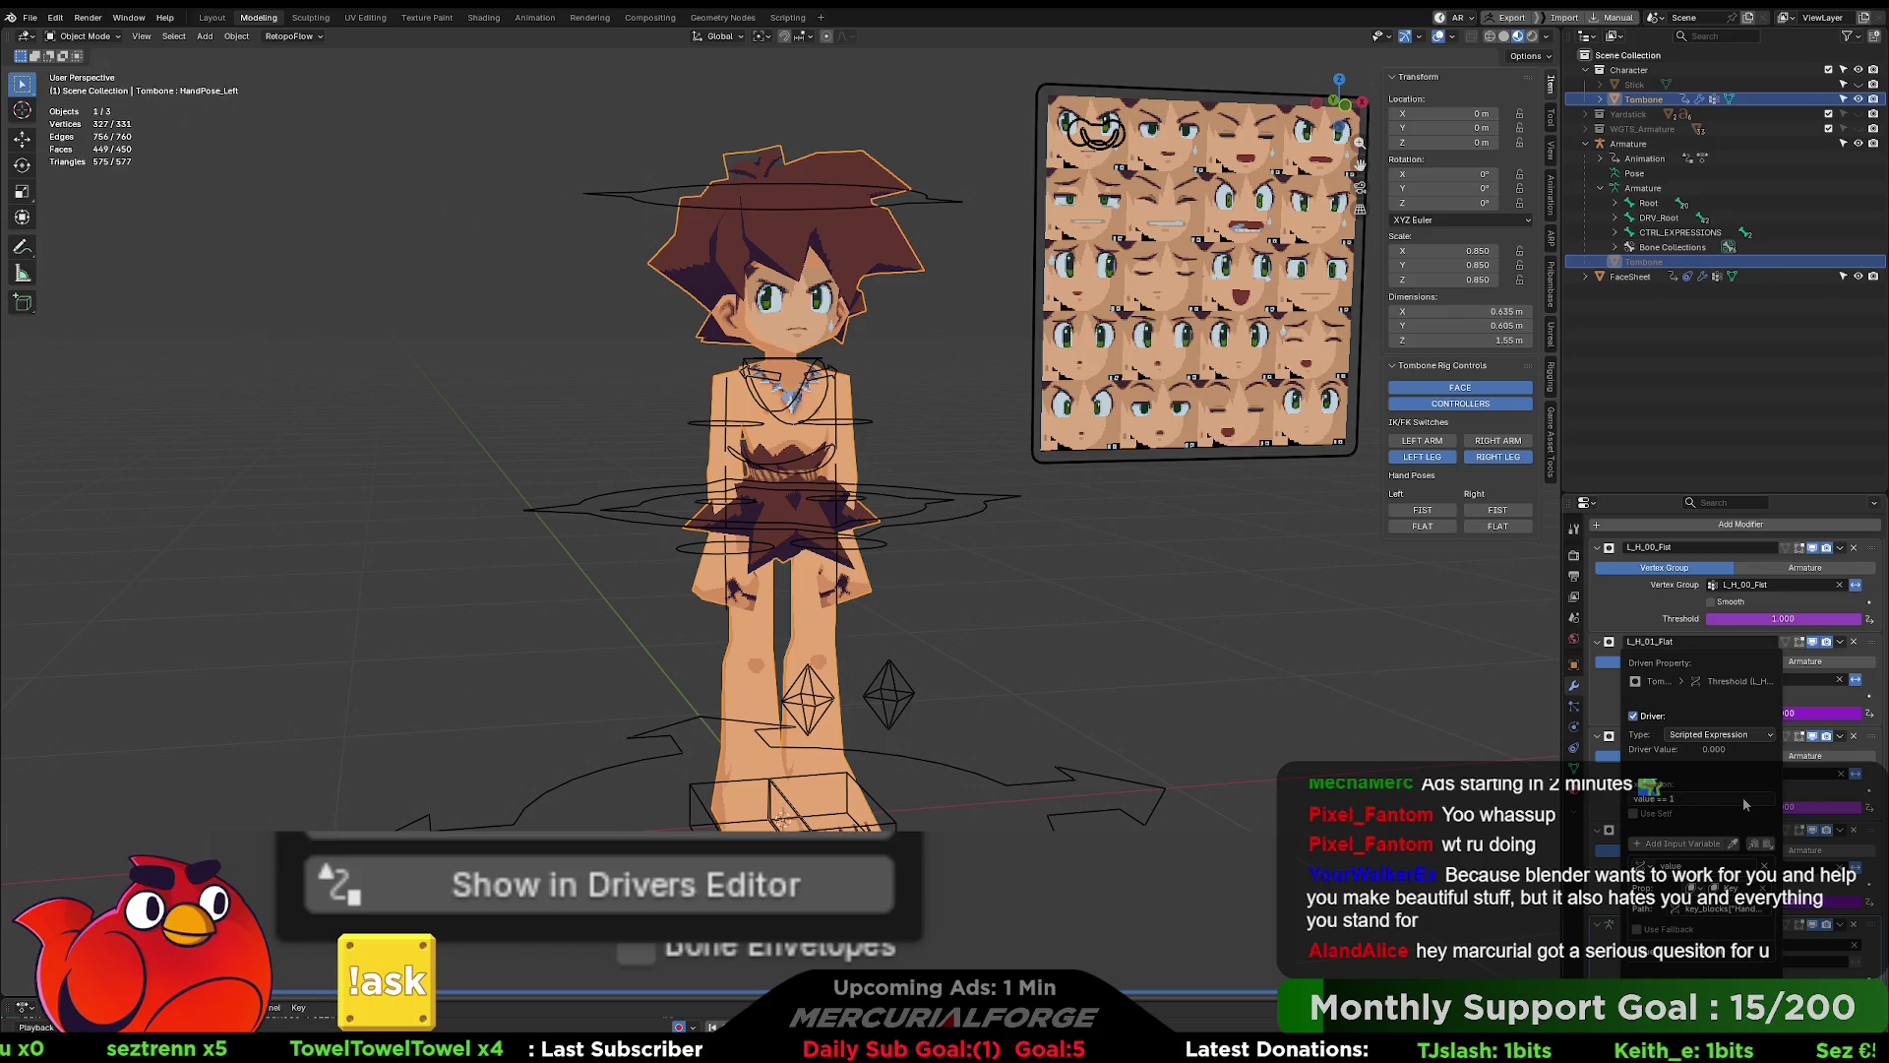
pyautogui.press('Return')
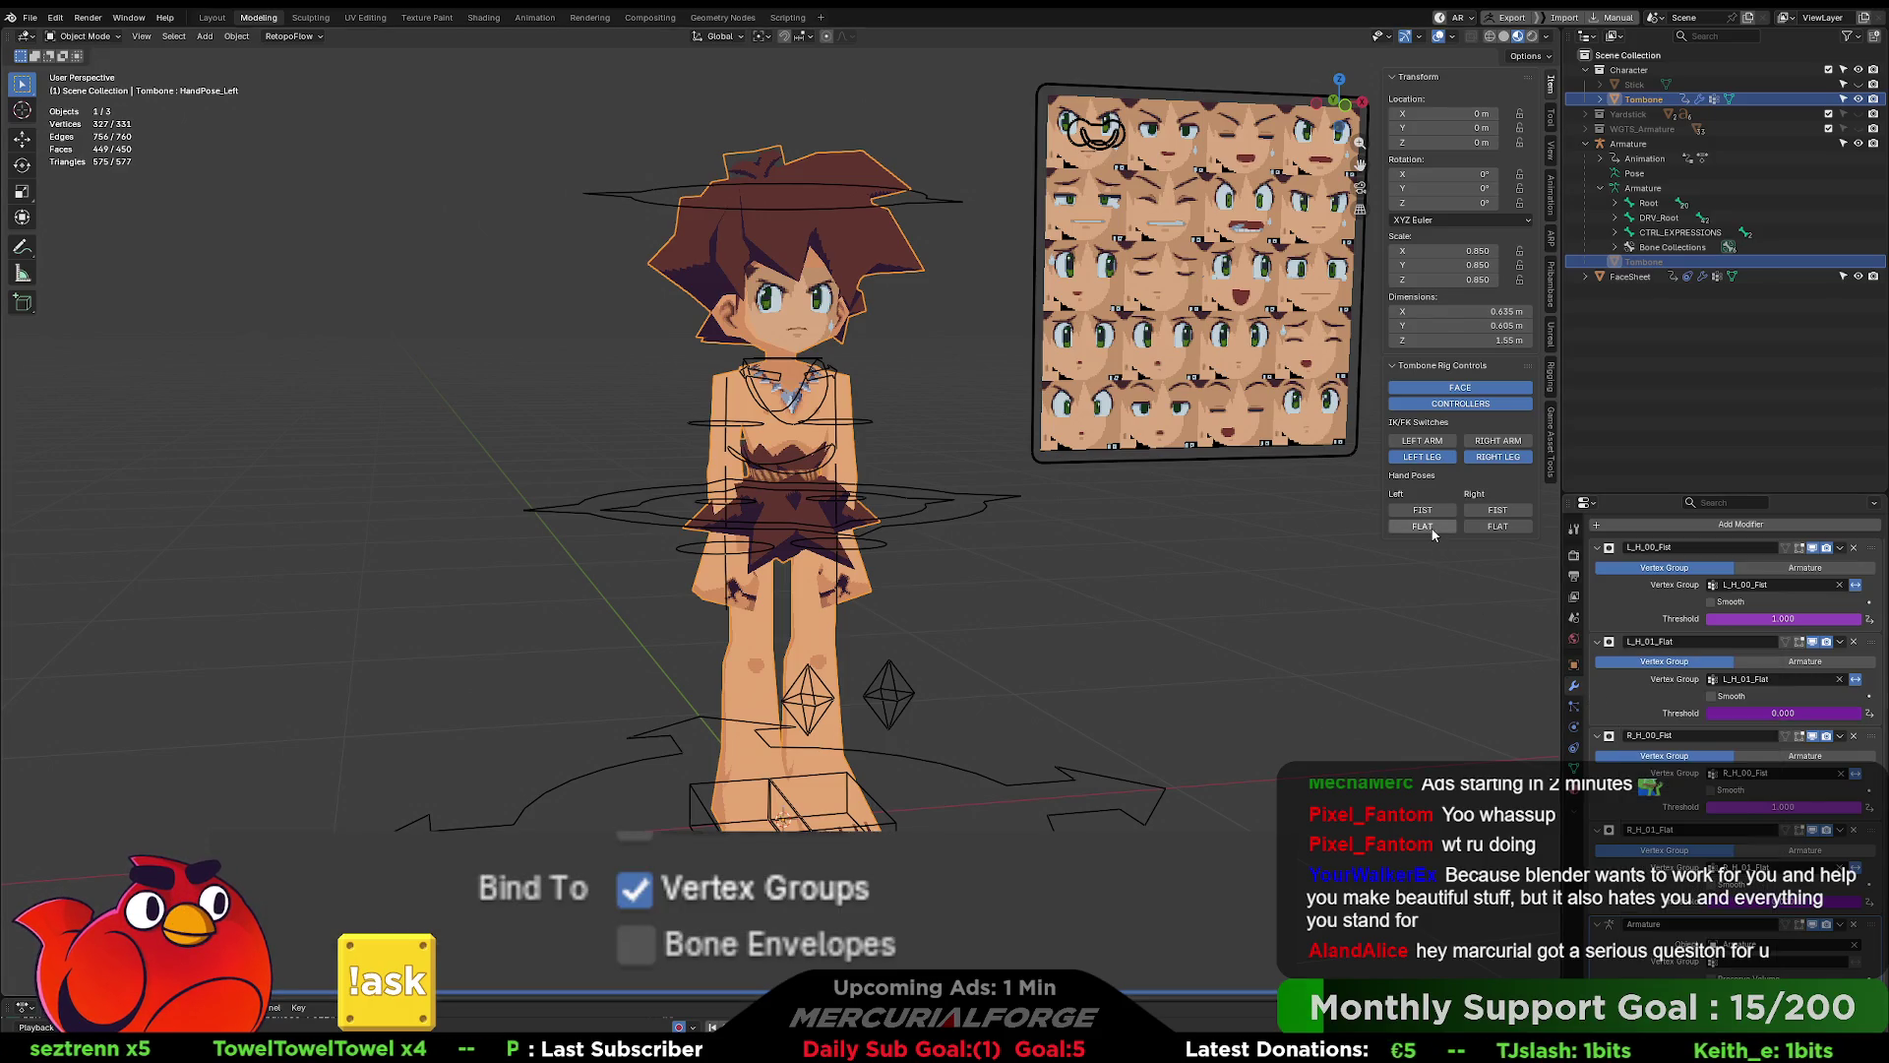
# - Select the Armature and trigger Left FIST from the Tombone Rig Controls panel
pyautogui.click(1423, 510)
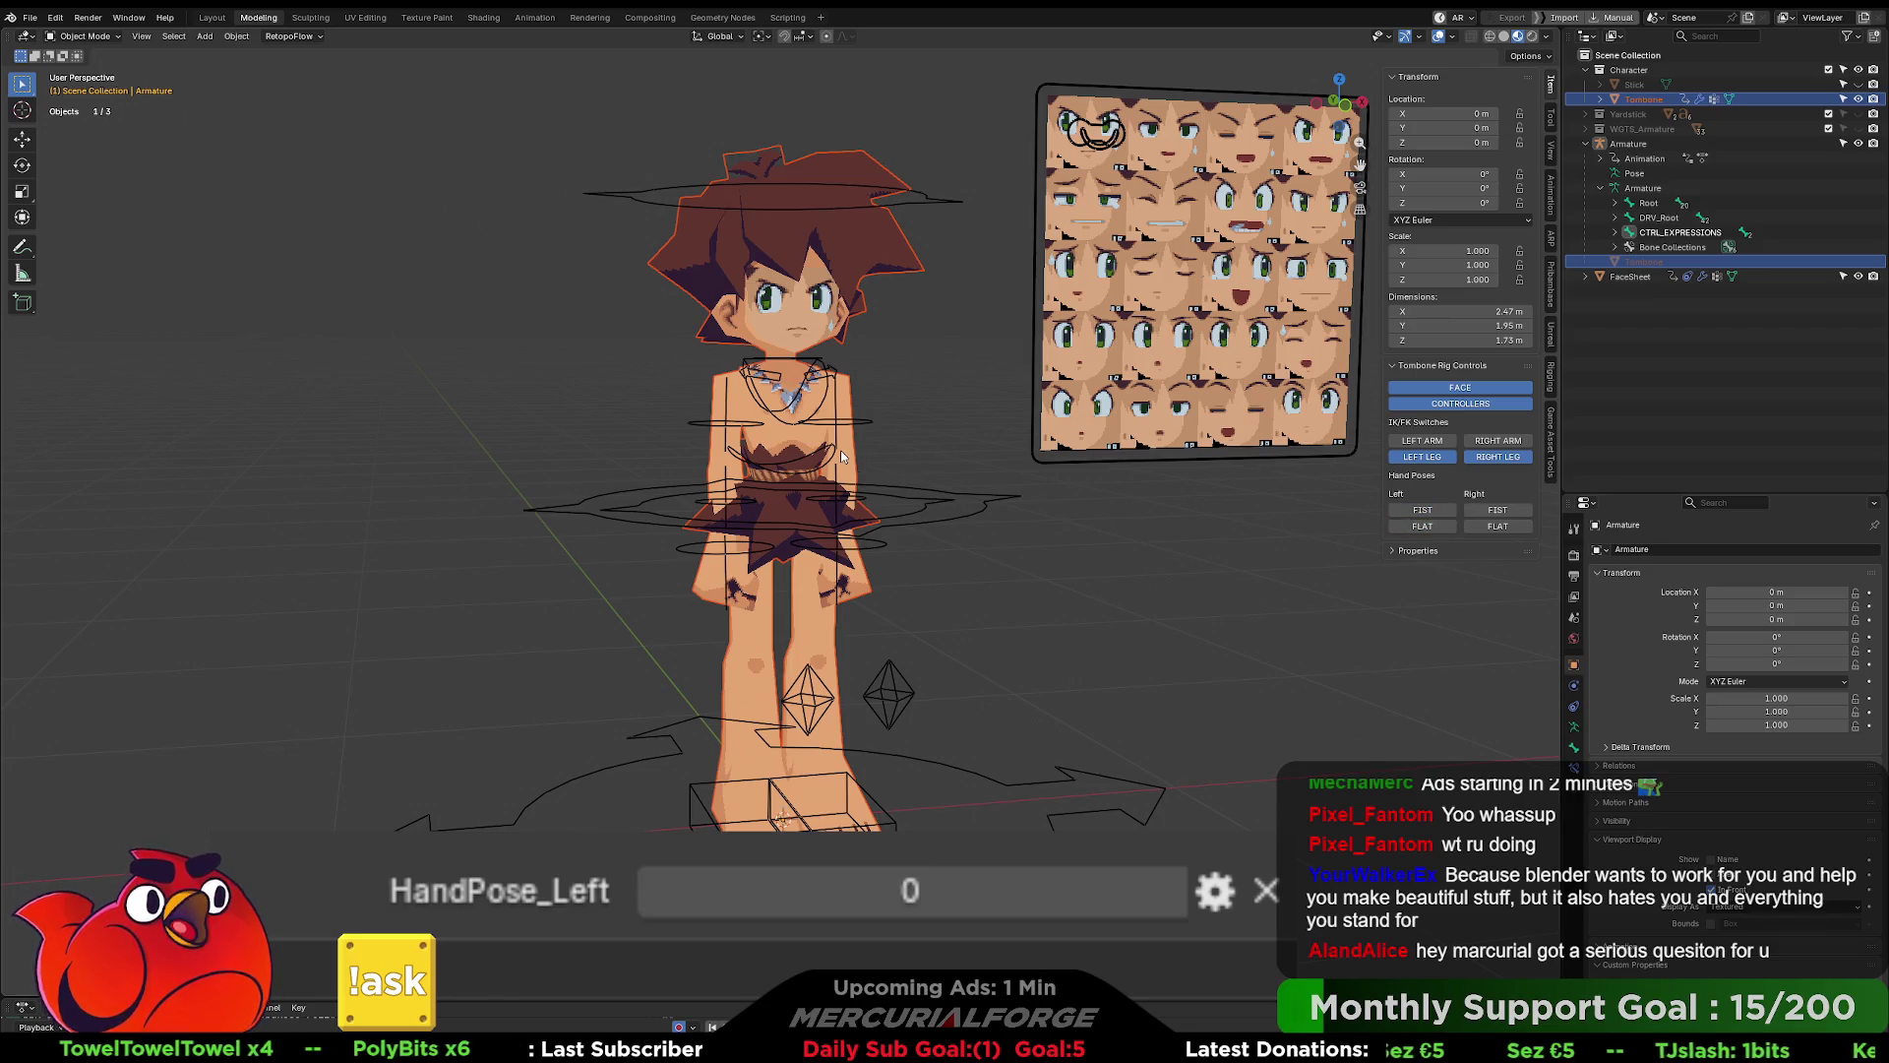
pyautogui.click(984, 504)
pyautogui.click(962, 529)
pyautogui.click(964, 527)
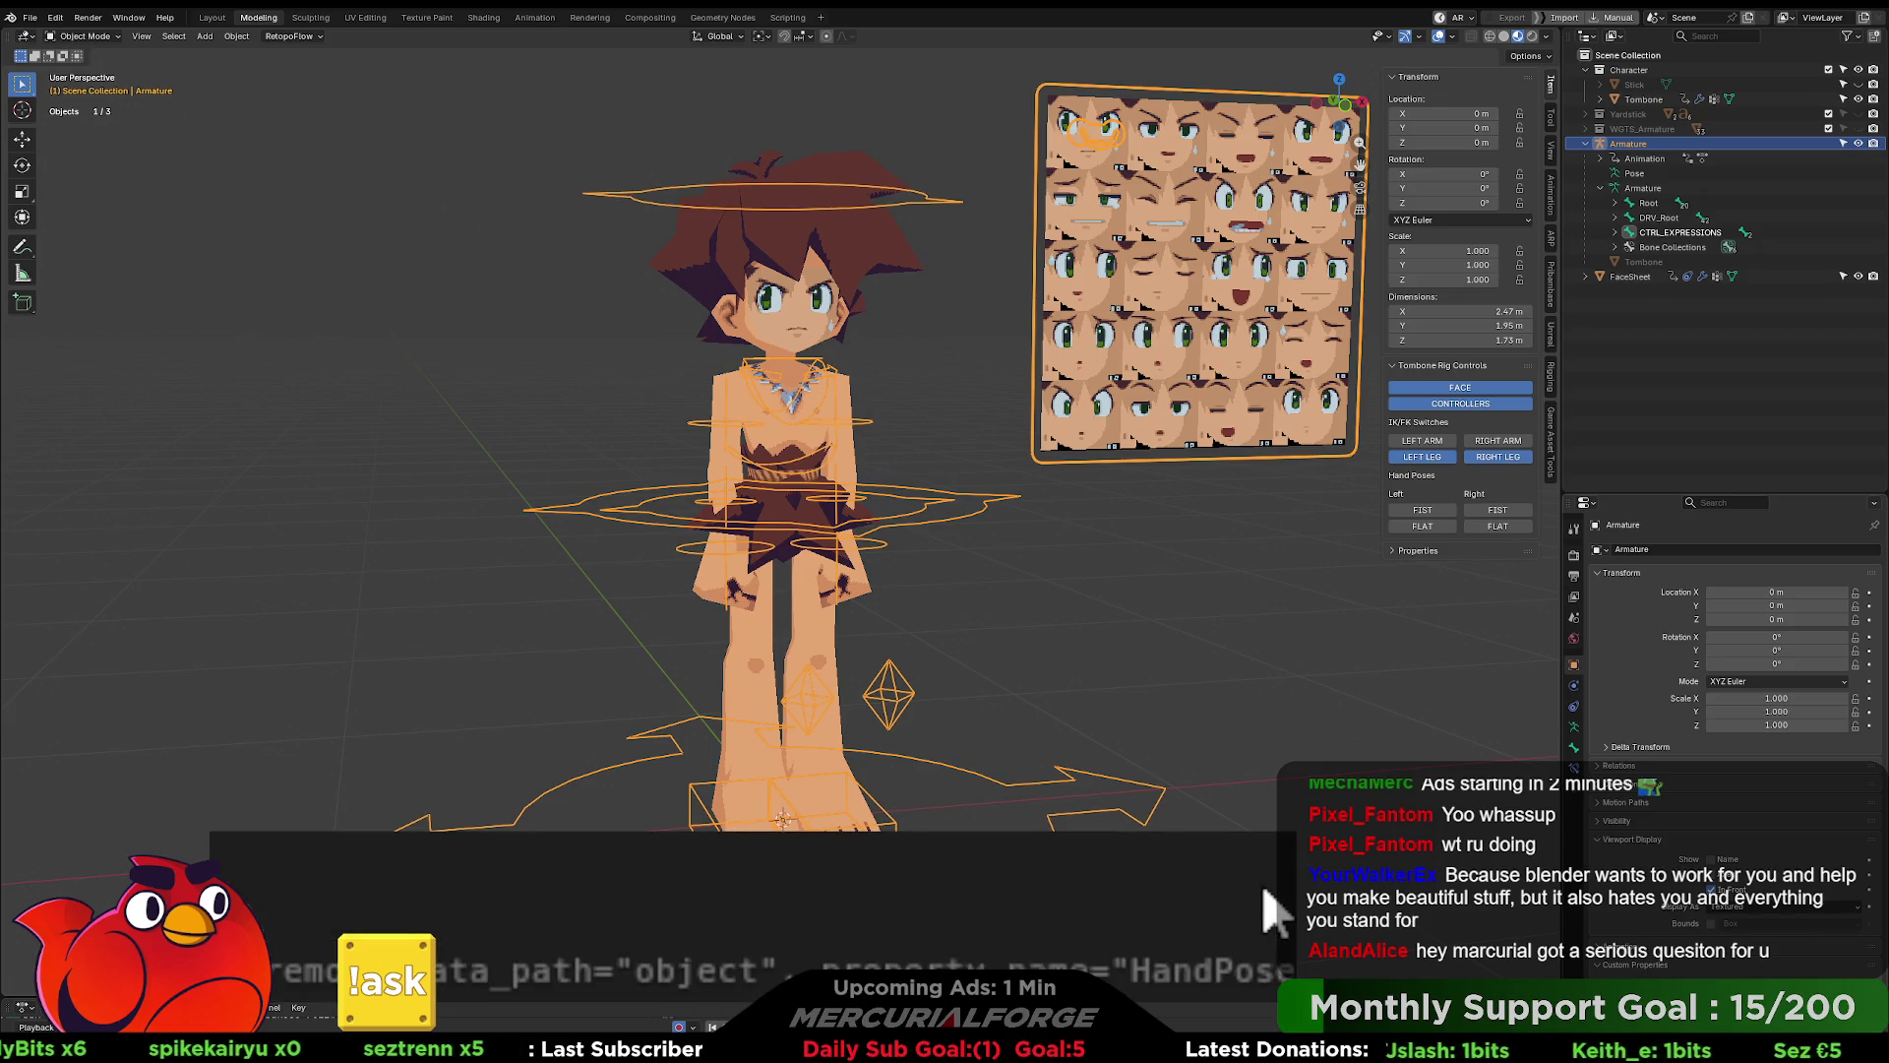
pyautogui.click(1267, 894)
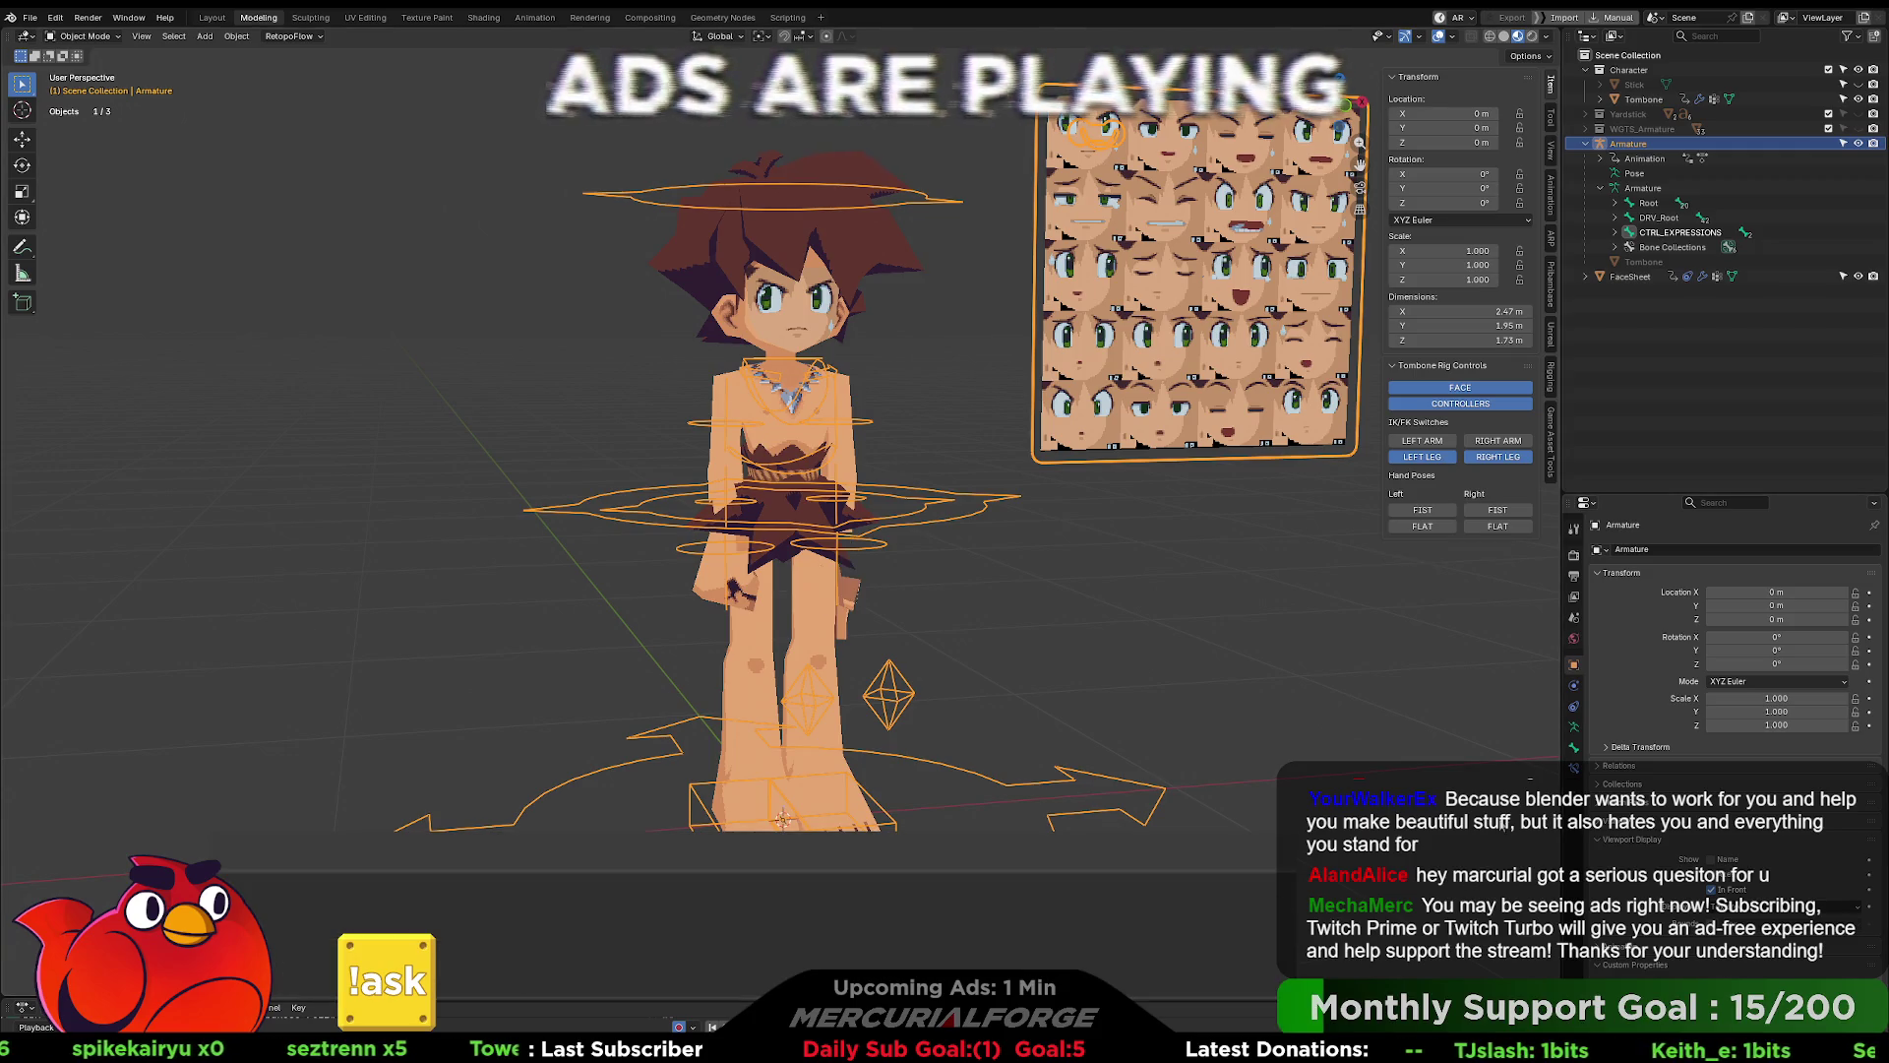
# - Trigger Left FIST again, orbit to inspect the hand, and switch to the Scripting workspace
pyautogui.click(1423, 509)
pyautogui.moveTo(1495, 748)
pyautogui.mouseDown(button='middle')
pyautogui.moveTo(1378, 730)
pyautogui.moveTo(1417, 731)
pyautogui.mouseUp(button='middle')
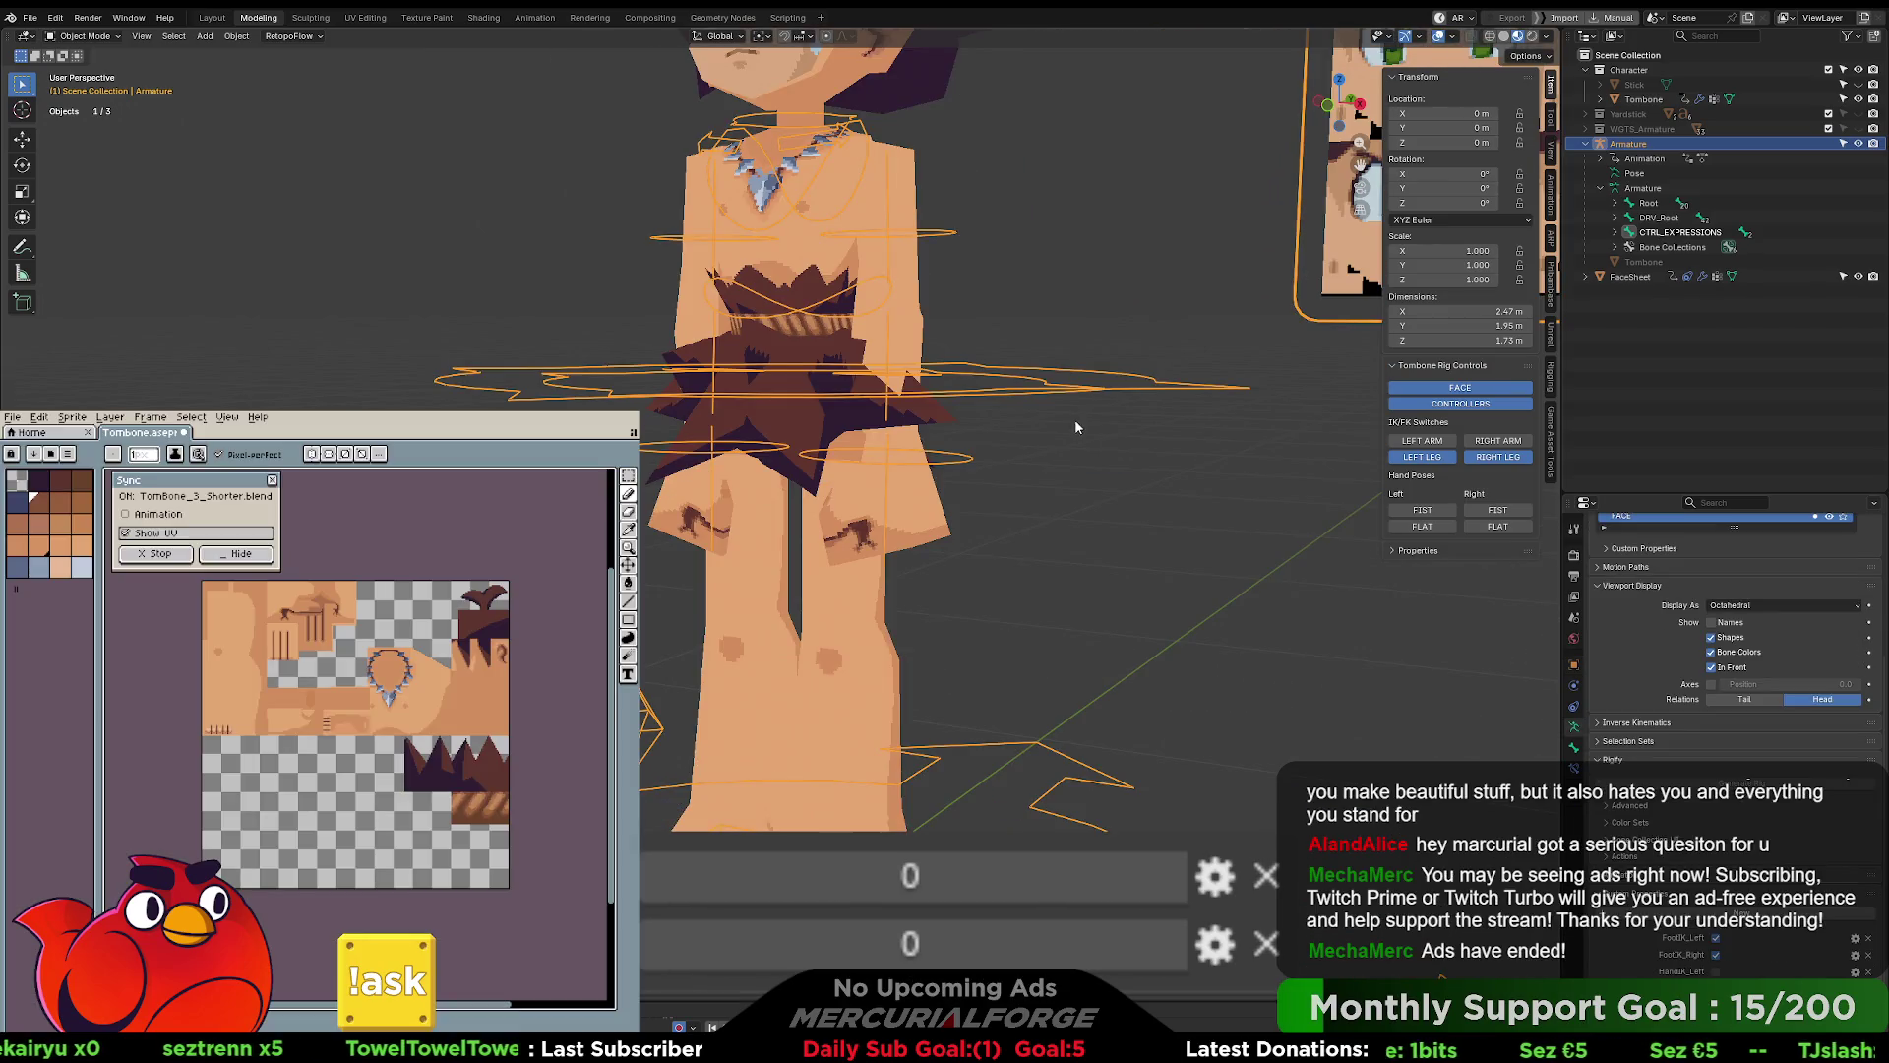
pyautogui.moveTo(1001, 479); pyautogui.dragTo(1017, 473, button='middle')
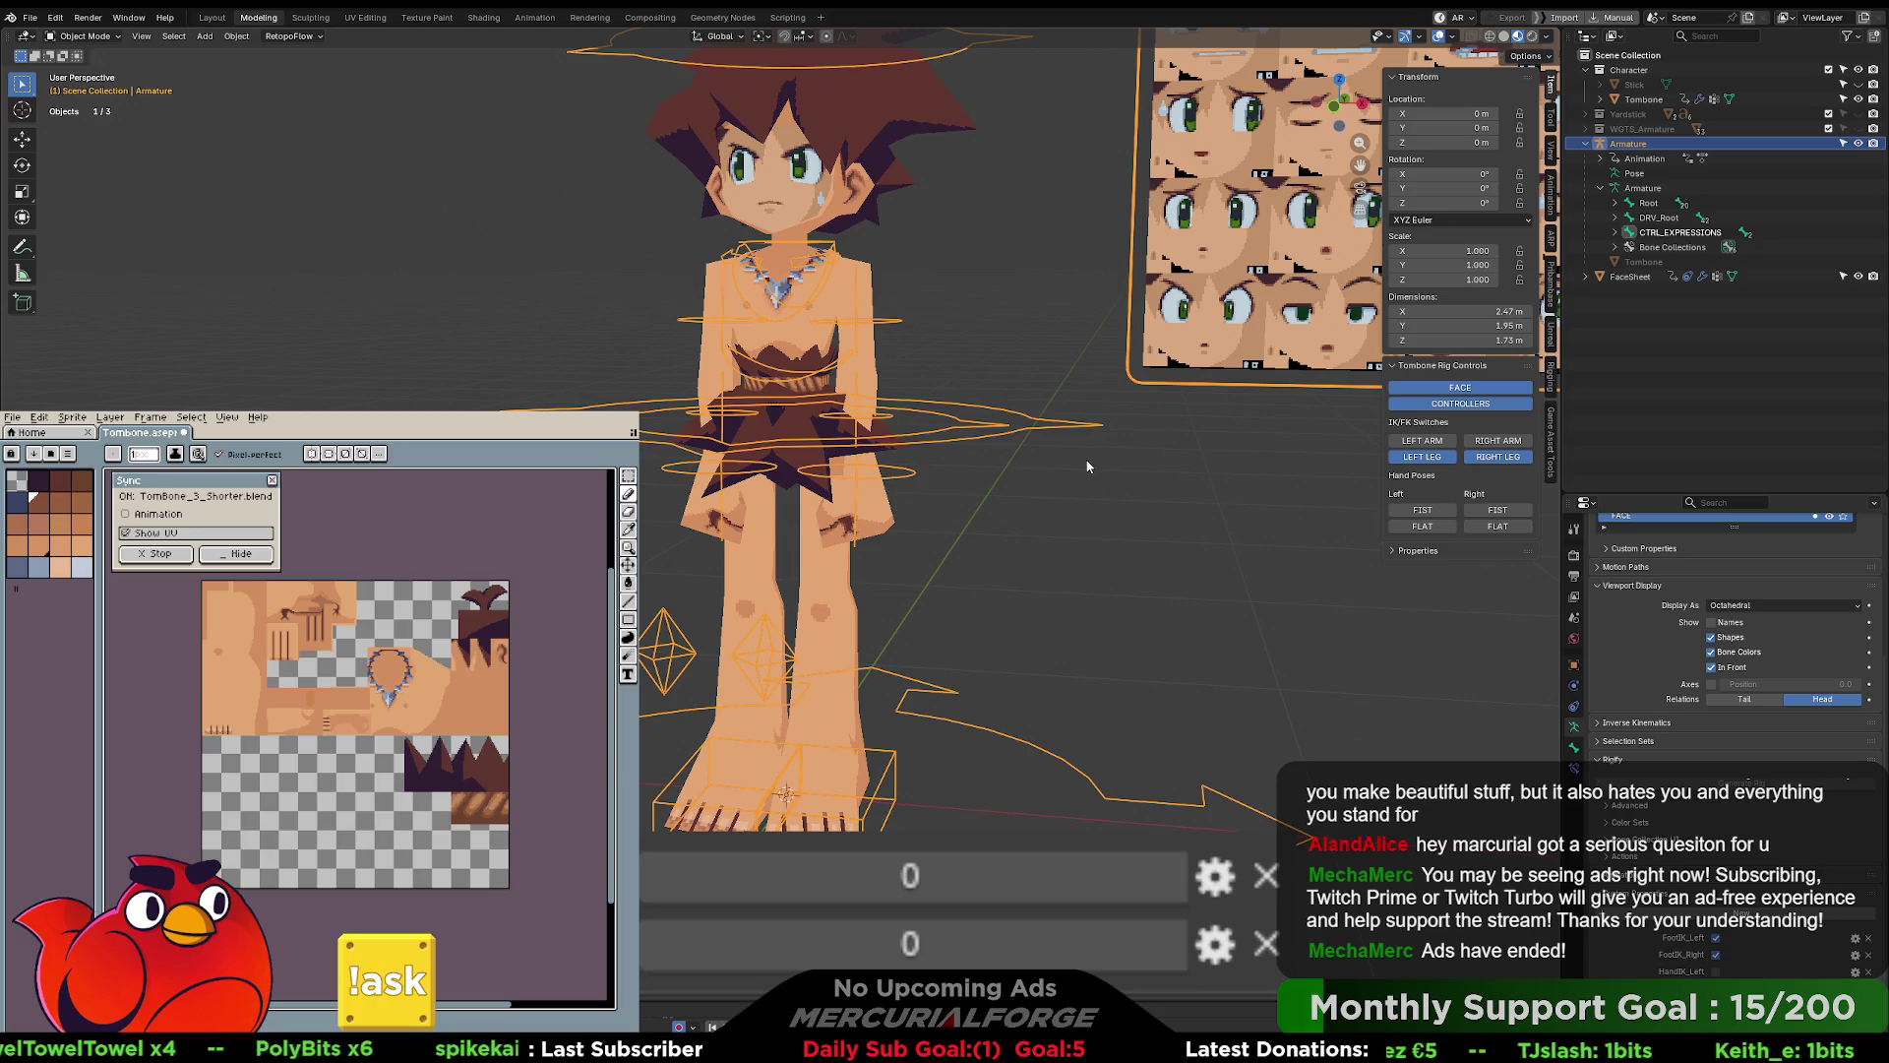
pyautogui.click(786, 18)
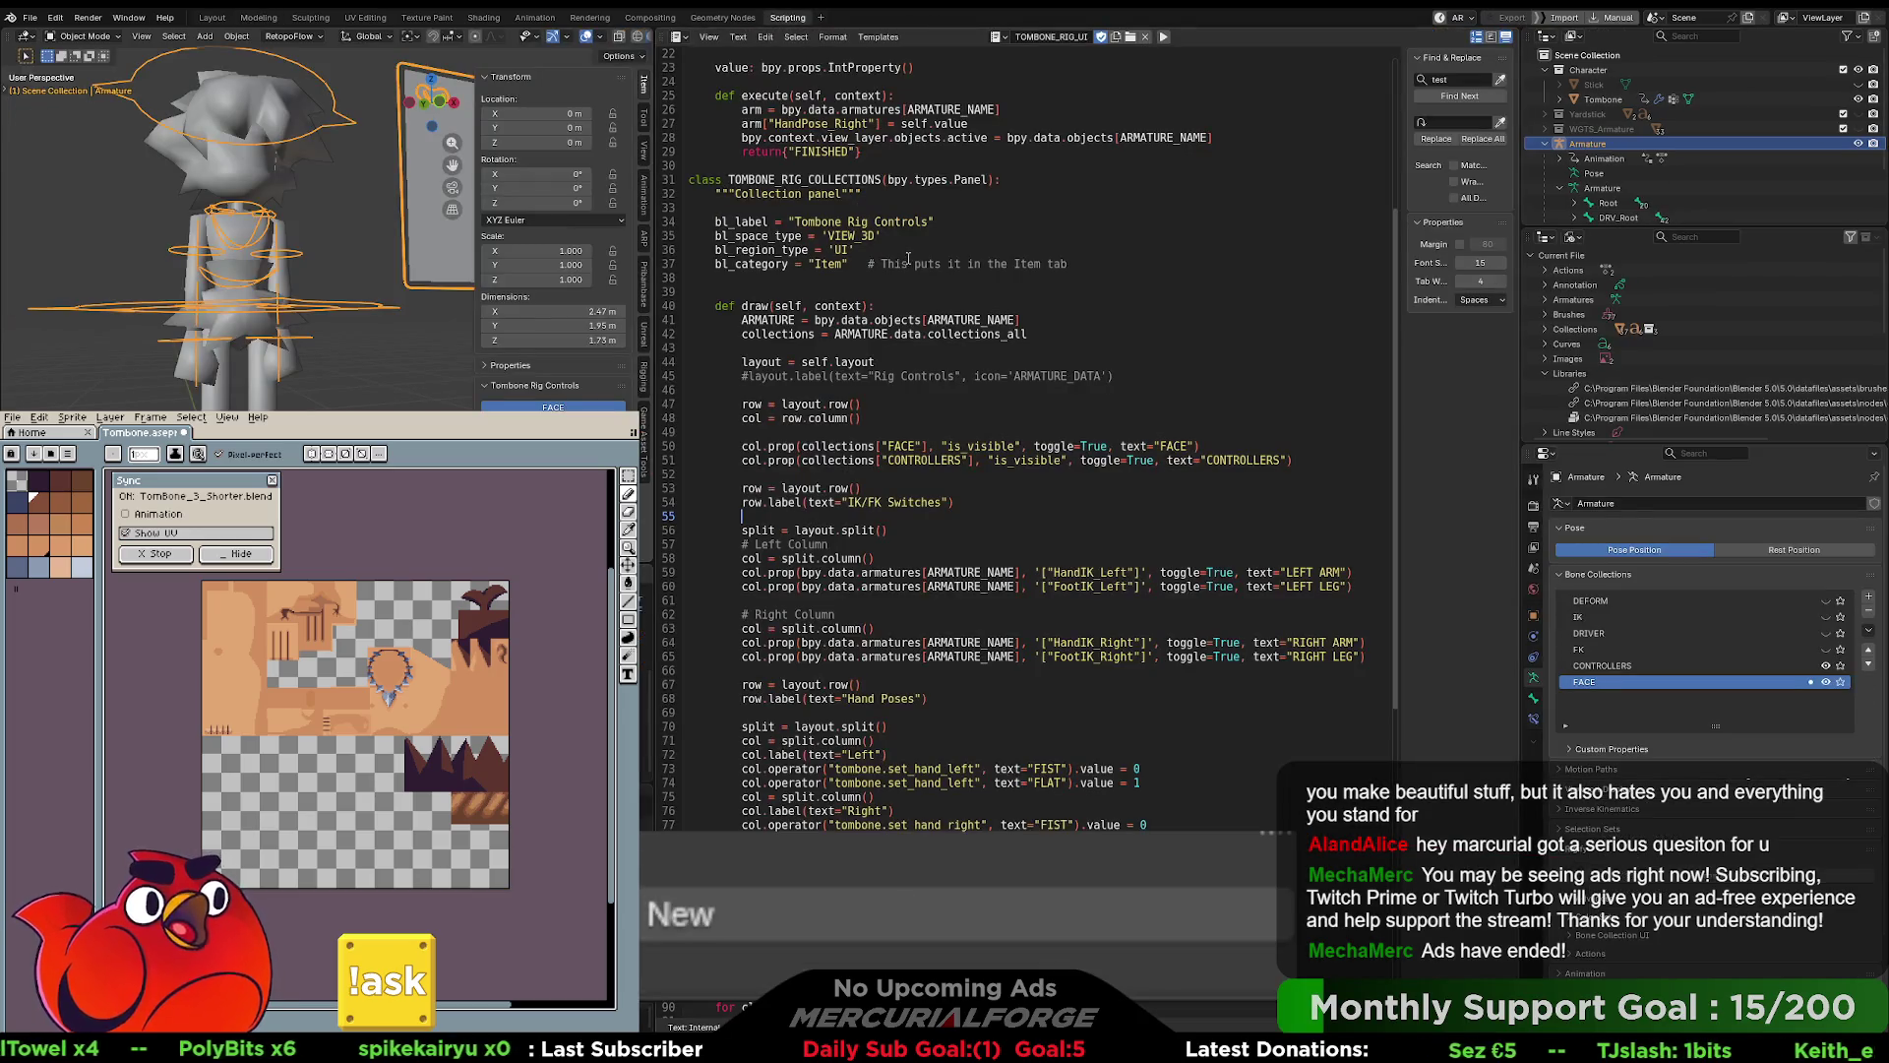
# - Add arm.update_tag() on a new line after the HandPose_Left assignment
pyautogui.scroll(5, 955, 401)
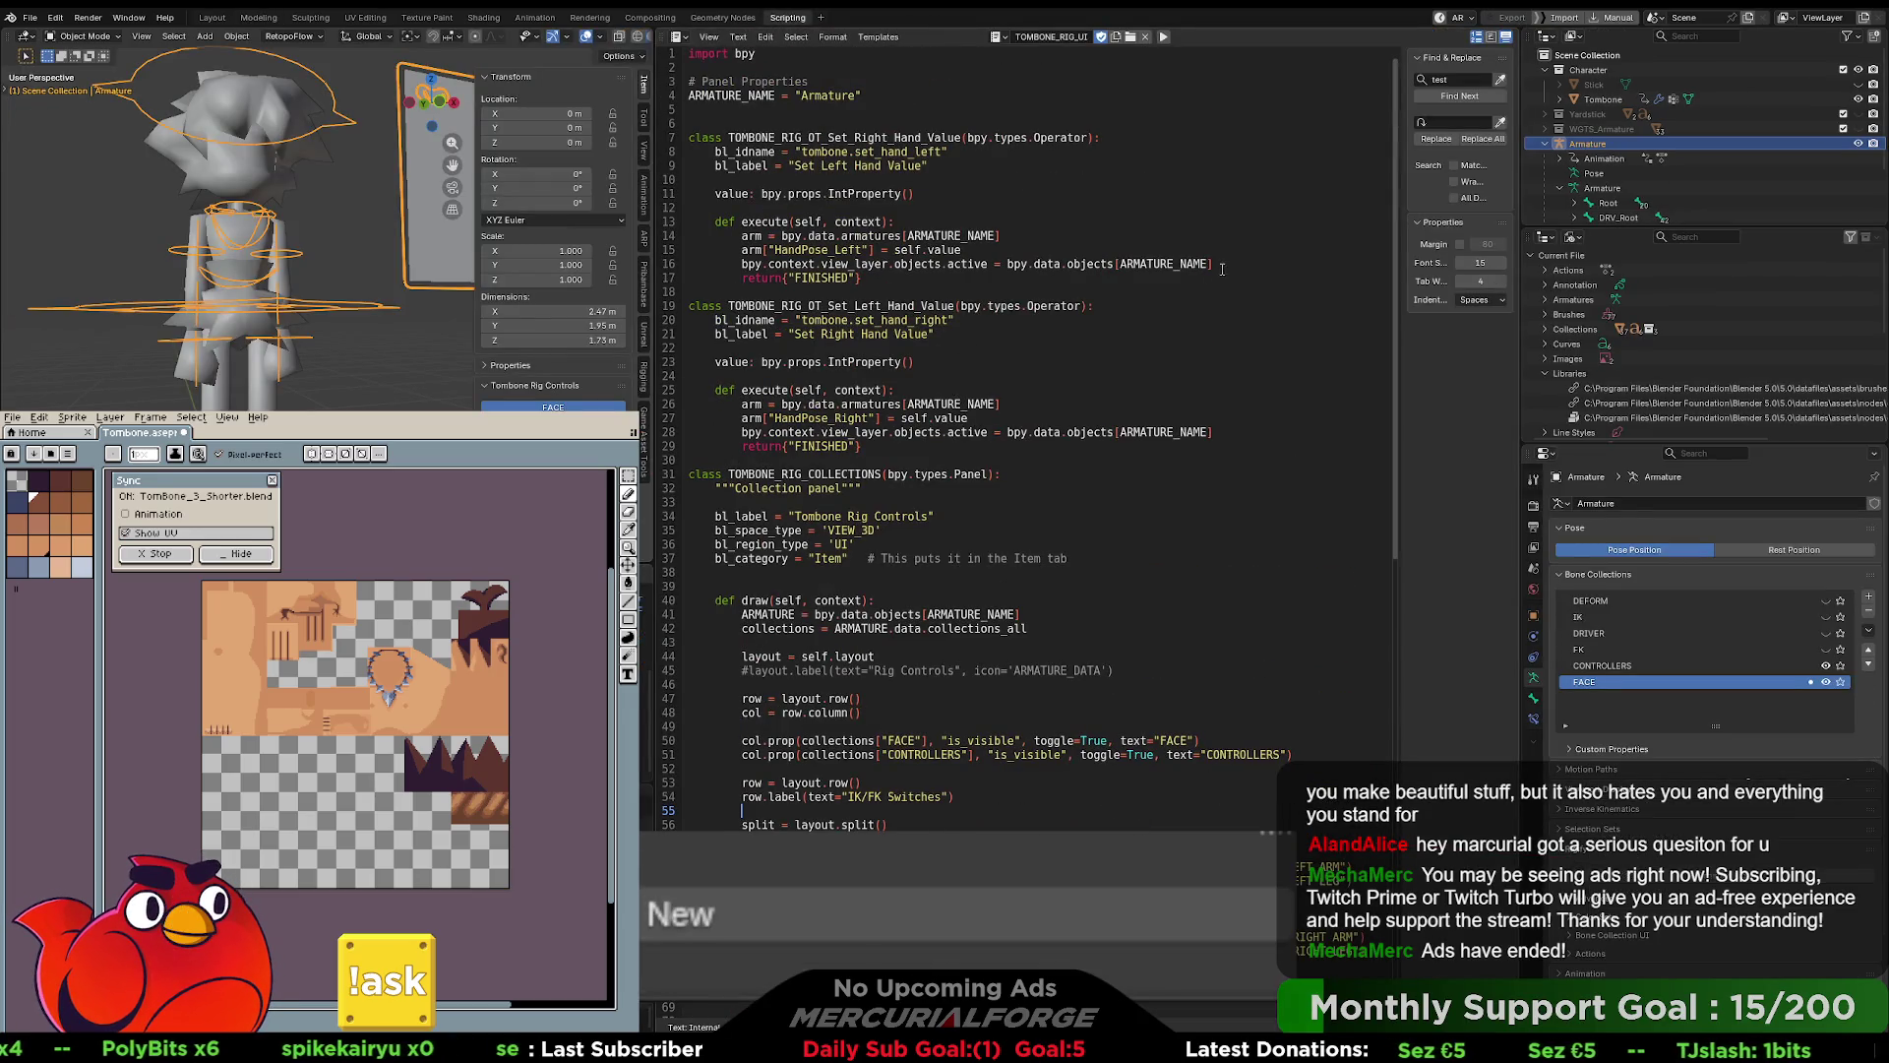
pyautogui.click(1238, 264)
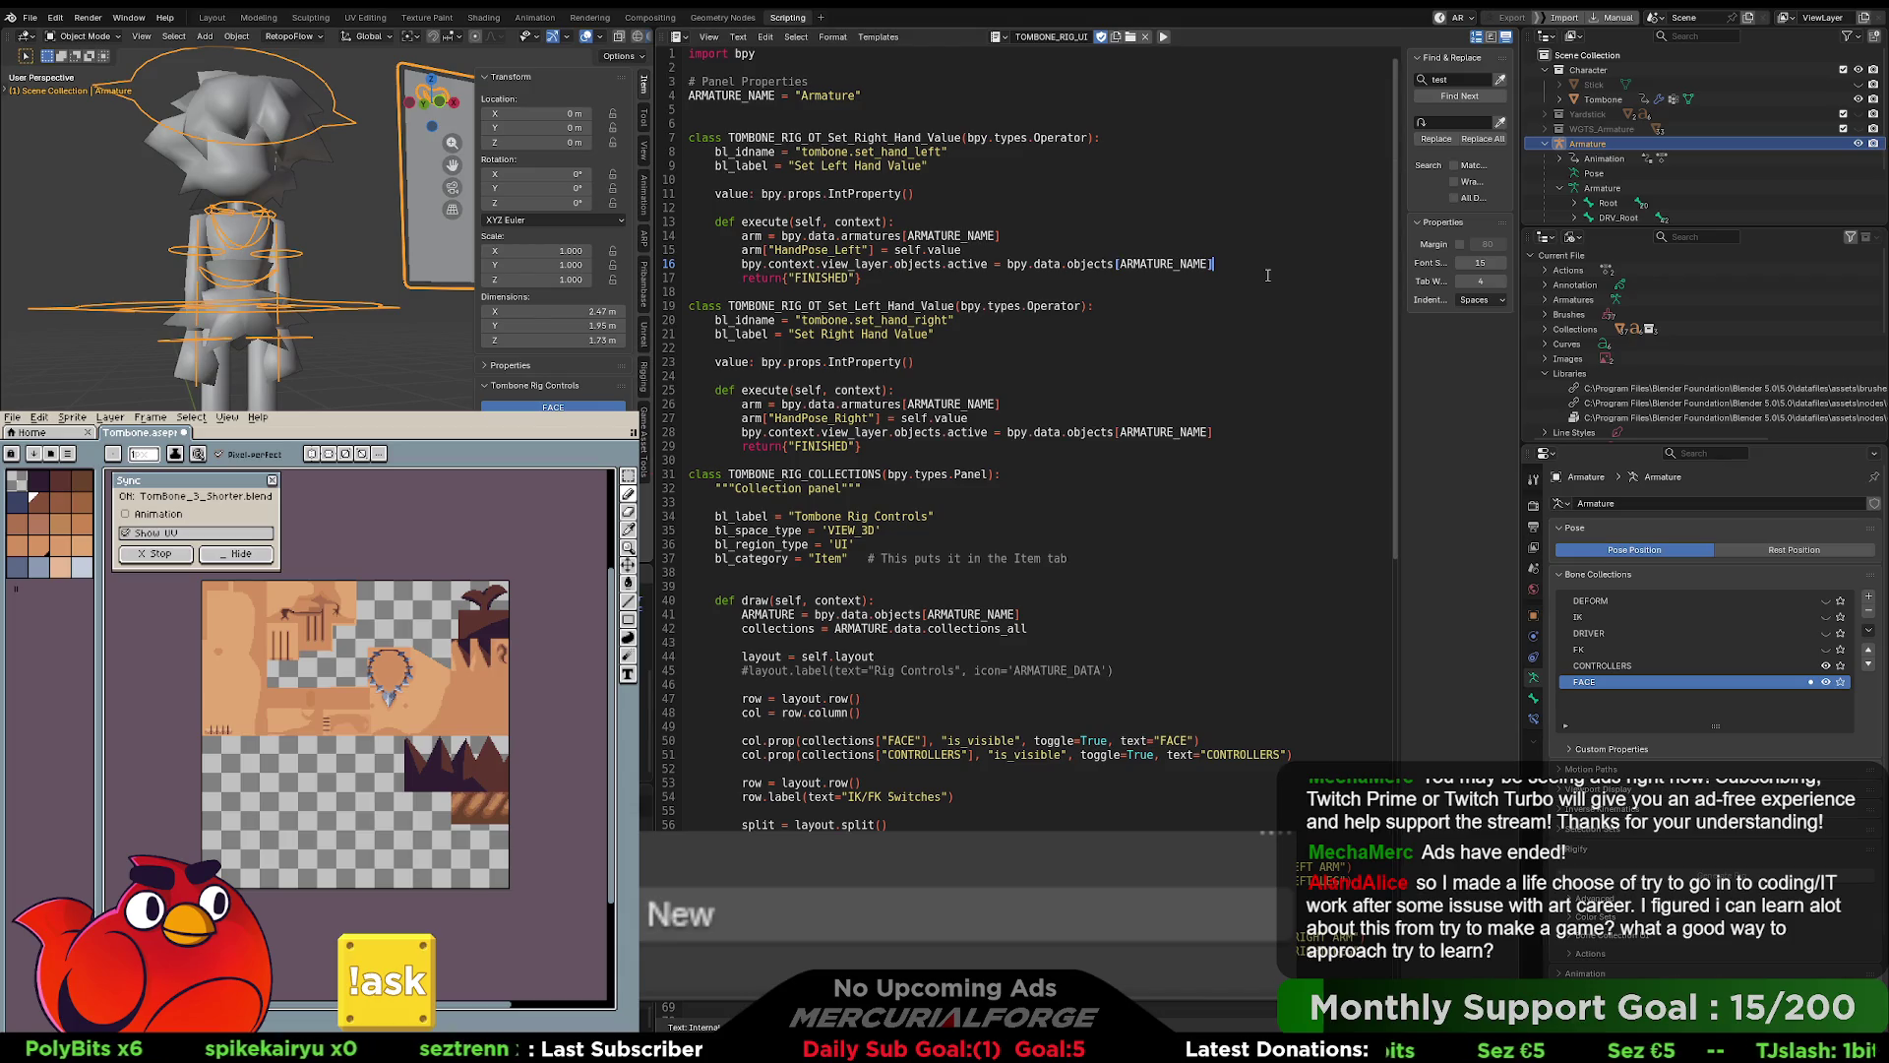
pyautogui.press('Up')
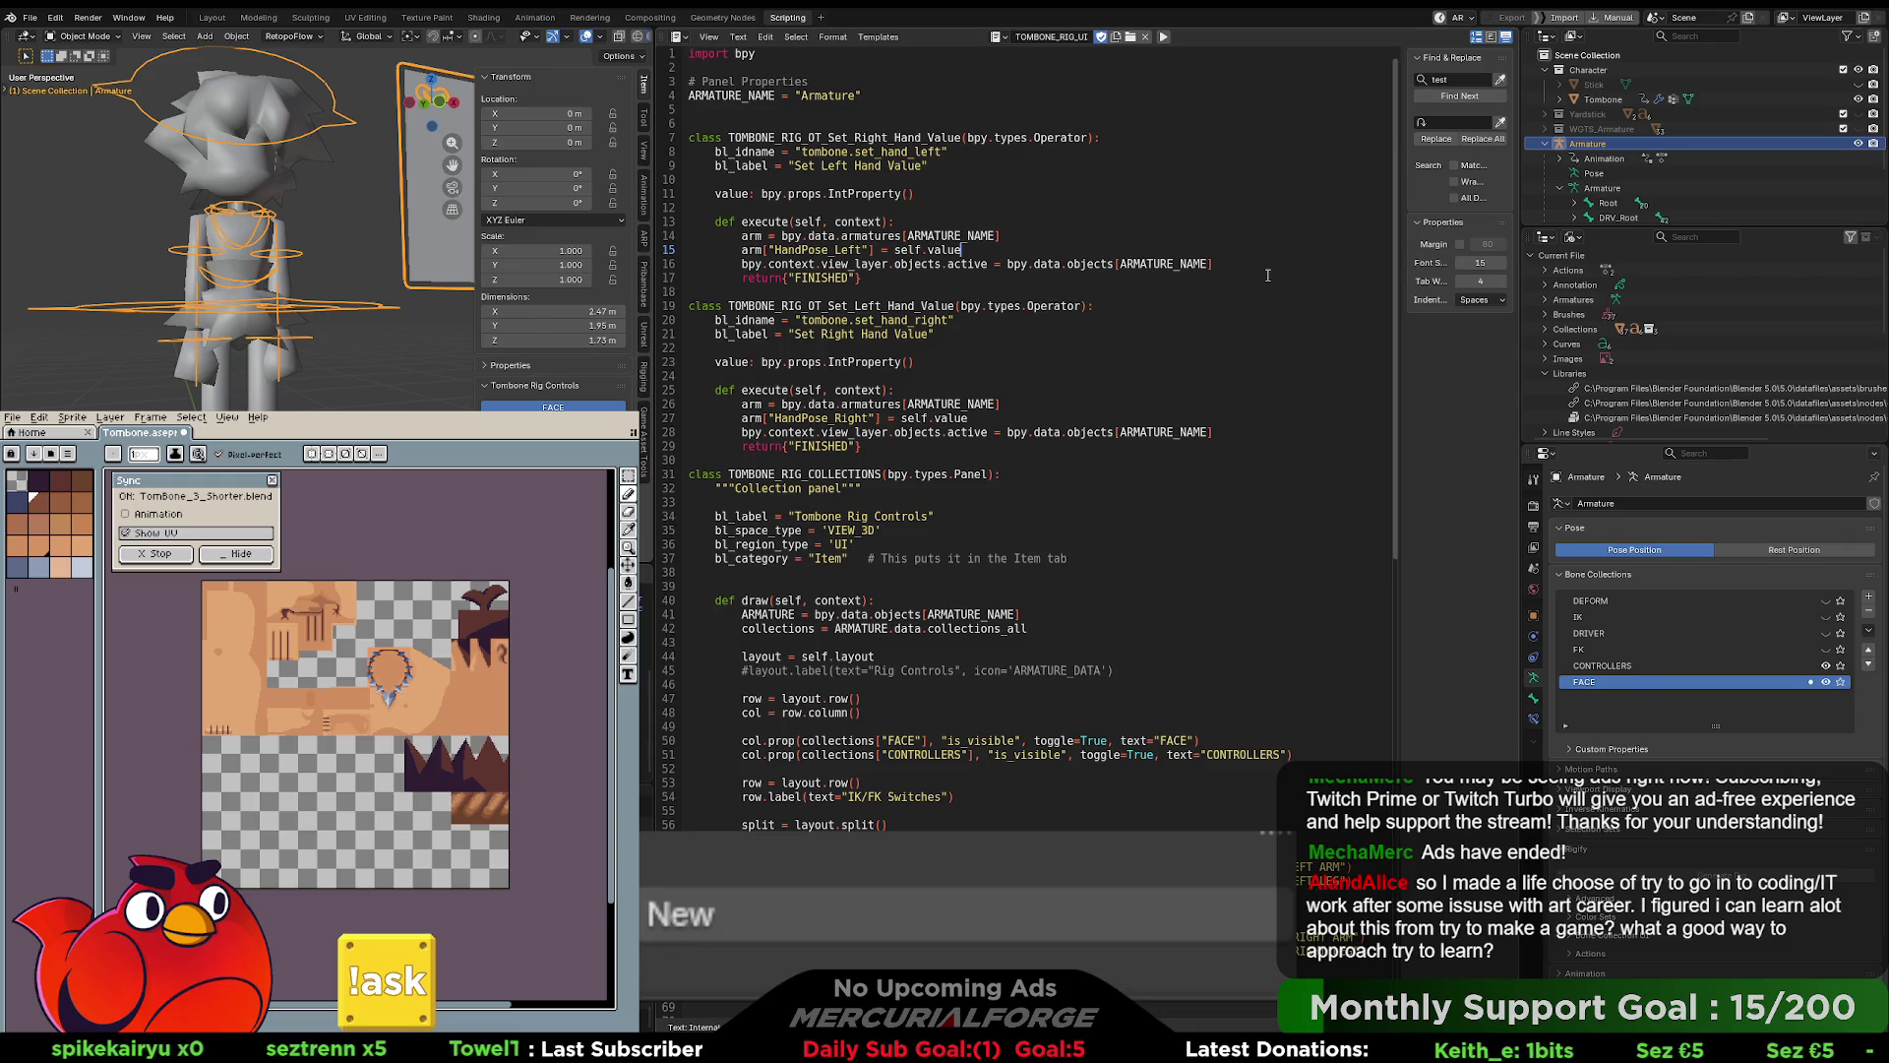
pyautogui.press('Down')
pyautogui.press('Down')
pyautogui.press('Home')
pyautogui.press('Up')
pyautogui.press('Return')
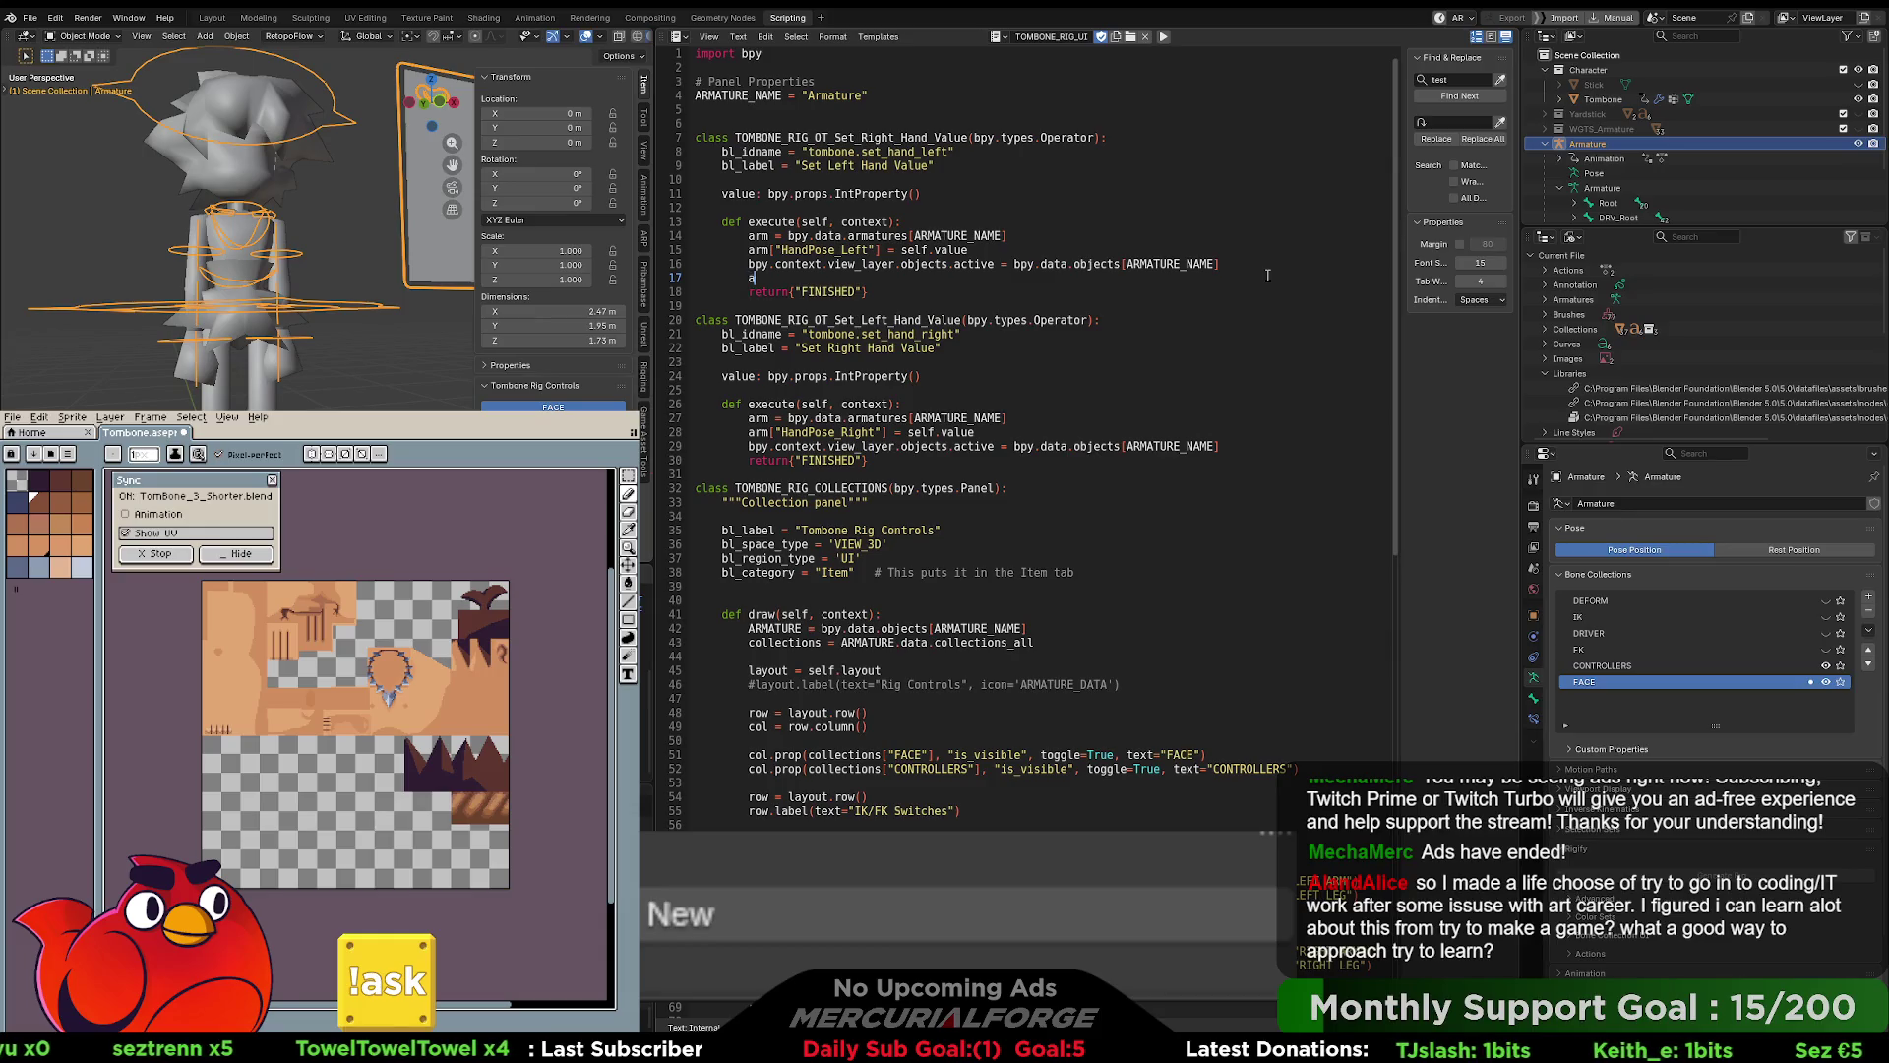
pyautogui.write('arm.')
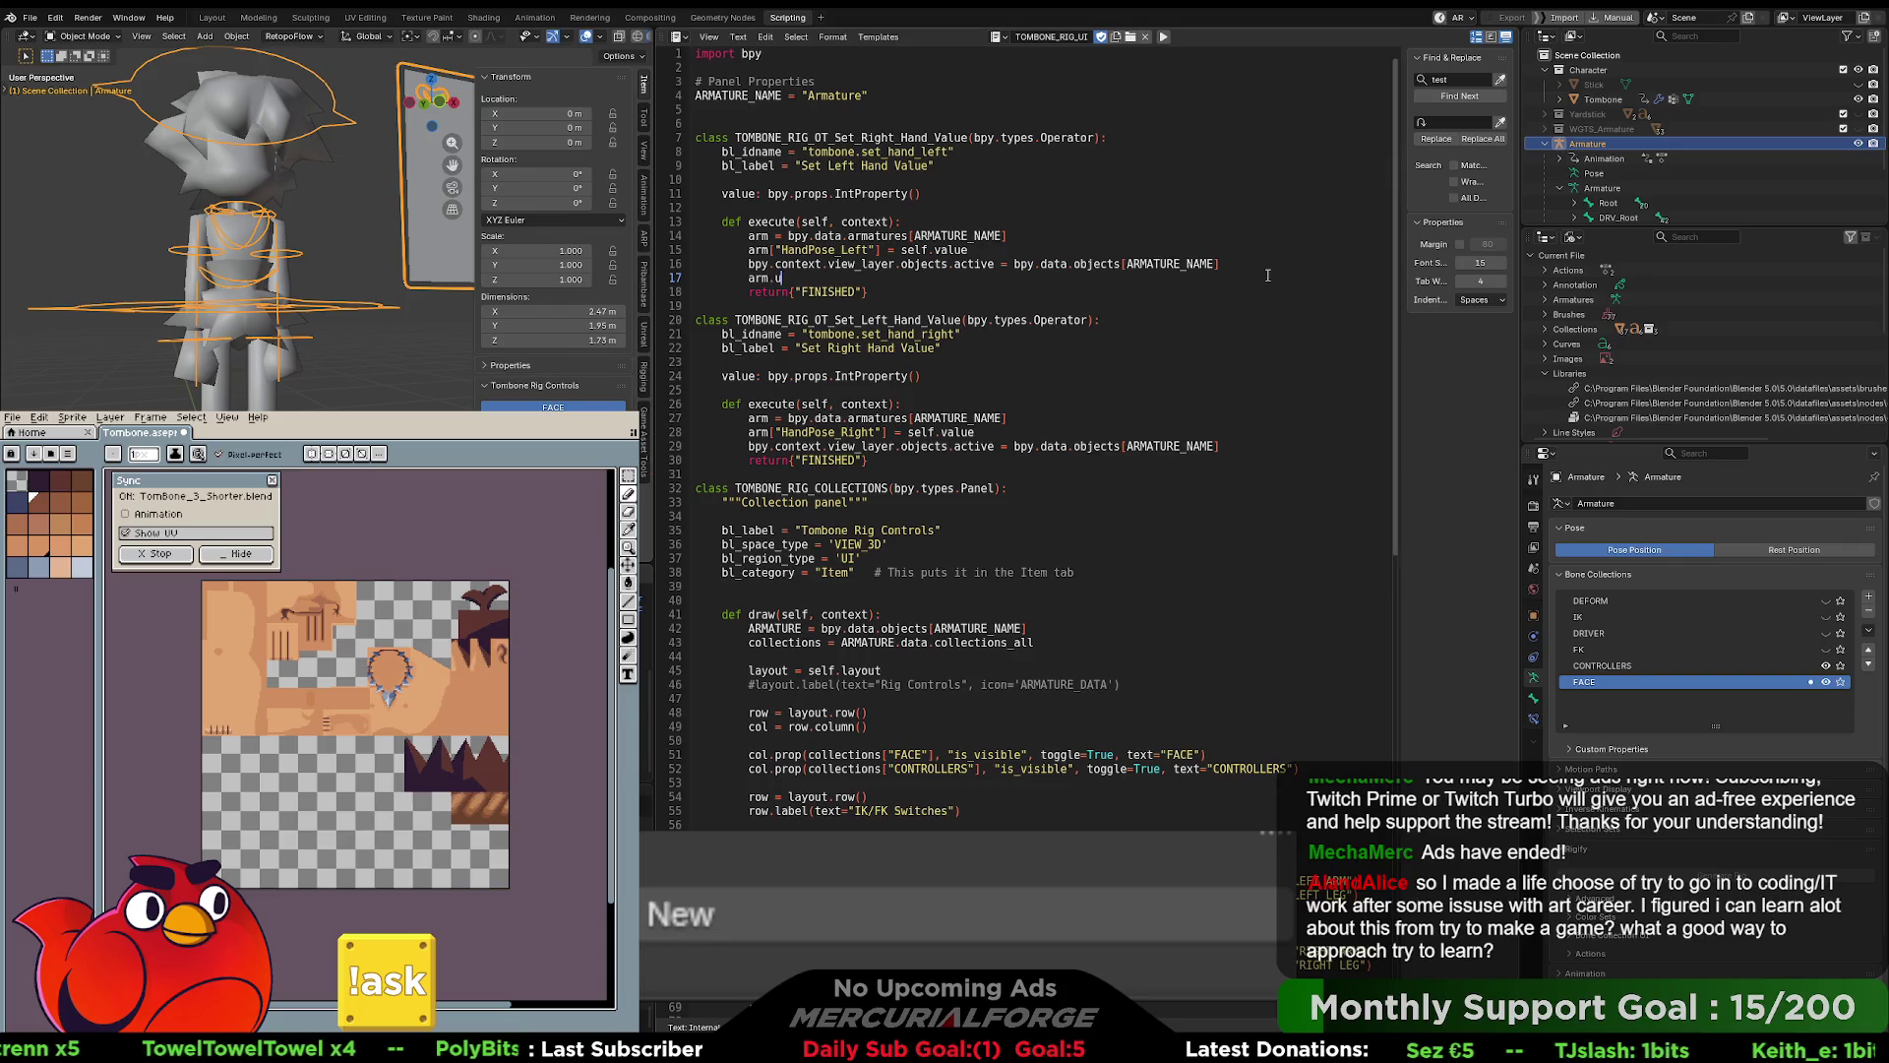
pyautogui.write('update_tag()')
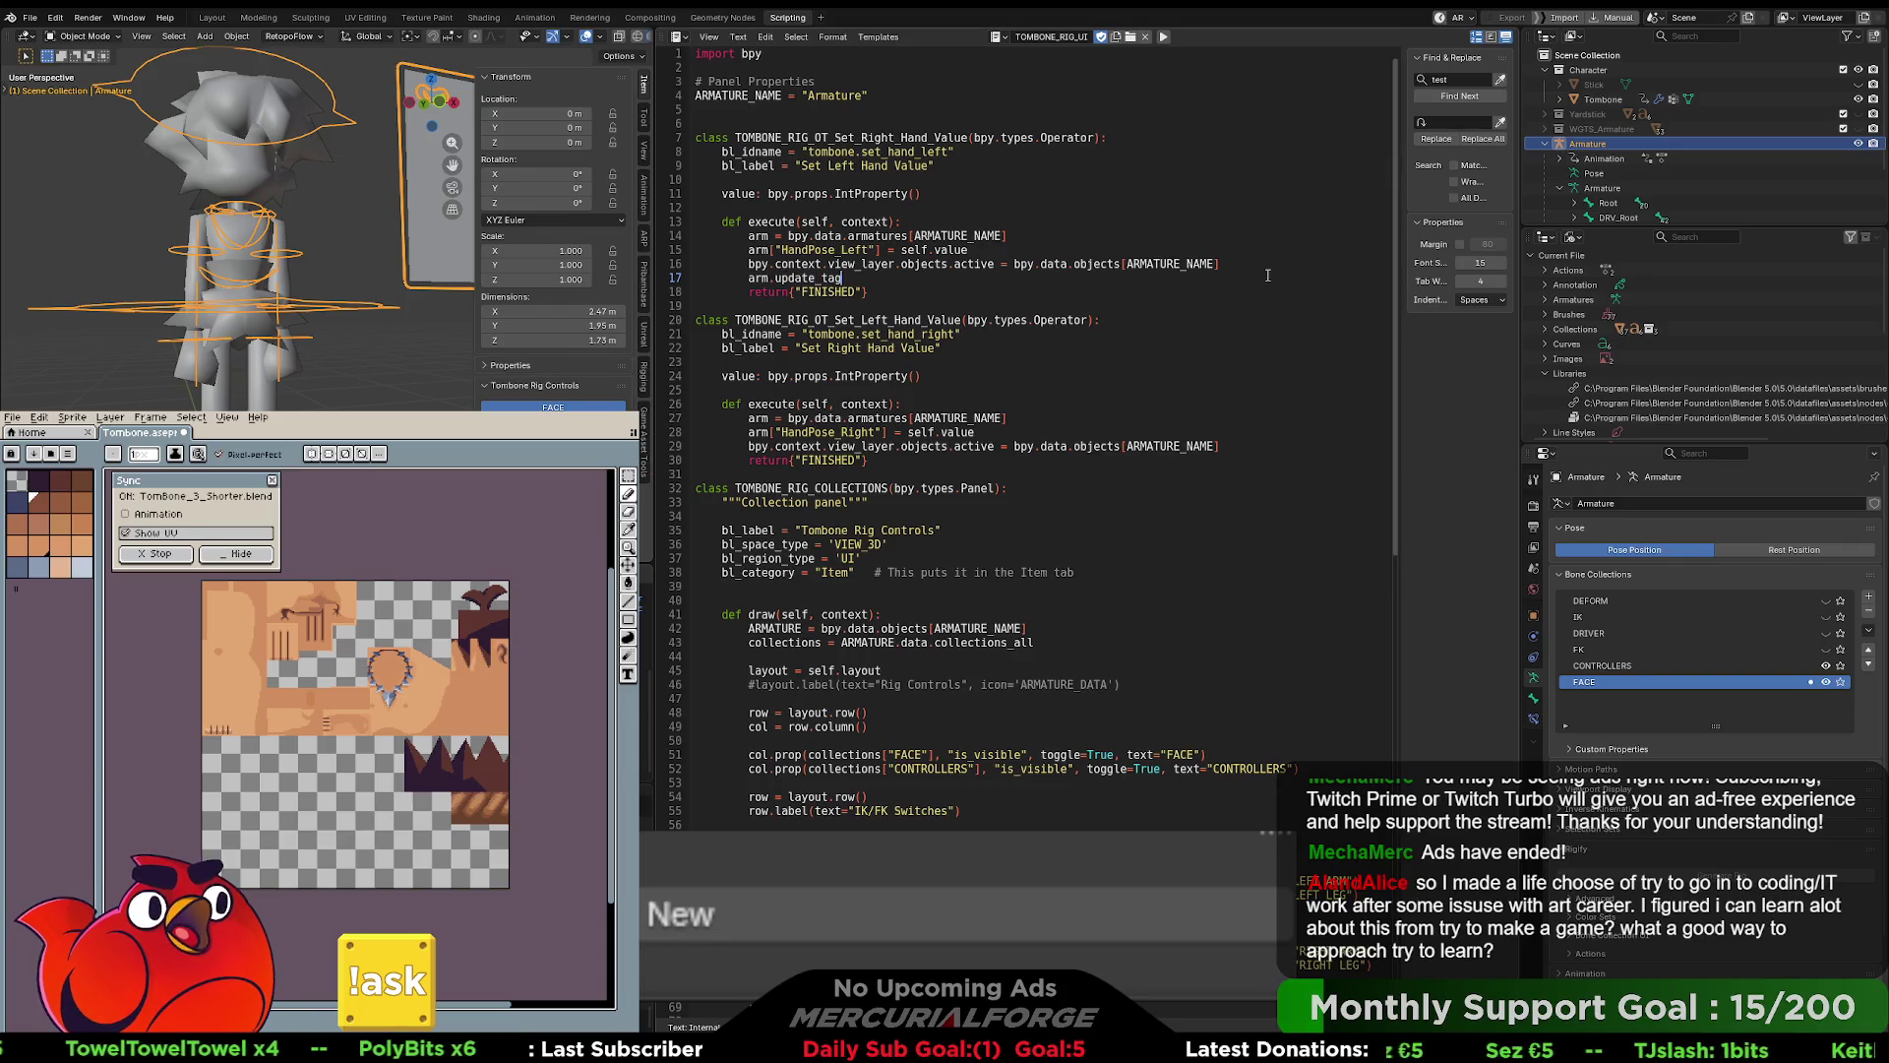
# - Run the edited rig-controls script and return to the Modeling workspace in Object Mode
pyautogui.click(1042, 233)
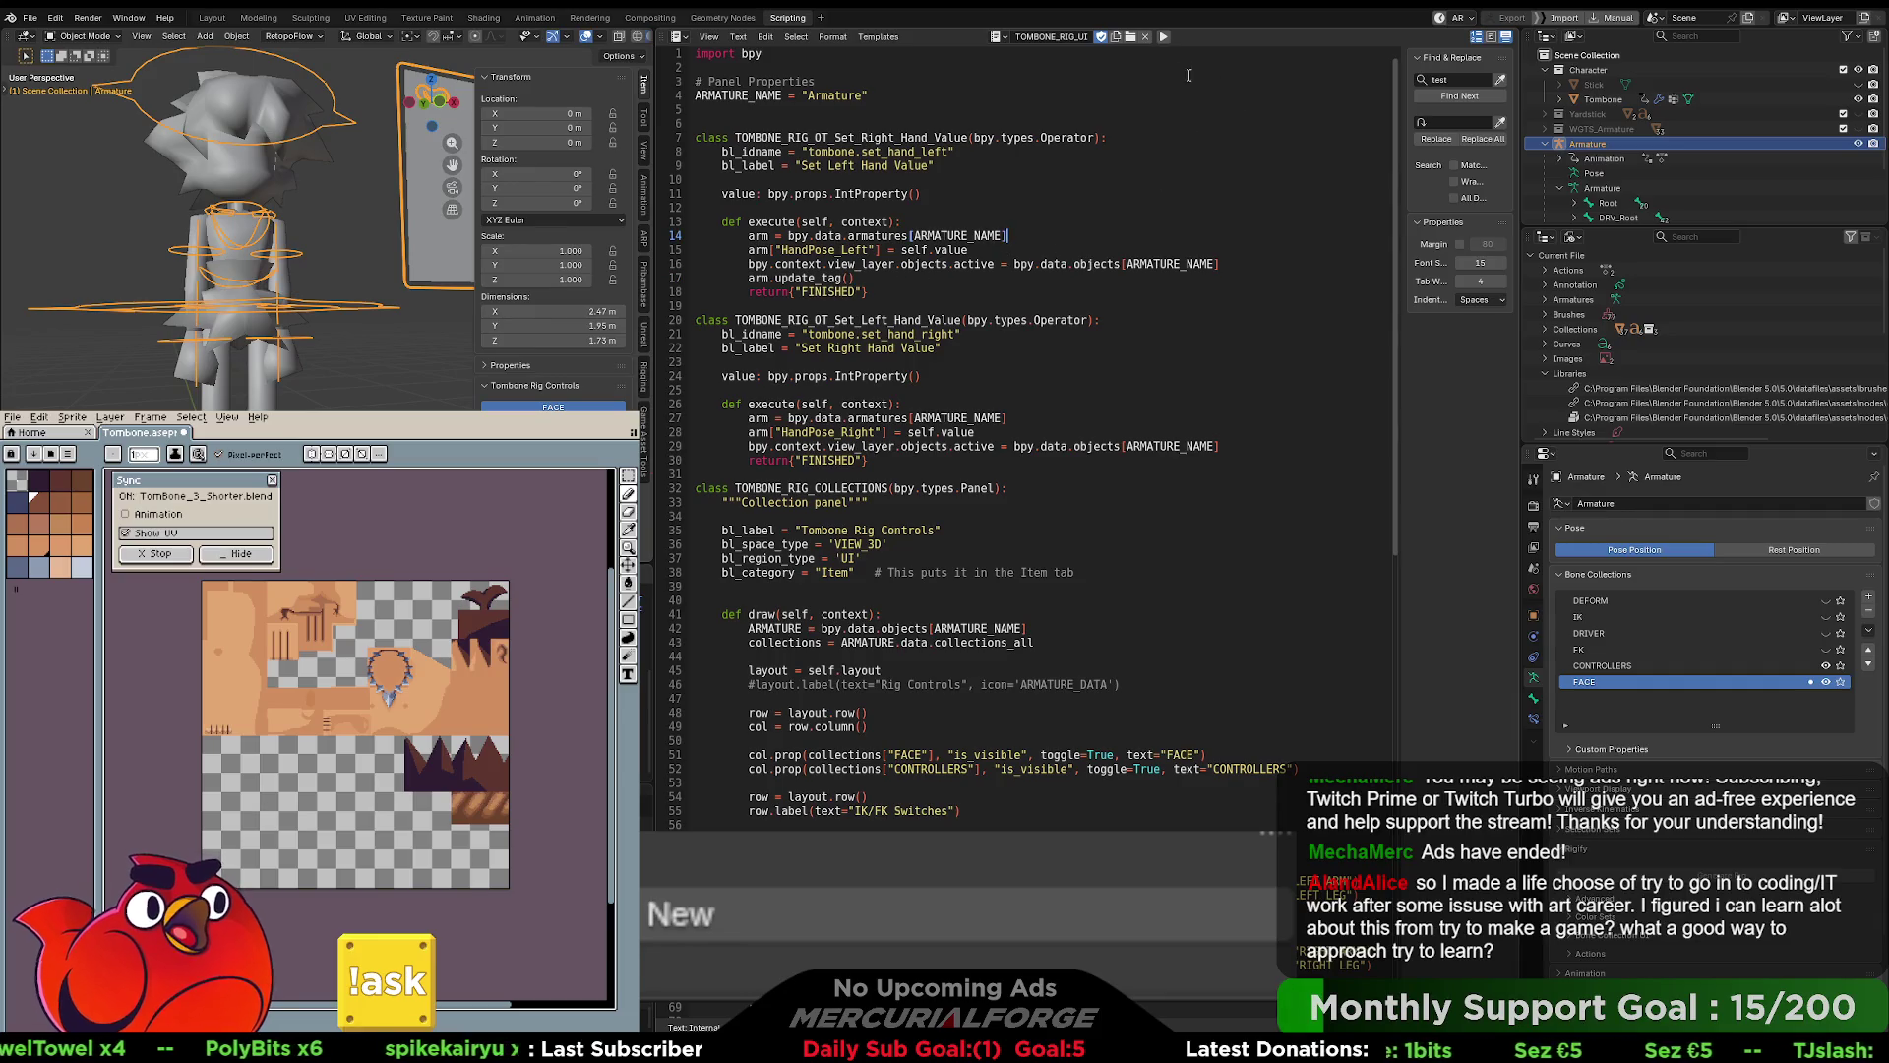
pyautogui.click(1097, 215)
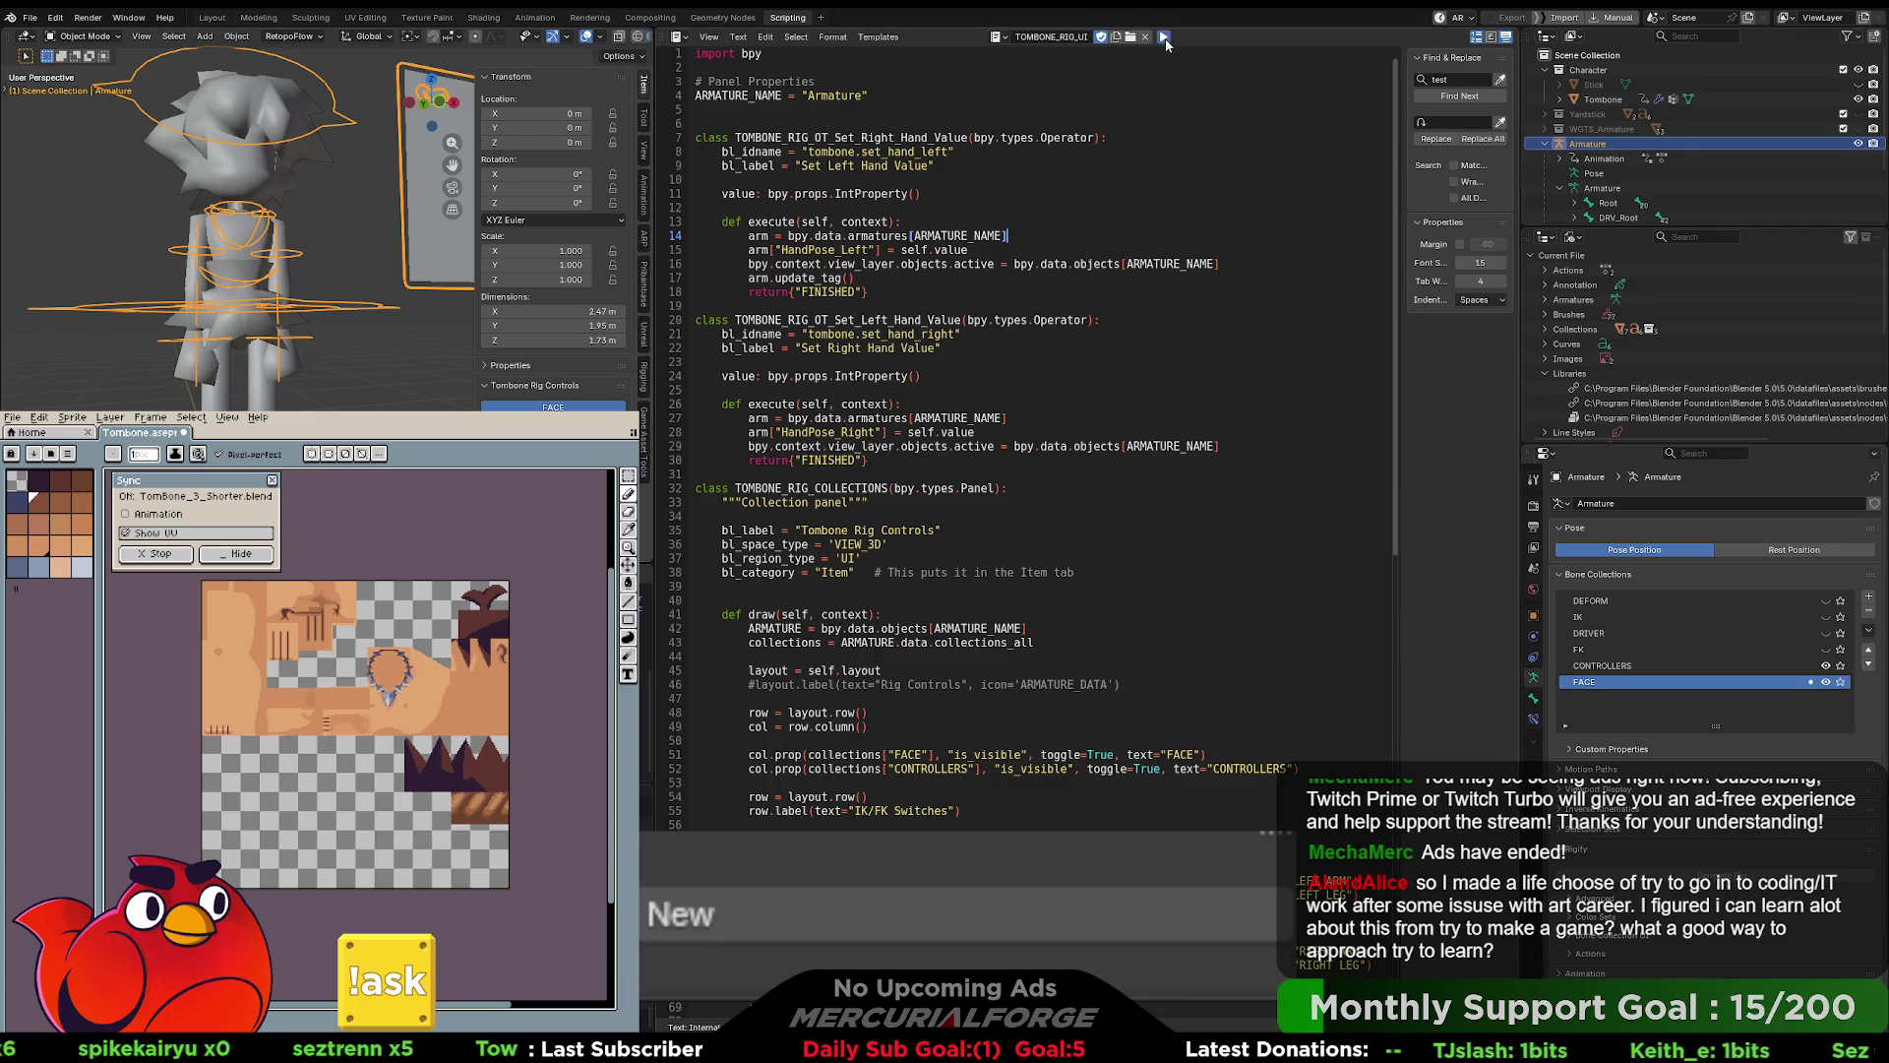
pyautogui.click(258, 18)
pyautogui.hotkey('ctrl', 'Tab')
pyautogui.click(745, 264)
# - Switch between the Tombone mesh and the Armature to compare their shape keys and controls
pyautogui.click(817, 227)
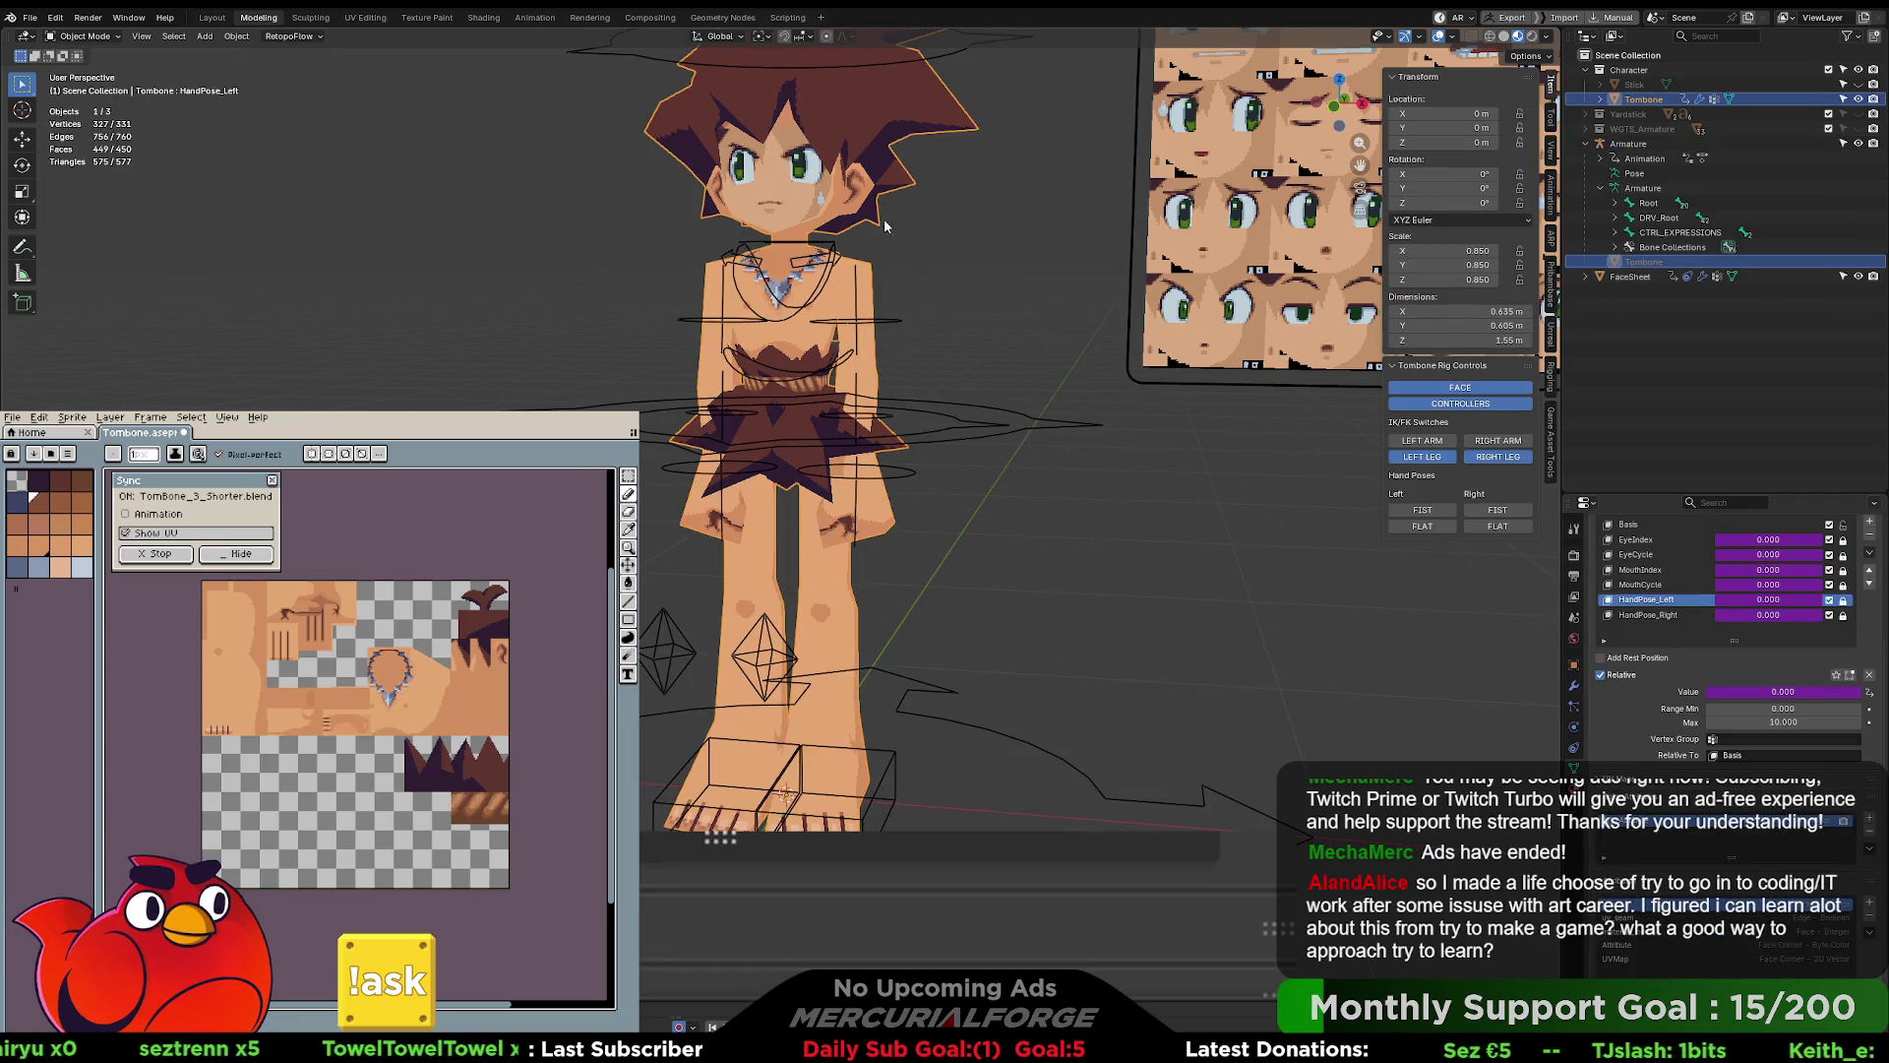
pyautogui.click(917, 466)
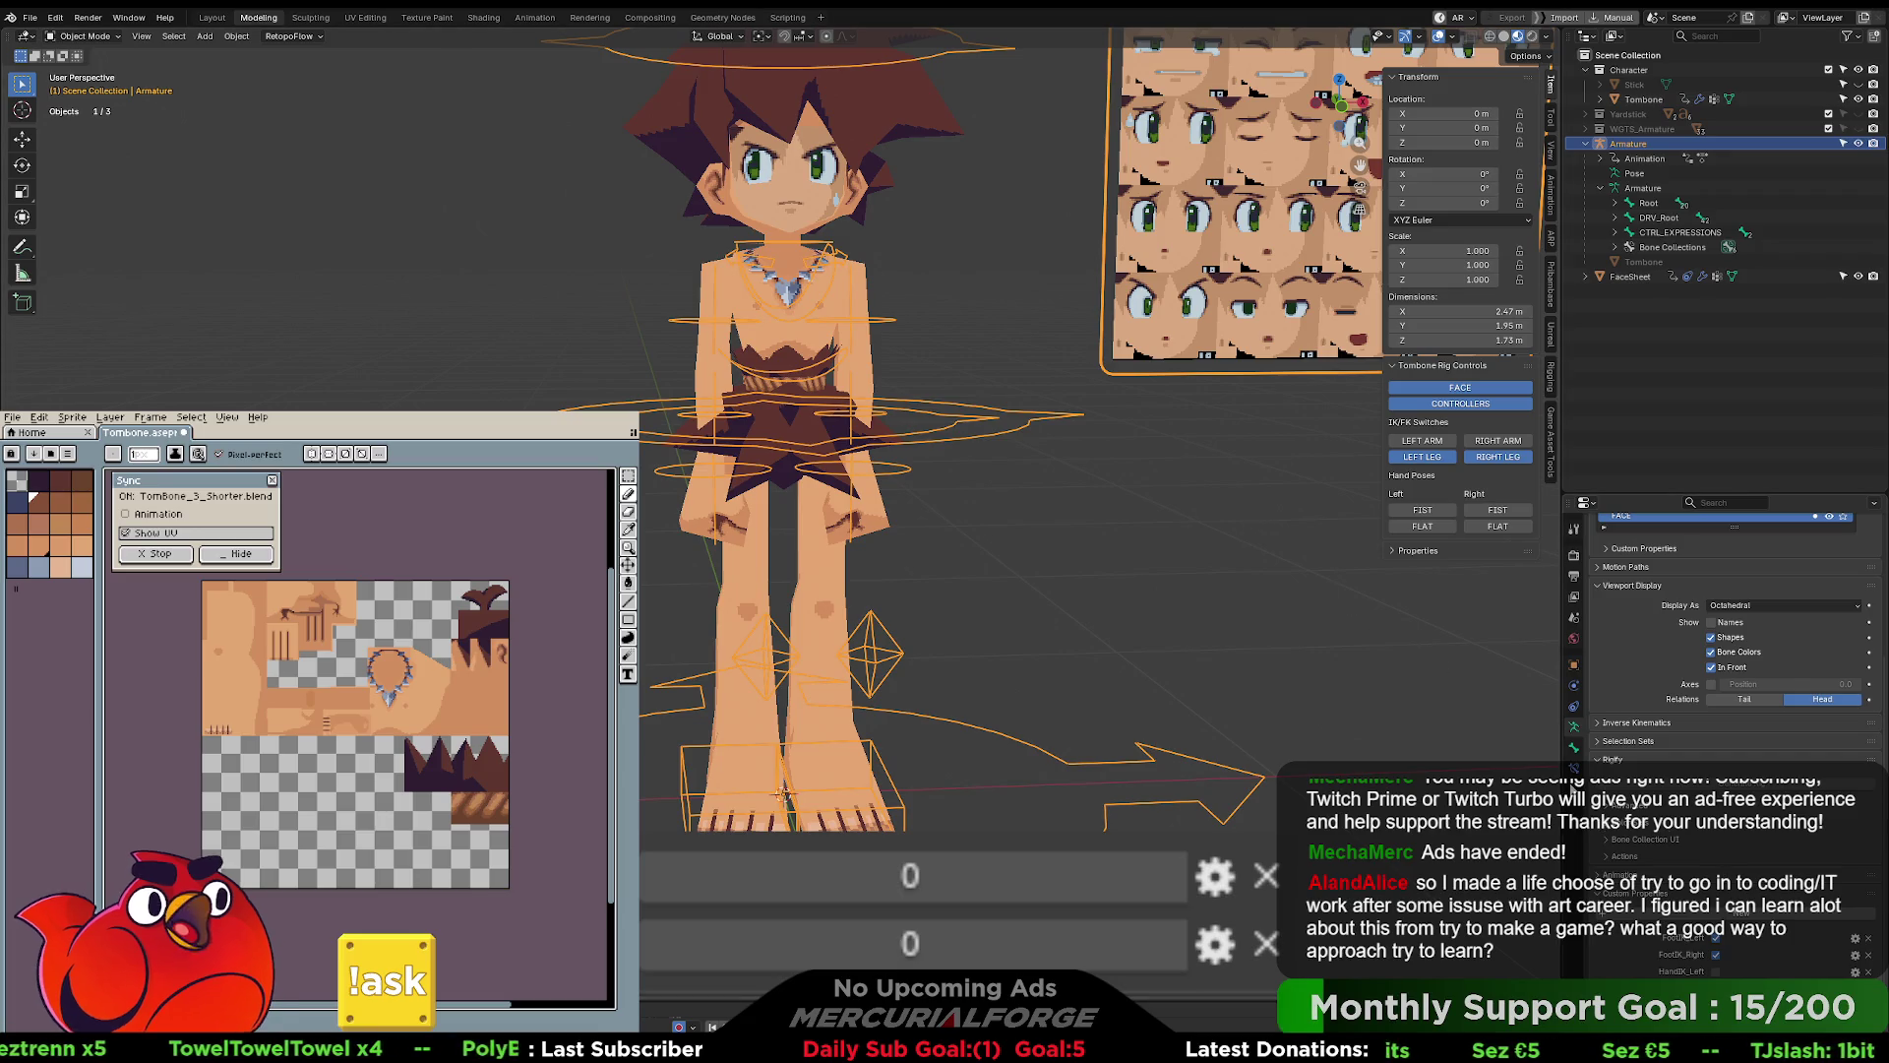
pyautogui.click(1432, 525)
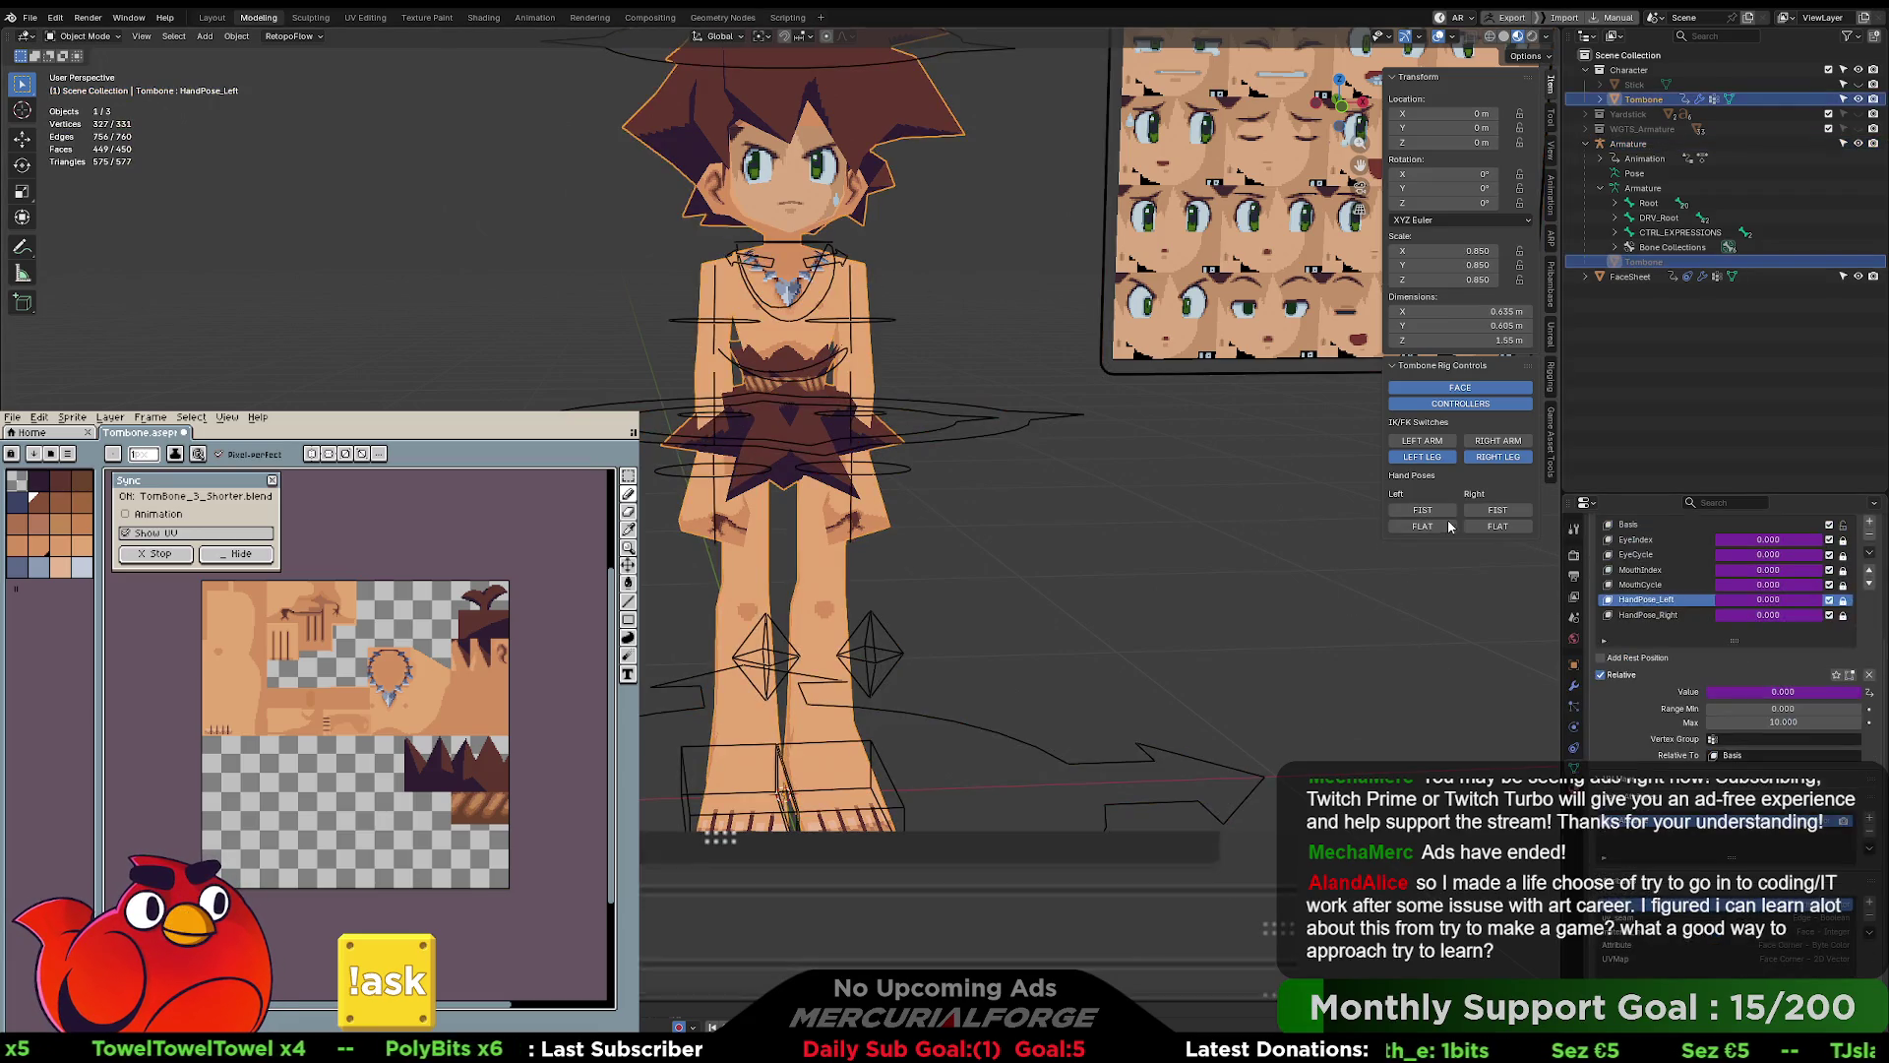
pyautogui.click(1443, 522)
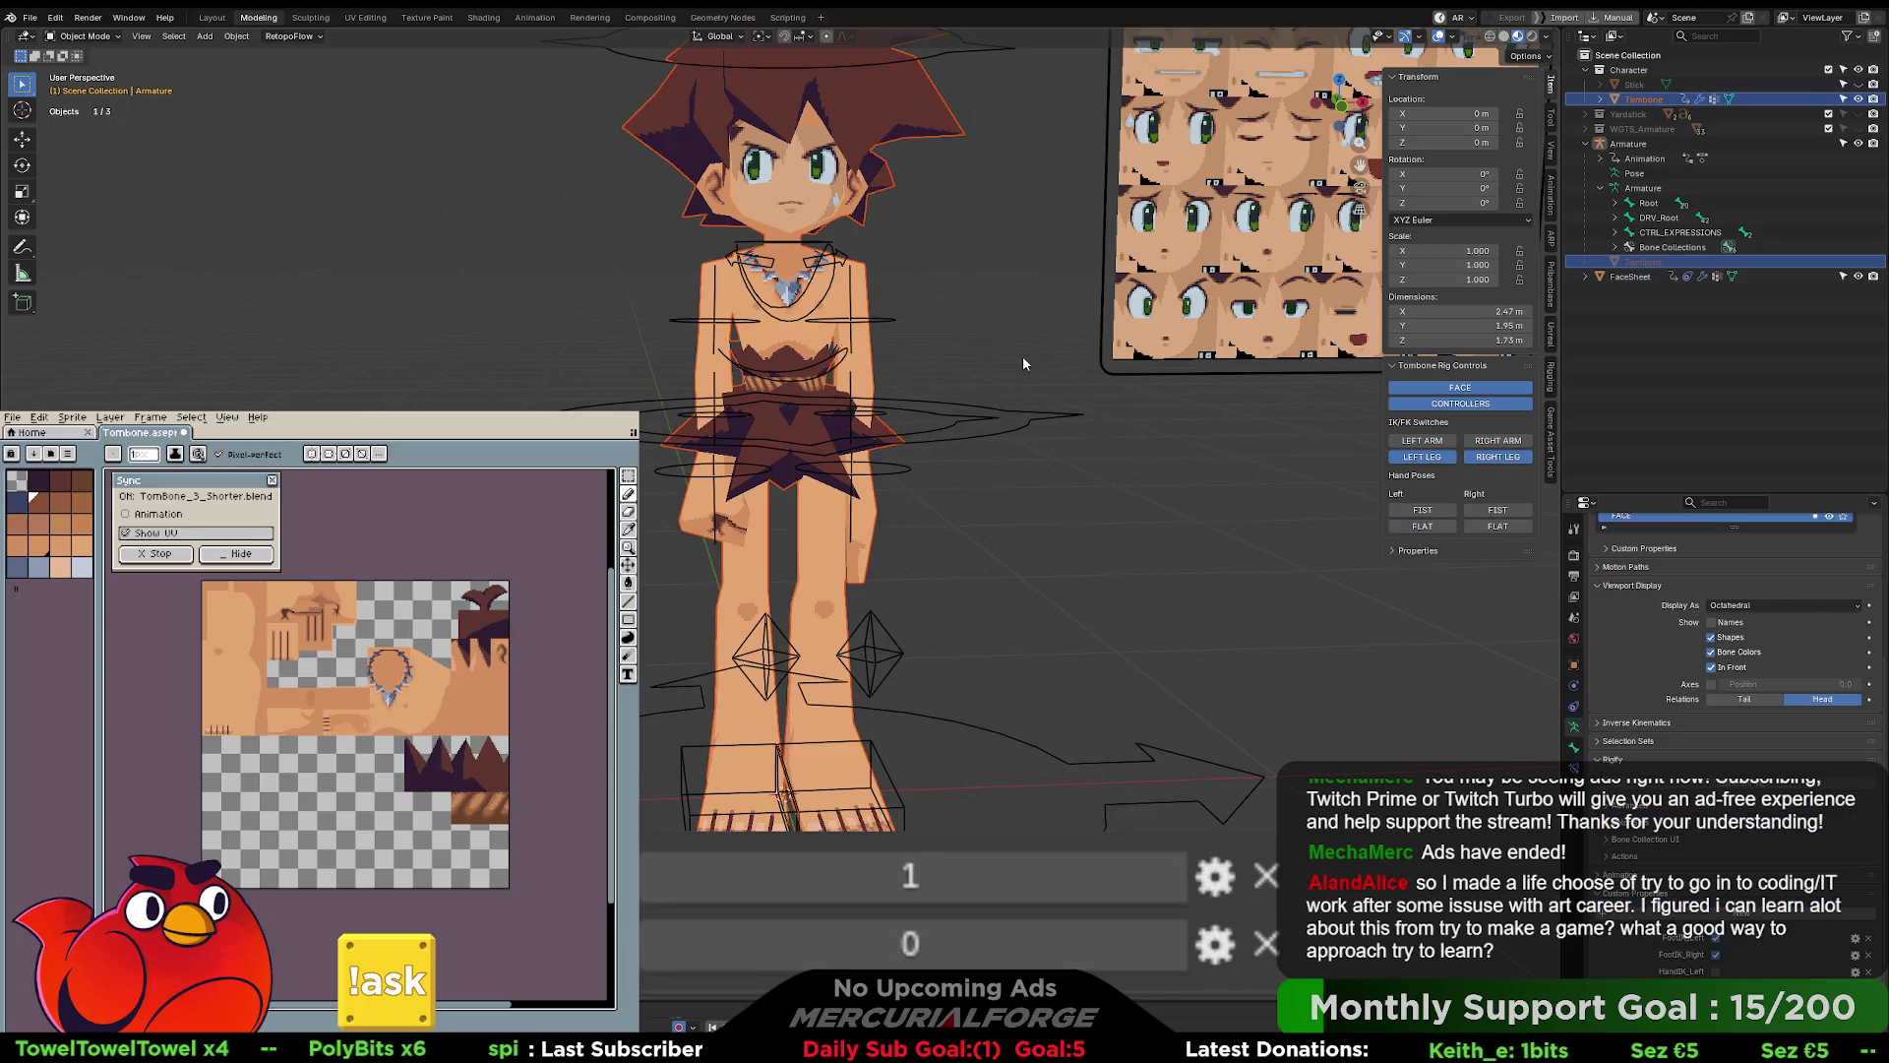
# - Toggle Left FIST repeatedly, try Left FLAT, then deselect and reopen the Scripting workspace
pyautogui.click(1423, 511)
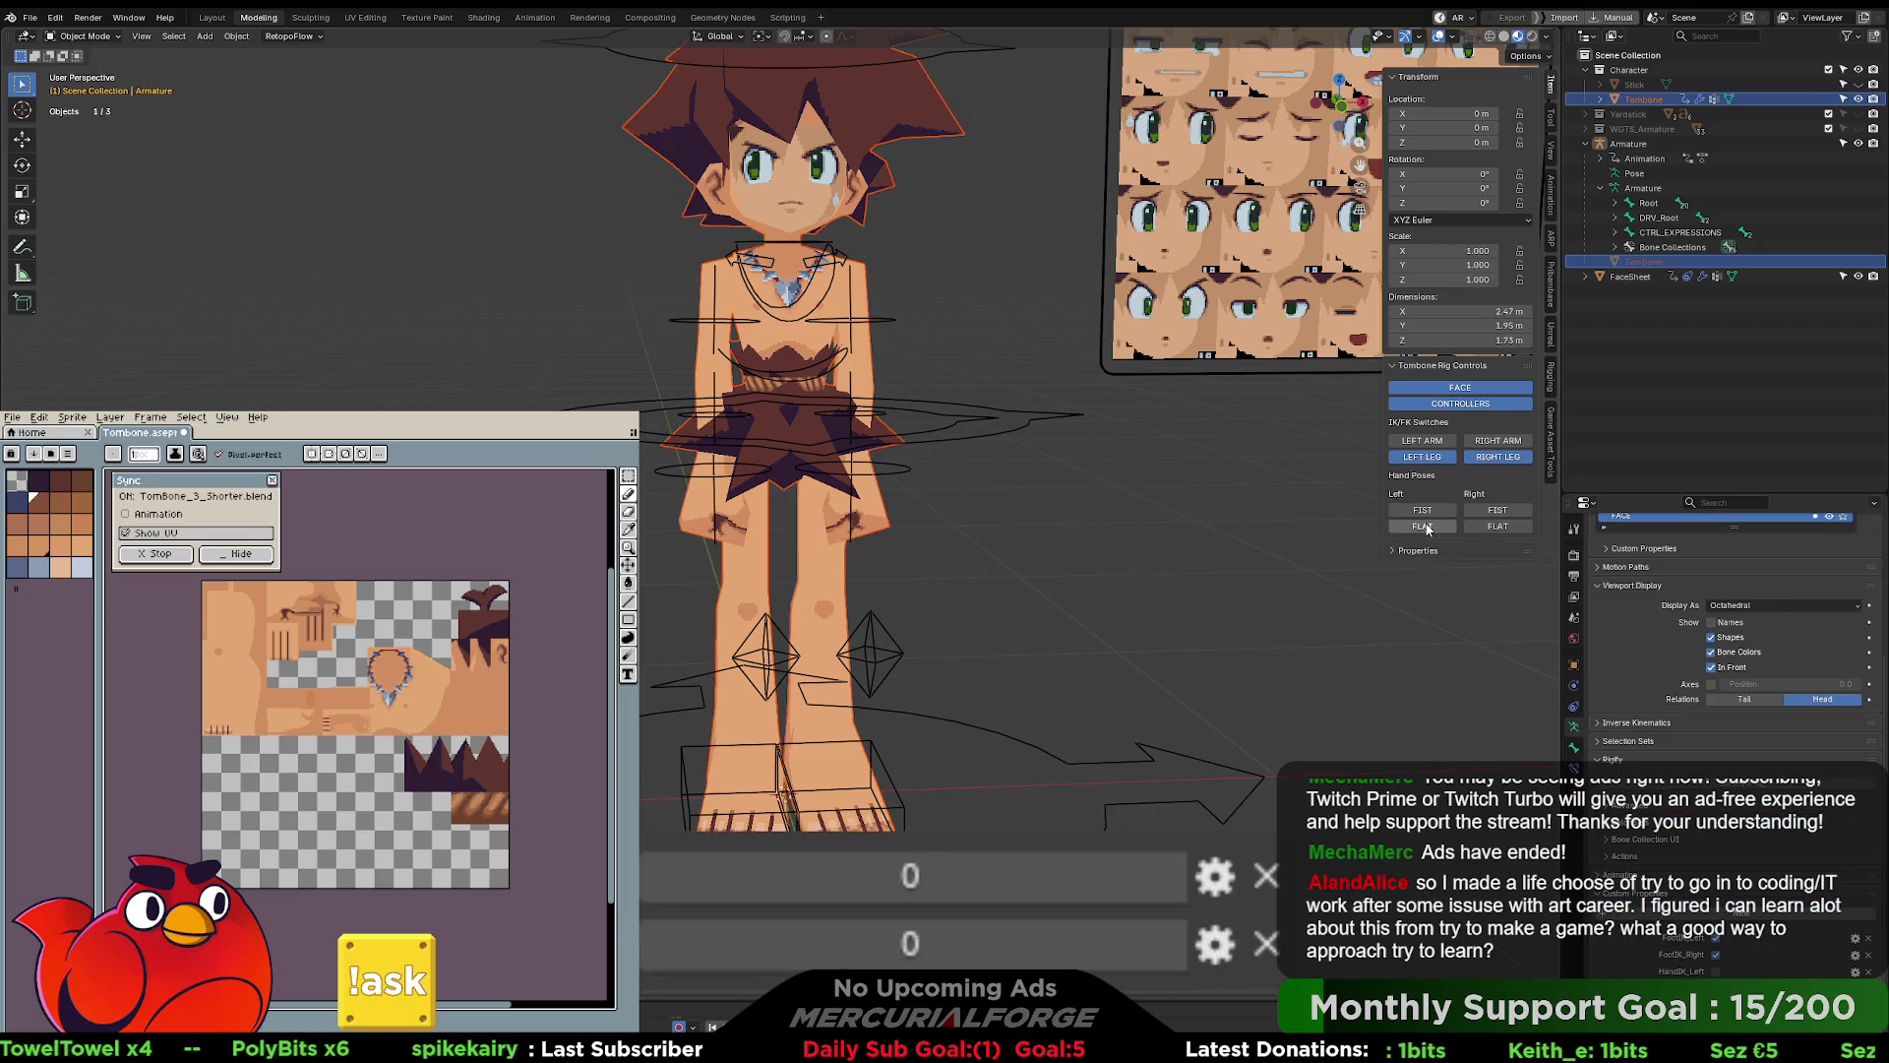
pyautogui.click(1424, 512)
pyautogui.click(1424, 512)
pyautogui.click(1424, 512)
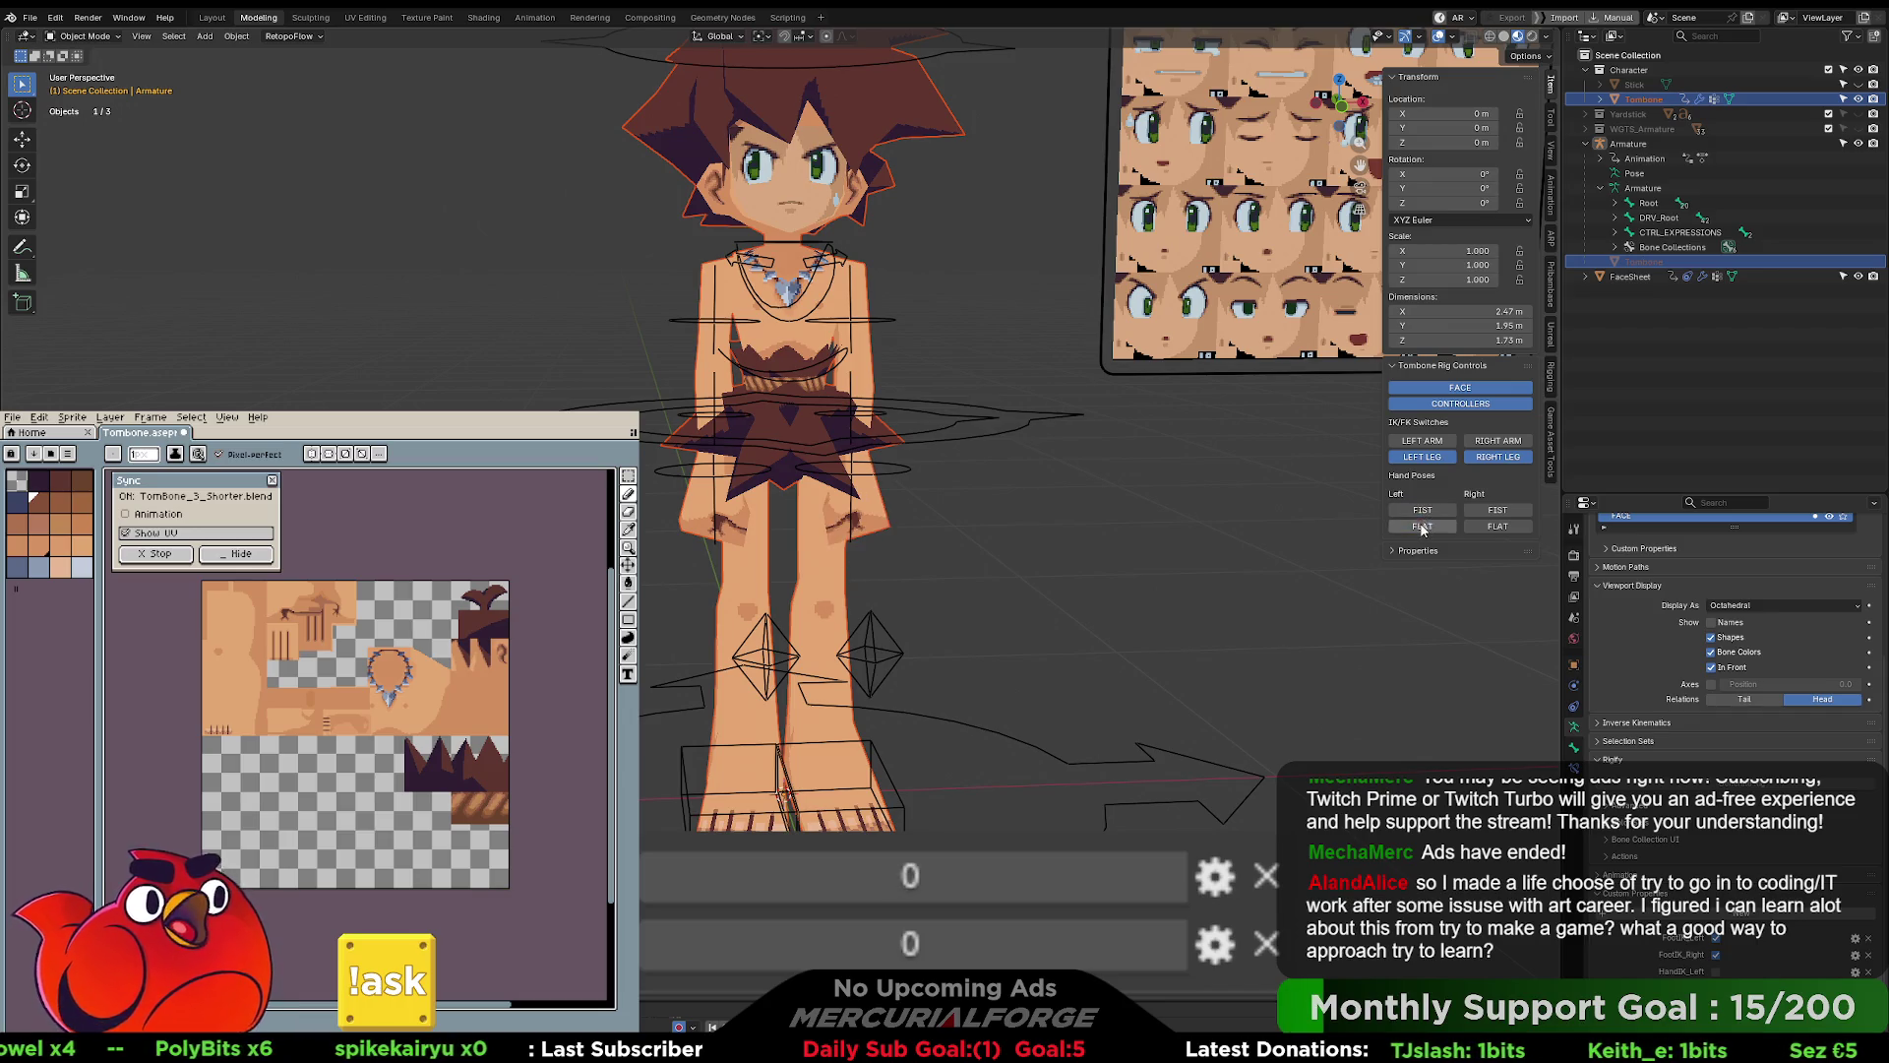
pyautogui.click(1422, 511)
pyautogui.click(1423, 511)
pyautogui.click(1423, 511)
pyautogui.click(1424, 512)
pyautogui.click(1429, 513)
pyautogui.click(1424, 528)
pyautogui.click(1101, 481)
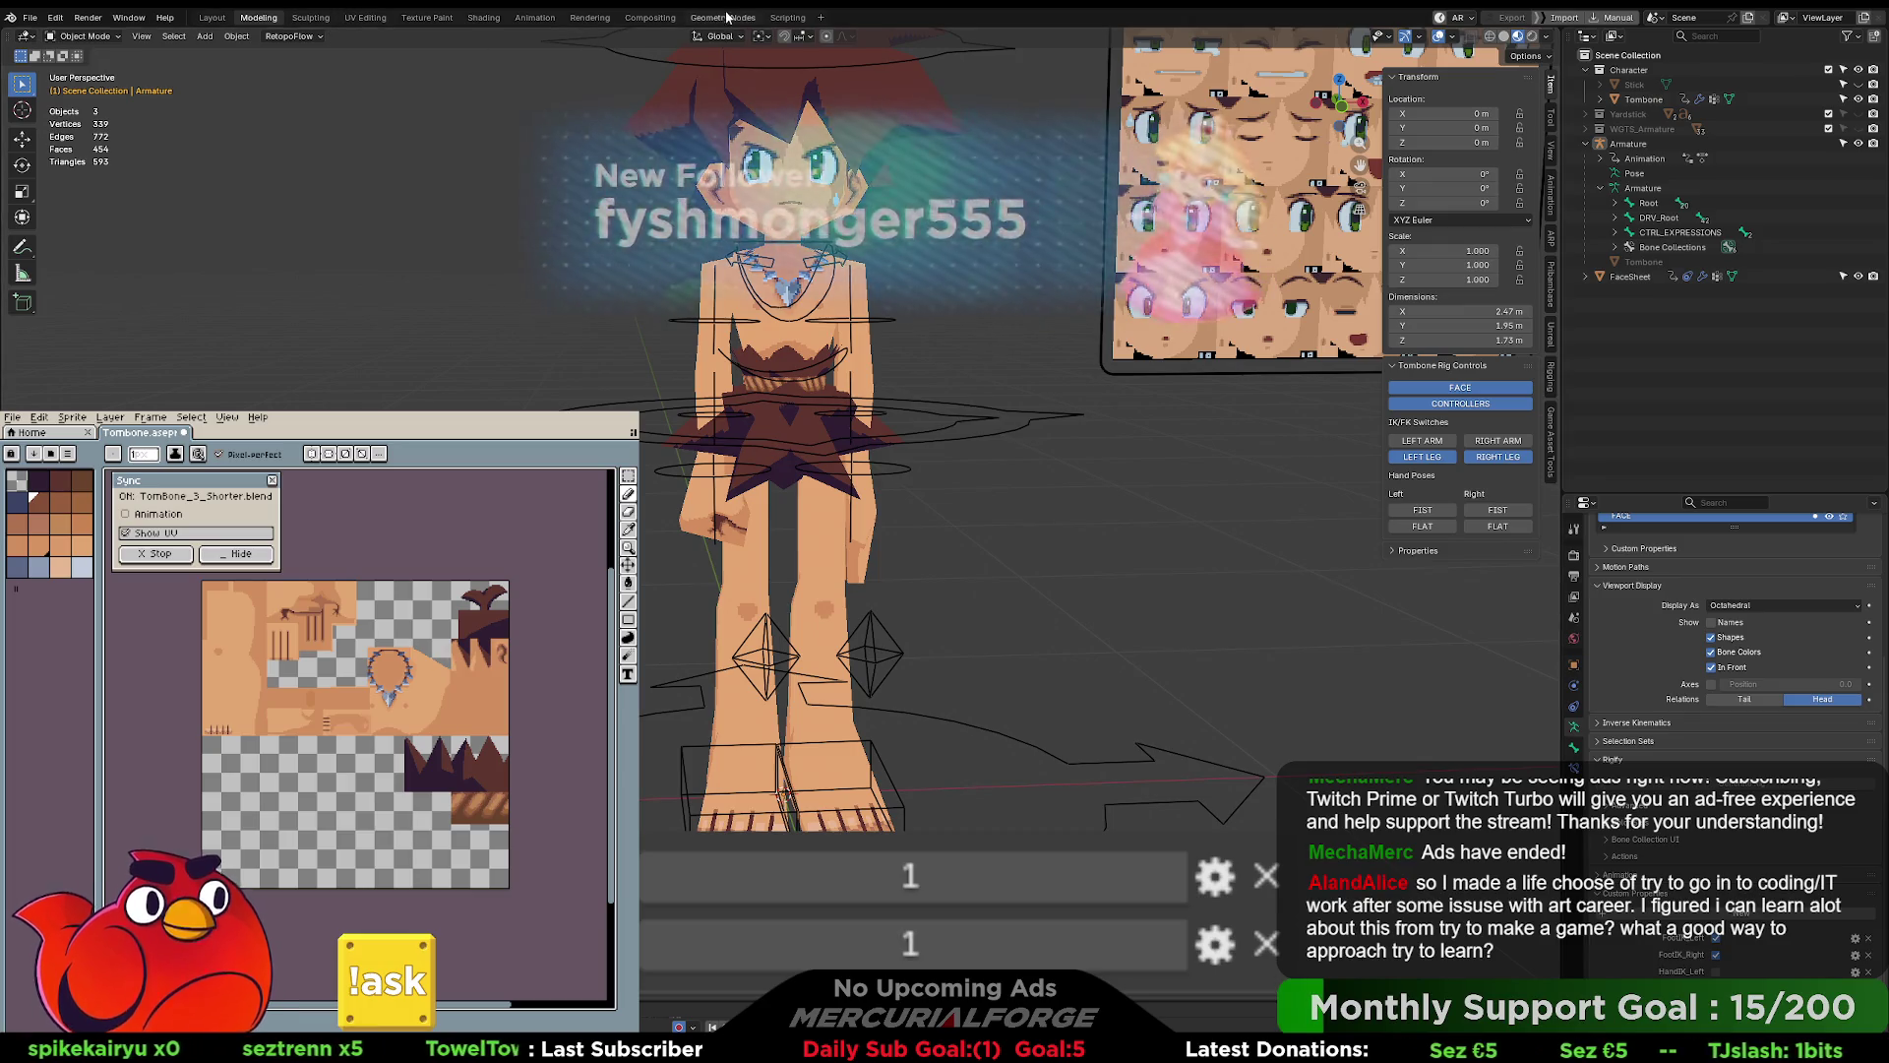
pyautogui.click(778, 19)
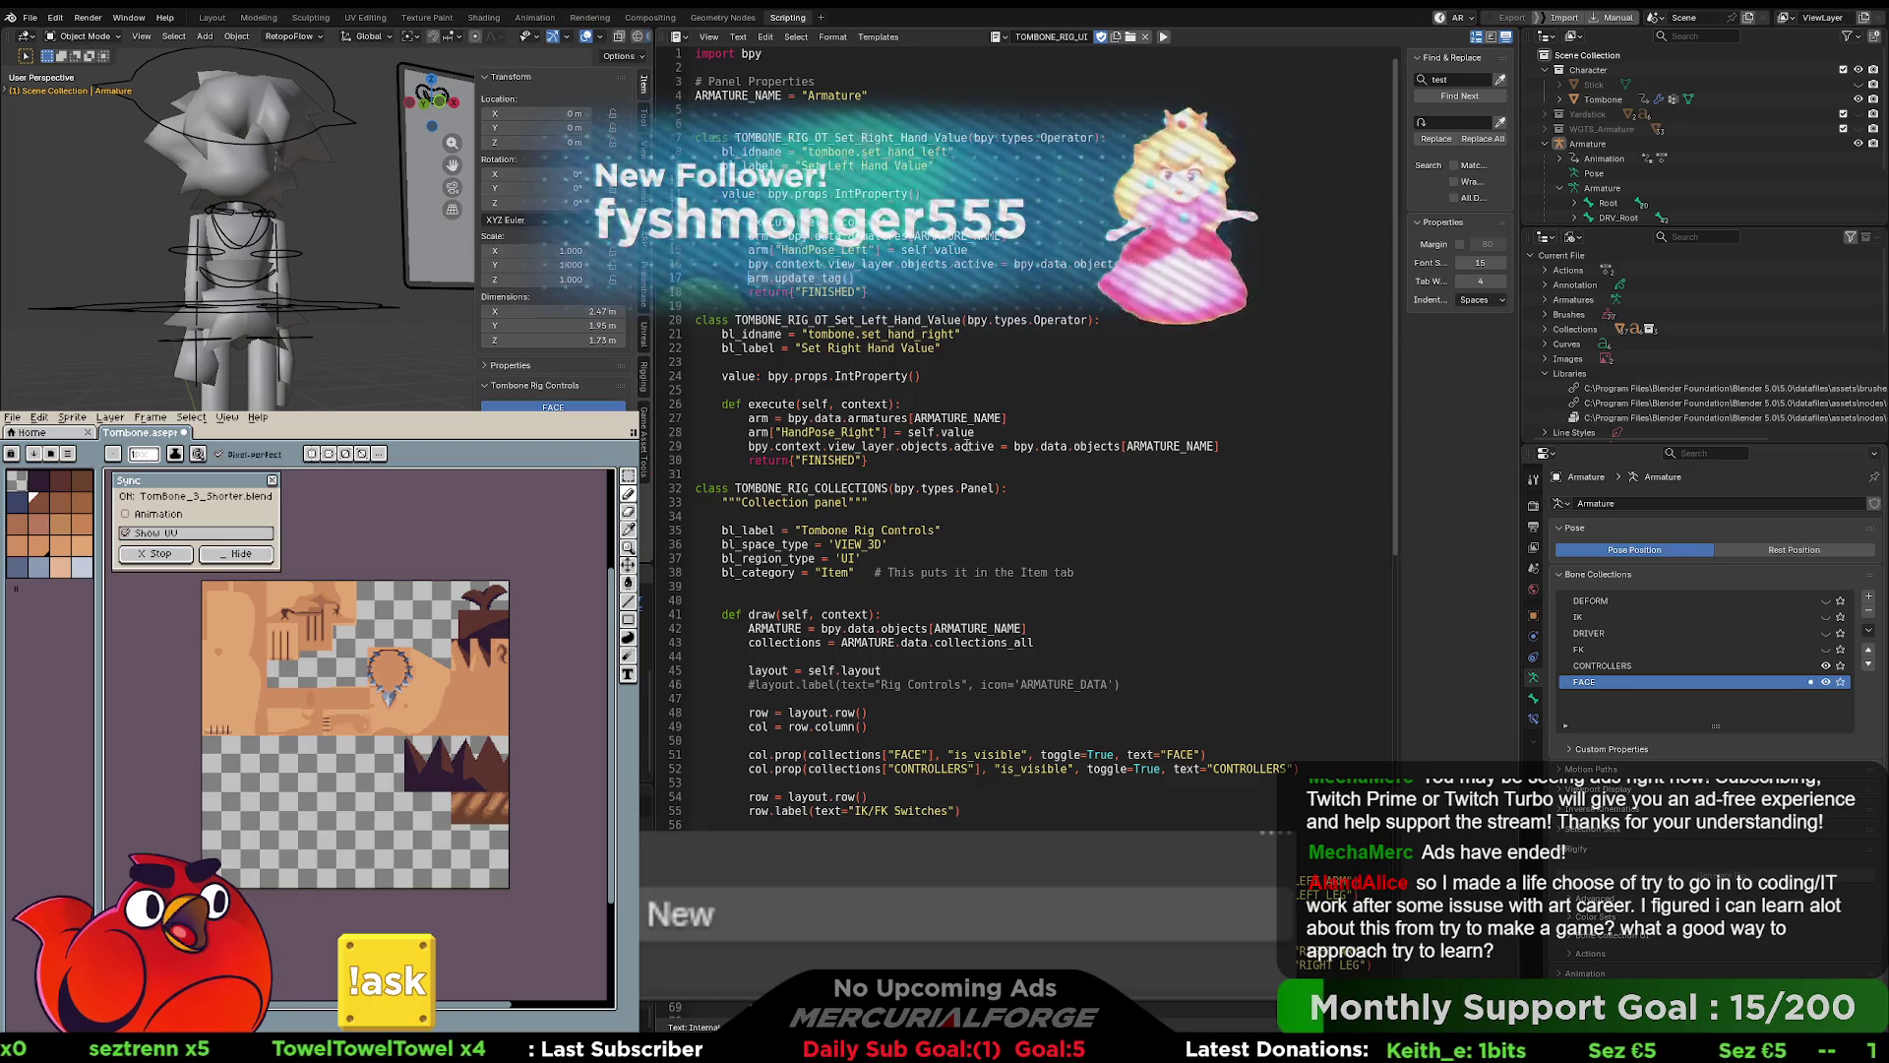
# - Insert arm.update_tag() as line 30, after the HandPose_Right assignment on line 29
pyautogui.click(1225, 448)
pyautogui.press('Return')
pyautogui.write('arm.update_tag()')
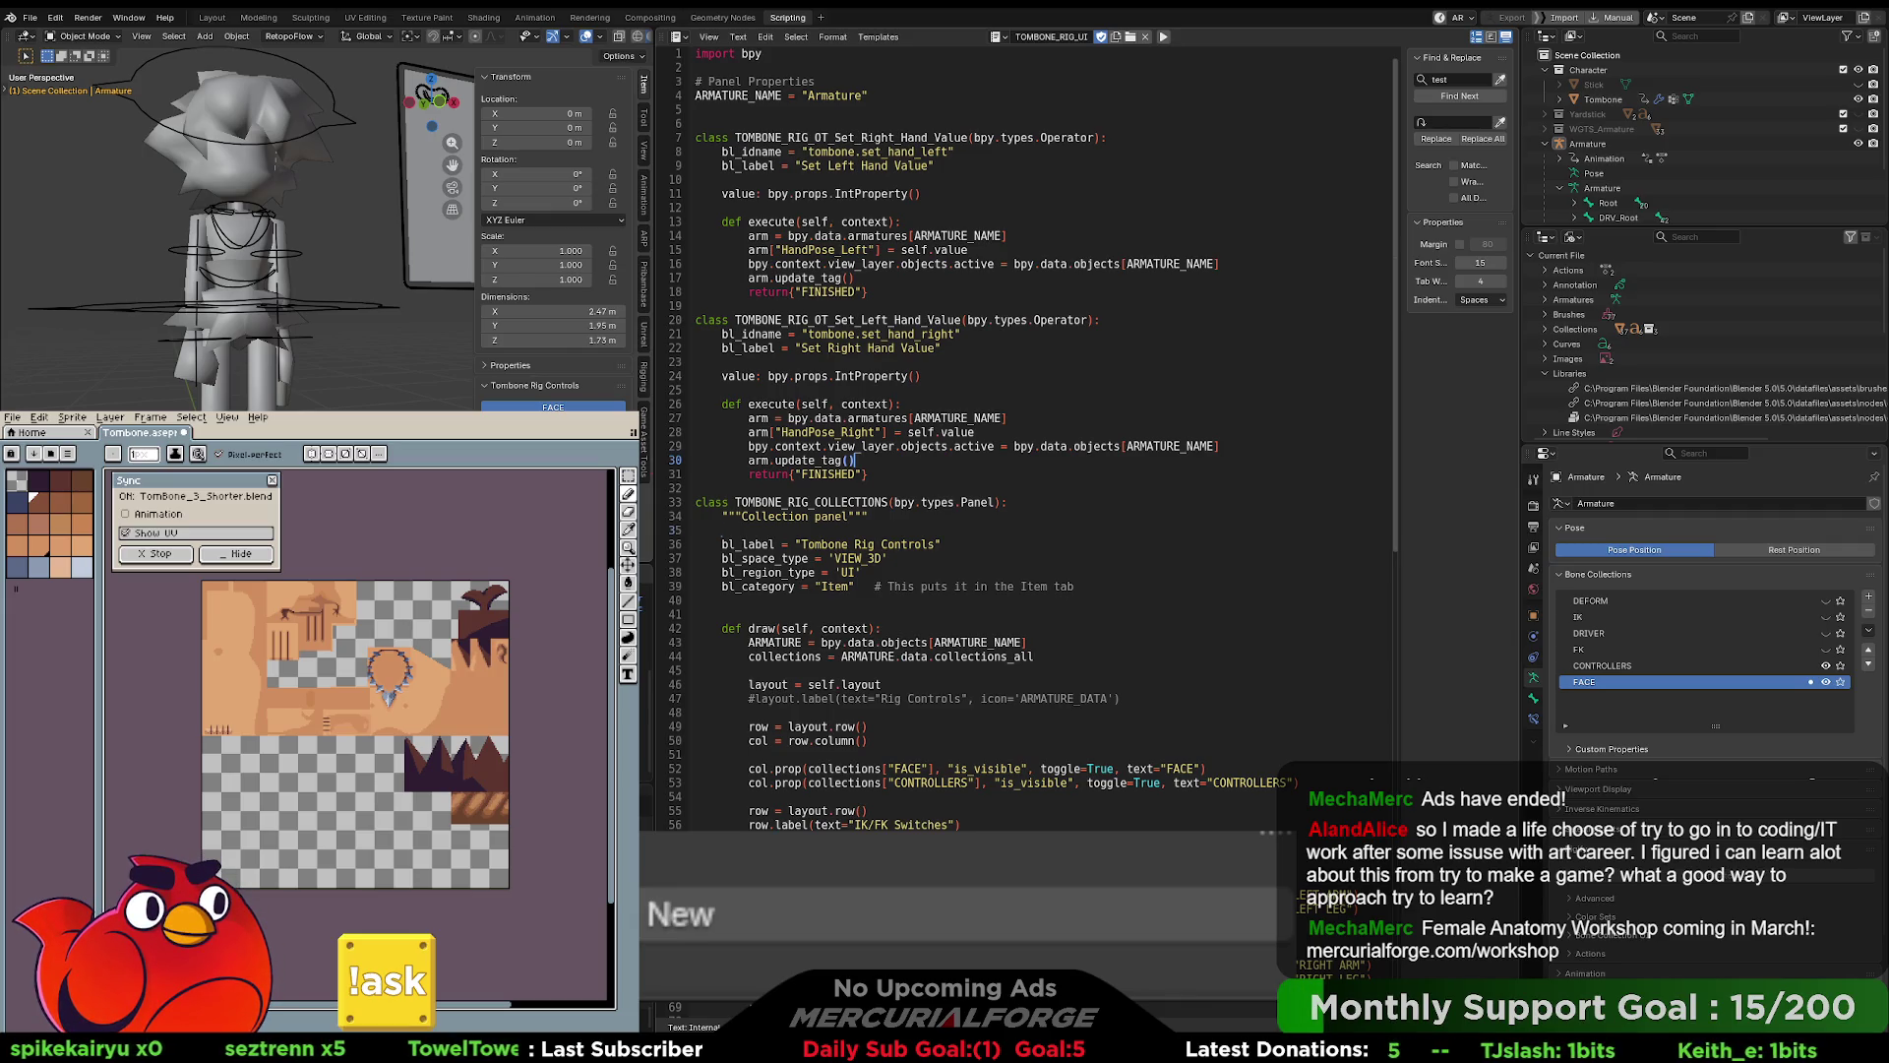
pyautogui.click(1032, 544)
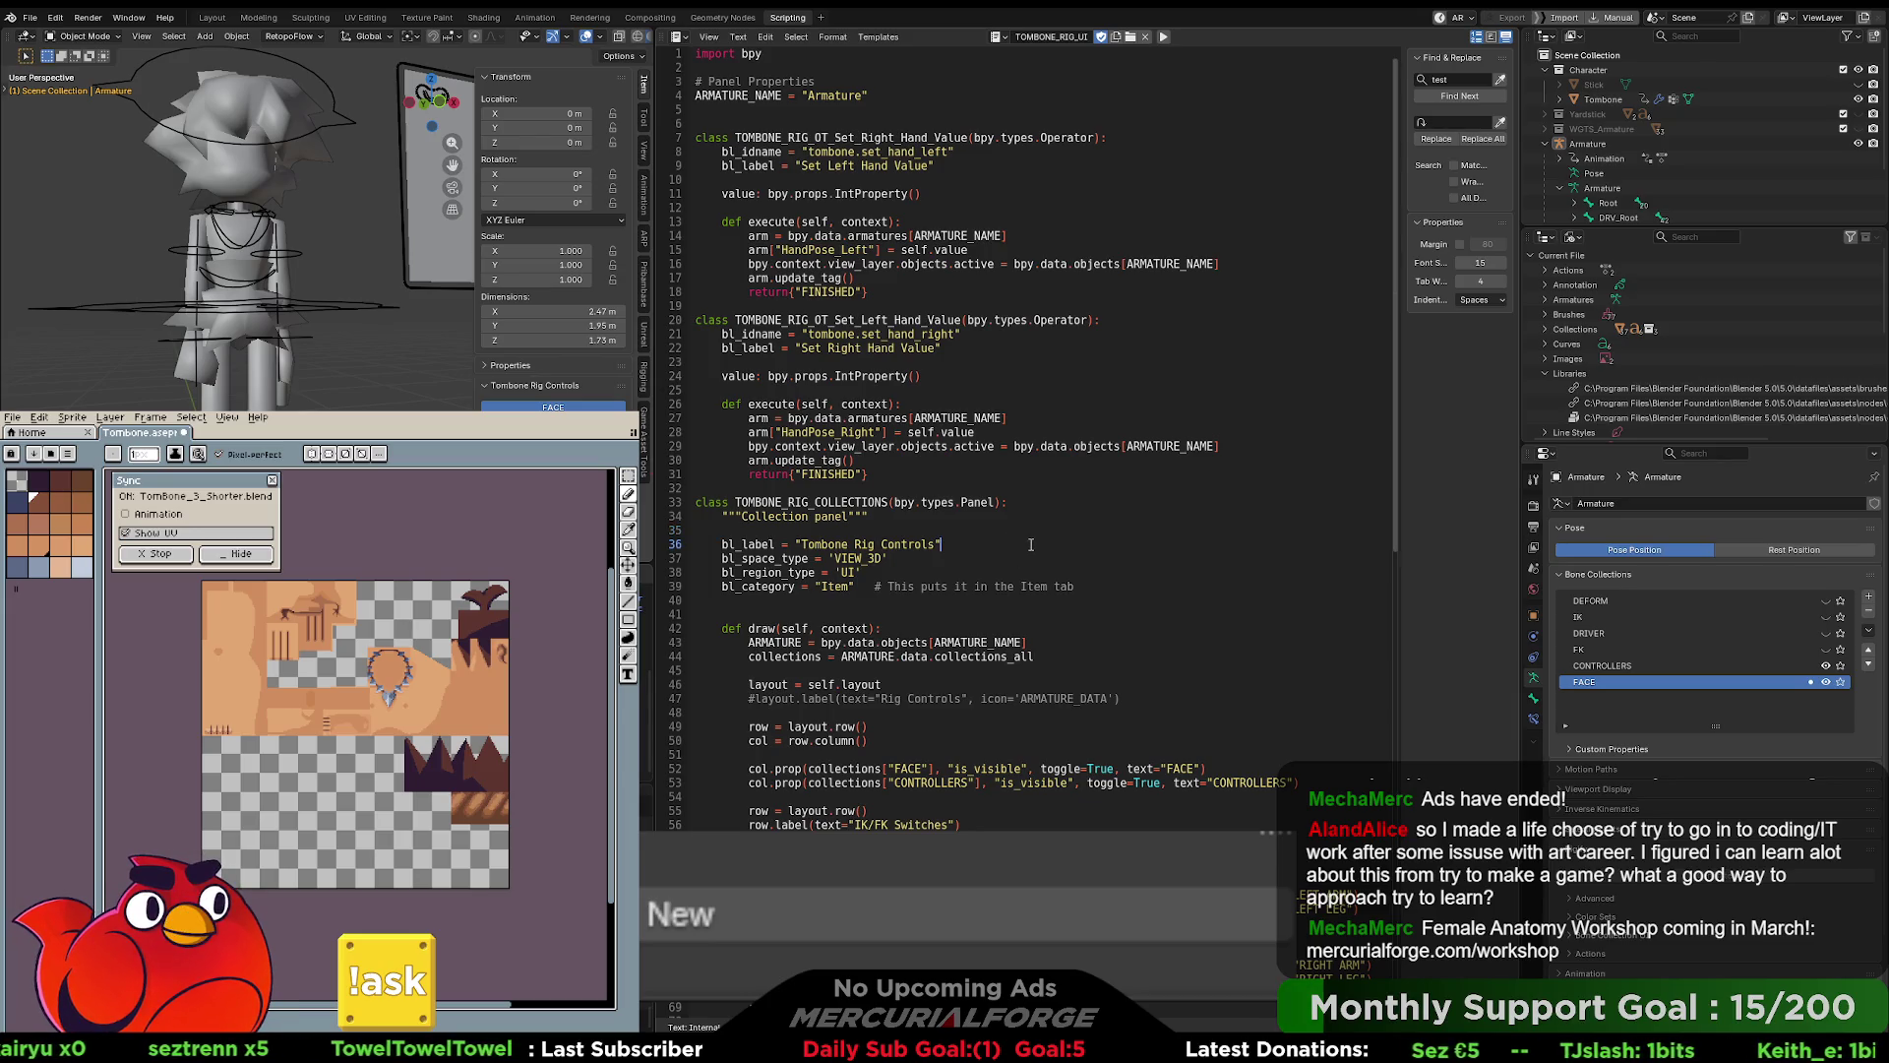
# - Add the comment '# Needed to update properly' to the left-hand active-object line
pyautogui.scroll(-2, 1031, 544)
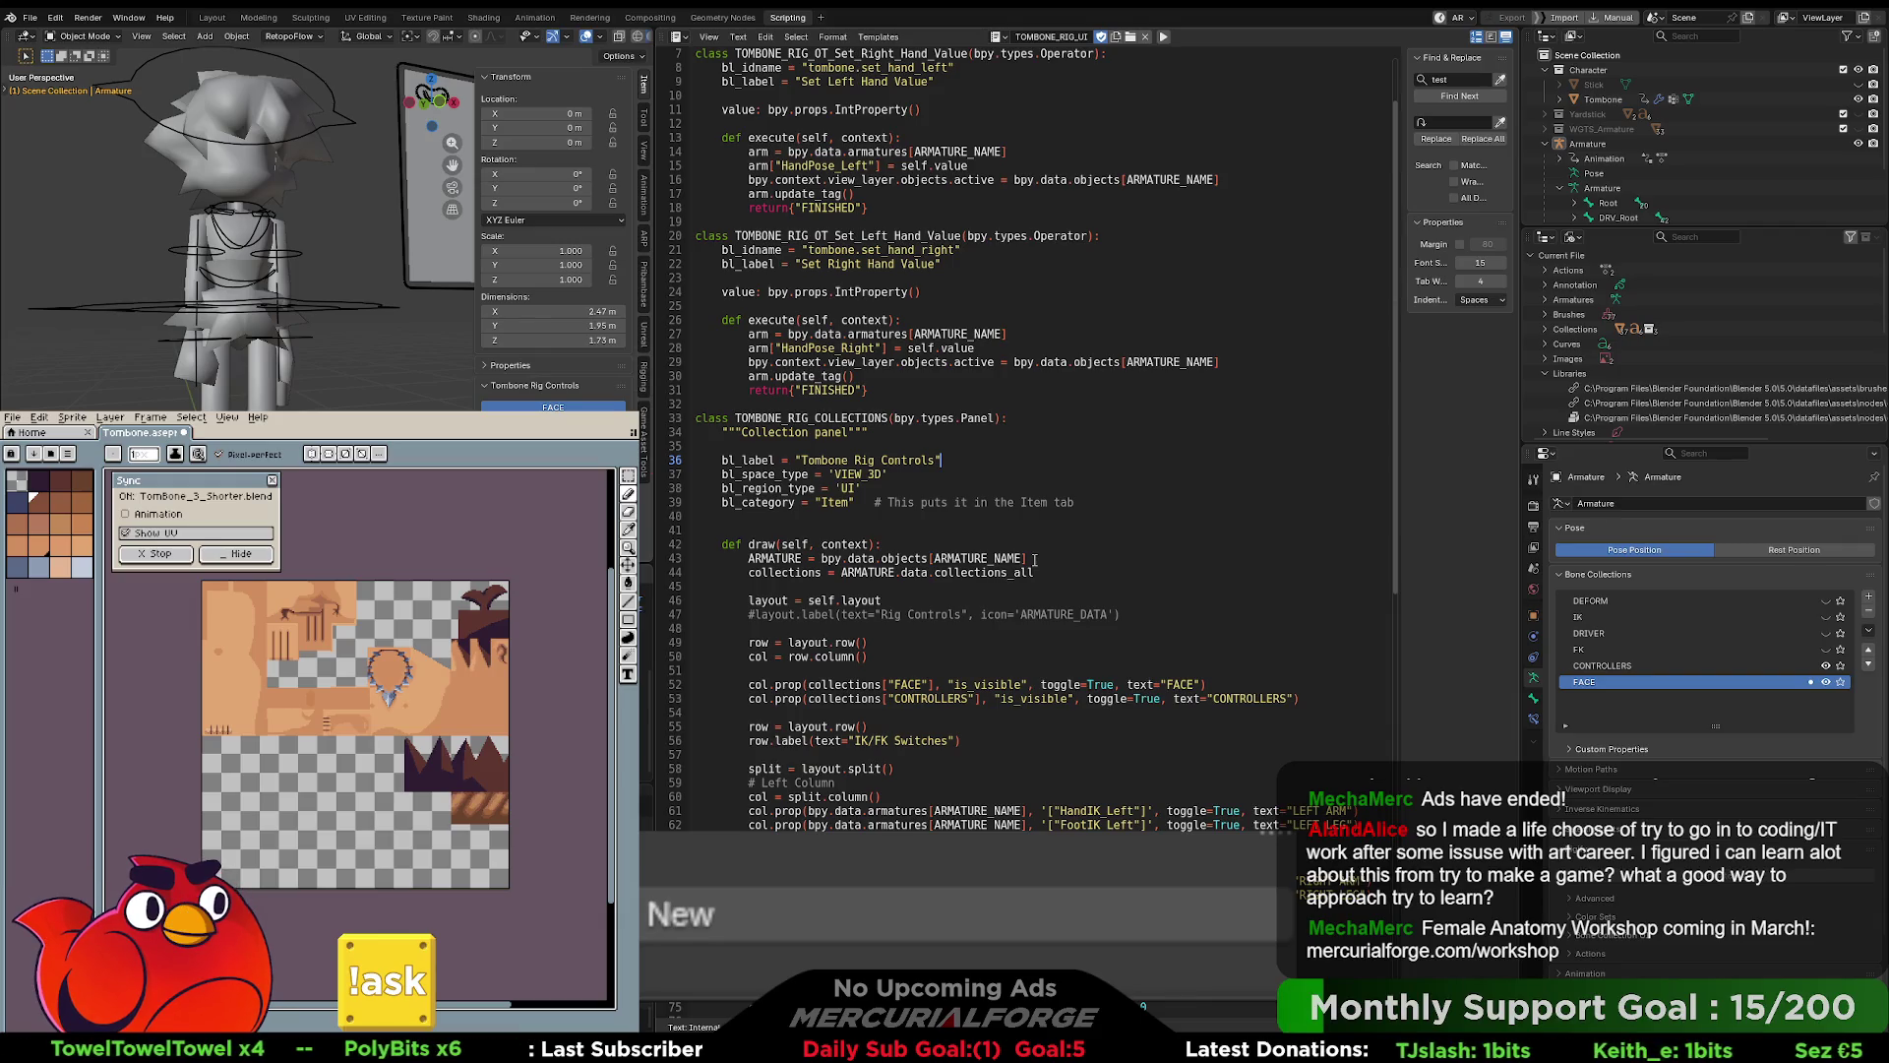
pyautogui.click(1049, 421)
pyautogui.scroll(2, 1049, 423)
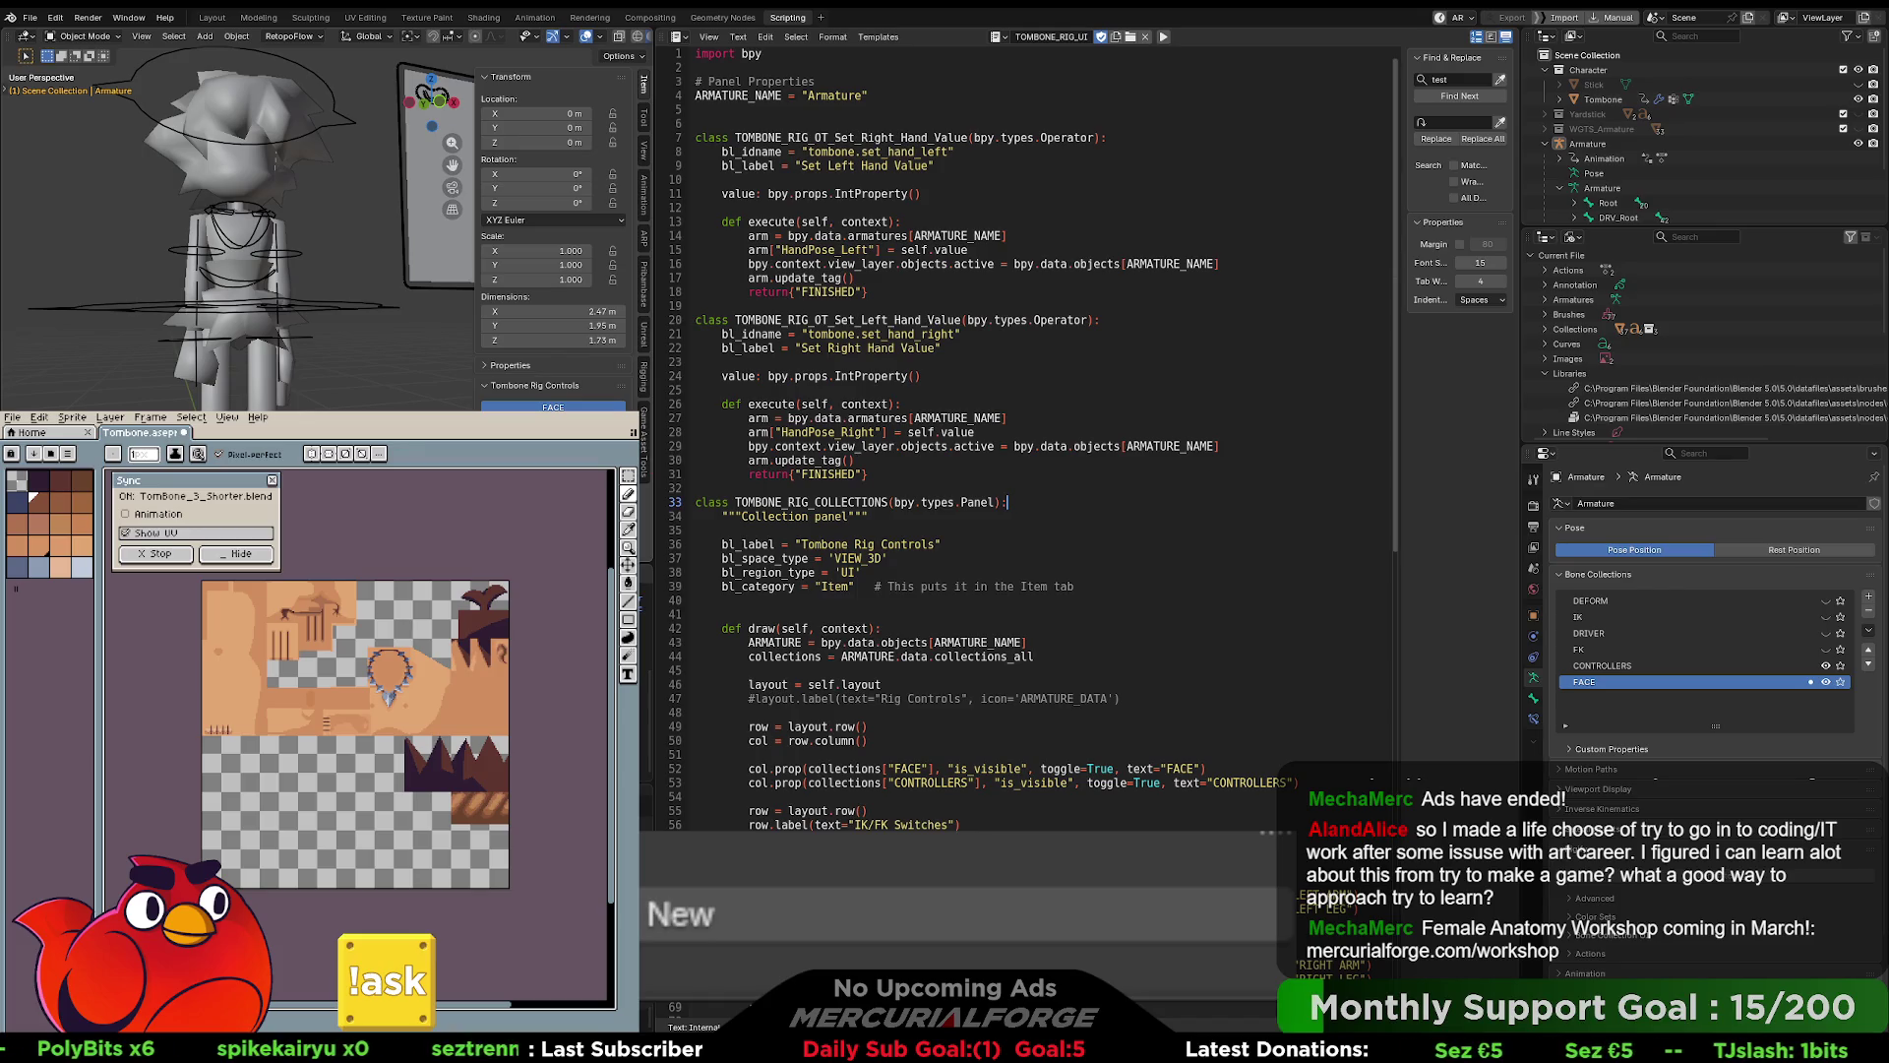
pyautogui.press('Up')
pyautogui.press('Up')
pyautogui.press('Up')
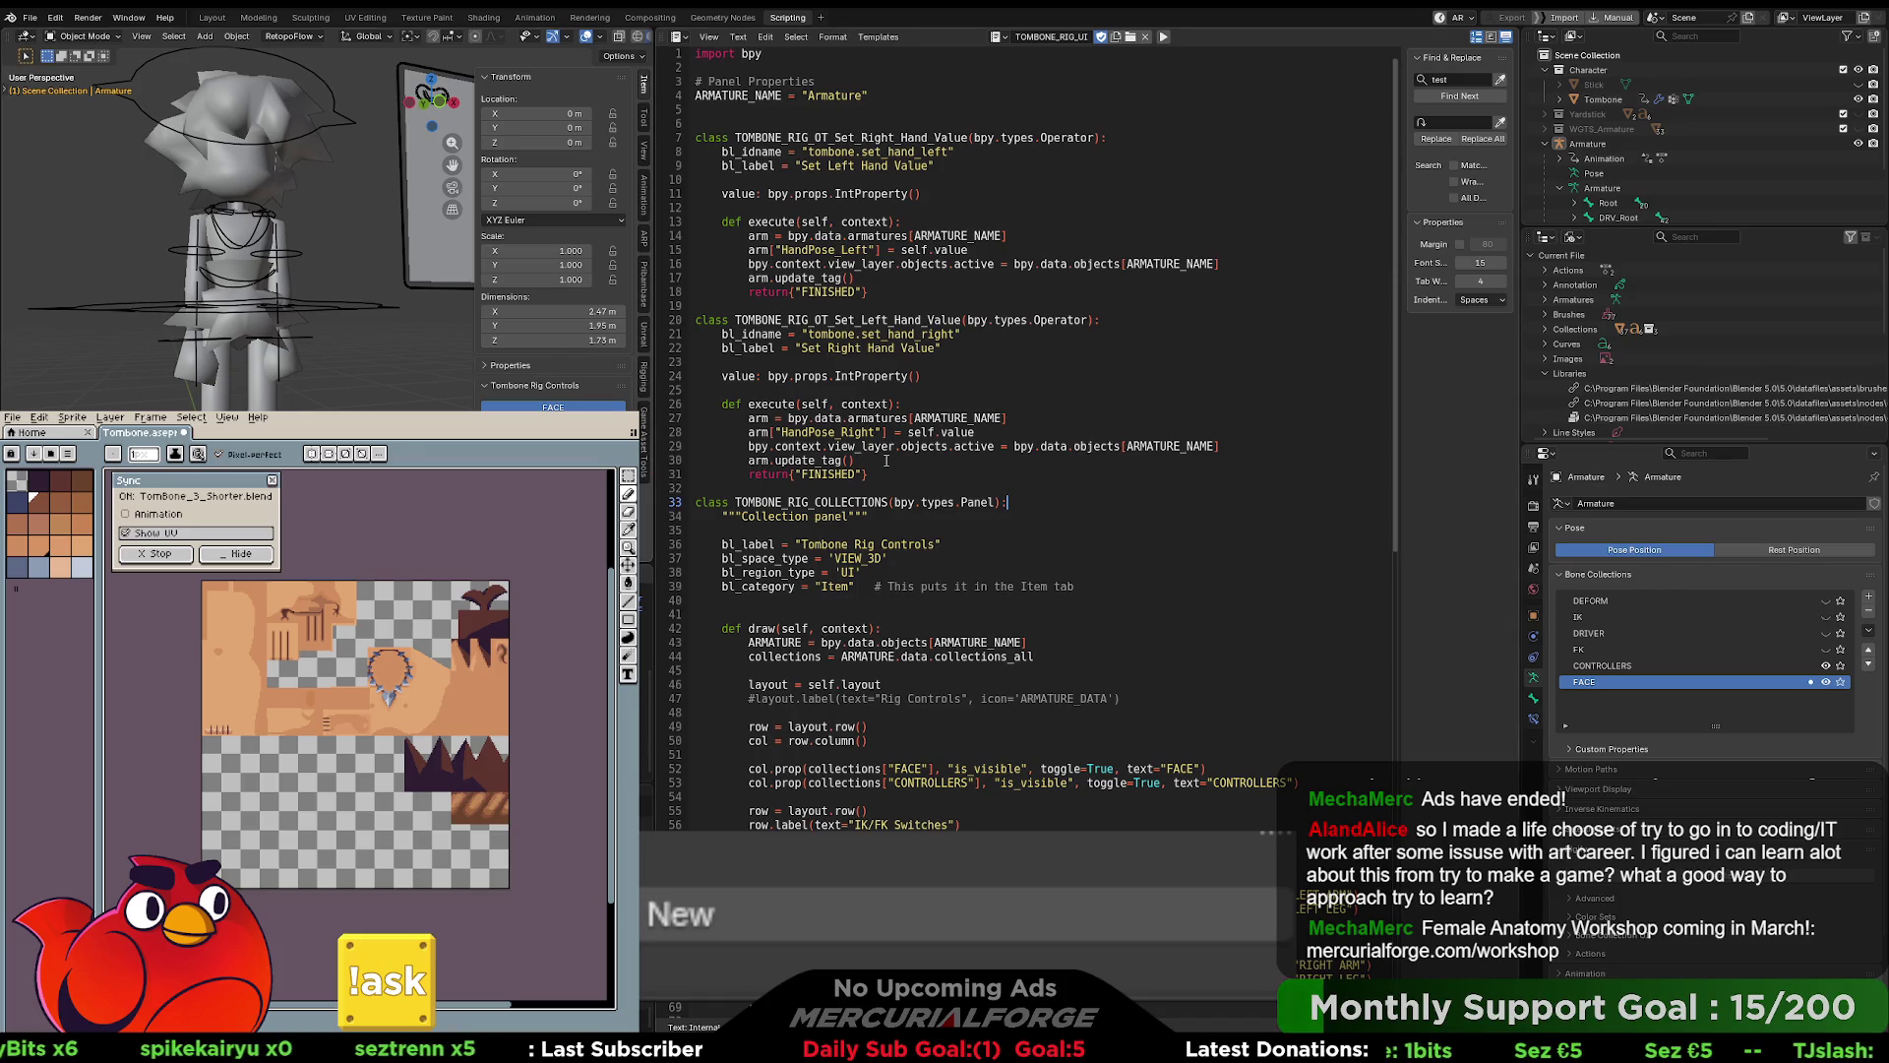
pyautogui.click(750, 264)
pyautogui.write('#')
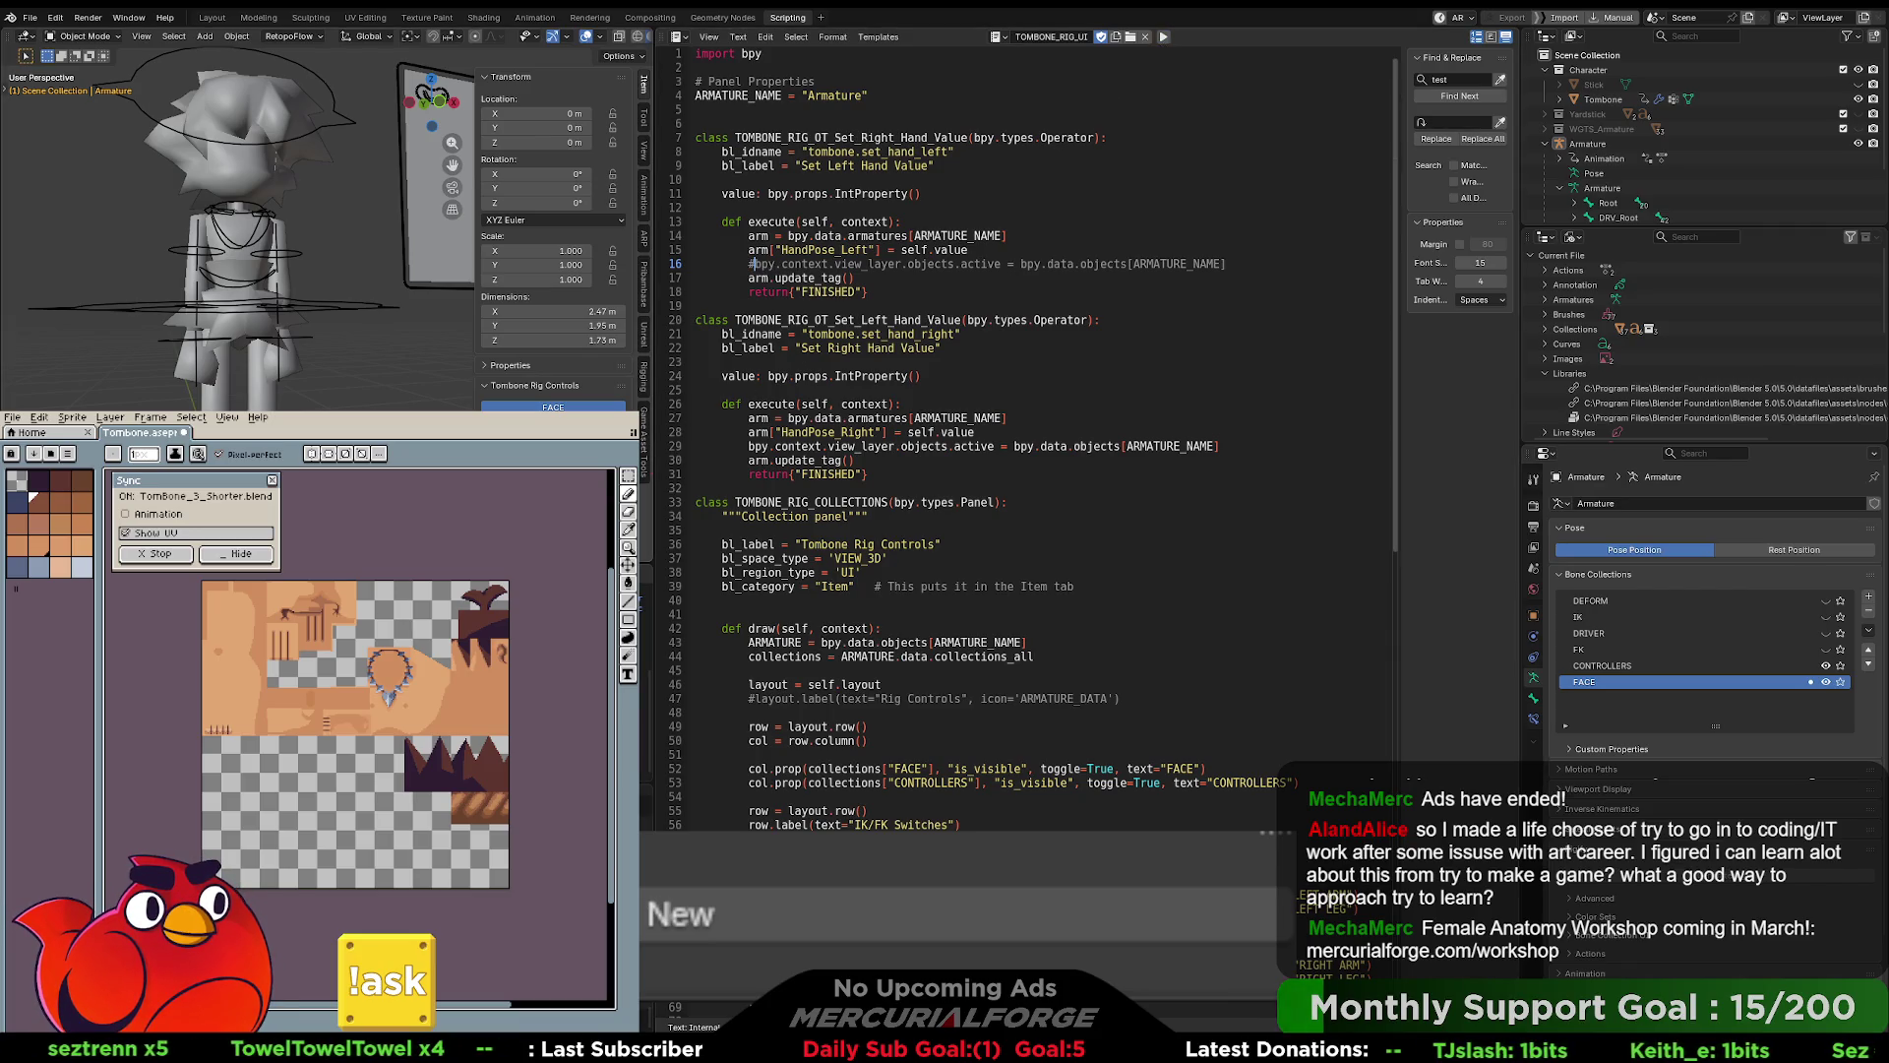
pyautogui.press('BackSpace')
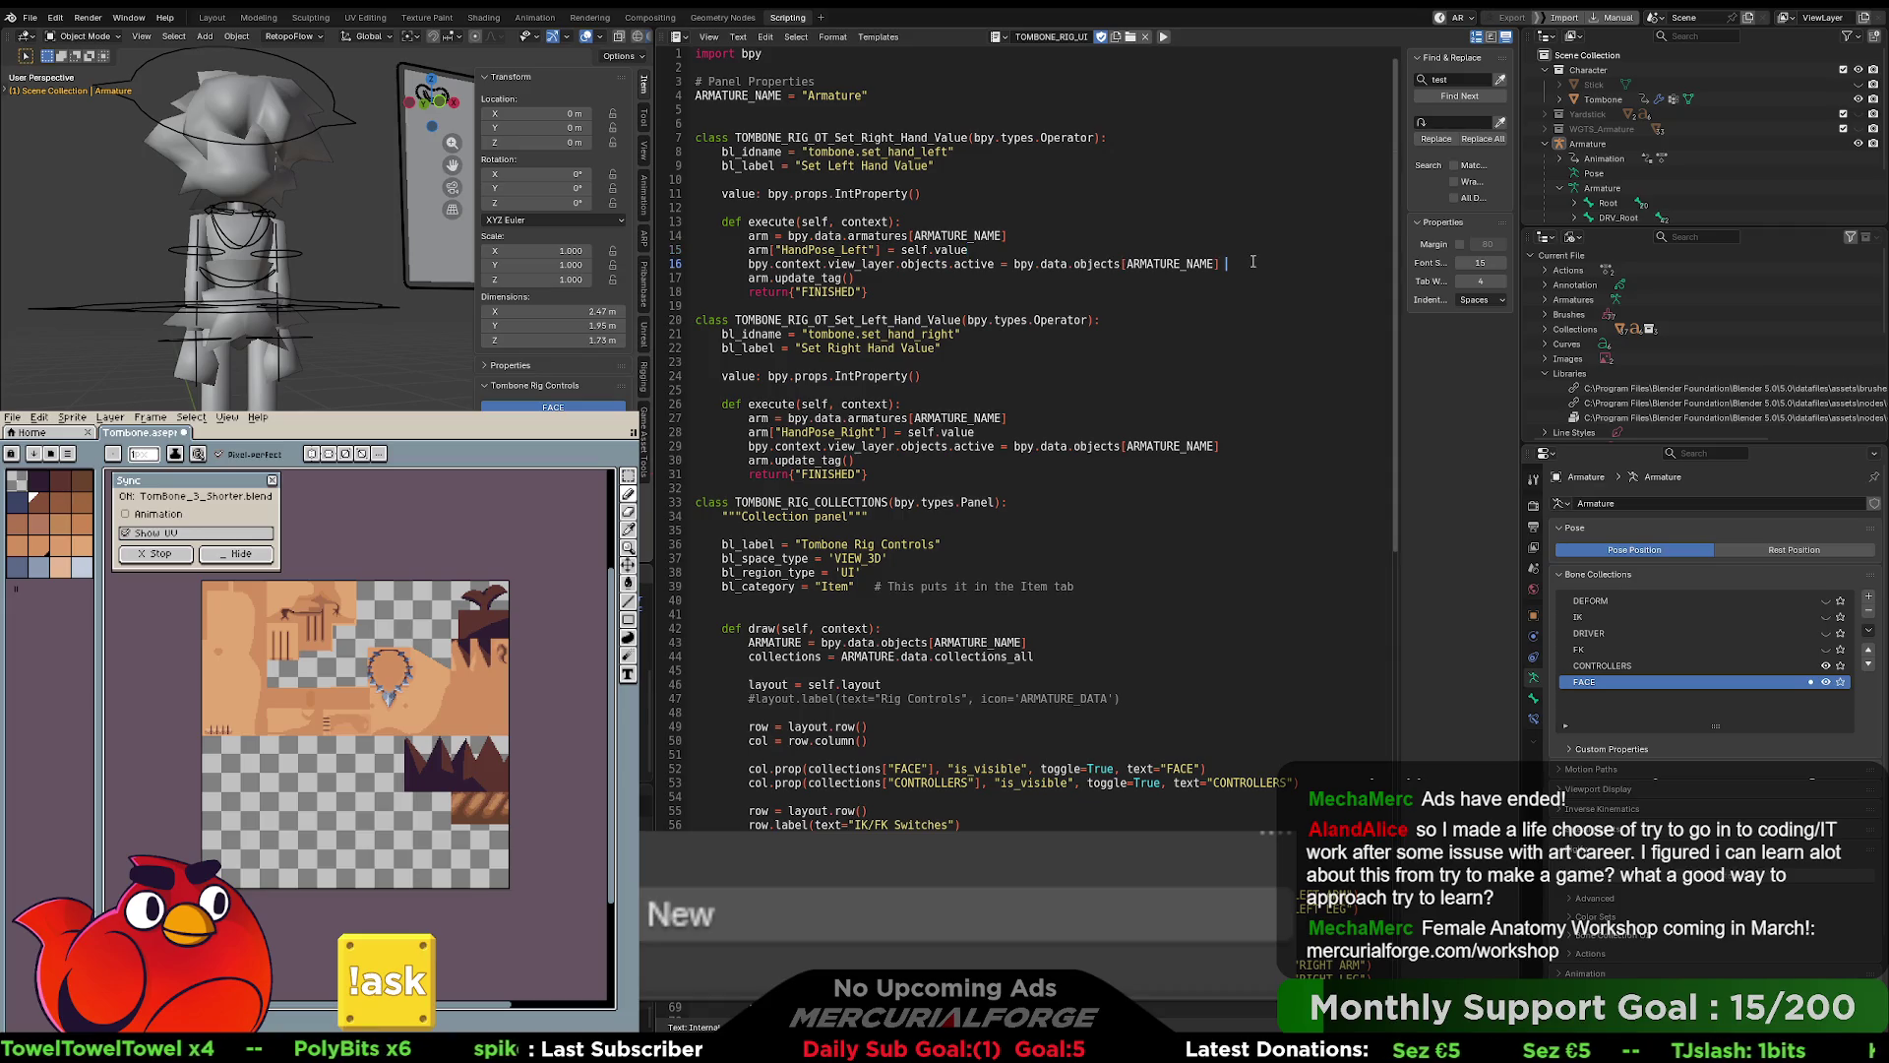
pyautogui.write('# Needed to updat')
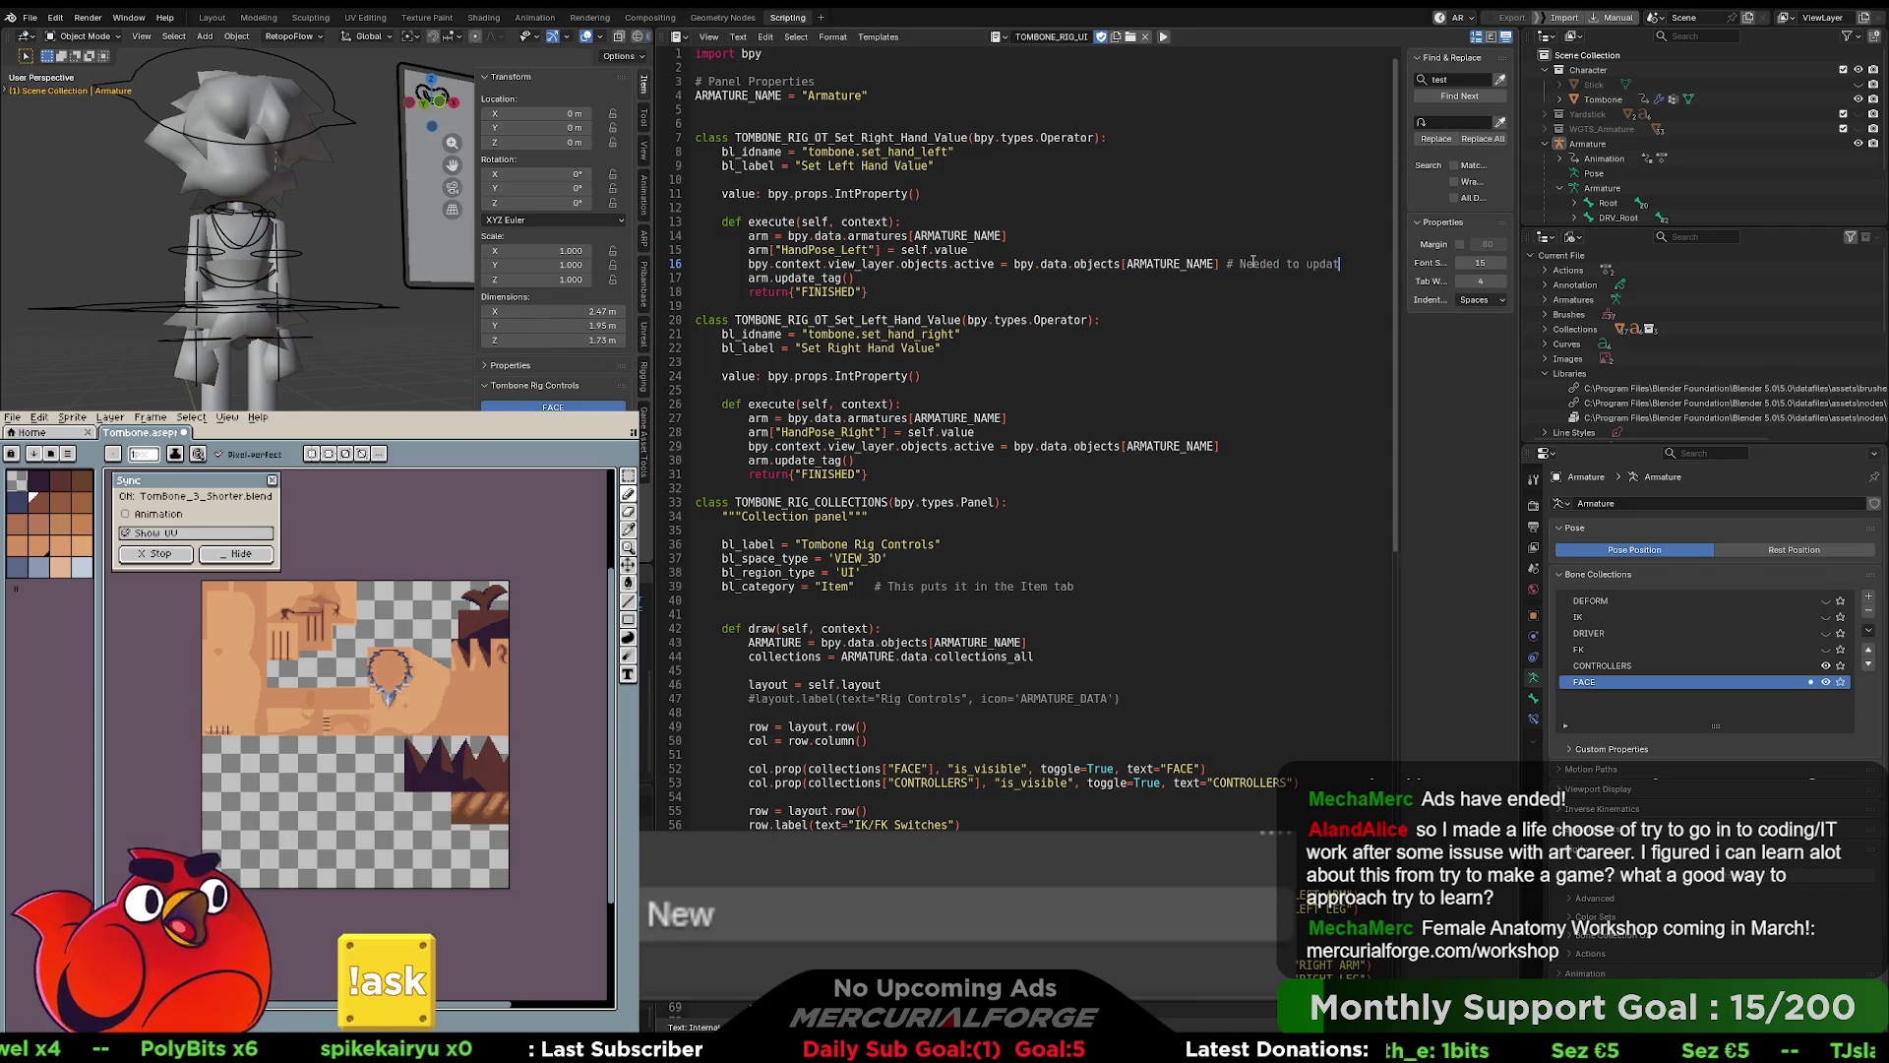
pyautogui.write('e properly')
# - Comment the update_tag line '# Needed to update shape key and visual' and return to Modeling
pyautogui.press('Down')
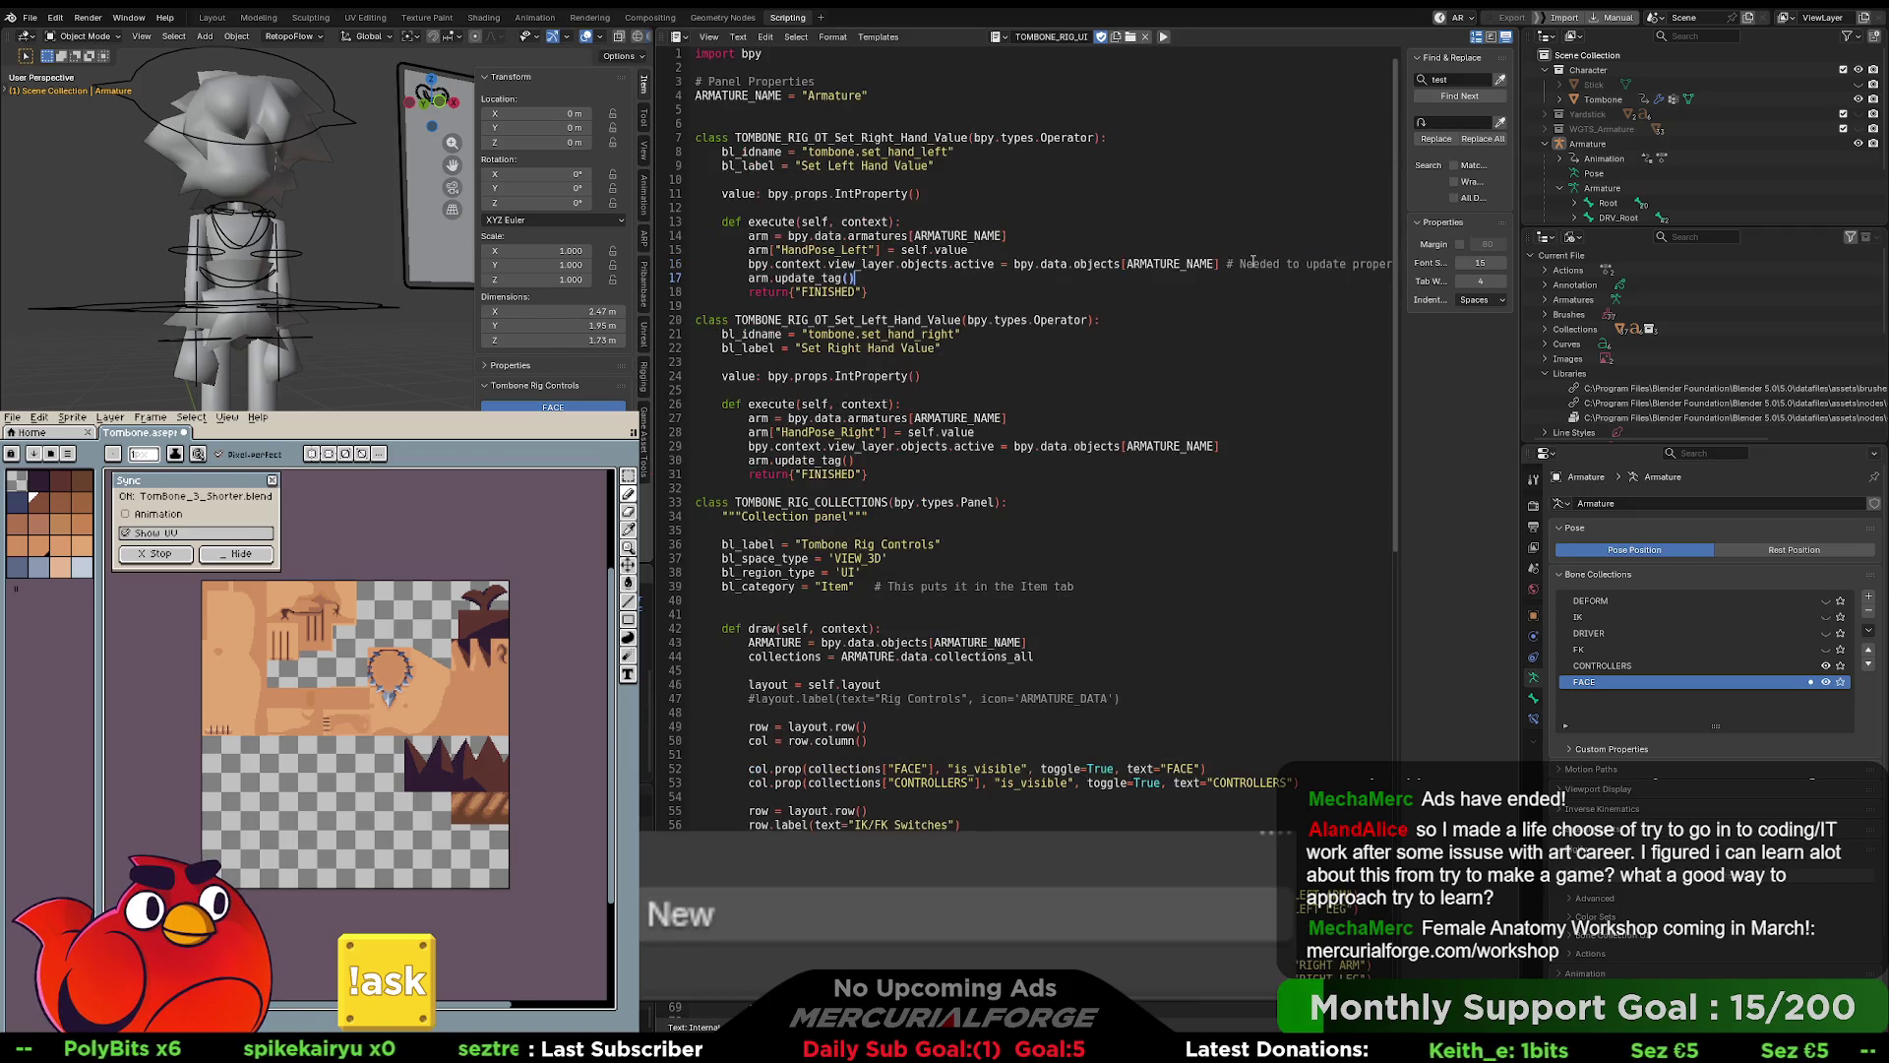
pyautogui.write(' #')
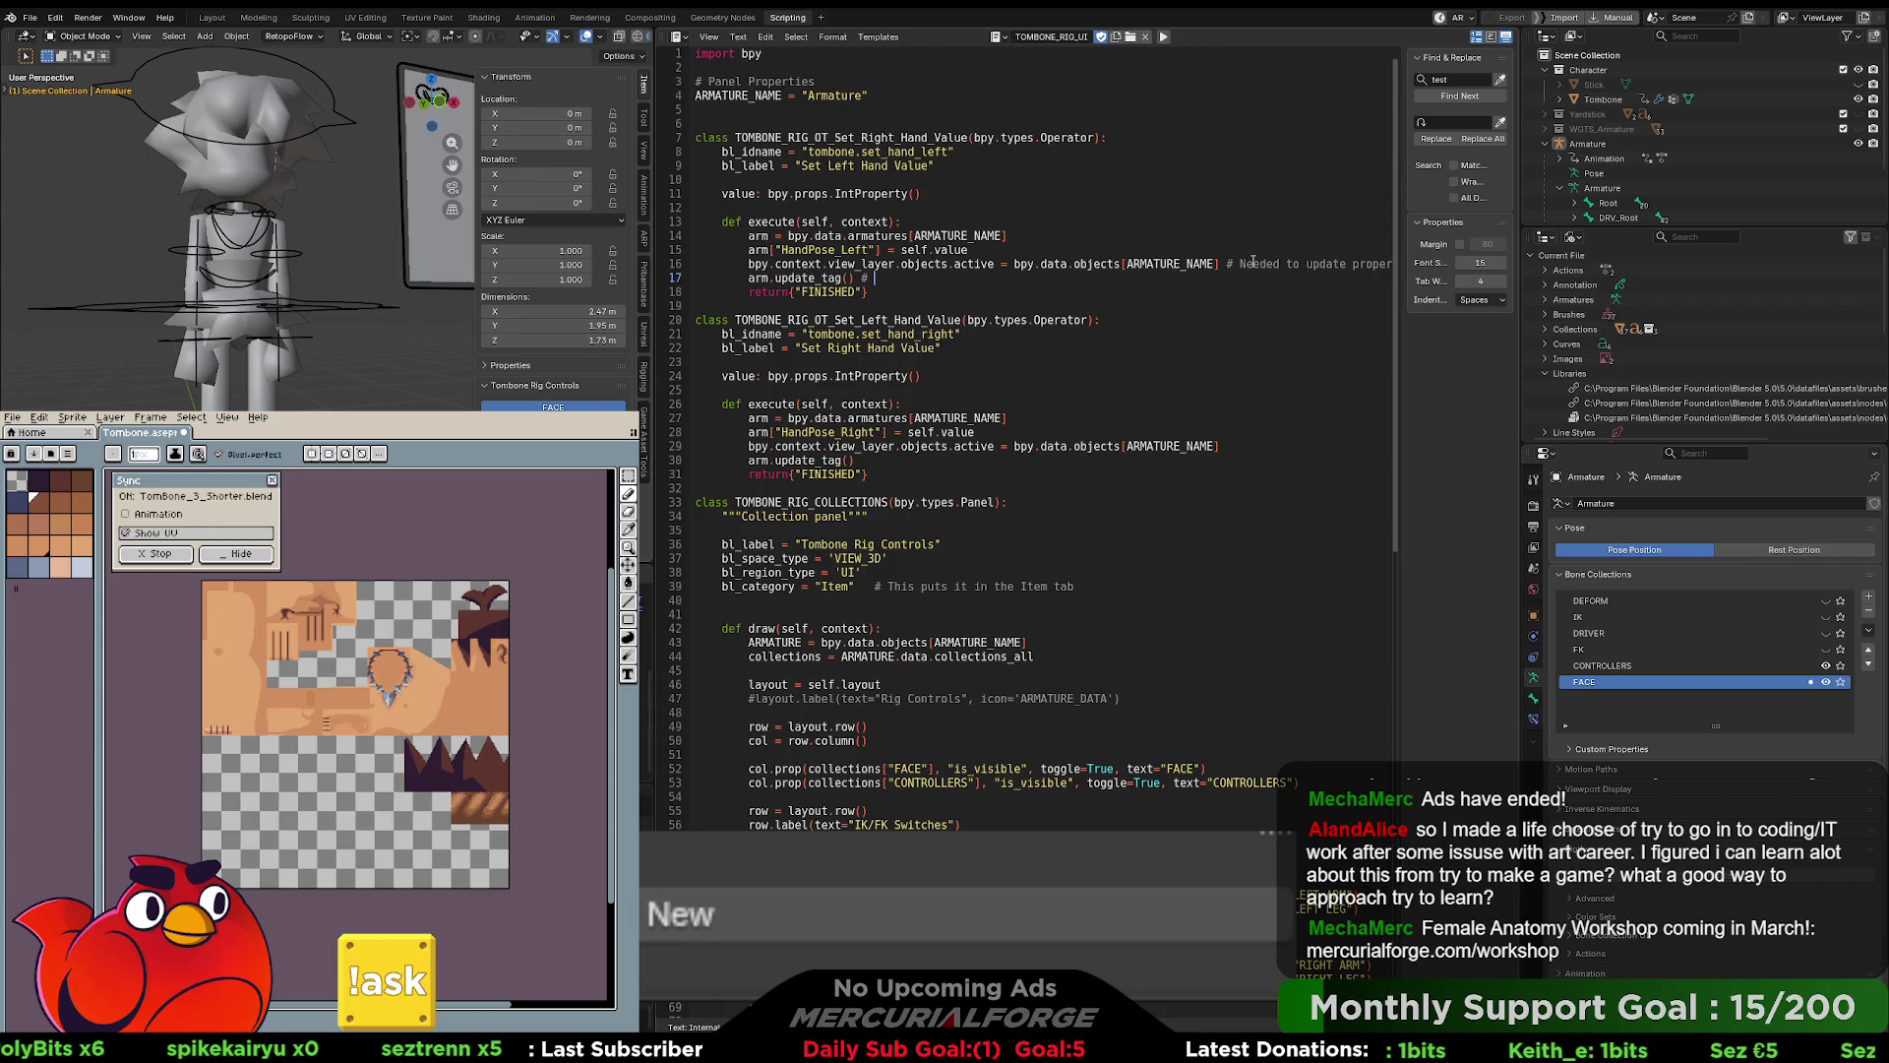
pyautogui.write(' Needed to update ')
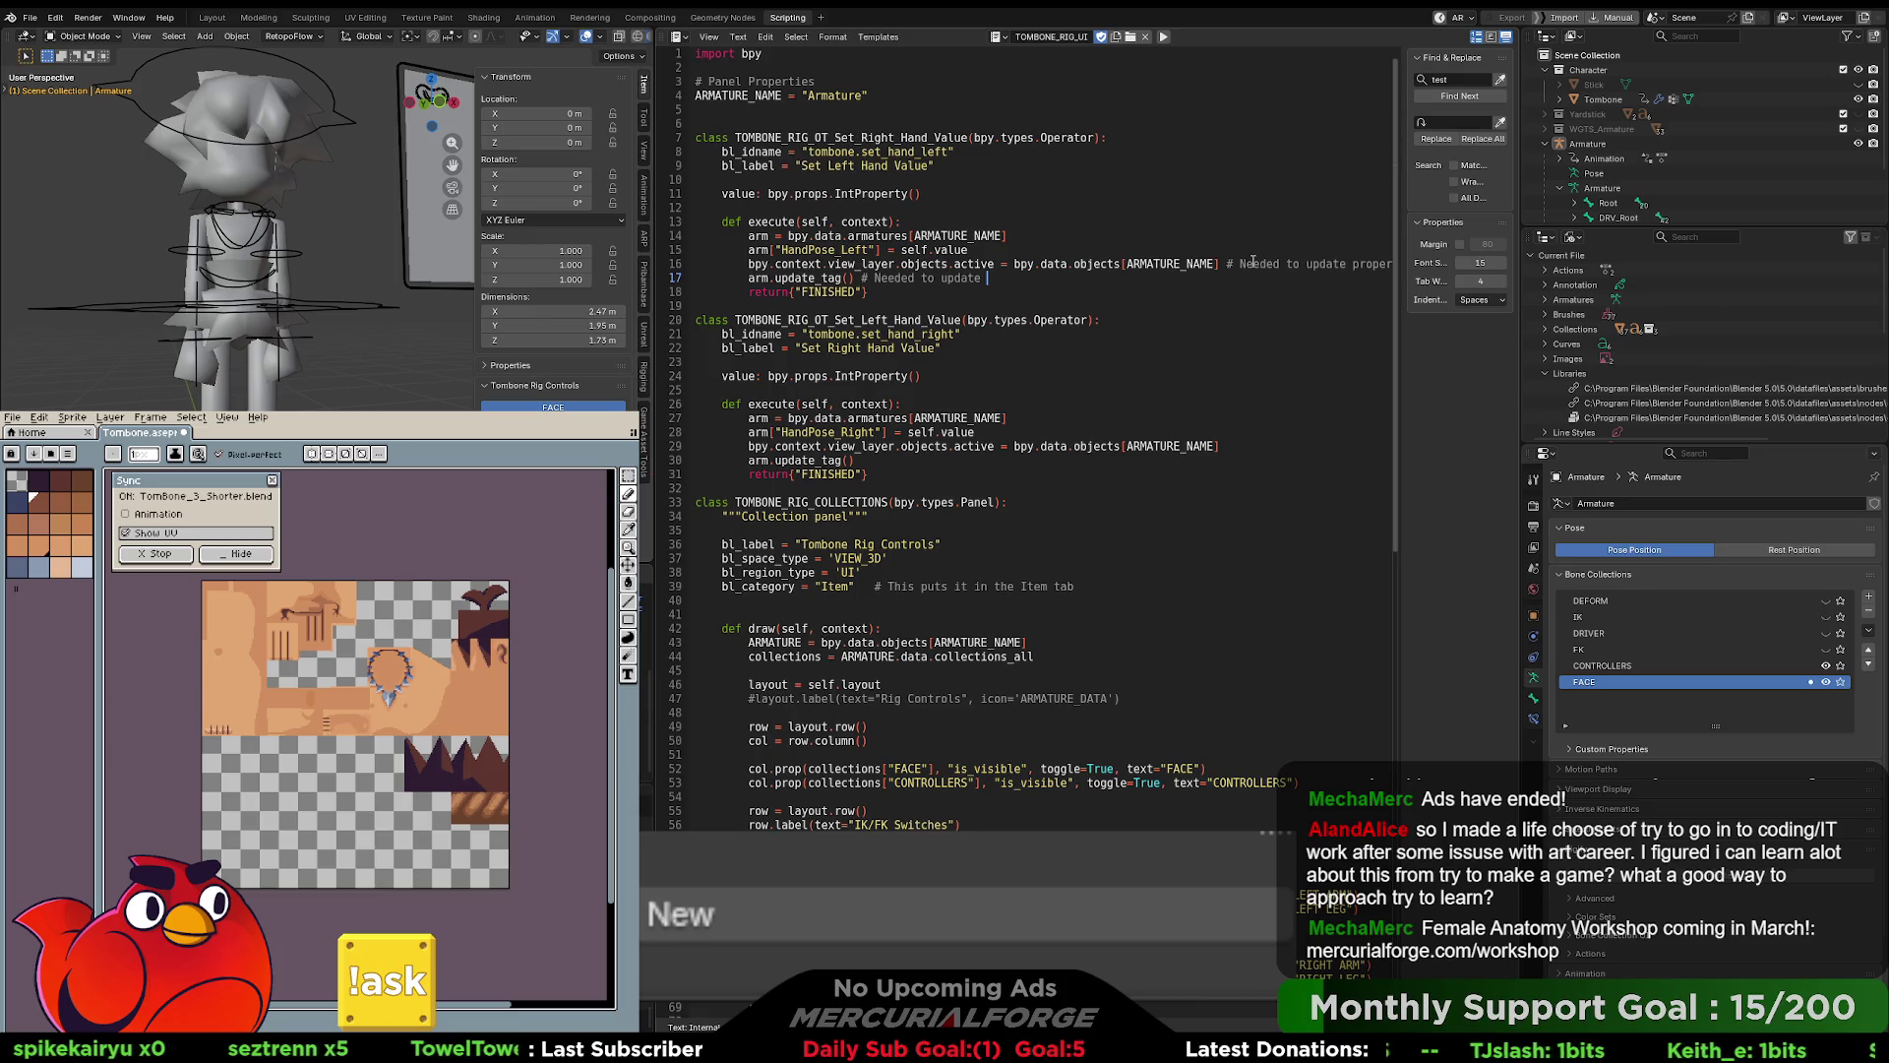
pyautogui.write('vi')
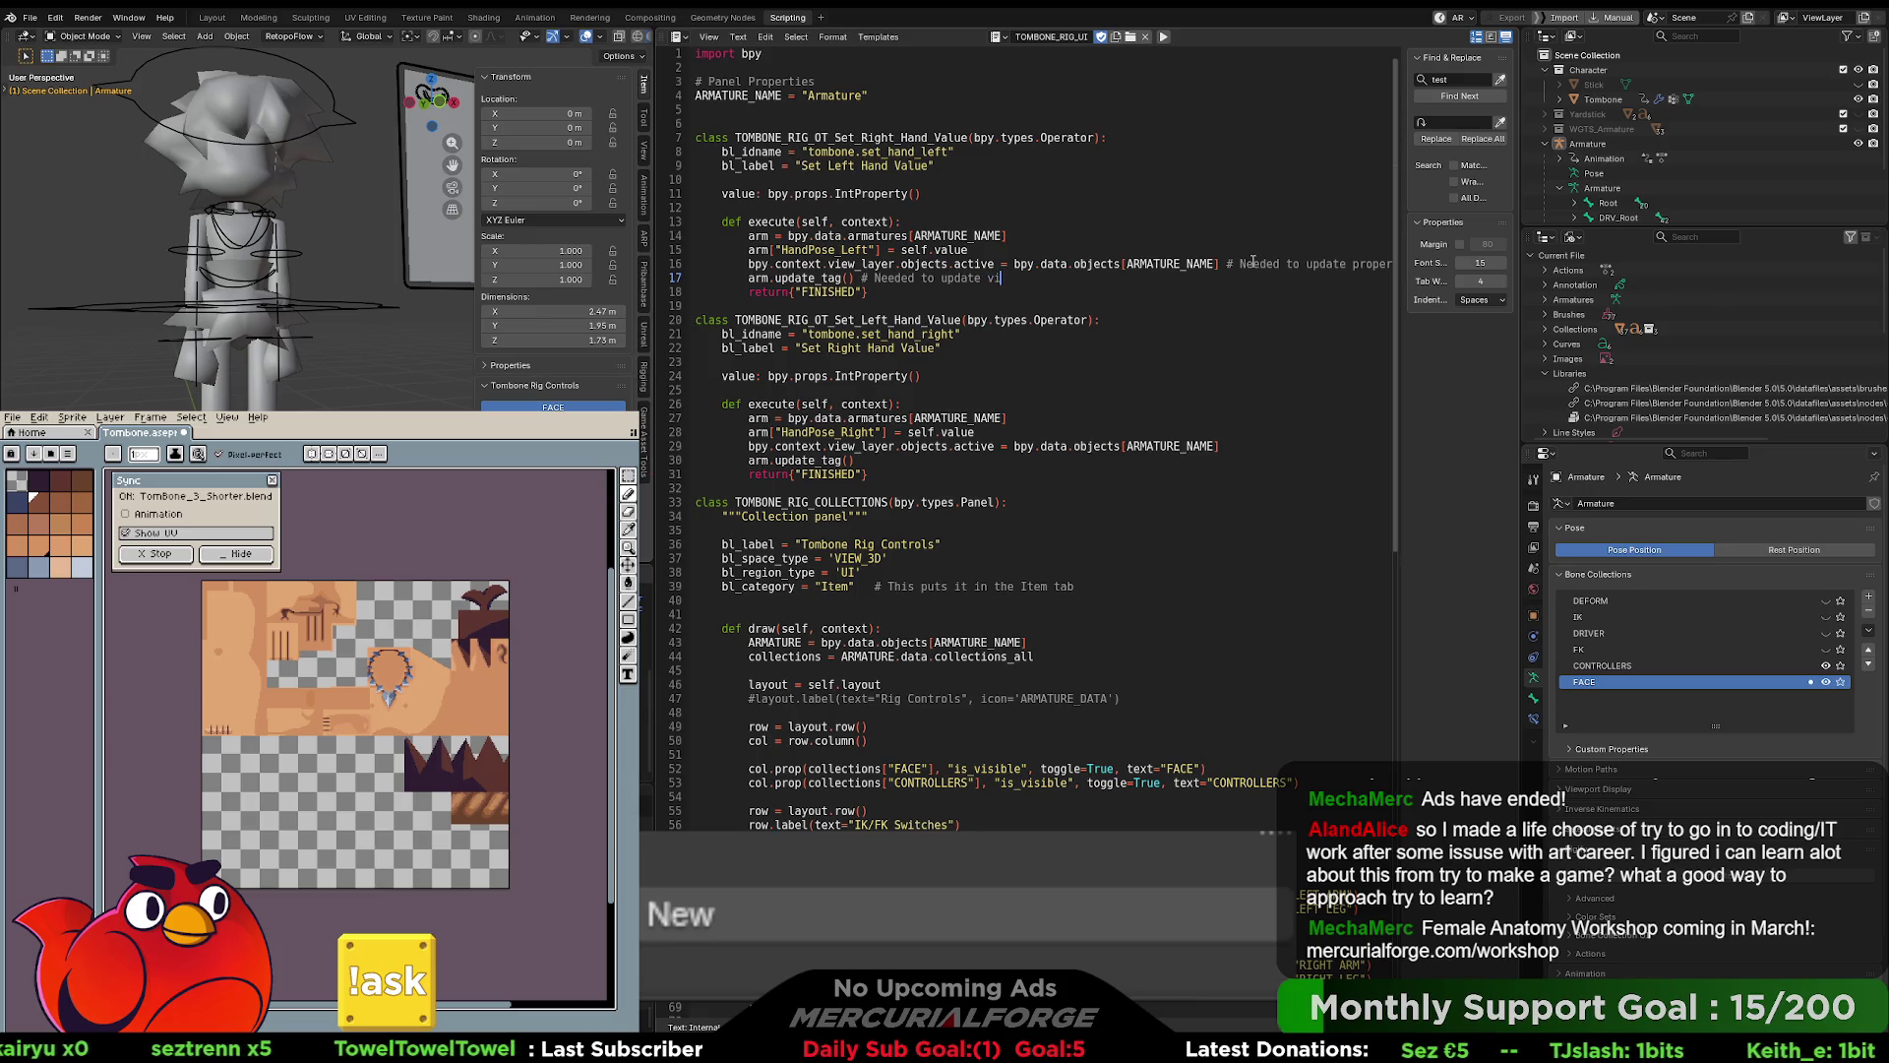
pyautogui.press('BackSpace')
pyautogui.press('BackSpace')
pyautogui.write('shape key and visual')
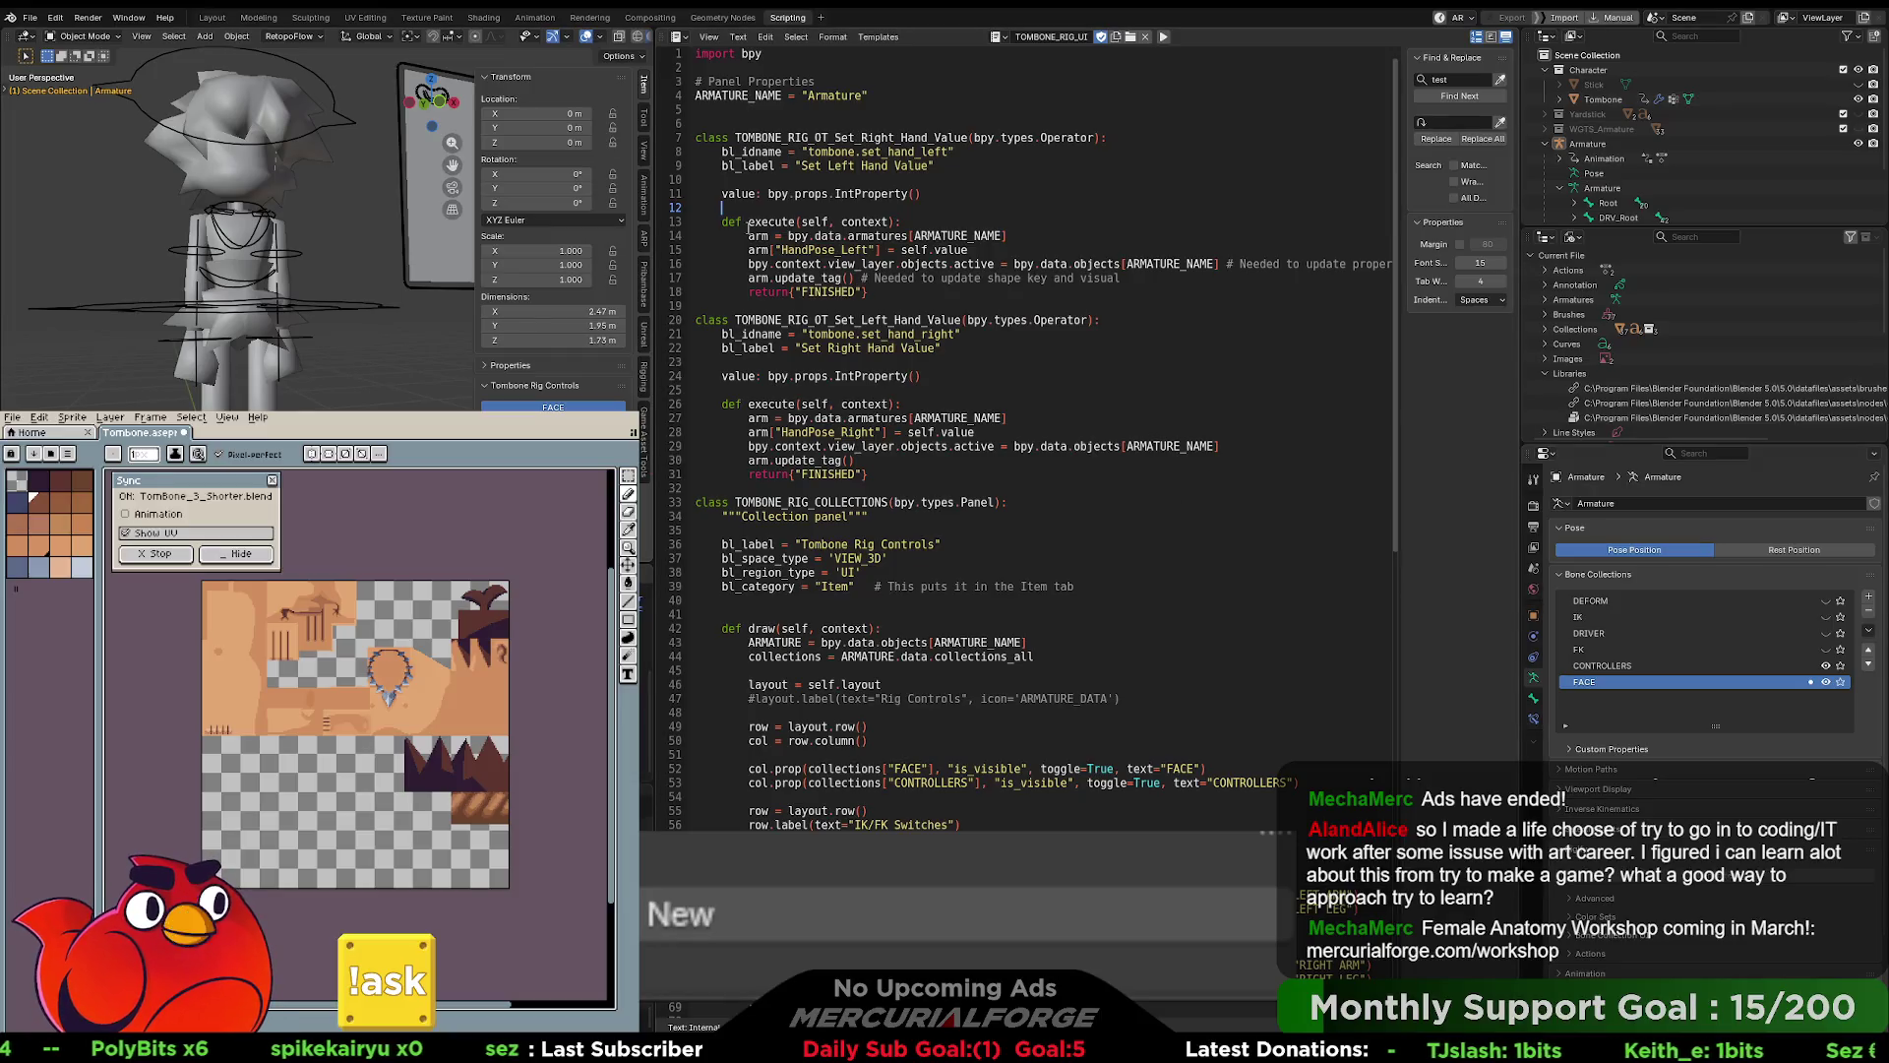
pyautogui.click(259, 17)
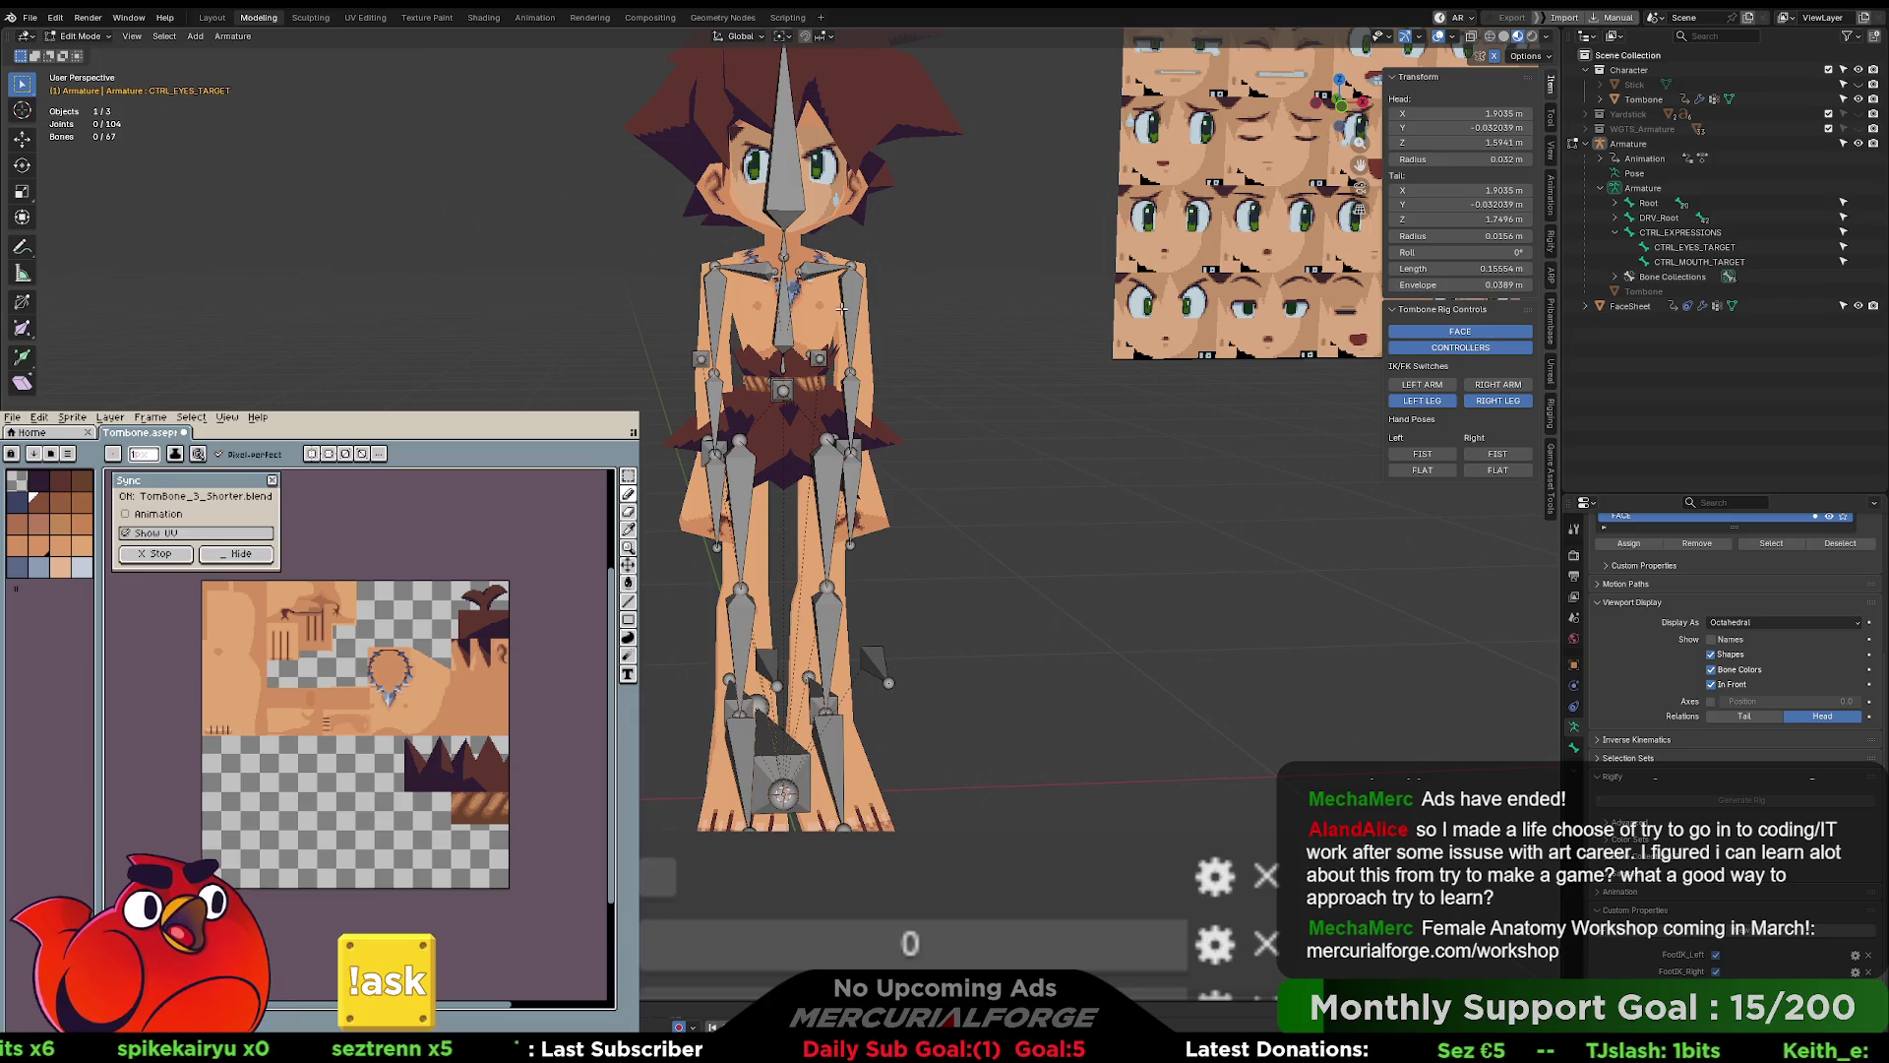
# - Return to Object Mode and inspect the HandPose_Right property and shape key driver options
pyautogui.press('Tab')
pyautogui.click(943, 416)
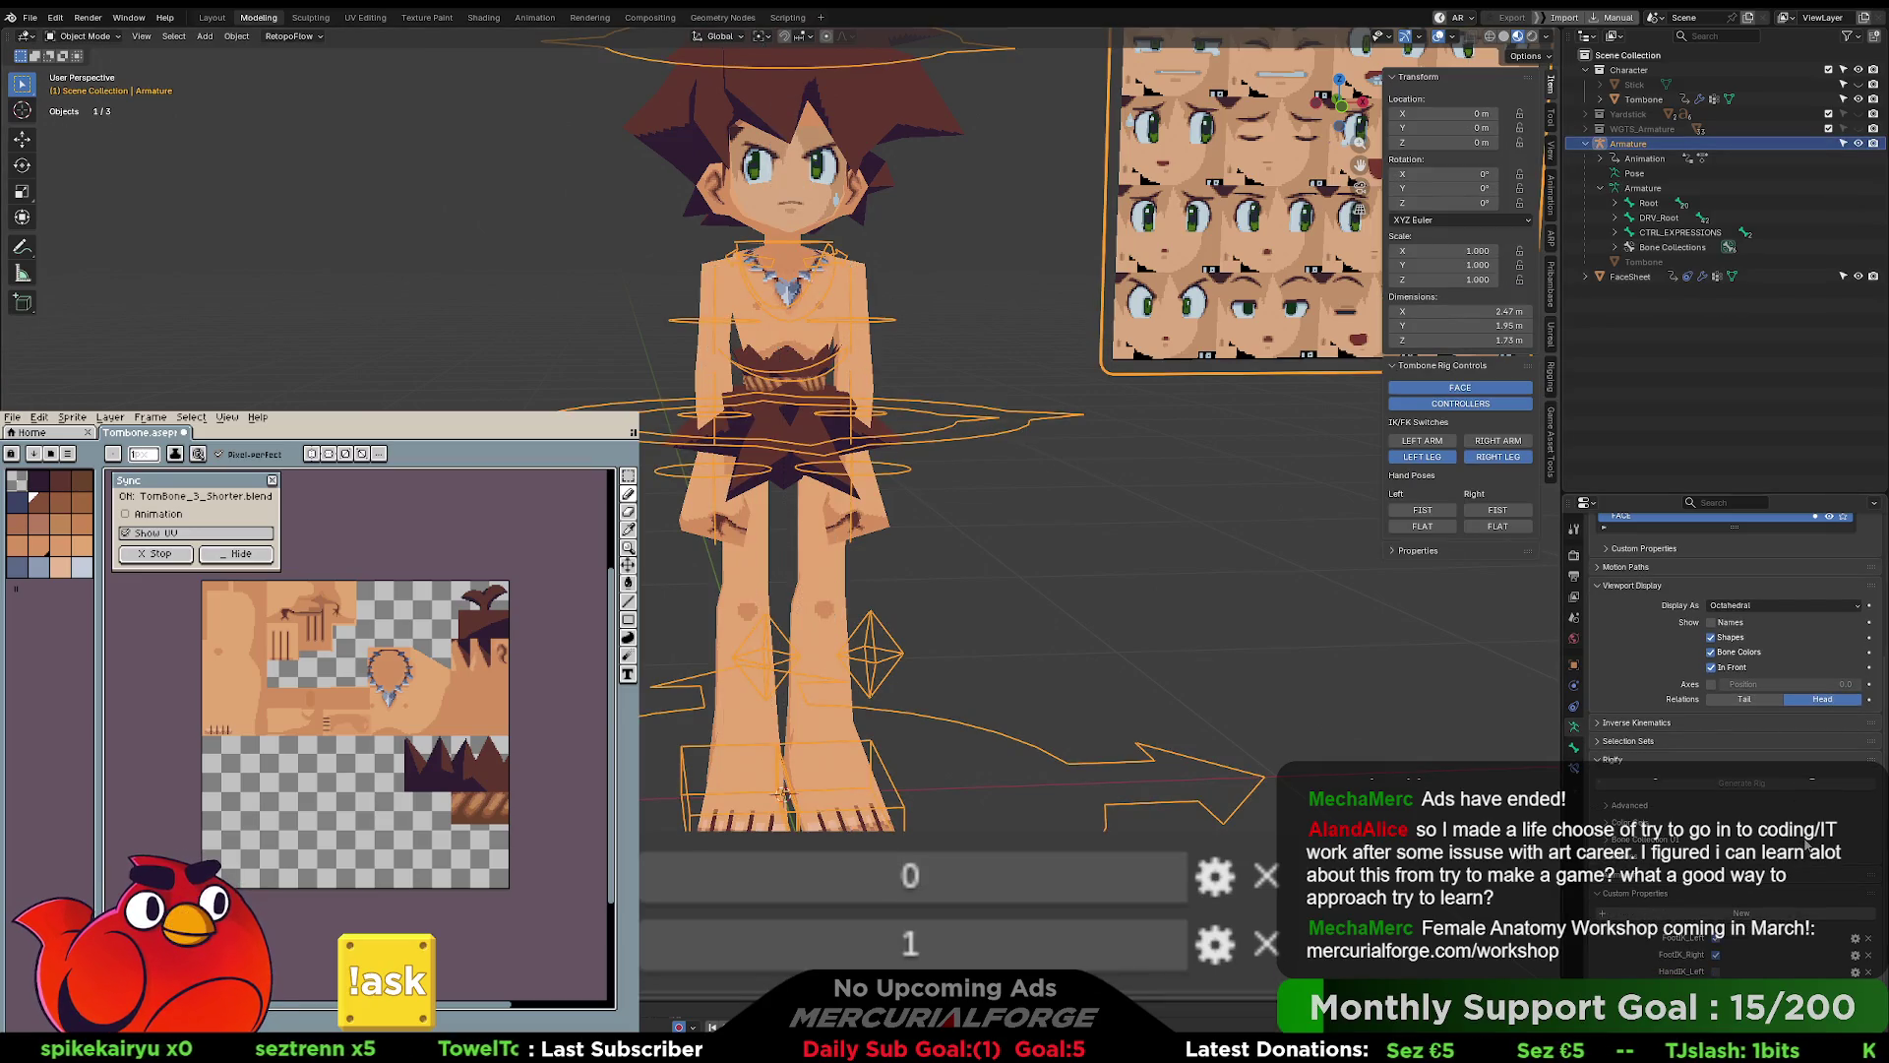
pyautogui.rightClick(1634, 816)
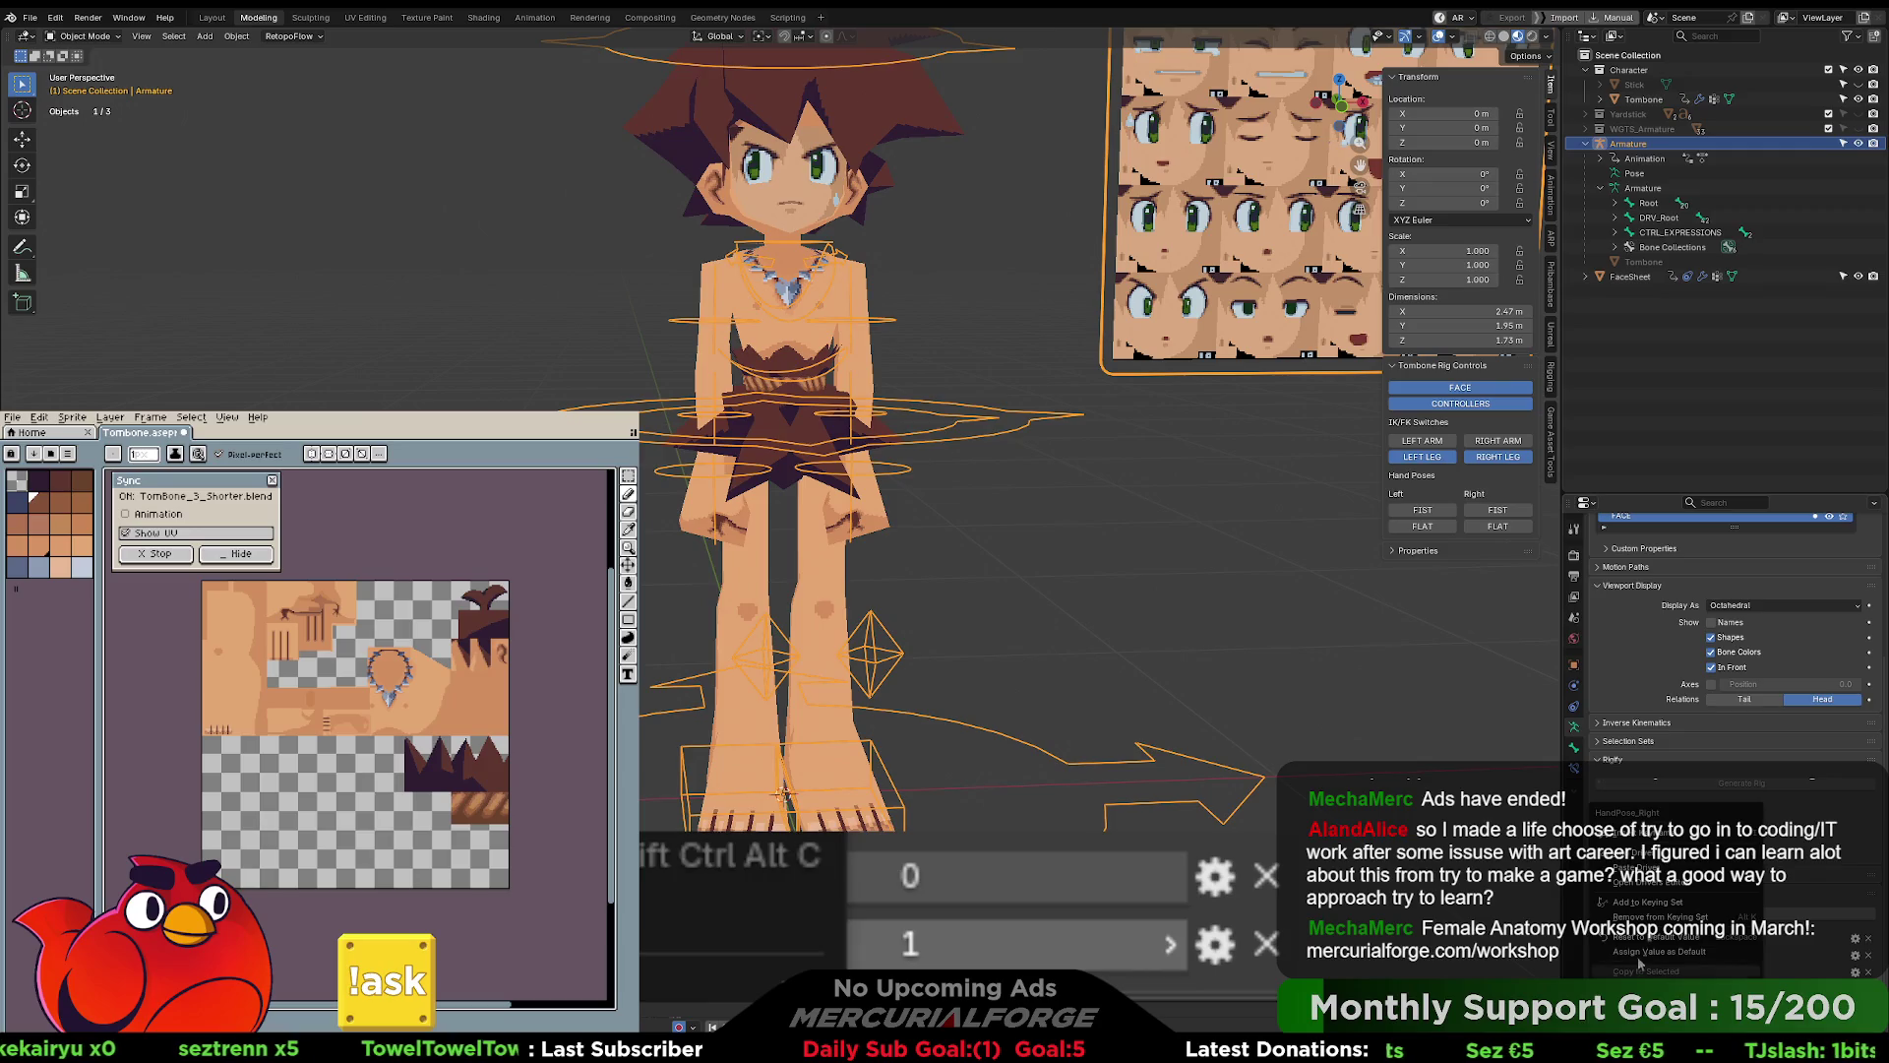
pyautogui.press('Escape')
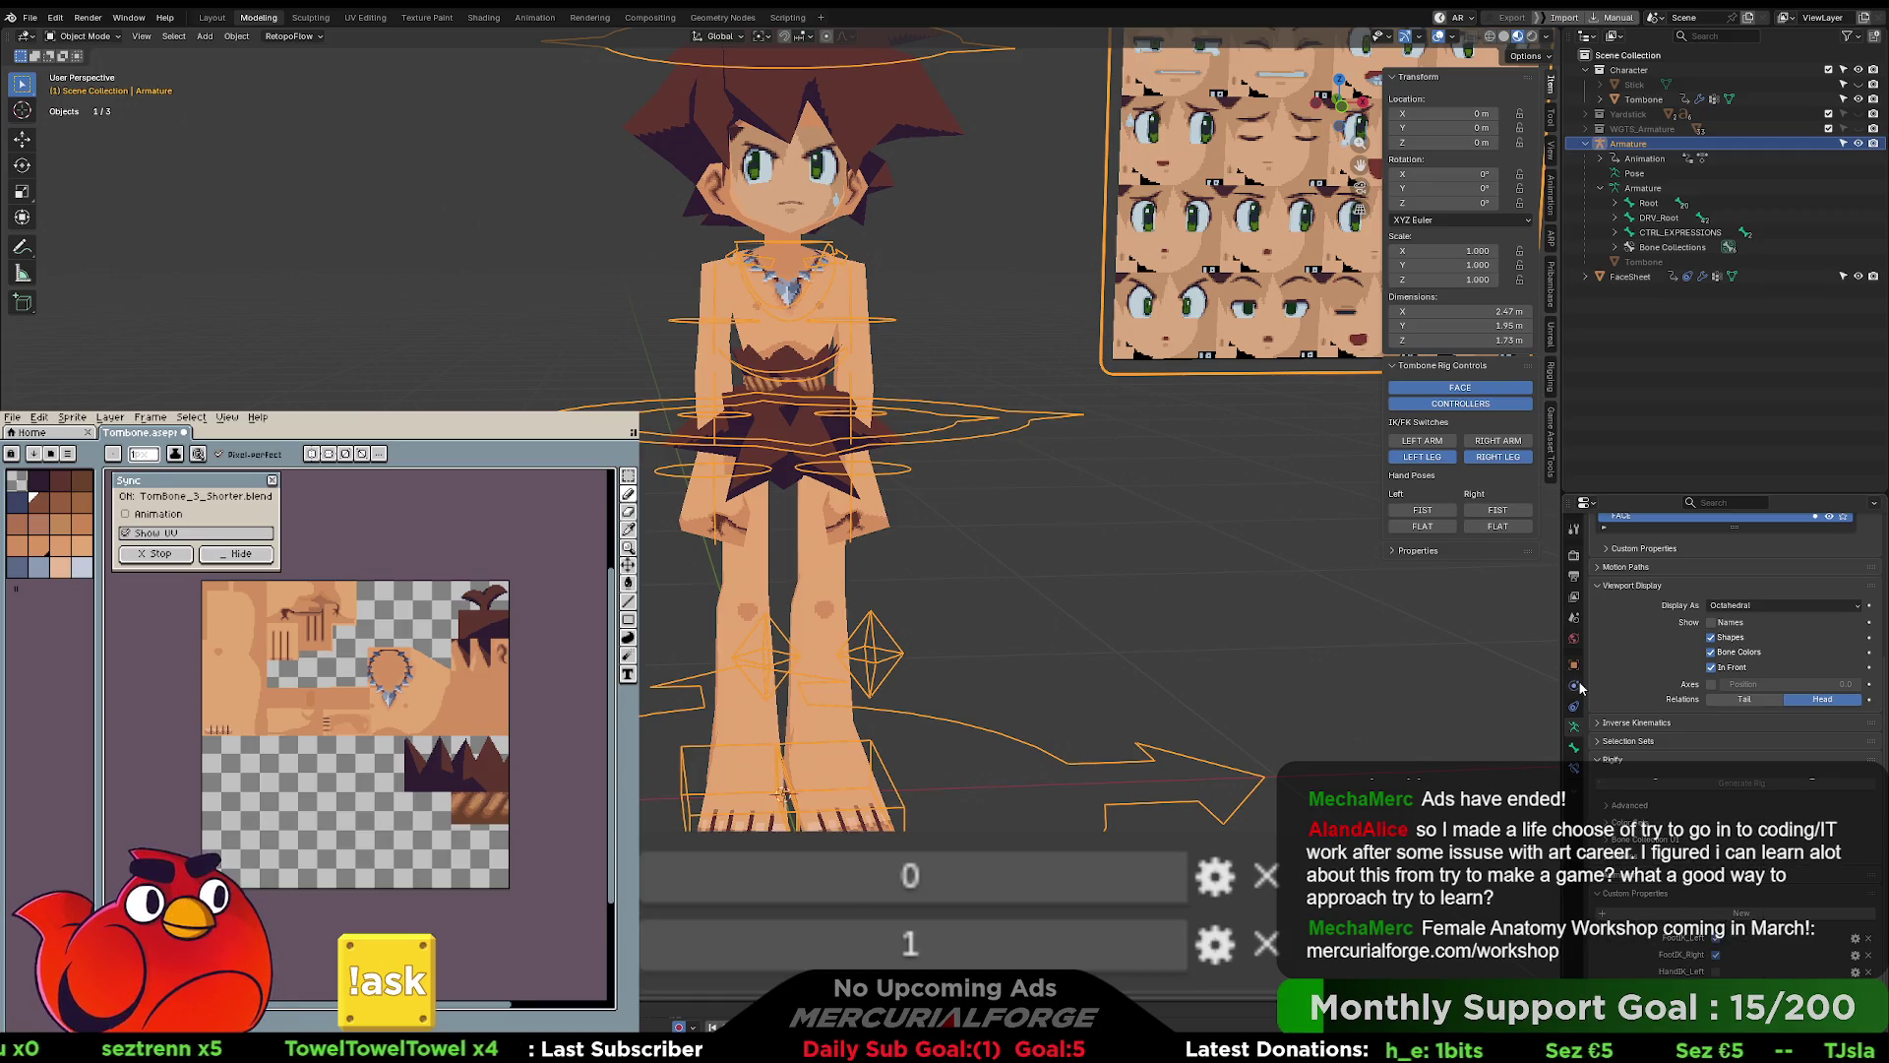
pyautogui.click(863, 293)
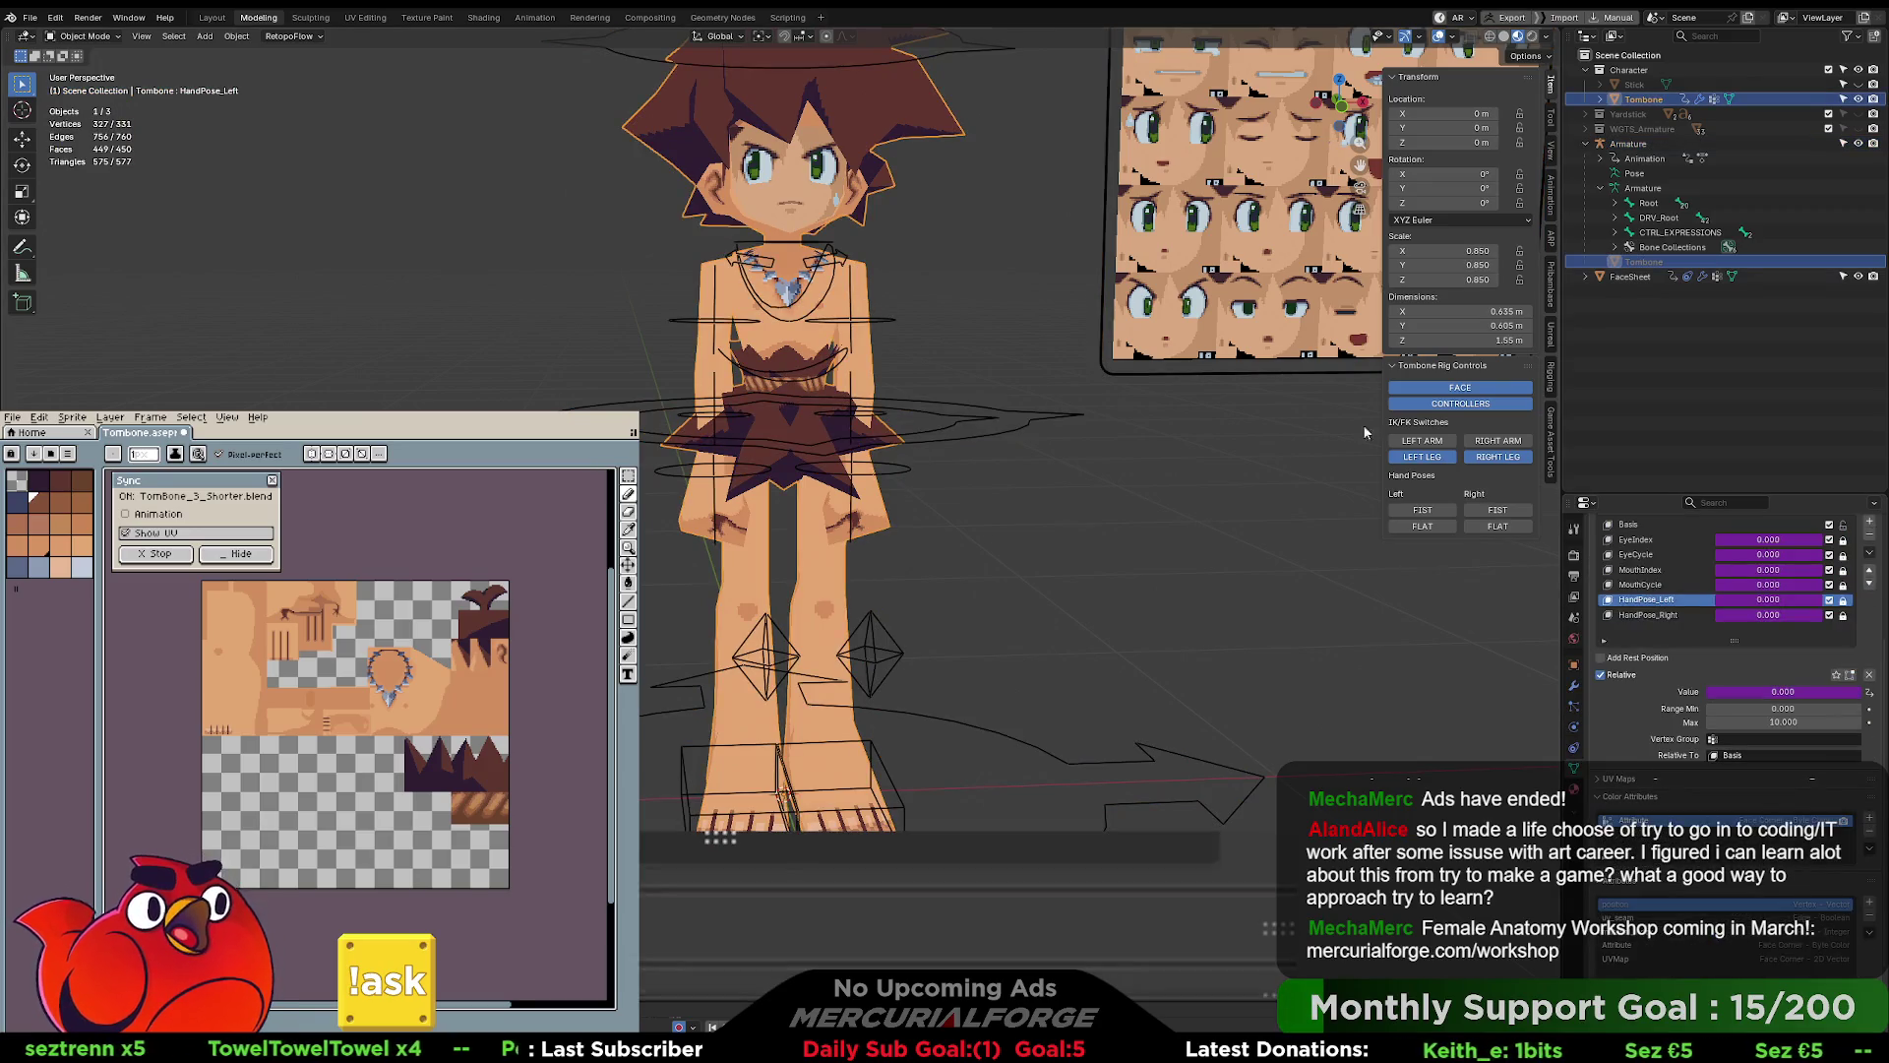
pyautogui.rightClick(1763, 614)
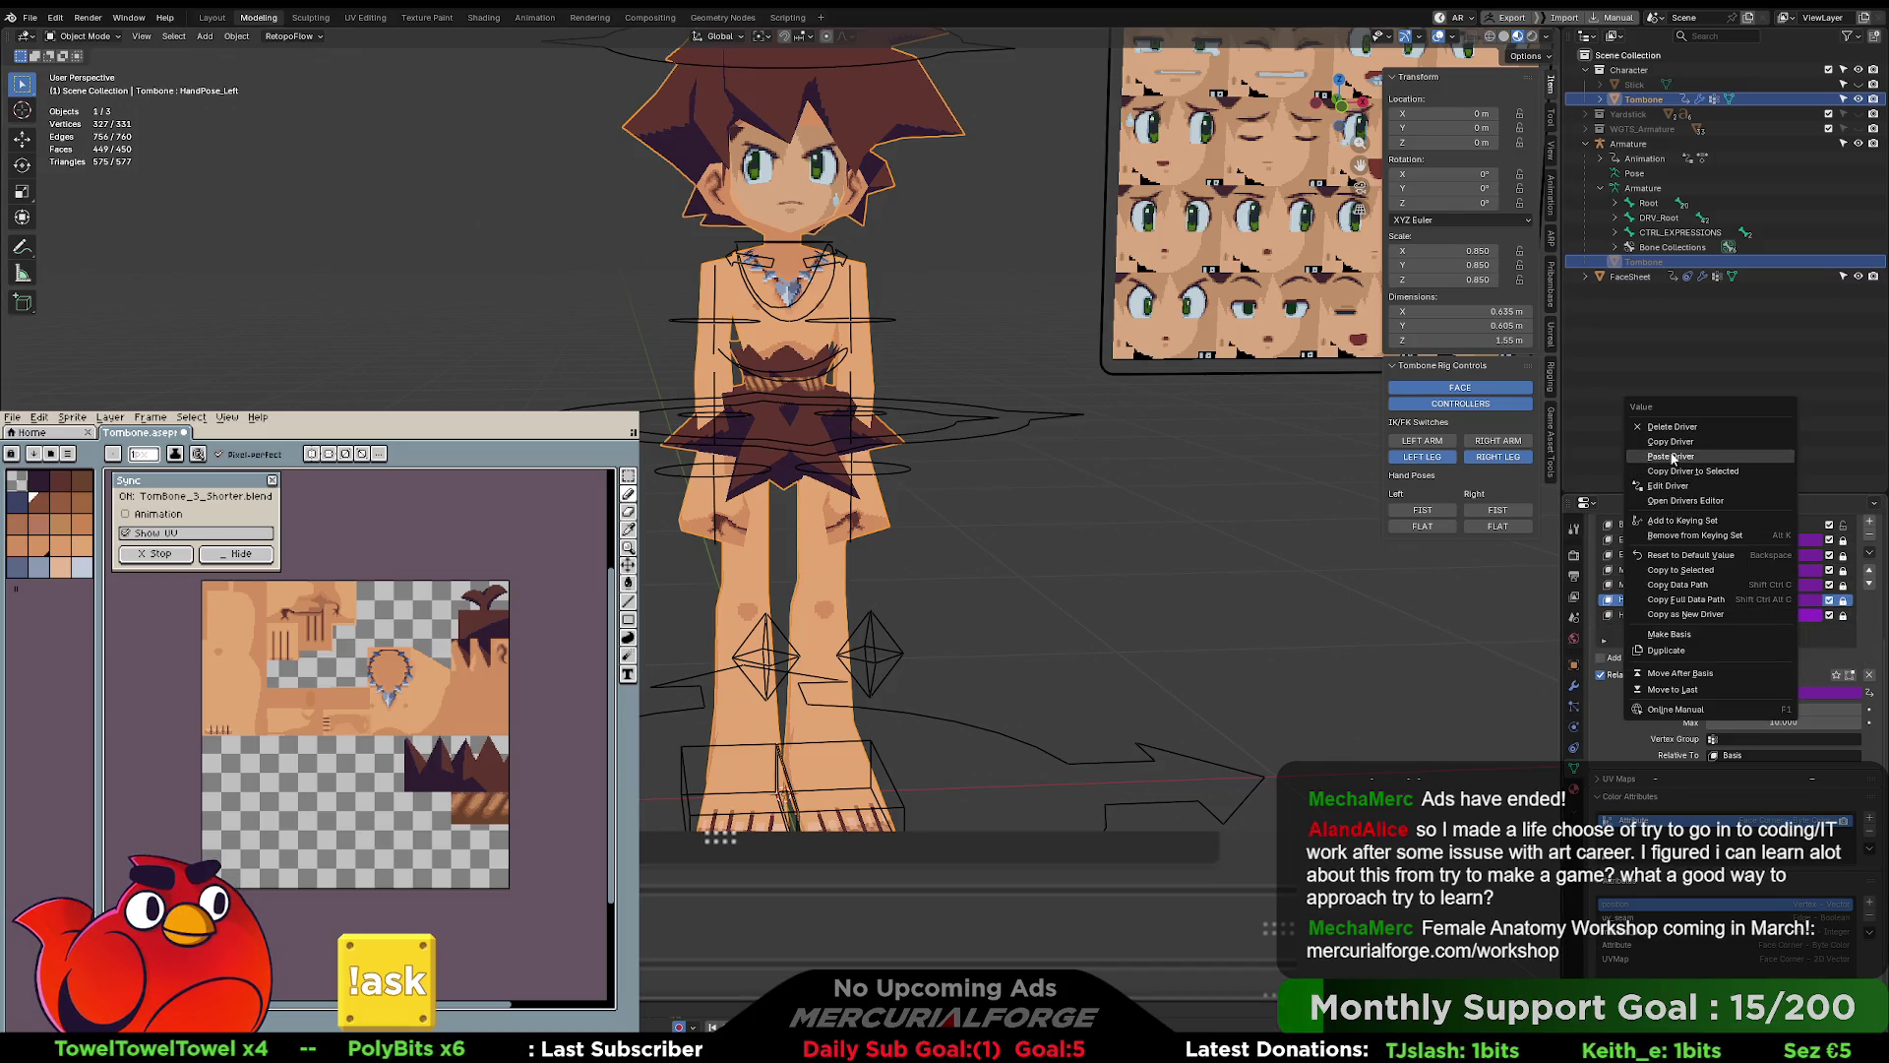
pyautogui.press('Escape')
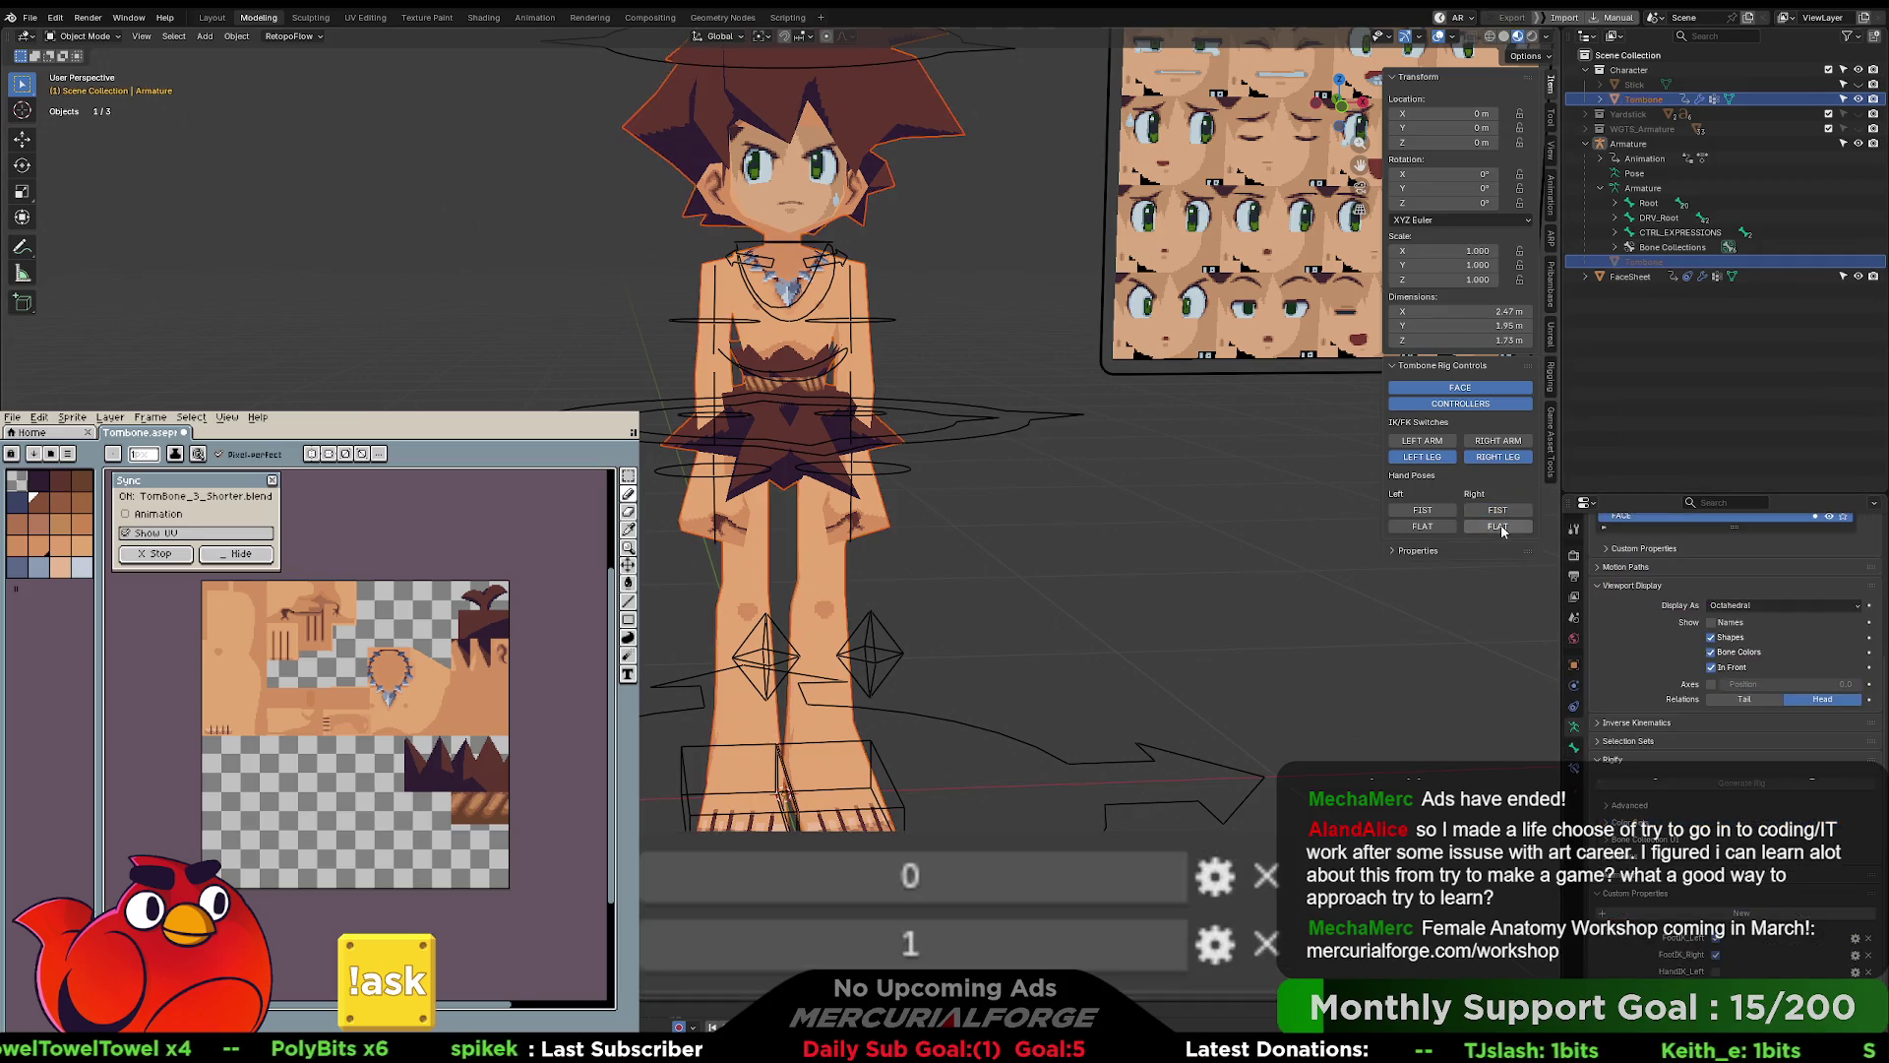
# - Apply Left FIST, check the HandPose_Left drivers, and show Tombone's modifiers
pyautogui.click(1429, 514)
pyautogui.click(1429, 514)
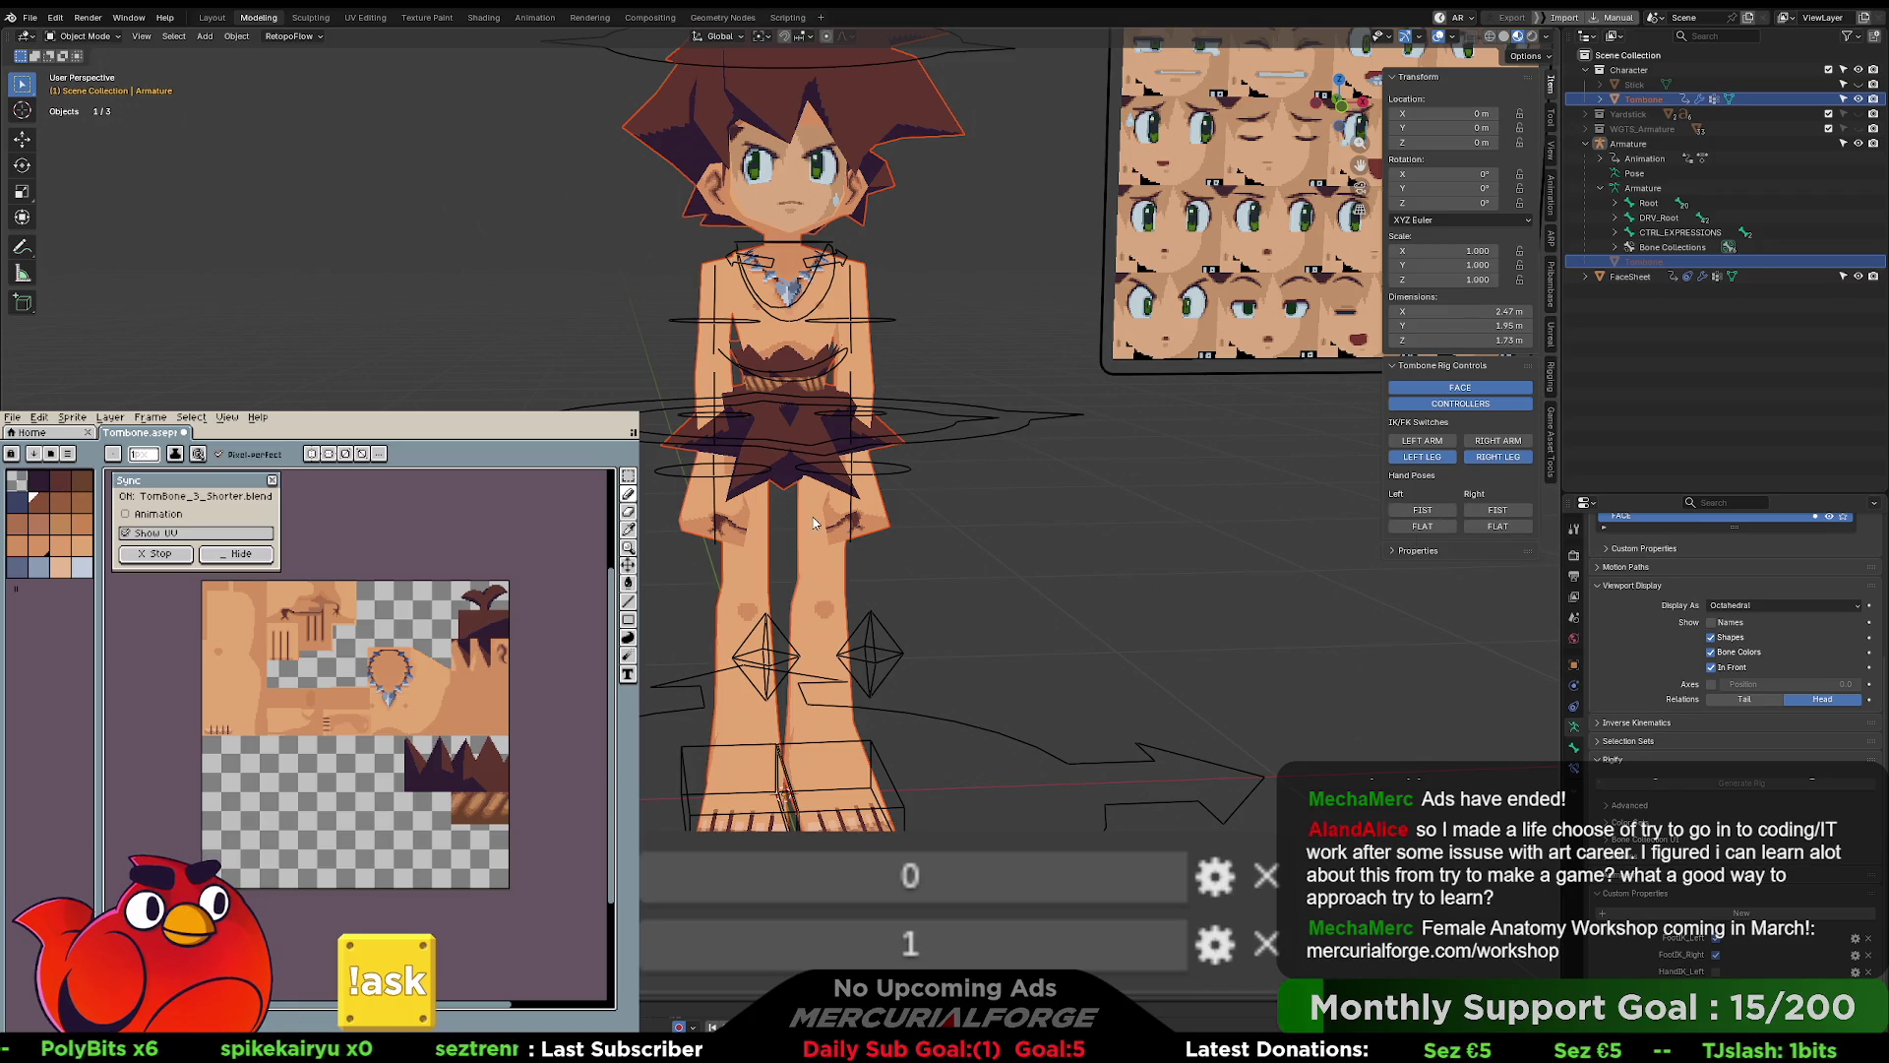
pyautogui.click(1706, 598)
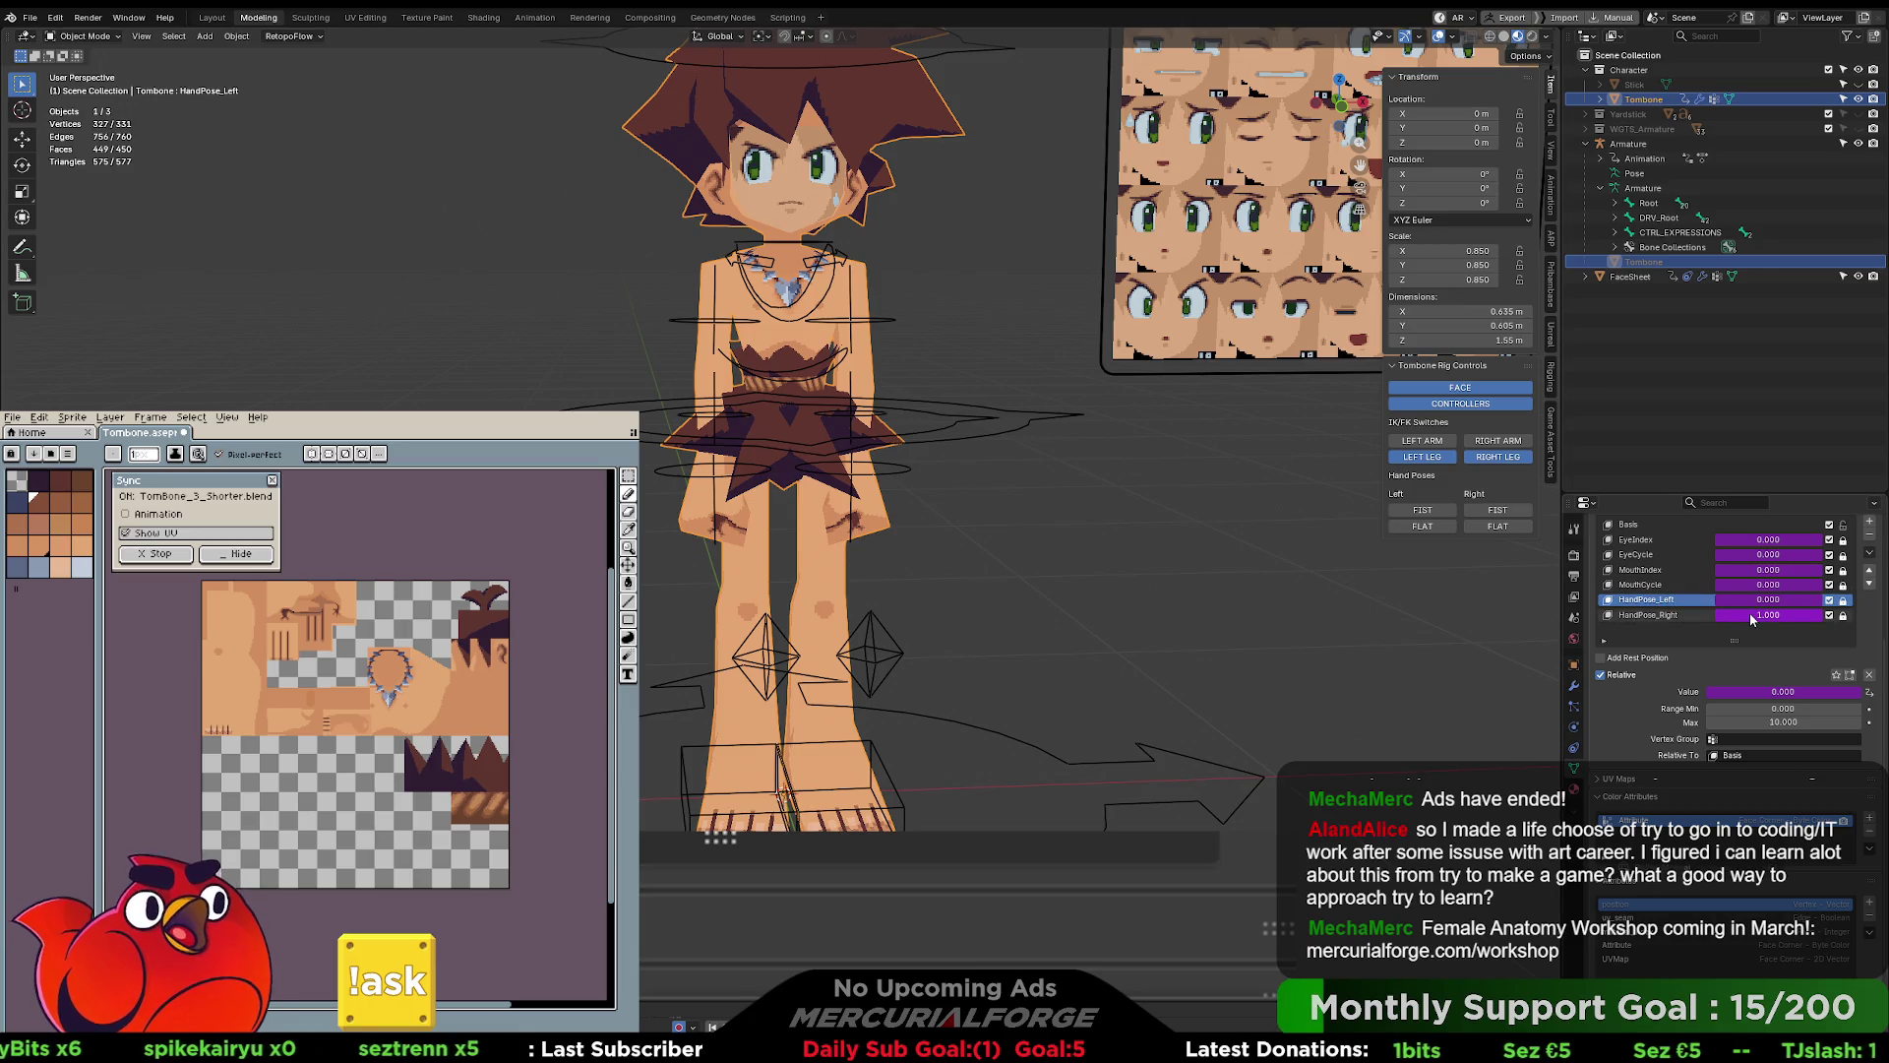
pyautogui.rightClick(1742, 599)
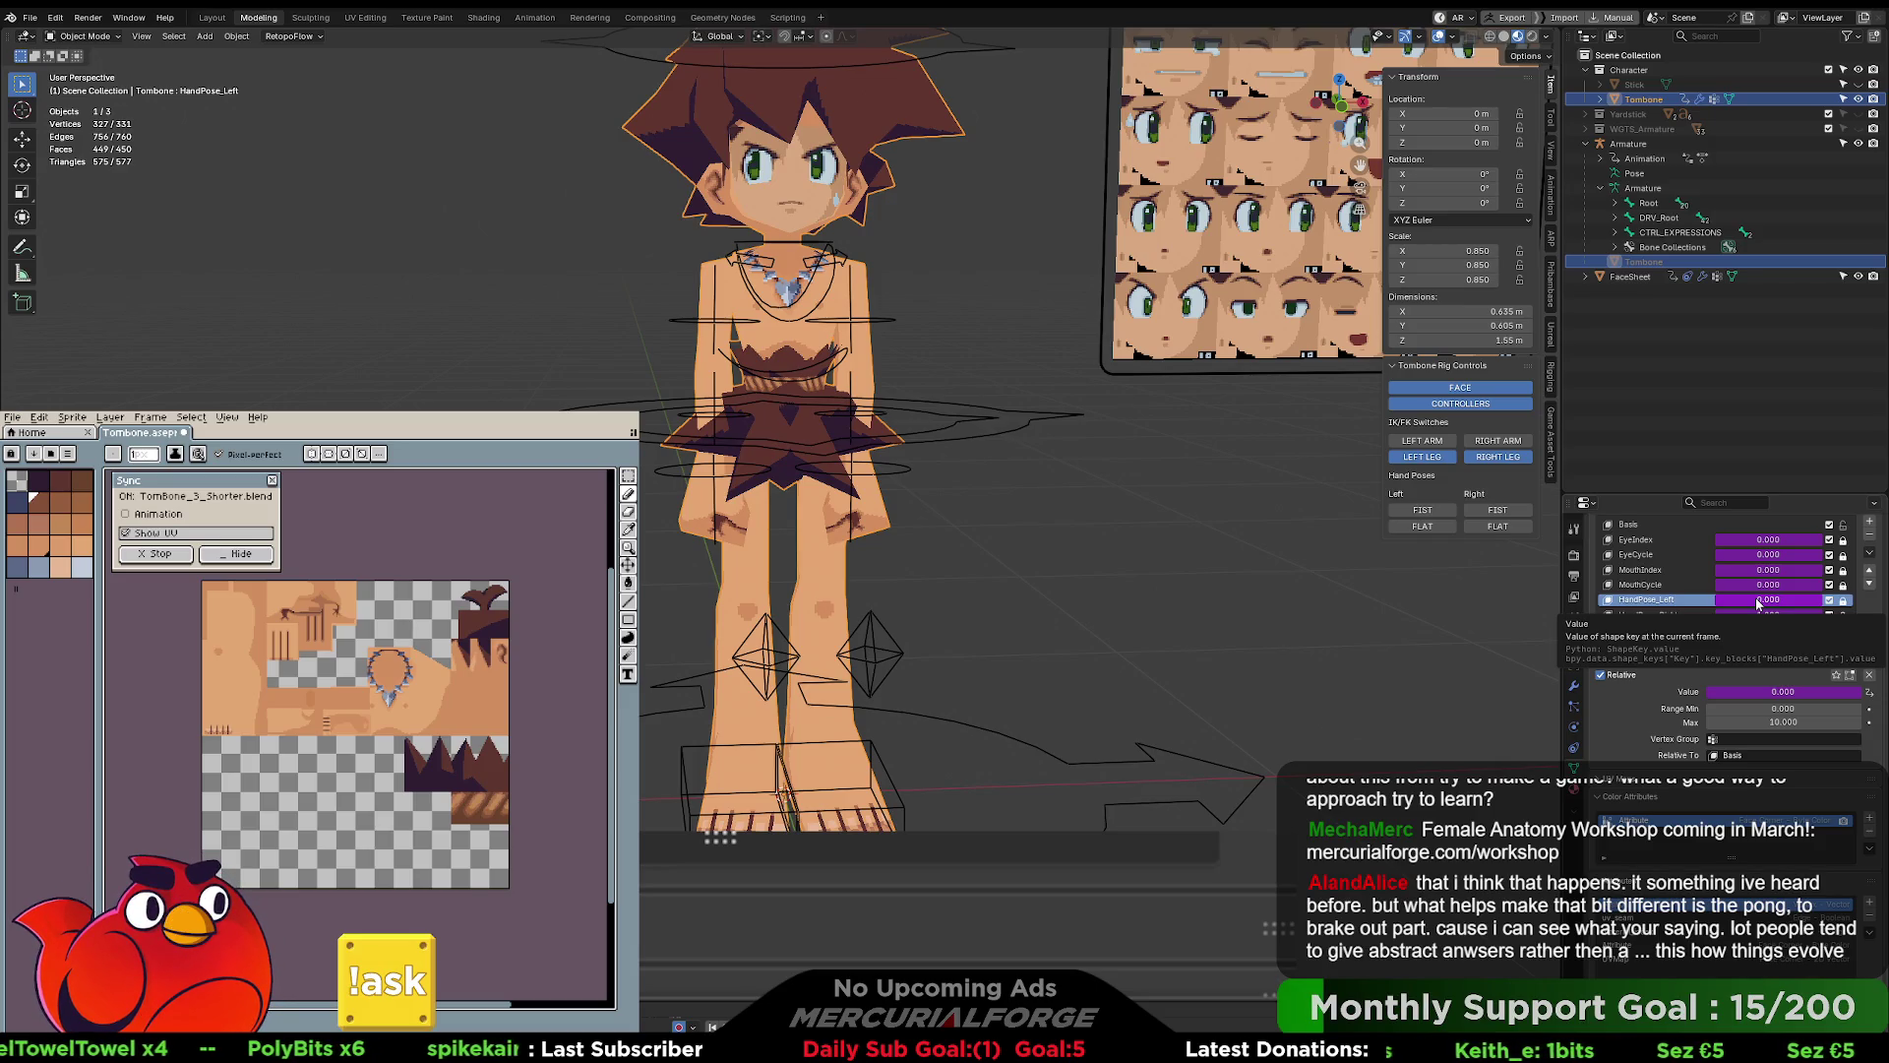
pyautogui.click(1428, 512)
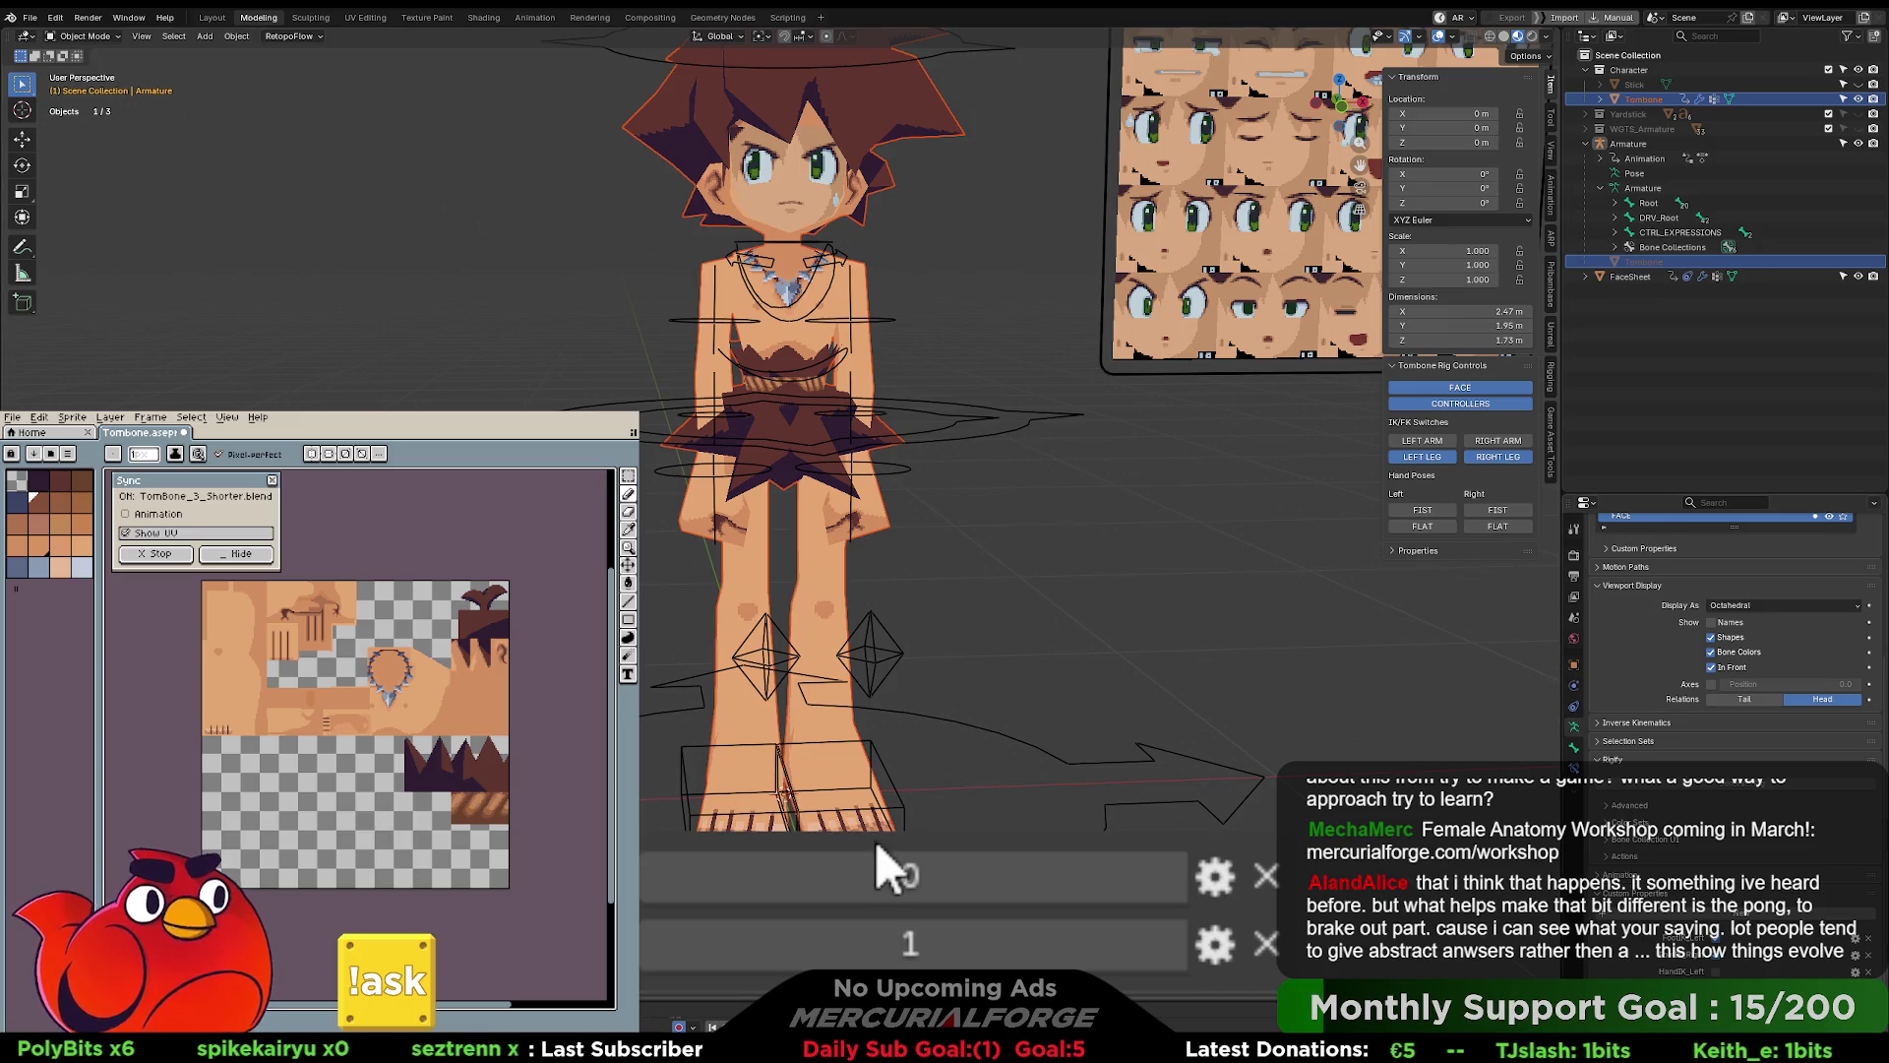
pyautogui.rightClick(1777, 944)
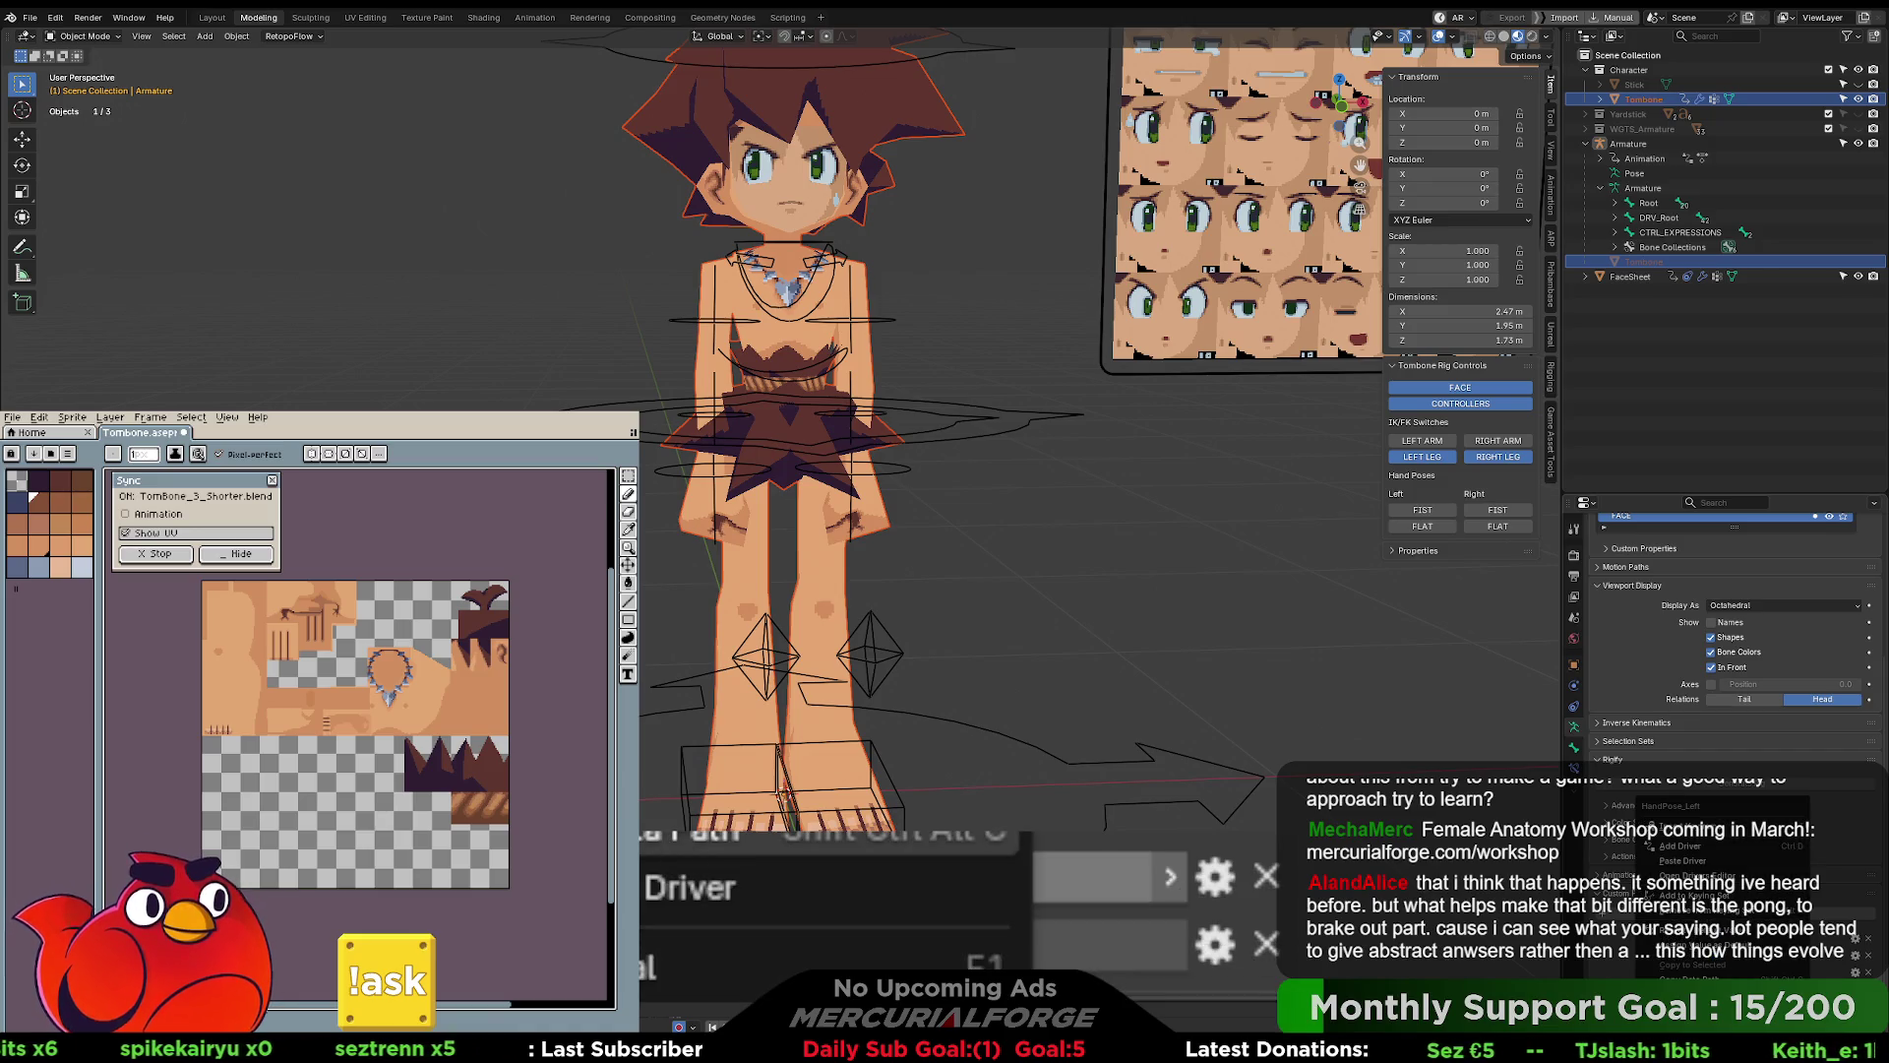
pyautogui.click(1611, 802)
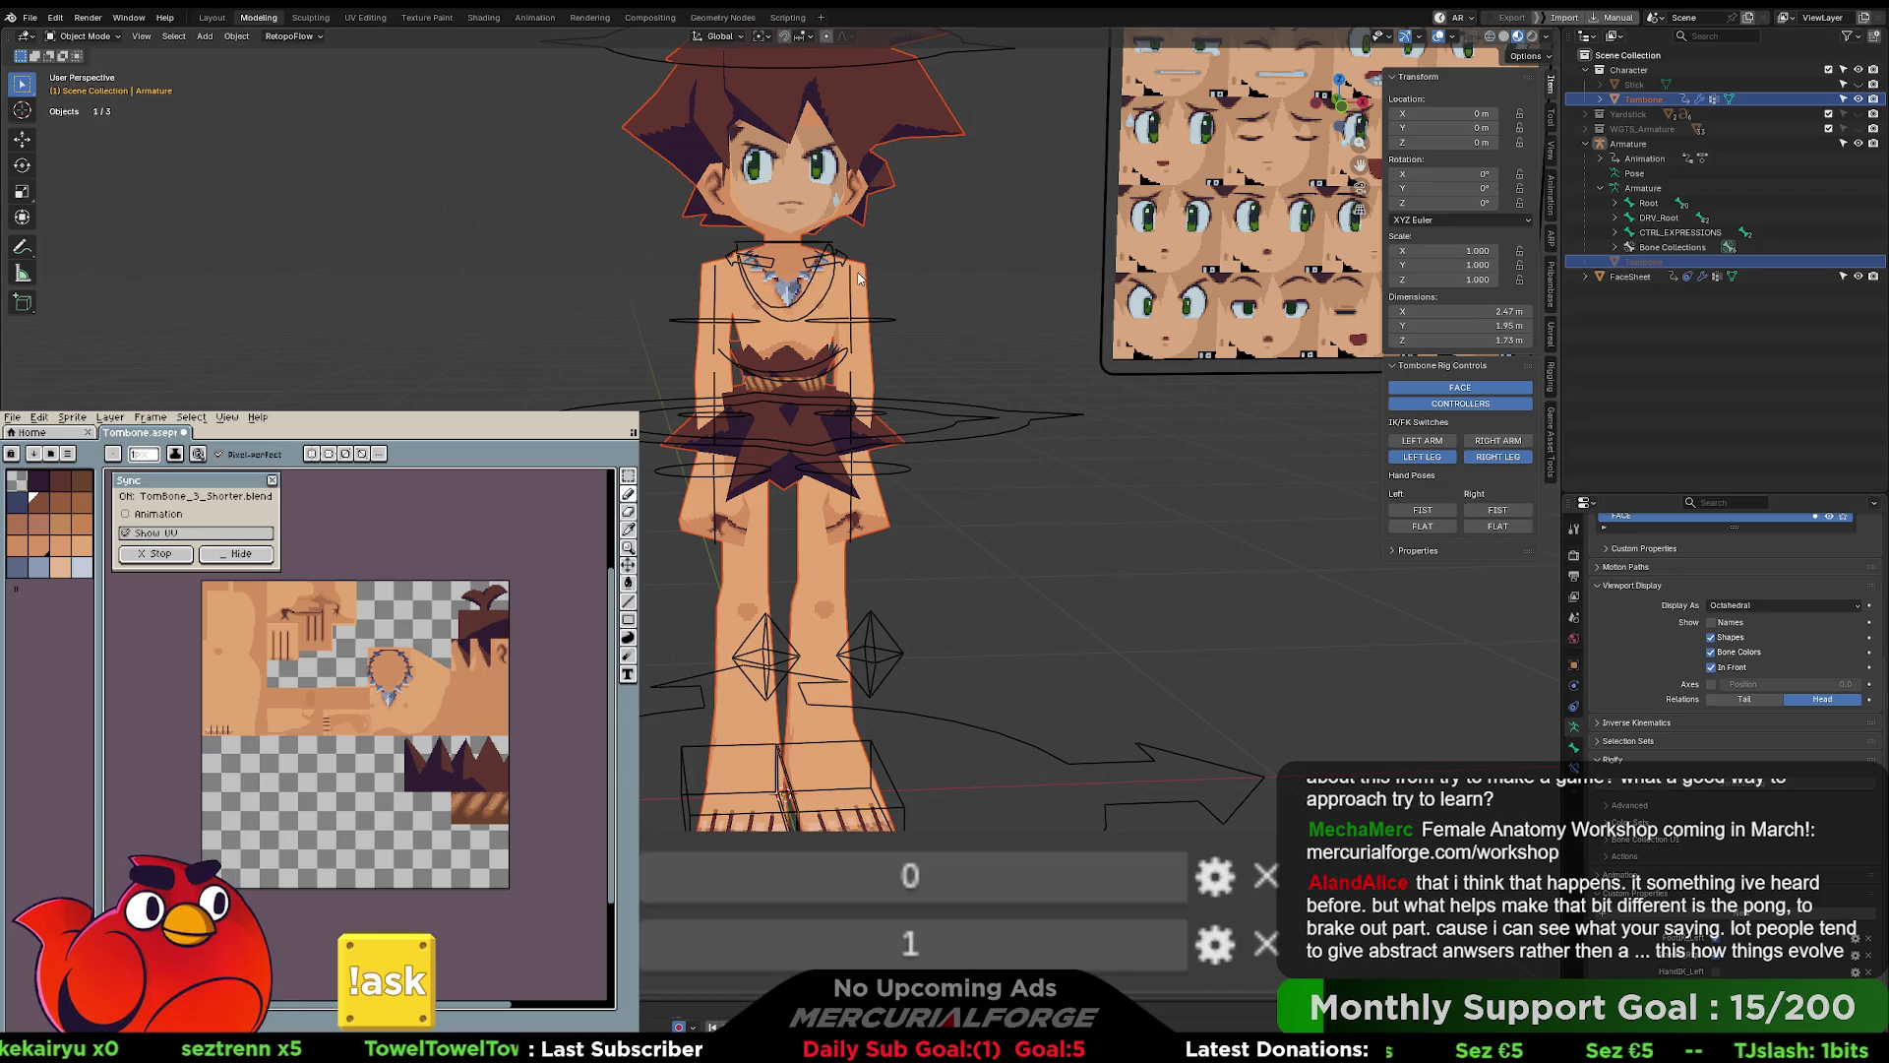
pyautogui.click(1577, 693)
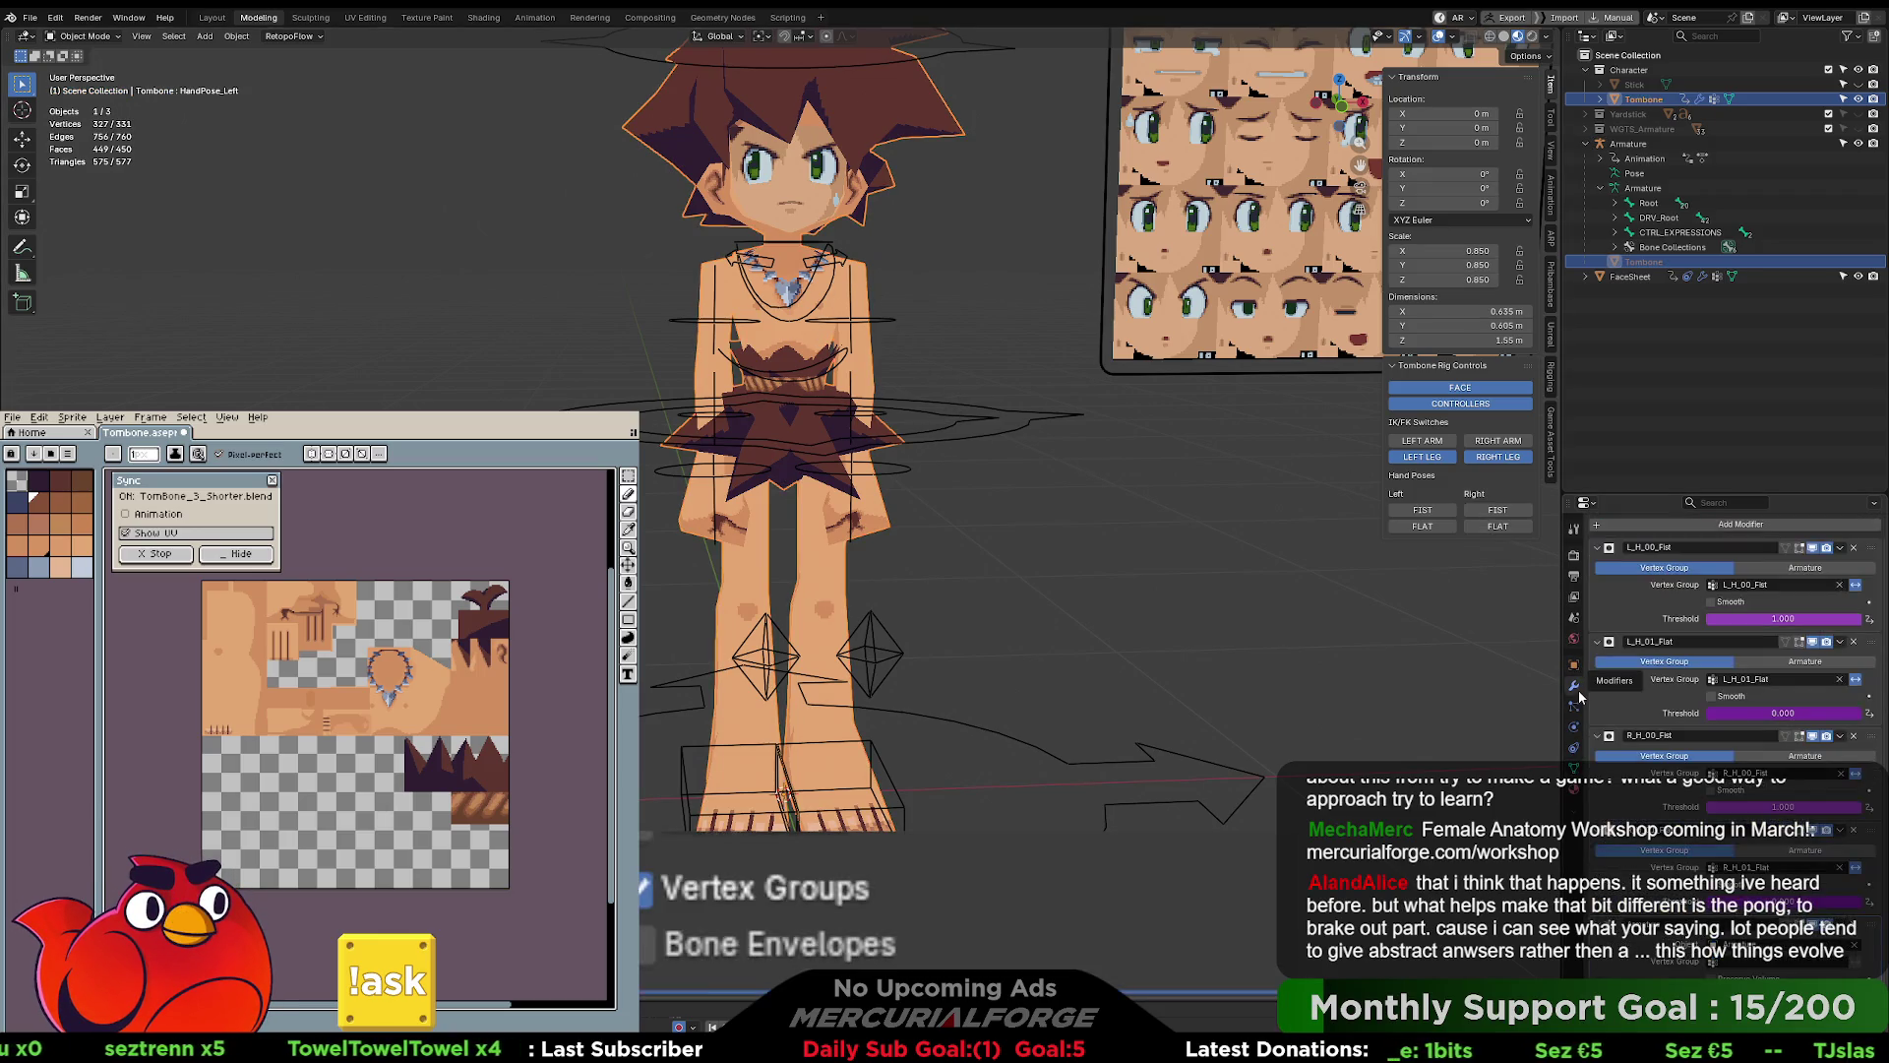
pyautogui.rightClick(1808, 620)
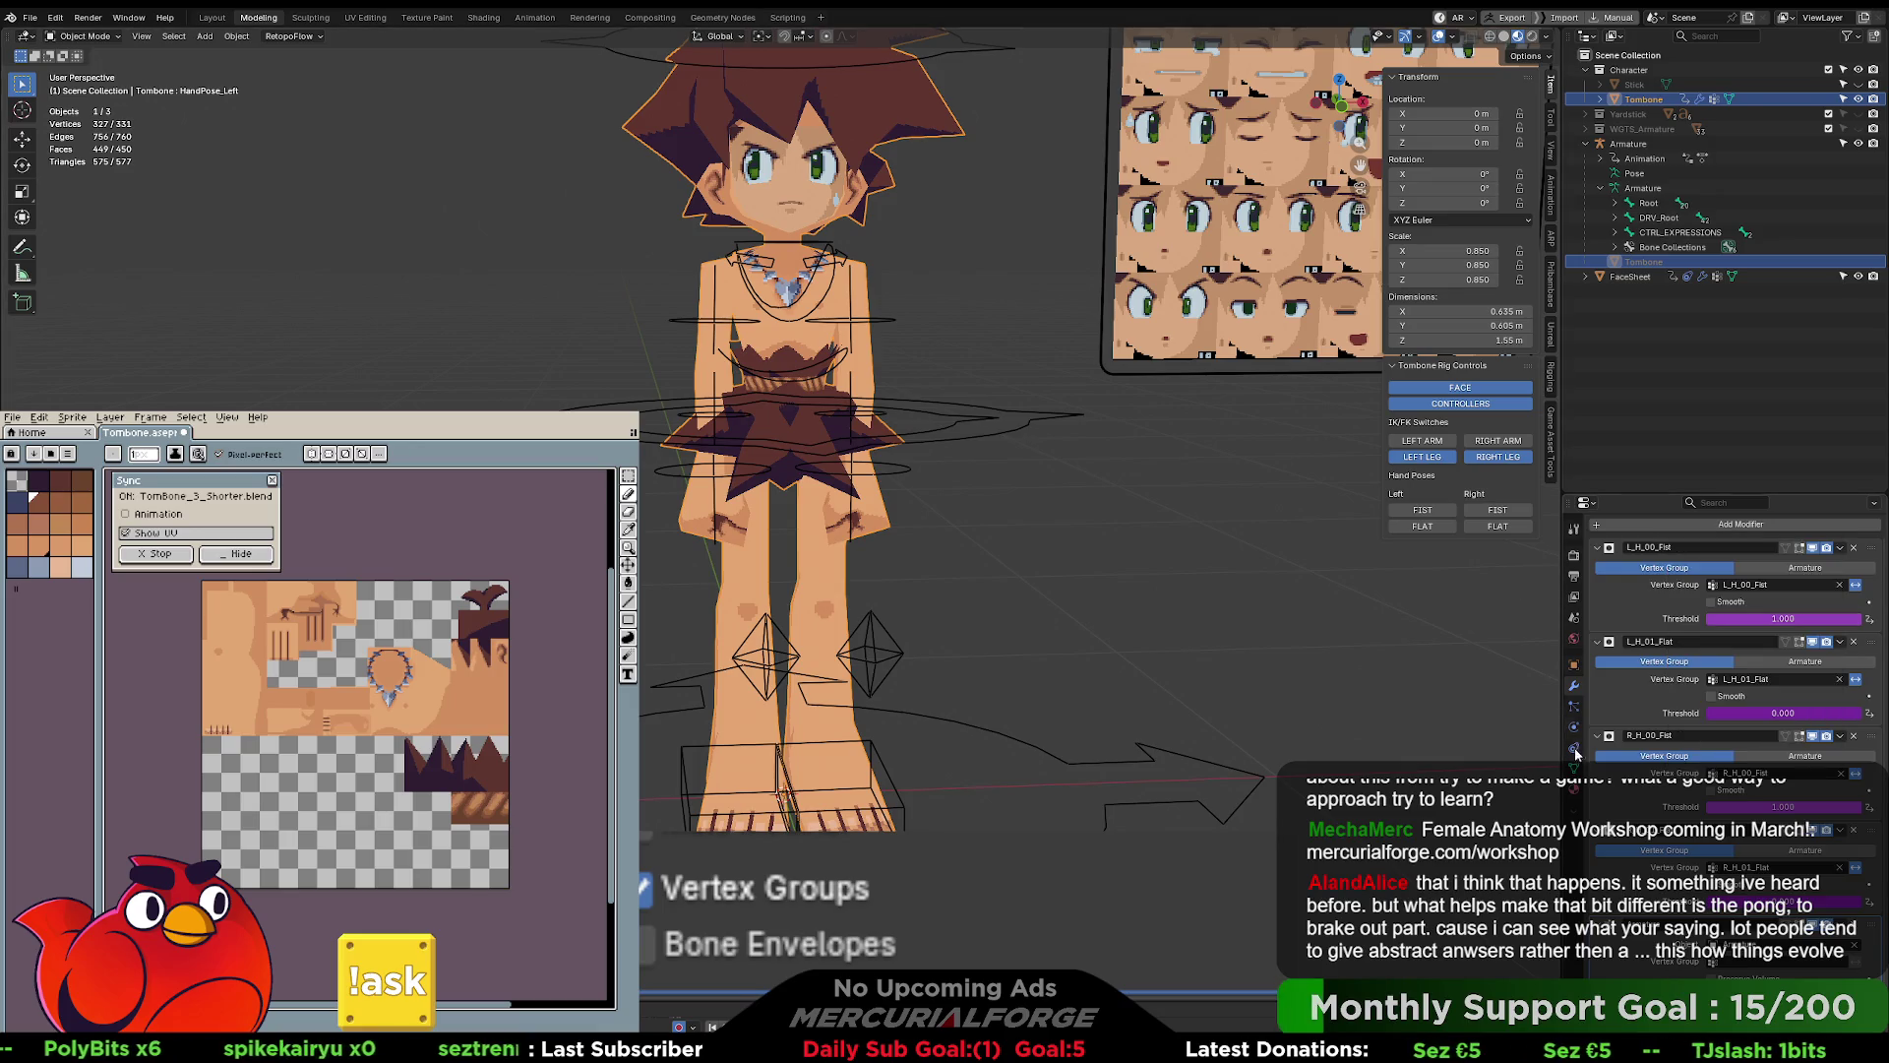
pyautogui.click(1468, 528)
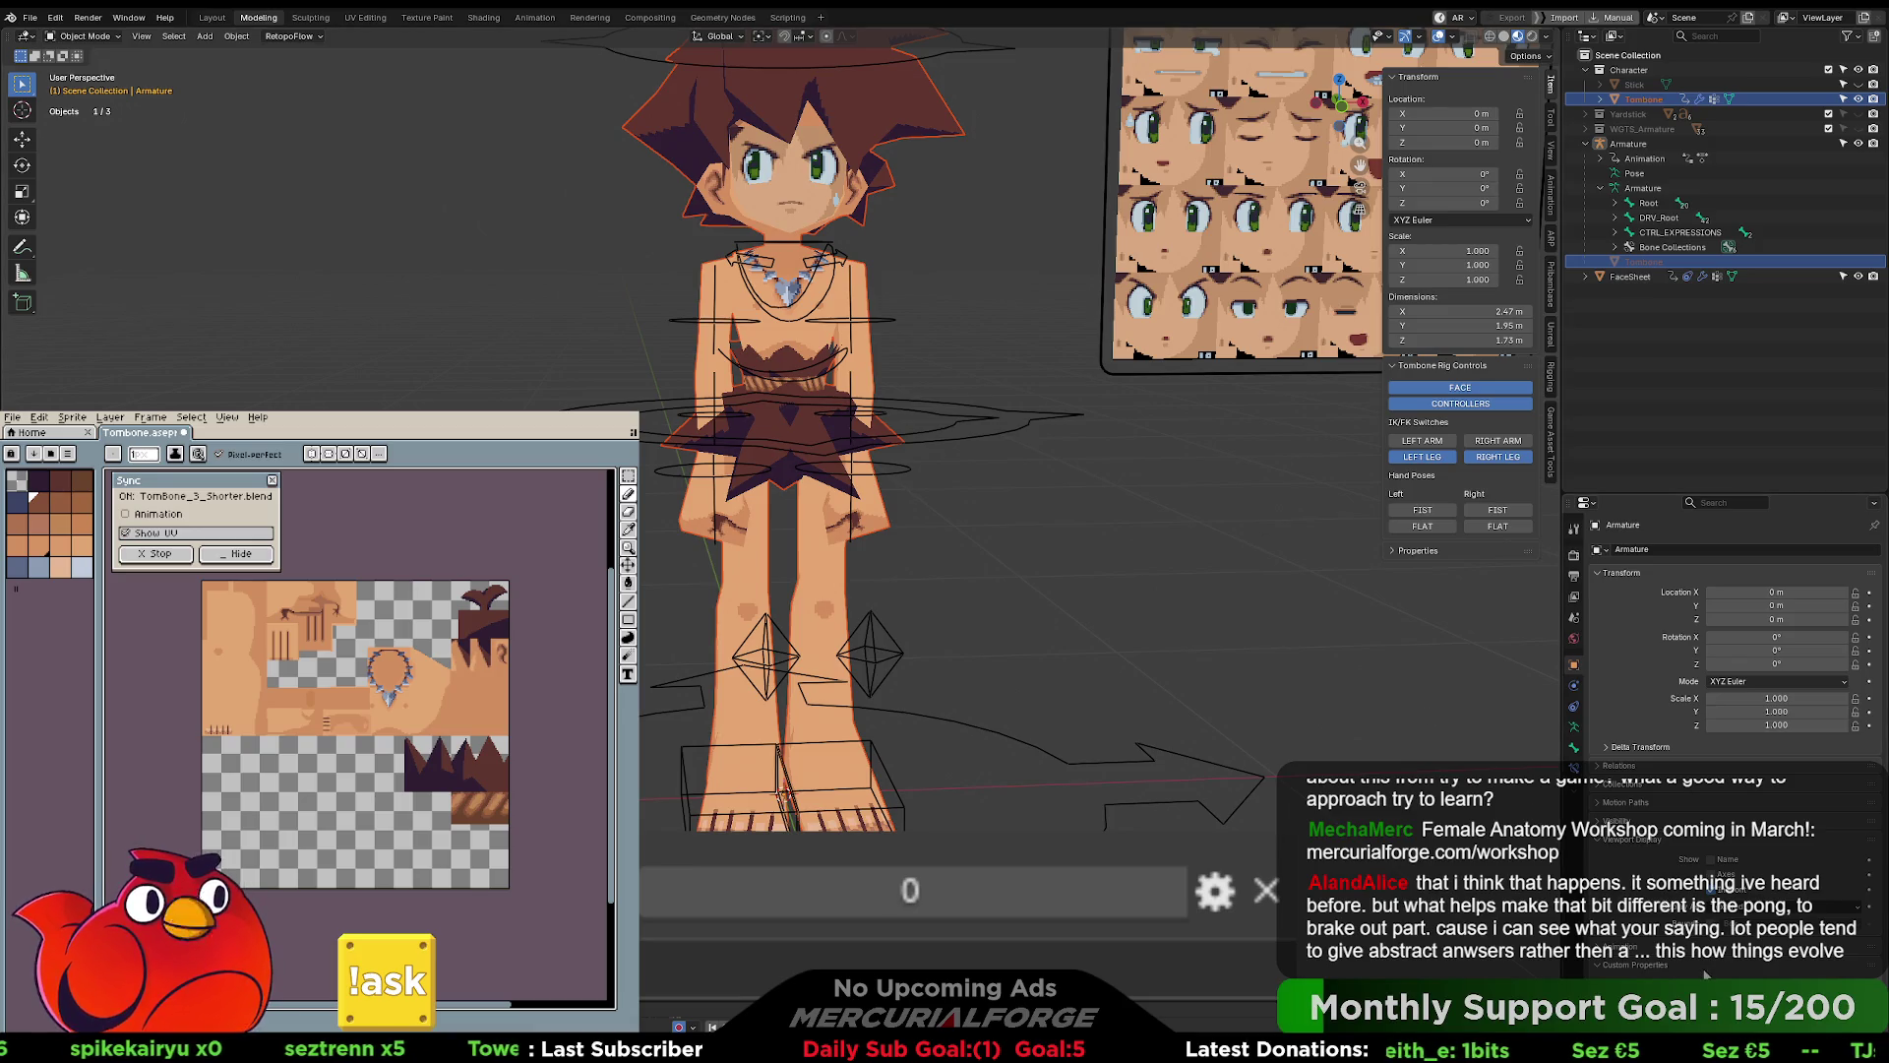
pyautogui.click(1107, 813)
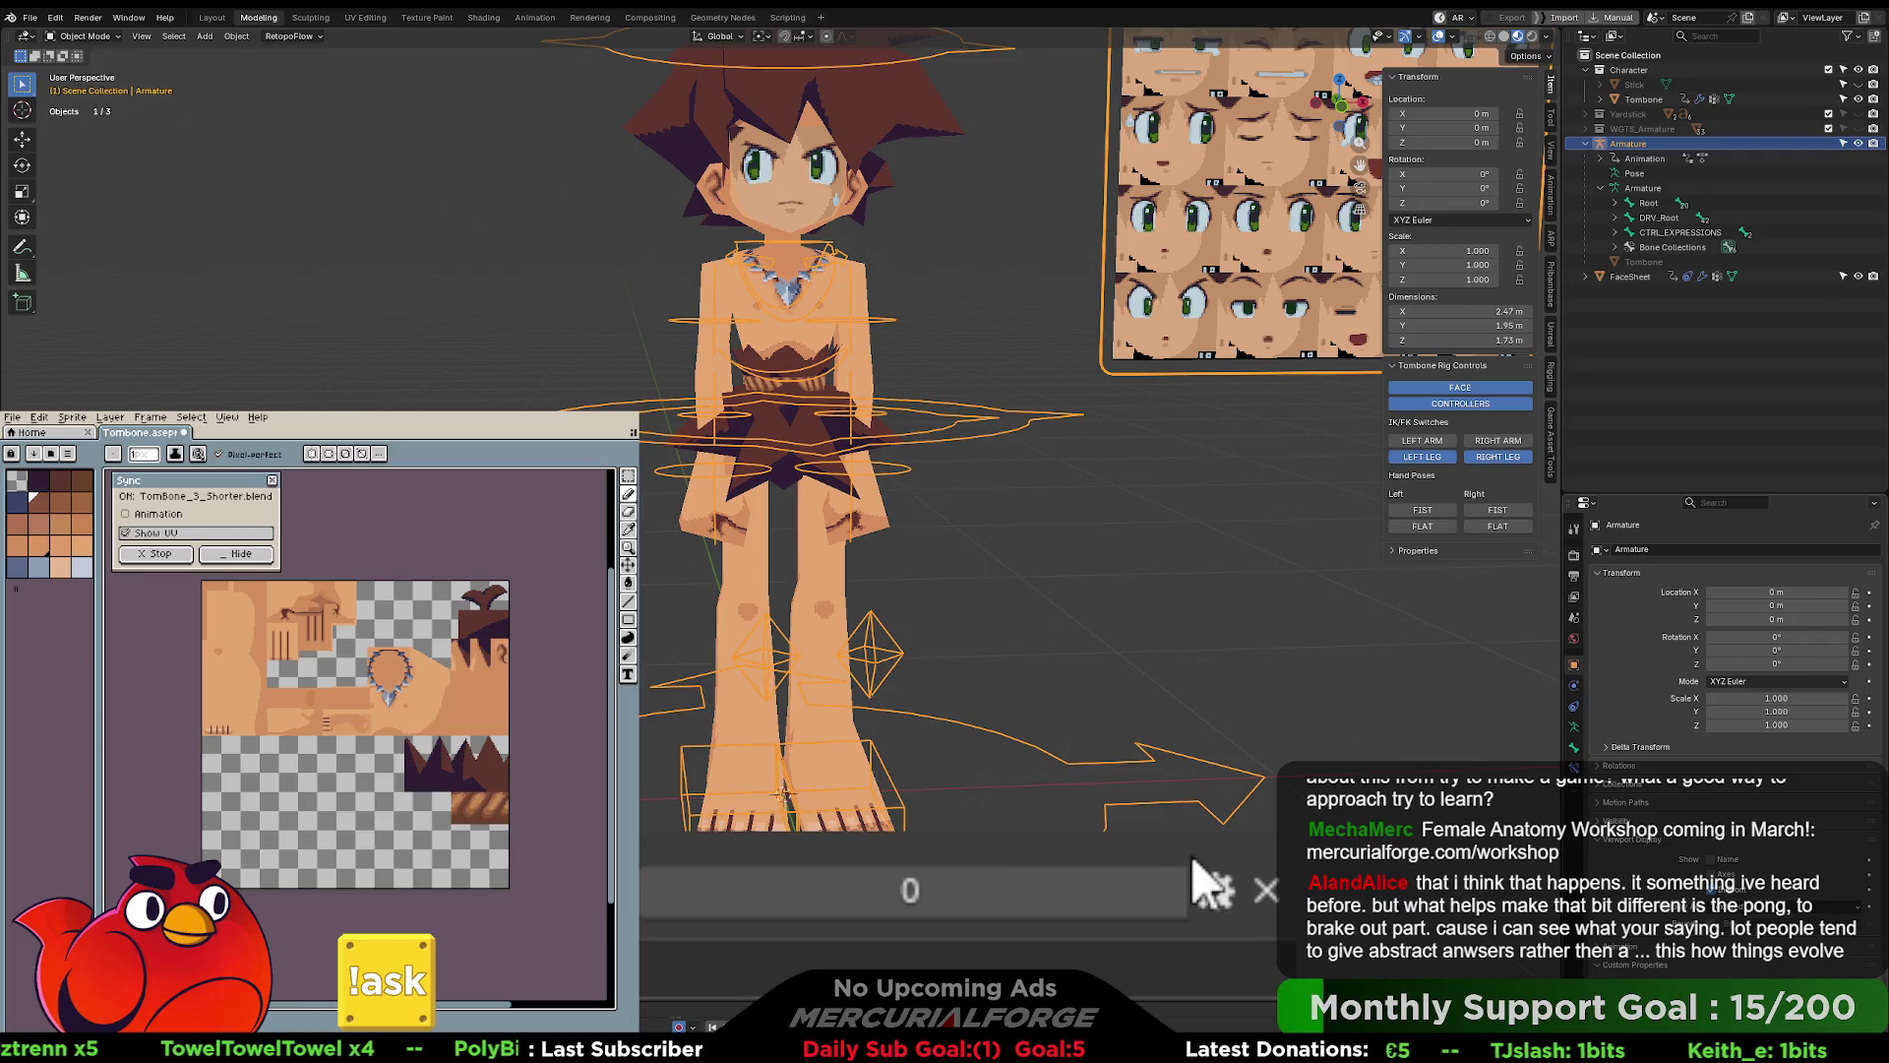
pyautogui.click(1265, 891)
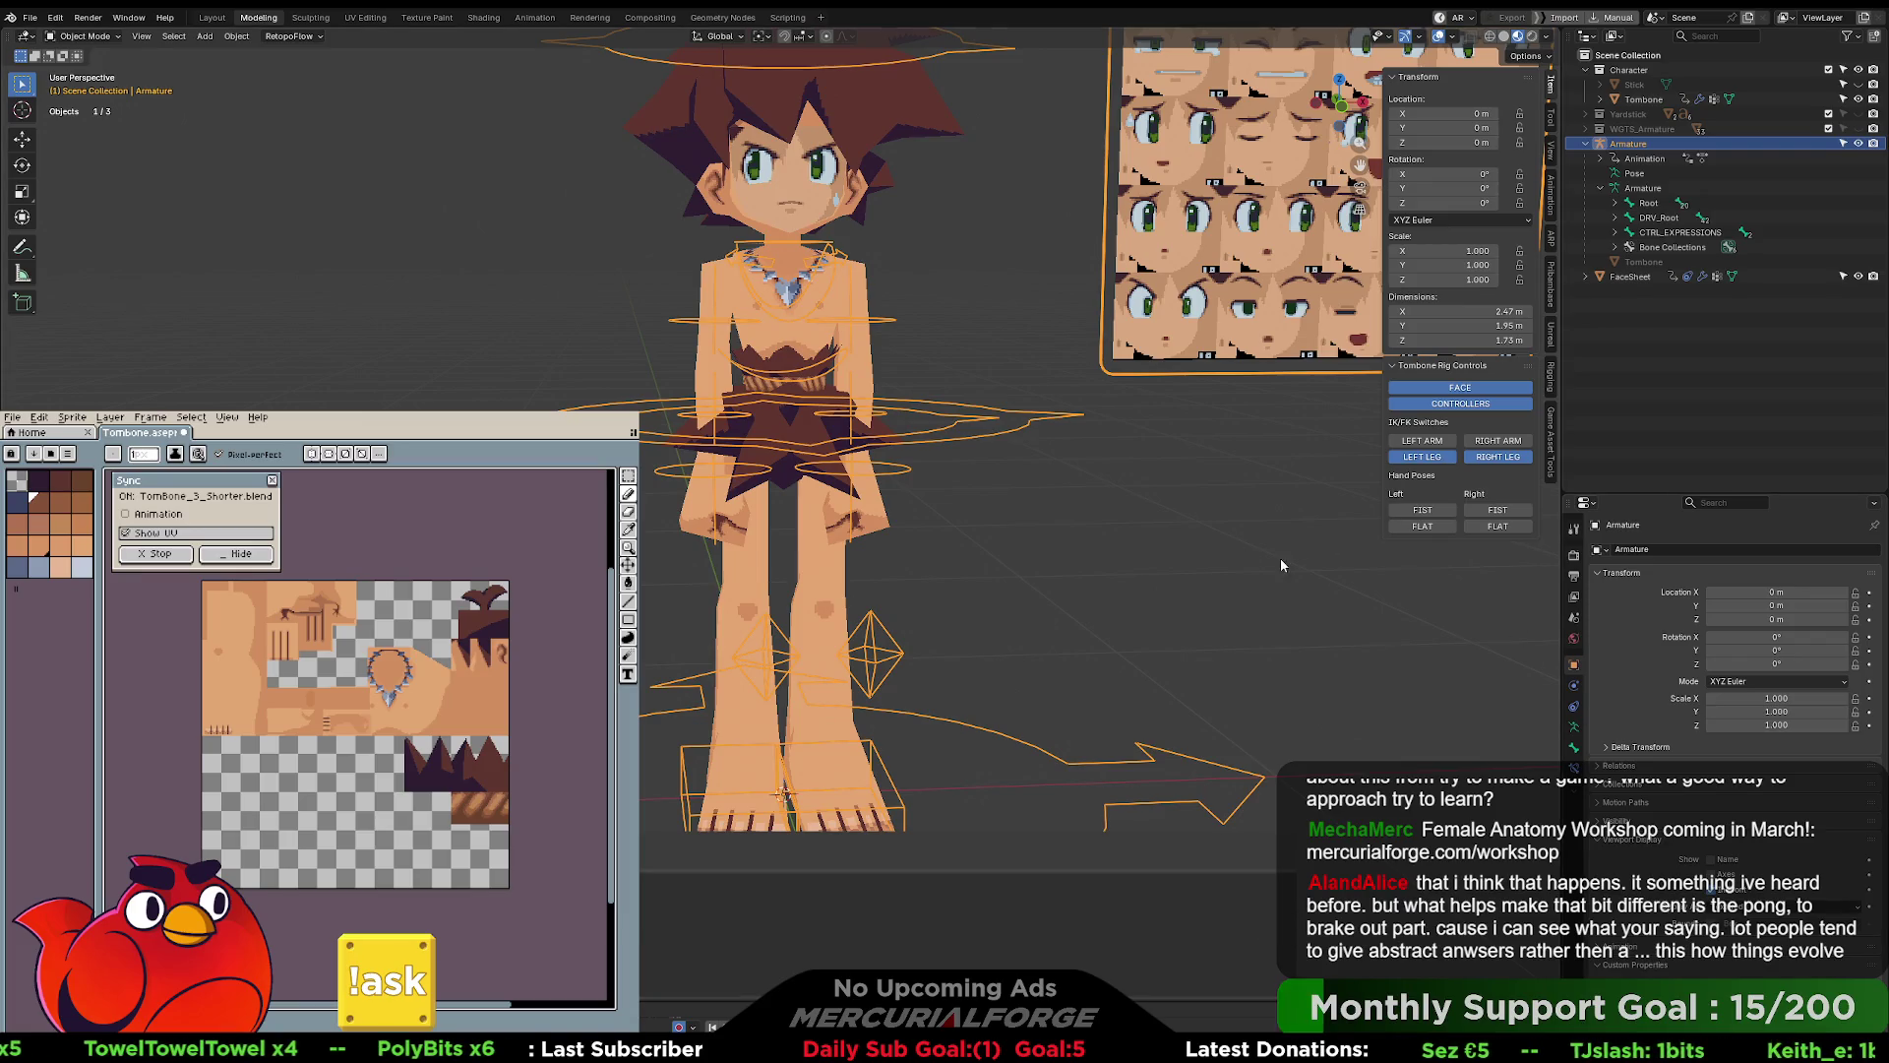
pyautogui.click(877, 523)
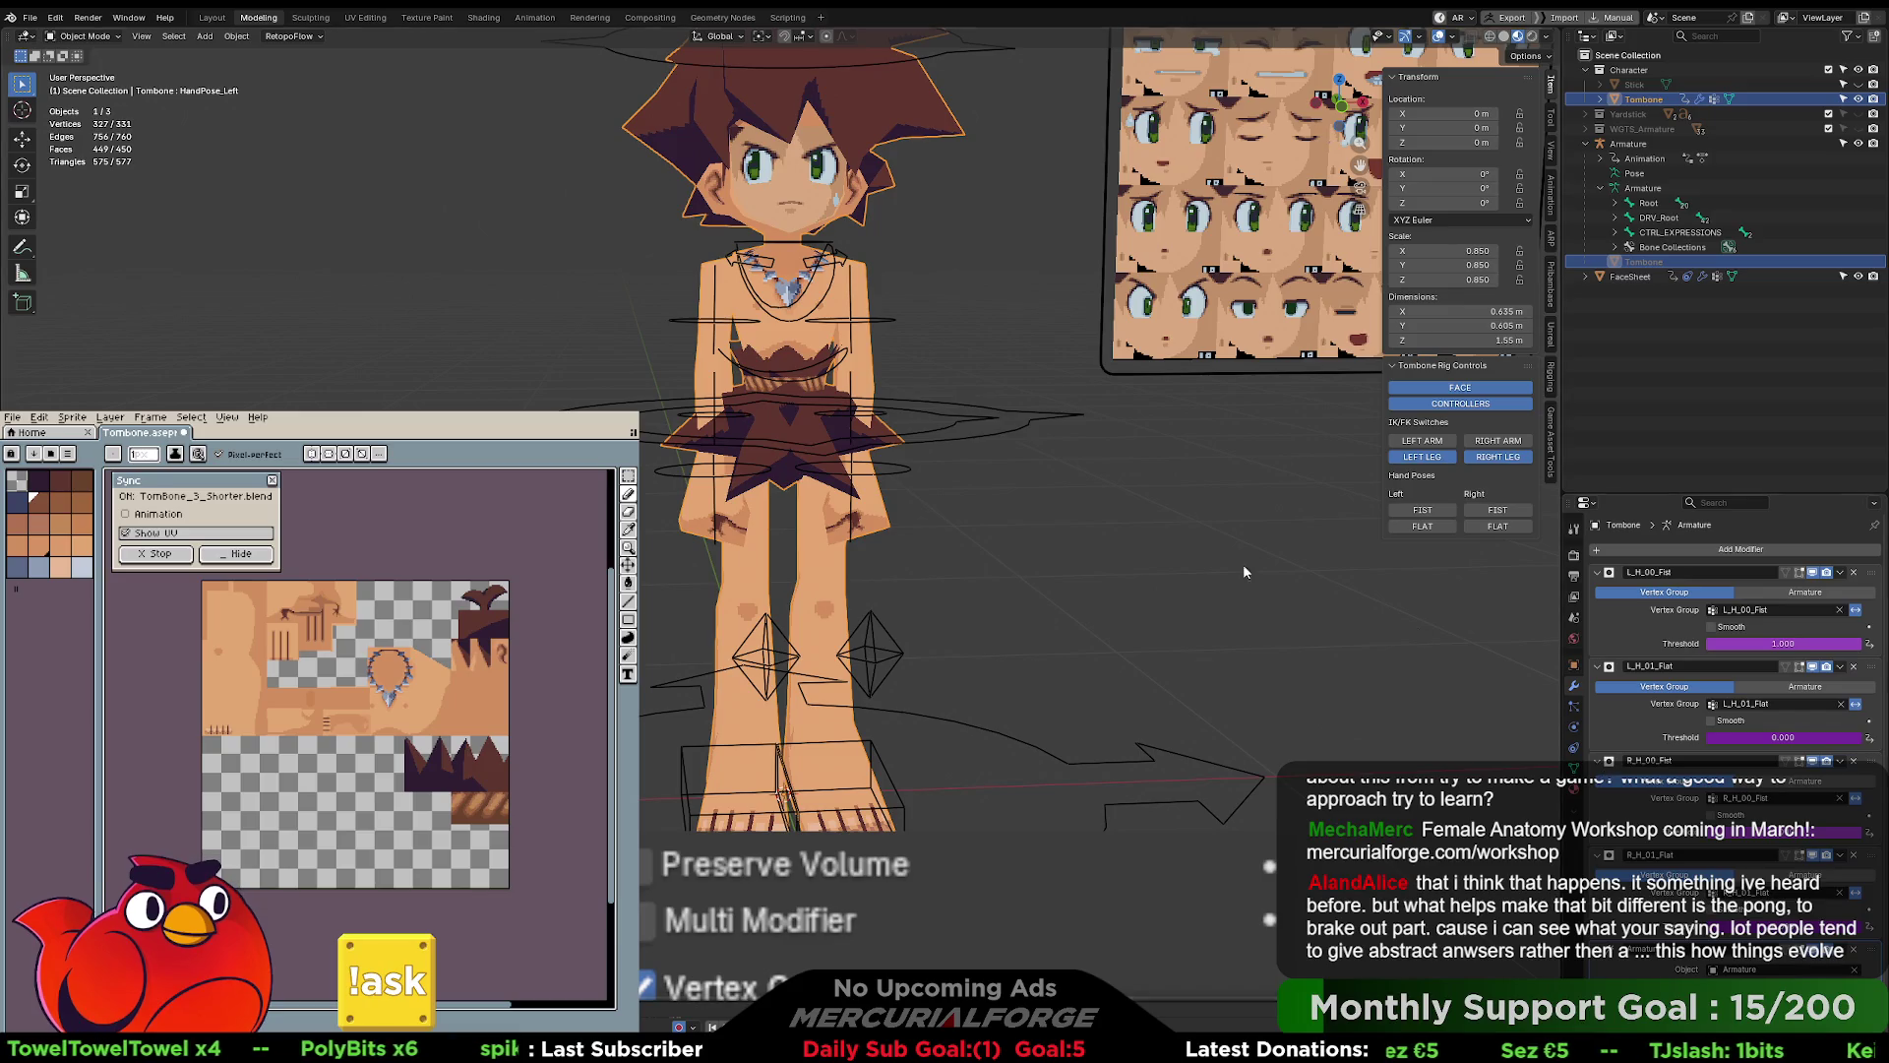
pyautogui.click(941, 437)
pyautogui.click(1575, 747)
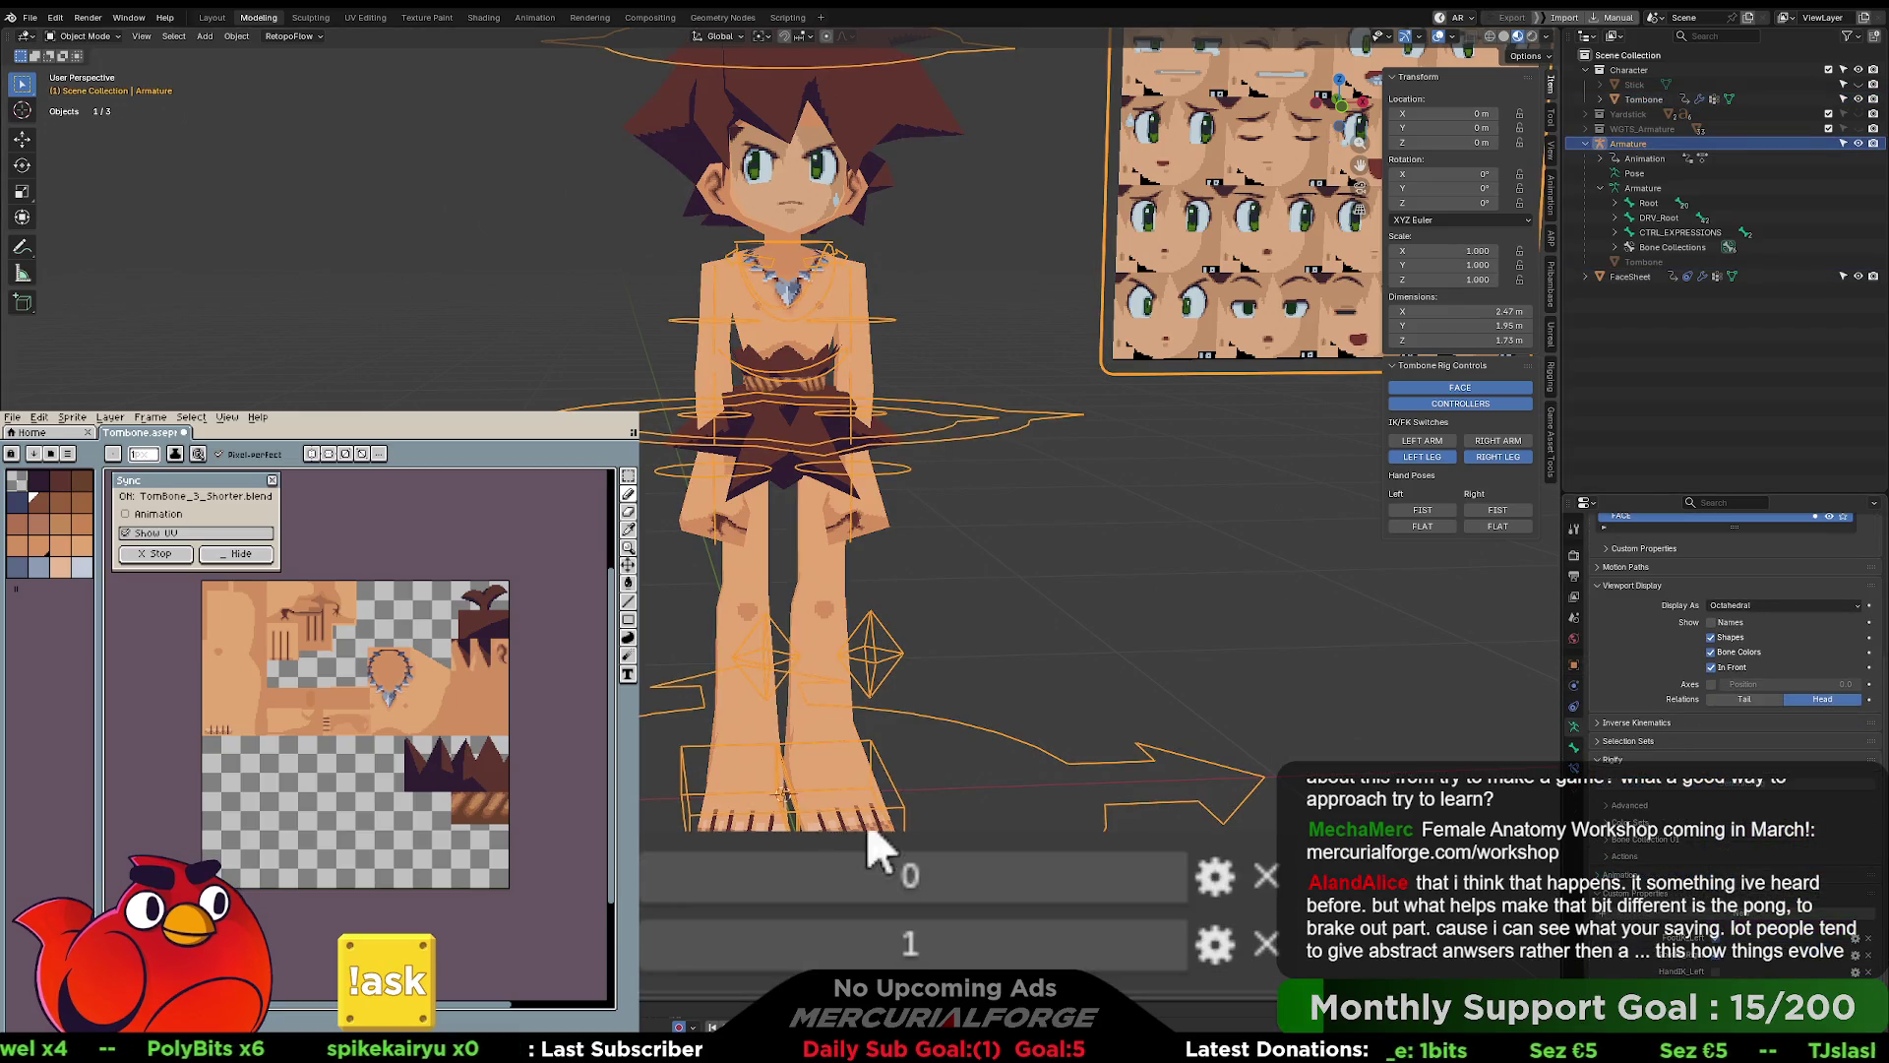
pyautogui.rightClick(1778, 955)
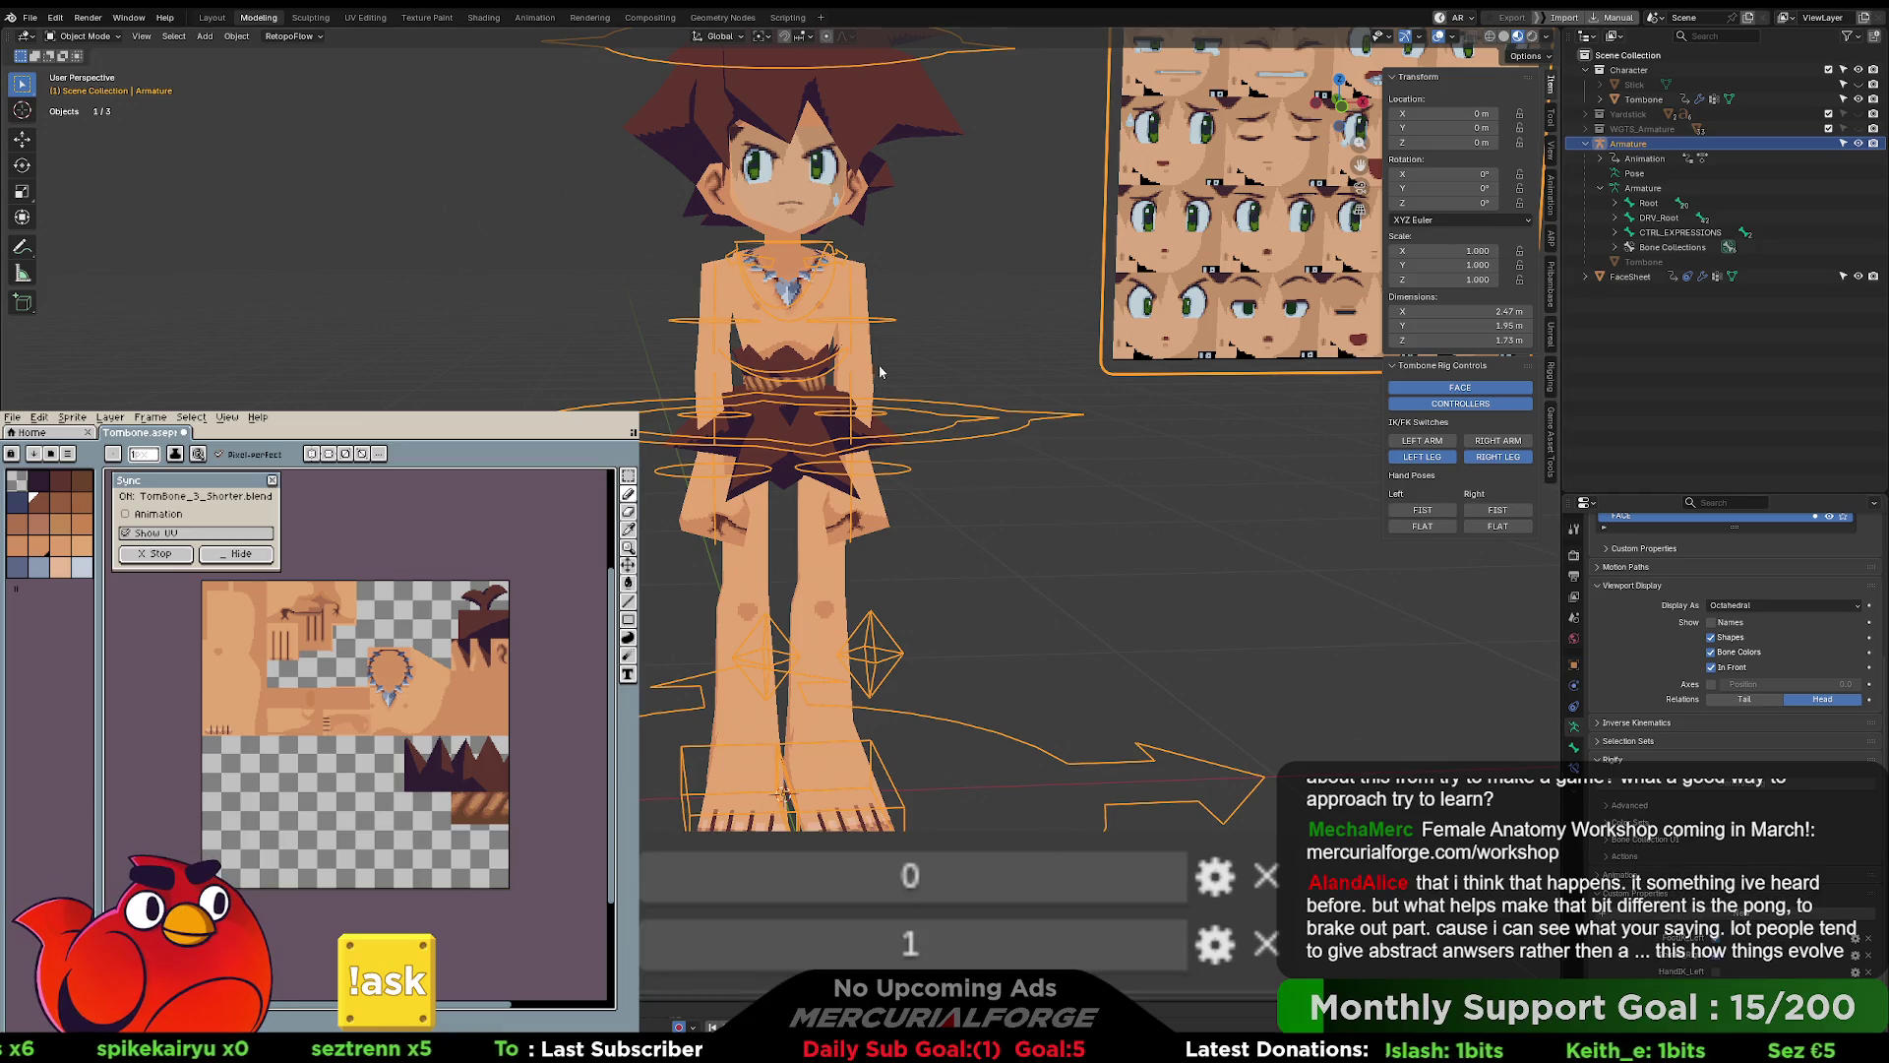
pyautogui.click(871, 514)
pyautogui.click(1575, 686)
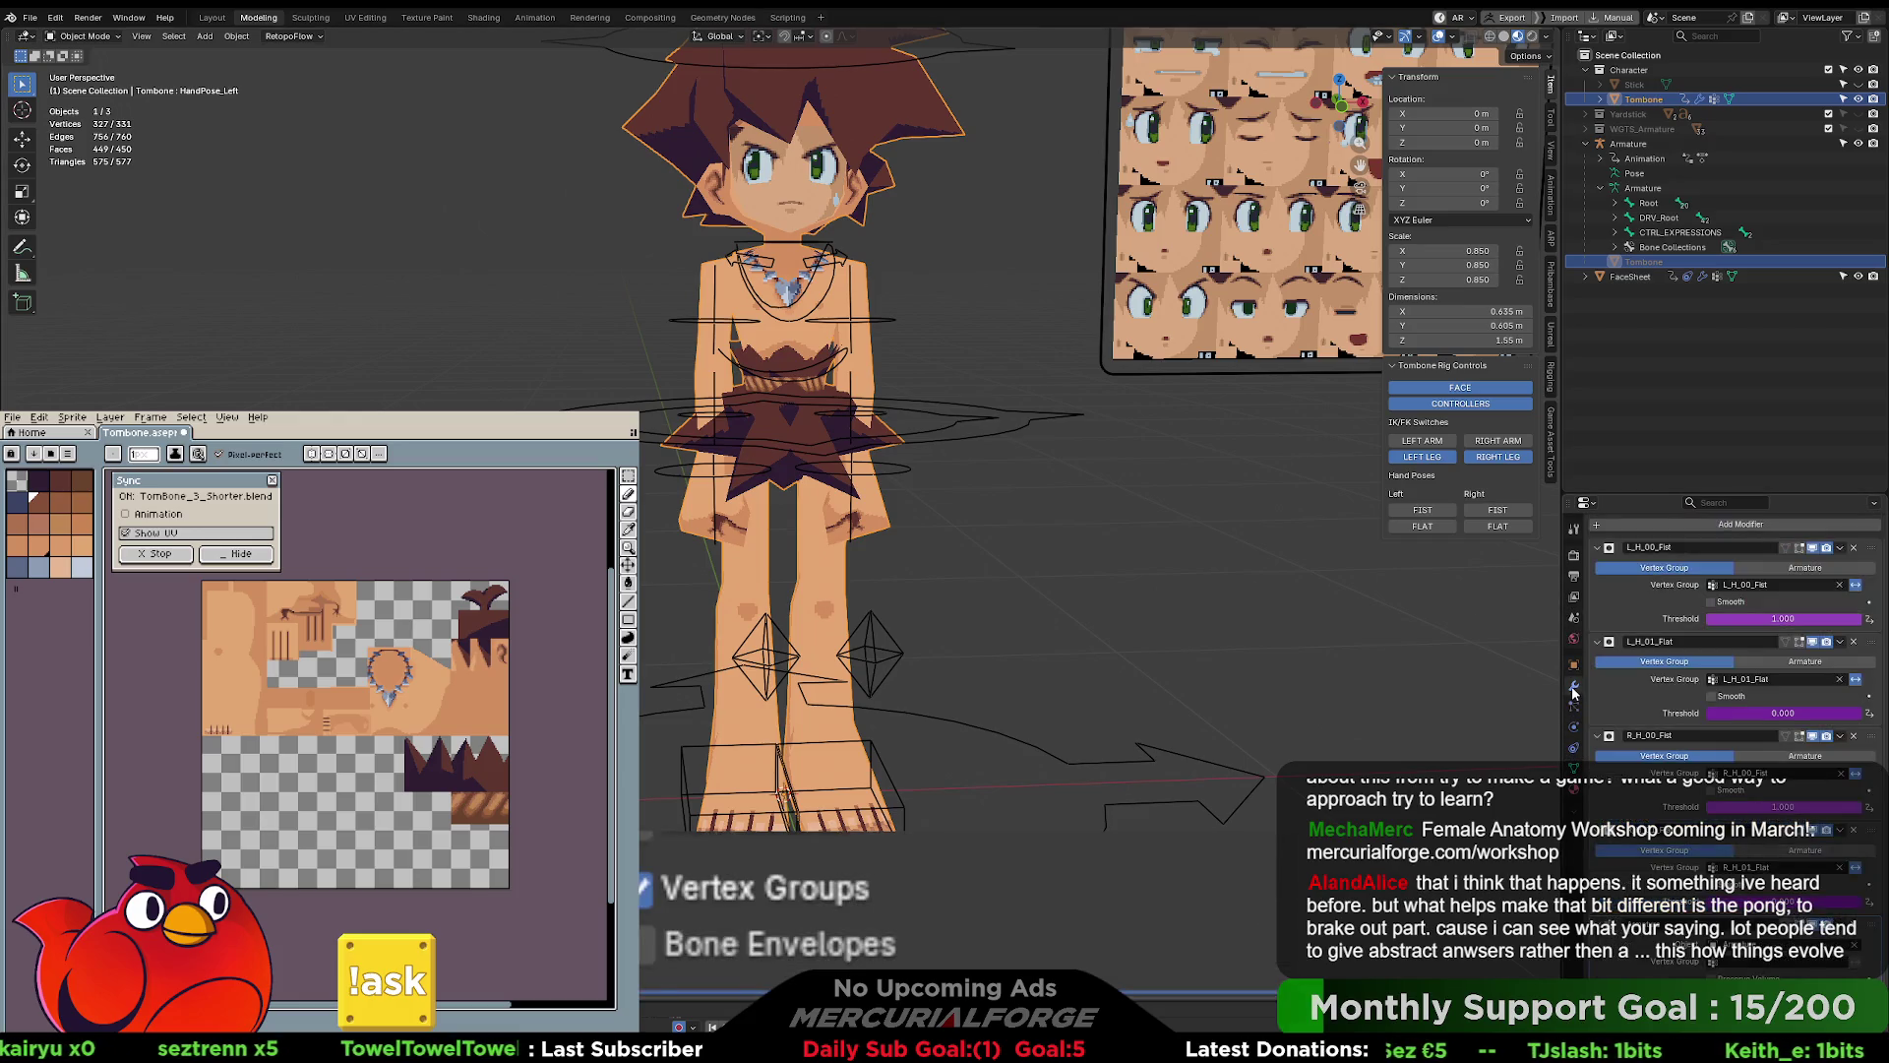
# - Paste the copied left-hand threshold driver onto the right-hand threshold modifier
pyautogui.rightClick(1777, 808)
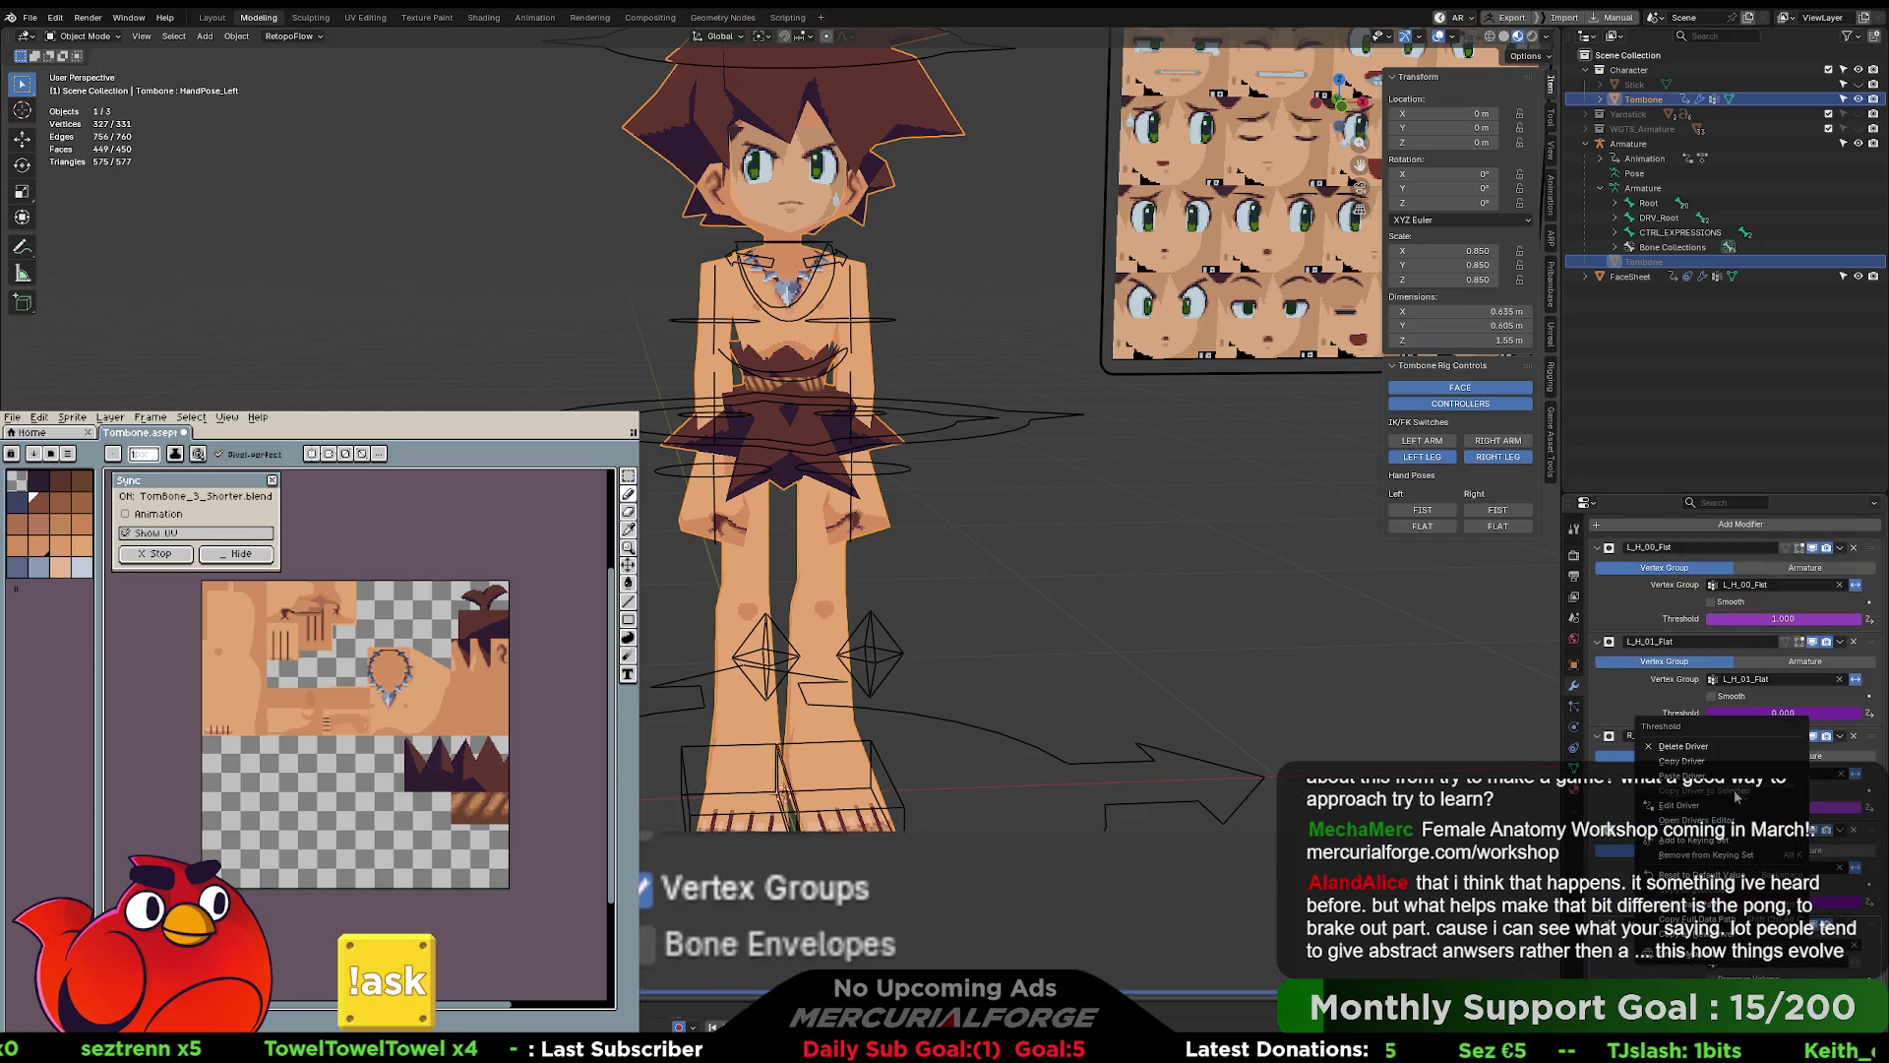
pyautogui.rightClick(1760, 902)
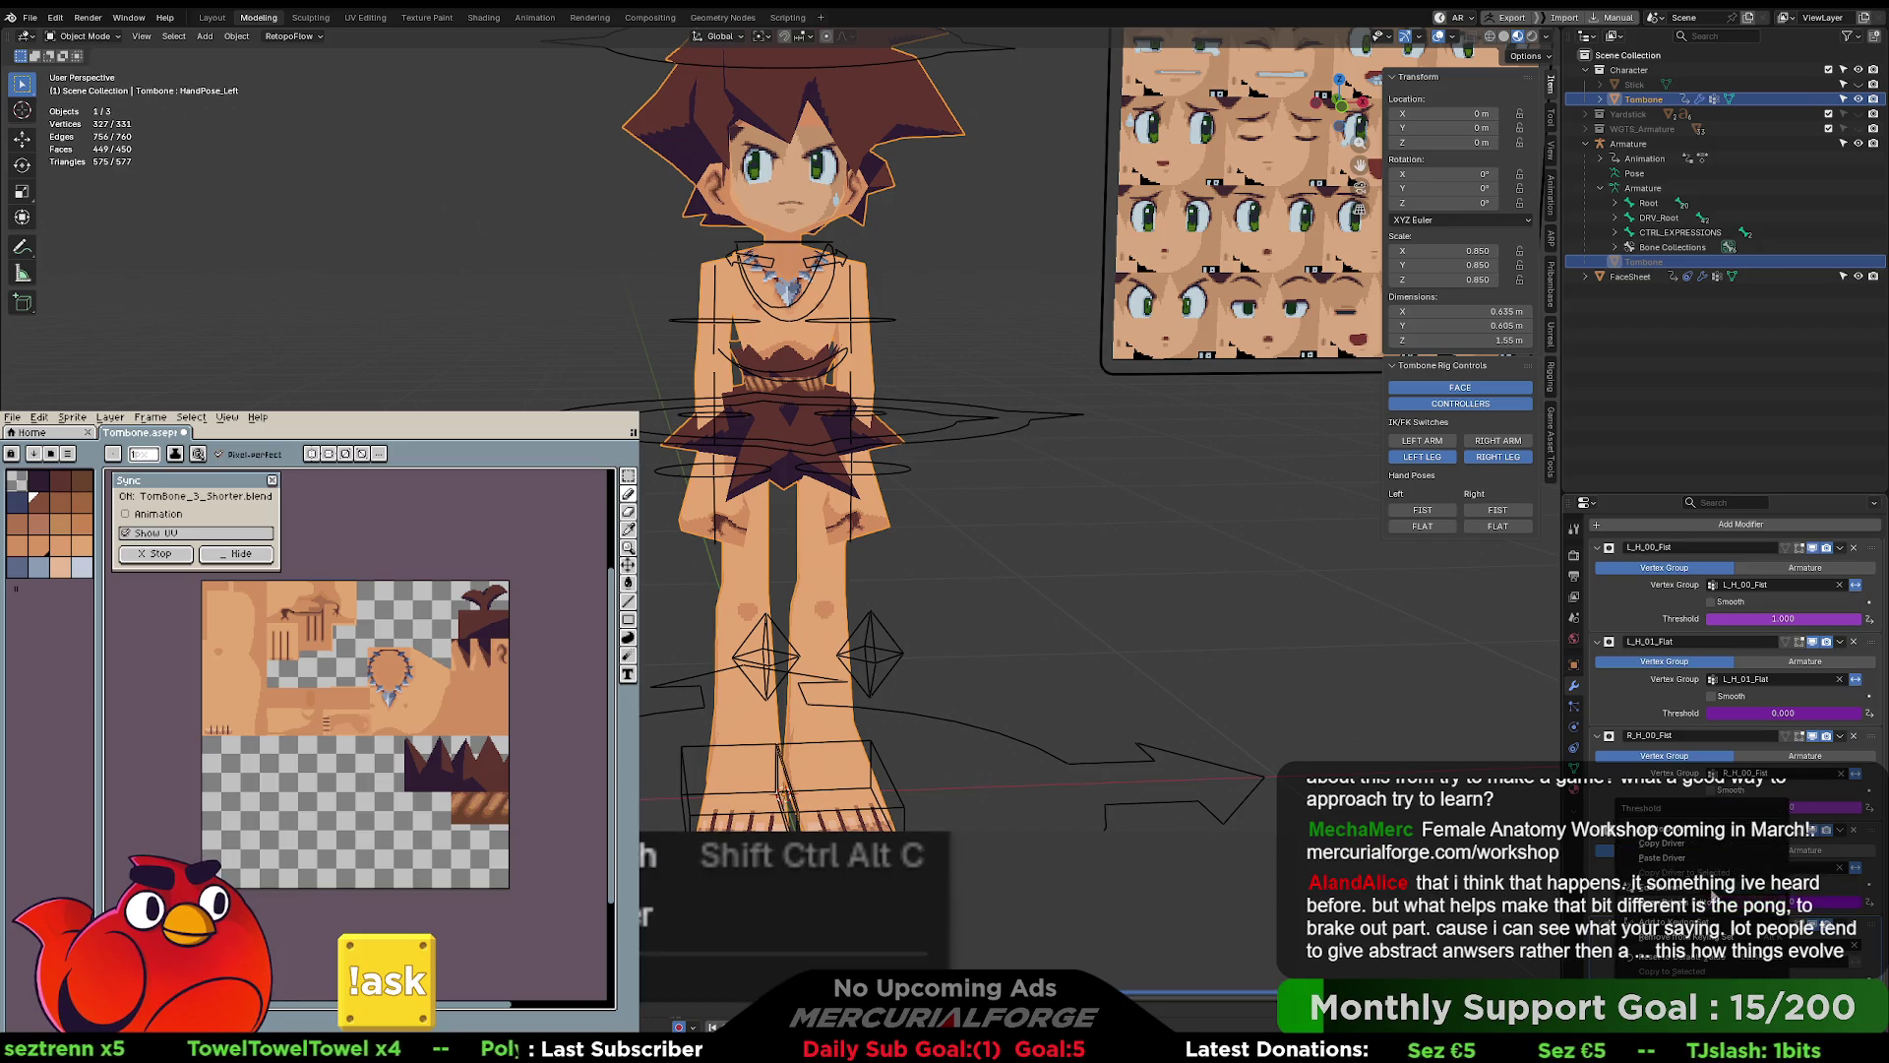
pyautogui.click(1752, 858)
pyautogui.click(1783, 808)
pyautogui.press('Return')
# - Set both right-hand threshold drivers to the Scripted Expression type
pyautogui.rightClick(1757, 822)
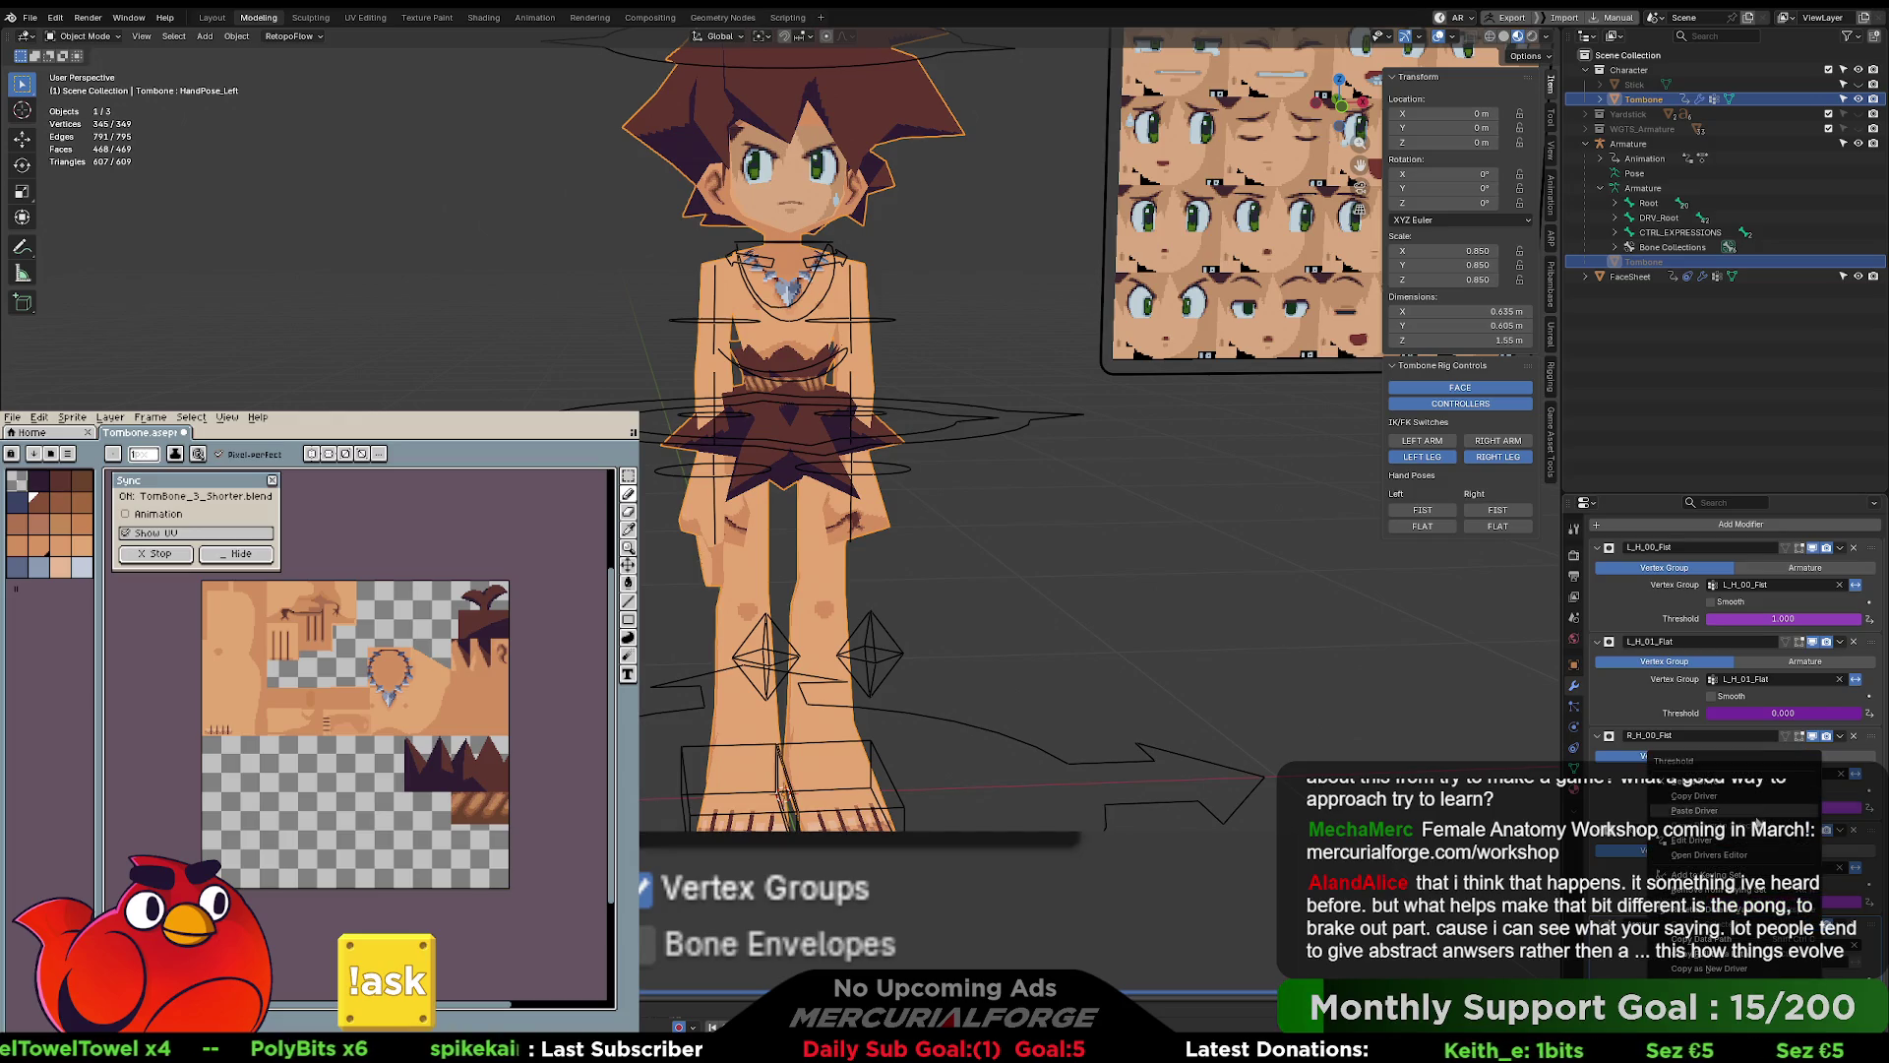
pyautogui.click(1694, 840)
pyautogui.click(1714, 806)
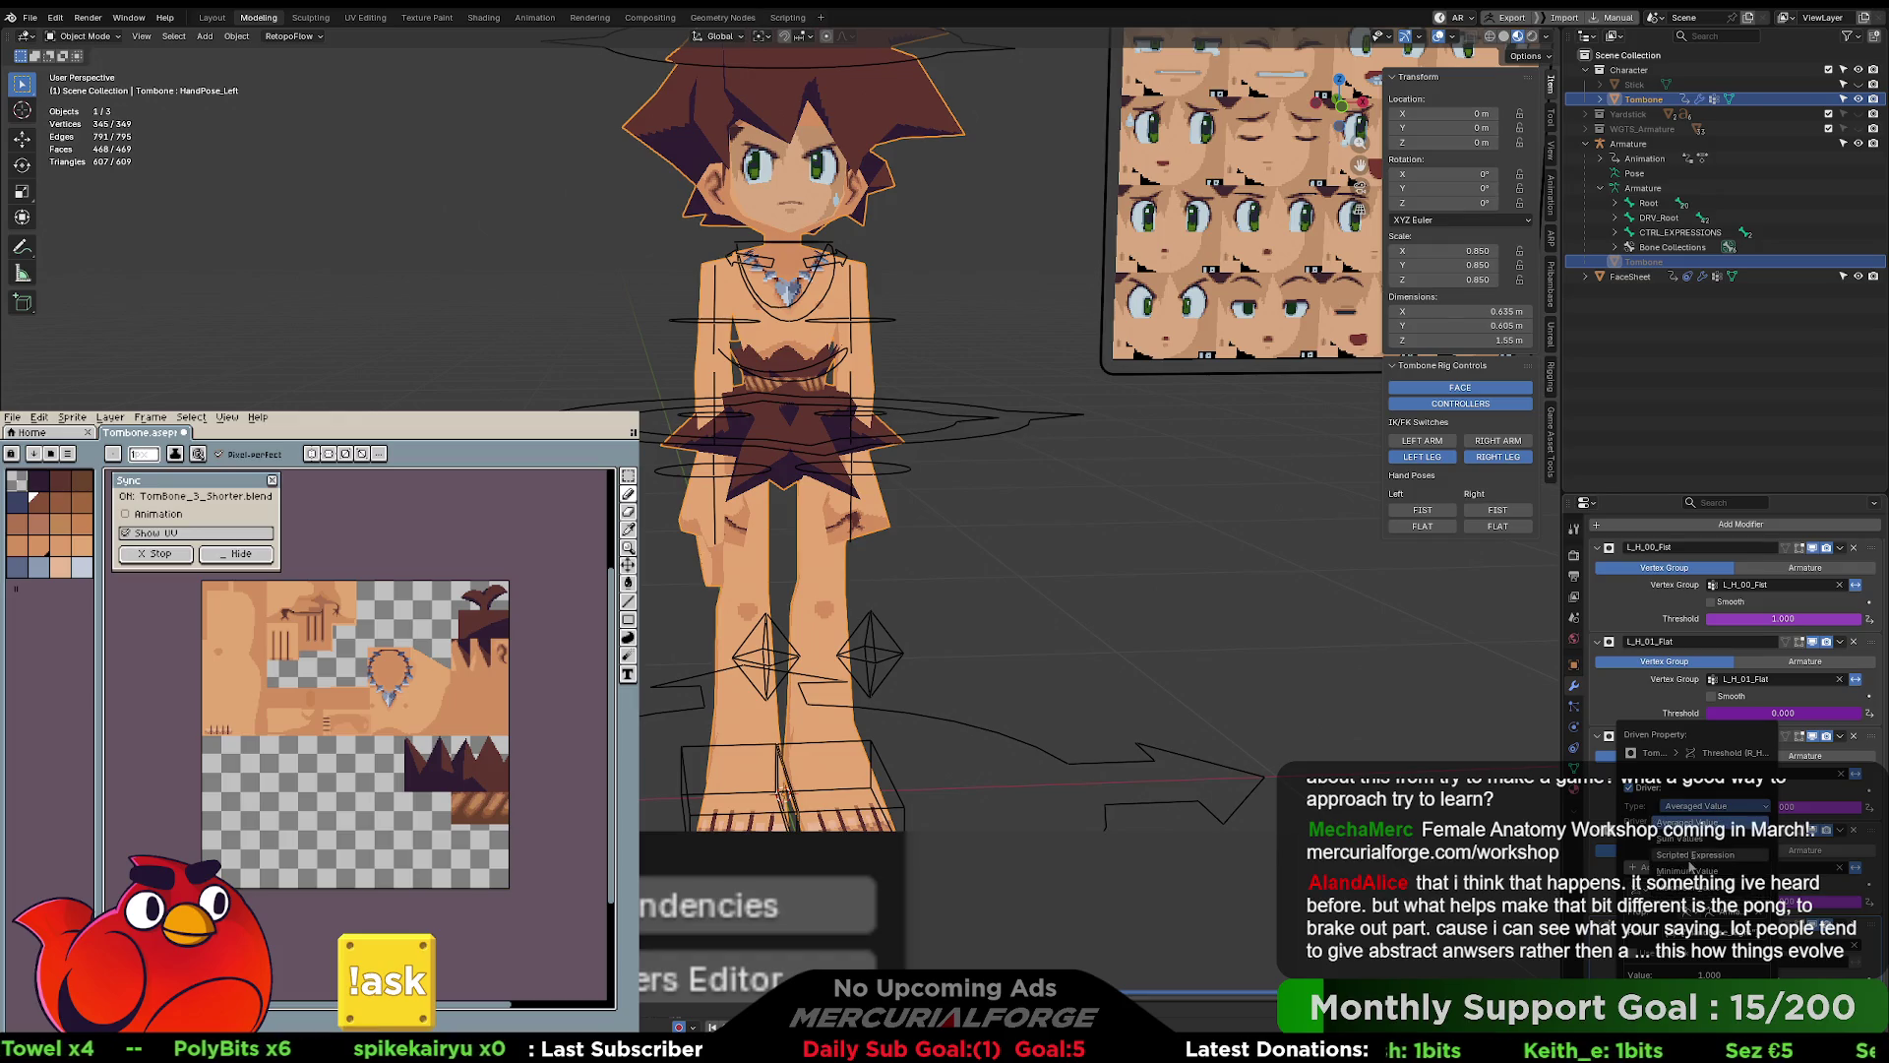
pyautogui.click(1713, 854)
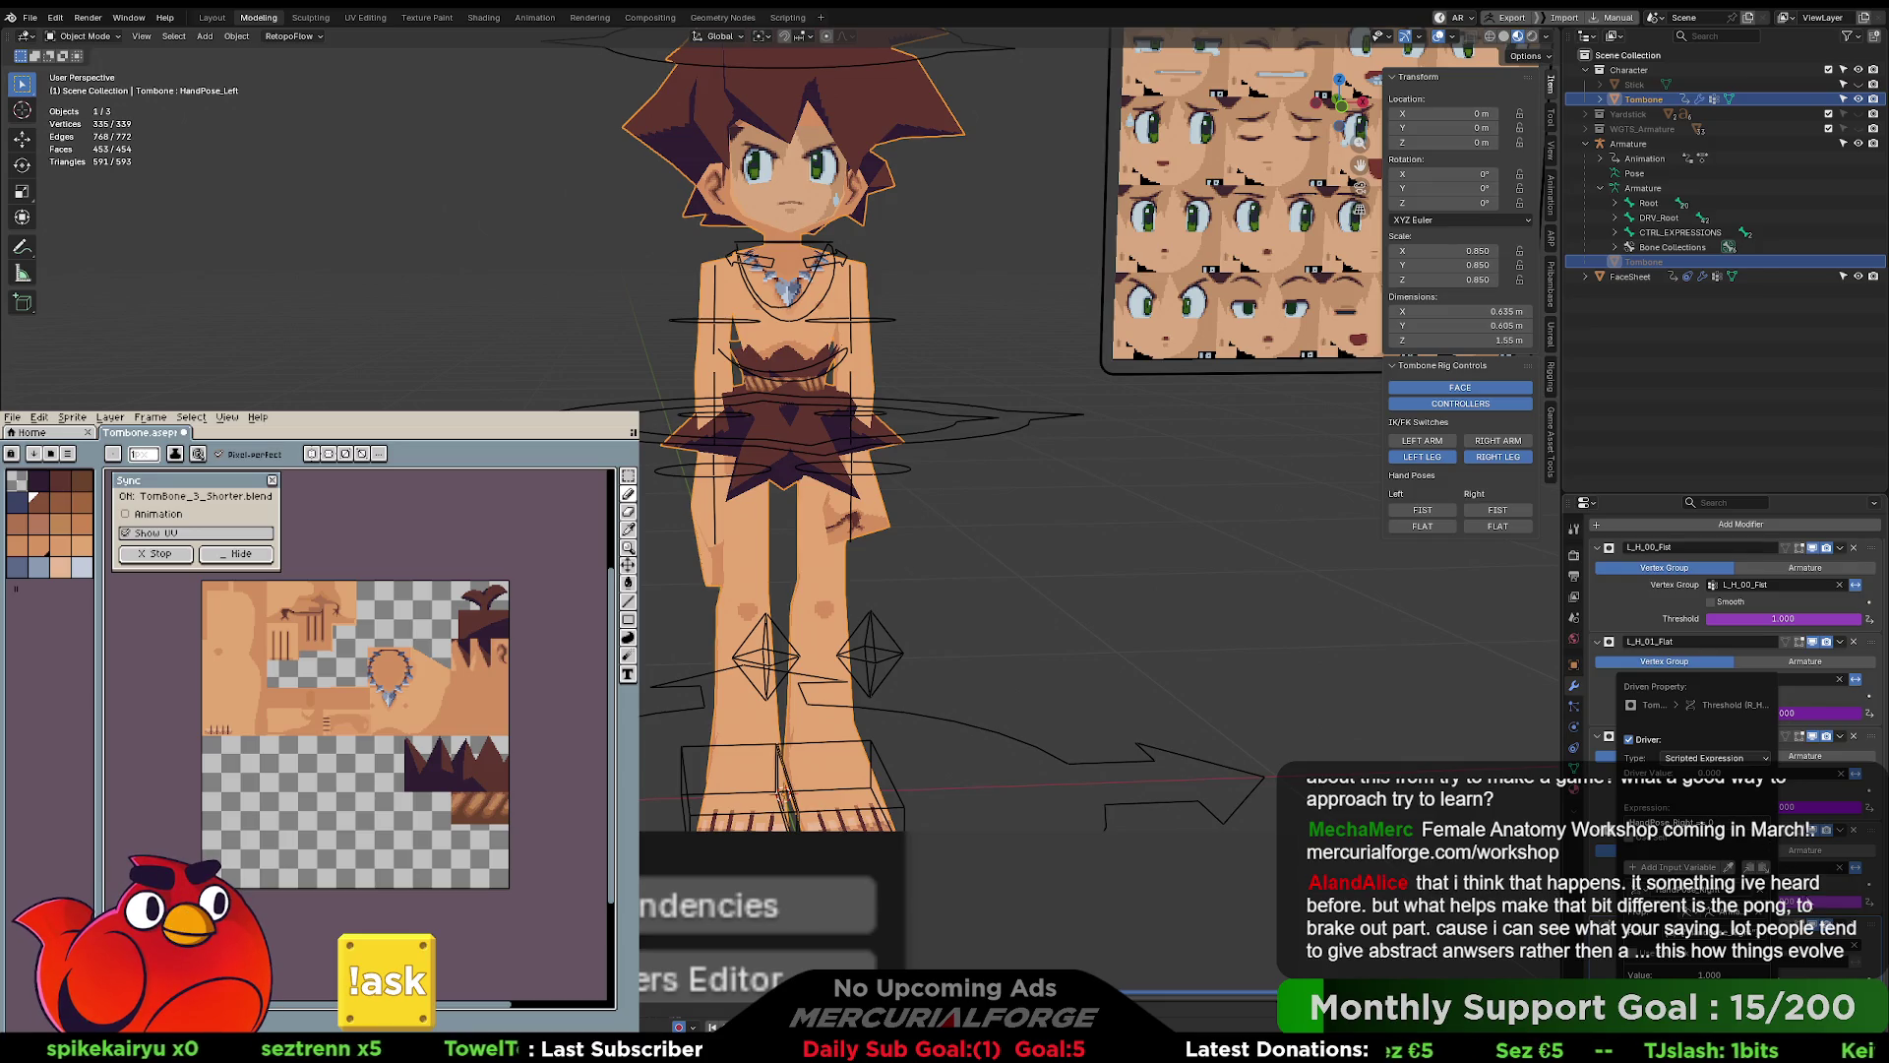
pyautogui.rightClick(1783, 807)
pyautogui.click(1642, 864)
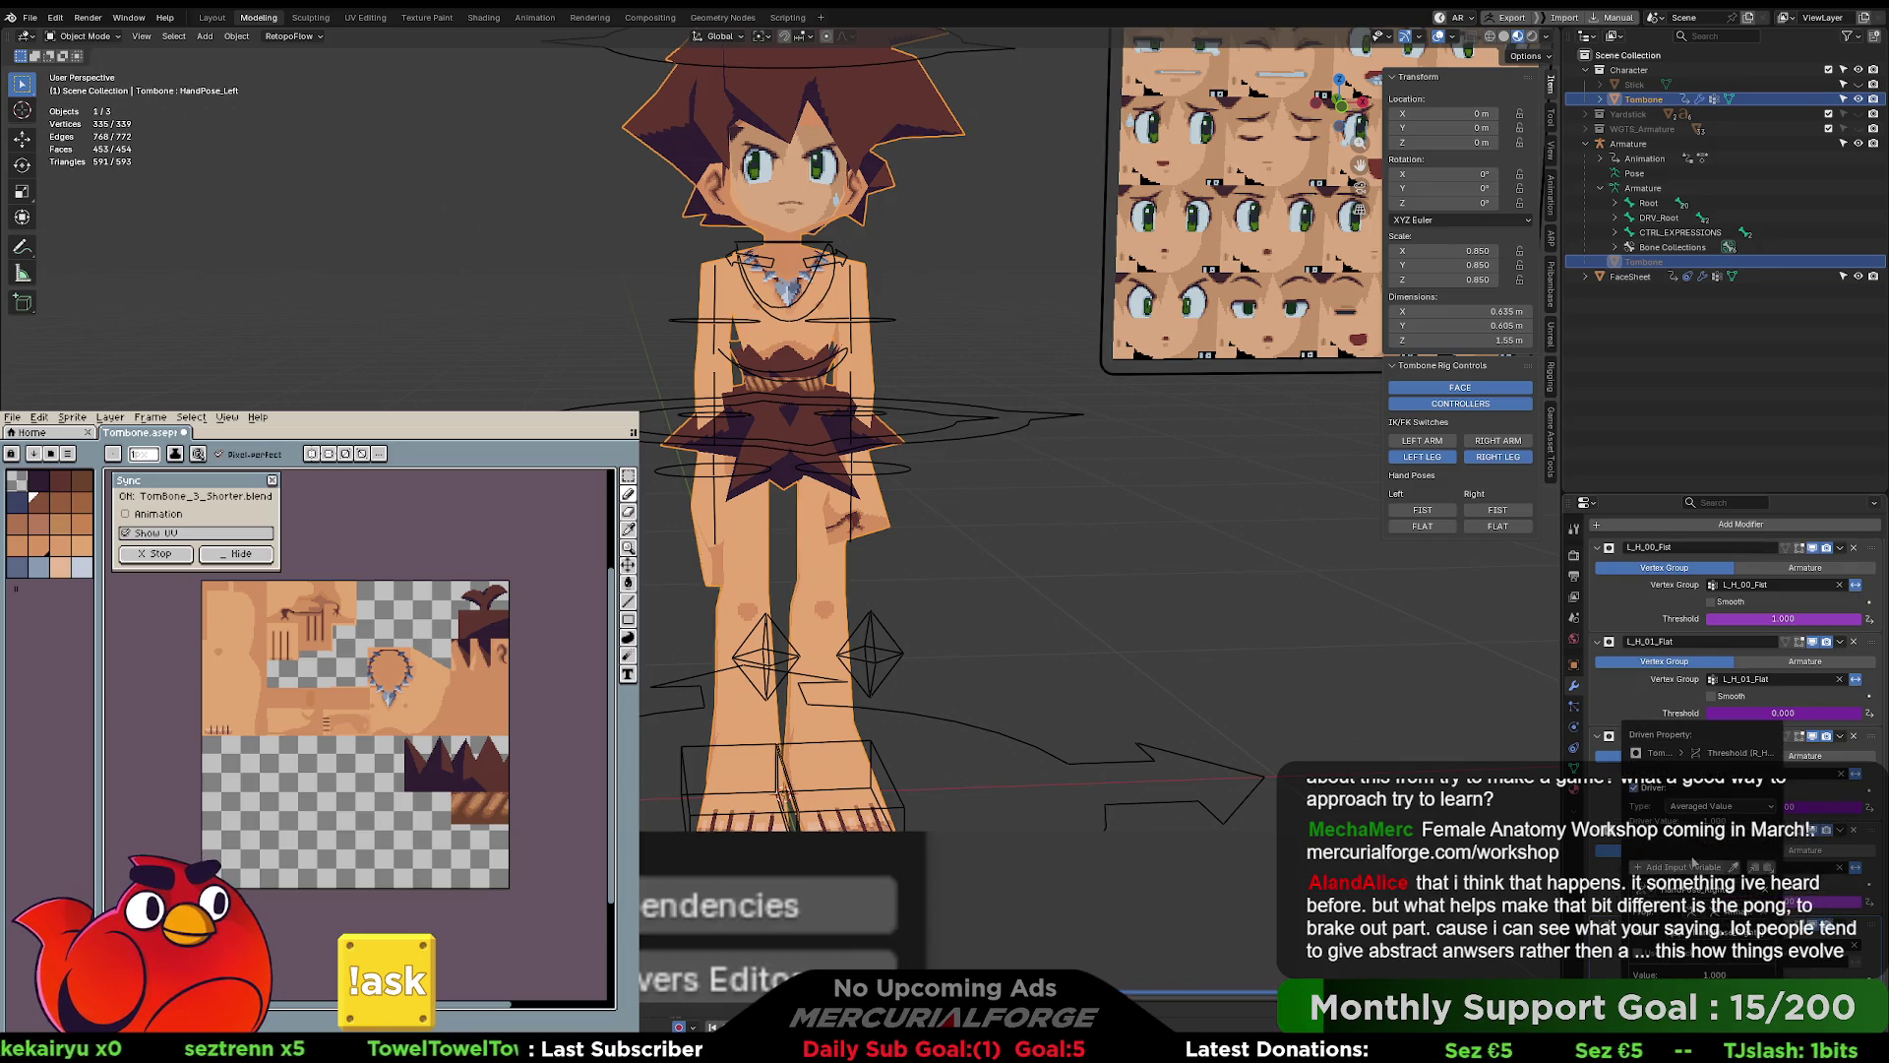
pyautogui.click(1722, 806)
pyautogui.click(1730, 844)
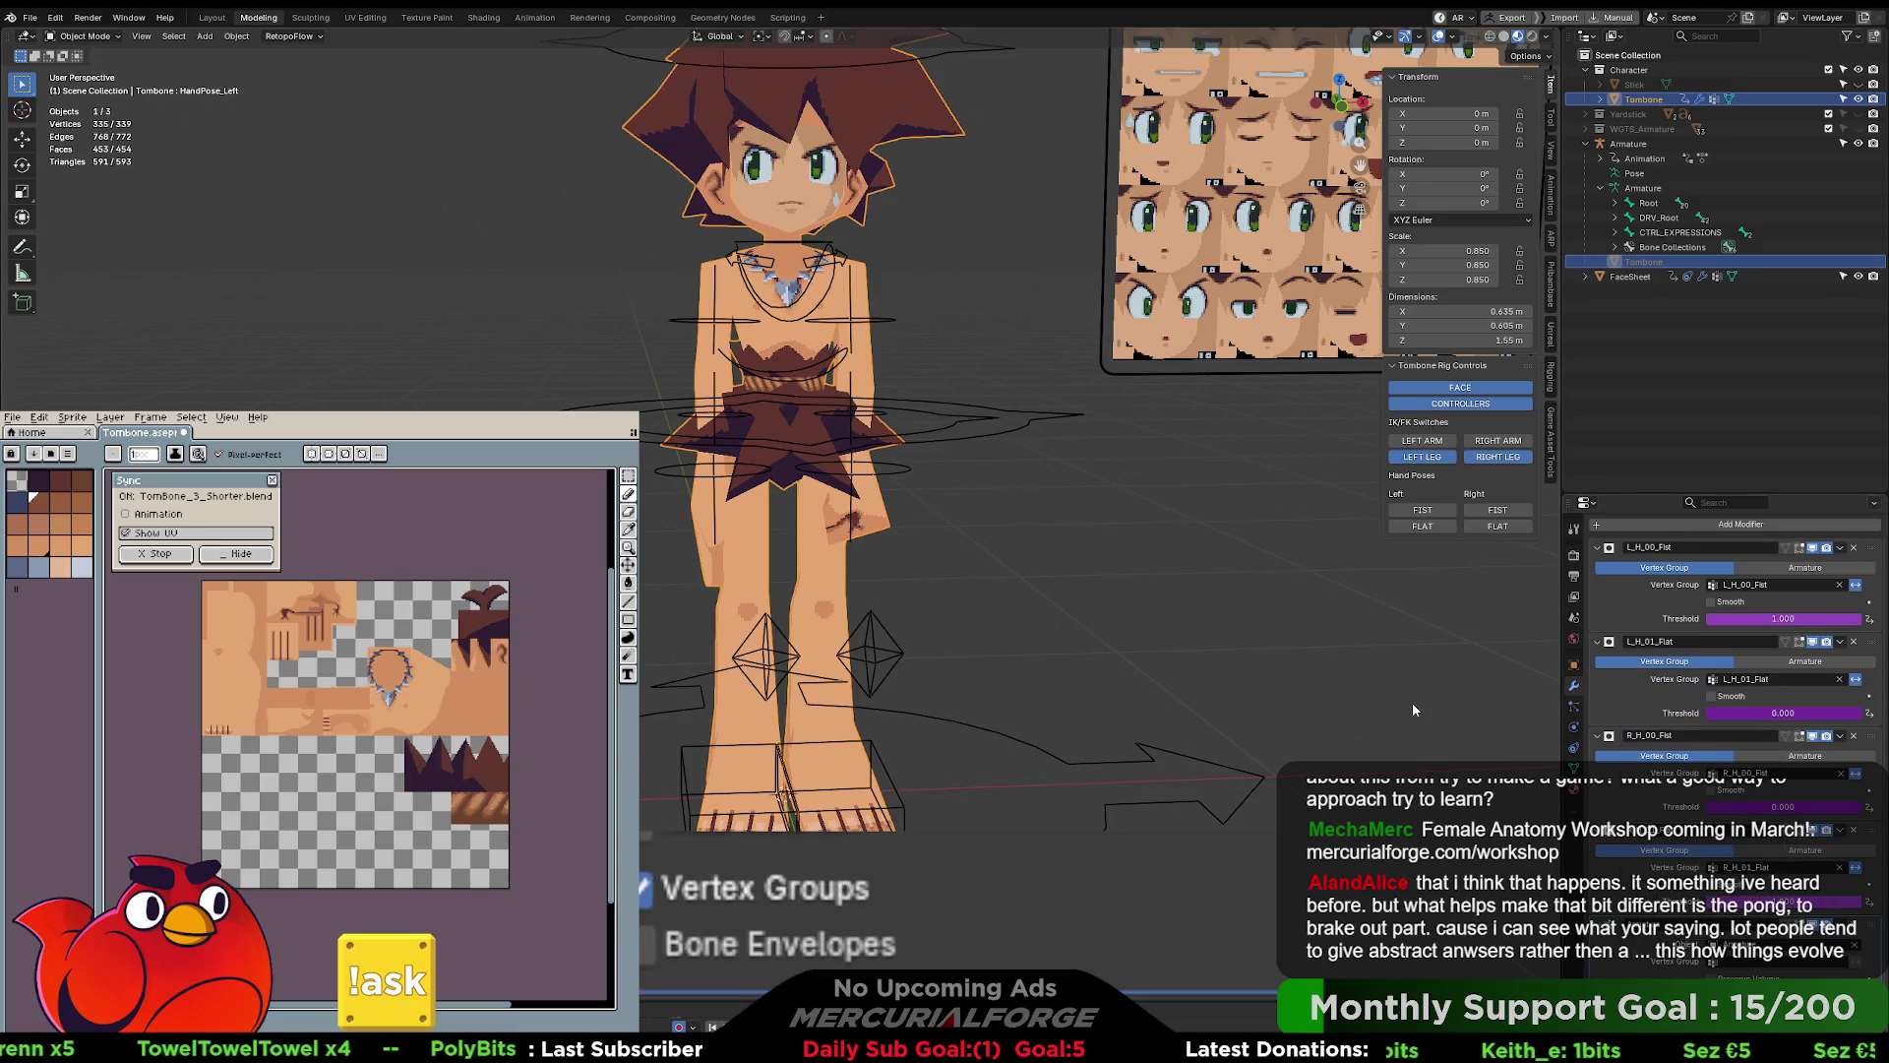
pyautogui.click(1437, 610)
# - Test the right FIST and FLAT poses, then open the Scripting workspace
pyautogui.click(1494, 511)
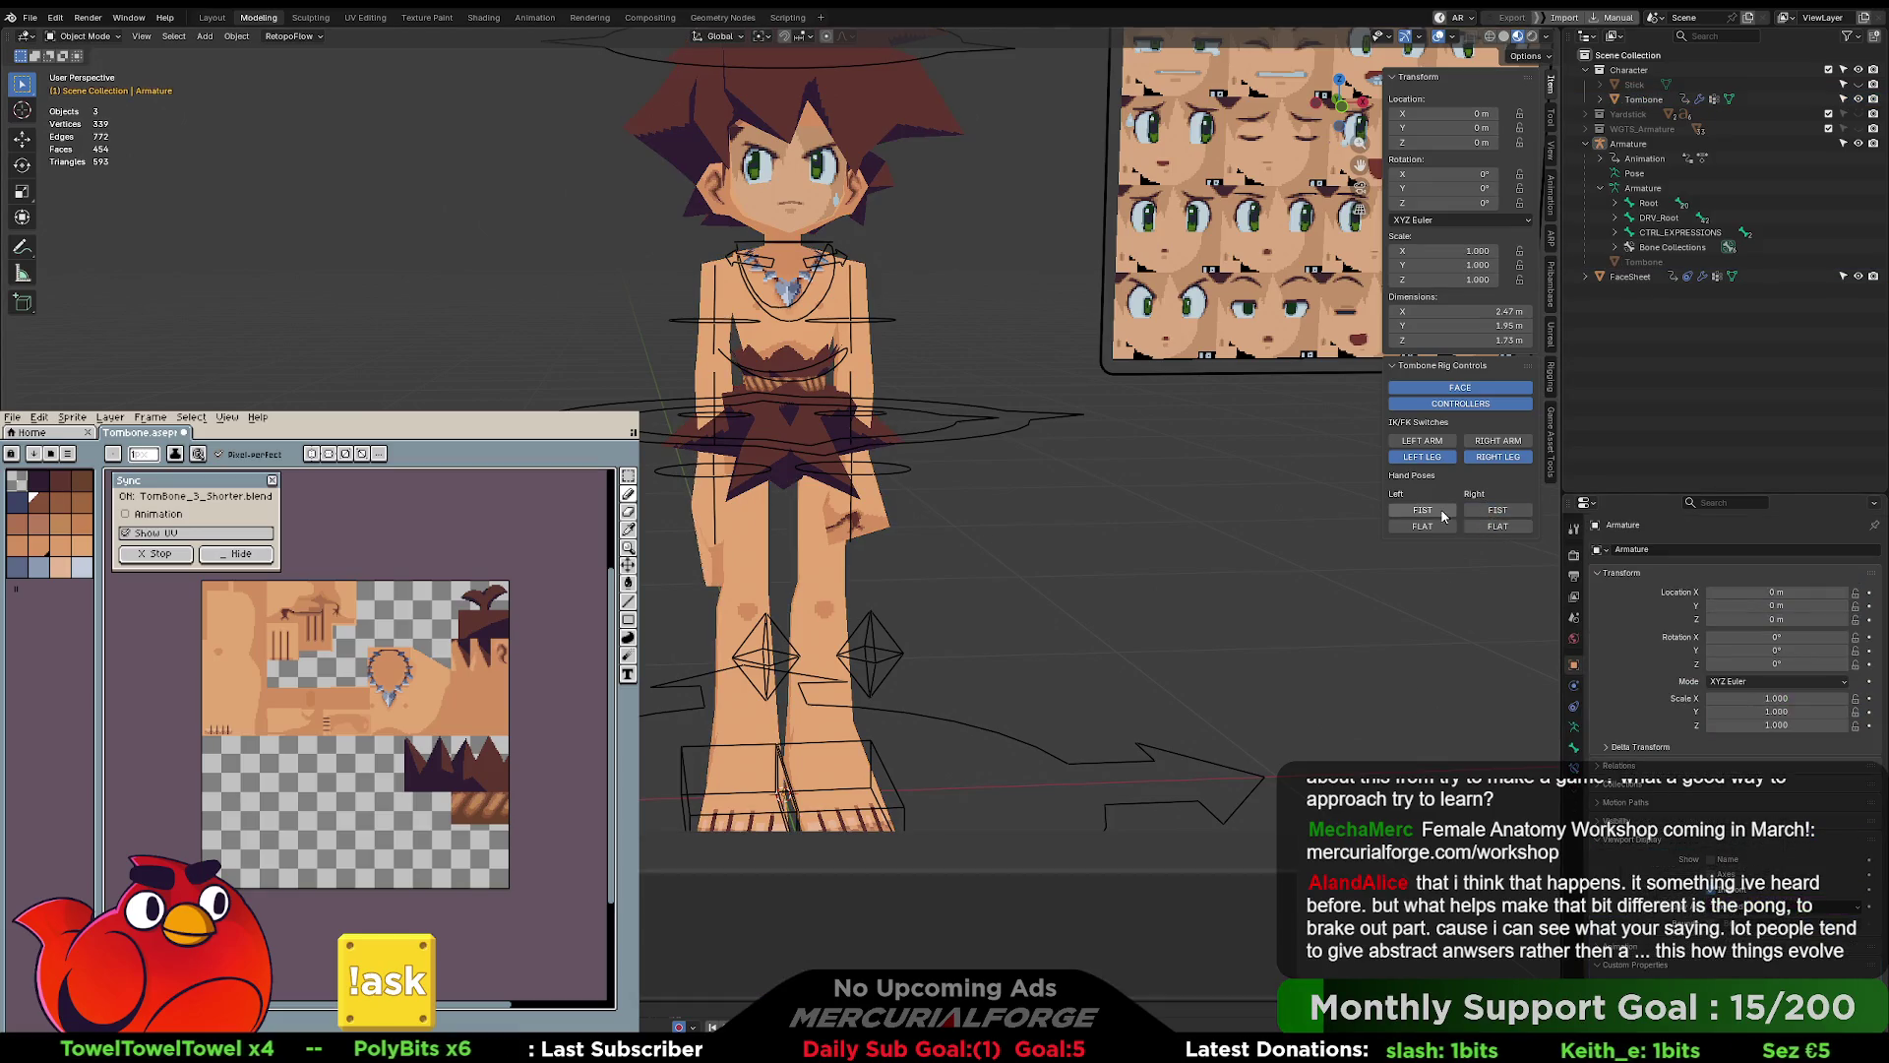
pyautogui.click(1432, 524)
pyautogui.click(1439, 512)
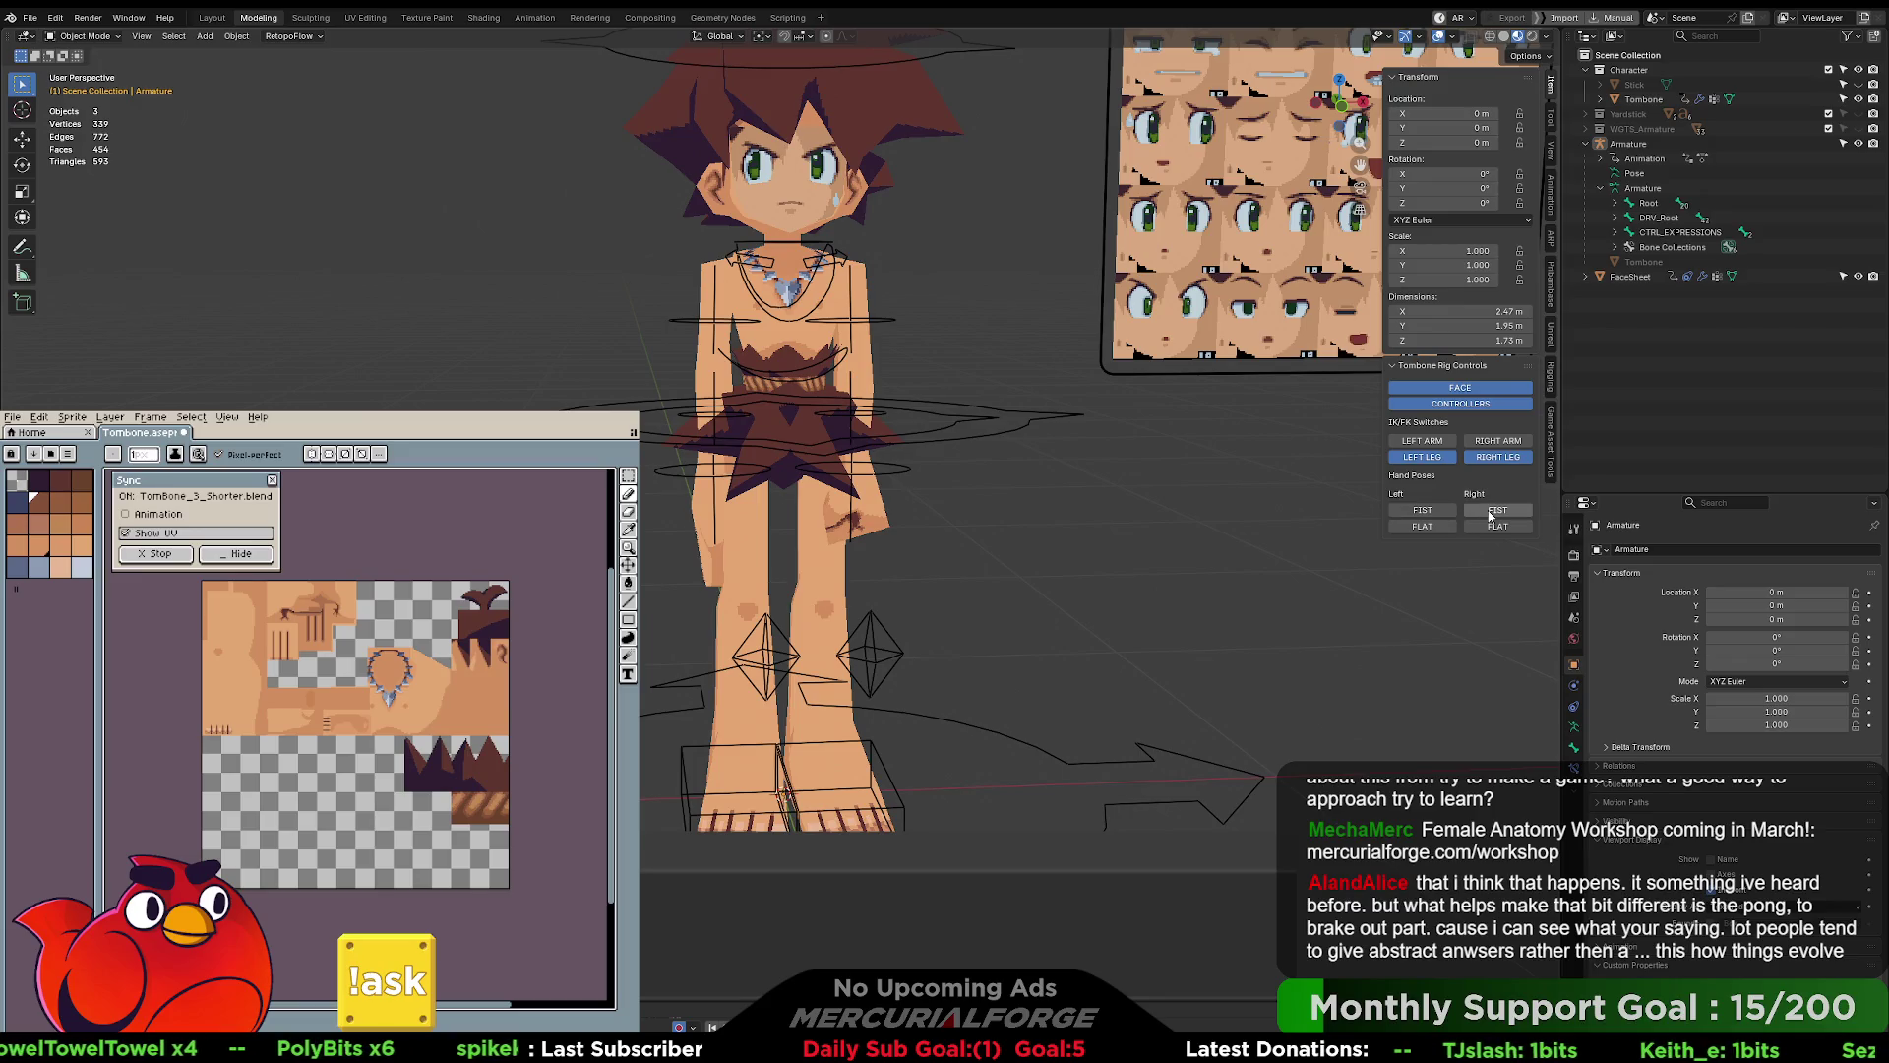
pyautogui.click(1491, 512)
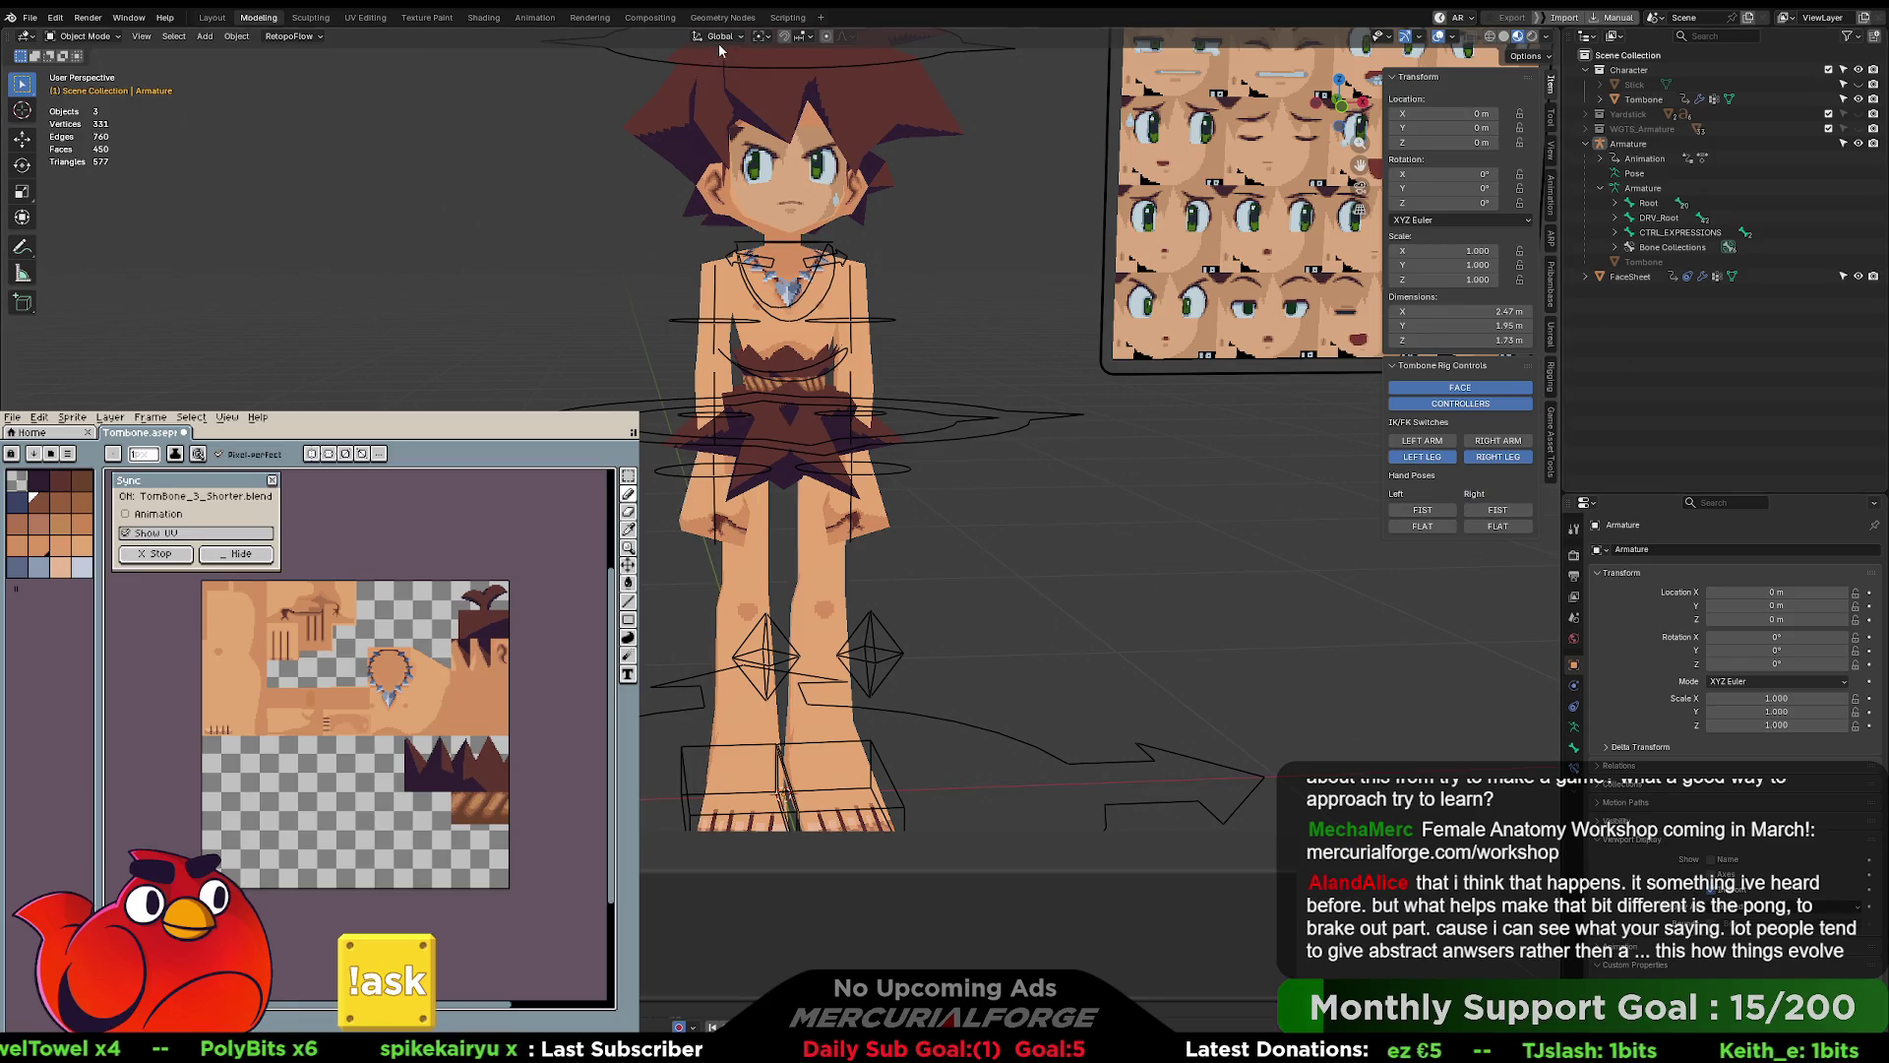
pyautogui.click(787, 17)
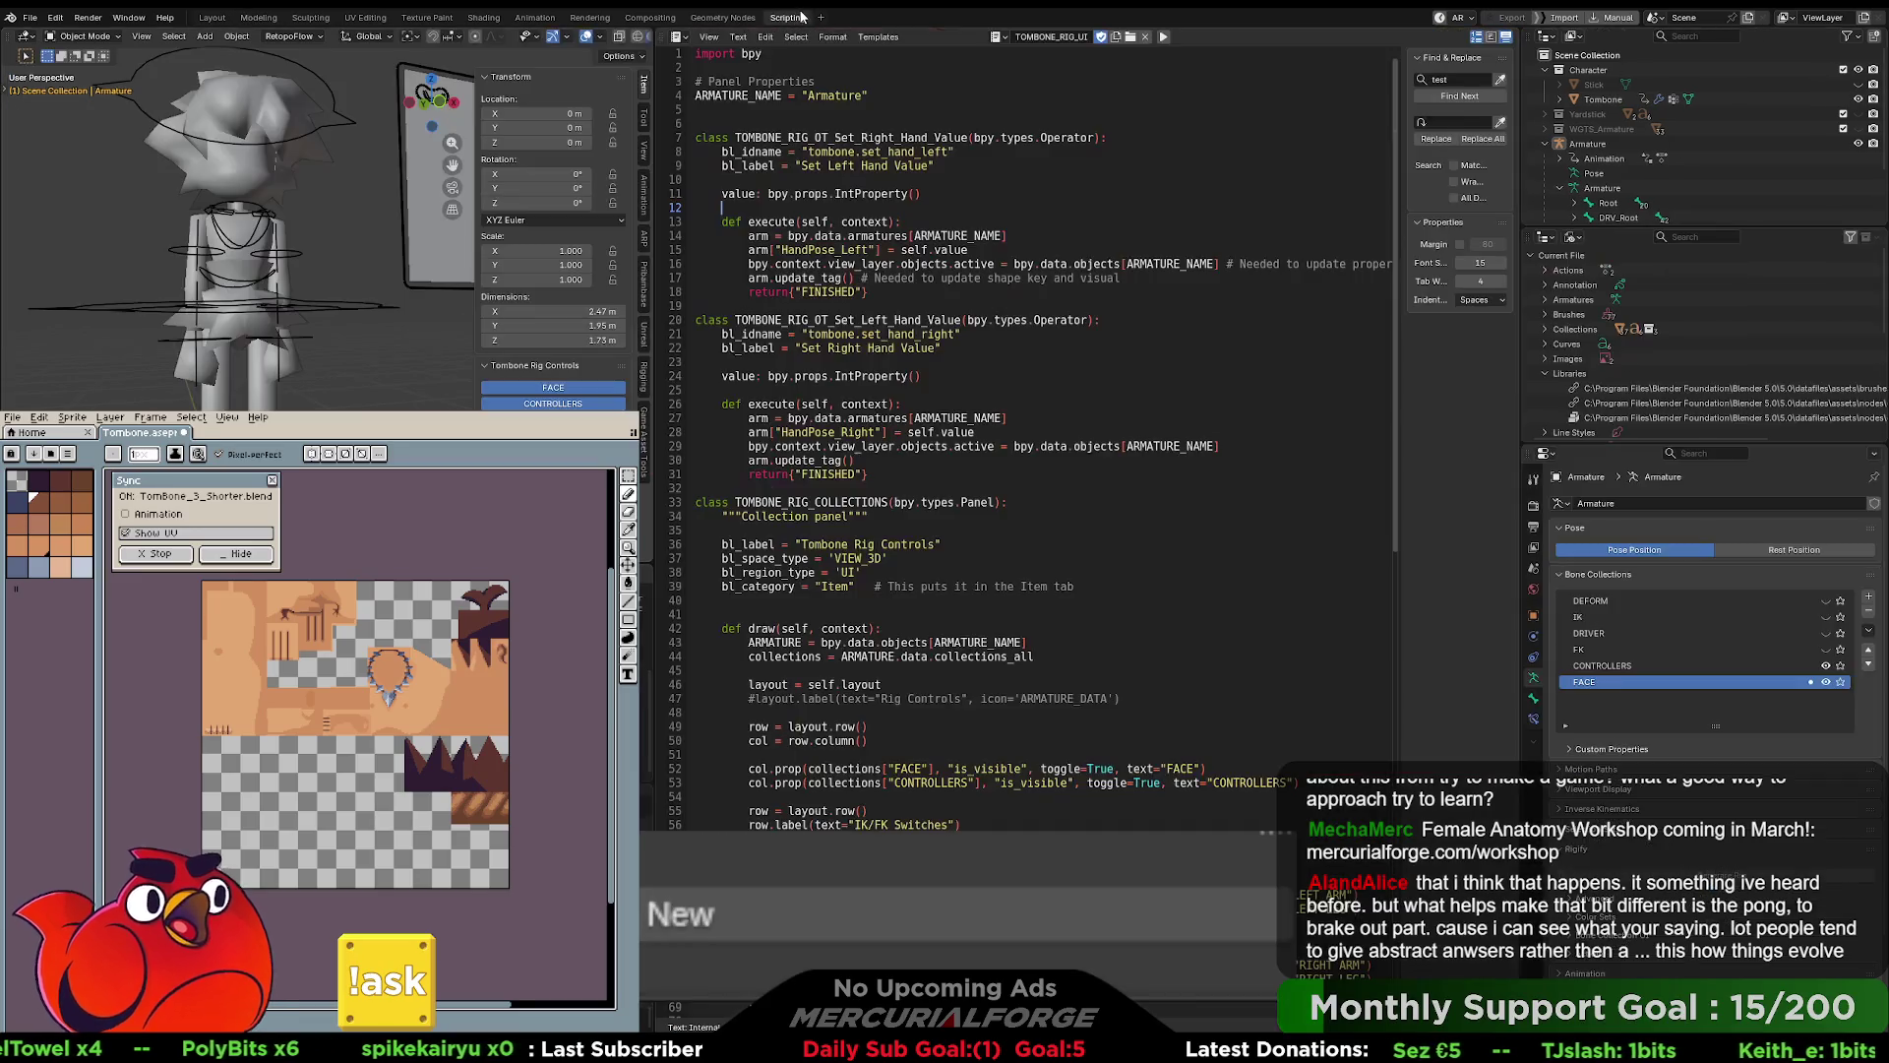
# - Delete the line-30 arm.update_tag() call, rerun the rig script, and return to Modeling
pyautogui.click(871, 459)
pyautogui.hotkey('shift', 'Home')
pyautogui.hotkey('shift', 'Home')
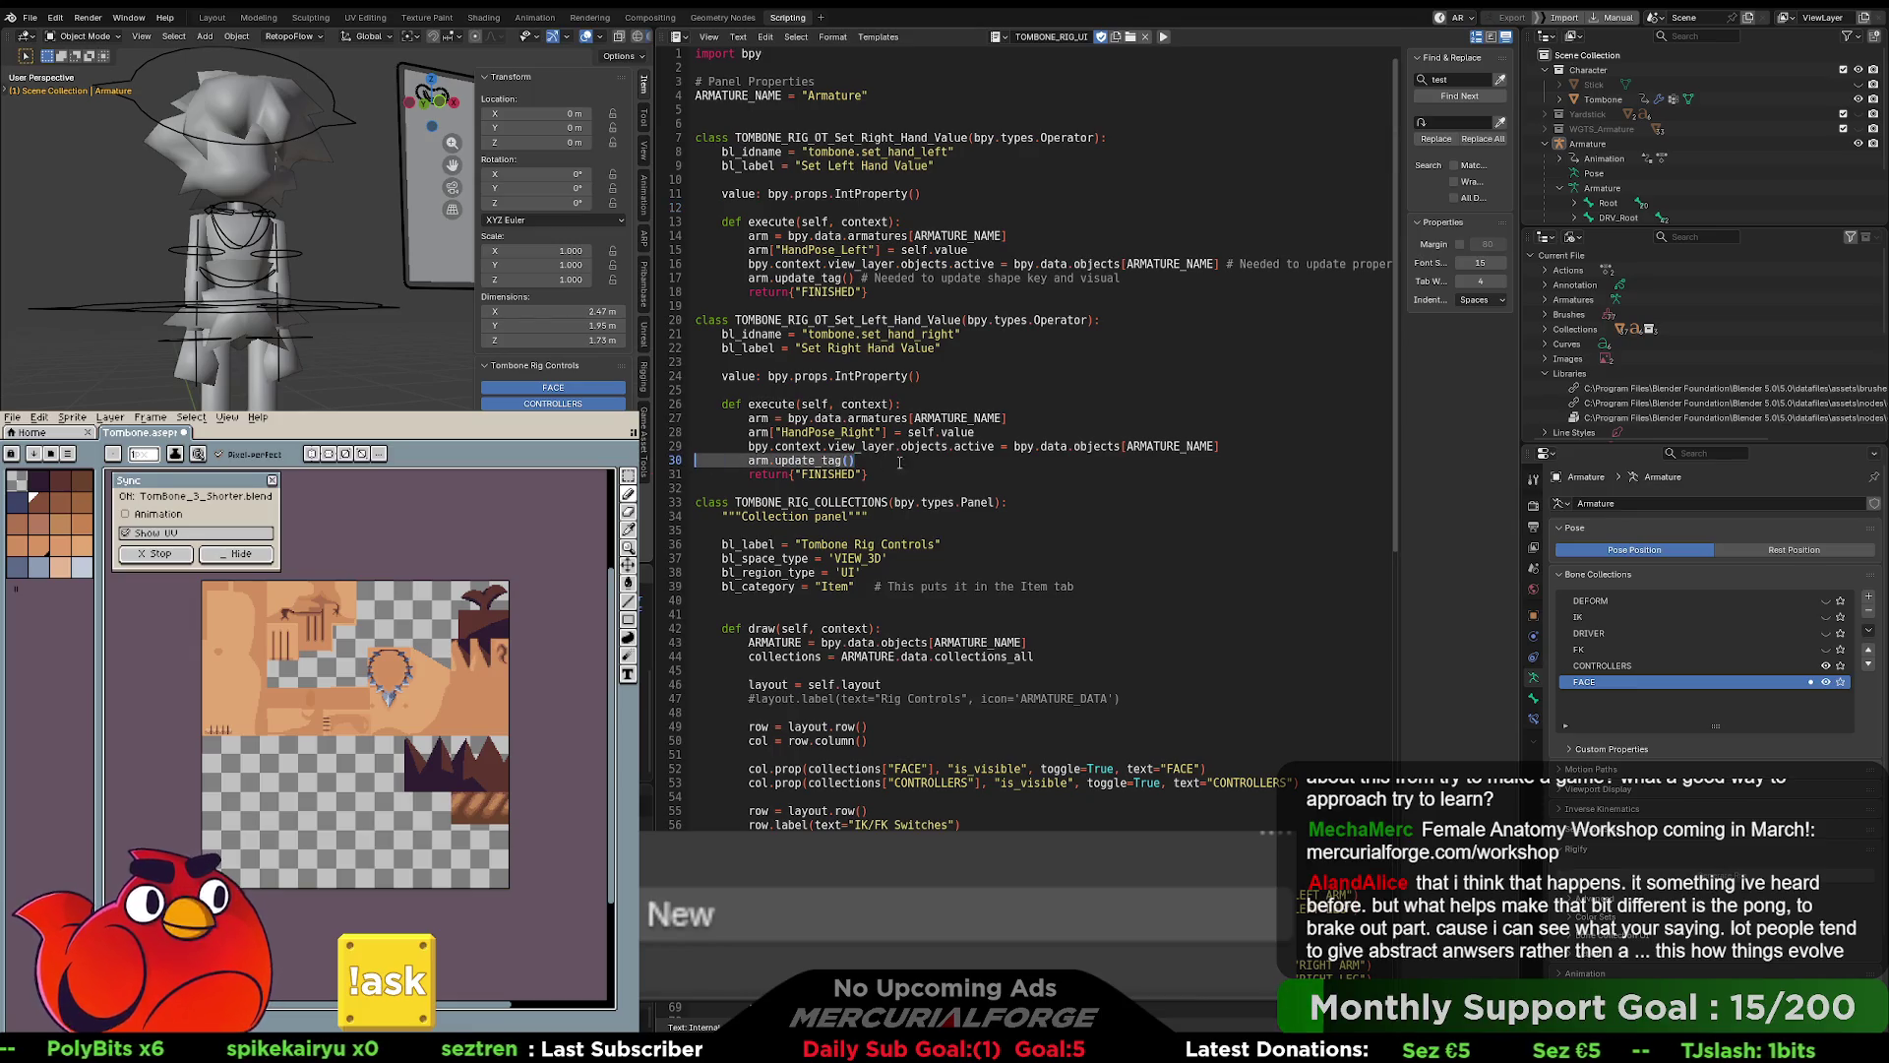
pyautogui.press('BackSpace')
pyautogui.press('BackSpace')
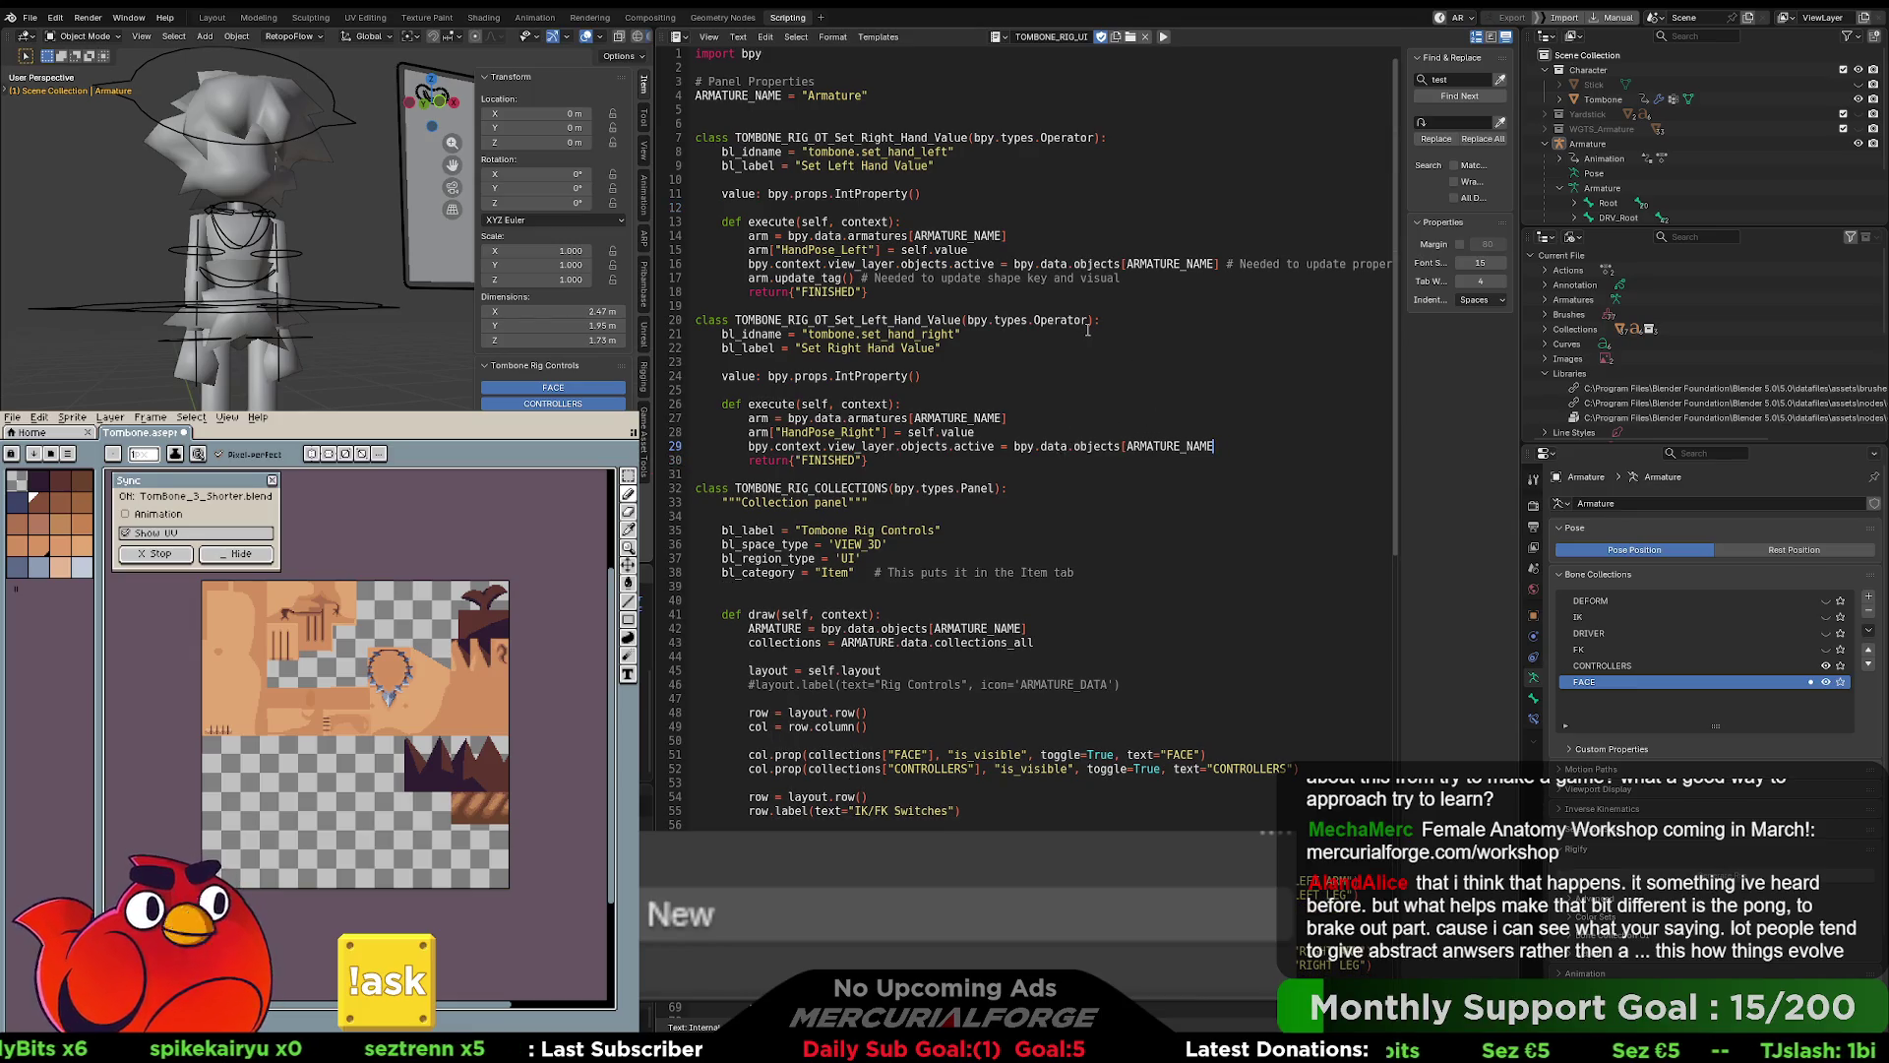
pyautogui.click(1102, 334)
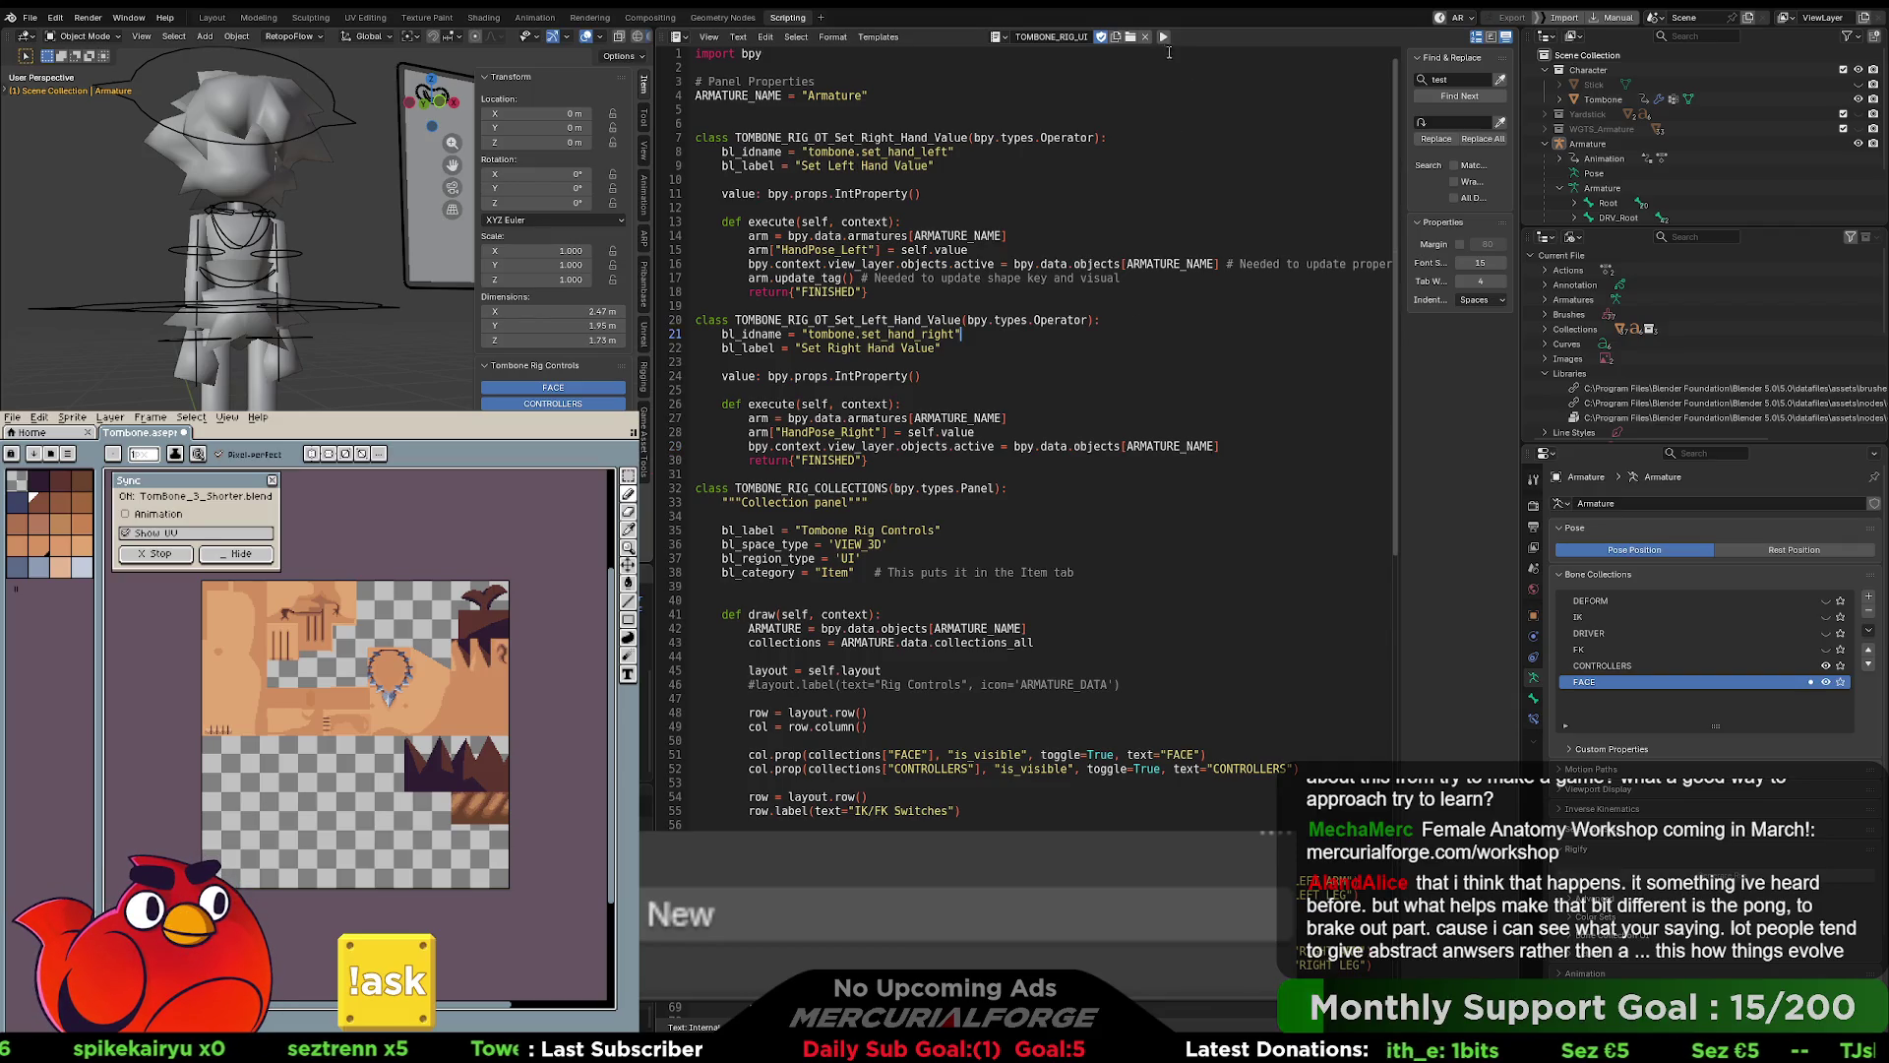
pyautogui.click(1164, 39)
pyautogui.write('arm.update_tag()')
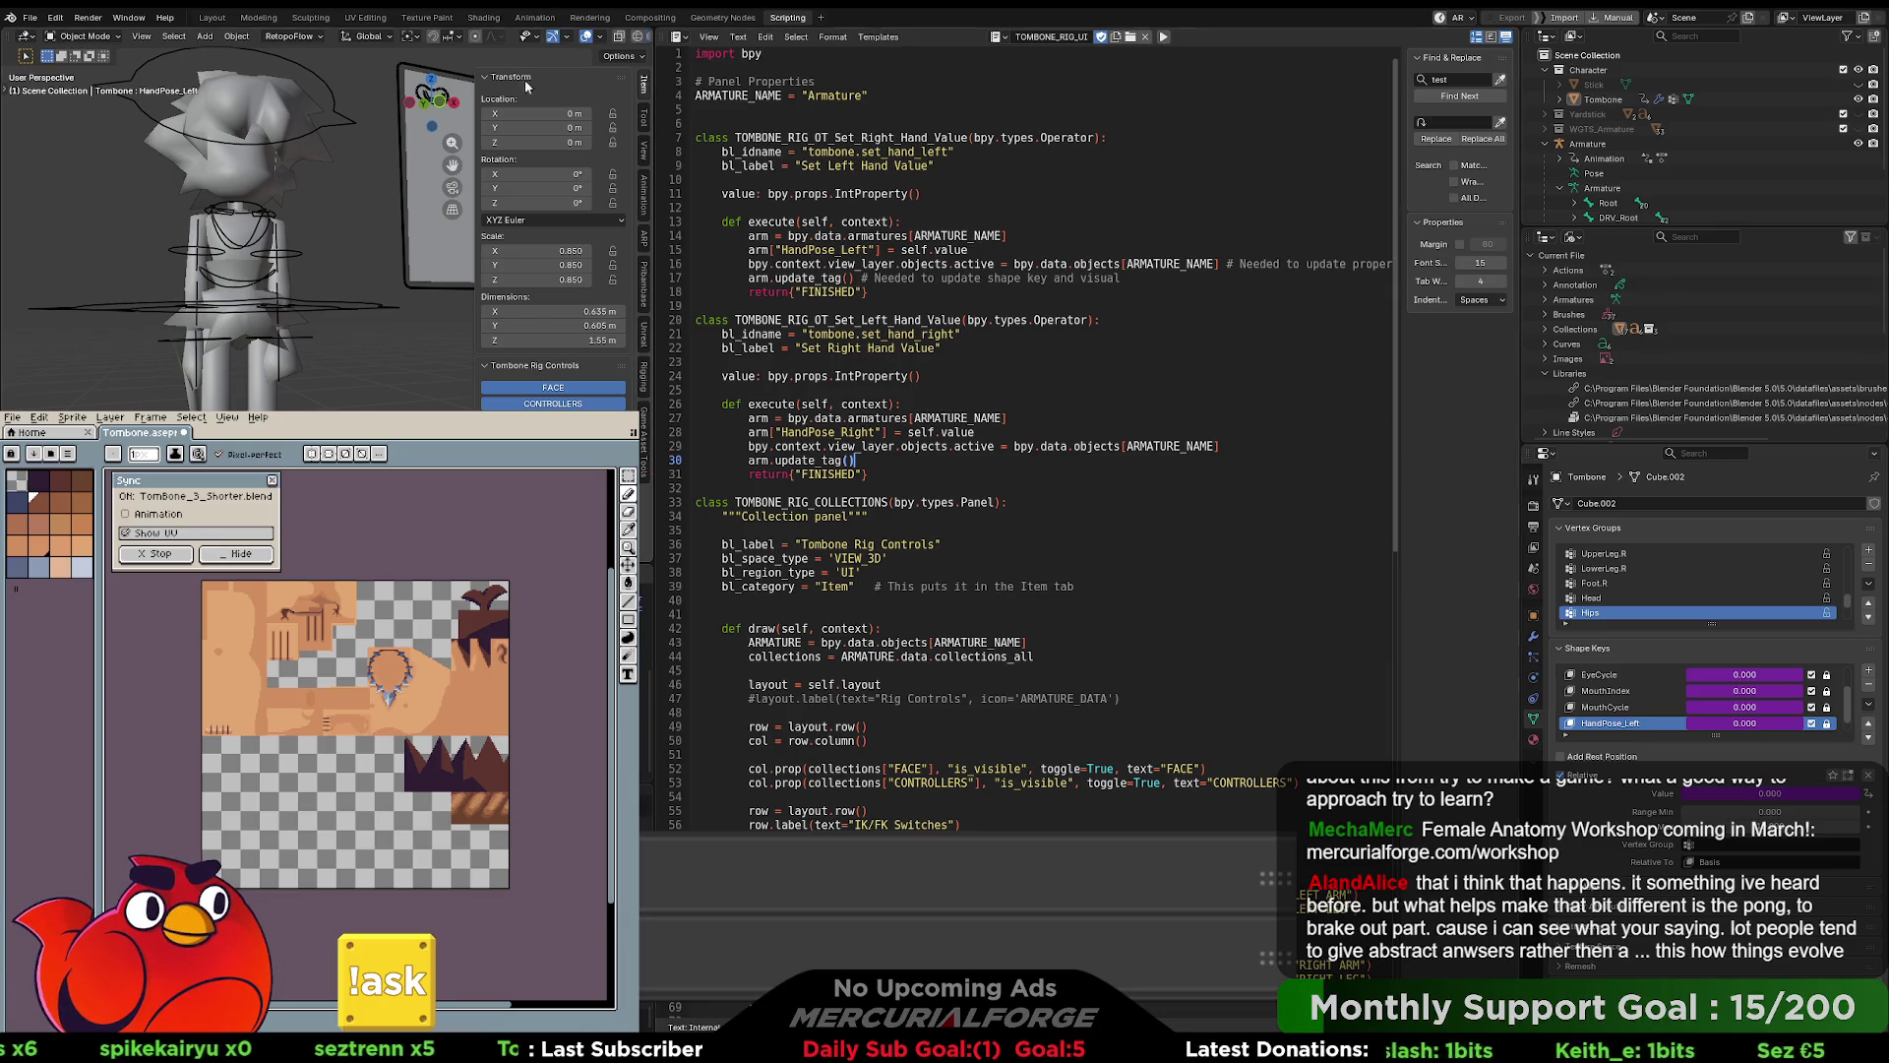
pyautogui.click(261, 18)
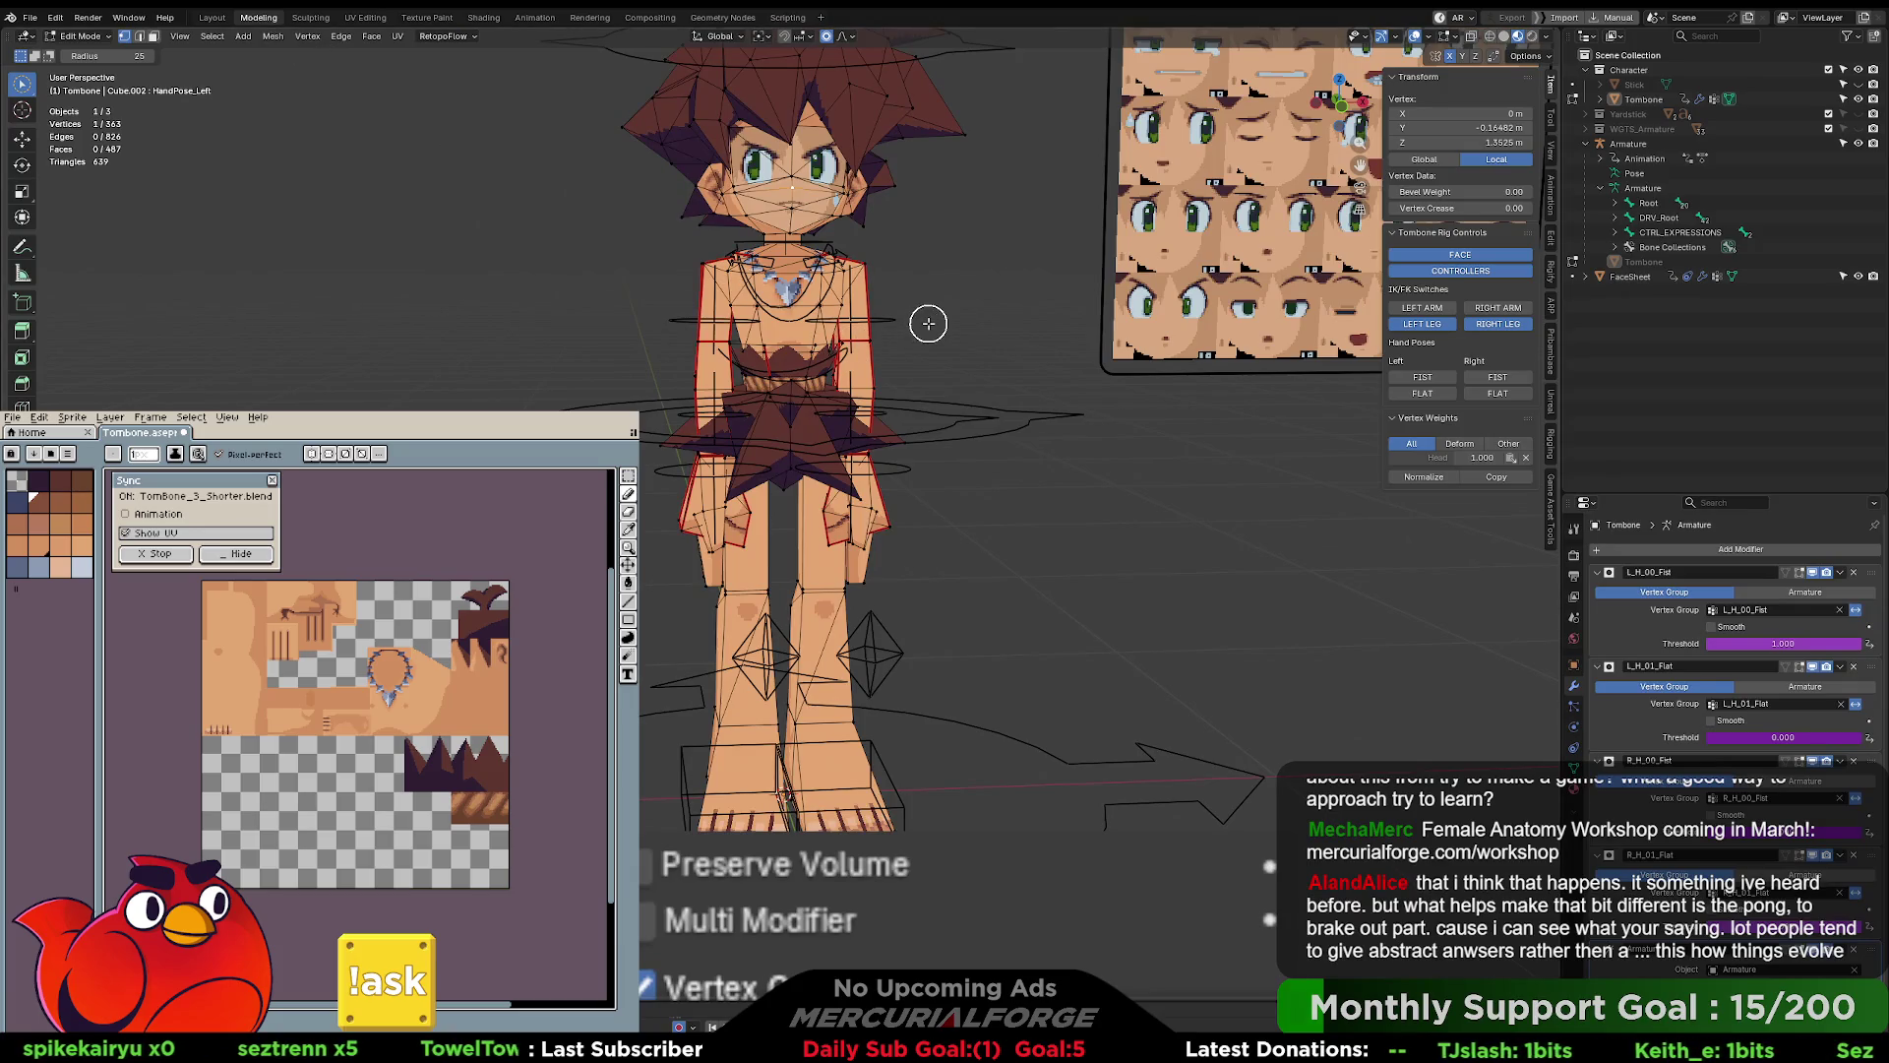
# - Leave Edit Mode and stay in Object Mode
pyautogui.press('Tab')
pyautogui.hotkey('ctrl', 'Tab')
pyautogui.click(778, 313)
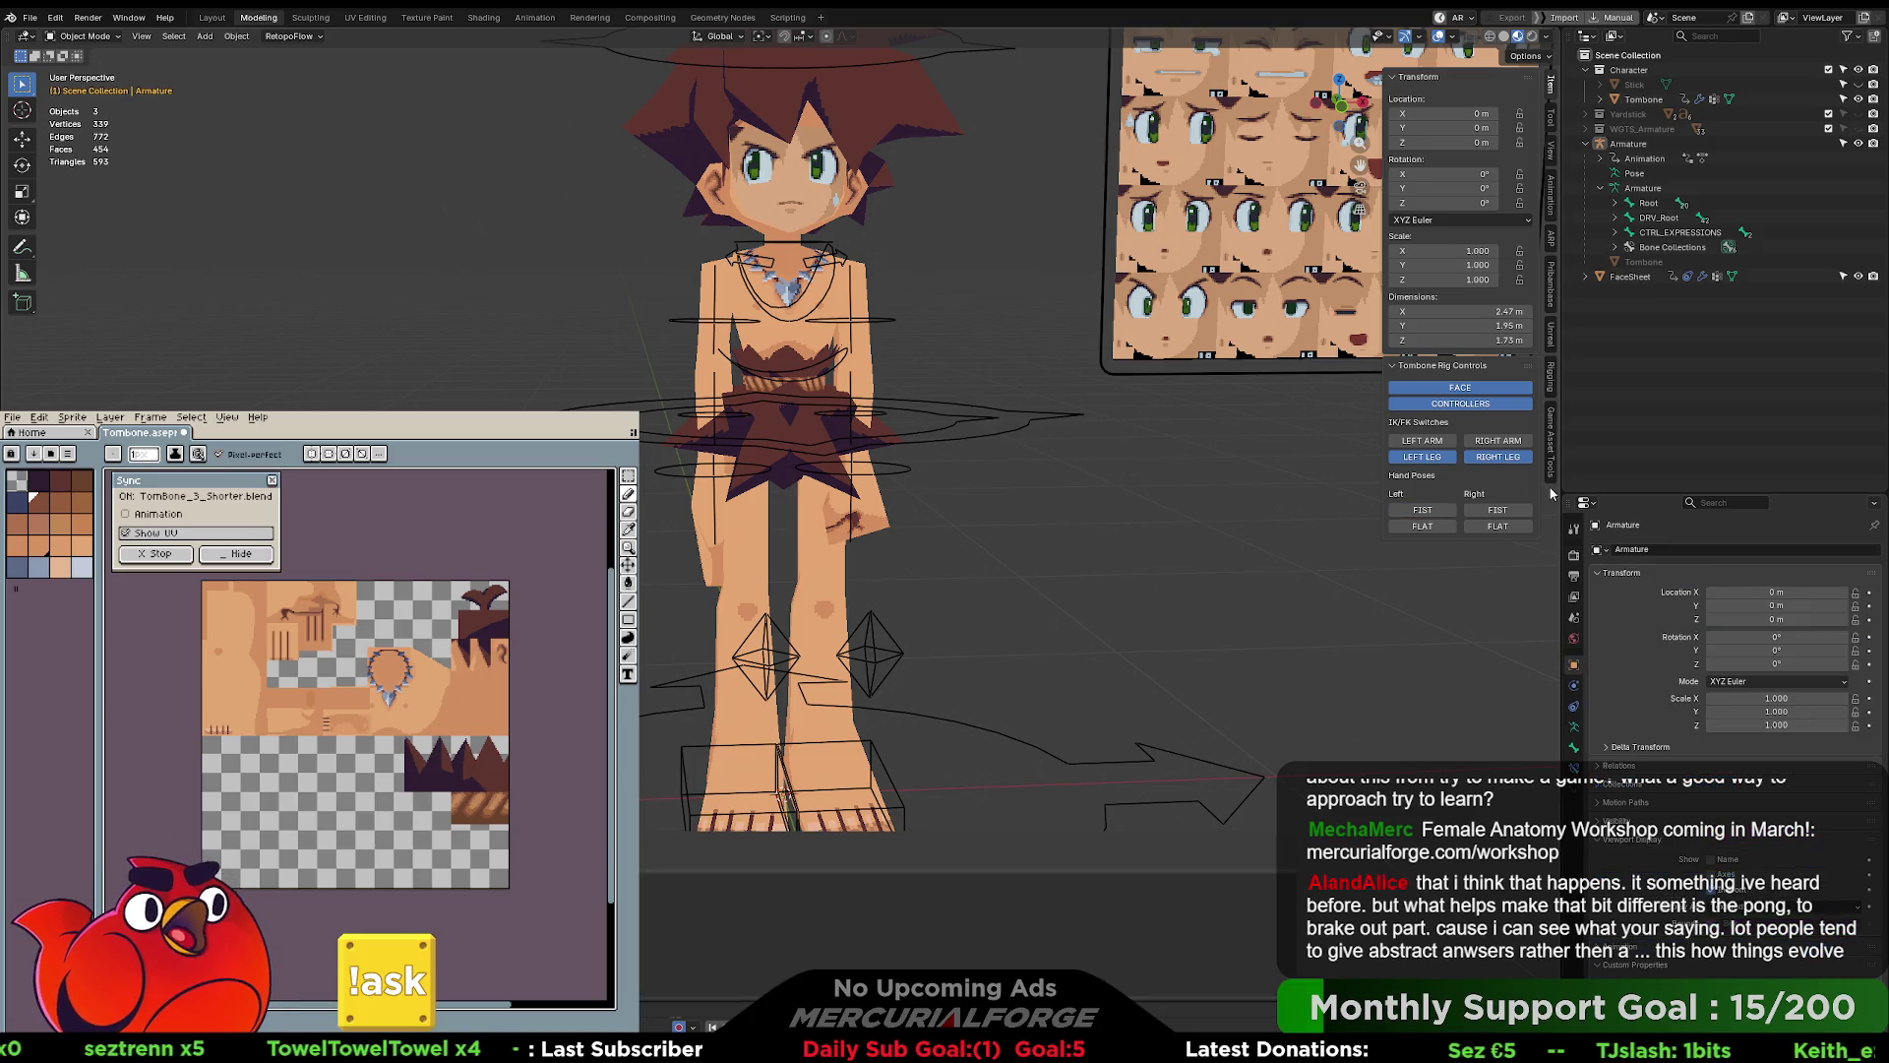
# - Try the left fist, then inspect the caveman mesh's vertex groups and shape keys before deselecting it
pyautogui.click(1410, 508)
pyautogui.click(859, 286)
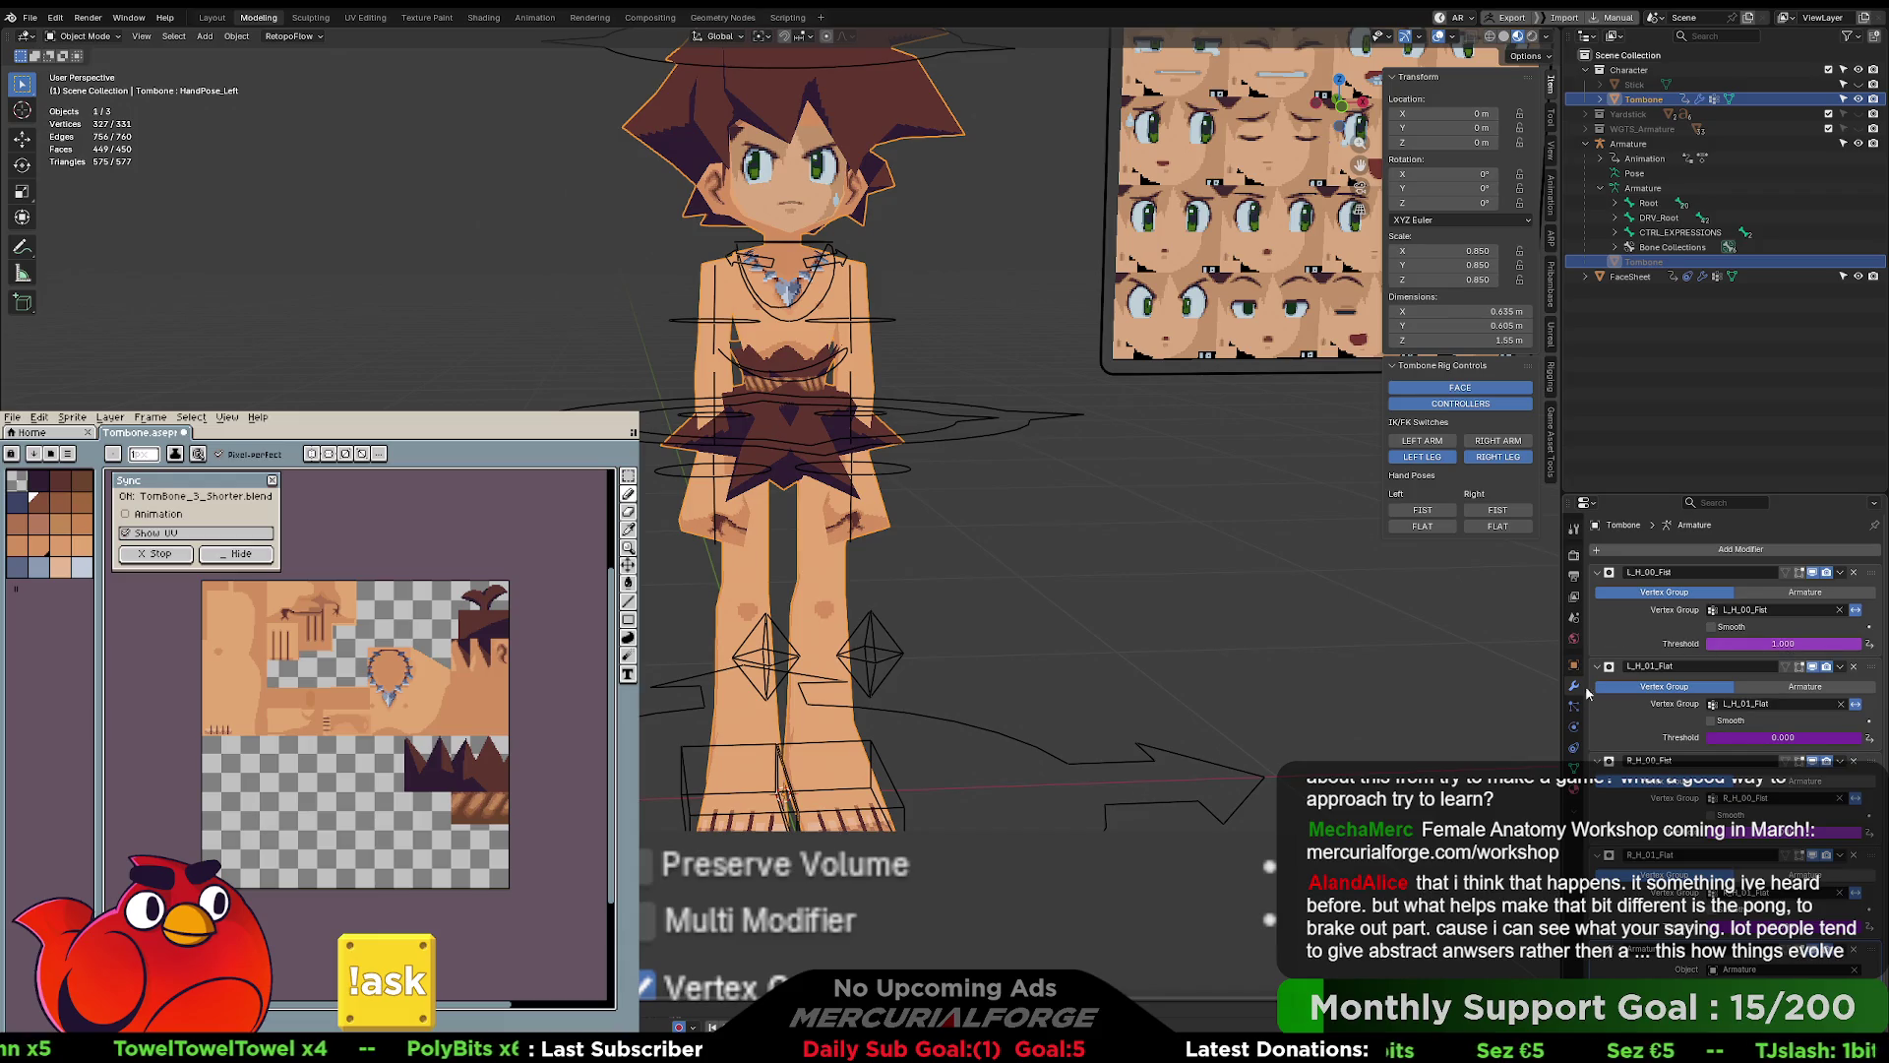
pyautogui.click(1574, 763)
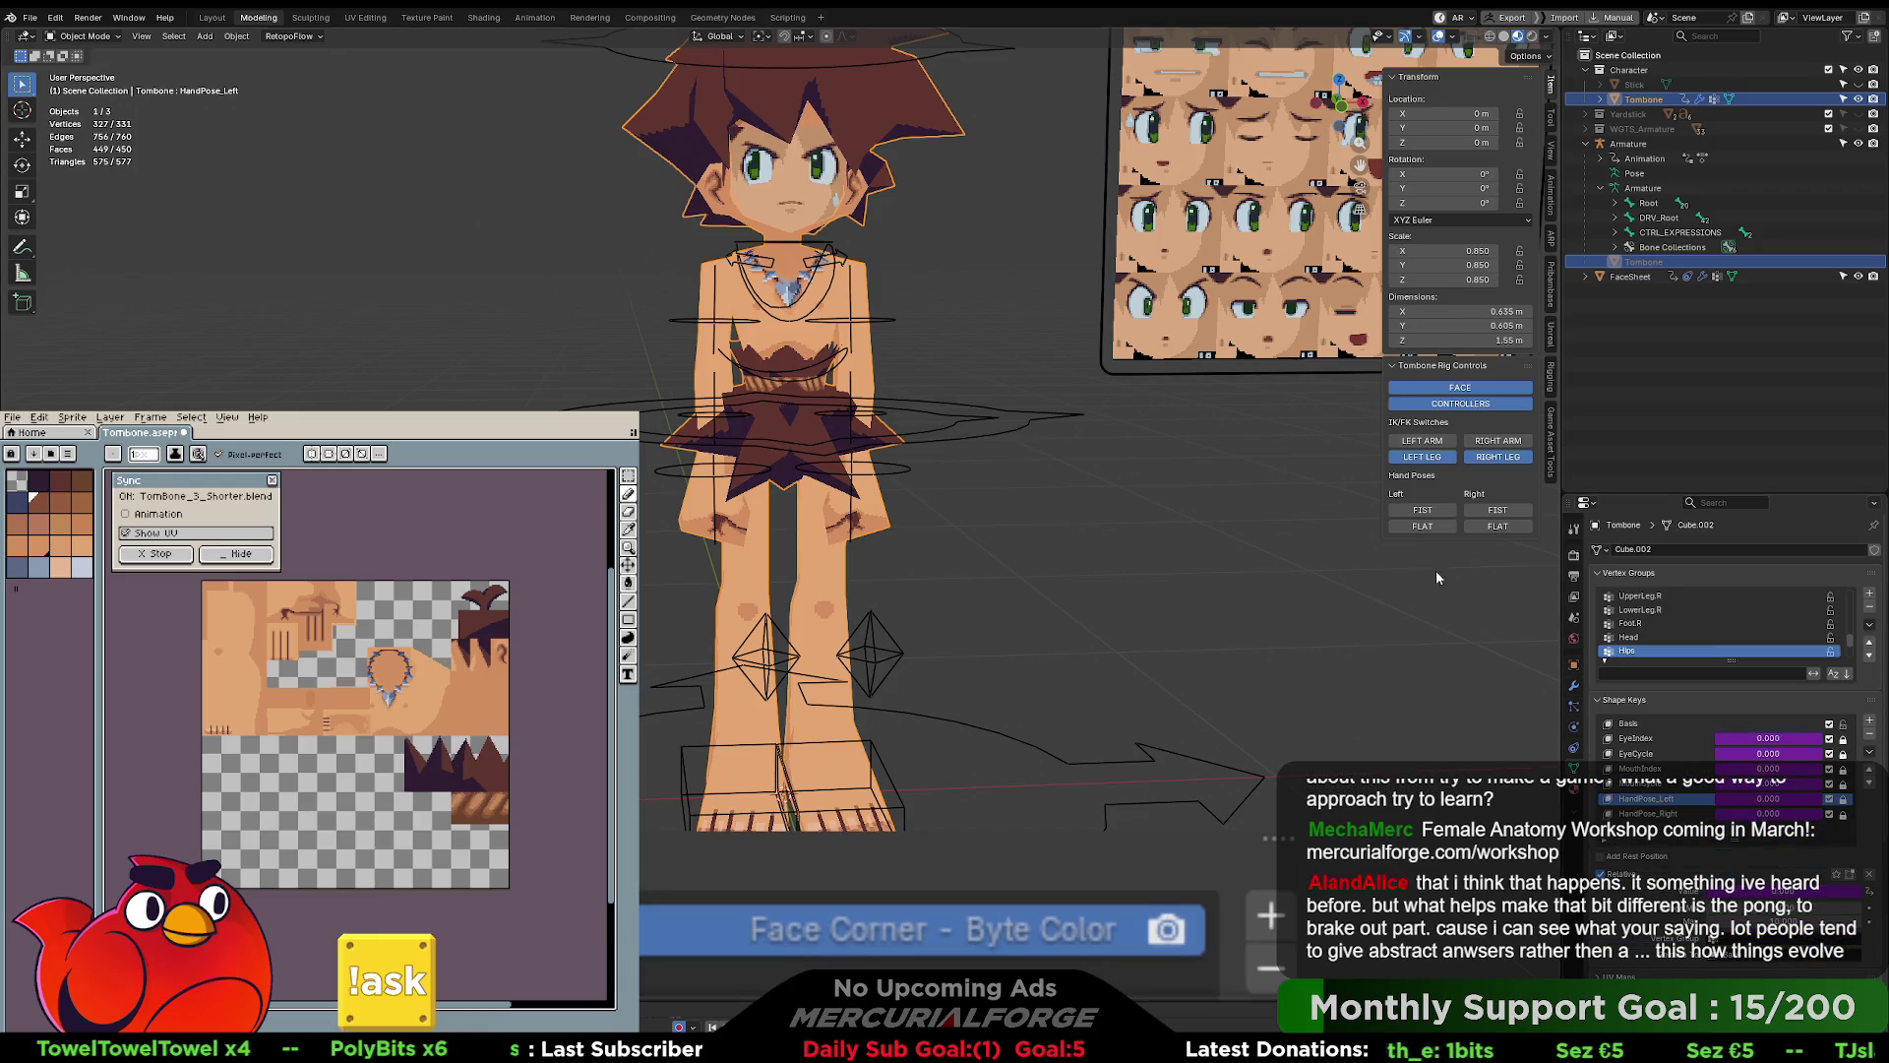
pyautogui.click(1432, 526)
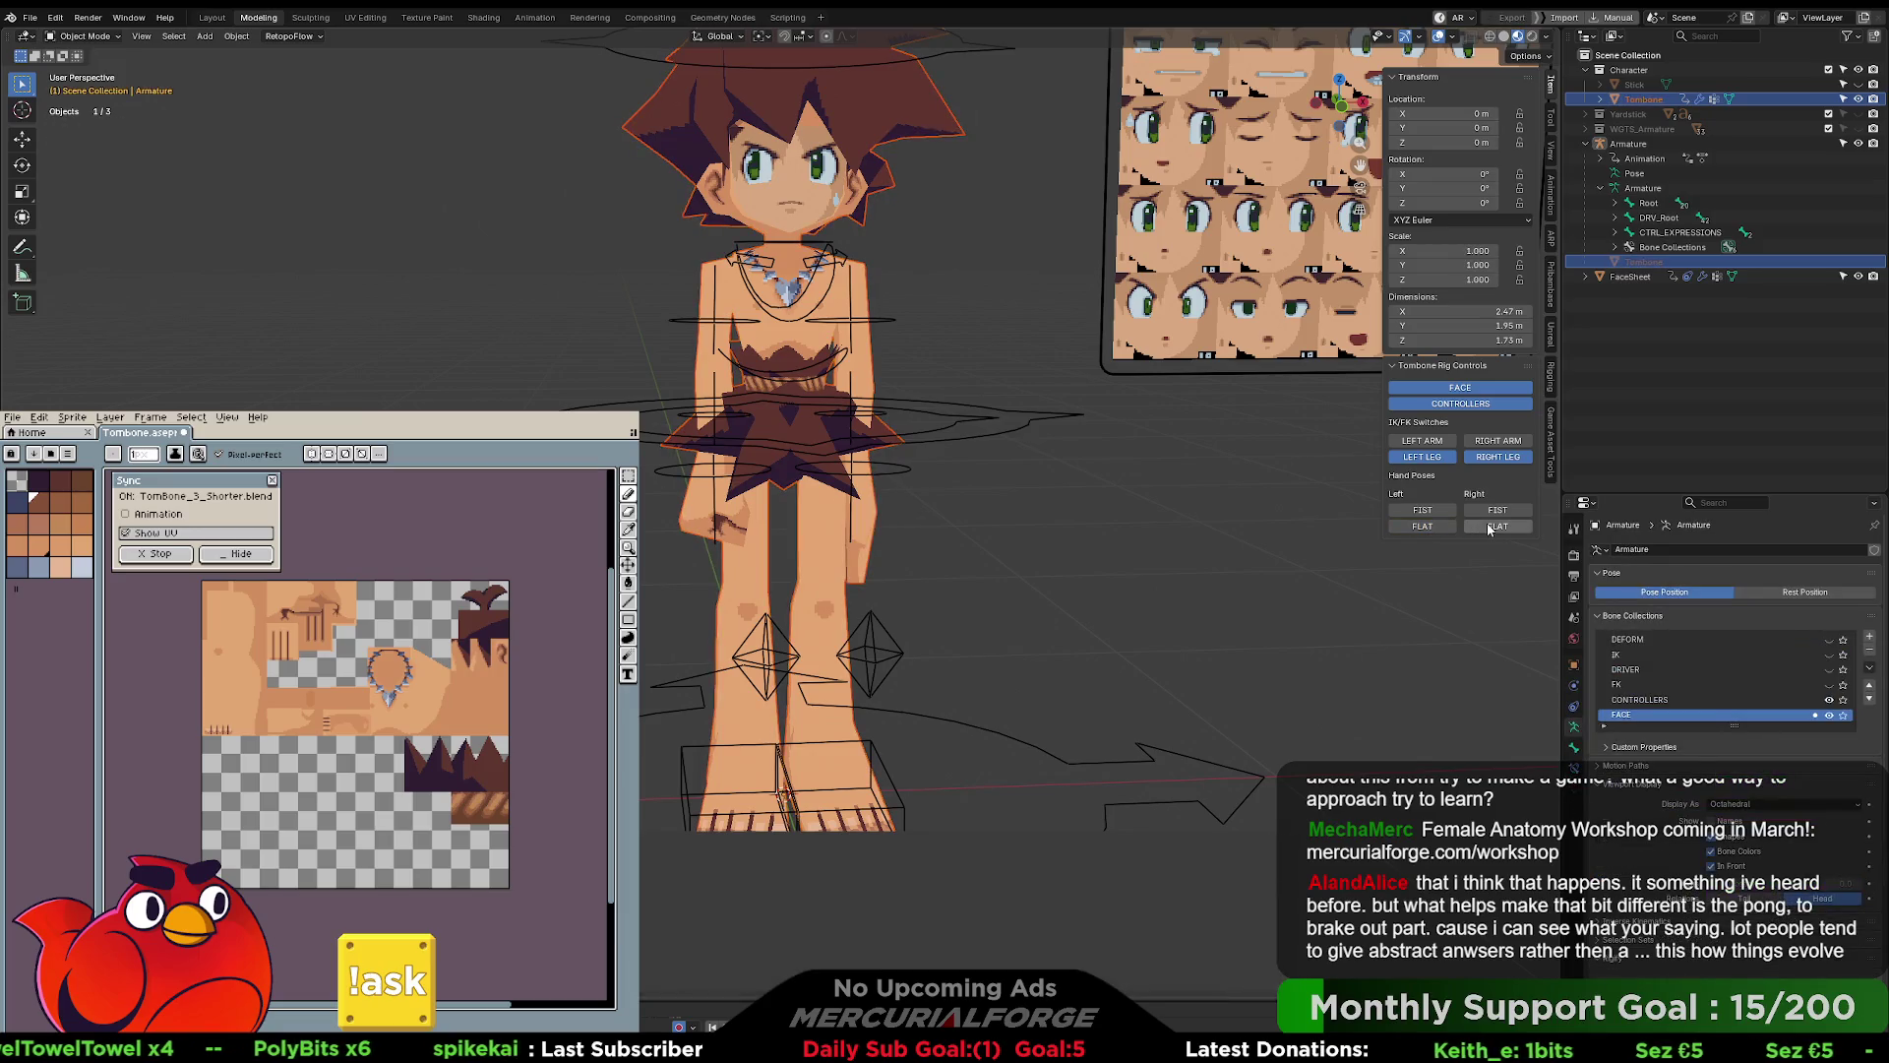
pyautogui.click(856, 290)
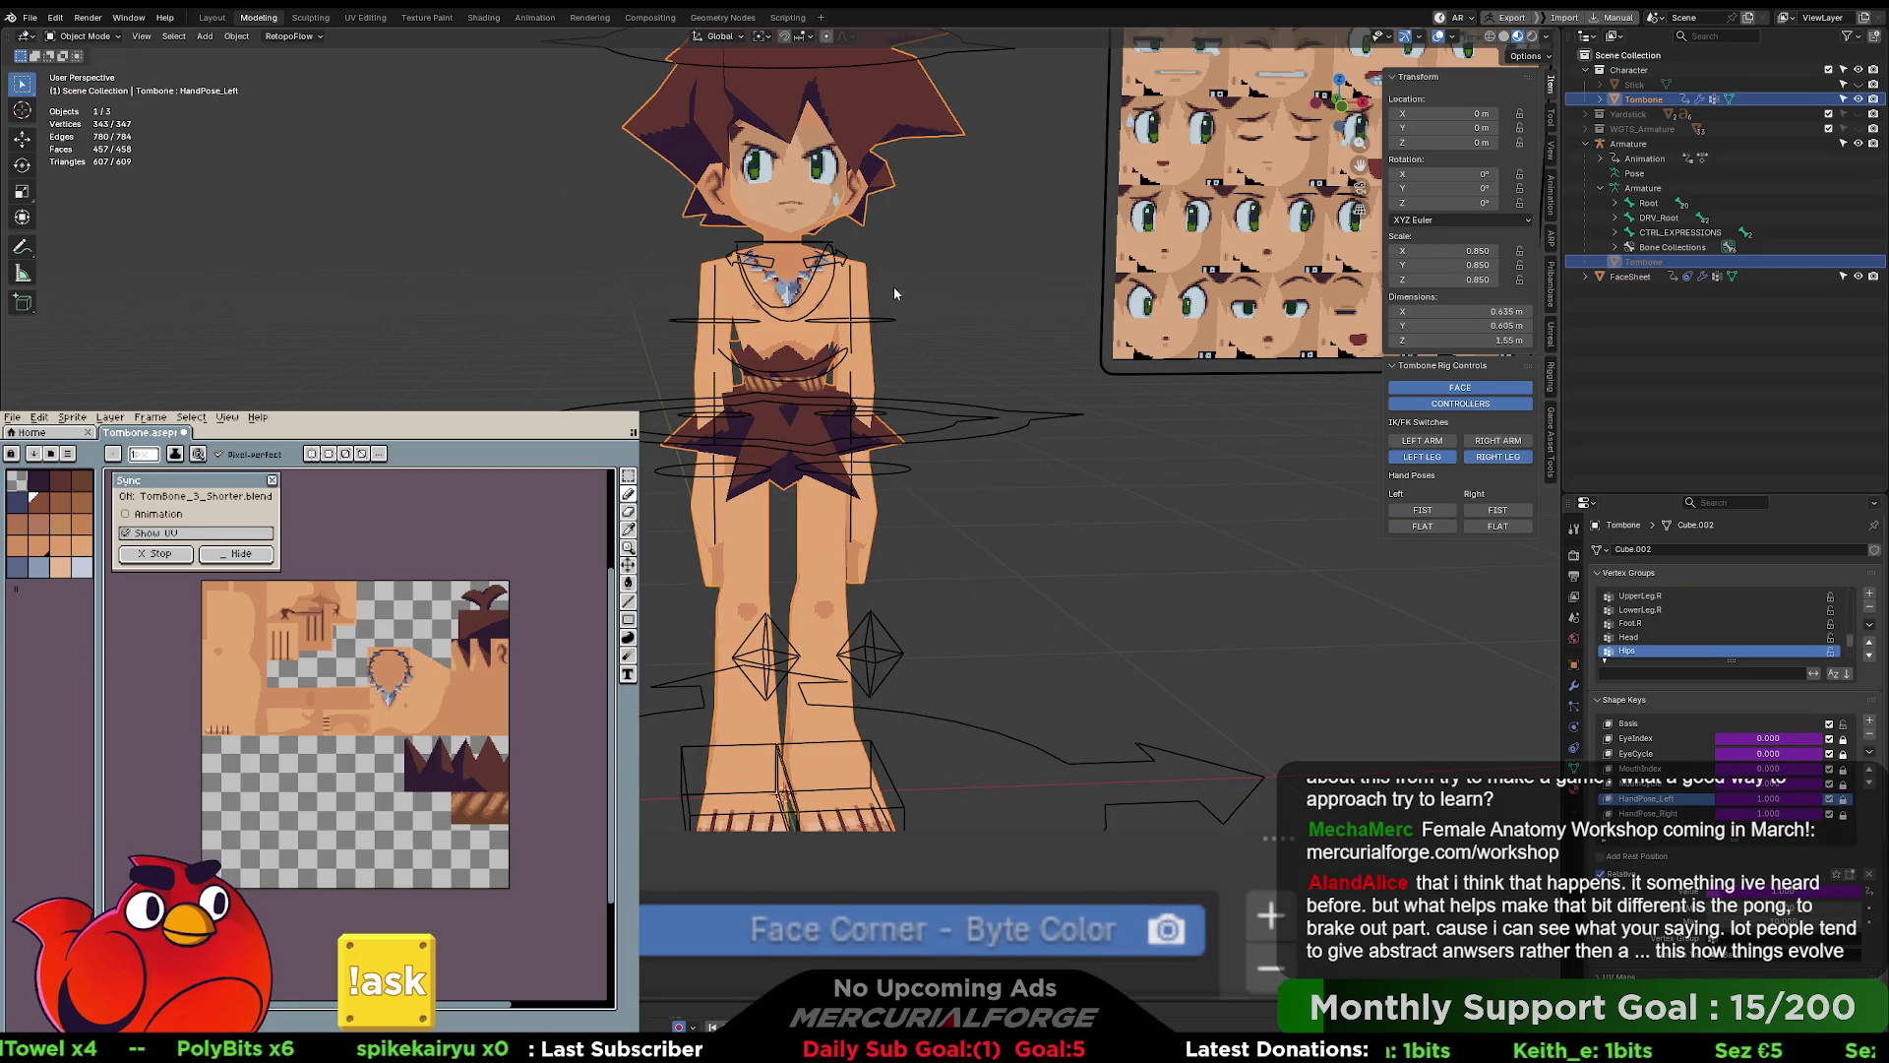
pyautogui.click(1035, 372)
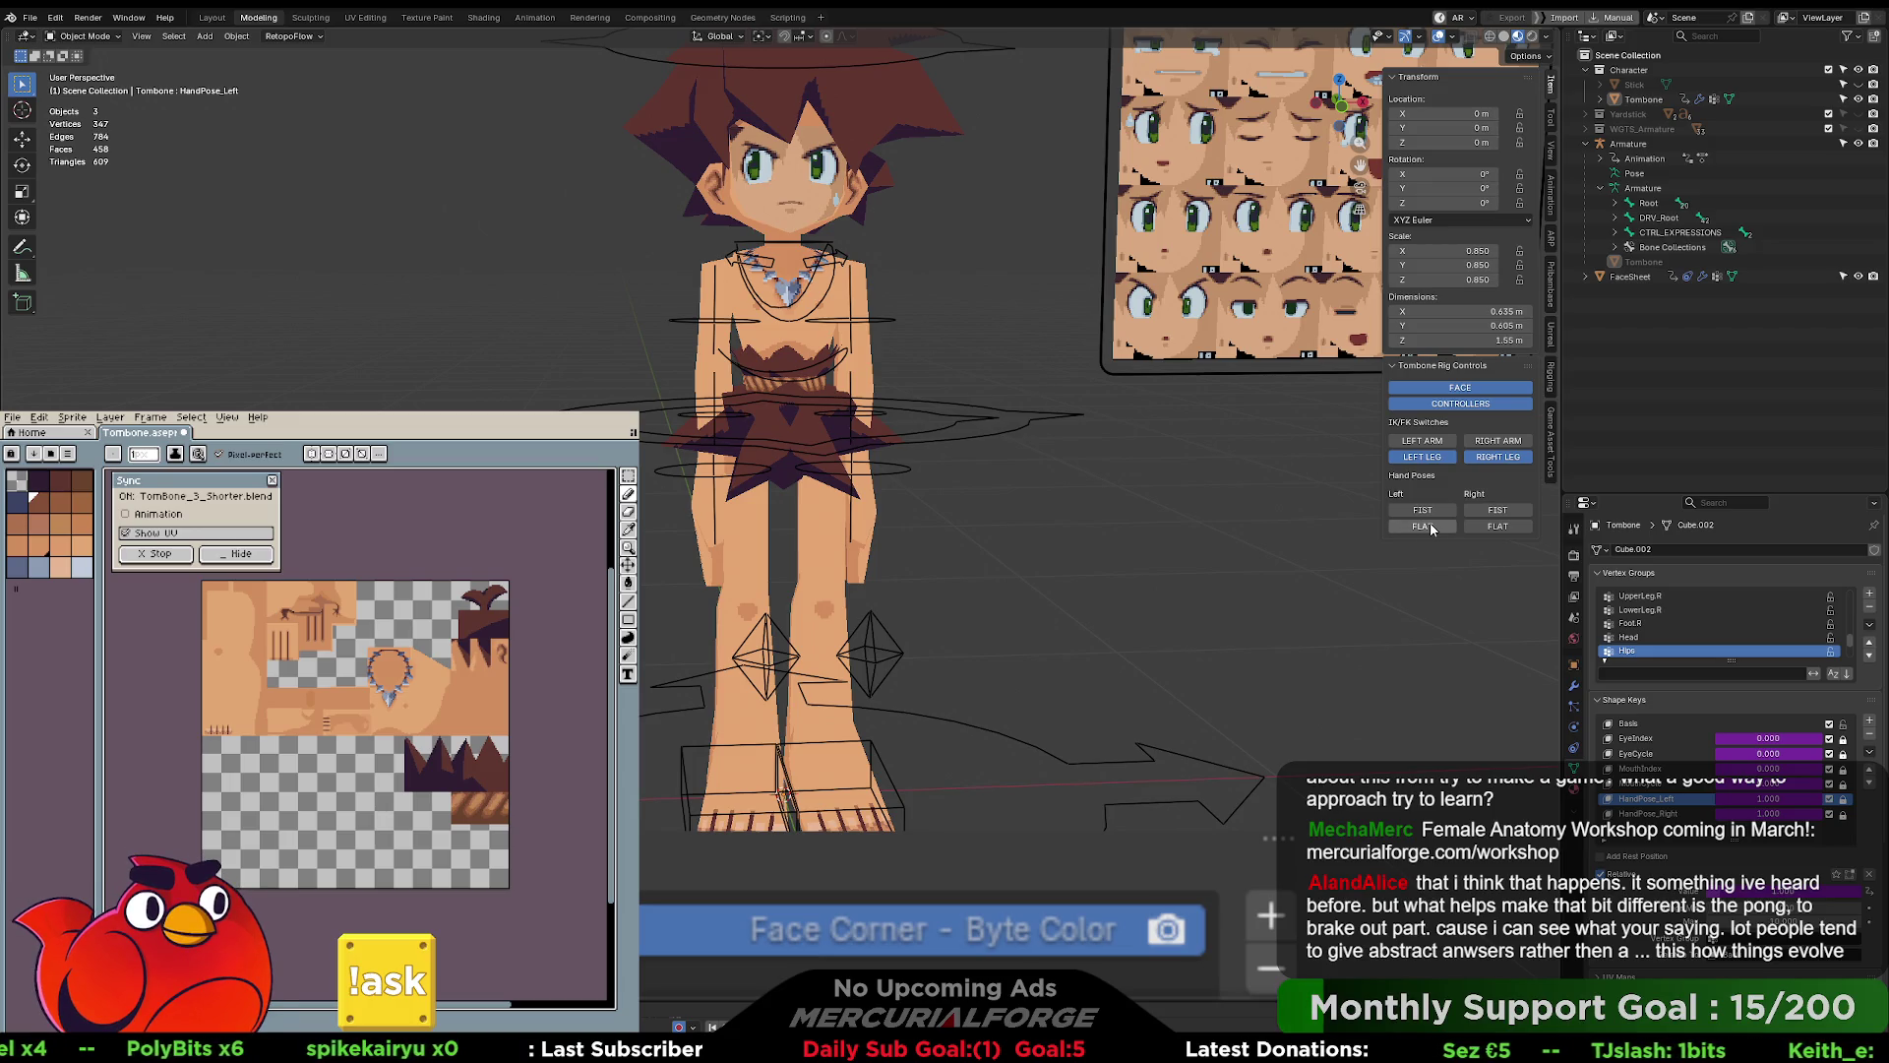
# - Make the armature active, curl the left hand into a fist, then return it to flat
pyautogui.click(1490, 513)
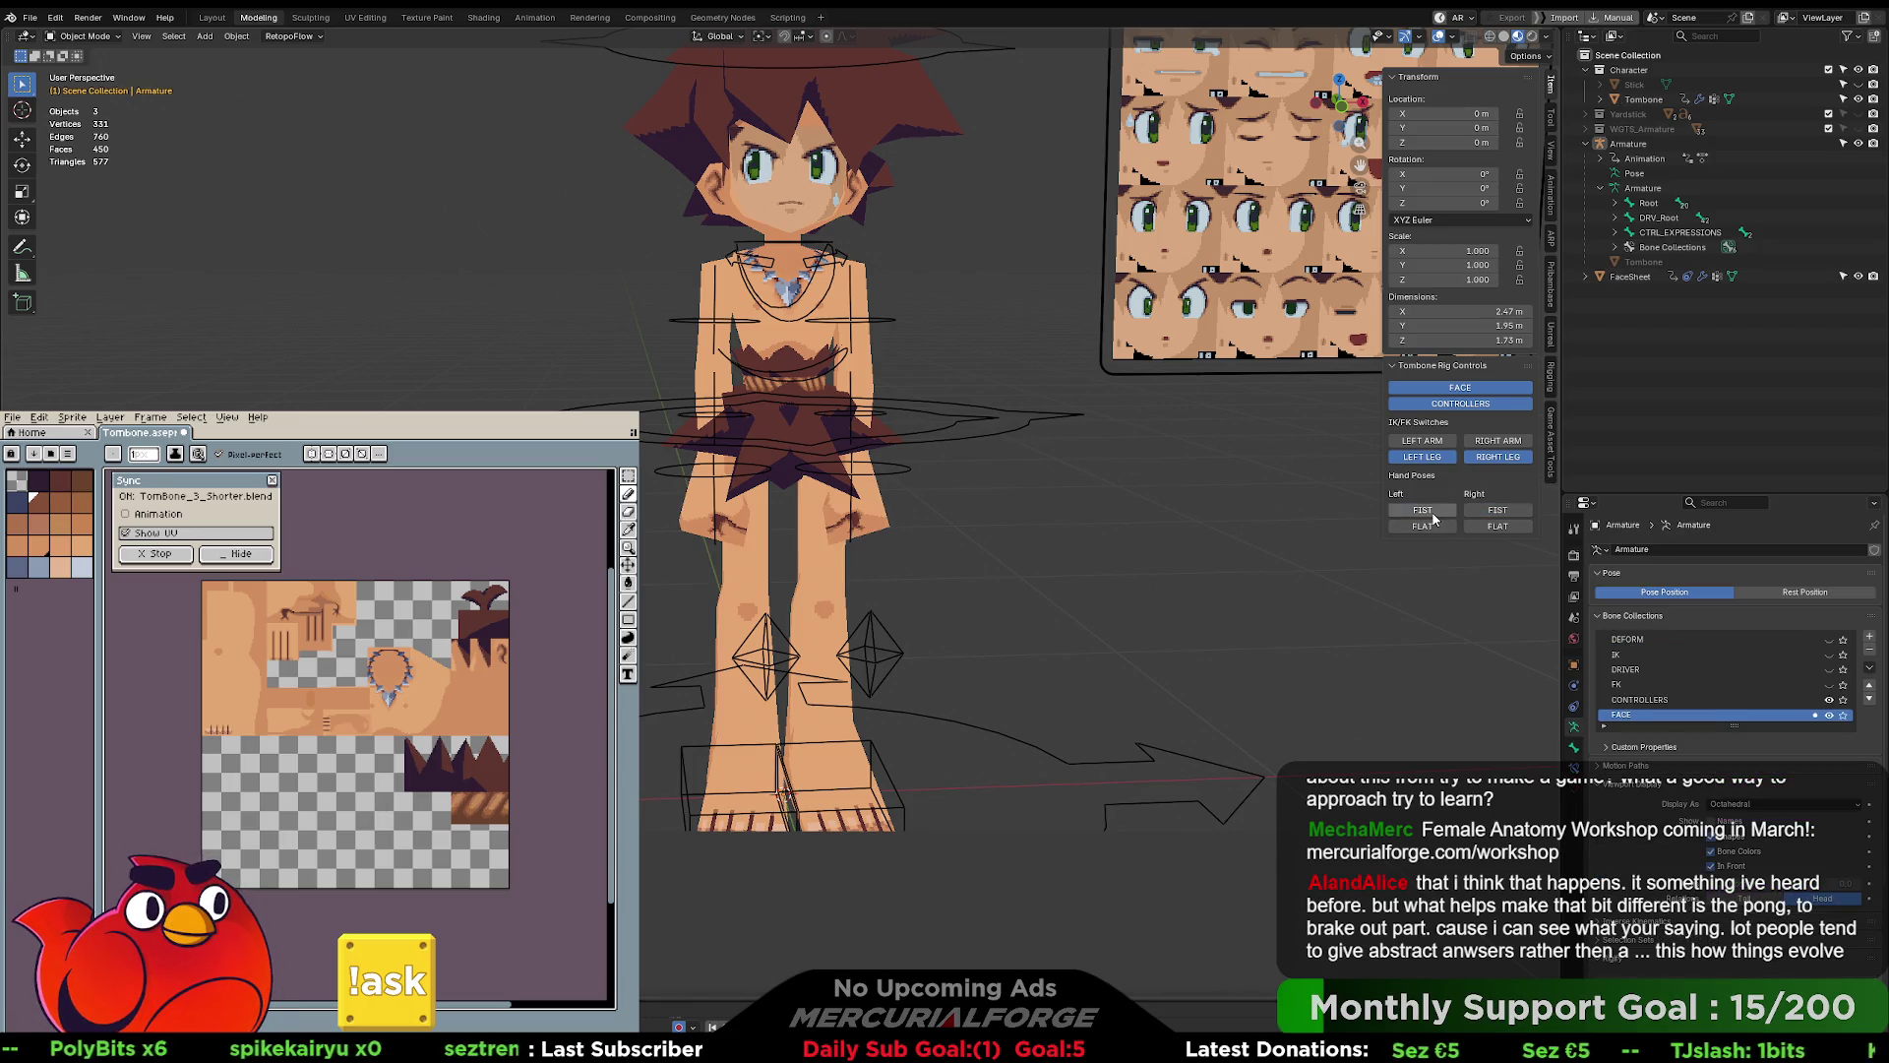
pyautogui.click(1431, 513)
pyautogui.click(1444, 527)
pyautogui.click(1445, 526)
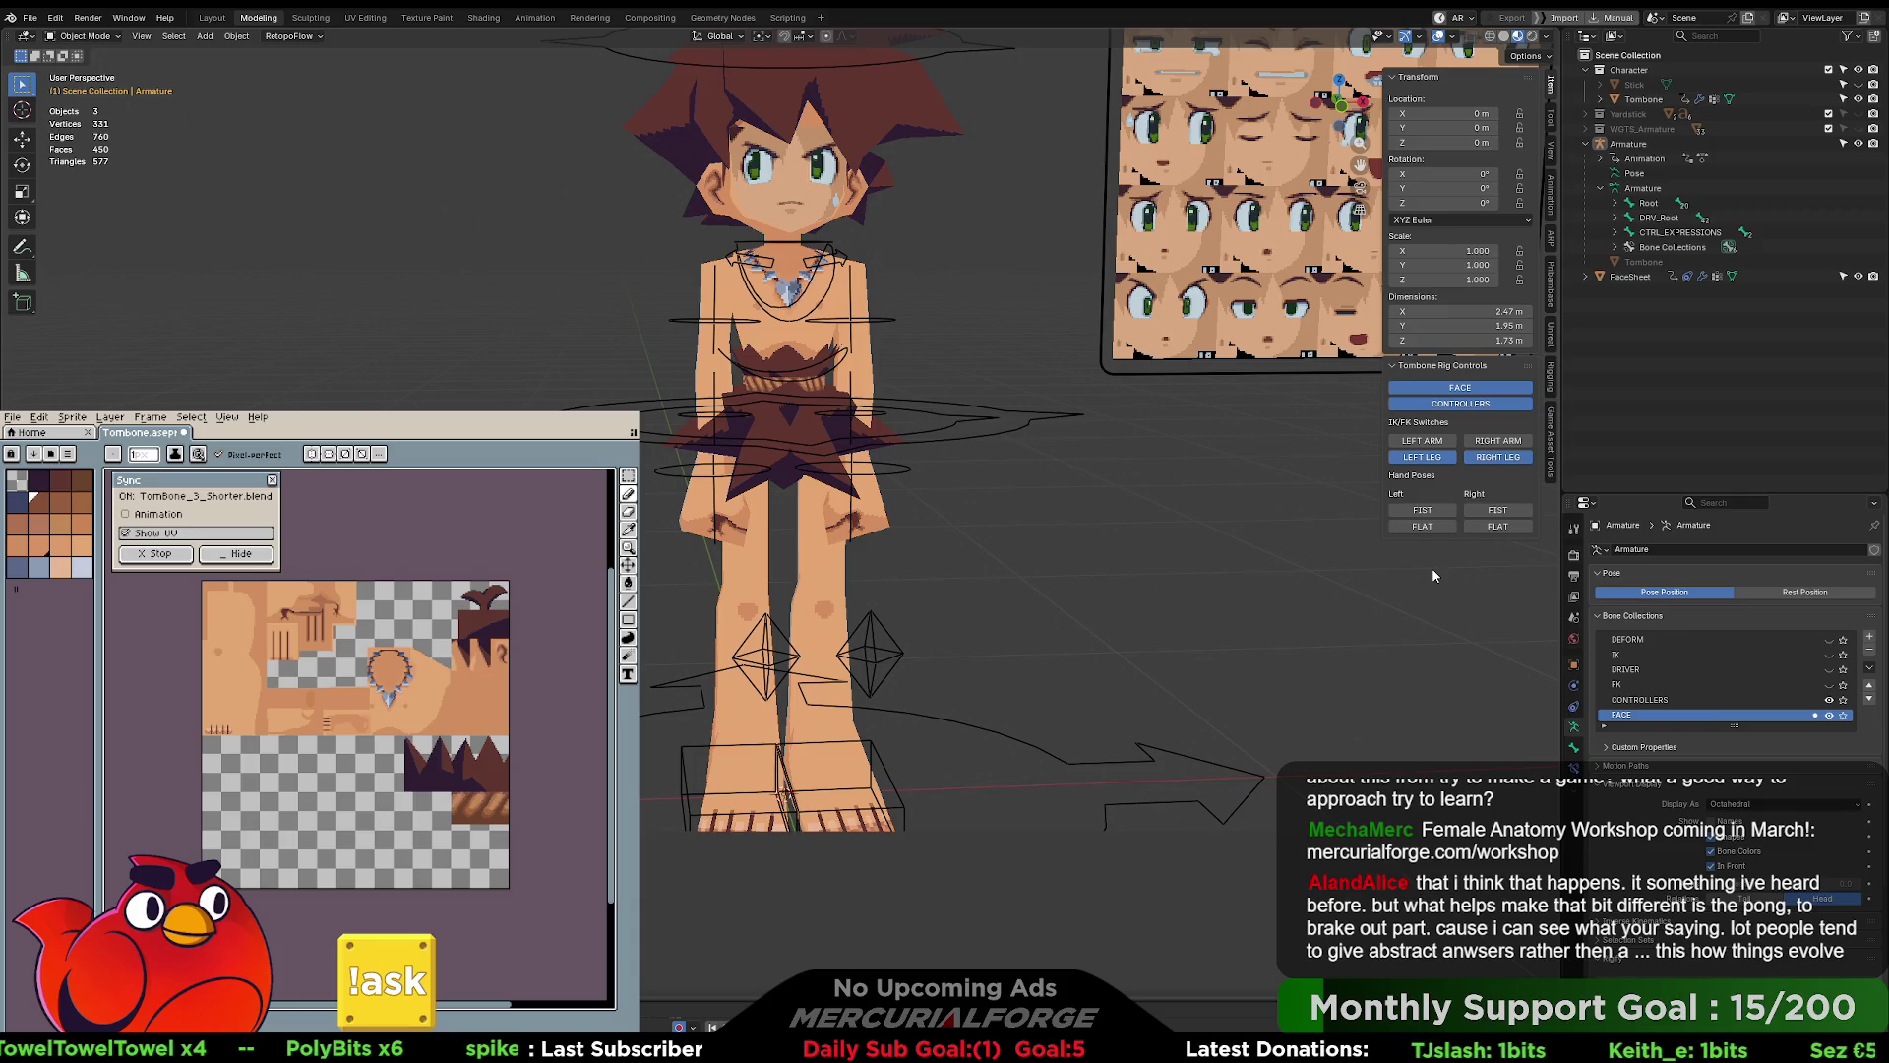
pyautogui.scroll(-4, 1045, 535)
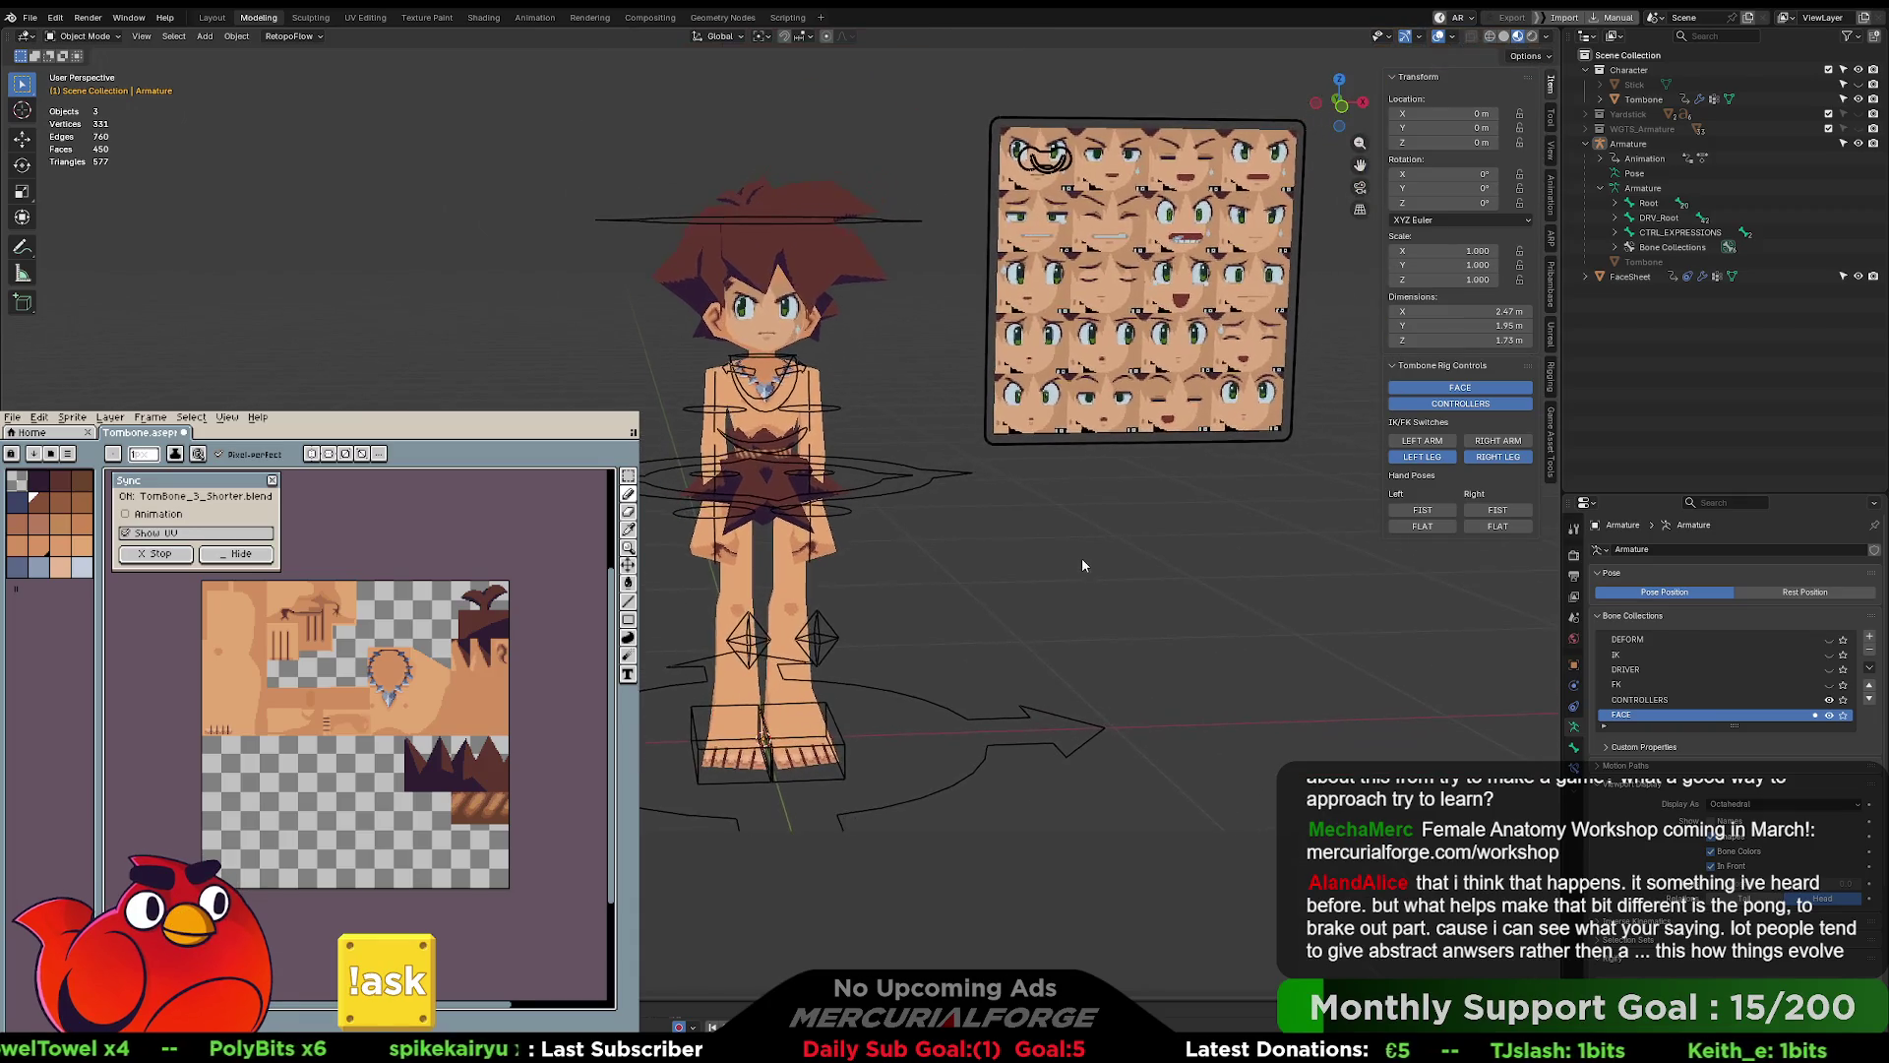
pyautogui.keyDown('shift'); pyautogui.moveTo(1082, 564); pyautogui.dragTo(1089, 589, button='middle'); pyautogui.keyUp('shift')
pyautogui.click(1090, 462)
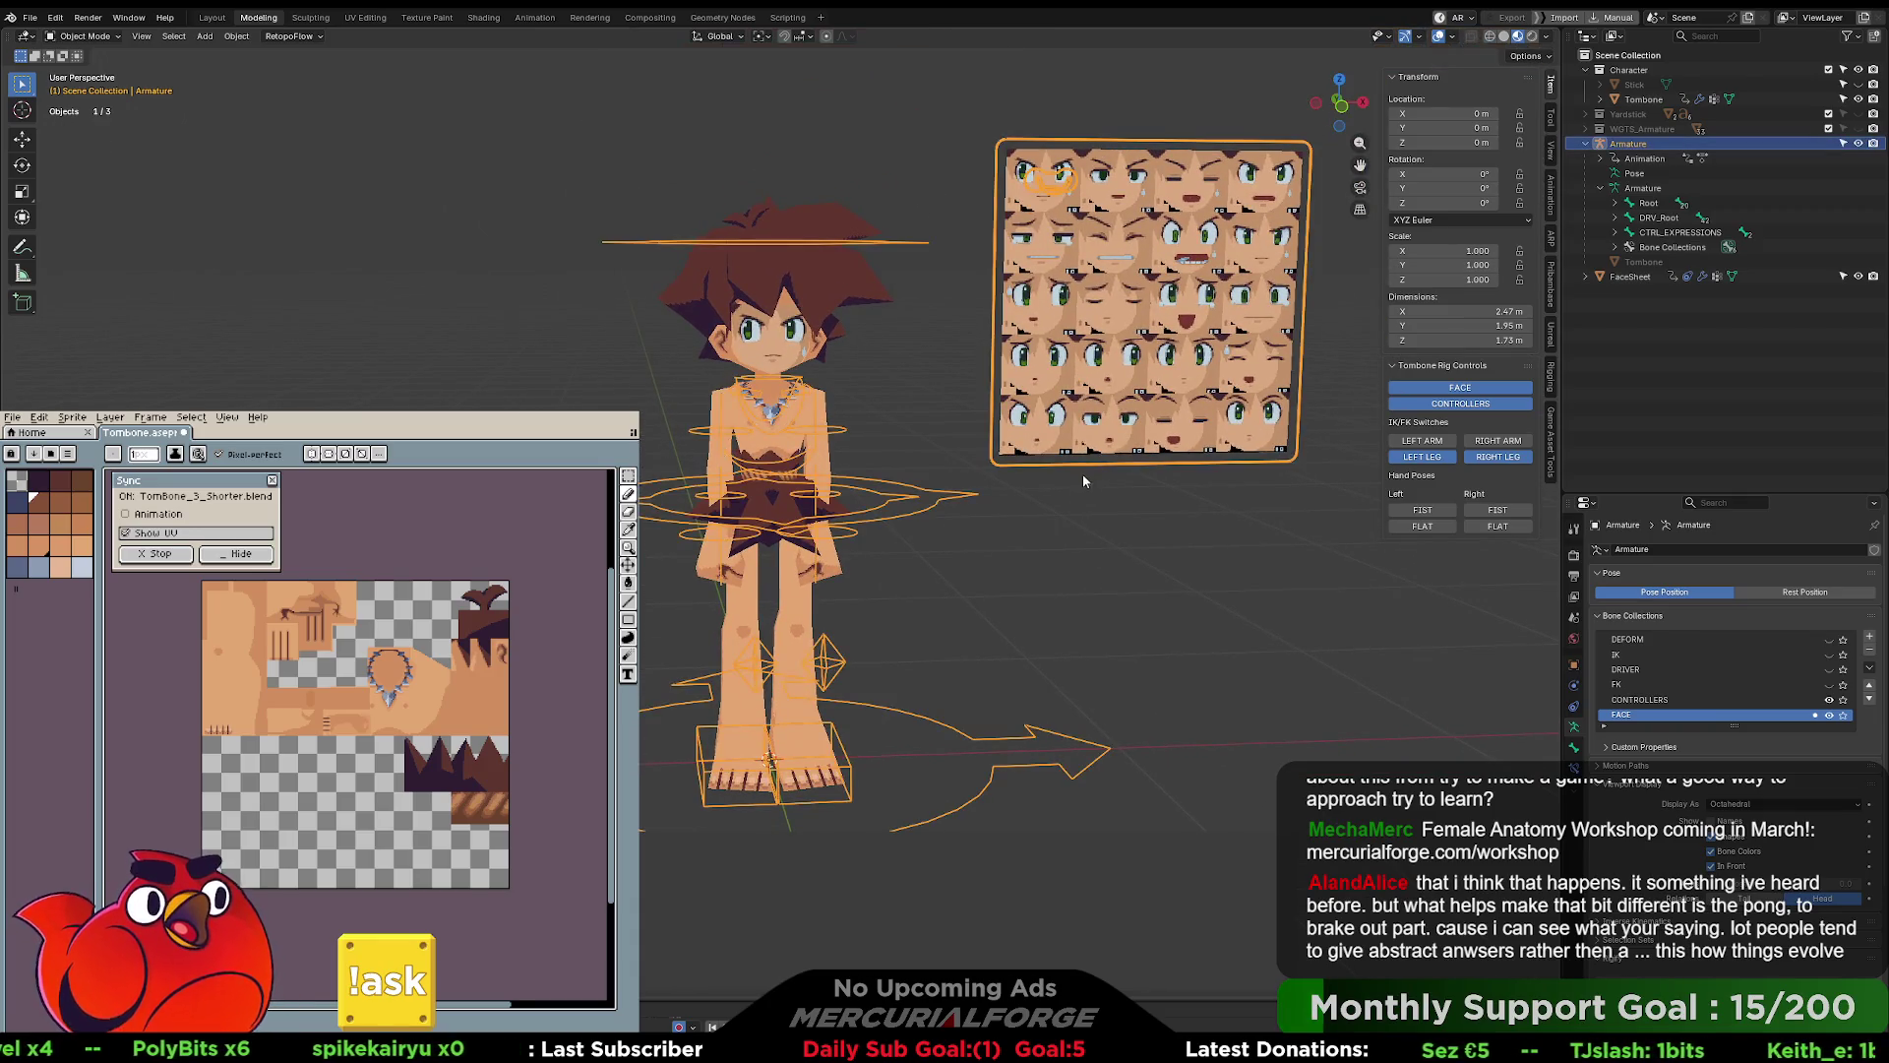
pyautogui.keyDown('shift'); pyautogui.moveTo(1084, 478); pyautogui.dragTo(1074, 507, button='middle'); pyautogui.keyUp('shift')
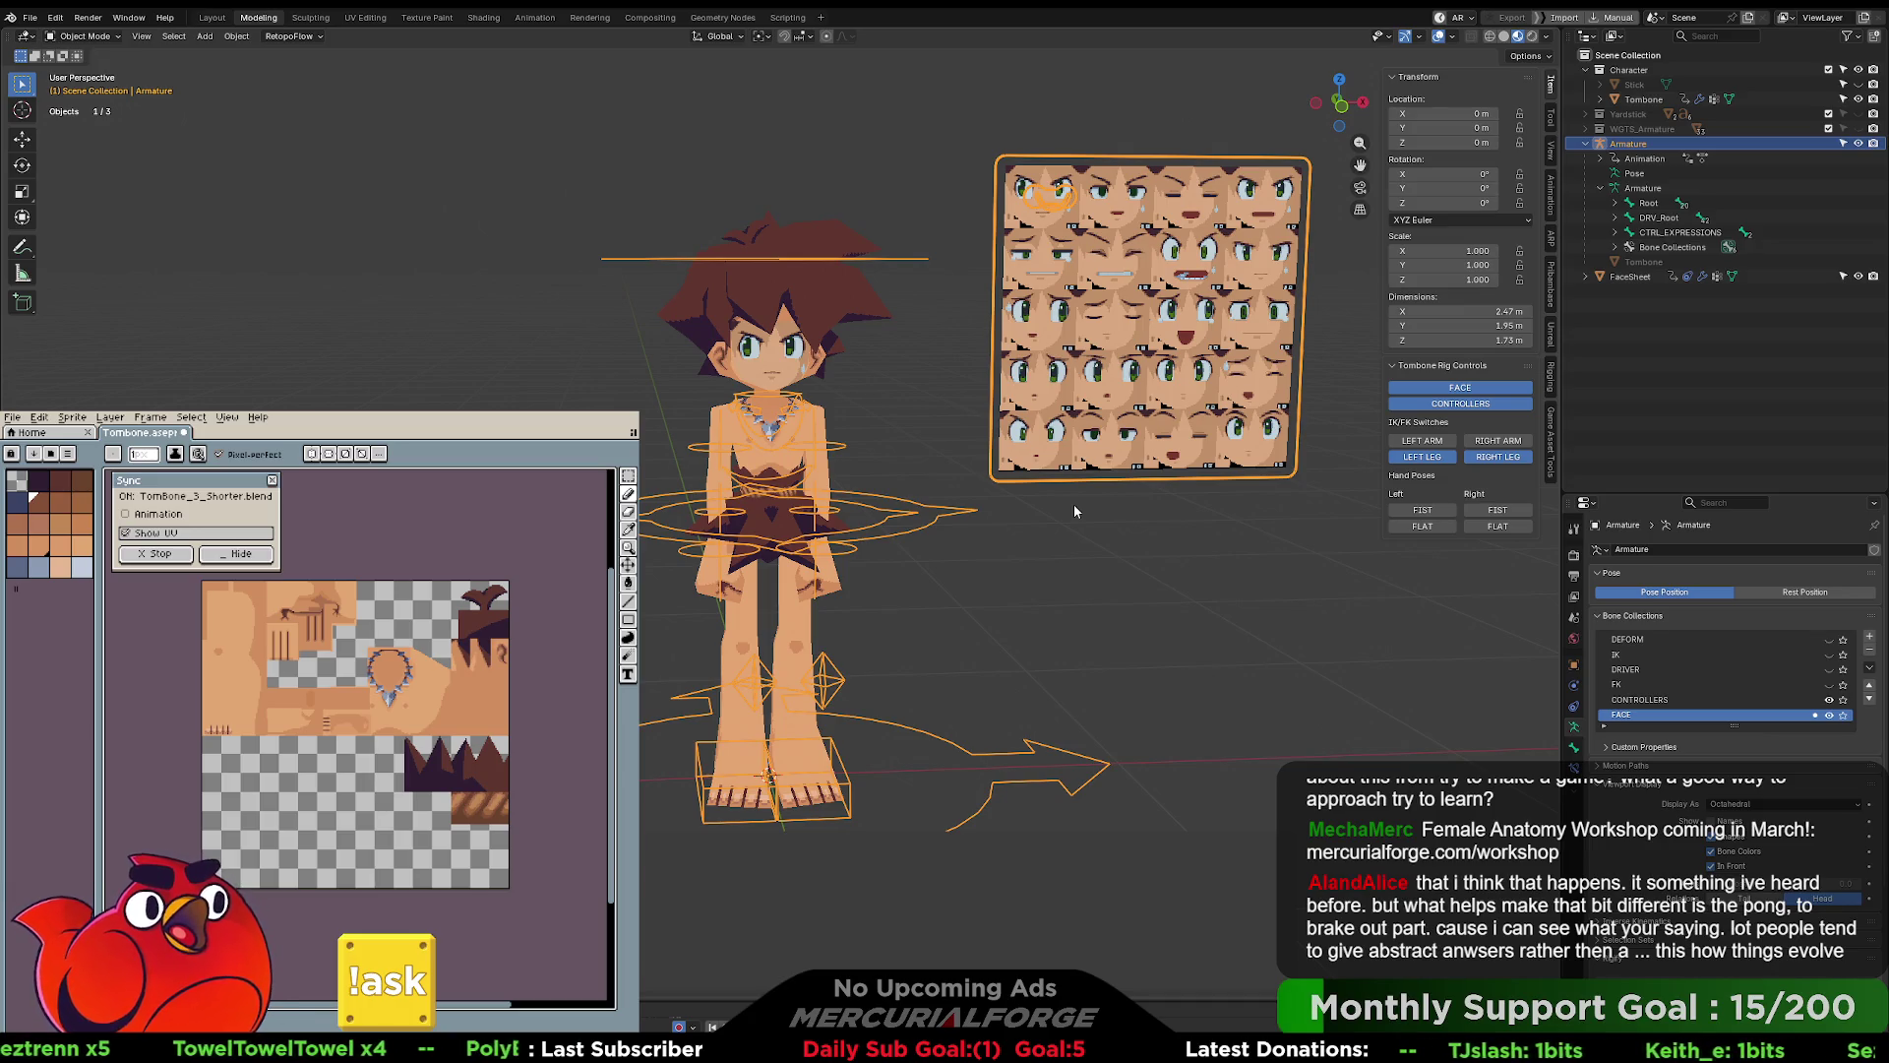
pyautogui.click(1077, 503)
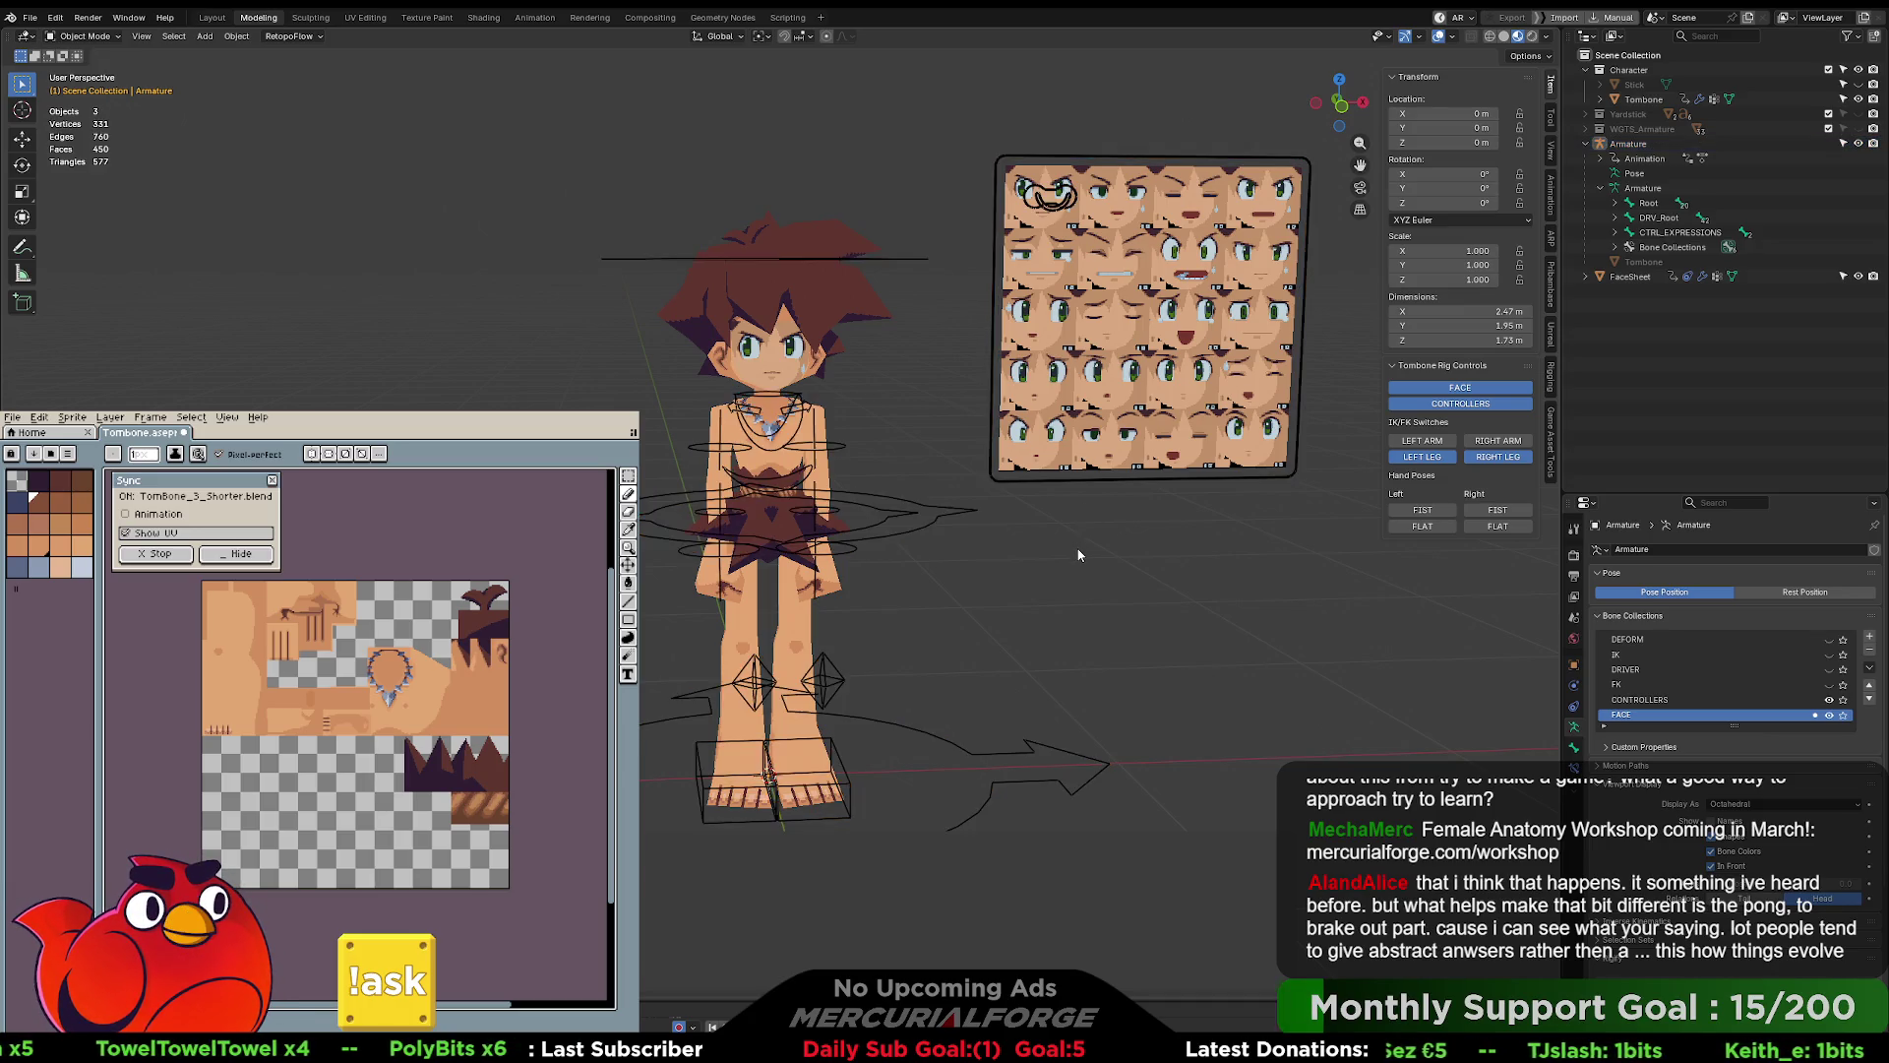
pyautogui.moveTo(1077, 503); pyautogui.dragTo(1155, 521, button='middle')
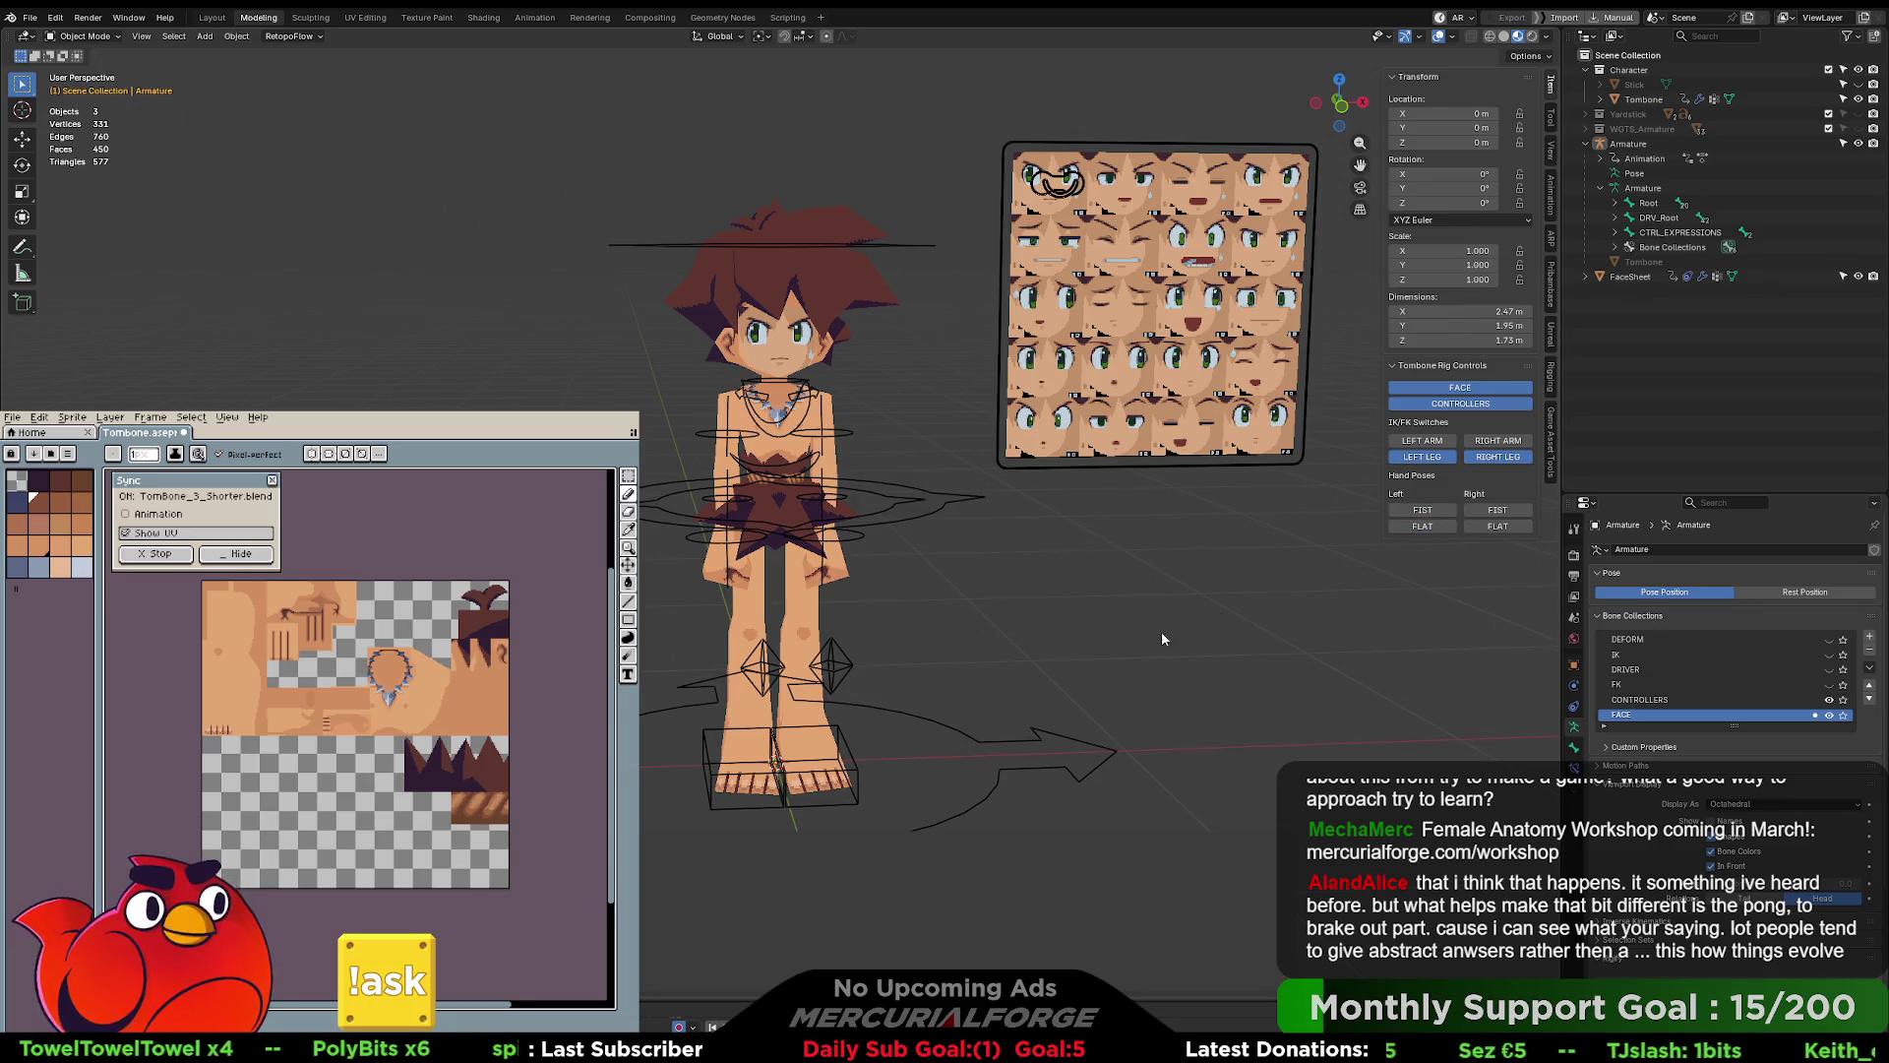
pyautogui.scroll(4, 1176, 628)
pyautogui.moveTo(1051, 632)
pyautogui.mouseDown(button='middle')
pyautogui.moveTo(875, 617)
pyautogui.moveTo(1154, 637)
pyautogui.mouseUp(button='middle')
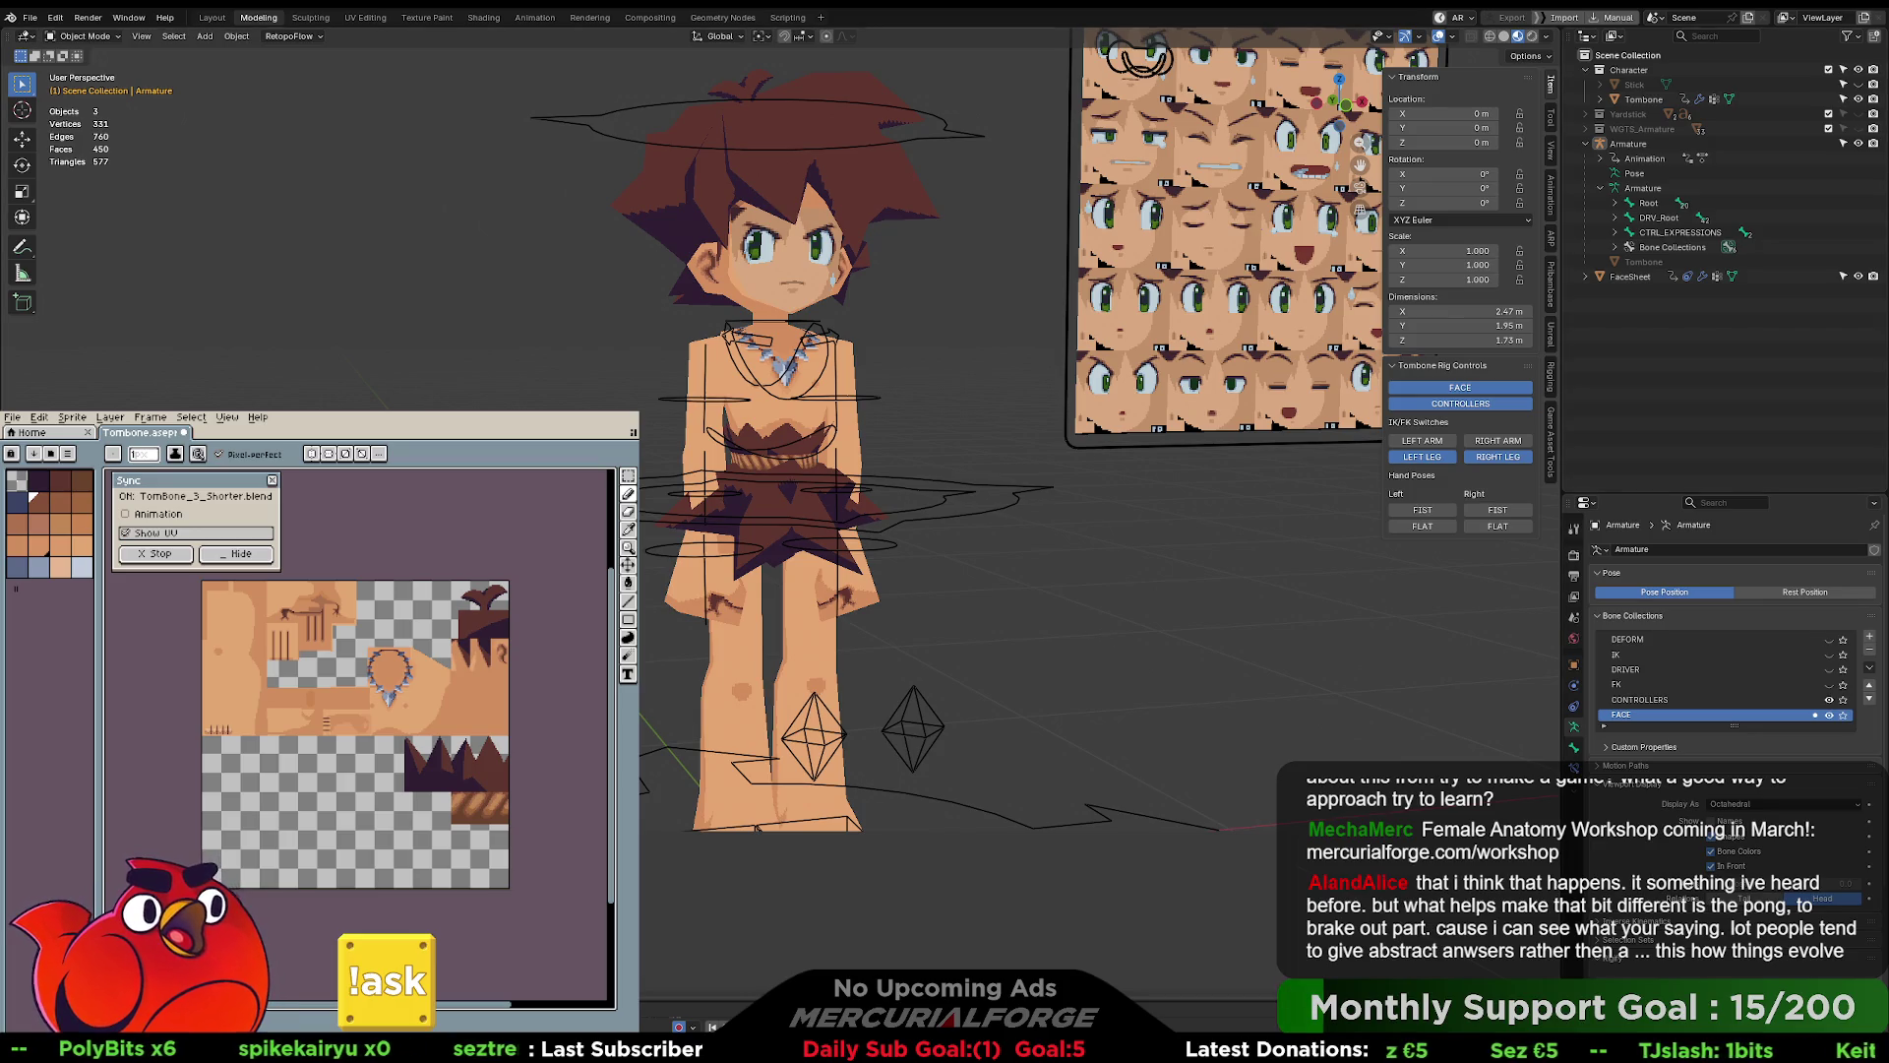
pyautogui.scroll(3, 300, 627)
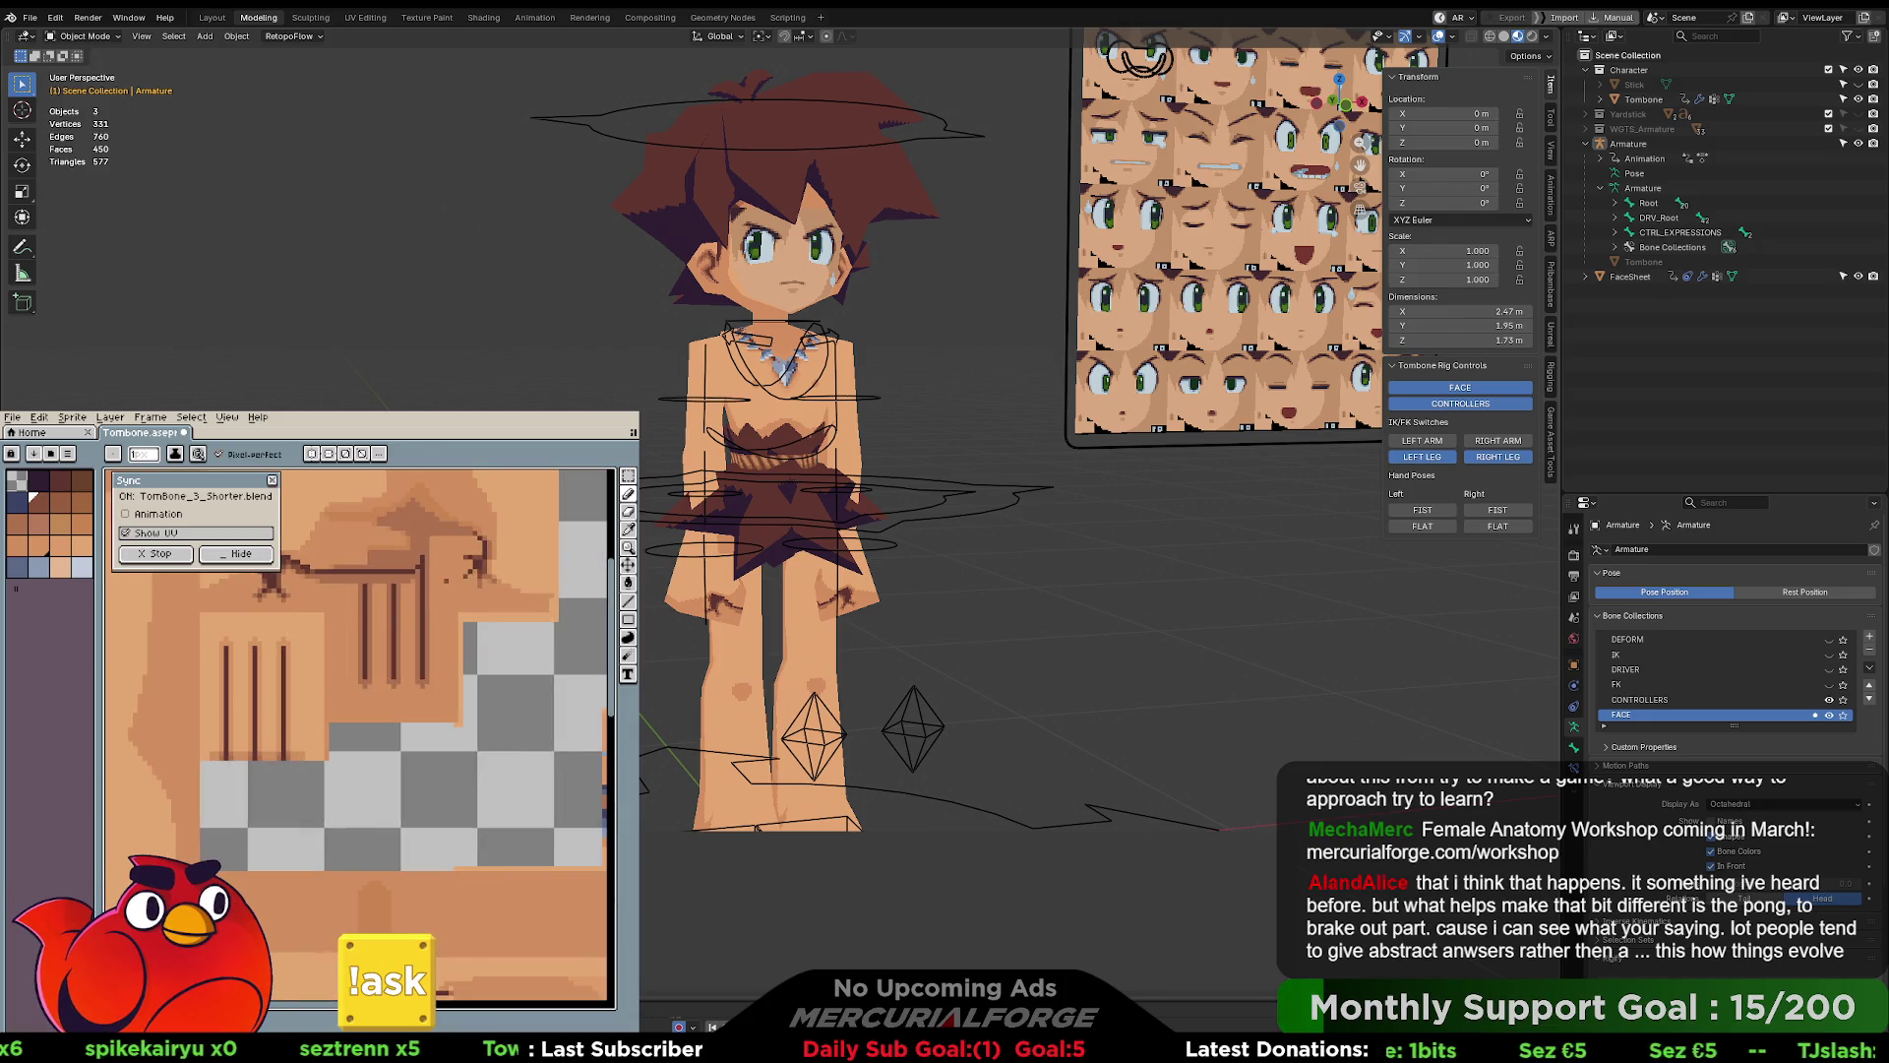
pyautogui.moveTo(377, 594); pyautogui.dragTo(357, 732, button='middle')
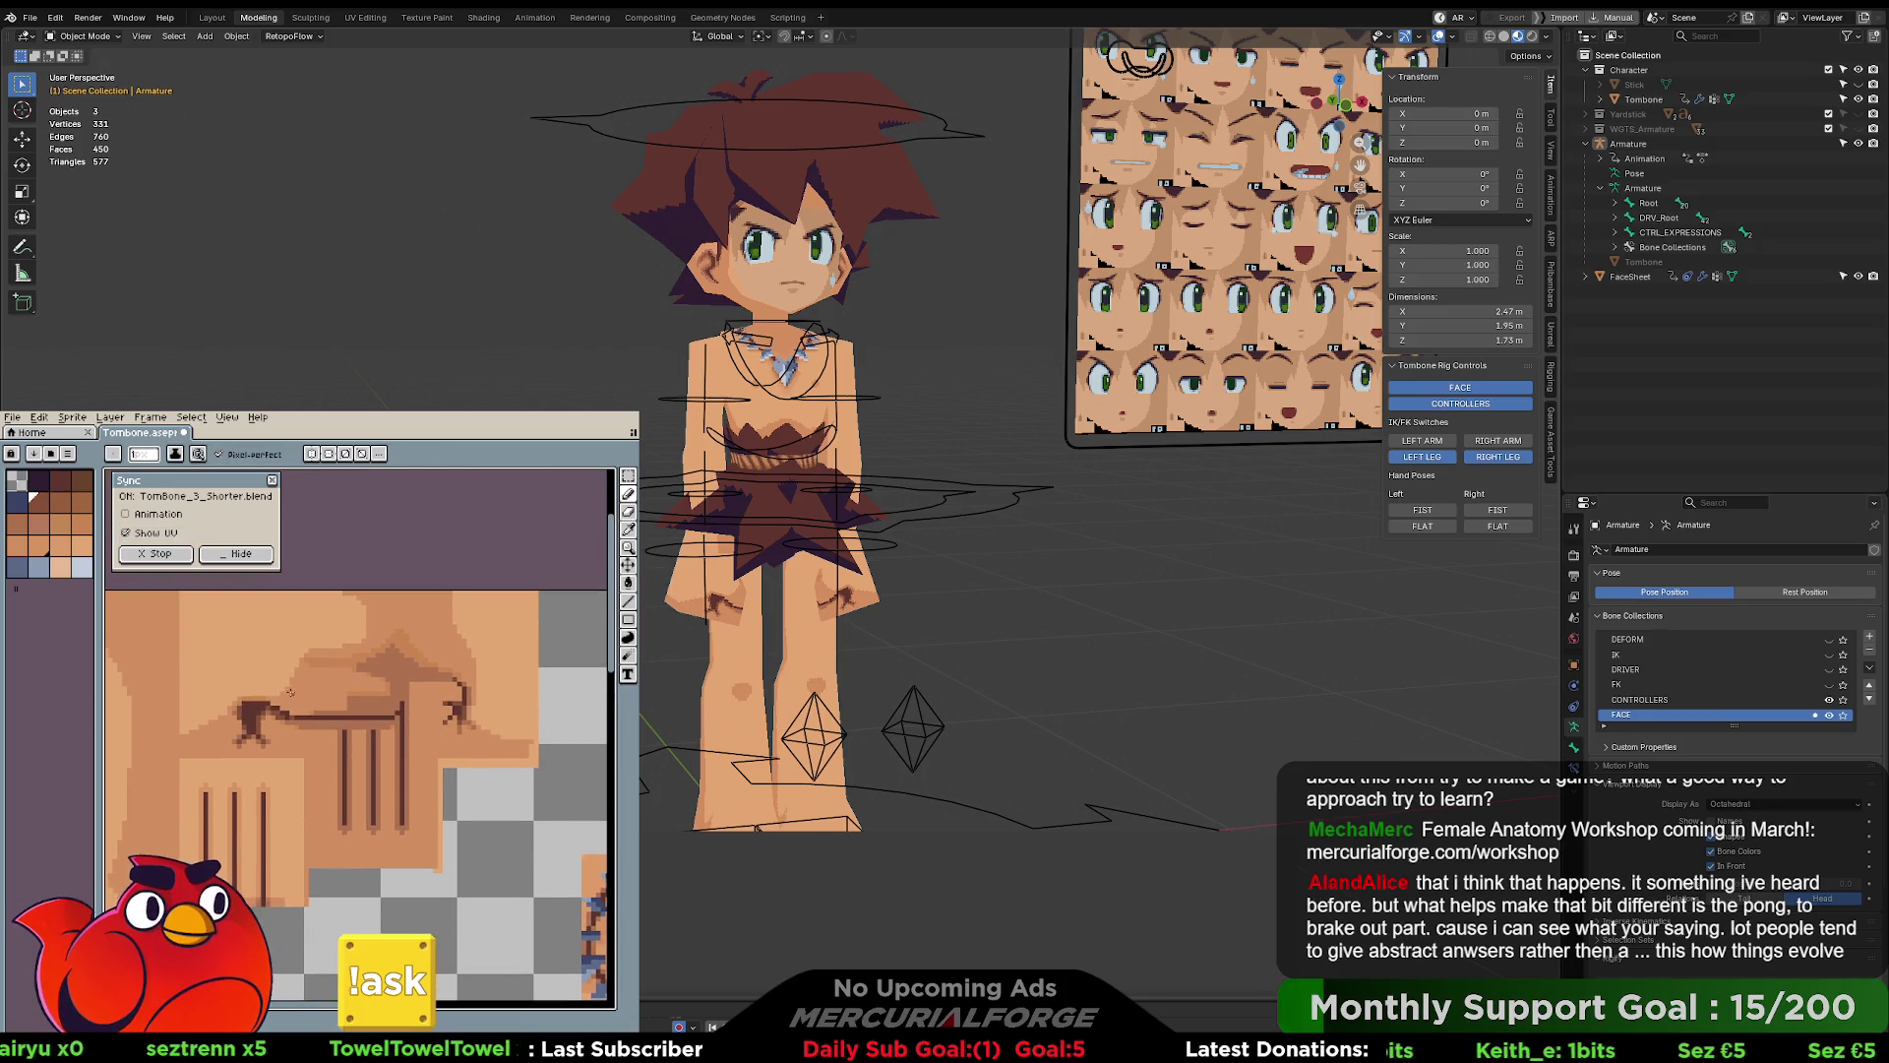
pyautogui.moveTo(273, 721)
pyautogui.mouseDown()
pyautogui.moveTo(472, 689)
pyautogui.moveTo(315, 699)
pyautogui.moveTo(256, 640)
pyautogui.mouseUp()
pyautogui.press('v')
pyautogui.hotkey('ctrl', 'z')
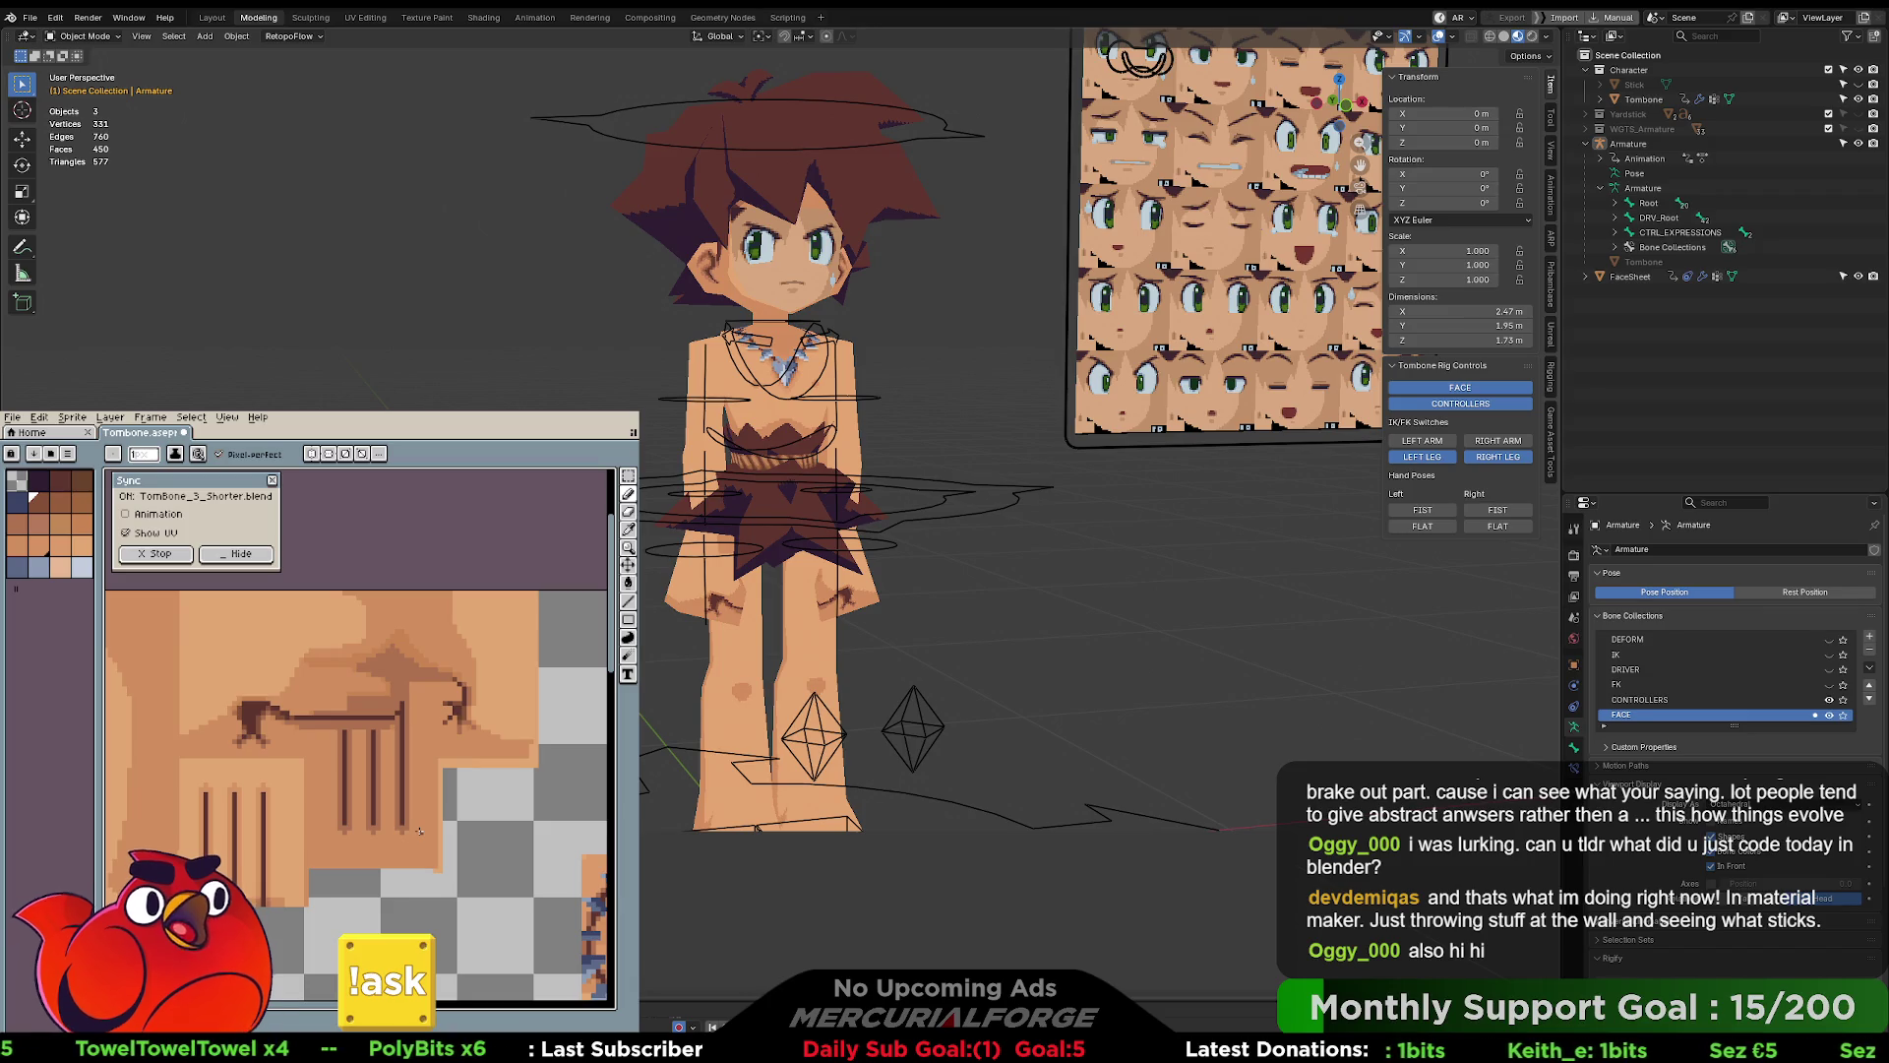
pyautogui.scroll(2, 392, 780)
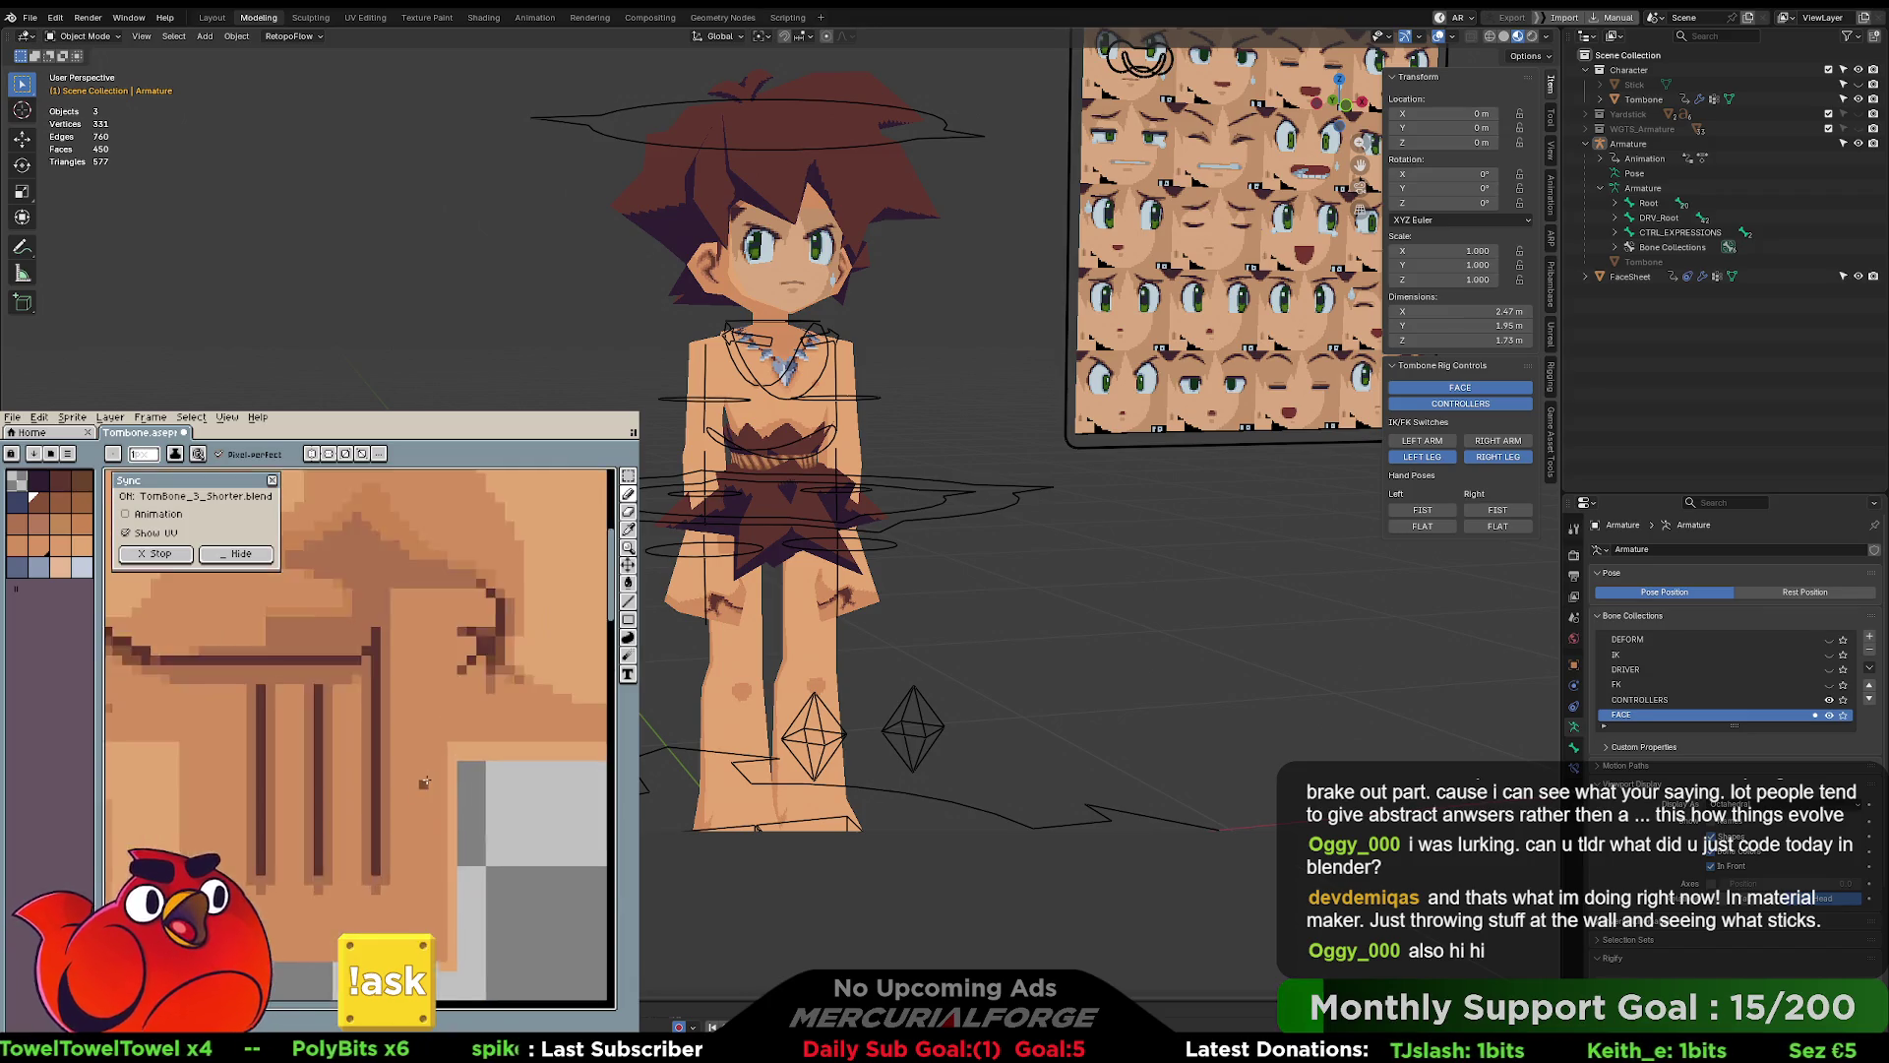
# - In Aseprite, draw a dark brown horizontal line across the scratch marks, undoing a second line
pyautogui.moveTo(445, 774); pyautogui.dragTo(193, 773)
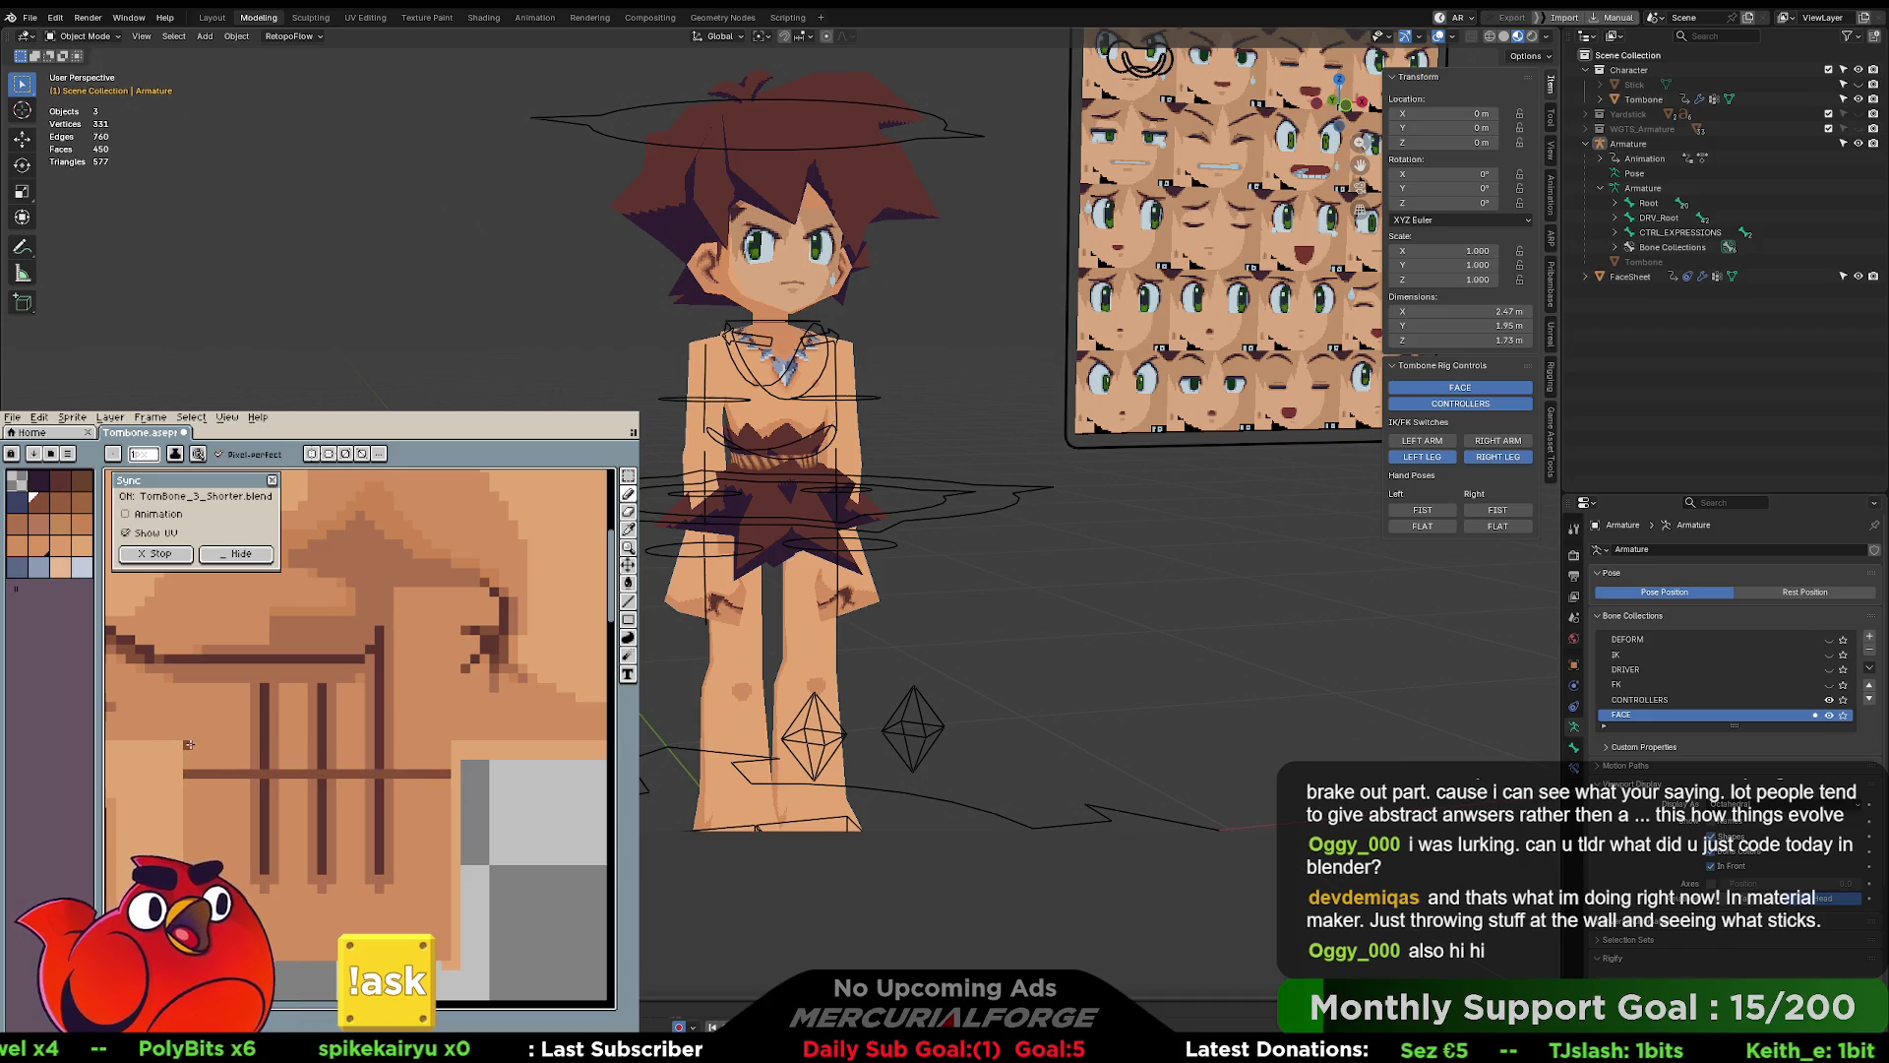
pyautogui.moveTo(187, 688); pyautogui.dragTo(438, 688)
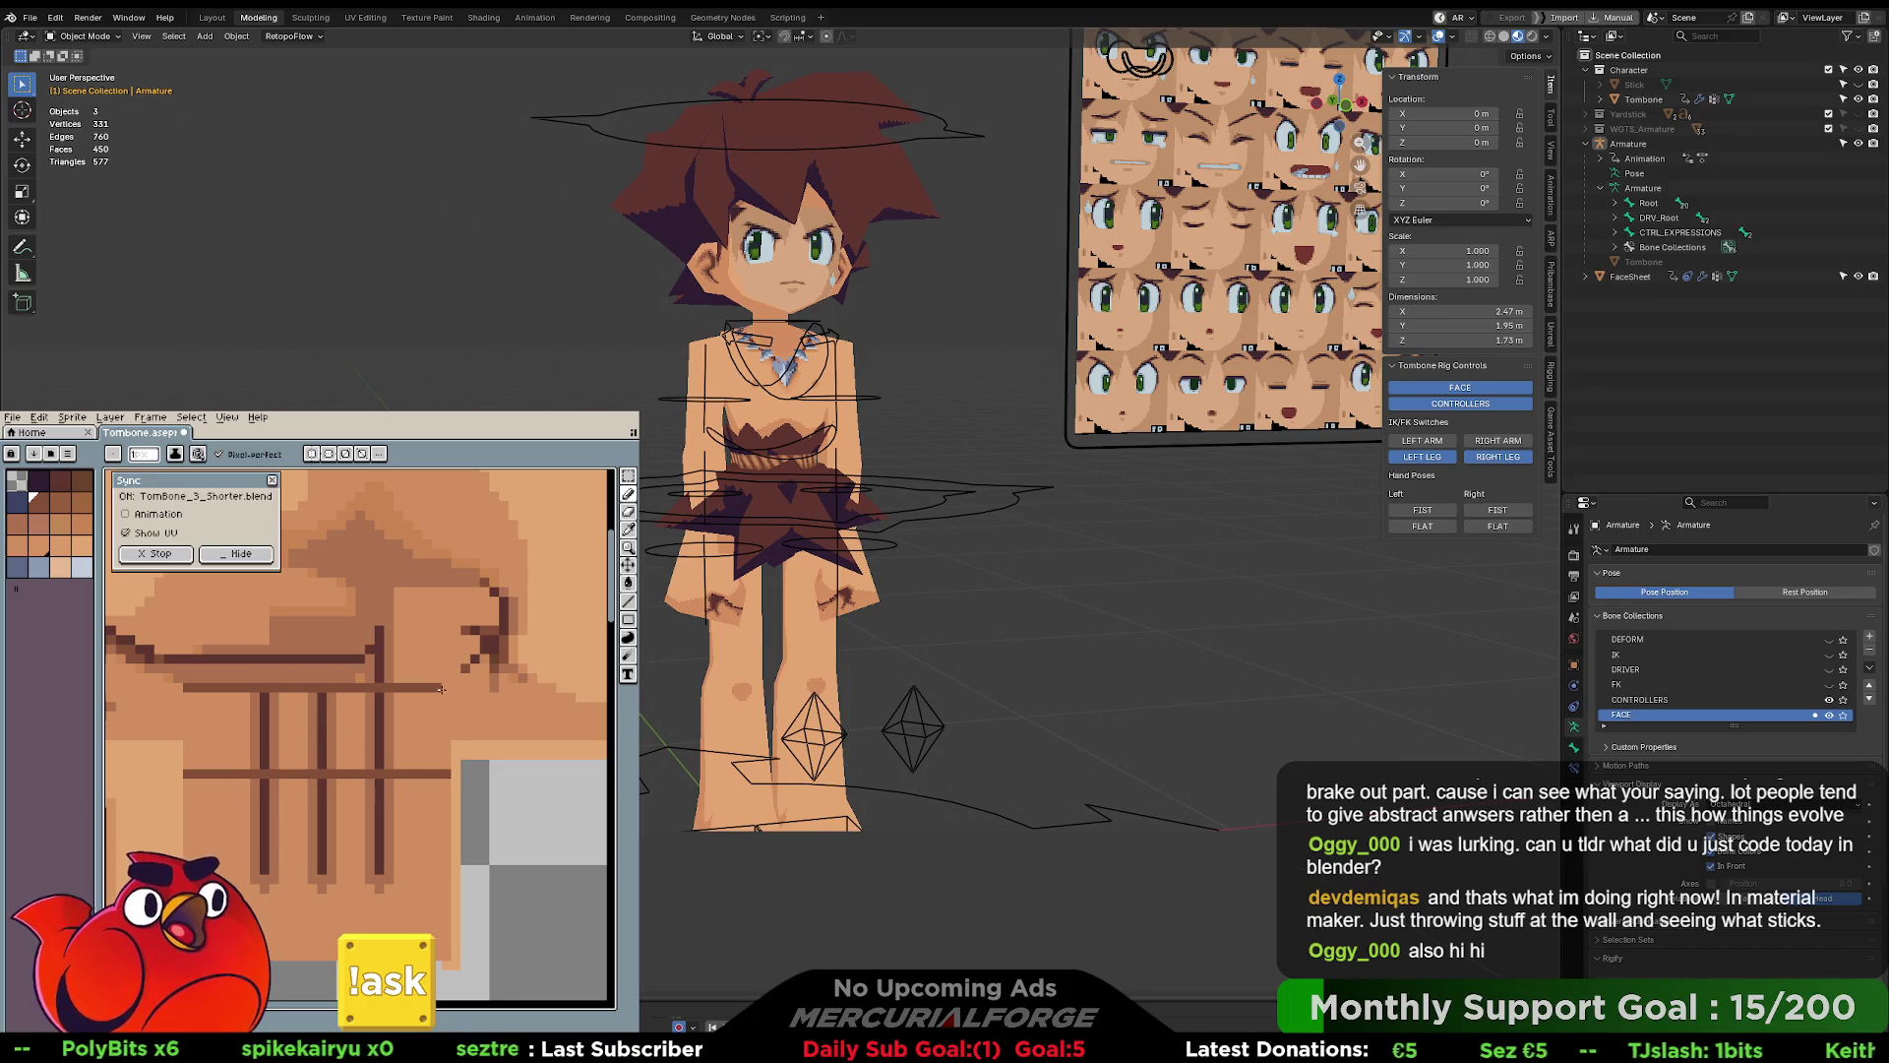
pyautogui.scroll(-2, 459, 810)
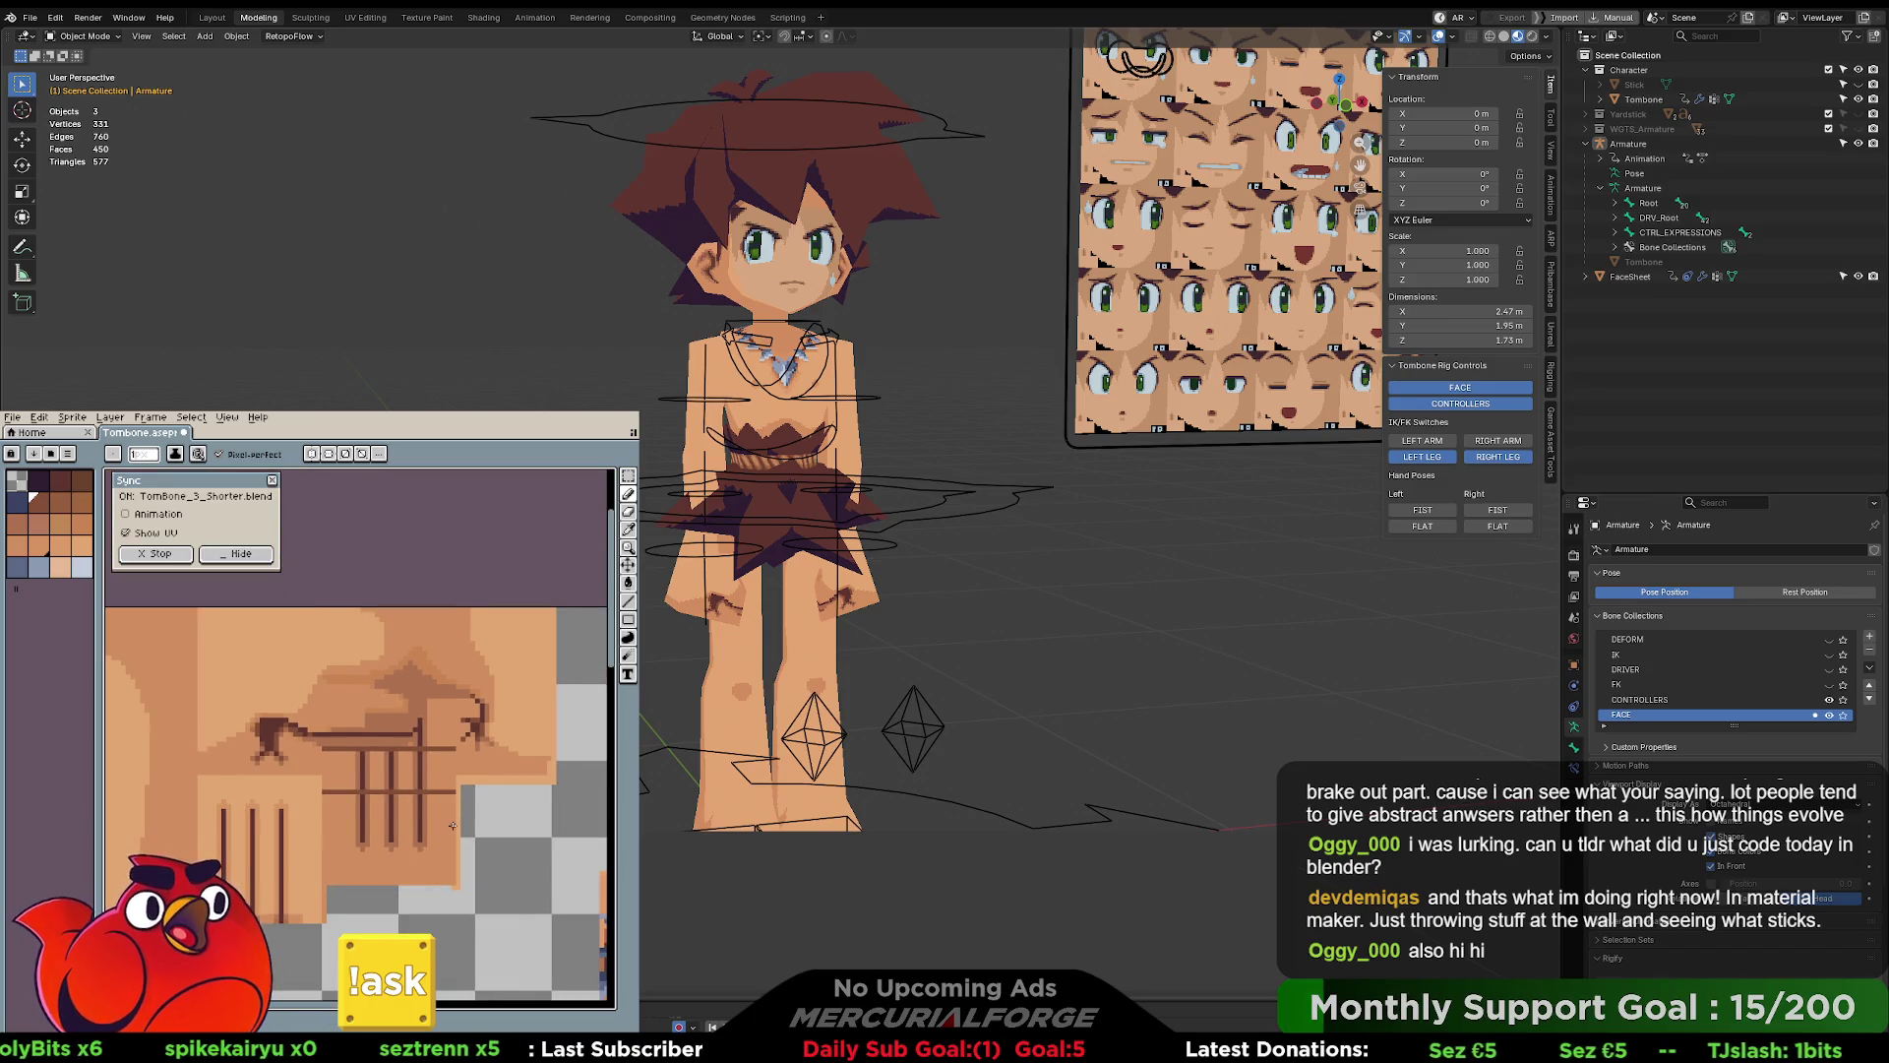
pyautogui.scroll(1, 452, 825)
pyautogui.hotkey('ctrl', 'z')
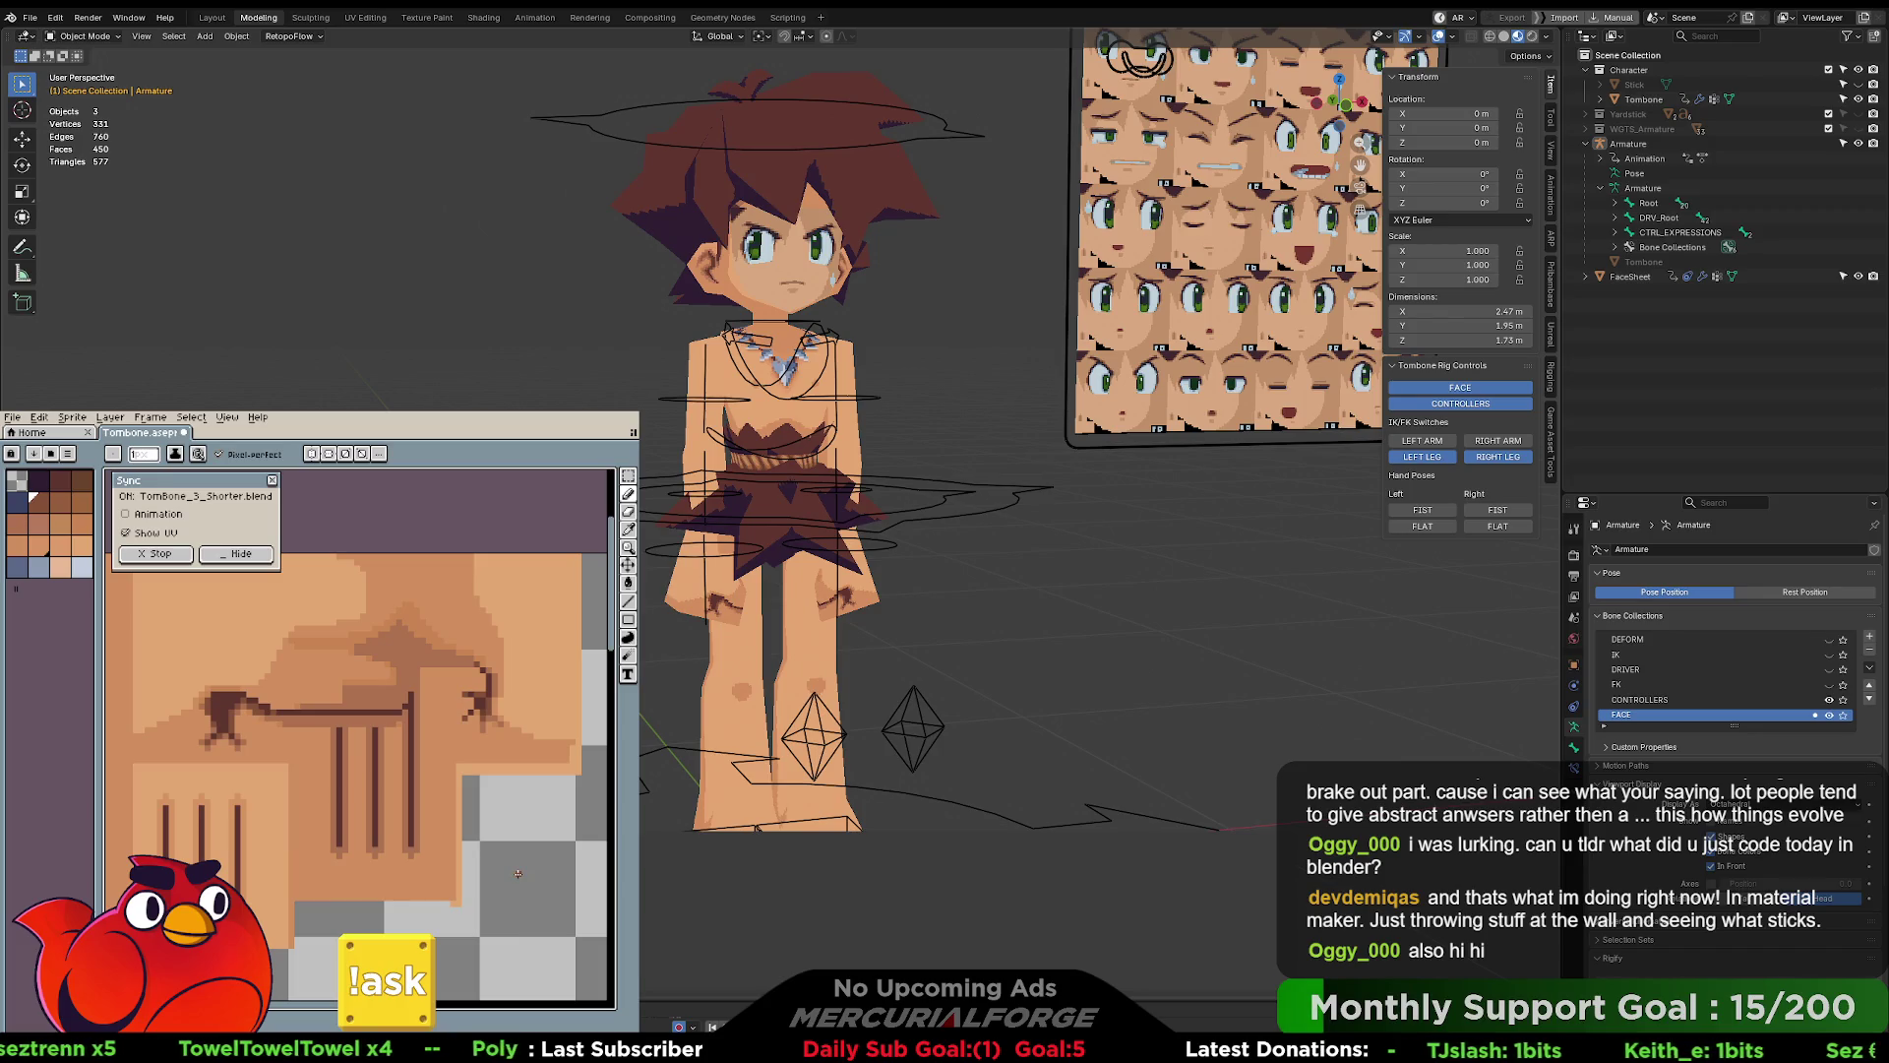
pyautogui.scroll(-3, 517, 873)
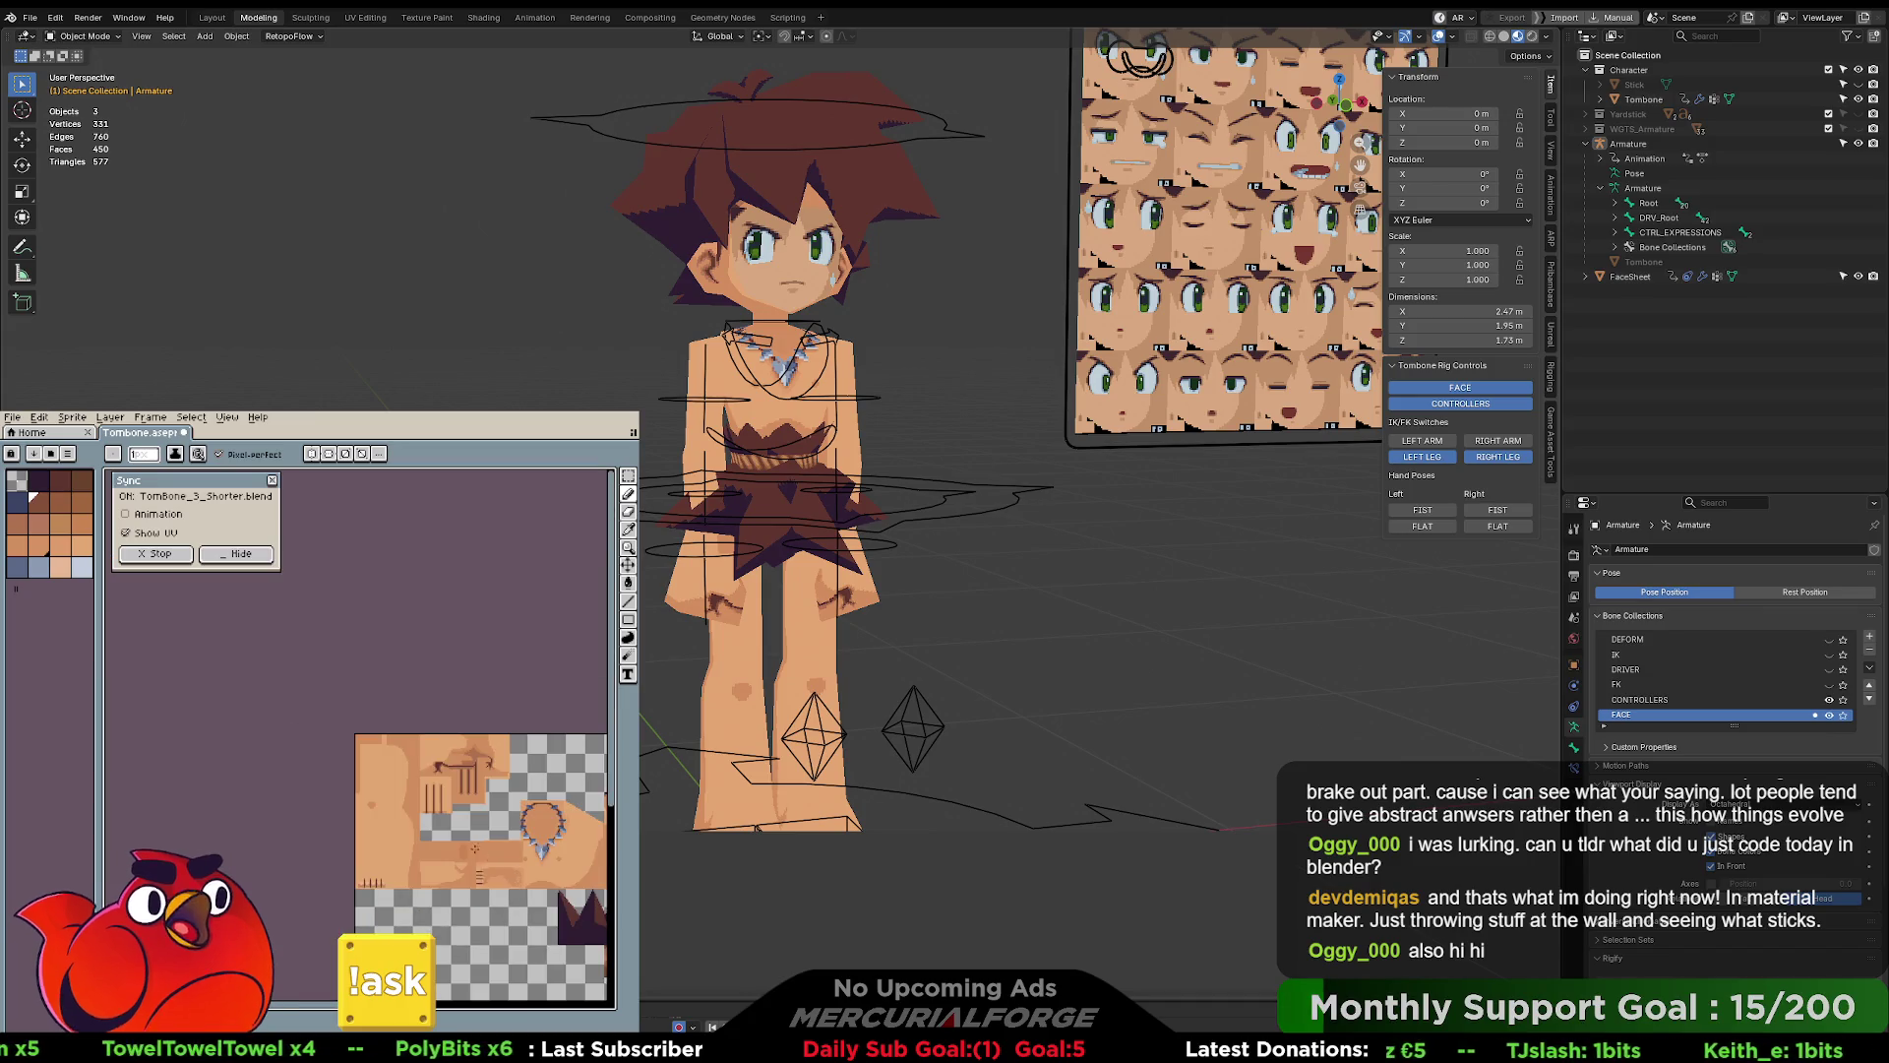
pyautogui.moveTo(486, 814)
pyautogui.mouseDown(button='middle')
pyautogui.moveTo(338, 765)
pyautogui.moveTo(334, 739)
pyautogui.mouseUp(button='middle')
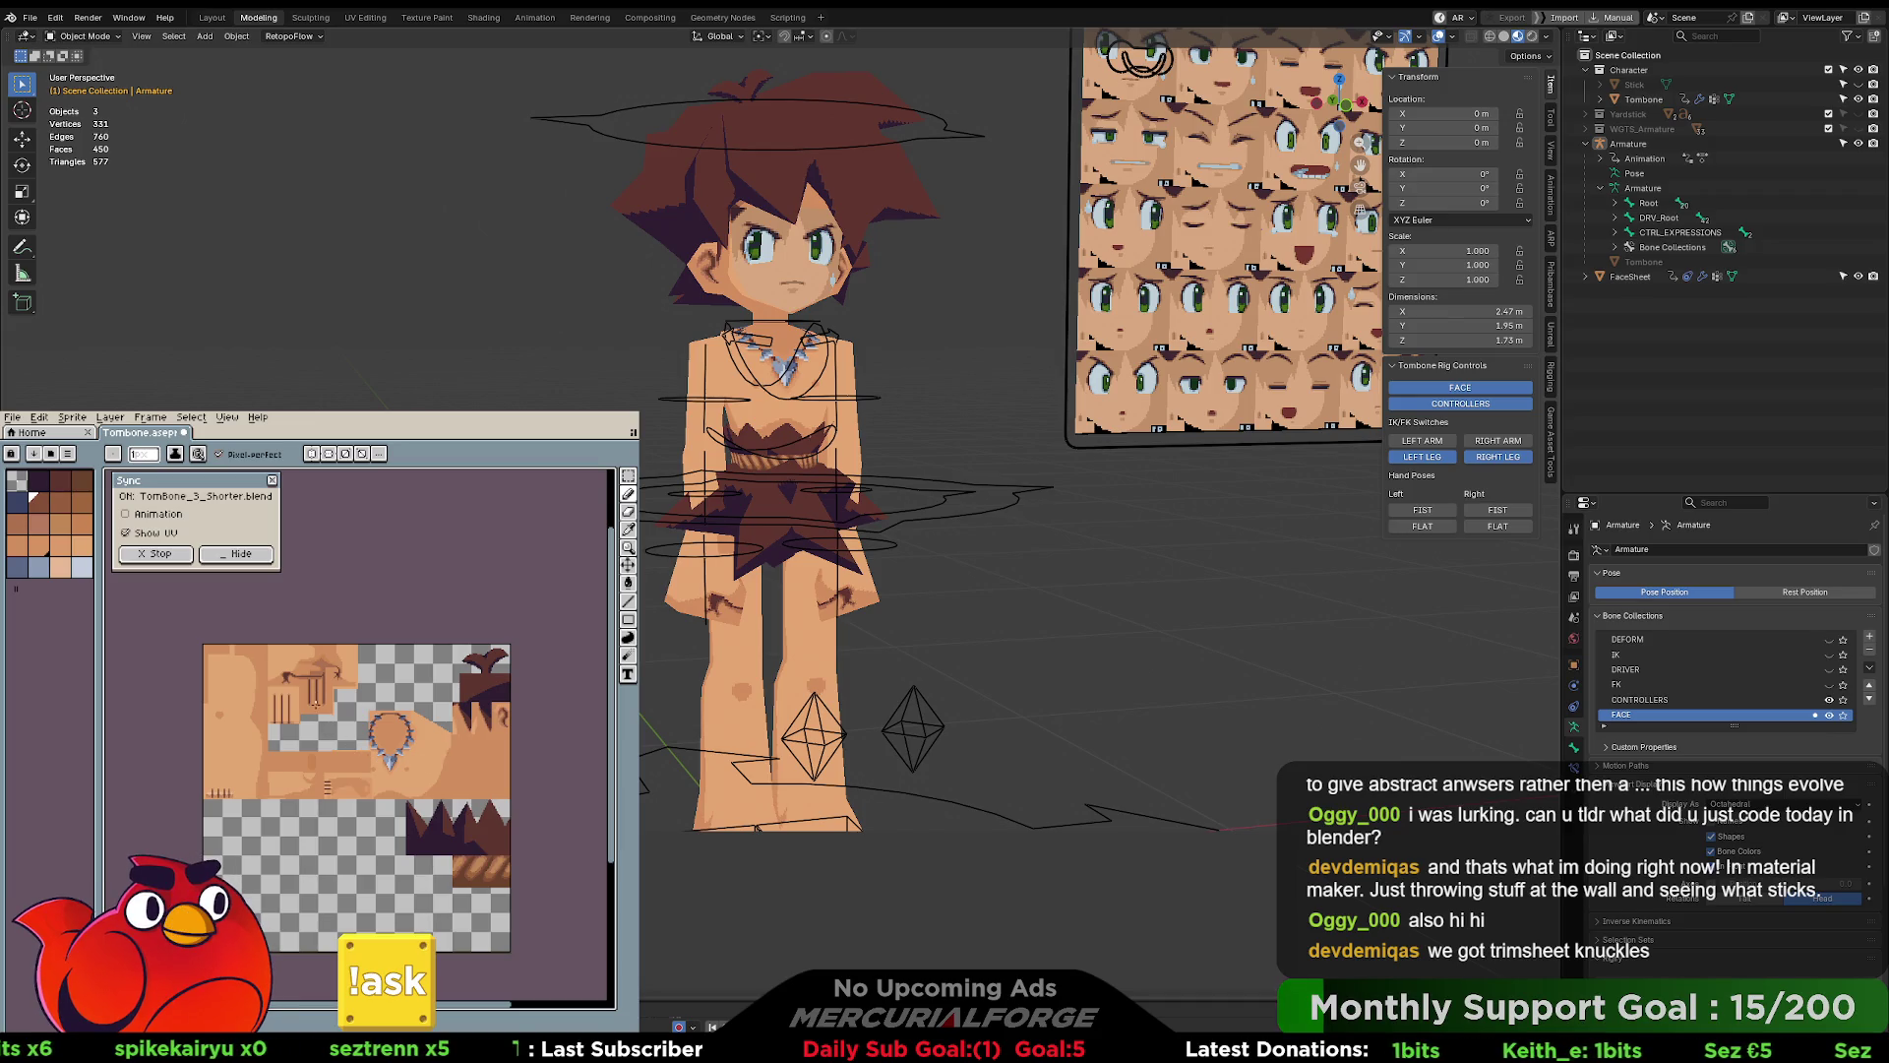
pyautogui.scroll(4, 346, 739)
pyautogui.moveTo(379, 749); pyautogui.dragTo(399, 810, button='middle')
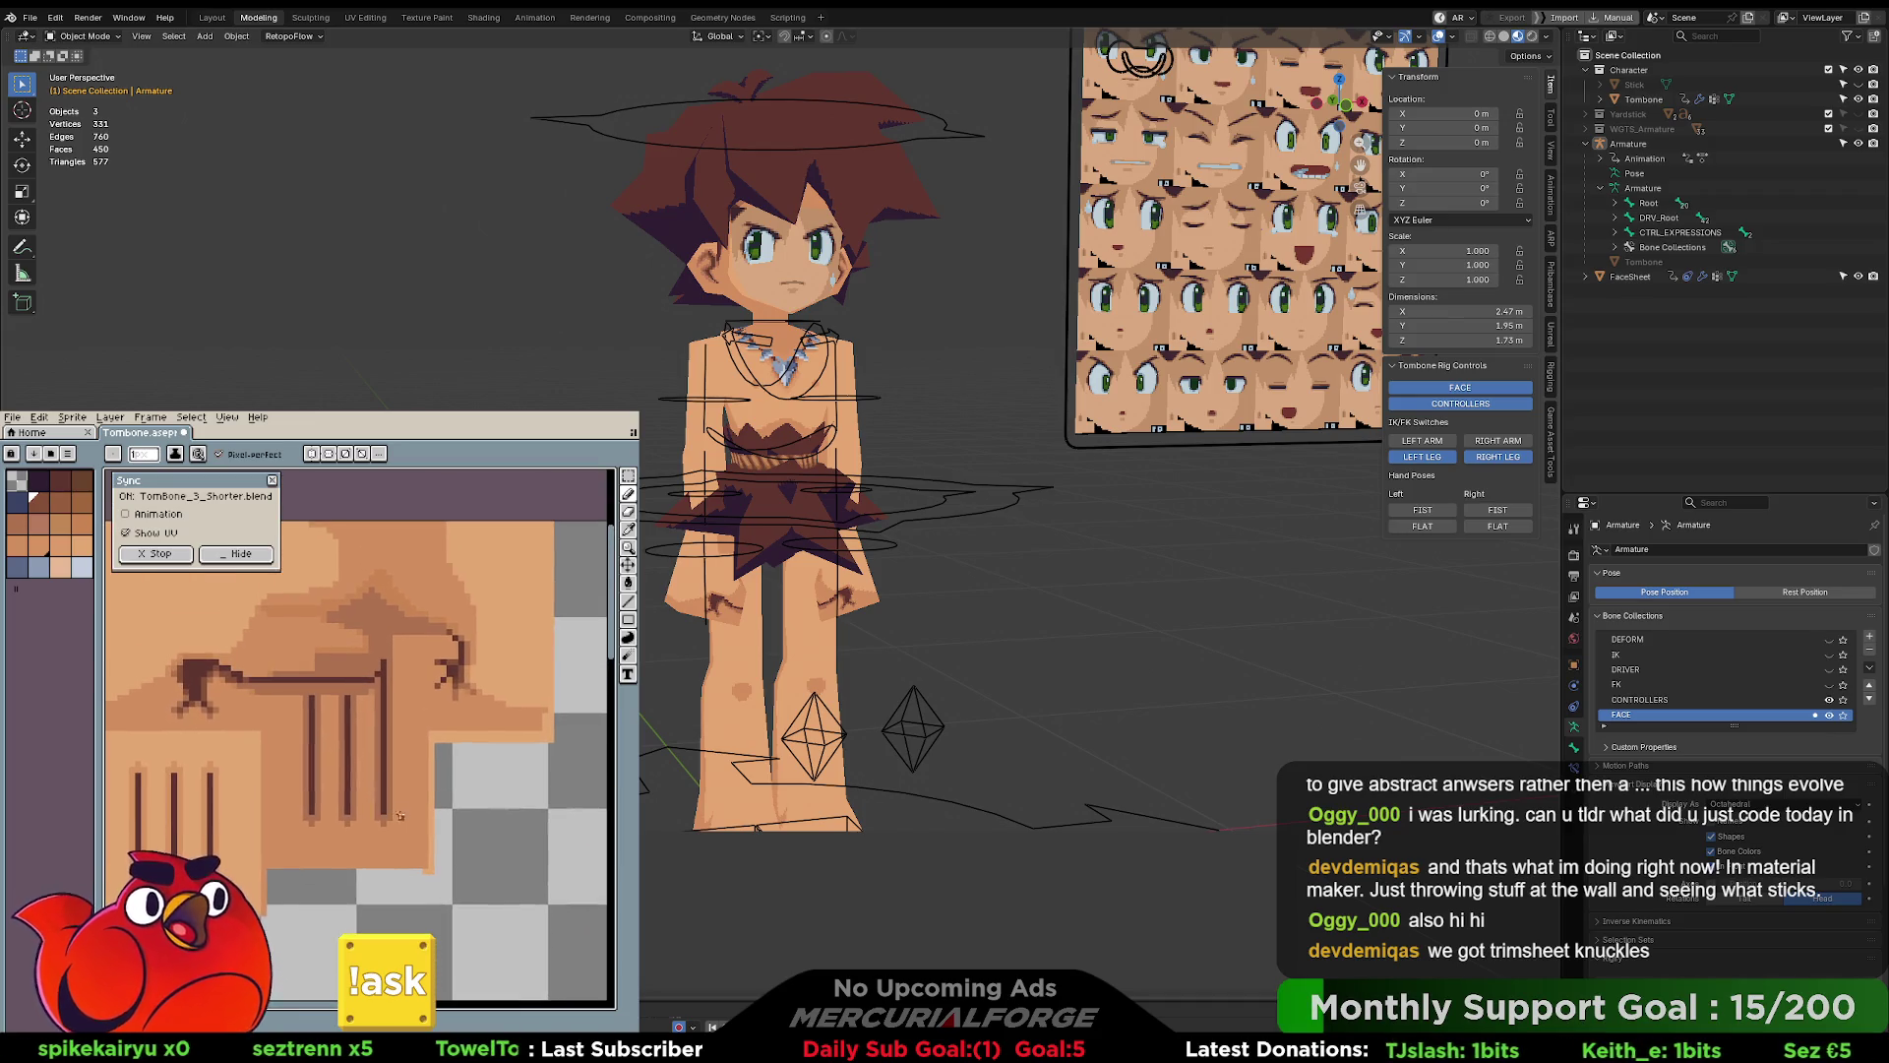
pyautogui.scroll(-1, 417, 822)
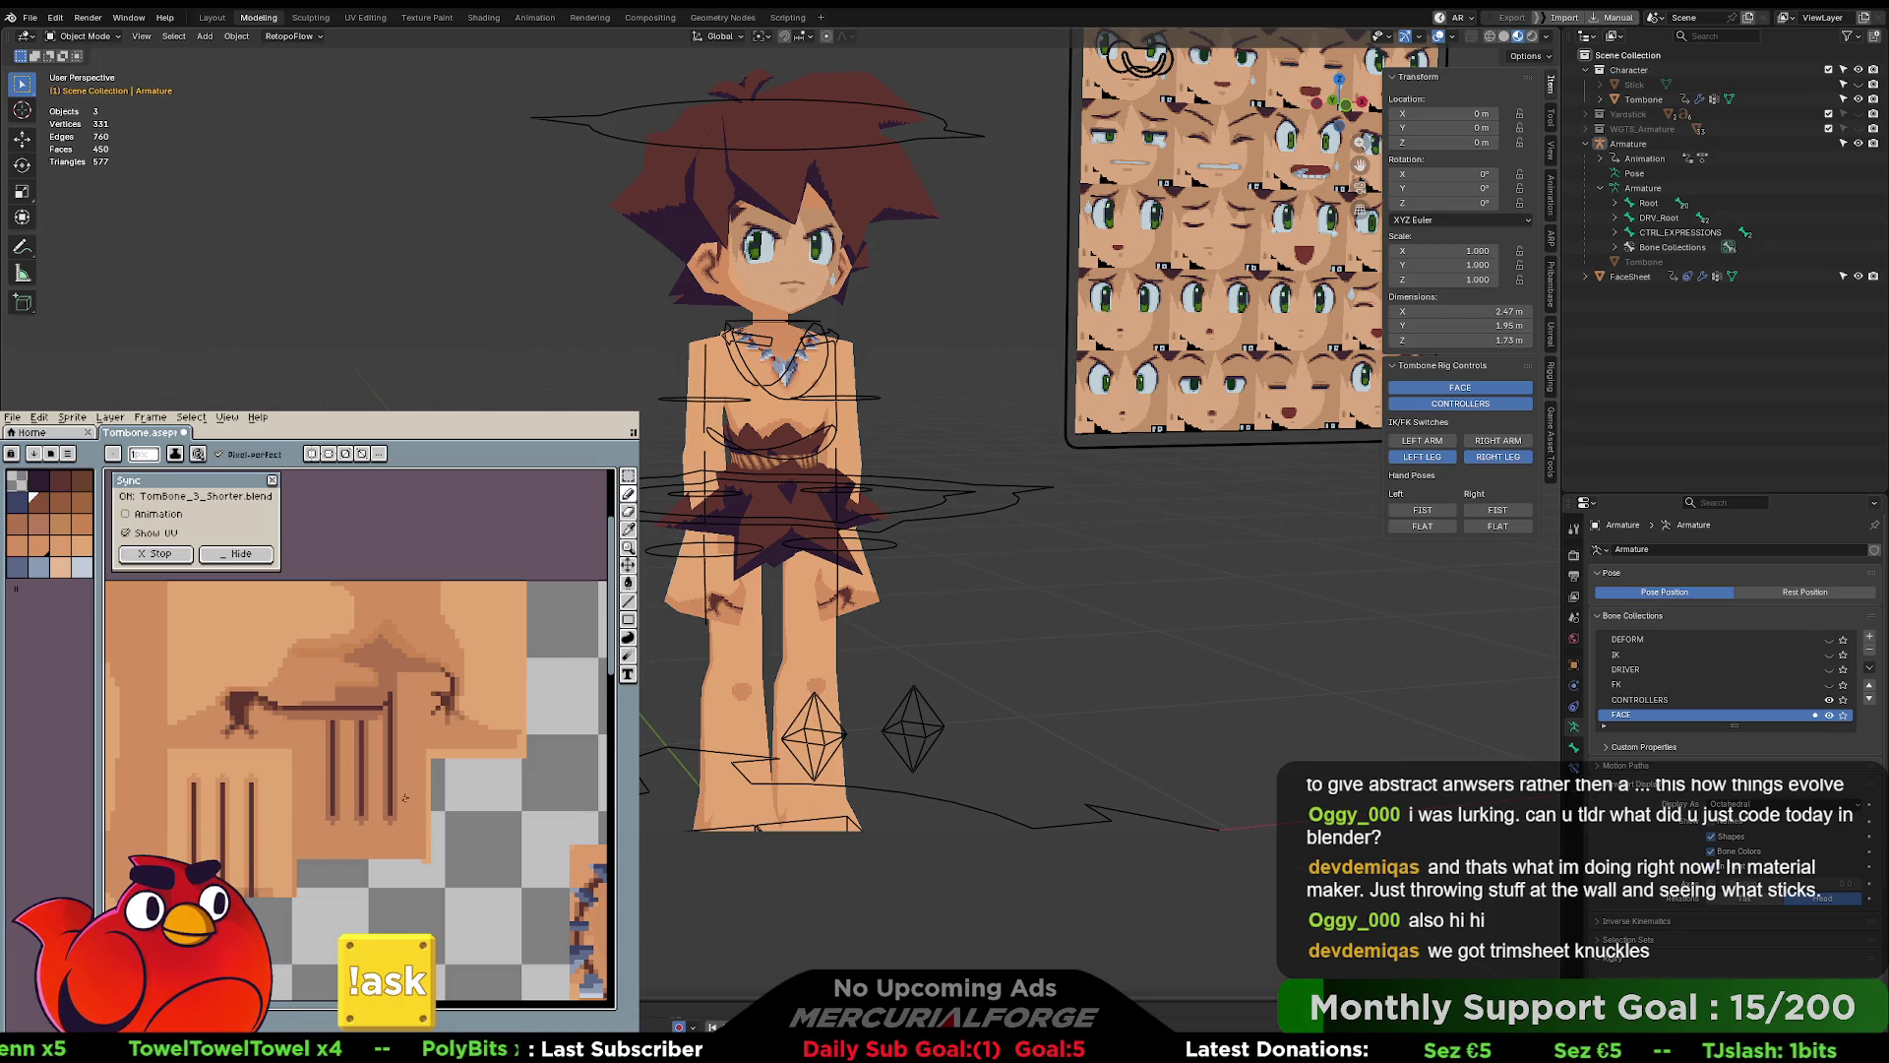
pyautogui.scroll(-2, 406, 797)
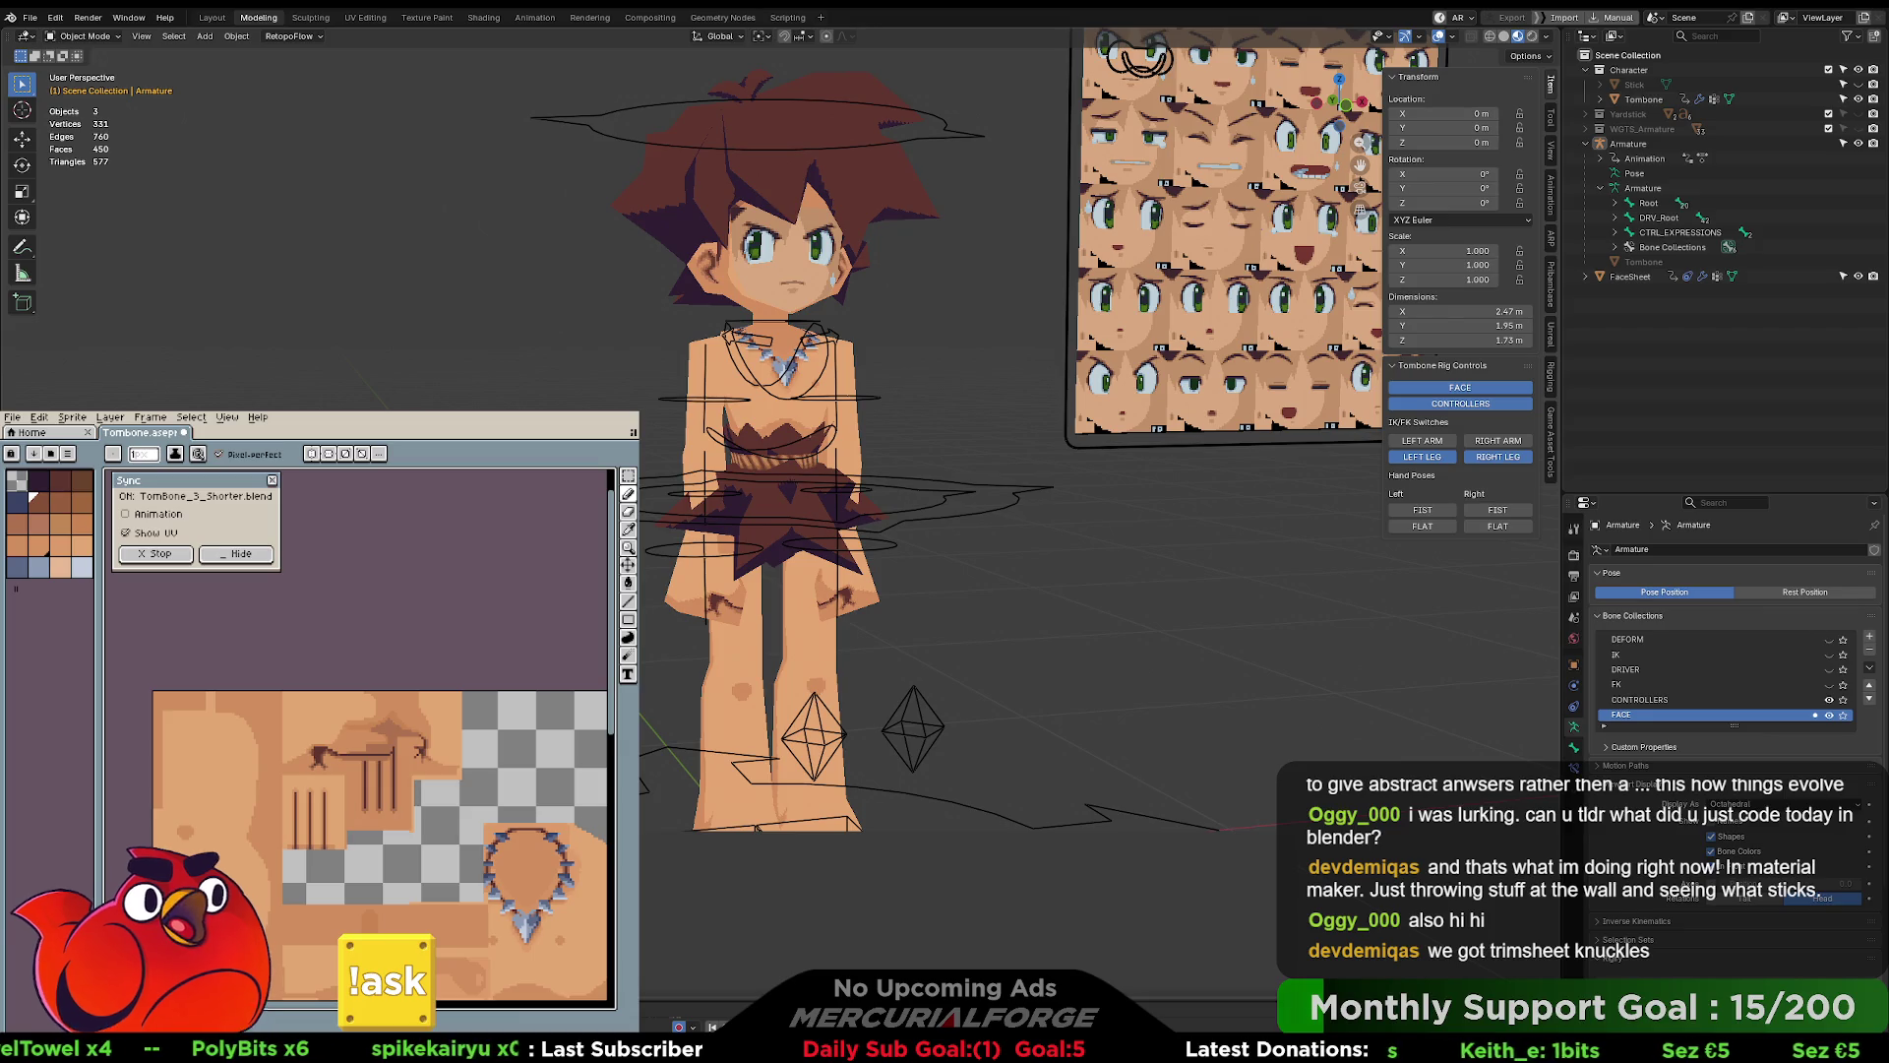
pyautogui.scroll(1, 1070, 551)
pyautogui.scroll(1, 1071, 551)
# - In Blender, toggle the right hand between FIST and FLAT poses from a side view
pyautogui.moveTo(1070, 551)
pyautogui.mouseDown(button='middle')
pyautogui.moveTo(1030, 569)
pyautogui.moveTo(772, 532)
pyautogui.moveTo(873, 532)
pyautogui.mouseUp(button='middle')
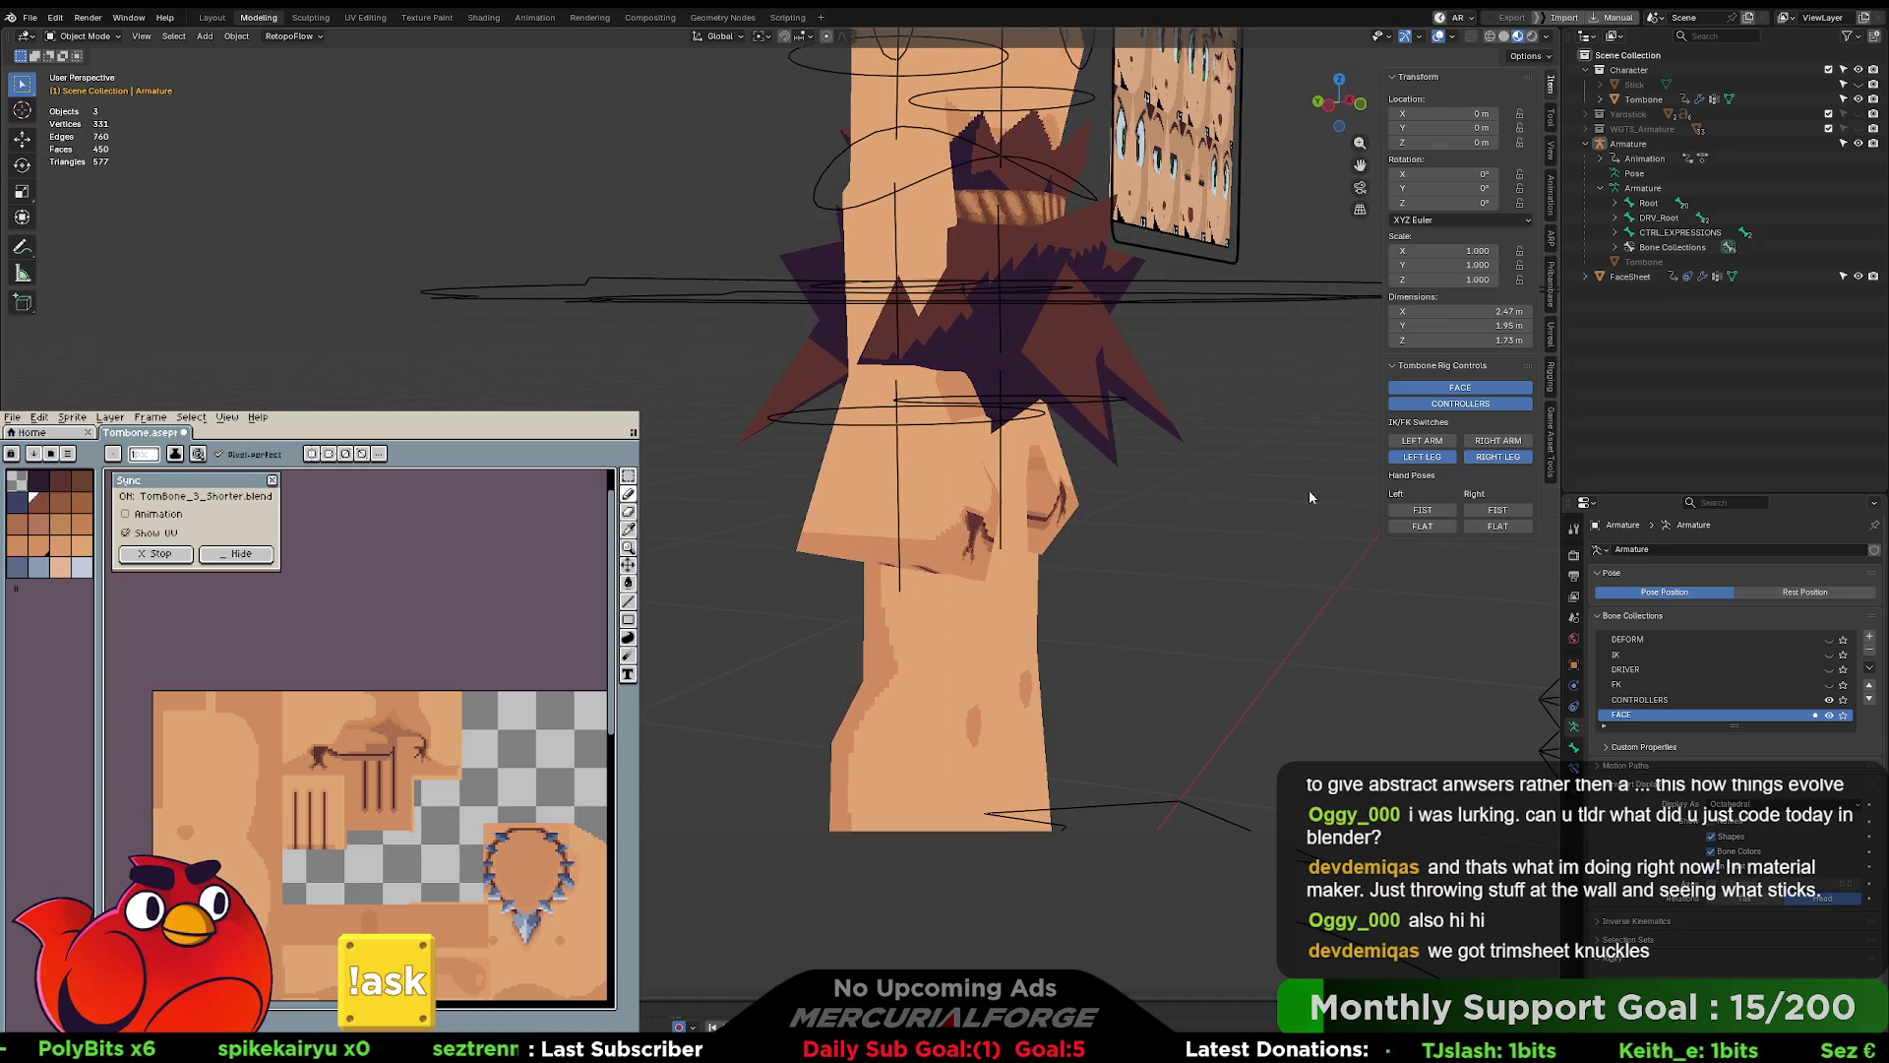
pyautogui.click(1494, 527)
pyautogui.click(1496, 510)
pyautogui.click(1493, 526)
pyautogui.click(1494, 512)
pyautogui.click(1494, 527)
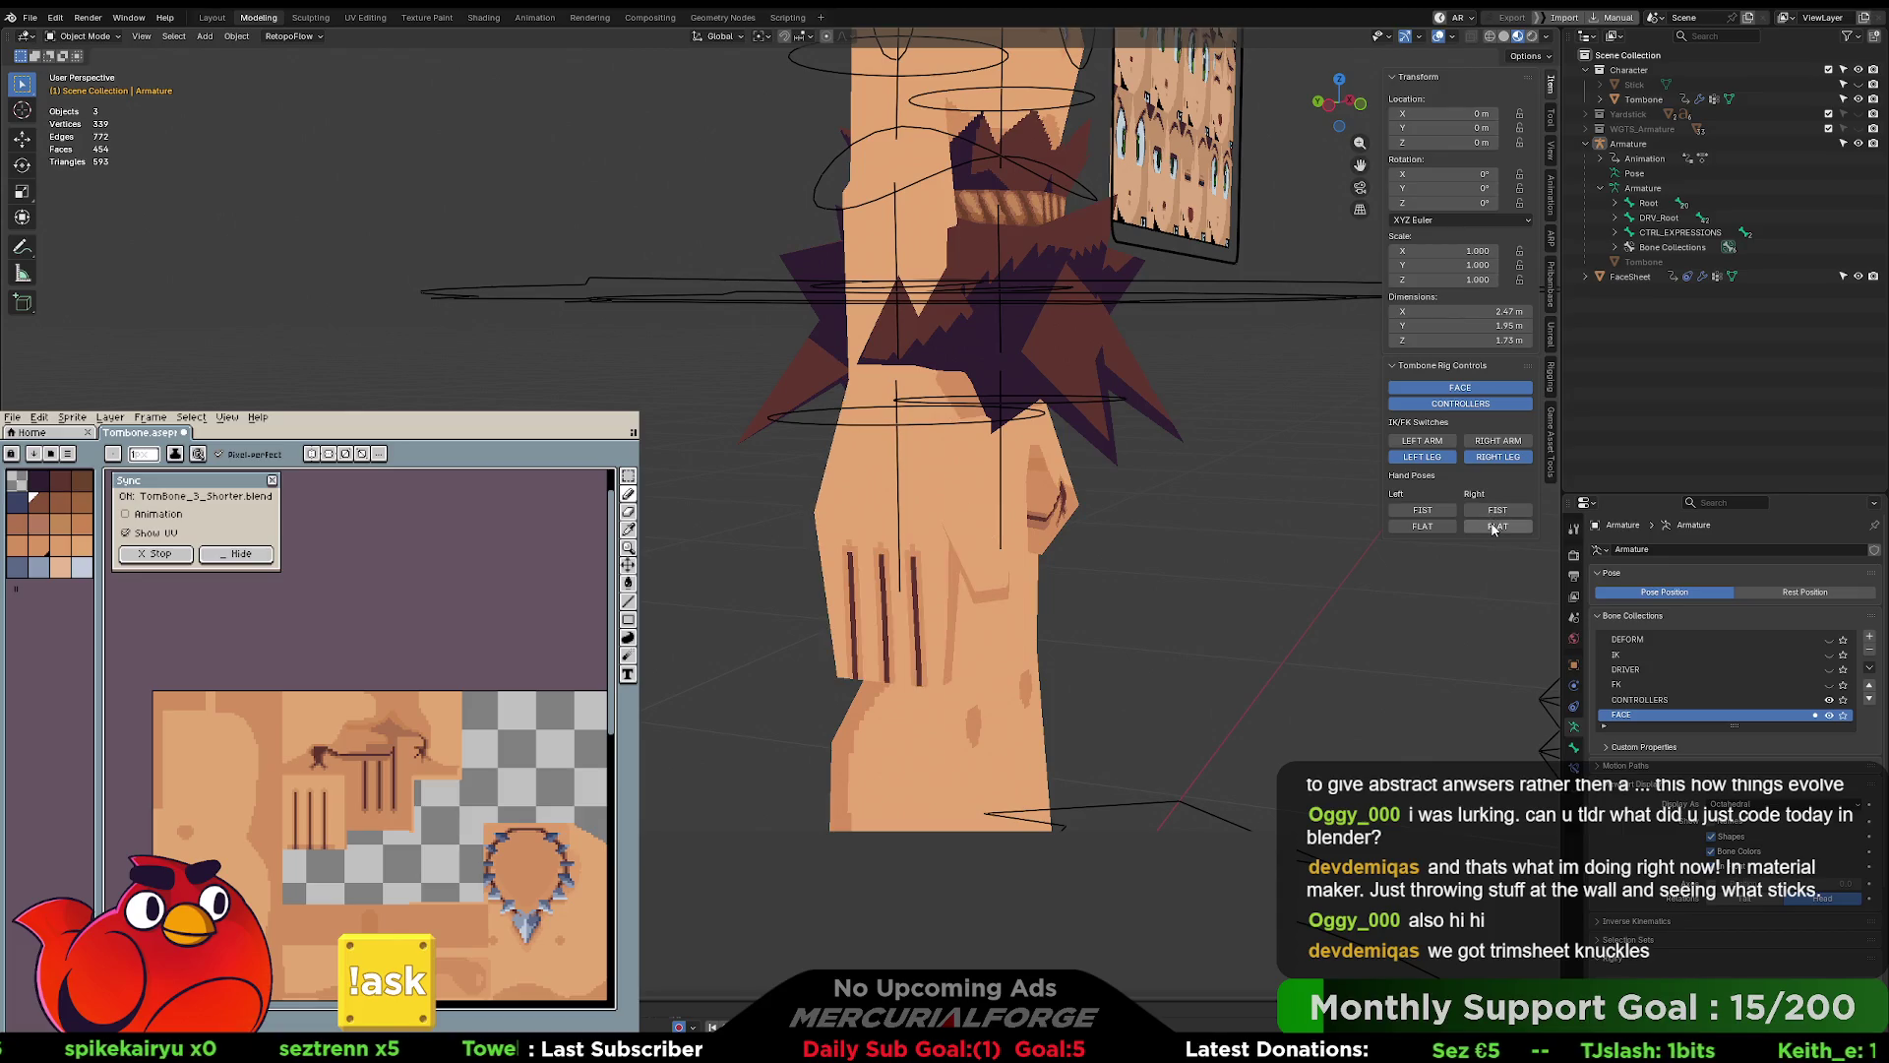
pyautogui.click(1491, 529)
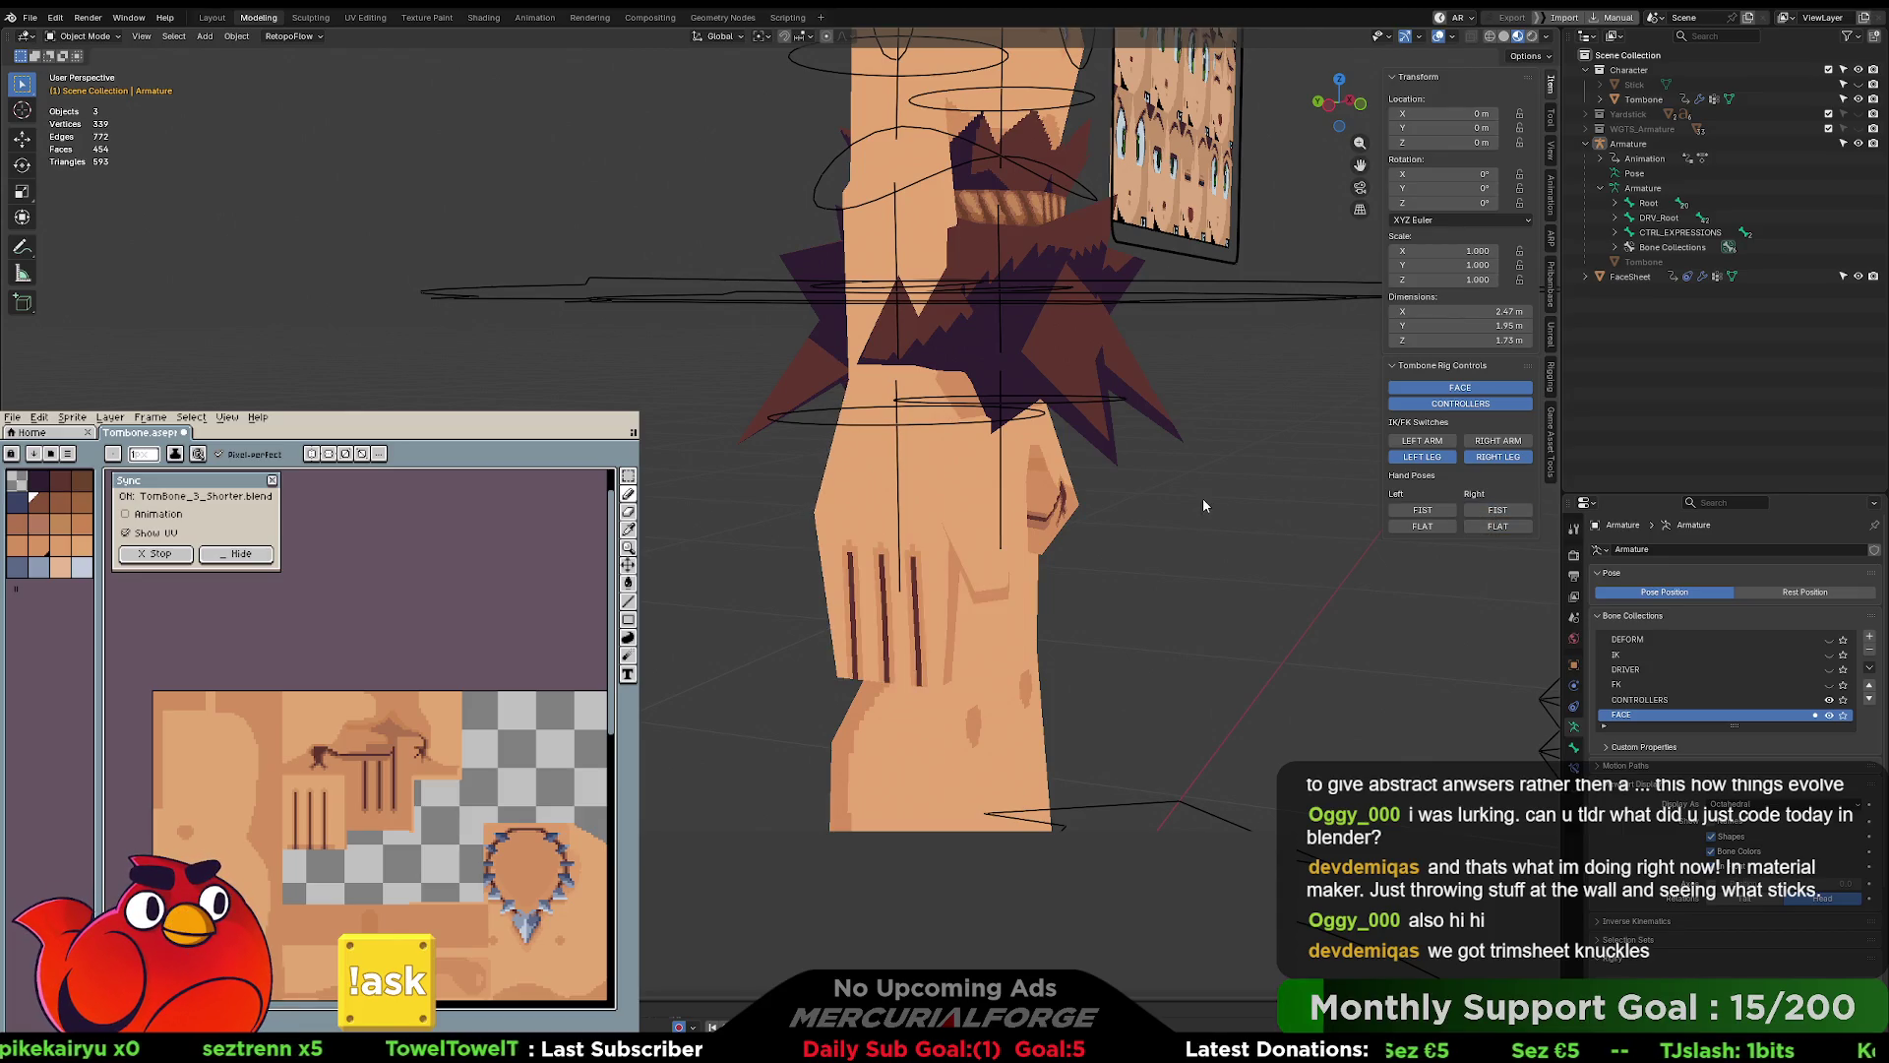
pyautogui.scroll(-3, 1291, 504)
pyautogui.scroll(-4, 1123, 549)
pyautogui.moveTo(1122, 549)
pyautogui.mouseDown(button='middle')
pyautogui.moveTo(1017, 535)
pyautogui.moveTo(1002, 594)
pyautogui.mouseUp(button='middle')
pyautogui.scroll(3, 1076, 581)
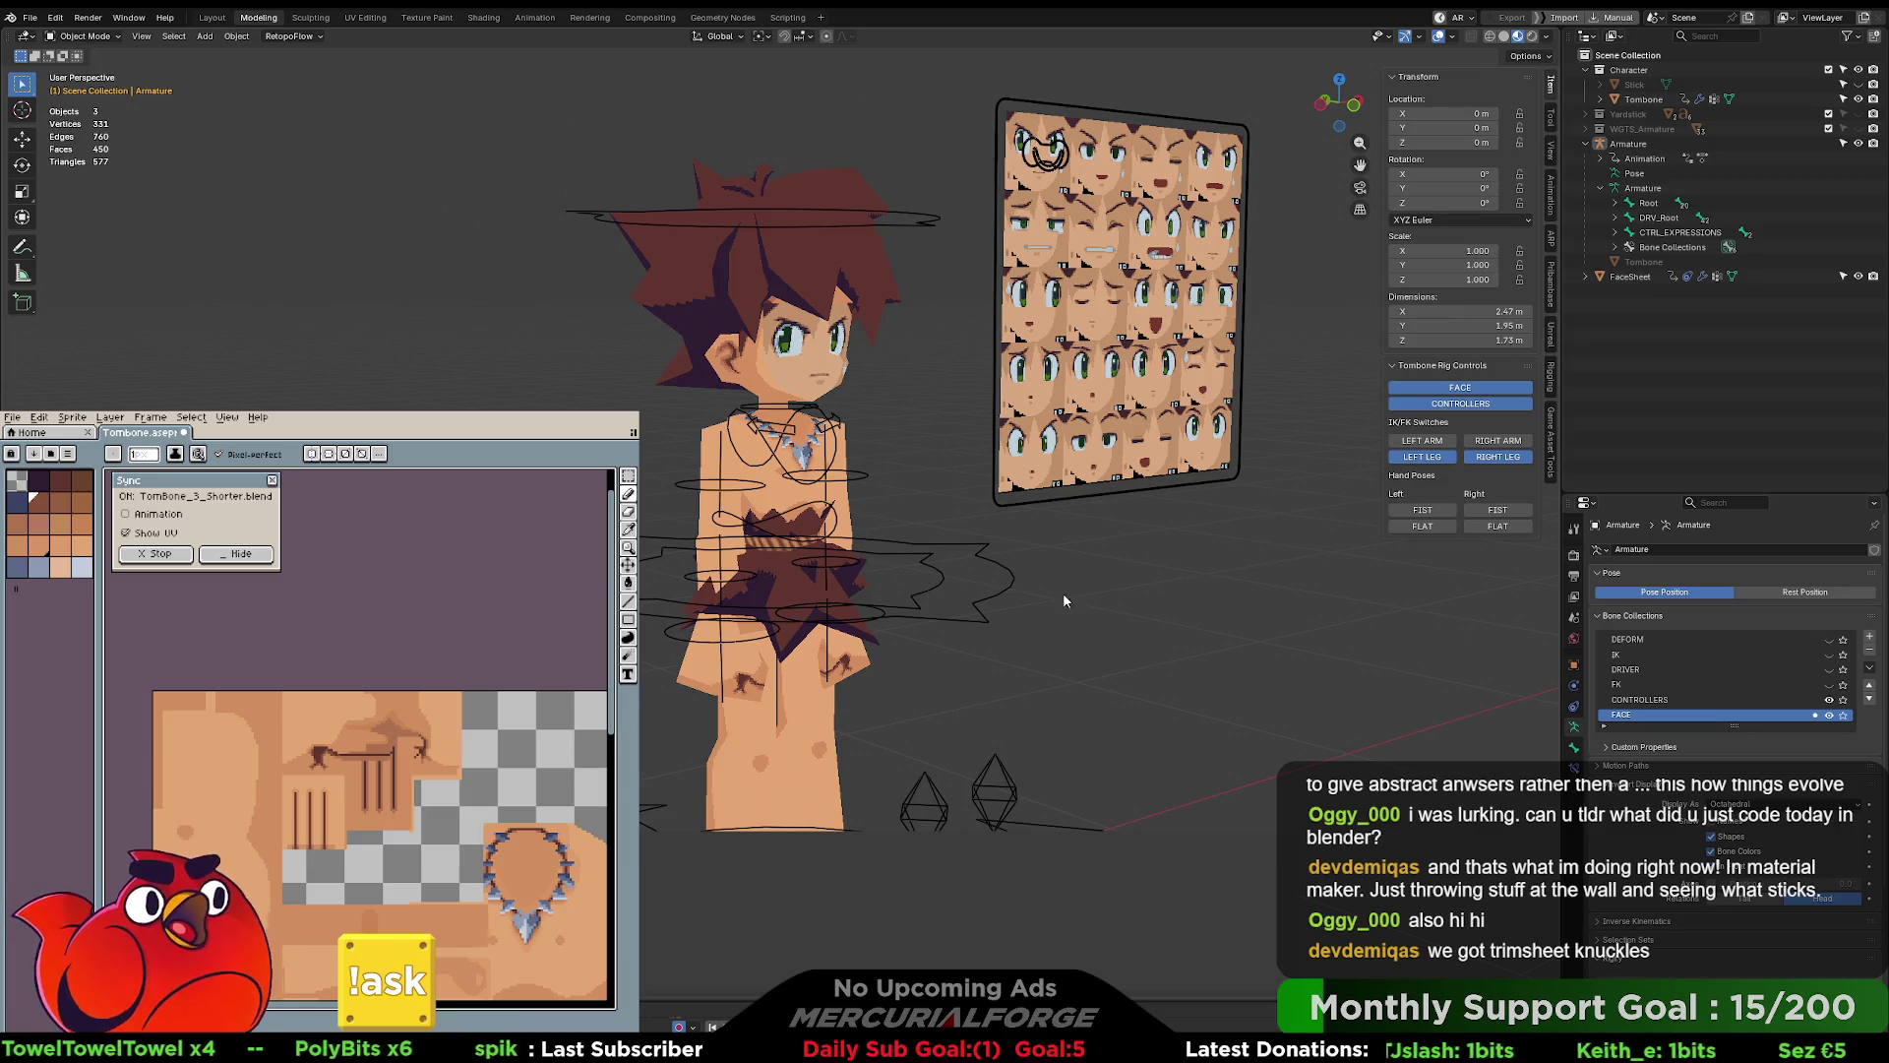
pyautogui.moveTo(1048, 285); pyautogui.dragTo(968, 299, button='middle')
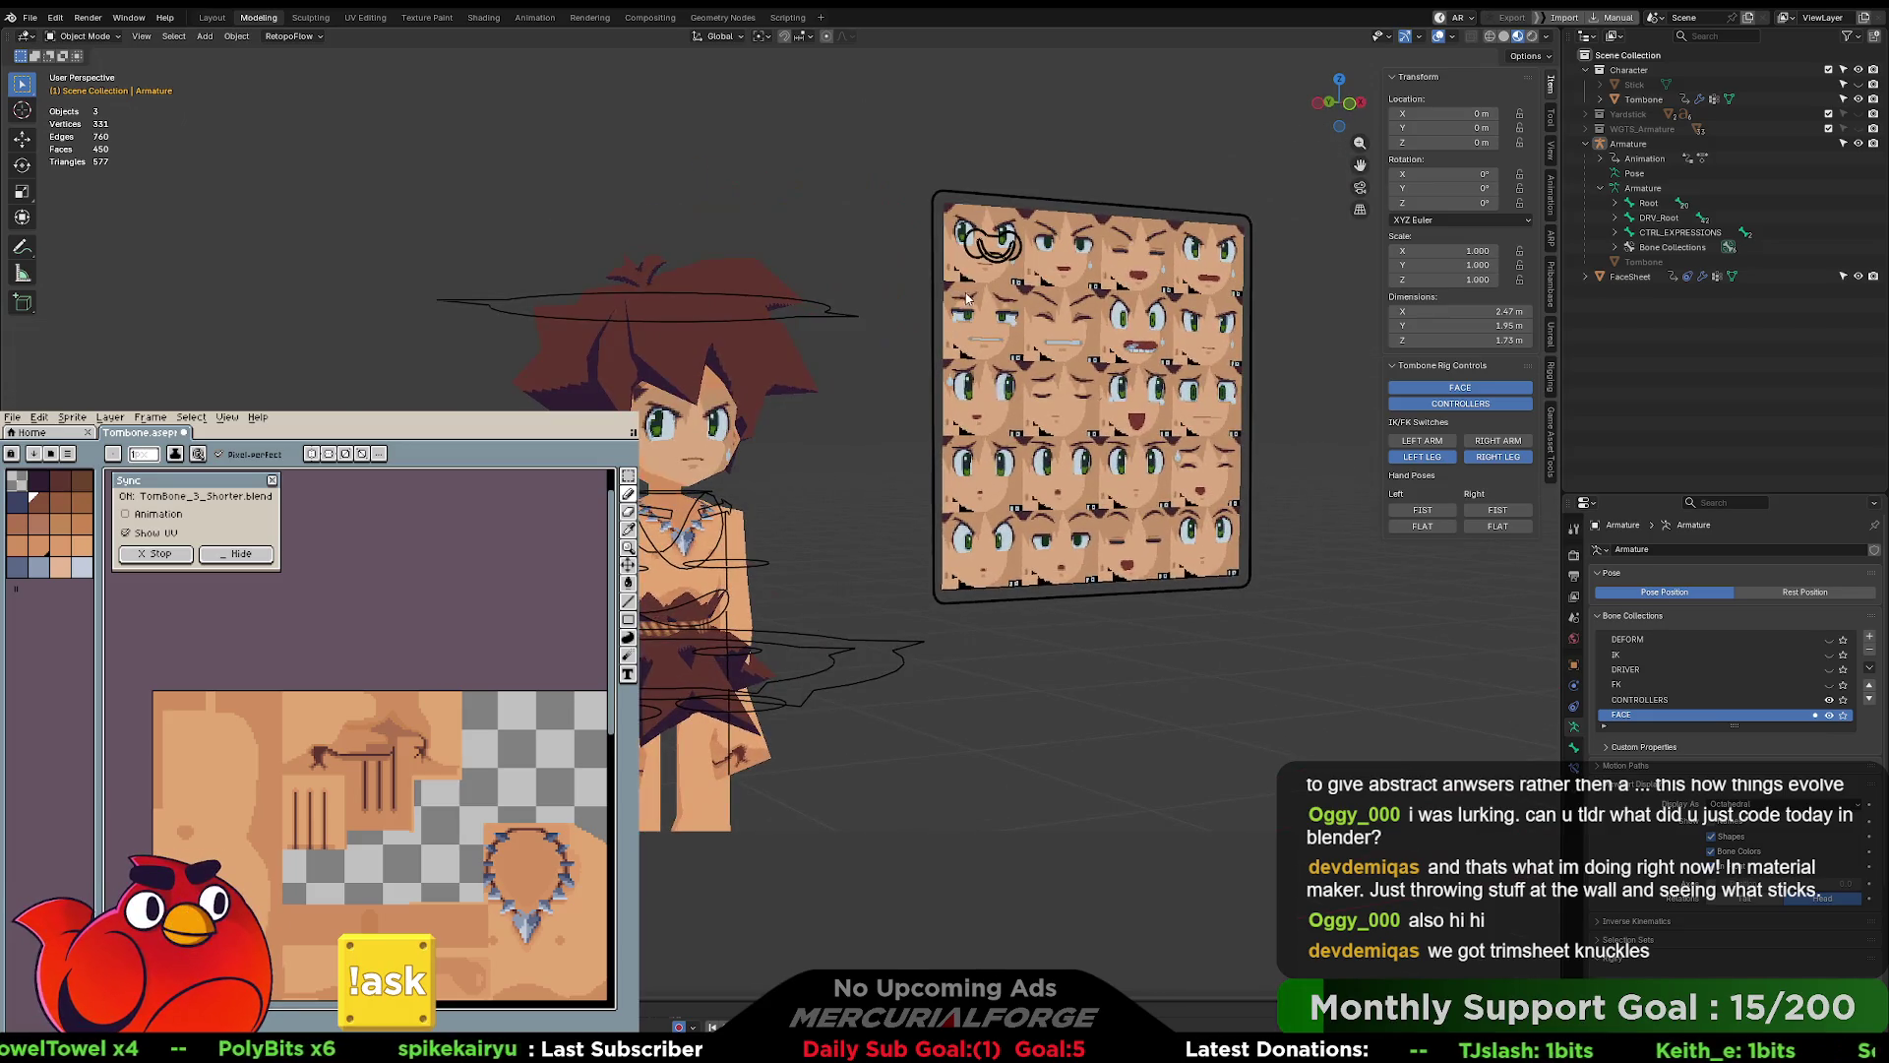
pyautogui.click(989, 241)
pyautogui.hotkey('ctrl', 'Tab')
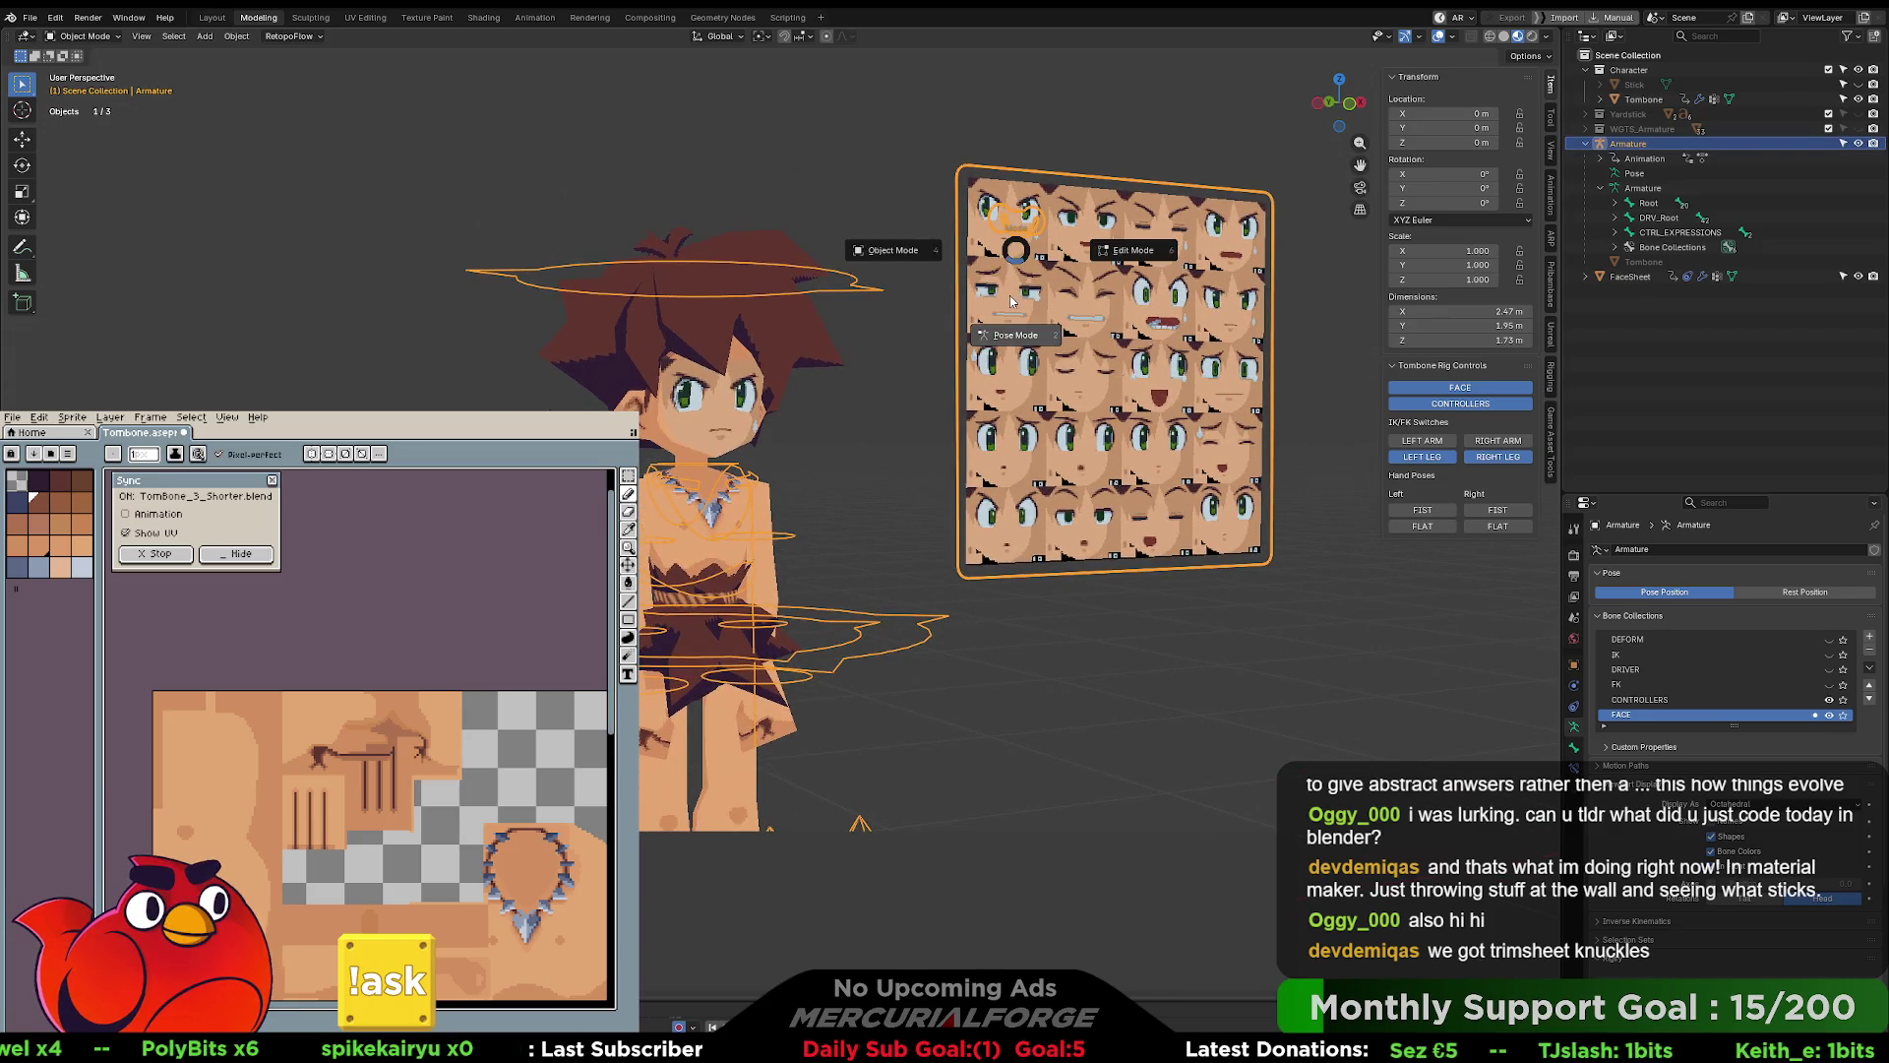
pyautogui.click(1024, 222)
pyautogui.click(1023, 221)
pyautogui.press('g')
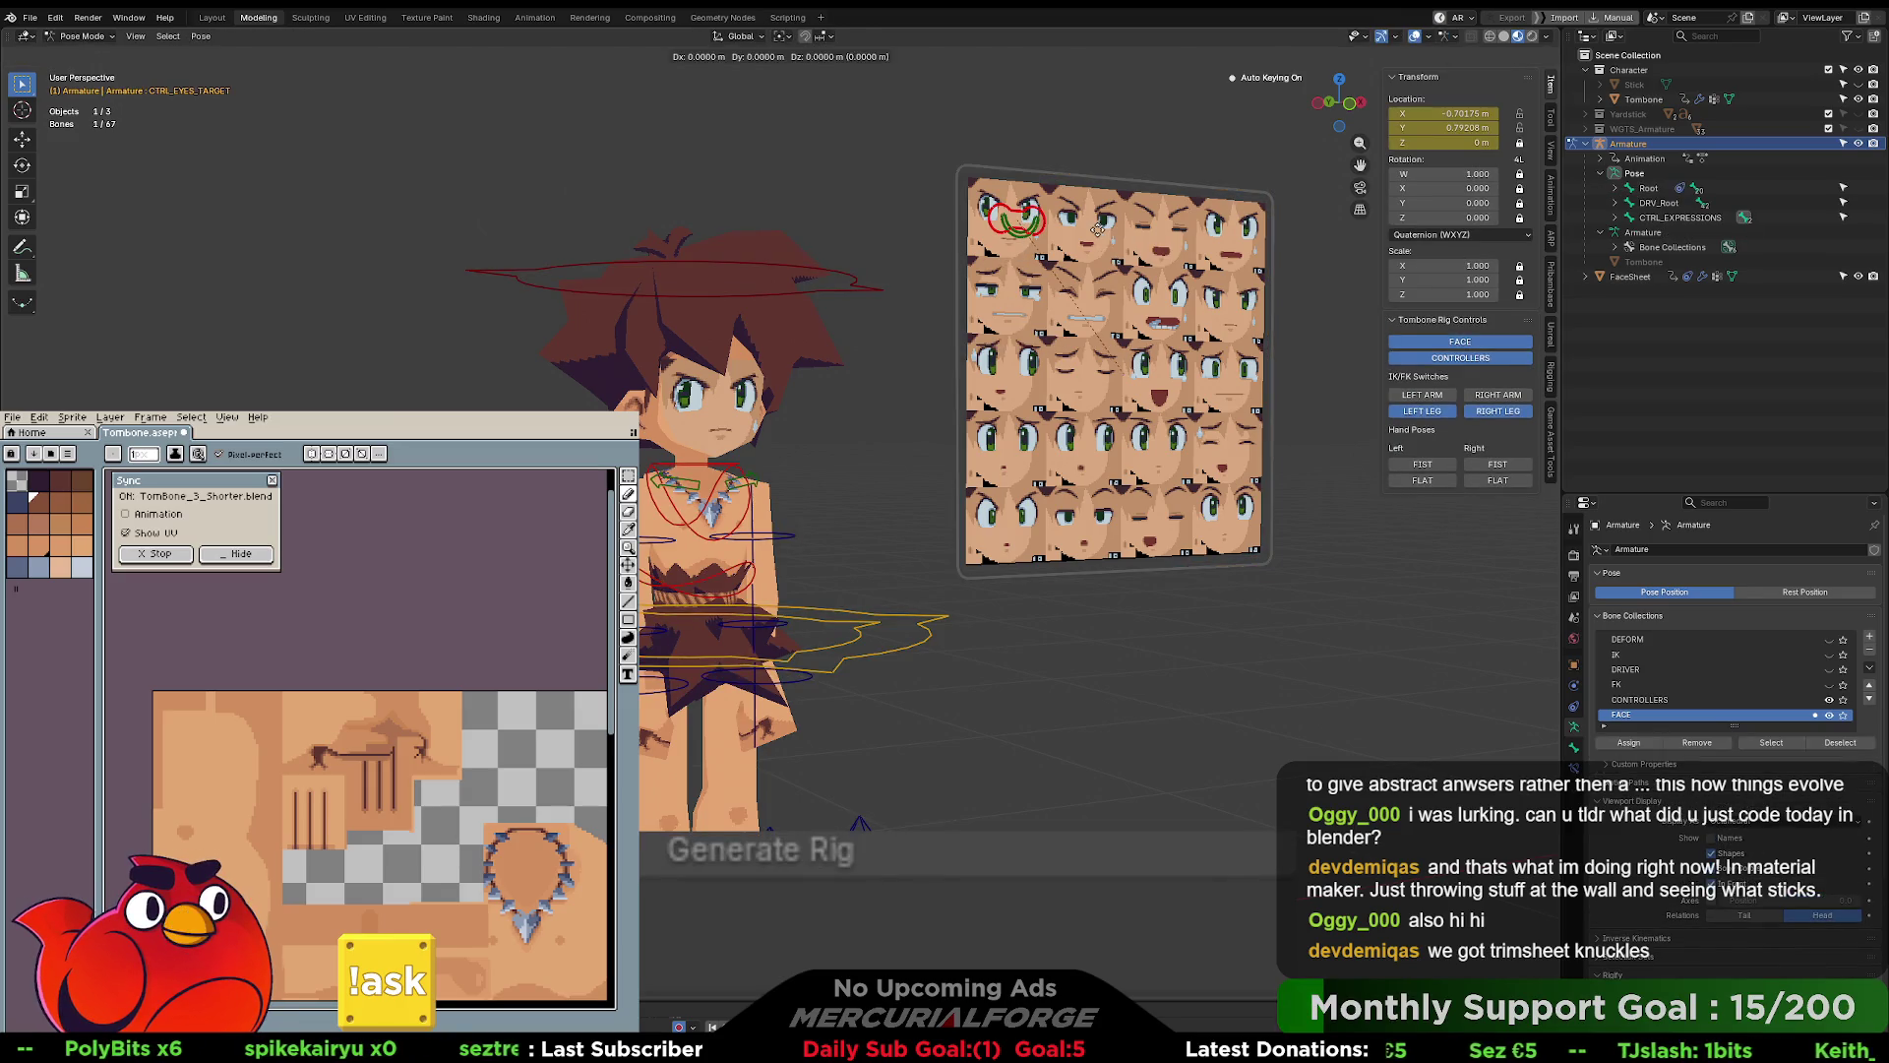
pyautogui.click(1071, 244)
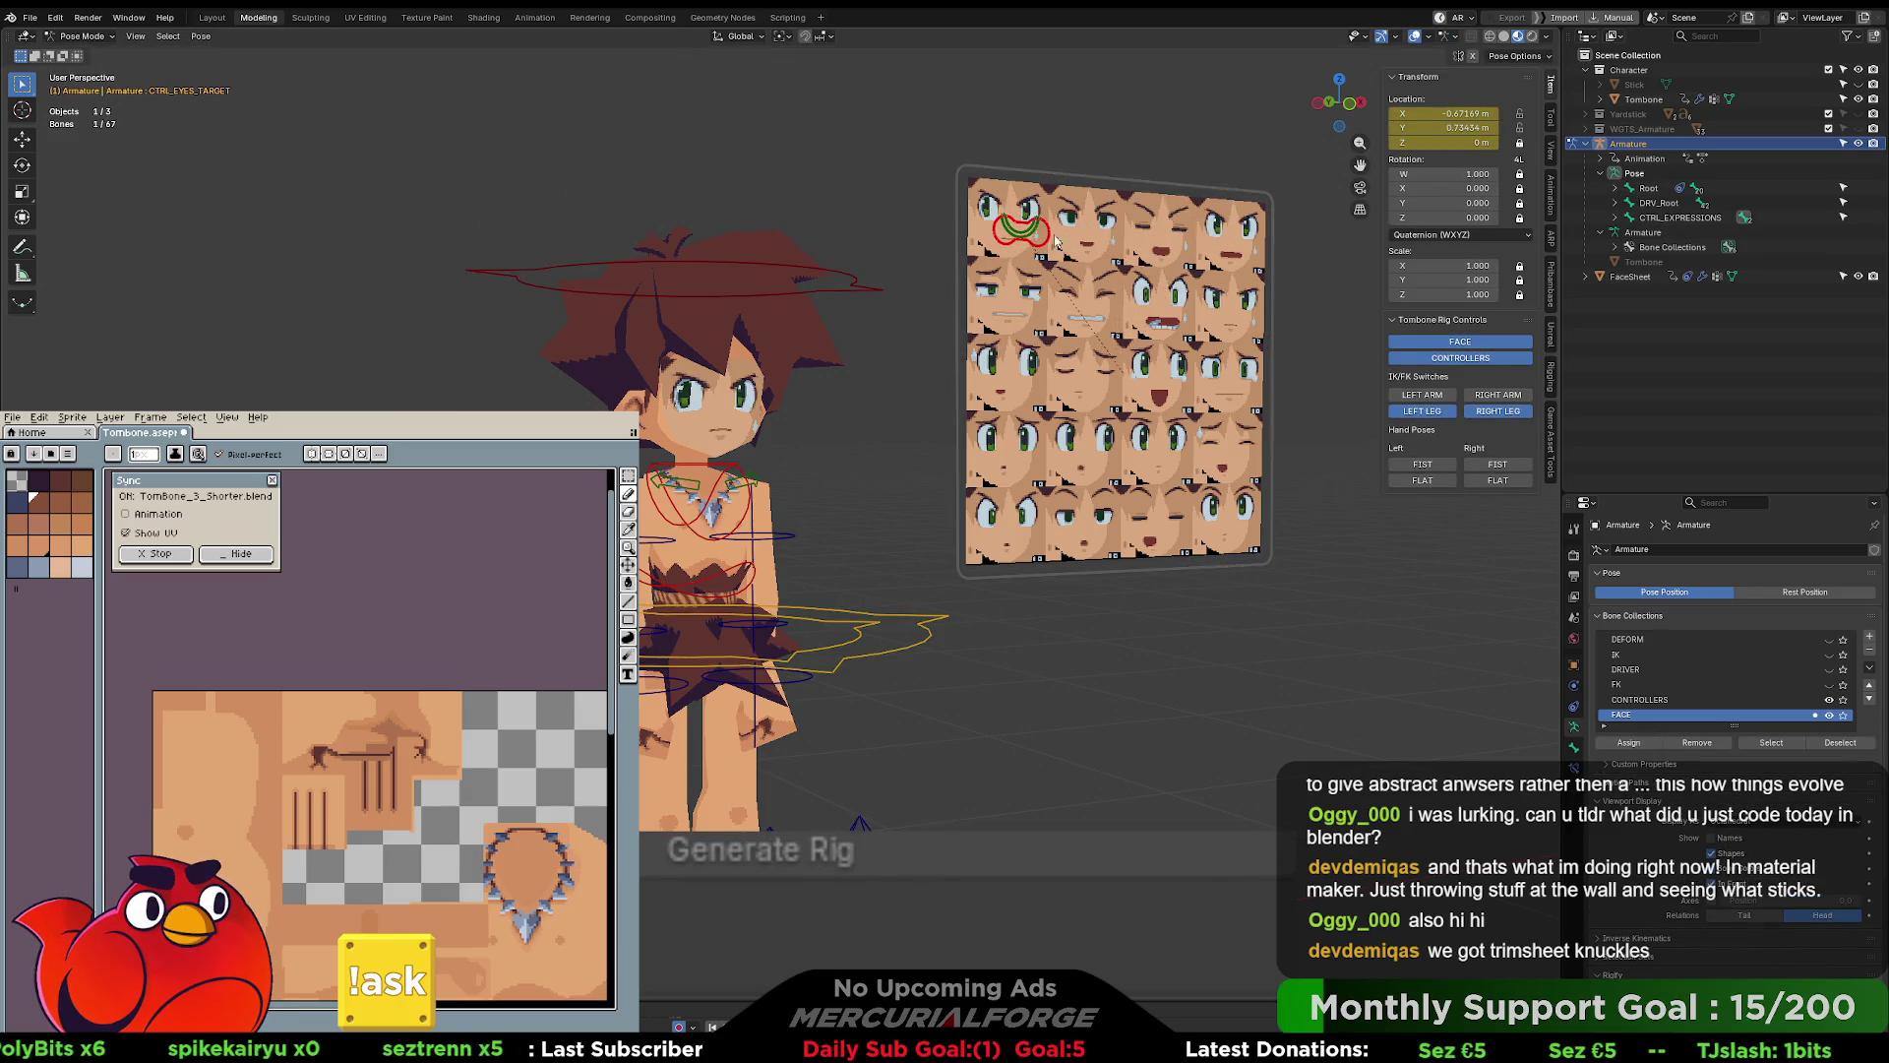
pyautogui.press('g')
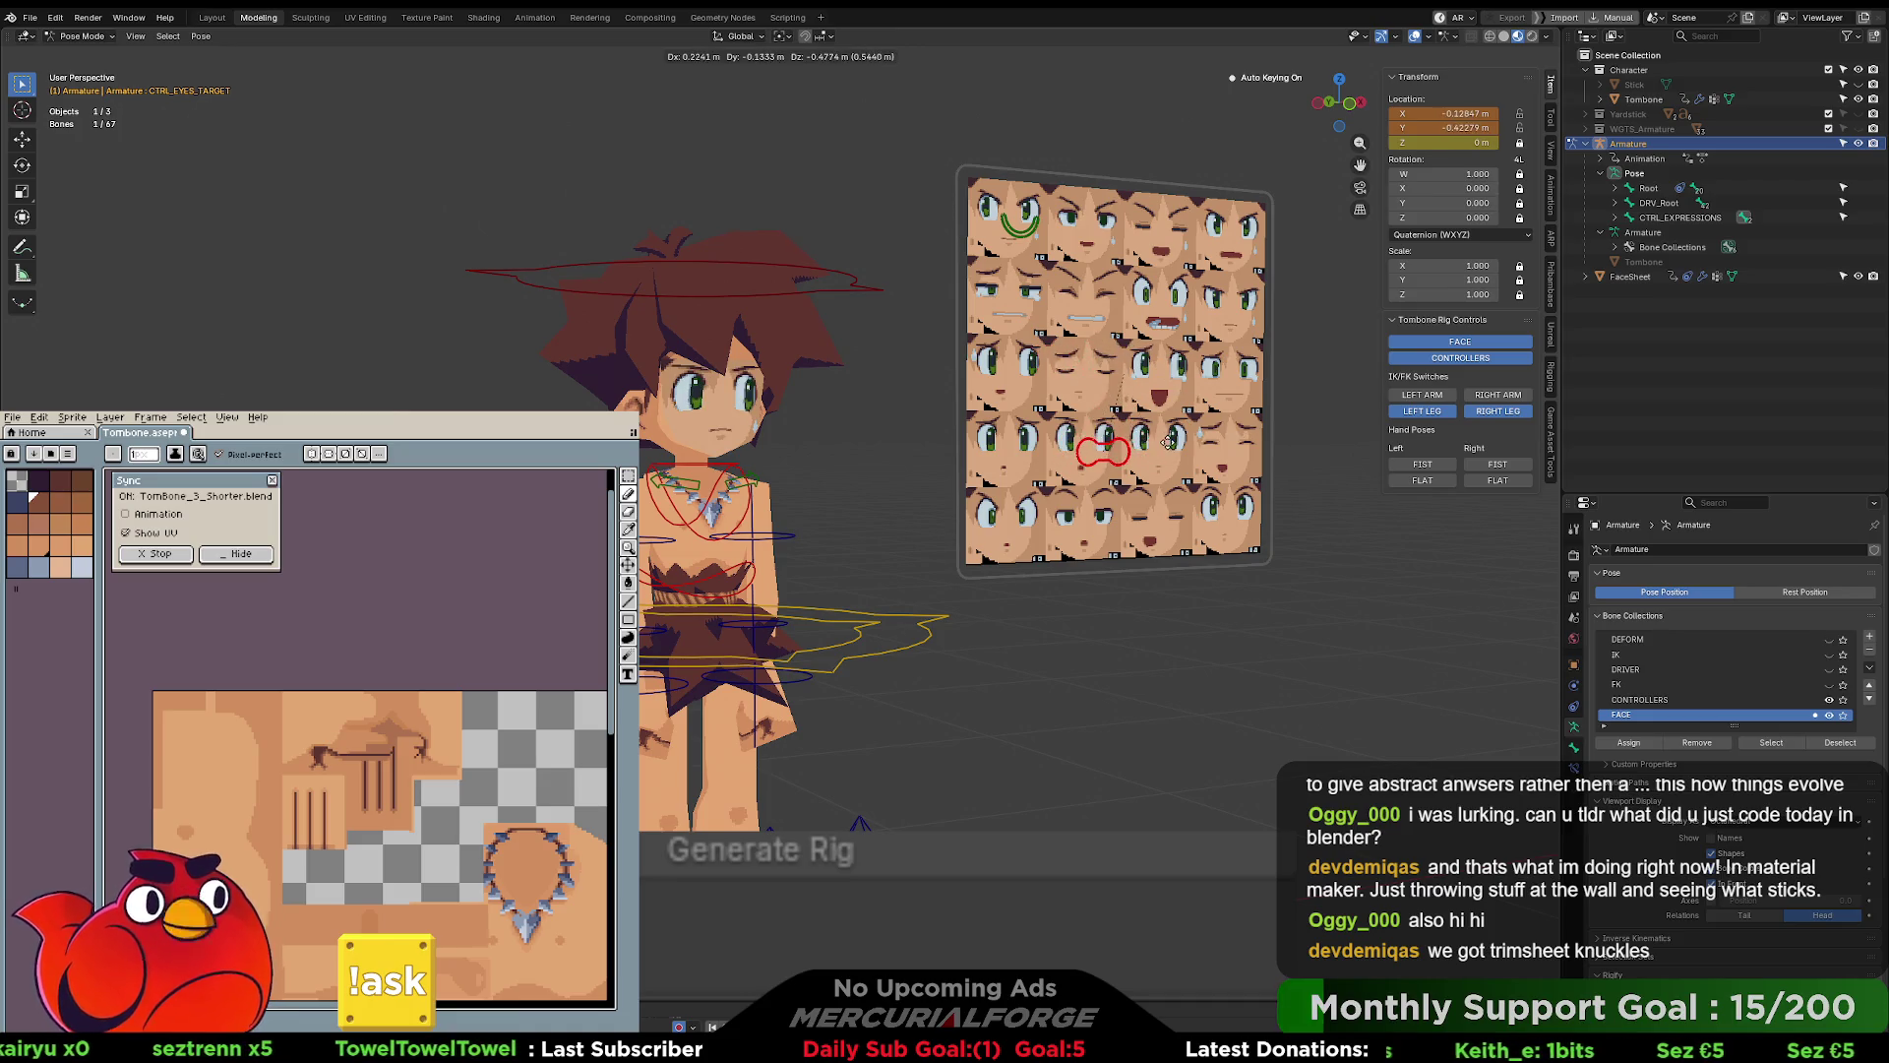
pyautogui.click(1238, 297)
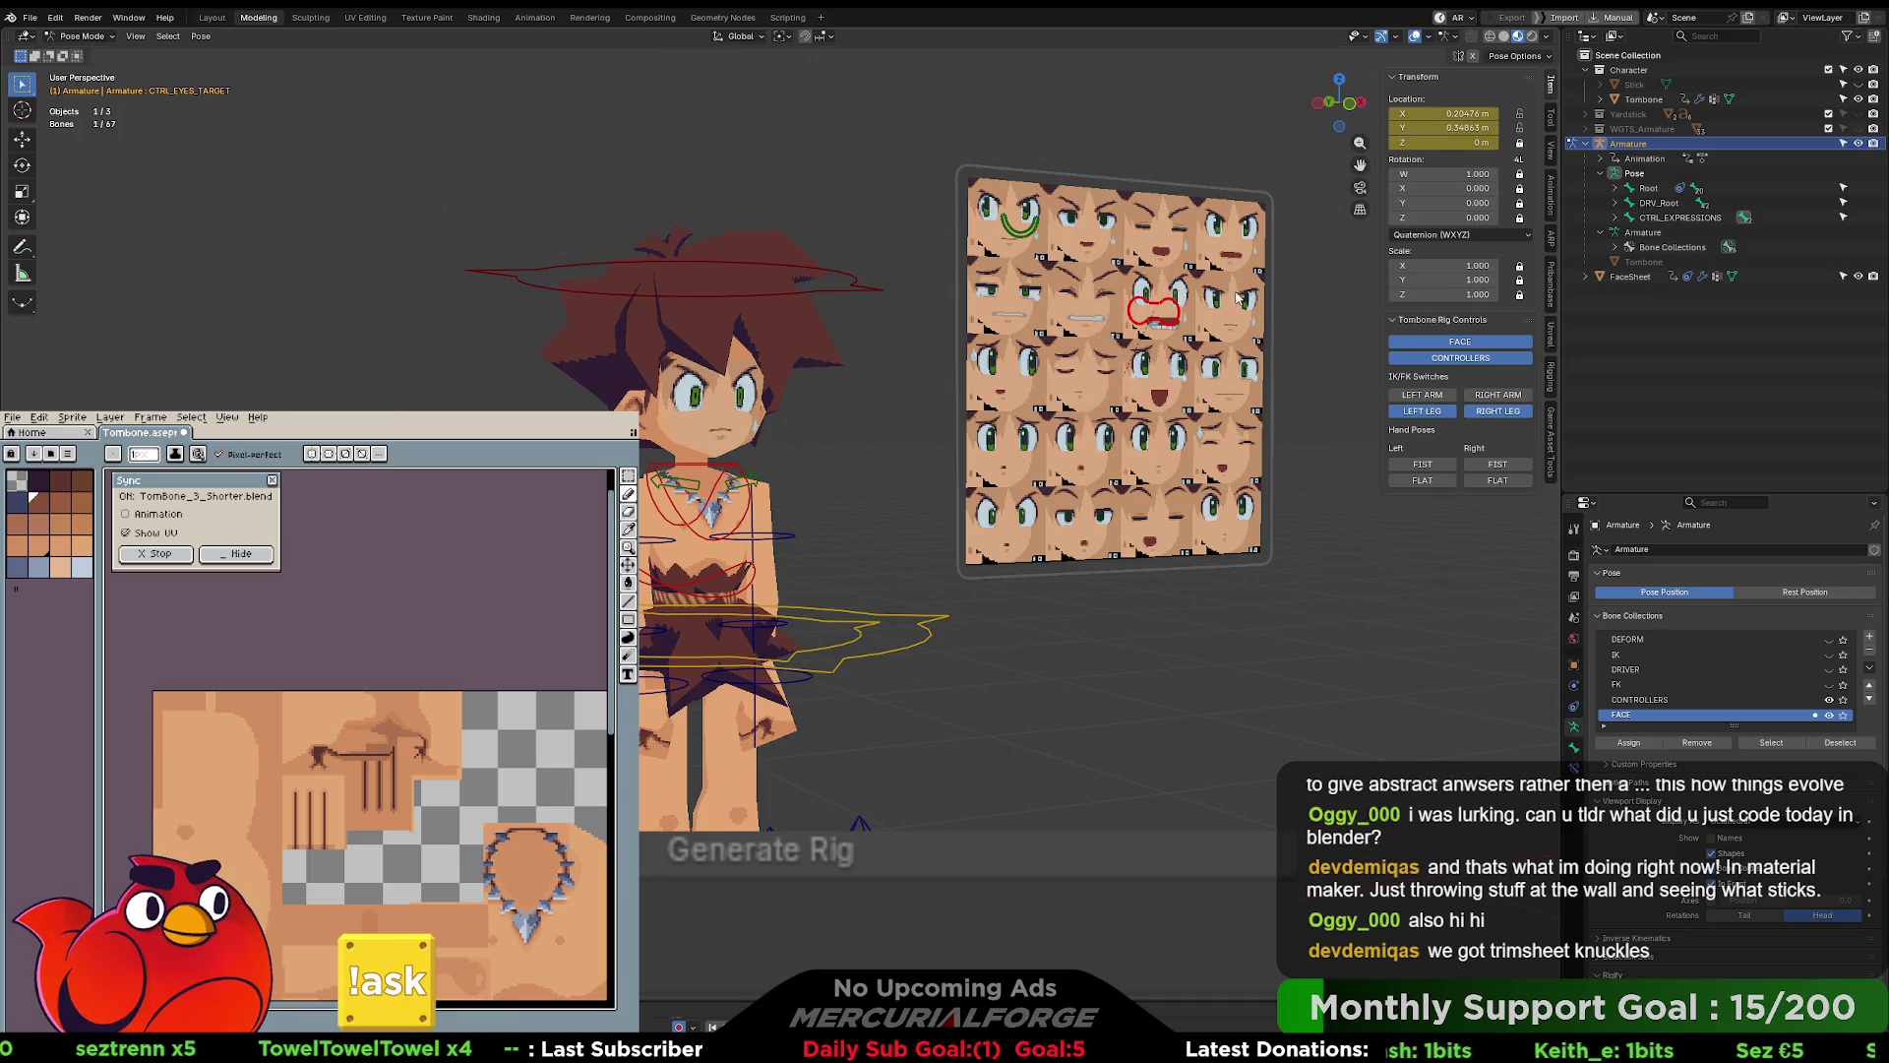
pyautogui.click(1153, 311)
pyautogui.press('g')
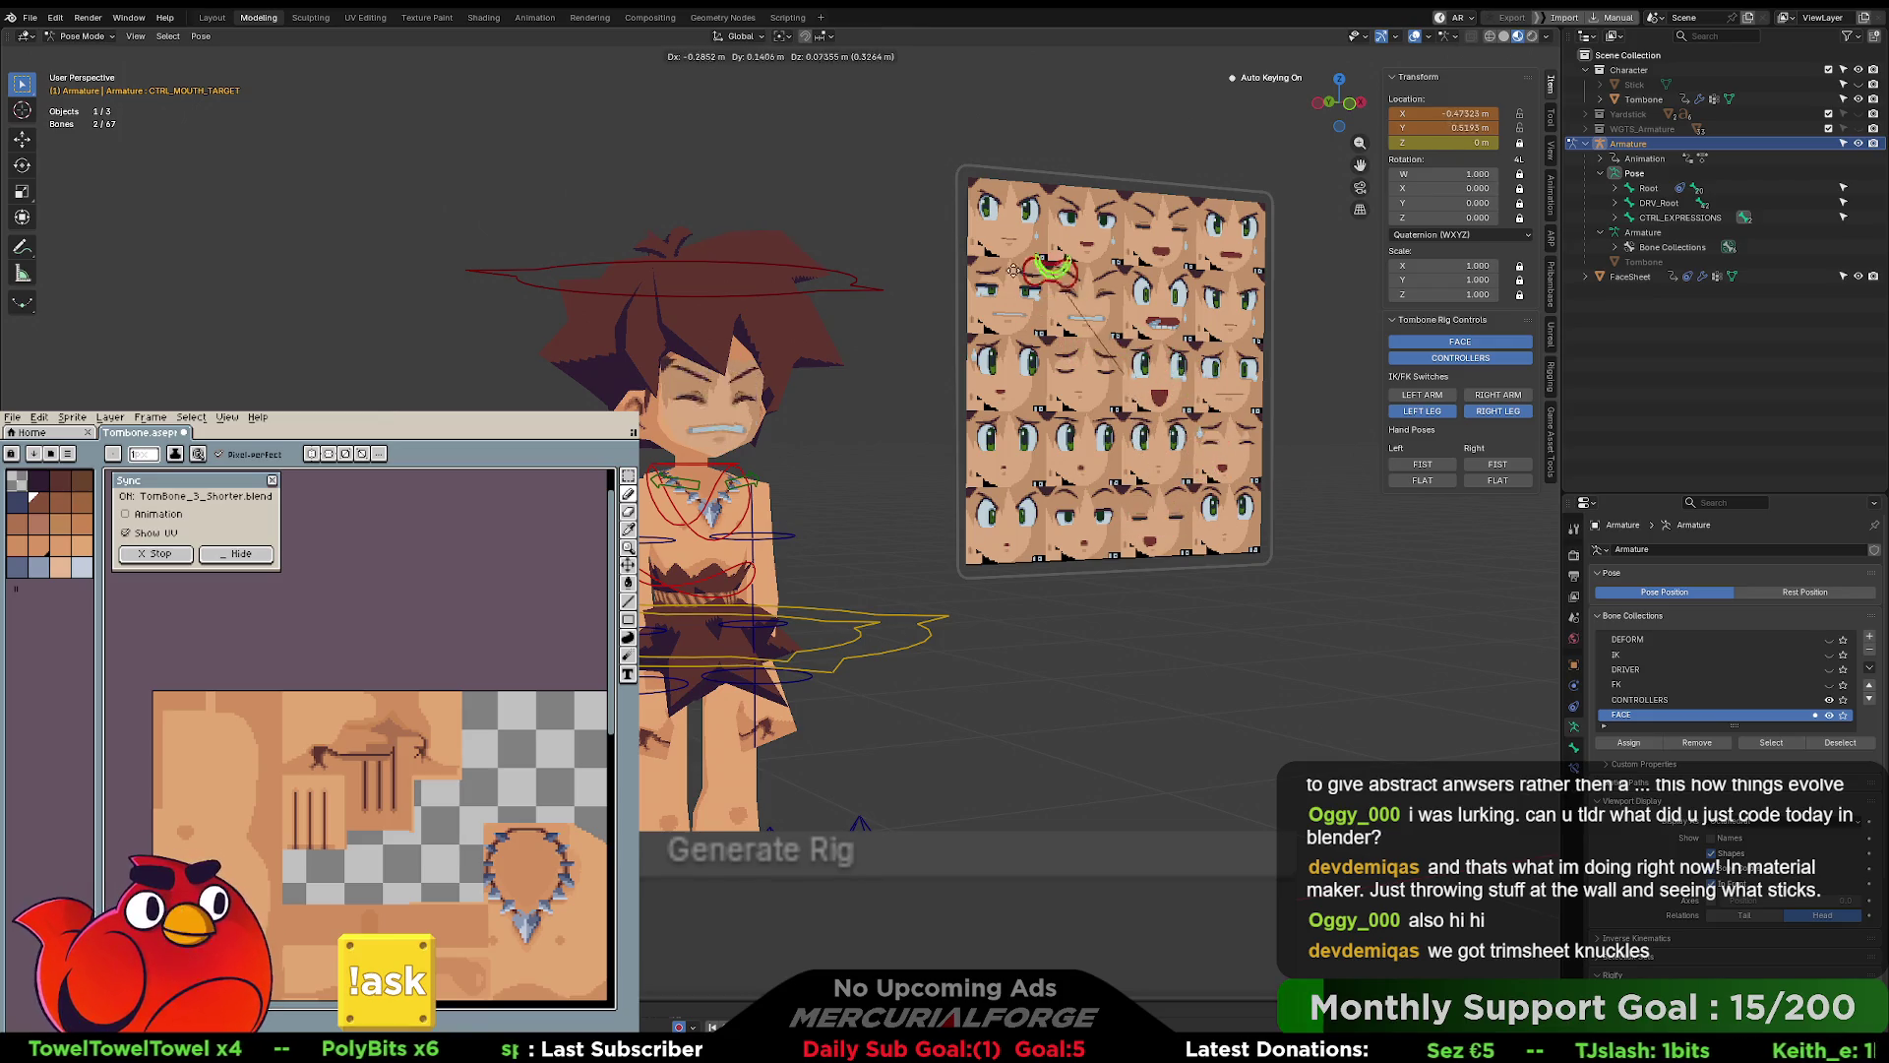
pyautogui.click(1043, 308)
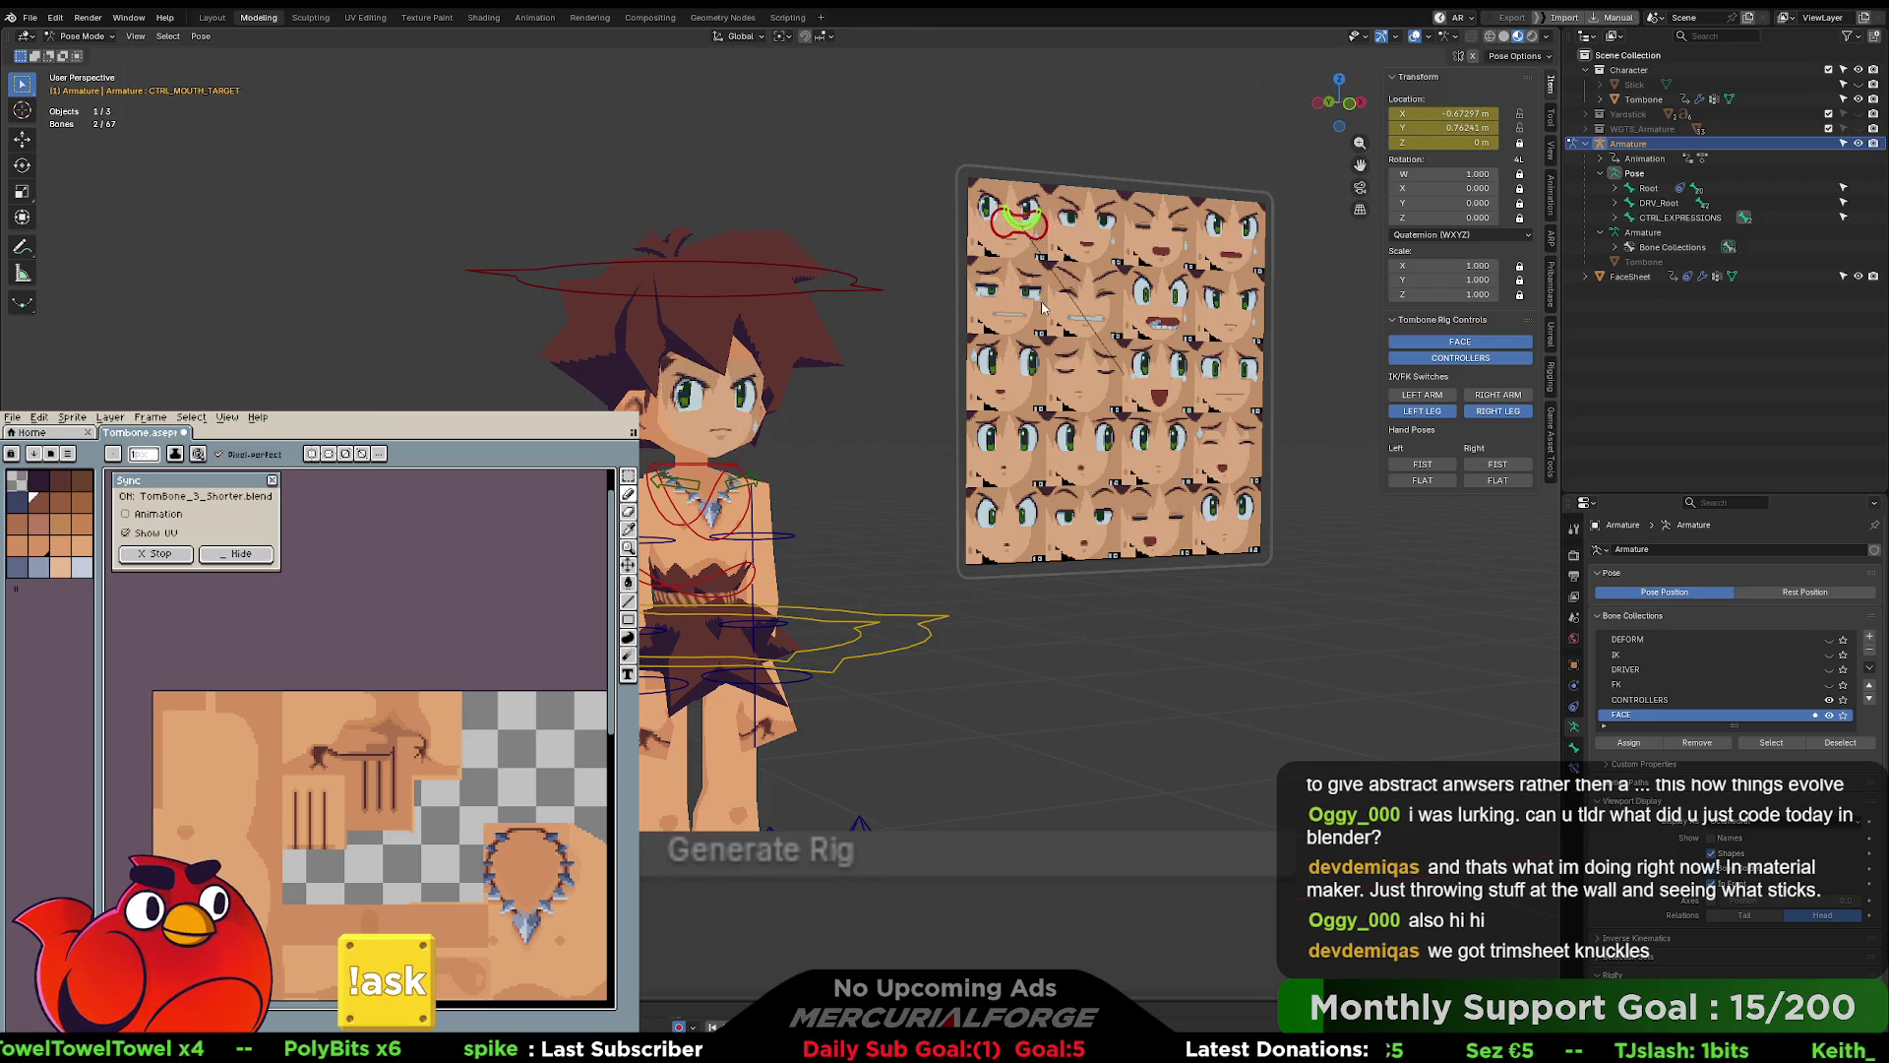
pyautogui.click(1266, 196)
pyautogui.scroll(2, 1203, 433)
pyautogui.scroll(-2, 1202, 433)
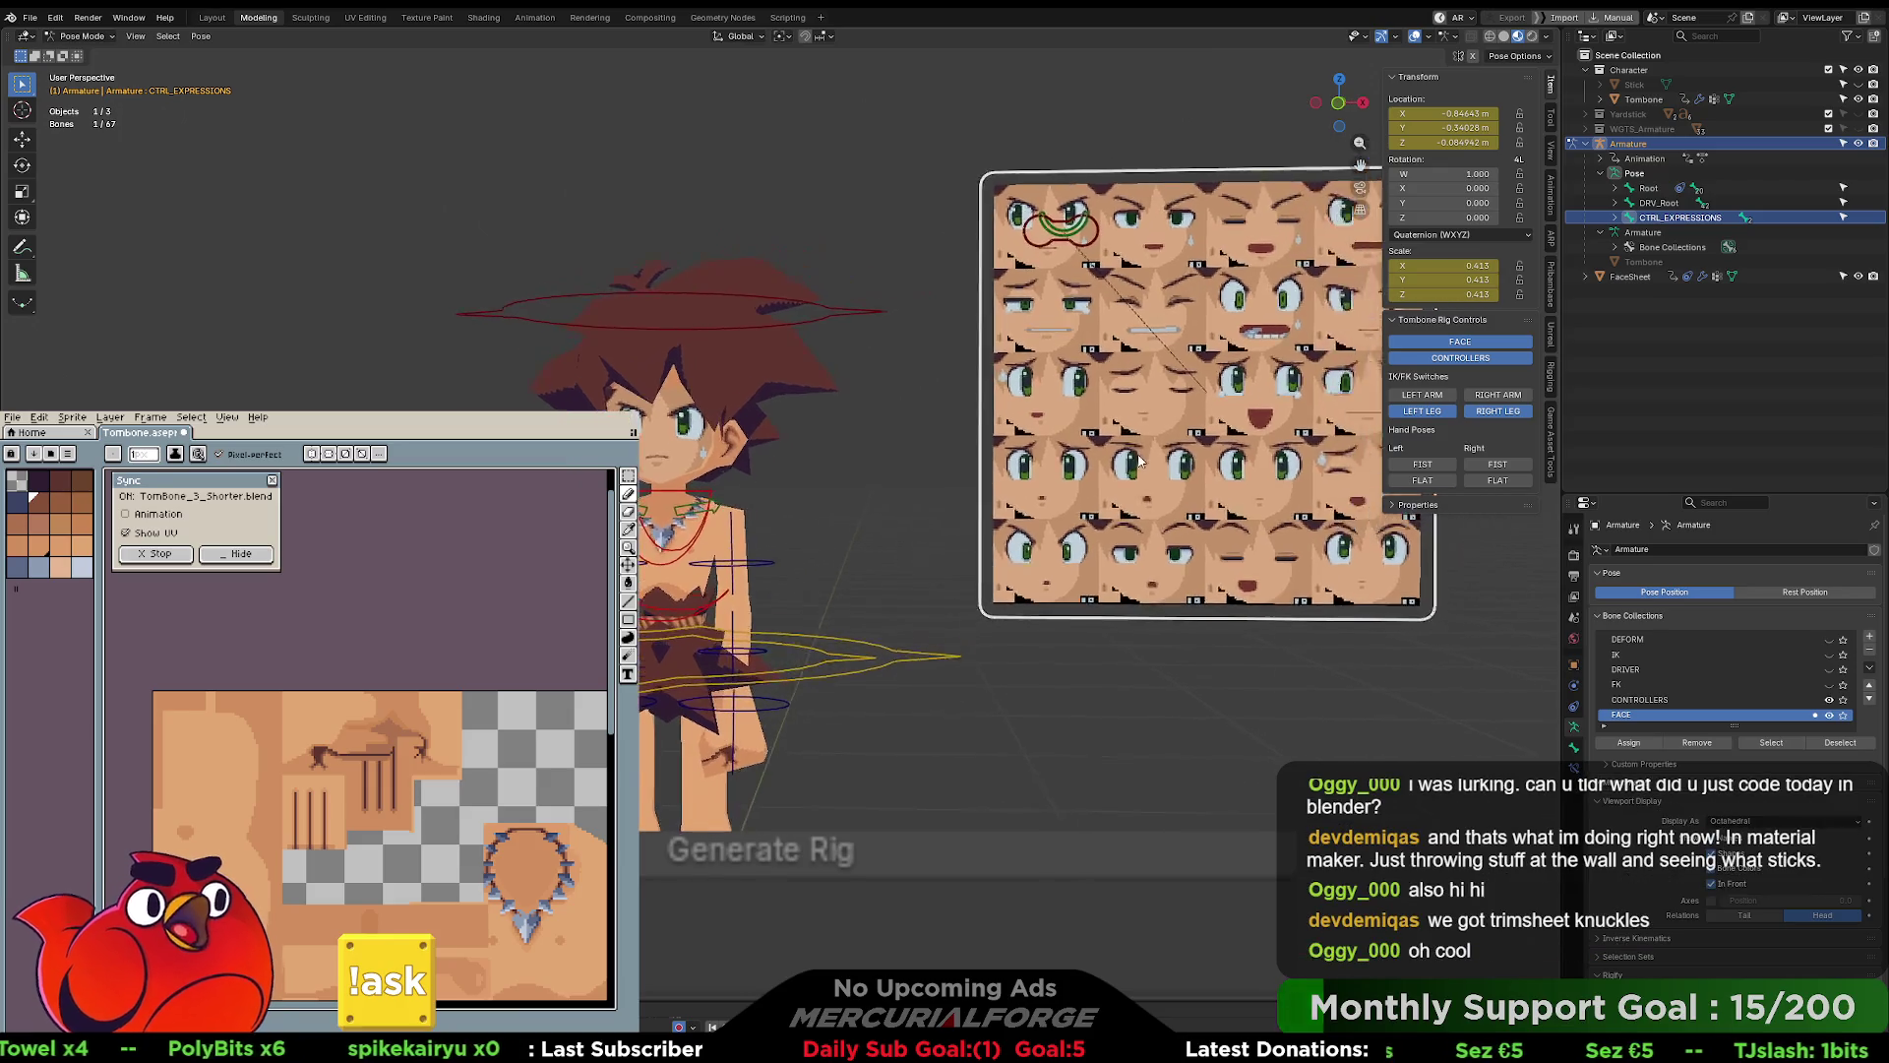
pyautogui.press('s')
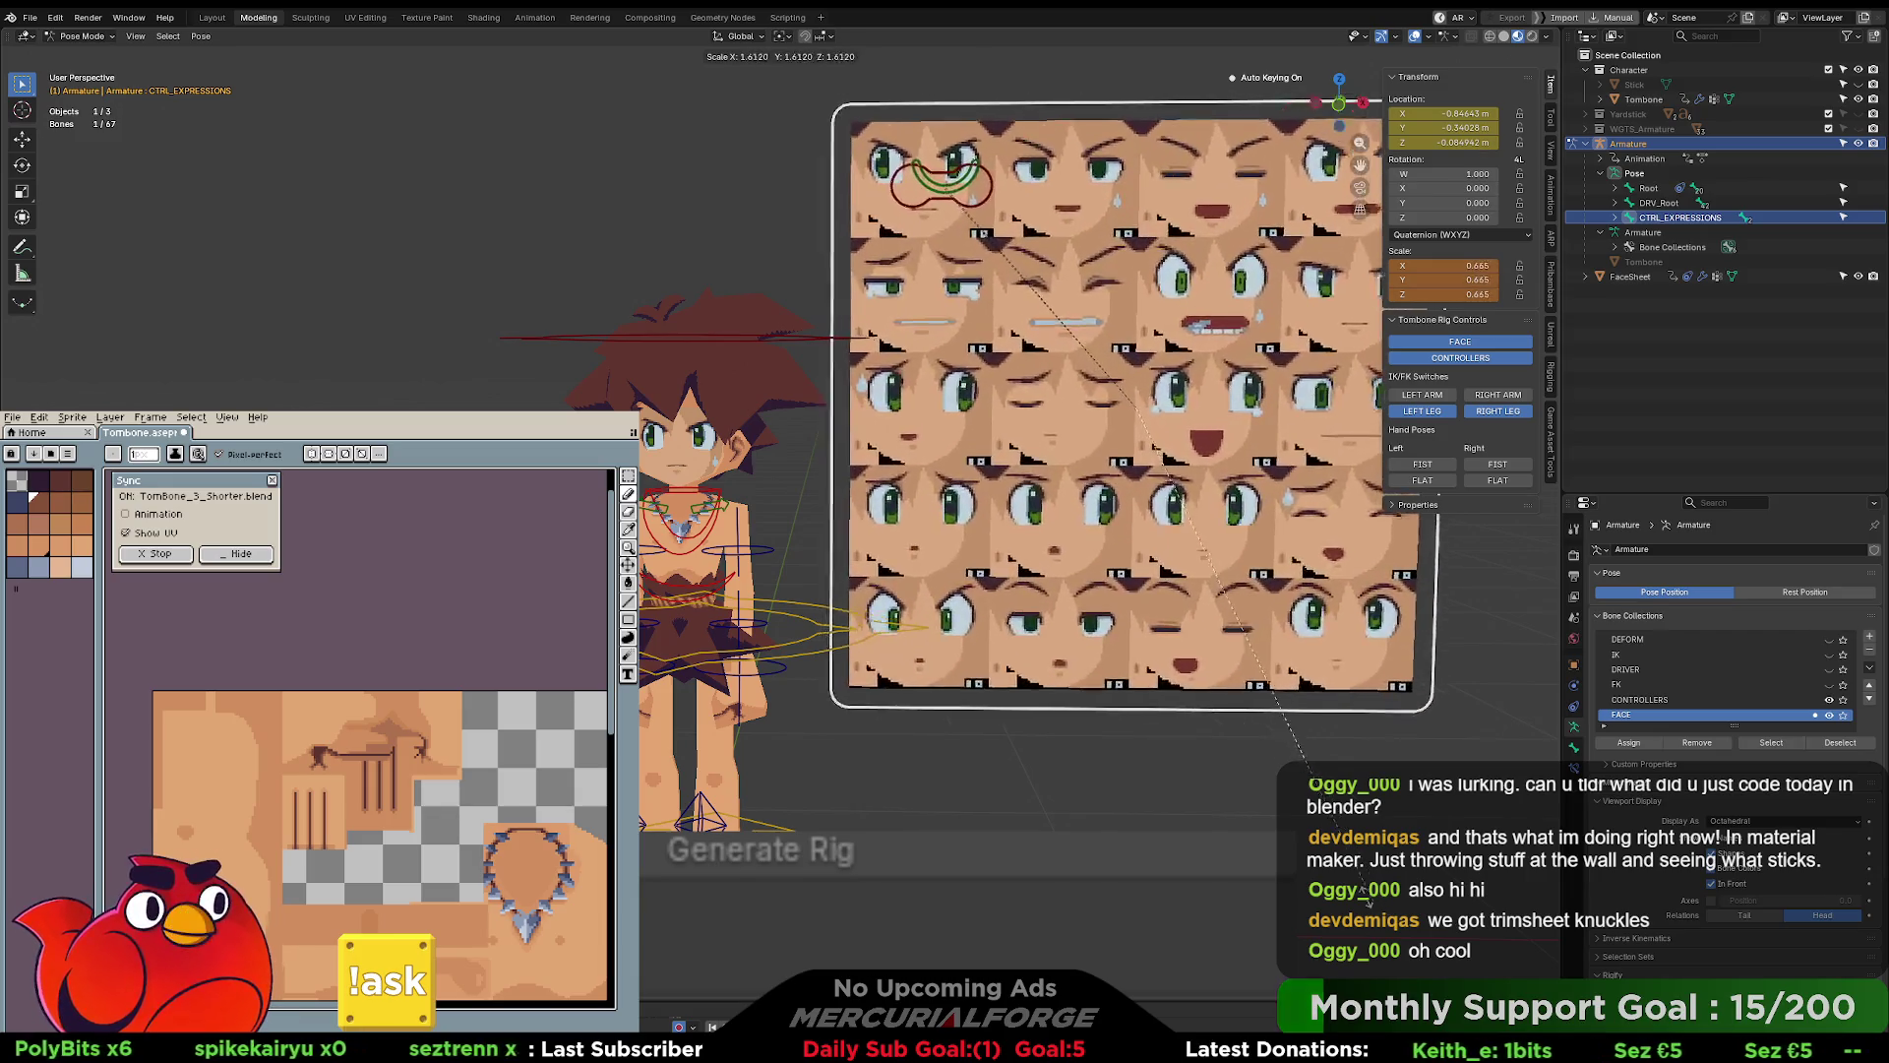
pyautogui.click(1209, 662)
pyautogui.scroll(-2, 1112, 604)
pyautogui.press('g')
pyautogui.click(1178, 435)
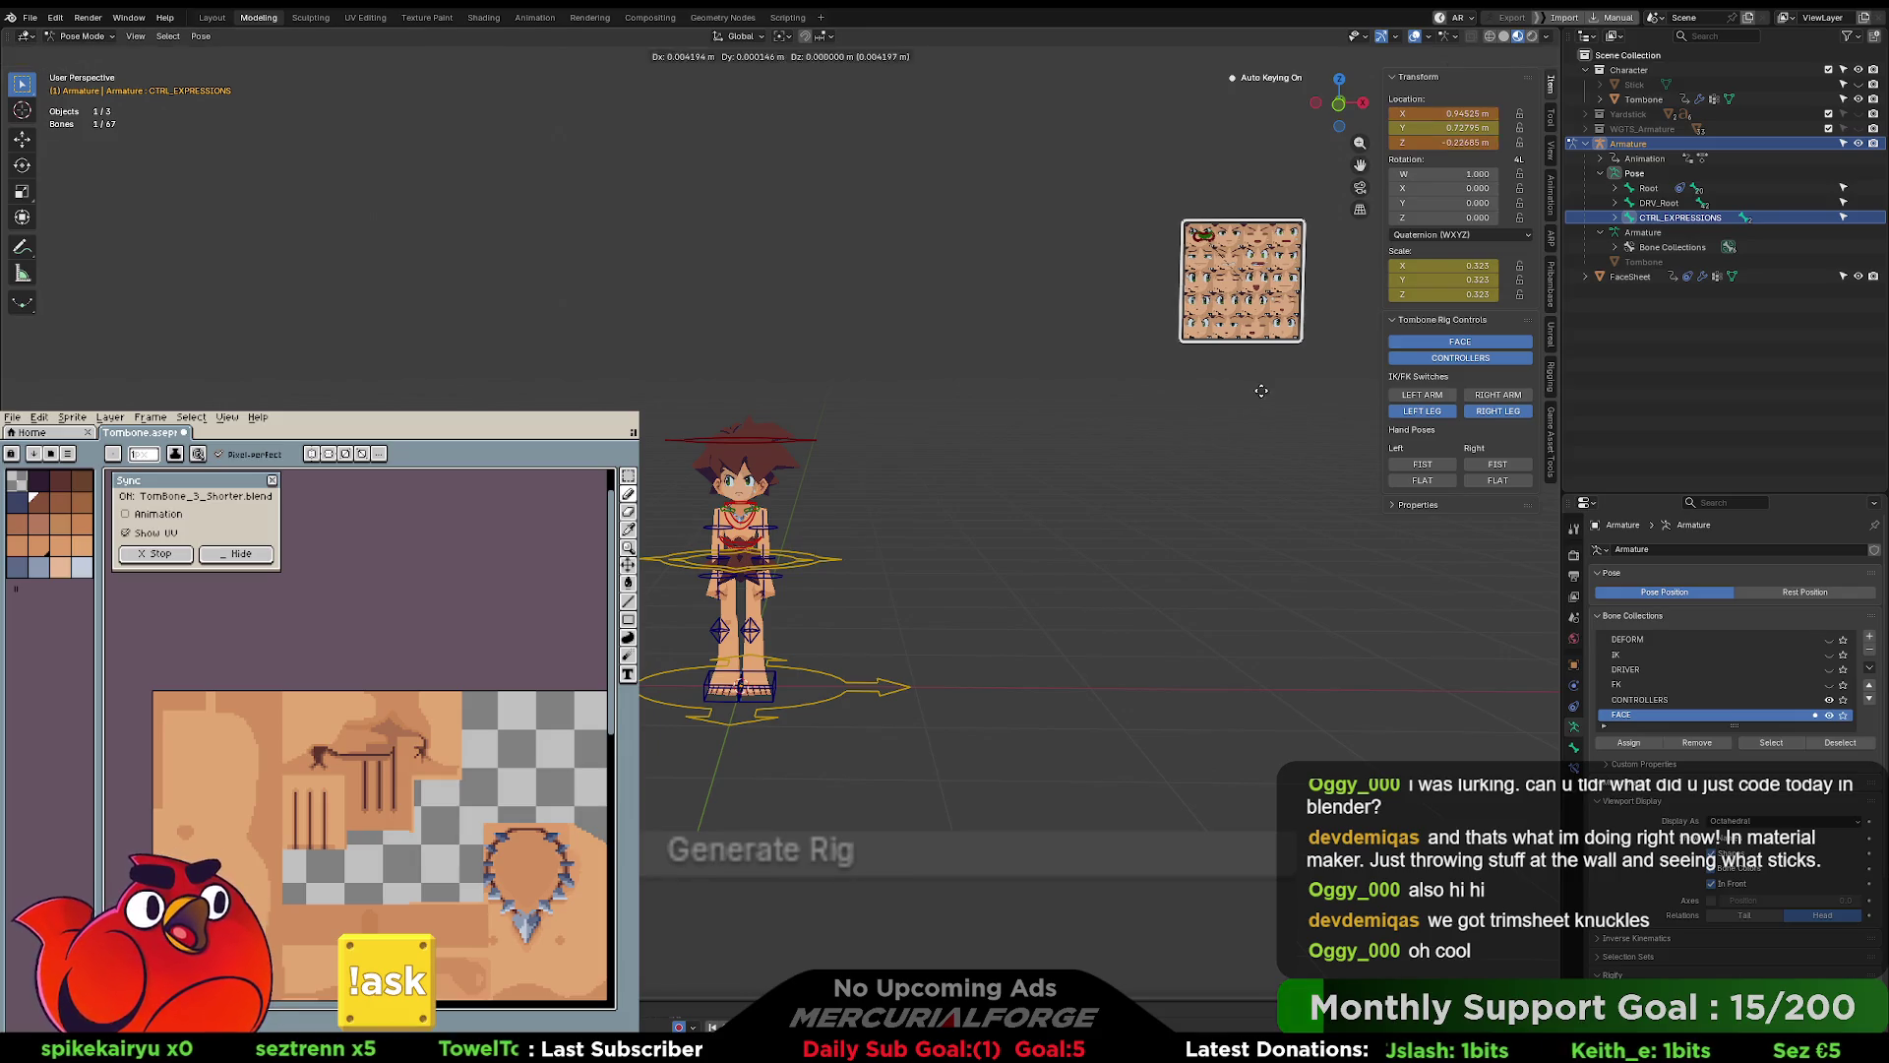
pyautogui.hotkey('ctrl', 'z')
pyautogui.hotkey('ctrl', 'z')
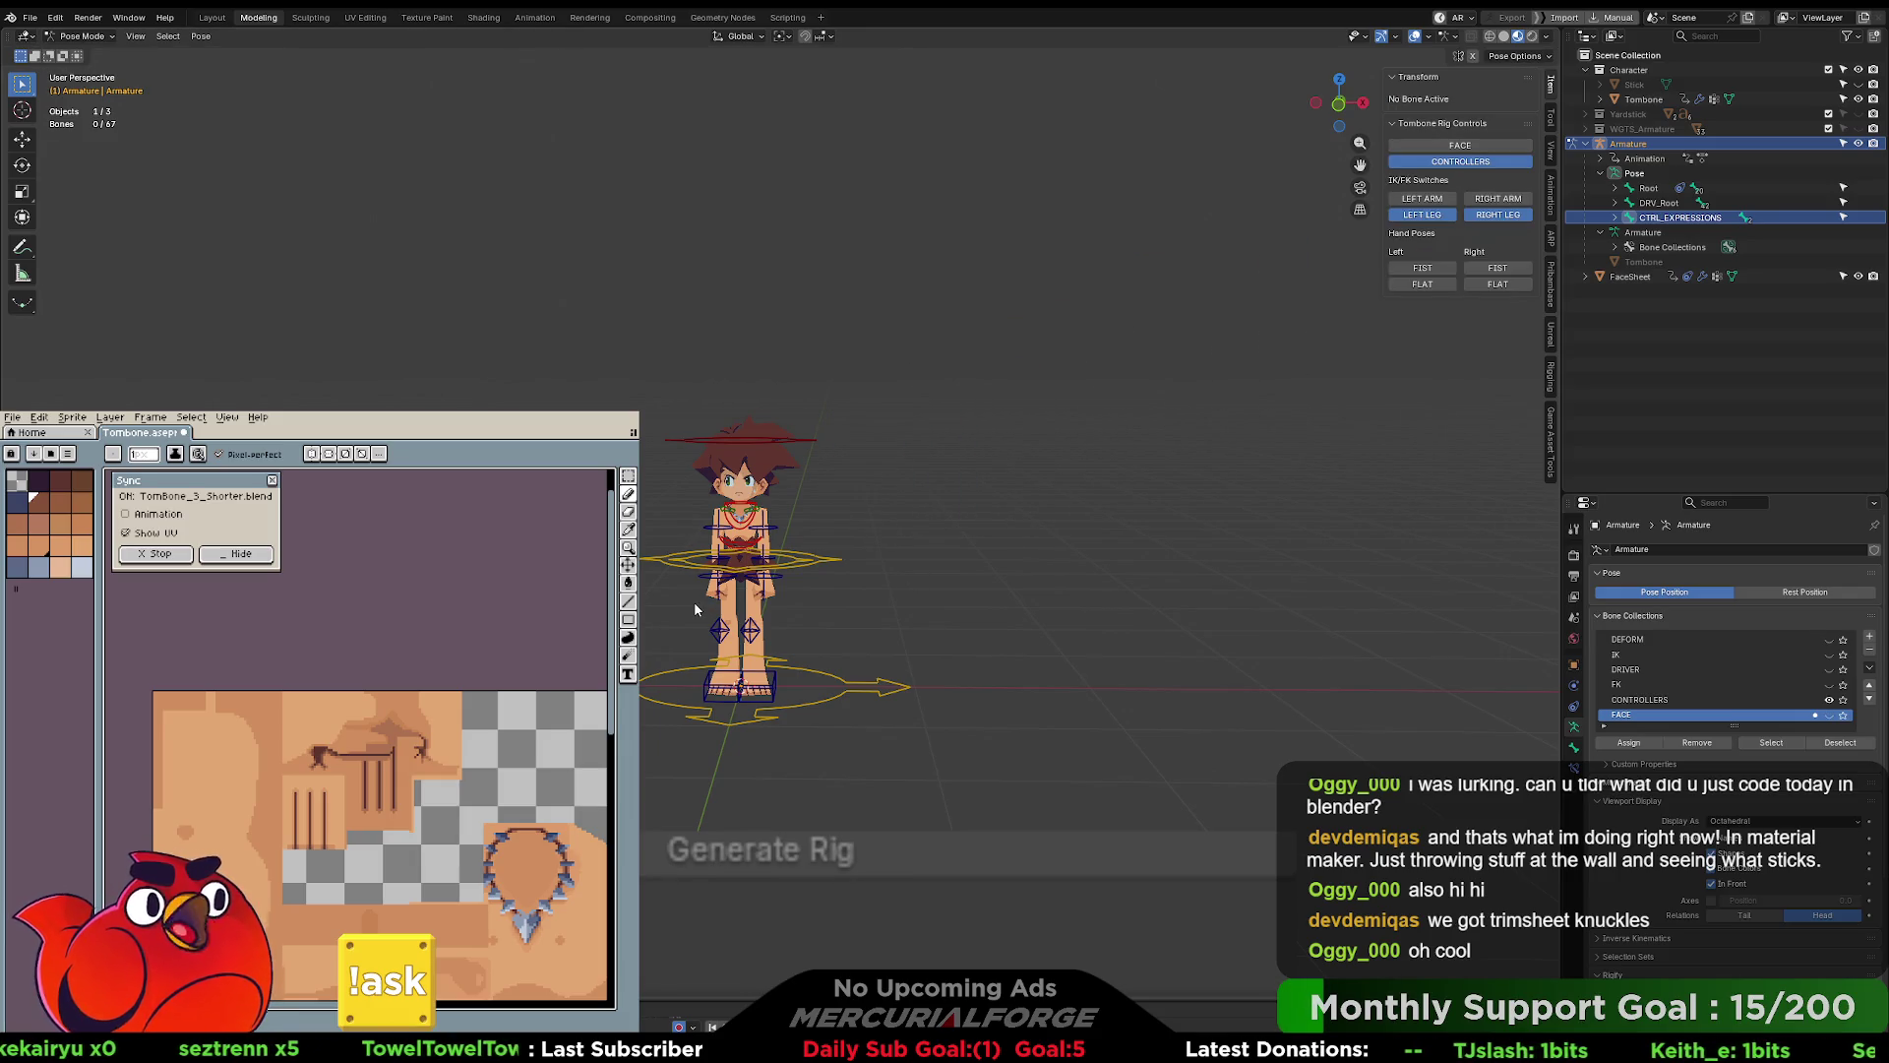
pyautogui.scroll(4, 924, 503)
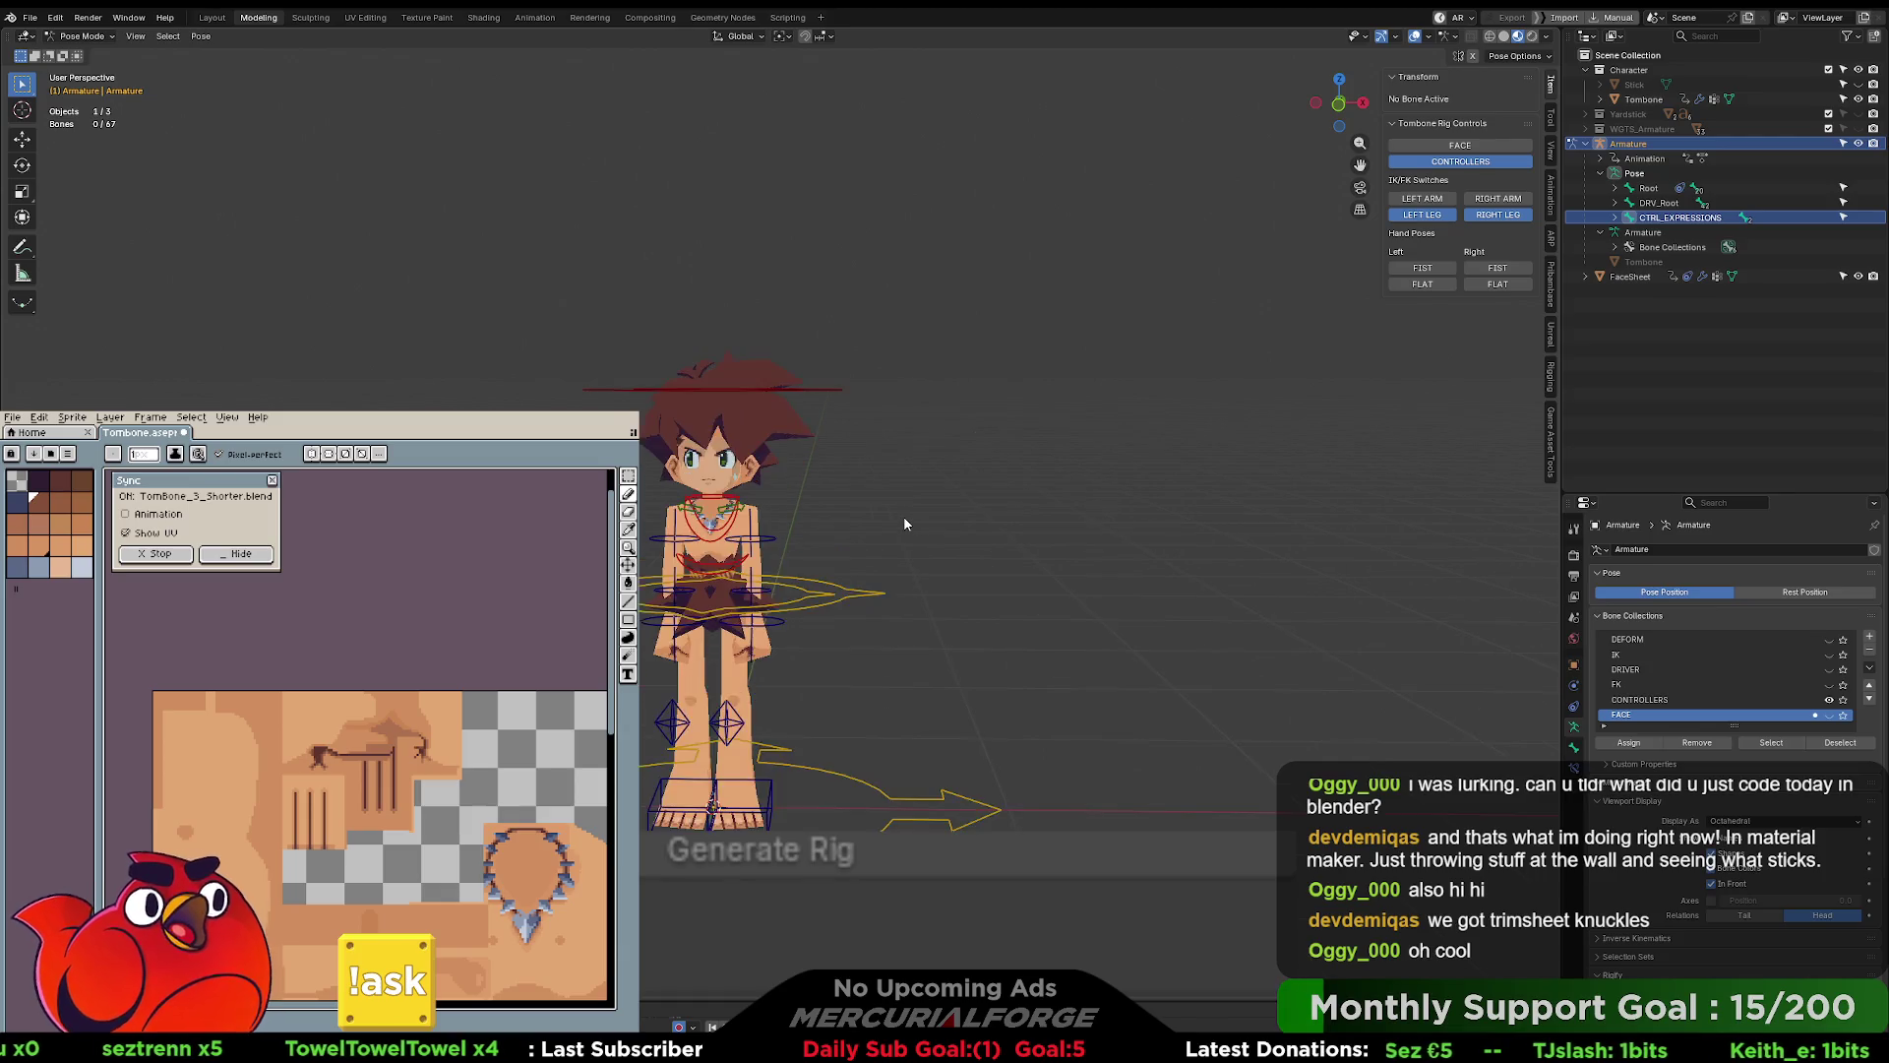
pyautogui.click(854, 669)
pyautogui.keyDown('shift'); pyautogui.moveTo(853, 675); pyautogui.dragTo(945, 601, button='middle'); pyautogui.keyUp('shift')
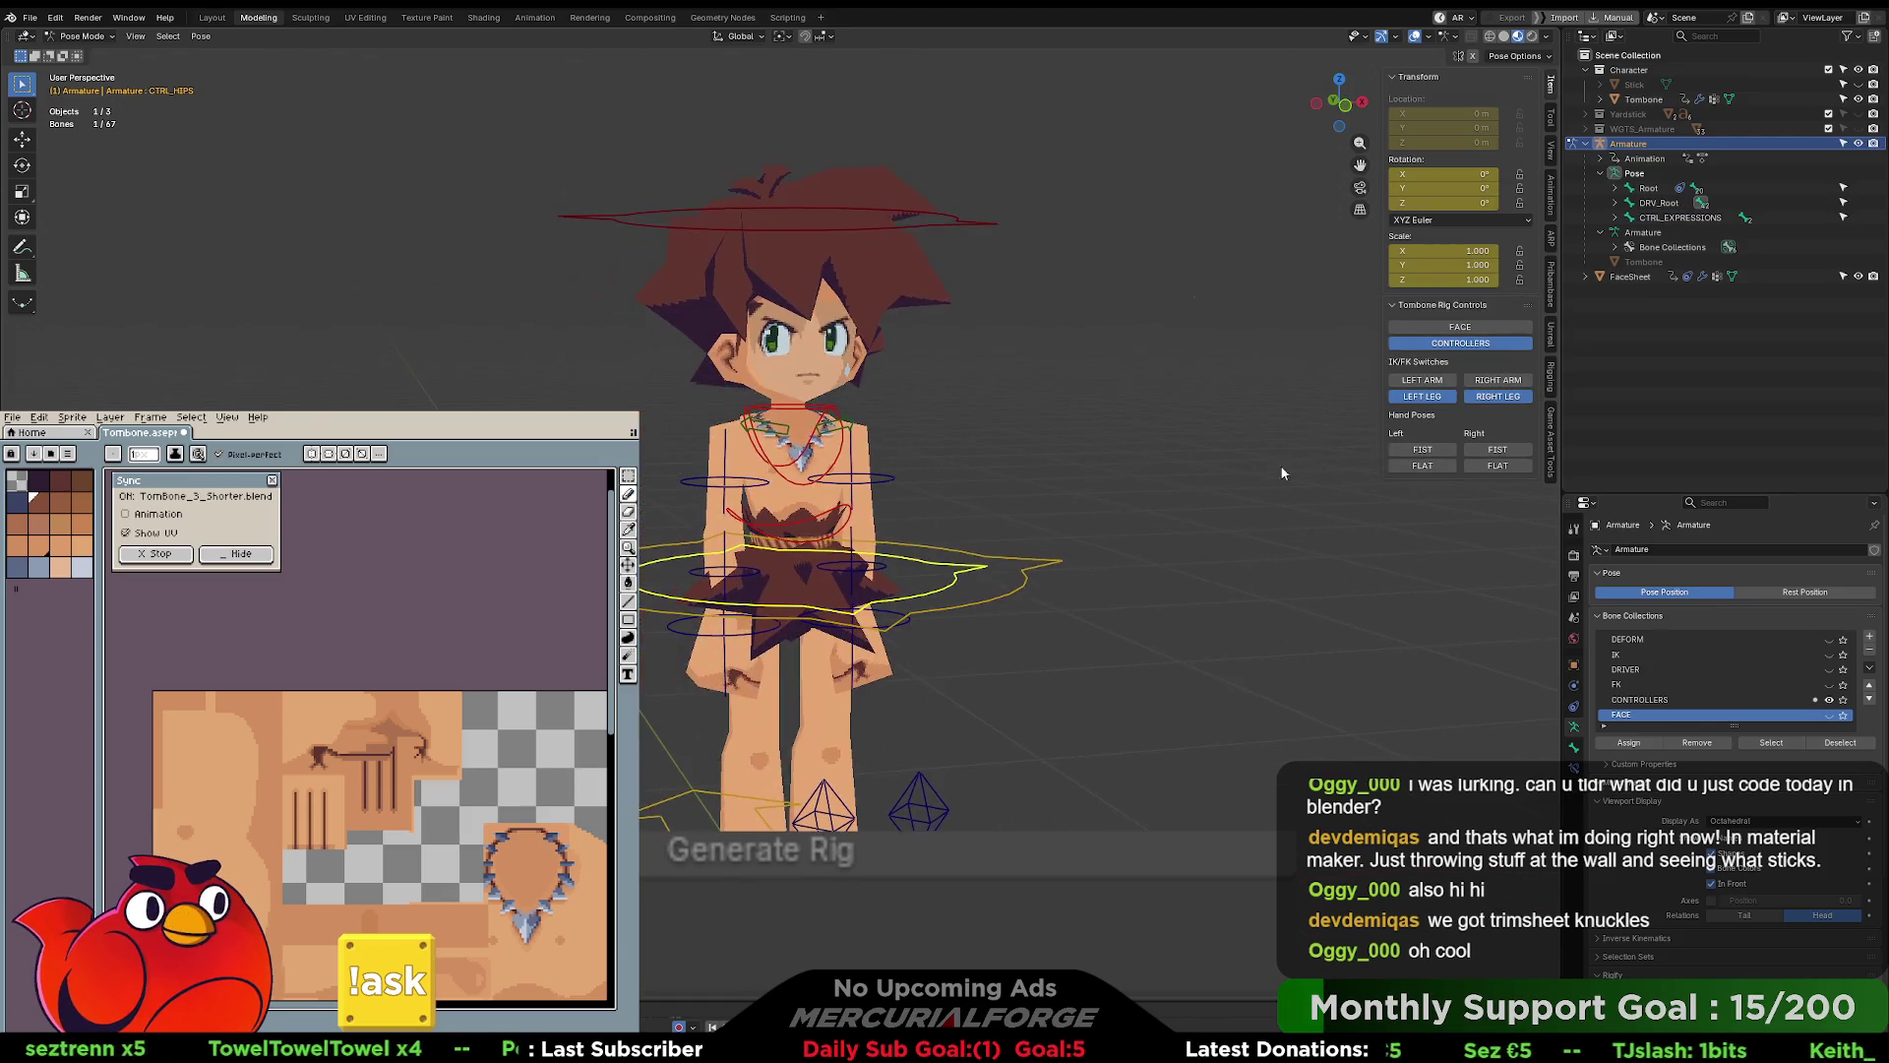
pyautogui.click(1465, 329)
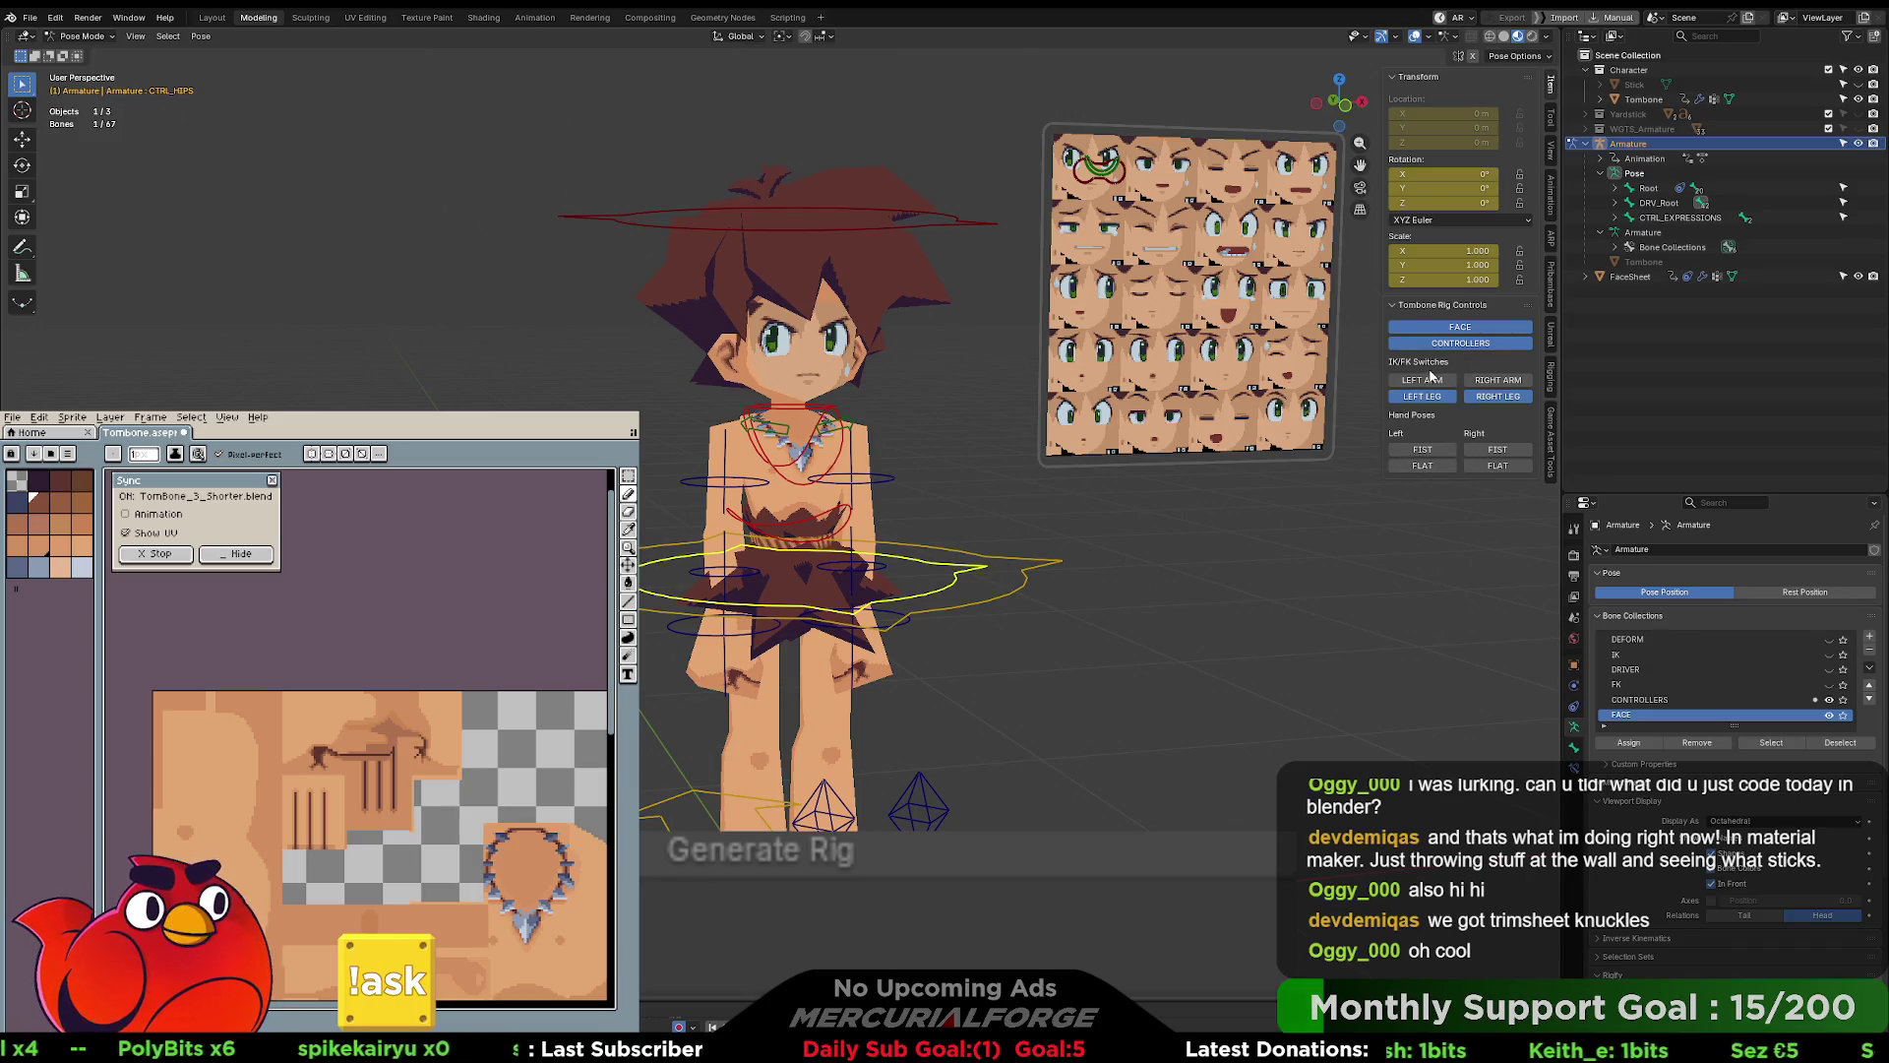
pyautogui.keyDown('shift'); pyautogui.moveTo(1328, 356); pyautogui.dragTo(1310, 383, button='middle'); pyautogui.keyUp('shift')
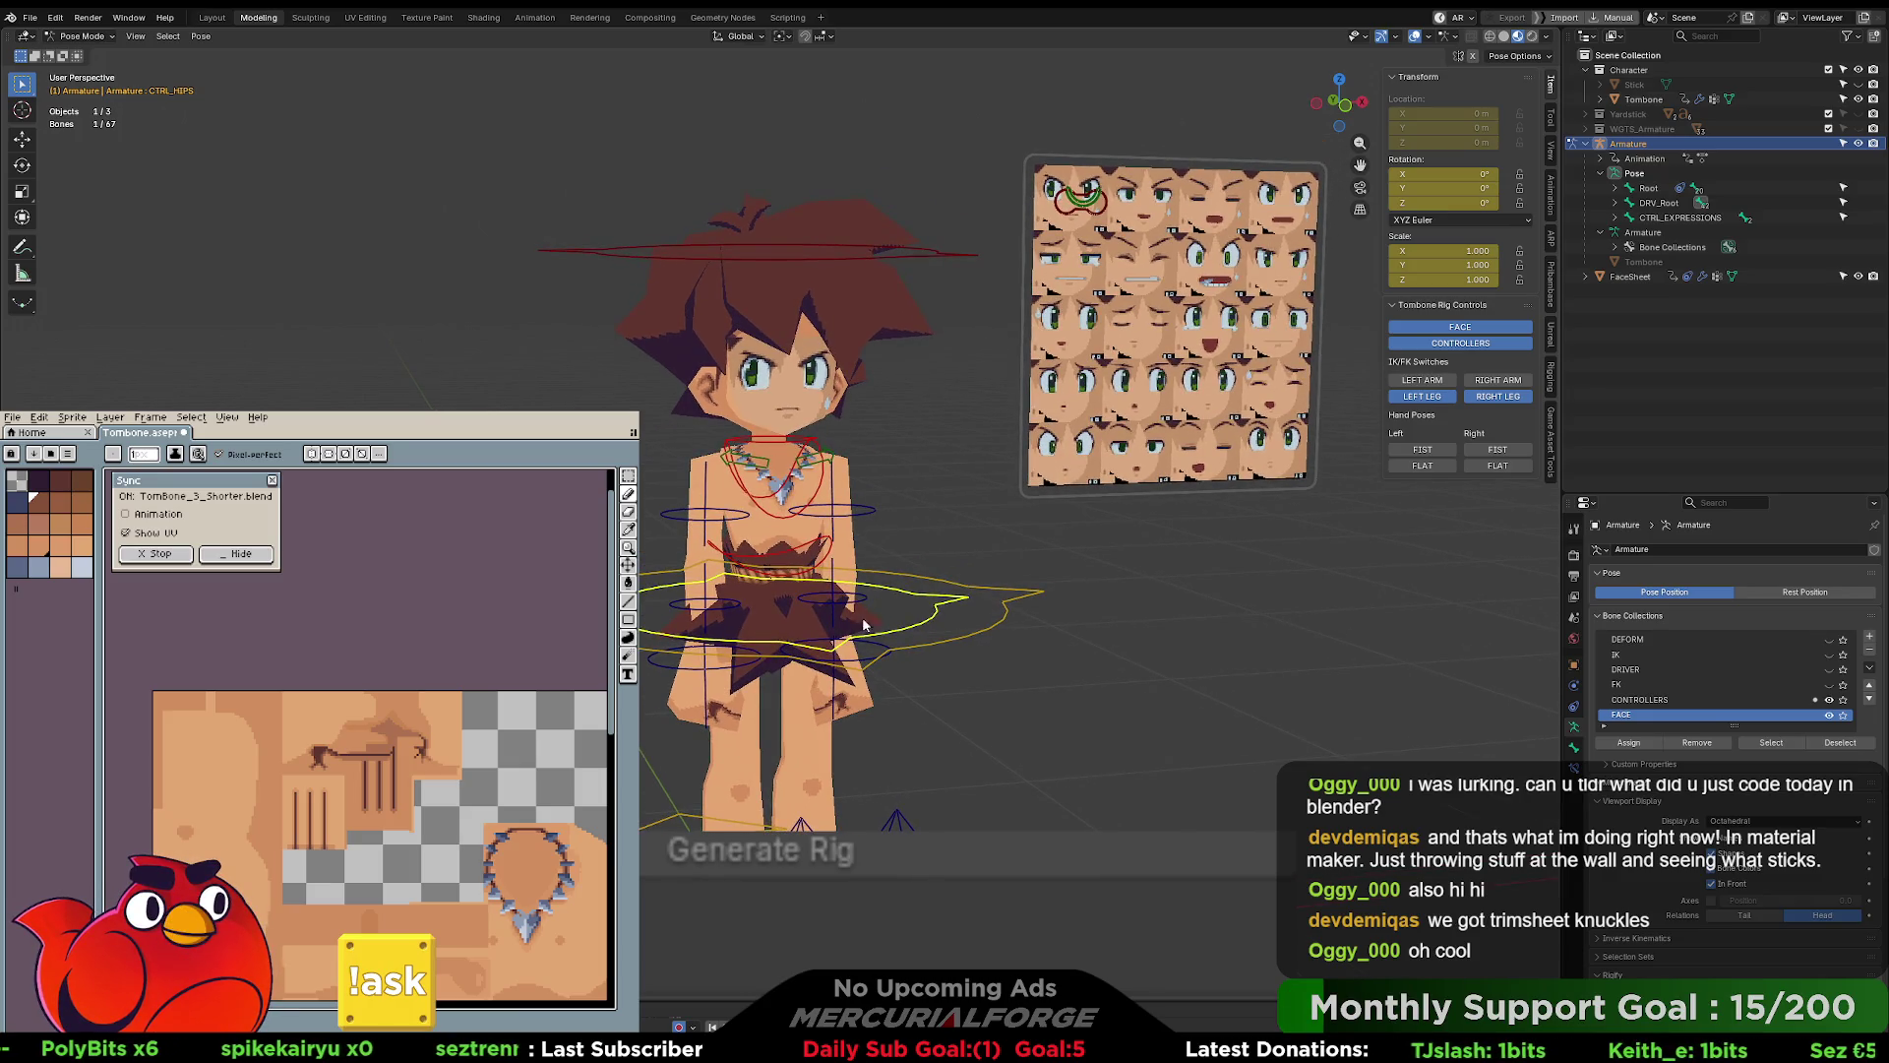
pyautogui.click(1326, 317)
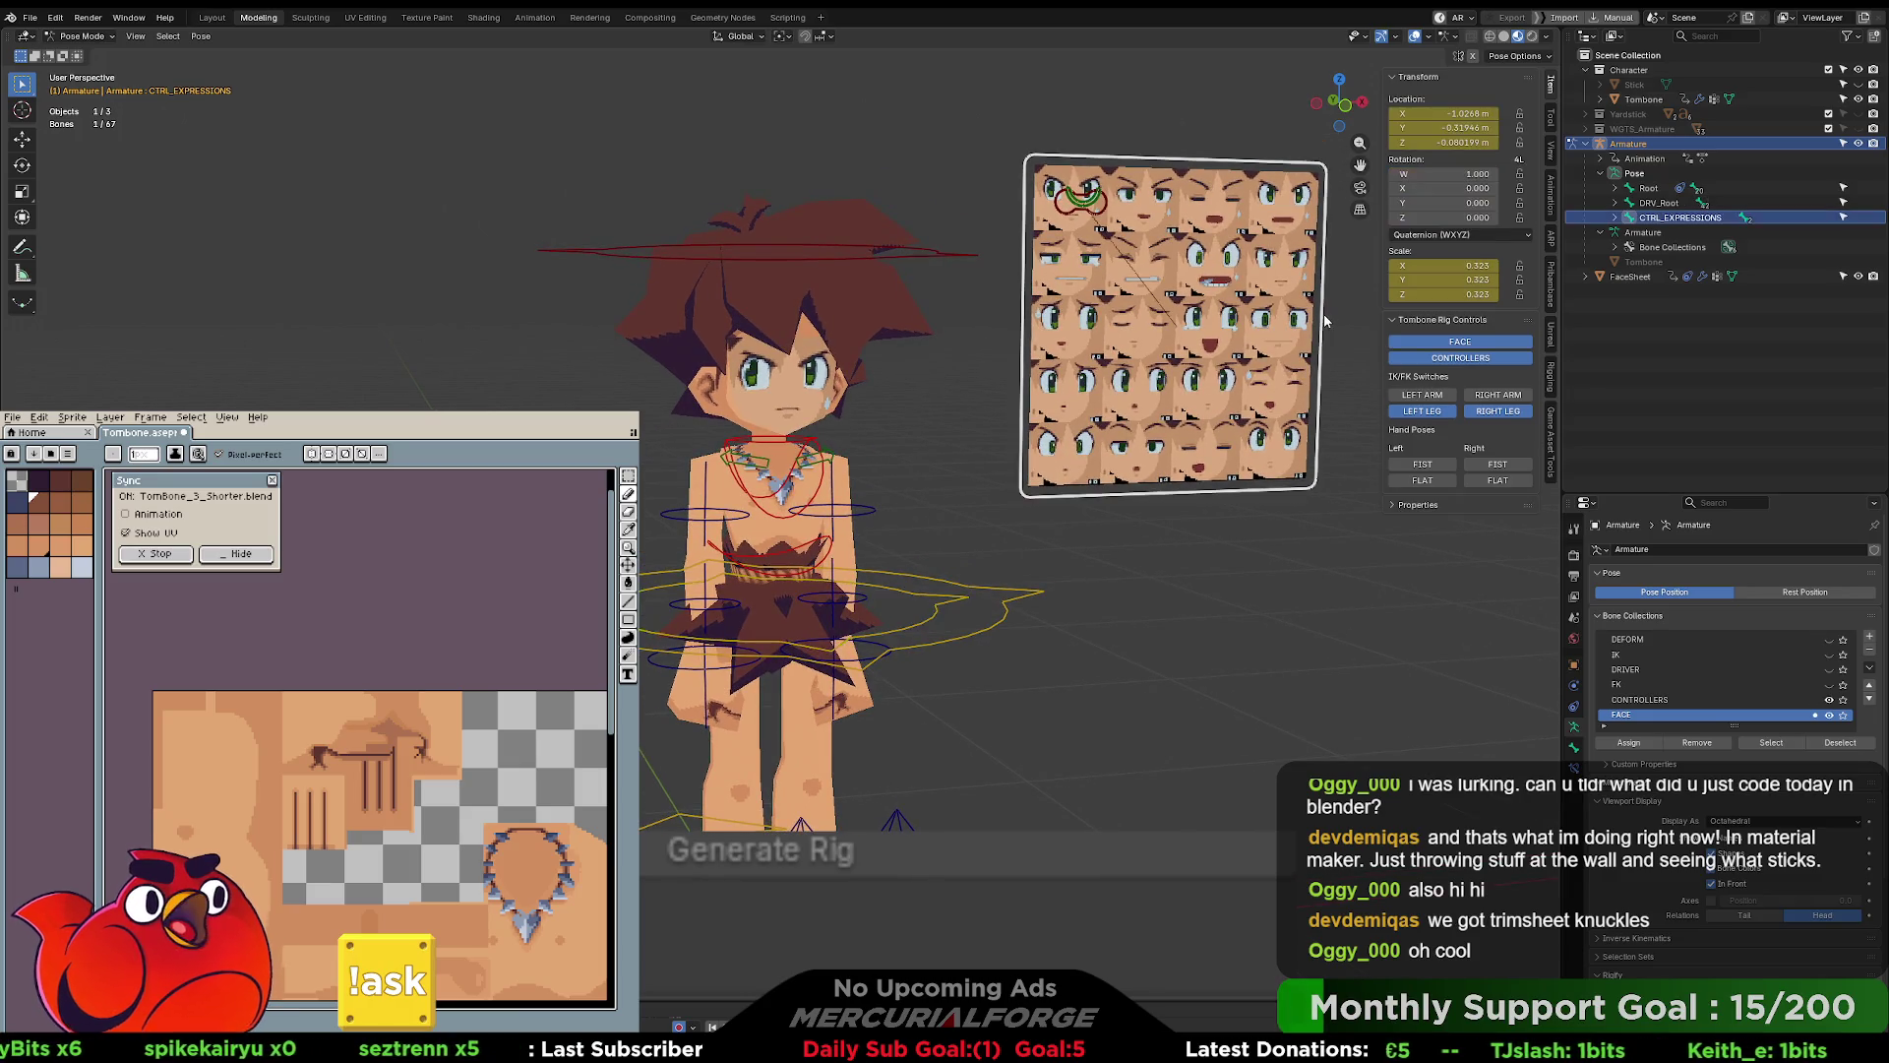
pyautogui.scroll(3, 1230, 445)
pyautogui.press('r')
pyautogui.press('r')
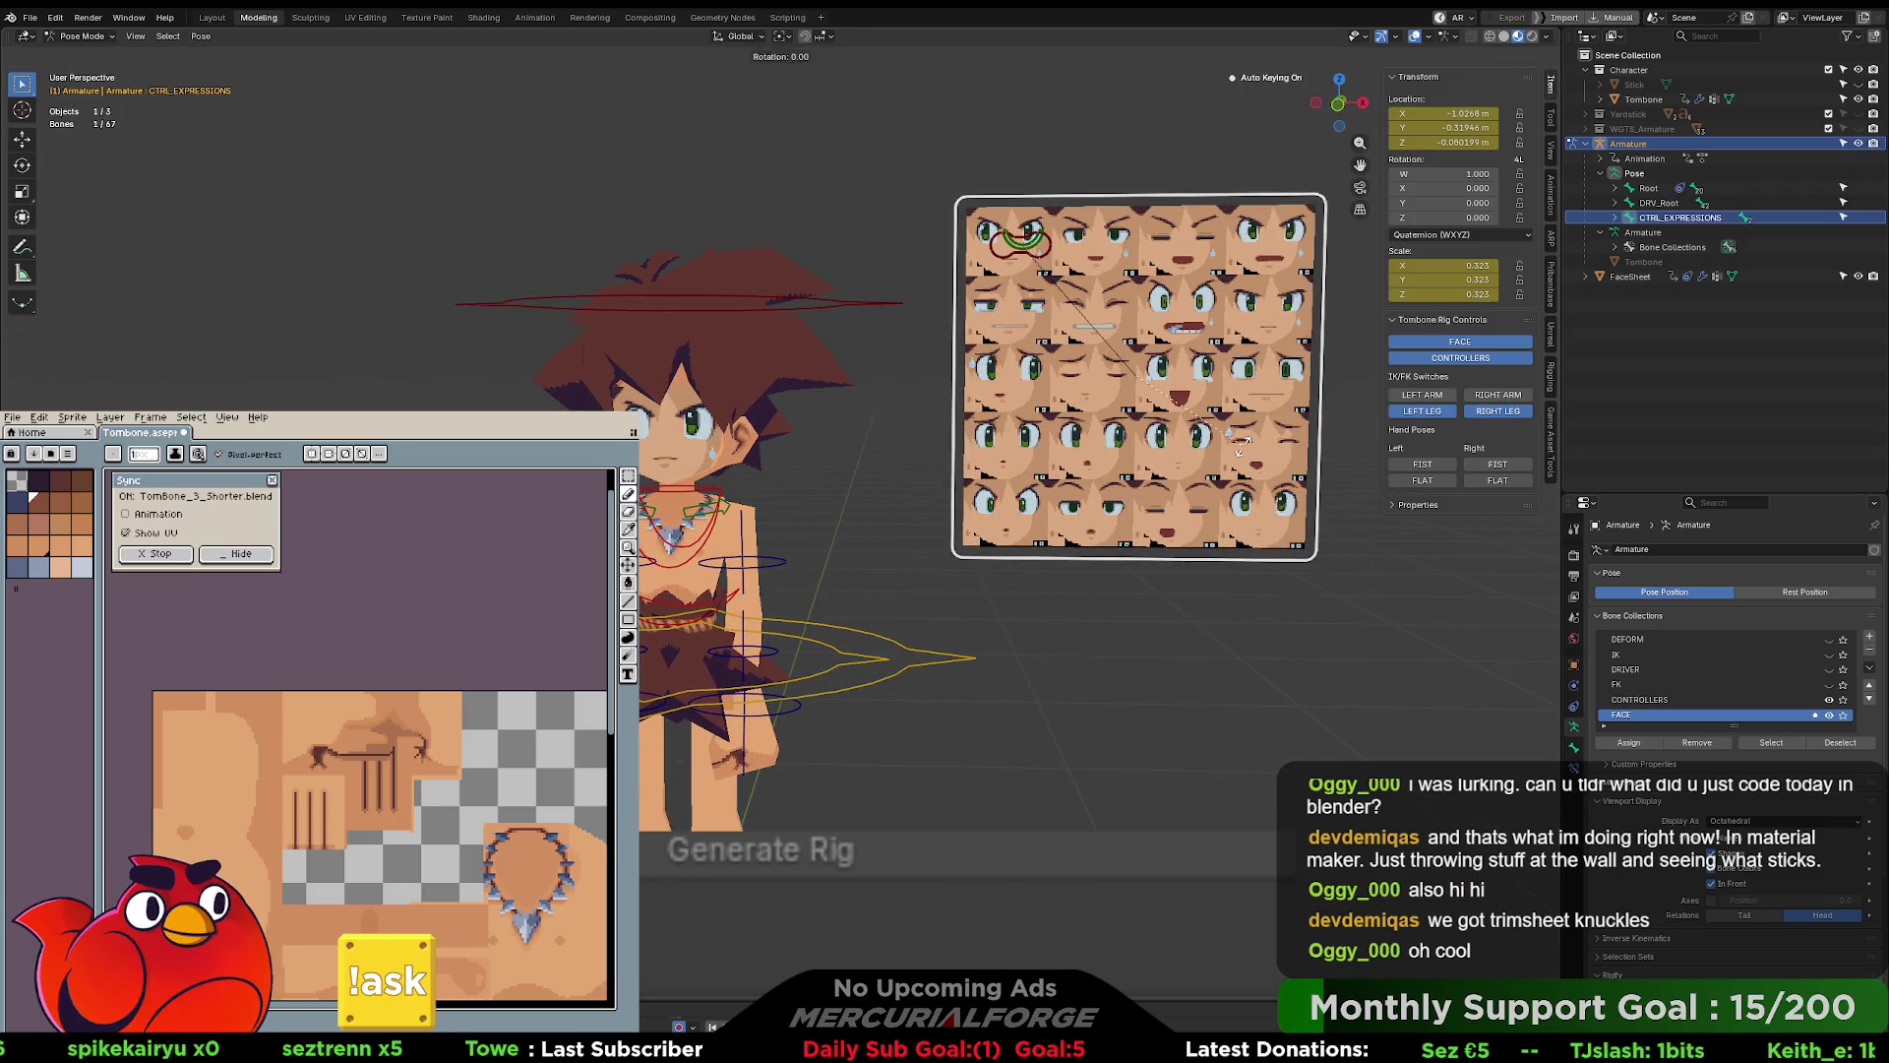
pyautogui.click(1177, 417)
pyautogui.press('s')
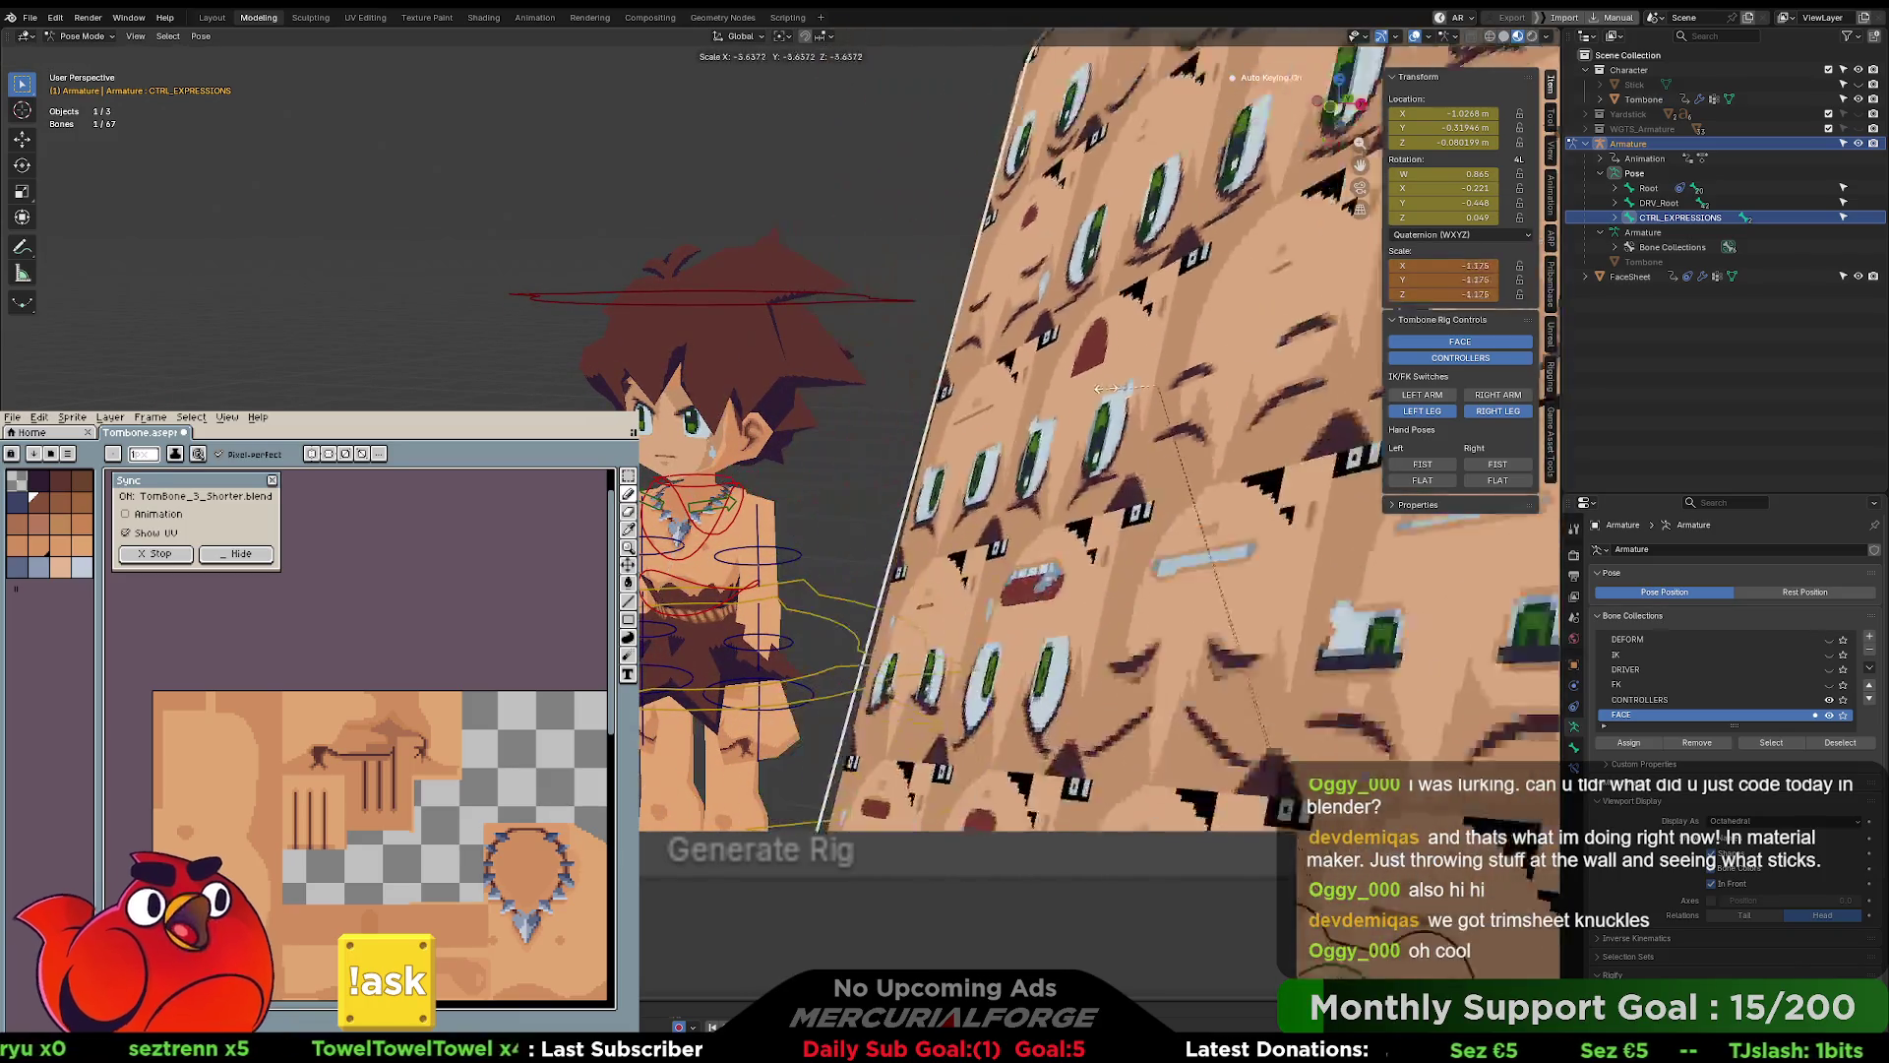
pyautogui.click(1172, 381)
pyautogui.press('g')
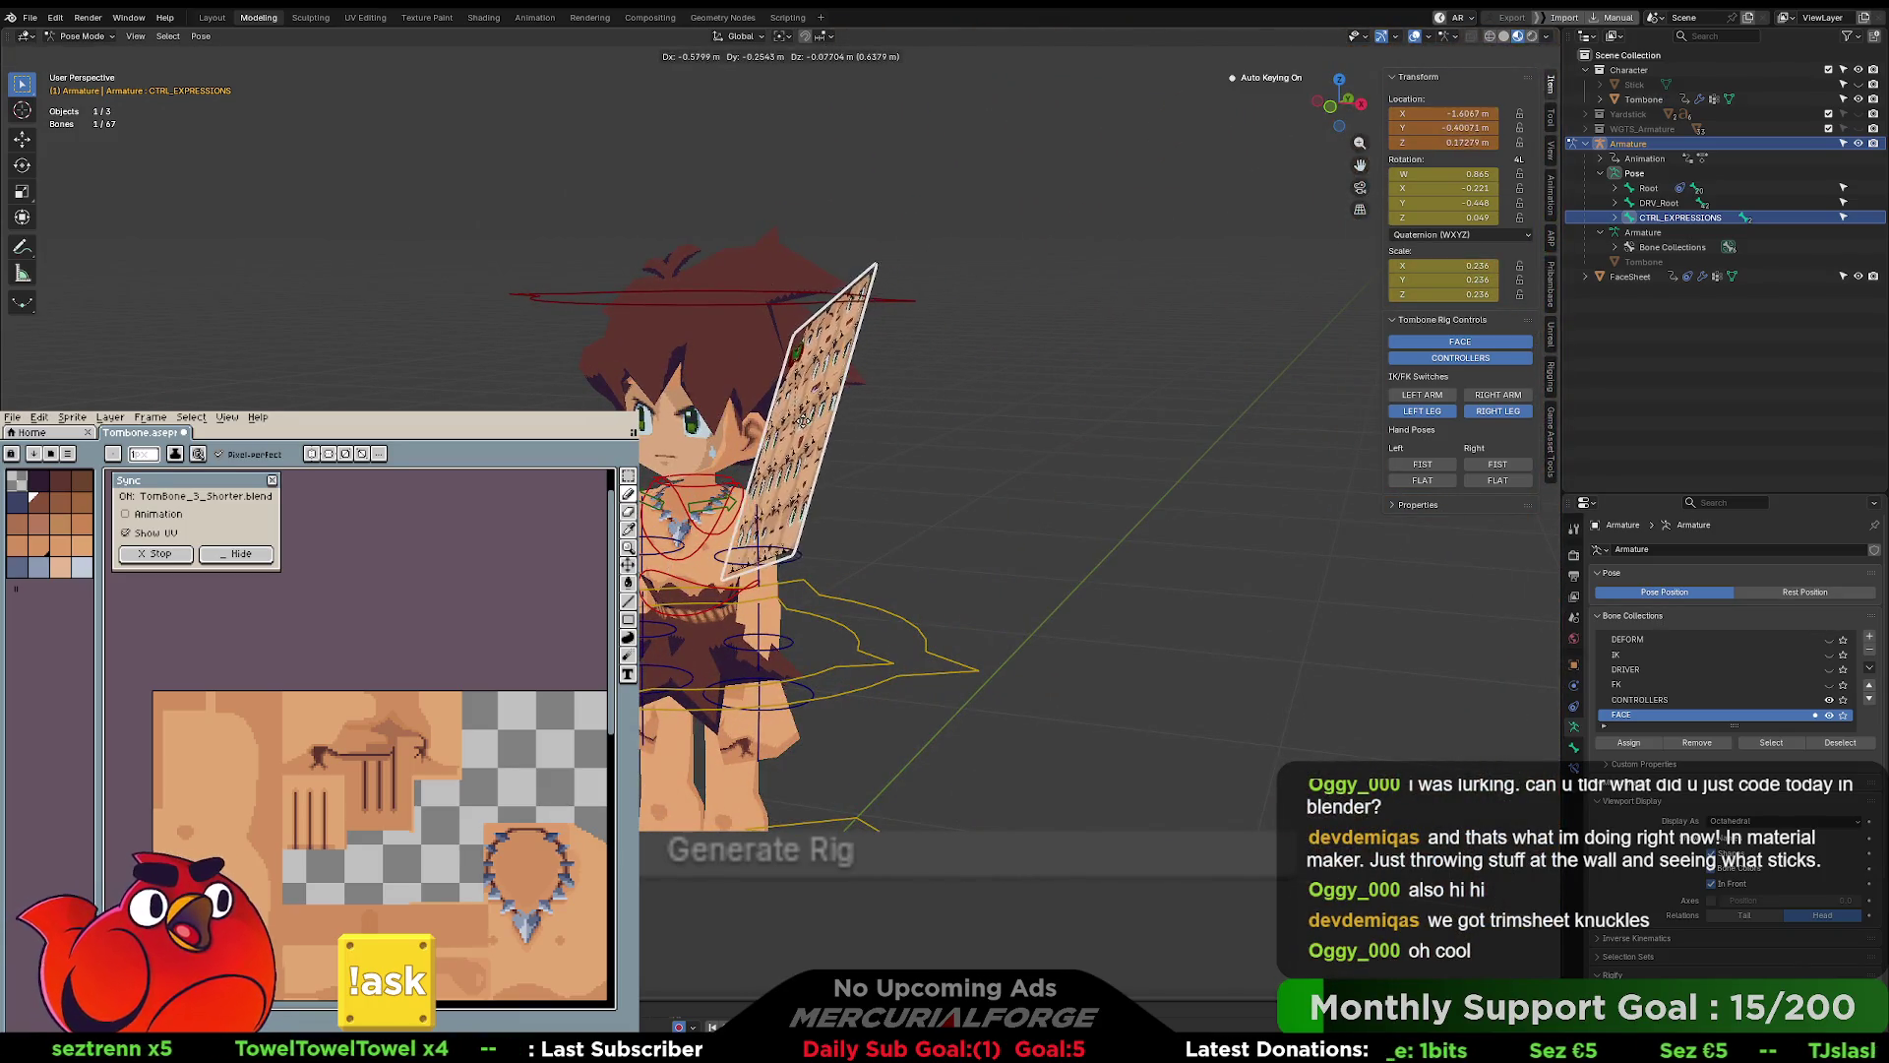
pyautogui.click(925, 407)
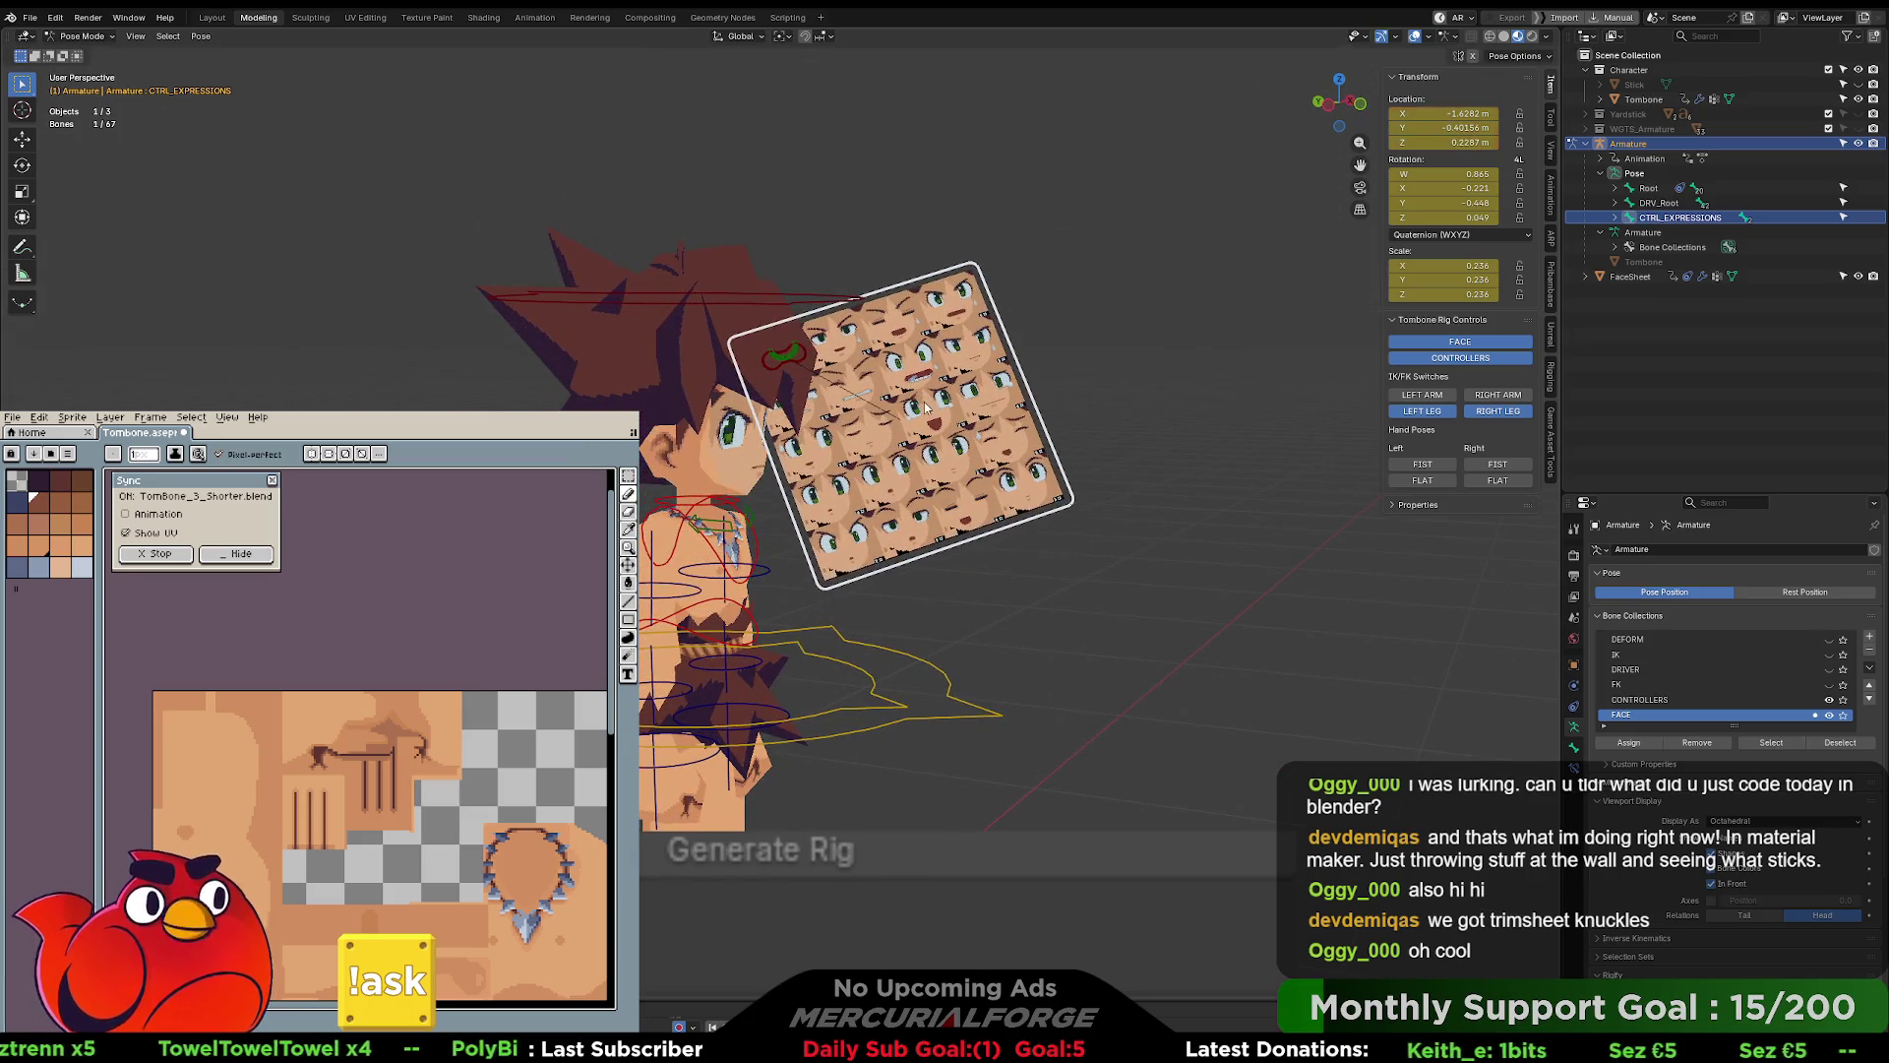
pyautogui.press('s')
pyautogui.click(915, 418)
pyautogui.scroll(4, 827, 409)
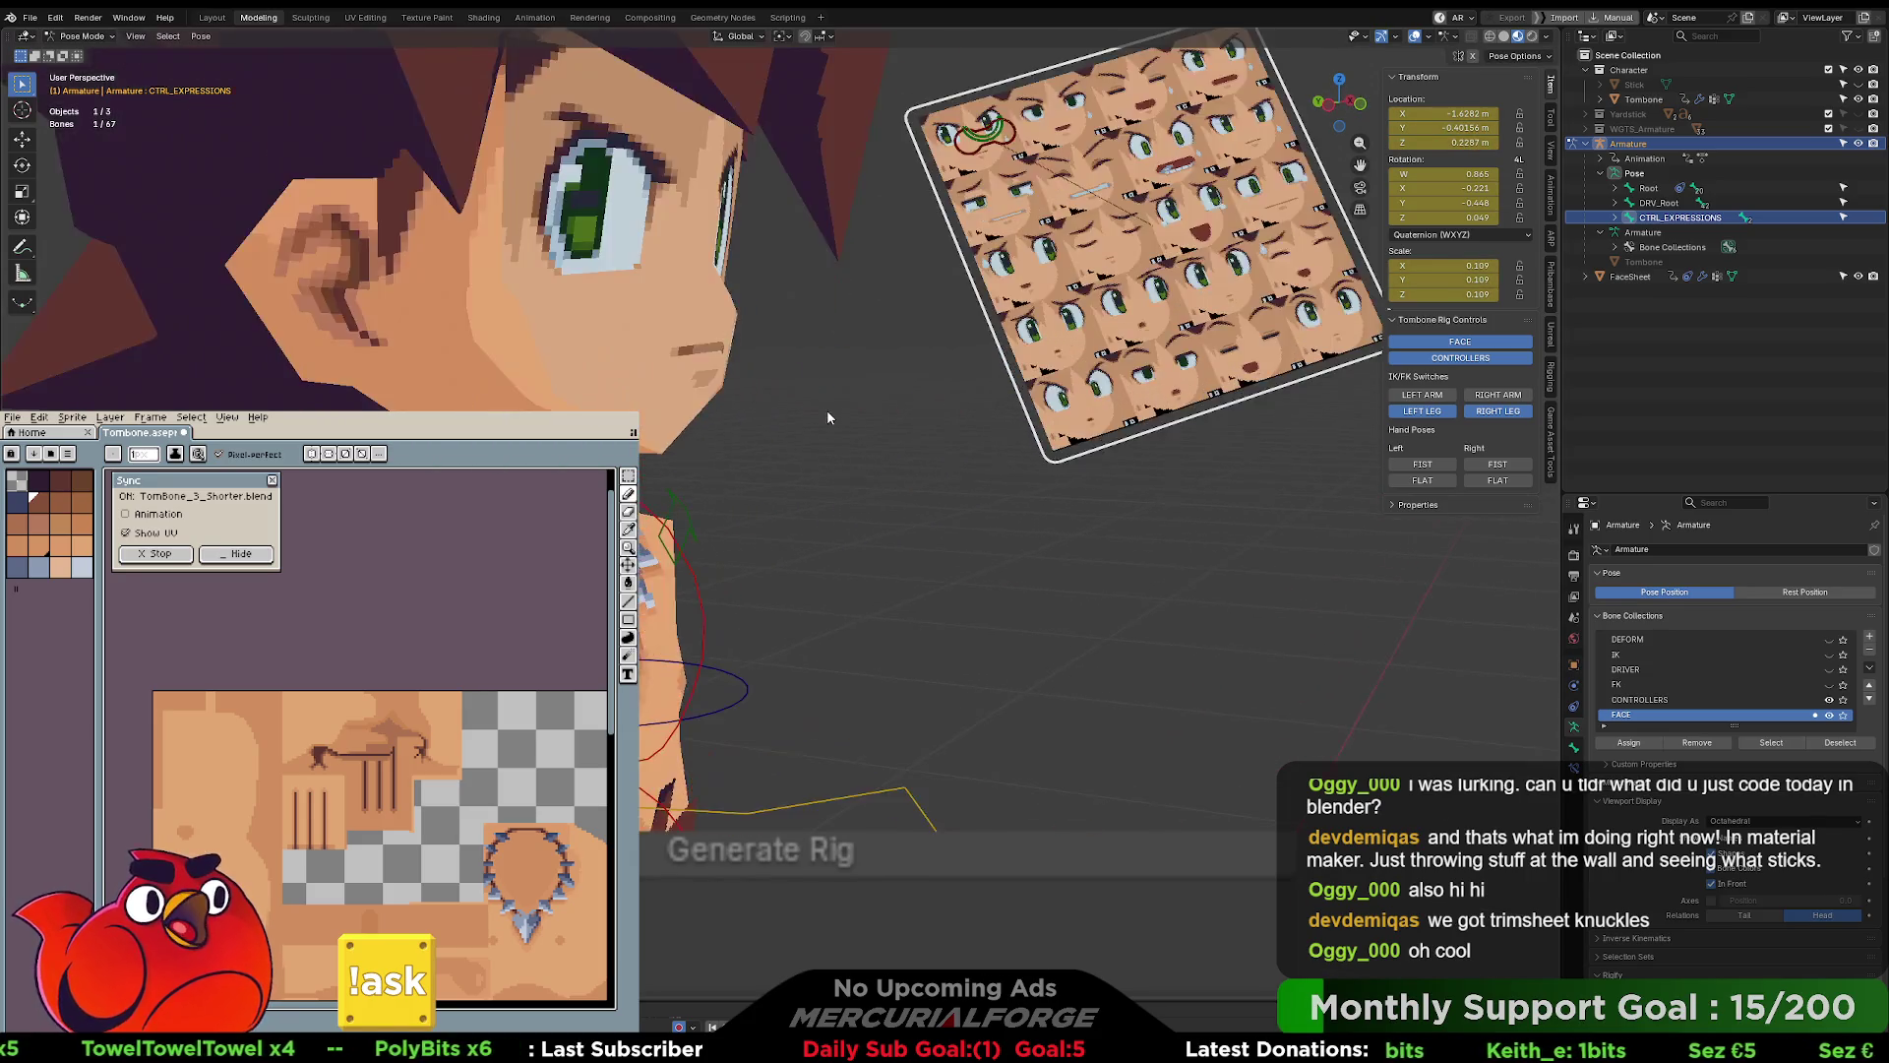
pyautogui.moveTo(840, 392)
pyautogui.mouseDown(button='middle')
pyautogui.moveTo(976, 481)
pyautogui.moveTo(994, 523)
pyautogui.moveTo(1018, 519)
pyautogui.moveTo(1039, 463)
pyautogui.mouseUp(button='middle')
pyautogui.click(1050, 346)
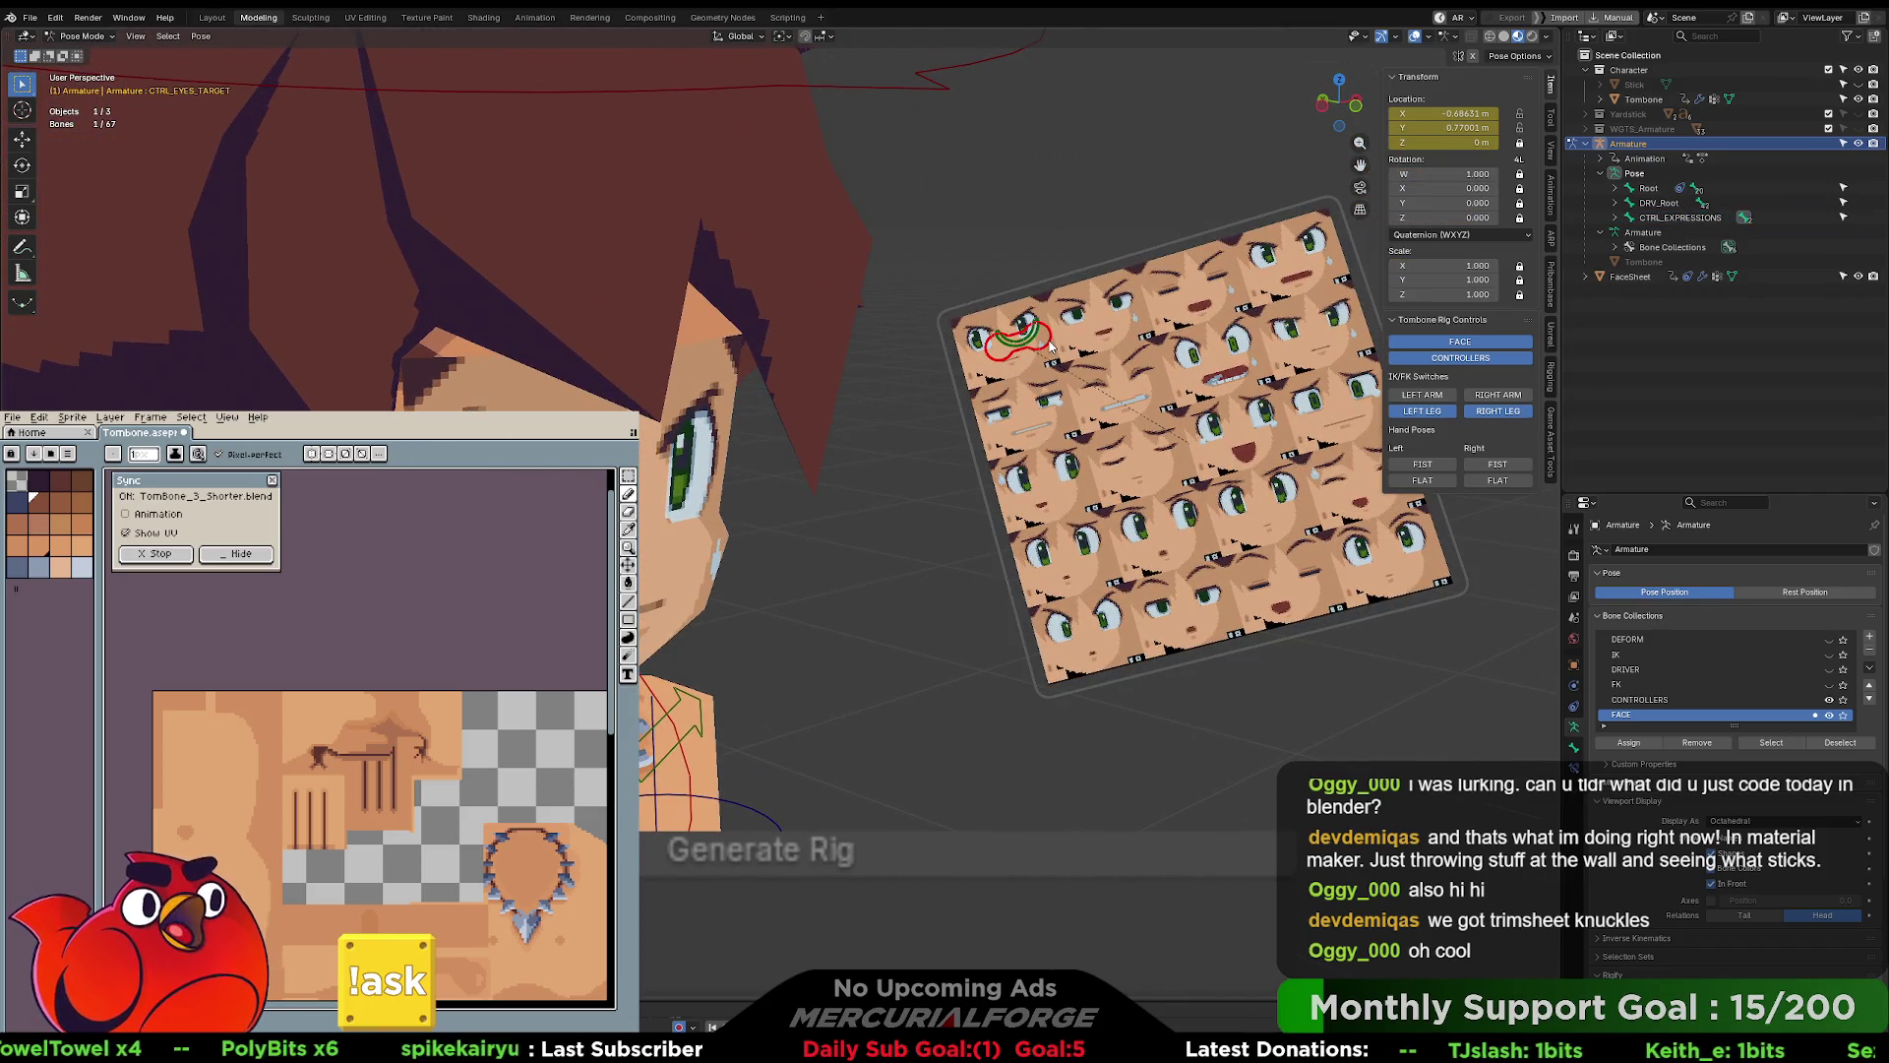
pyautogui.press('g')
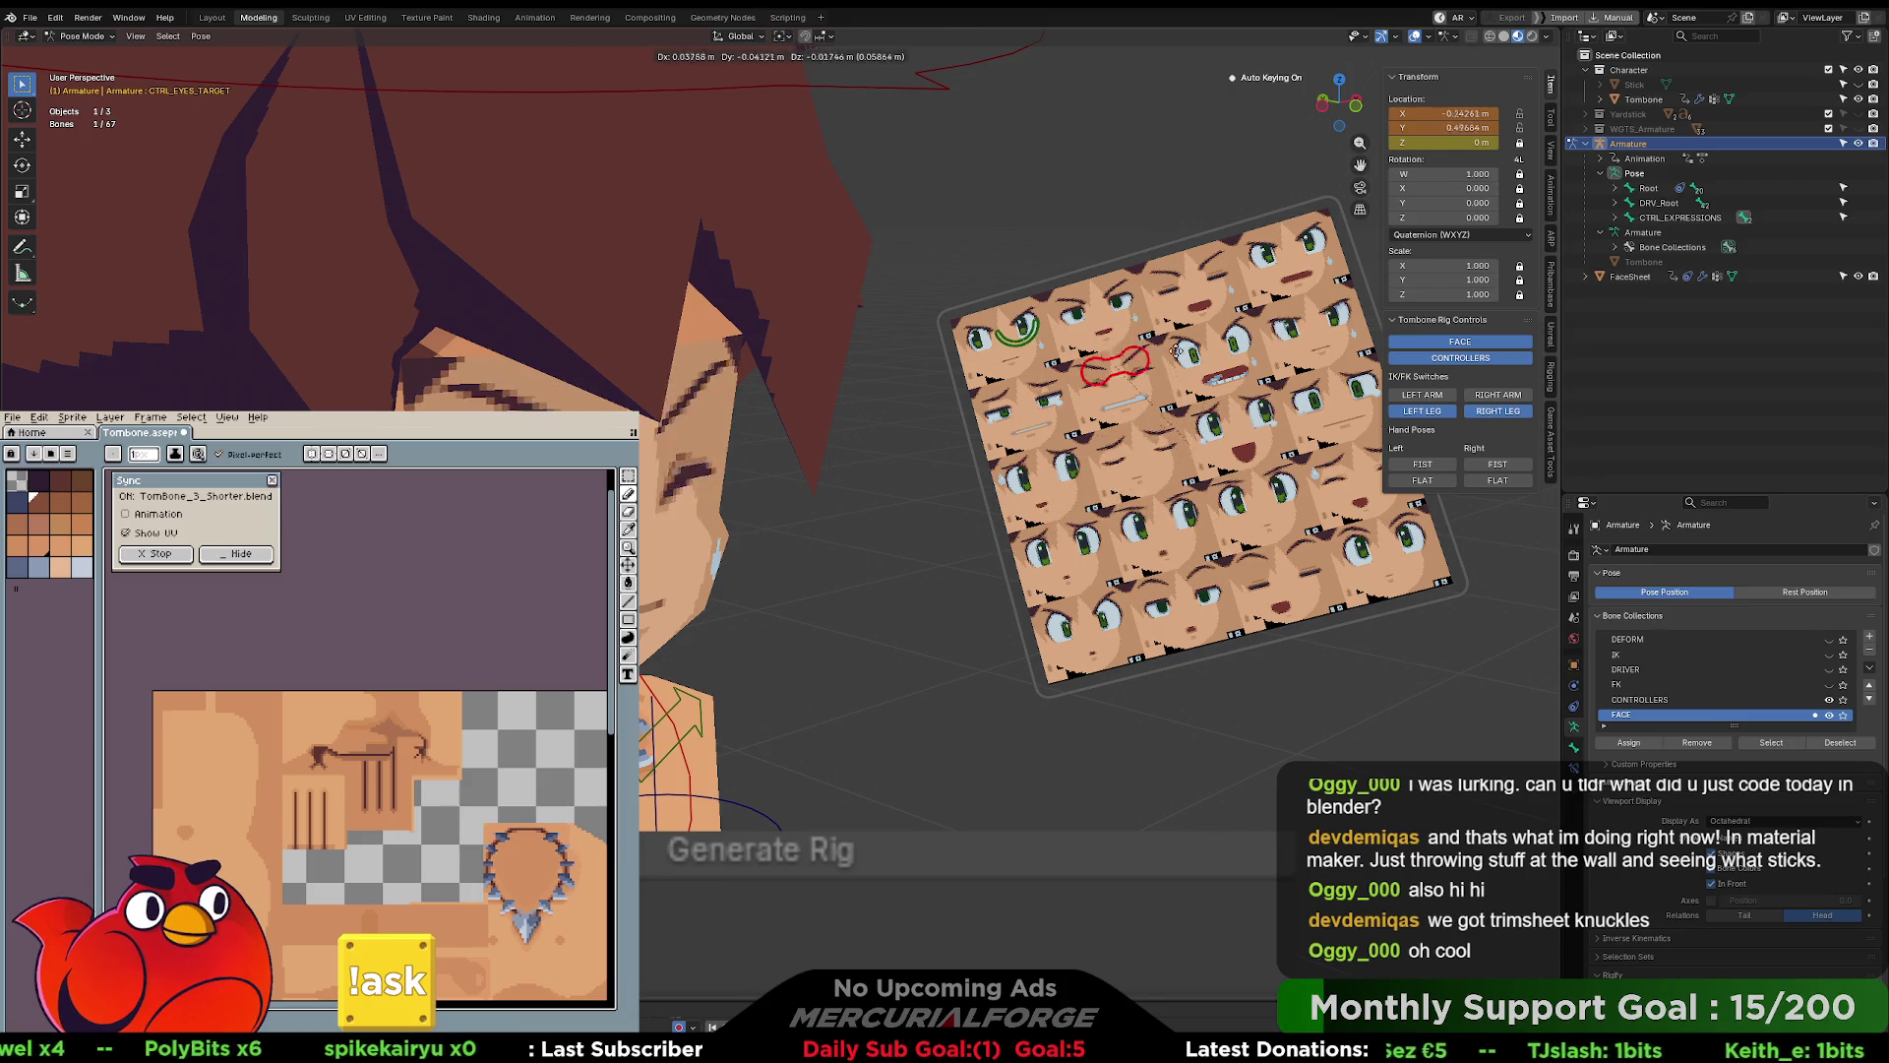
pyautogui.press('Escape')
pyautogui.click(1216, 424)
pyautogui.press('KP_Decimal')
pyautogui.scroll(-5, 1216, 423)
pyautogui.click(1212, 423)
pyautogui.moveTo(1212, 423); pyautogui.dragTo(960, 444, button='middle')
pyautogui.moveTo(774, 443)
pyautogui.mouseDown(button='middle')
pyautogui.moveTo(978, 409)
pyautogui.moveTo(1107, 431)
pyautogui.moveTo(1387, 404)
pyautogui.moveTo(846, 442)
pyautogui.moveTo(839, 574)
pyautogui.mouseUp(button='middle')
pyautogui.moveTo(801, 602); pyautogui.dragTo(813, 600, button='middle')
pyautogui.click(1182, 463)
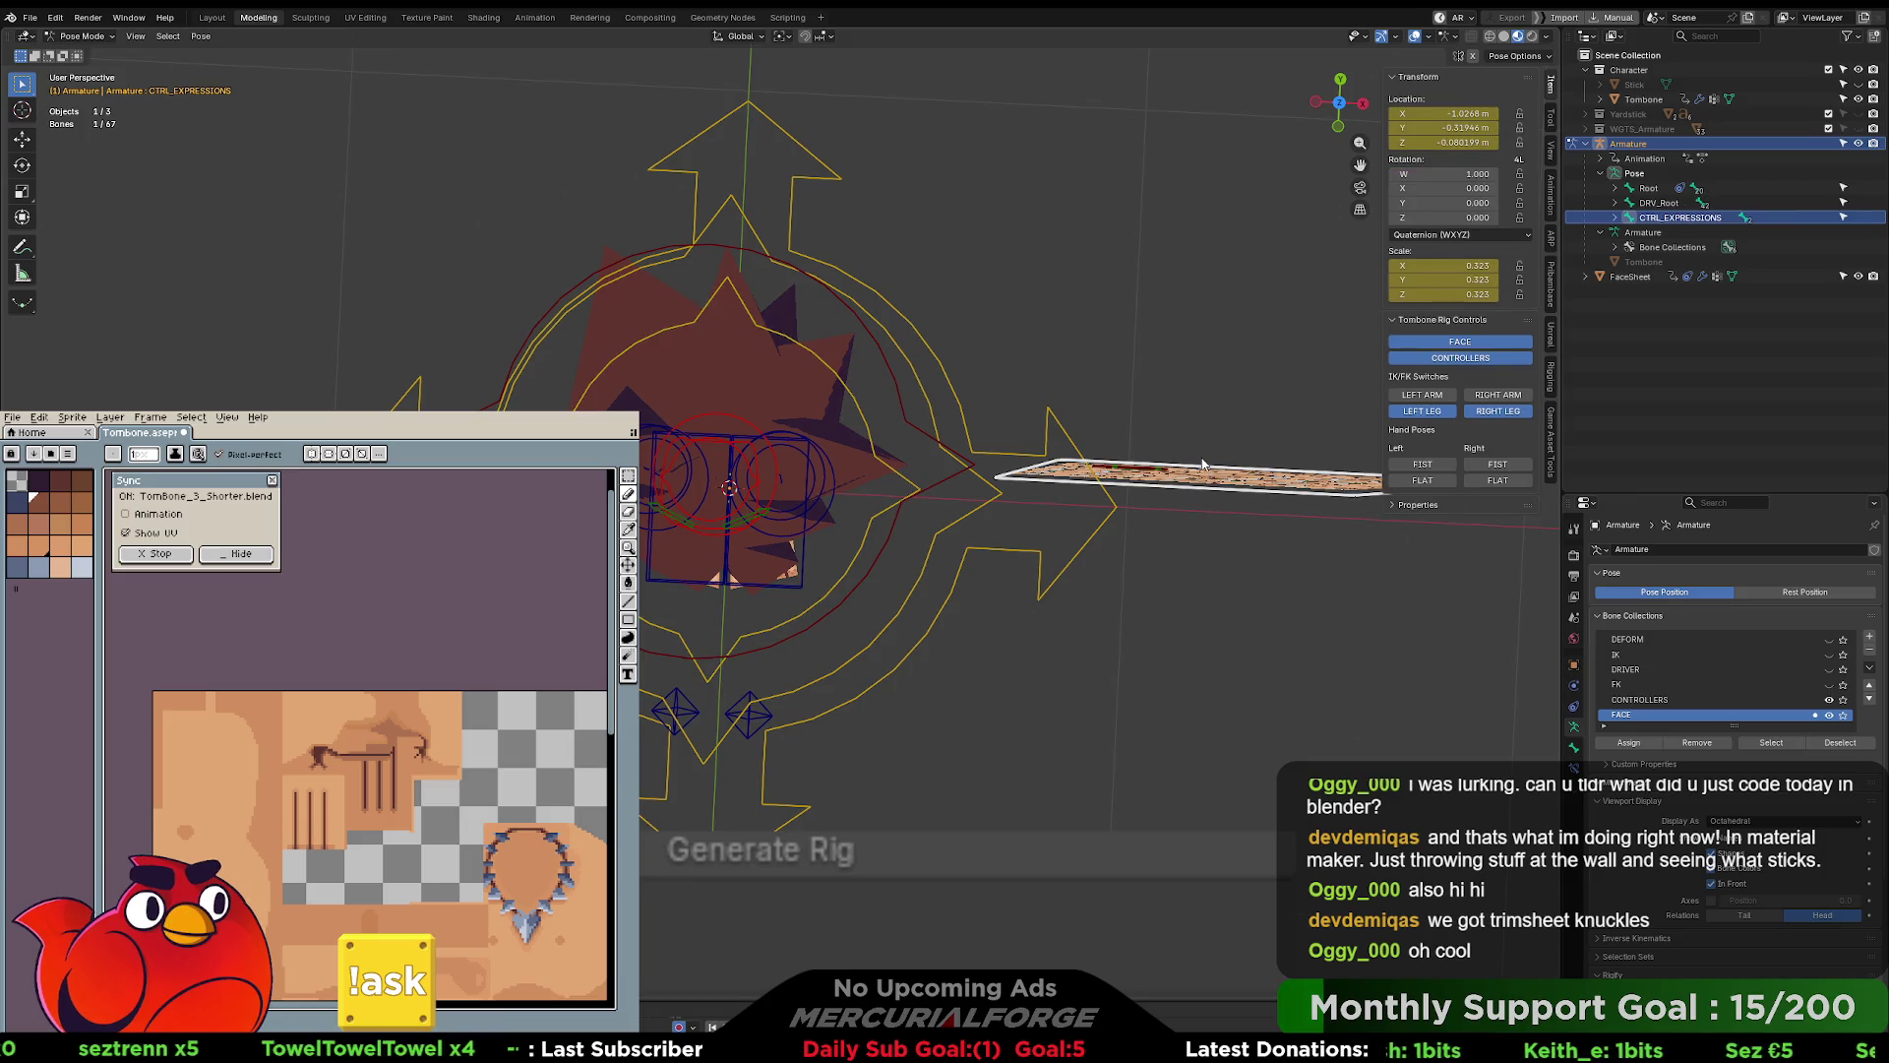
pyautogui.press('r')
pyautogui.press('x')
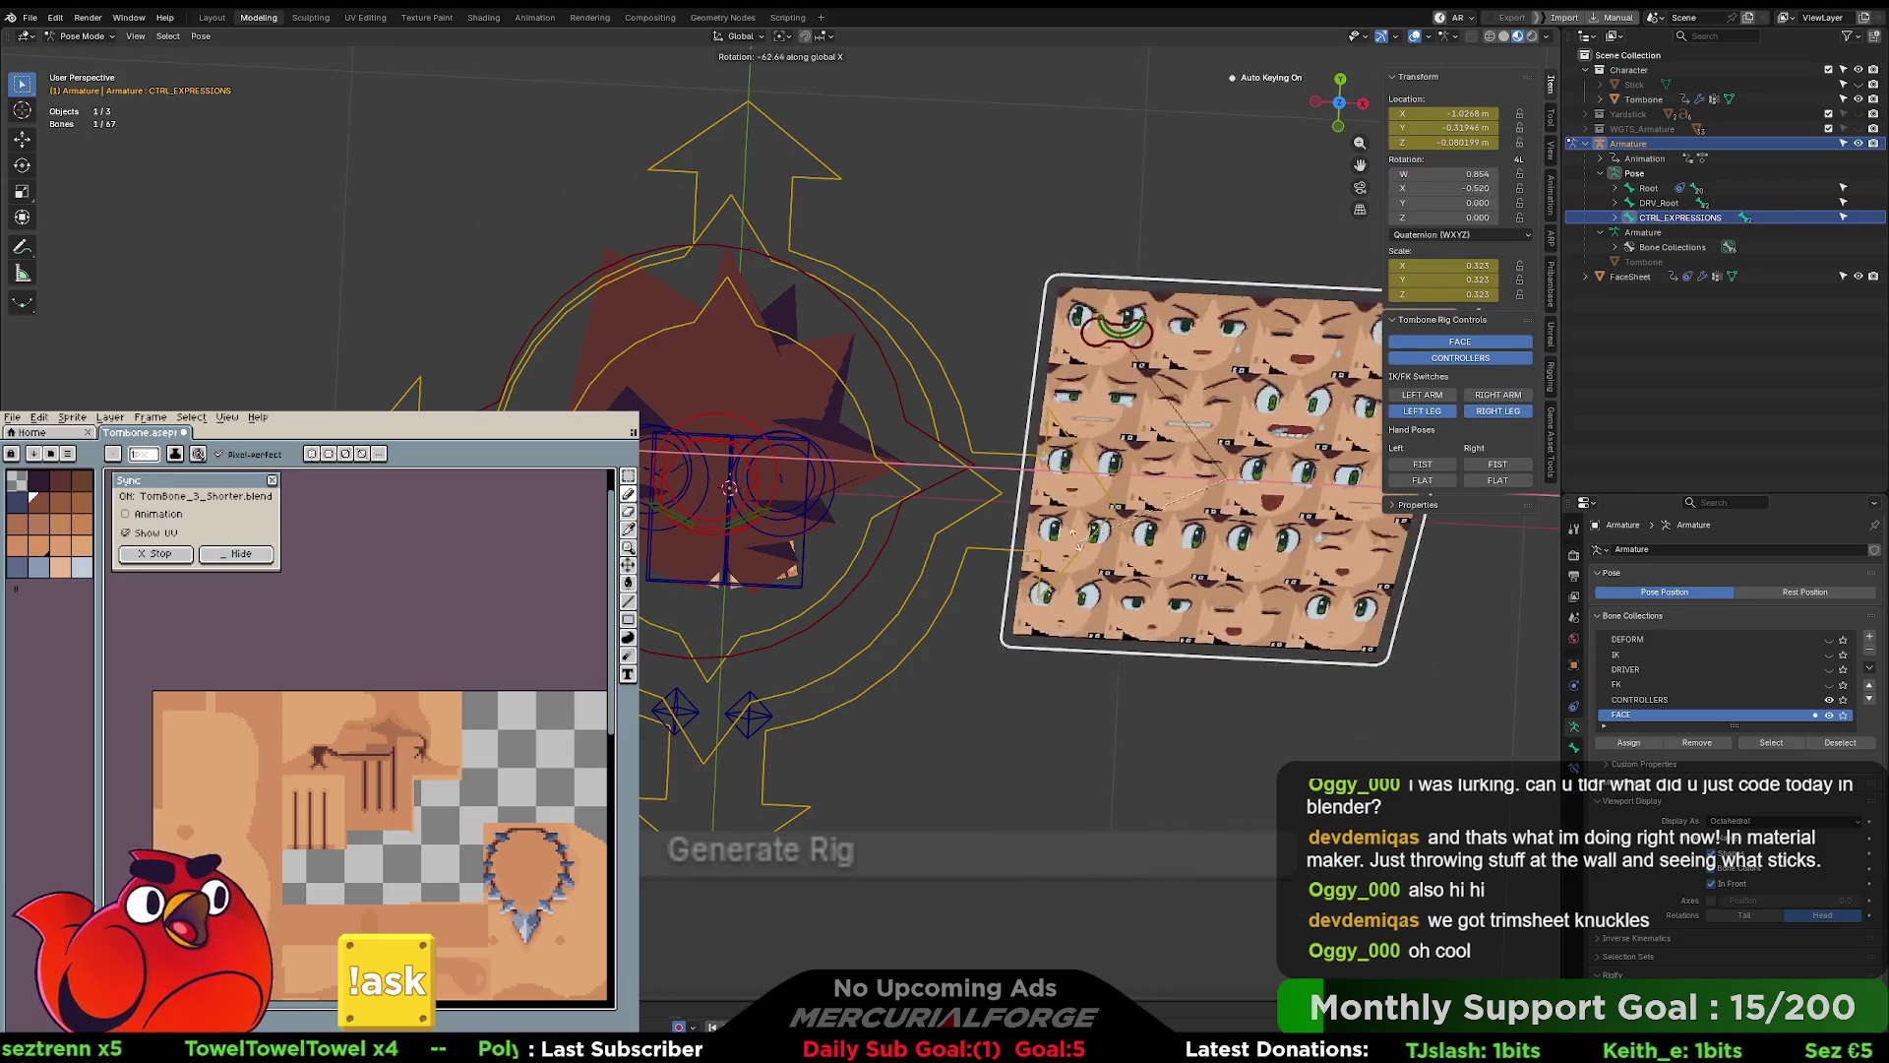
pyautogui.click(1033, 453)
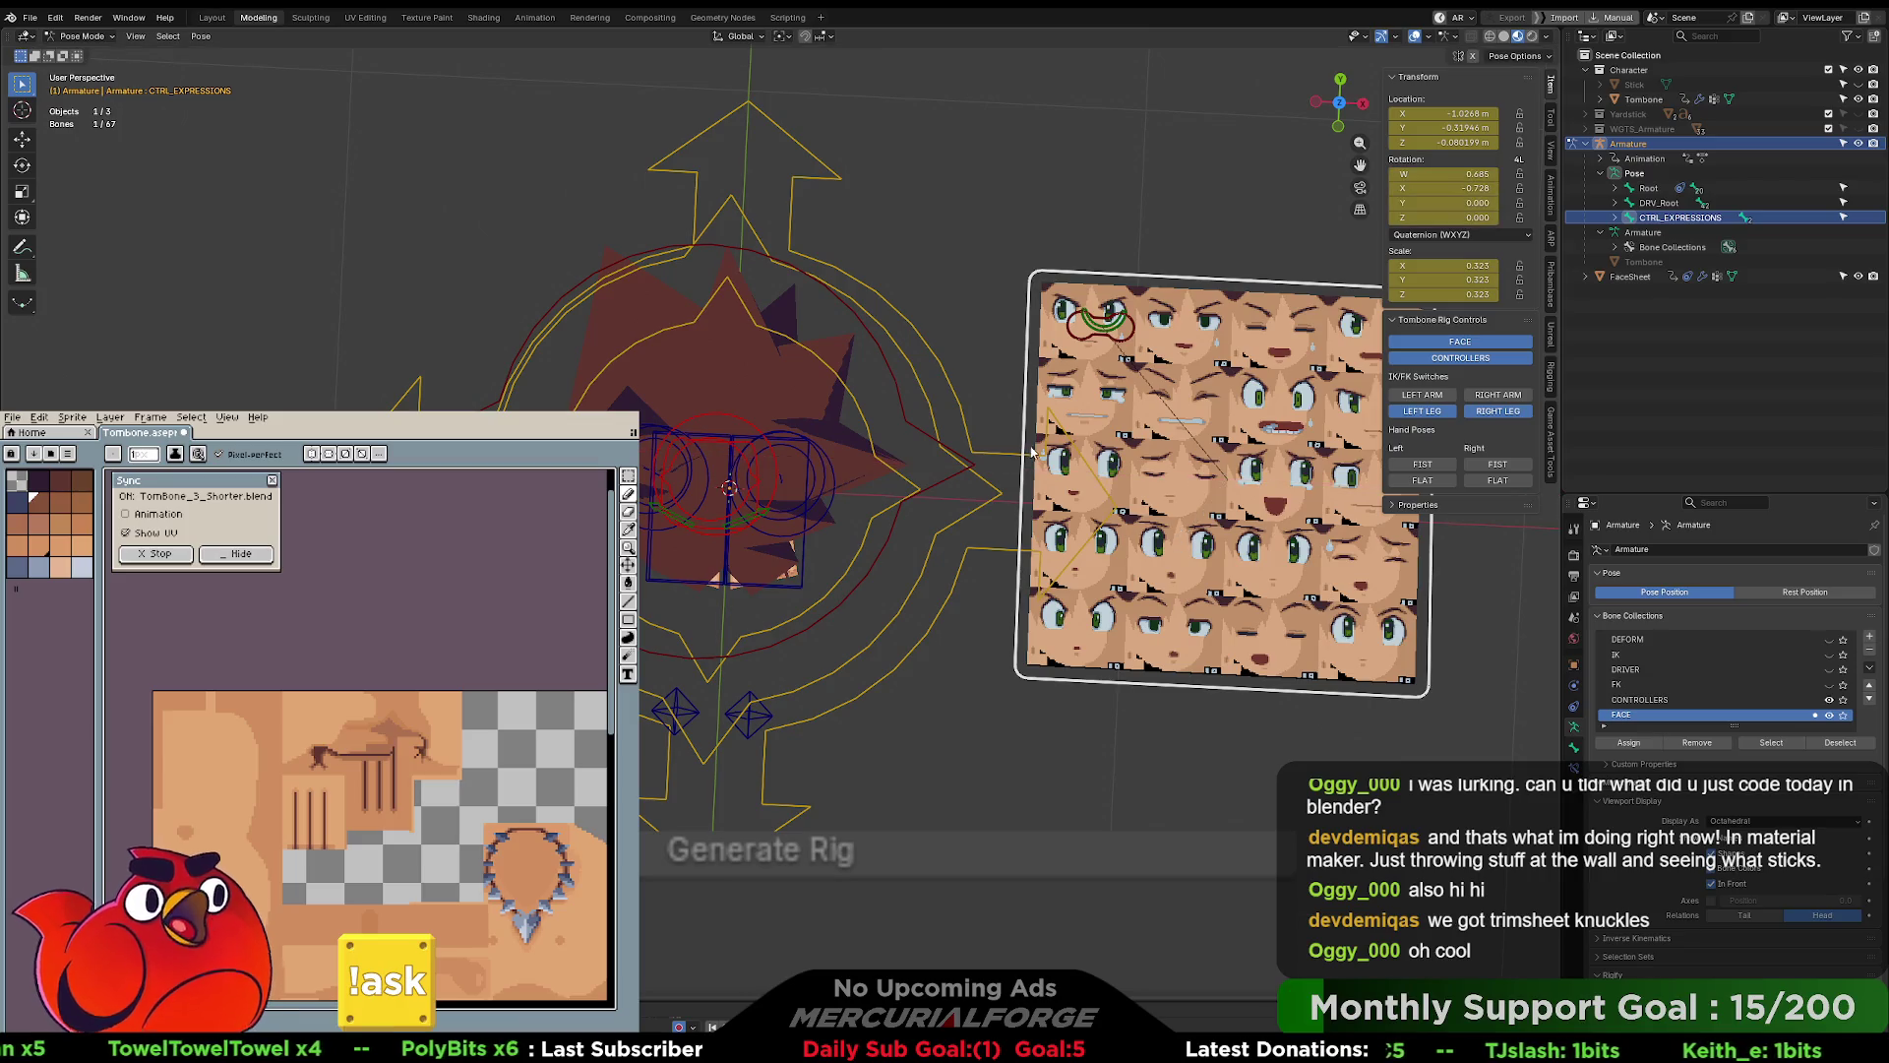
pyautogui.moveTo(1034, 453); pyautogui.dragTo(935, 492, button='middle')
pyautogui.hotkey('alt', 'r')
pyautogui.moveTo(1124, 518)
pyautogui.mouseDown(button='middle')
pyautogui.moveTo(951, 424)
pyautogui.moveTo(982, 379)
pyautogui.moveTo(827, 526)
pyautogui.mouseUp(button='middle')
pyautogui.scroll(8, 951, 424)
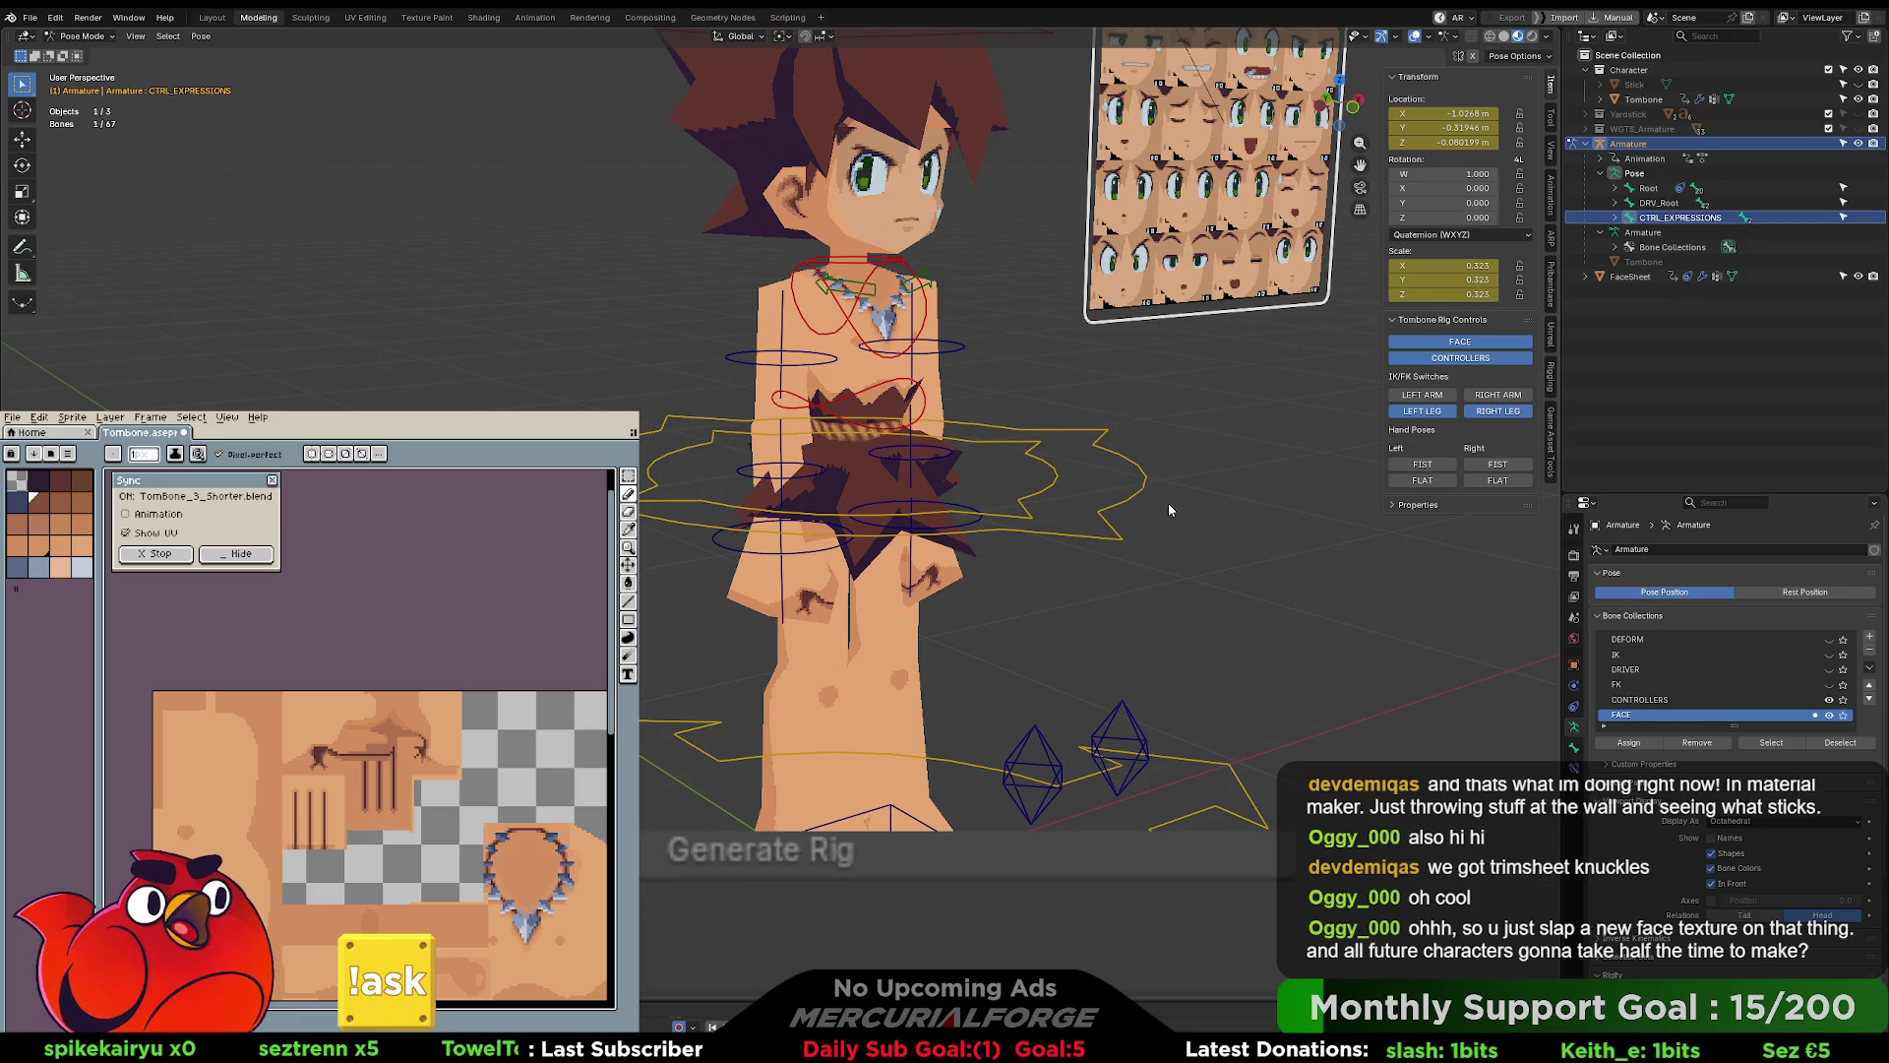
# - Flip the left arm, left leg and right arm IK/FK switches and back again
pyautogui.click(1424, 467)
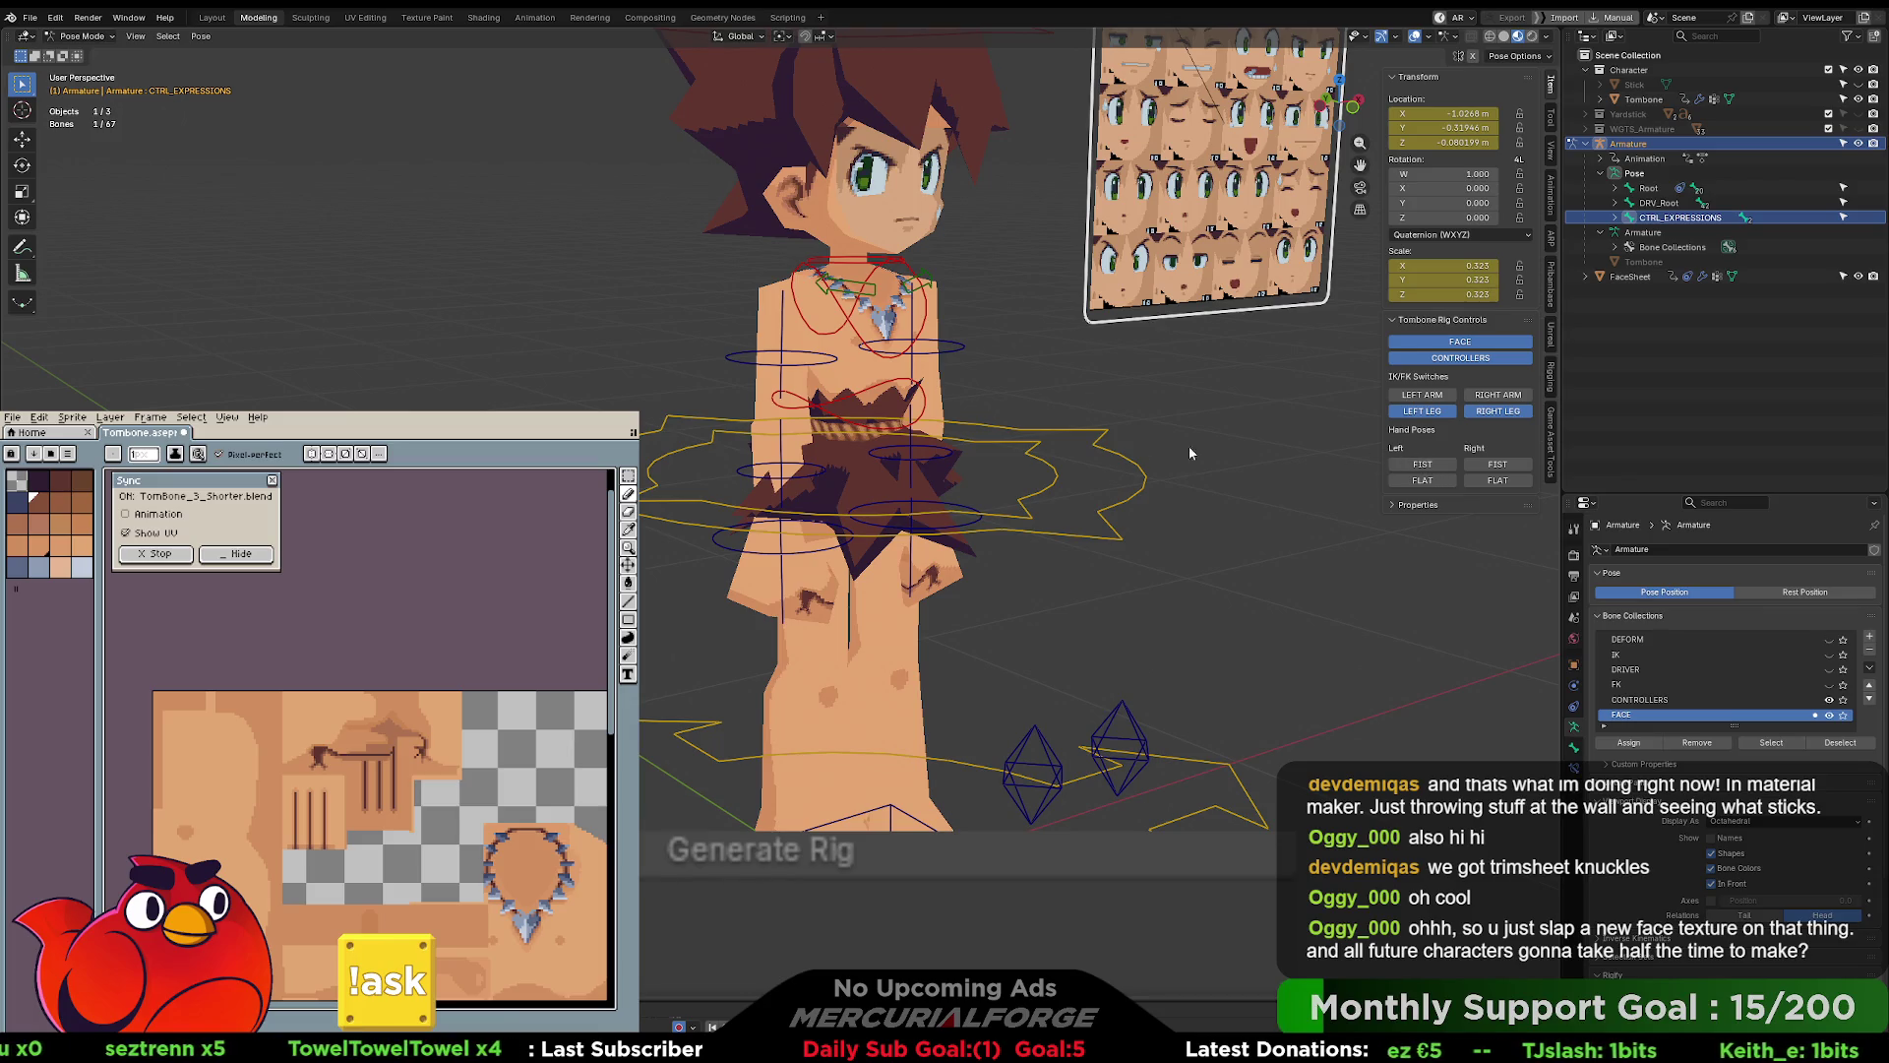
pyautogui.click(1429, 398)
pyautogui.click(1429, 402)
pyautogui.click(1427, 412)
pyautogui.click(1427, 412)
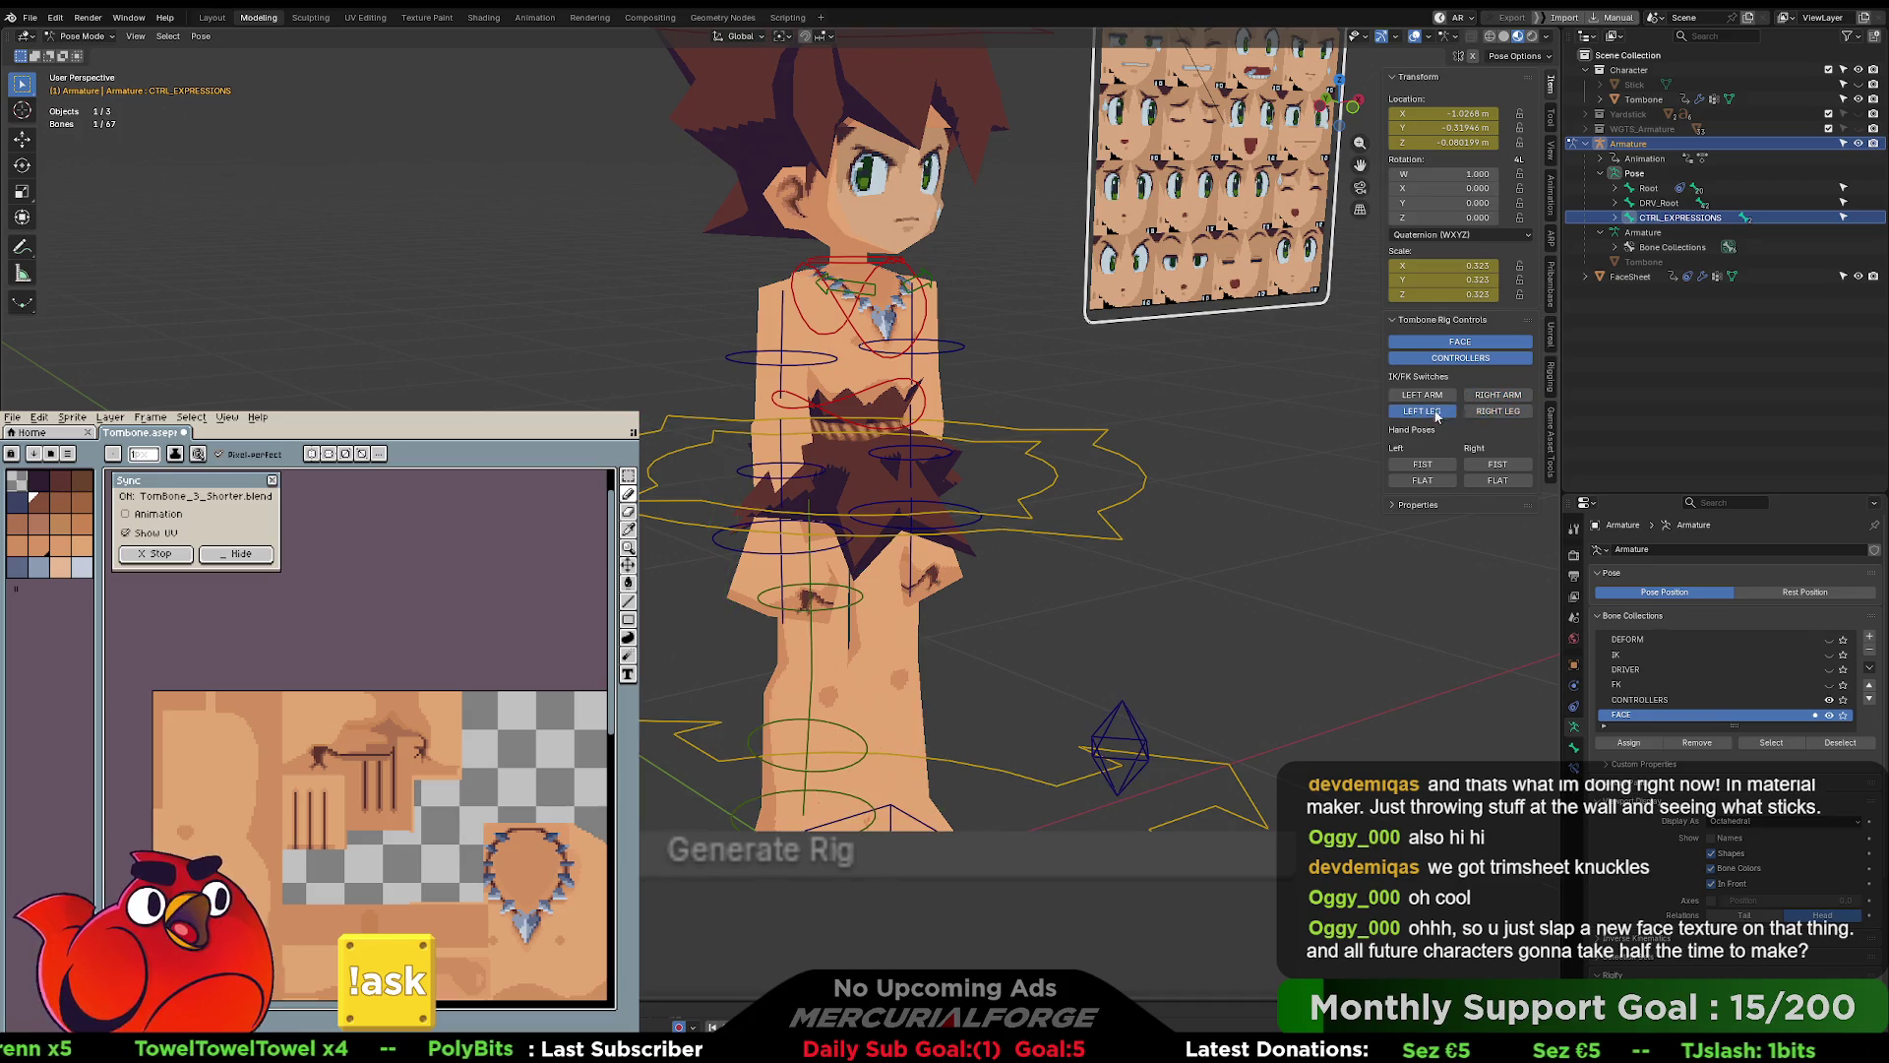
pyautogui.click(1479, 397)
pyautogui.click(1479, 399)
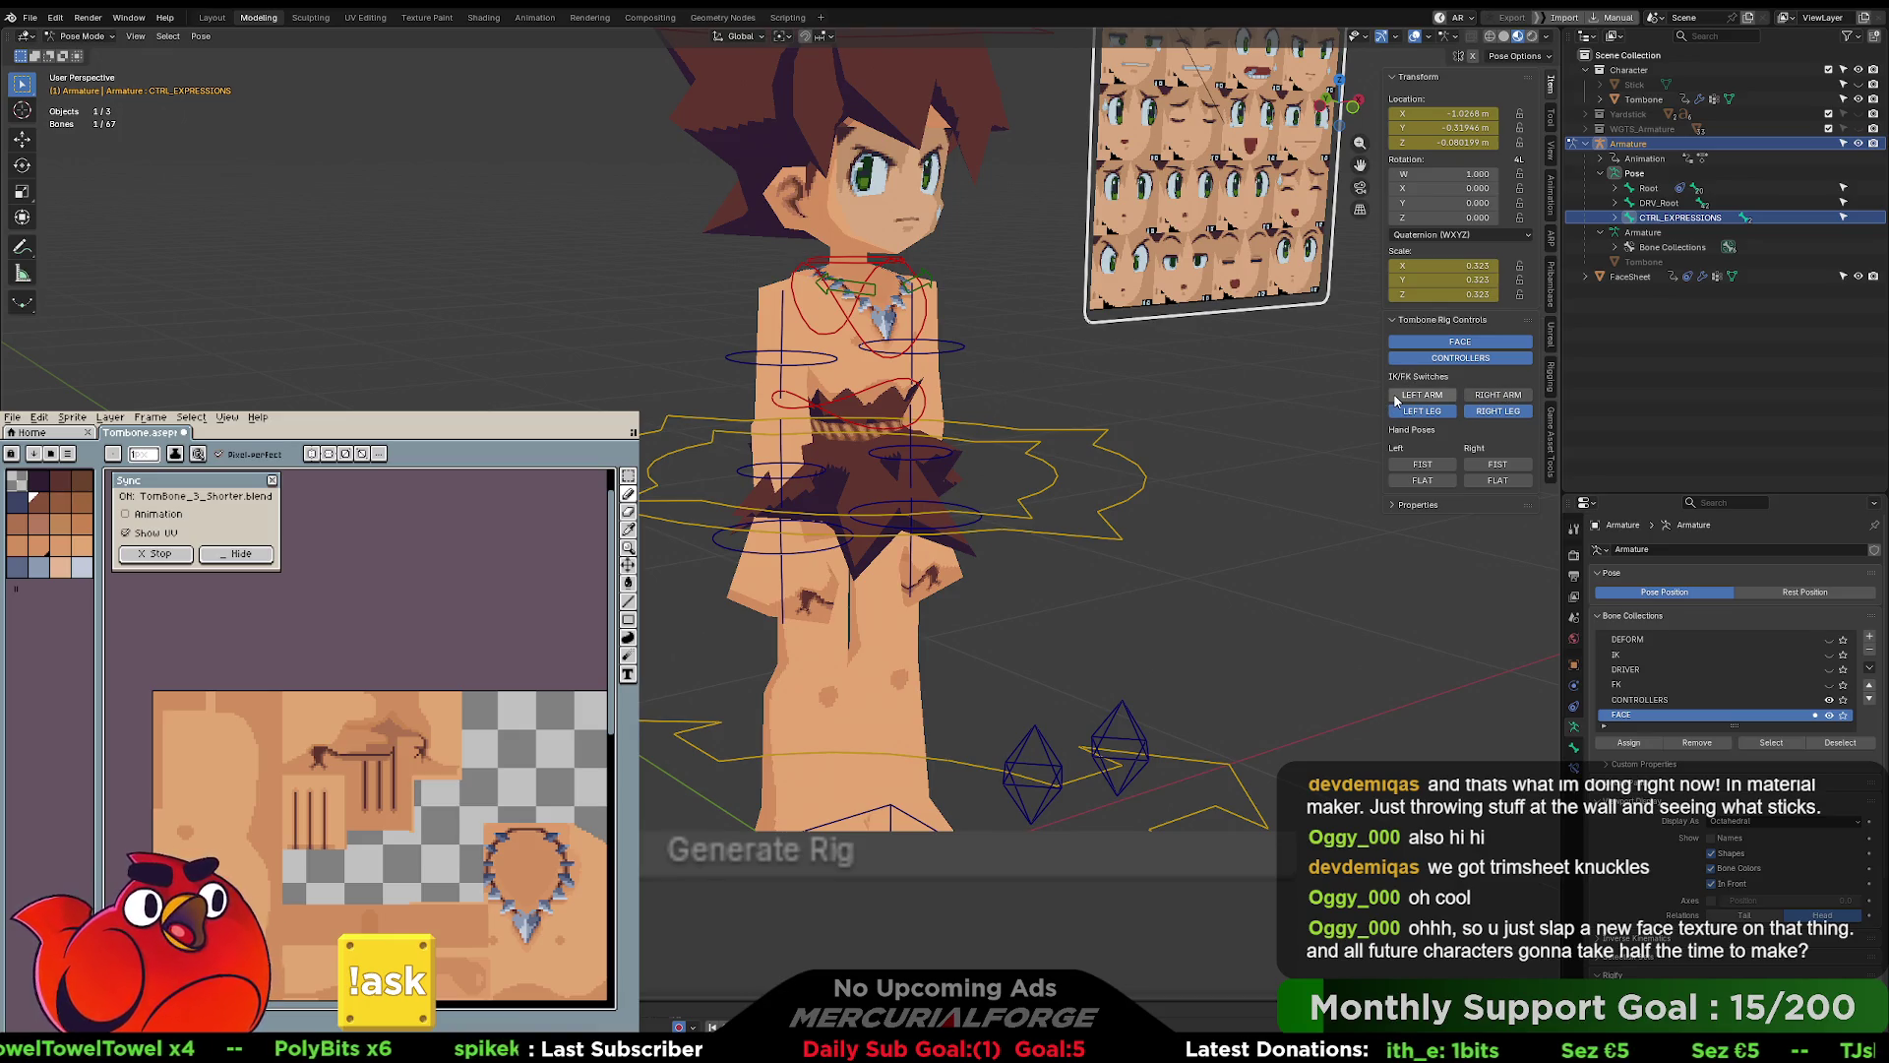
# - Switch both legs to FK controls and back to IK while orbiting around the legs
pyautogui.click(1423, 412)
pyautogui.moveTo(1043, 721); pyautogui.dragTo(1012, 515, button='middle')
pyautogui.scroll(2, 1012, 516)
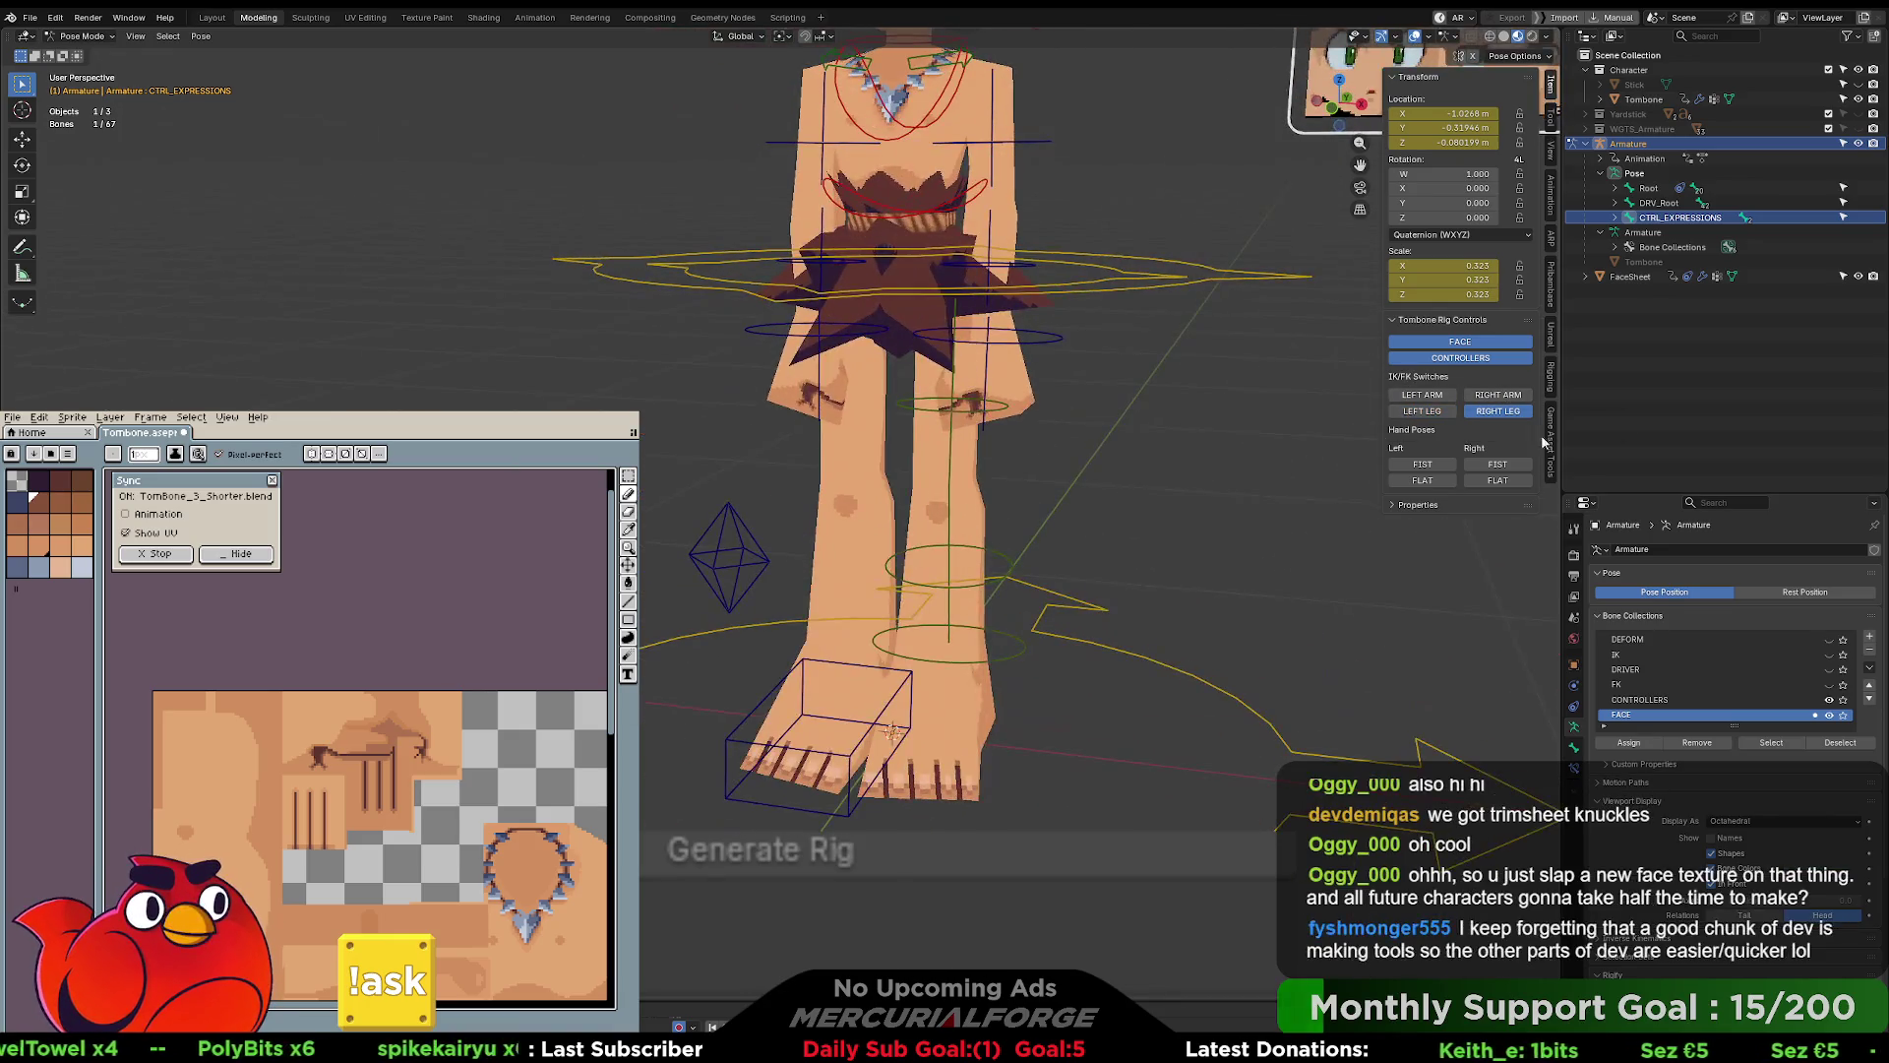
pyautogui.click(1497, 411)
pyautogui.moveTo(1119, 659)
pyautogui.mouseDown(button='middle')
pyautogui.moveTo(1069, 639)
pyautogui.moveTo(1311, 609)
pyautogui.mouseUp(button='middle')
pyautogui.click(1498, 411)
pyautogui.click(1435, 413)
# - Toggle the CONTROLLERS display off and on repeatedly, leaving the control shapes shown
pyautogui.moveTo(820, 551); pyautogui.dragTo(955, 551, button='middle')
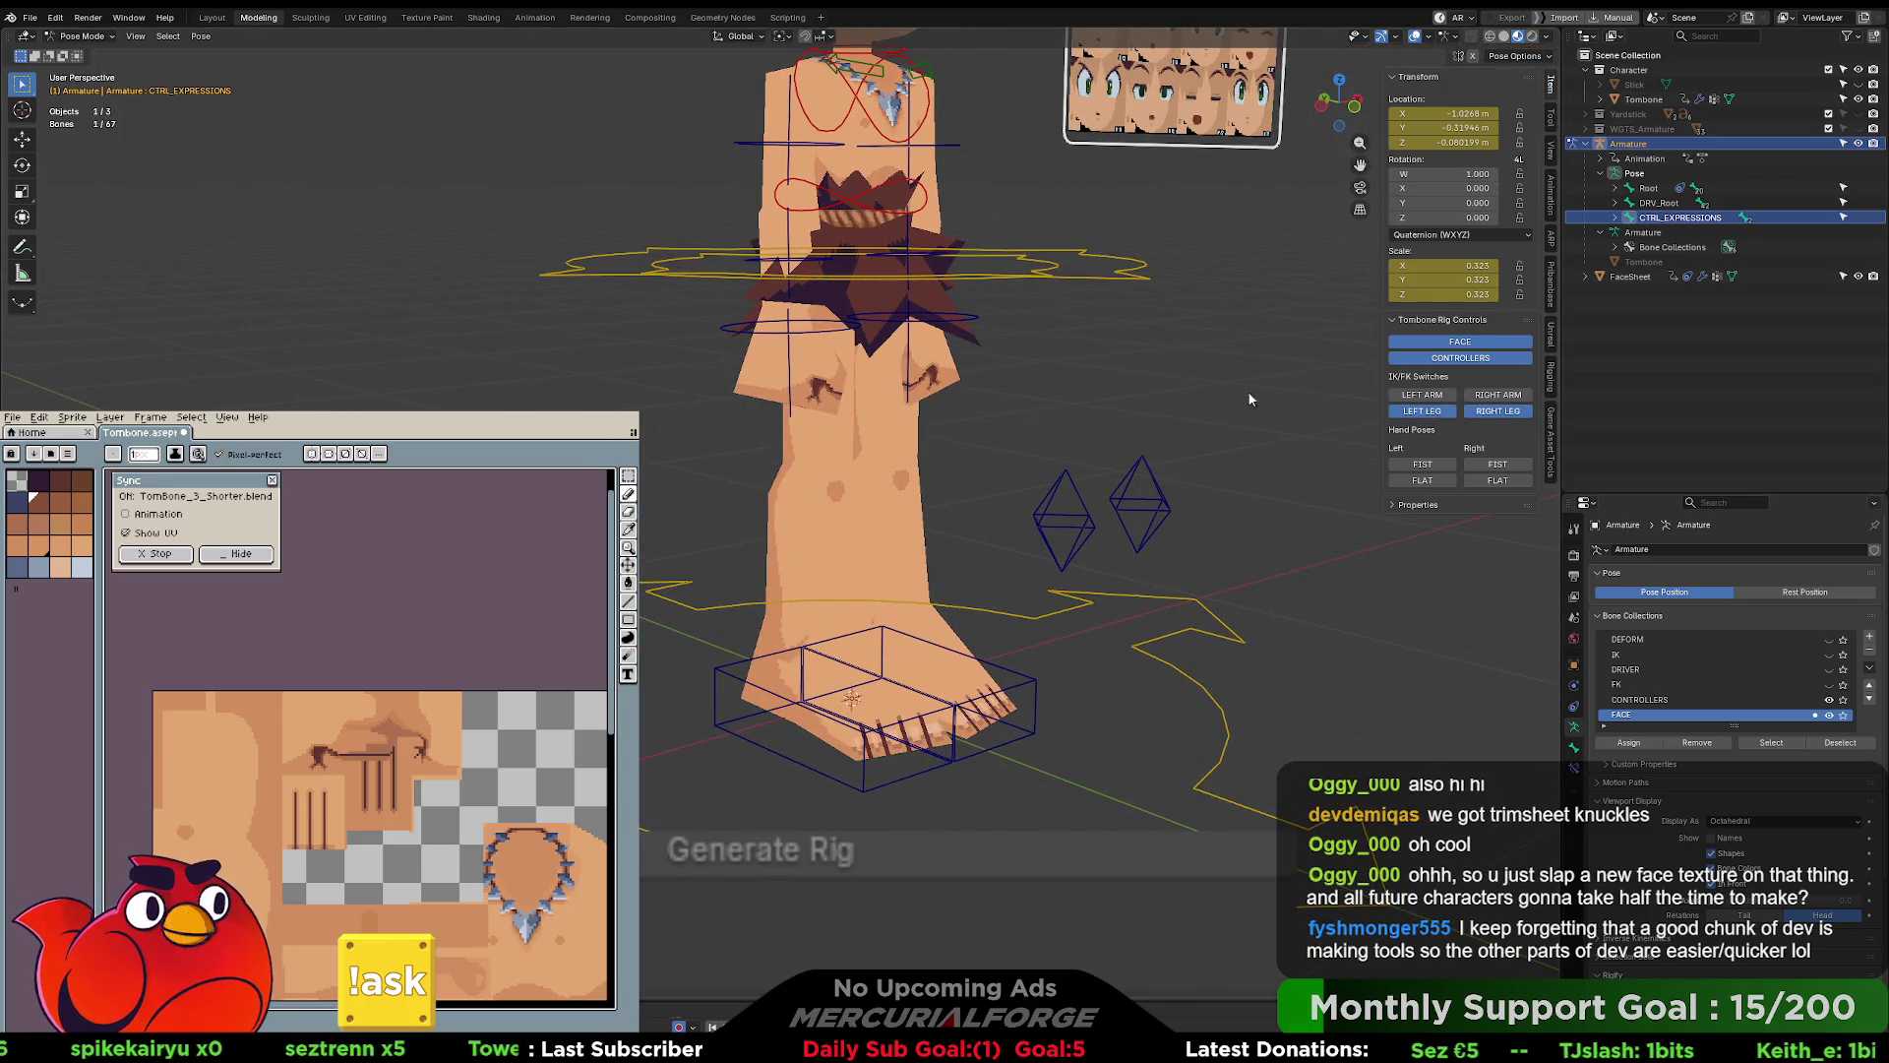
pyautogui.moveTo(1257, 390); pyautogui.dragTo(1232, 605, button='middle')
pyautogui.click(1460, 357)
pyautogui.moveTo(1240, 423)
pyautogui.mouseDown(button='middle')
pyautogui.moveTo(1190, 458)
pyautogui.moveTo(1147, 457)
pyautogui.mouseUp(button='middle')
pyautogui.click(1469, 359)
pyautogui.click(1469, 359)
pyautogui.click(1470, 361)
pyautogui.click(1471, 360)
pyautogui.click(1472, 361)
pyautogui.click(1474, 363)
pyautogui.click(1474, 362)
pyautogui.click(1474, 362)
pyautogui.moveTo(1358, 393)
pyautogui.mouseDown(button='middle')
pyautogui.moveTo(1138, 528)
pyautogui.moveTo(1171, 384)
pyautogui.moveTo(1210, 374)
pyautogui.mouseUp(button='middle')
pyautogui.click(1459, 360)
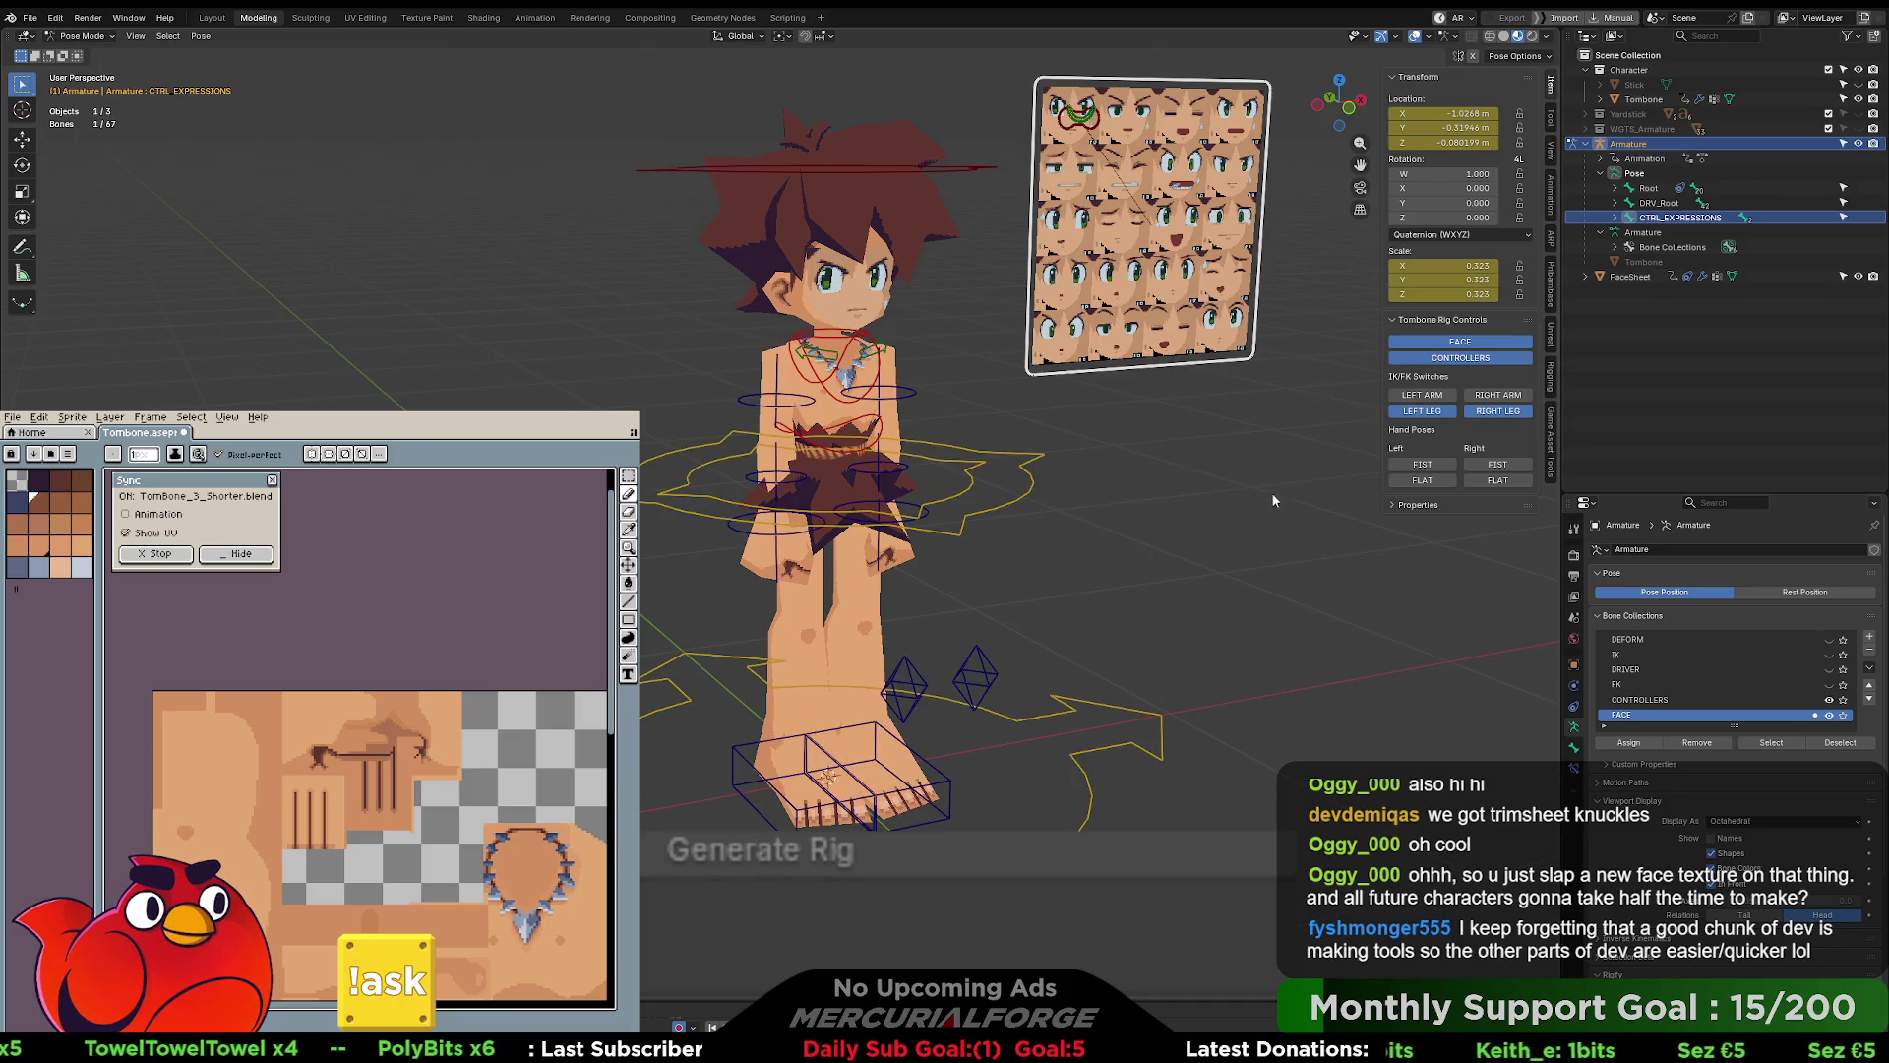
# - Zoom in on the torso and flip the Left and Right hands between FIST and FLAT
pyautogui.scroll(4, 1207, 565)
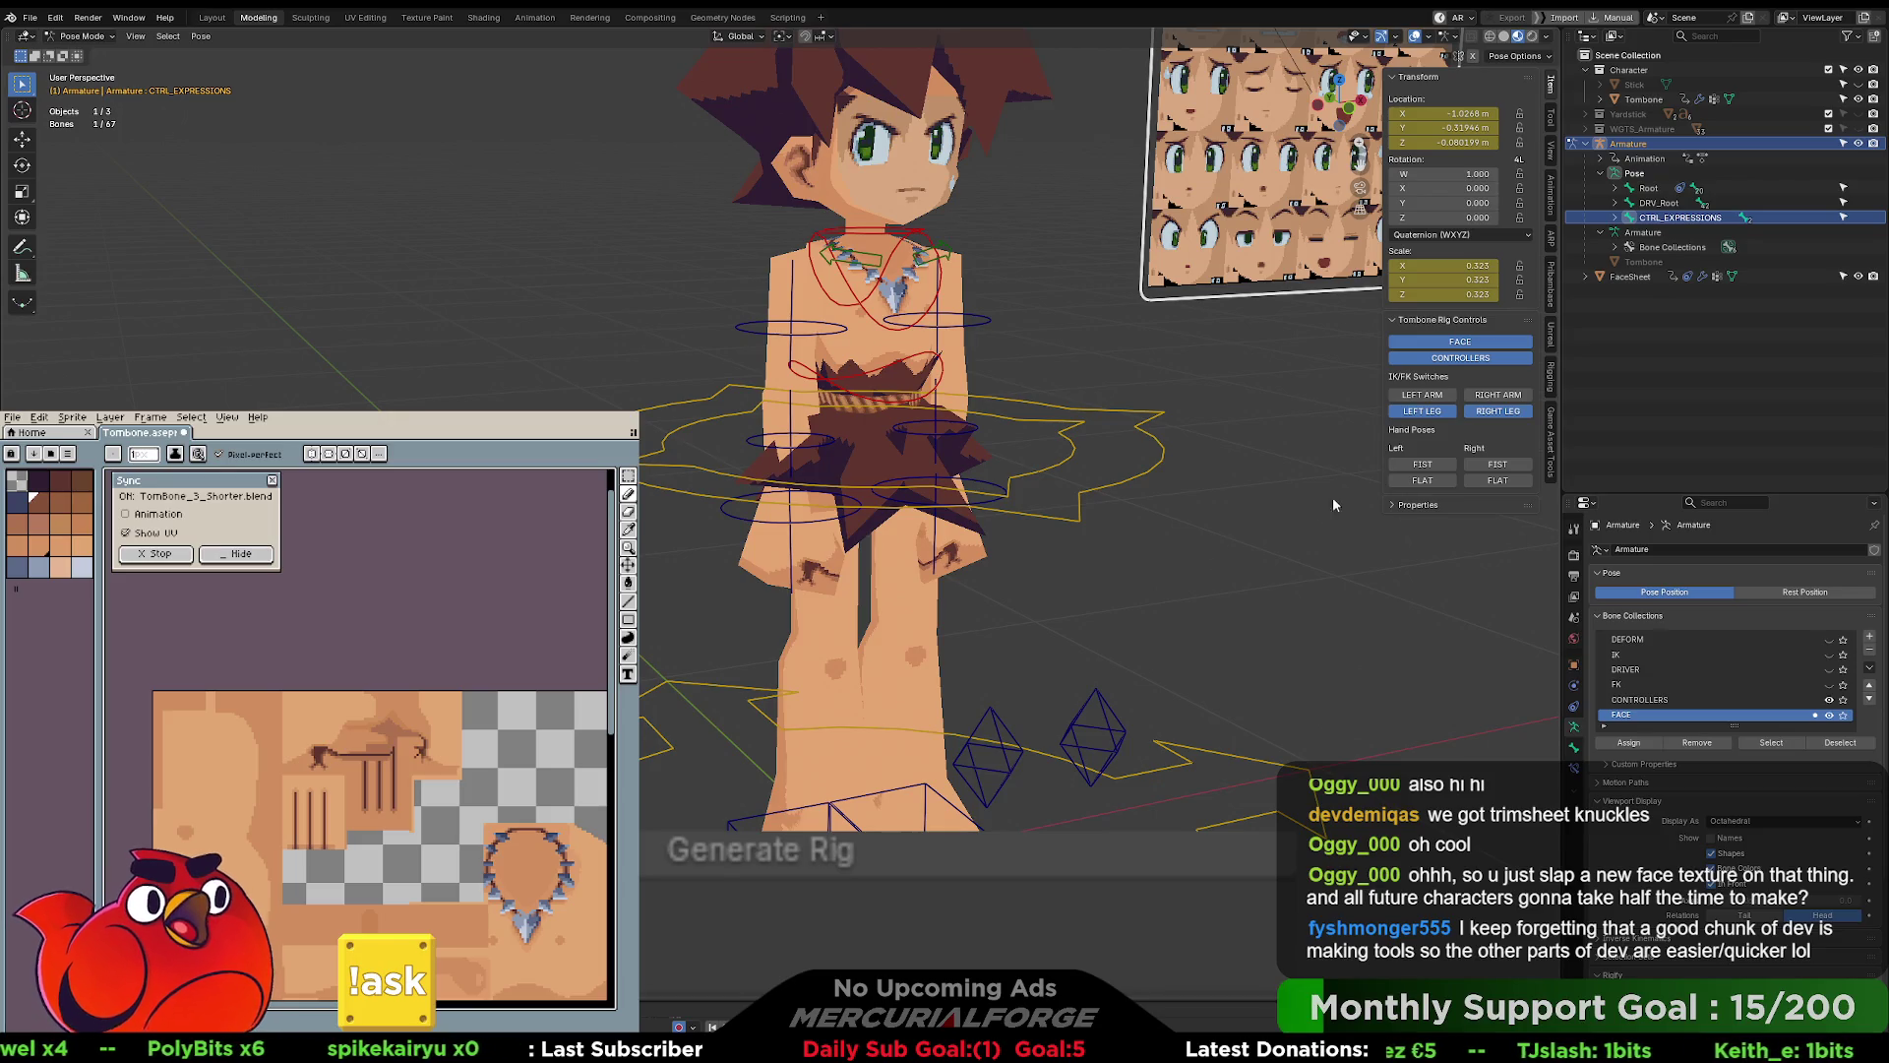
pyautogui.scroll(4, 1320, 513)
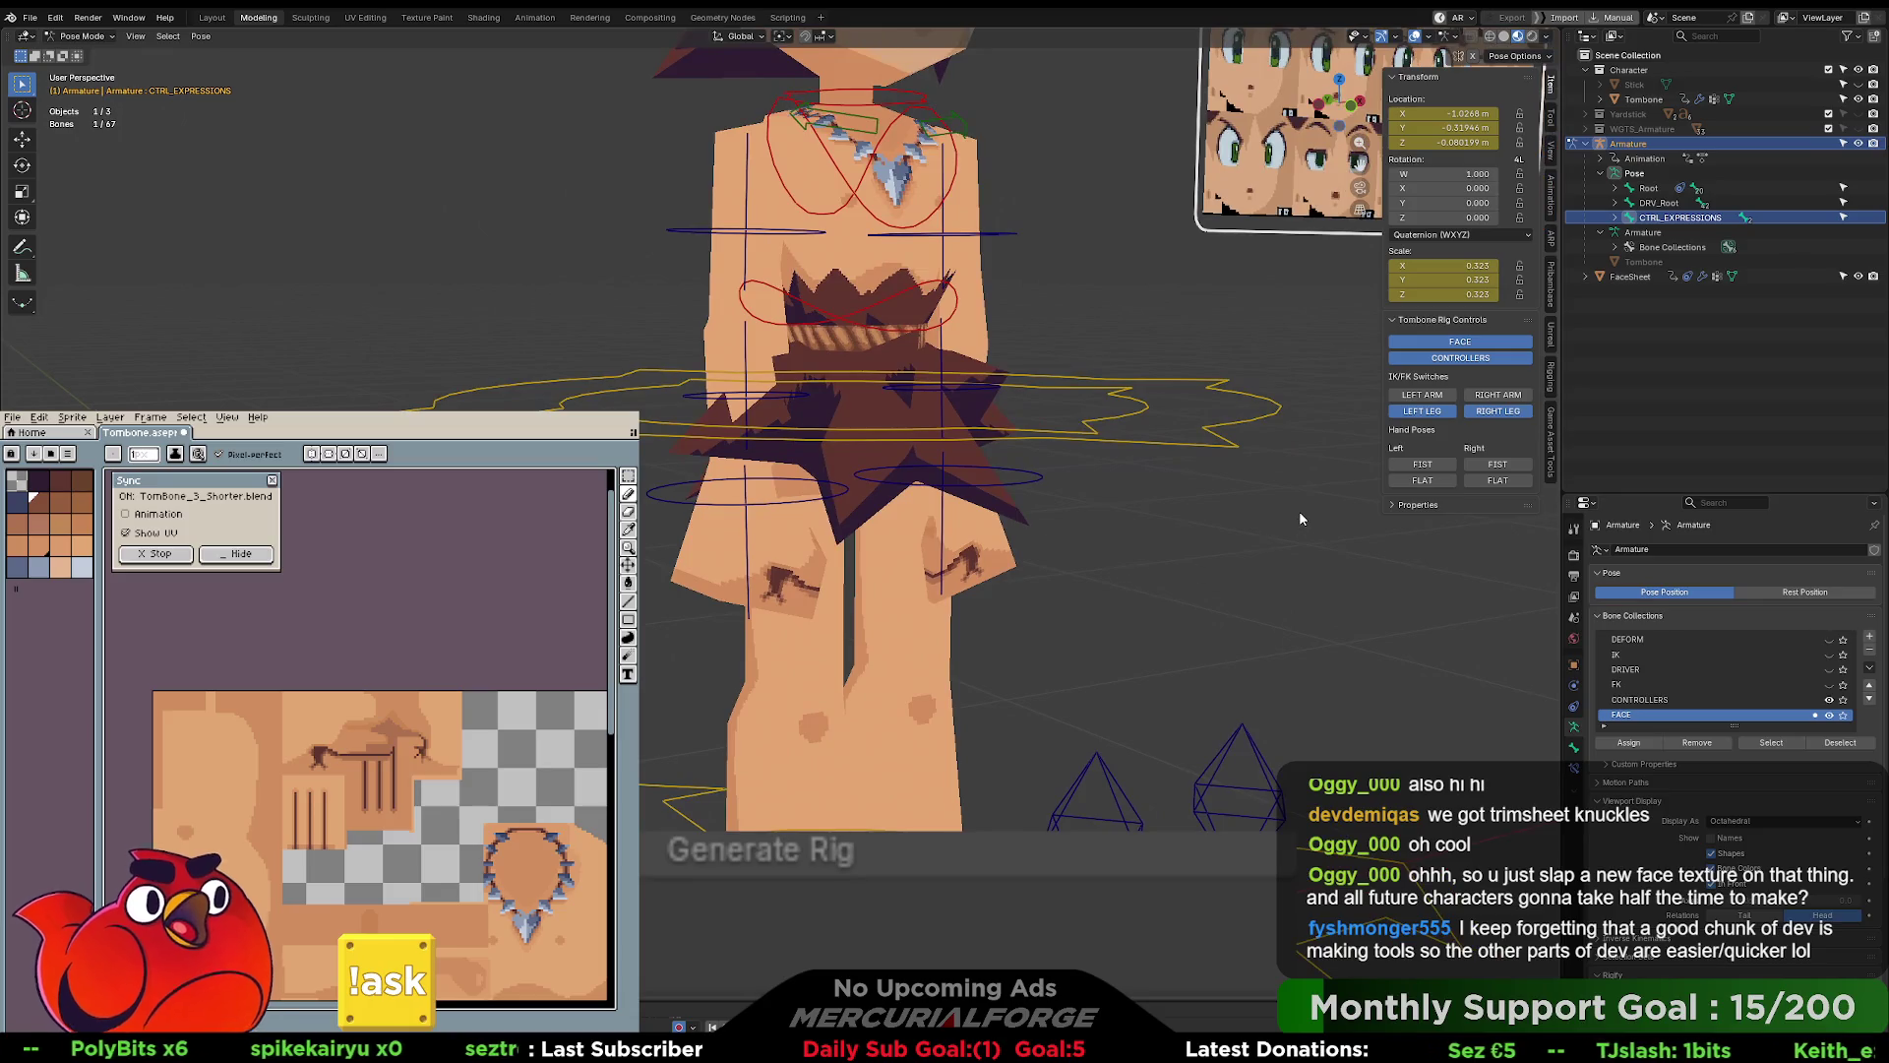
pyautogui.click(1423, 481)
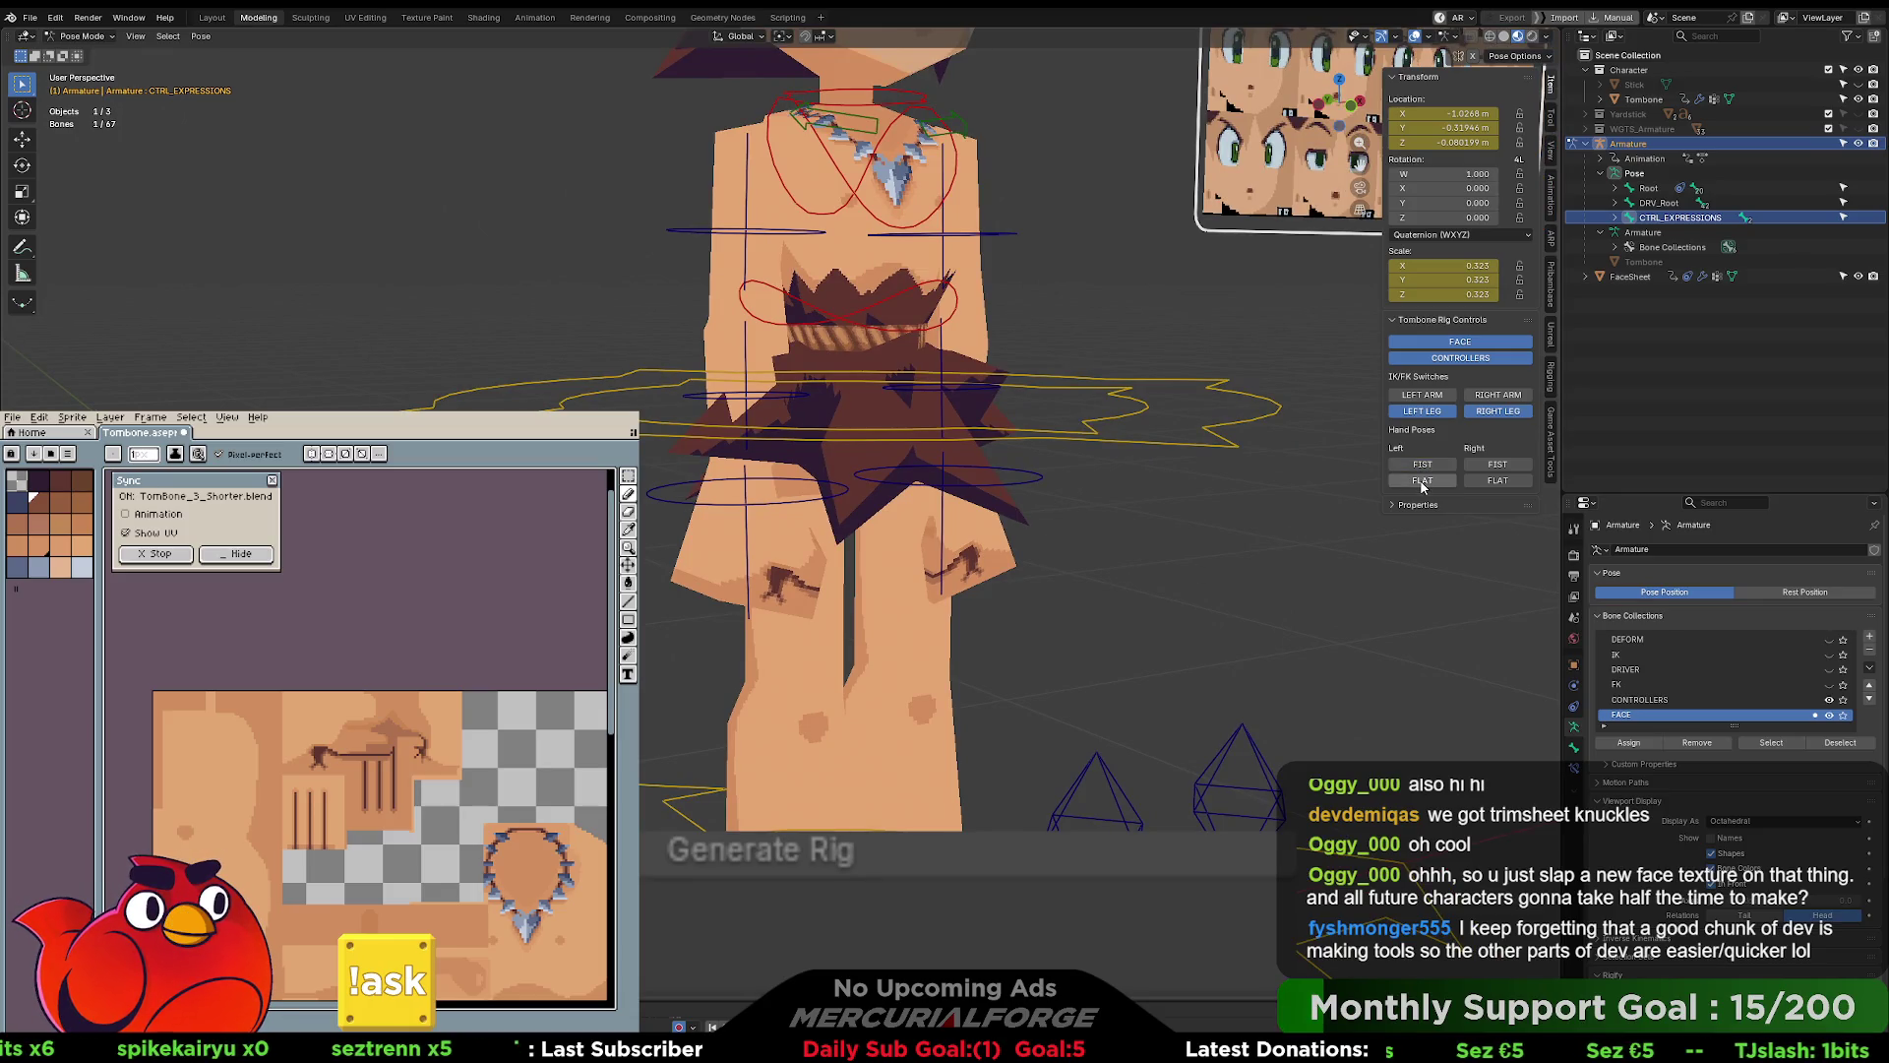
pyautogui.click(1495, 482)
pyautogui.click(1423, 463)
pyautogui.click(1434, 482)
pyautogui.click(1423, 466)
pyautogui.click(1425, 483)
pyautogui.click(1439, 473)
pyautogui.click(1438, 470)
pyautogui.click(1437, 481)
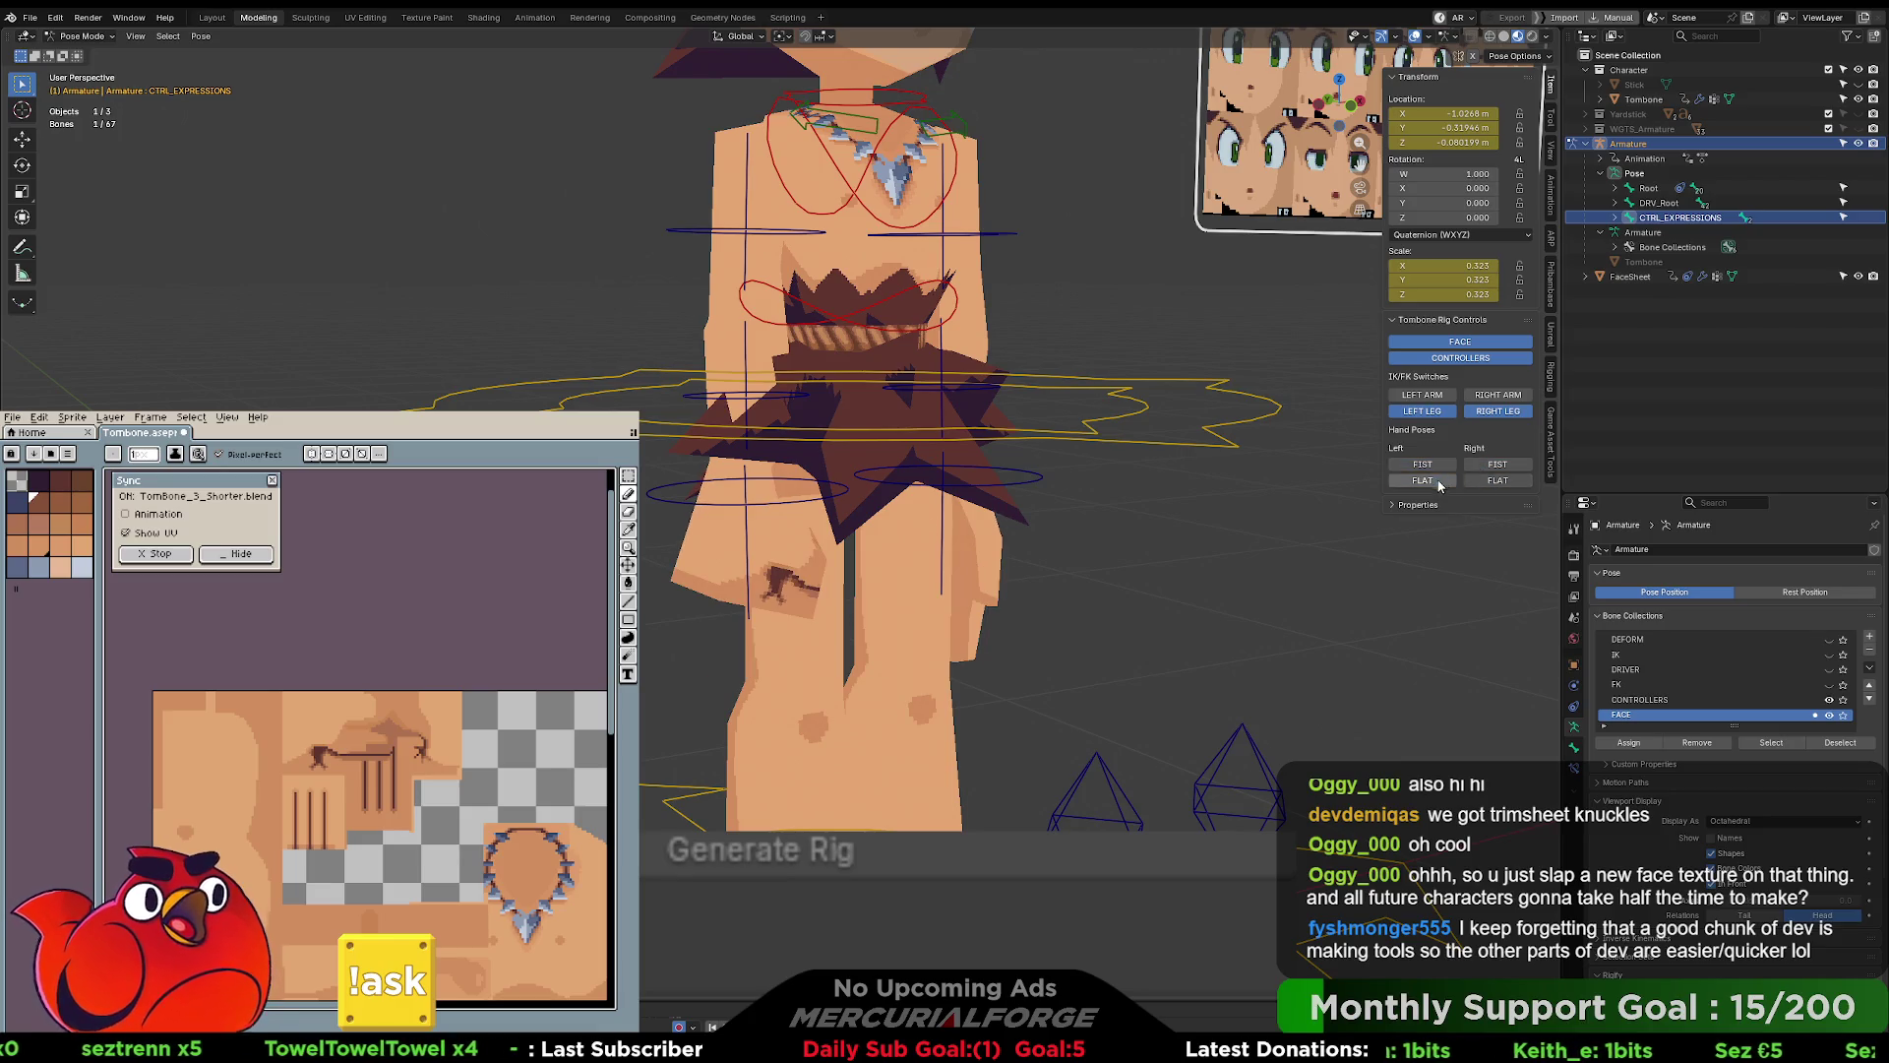
pyautogui.click(1505, 479)
pyautogui.click(1437, 480)
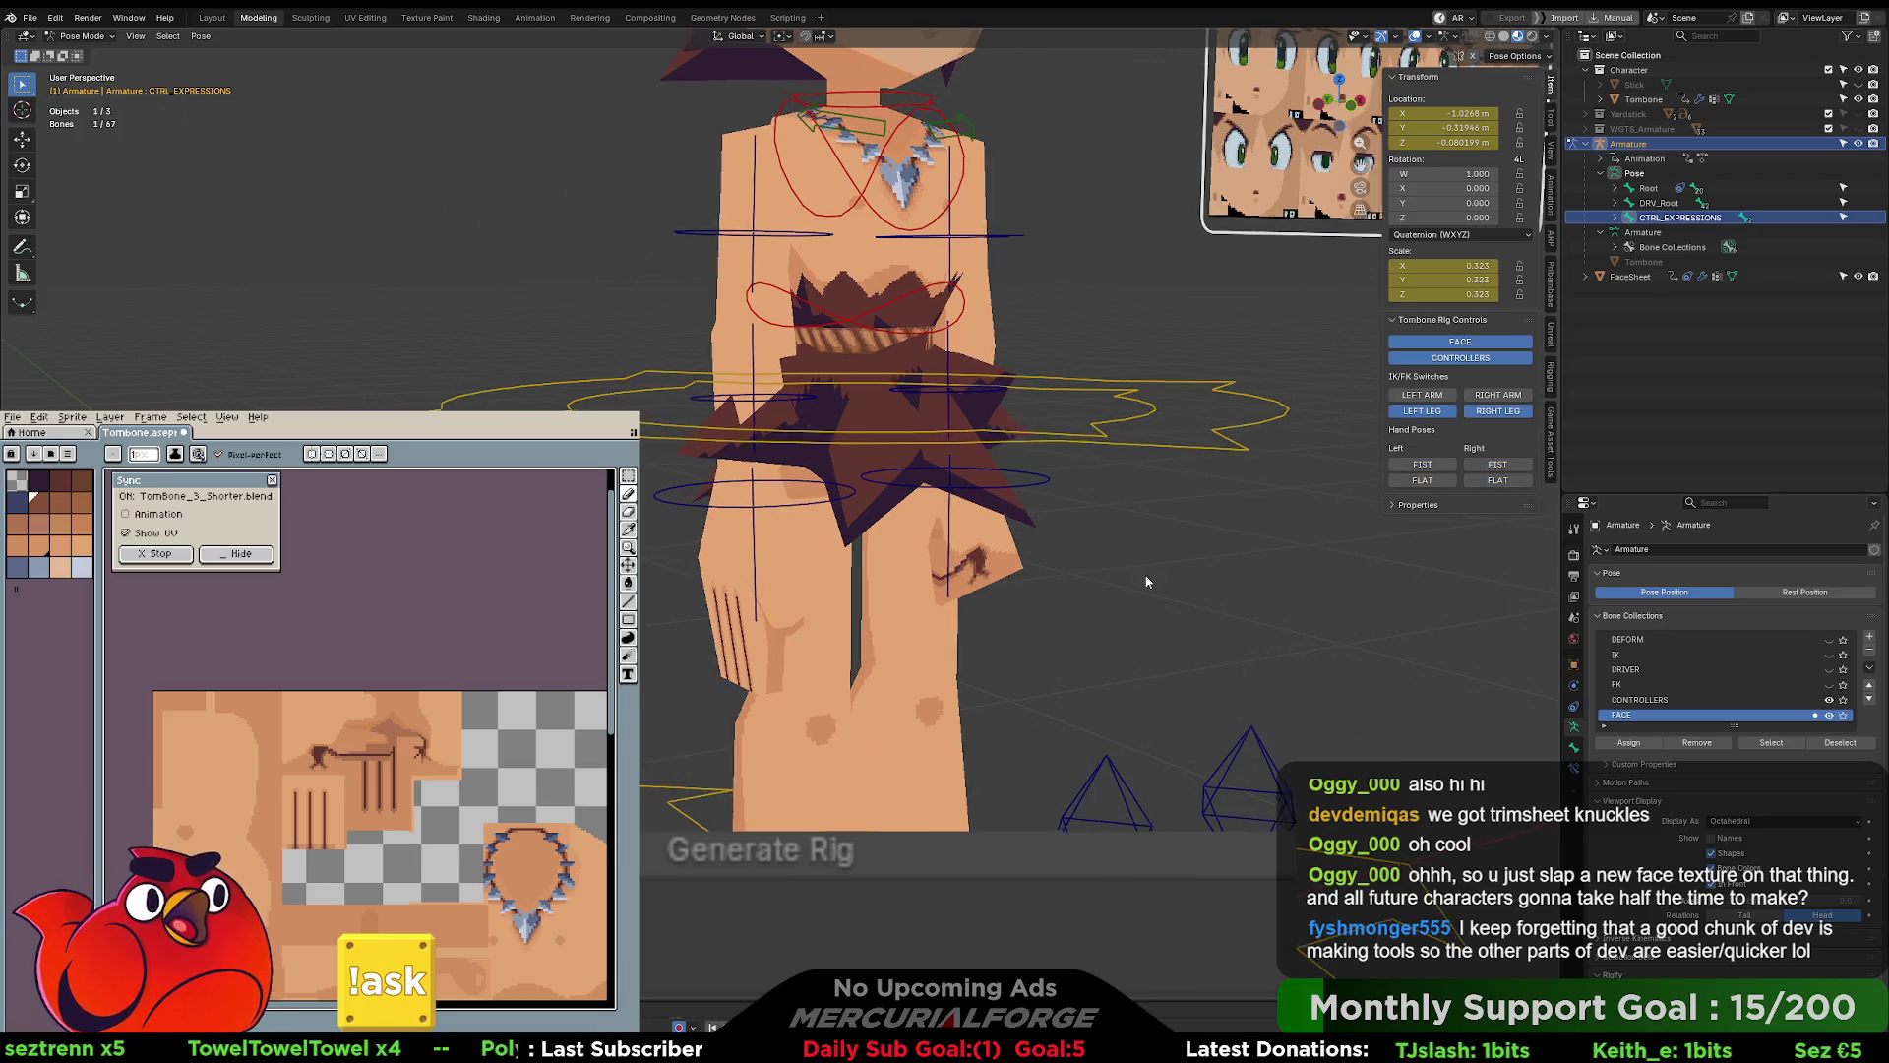
# - Keep toggling both hand poses, finishing with Left FIST and Right FIST active
pyautogui.click(1439, 468)
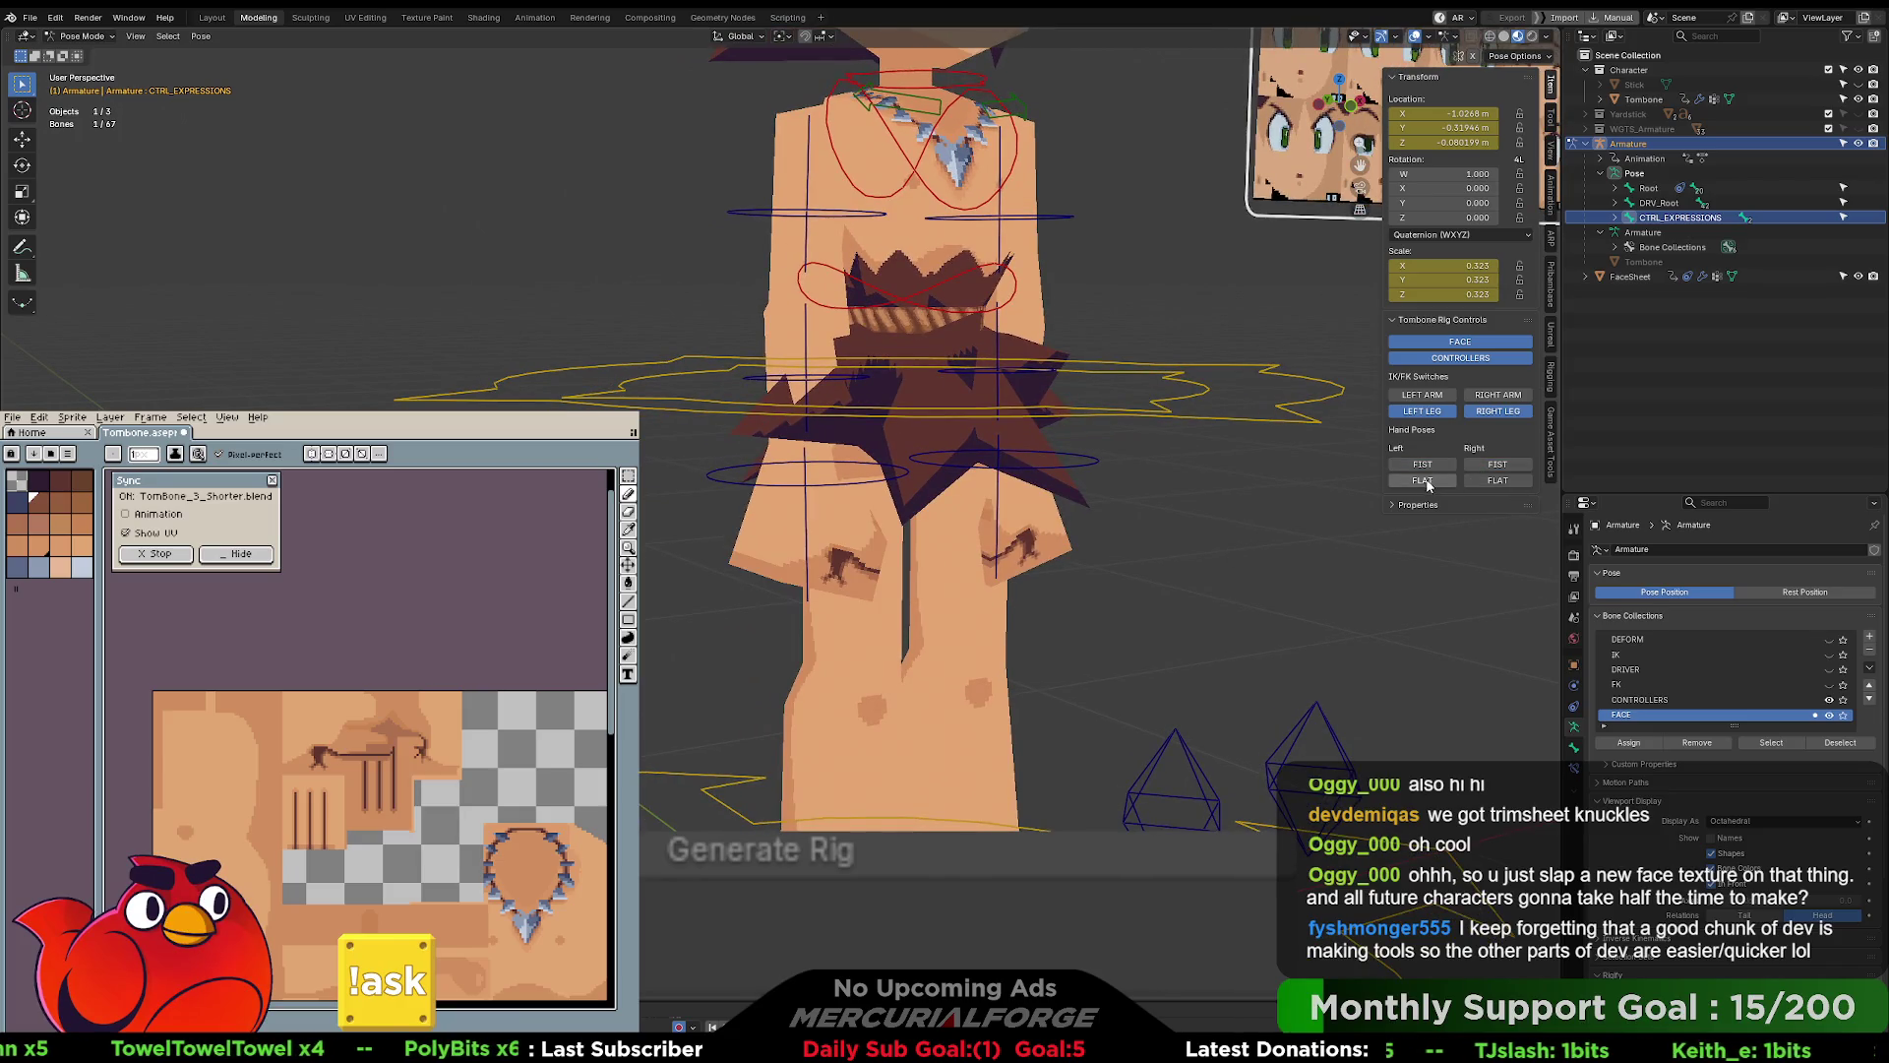
pyautogui.click(1437, 481)
pyautogui.click(1491, 480)
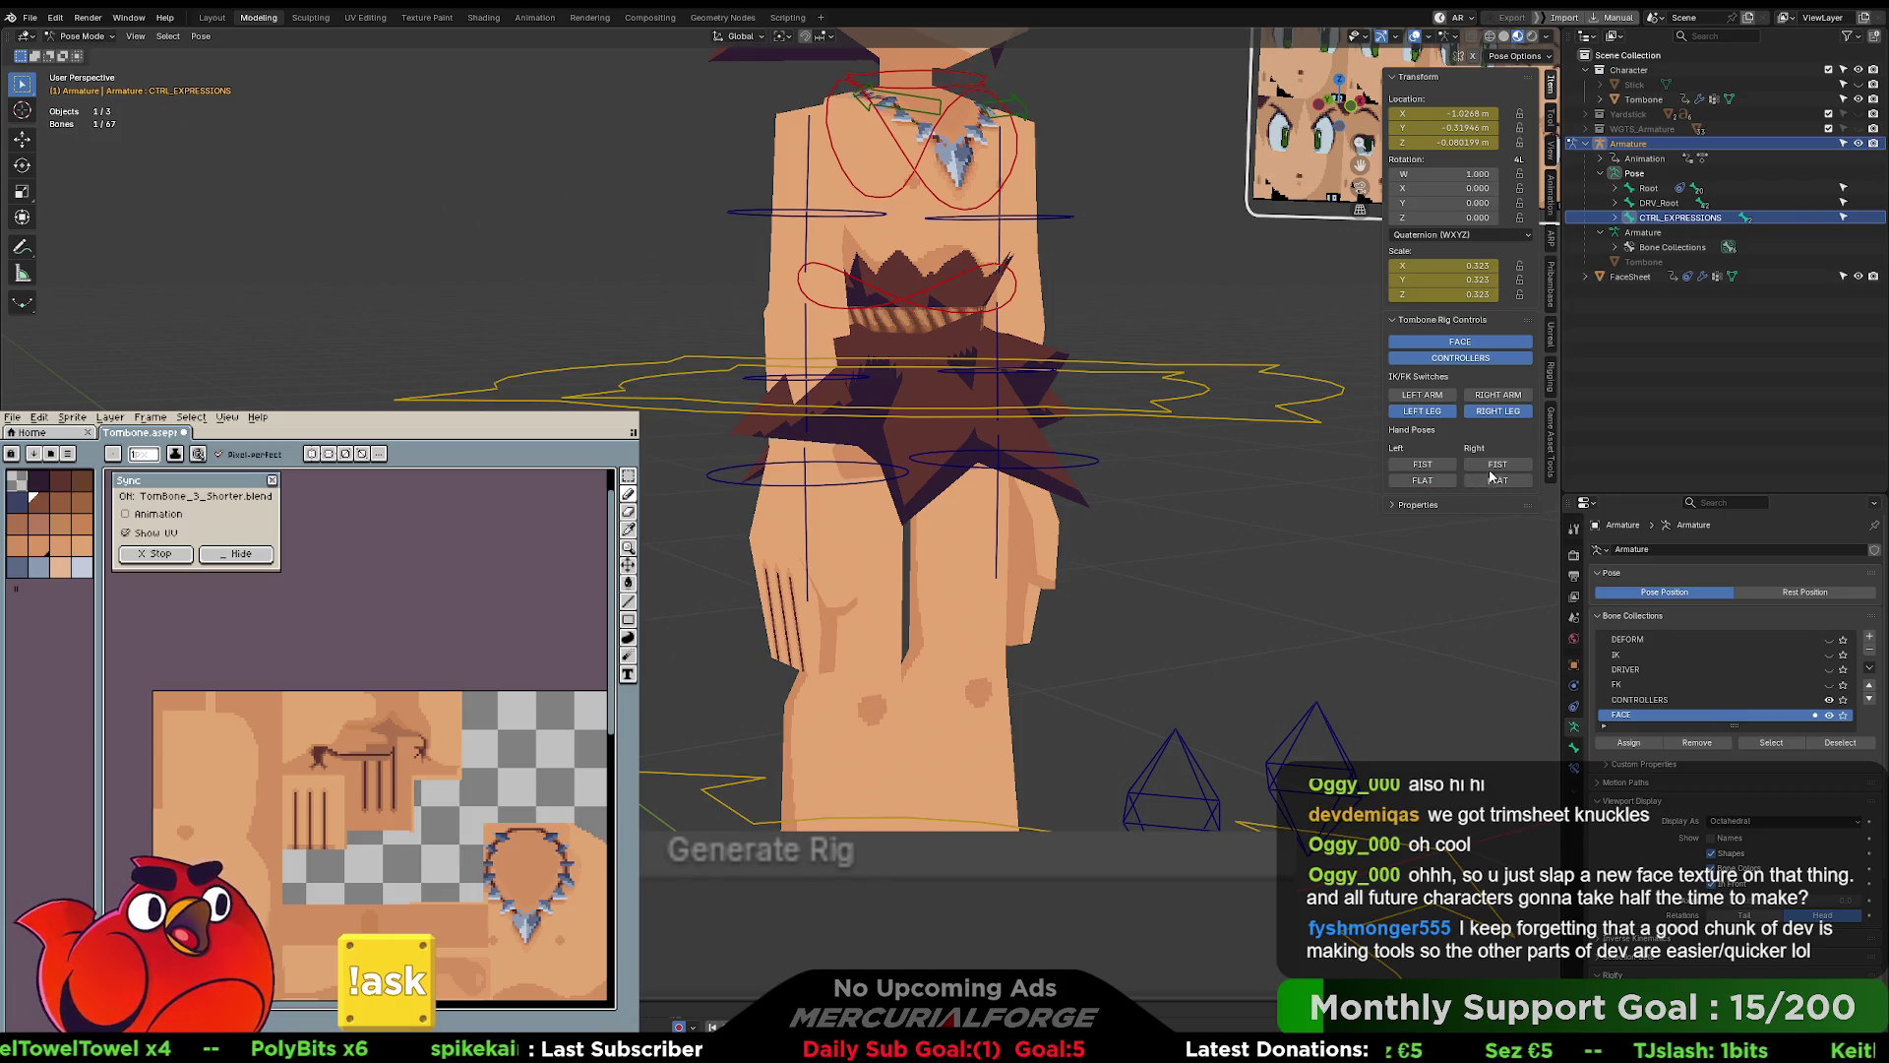
pyautogui.click(1496, 464)
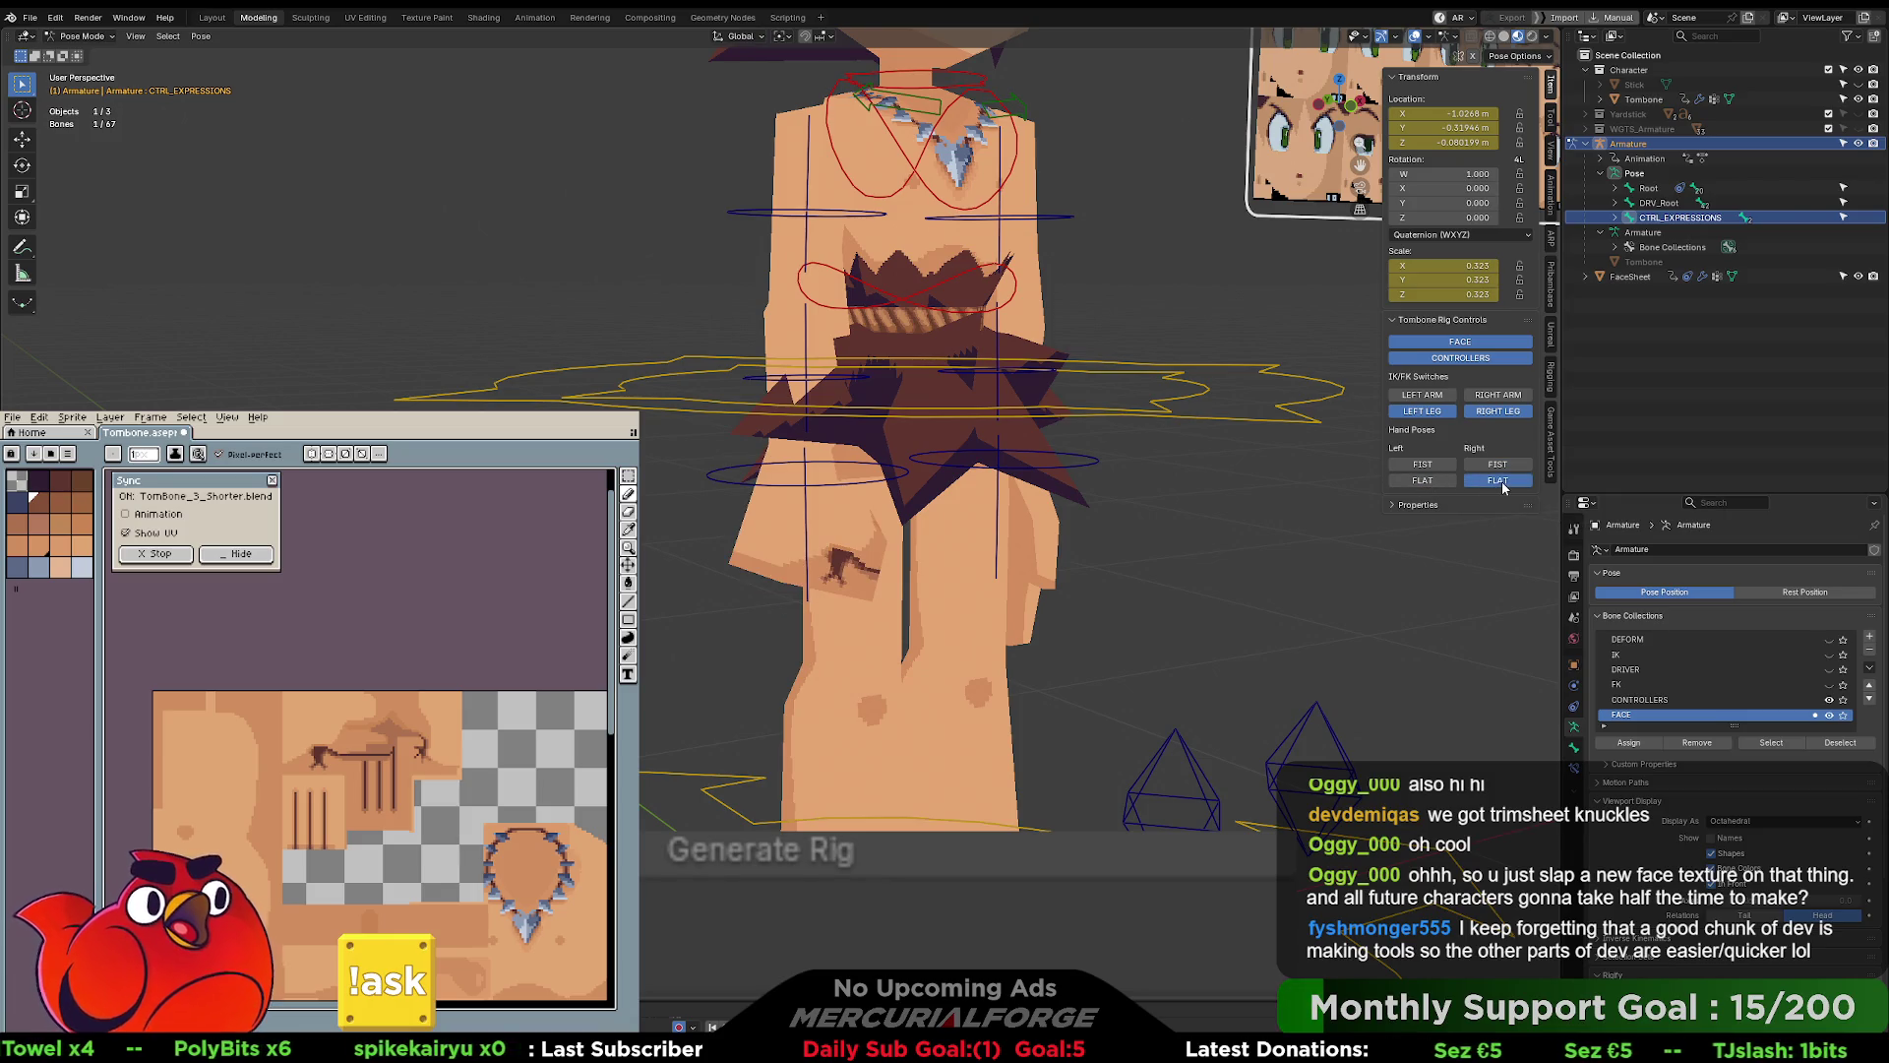
pyautogui.click(1433, 482)
pyautogui.click(1433, 467)
pyautogui.click(1495, 465)
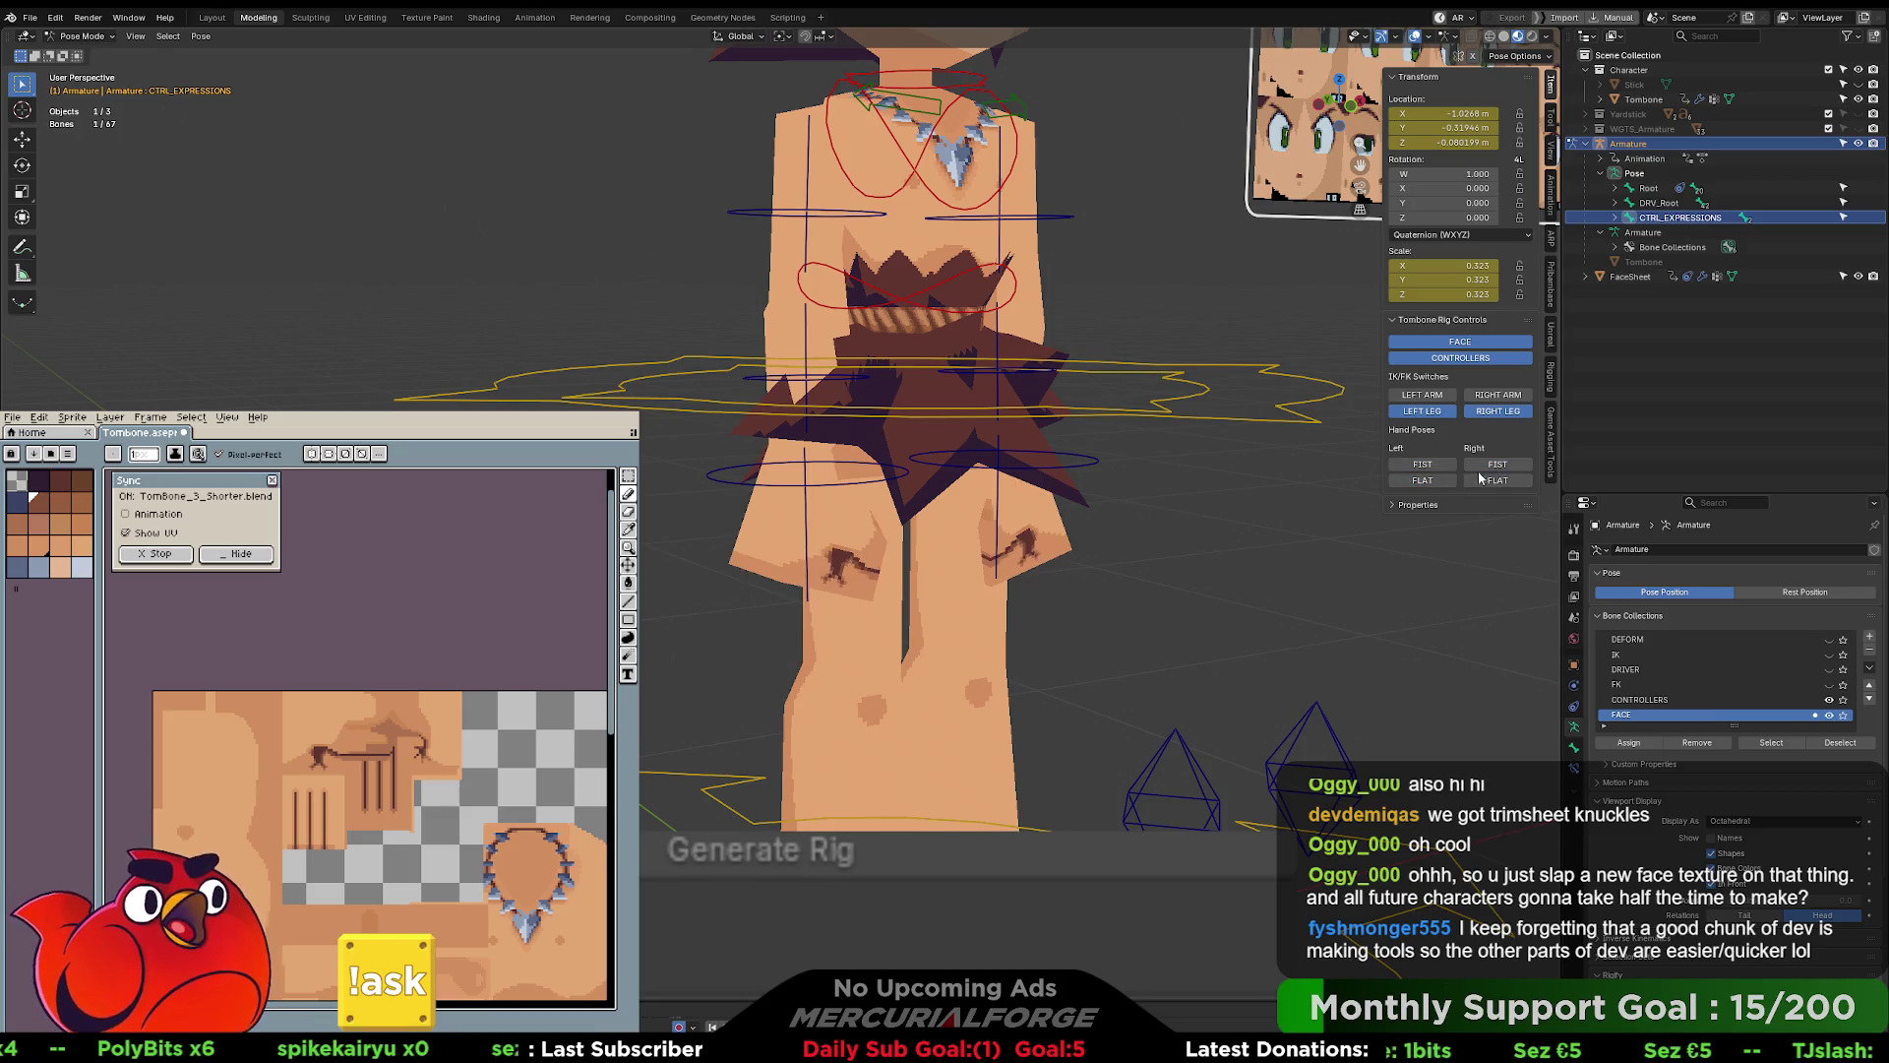
pyautogui.click(1496, 481)
pyautogui.click(1423, 482)
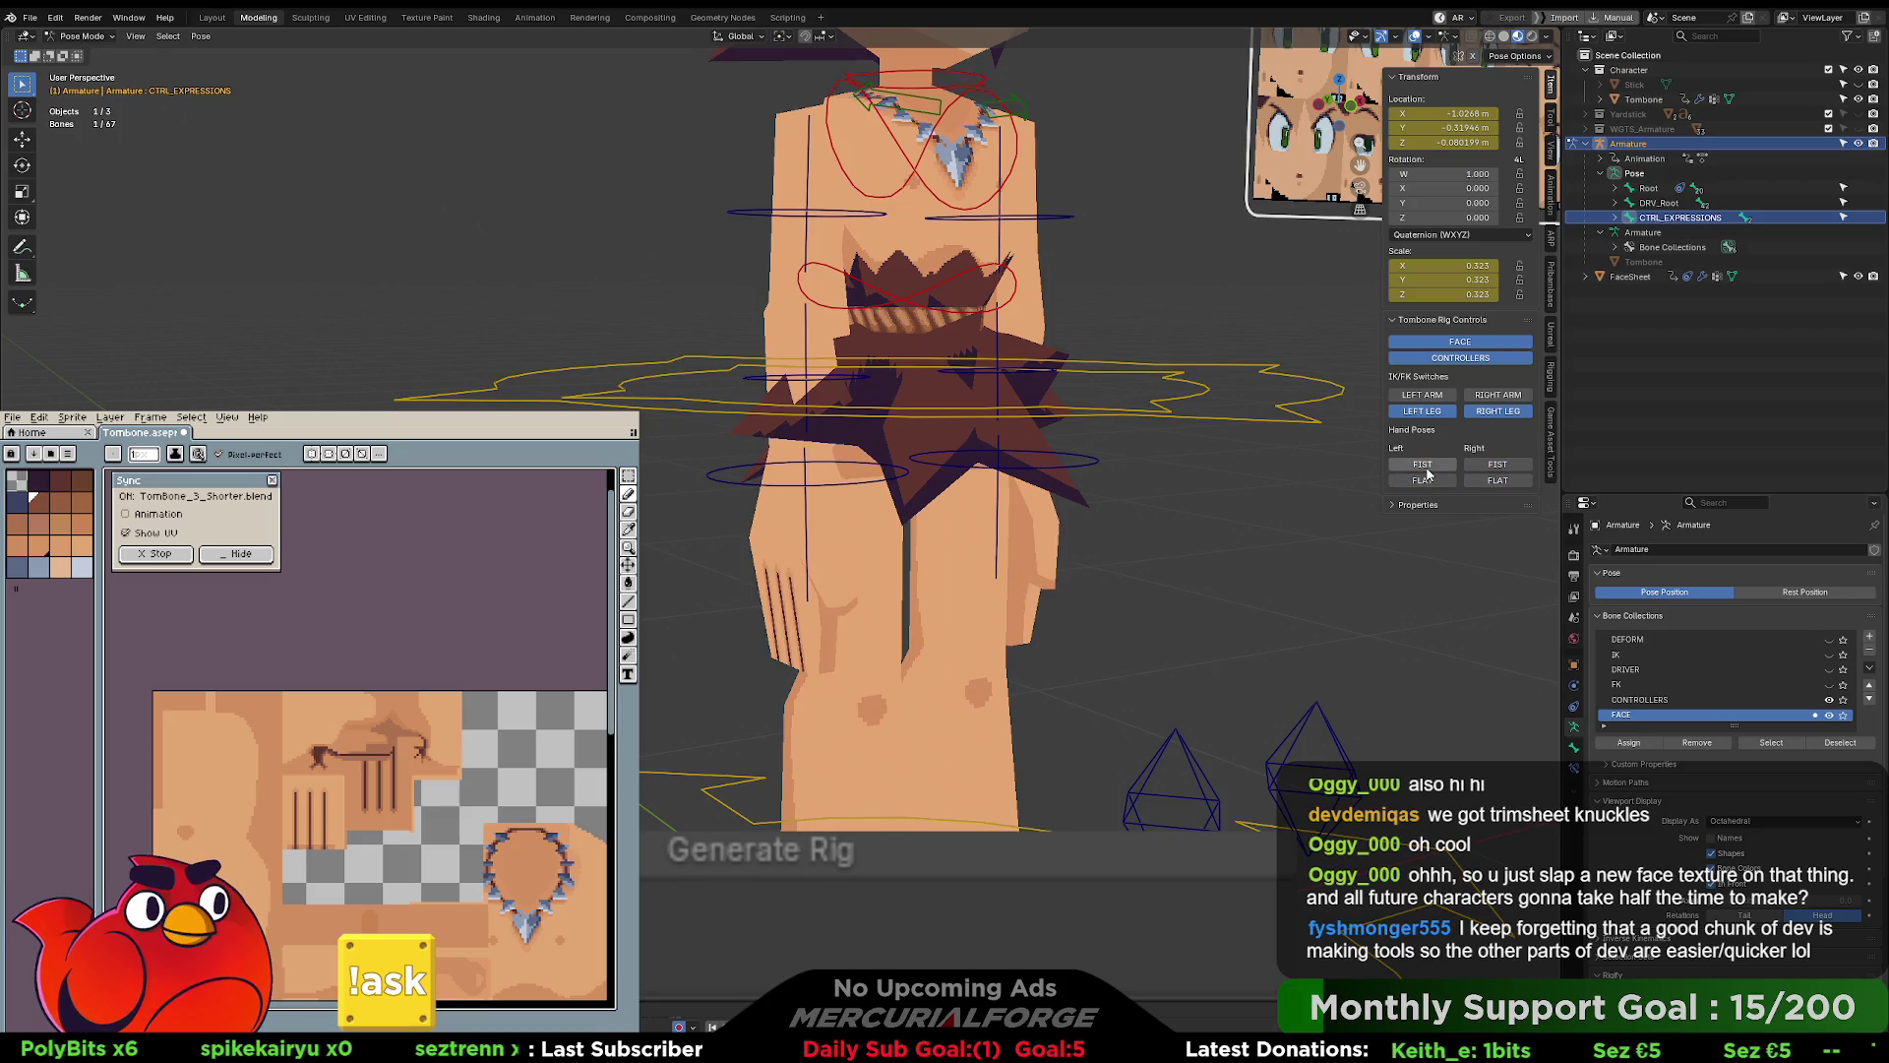
pyautogui.click(1426, 466)
pyautogui.click(1485, 466)
pyautogui.scroll(-5, 1177, 564)
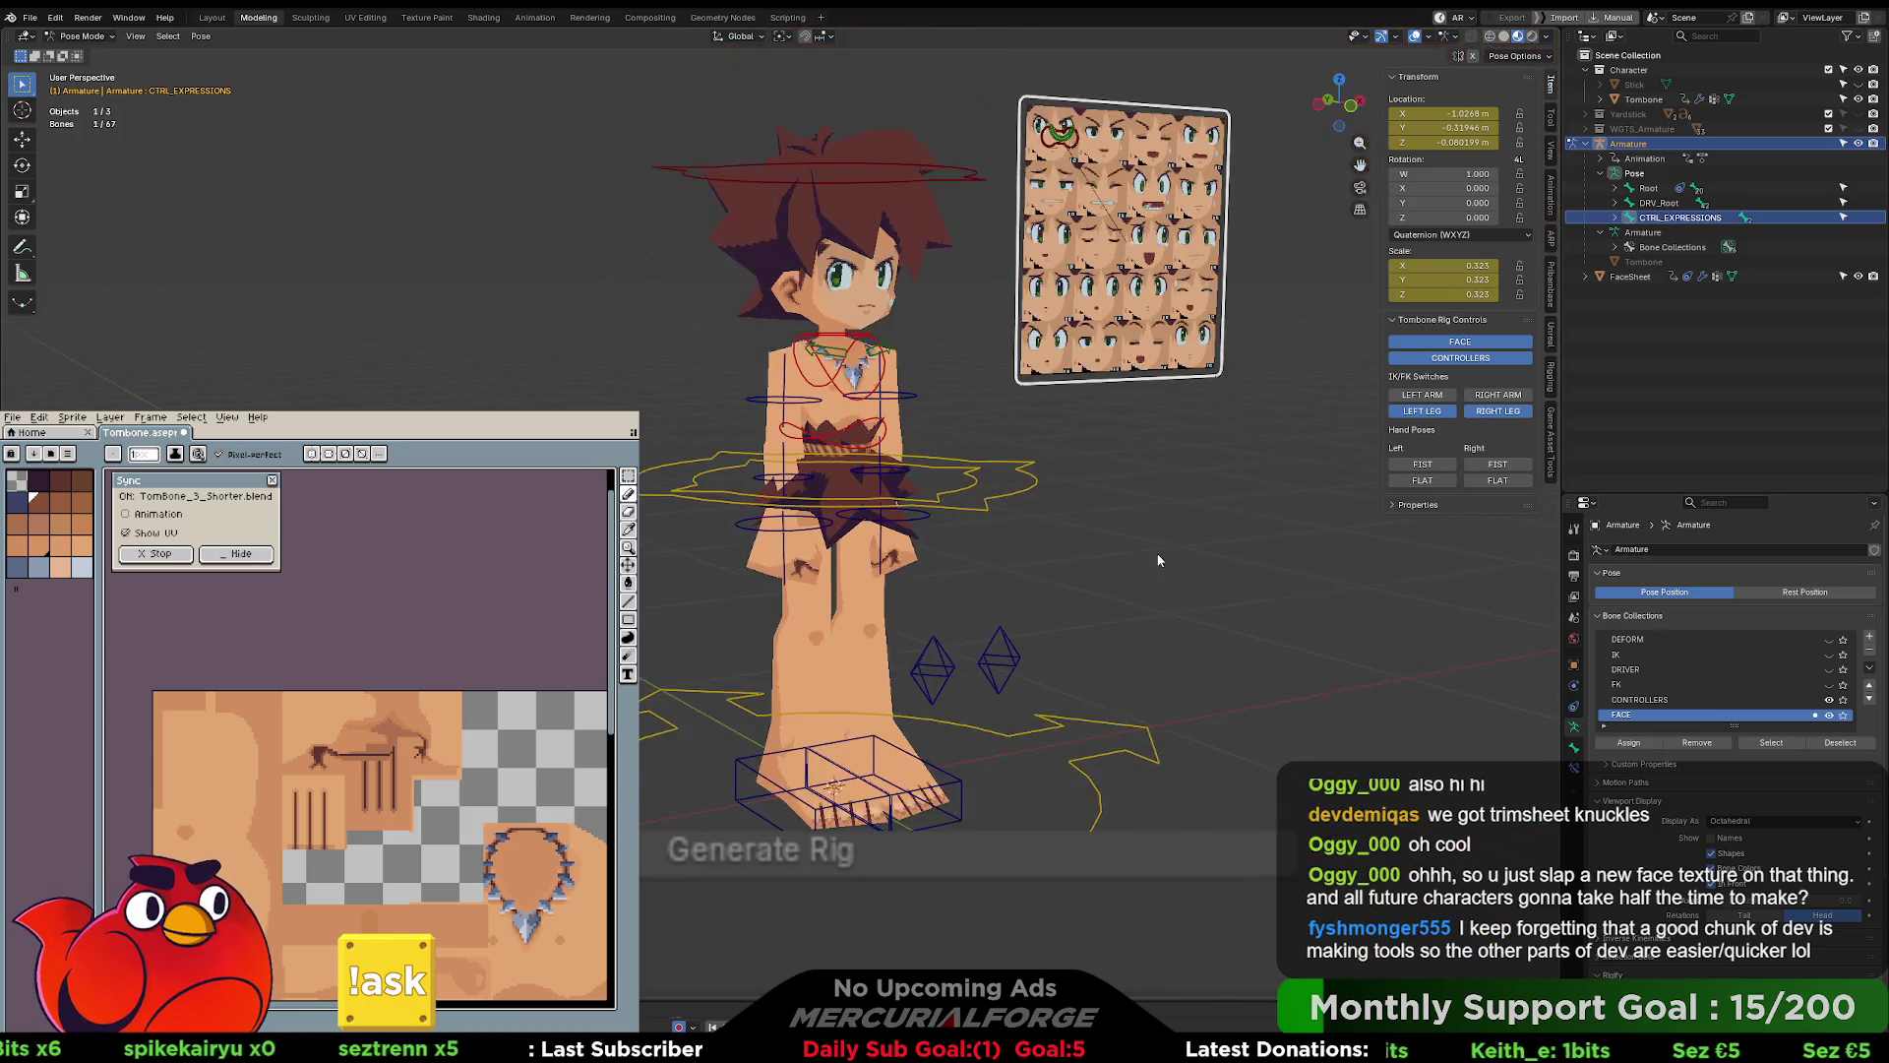
pyautogui.scroll(3, 1141, 551)
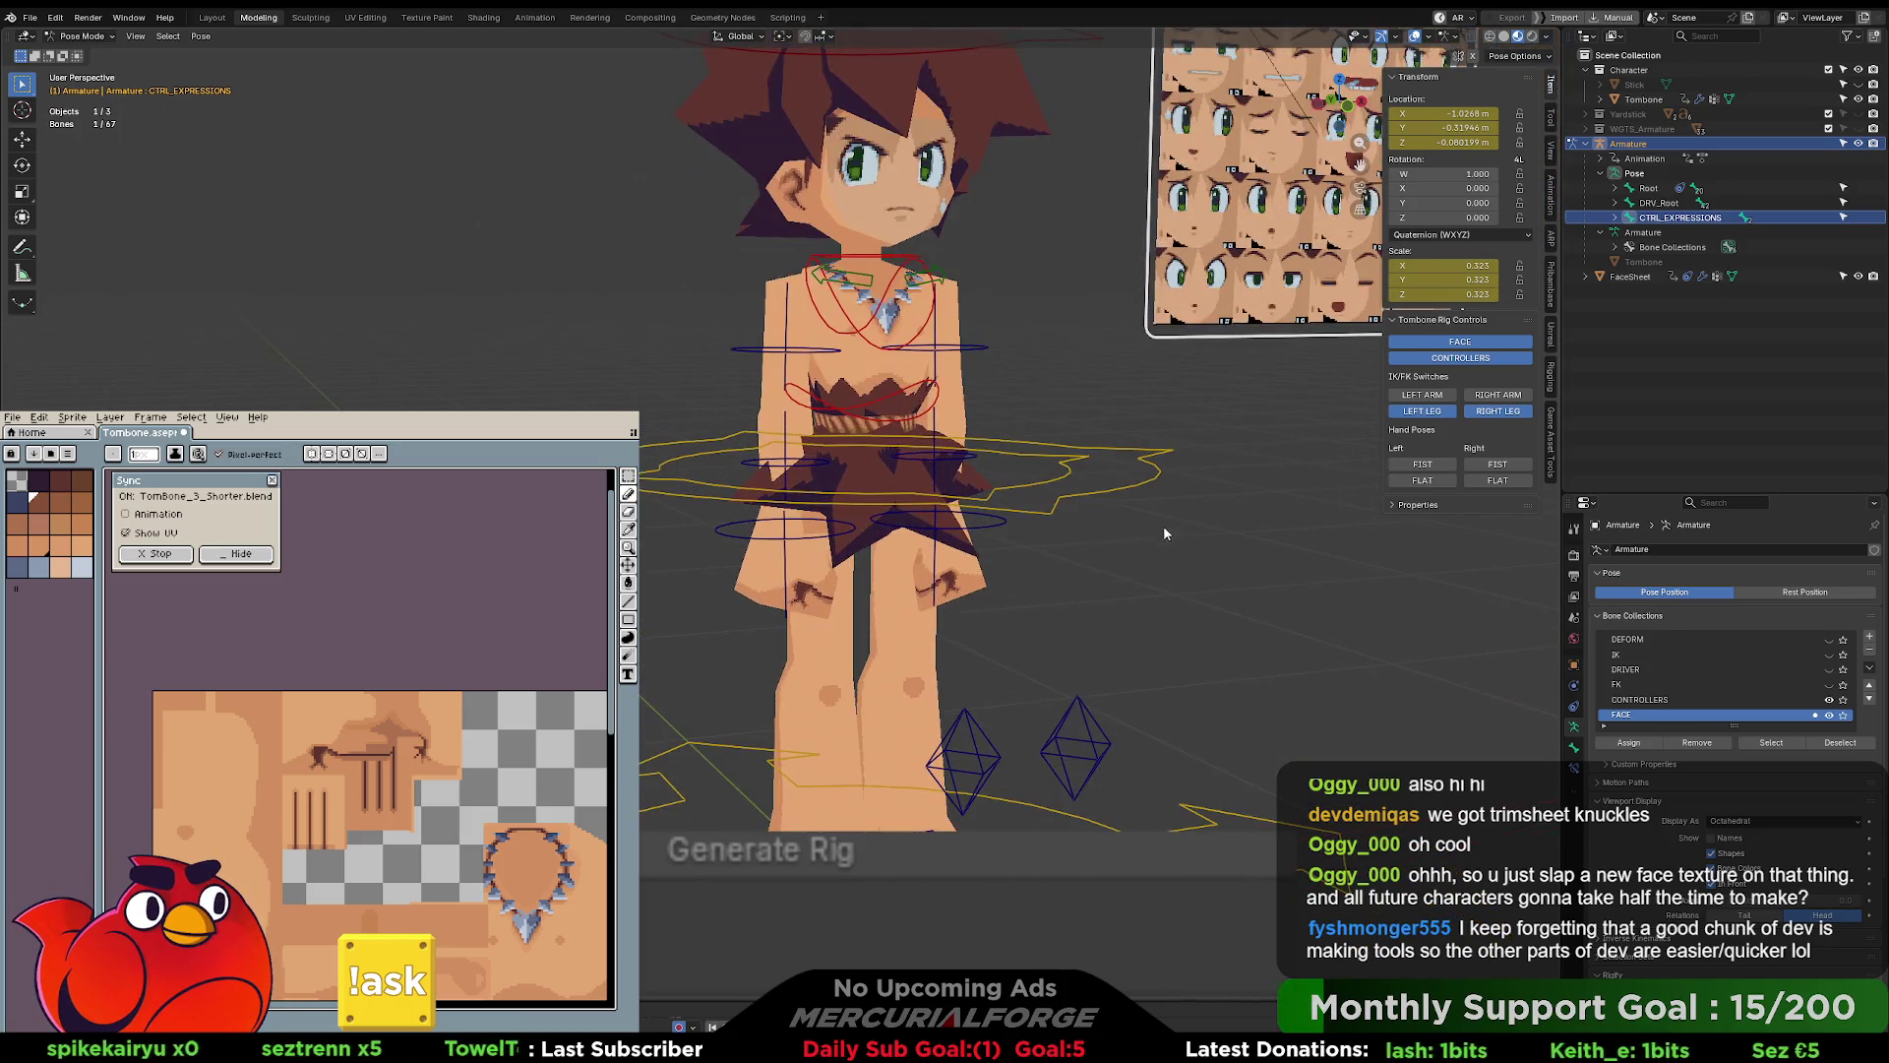
pyautogui.scroll(1, 1073, 682)
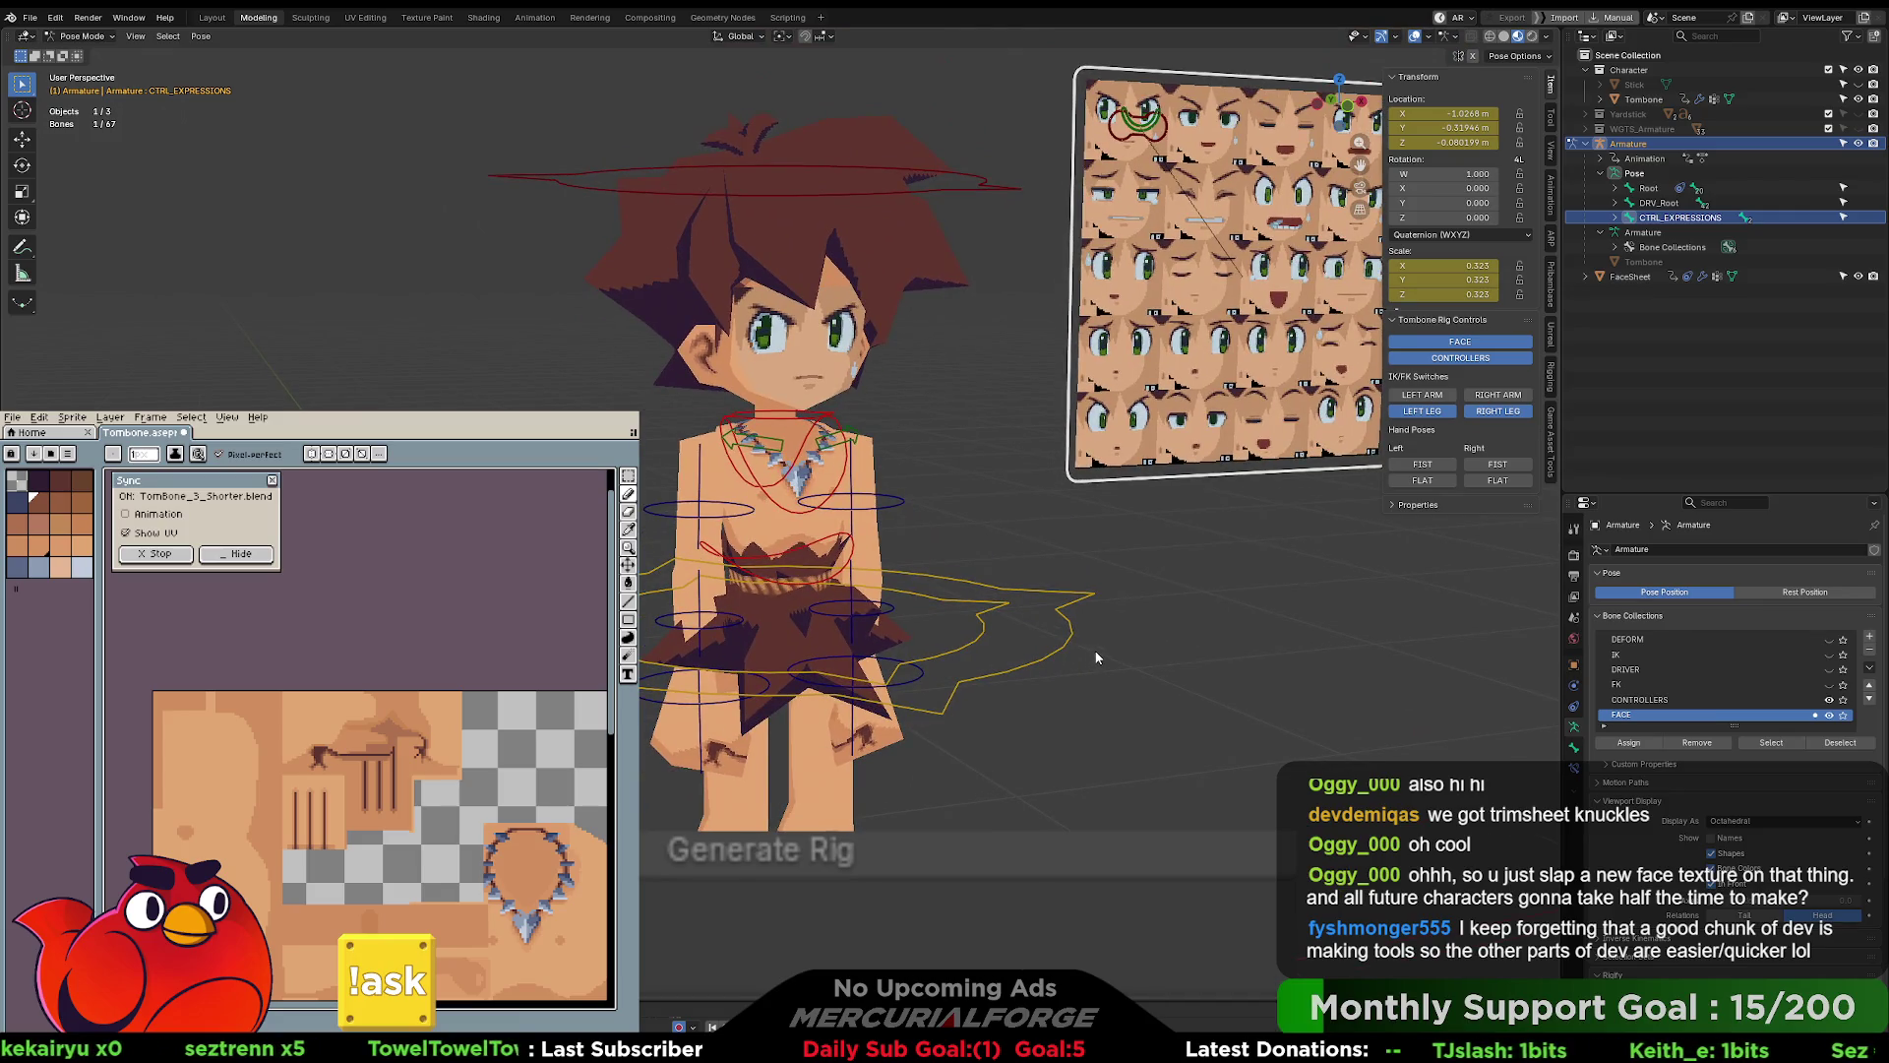
pyautogui.click(1098, 650)
pyautogui.scroll(5, 884, 503)
pyautogui.moveTo(871, 409)
pyautogui.mouseDown(button='middle')
pyautogui.moveTo(1096, 411)
pyautogui.moveTo(848, 431)
pyautogui.moveTo(1000, 428)
pyautogui.moveTo(935, 398)
pyautogui.moveTo(768, 447)
pyautogui.moveTo(689, 440)
pyautogui.moveTo(927, 438)
pyautogui.moveTo(913, 529)
pyautogui.moveTo(911, 482)
pyautogui.moveTo(874, 486)
pyautogui.moveTo(886, 470)
pyautogui.moveTo(894, 506)
pyautogui.moveTo(923, 471)
pyautogui.moveTo(928, 529)
pyautogui.mouseUp(button='middle')
pyautogui.scroll(-5, 847, 431)
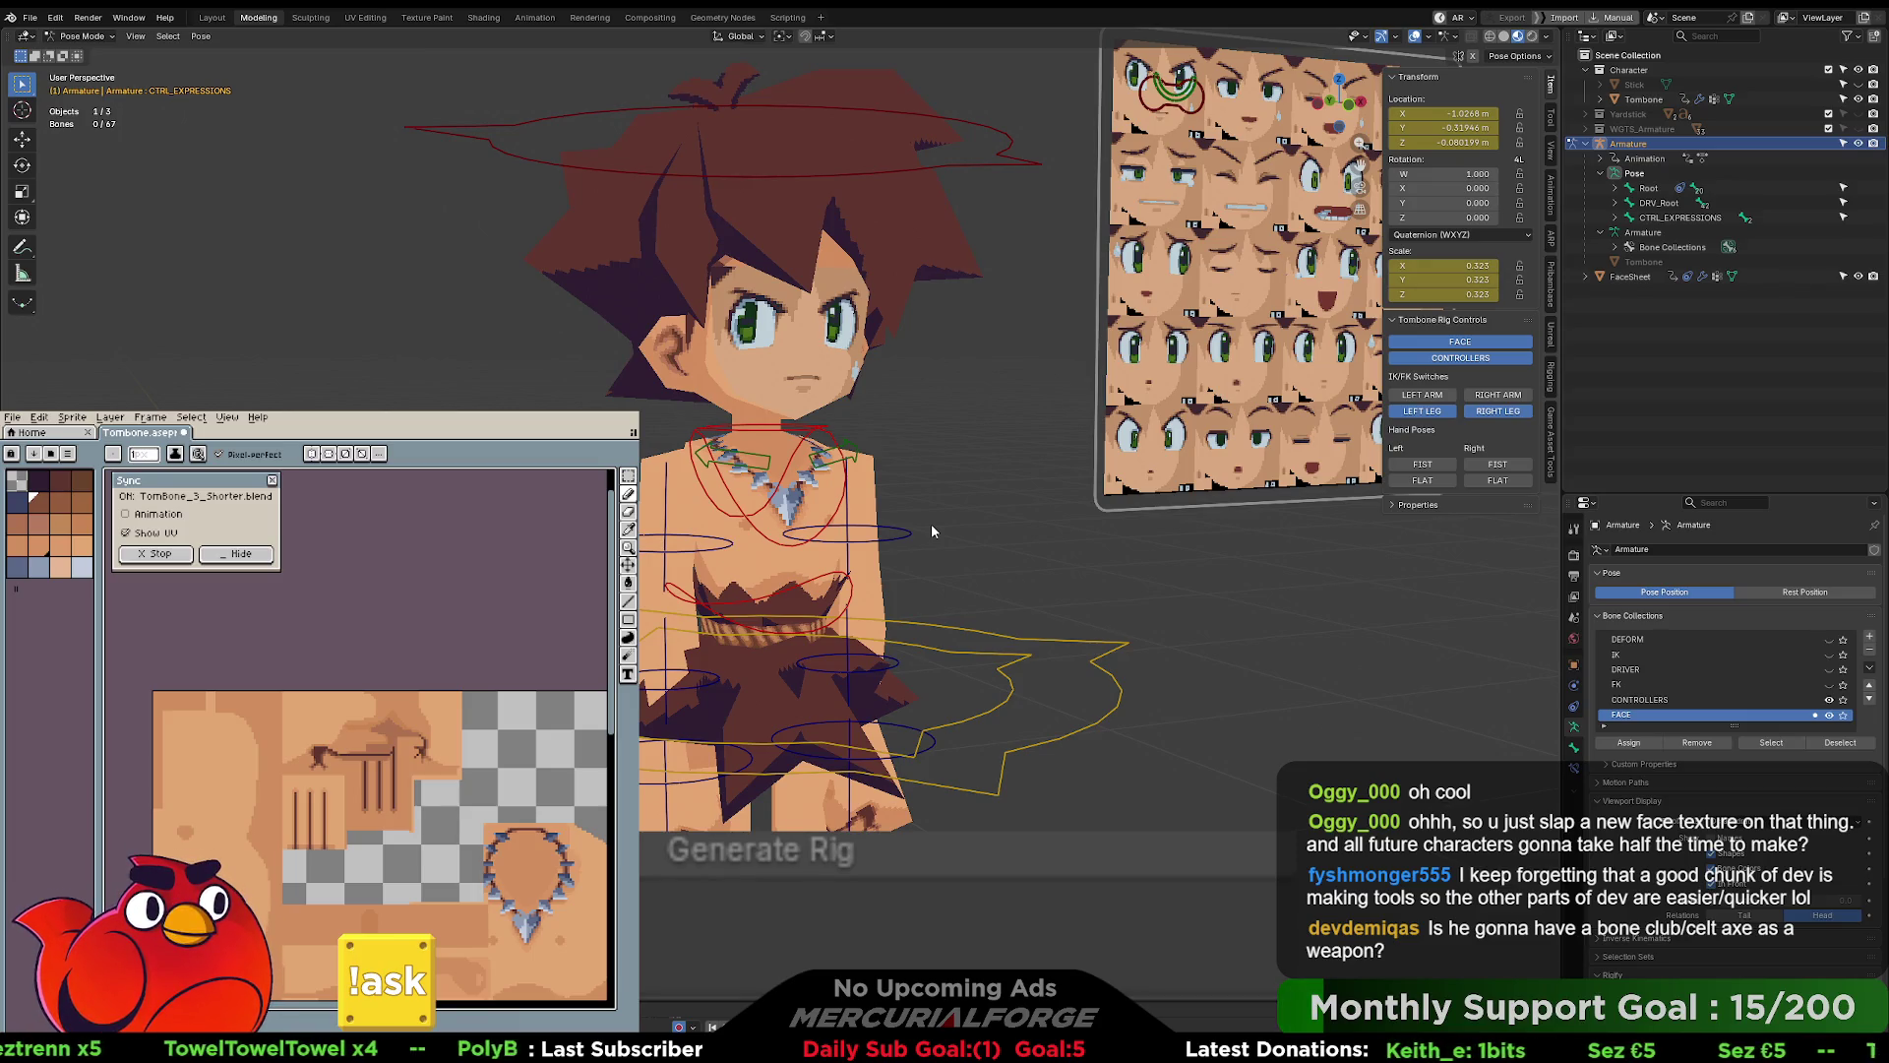
pyautogui.scroll(-4, 931, 531)
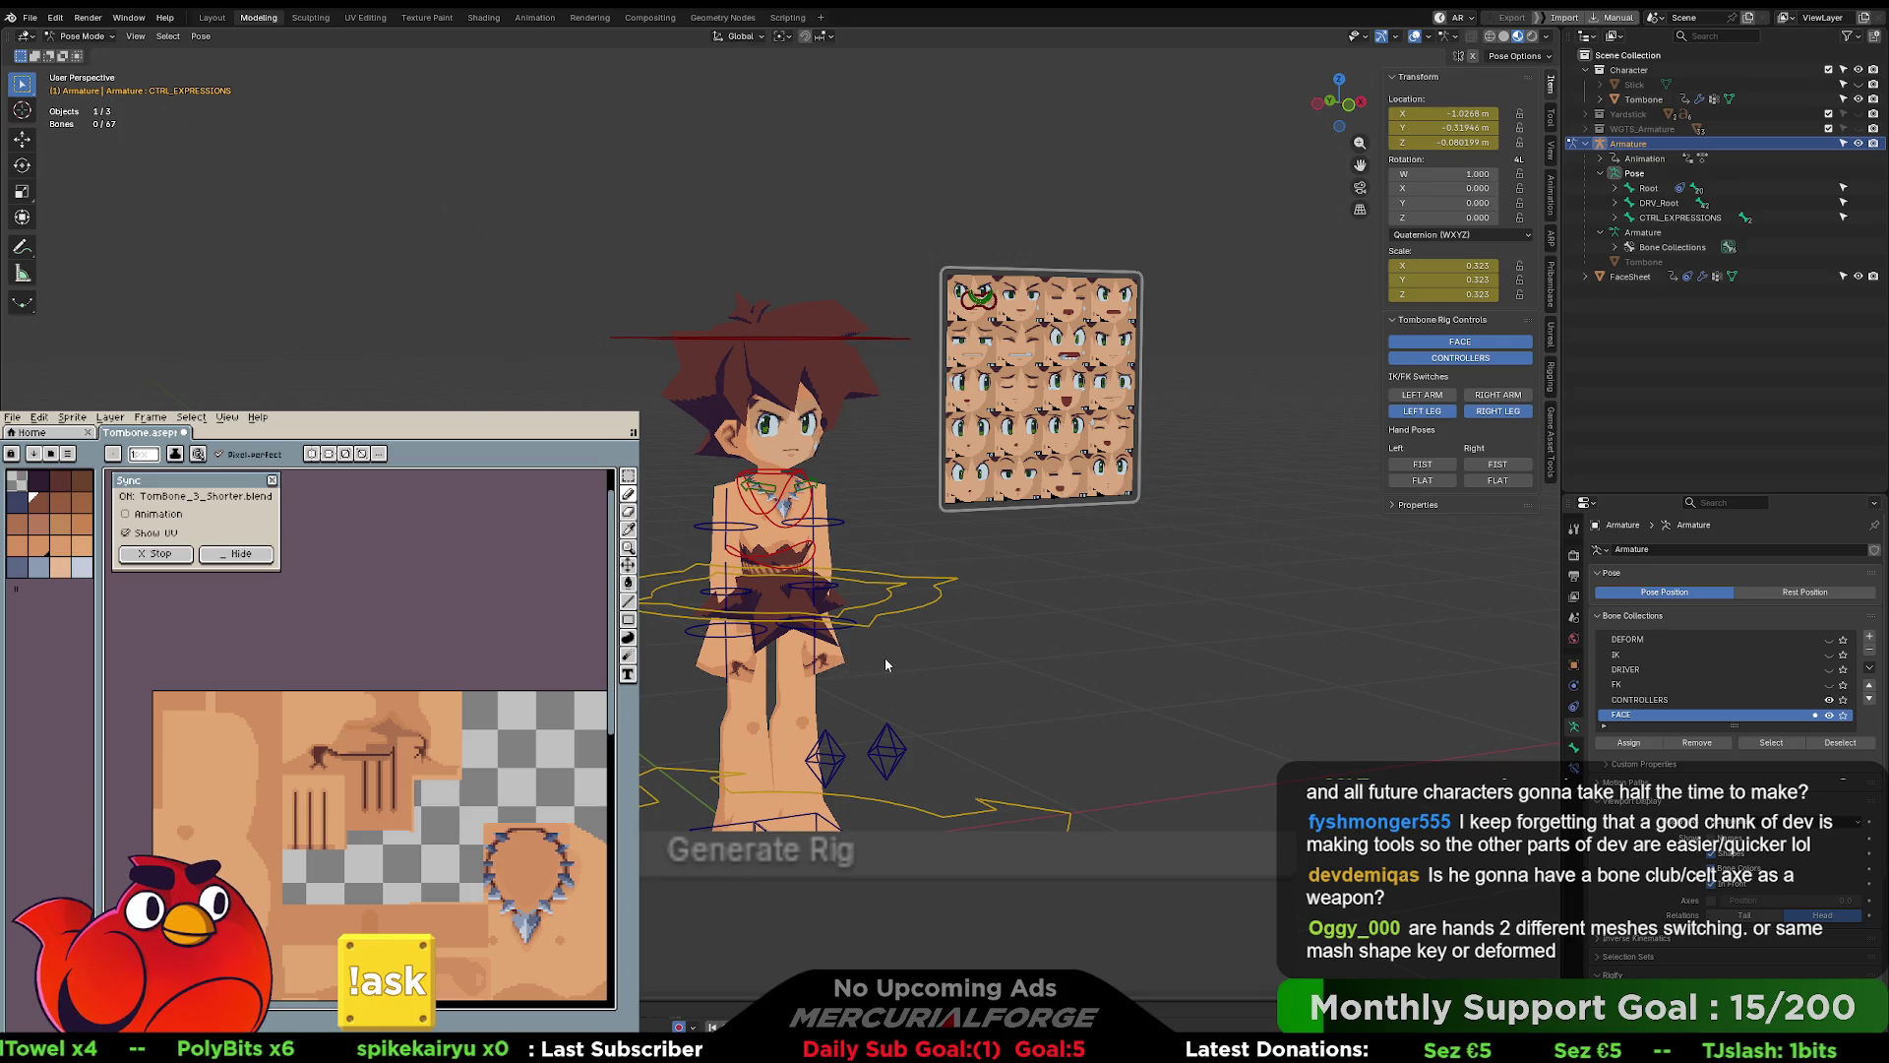
pyautogui.scroll(2, 884, 657)
pyautogui.moveTo(876, 650)
pyautogui.mouseDown(button='middle')
pyautogui.moveTo(864, 639)
pyautogui.moveTo(980, 630)
pyautogui.moveTo(914, 638)
pyautogui.mouseUp(button='middle')
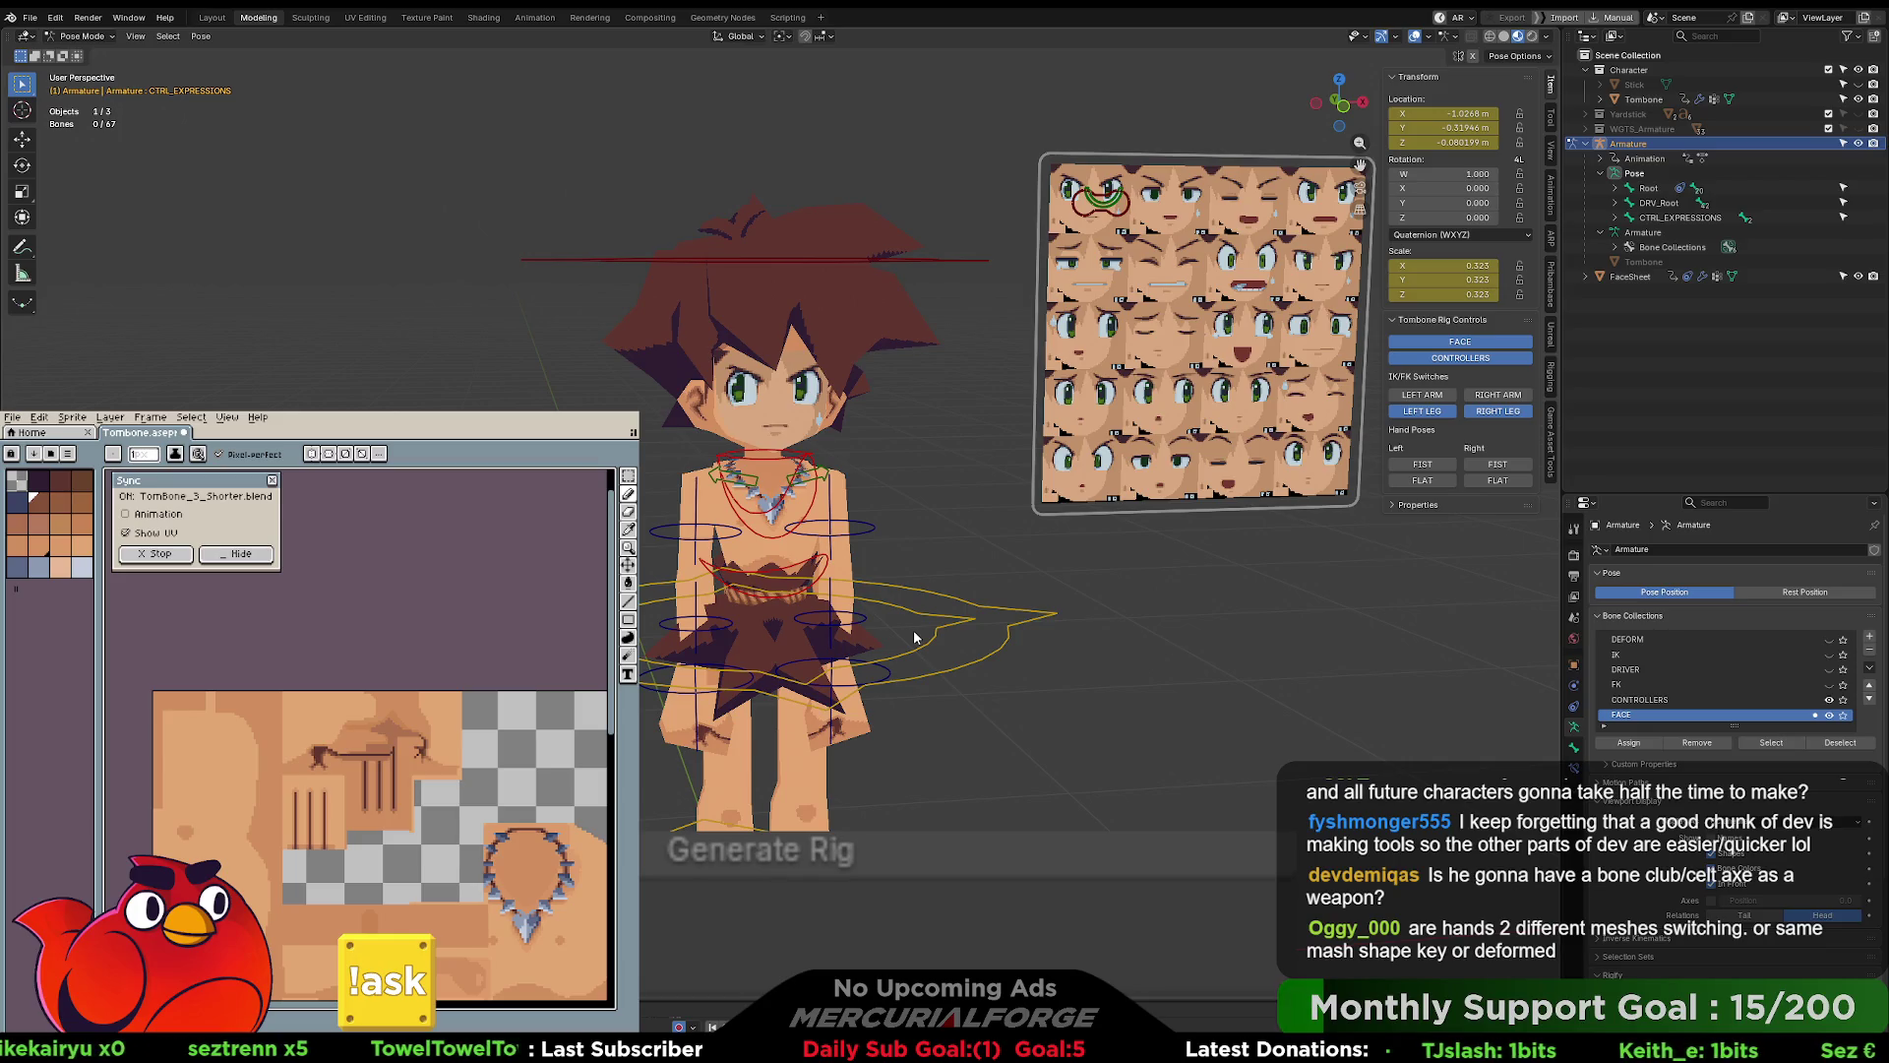
pyautogui.keyDown('shift'); pyautogui.moveTo(971, 575); pyautogui.dragTo(984, 553, button='middle'); pyautogui.keyUp('shift')
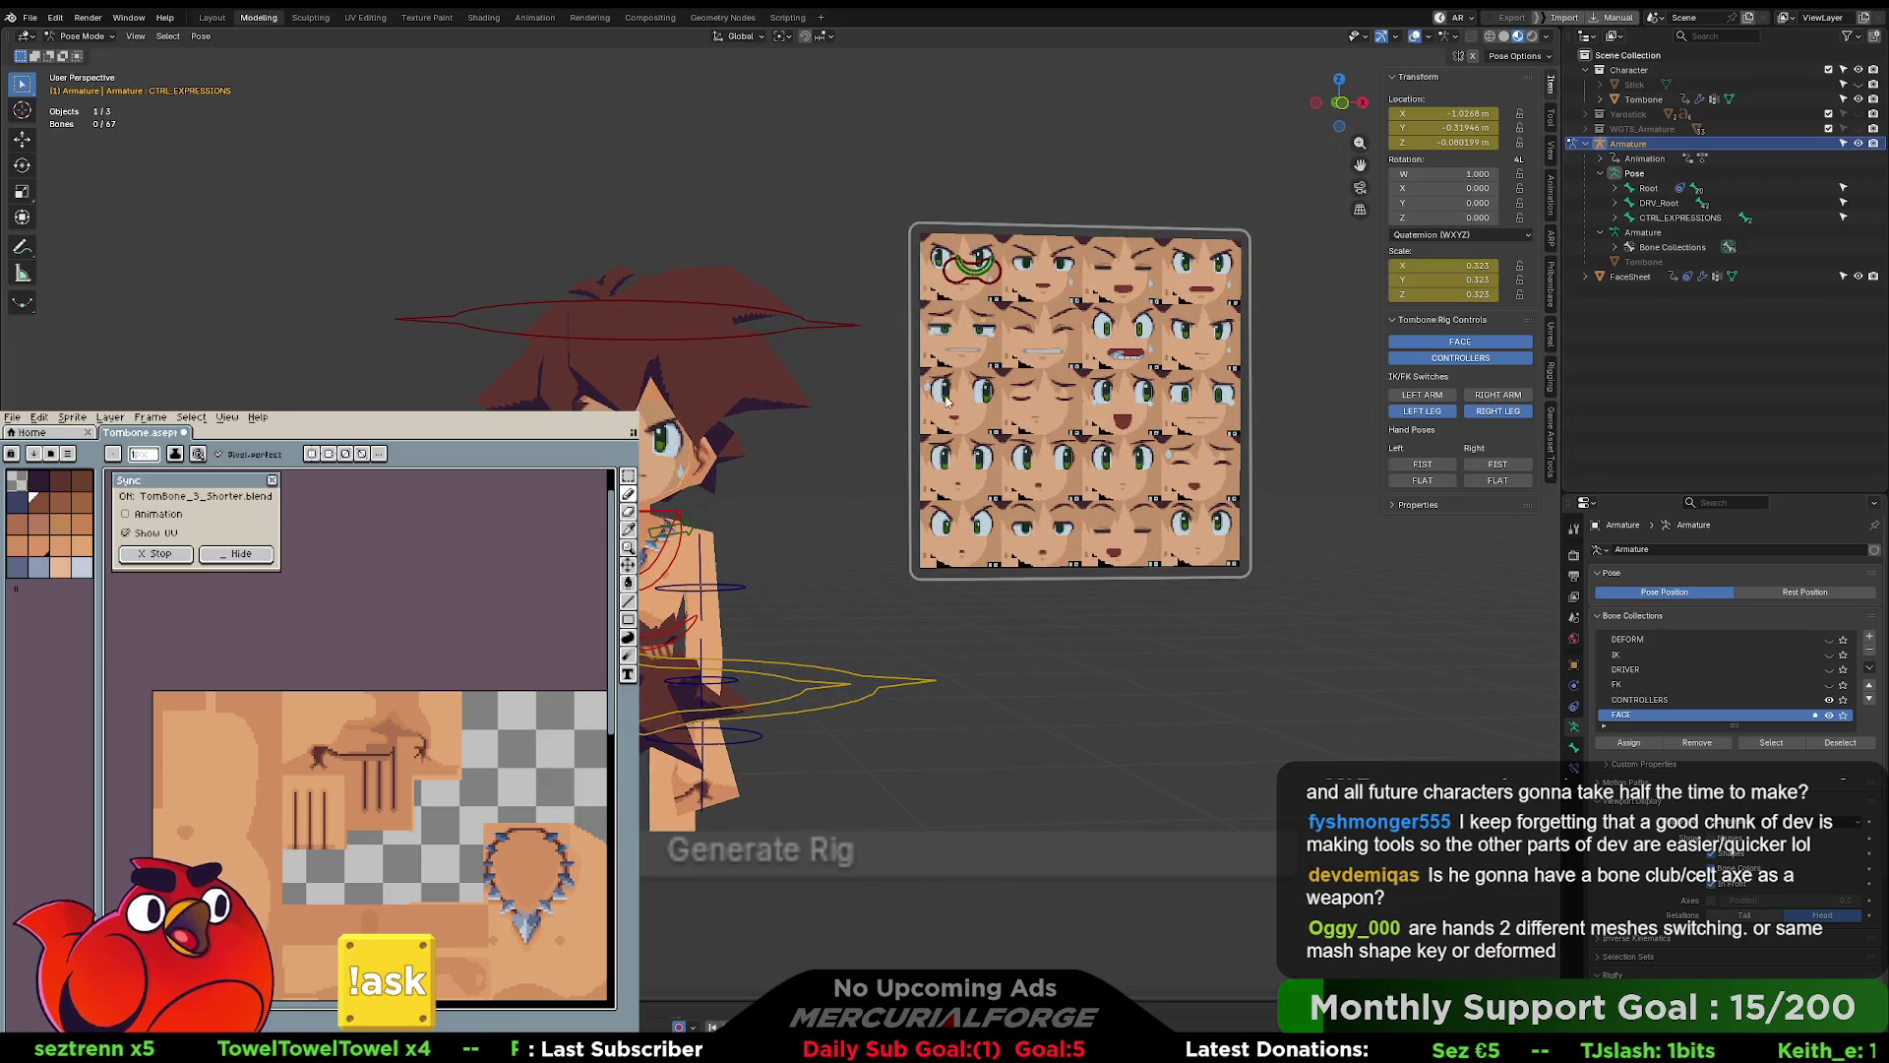
pyautogui.moveTo(1074, 332); pyautogui.dragTo(996, 320, button='middle')
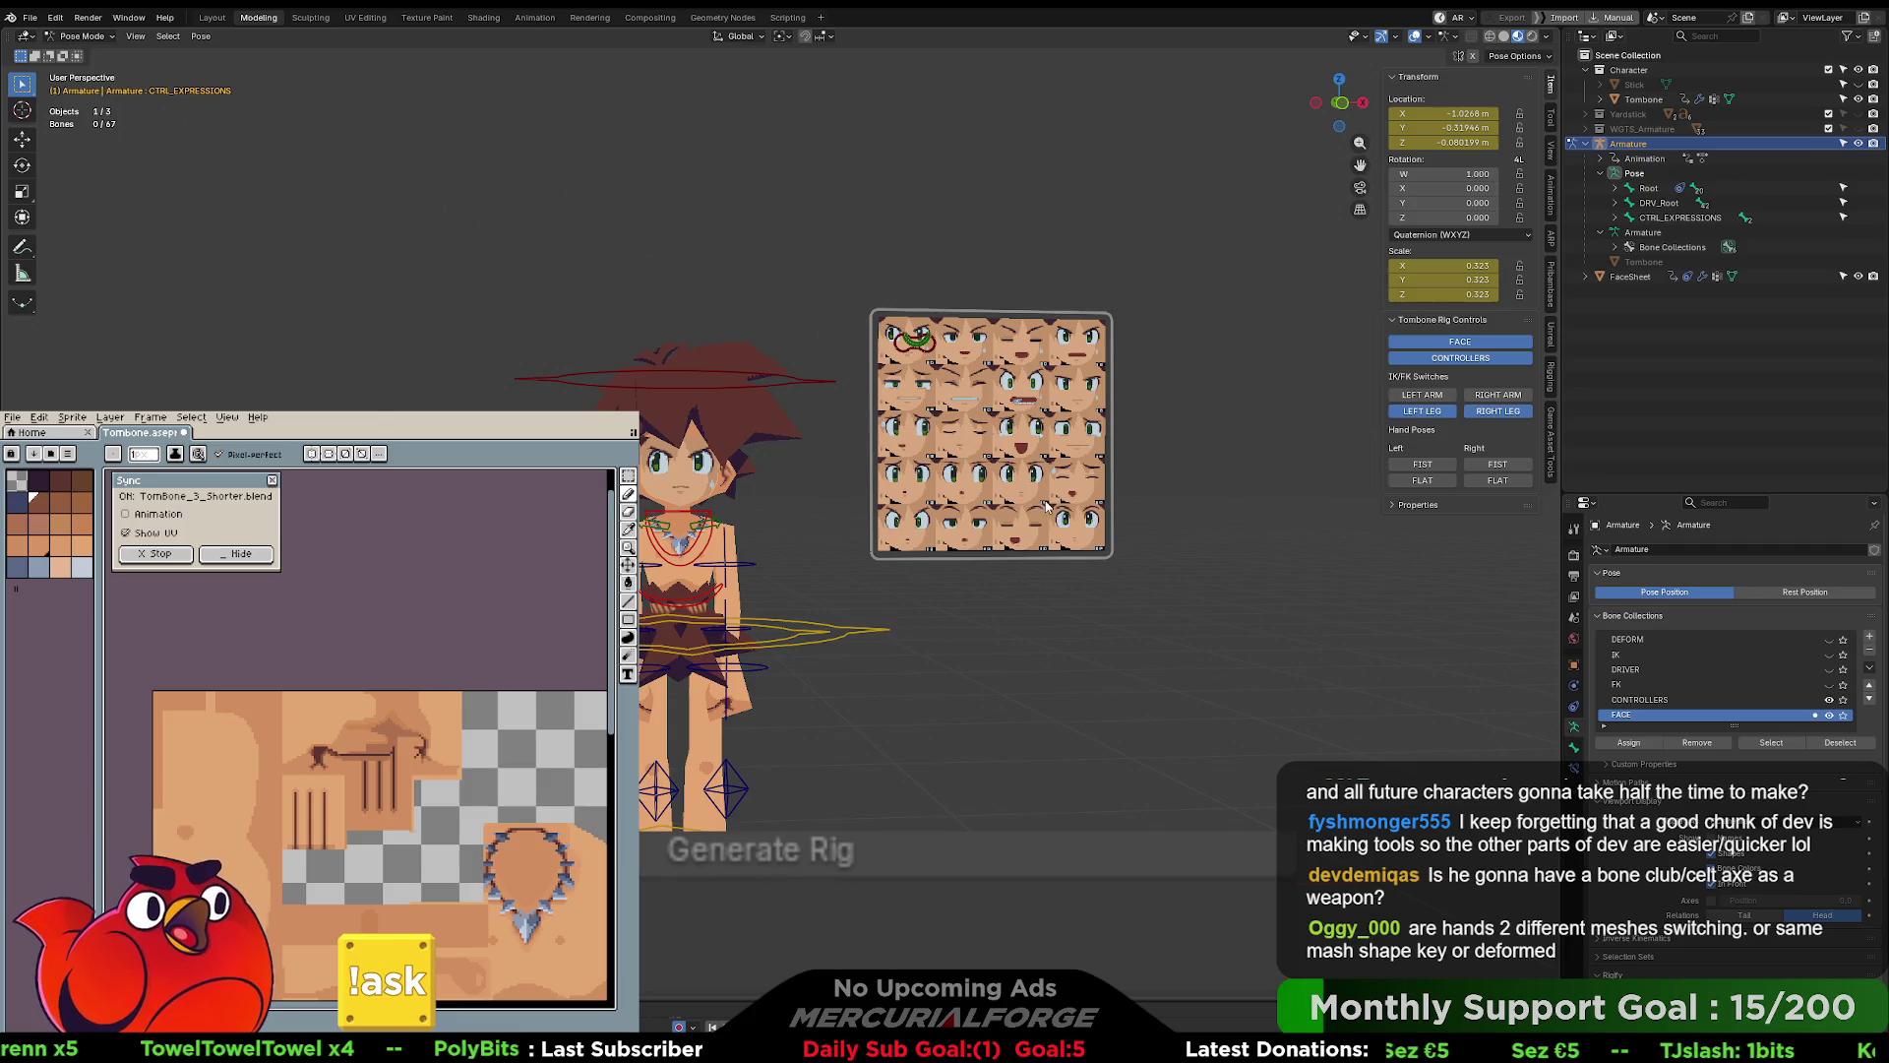
pyautogui.keyDown('shift'); pyautogui.moveTo(1122, 342); pyautogui.dragTo(990, 315, button='middle'); pyautogui.keyUp('shift')
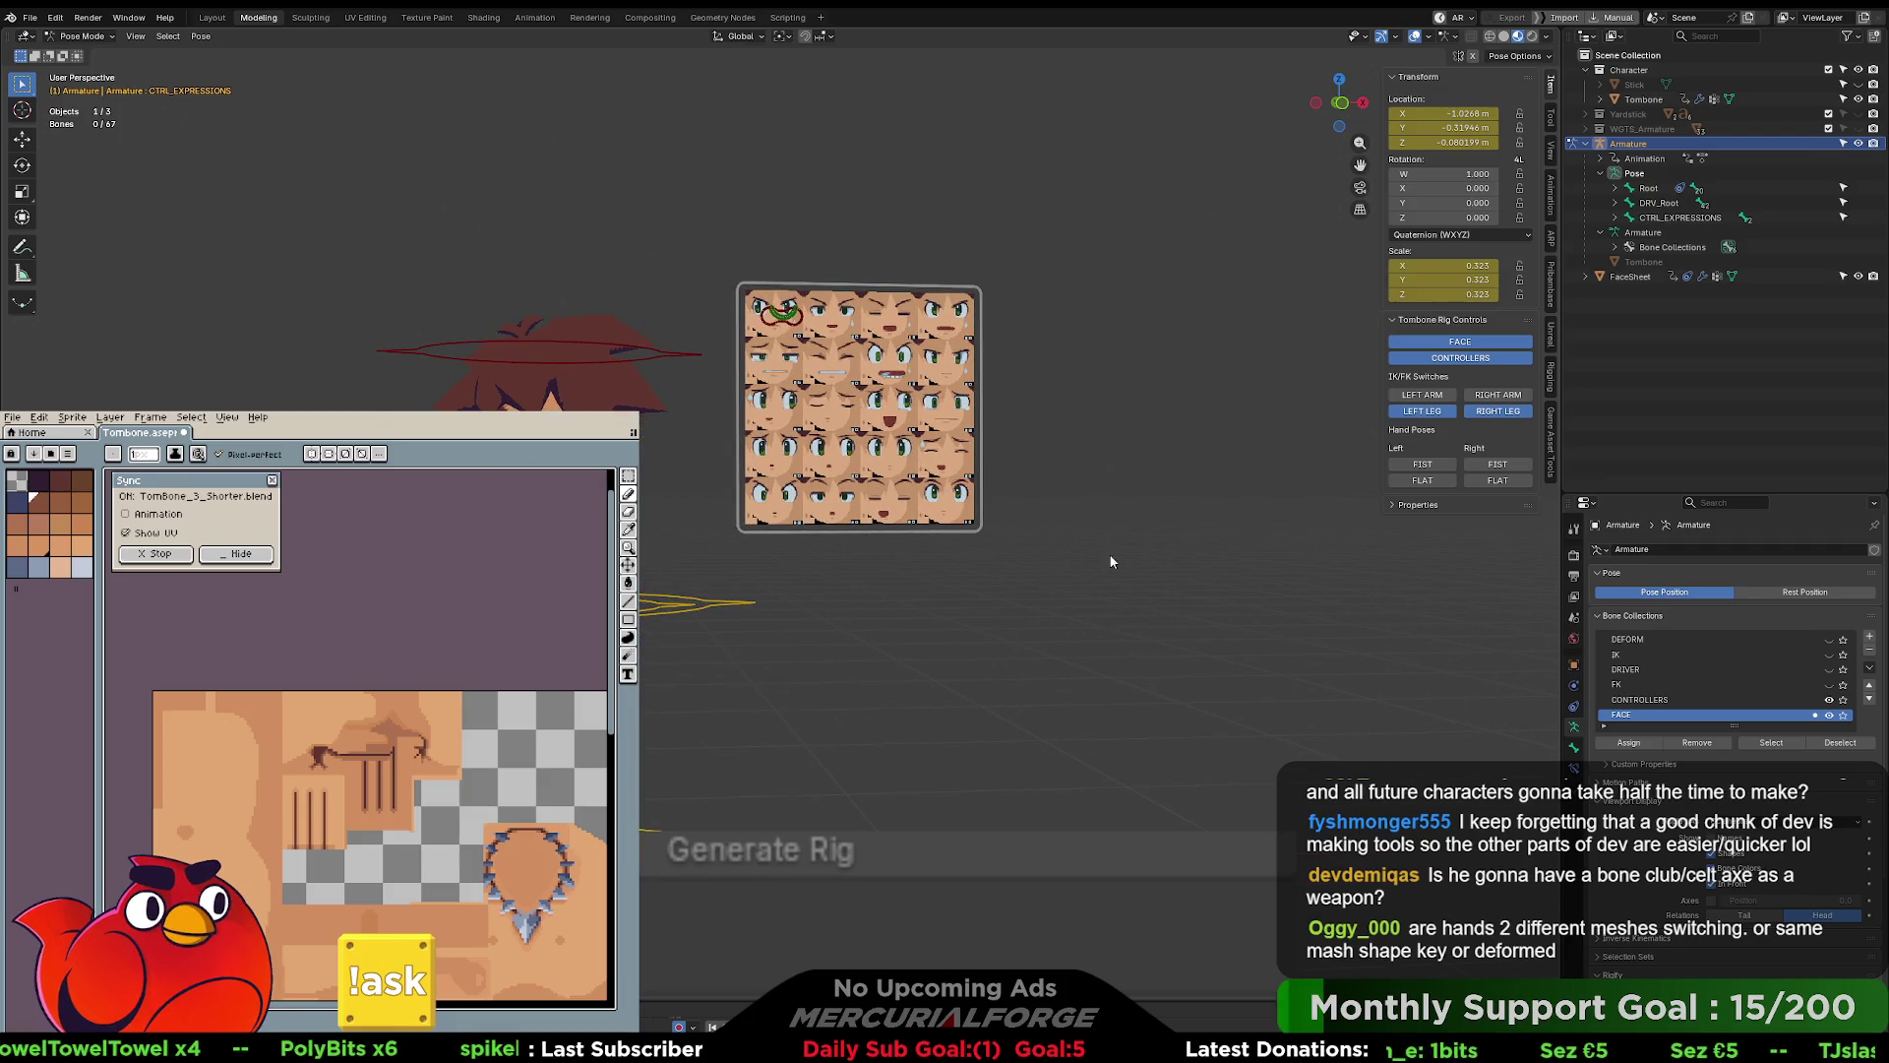
pyautogui.scroll(4, 898, 408)
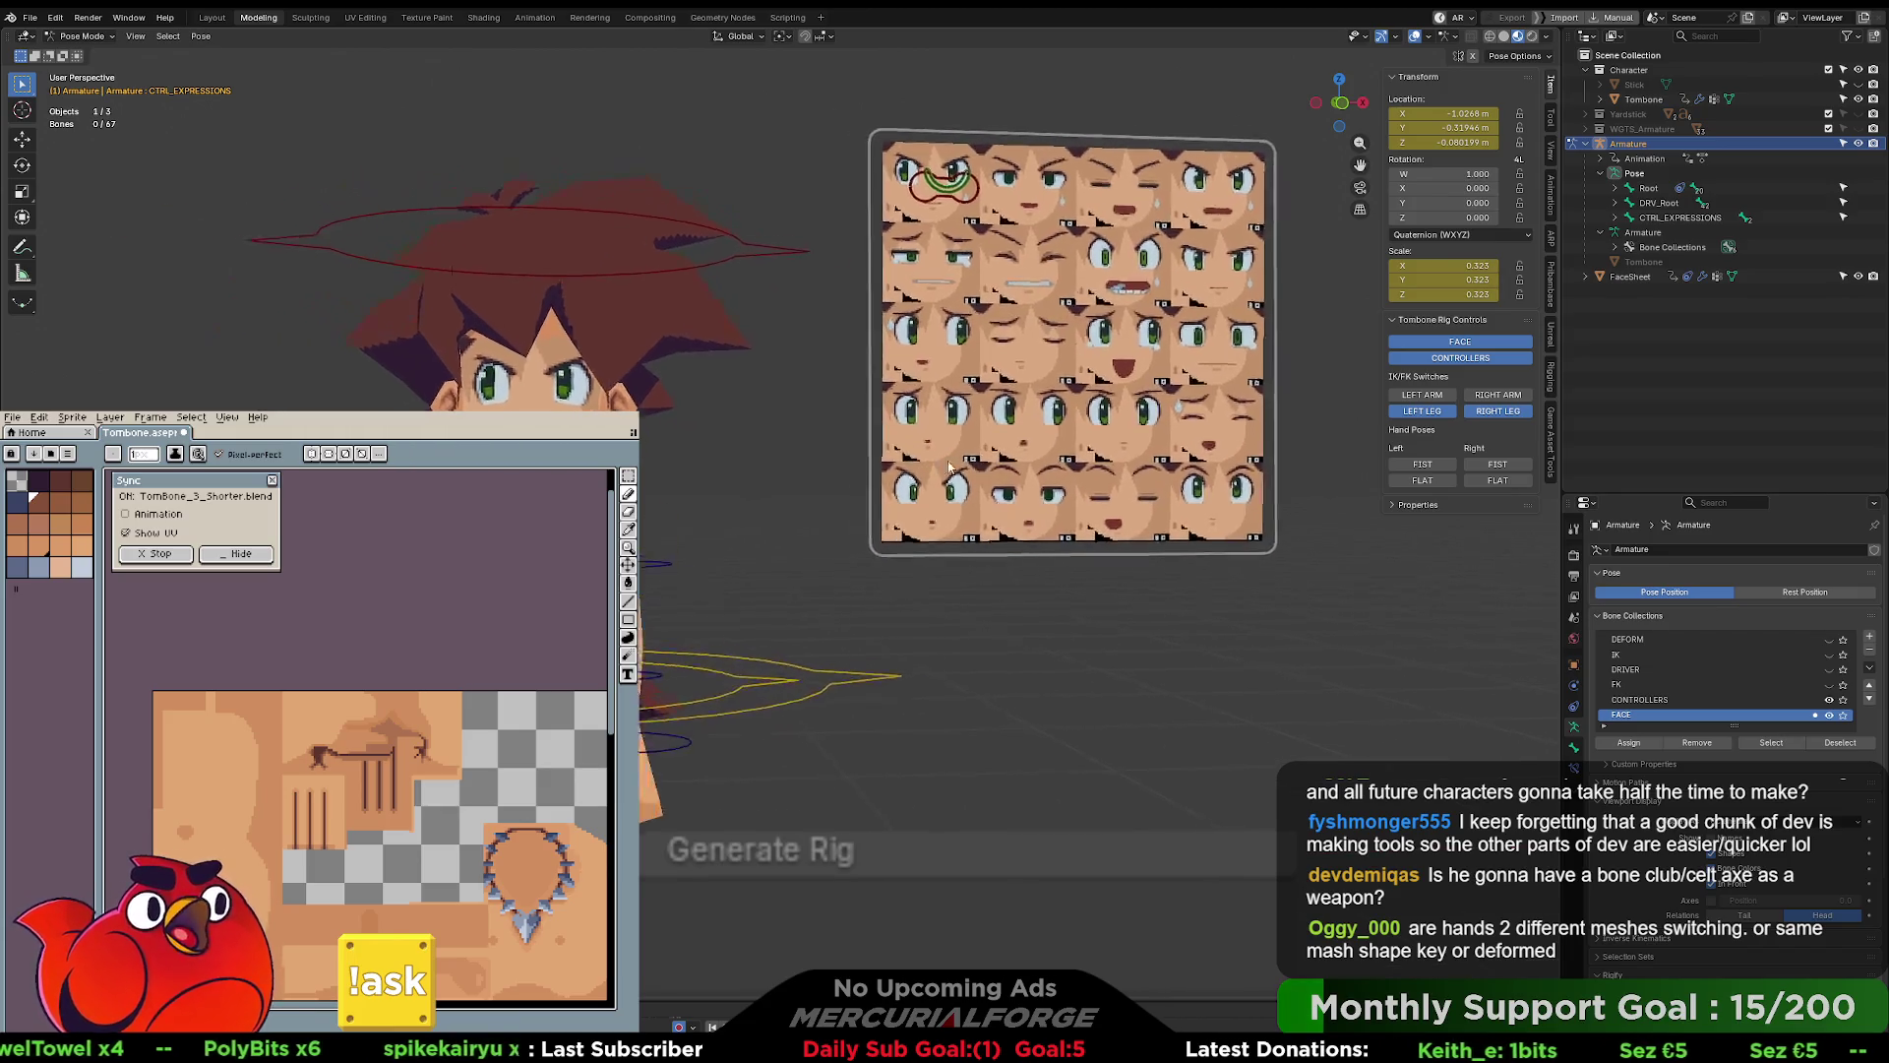
pyautogui.keyDown('shift'); pyautogui.moveTo(1249, 301); pyautogui.dragTo(1175, 306, button='middle'); pyautogui.keyUp('shift')
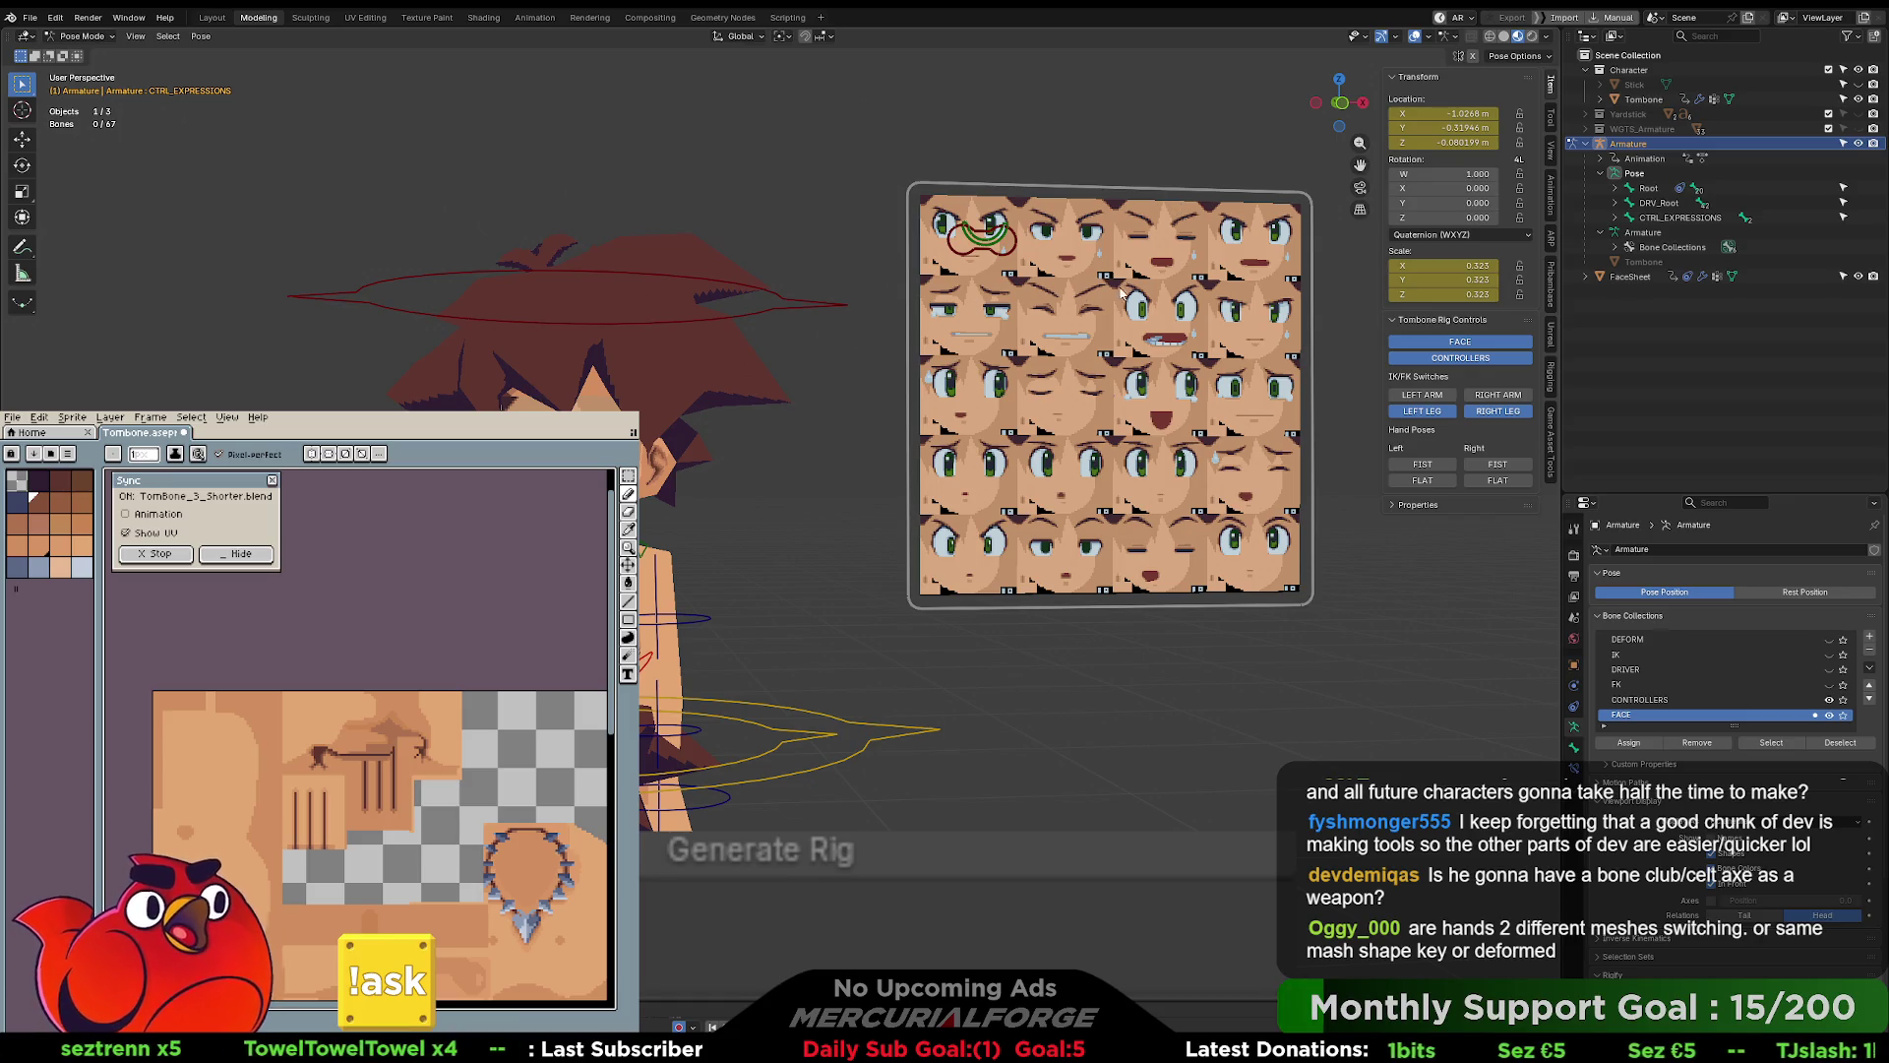
pyautogui.scroll(-2, 1122, 292)
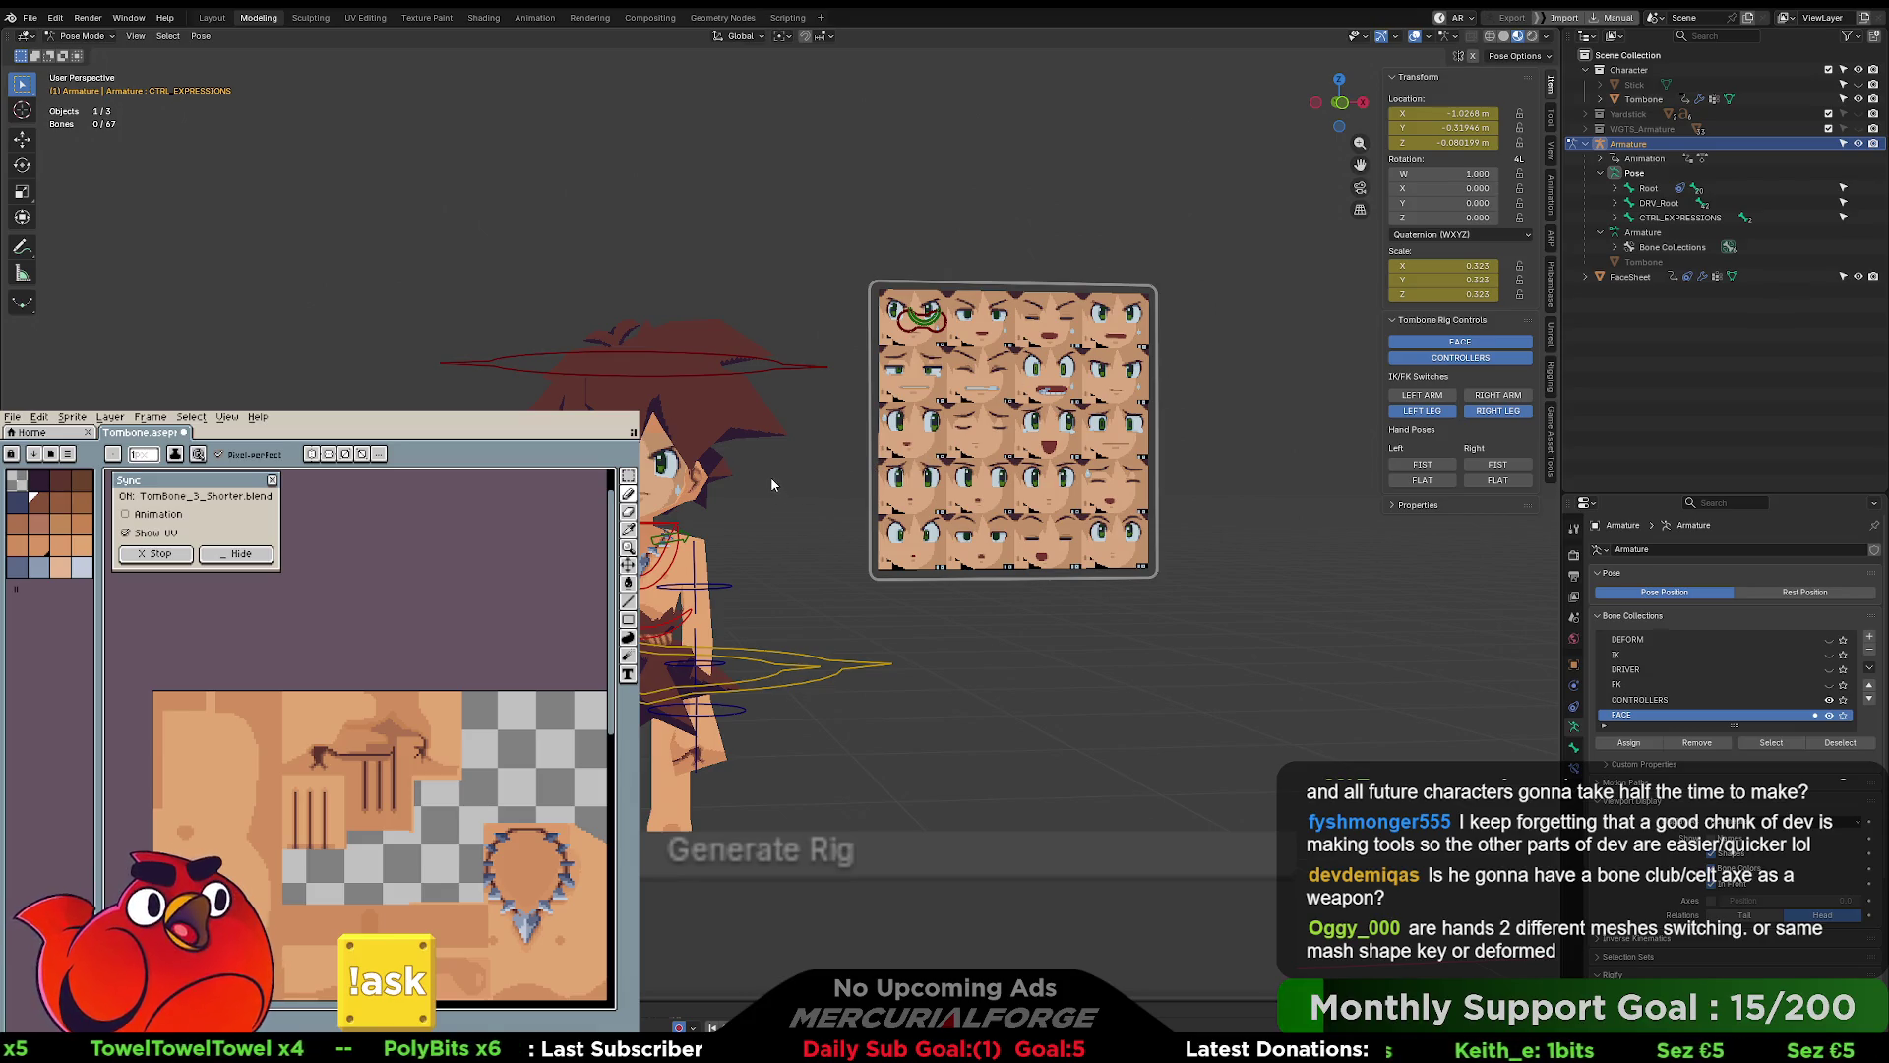
pyautogui.scroll(5, 771, 476)
pyautogui.scroll(-3, 768, 472)
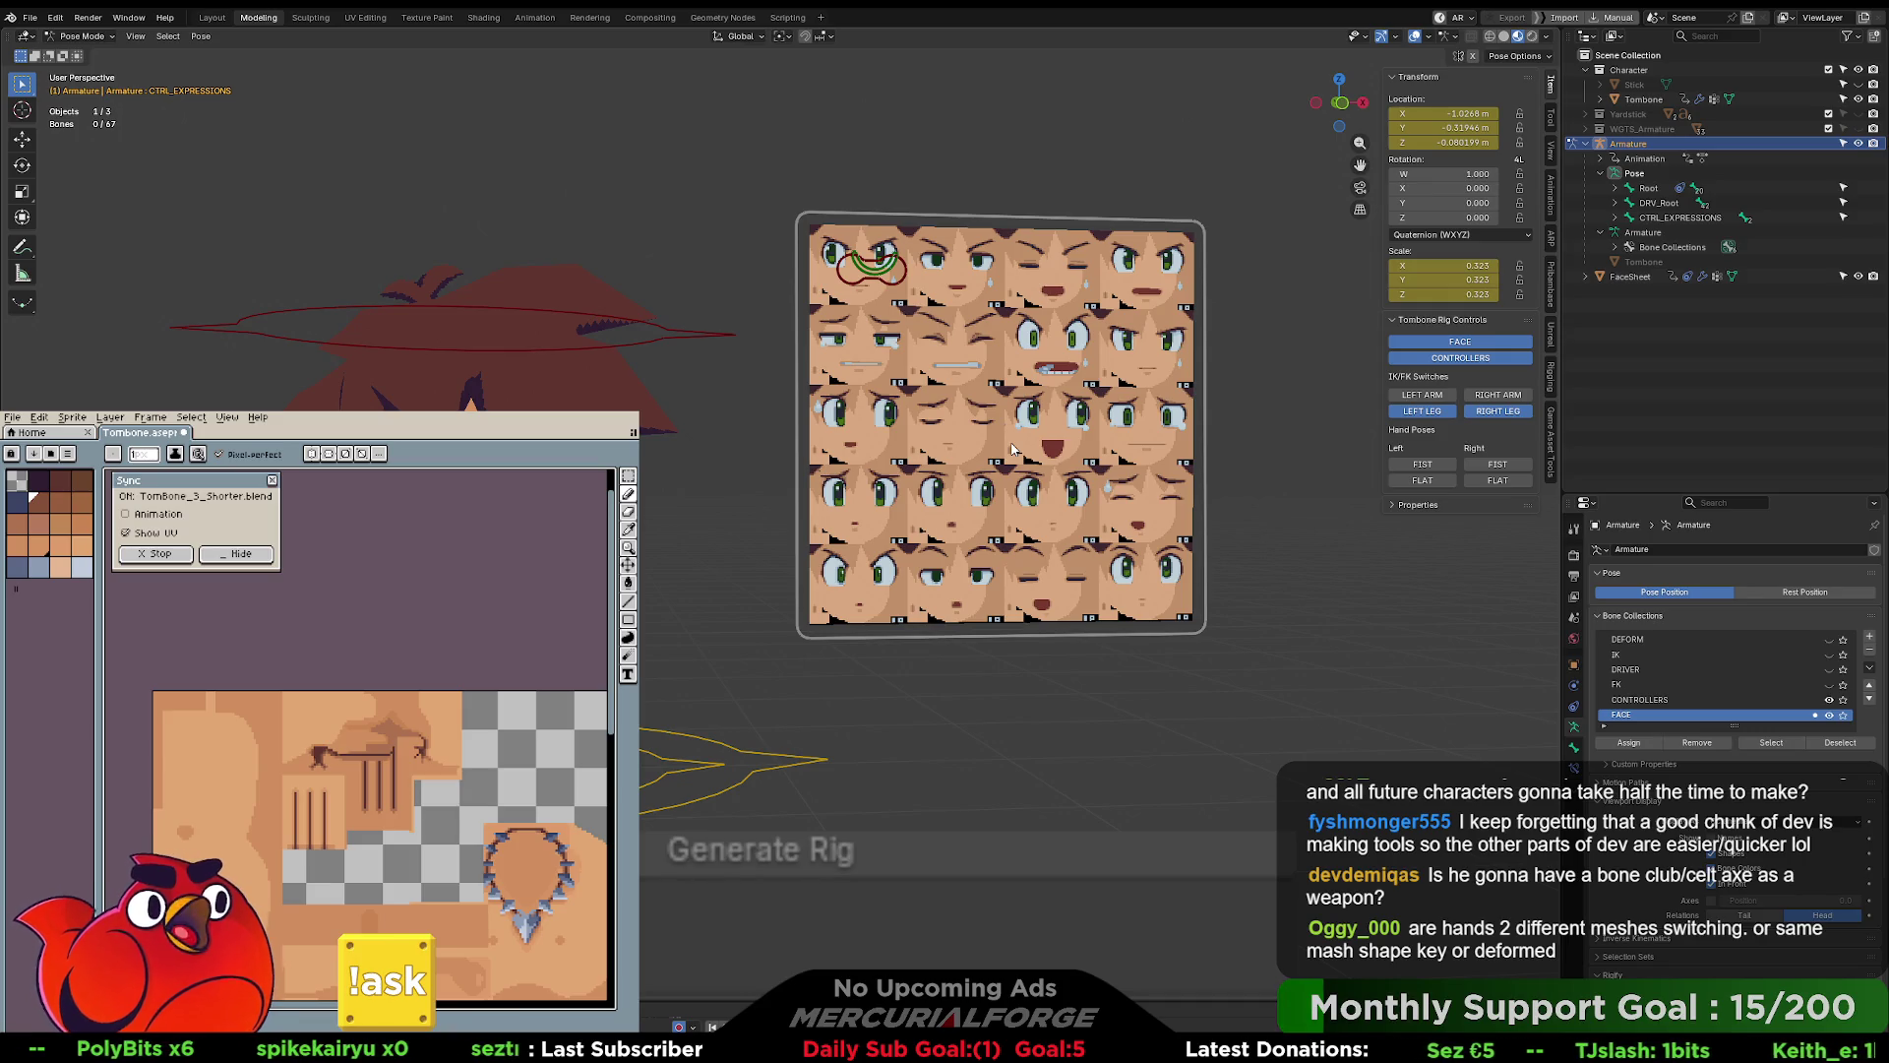
pyautogui.keyDown('shift'); pyautogui.moveTo(1014, 449); pyautogui.dragTo(1107, 488, button='middle'); pyautogui.keyUp('shift')
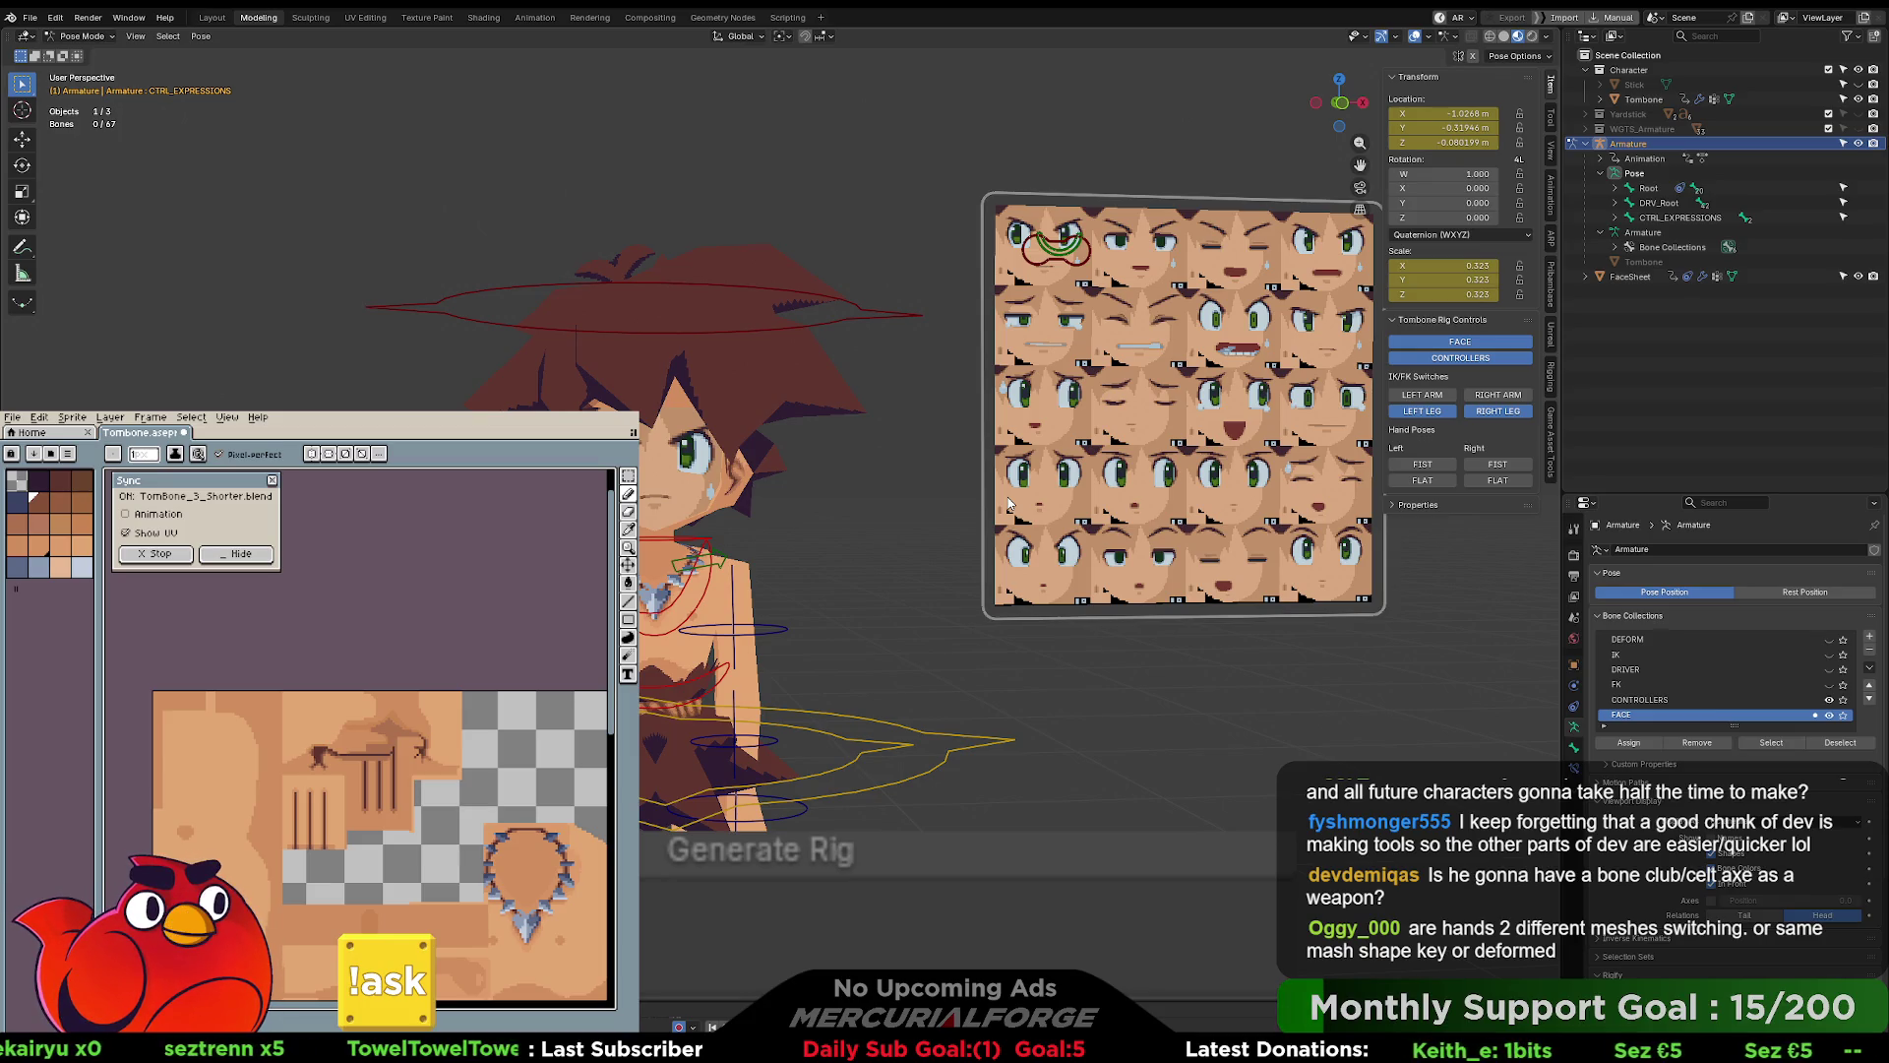
pyautogui.moveTo(901, 595); pyautogui.dragTo(936, 591, button='middle')
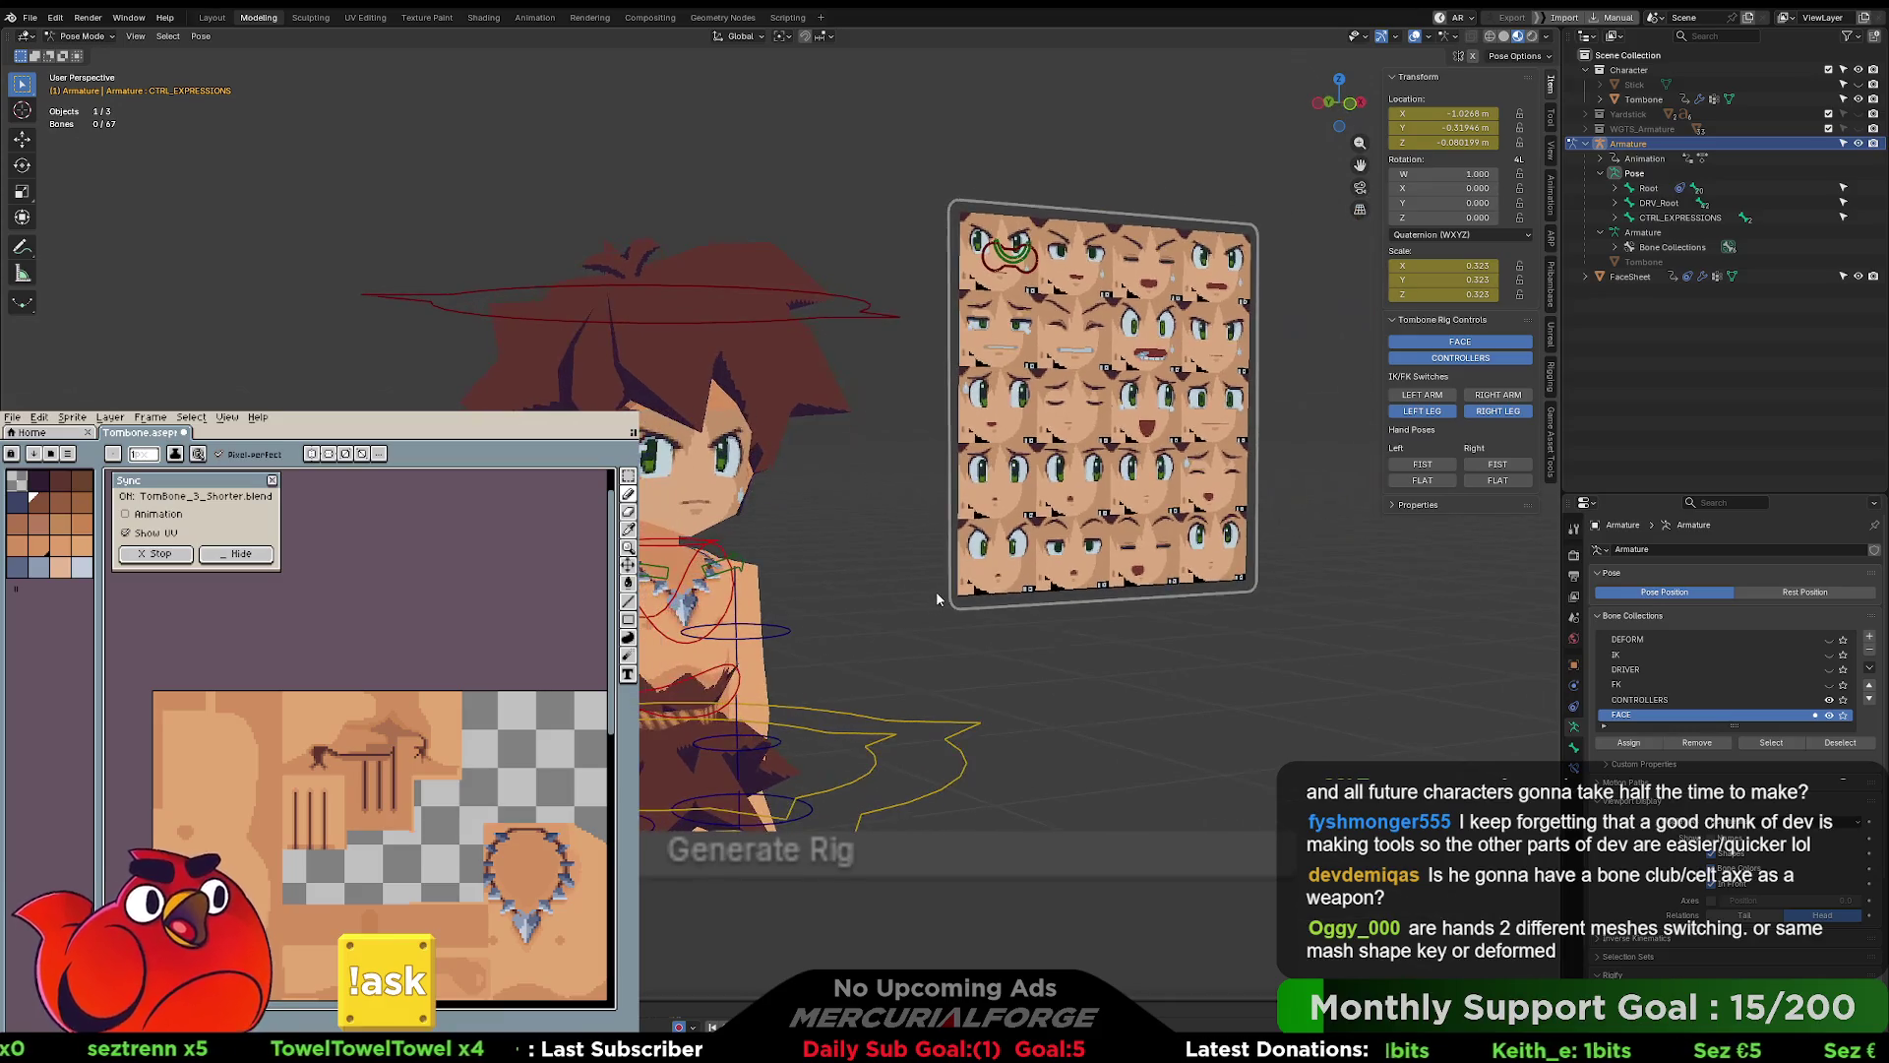
pyautogui.scroll(4, 905, 541)
pyautogui.scroll(4, 868, 489)
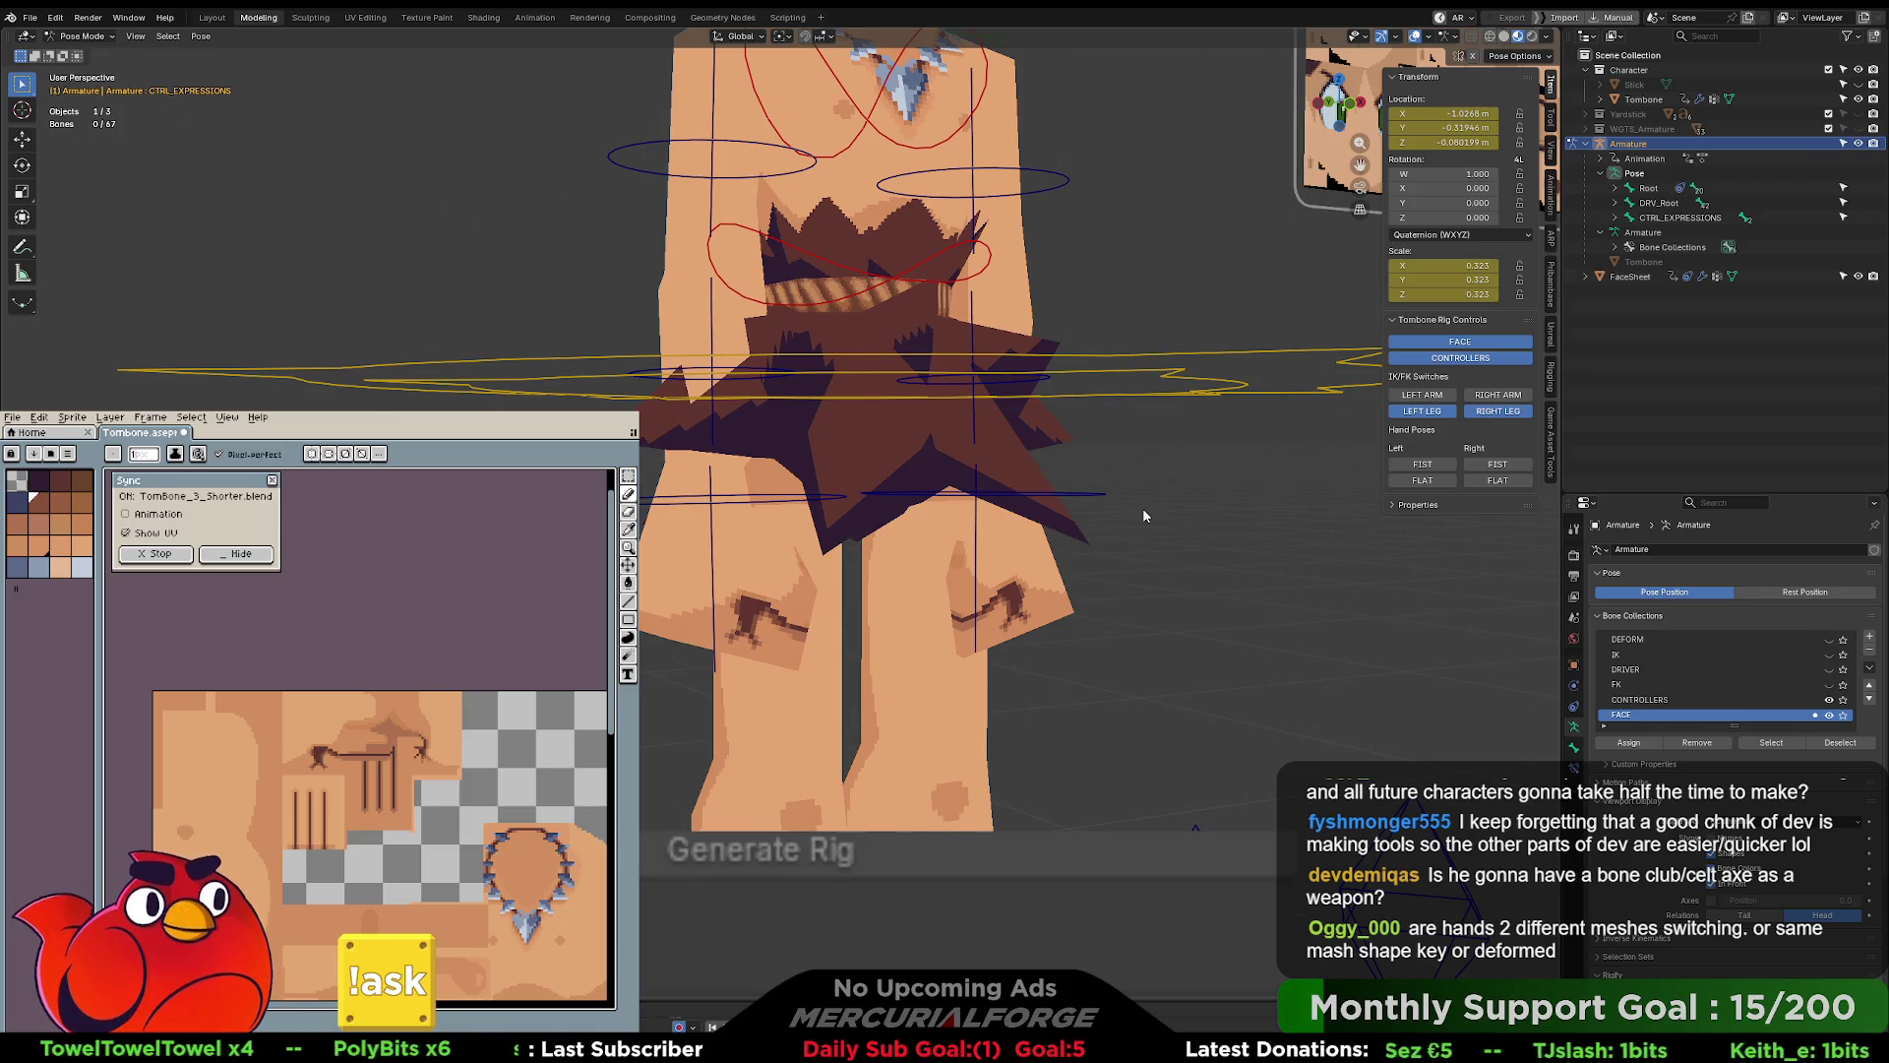
# - Make the right hand a fist and toggle the left hand flat, then back to a fist
pyautogui.click(1418, 466)
pyautogui.click(1418, 465)
pyautogui.click(1485, 481)
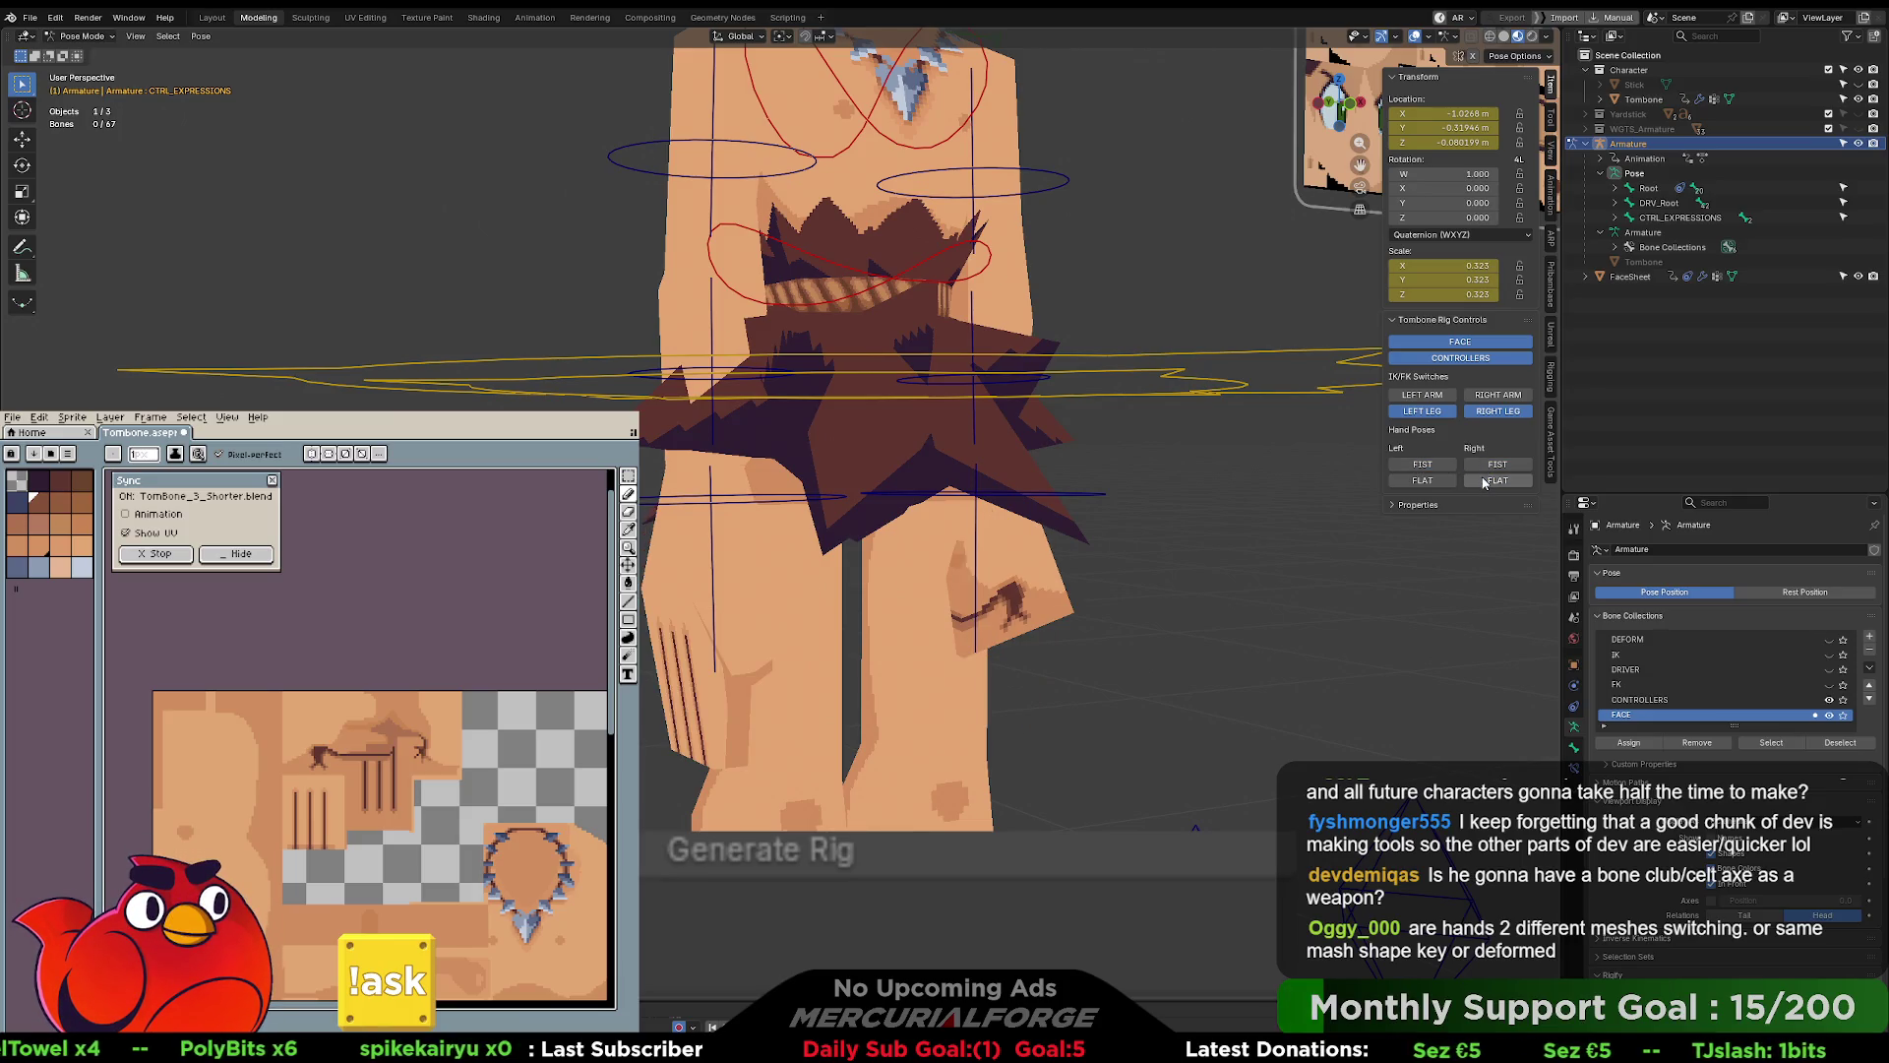
pyautogui.click(1490, 465)
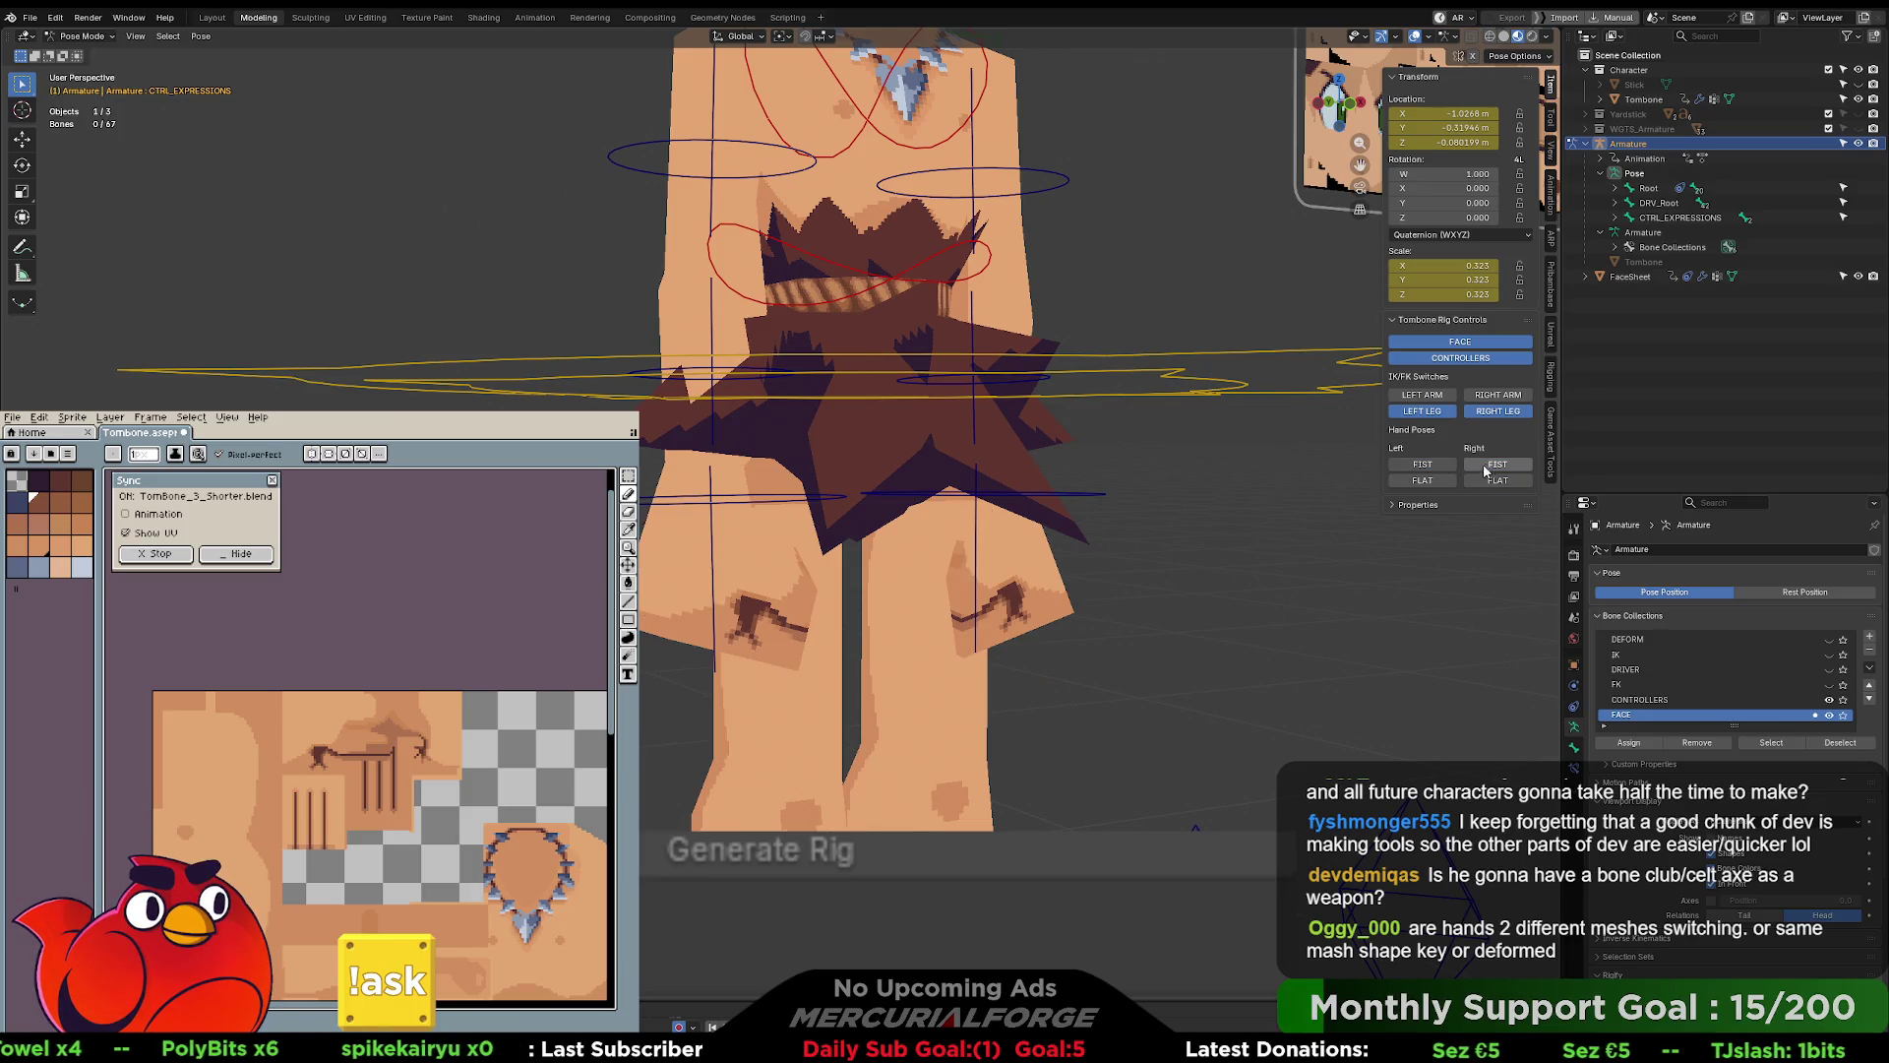
# - Return to Object Mode, check Tombone's armature modifier, then view the Armature's data properties
pyautogui.hotkey('ctrl', 'Tab')
pyautogui.click(1065, 598)
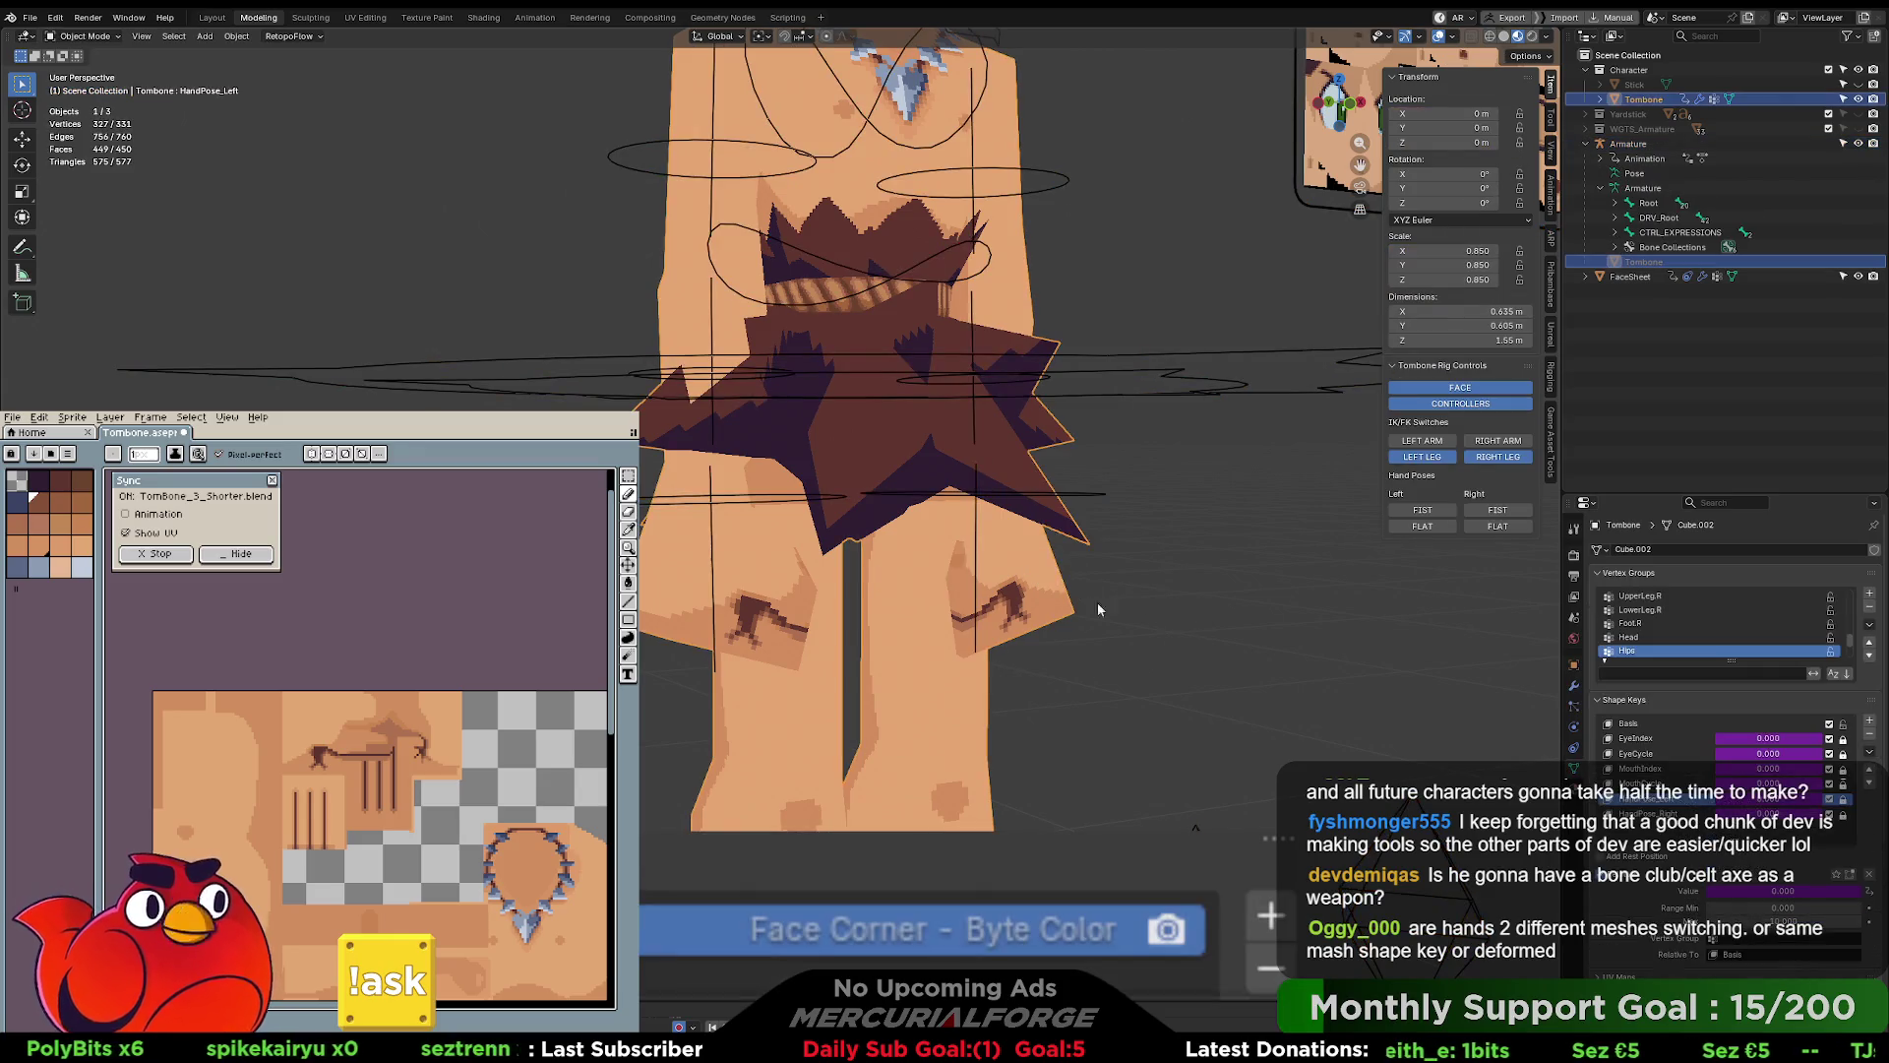
pyautogui.click(1573, 688)
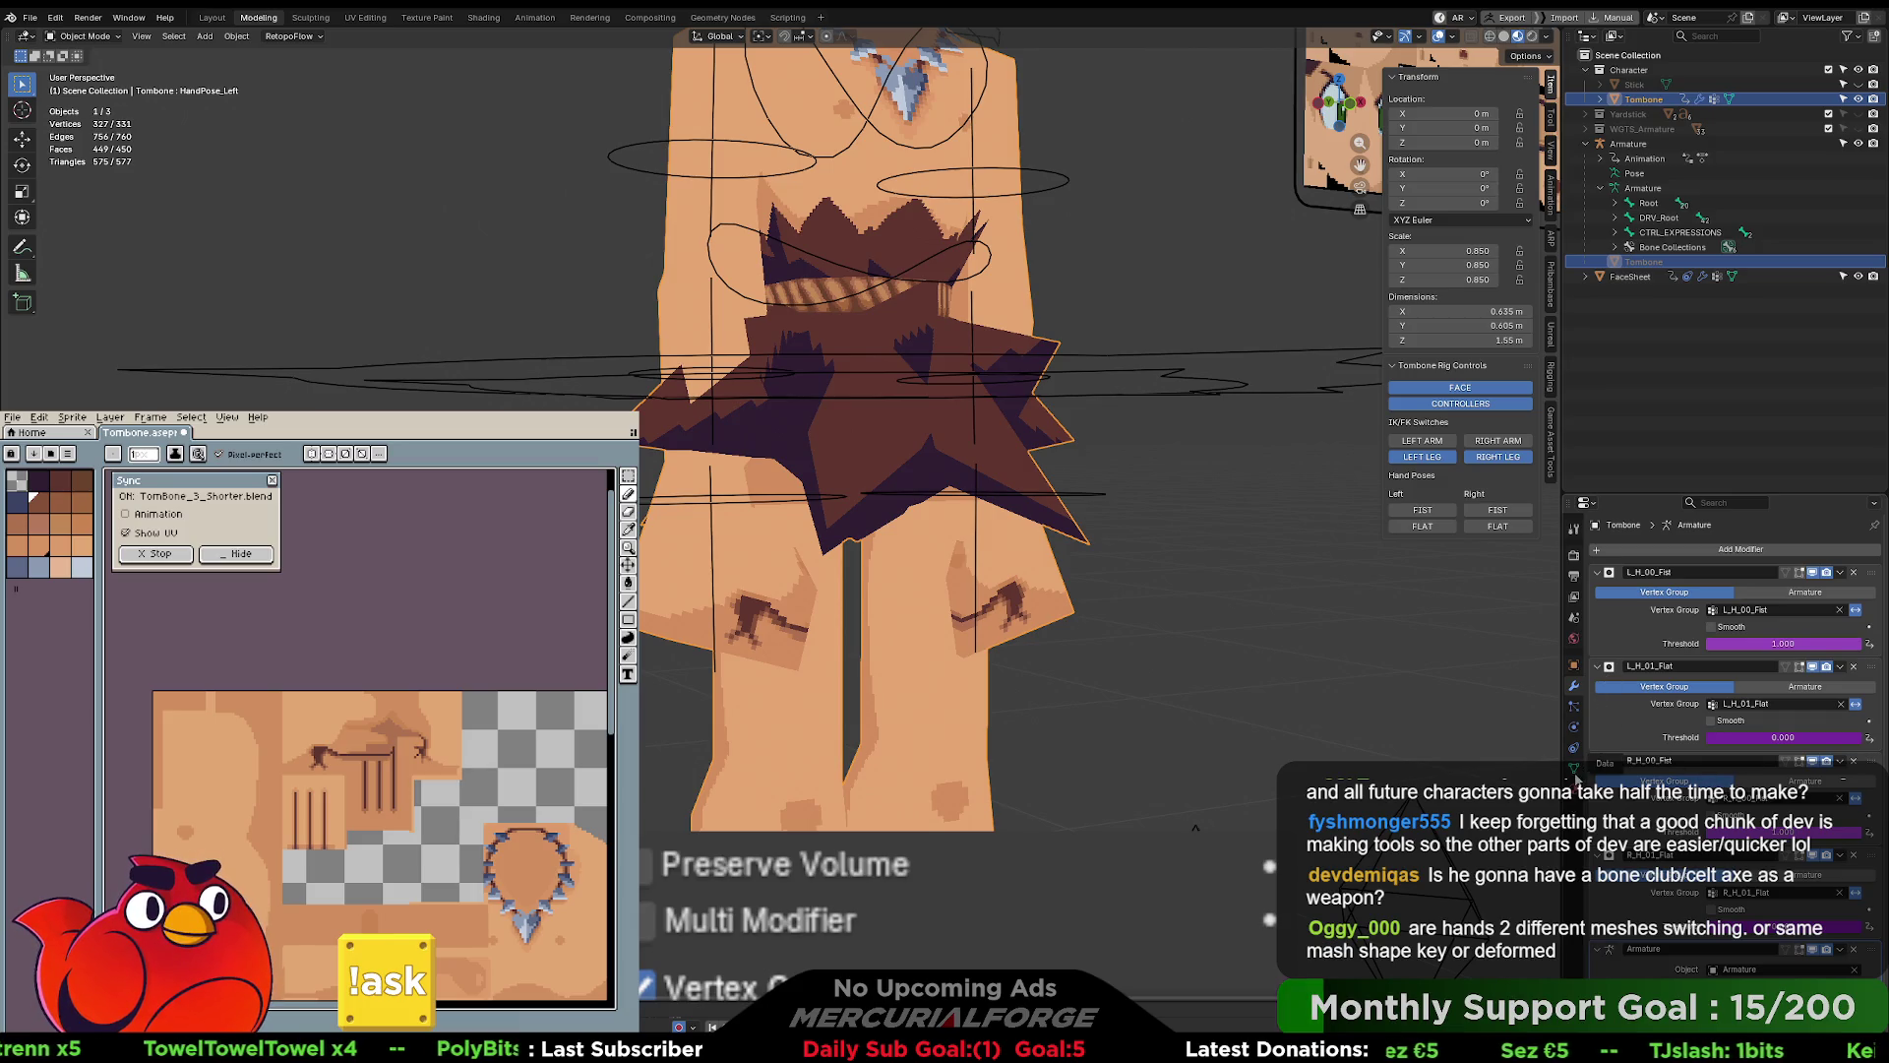
pyautogui.click(1153, 357)
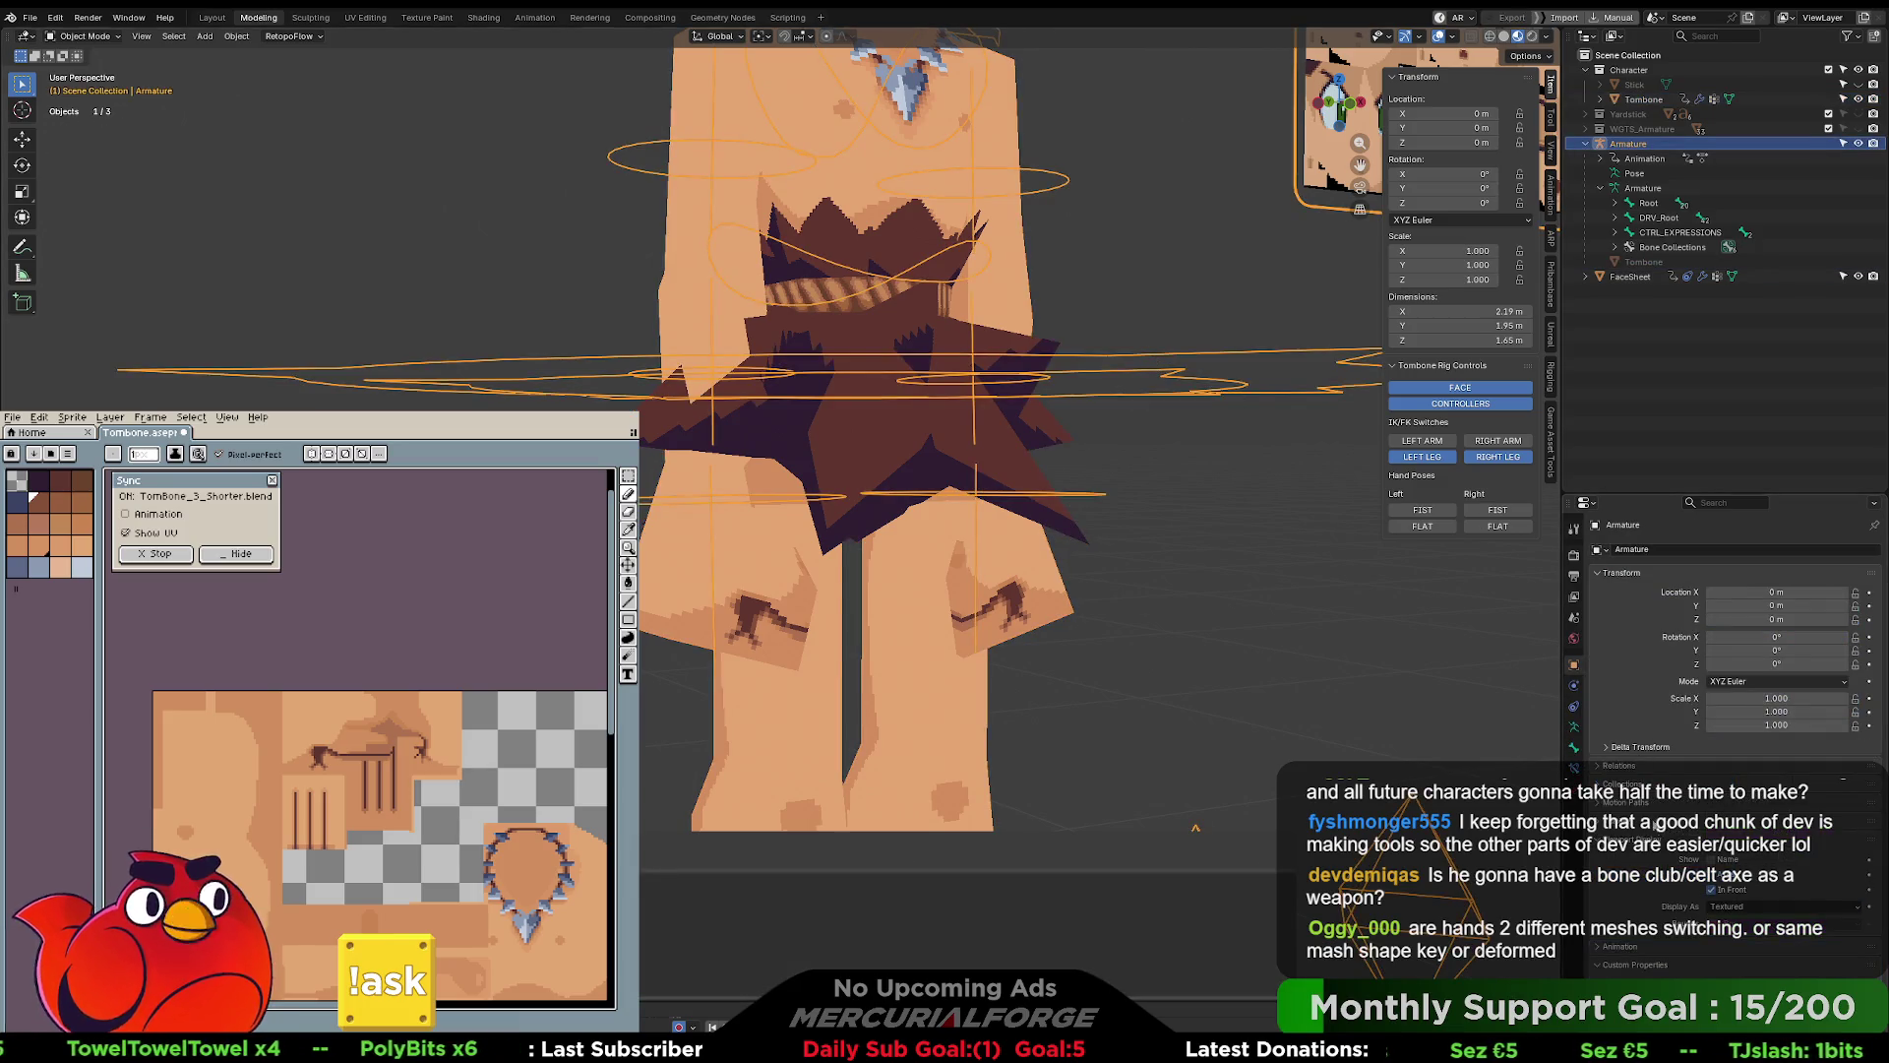
pyautogui.click(1574, 726)
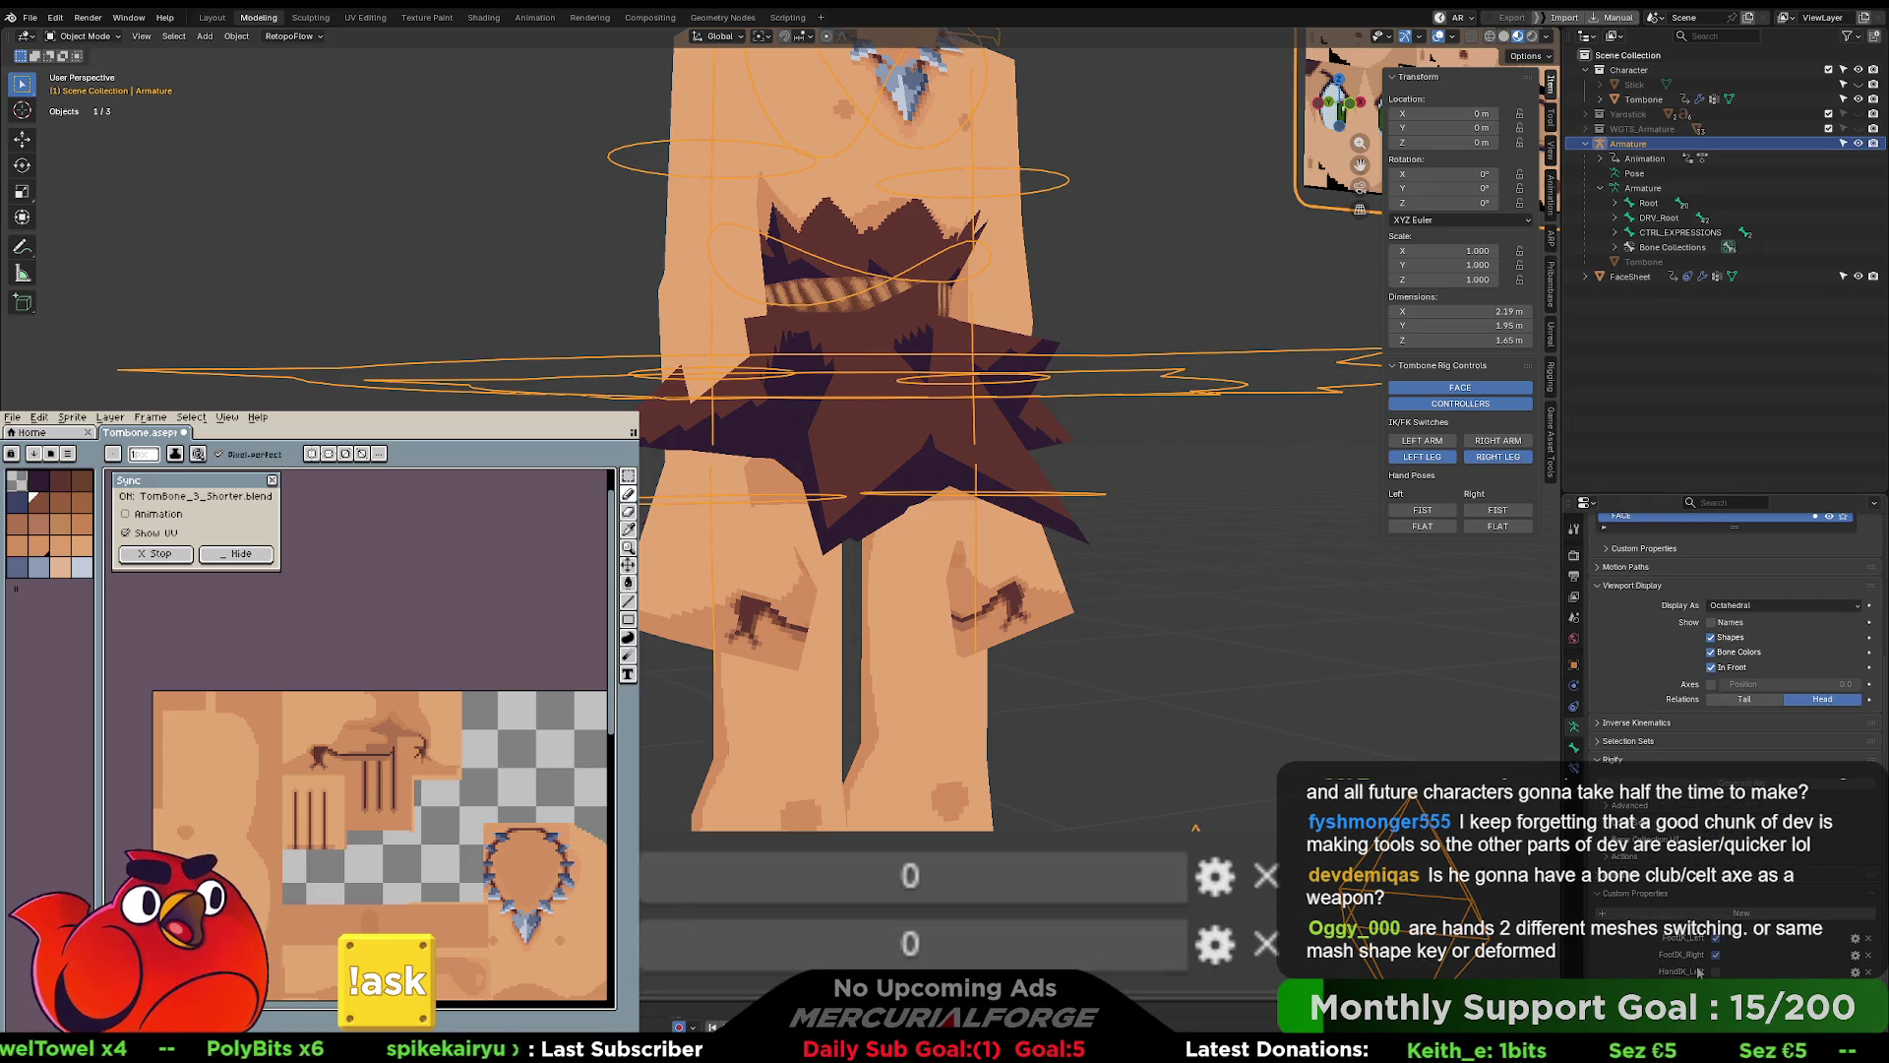
pyautogui.scroll(2, 1696, 974)
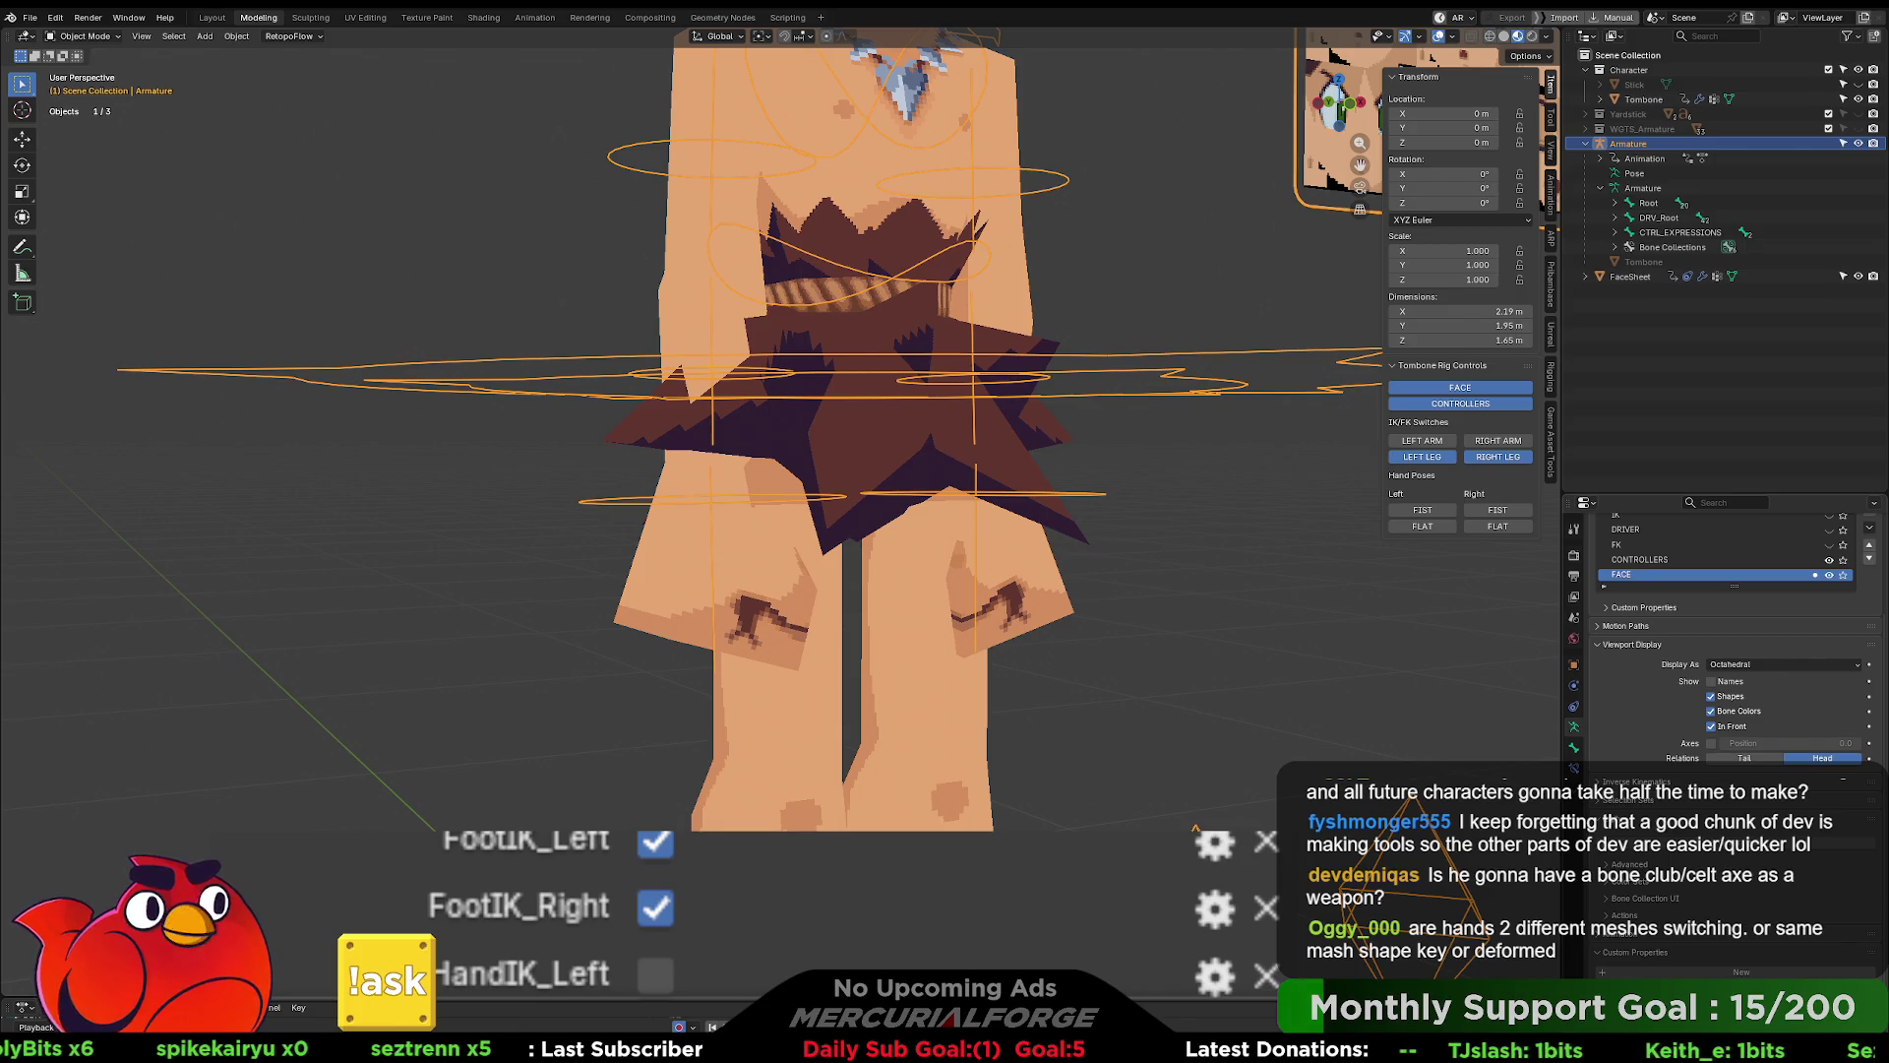
pyautogui.scroll(-2, 1732, 984)
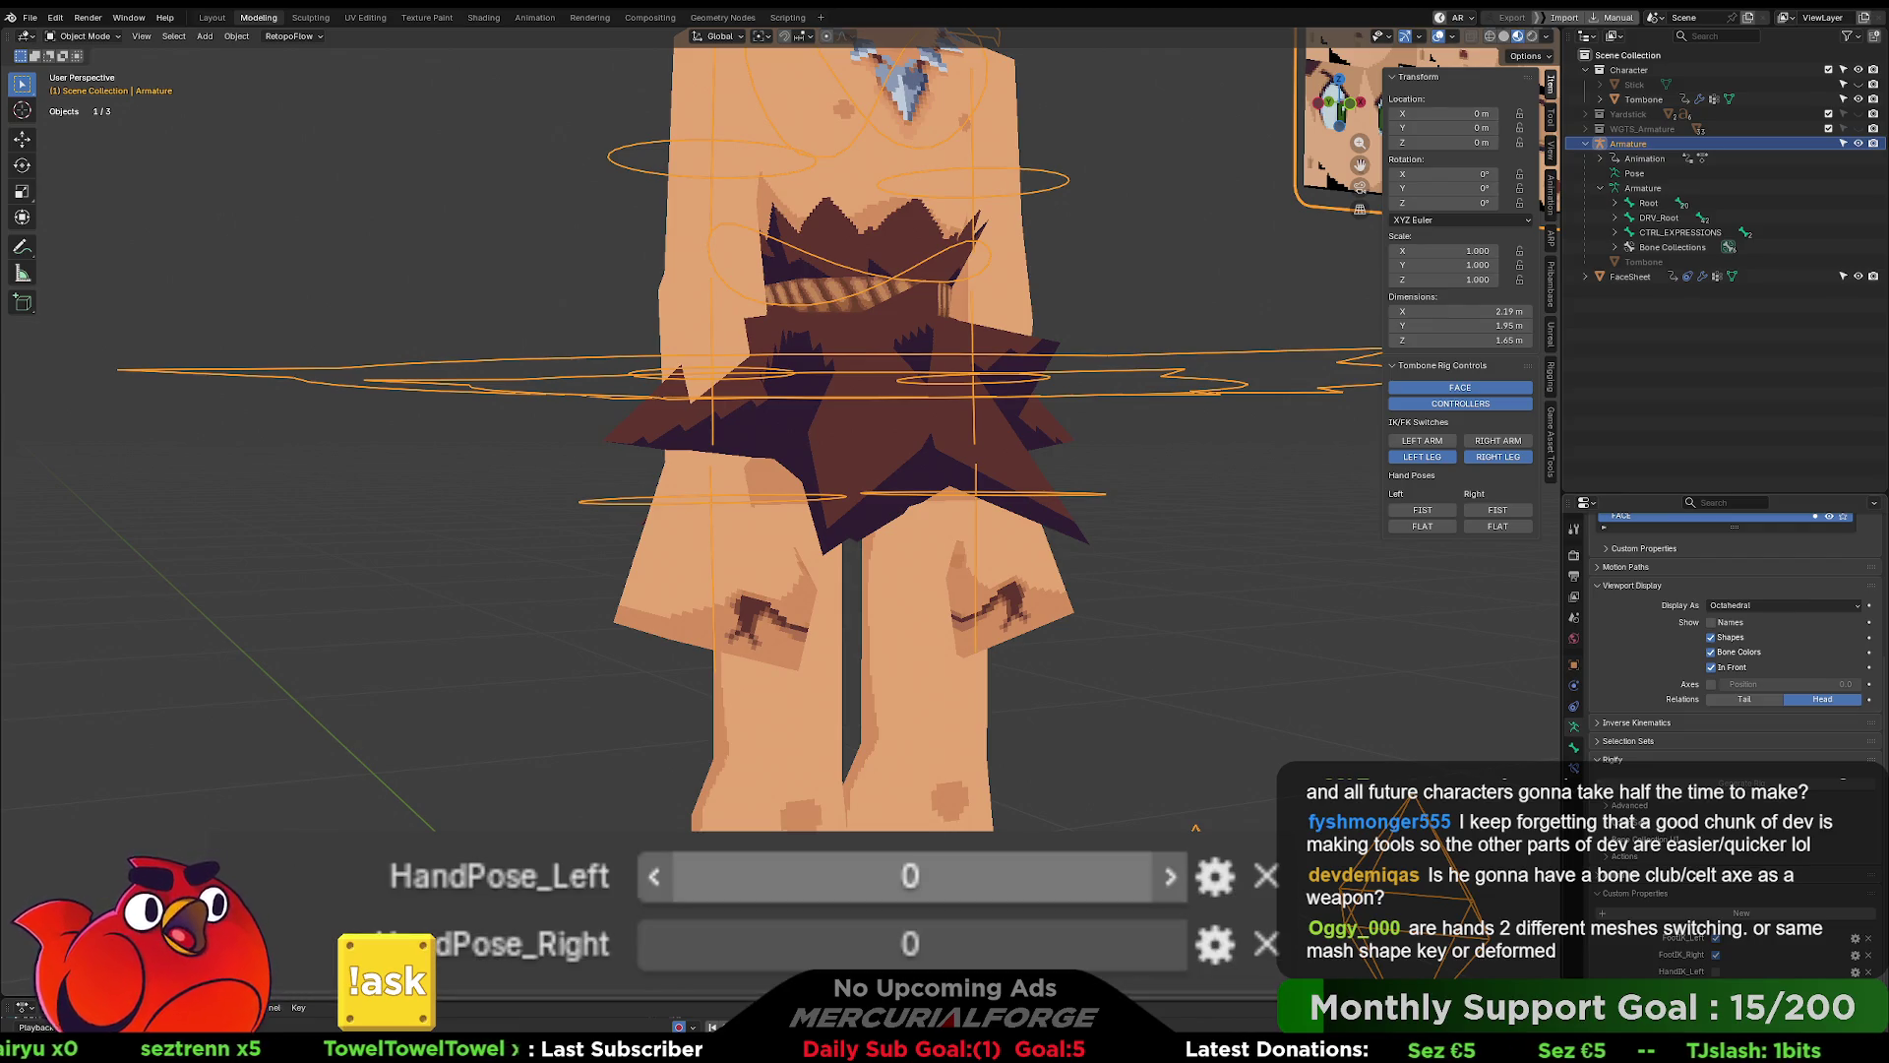
# - Reselect Tombone to view its HandPose shape keys, then bring up the TomBone mesh in Unreal
pyautogui.click(1644, 262)
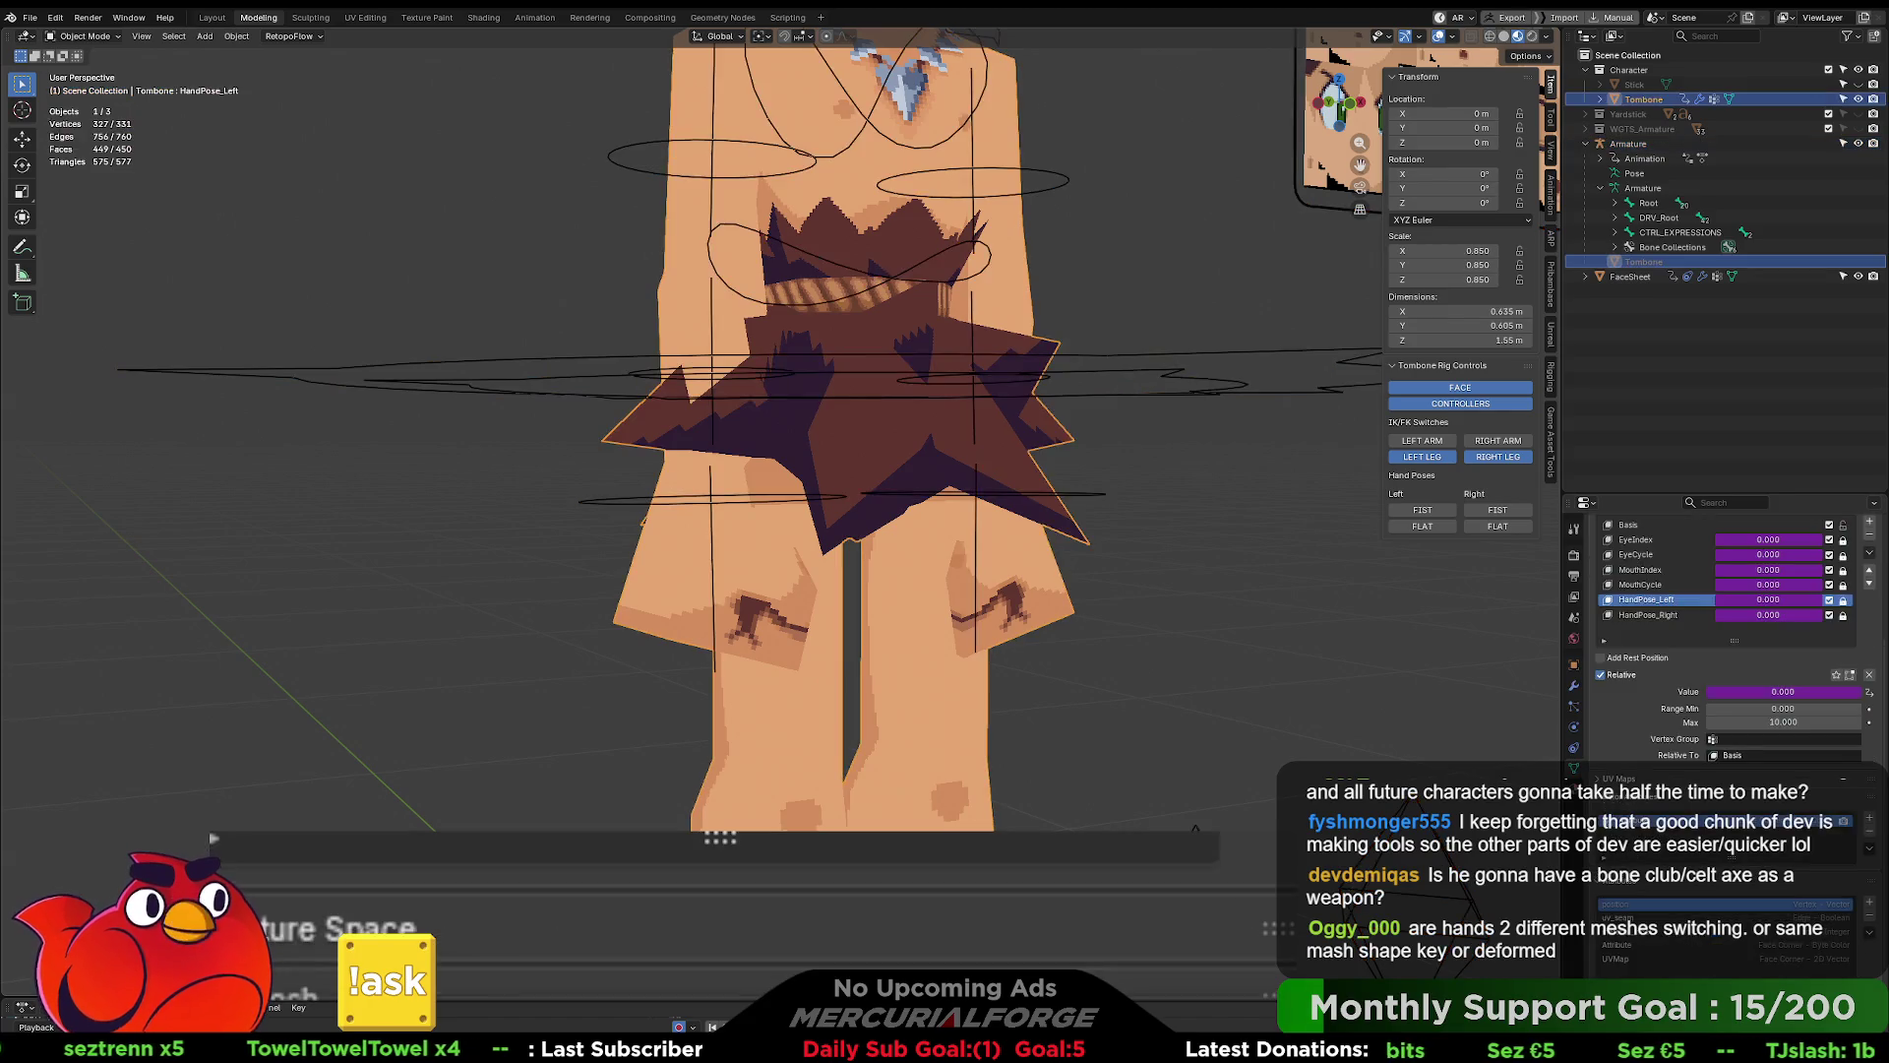
pyautogui.scroll(8, 1690, 745)
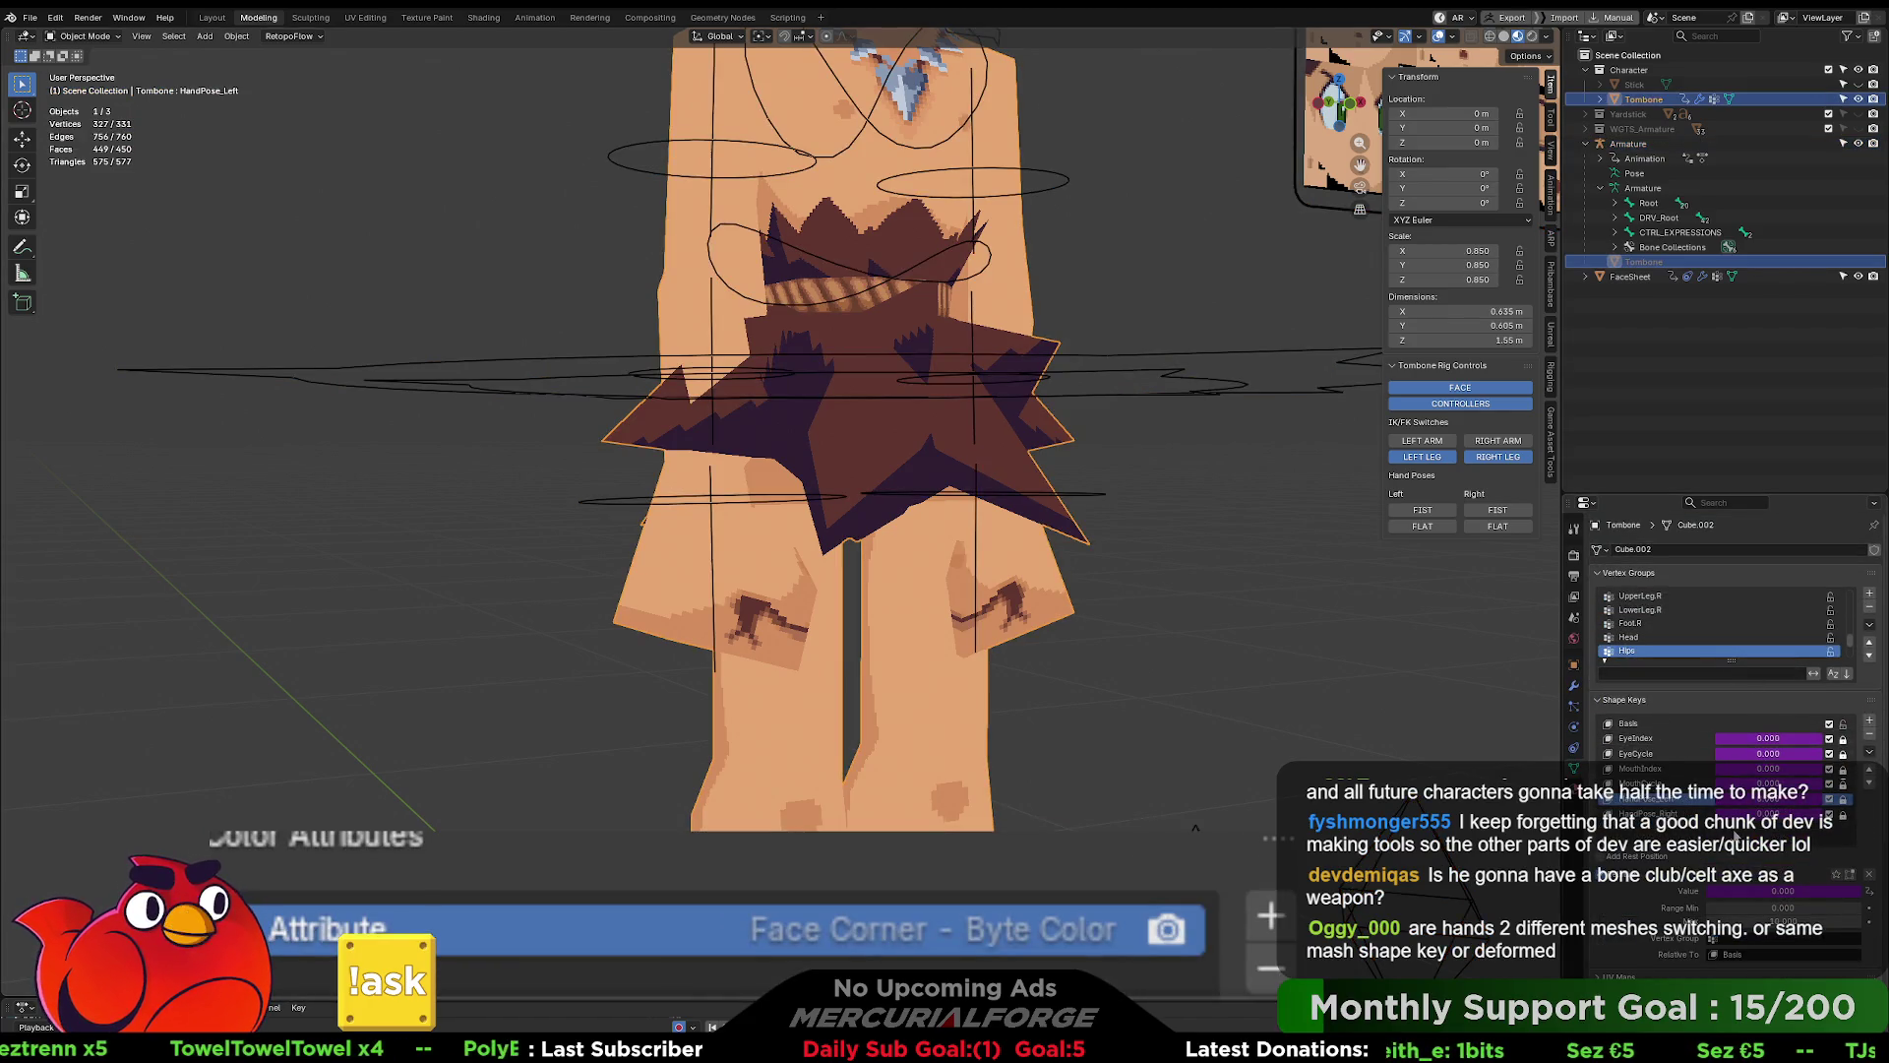
pyautogui.scroll(-3, 1689, 745)
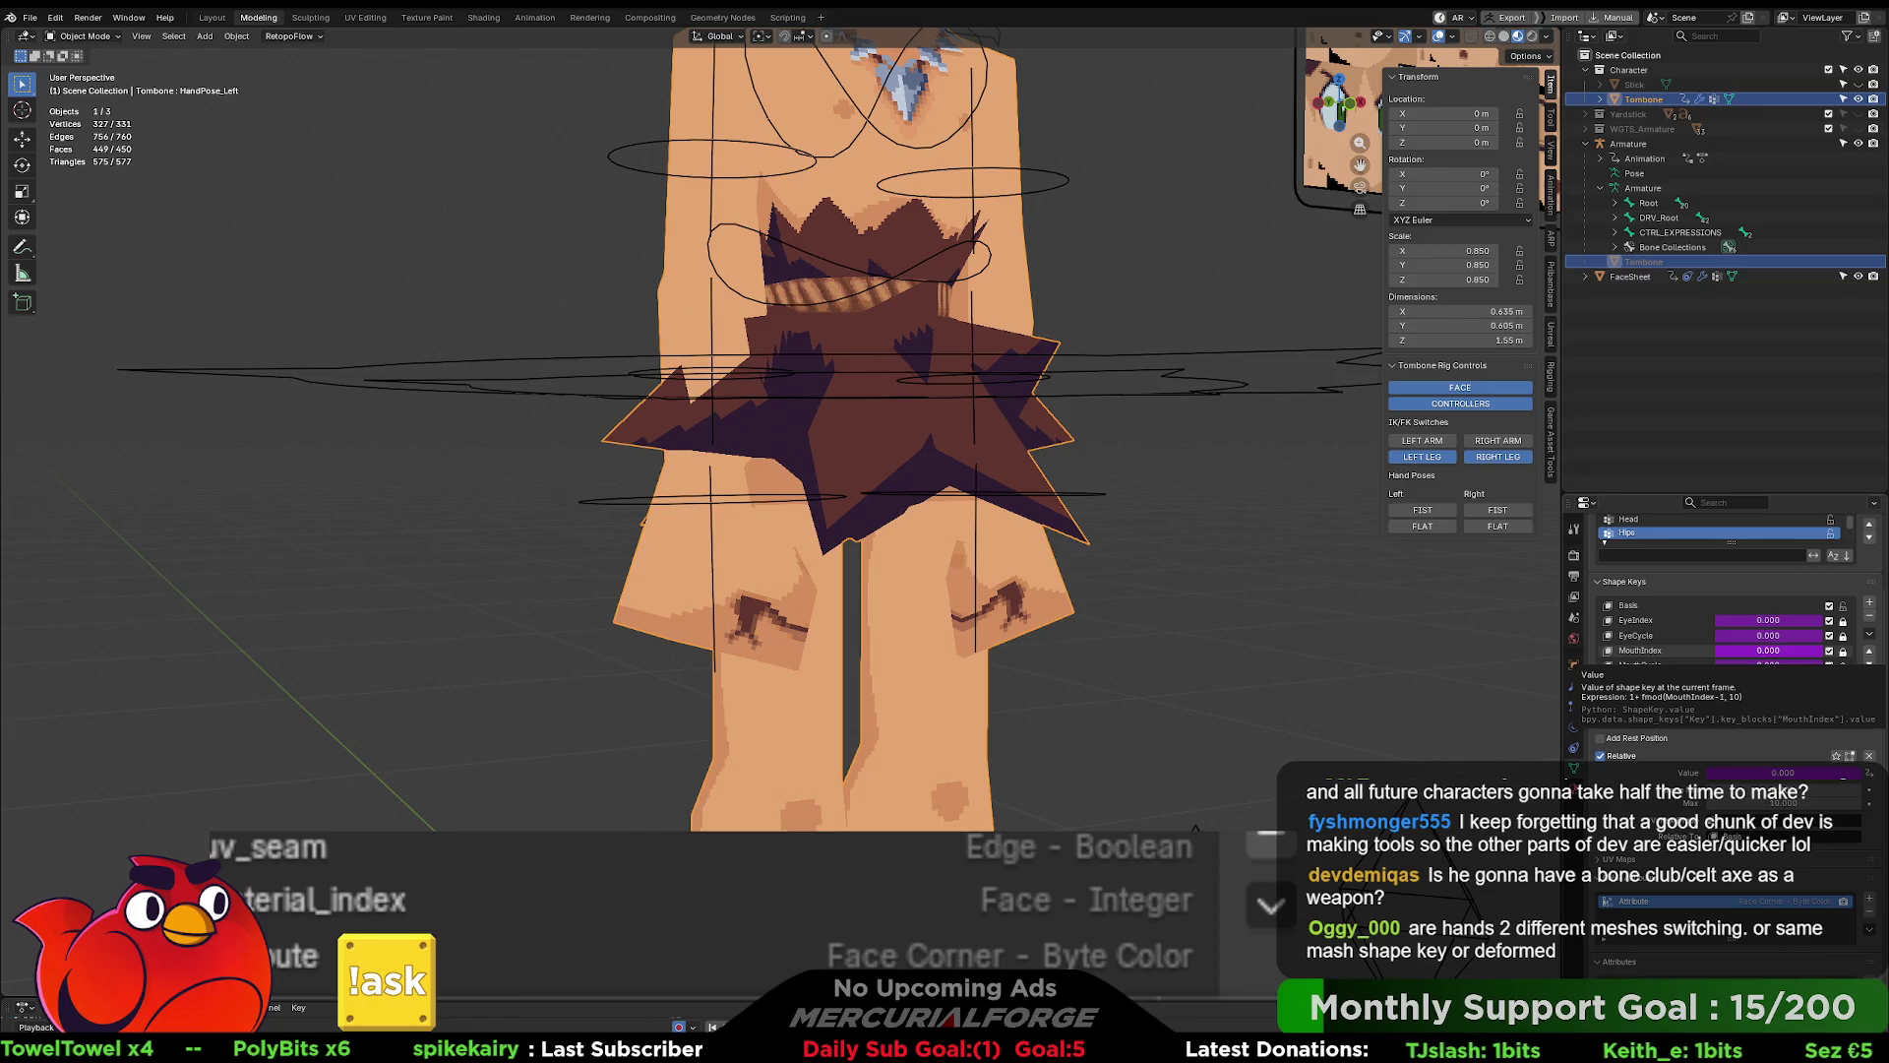
pyautogui.hotkey('alt', 'Tab')
pyautogui.click(403, 28)
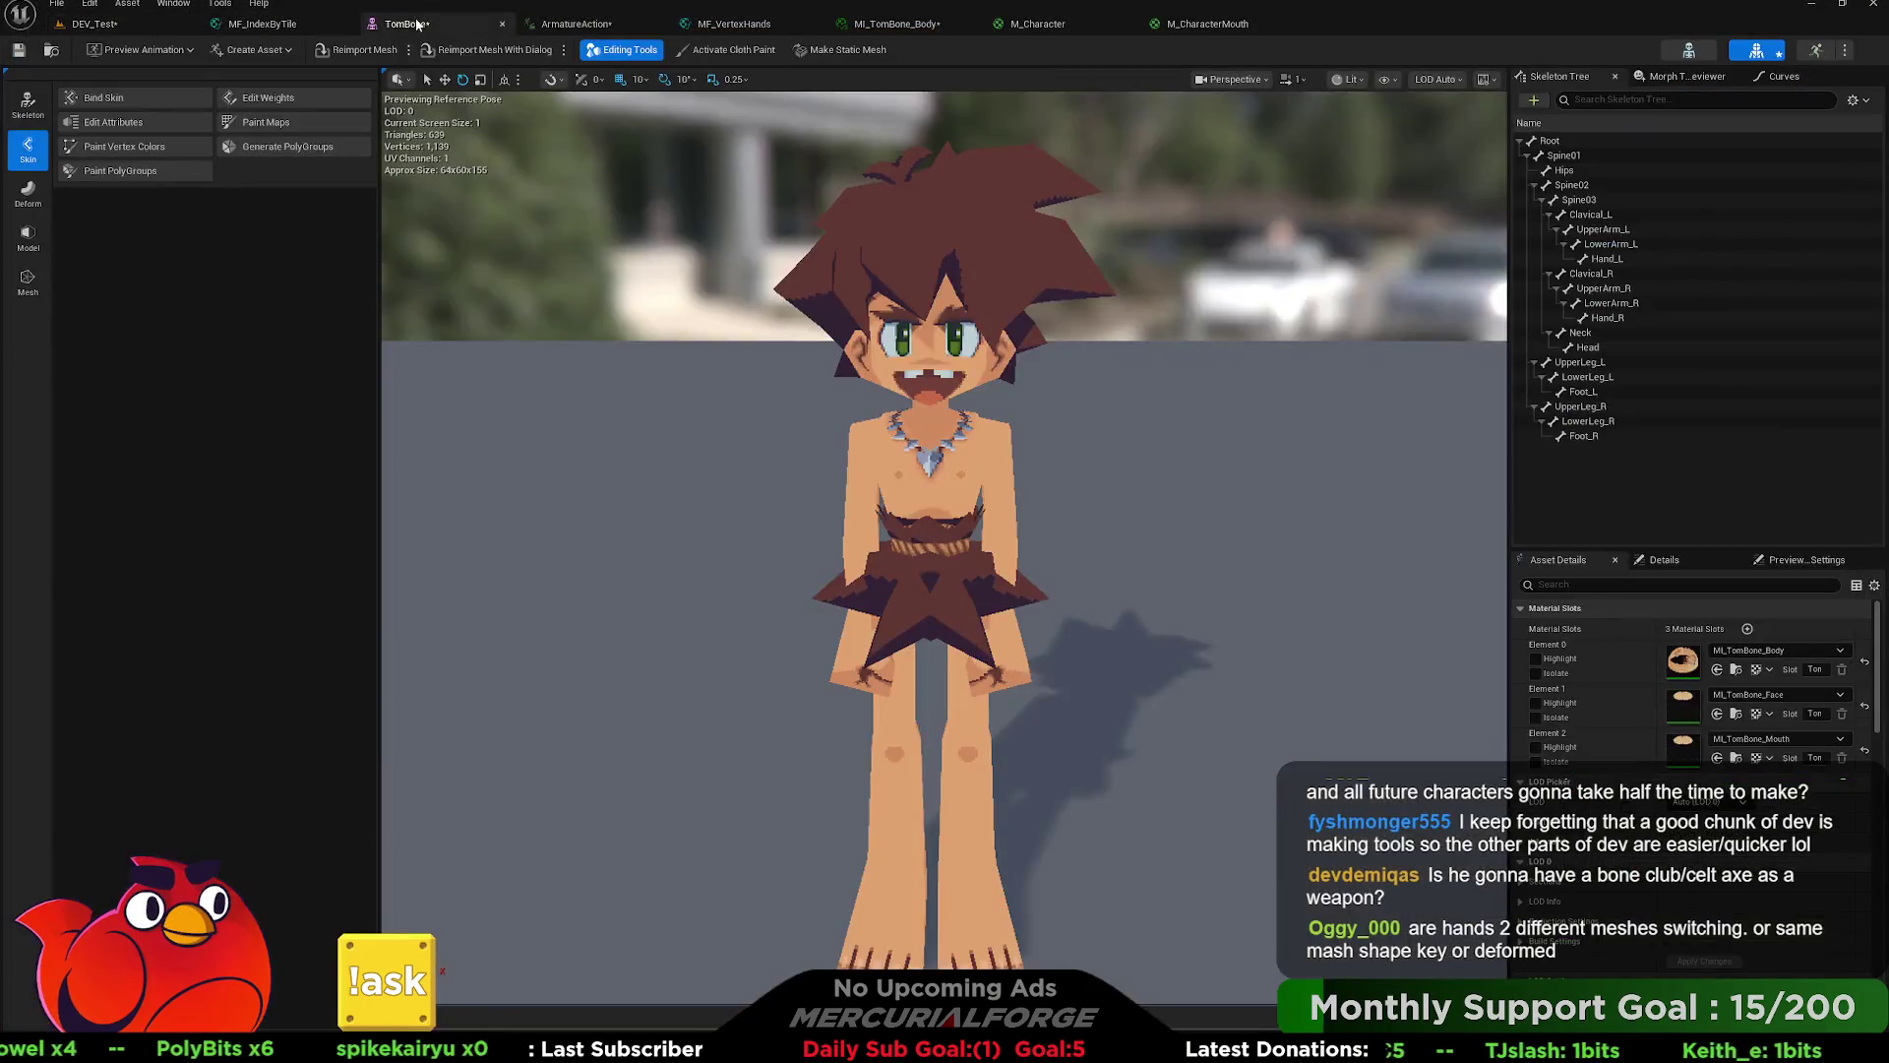
# - Open the ArmatureAction animation, frame the face and step it back to frame 22
pyautogui.click(1815, 50)
pyautogui.moveTo(1157, 196); pyautogui.dragTo(1158, 84, button='middle')
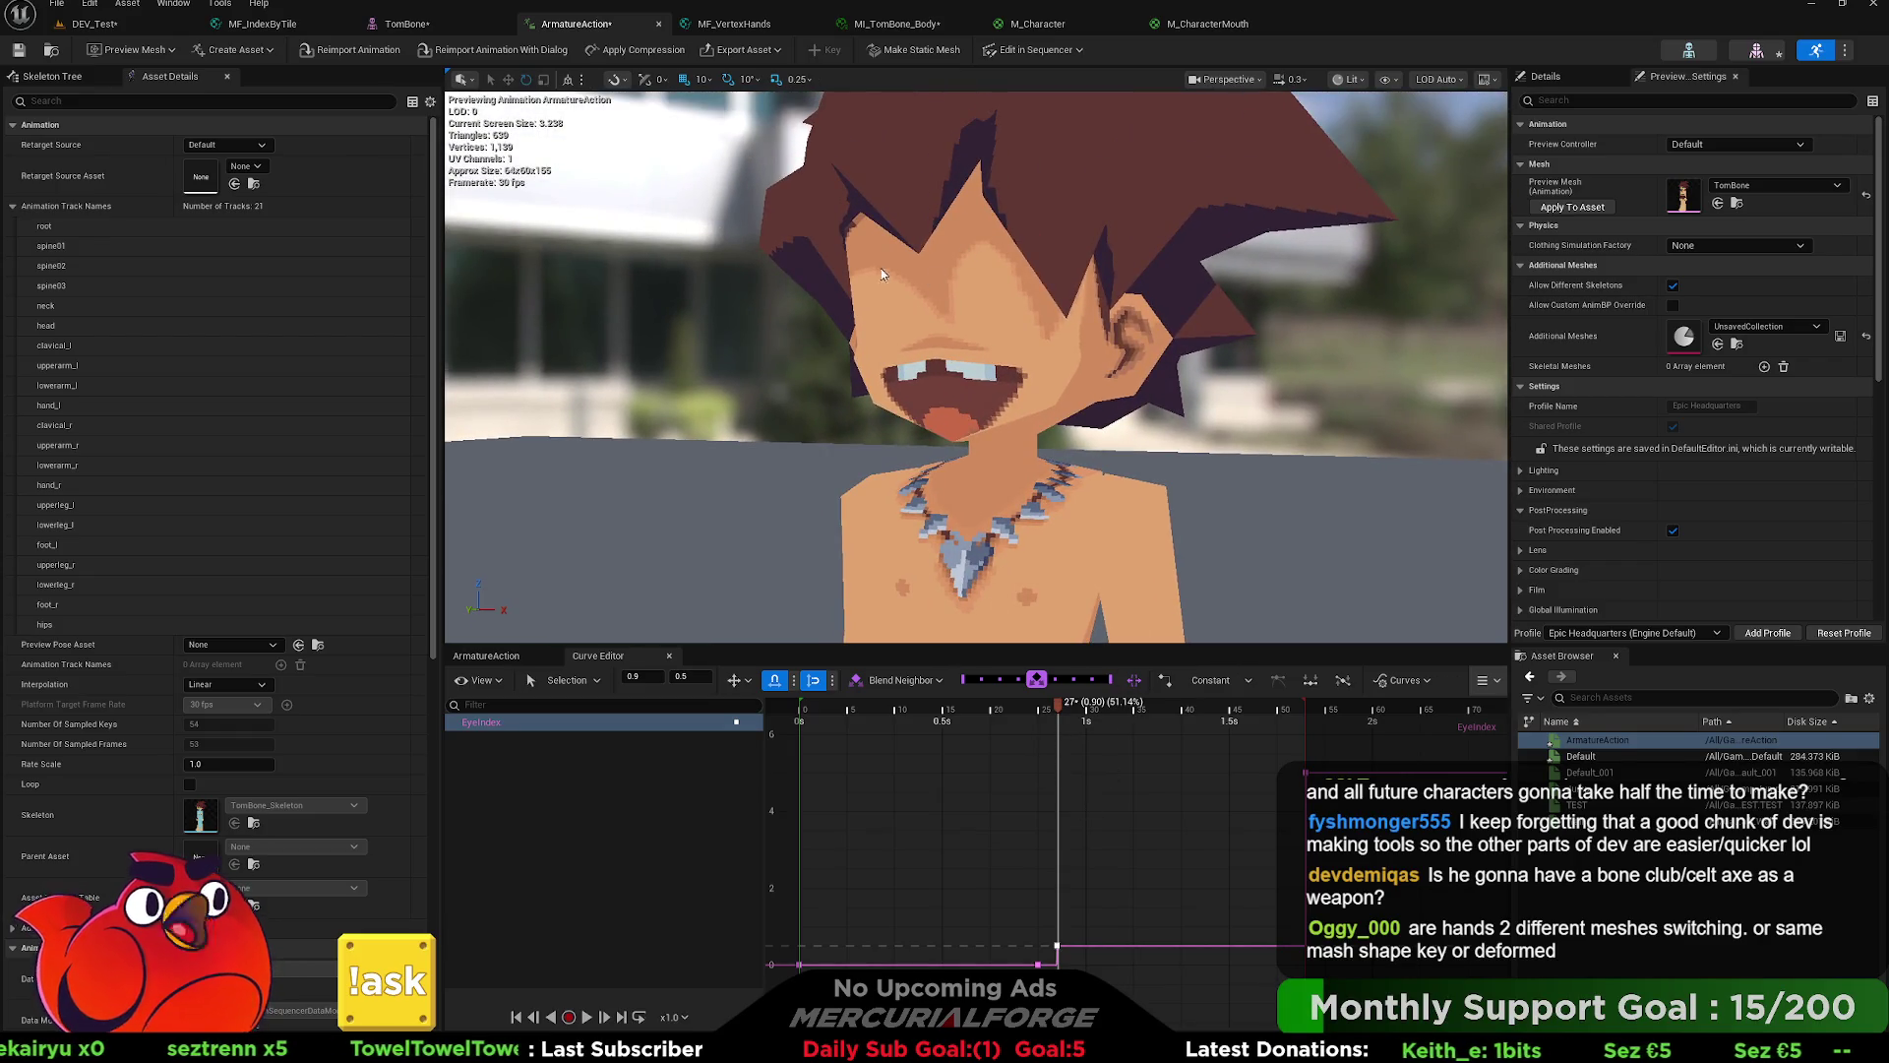
pyautogui.moveTo(1057, 705)
pyautogui.mouseDown()
pyautogui.moveTo(1141, 707)
pyautogui.moveTo(1006, 718)
pyautogui.moveTo(965, 728)
pyautogui.moveTo(1082, 742)
pyautogui.moveTo(945, 755)
pyautogui.moveTo(1077, 734)
pyautogui.moveTo(1191, 748)
pyautogui.moveTo(1077, 787)
pyautogui.mouseUp()
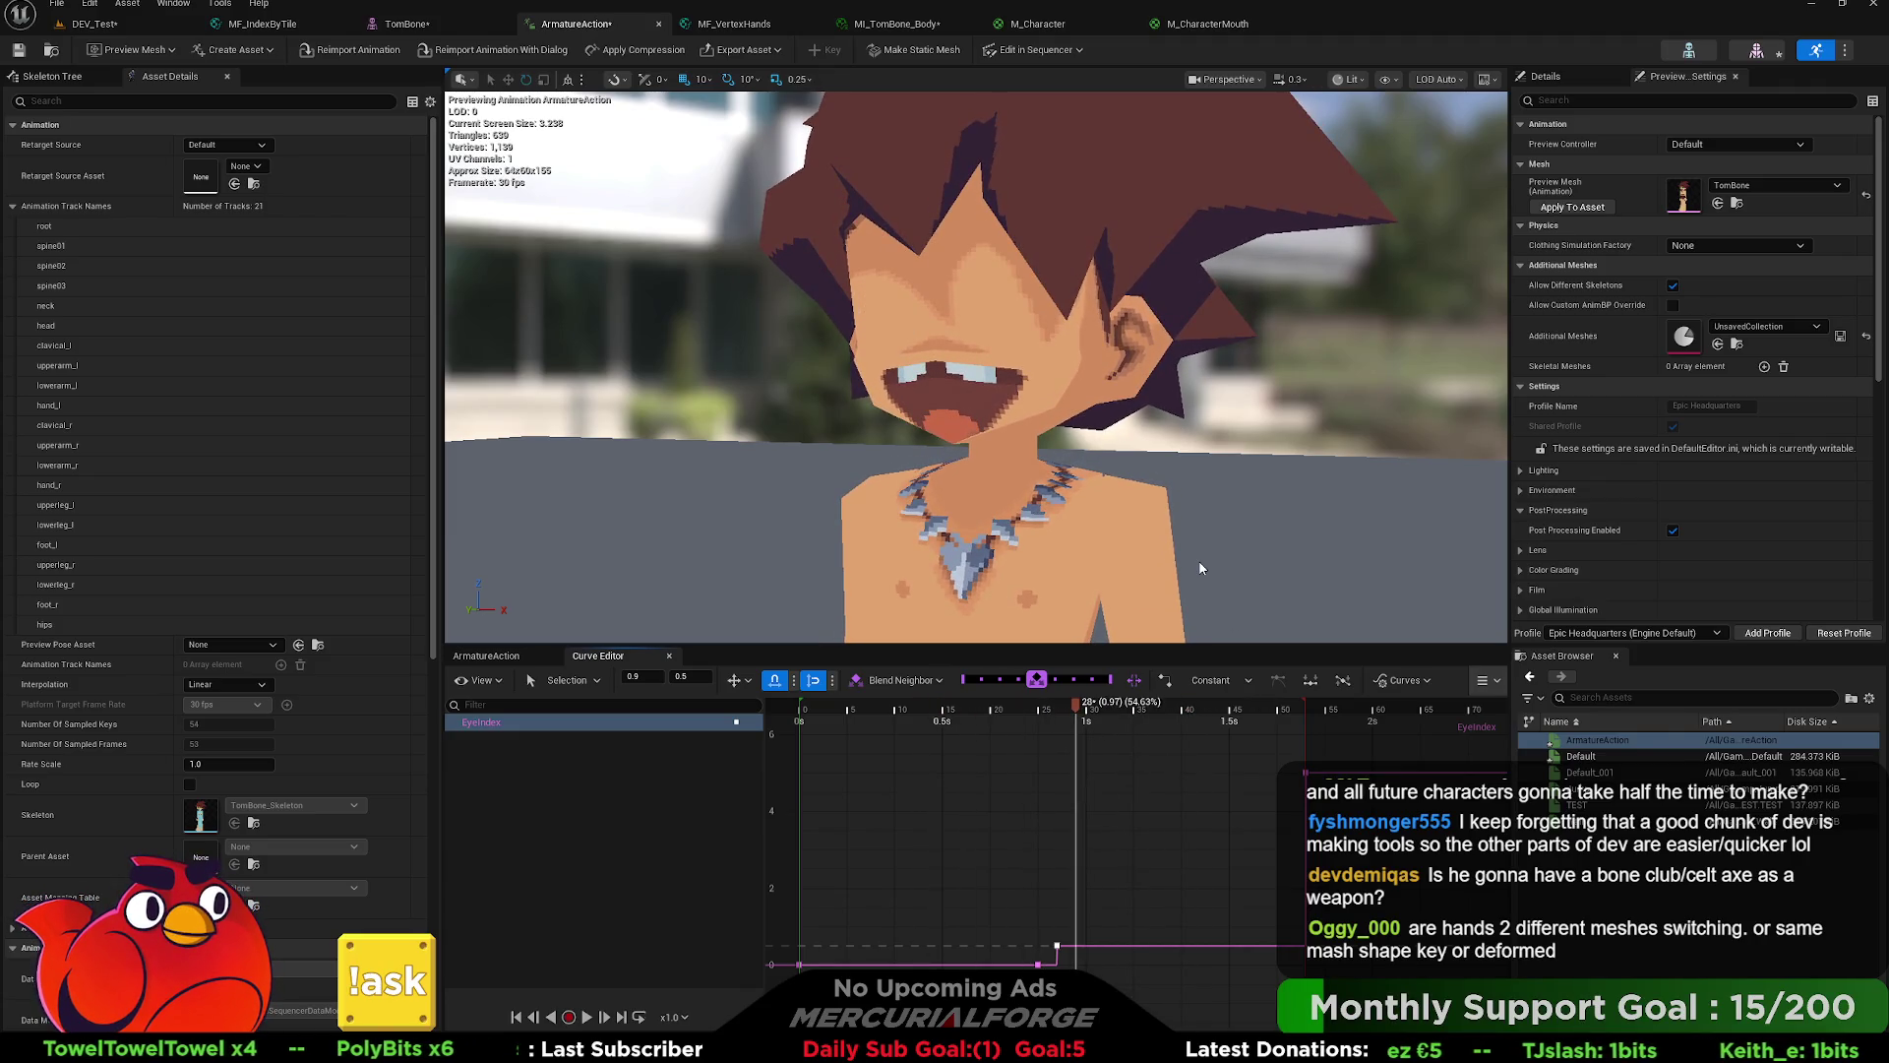
pyautogui.scroll(-8, 1144, 483)
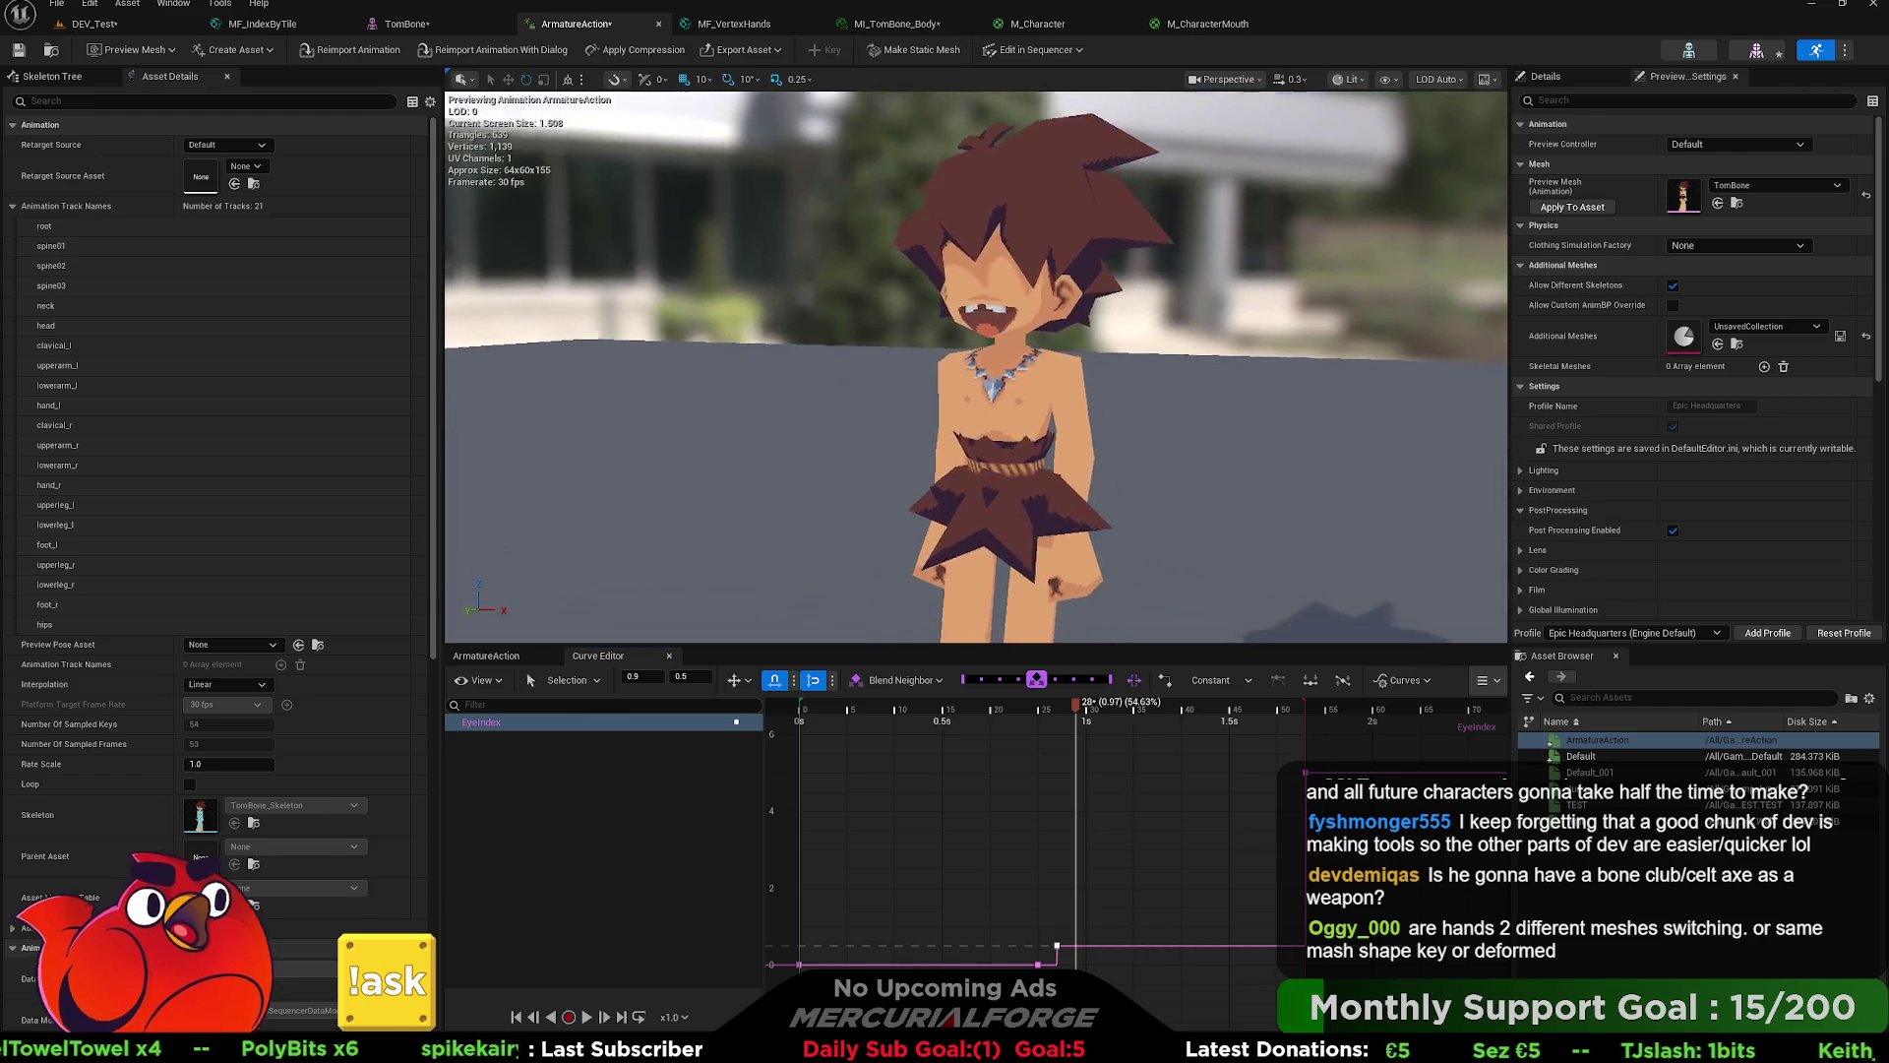
pyautogui.scroll(8, 1144, 483)
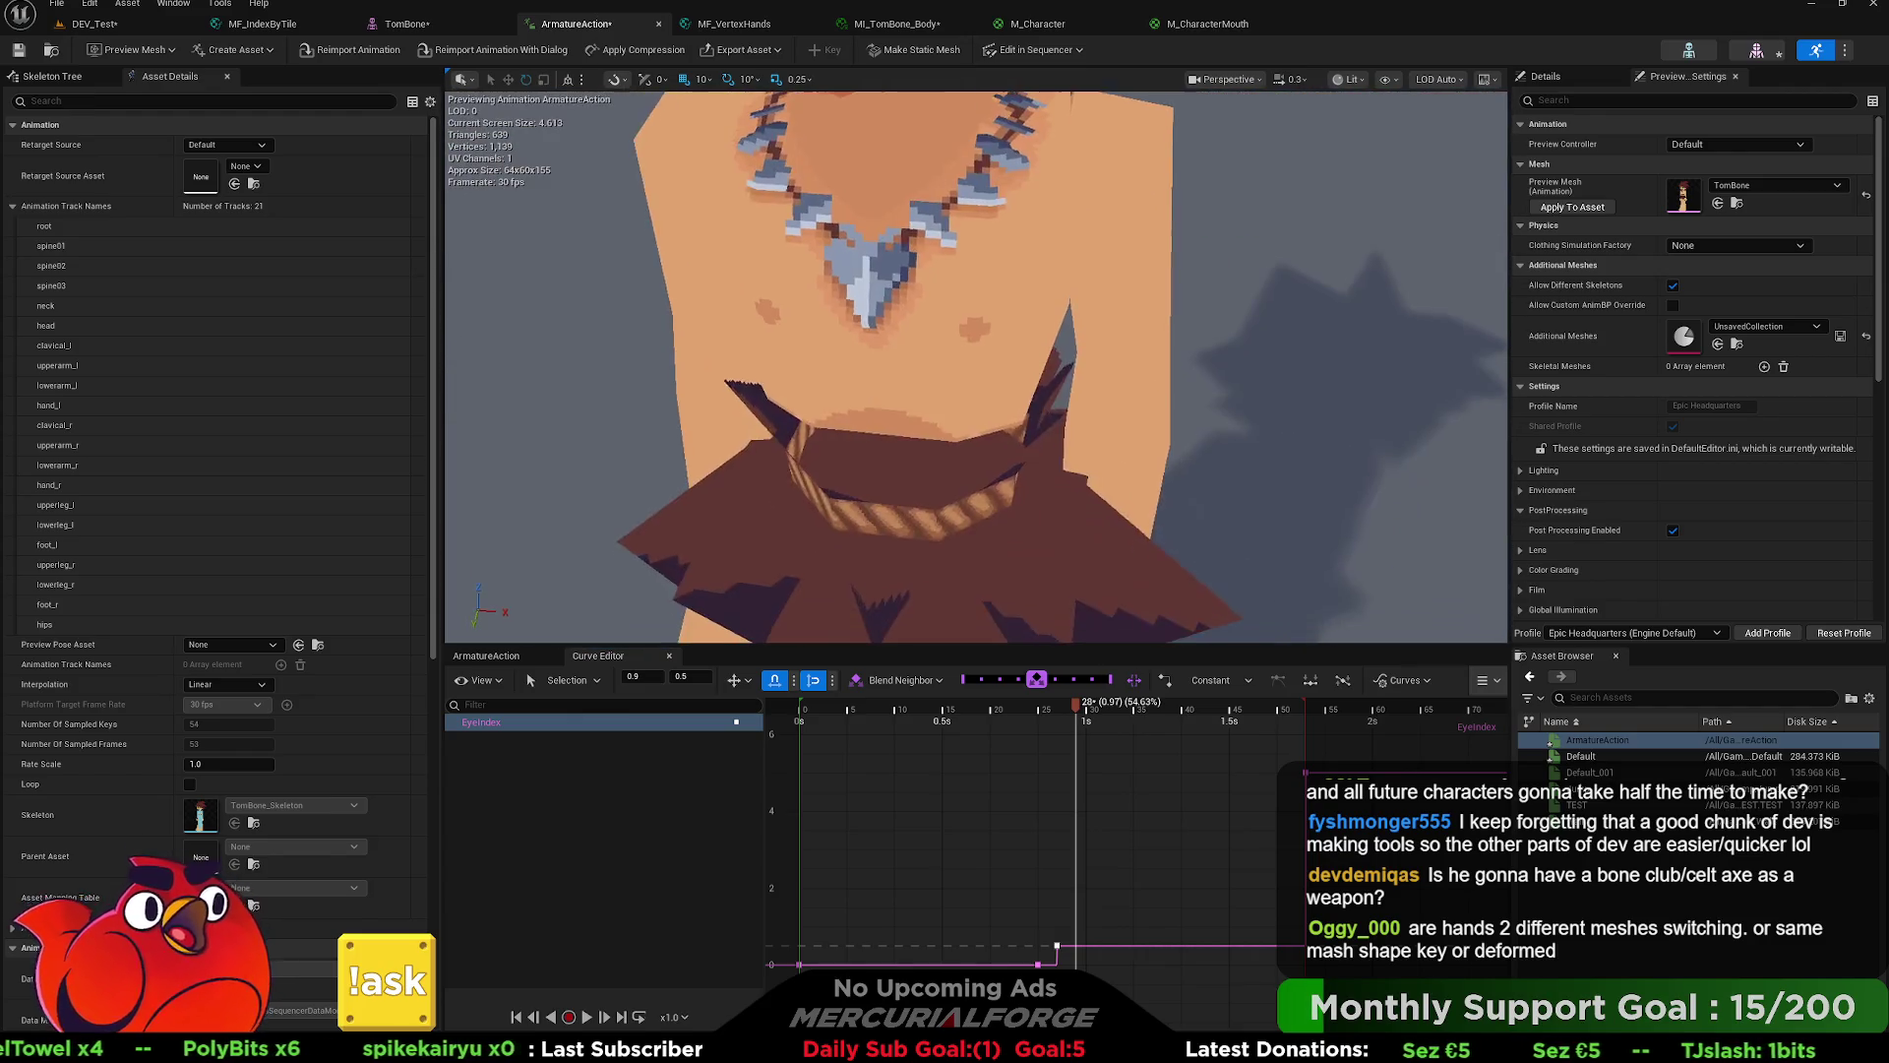
pyautogui.scroll(3, 1144, 483)
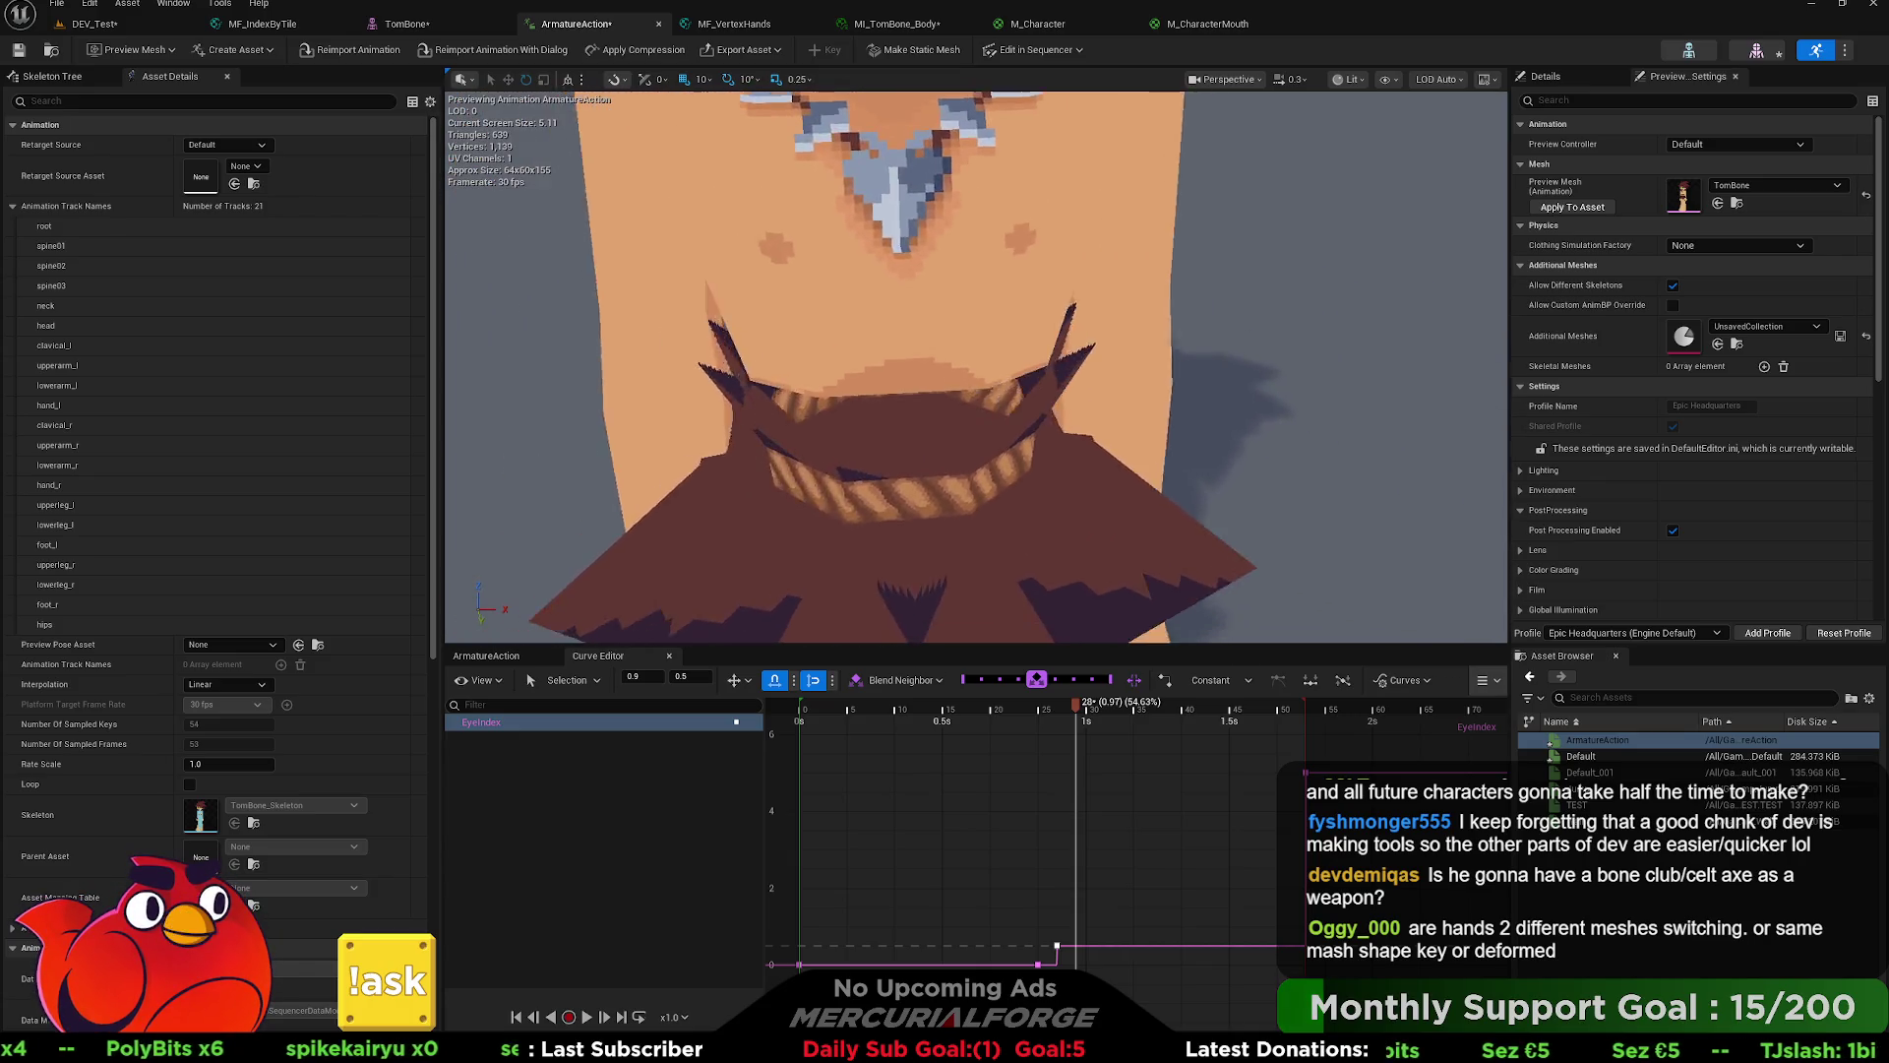
pyautogui.scroll(8, 1144, 483)
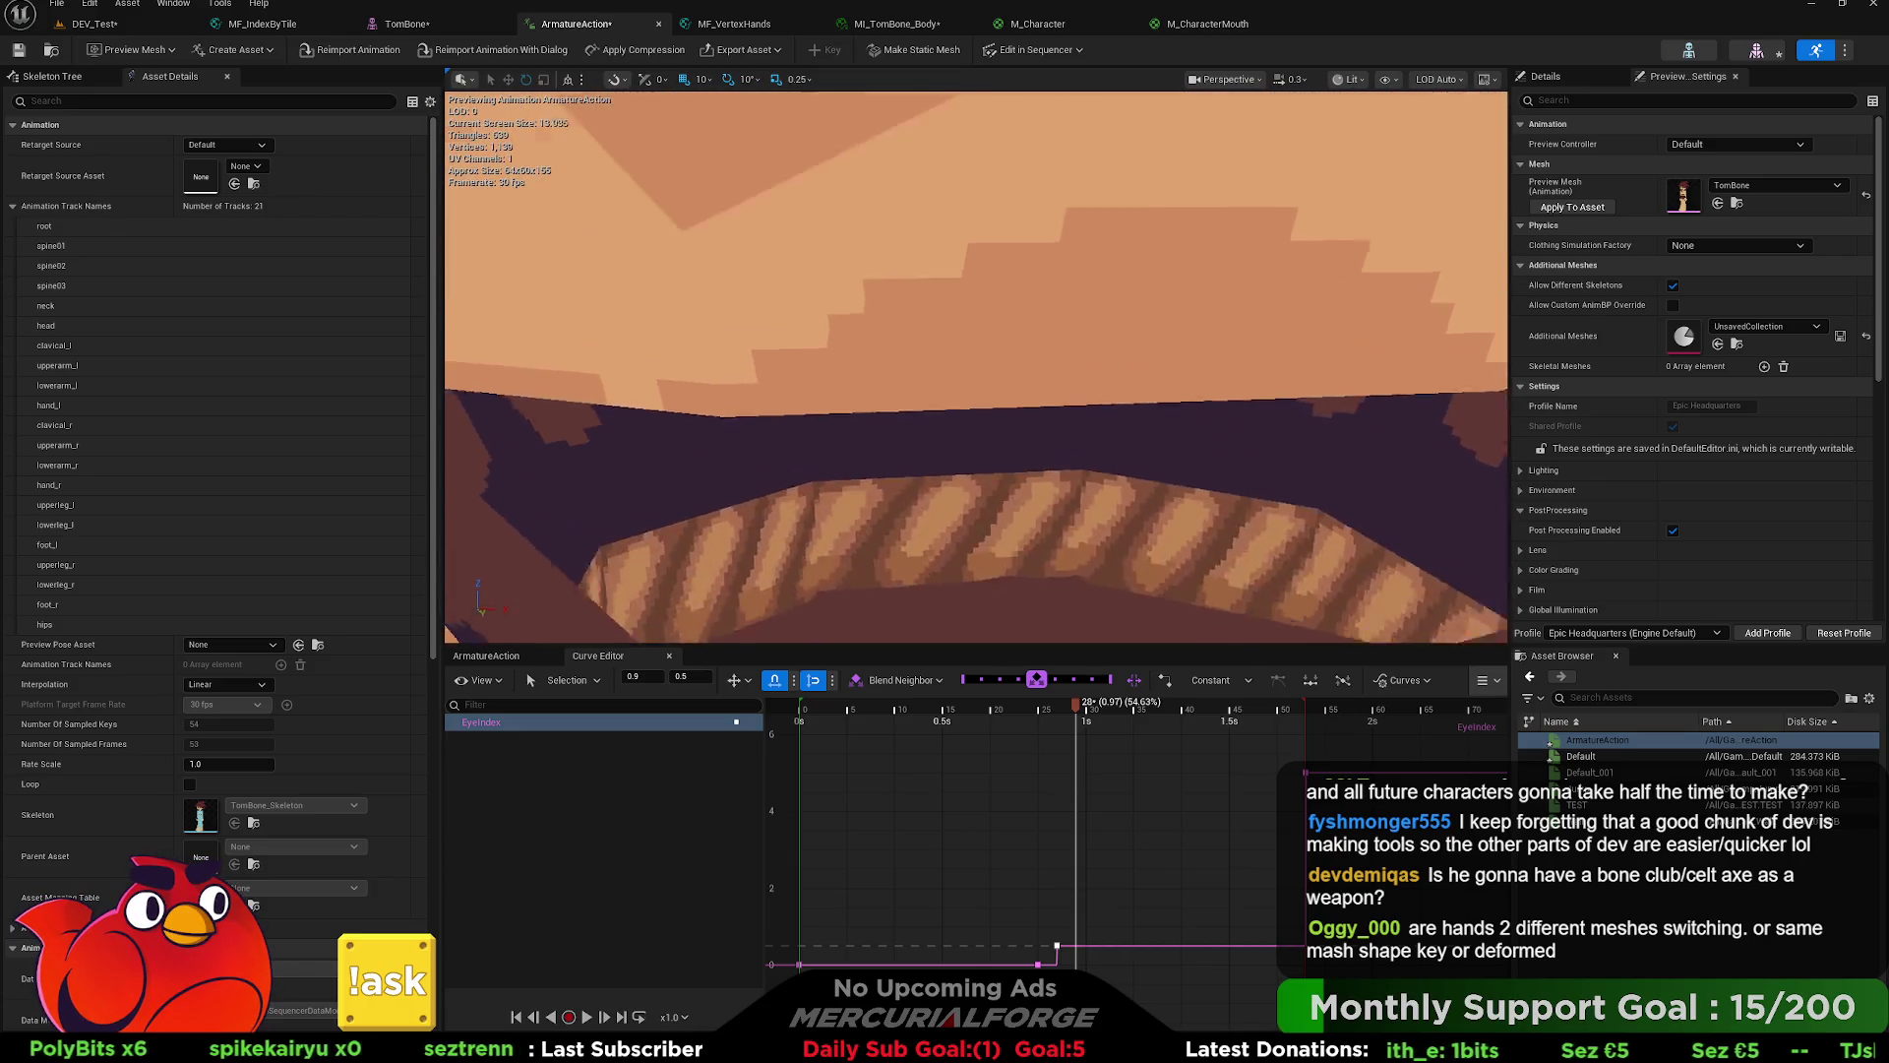
pyautogui.scroll(-6, 1145, 483)
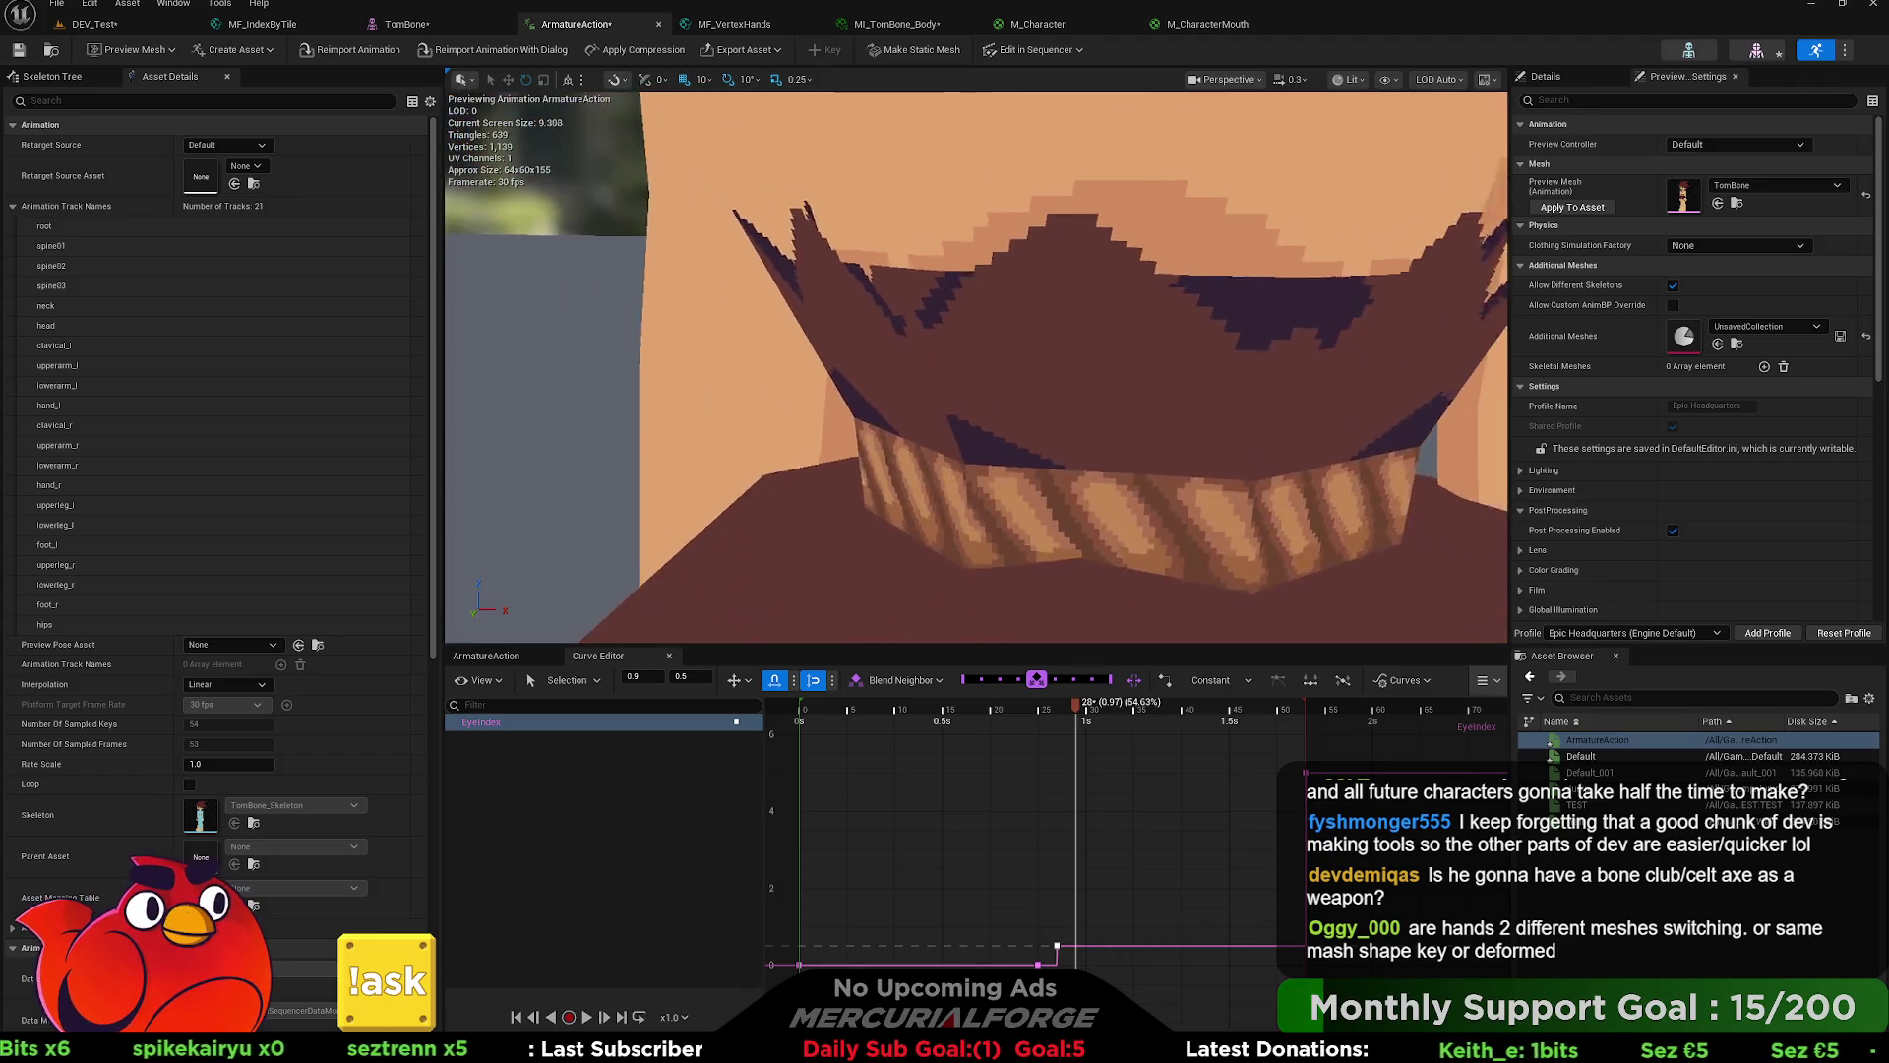
pyautogui.scroll(-2, 1144, 483)
pyautogui.scroll(6, 1145, 483)
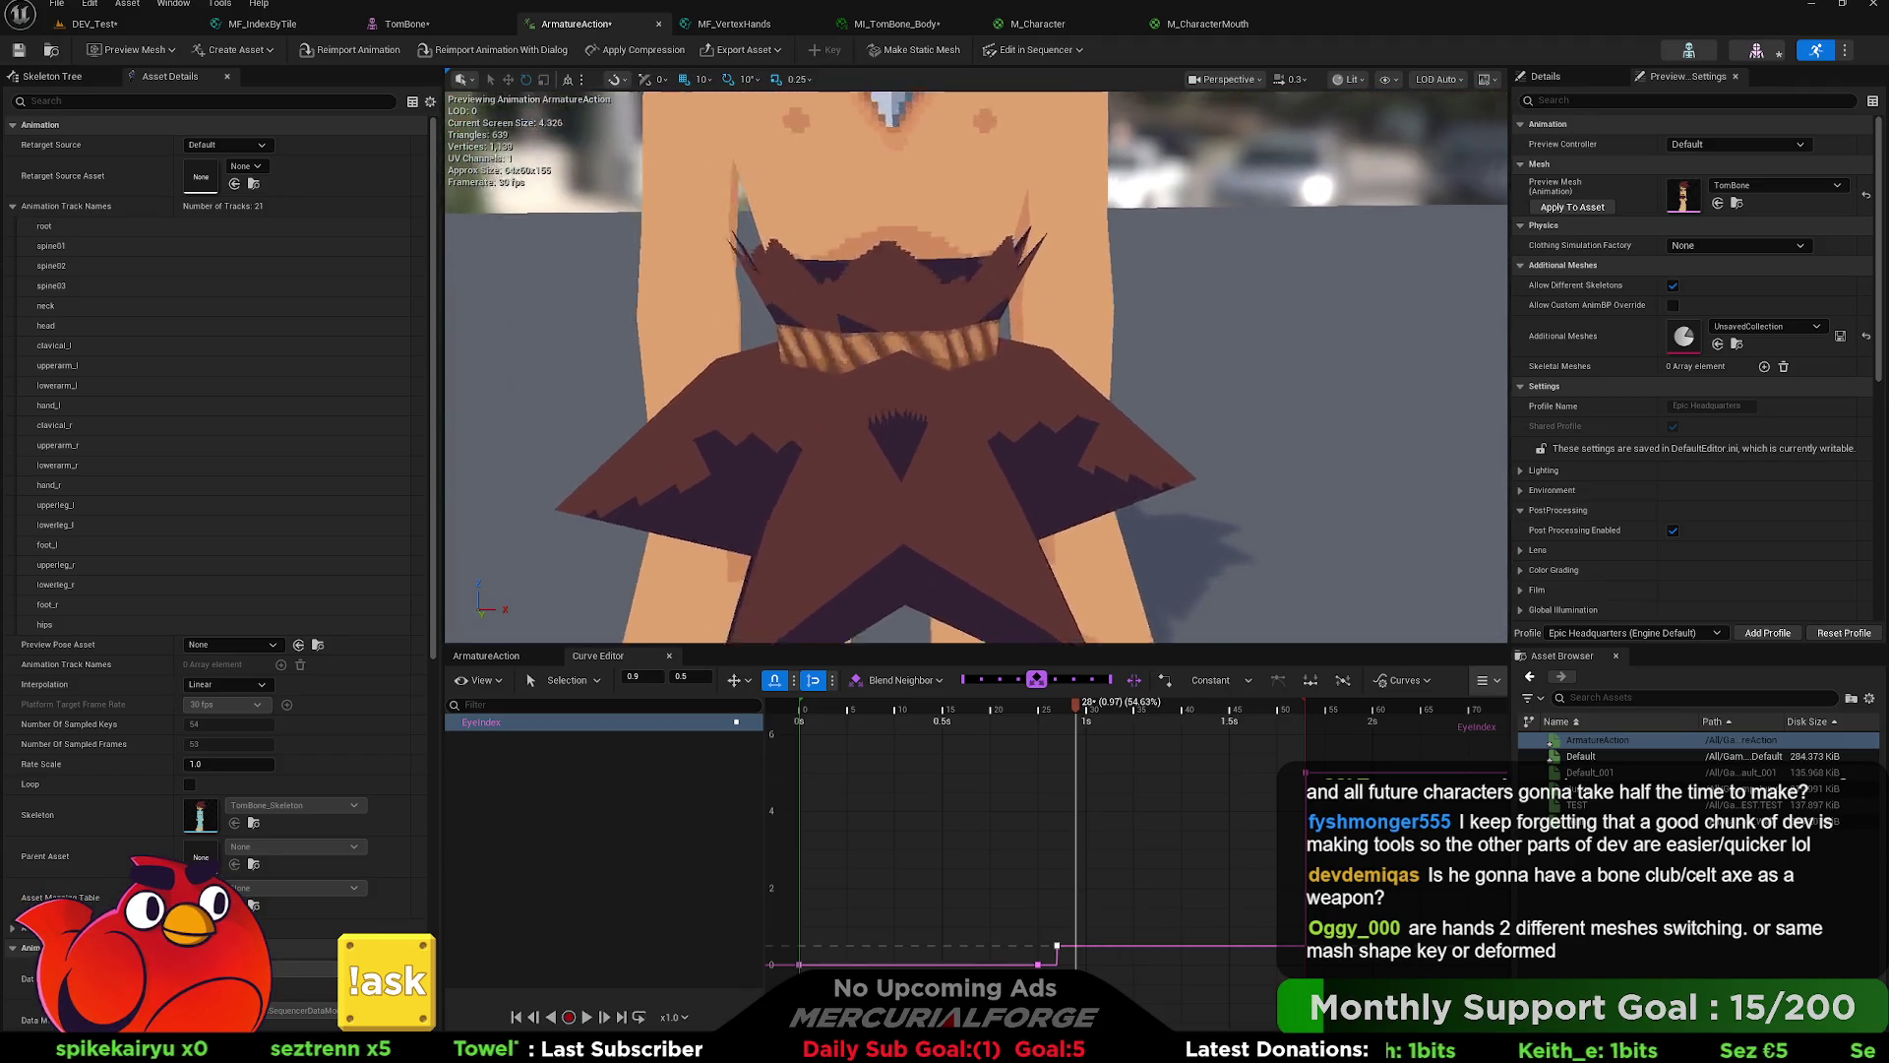
# - Orbit closely around the necklace, skirt and legs, then look down on the torso
pyautogui.moveTo(1144, 483); pyautogui.dragTo(1073, 443, button='right')
pyautogui.scroll(-8, 975, 367)
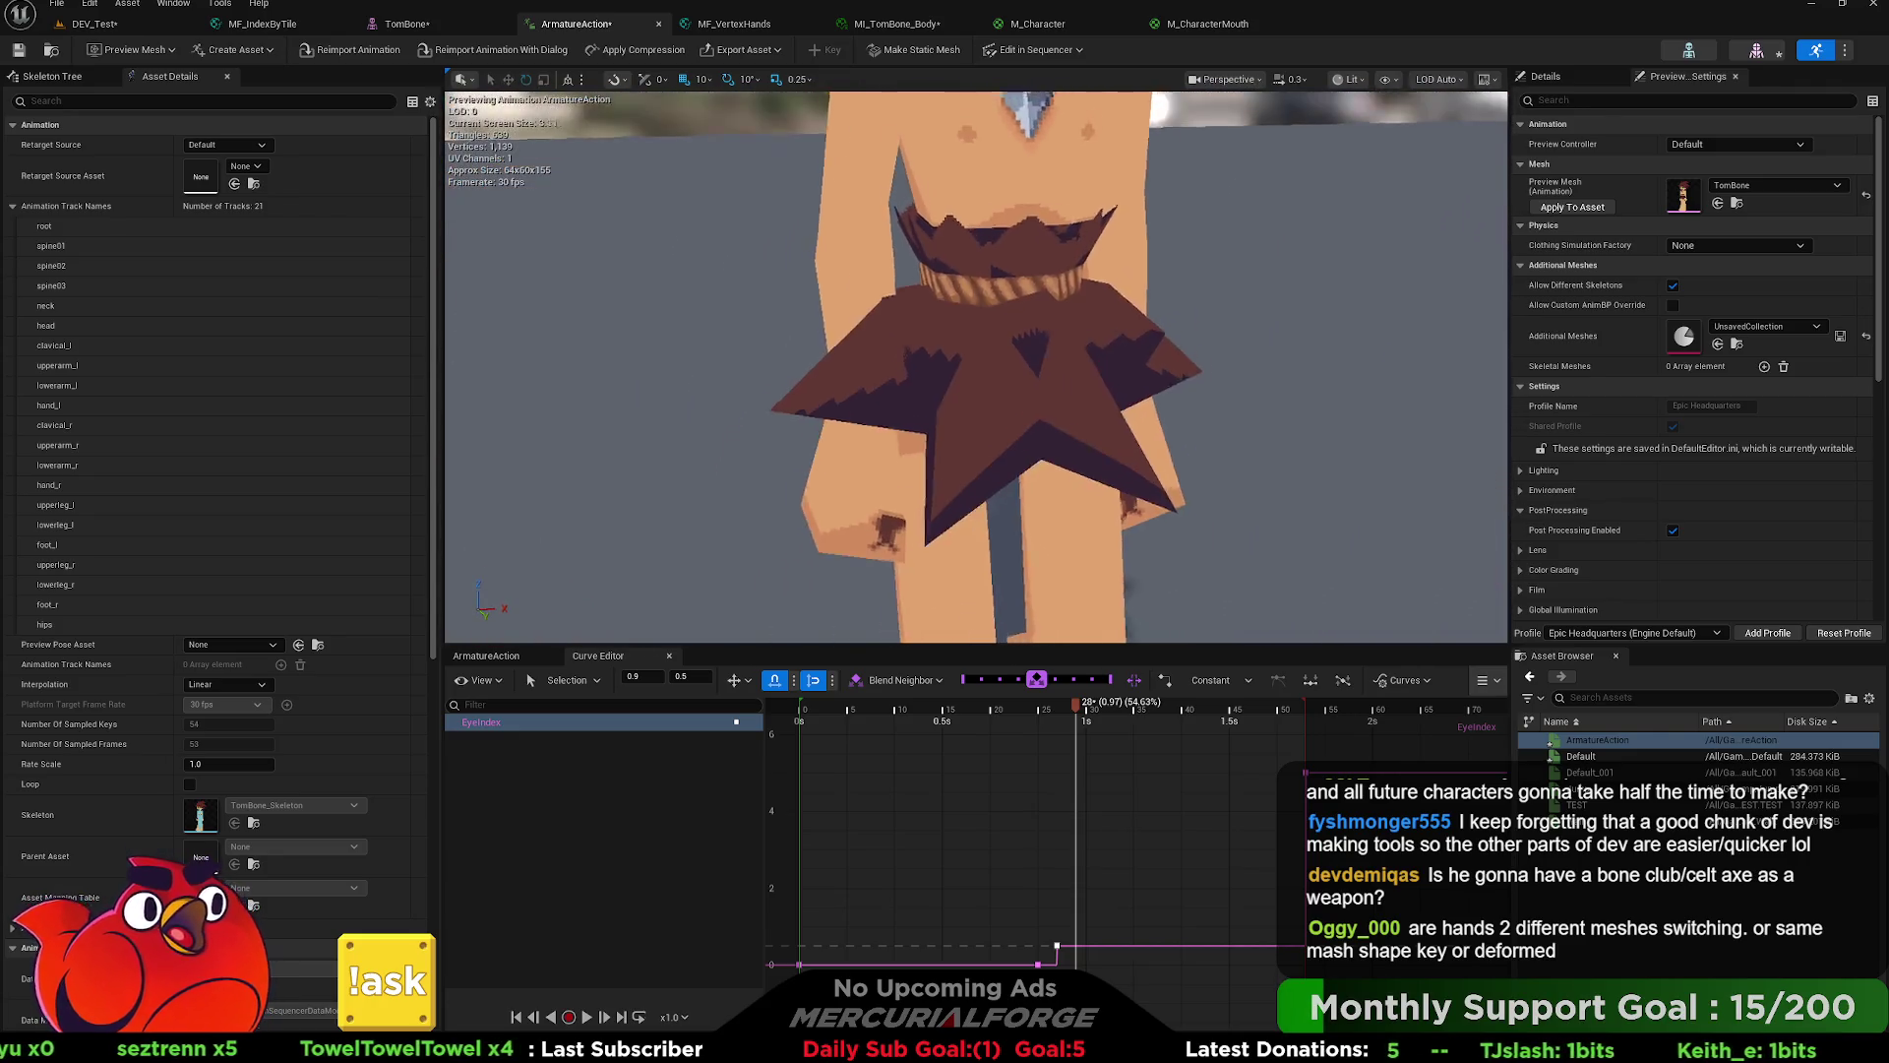
pyautogui.scroll(-2, 979, 398)
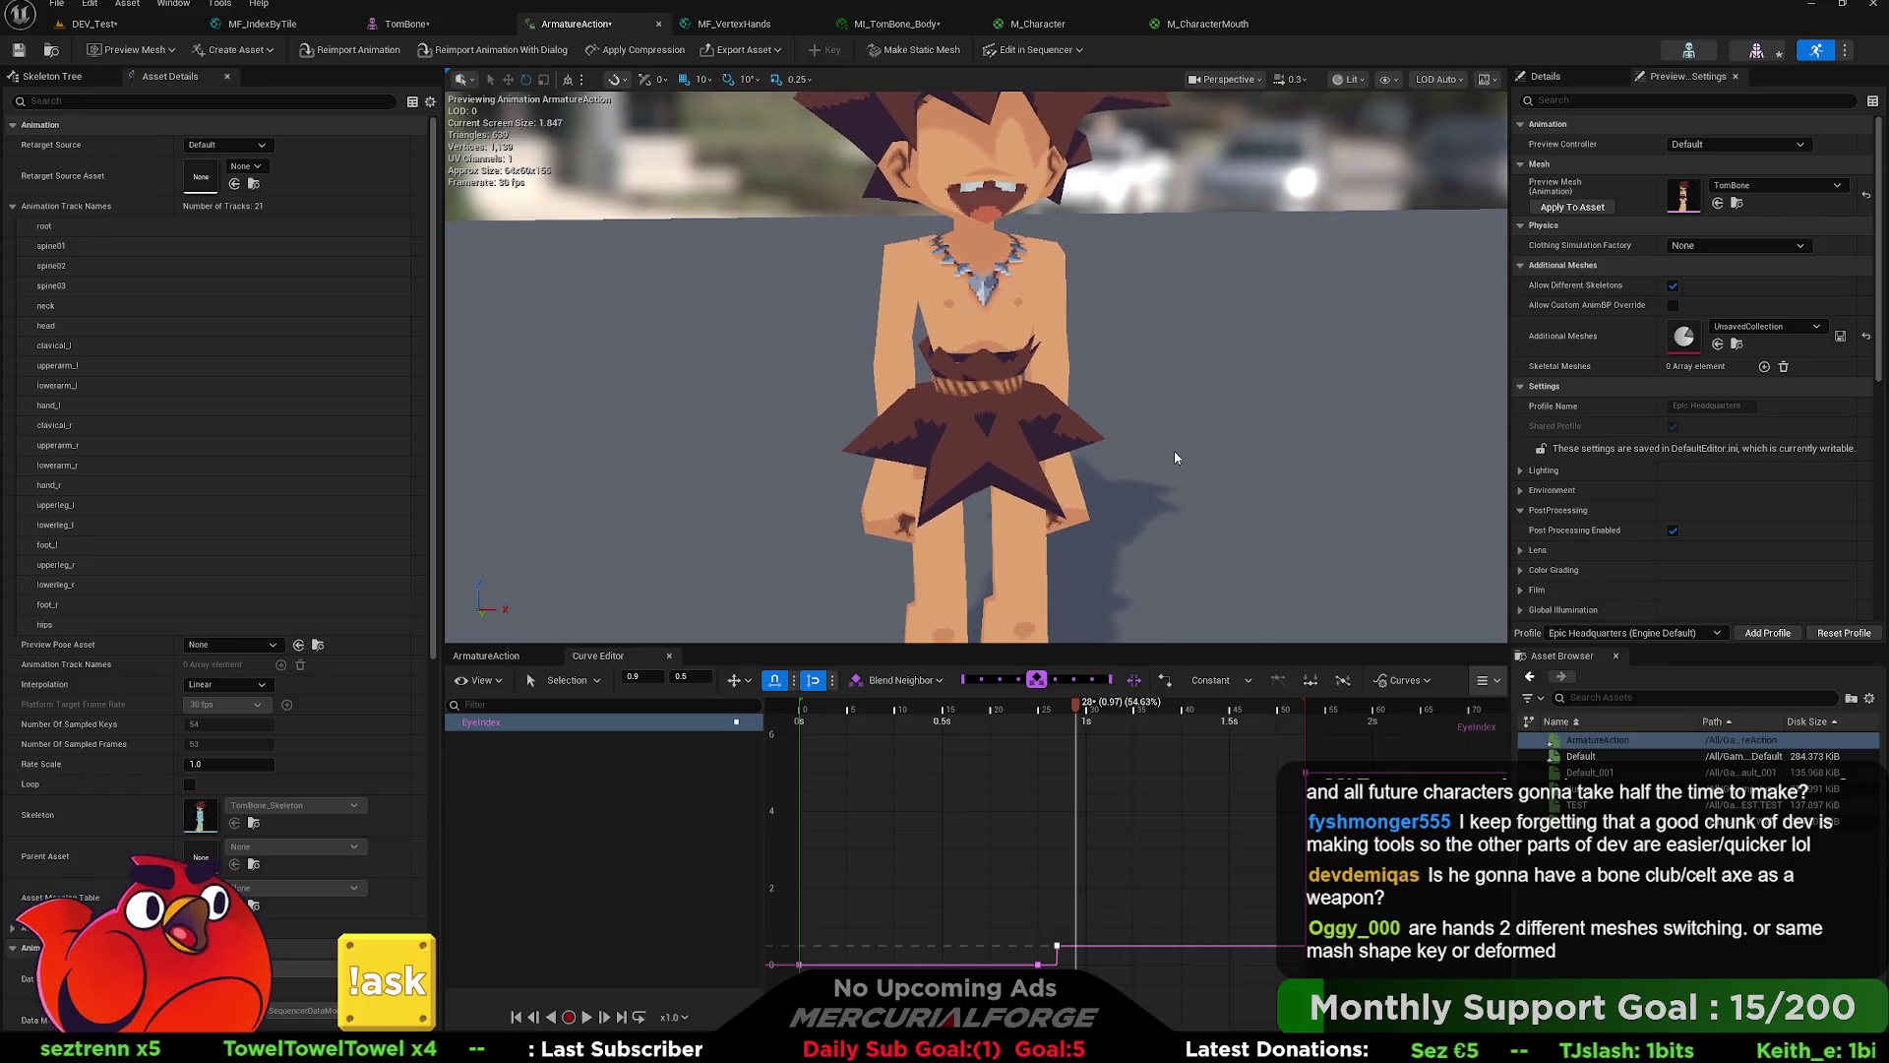
pyautogui.moveTo(979, 399); pyautogui.dragTo(979, 433, button='right')
pyautogui.moveTo(1012, 502); pyautogui.dragTo(1011, 438, button='middle')
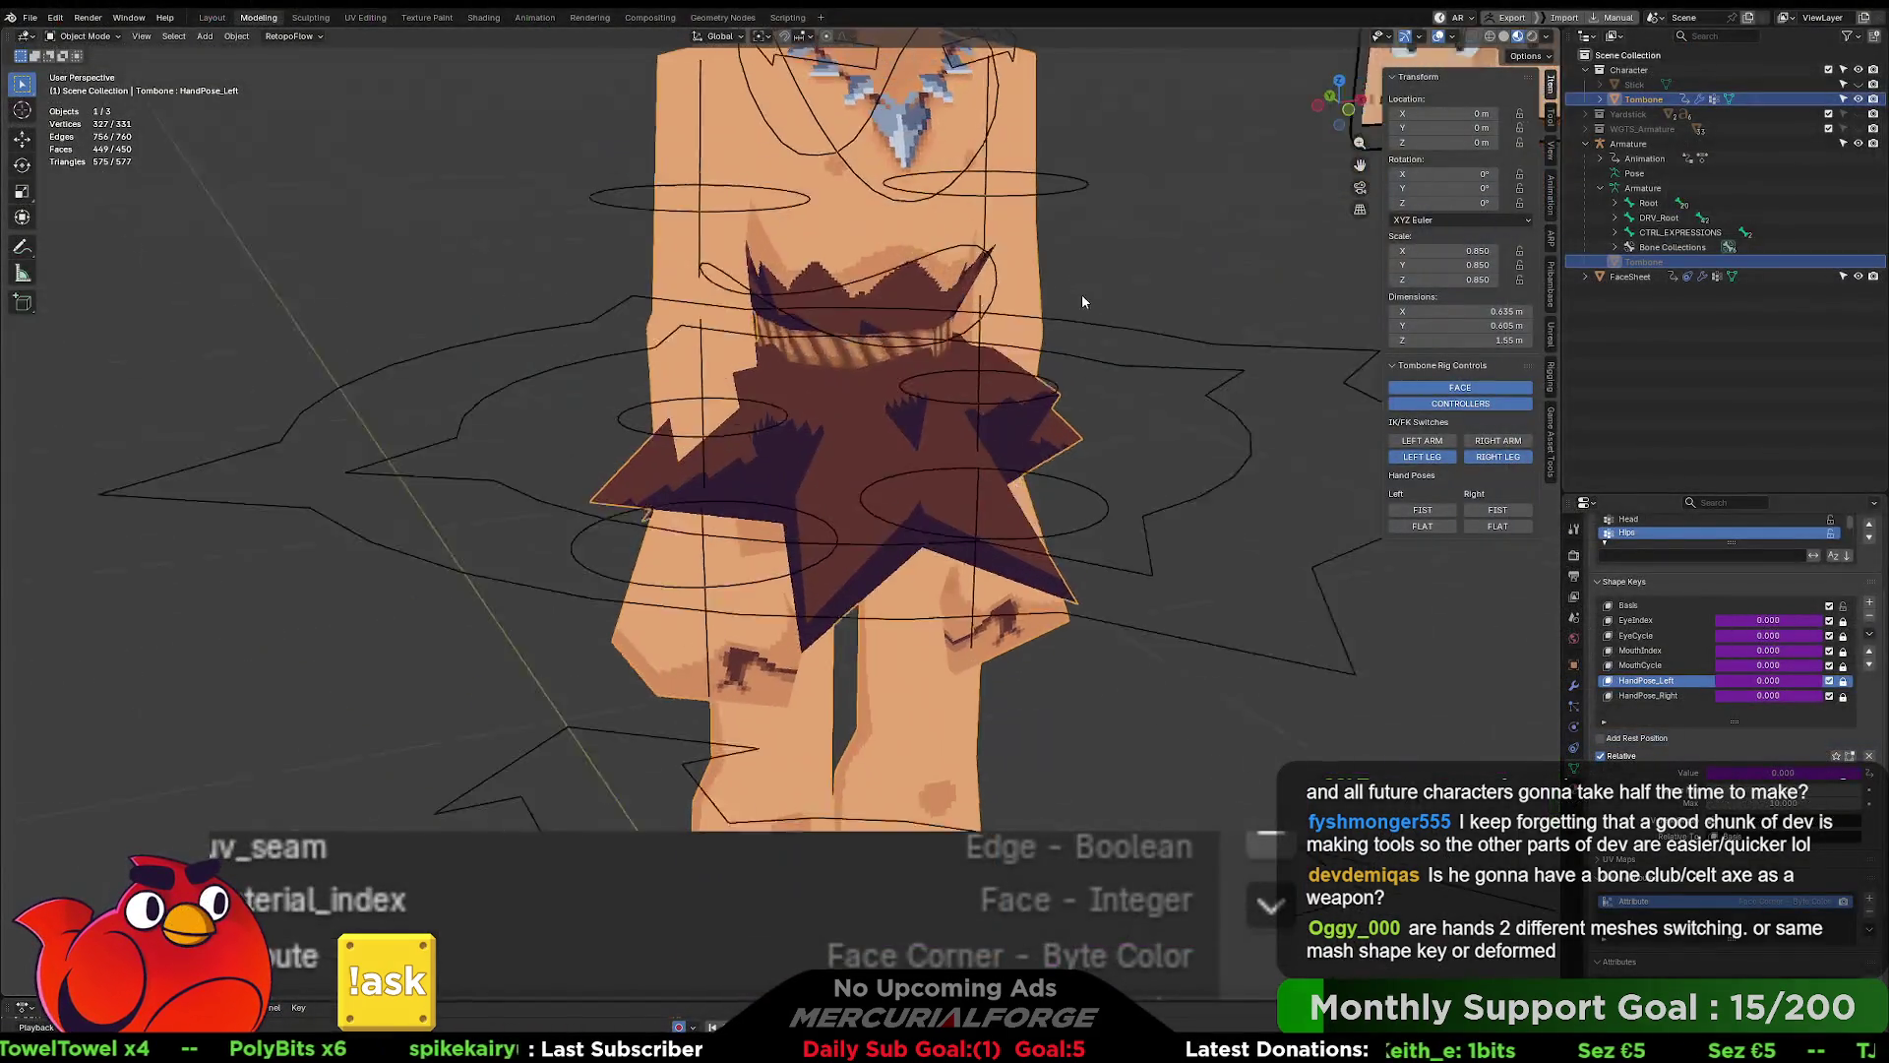
pyautogui.moveTo(1082, 301)
pyautogui.mouseDown(button='middle')
pyautogui.moveTo(1072, 325)
pyautogui.moveTo(871, 378)
pyautogui.mouseUp(button='middle')
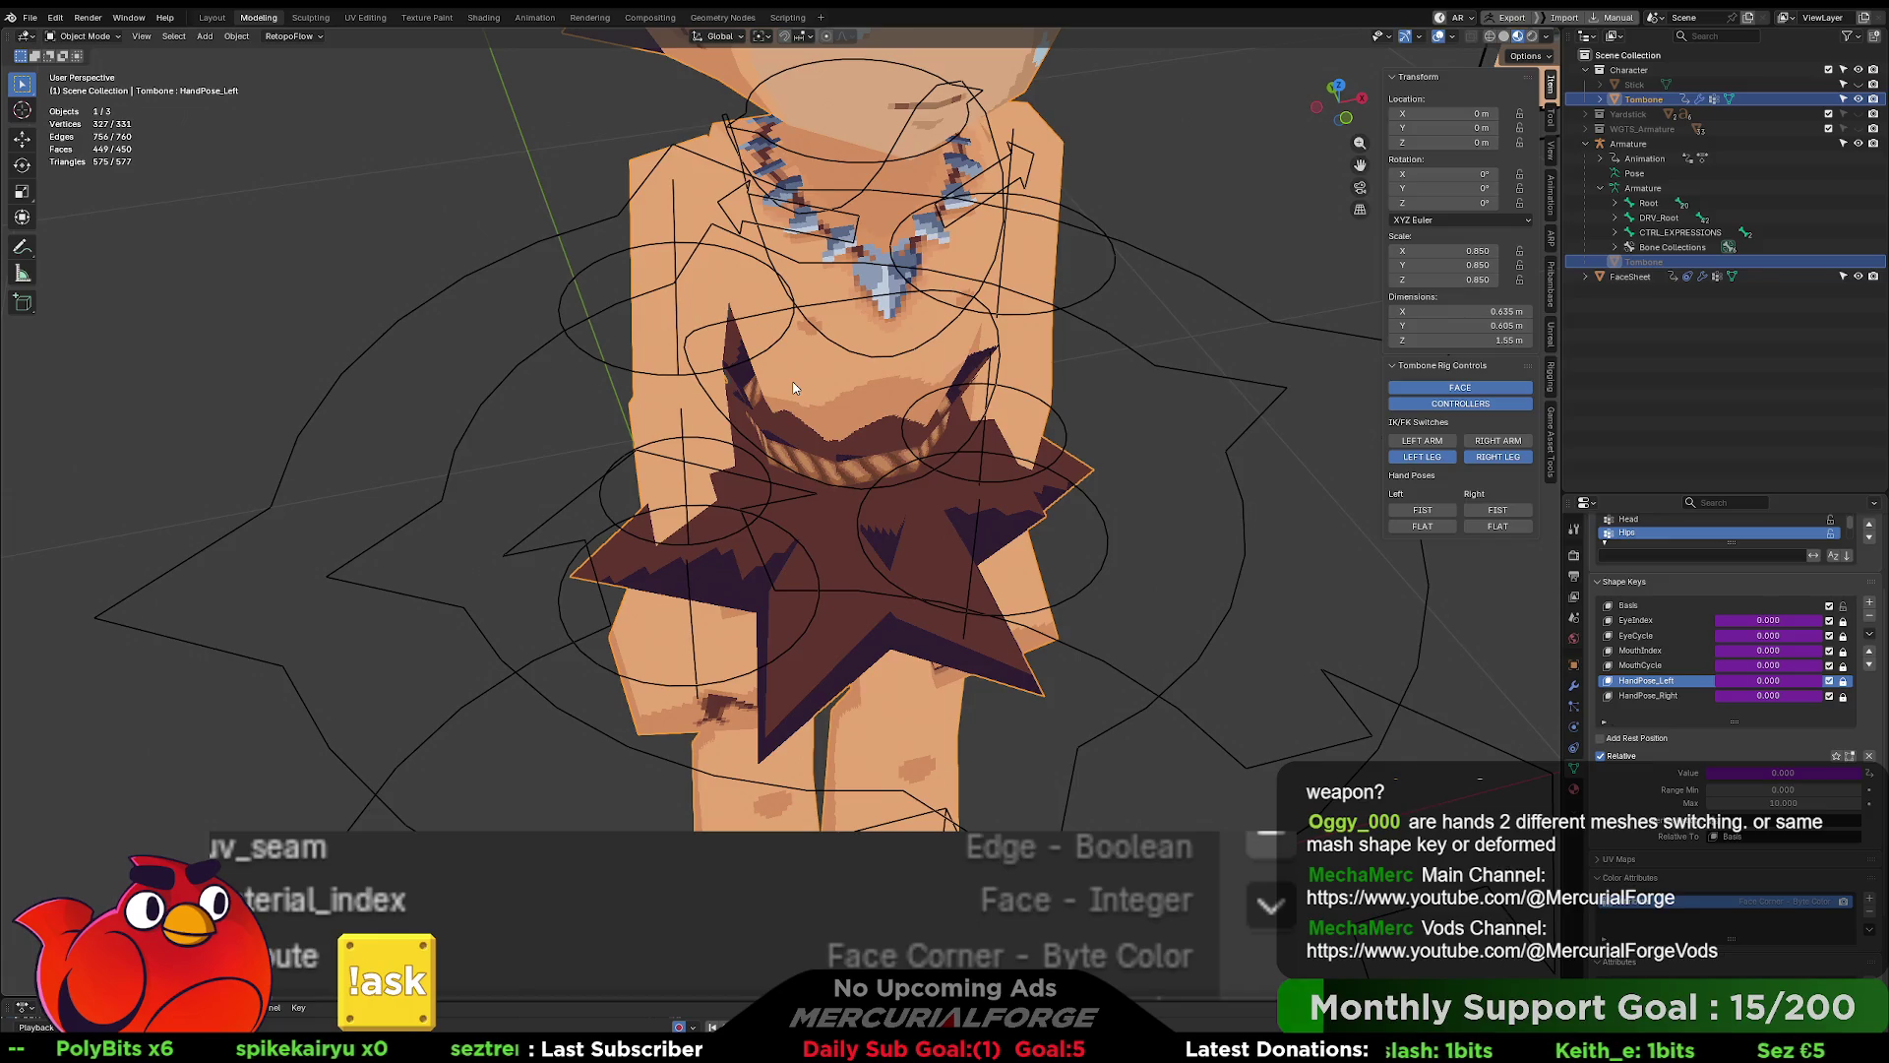
pyautogui.moveTo(893, 377); pyautogui.dragTo(890, 318, button='middle')
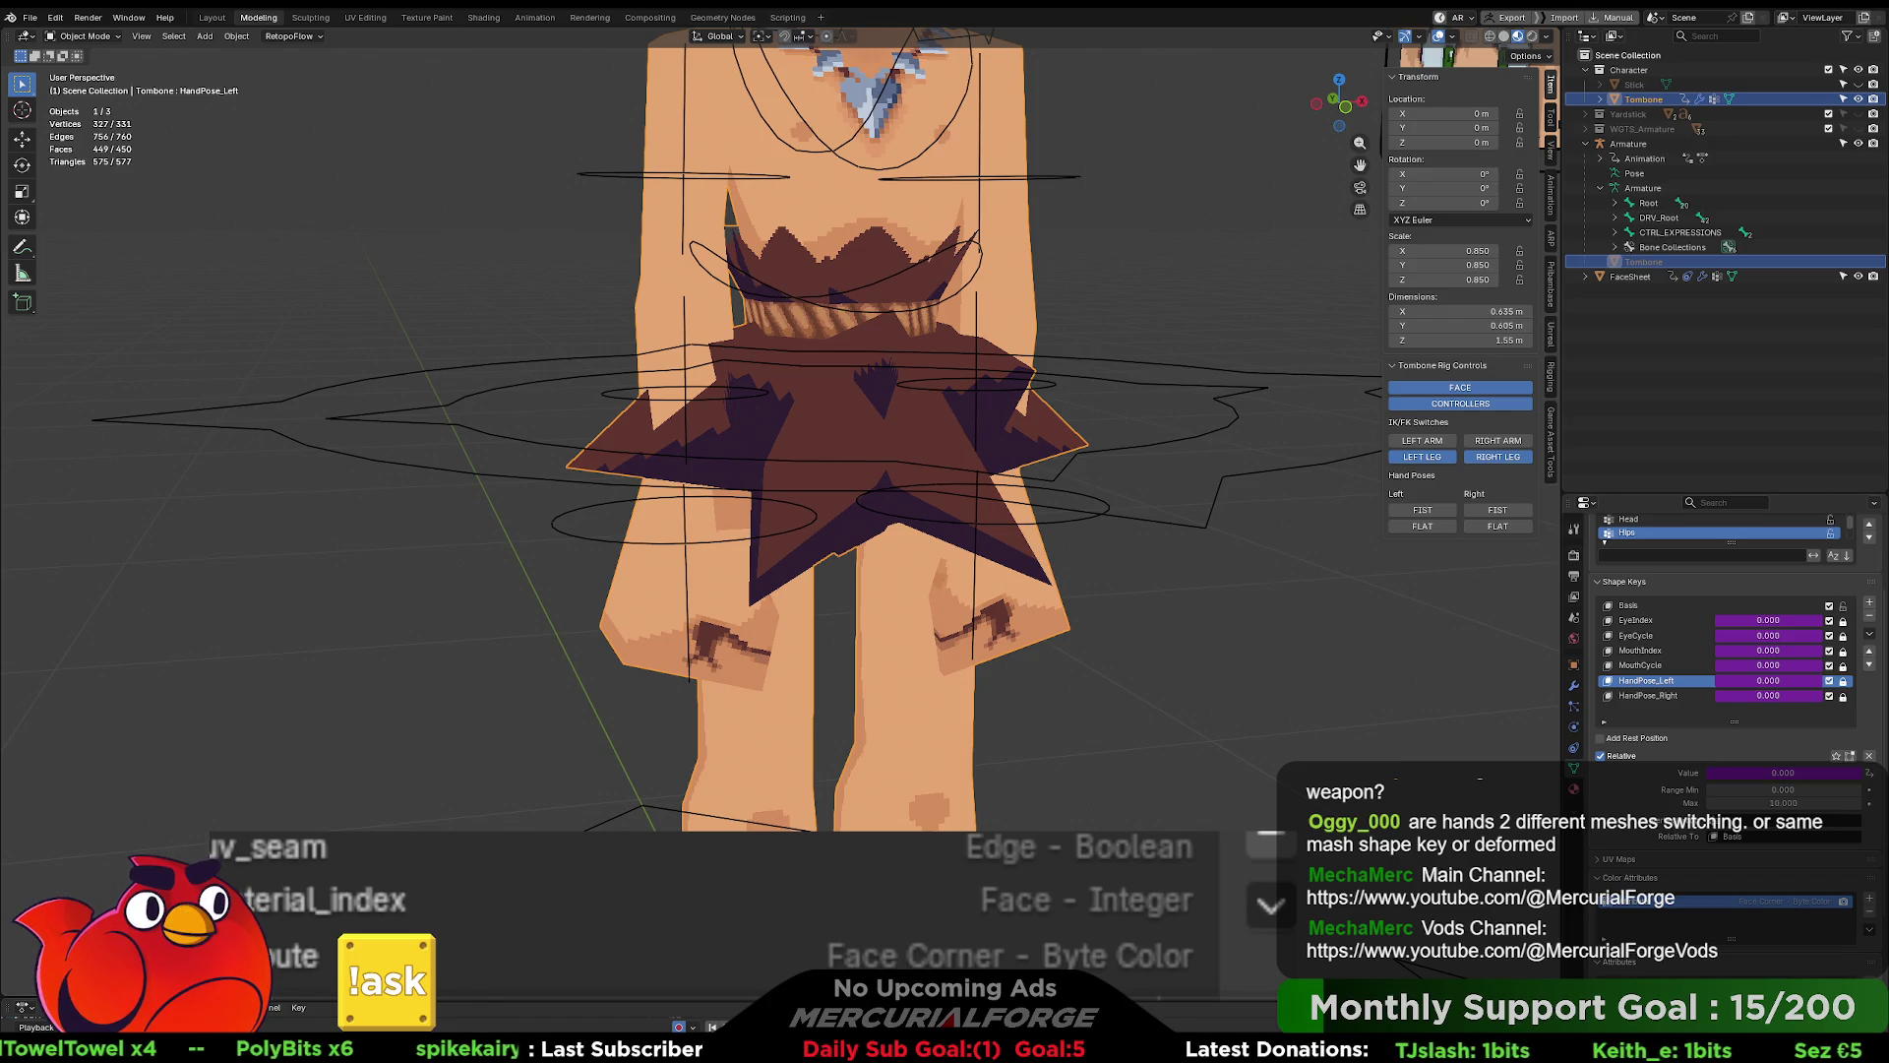
pyautogui.click(1288, 691)
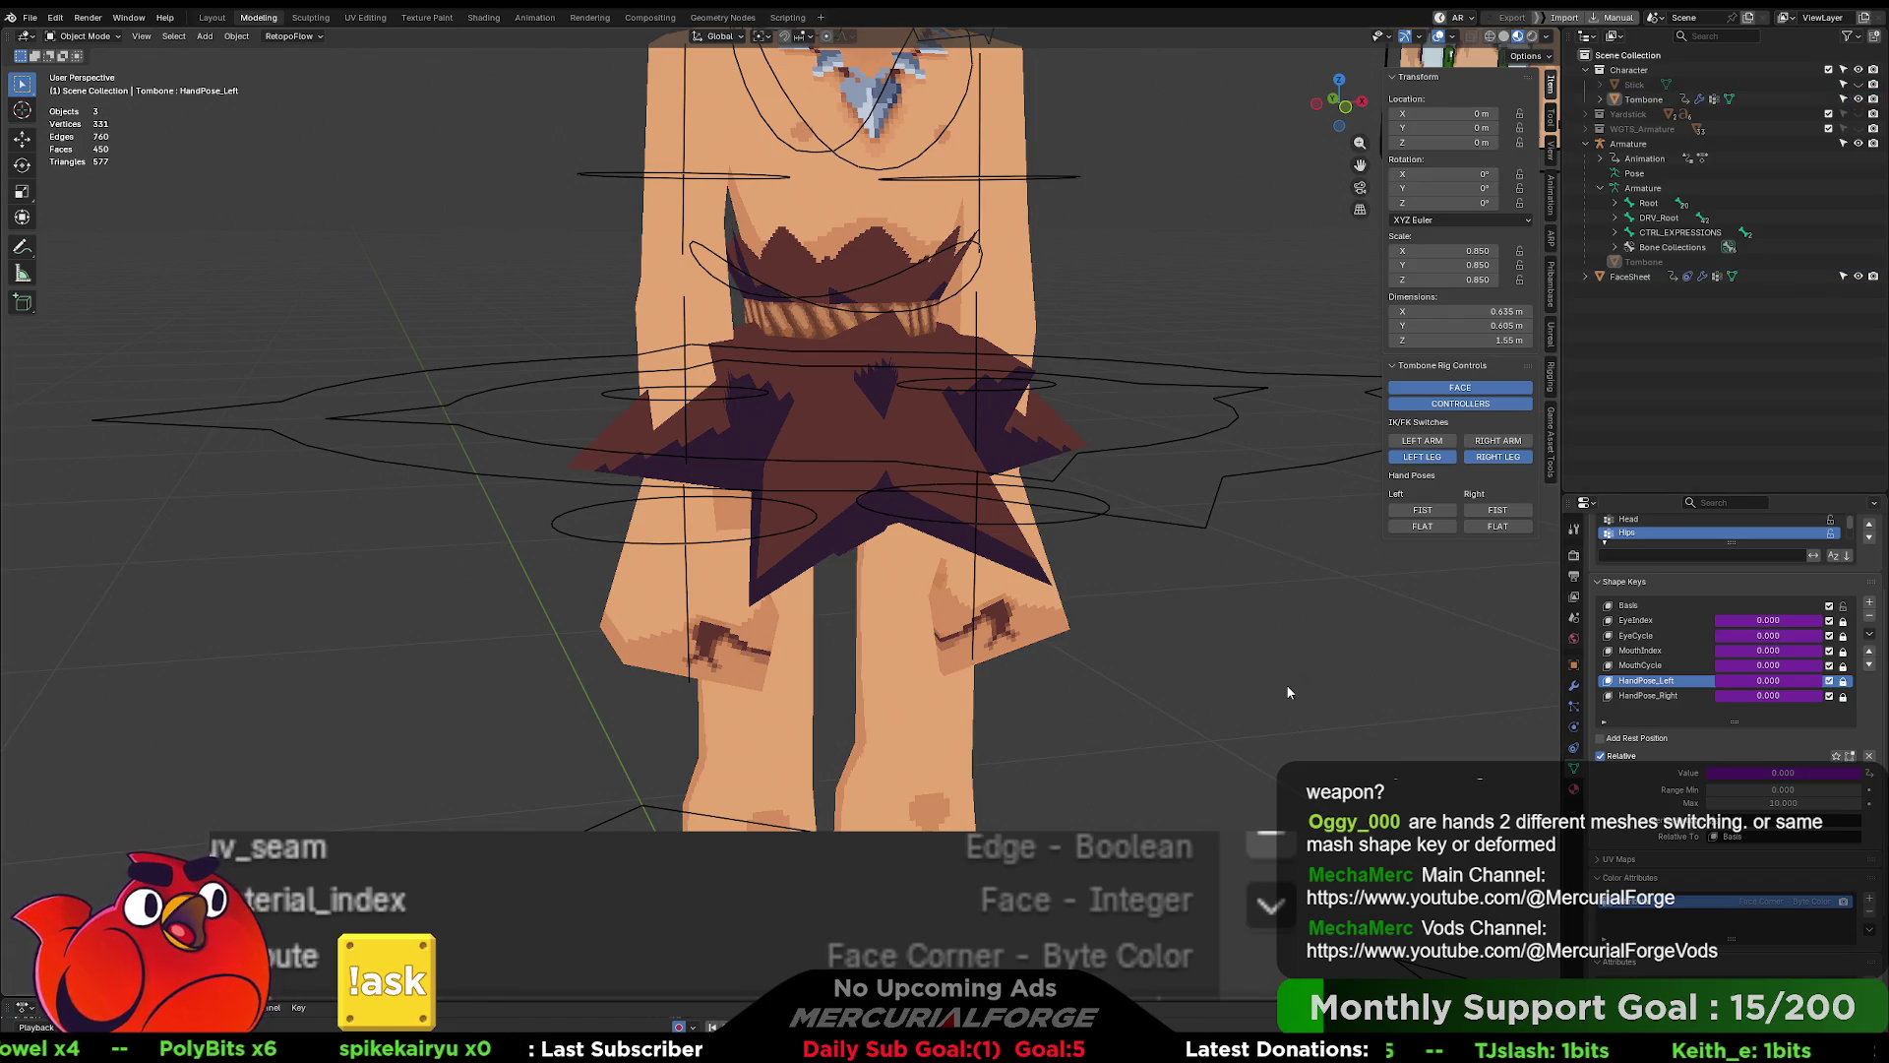
pyautogui.hotkey('alt', 'Tab')
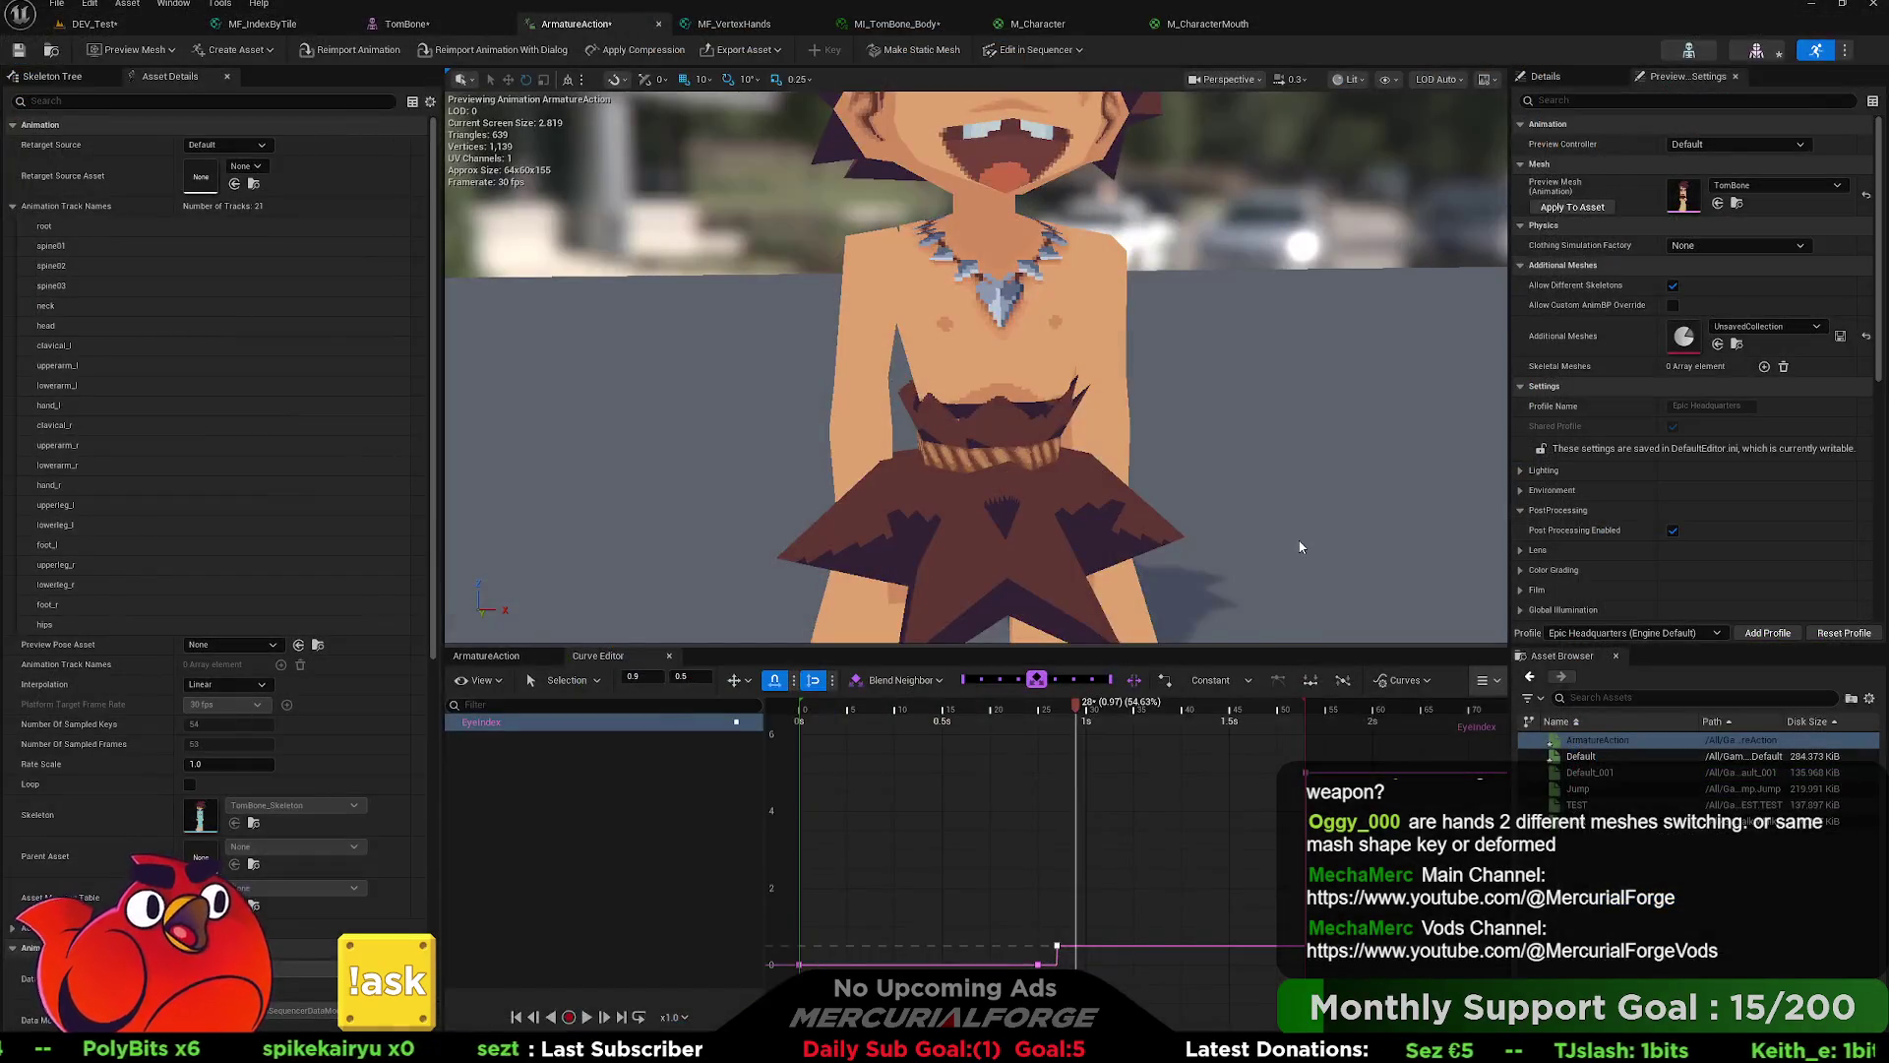
pyautogui.hotkey('alt', 'Tab')
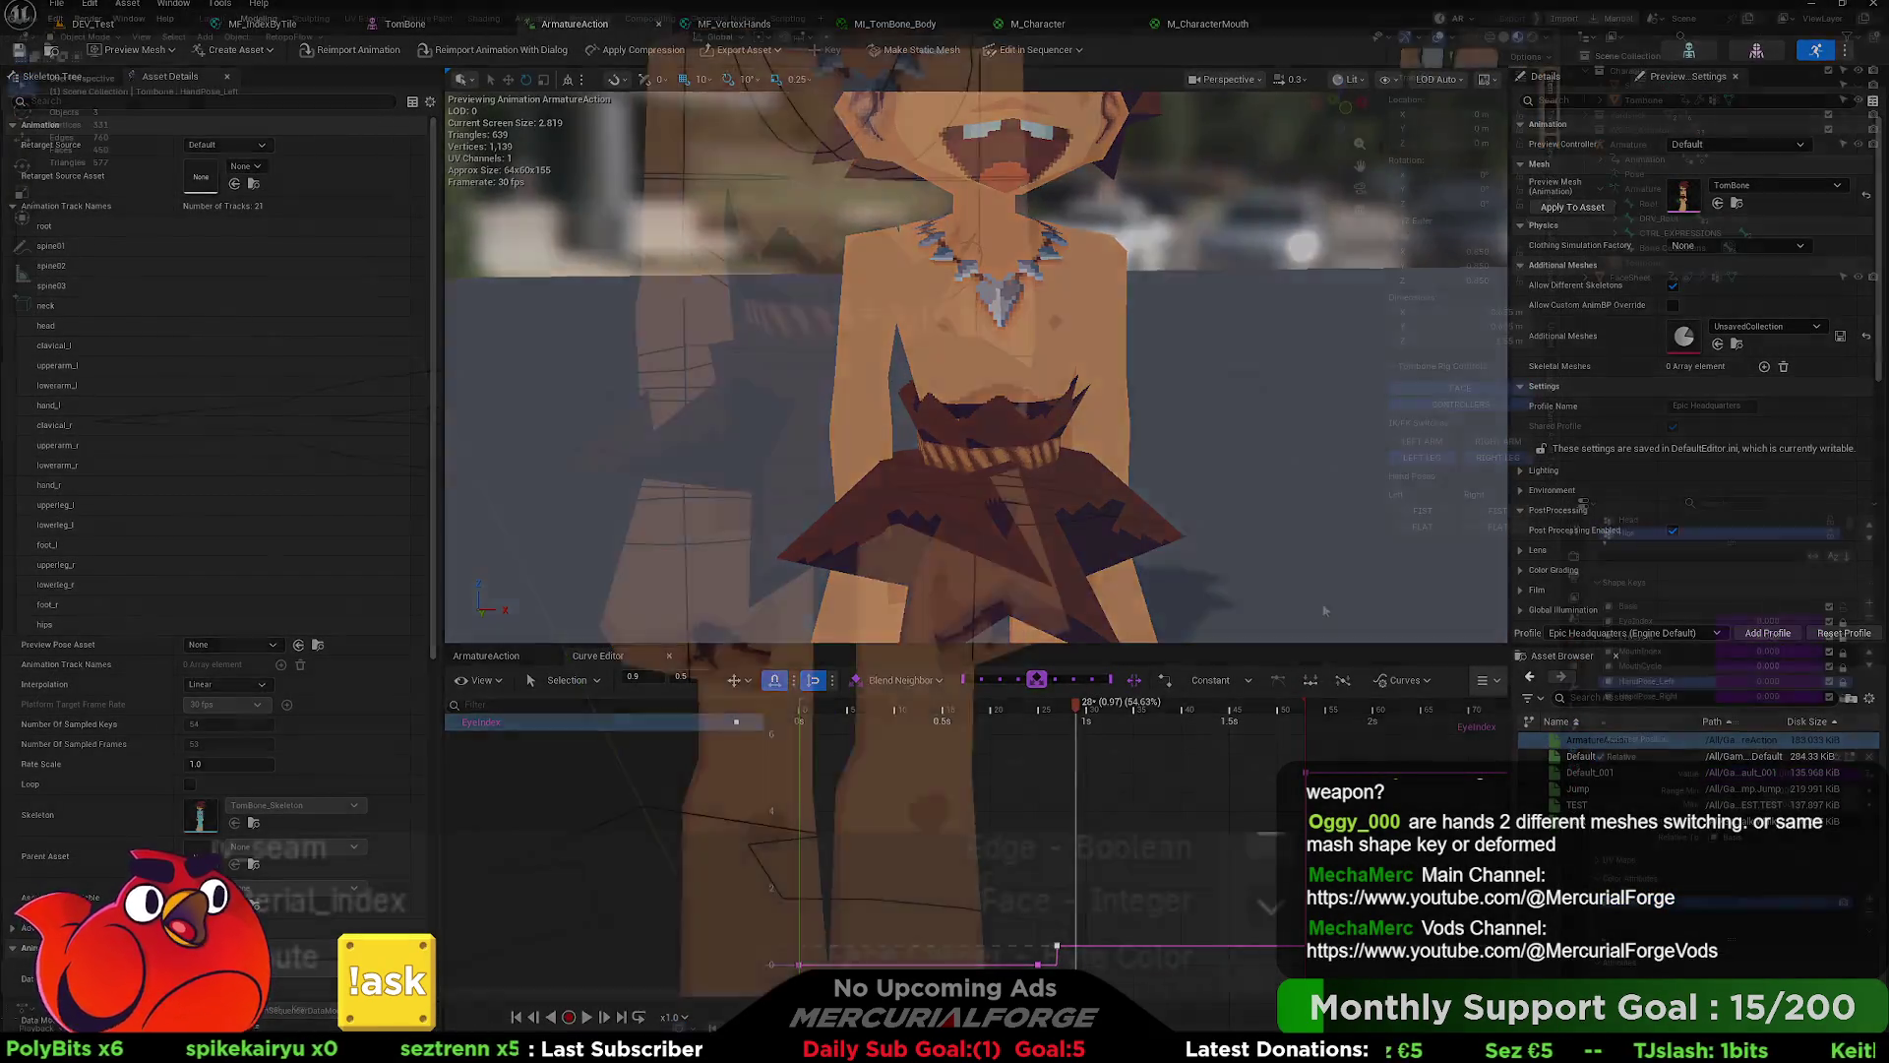
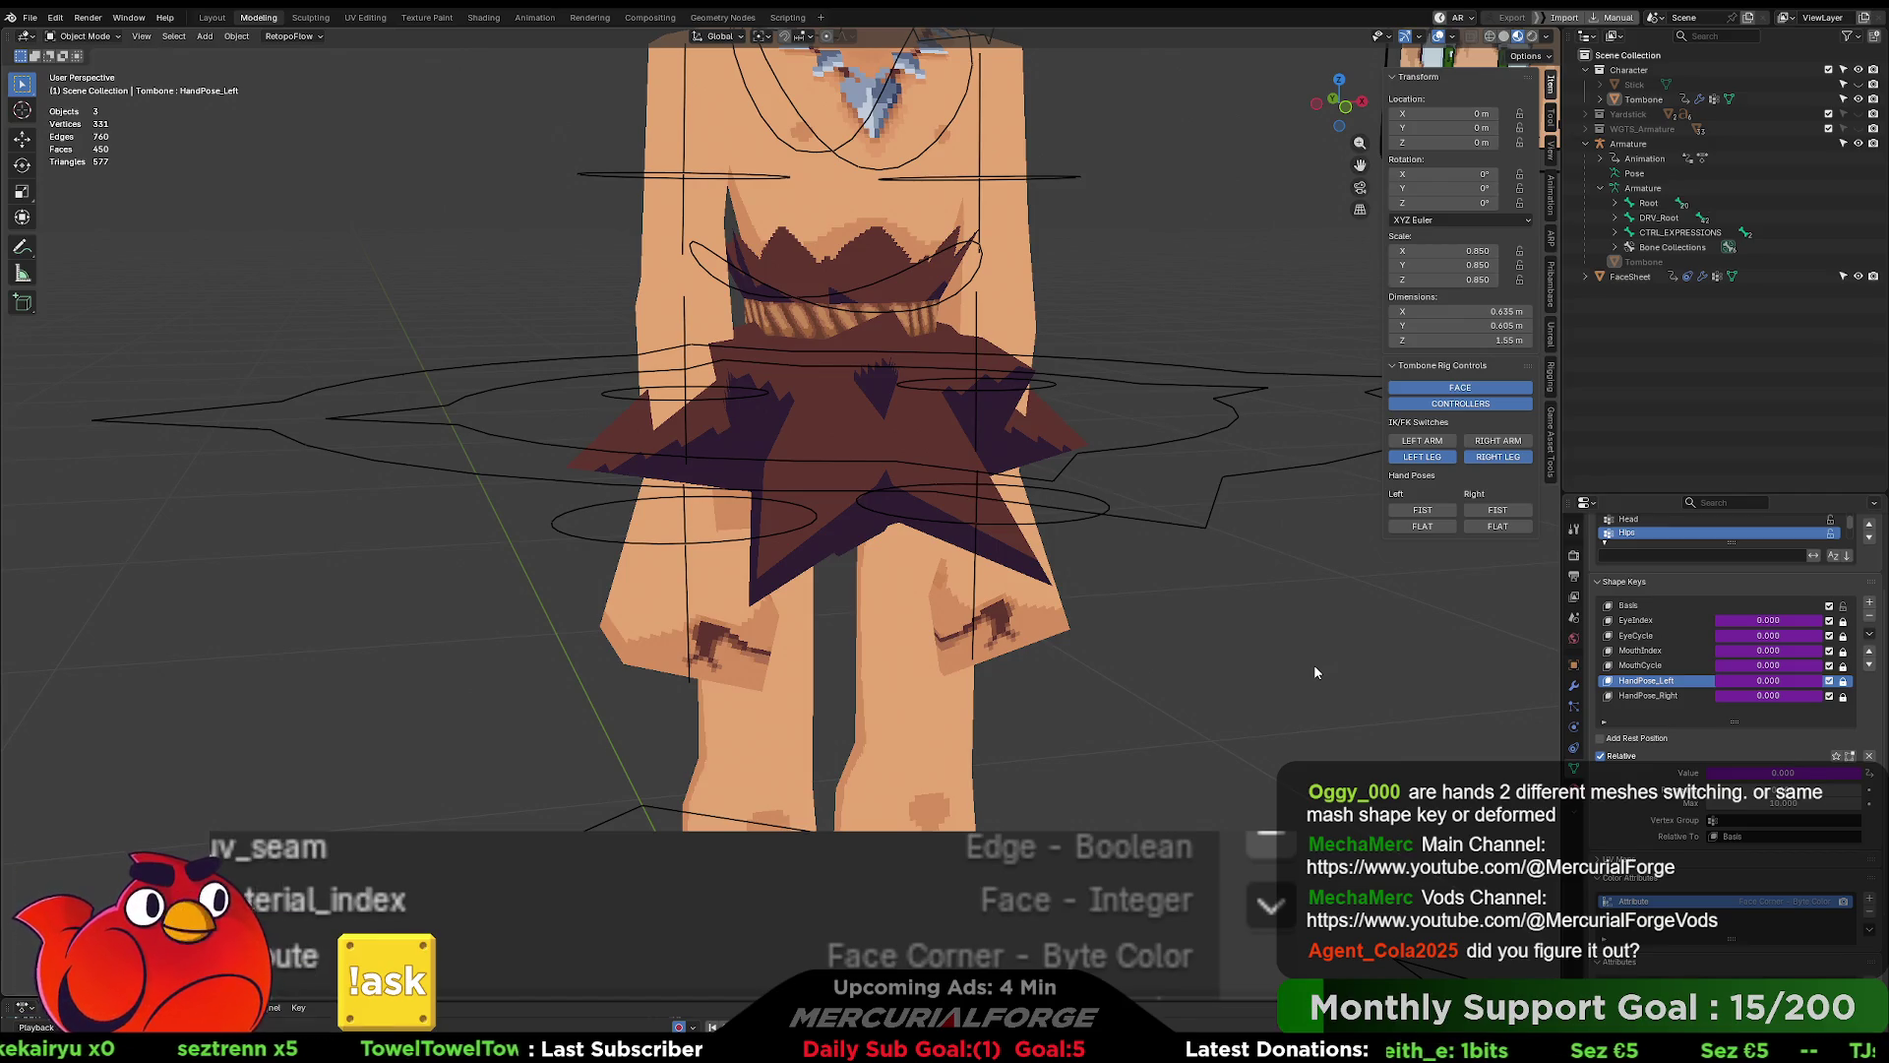
# - Toggle the left and right hands between flat and fist poses in Tombone Rig Controls
pyautogui.click(1423, 525)
pyautogui.click(1496, 527)
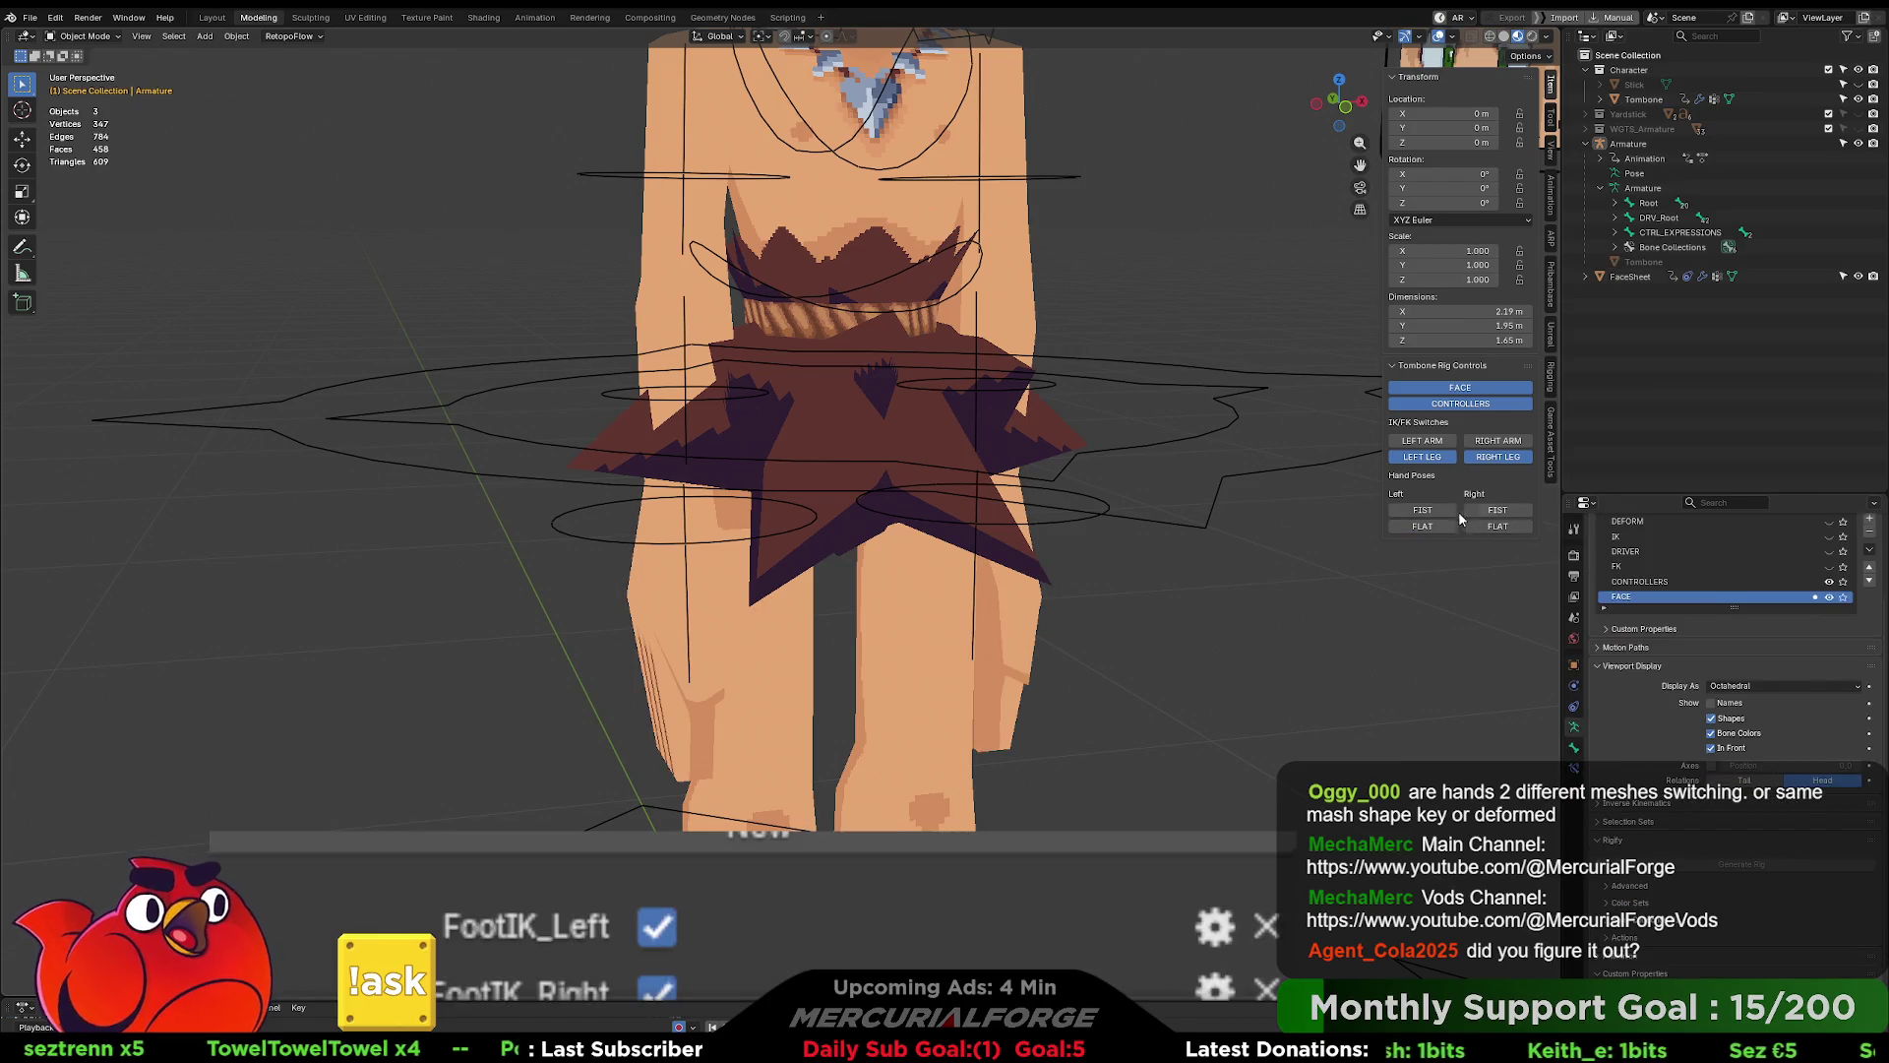
pyautogui.click(1453, 511)
pyautogui.click(1488, 509)
pyautogui.click(1481, 528)
pyautogui.click(1437, 512)
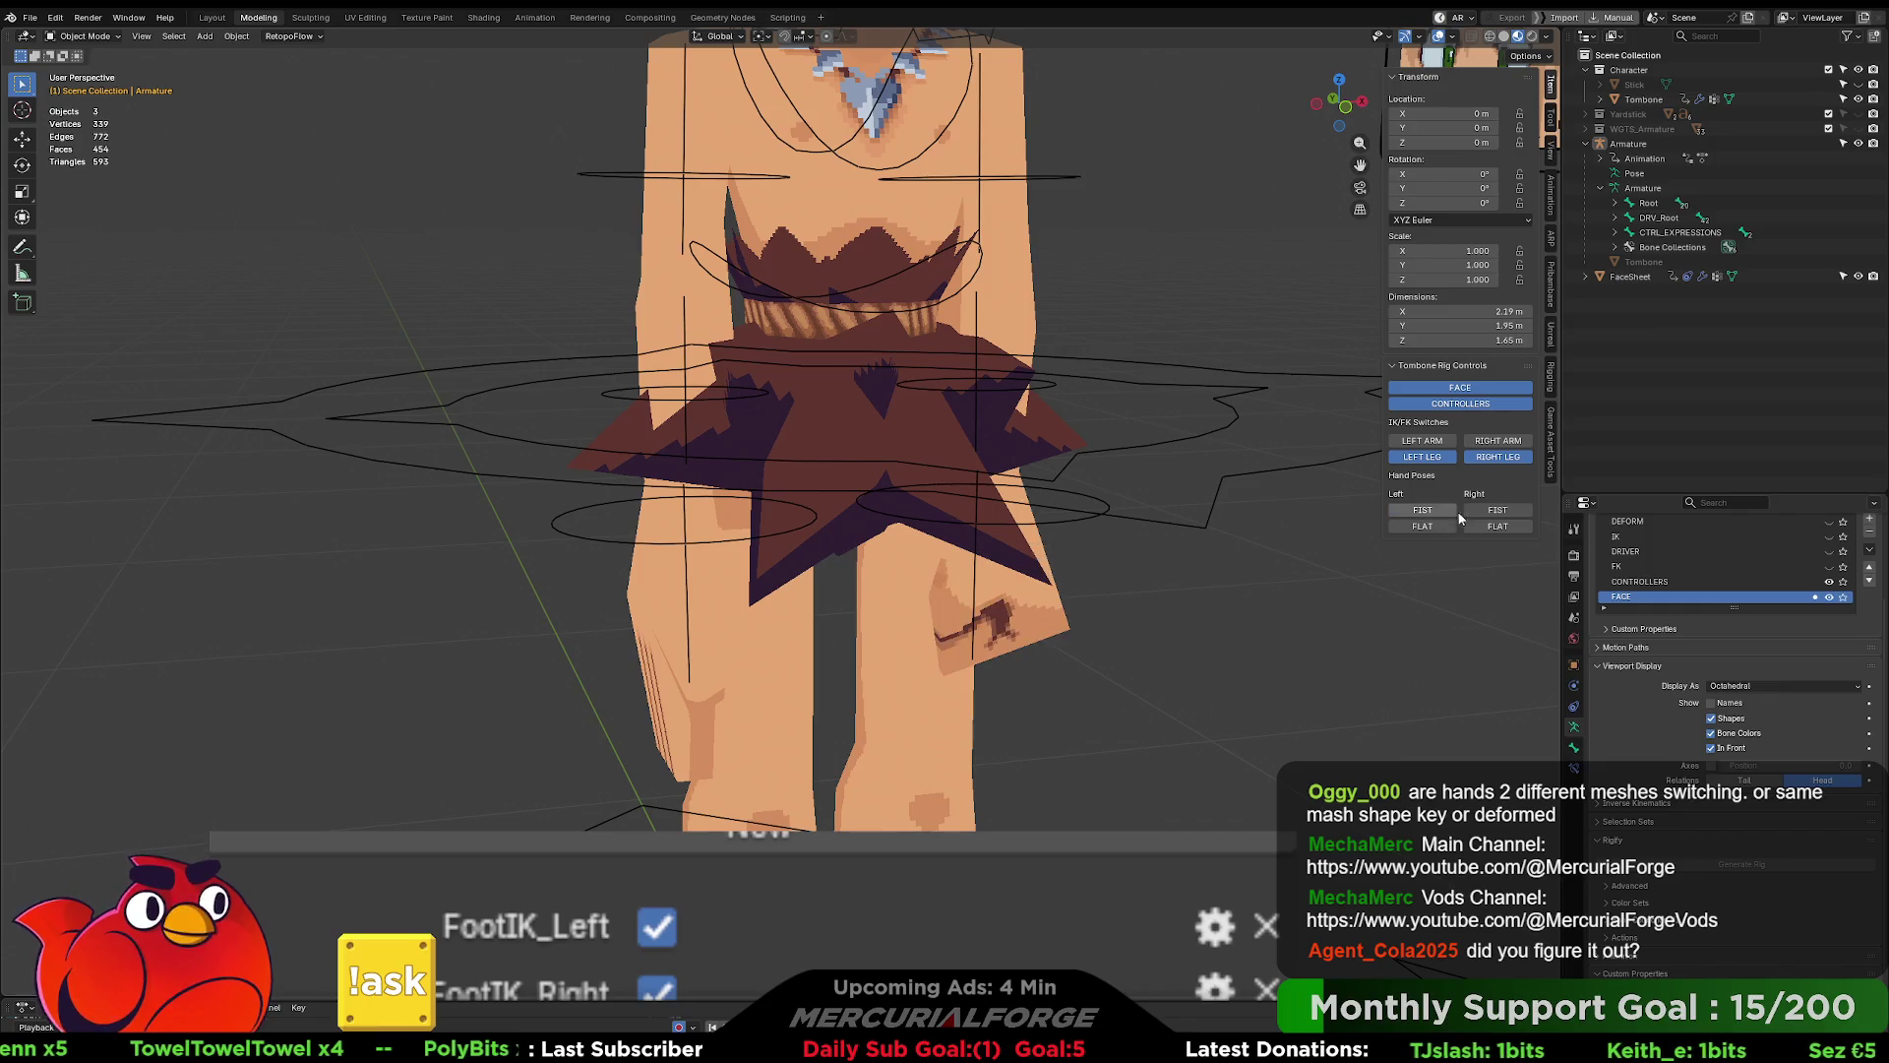
pyautogui.click(1506, 509)
pyautogui.click(1448, 522)
pyautogui.click(1399, 510)
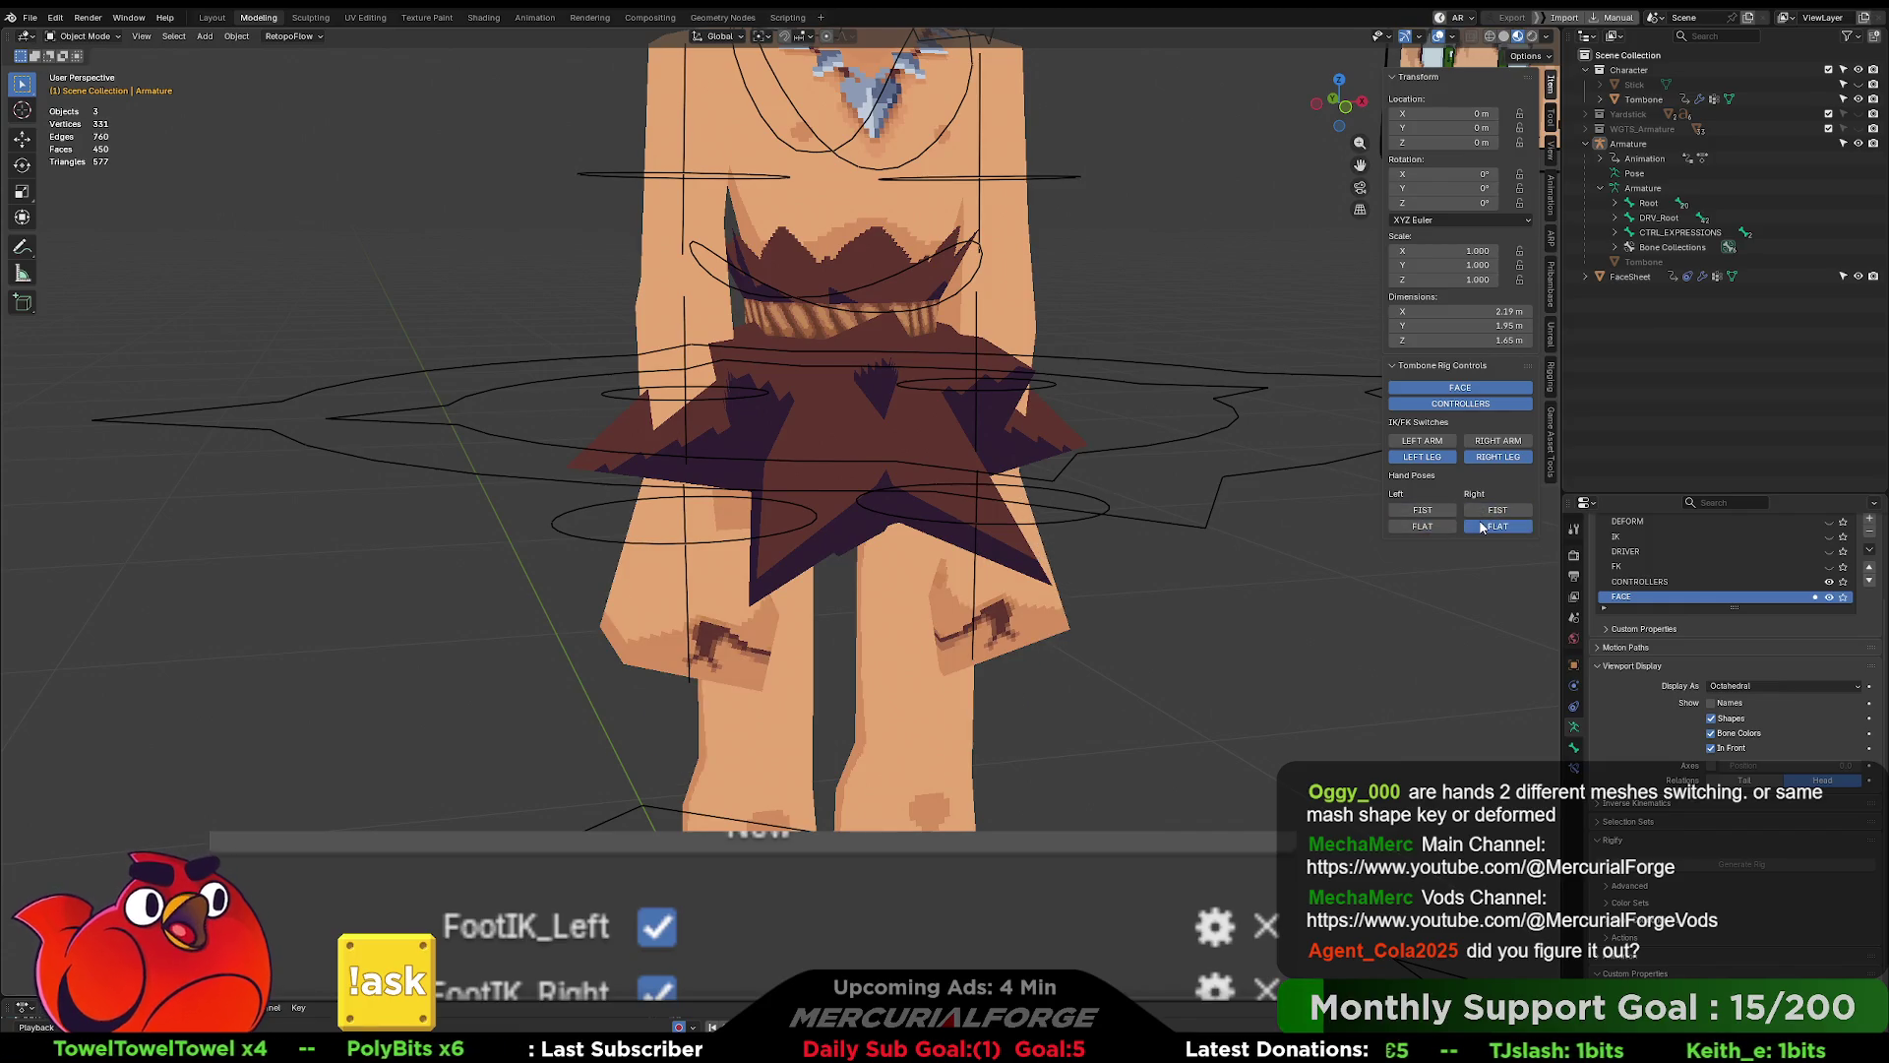
# - Retest the left-hand fist and flat poses, then move to the Scripting workspace
pyautogui.click(1483, 528)
pyautogui.click(1423, 510)
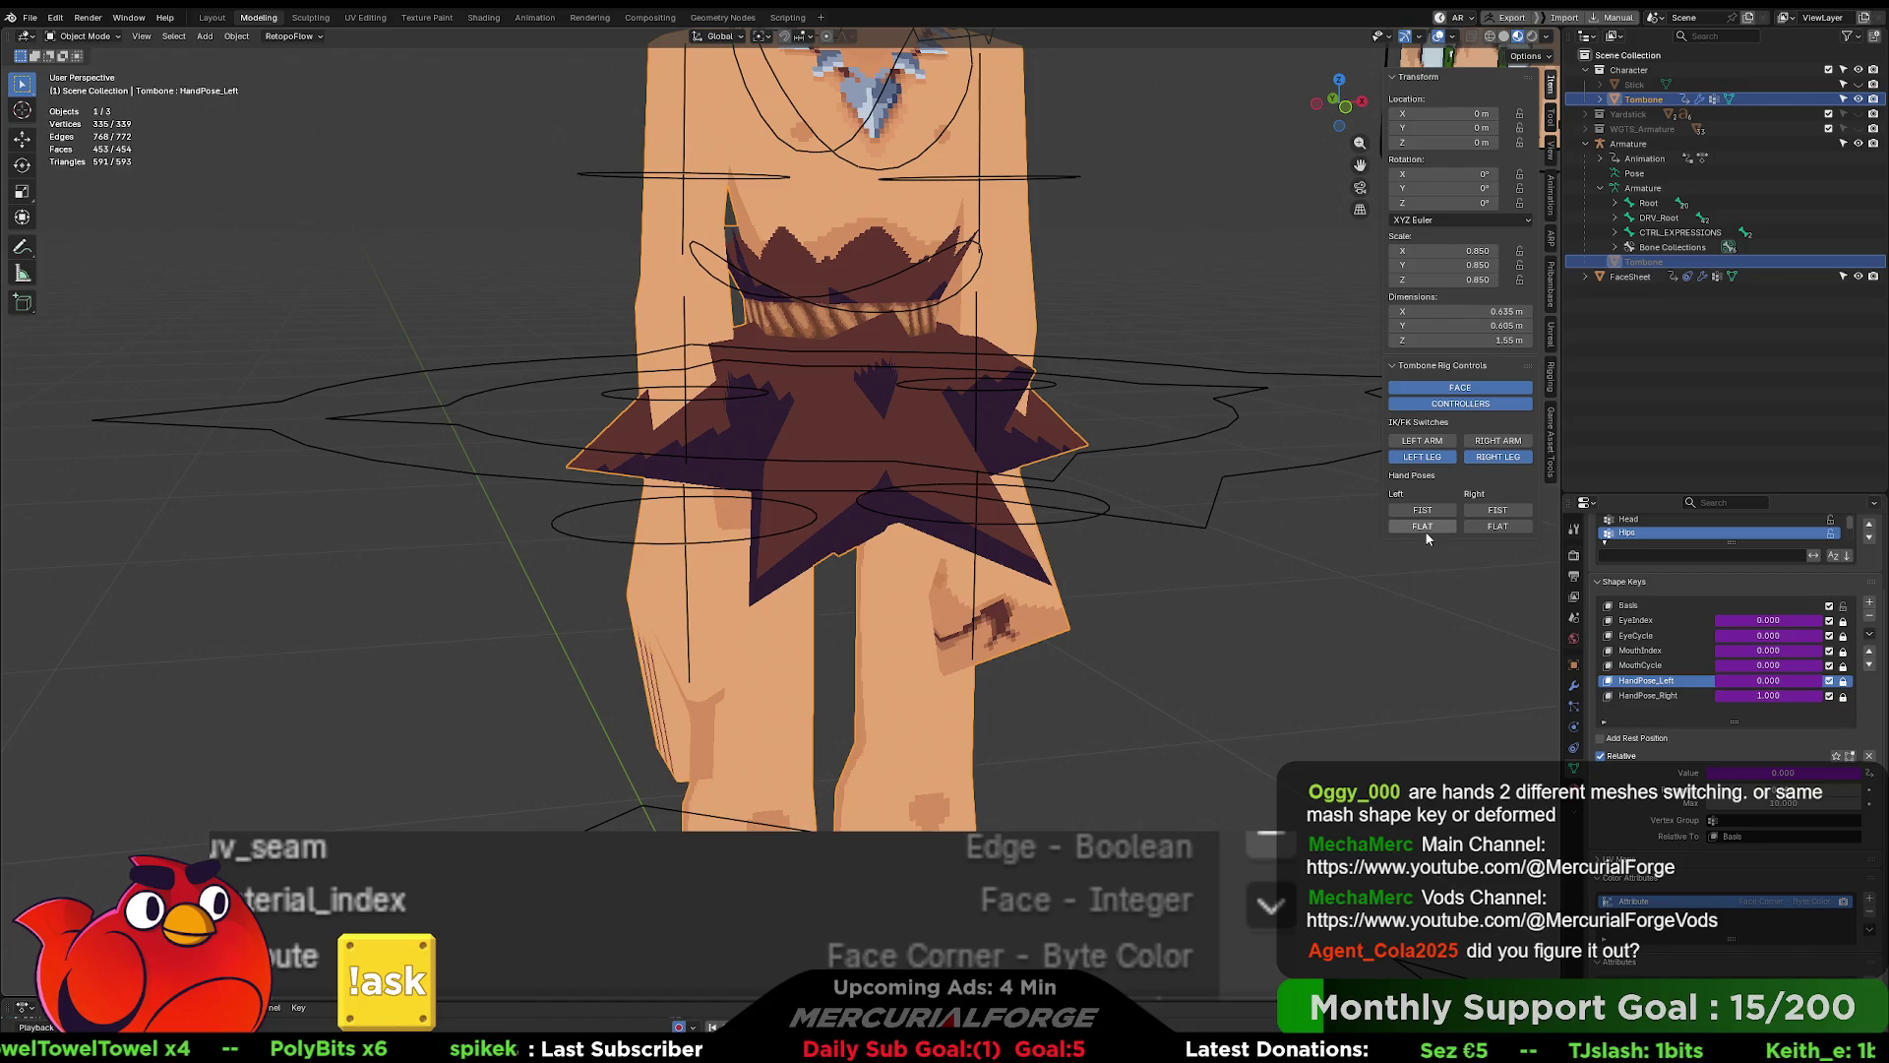
pyautogui.click(1425, 527)
pyautogui.click(1497, 509)
pyautogui.click(1423, 510)
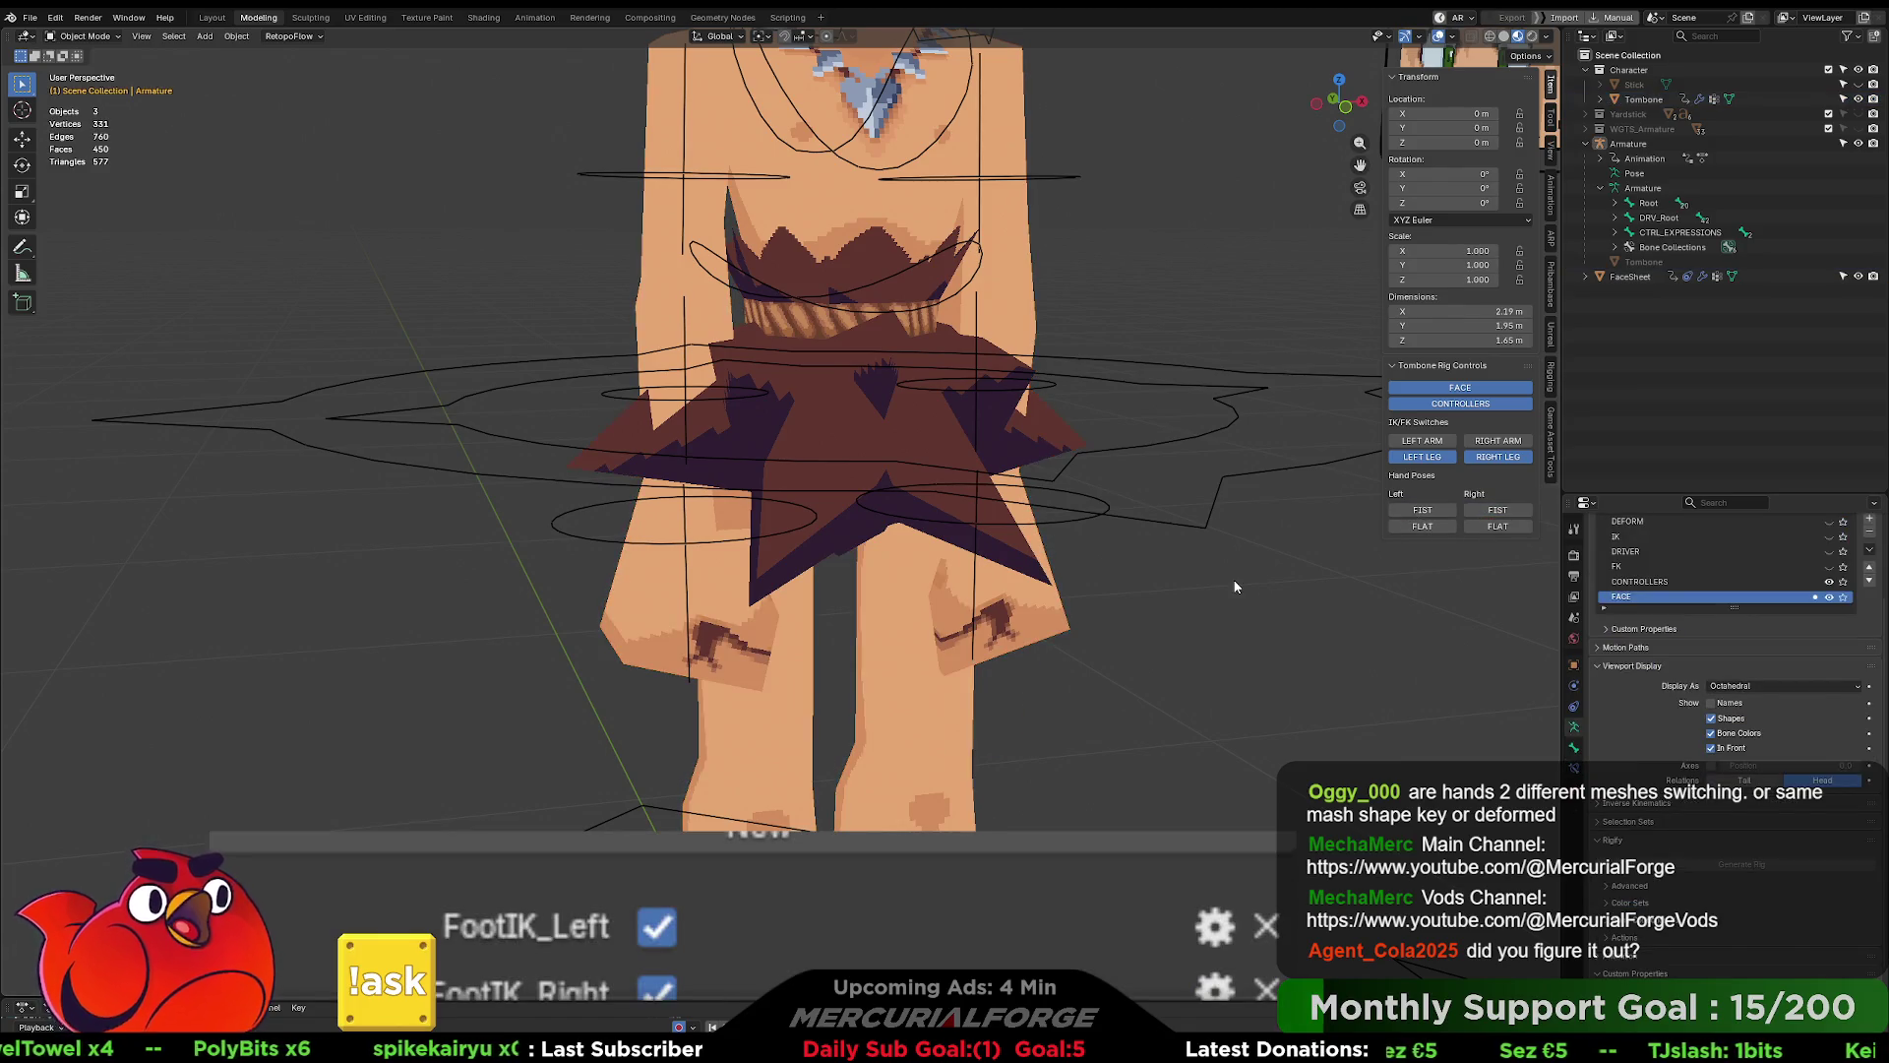
pyautogui.scroll(-2, 1202, 570)
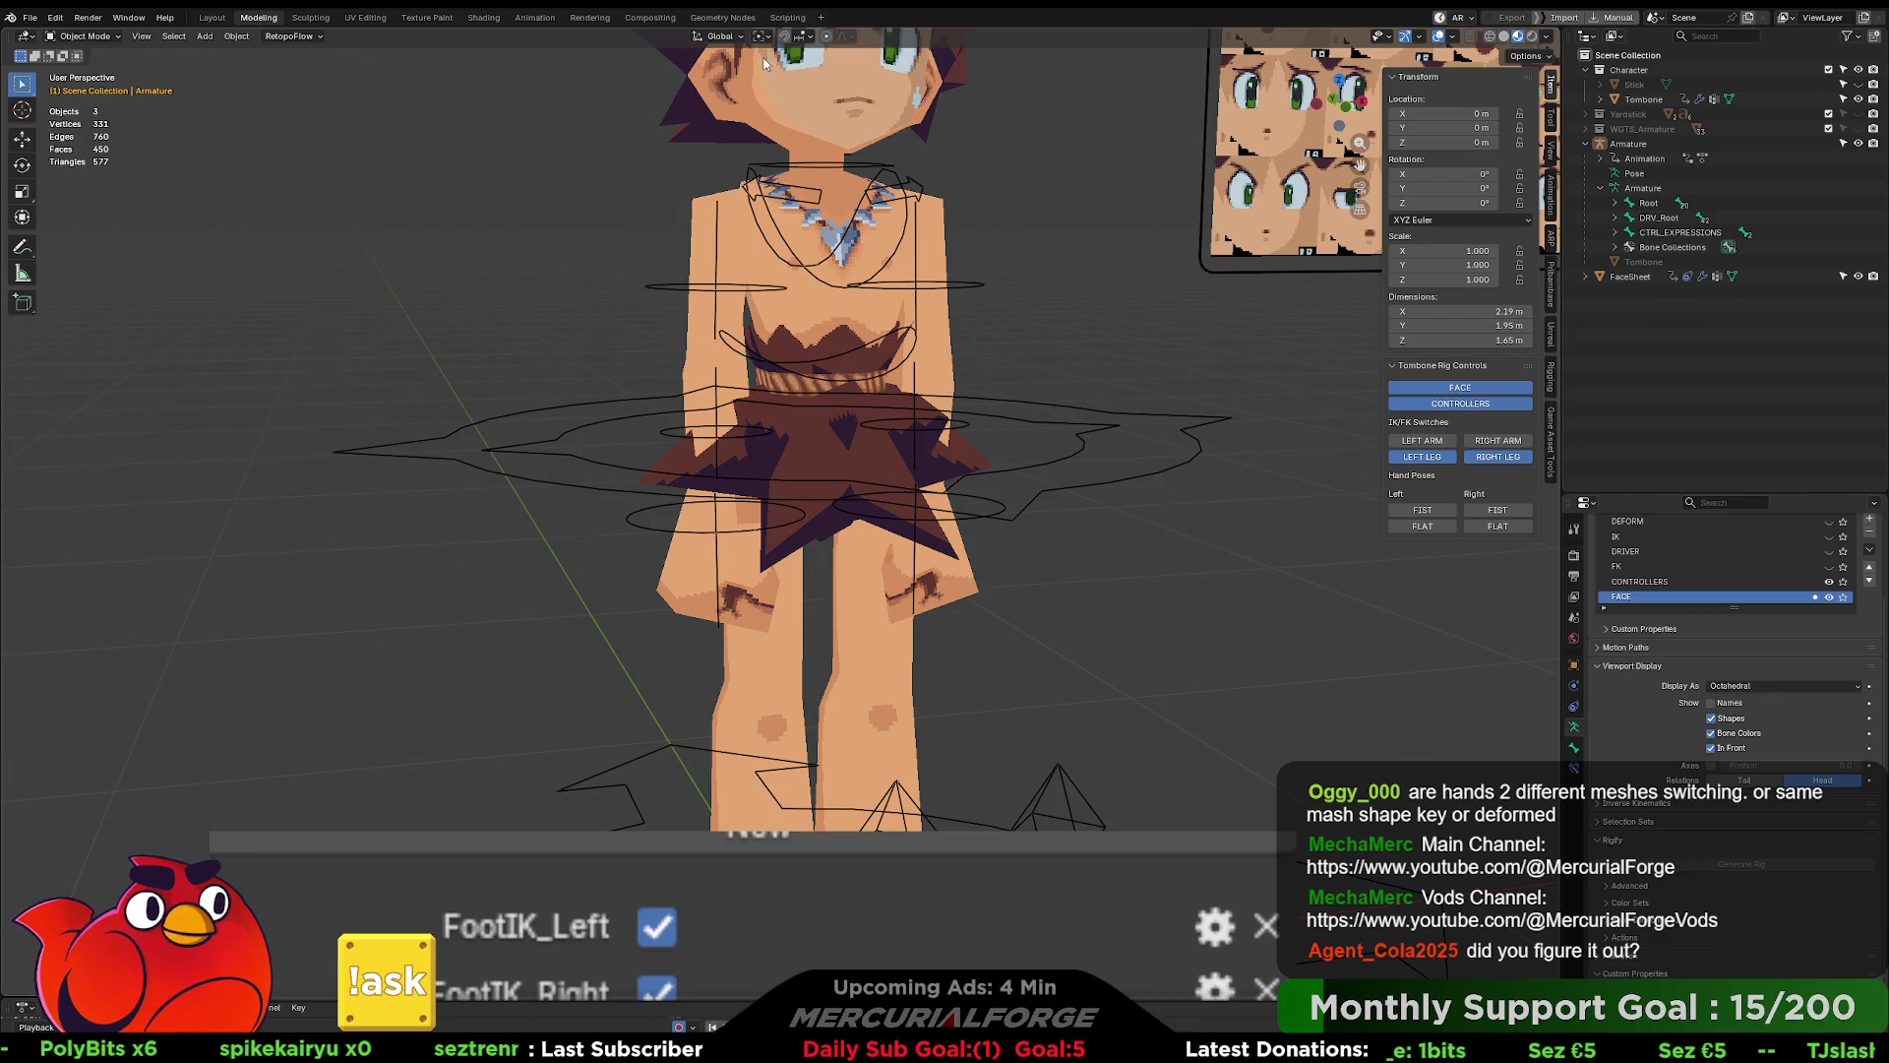
pyautogui.click(788, 17)
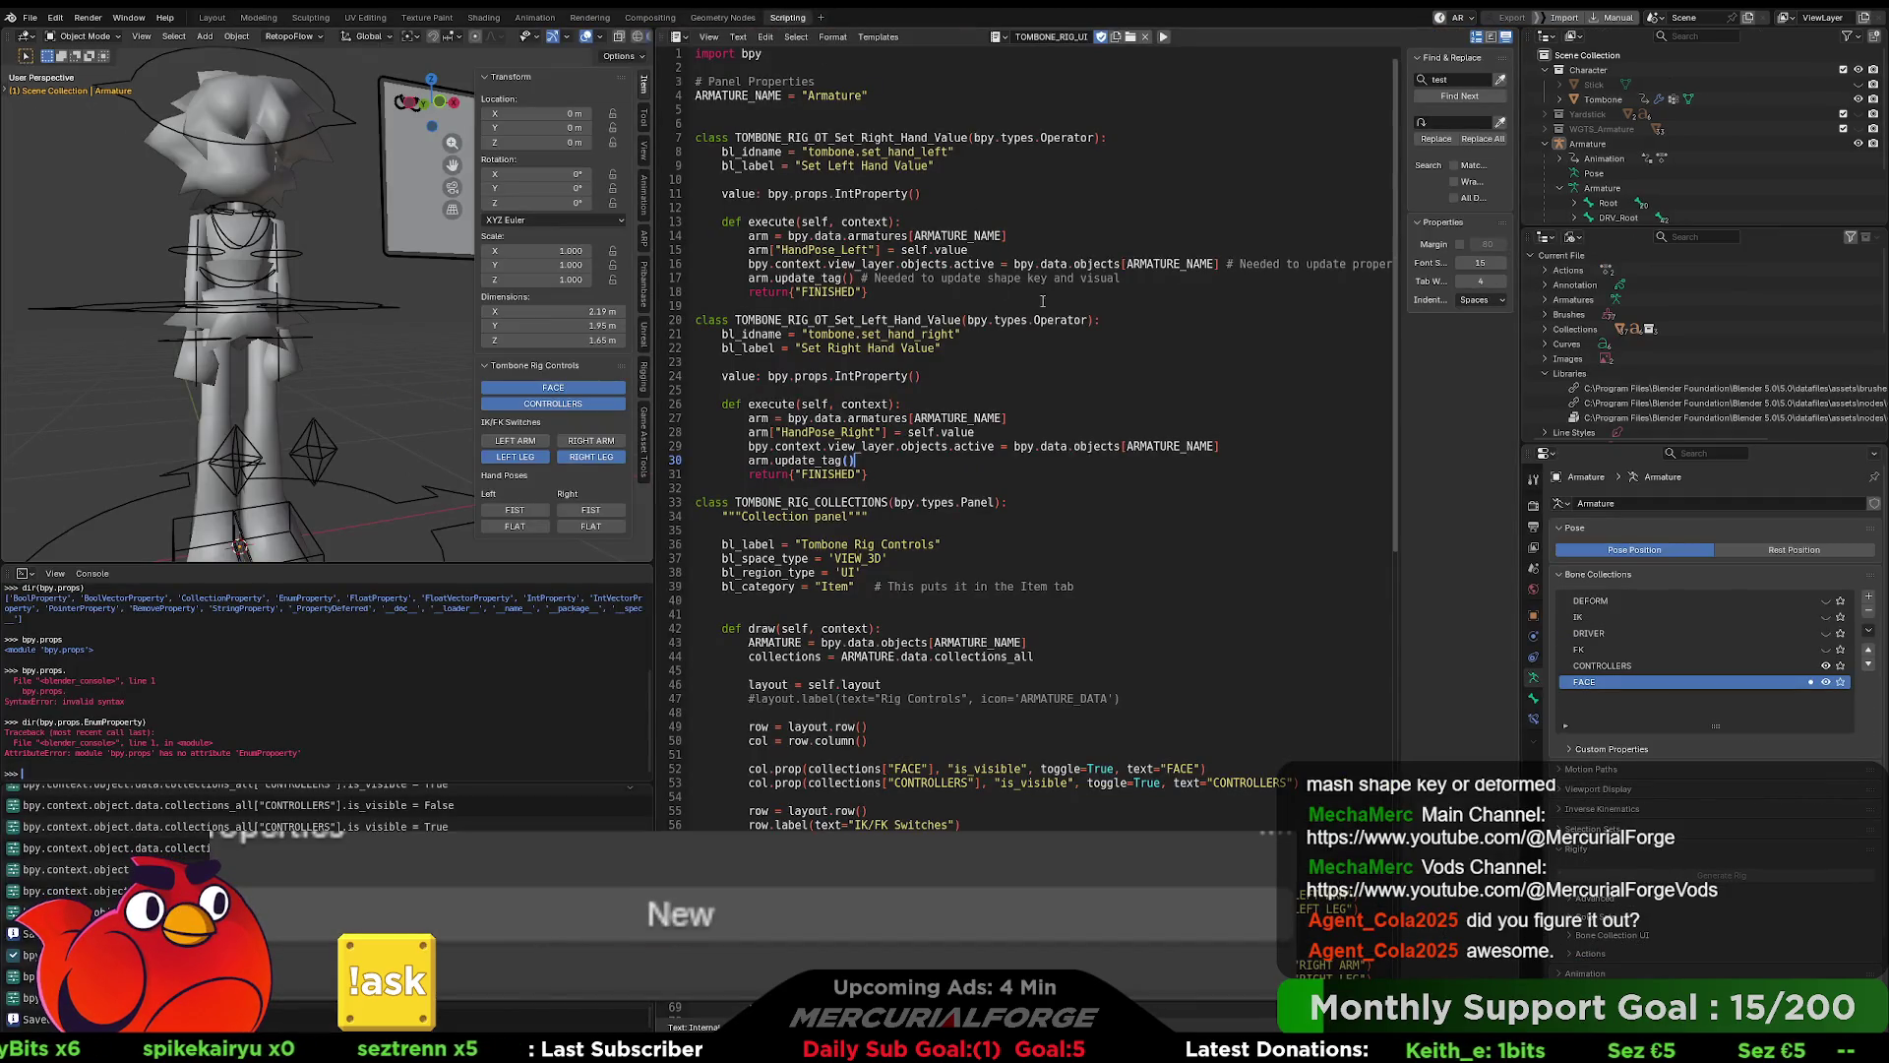
pyautogui.click(940, 279)
pyautogui.click(1160, 286)
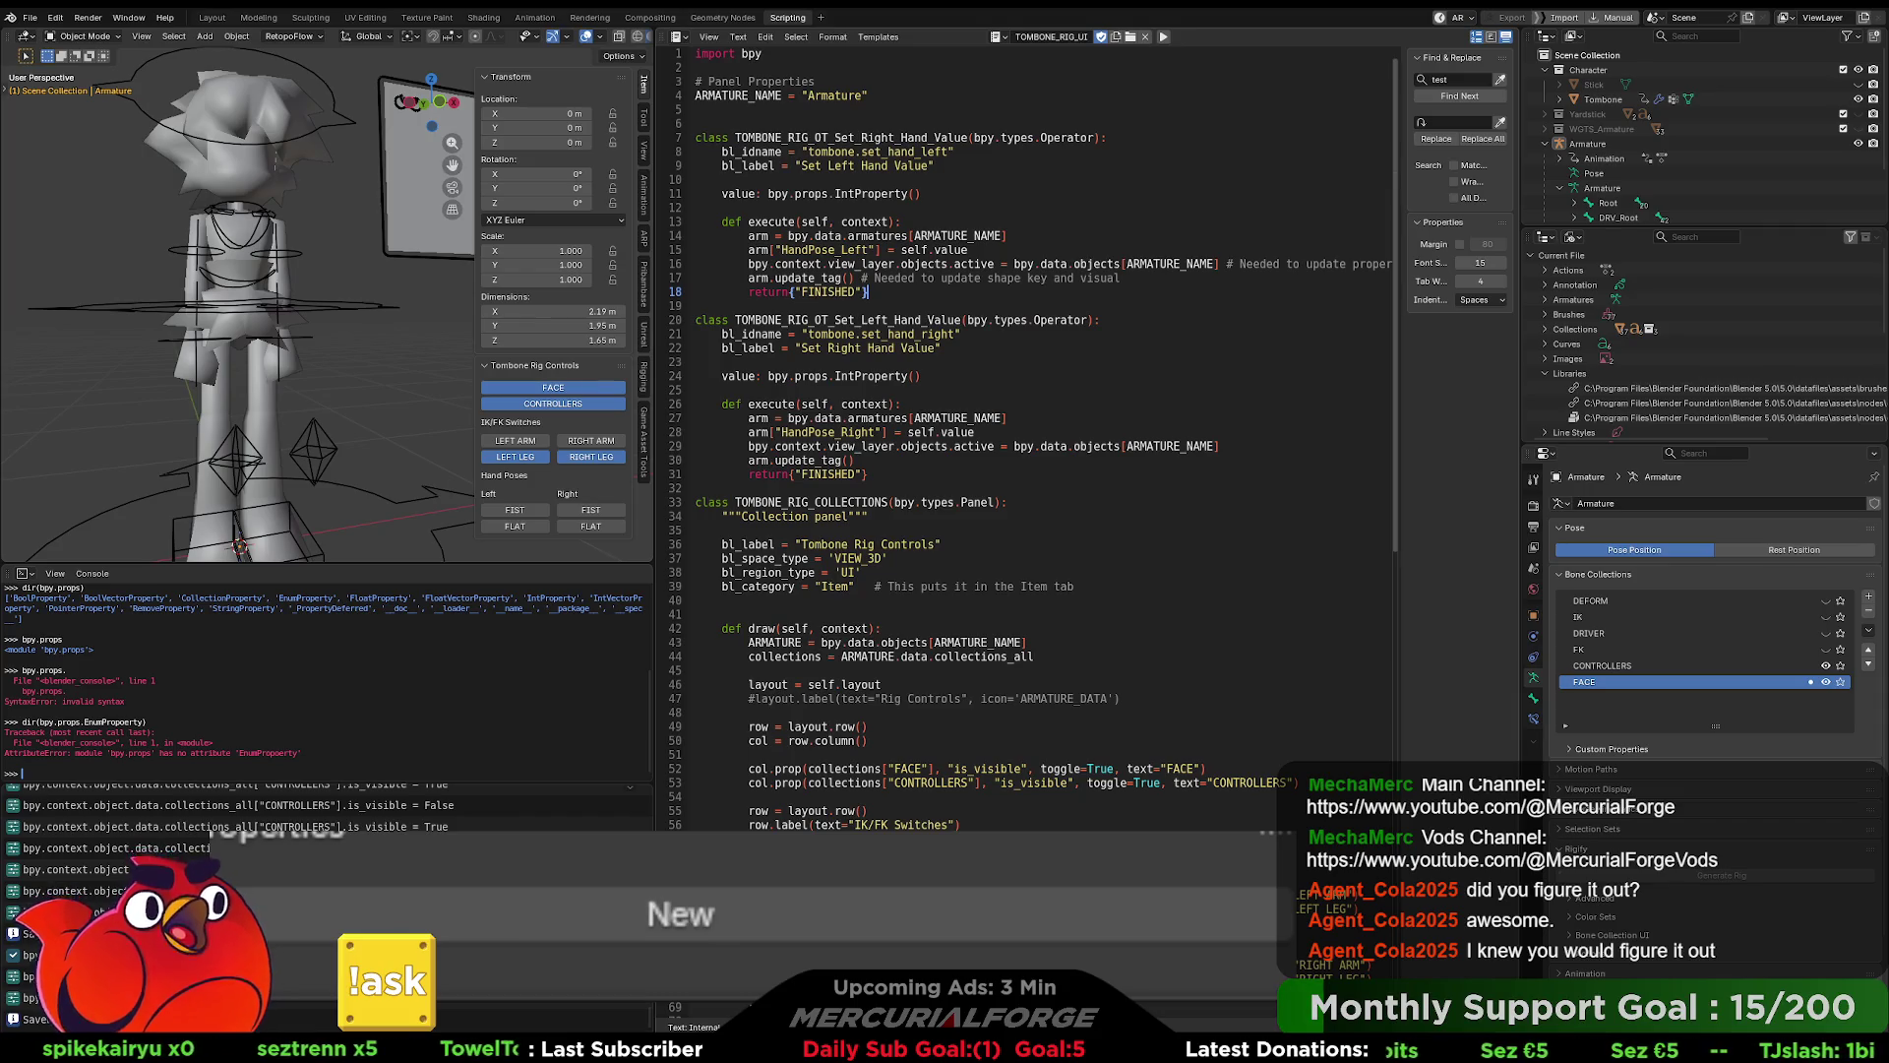
pyautogui.click(935, 473)
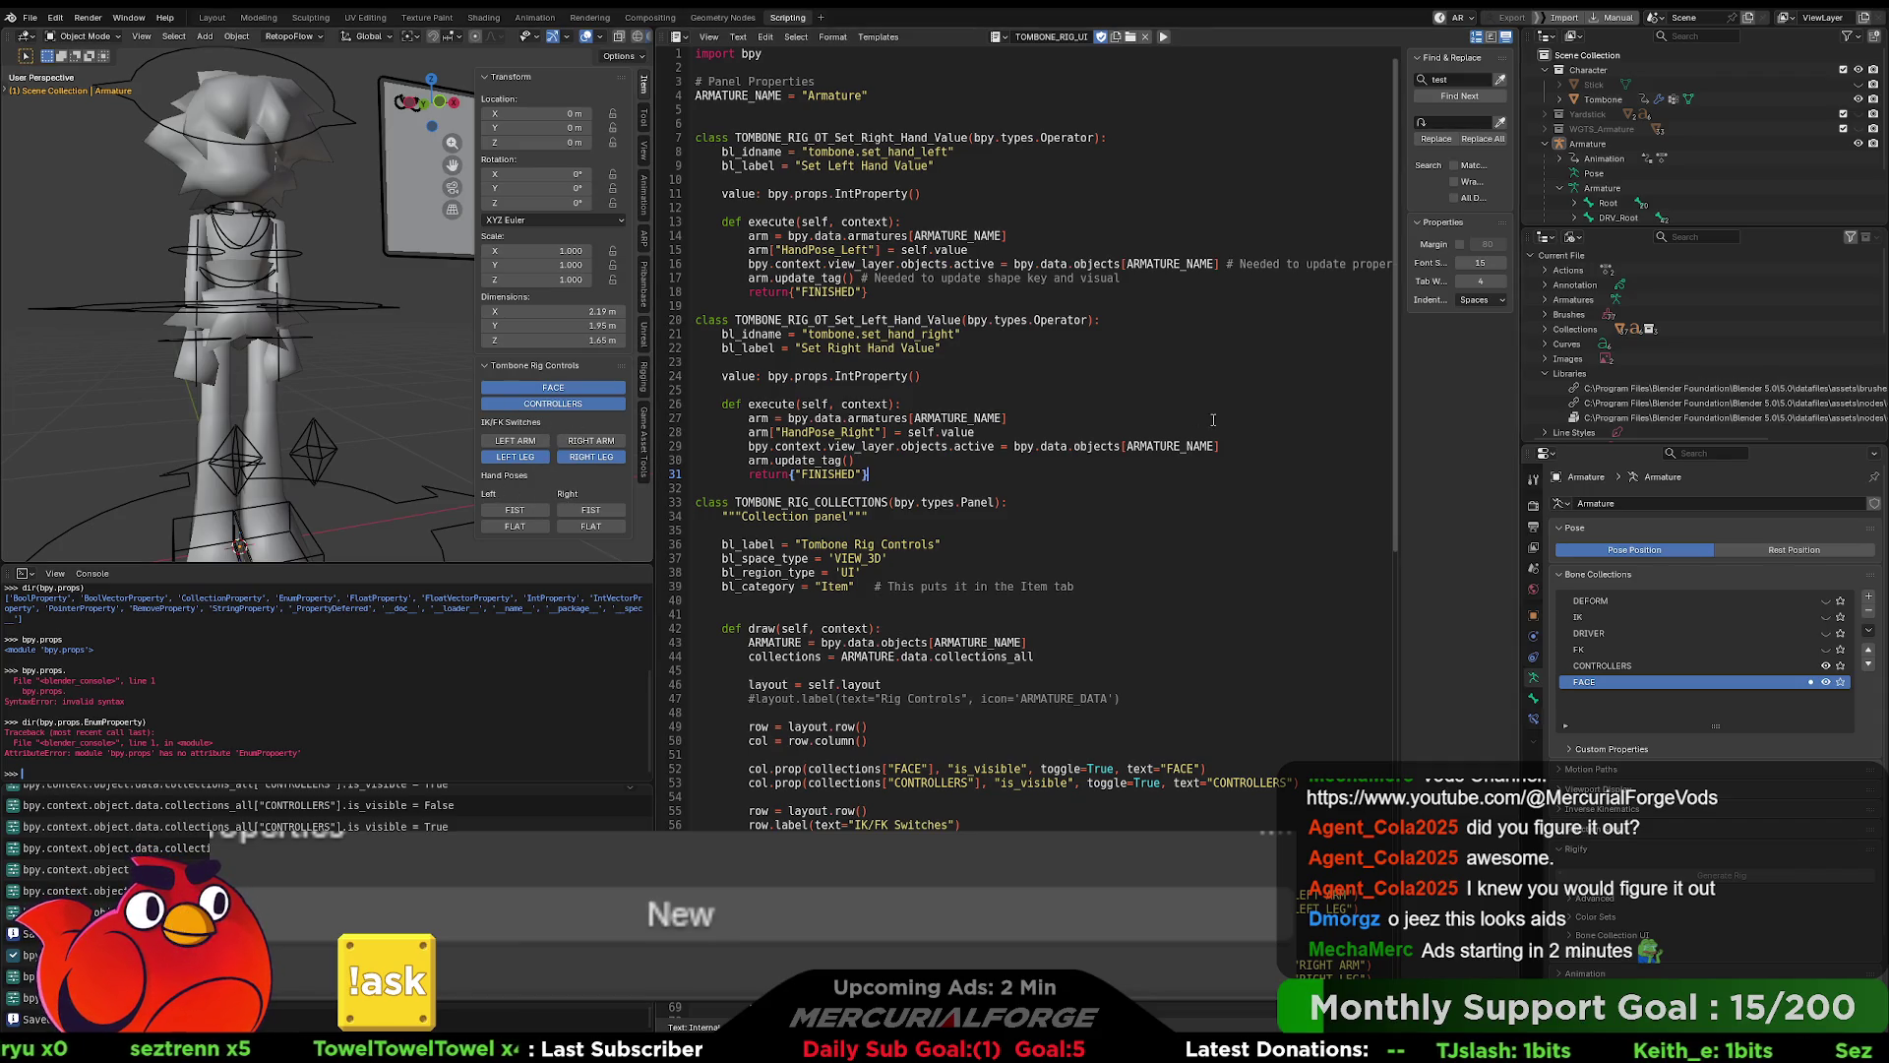
pyautogui.scroll(-13, 1104, 553)
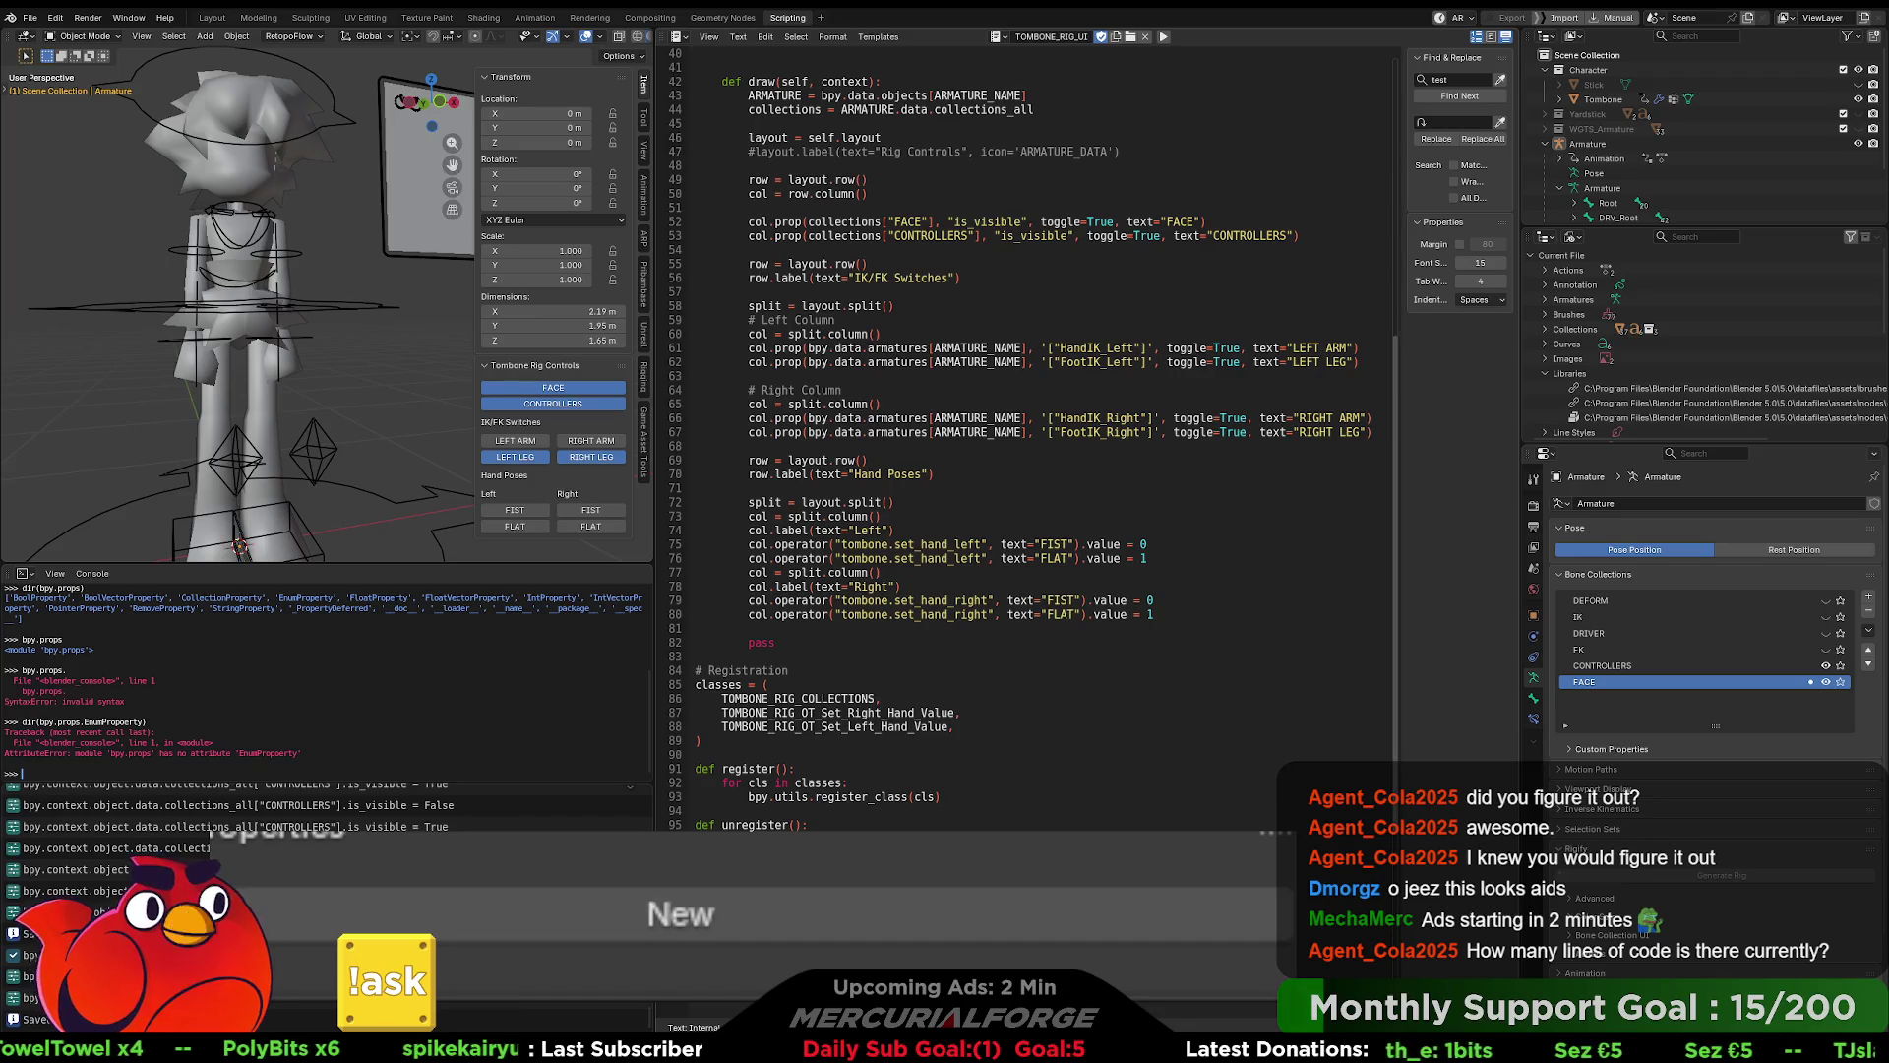
pyautogui.scroll(13, 1002, 803)
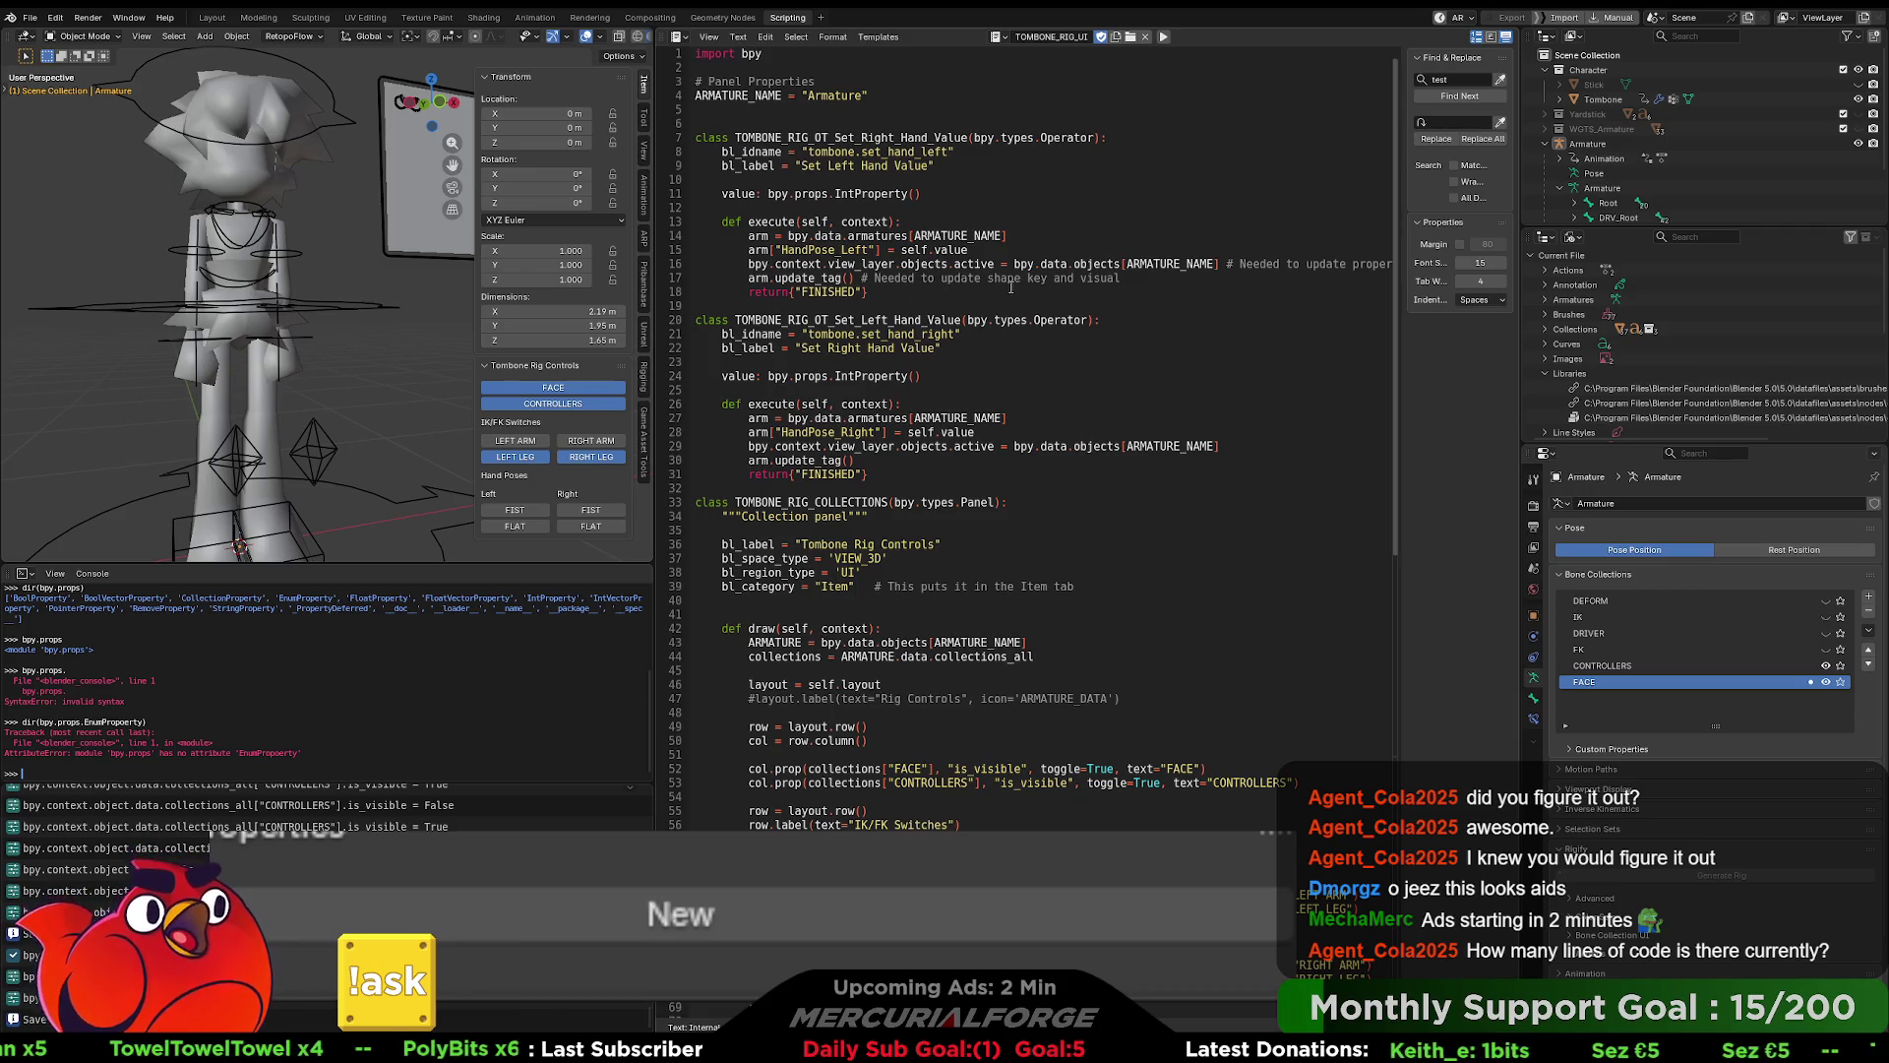
pyautogui.hotkey('ctrl', 'a')
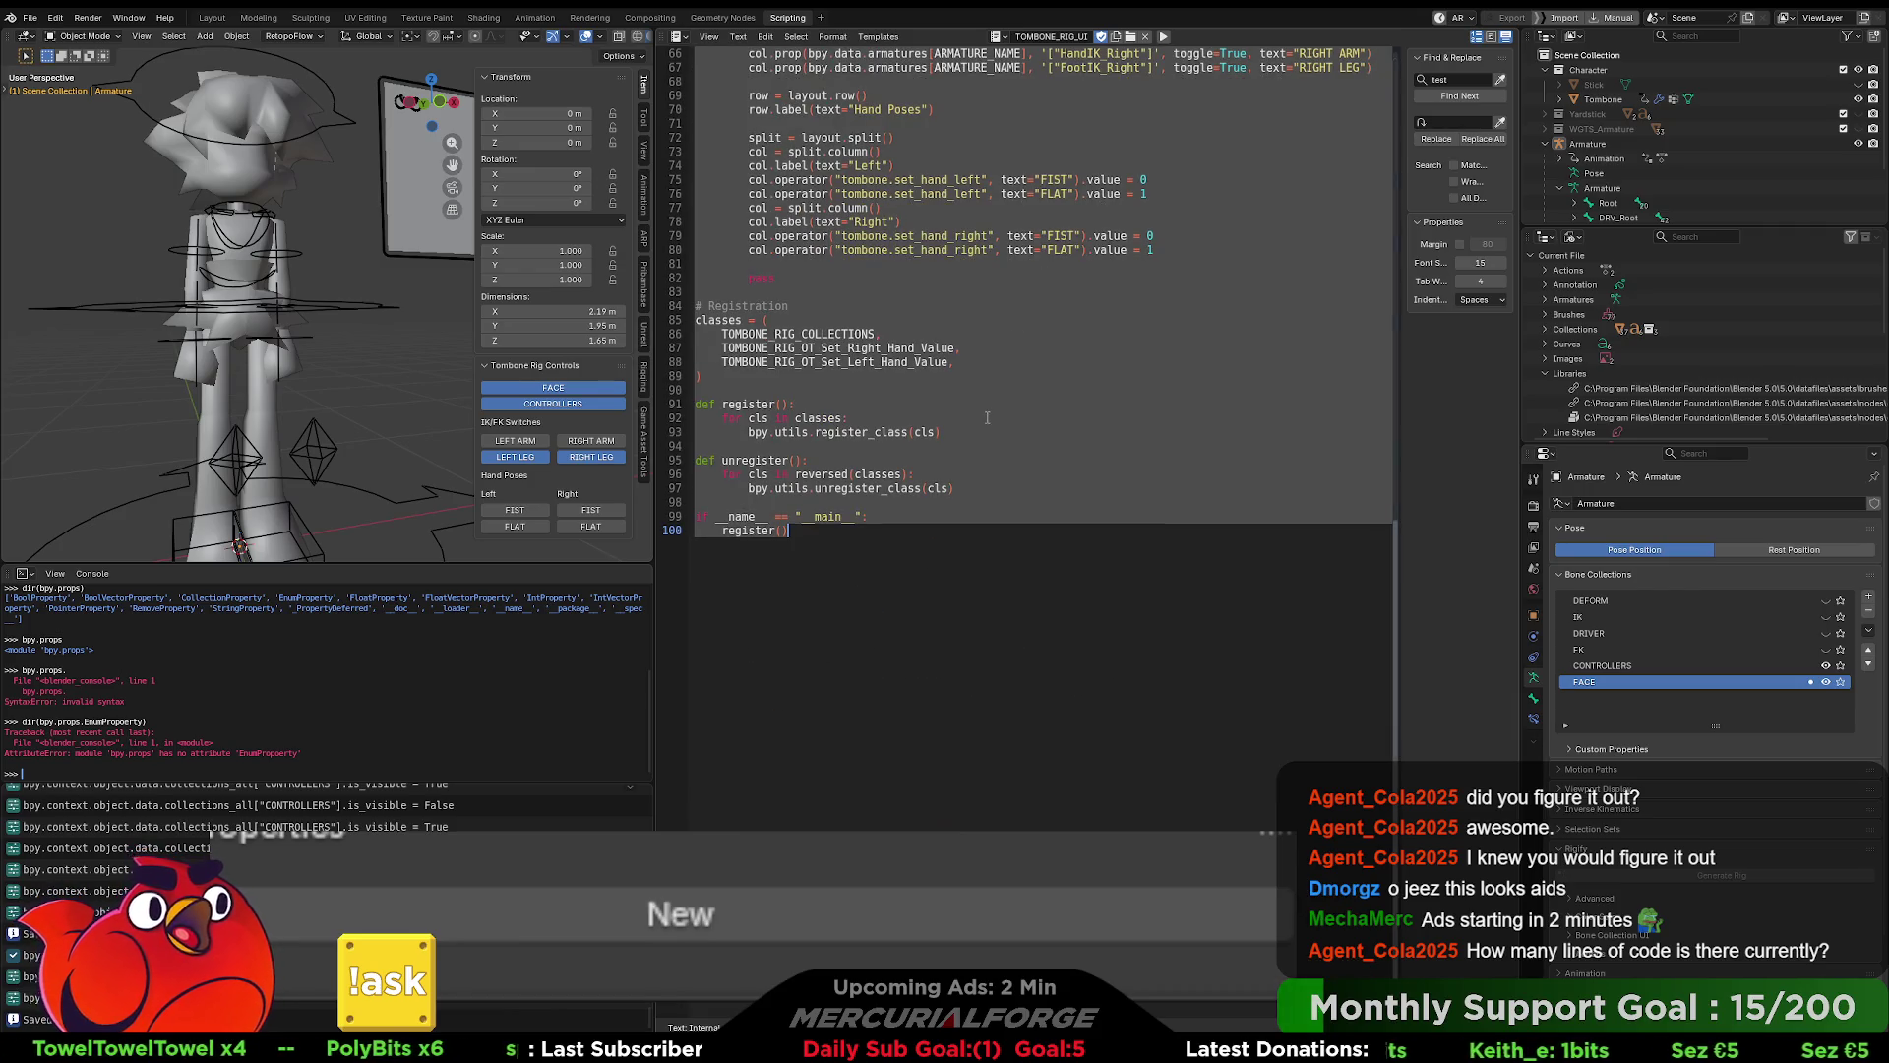
pyautogui.click(996, 390)
pyautogui.scroll(15, 995, 384)
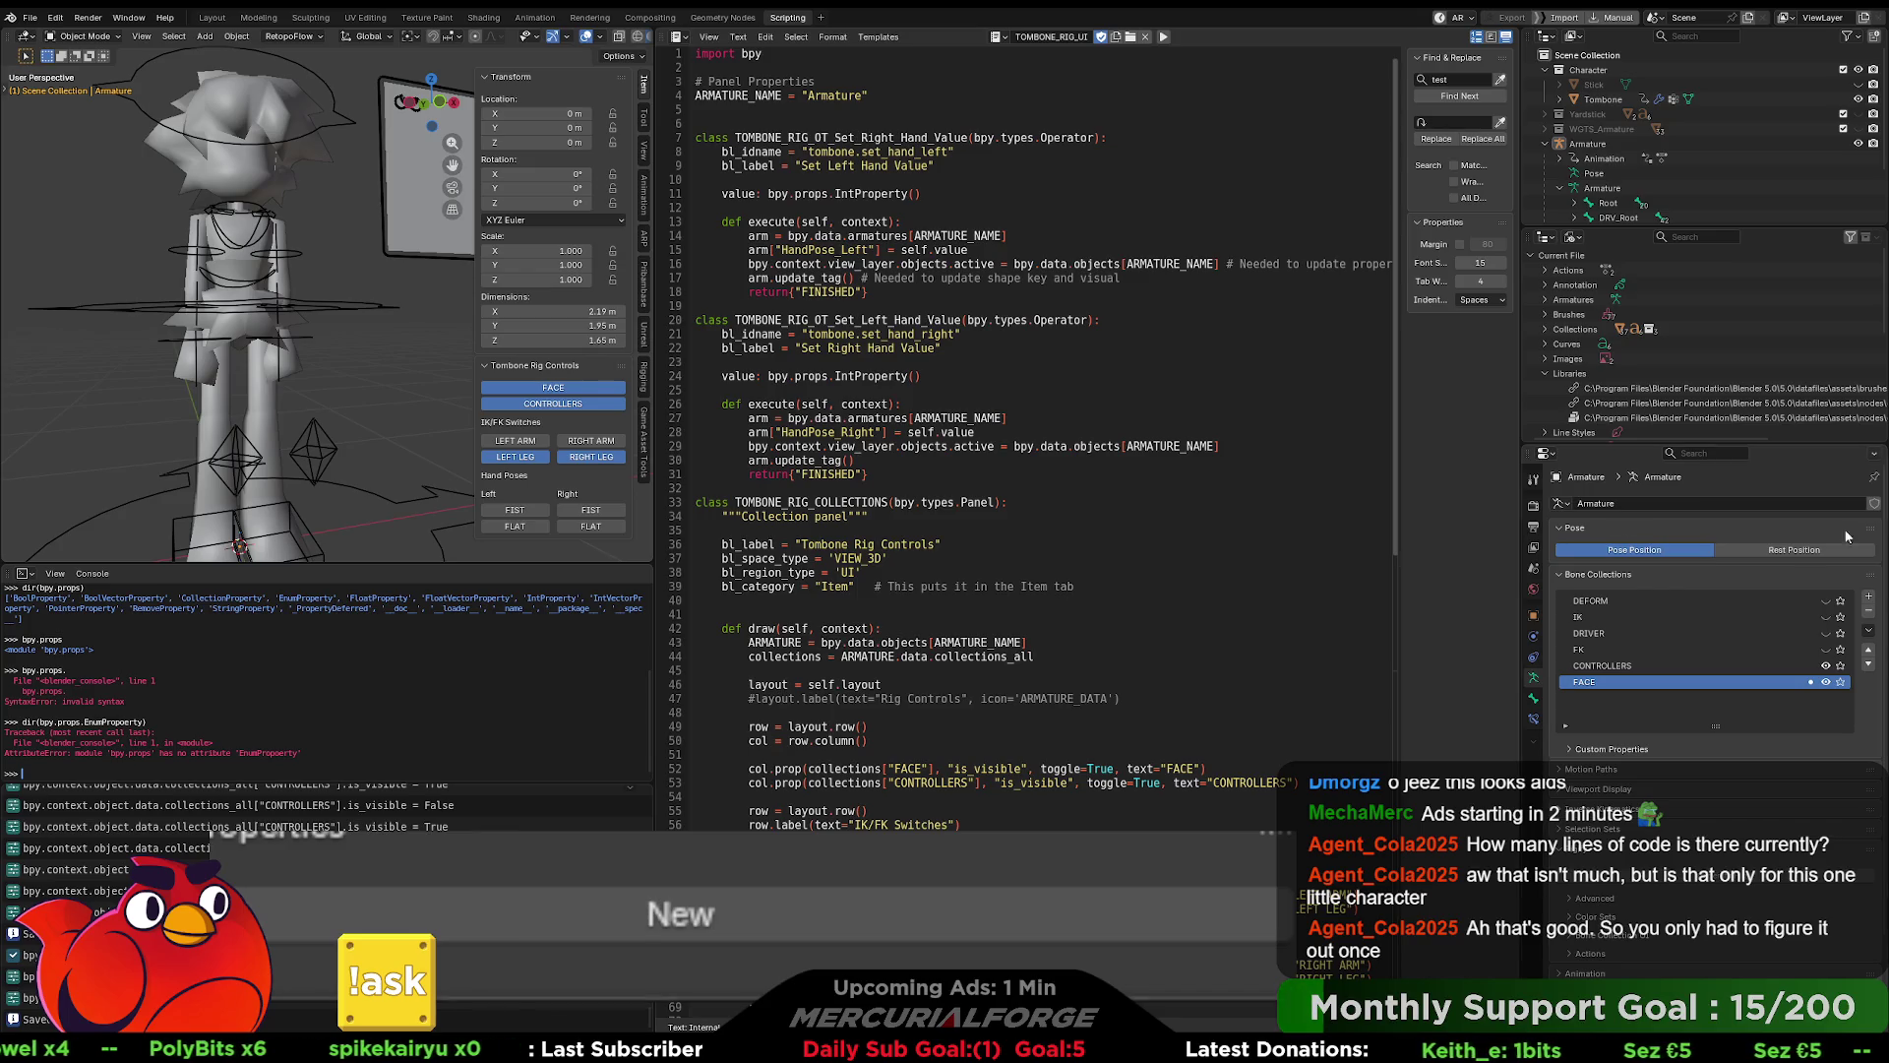
pyautogui.click(1095, 402)
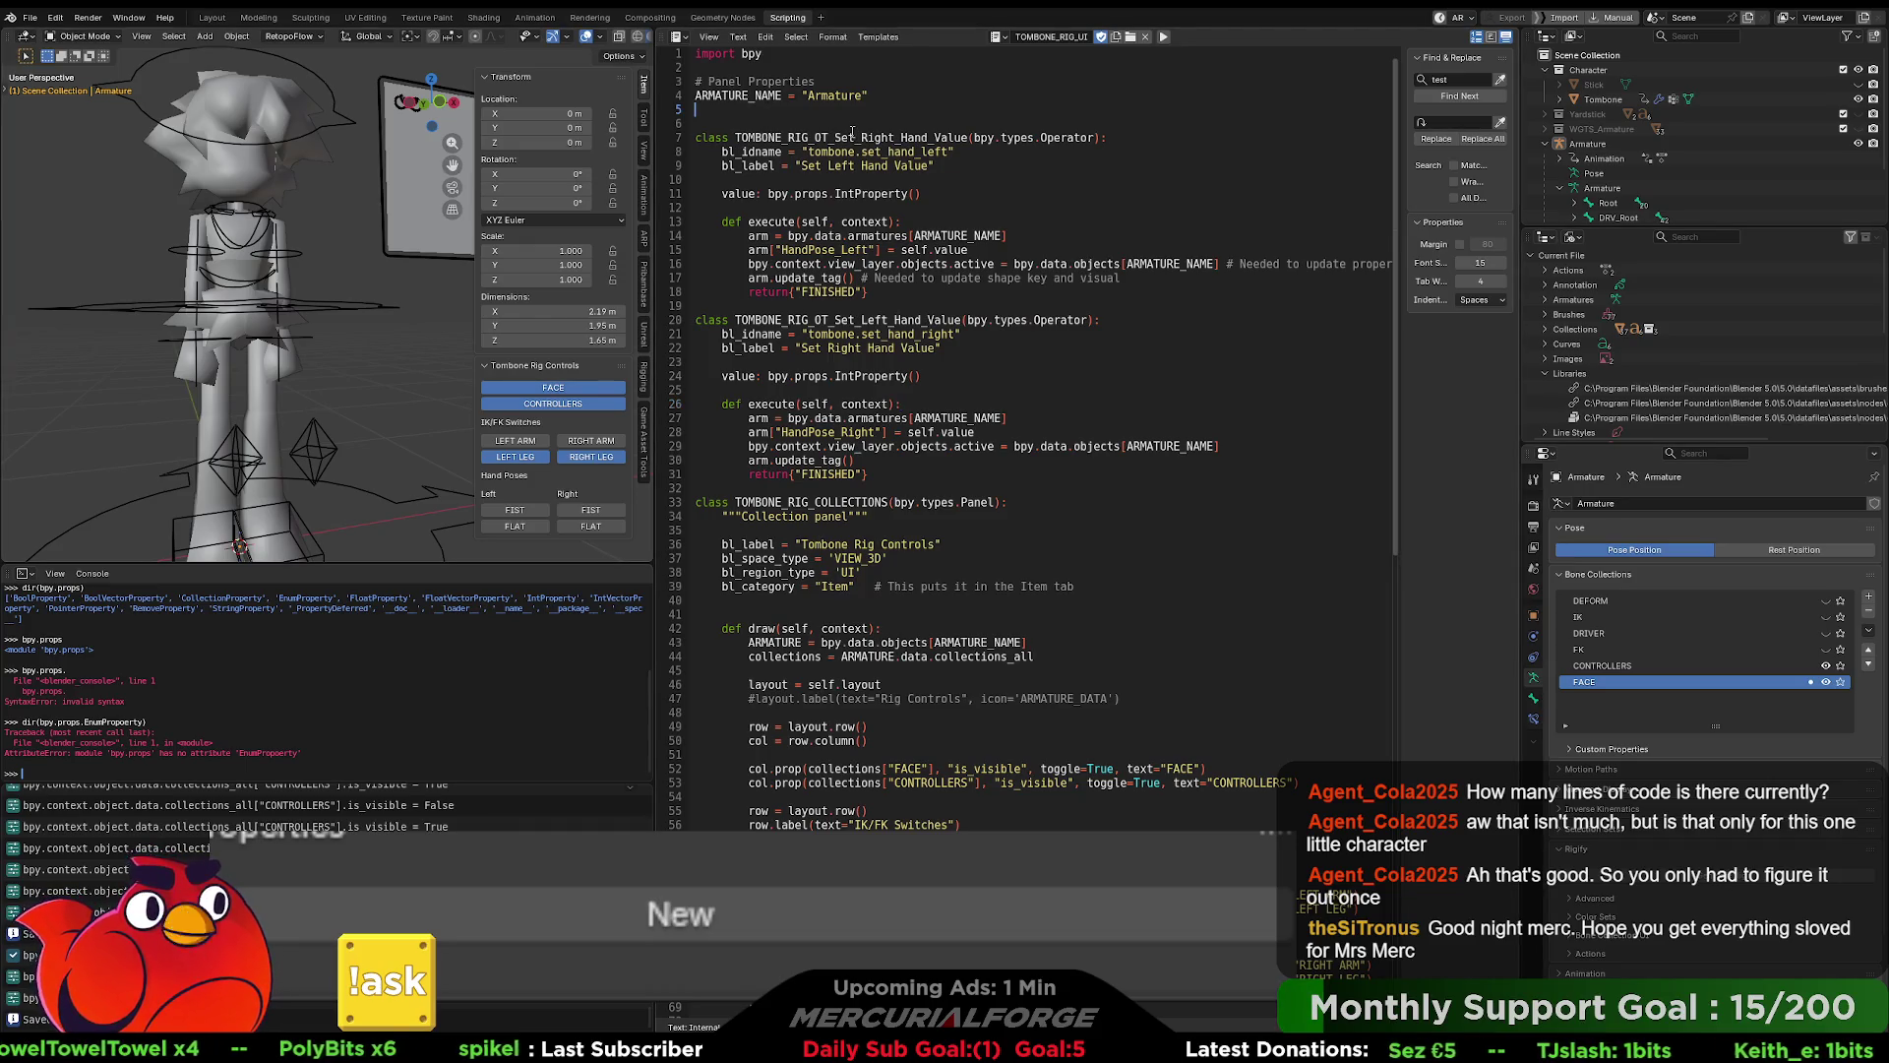
# - Add a 'def store_selection():' line and begin a 'for obj in view.objec' loop line
pyautogui.press('Return')
pyautogui.write('def store_')
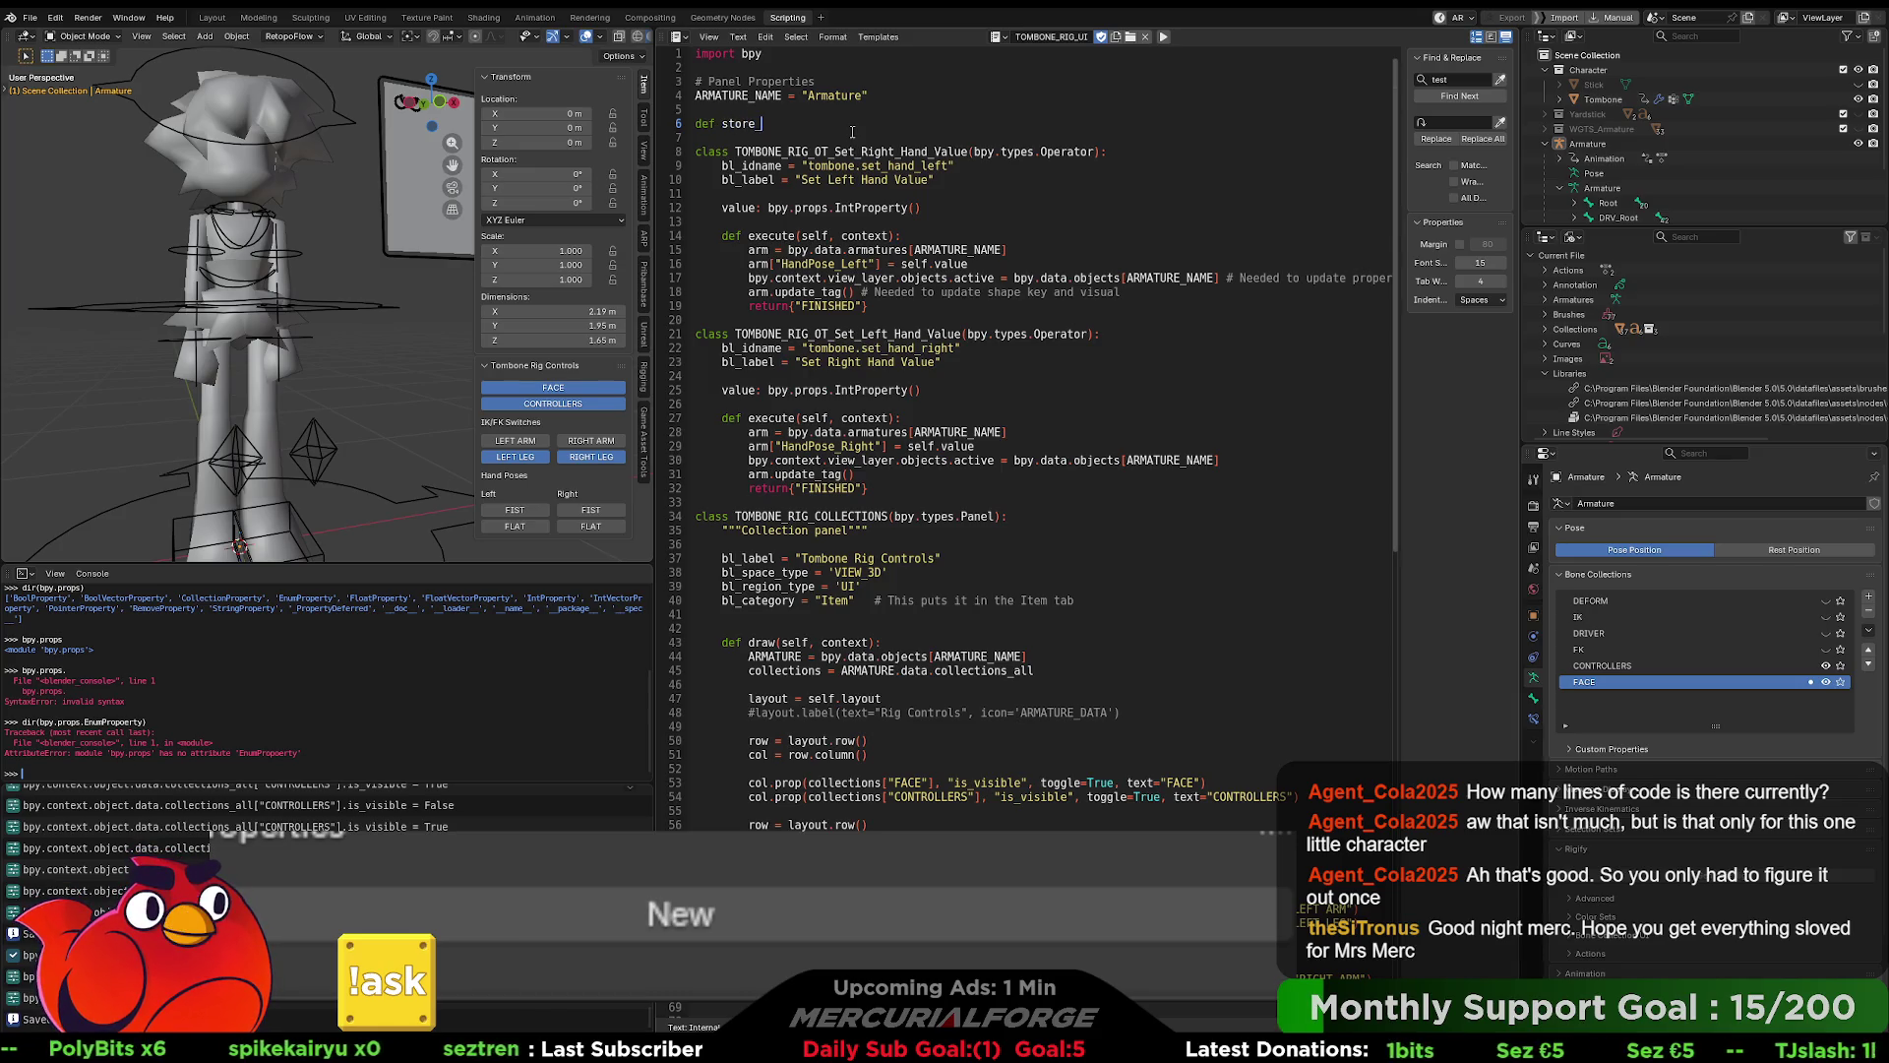
pyautogui.write('s')
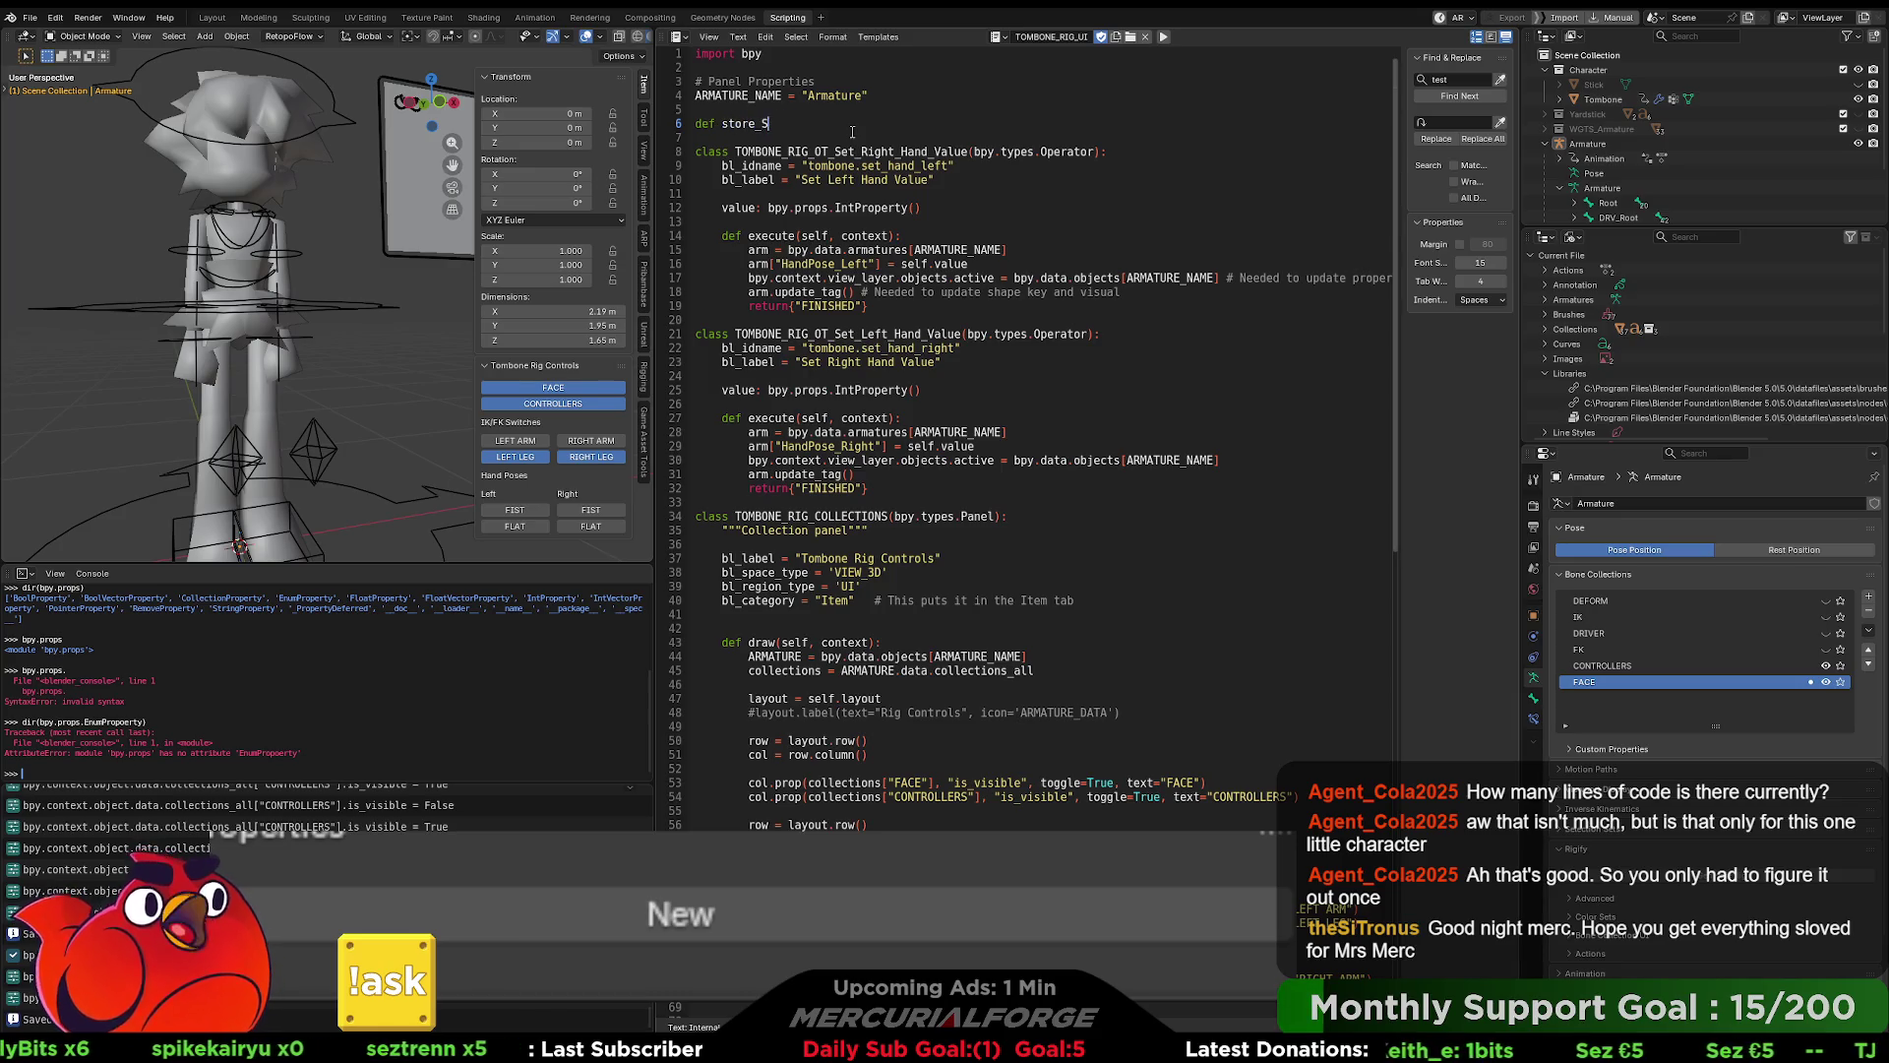
pyautogui.write('election(')
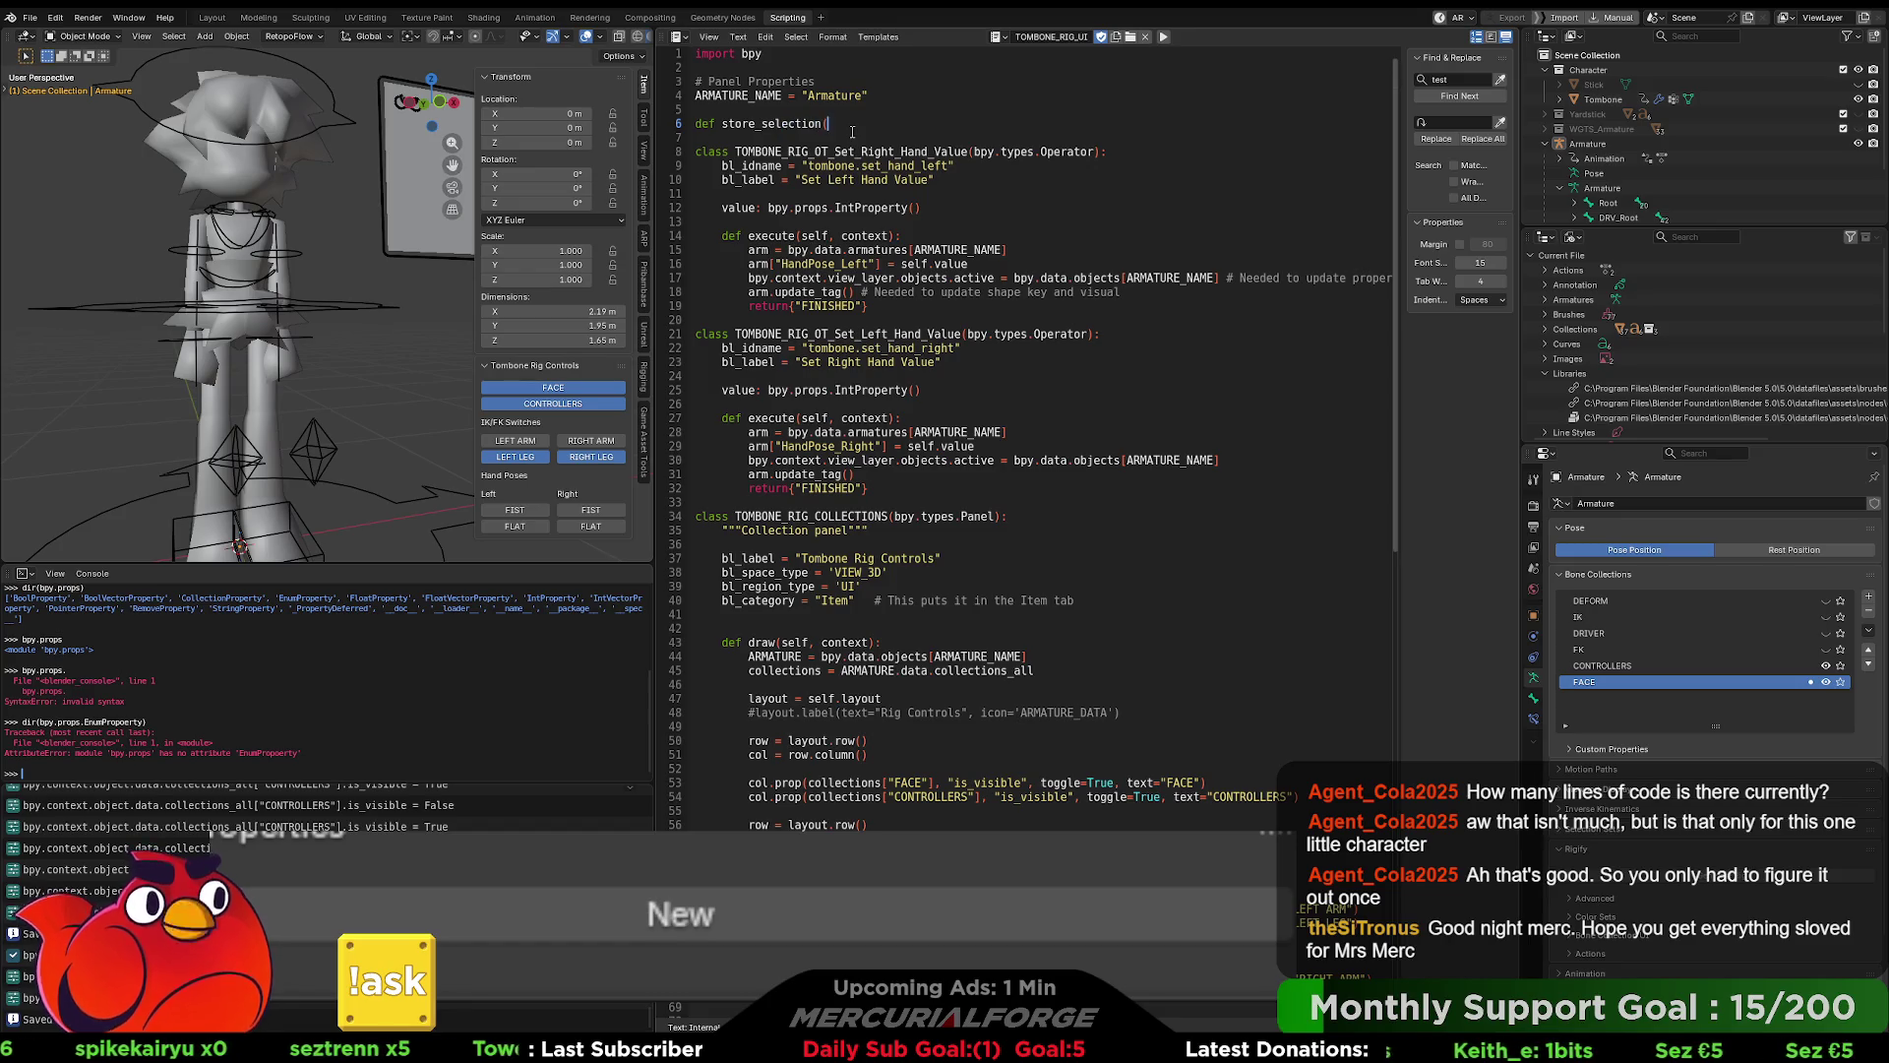
pyautogui.write('):')
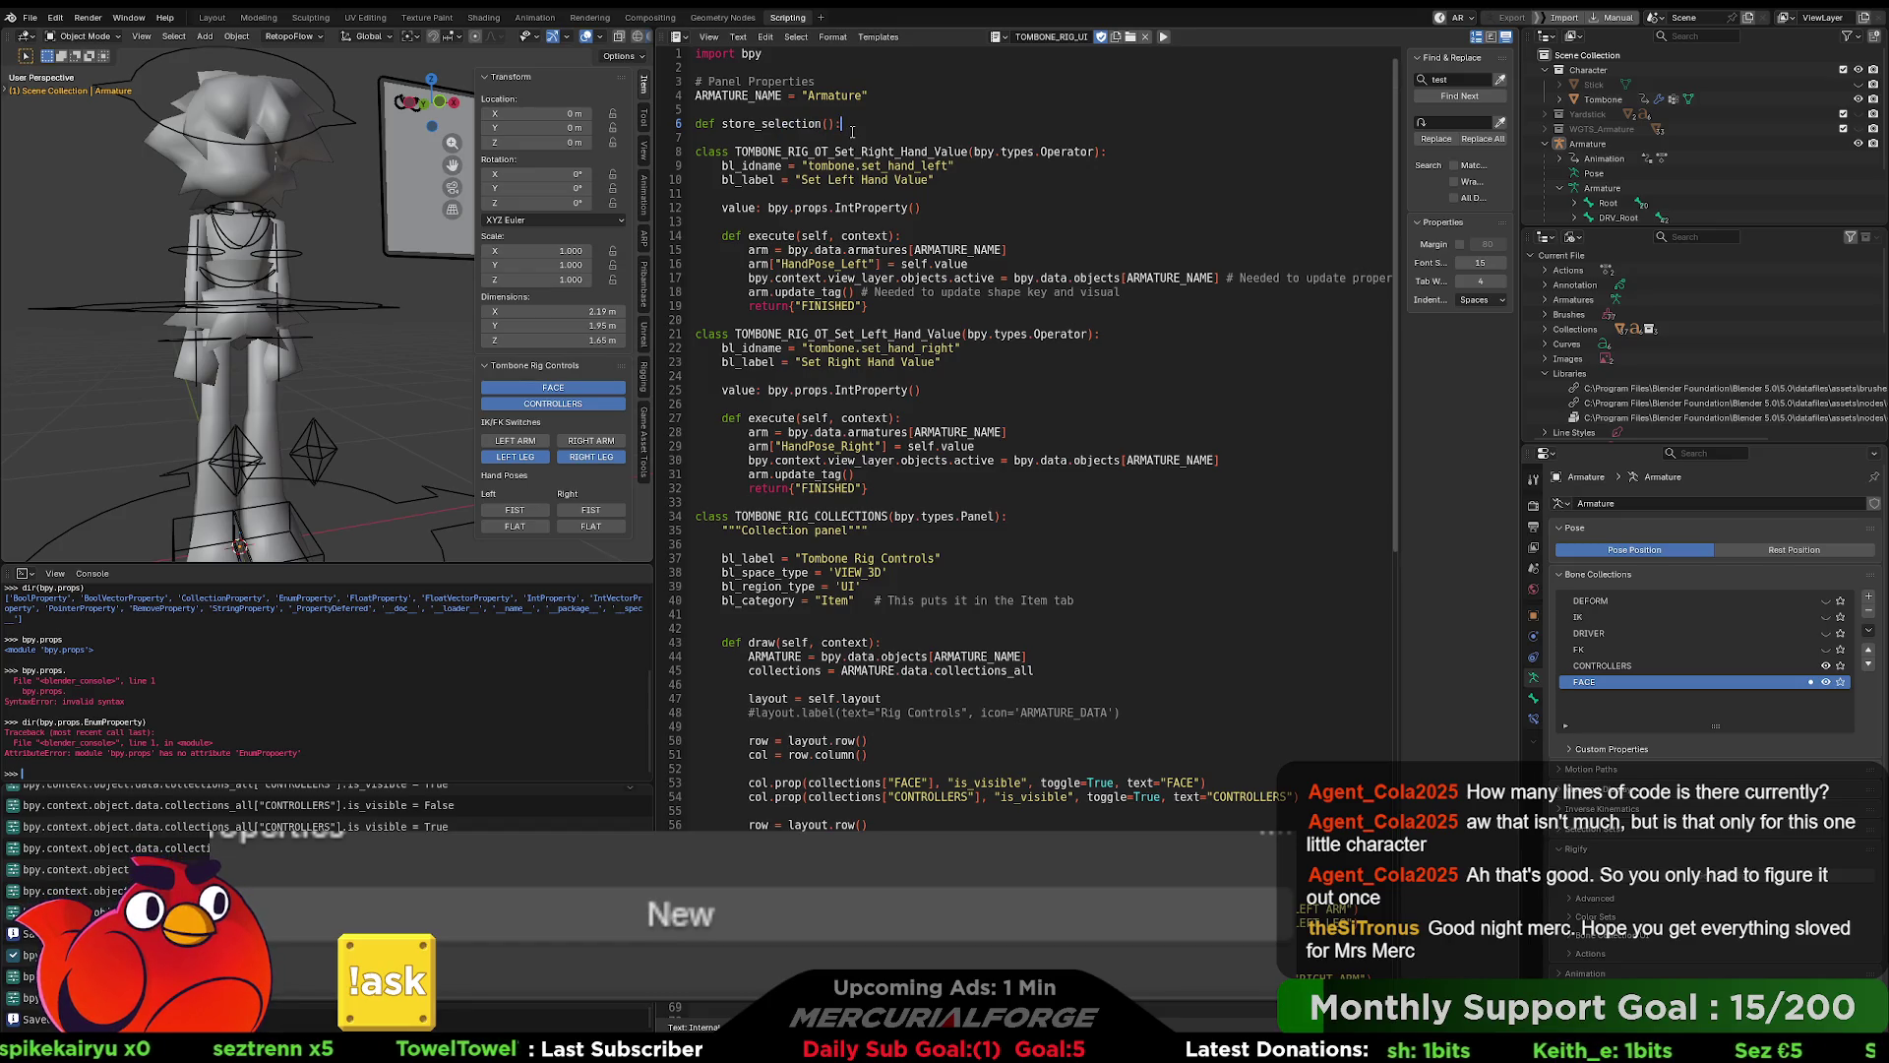
pyautogui.press('Return')
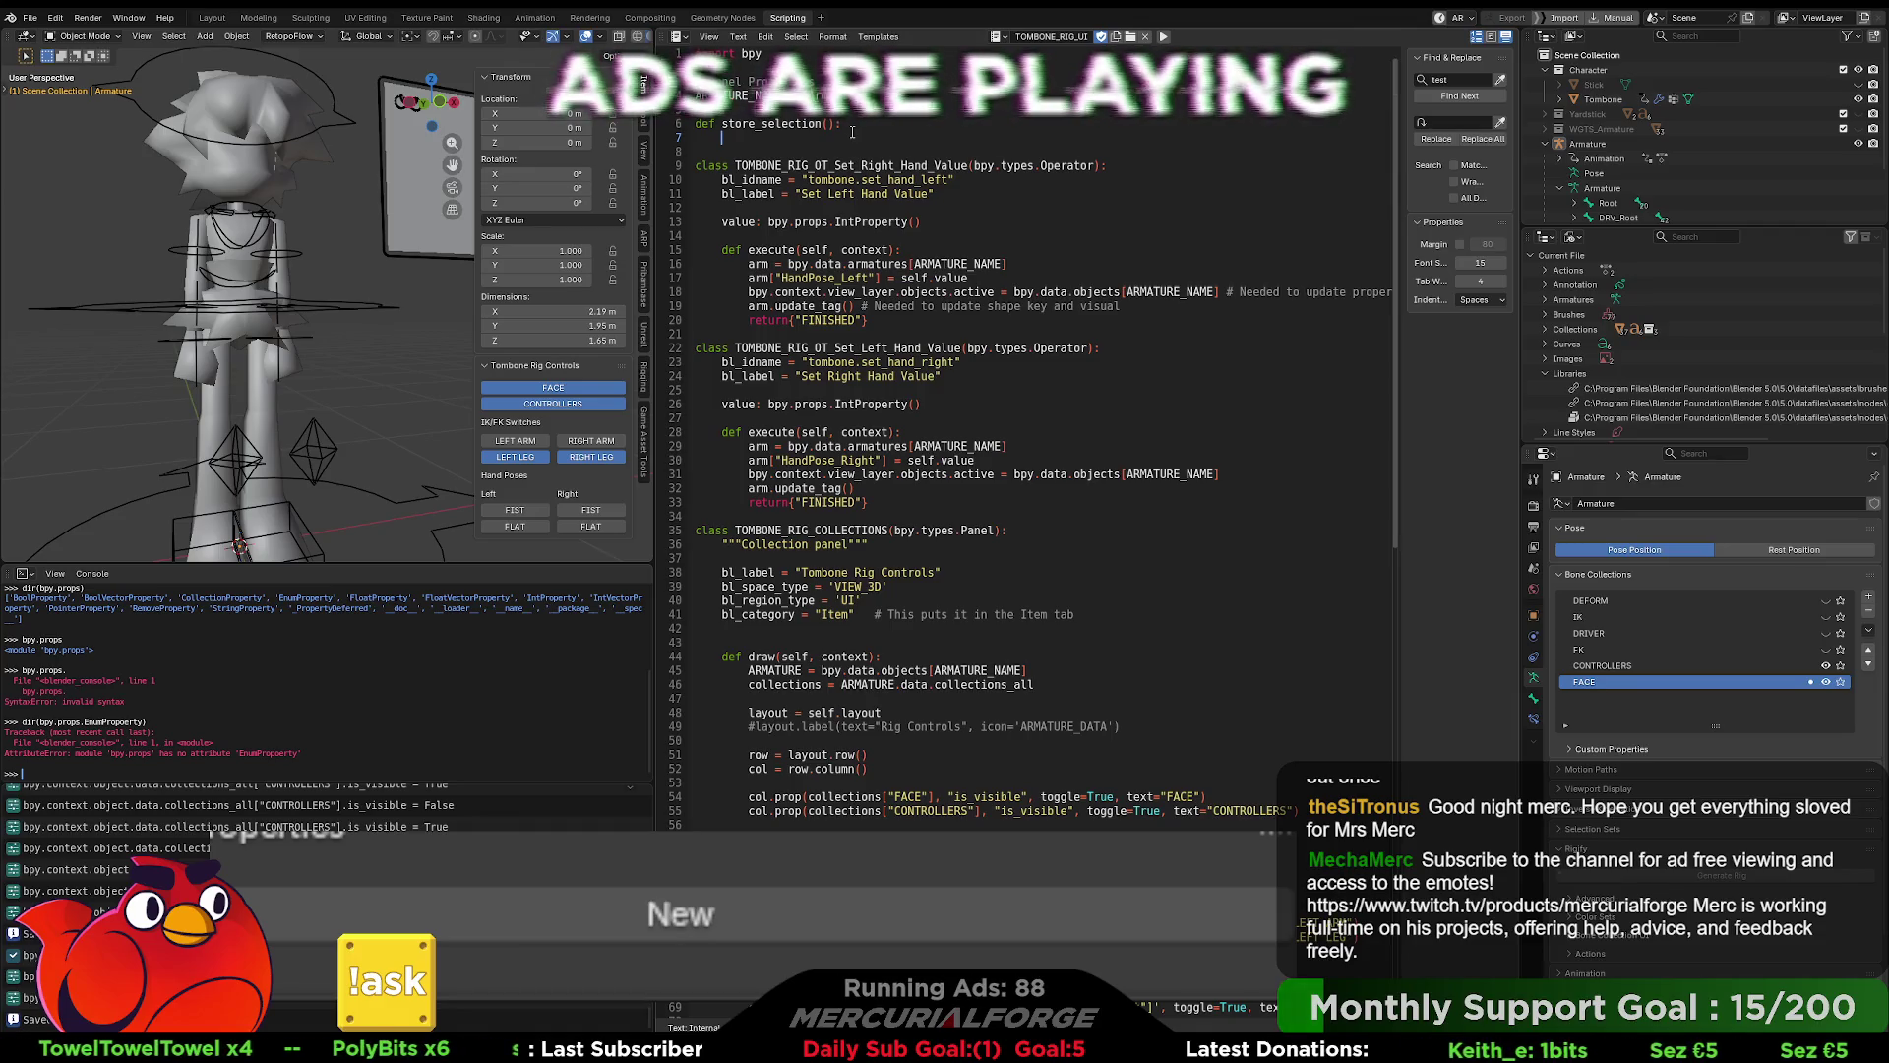
pyautogui.write('actfor obj')
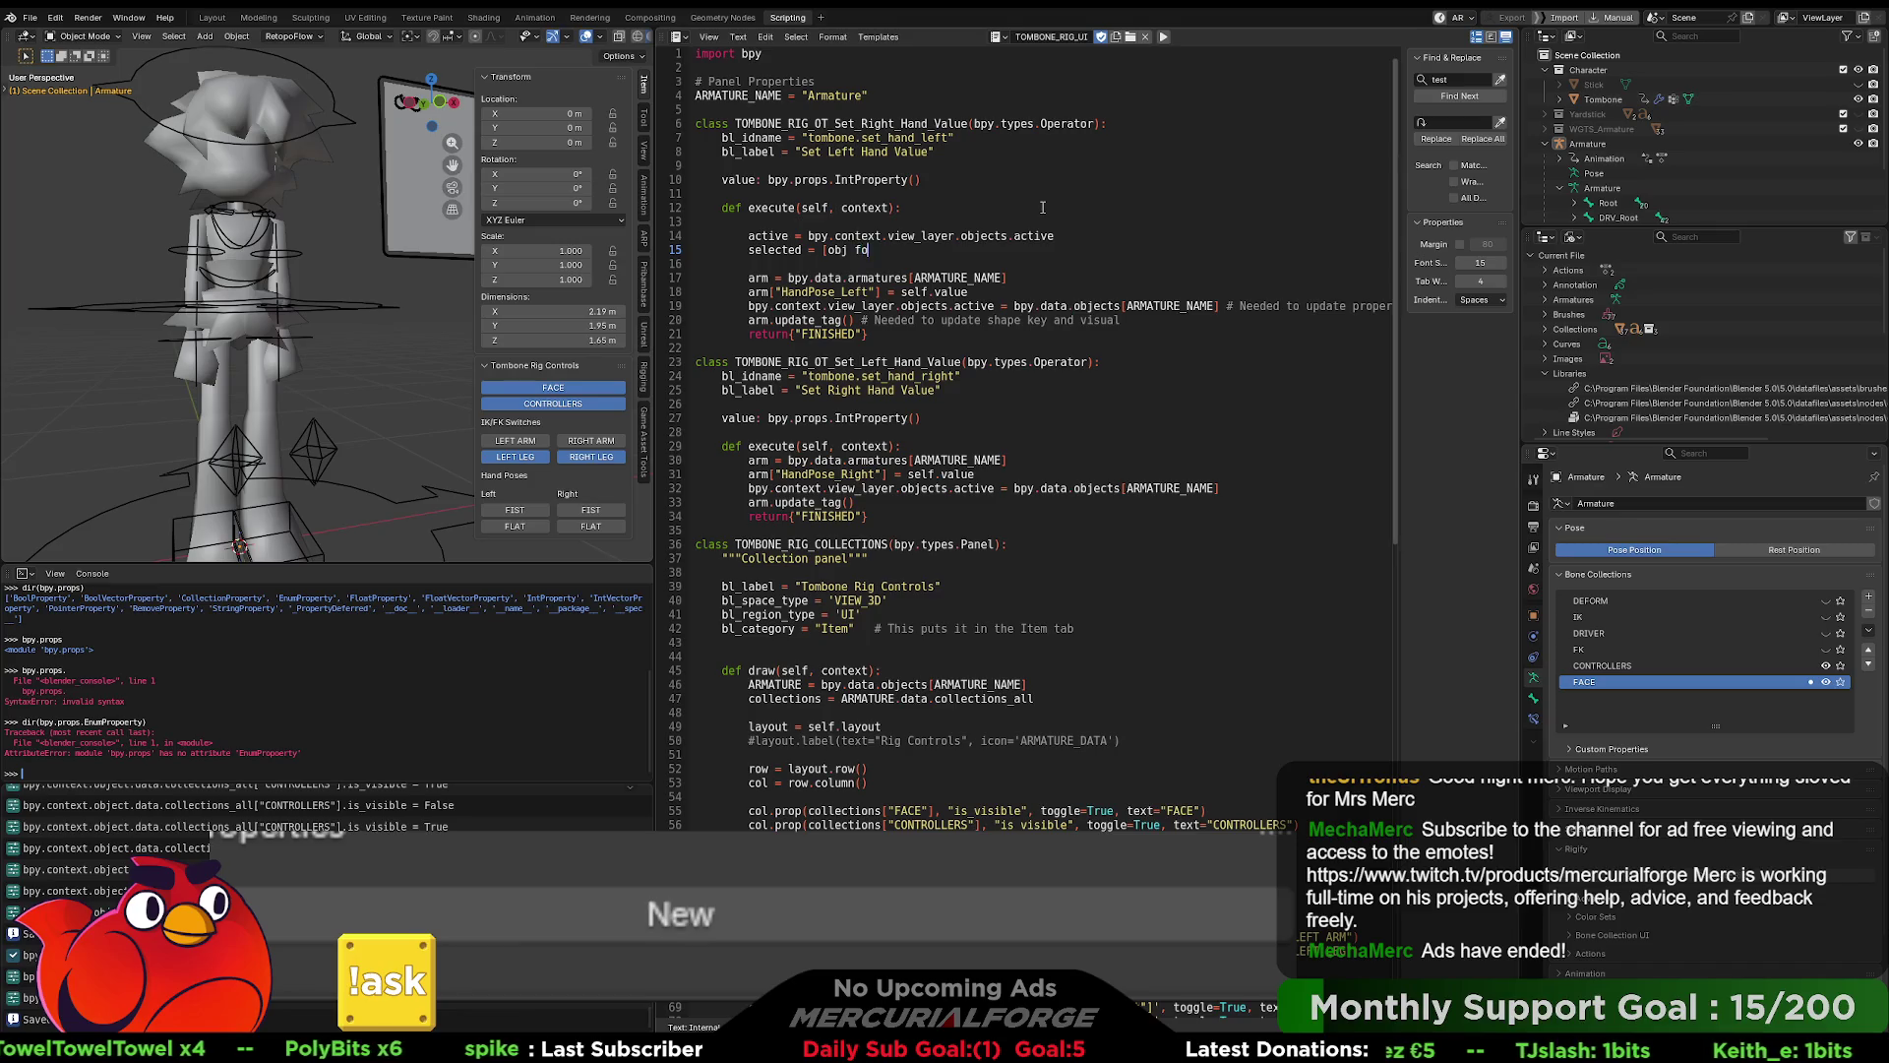
pyautogui.write(' in view.objec')
# - Add 'view = bpy.context.view_layer' and make the active-object line use view.objects.active
pyautogui.press('BackSpace')
pyautogui.press('BackSpace')
pyautogui.press('BackSpace')
pyautogui.press('Up')
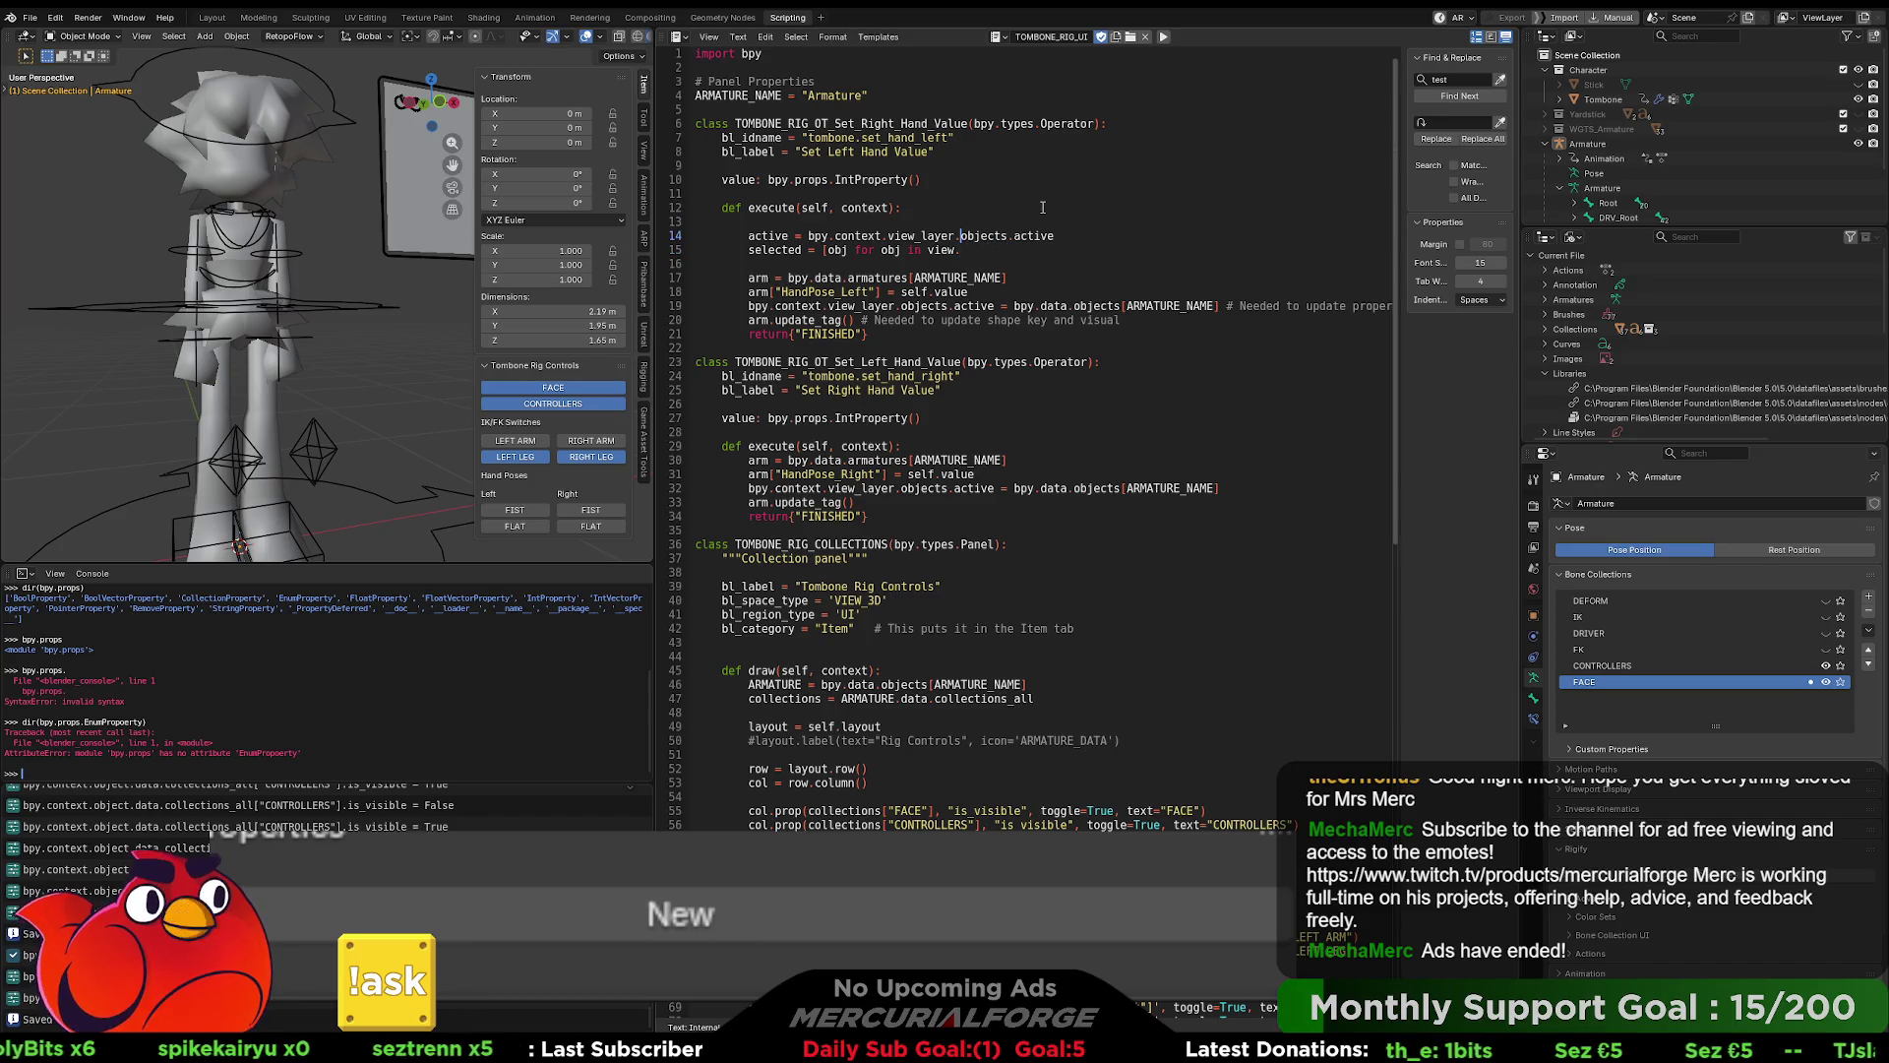
pyautogui.write('view = ')
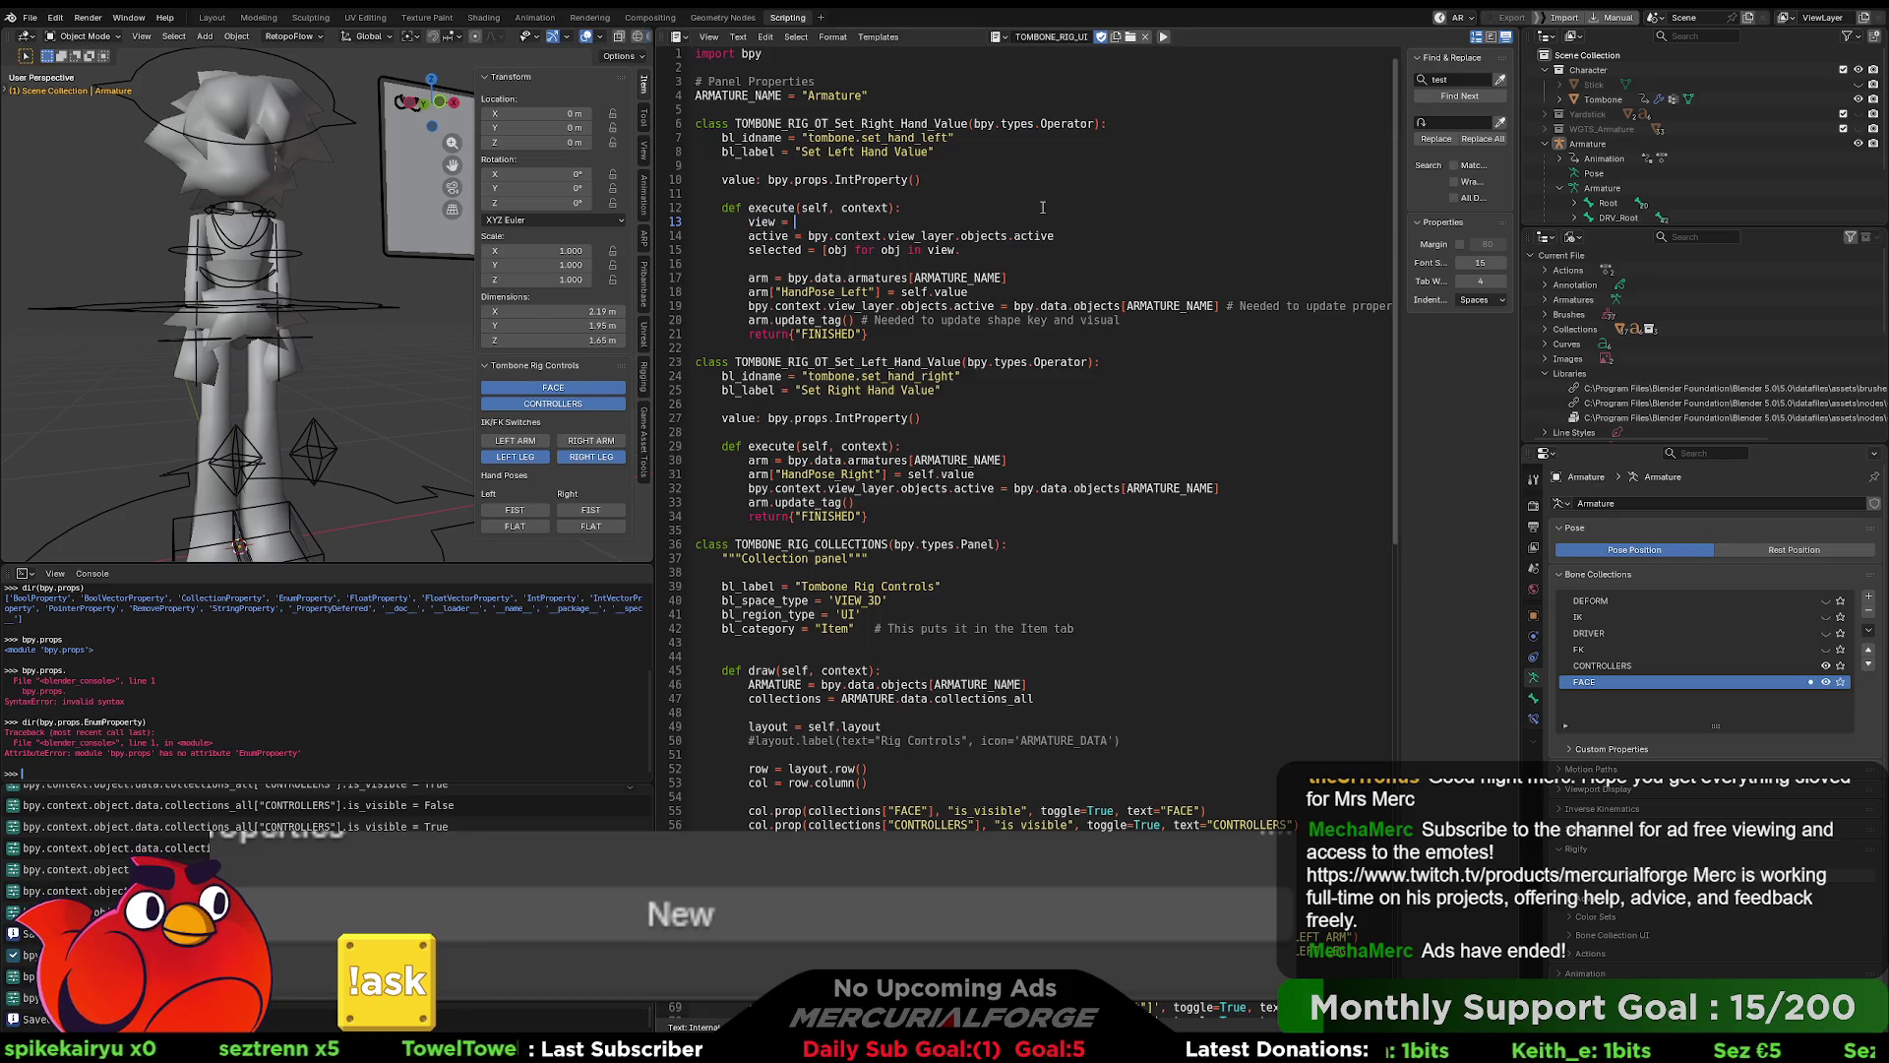
pyautogui.write('bpy.')
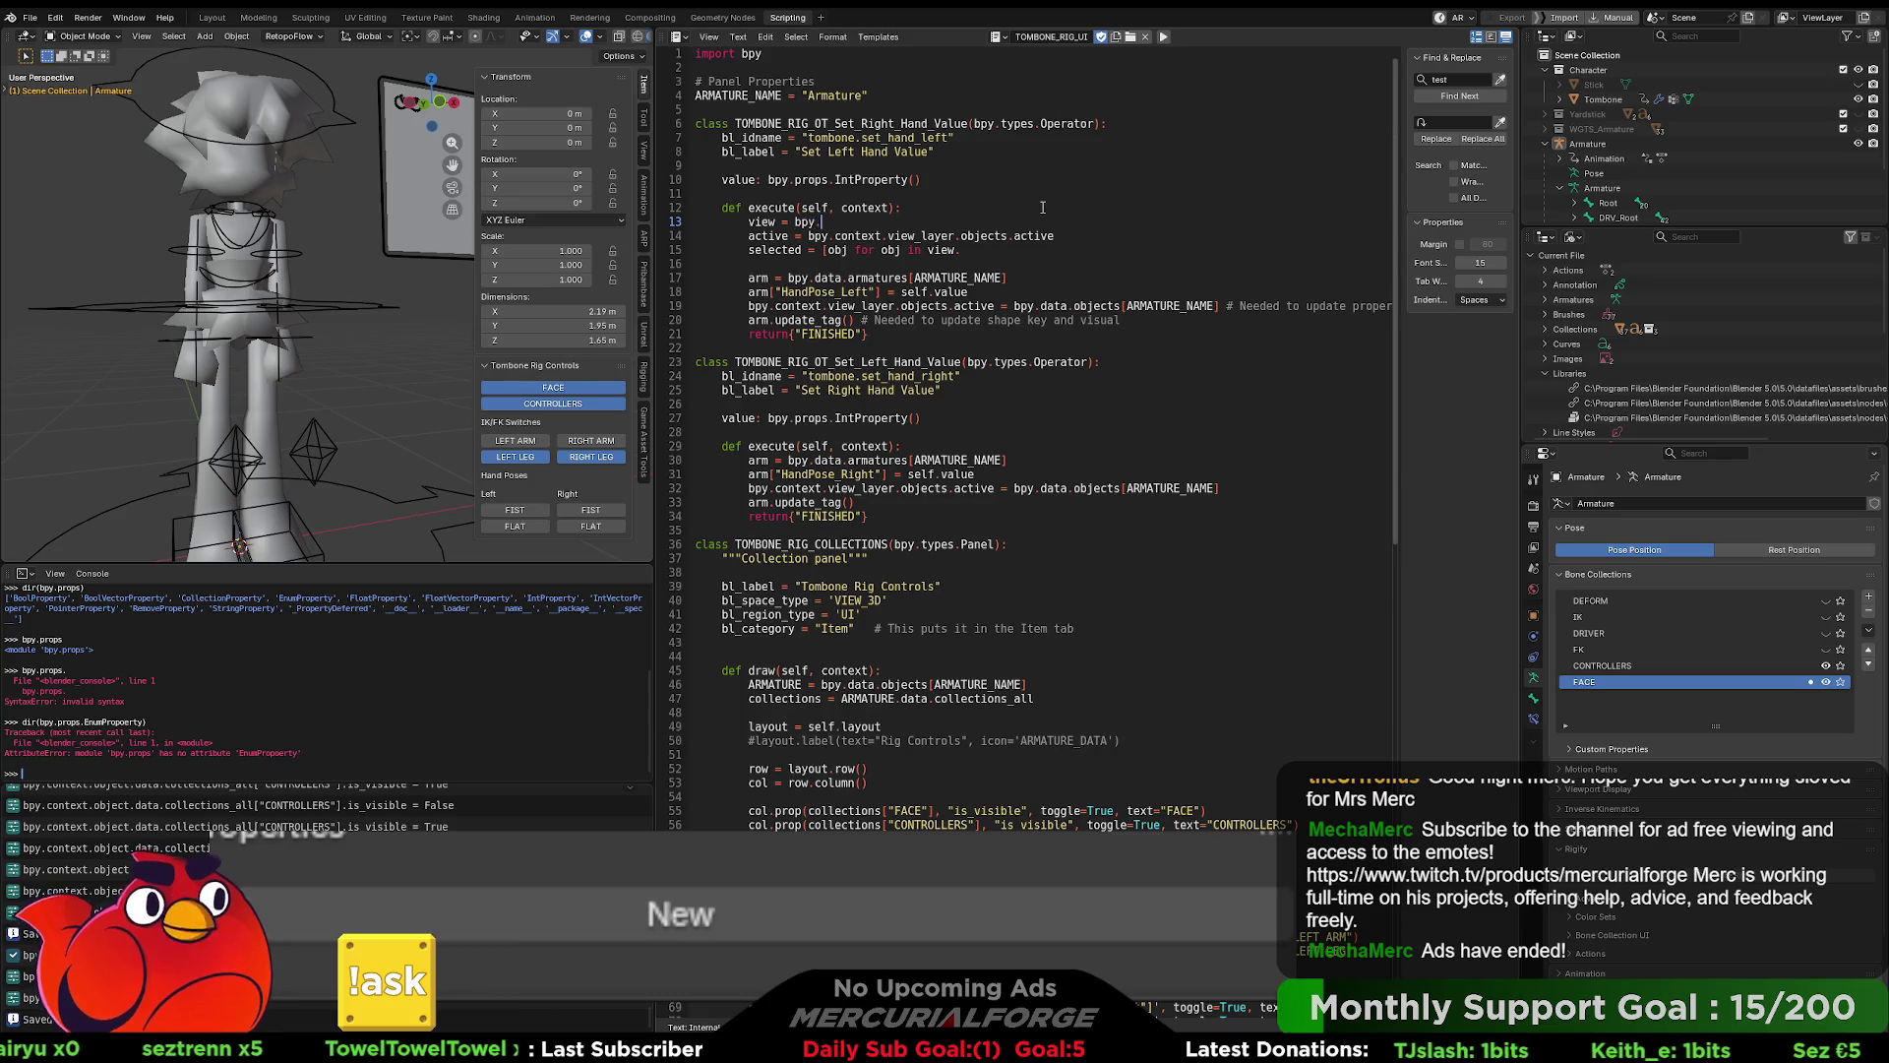
pyautogui.write('context.view_layer')
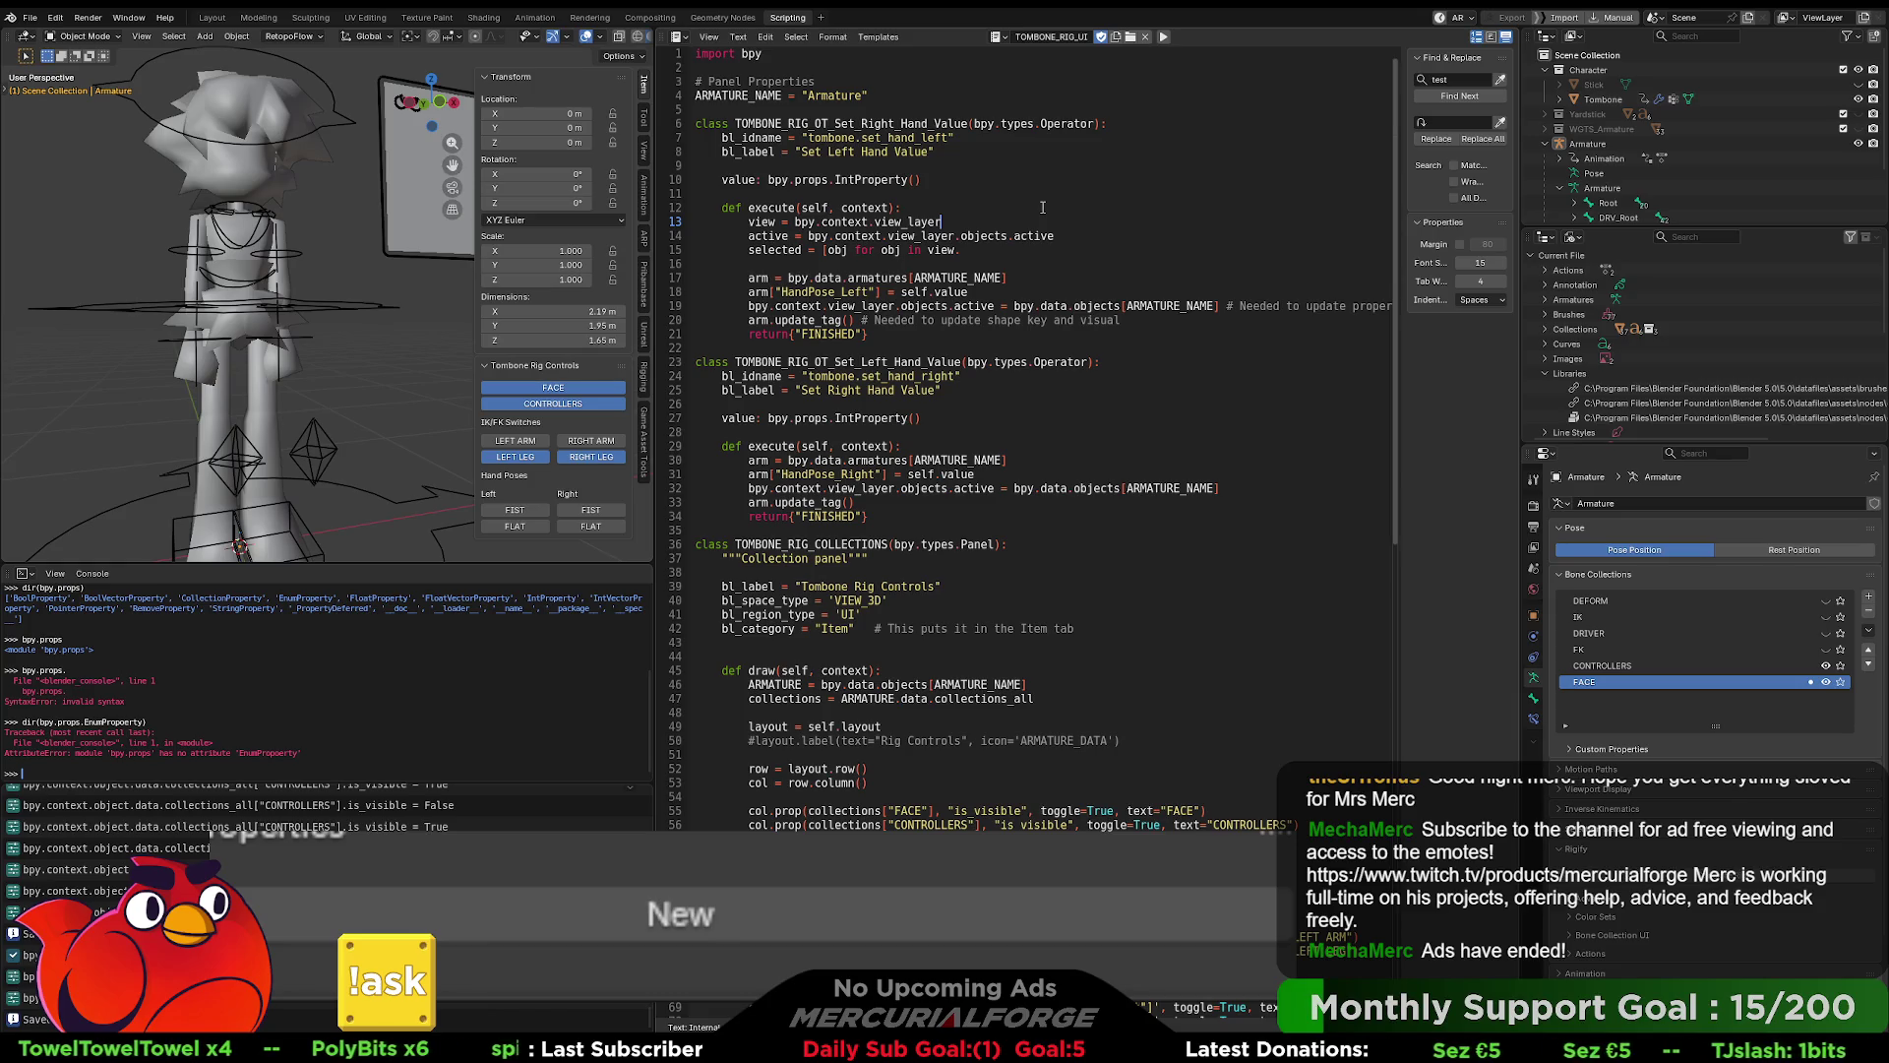
pyautogui.click(959, 236)
pyautogui.press('BackSpace')
pyautogui.press('BackSpace')
pyautogui.press('BackSpace')
pyautogui.press('BackSpace')
pyautogui.press('BackSpace')
pyautogui.press('BackSpace')
pyautogui.write('view')
pyautogui.press('Down')
# - Finish the selected-objects list with 'if obj.select_get()]' and run the script
pyautogui.press('End')
pyautogui.write('objects ')
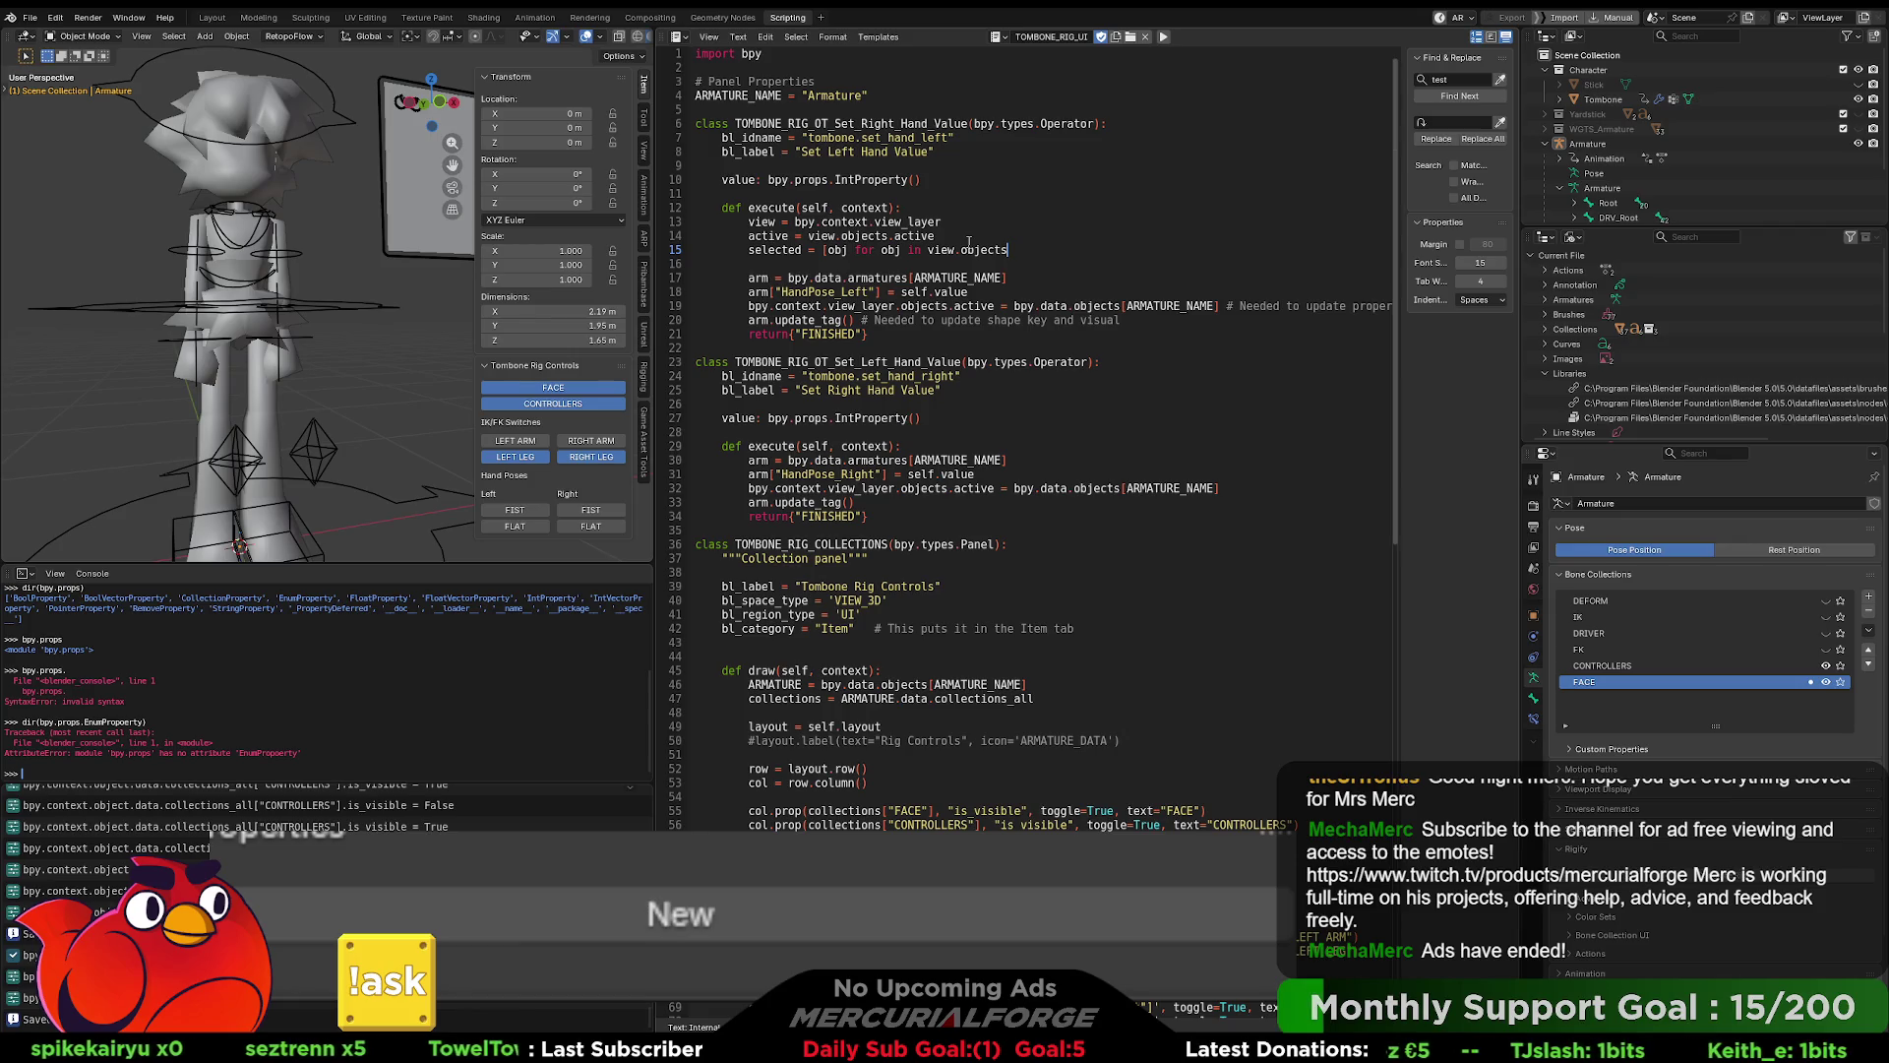
pyautogui.write('if obj.')
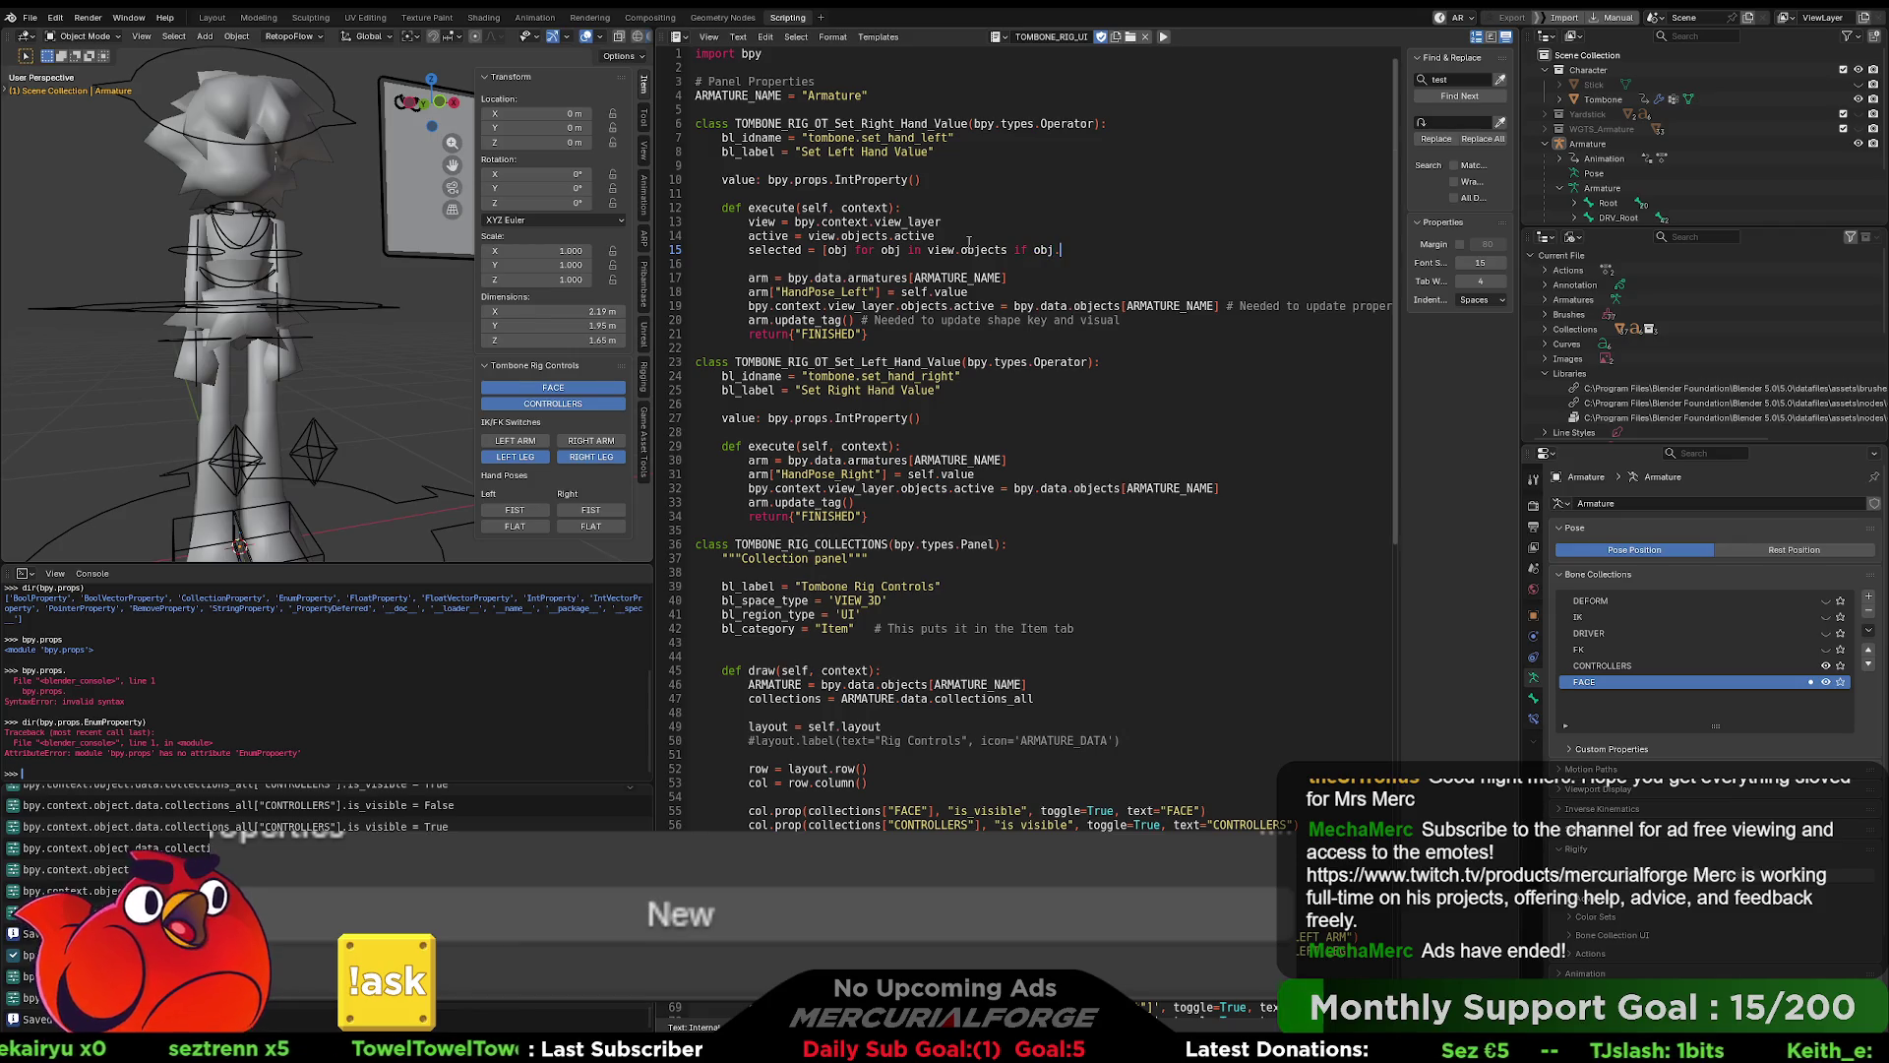
pyautogui.write('selected')
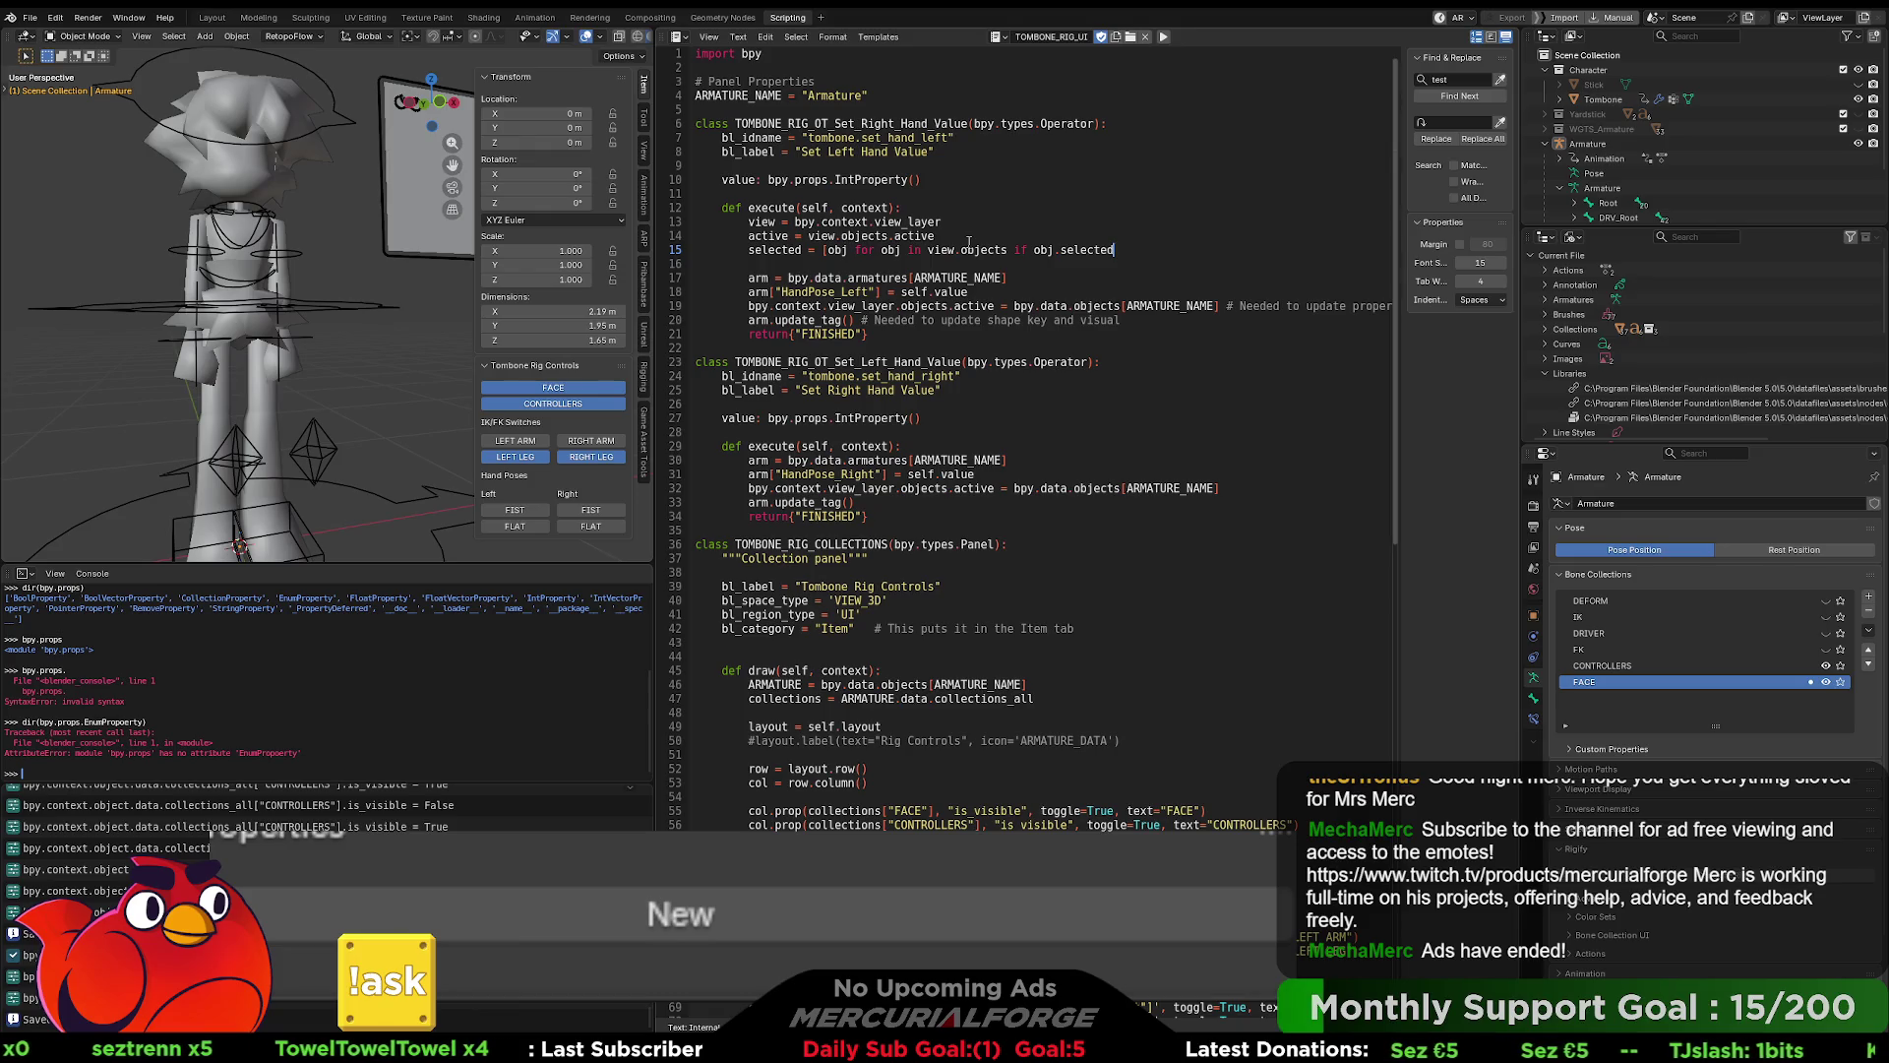
pyautogui.press('BackSpace')
pyautogui.press('BackSpace')
pyautogui.write('_')
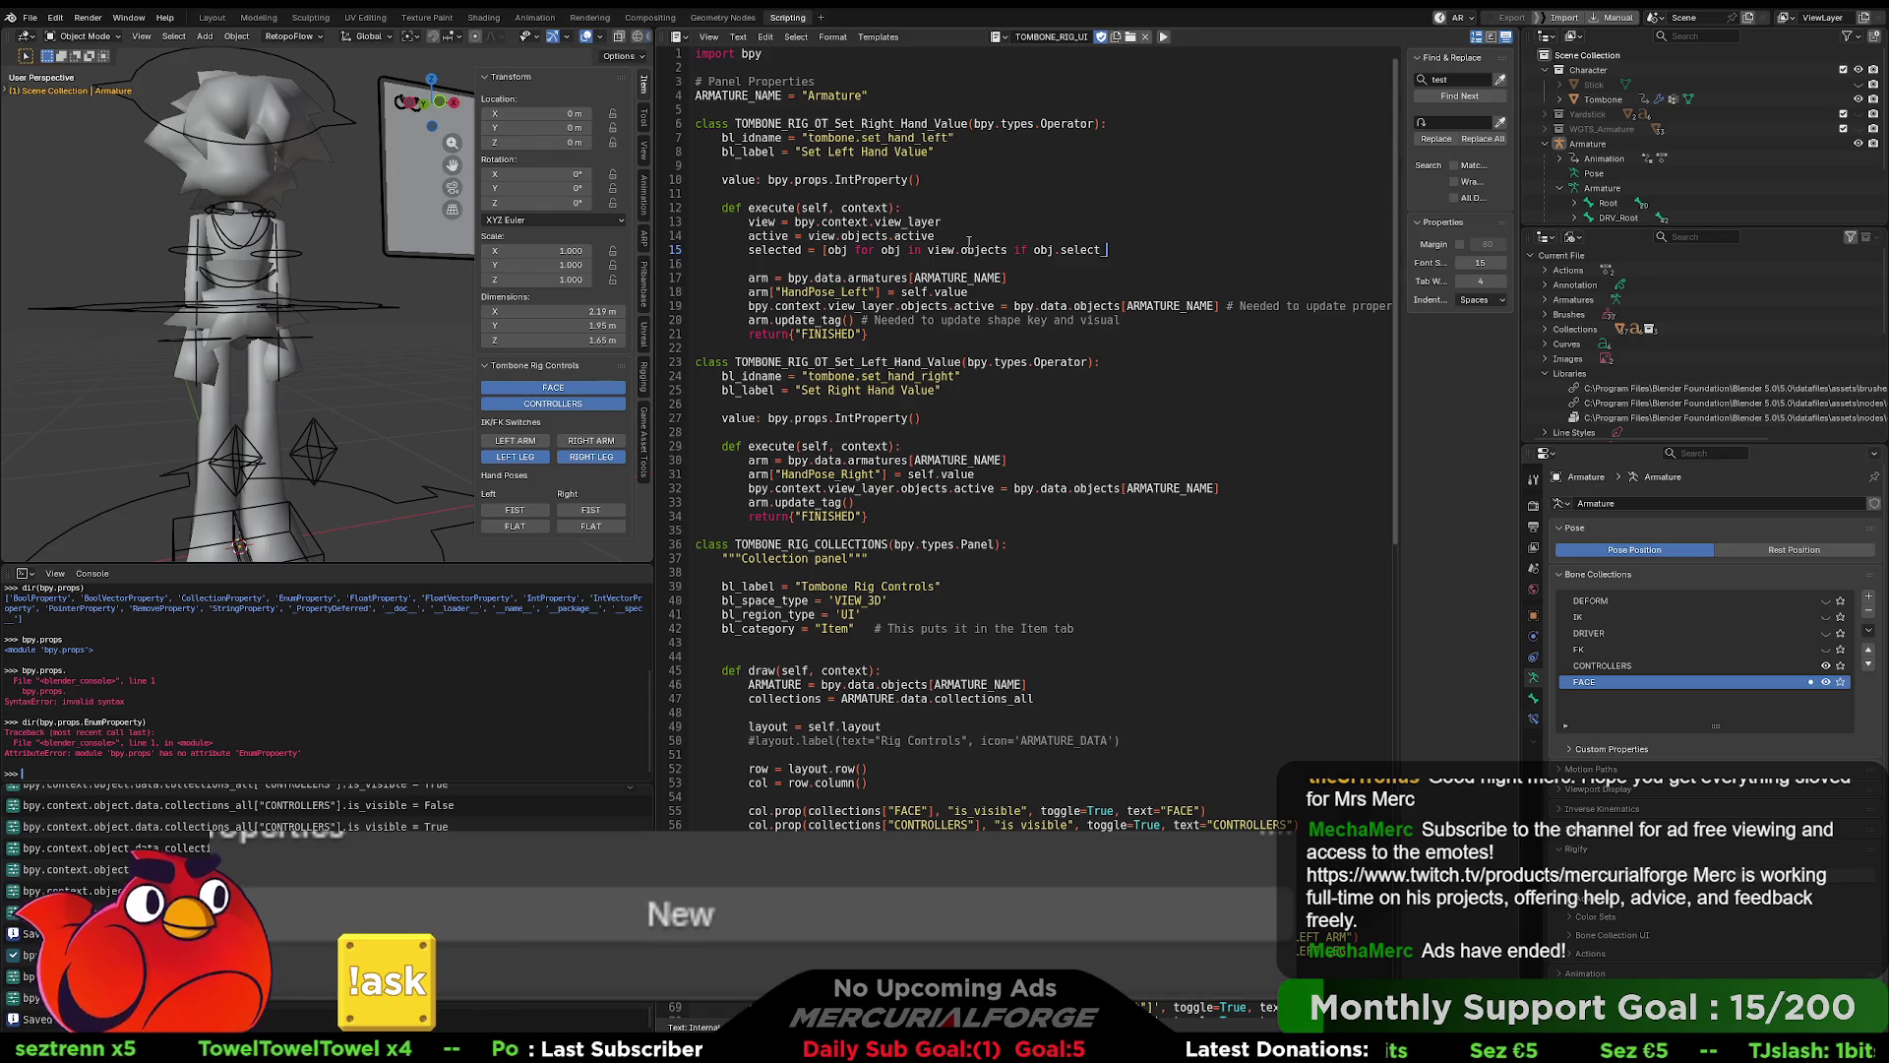
pyautogui.write('get()]')
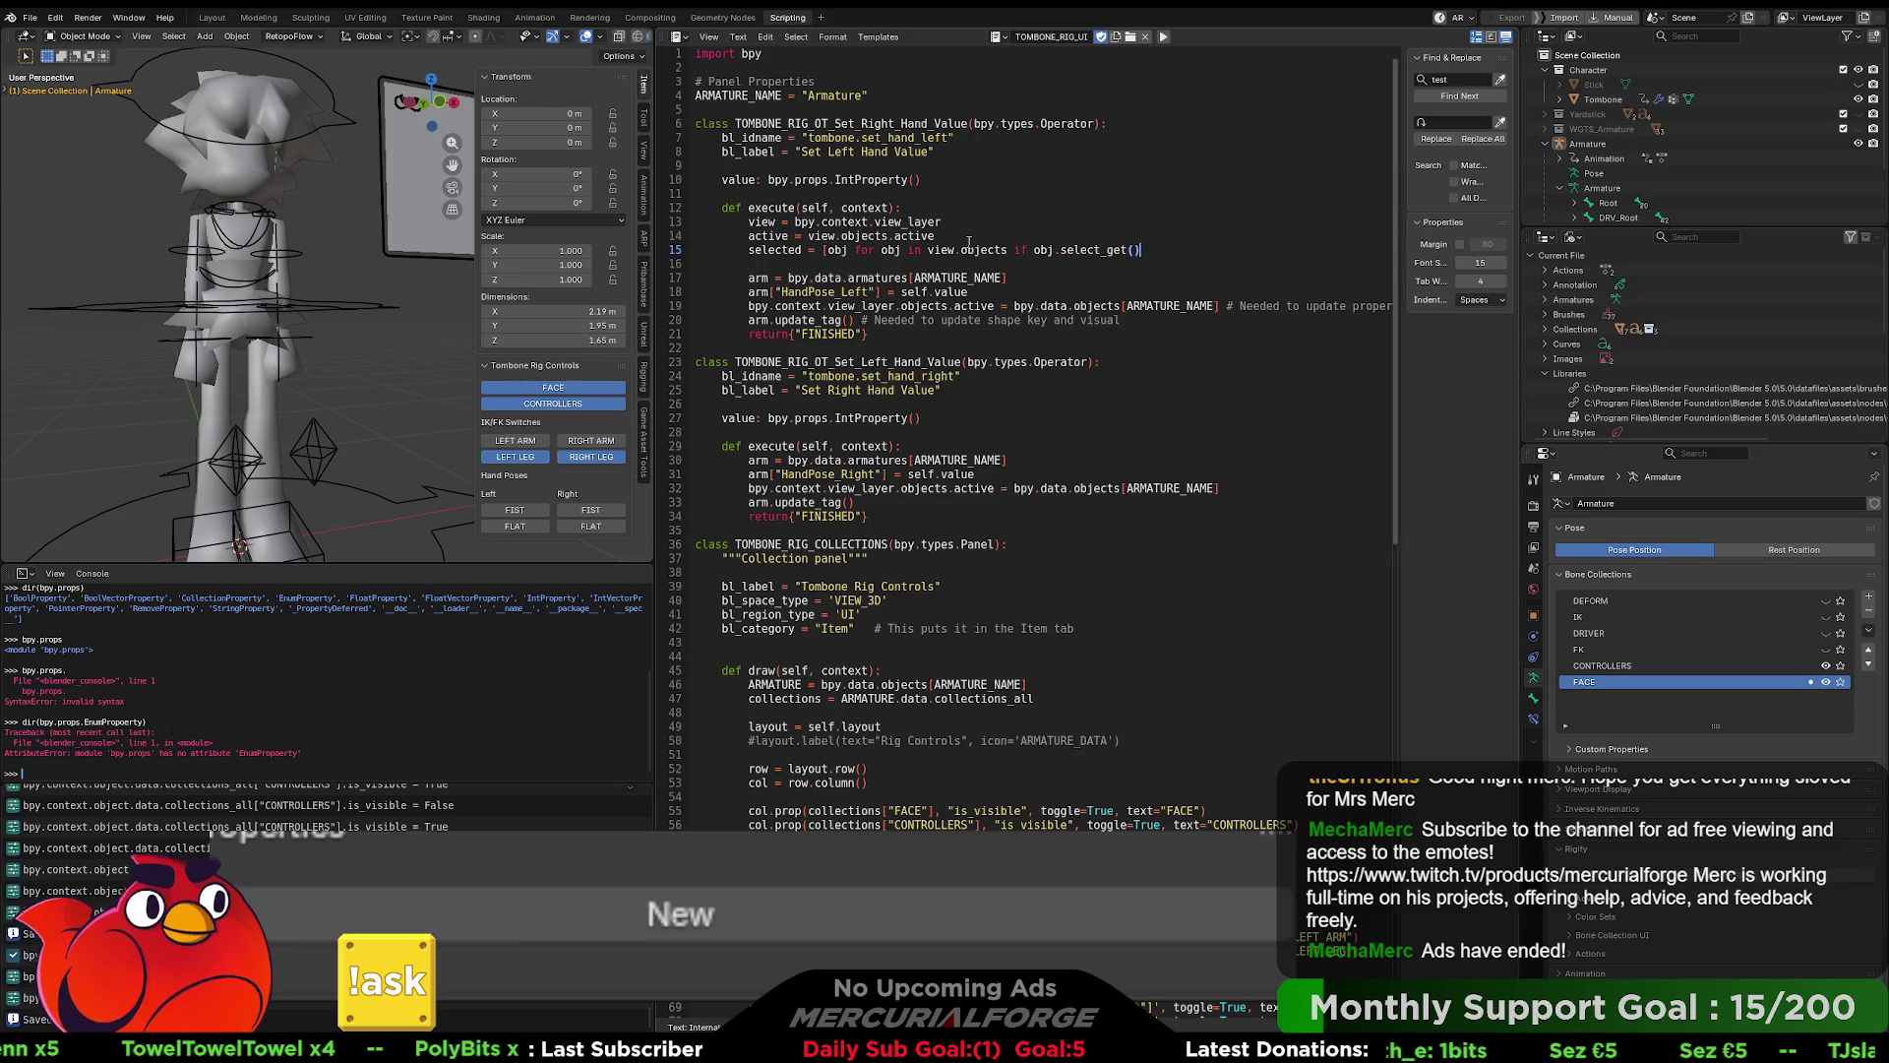
pyautogui.press('Down')
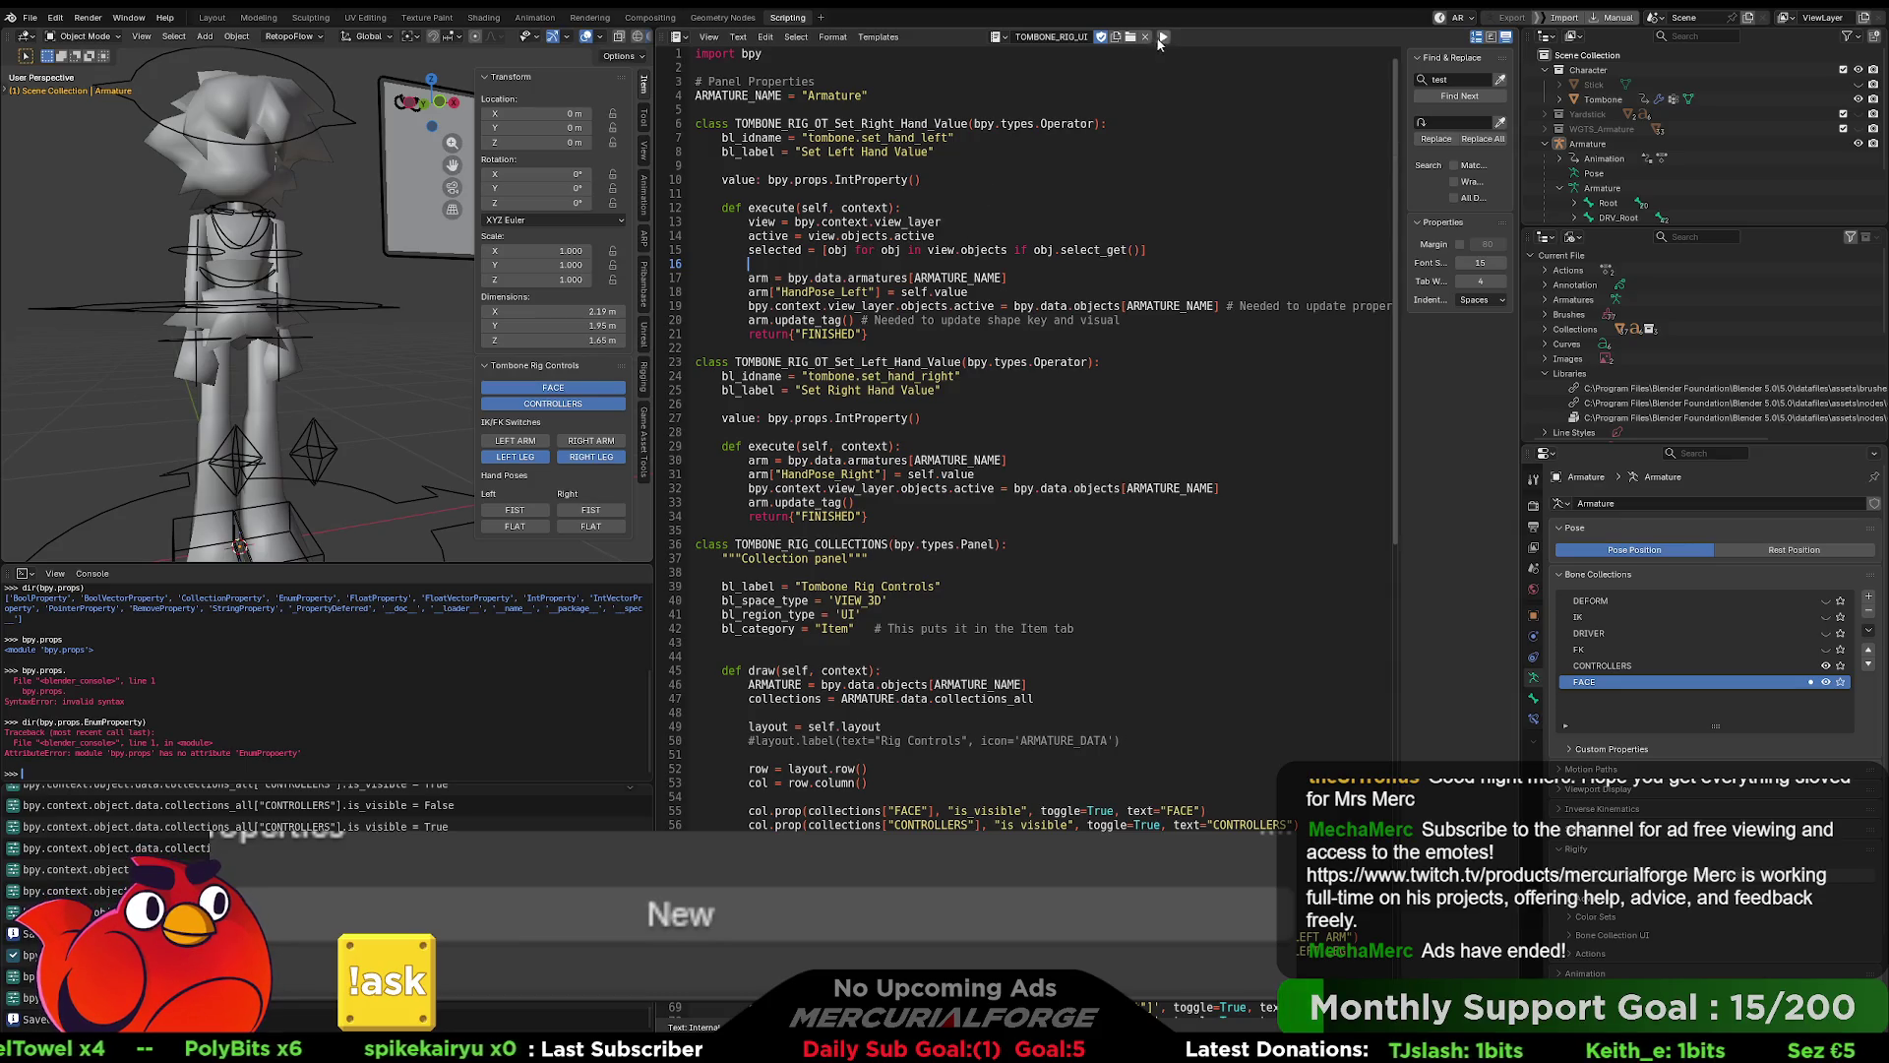
pyautogui.click(1164, 38)
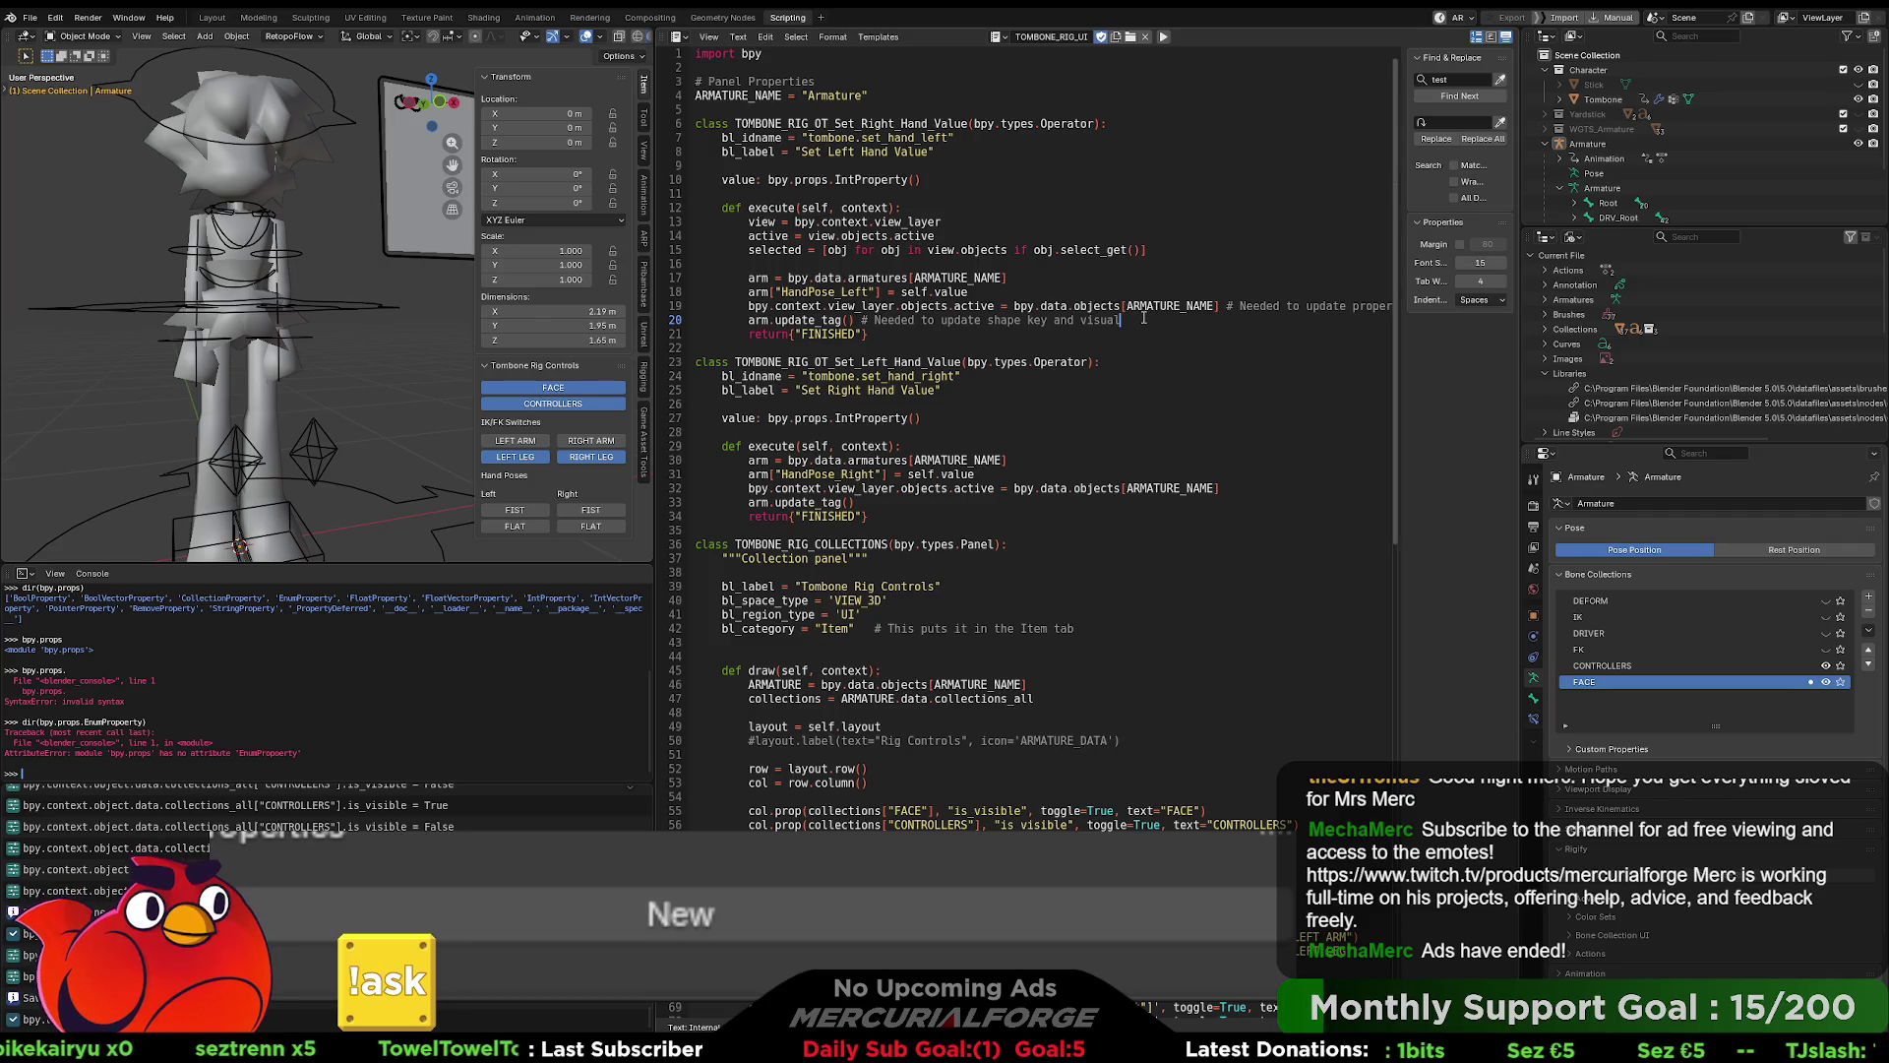
# - Delete the selected-objects line and make the active-object assignment use view
pyautogui.moveTo(1150, 249); pyautogui.dragTo(687, 249)
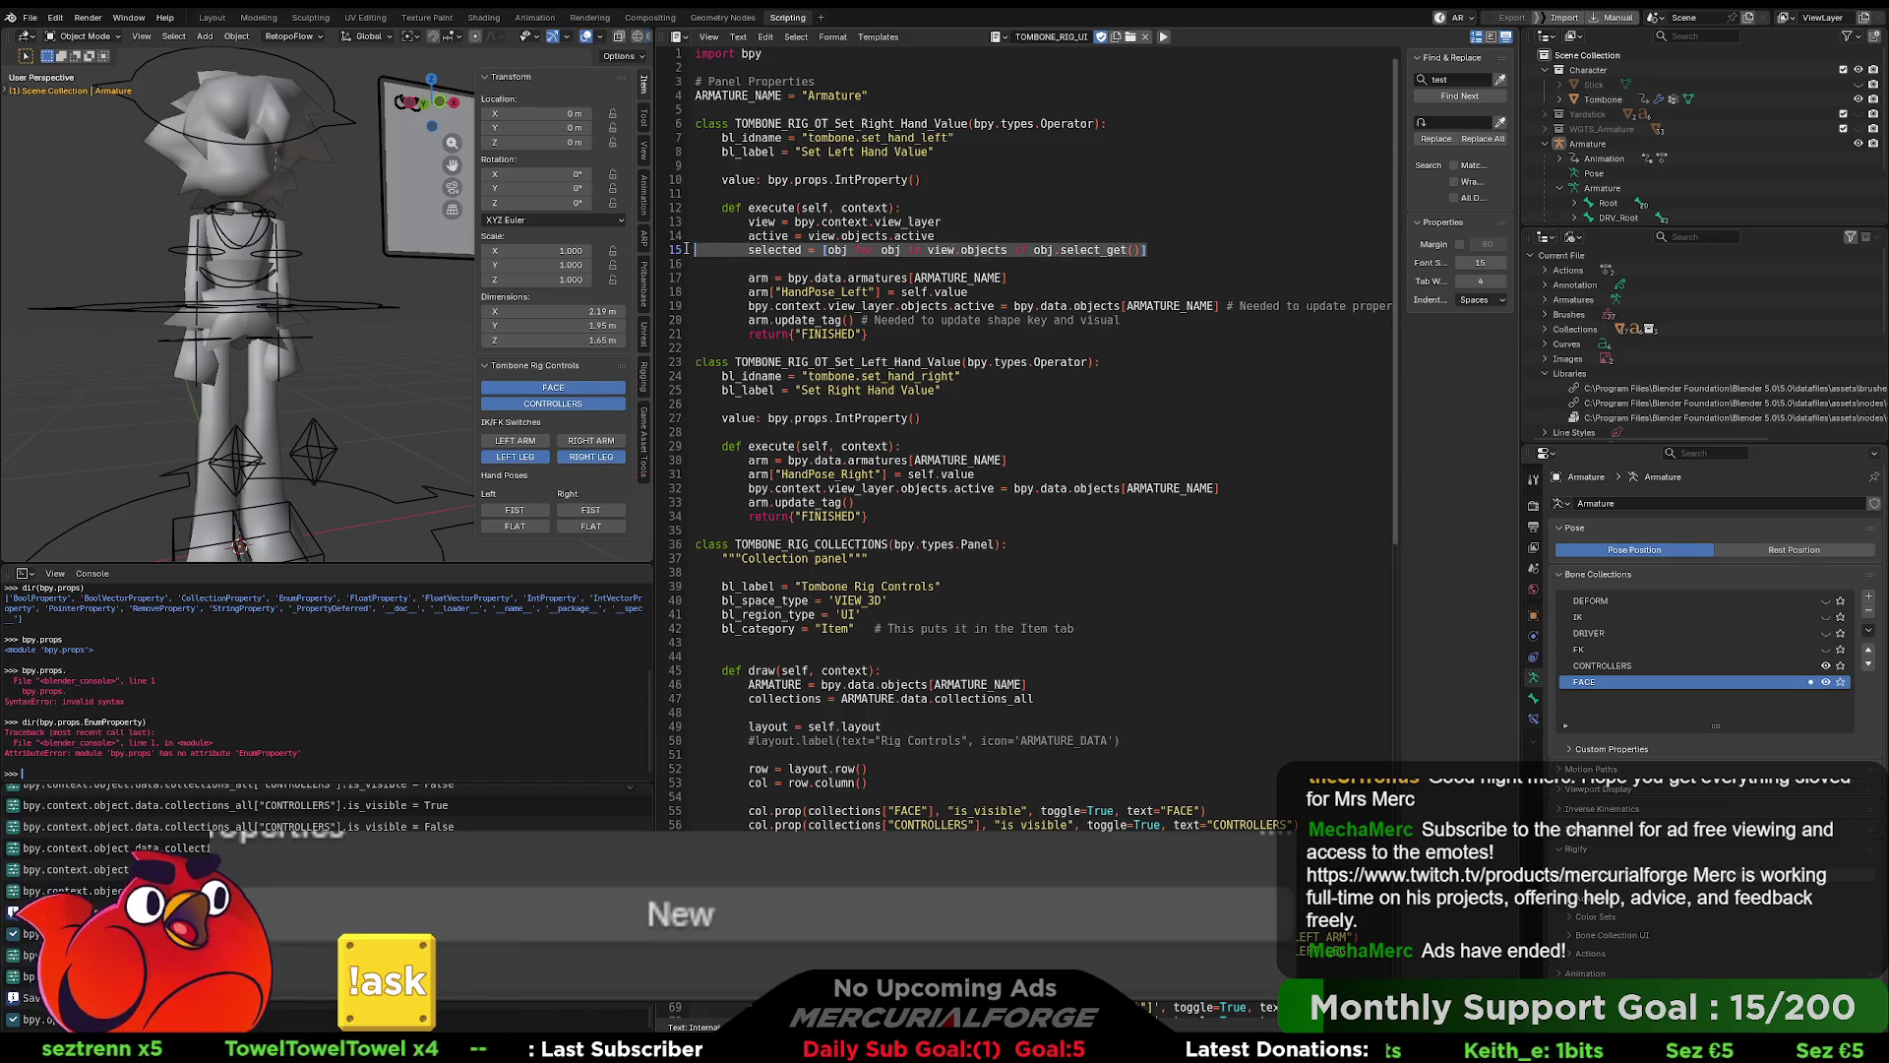
pyautogui.press('BackSpace')
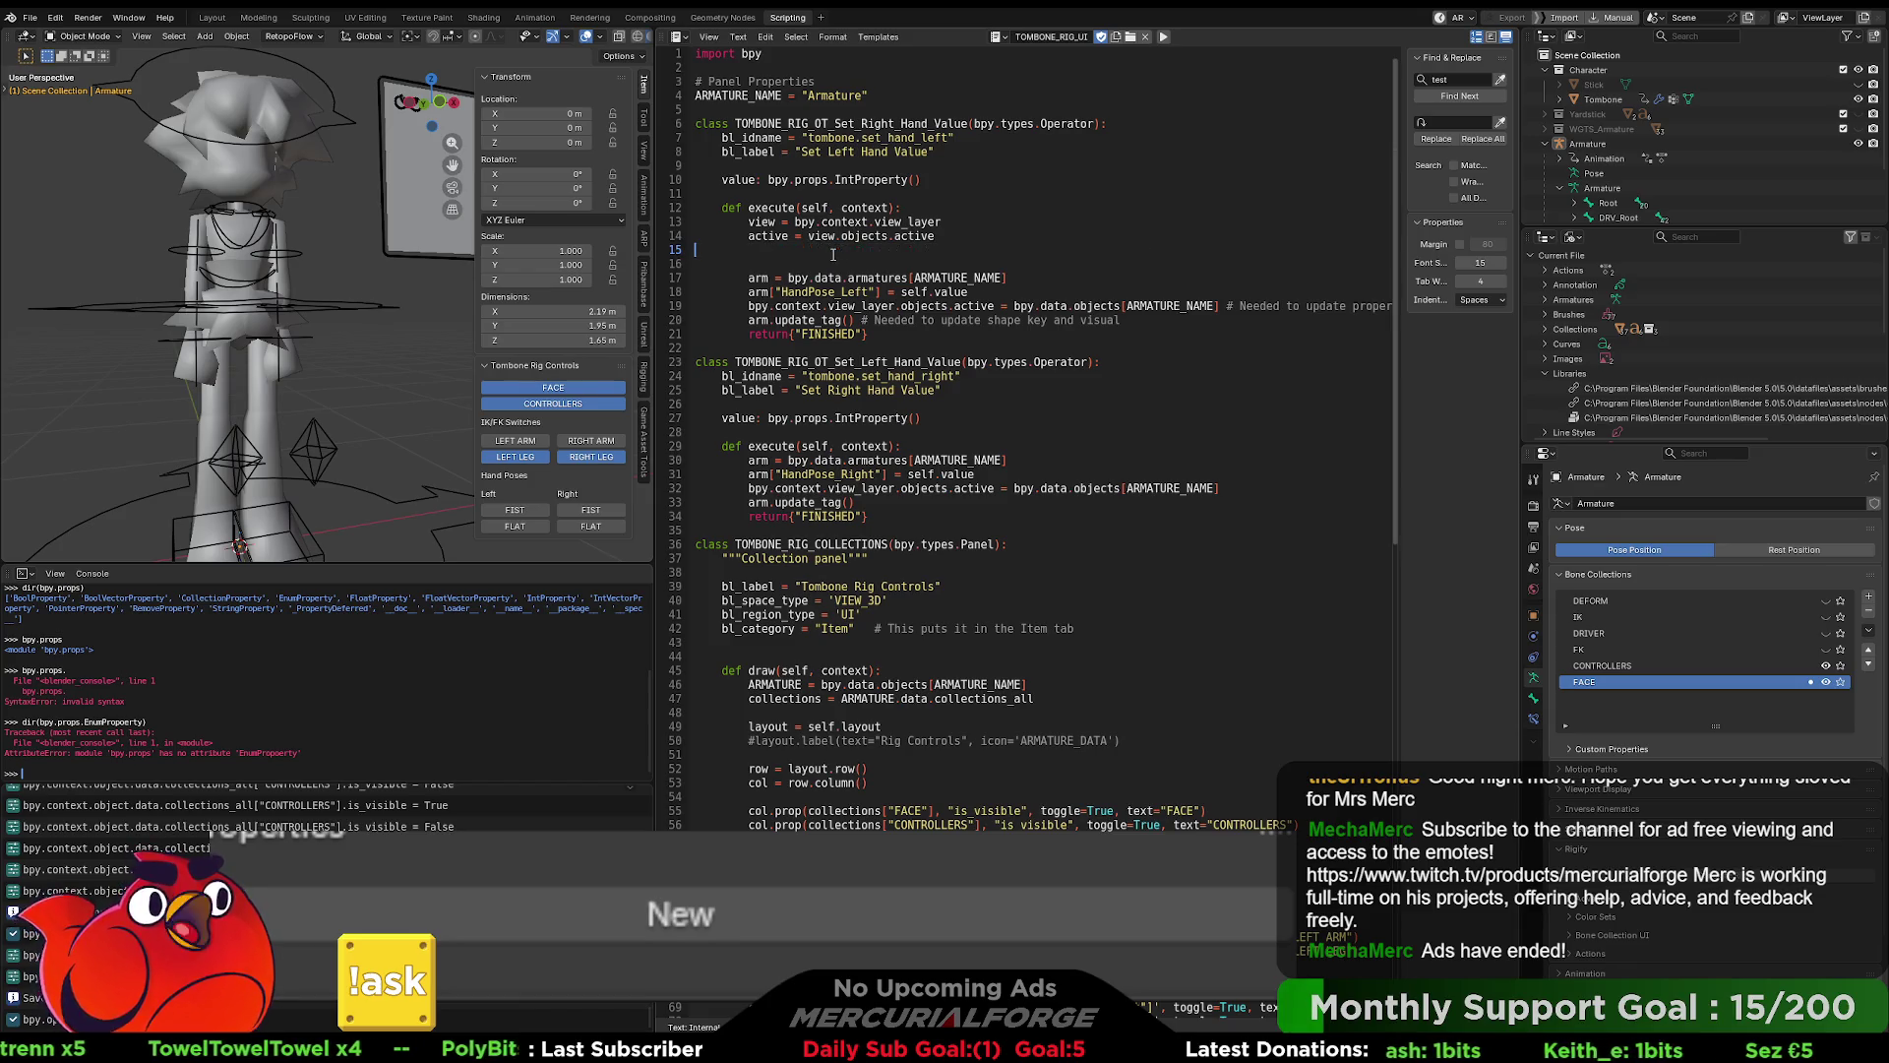
pyautogui.press('BackSpace')
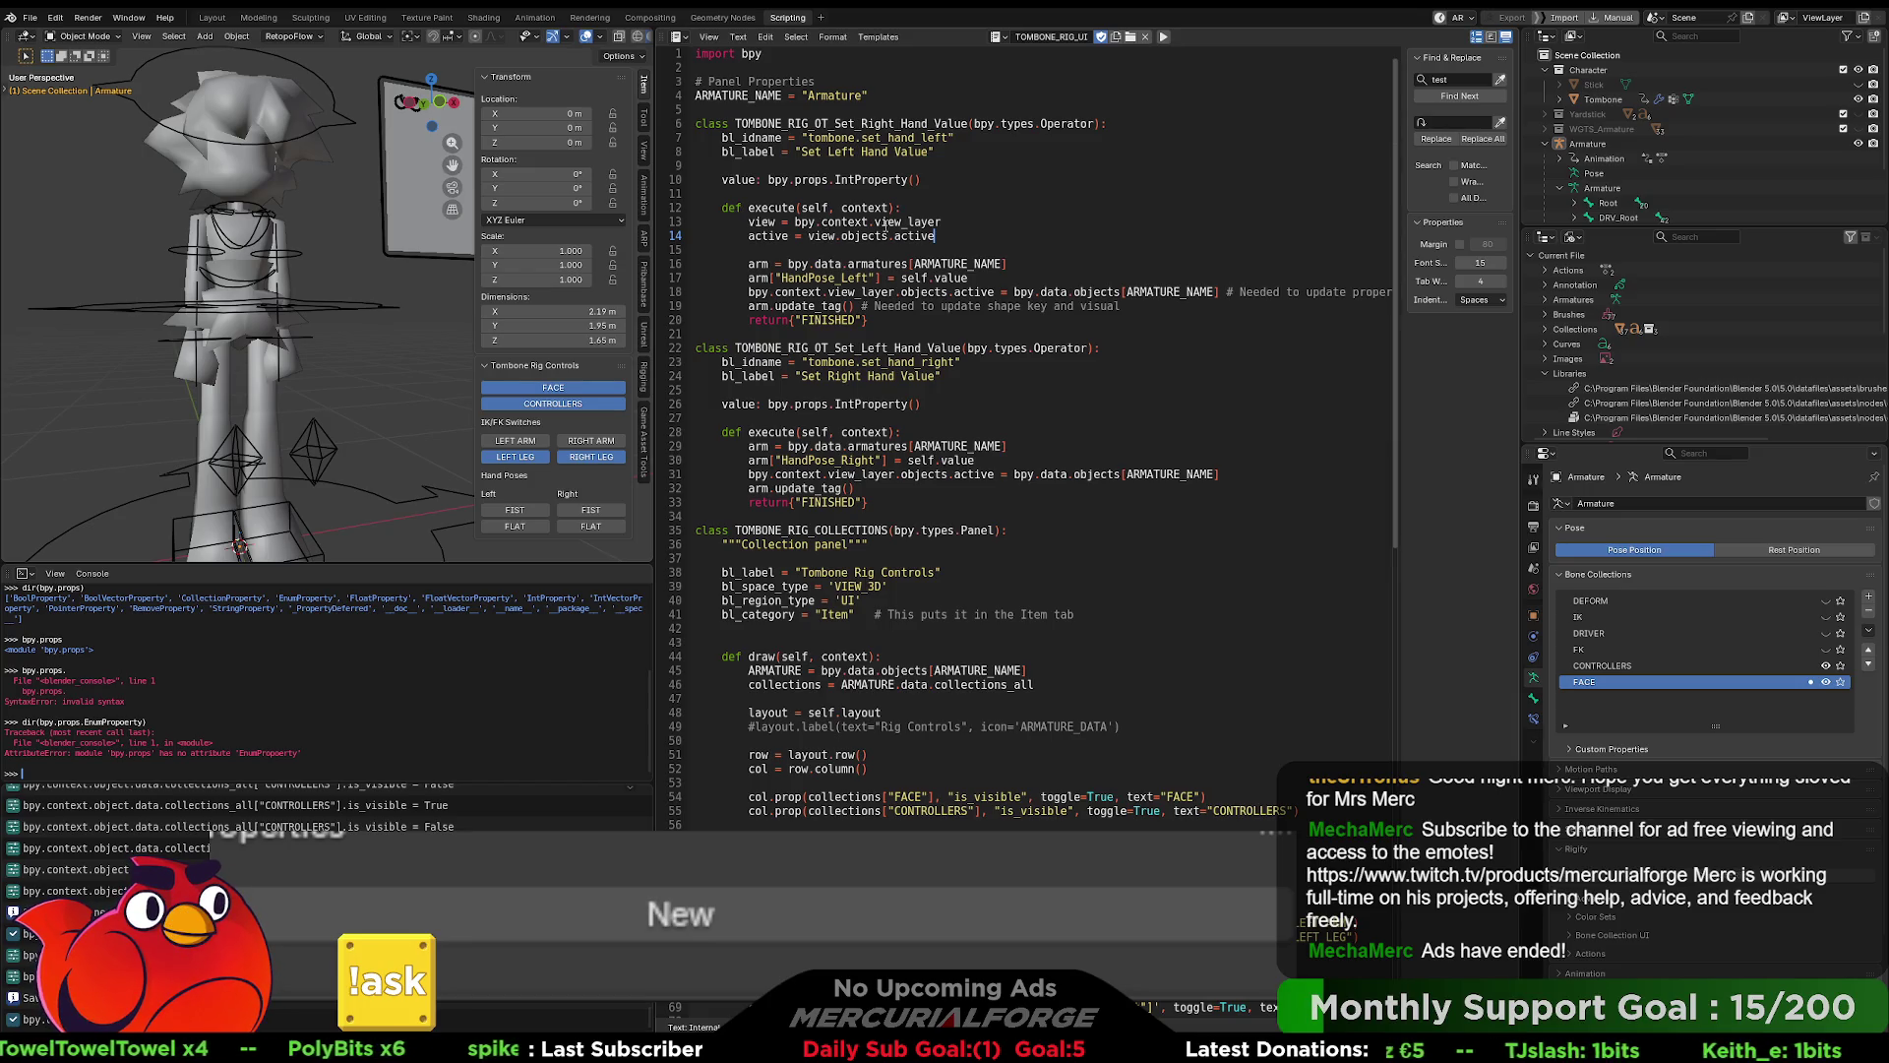
pyautogui.click(1146, 306)
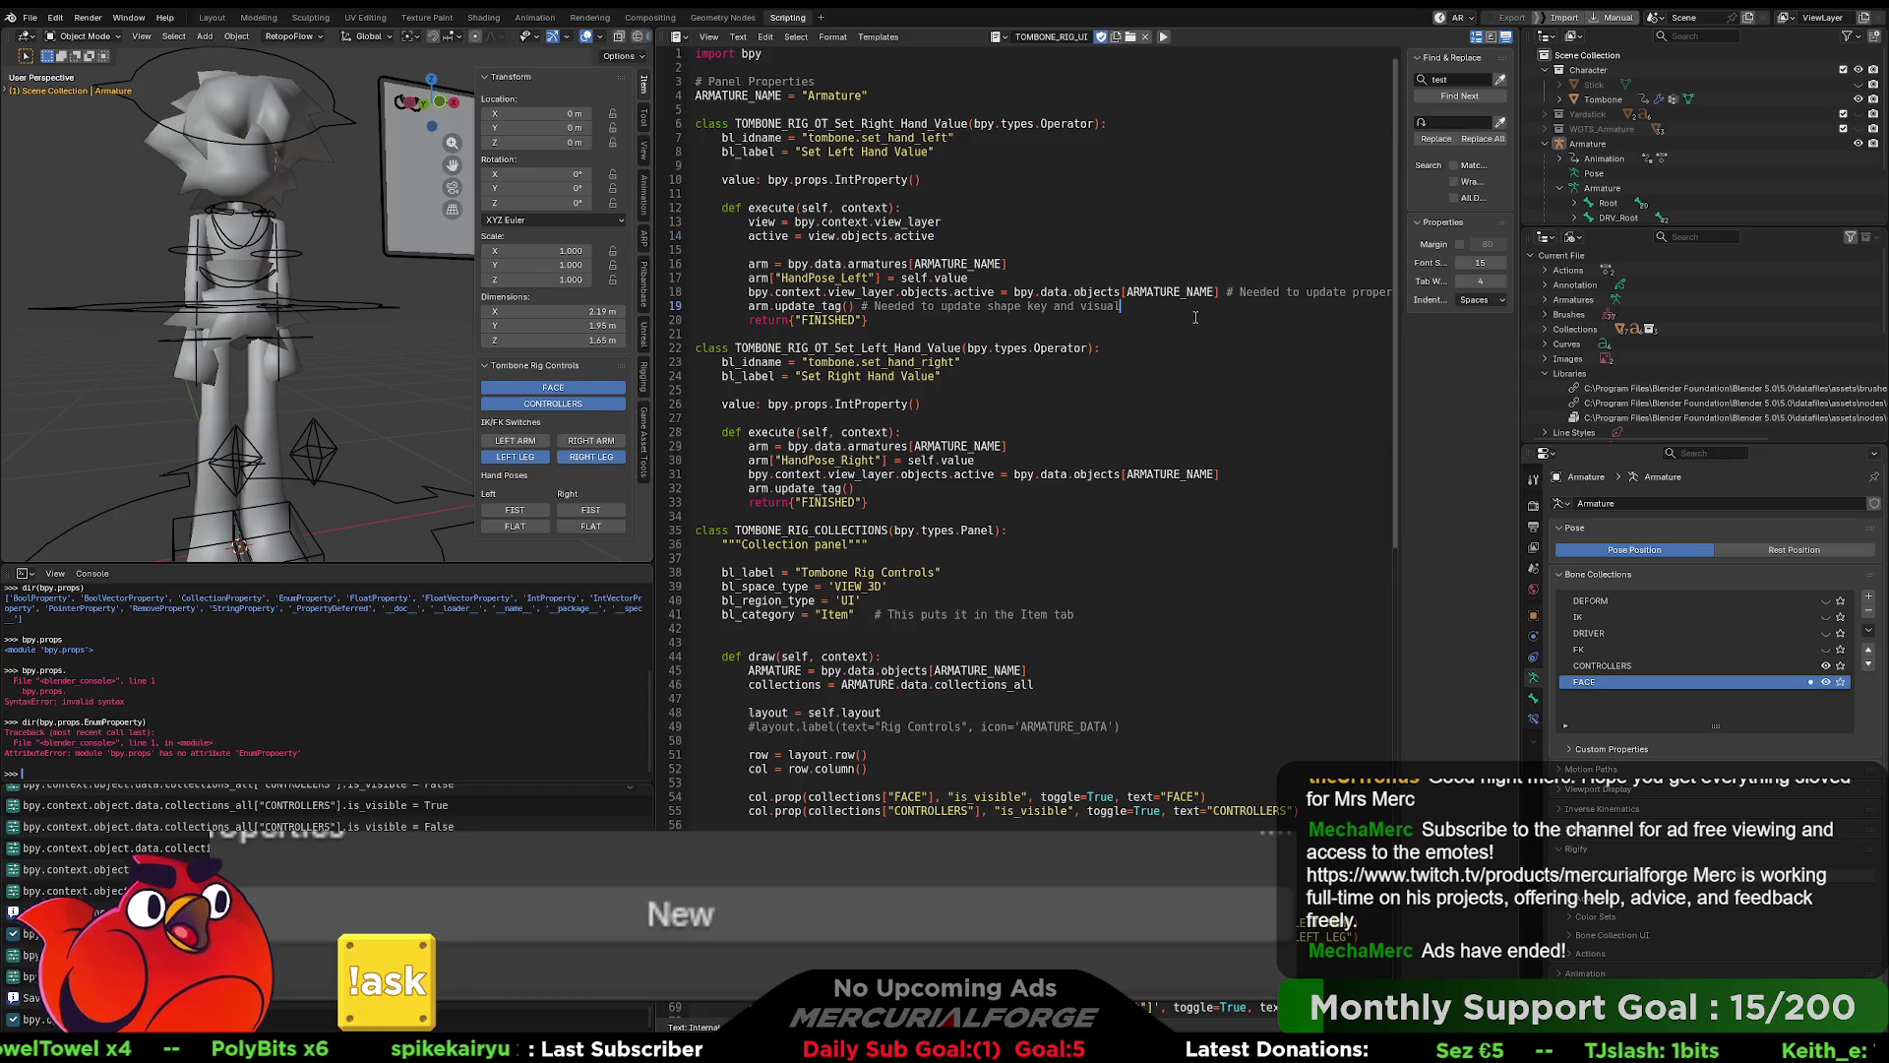
pyautogui.doubleClick(753, 222)
pyautogui.click(894, 293)
pyautogui.press('BackSpace')
pyautogui.press('BackSpace')
pyautogui.press('BackSpace')
pyautogui.press('BackSpace')
pyautogui.press('BackSpace')
pyautogui.press('BackSpace')
pyautogui.write('view')
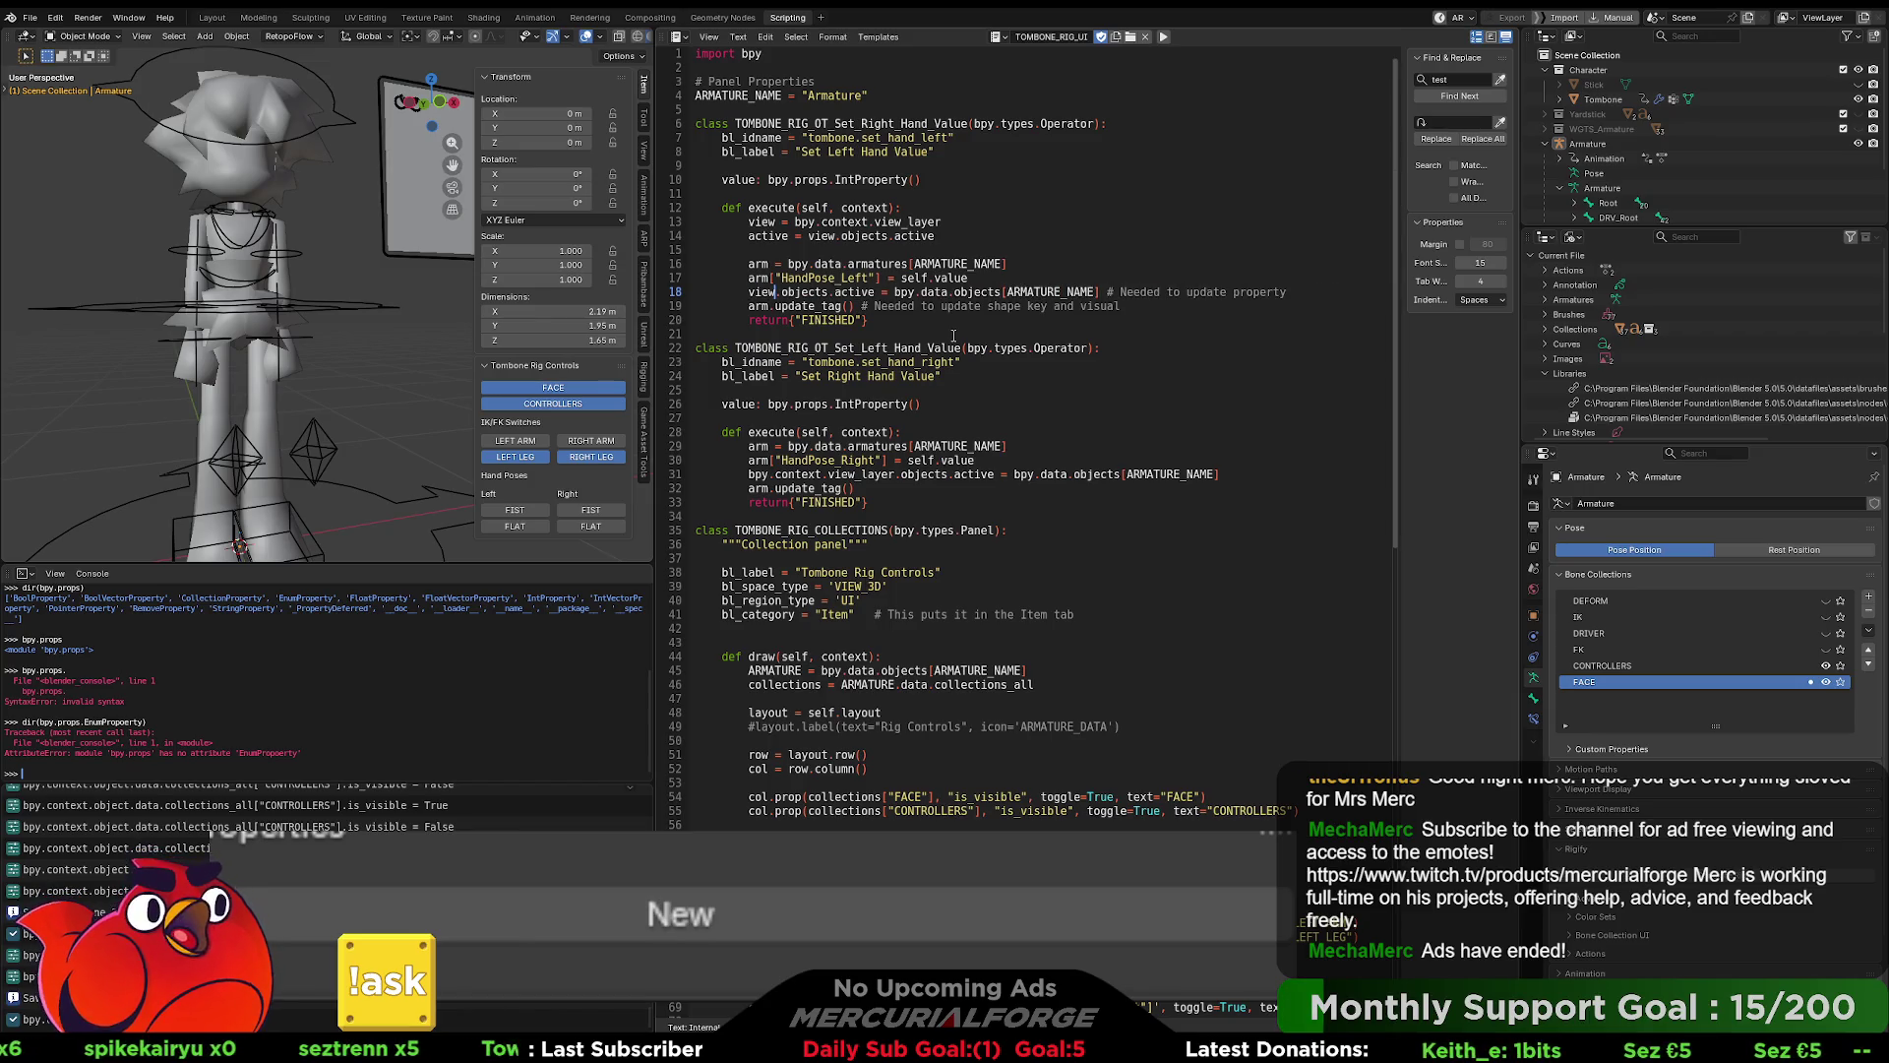
# - Add 'view.objects.active = active' after the update call with a 'restore active' comment
pyautogui.press('Up')
pyautogui.press('Up')
pyautogui.press('Up')
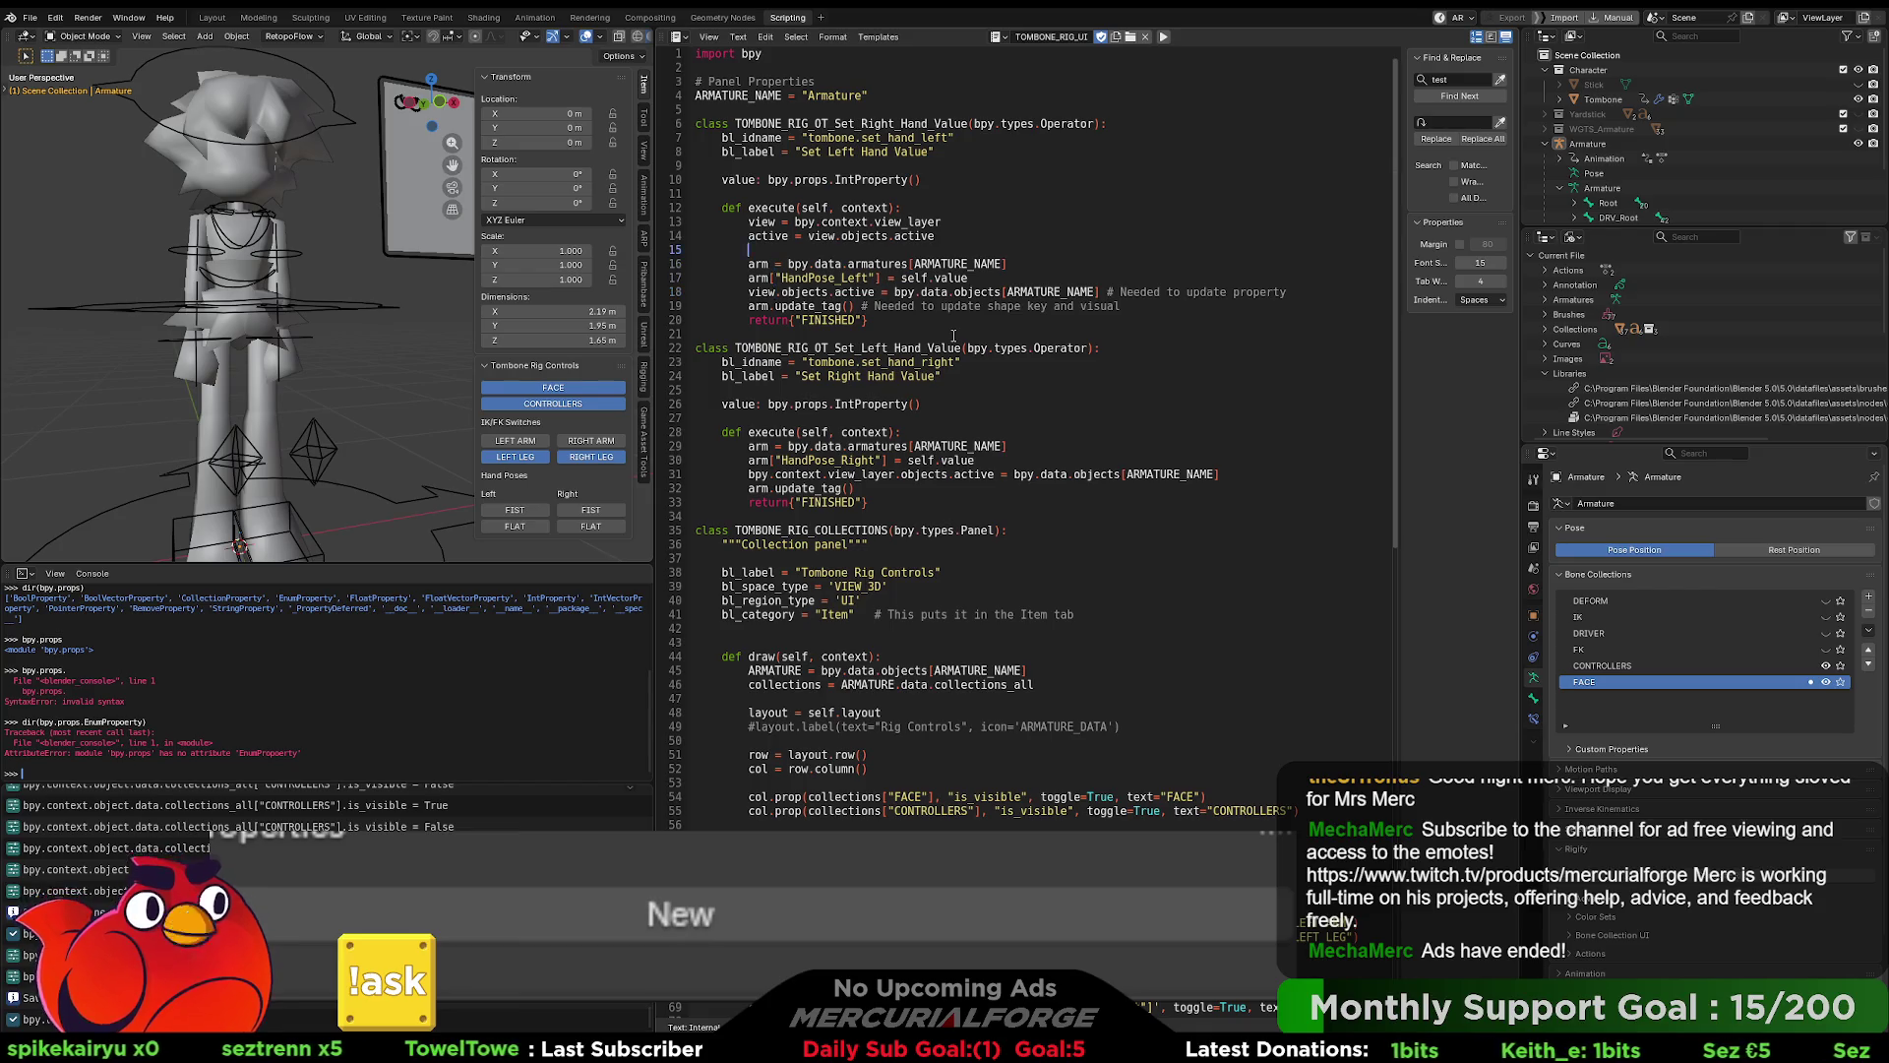
pyautogui.press('Up')
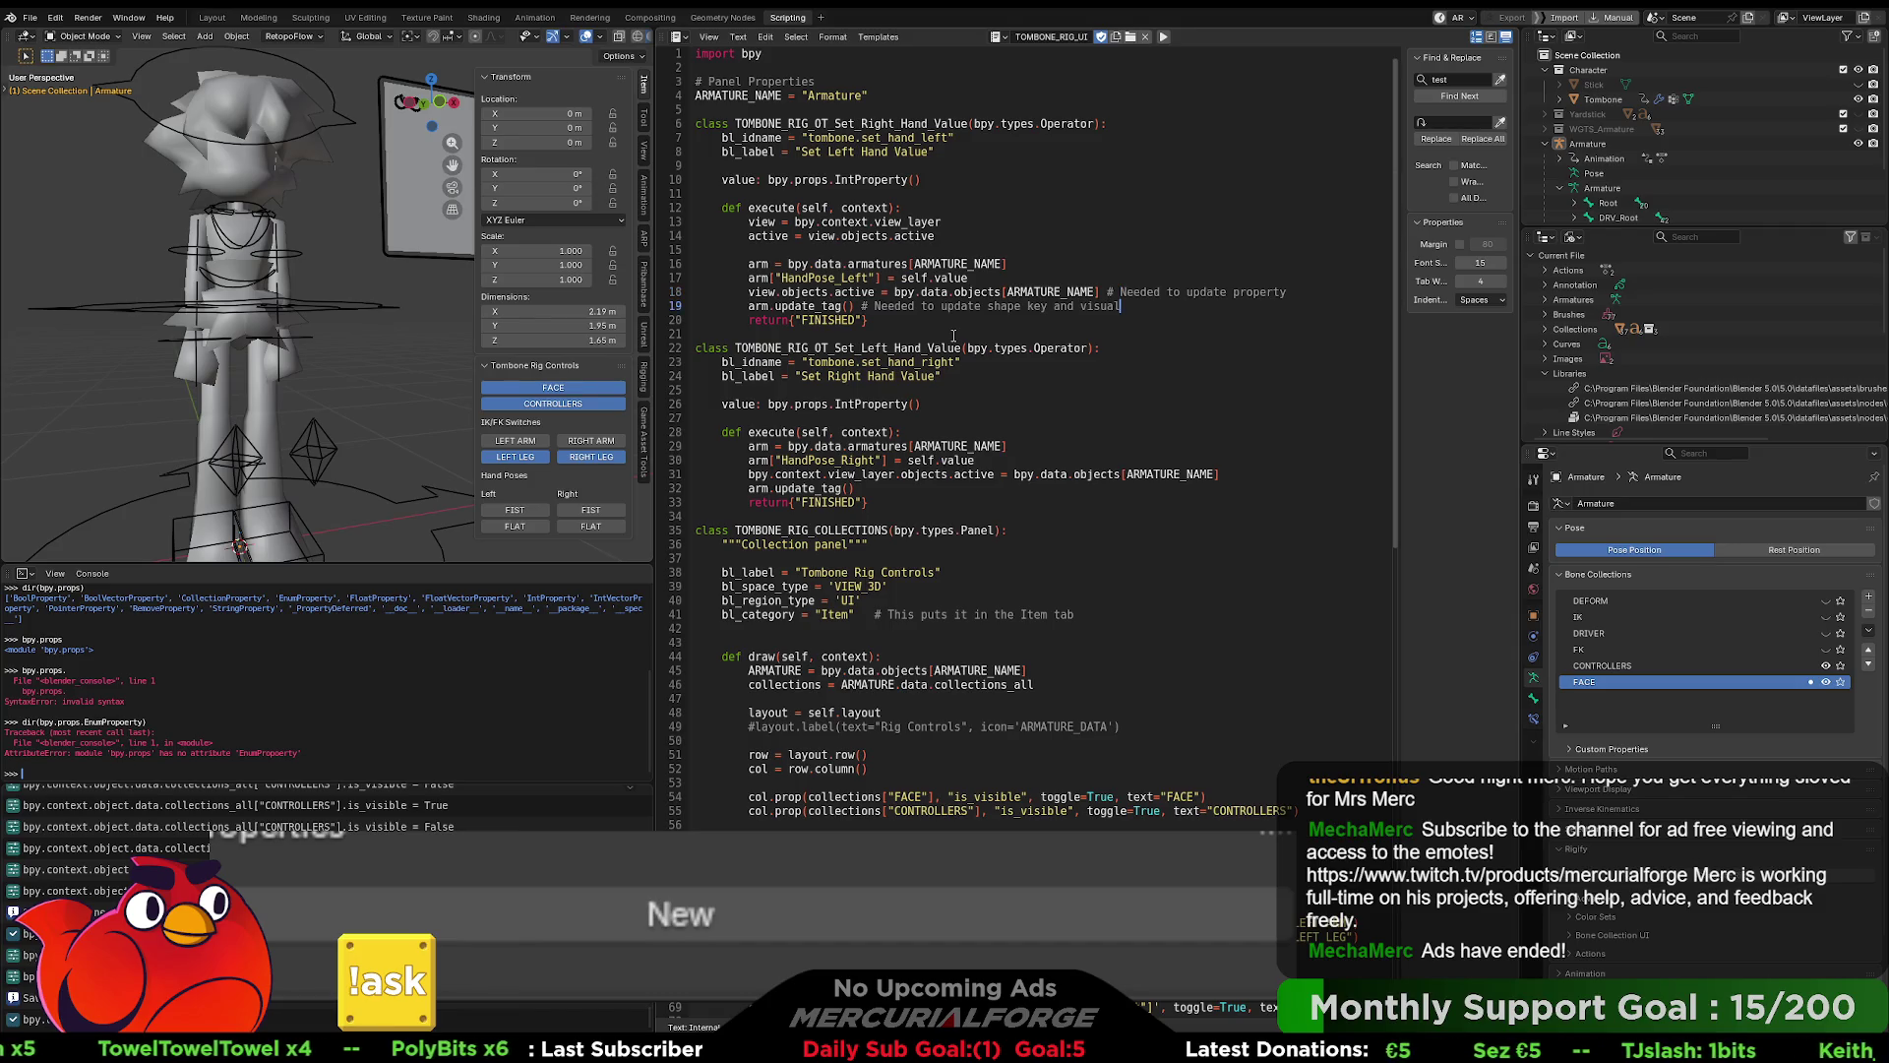
pyautogui.press('Return')
pyautogui.press('Return')
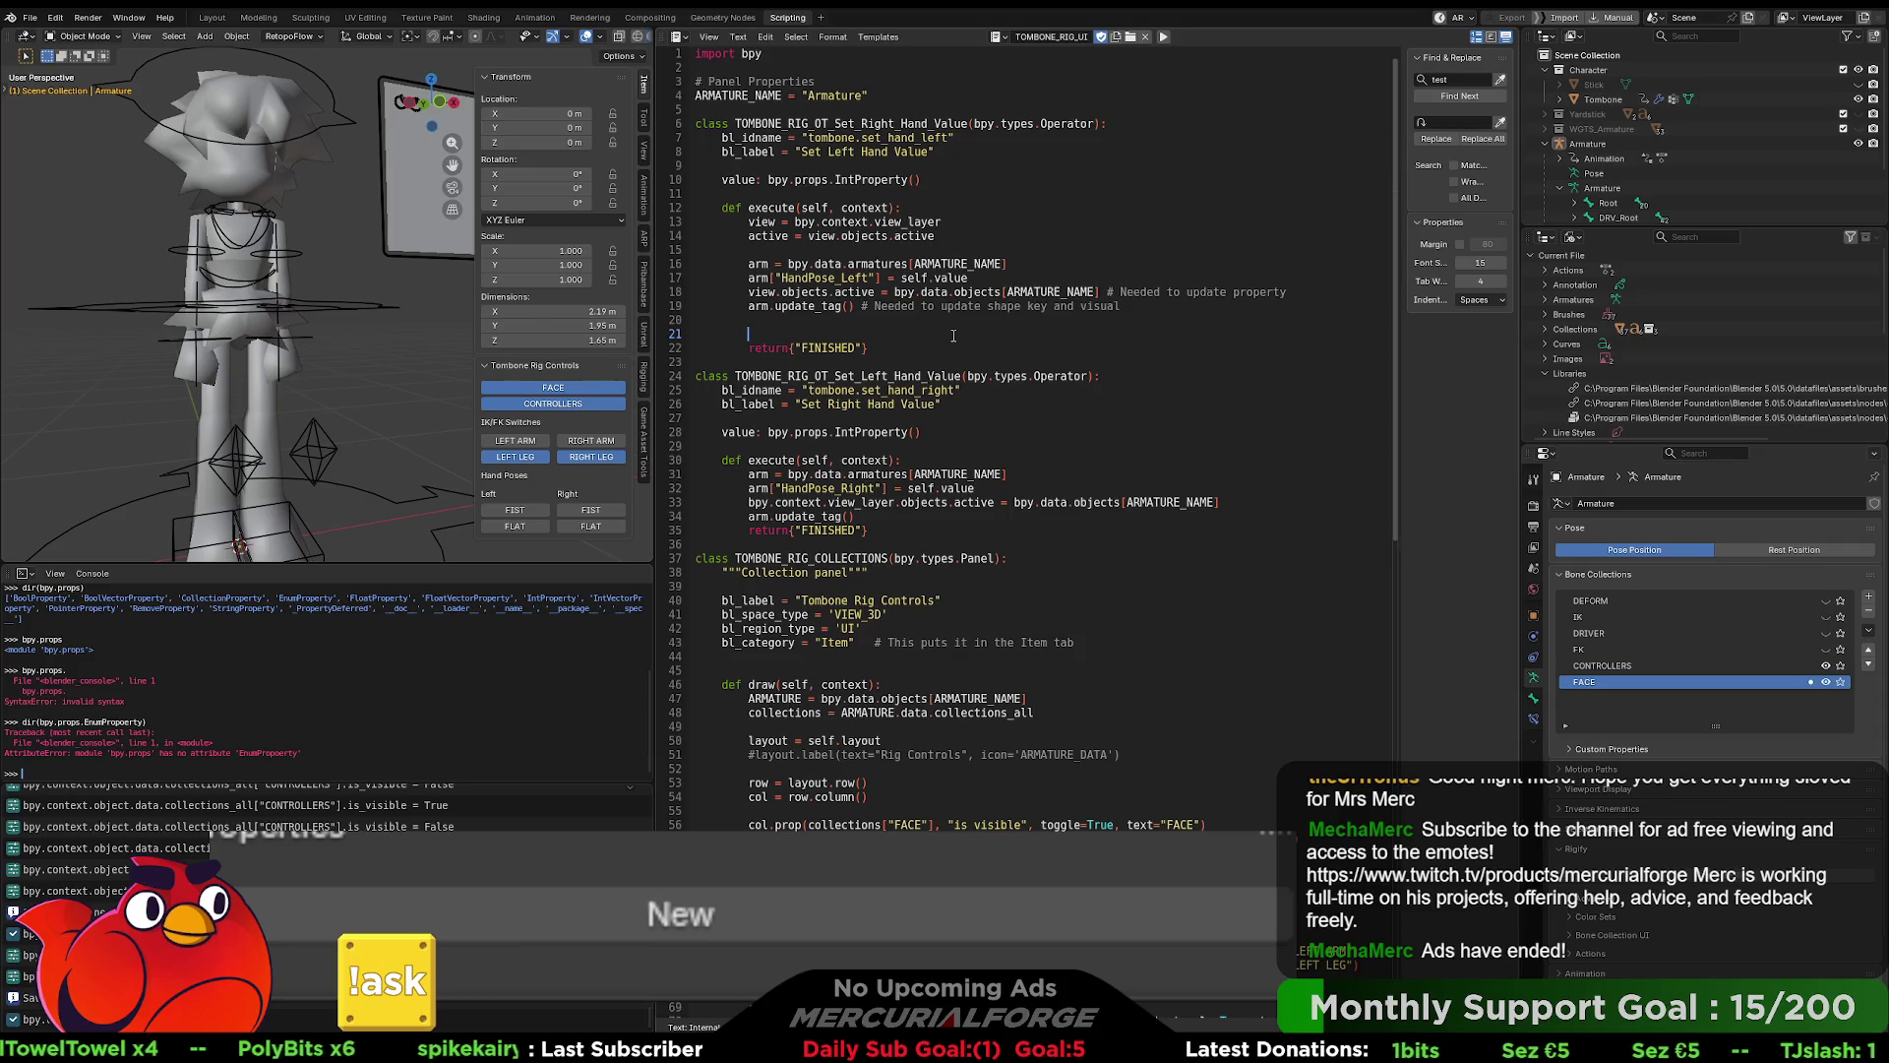
pyautogui.write('view')
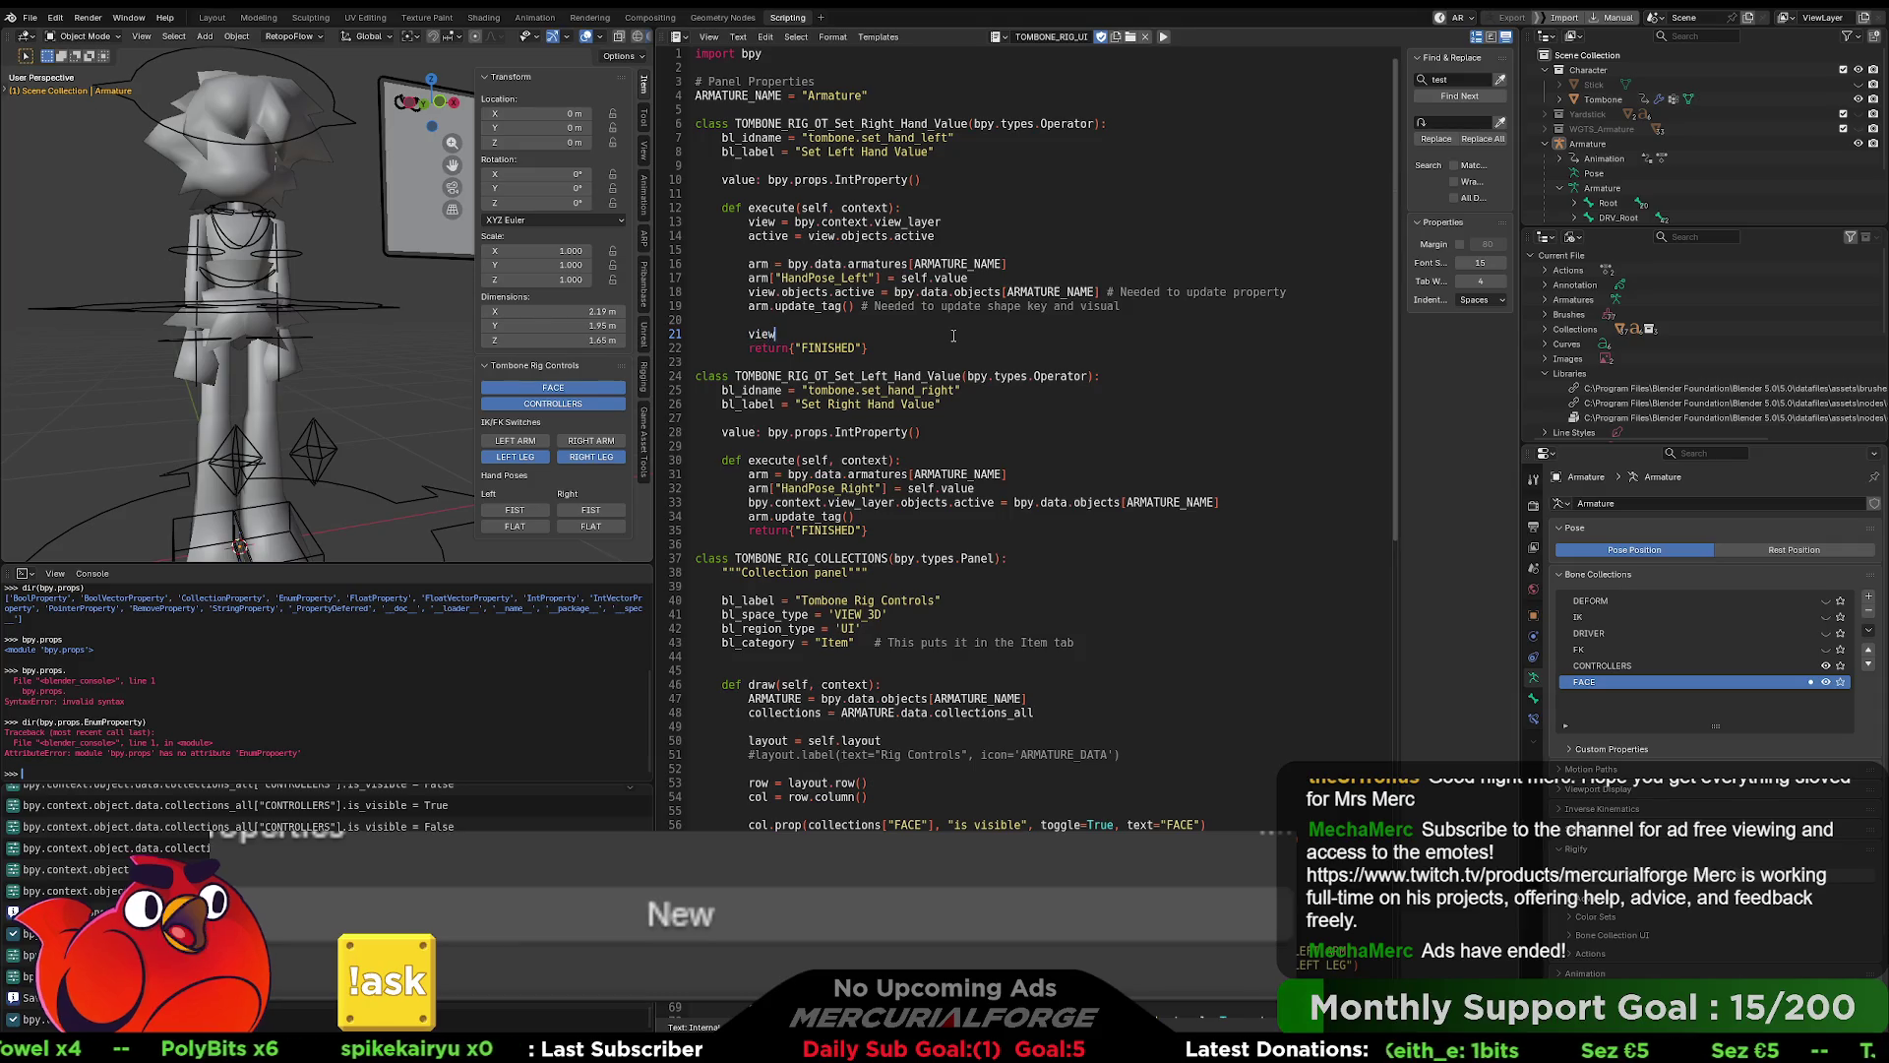
pyautogui.write('.objects')
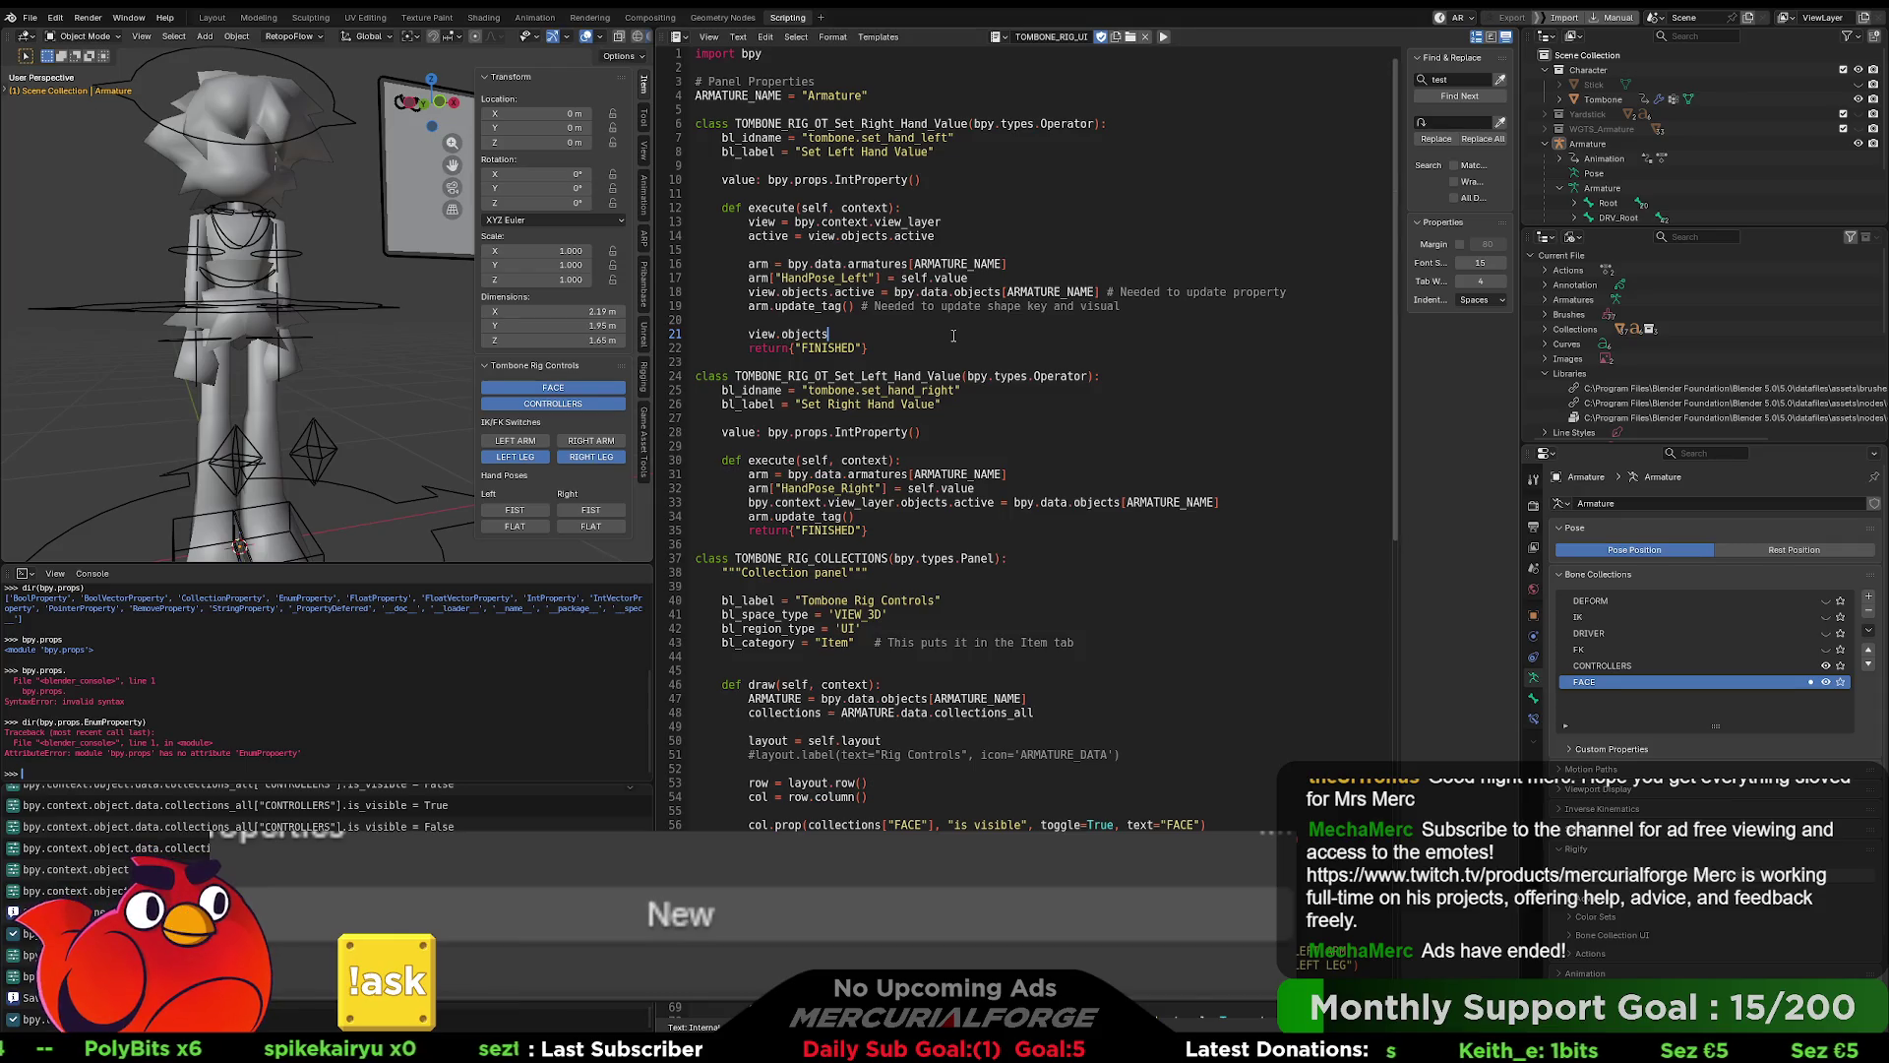
pyautogui.write('.active = ')
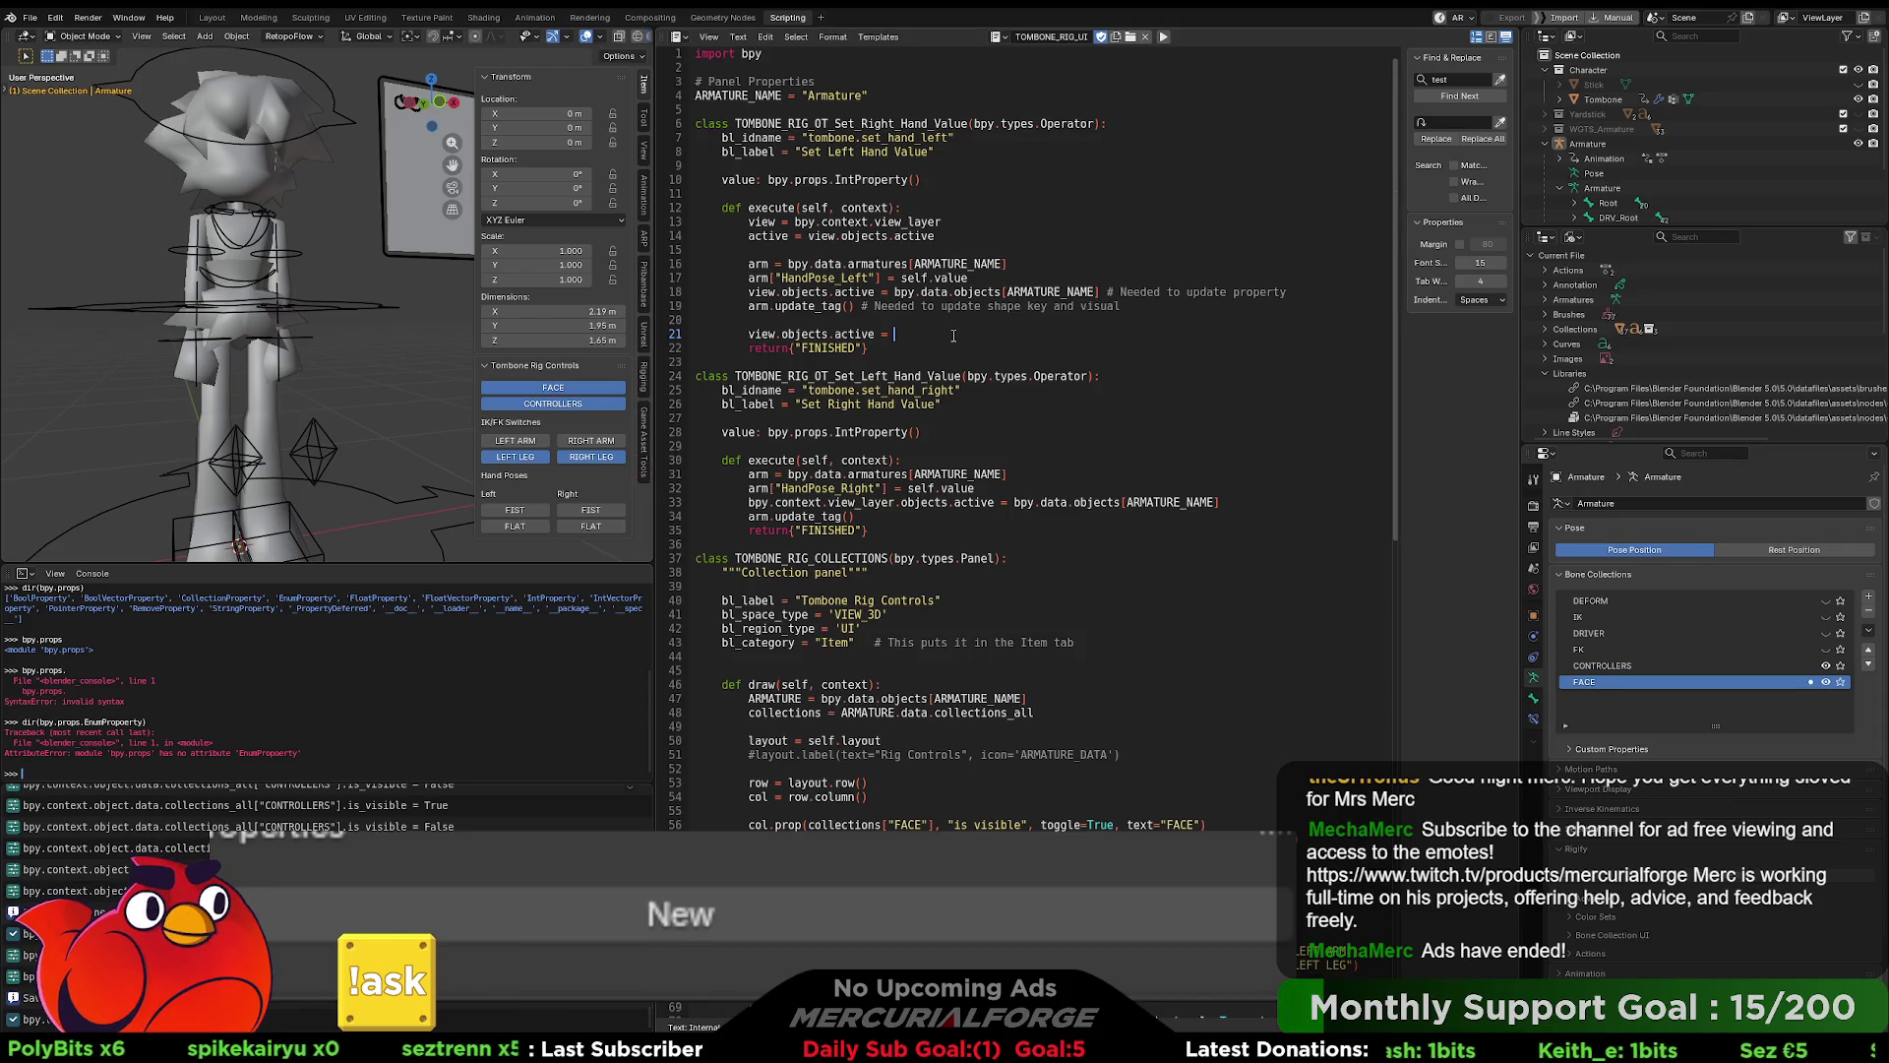
pyautogui.write('active')
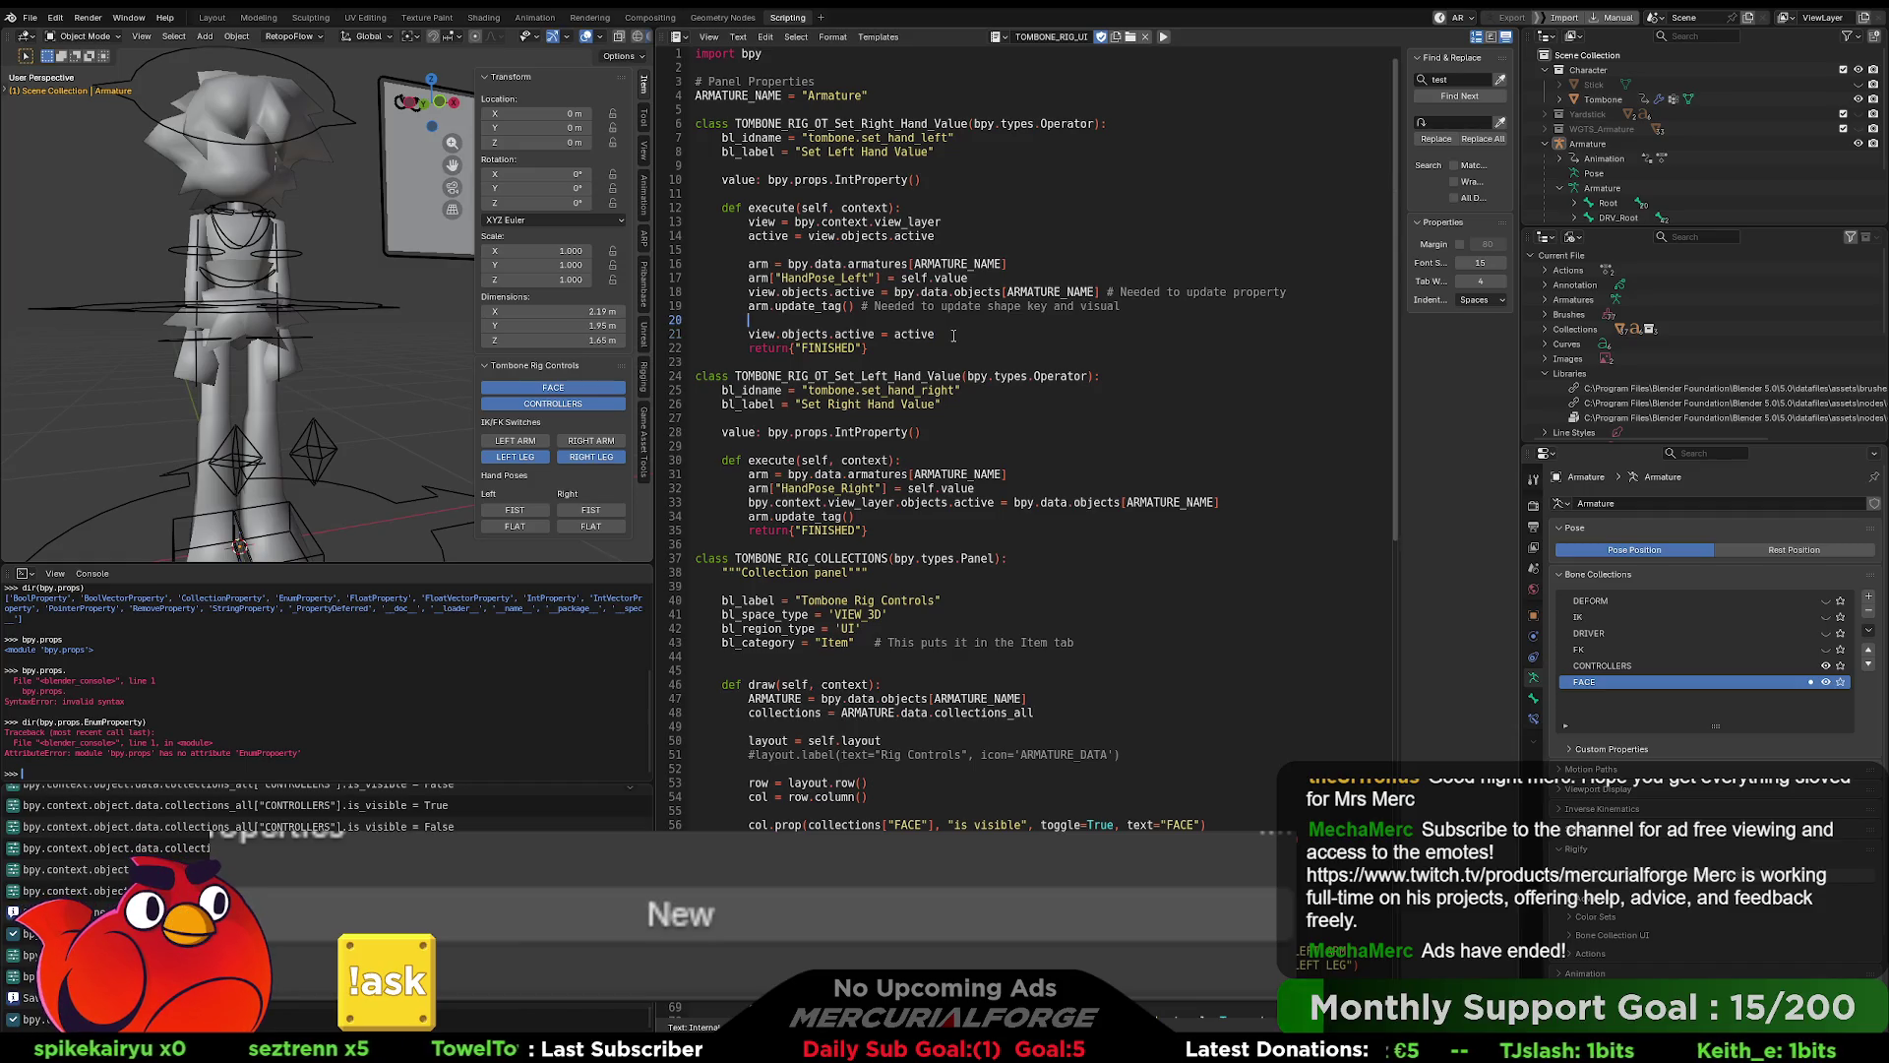
pyautogui.press('Return')
pyautogui.write('restore ')
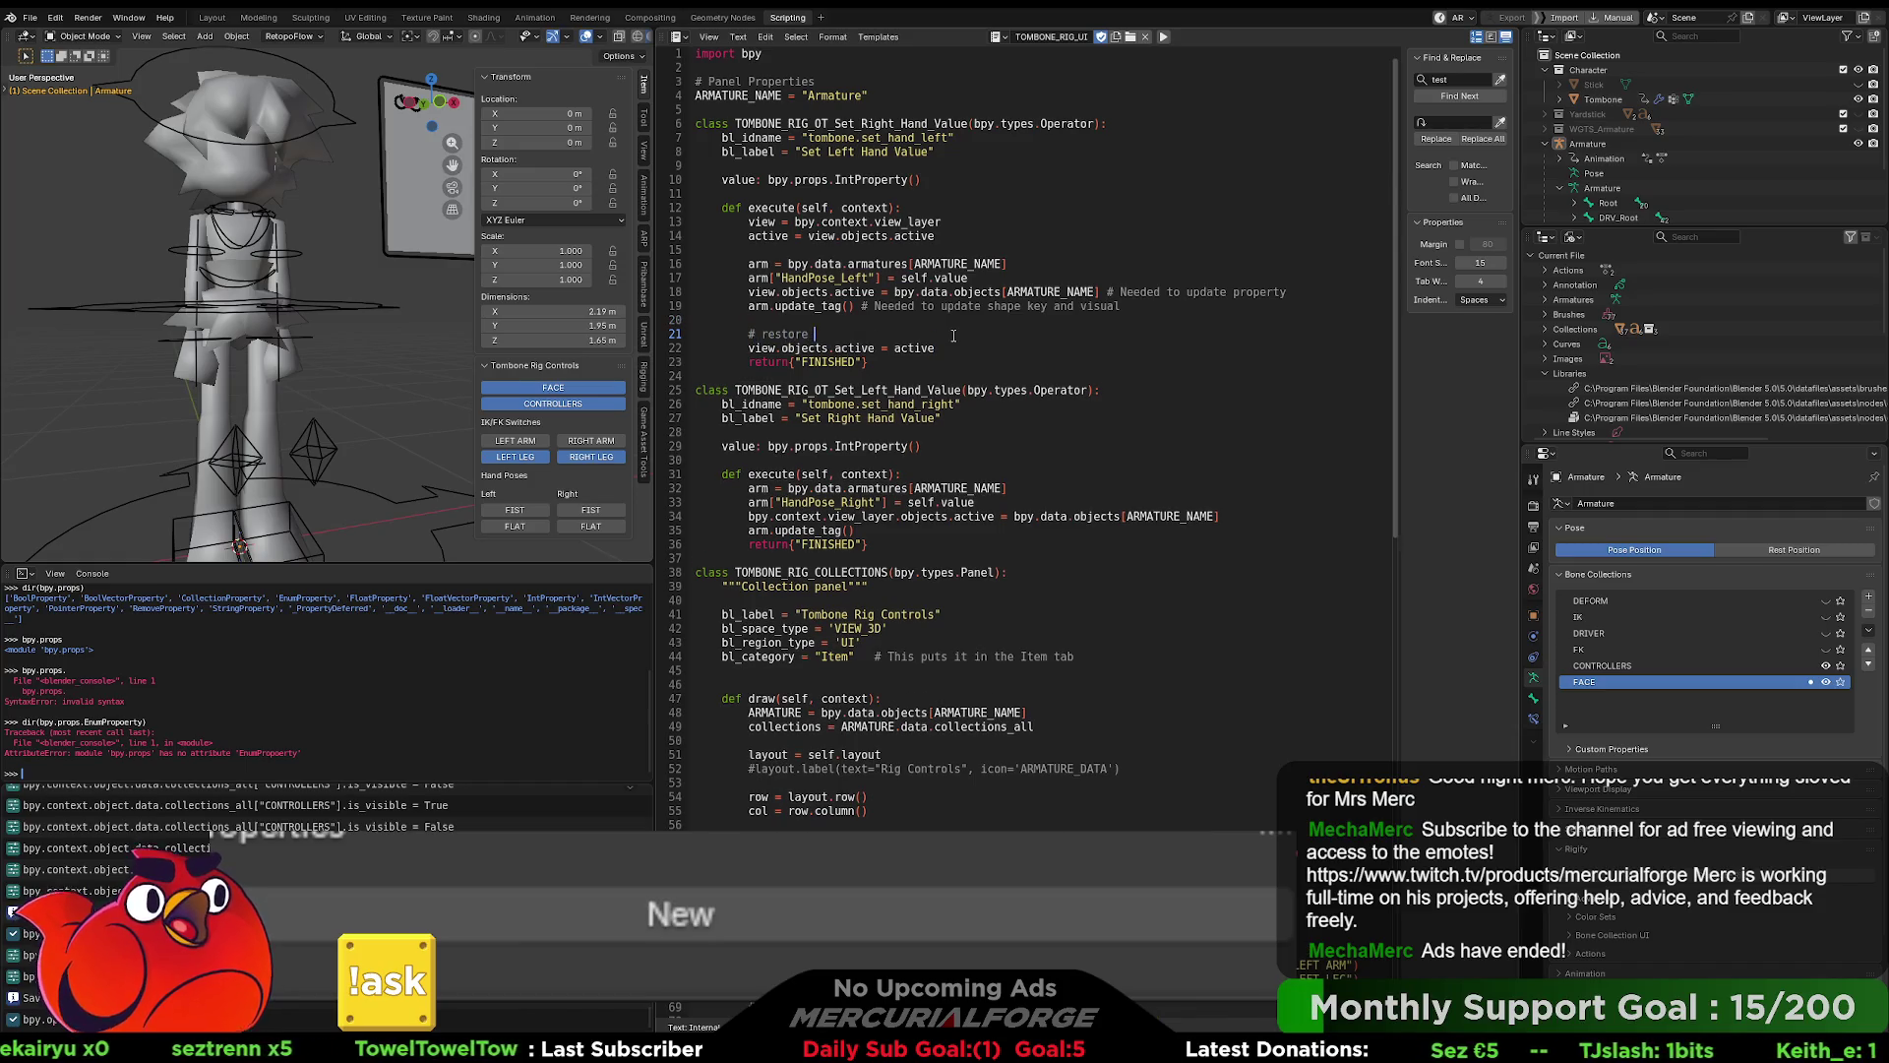
pyautogui.write('active')
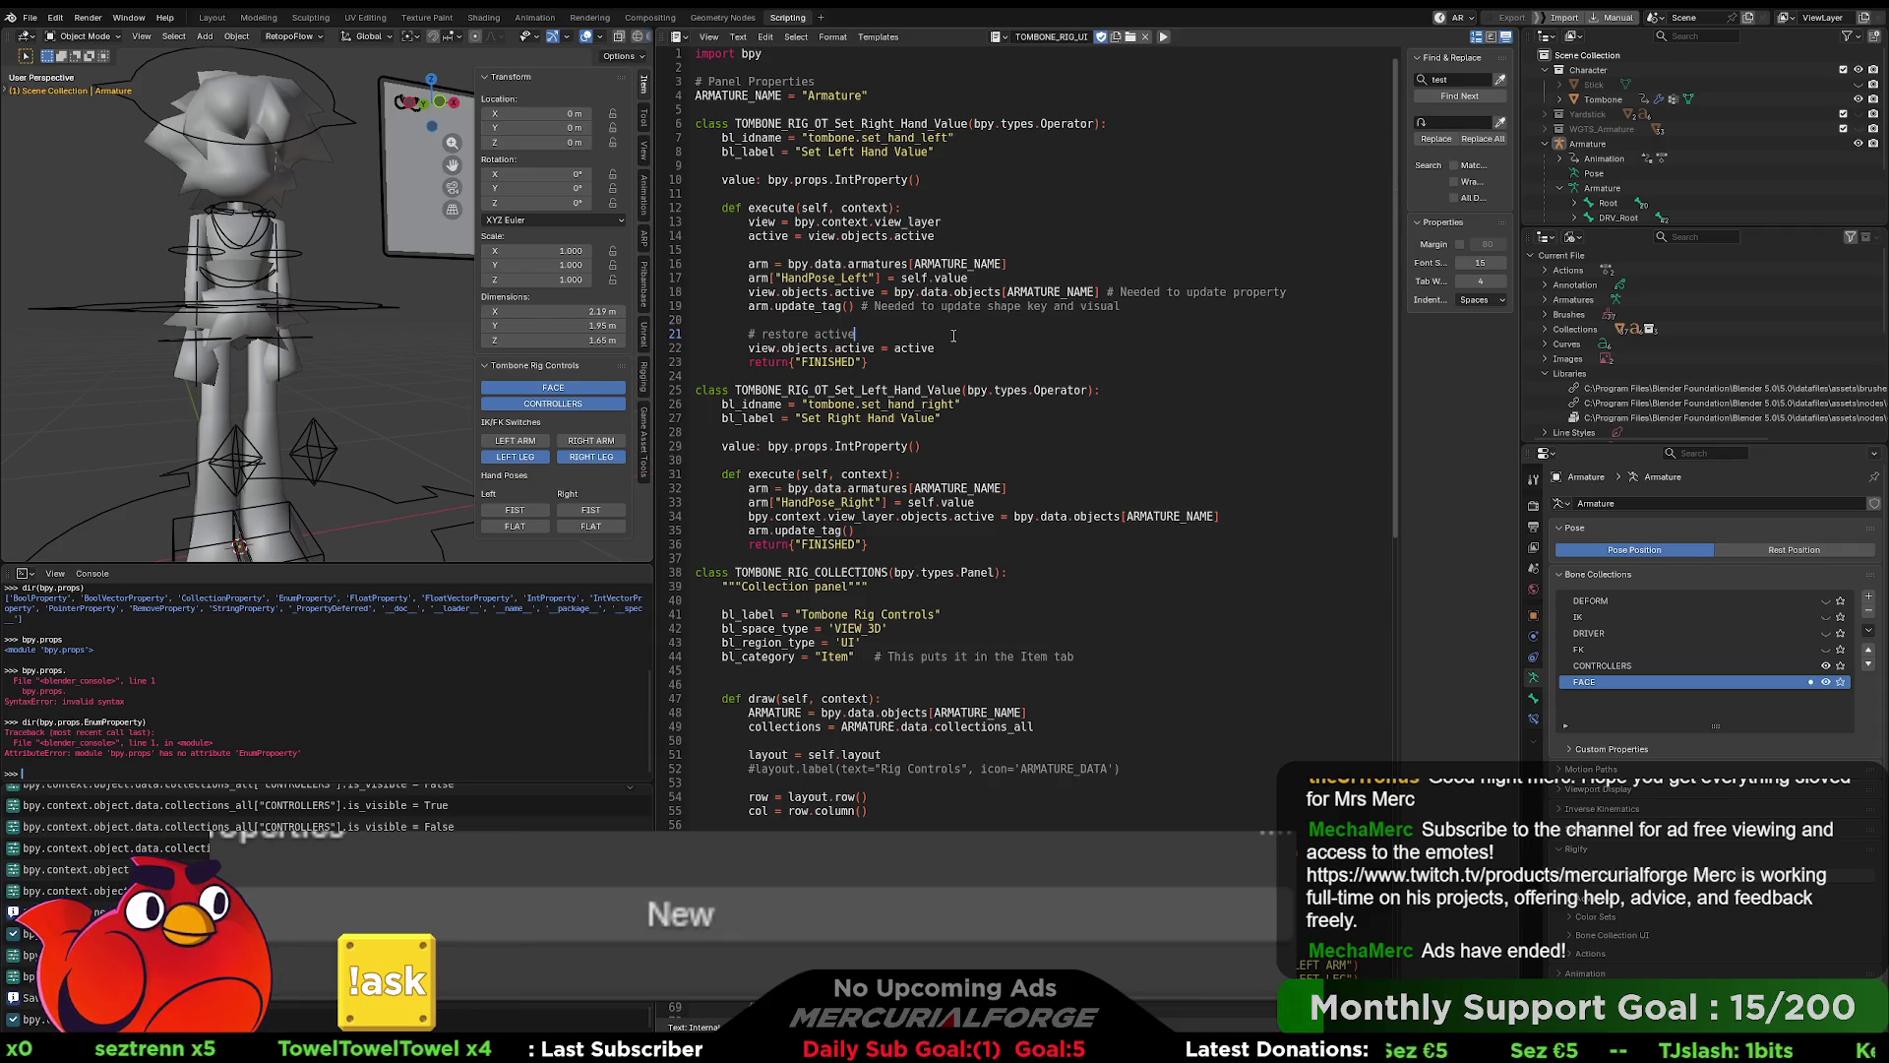
# - Add '#store active' and 'update property' comments above their code lines
pyautogui.press('Up')
pyautogui.press('Up')
pyautogui.press('End')
pyautogui.press('Return')
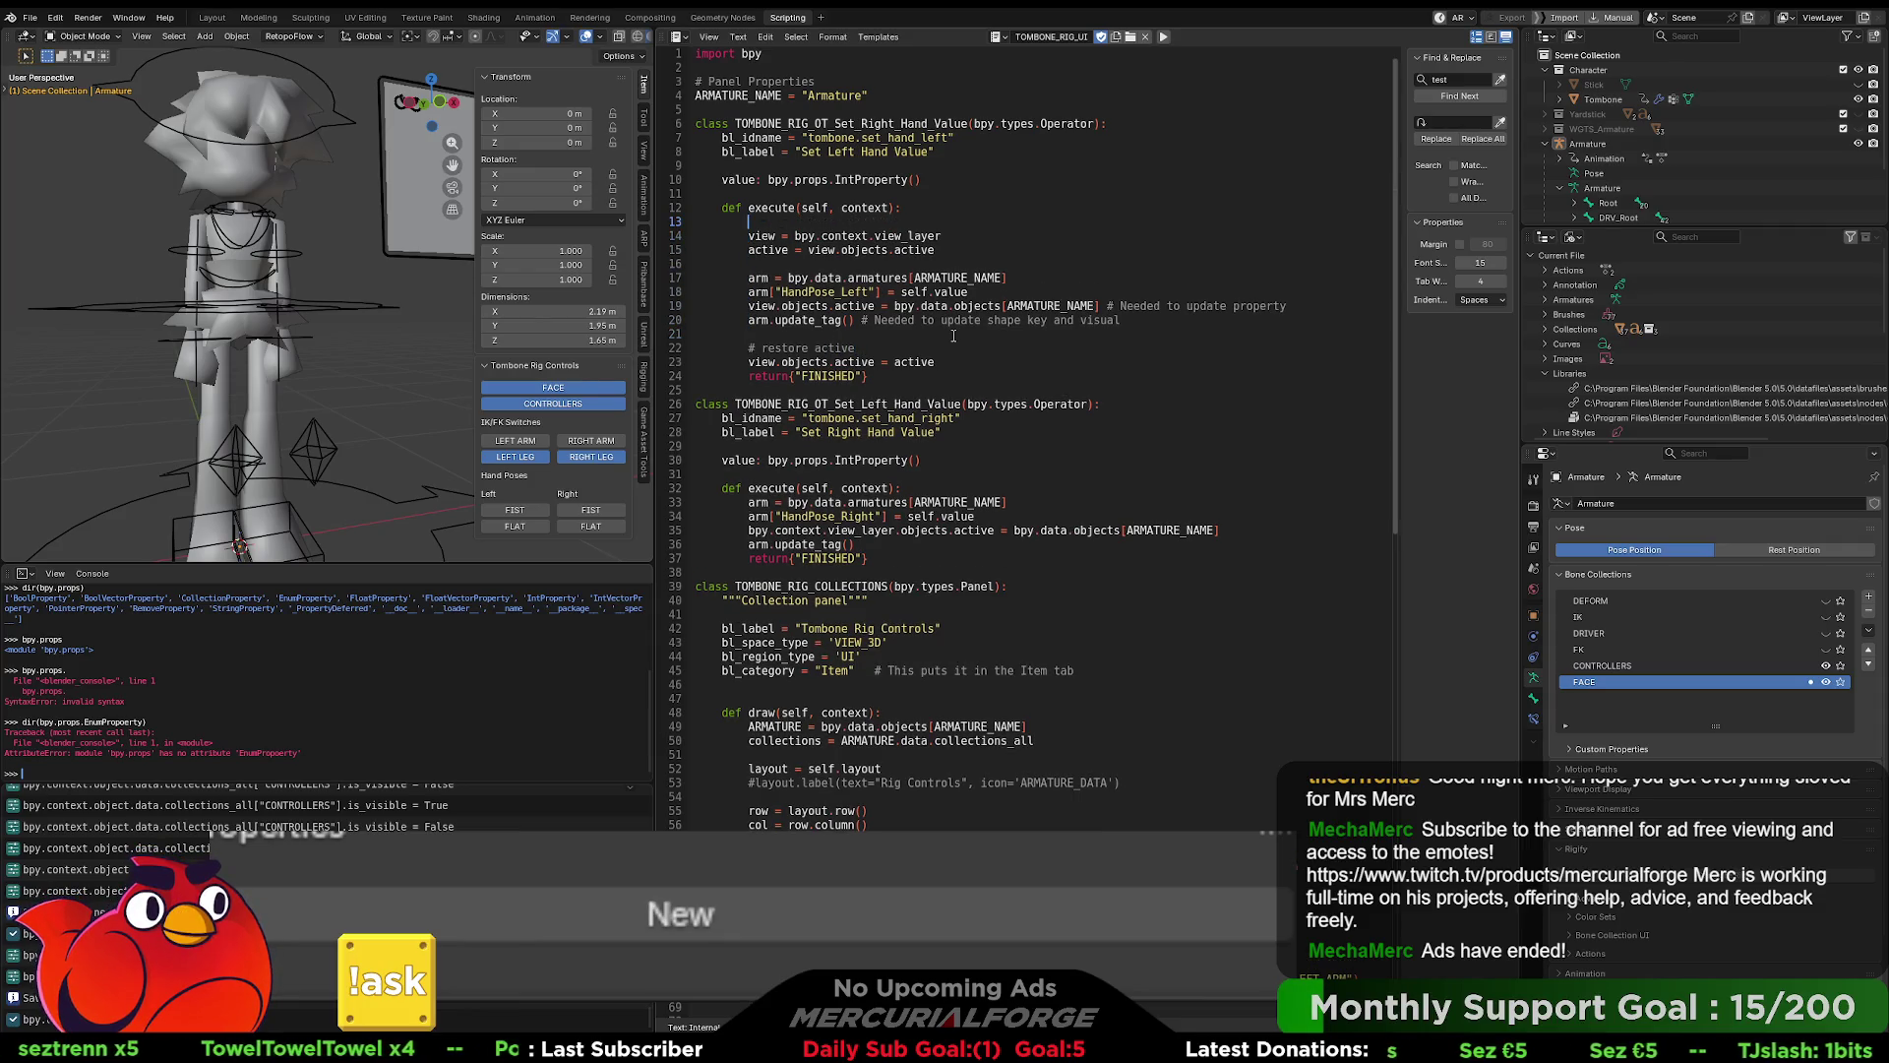
pyautogui.write('#store active')
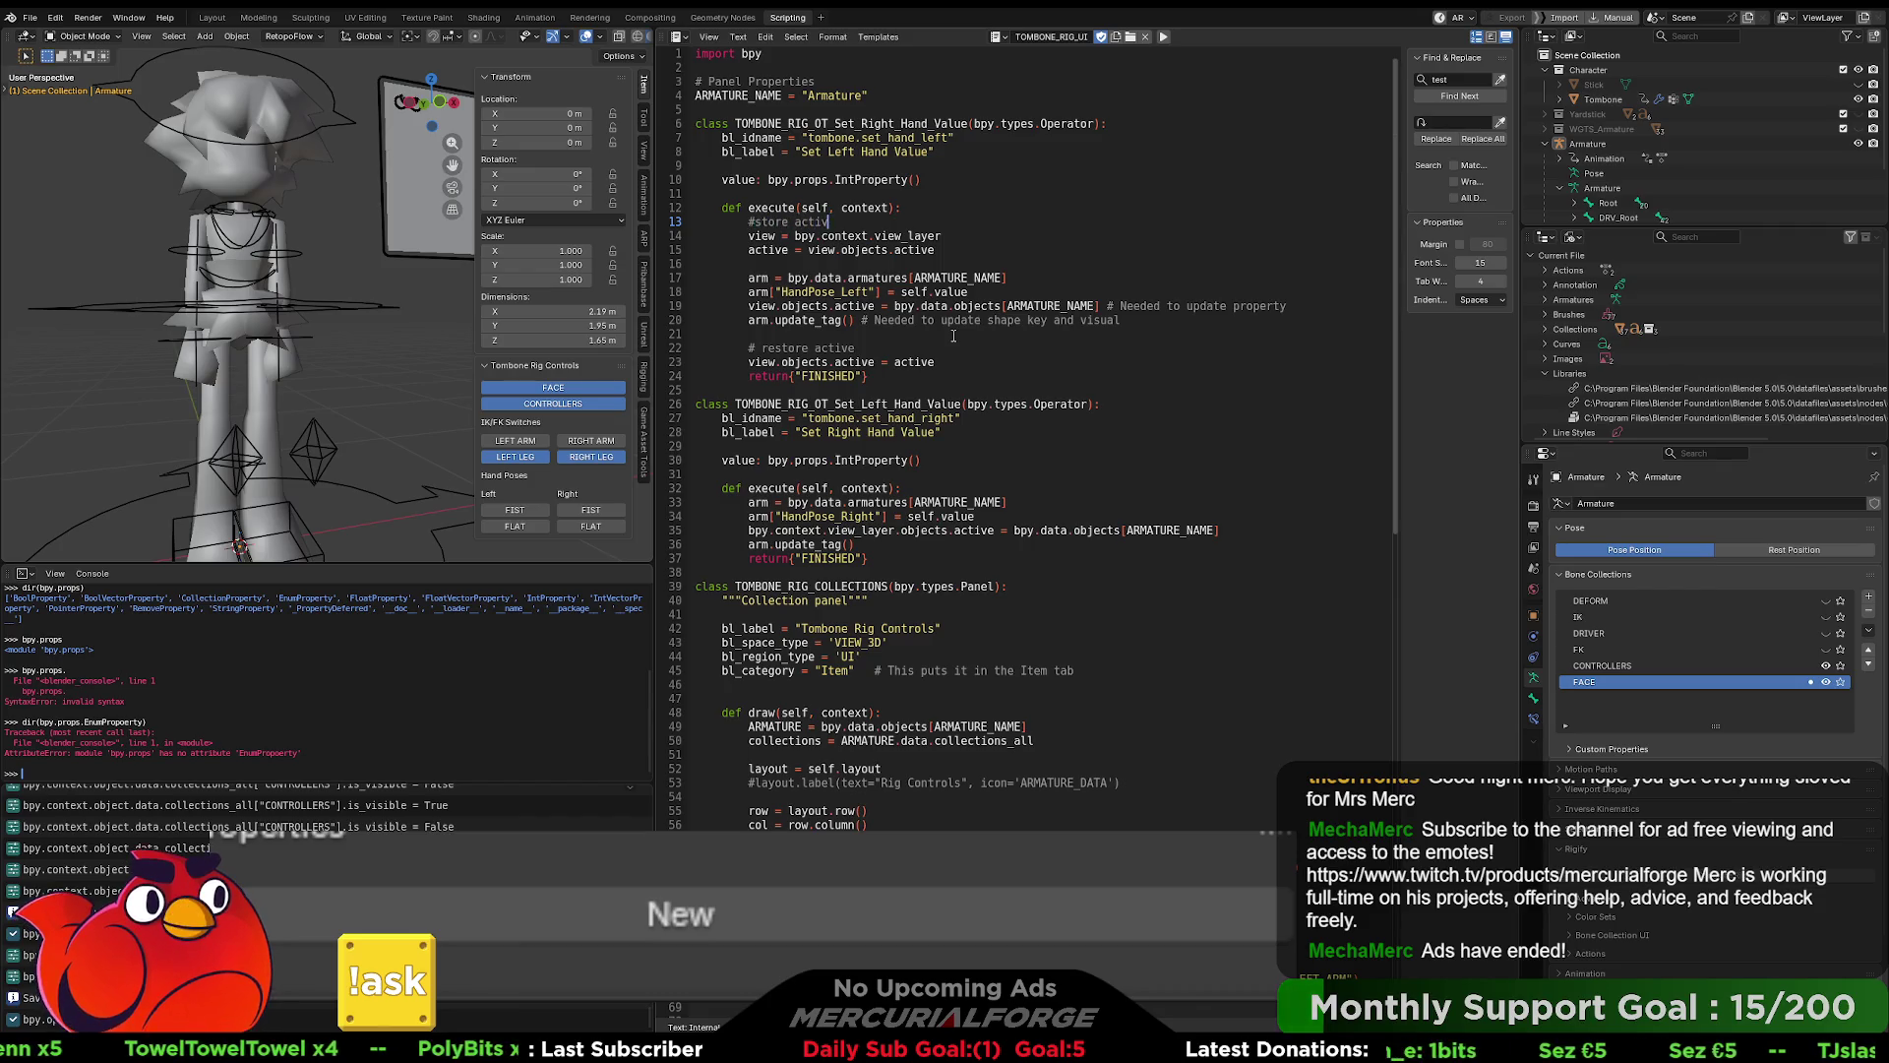
pyautogui.press('Down')
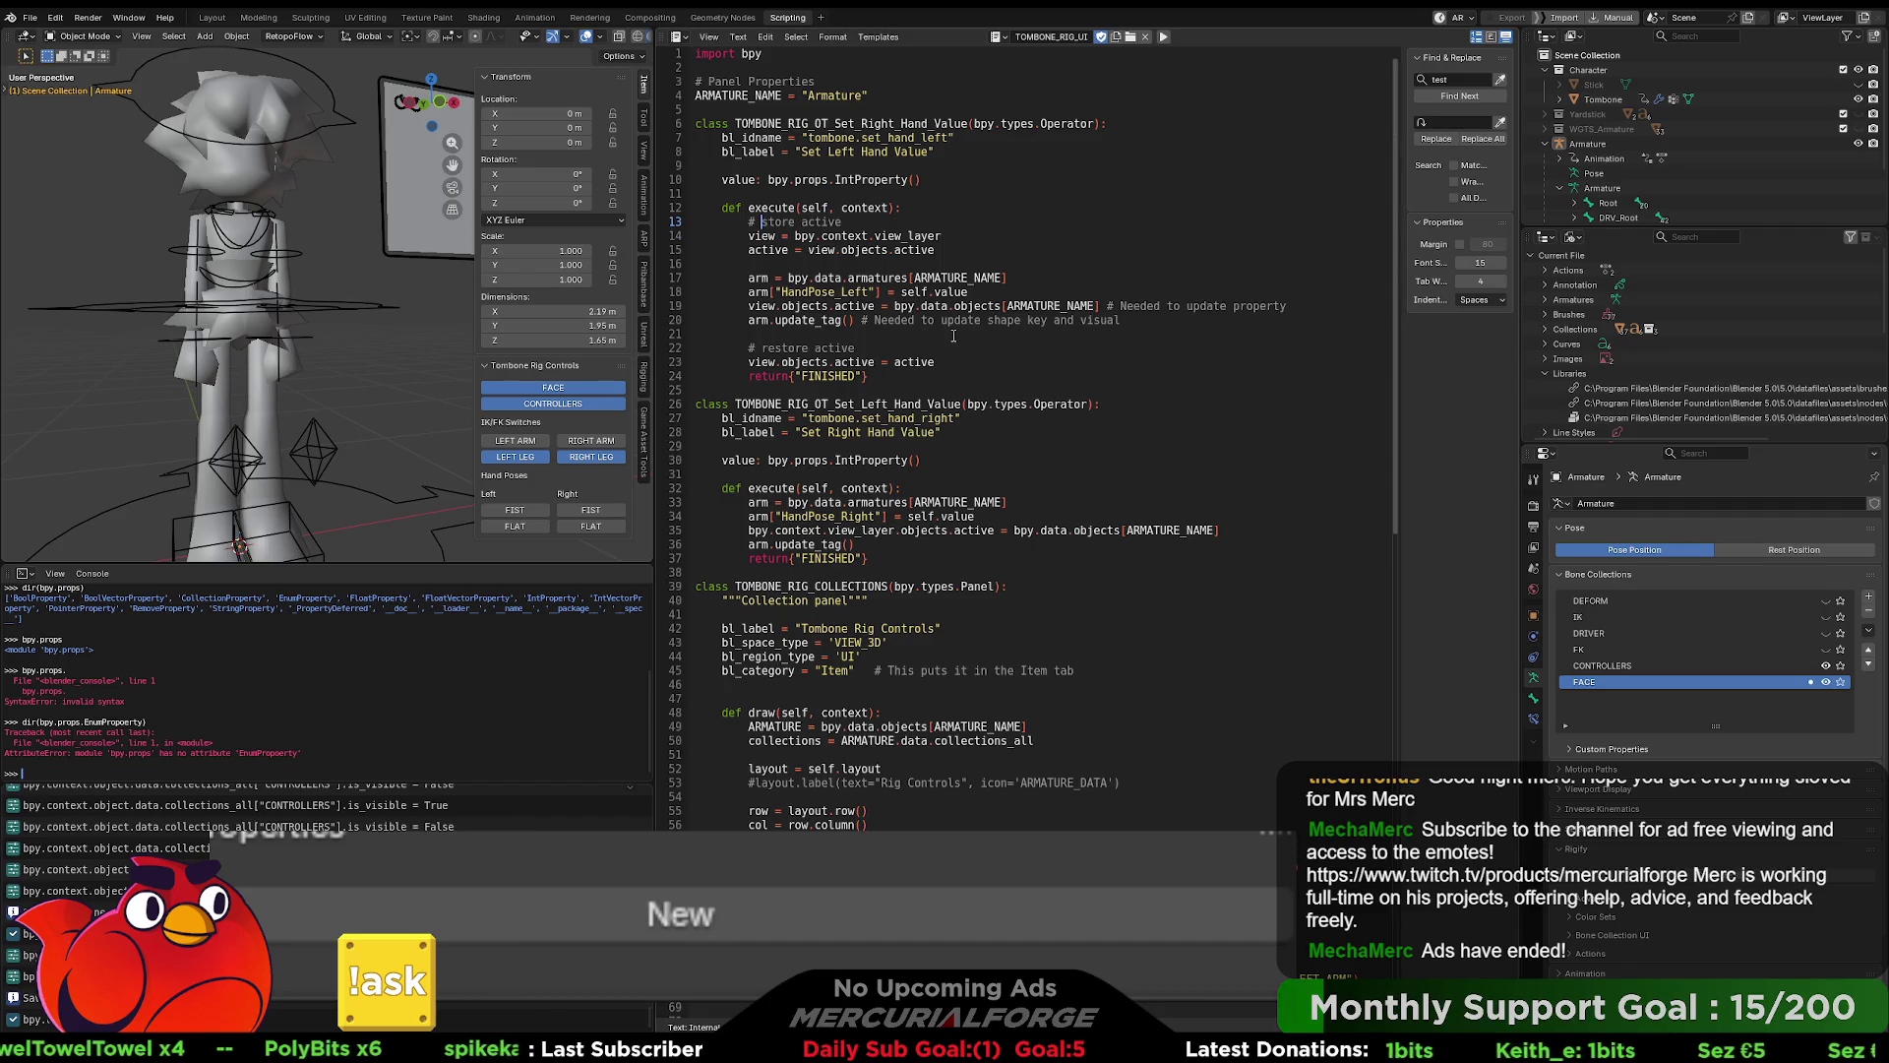
pyautogui.click(843, 264)
pyautogui.press('Return')
pyautogui.press('BackSpace')
pyautogui.press('BackSpace')
pyautogui.write('update property')
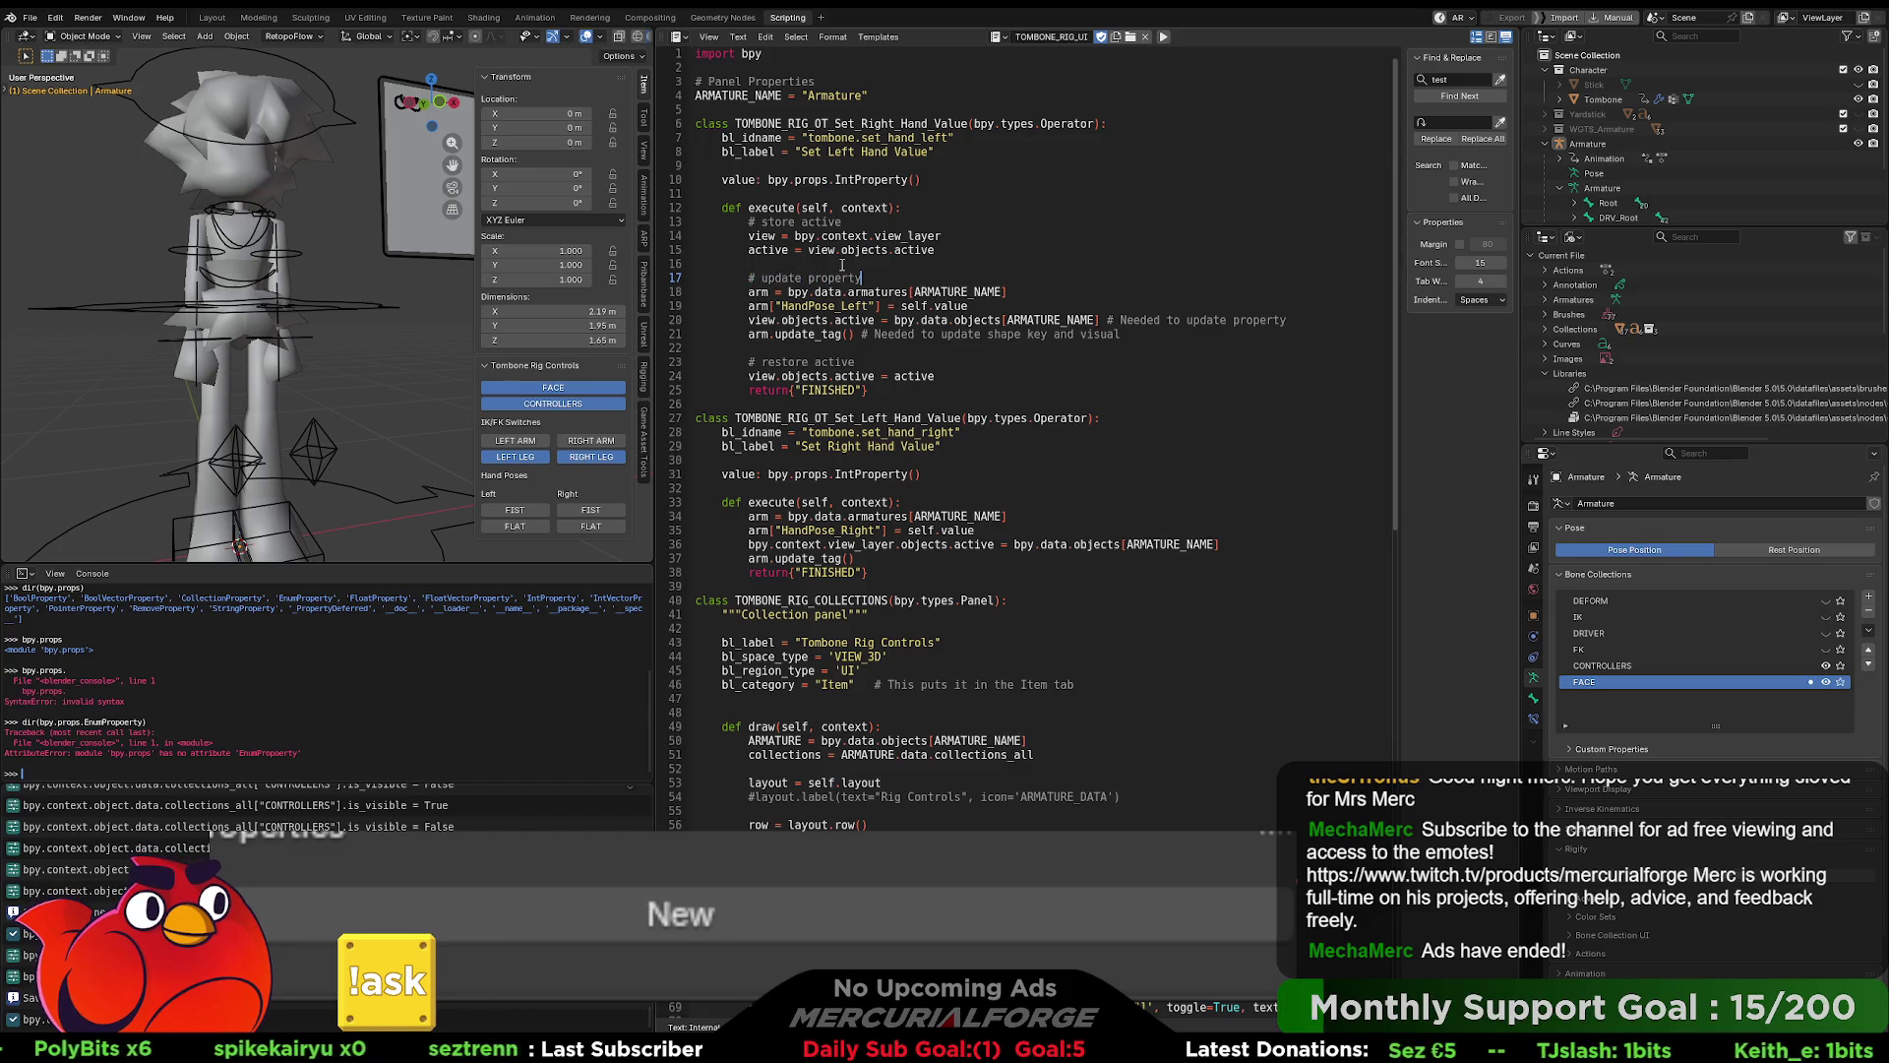
# - Save the script with Ctrl+S and switch to the Modeling workspace
pyautogui.hotkey('ctrl', 's')
pyautogui.click(937, 250)
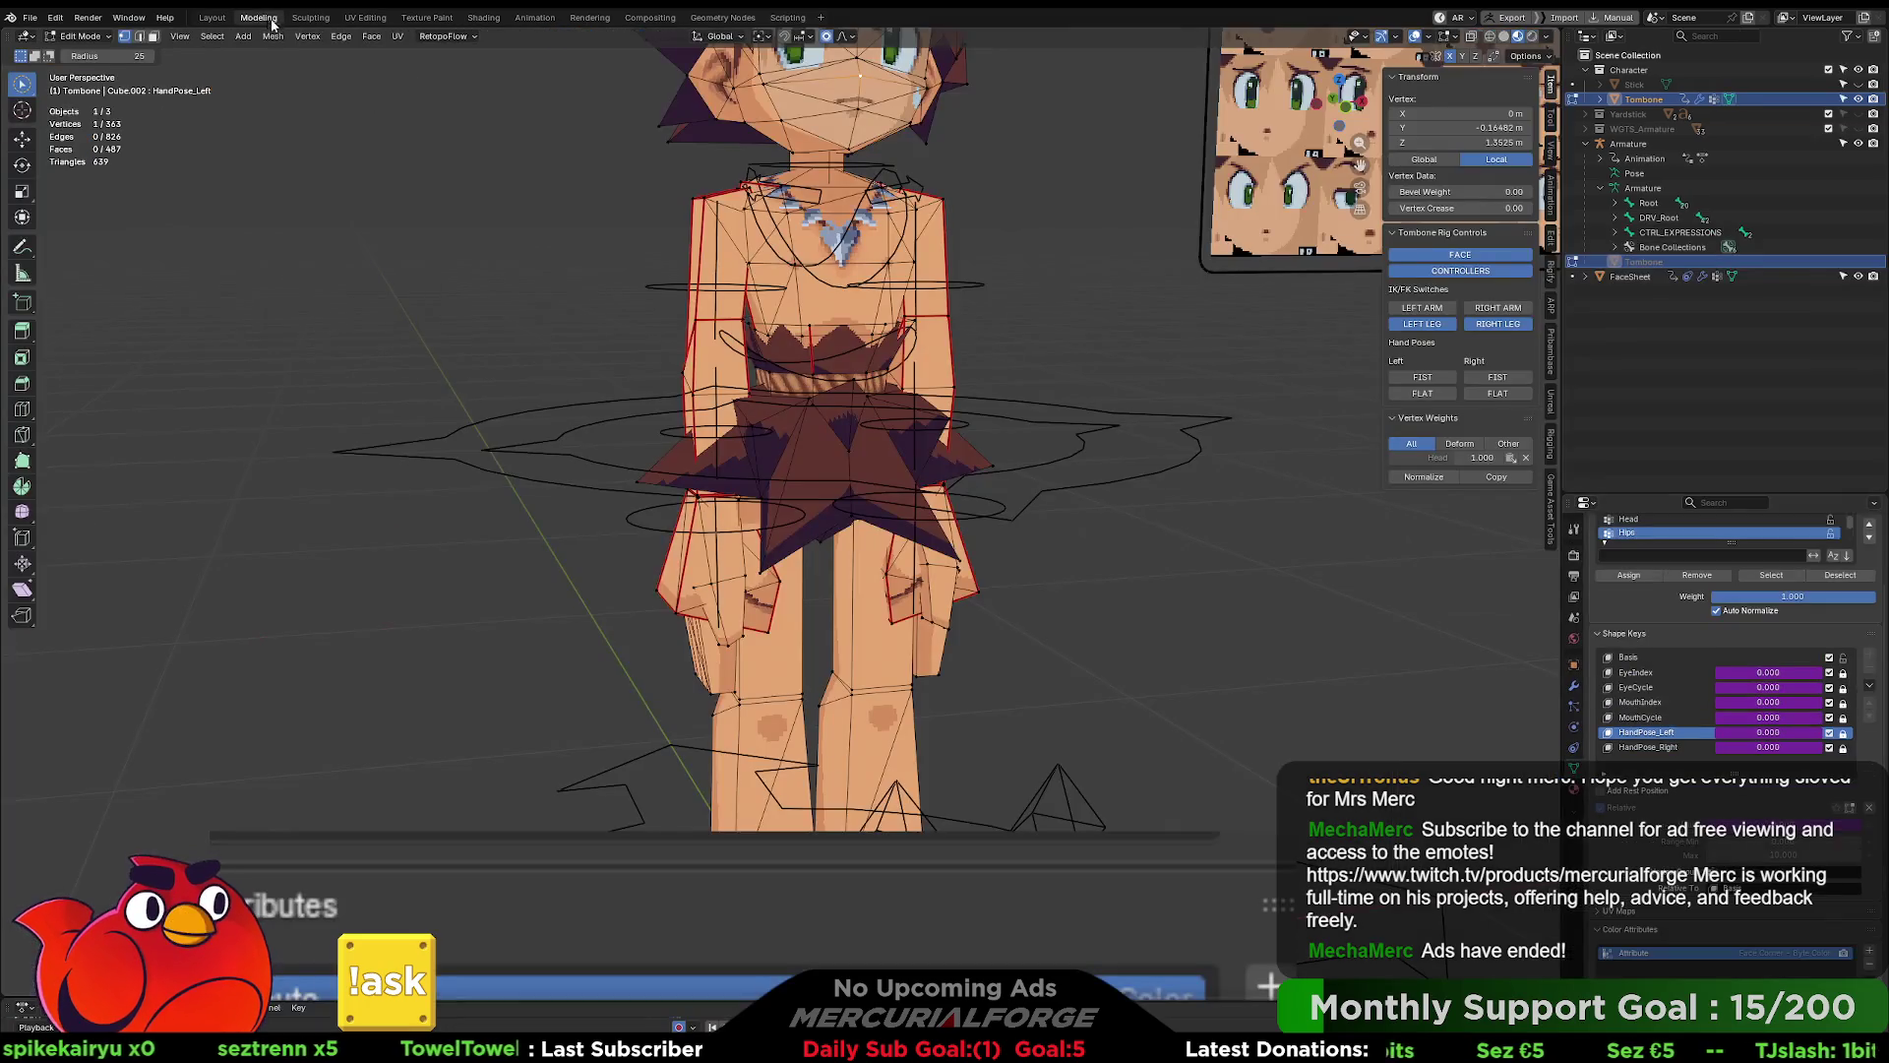
pyautogui.click(259, 16)
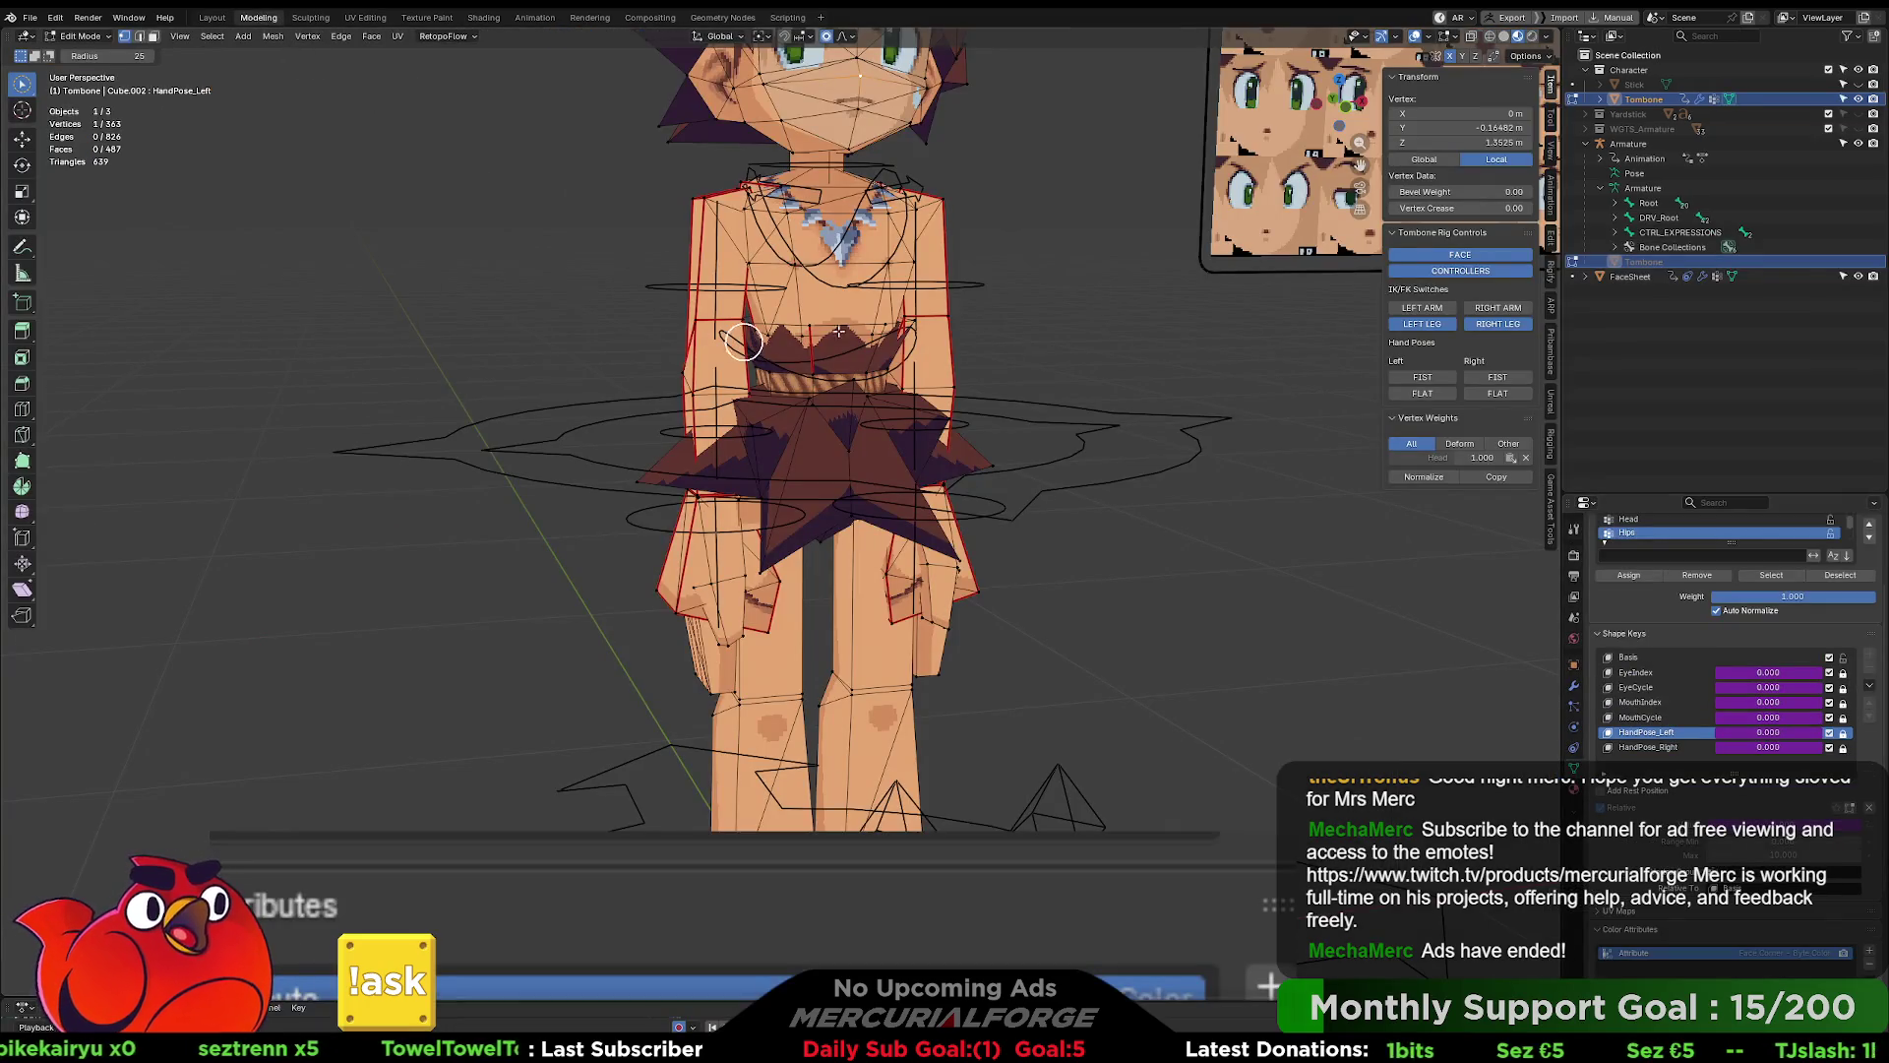
# - Return to Object Mode and test the left and right FLAT and FIST hand poses
pyautogui.press('Tab')
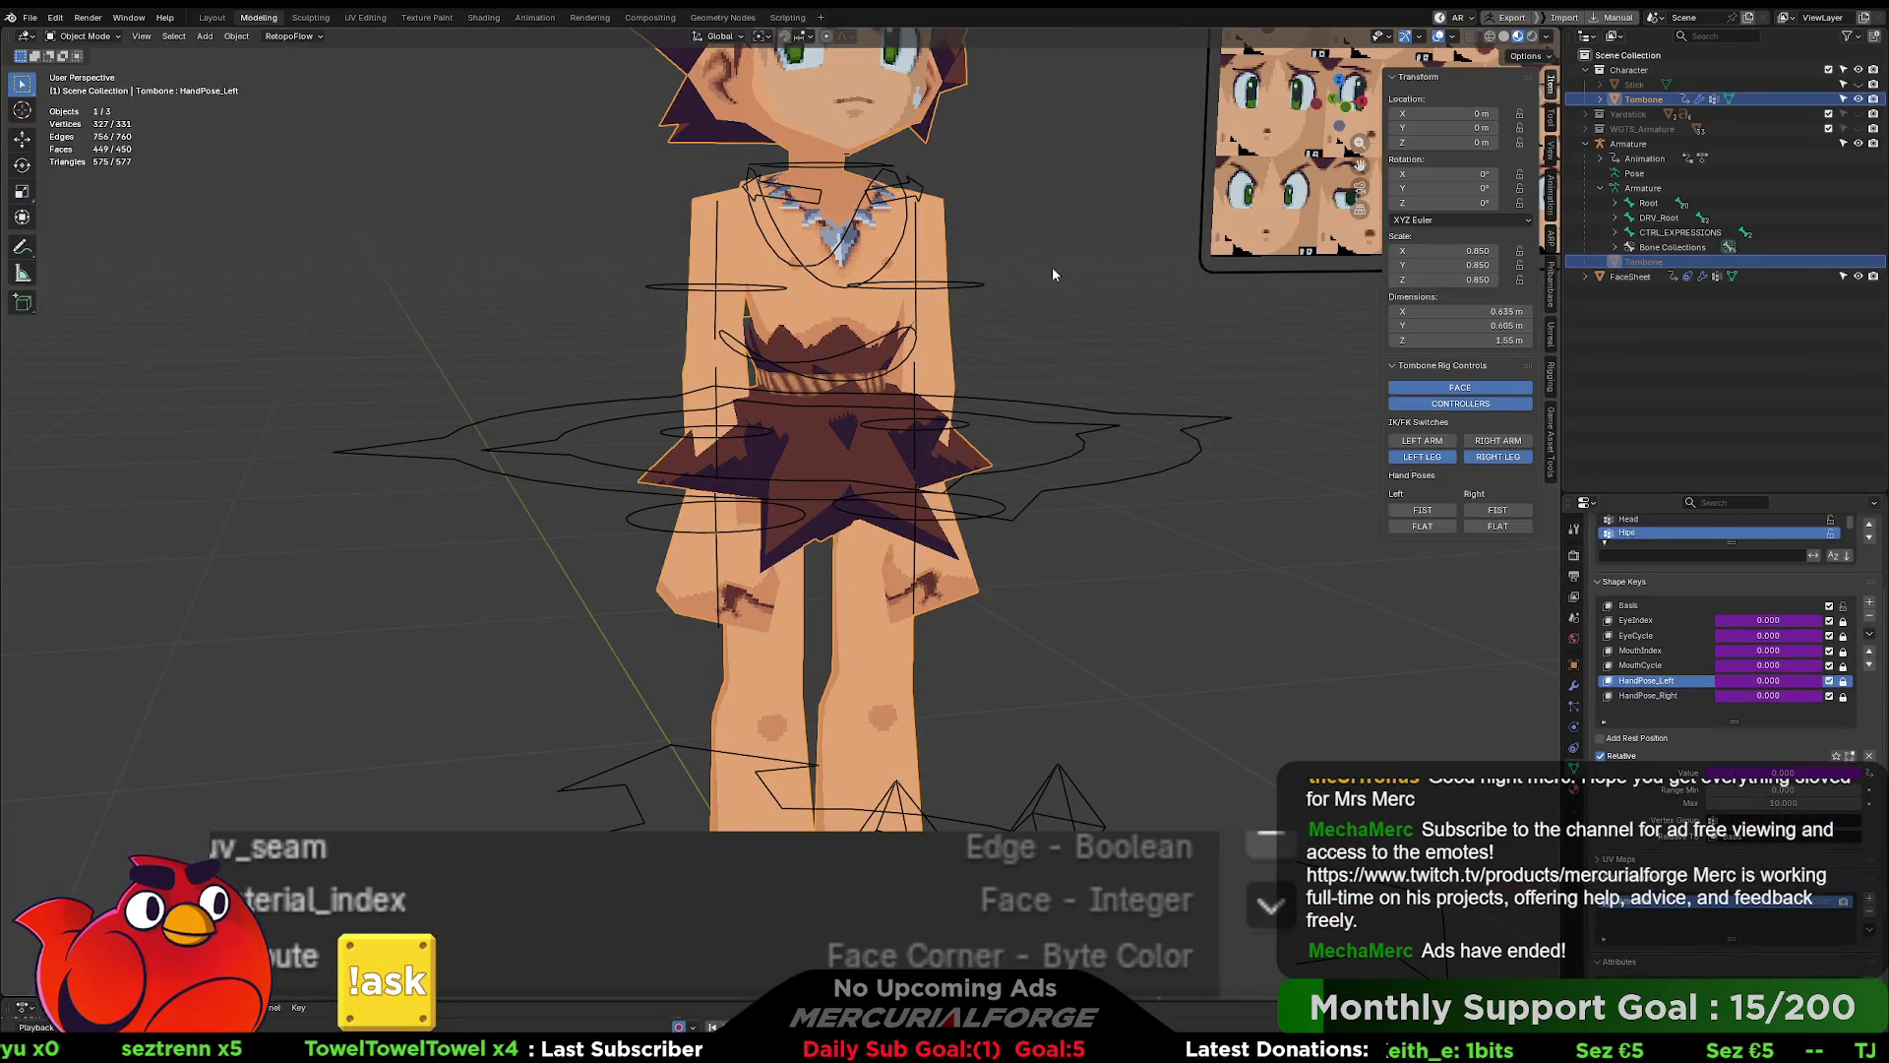
pyautogui.scroll(1, 1053, 274)
pyautogui.scroll(-3, 1738, 644)
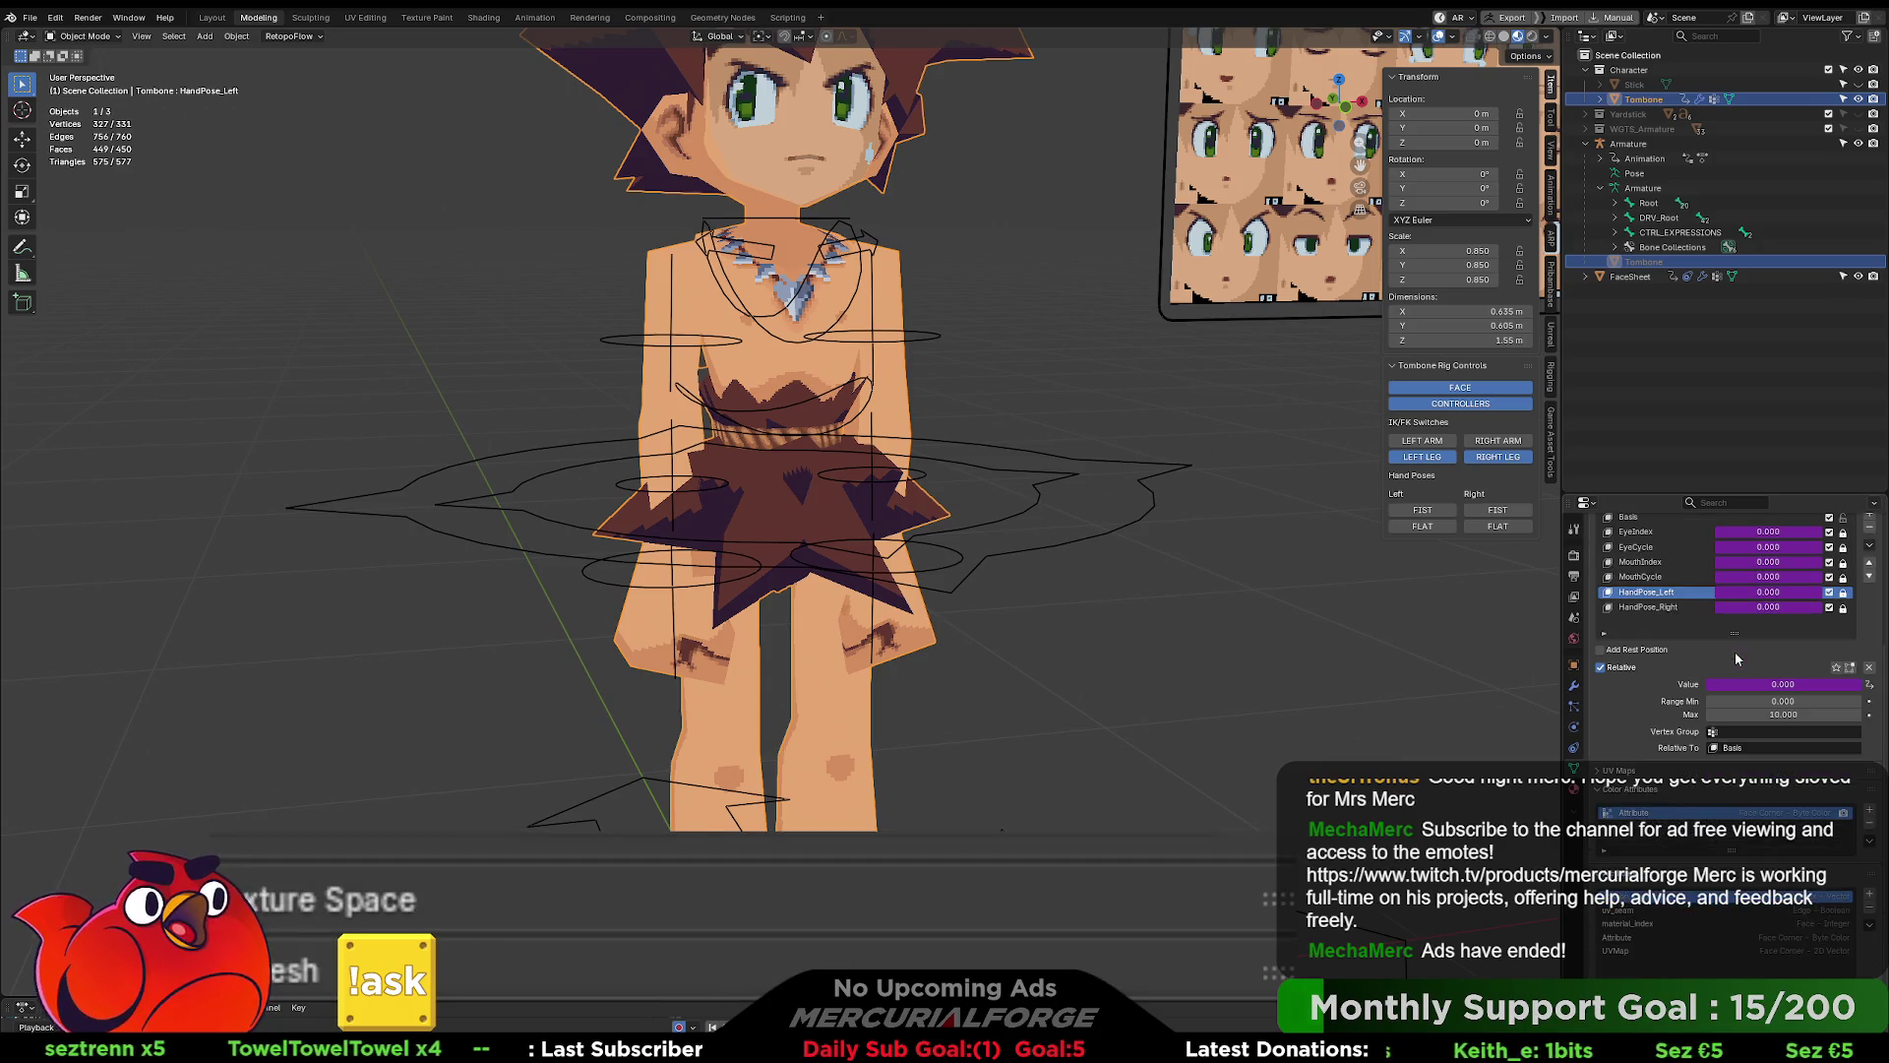
pyautogui.scroll(2, 1734, 651)
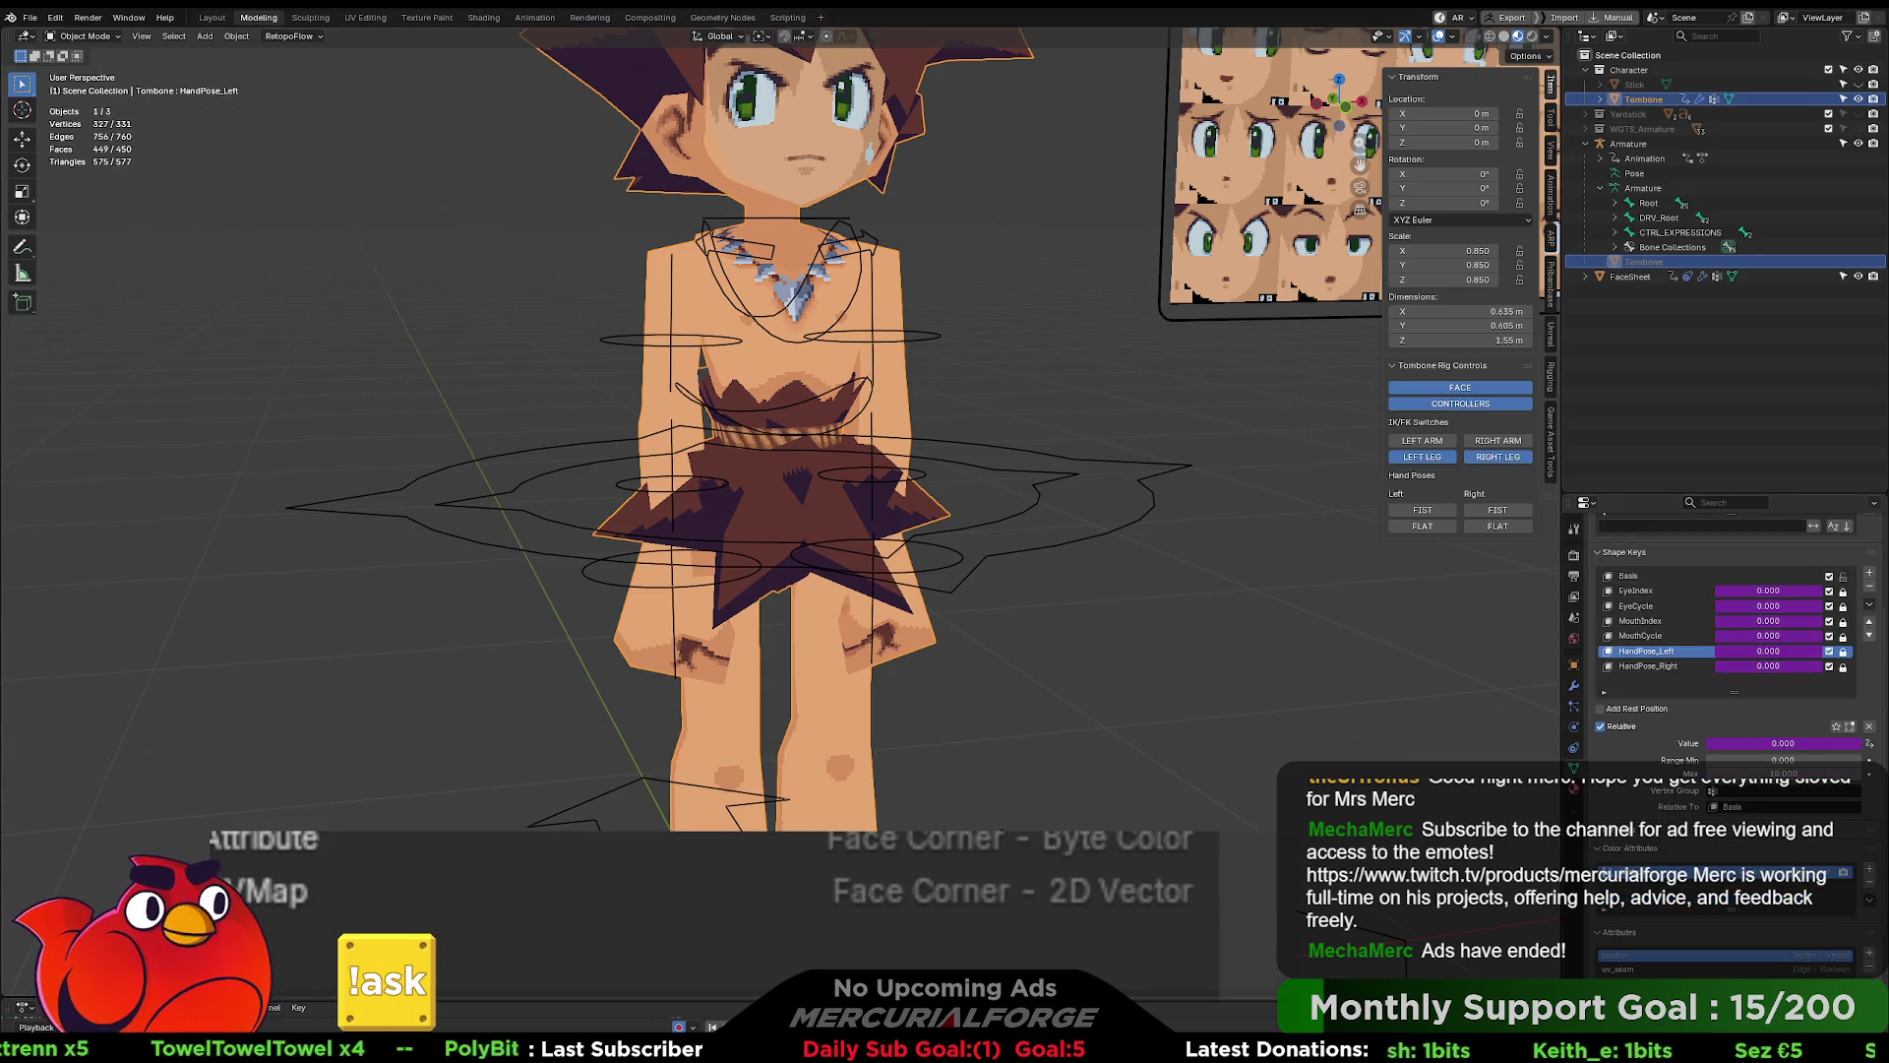
pyautogui.click(1439, 527)
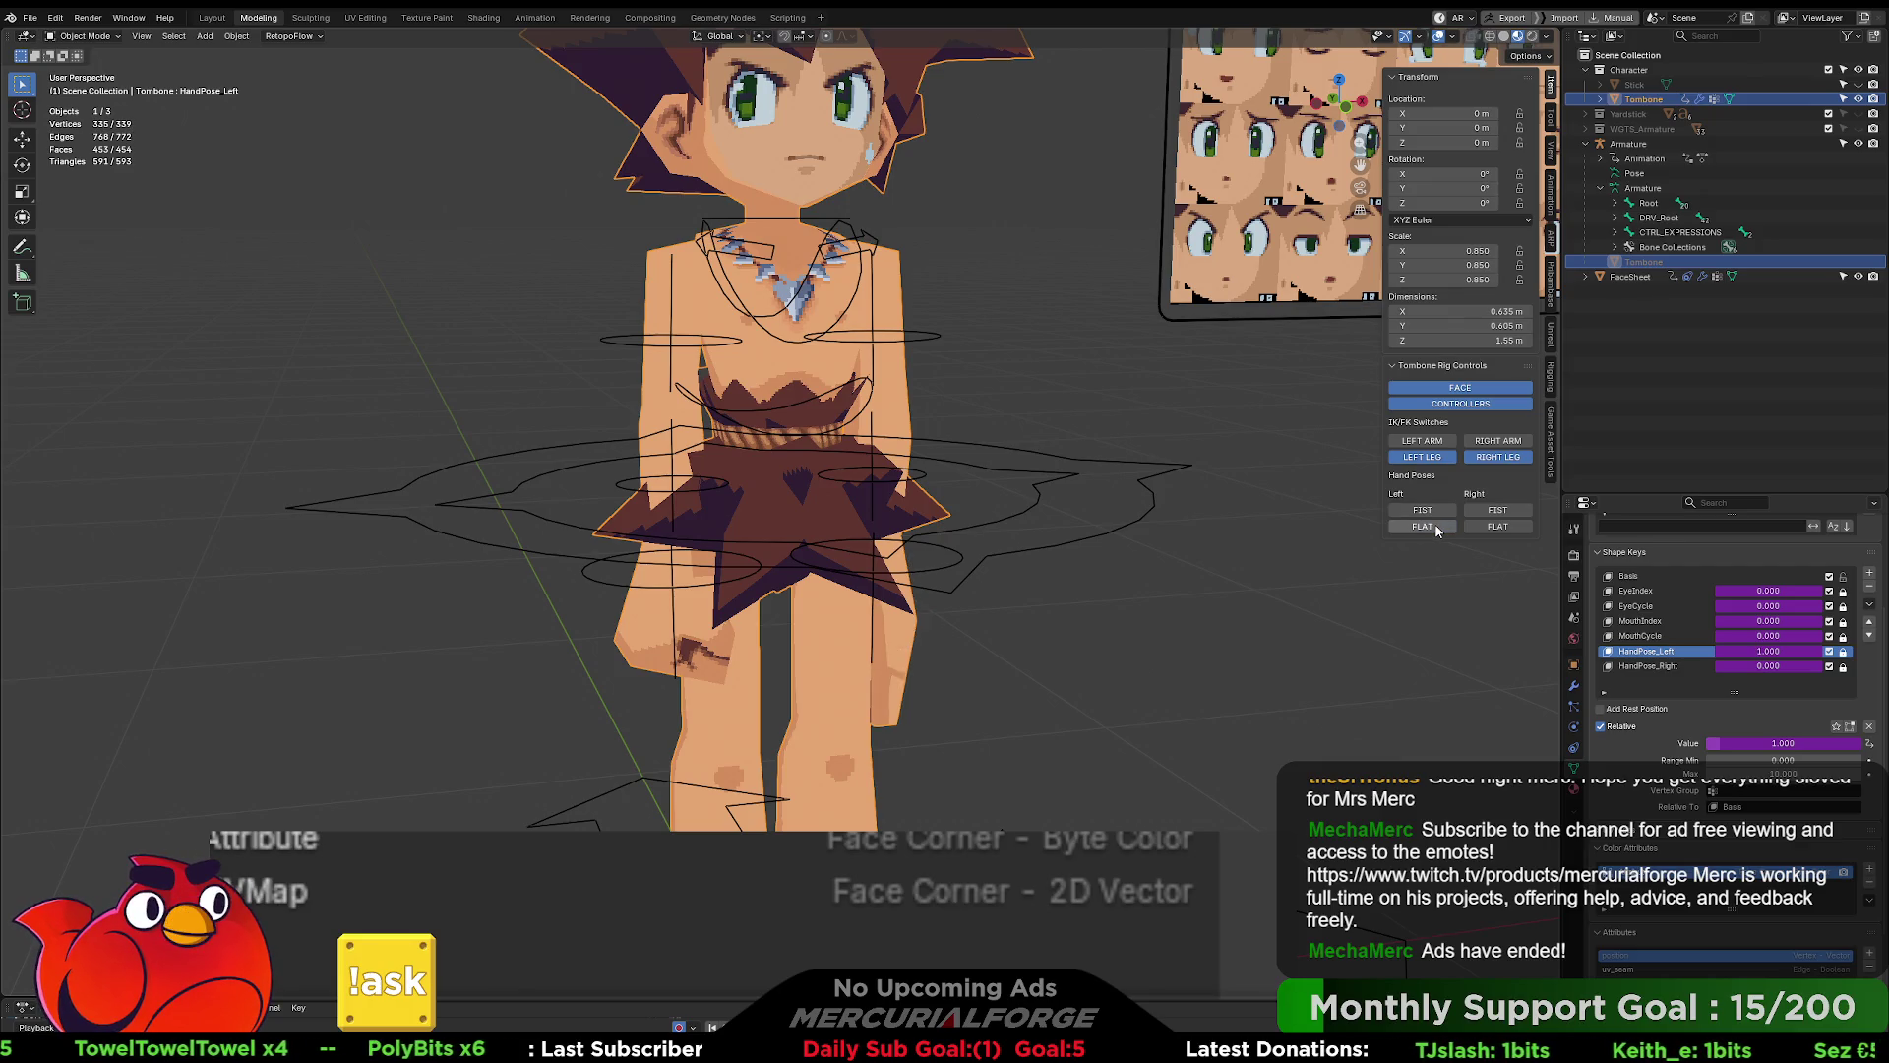
pyautogui.click(1492, 529)
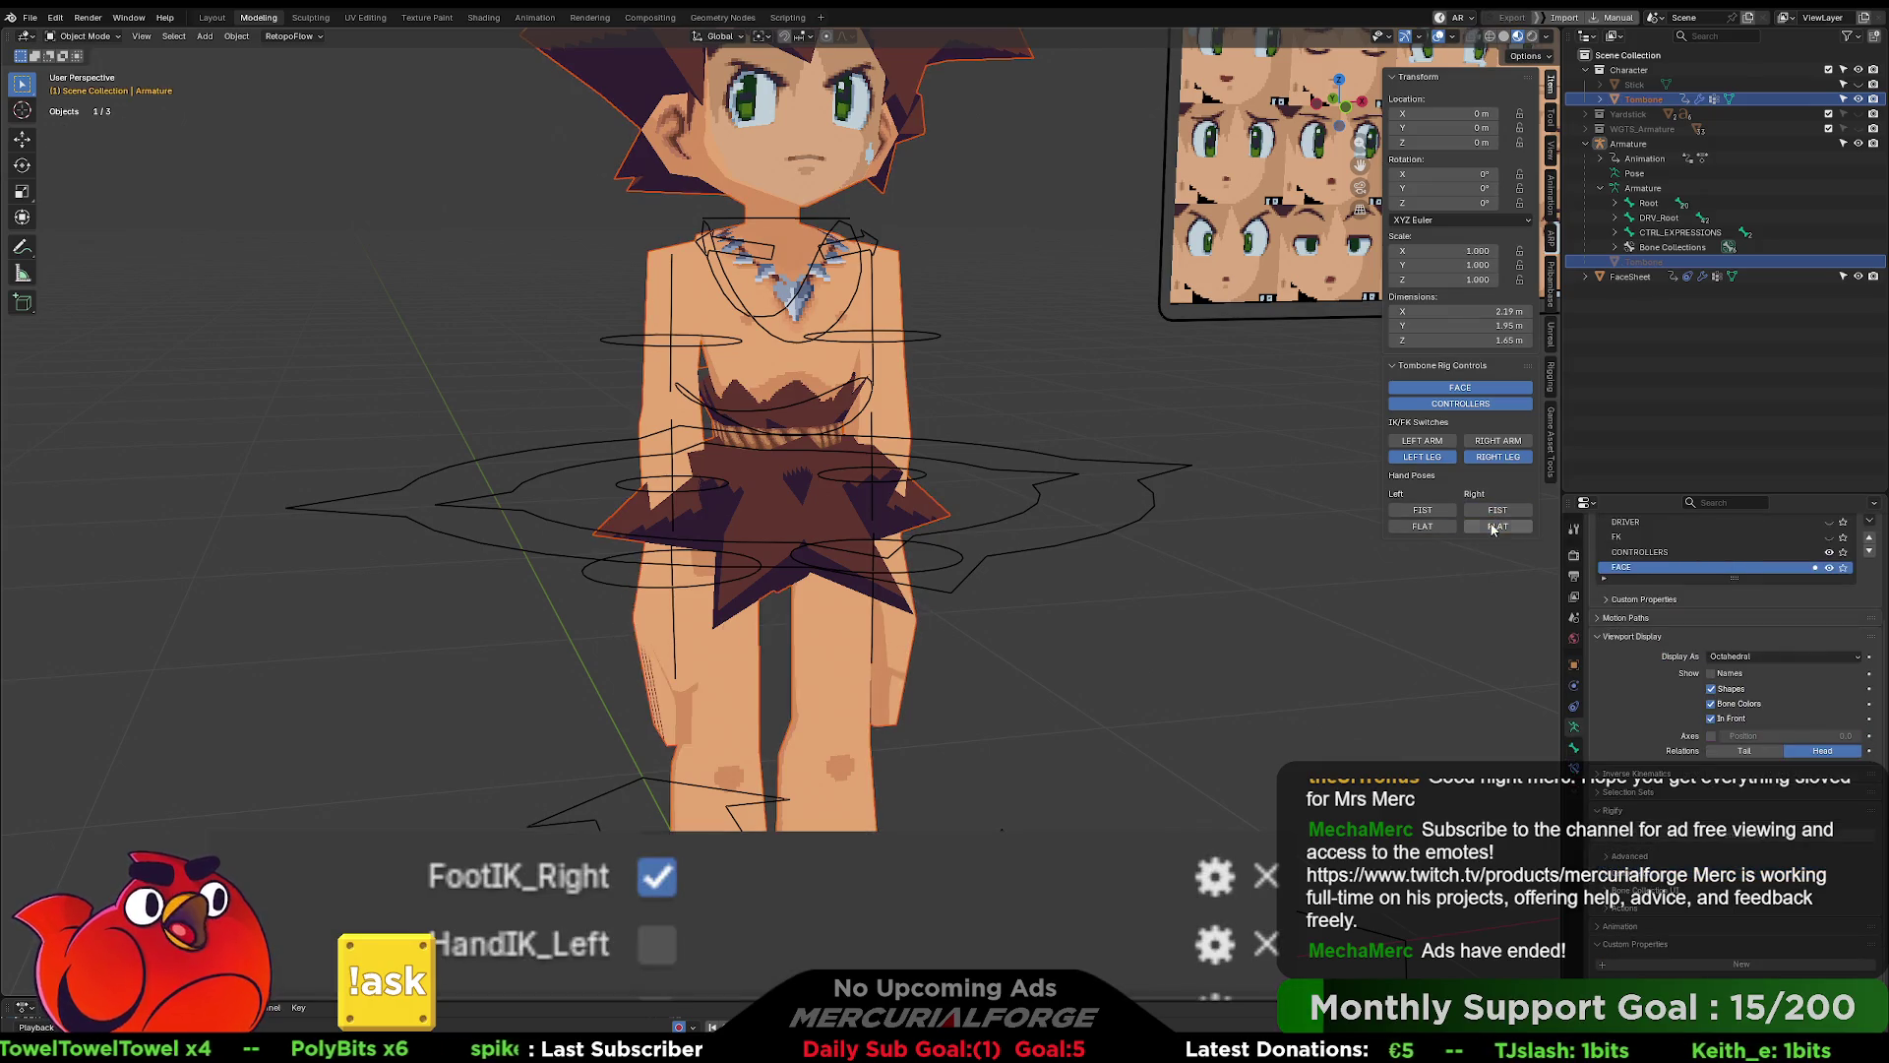
pyautogui.click(1424, 511)
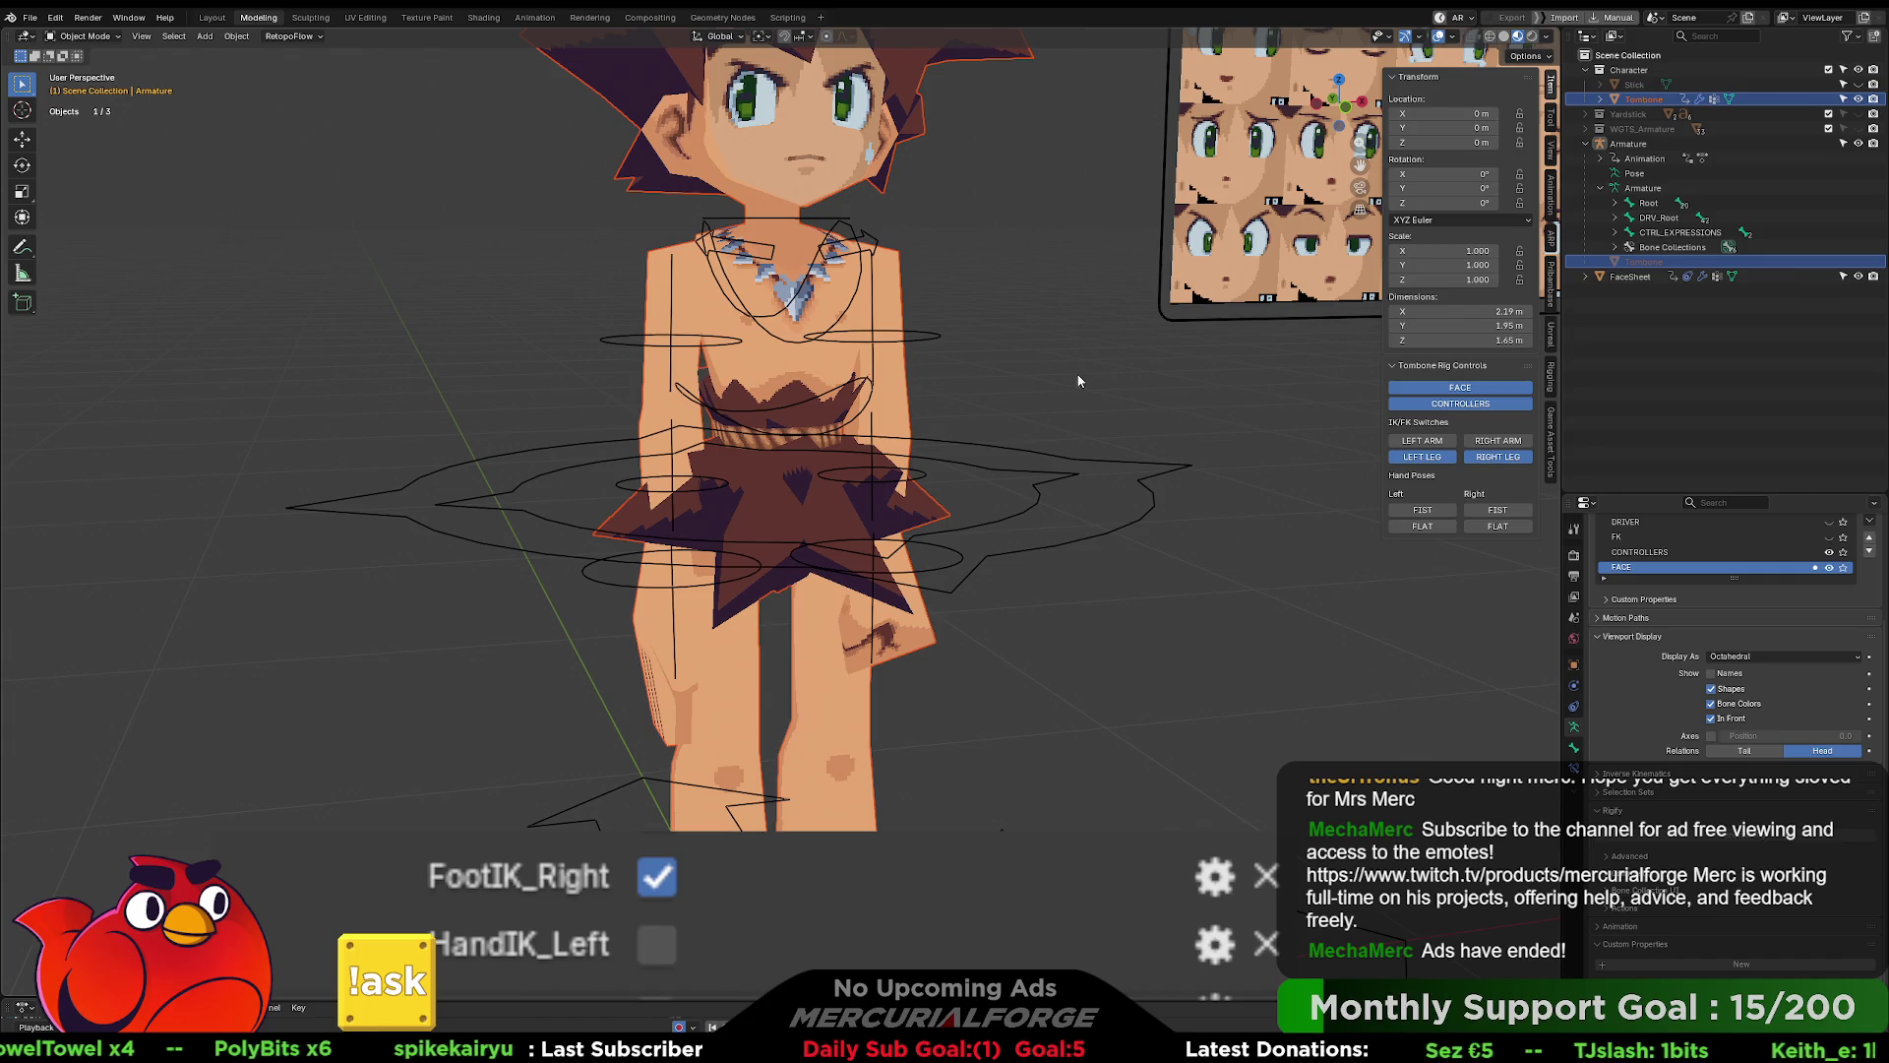
# - Reselect the Tombone mesh, retest left hand FLAT then FIST, and return to Scripting
pyautogui.click(1454, 526)
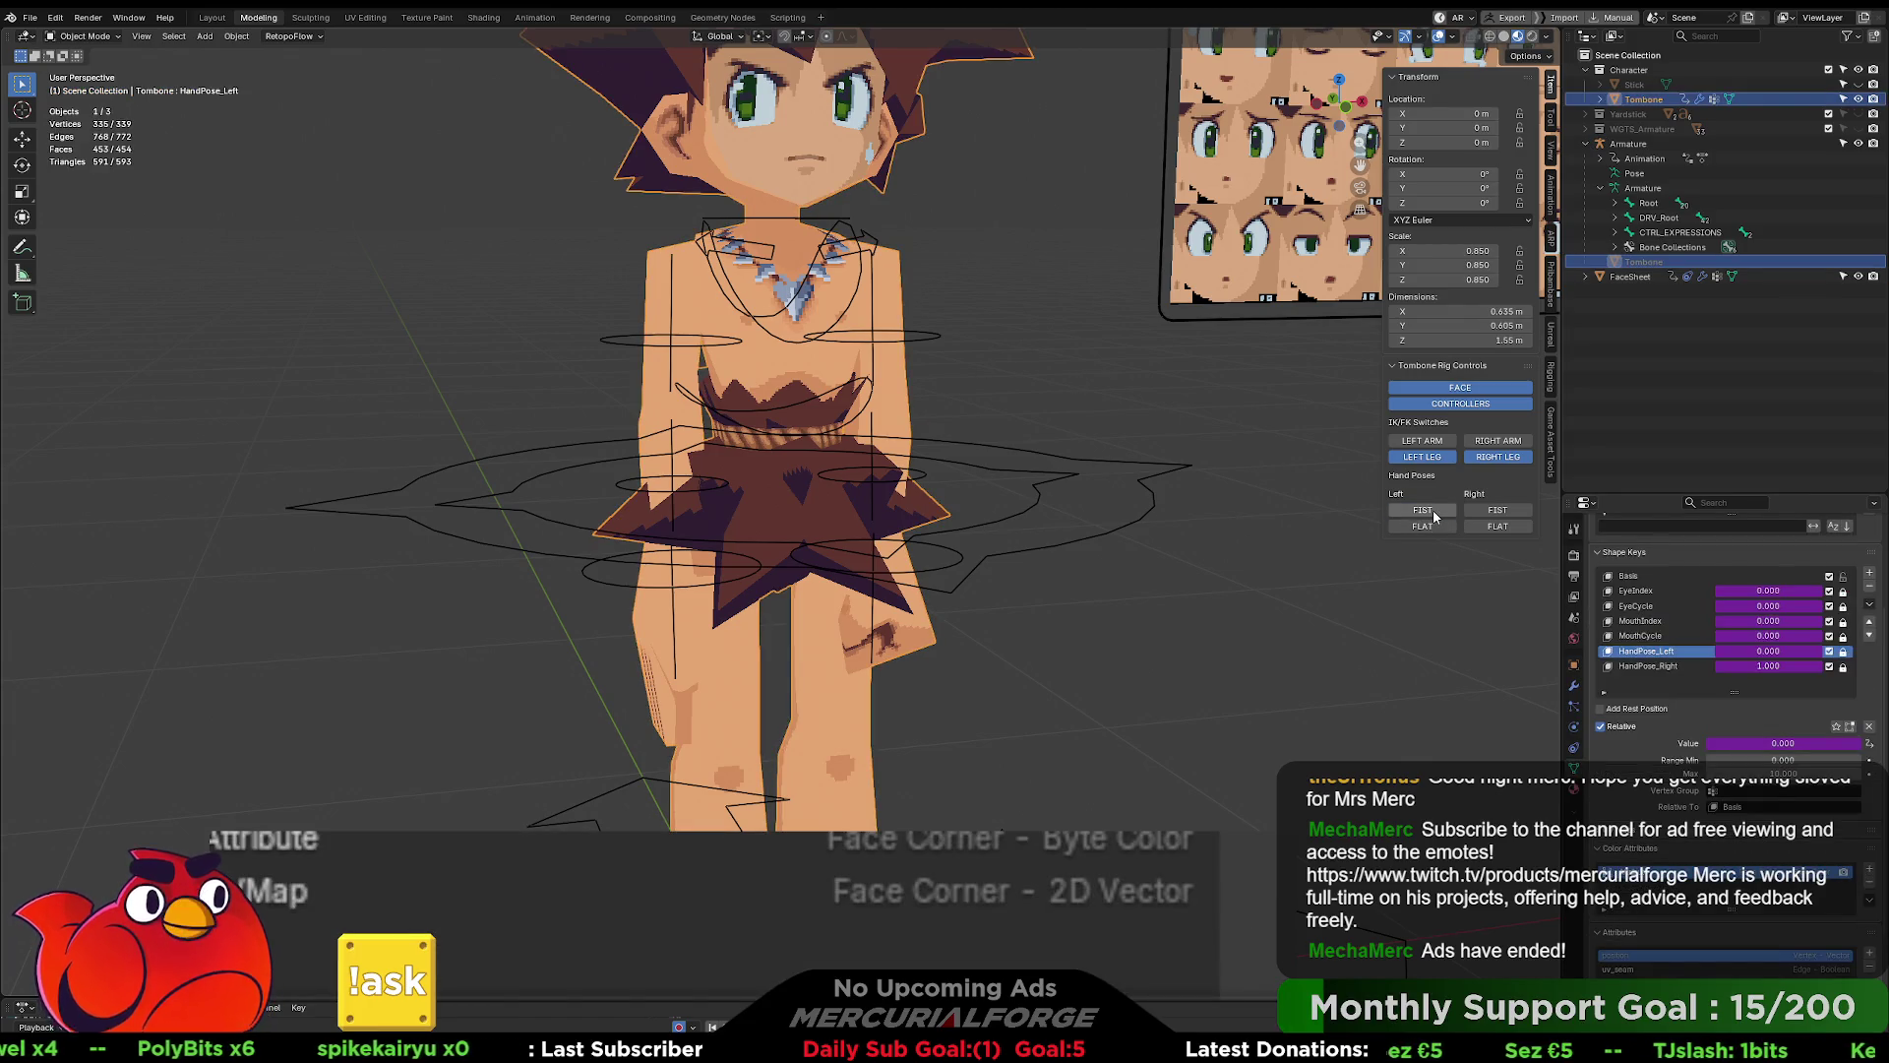
pyautogui.click(1428, 526)
pyautogui.click(1423, 509)
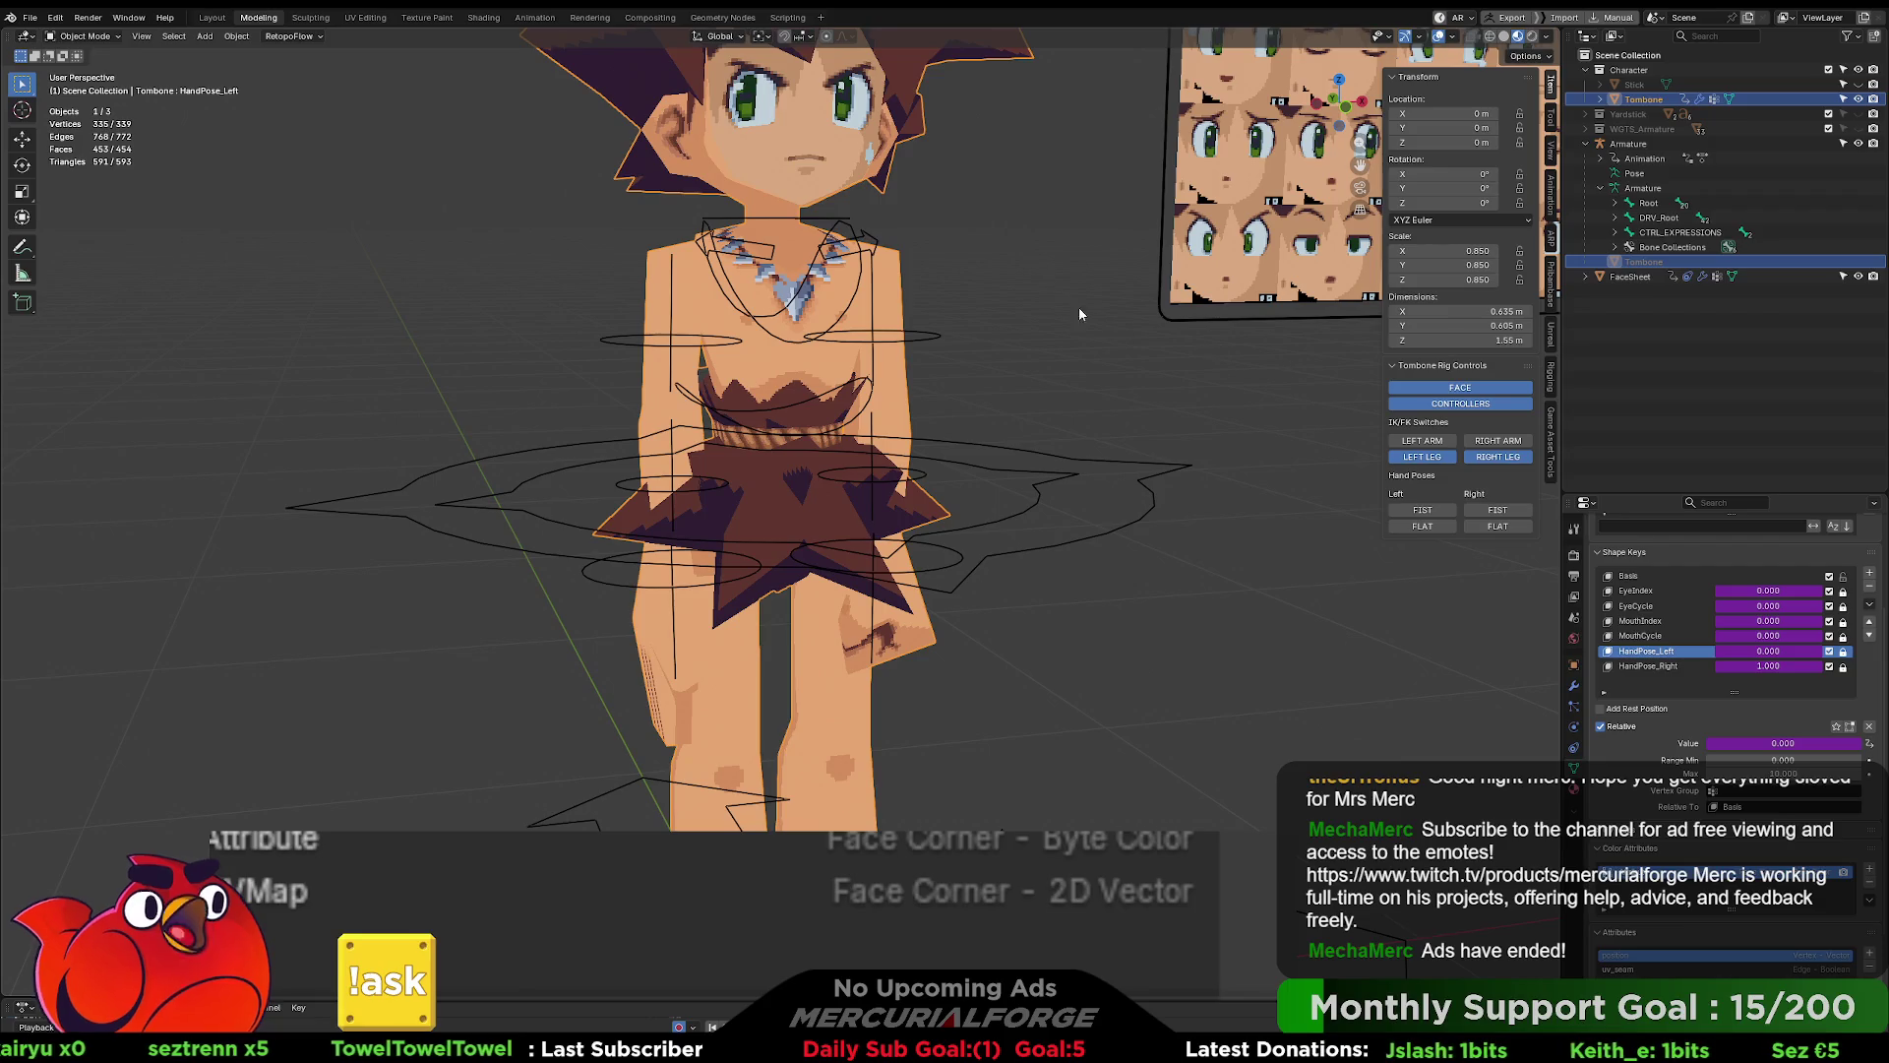
pyautogui.click(787, 17)
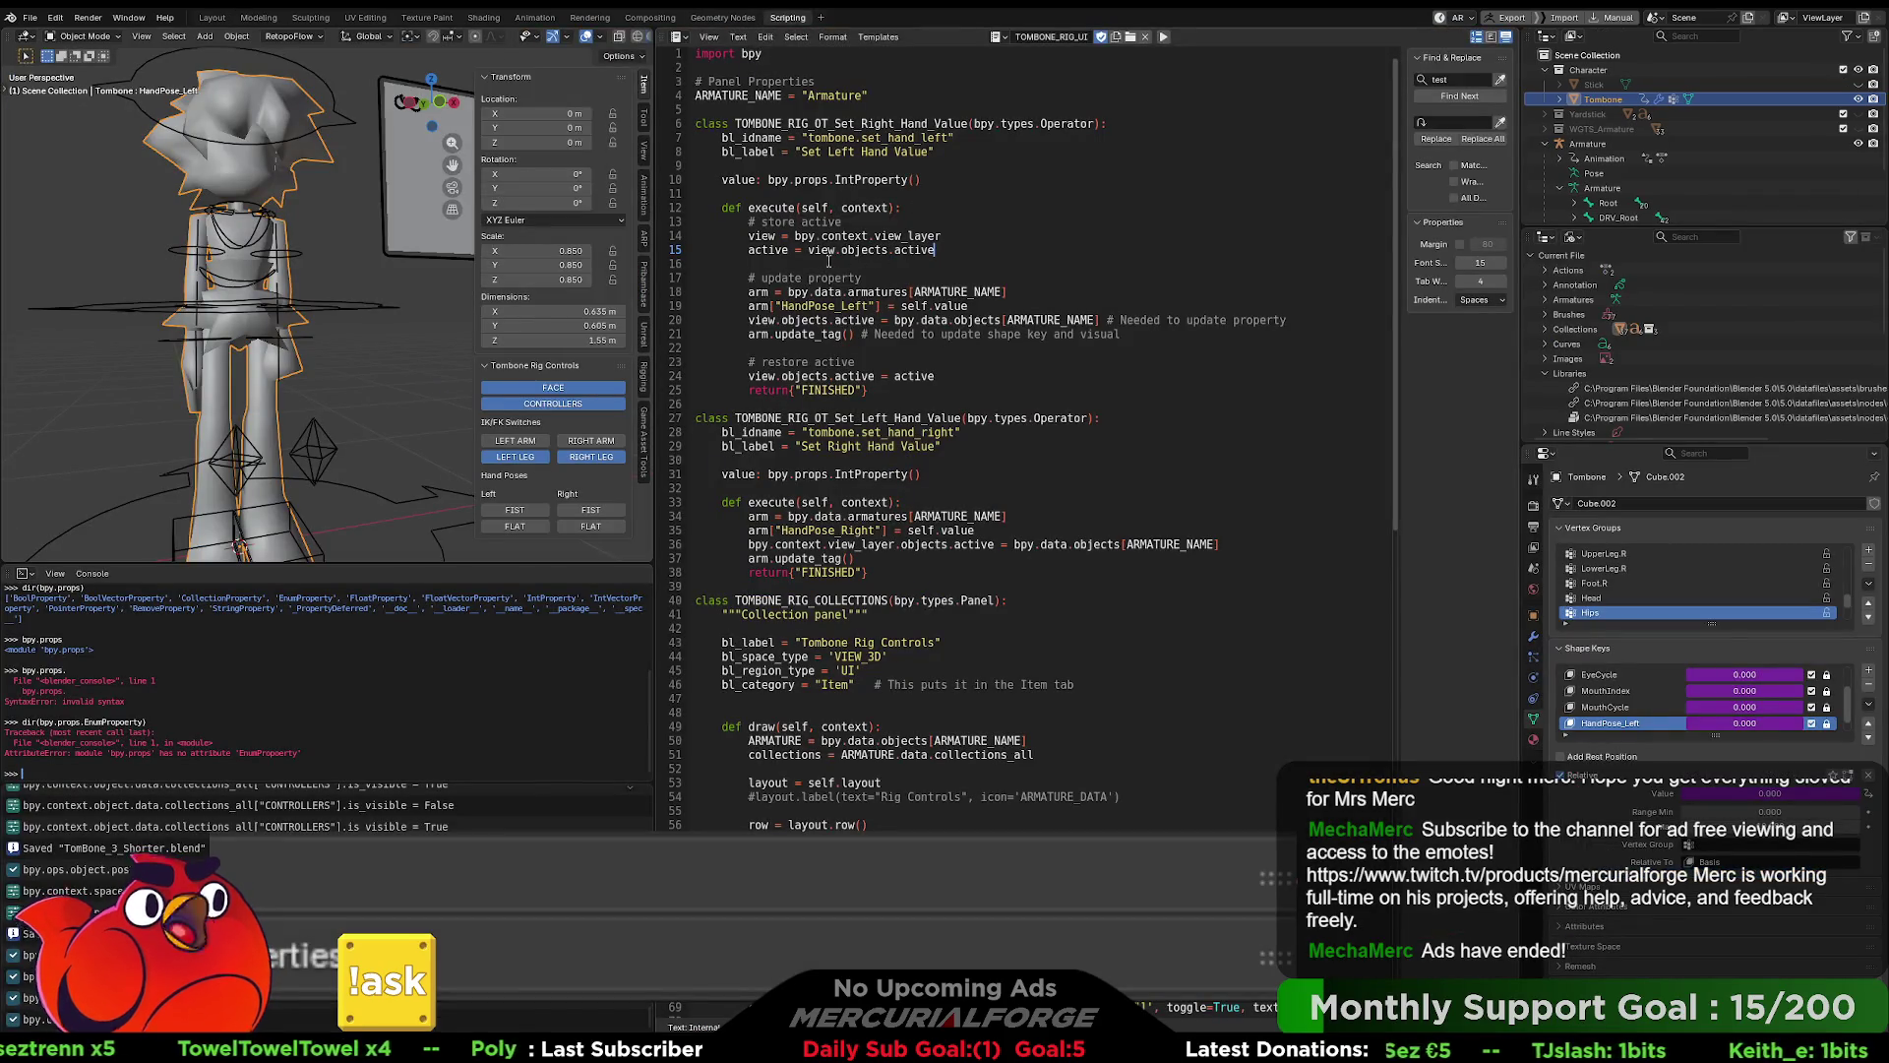
# - Copy the store-active lines into the second operator's execute method
pyautogui.moveTo(939, 249); pyautogui.dragTo(741, 220)
pyautogui.hotkey('ctrl', 'c')
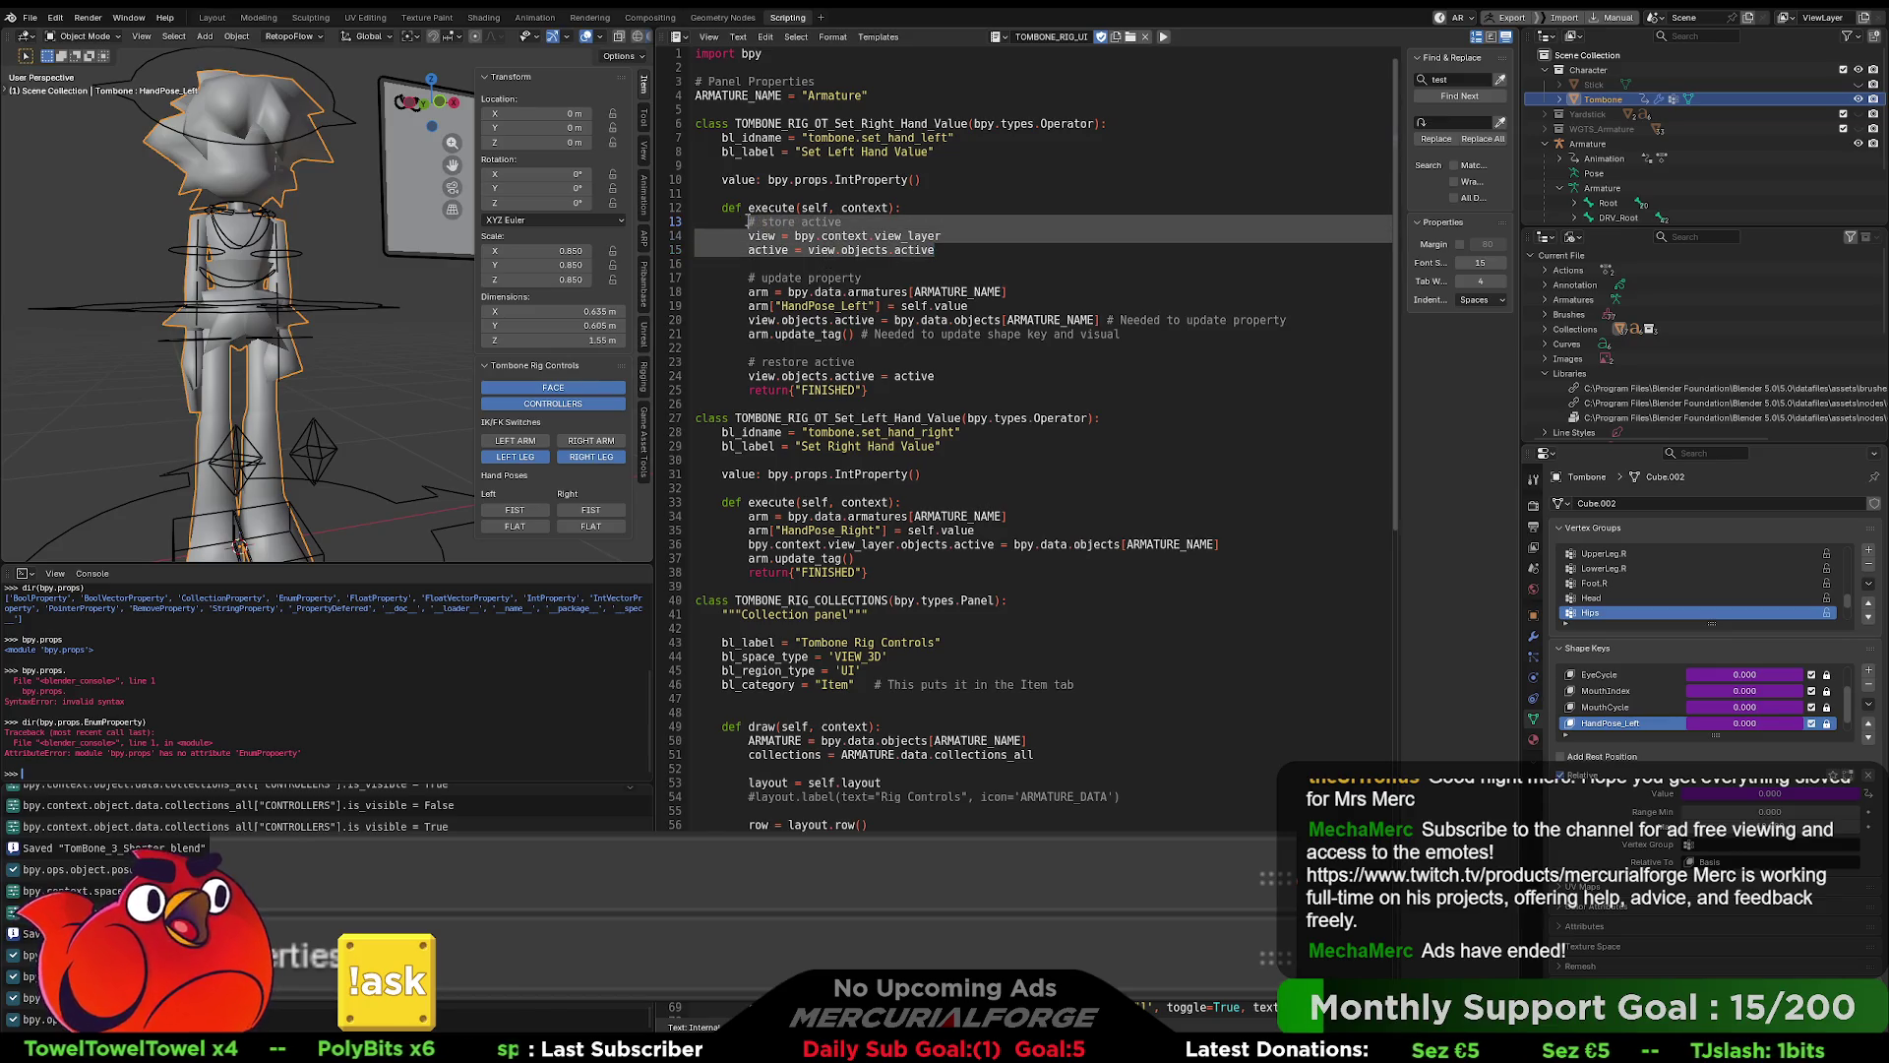
pyautogui.click(954, 503)
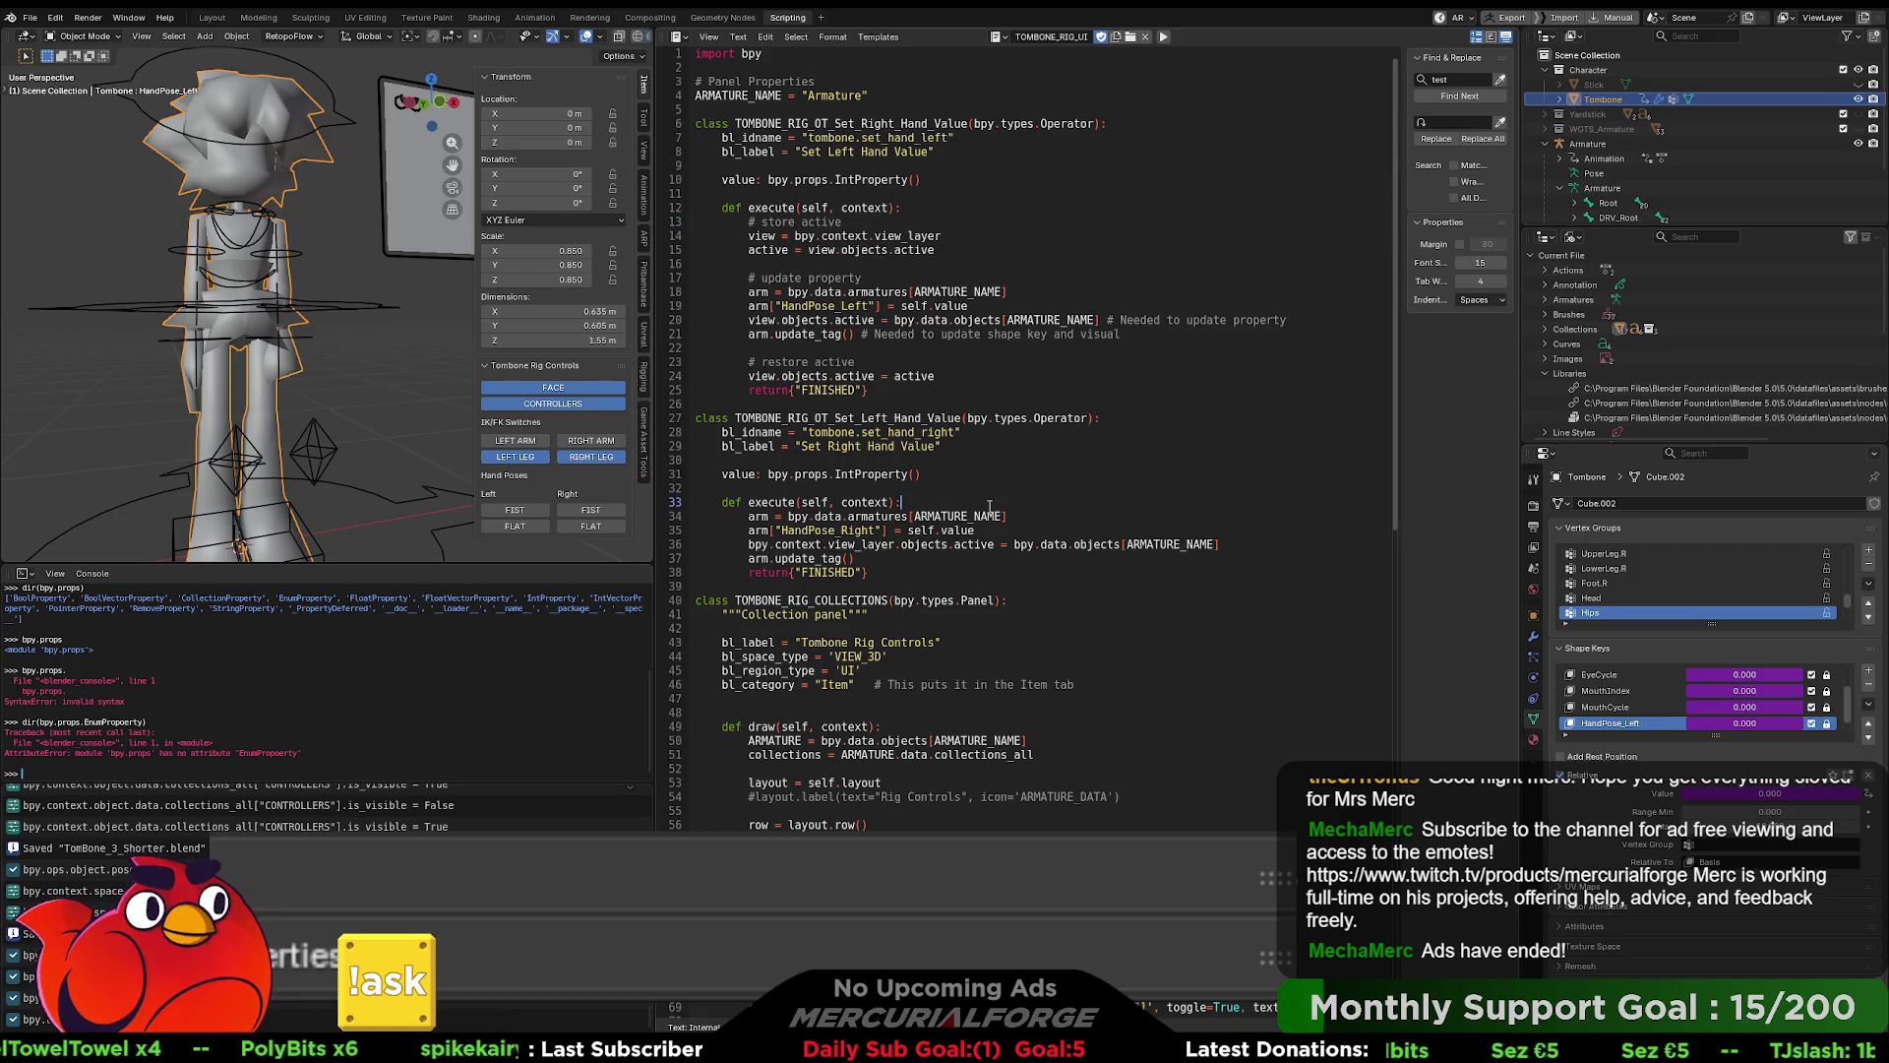
pyautogui.press('Return')
pyautogui.hotkey('ctrl', 'v')
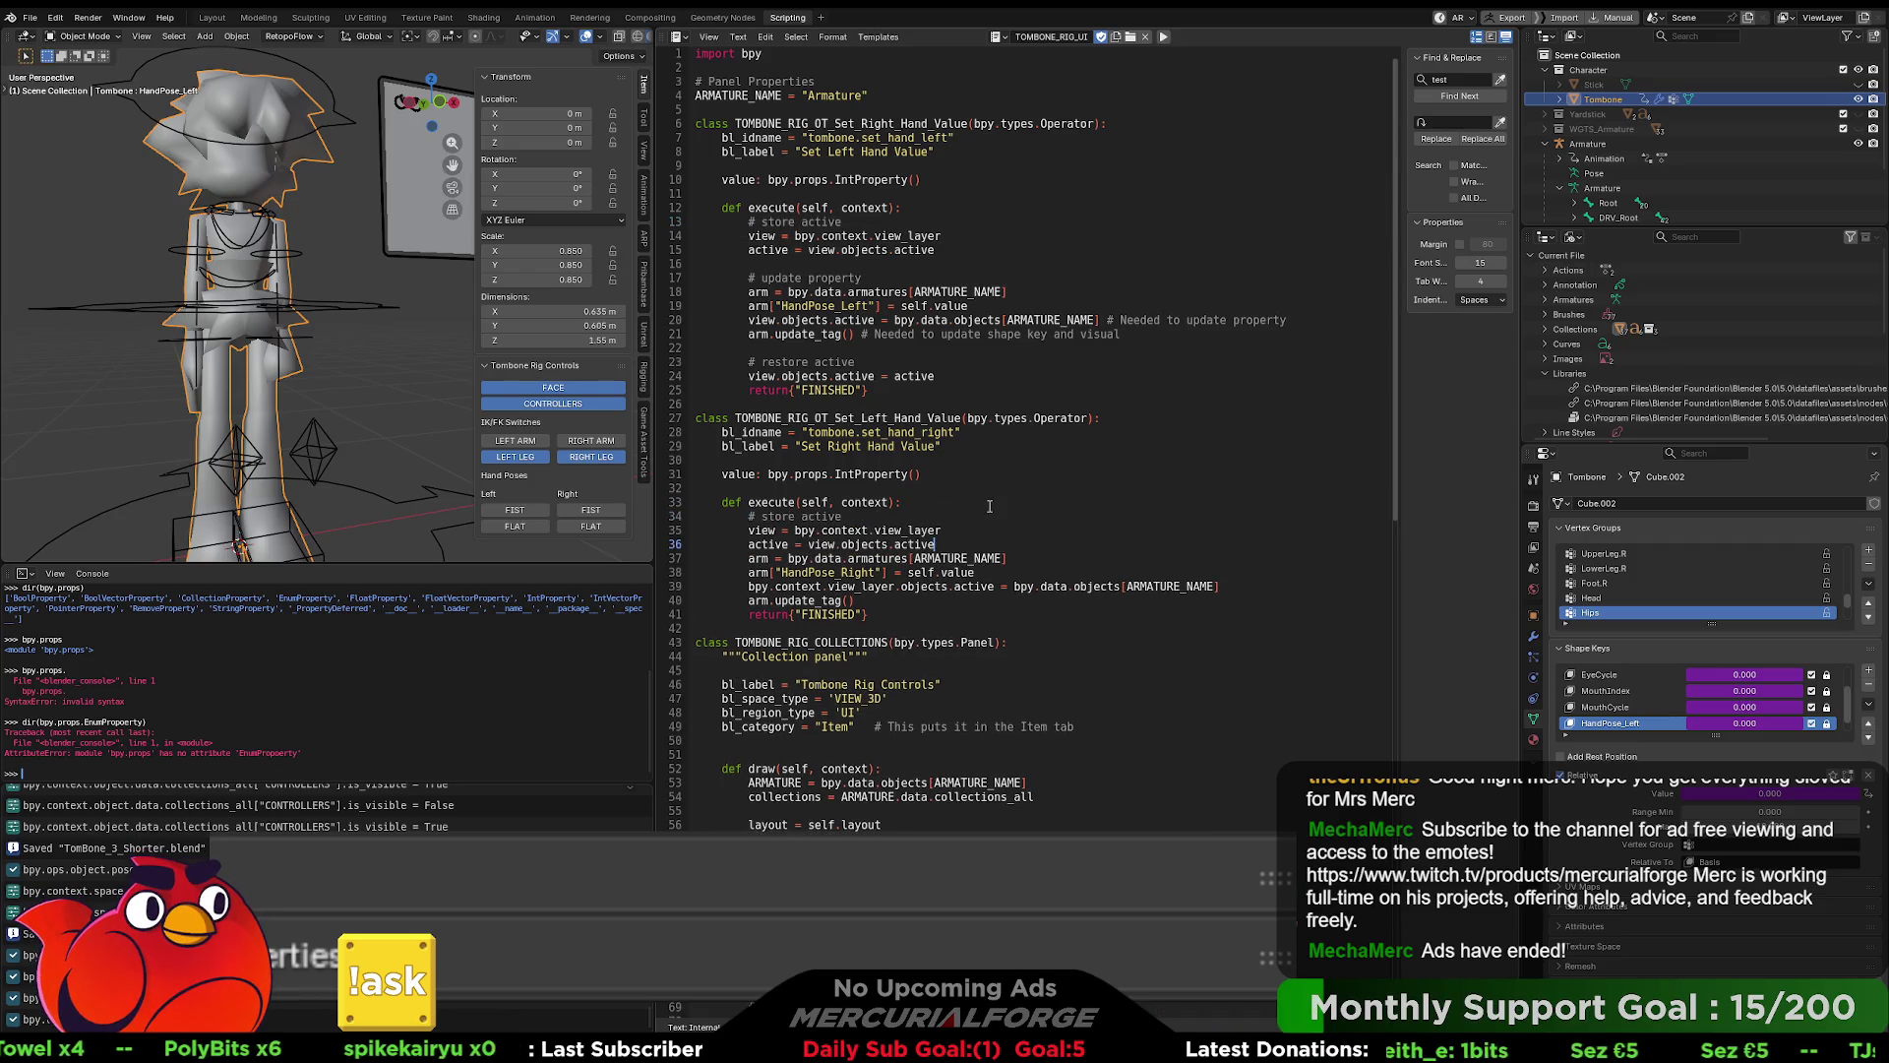
pyautogui.press('Return')
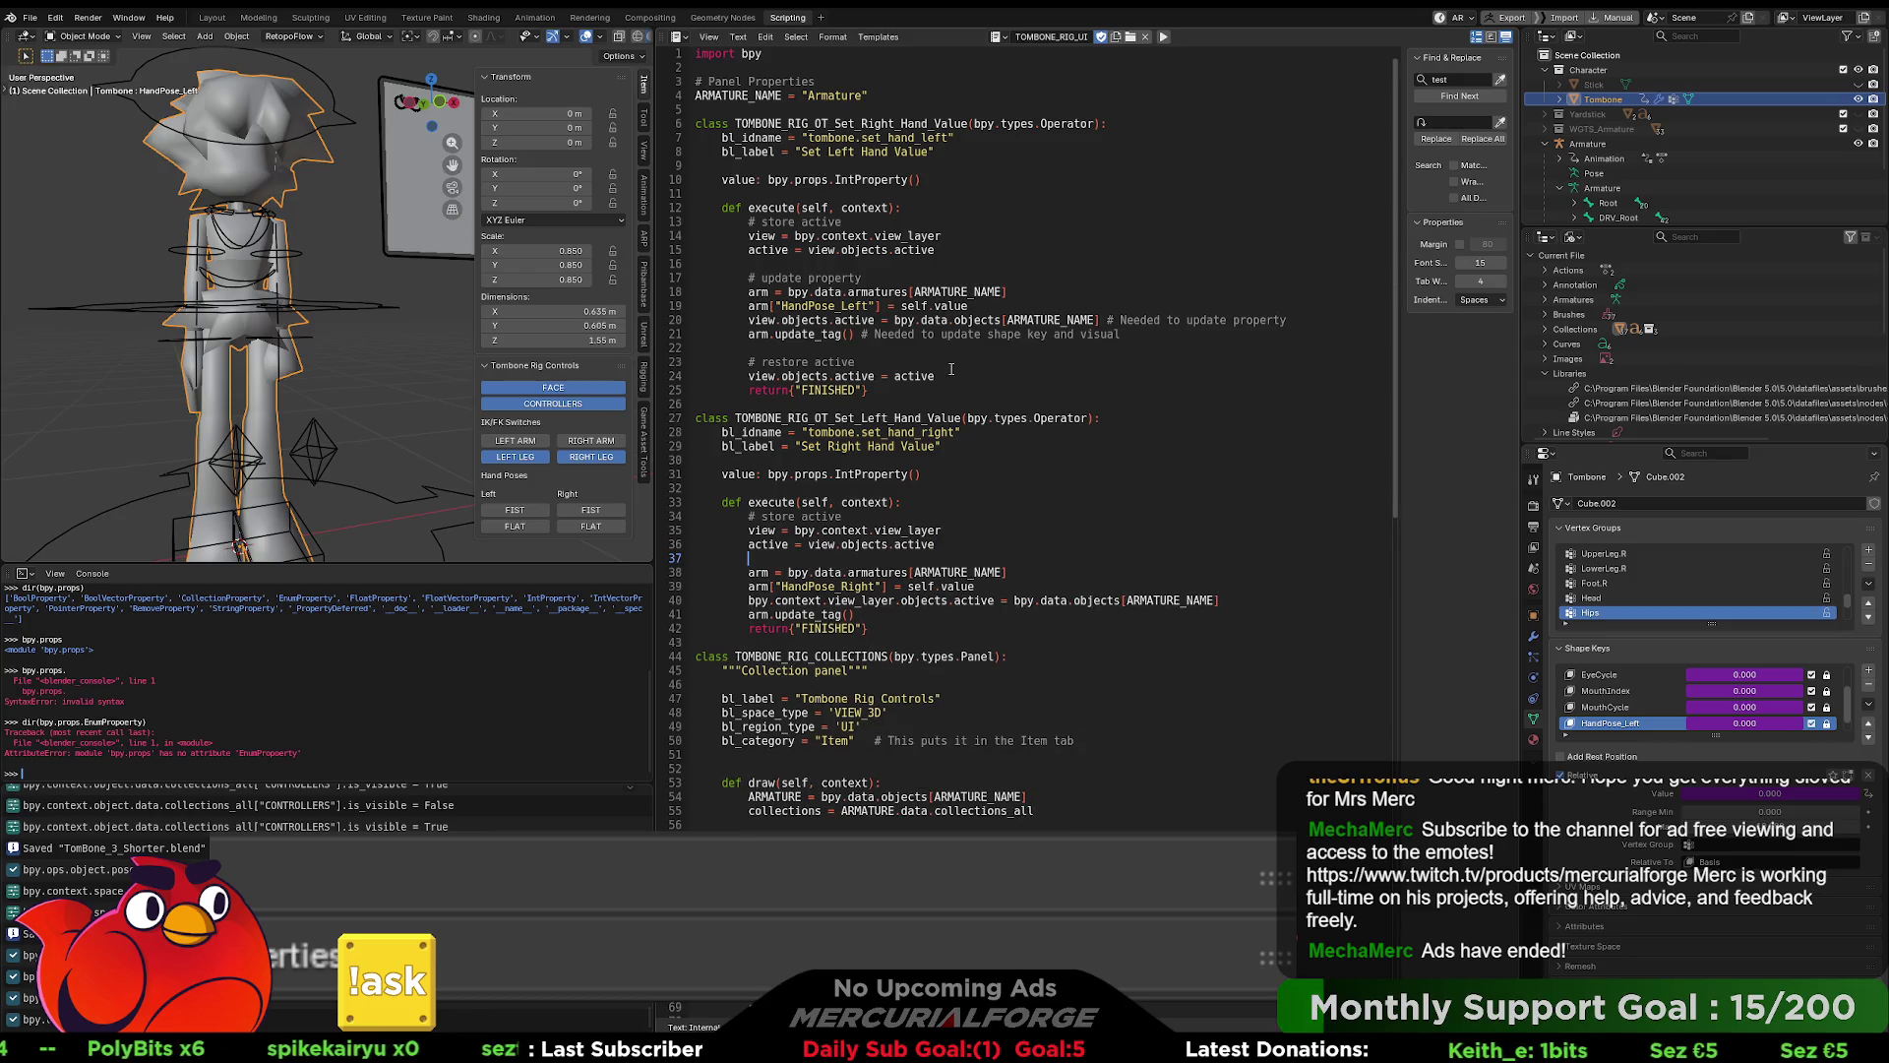
# - Paste the restore-active lines after the second arm.update_tag() and add '# update property'
pyautogui.moveTo(949, 374); pyautogui.dragTo(748, 362)
pyautogui.hotkey('ctrl', 'c')
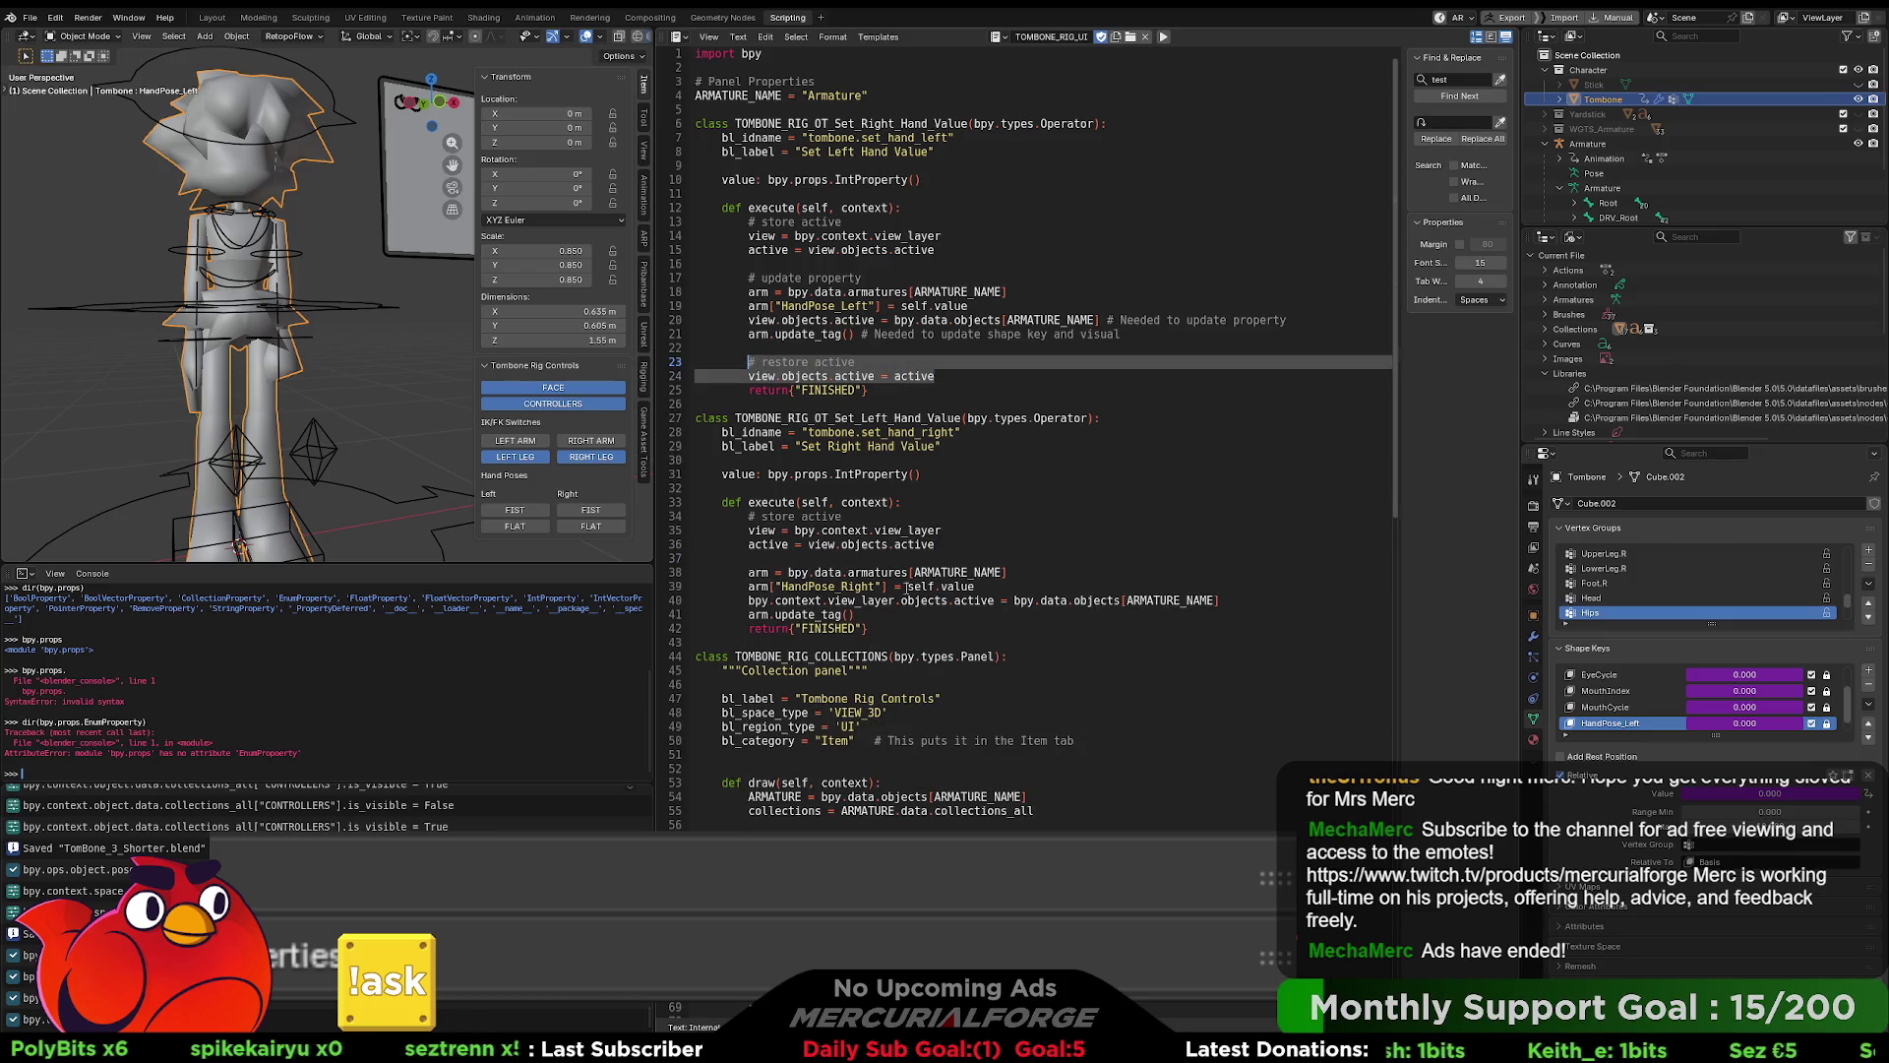
pyautogui.click(914, 615)
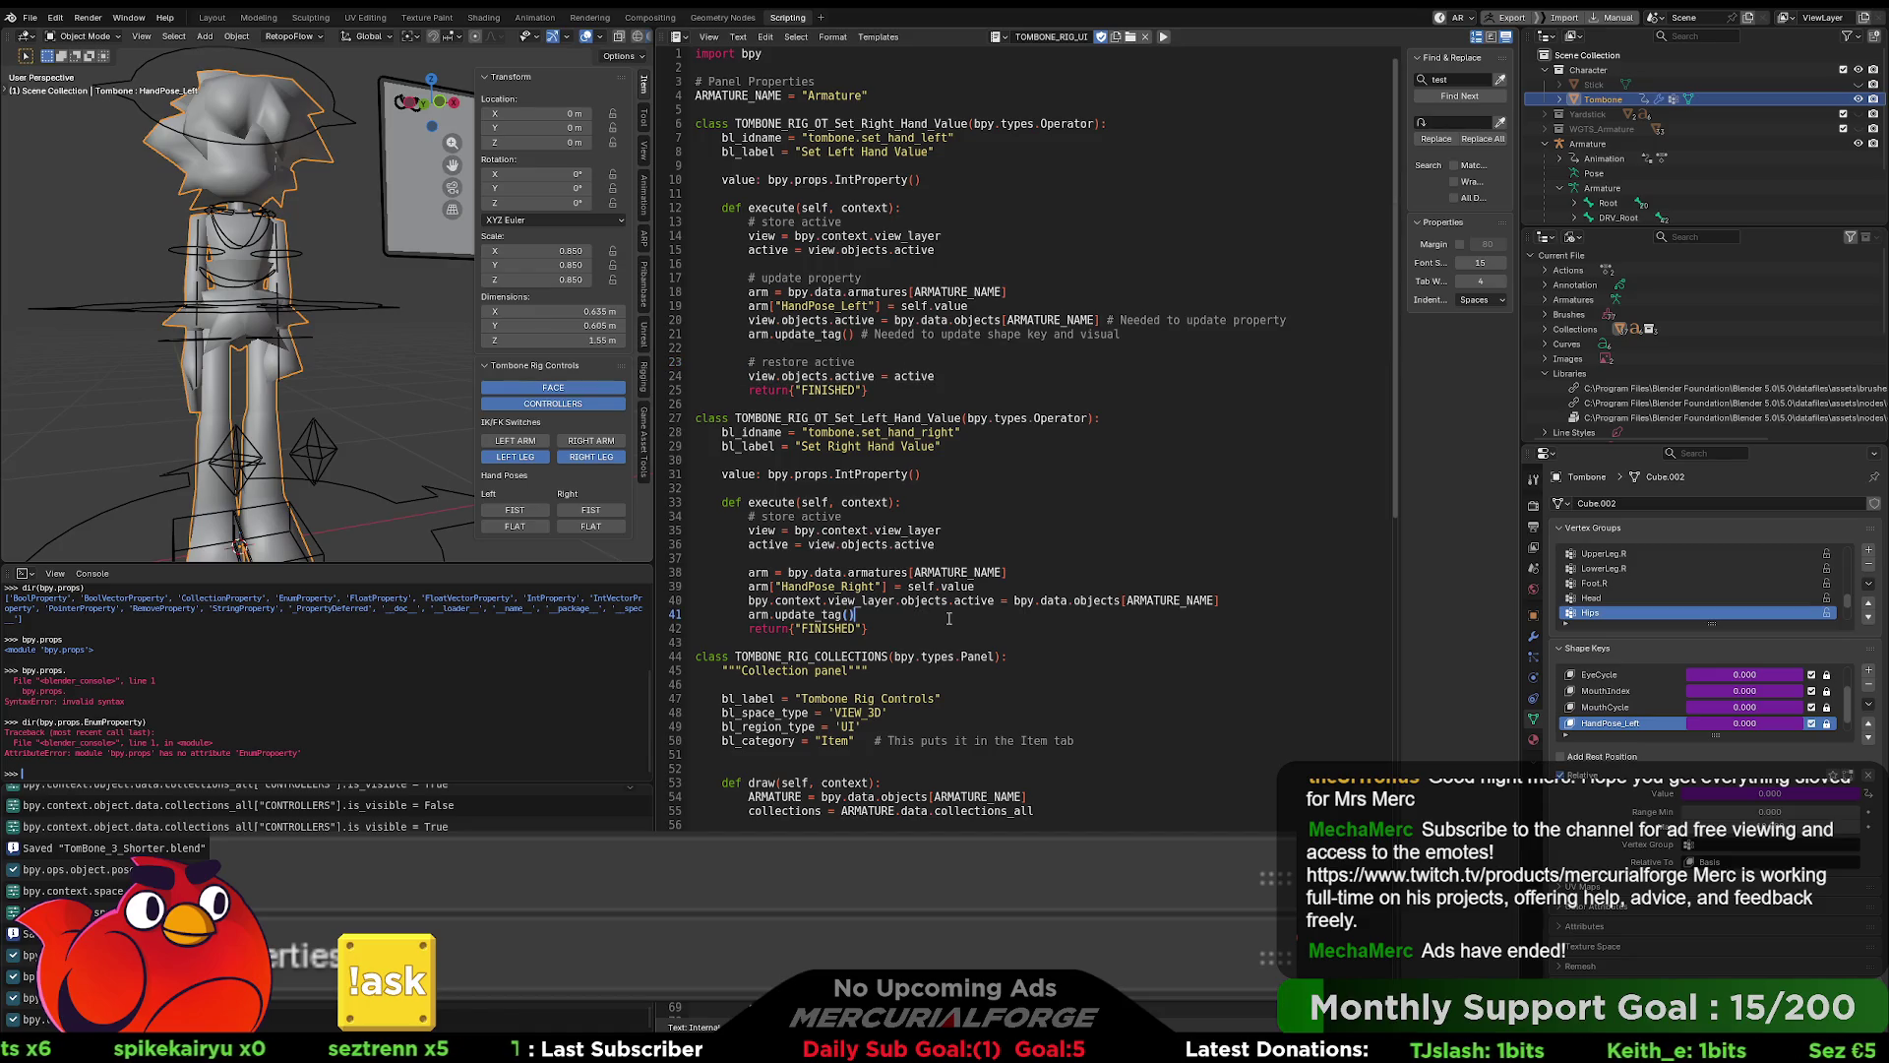
pyautogui.press('Return')
pyautogui.press('Return')
pyautogui.hotkey('ctrl', 'v')
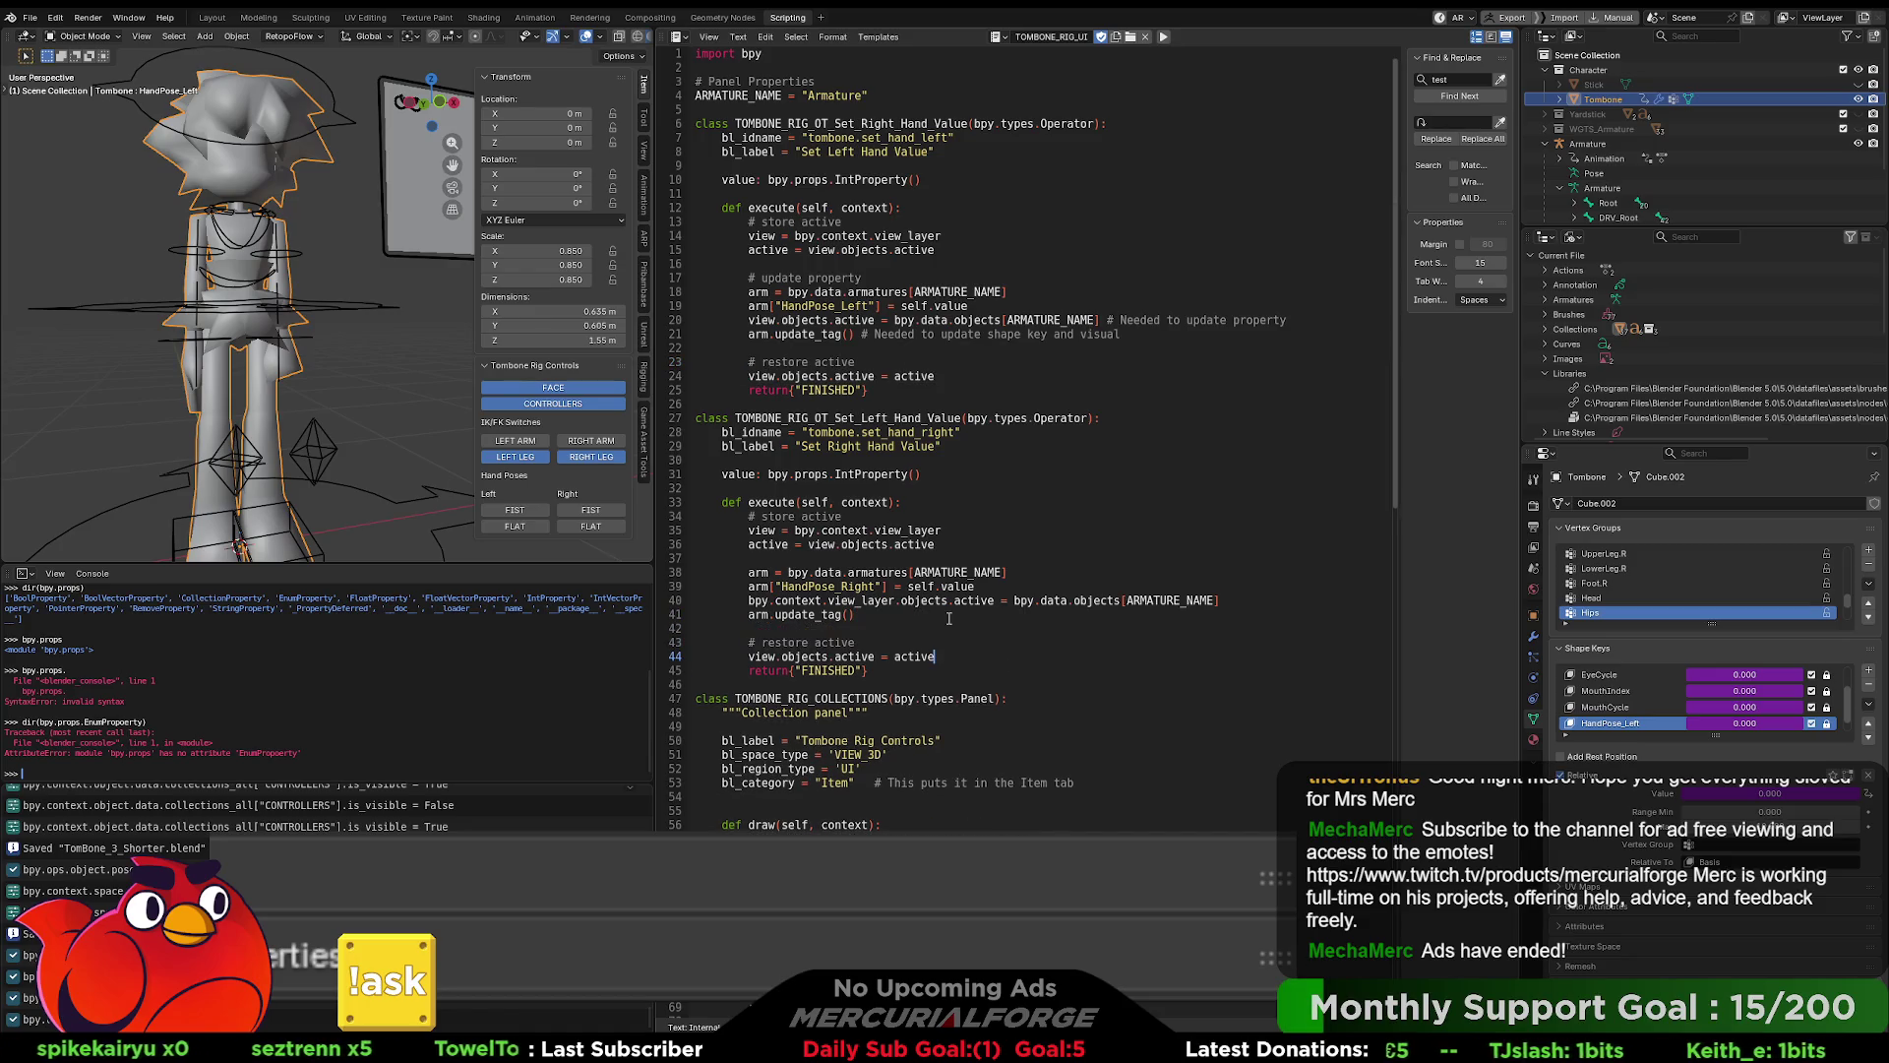
pyautogui.press('Return')
pyautogui.press('Up')
pyautogui.write('#')
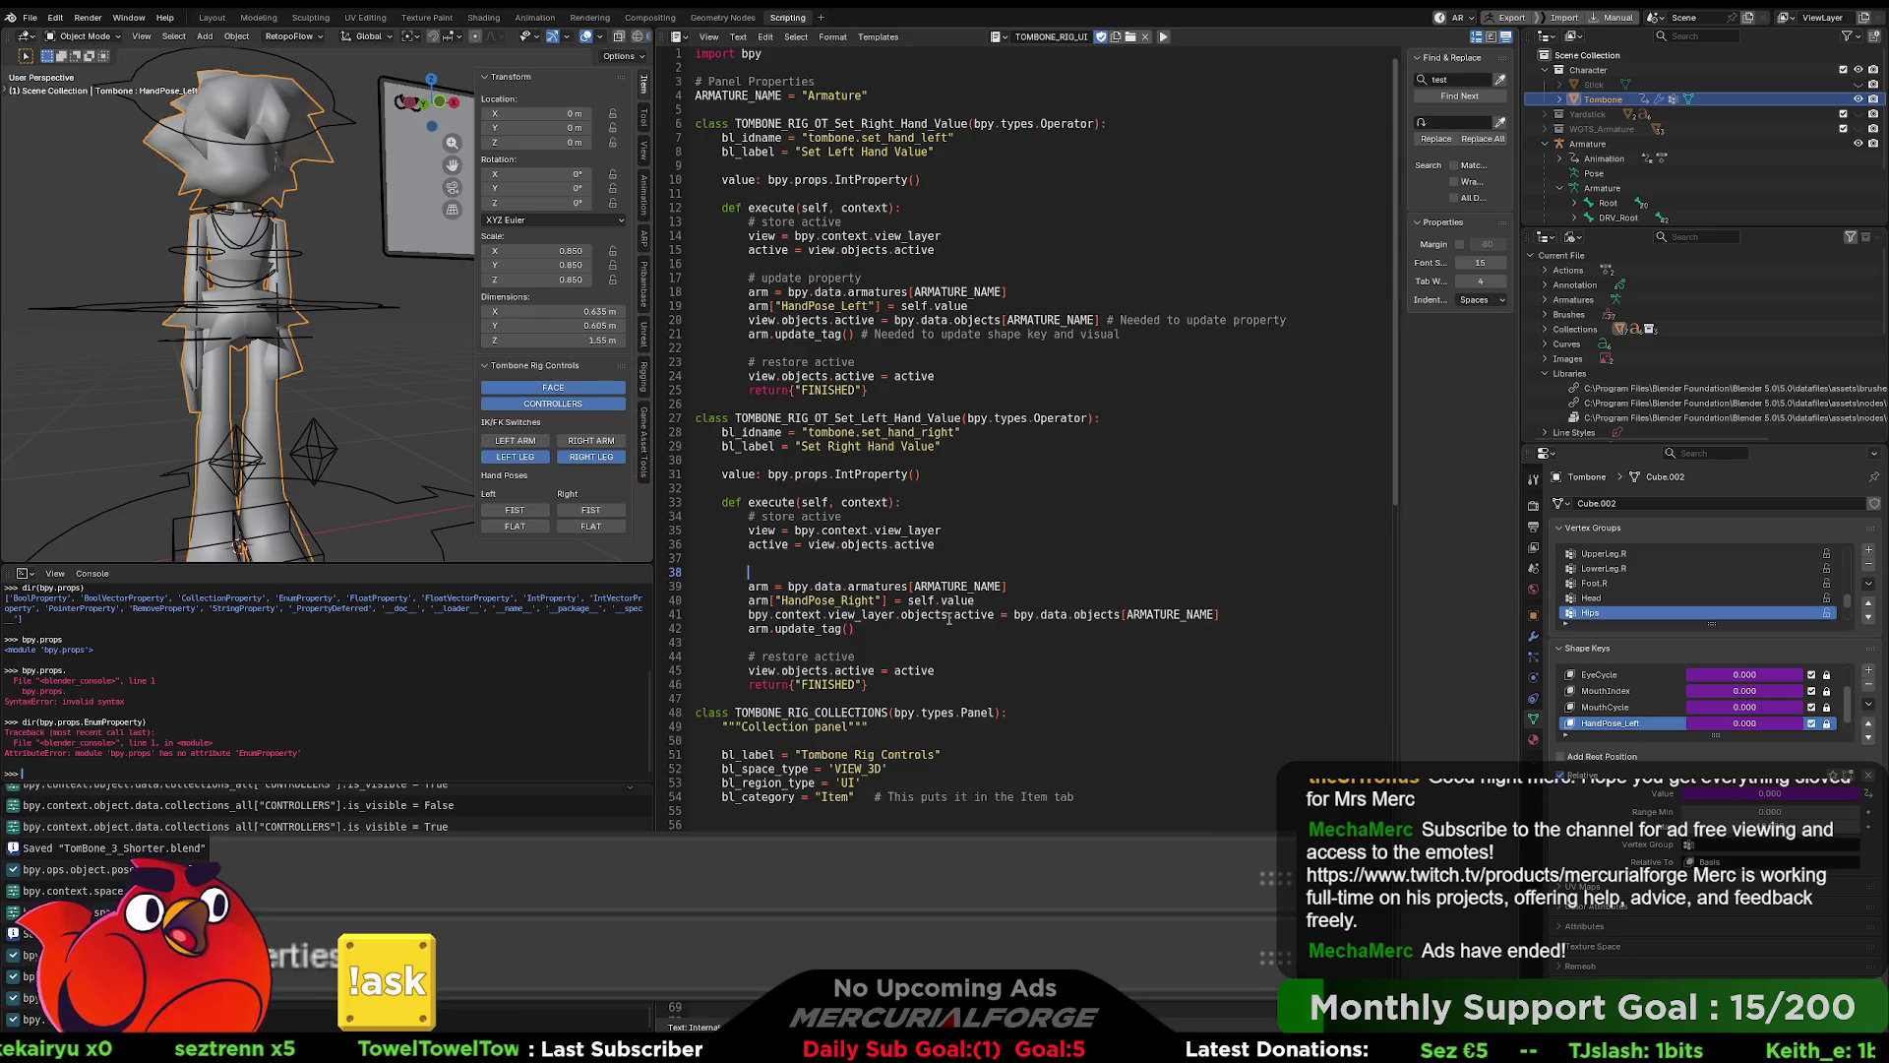
pyautogui.write(' upda')
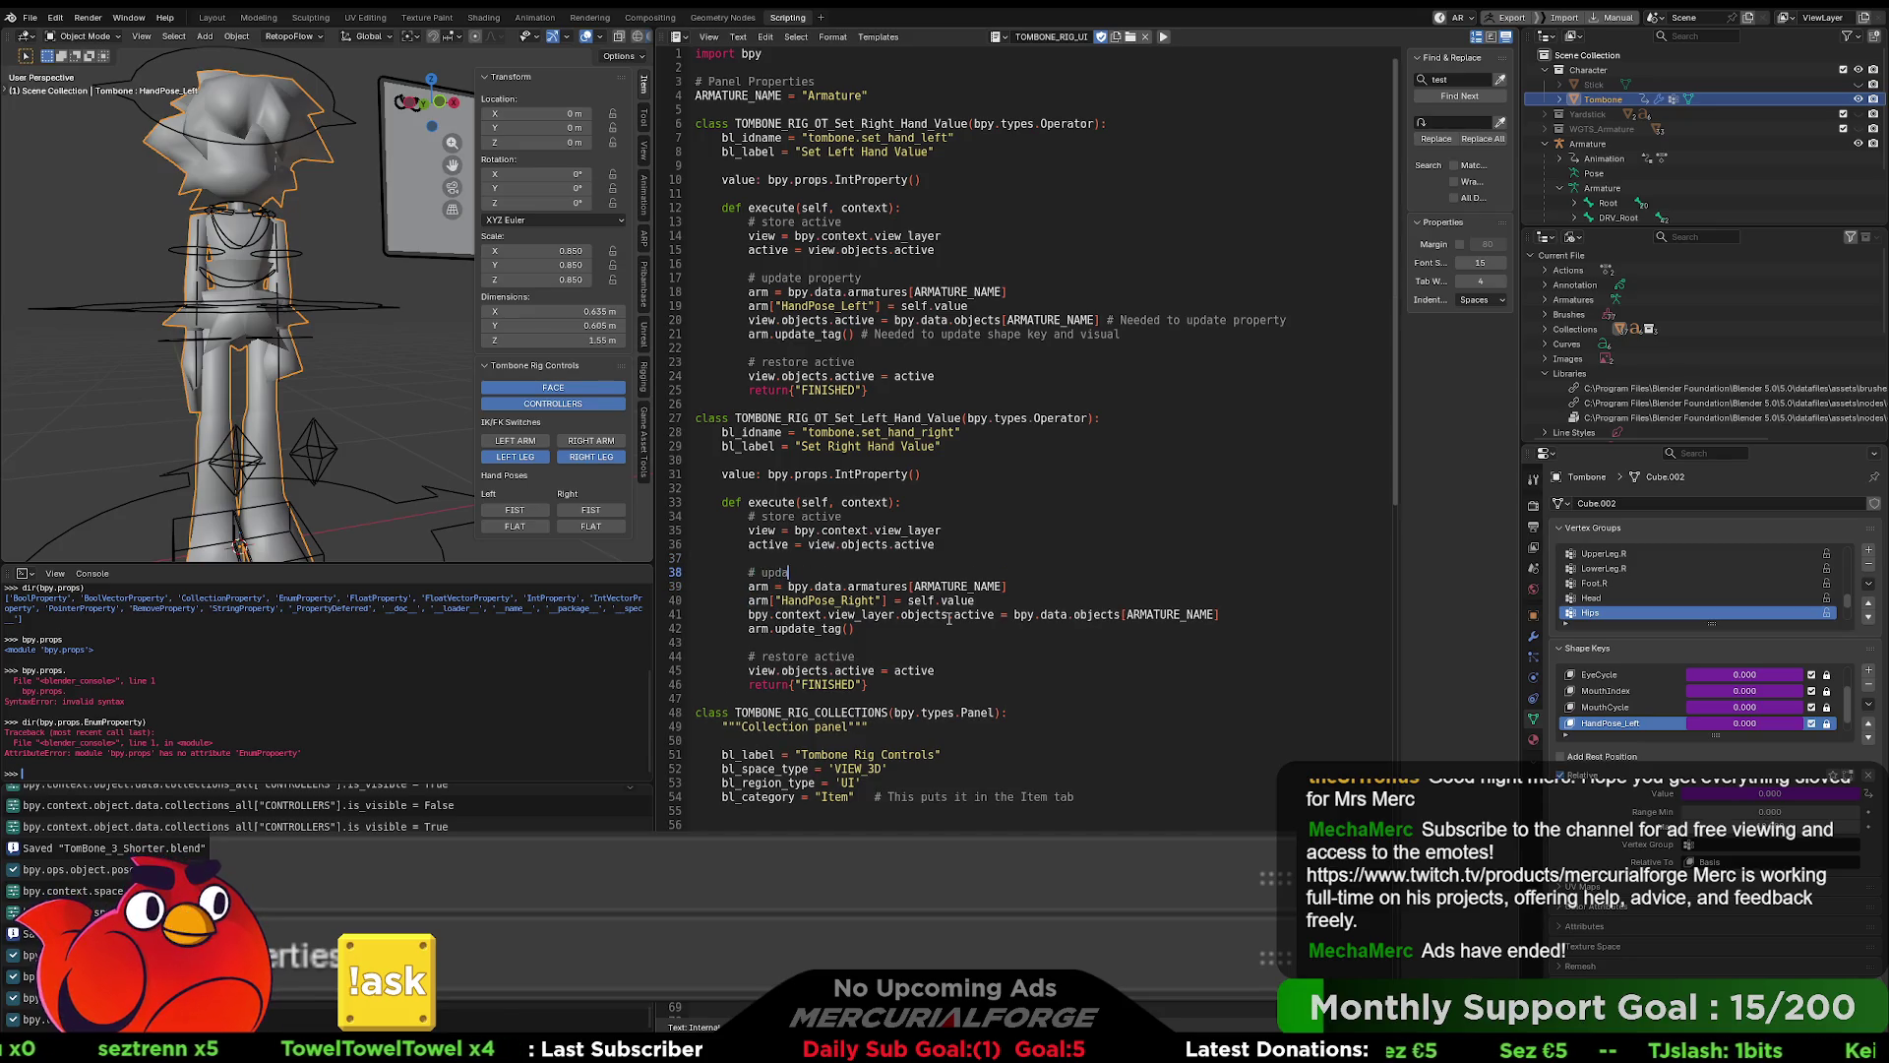
pyautogui.write('te property')
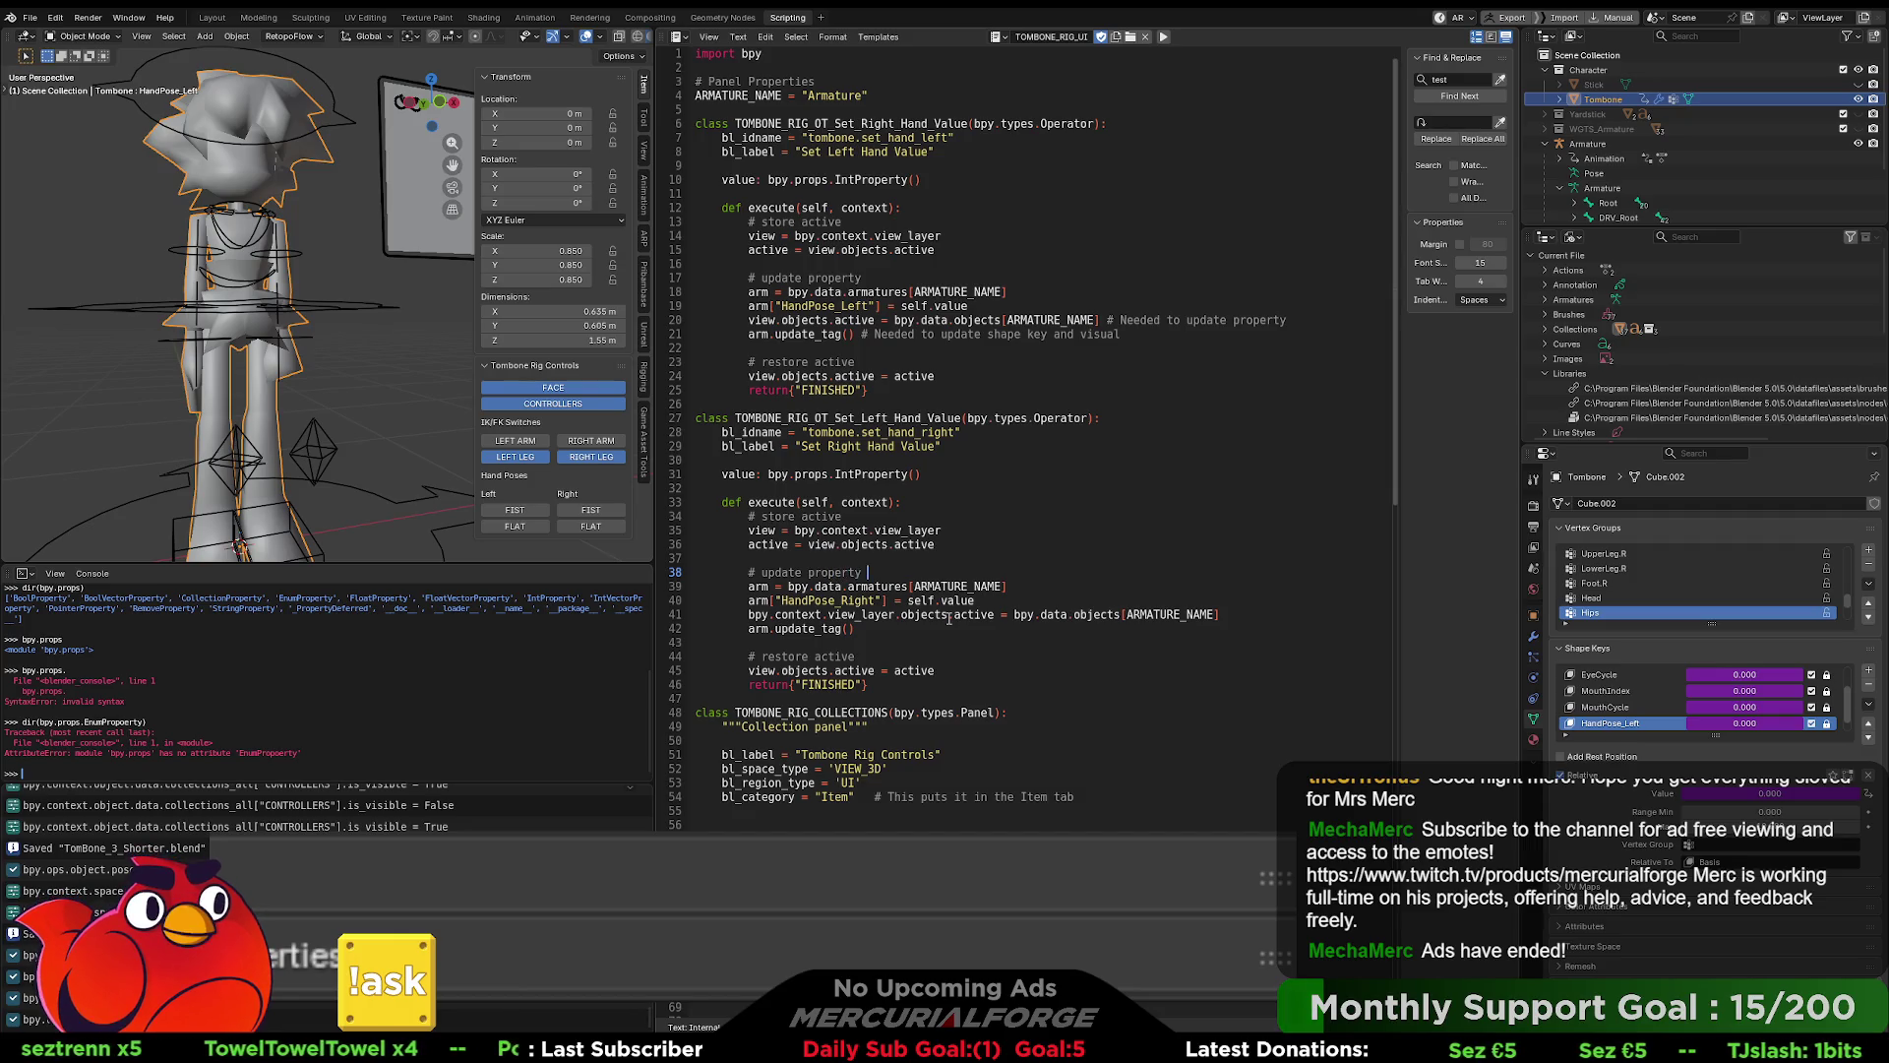
# - Run the updated rig script and return to the Modeling workspace
pyautogui.click(936, 544)
pyautogui.scroll(-8, 980, 603)
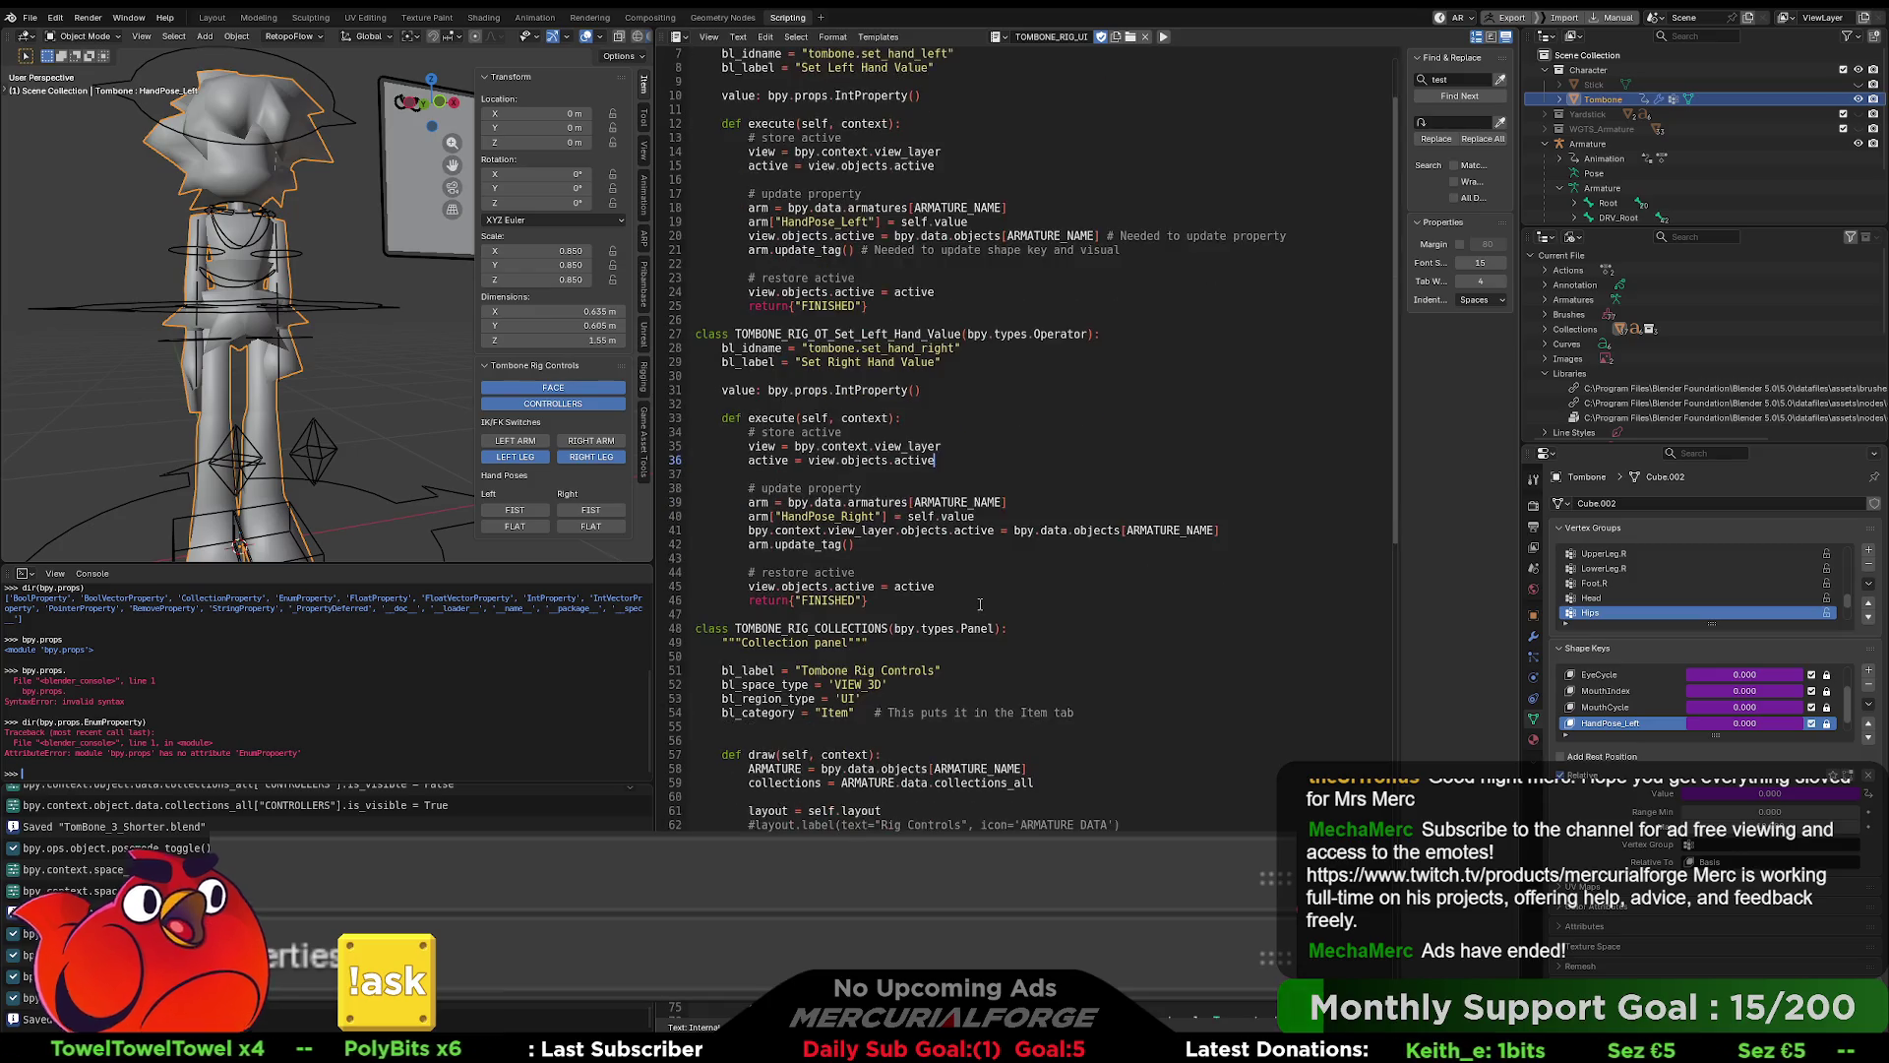
pyautogui.scroll(-15, 981, 603)
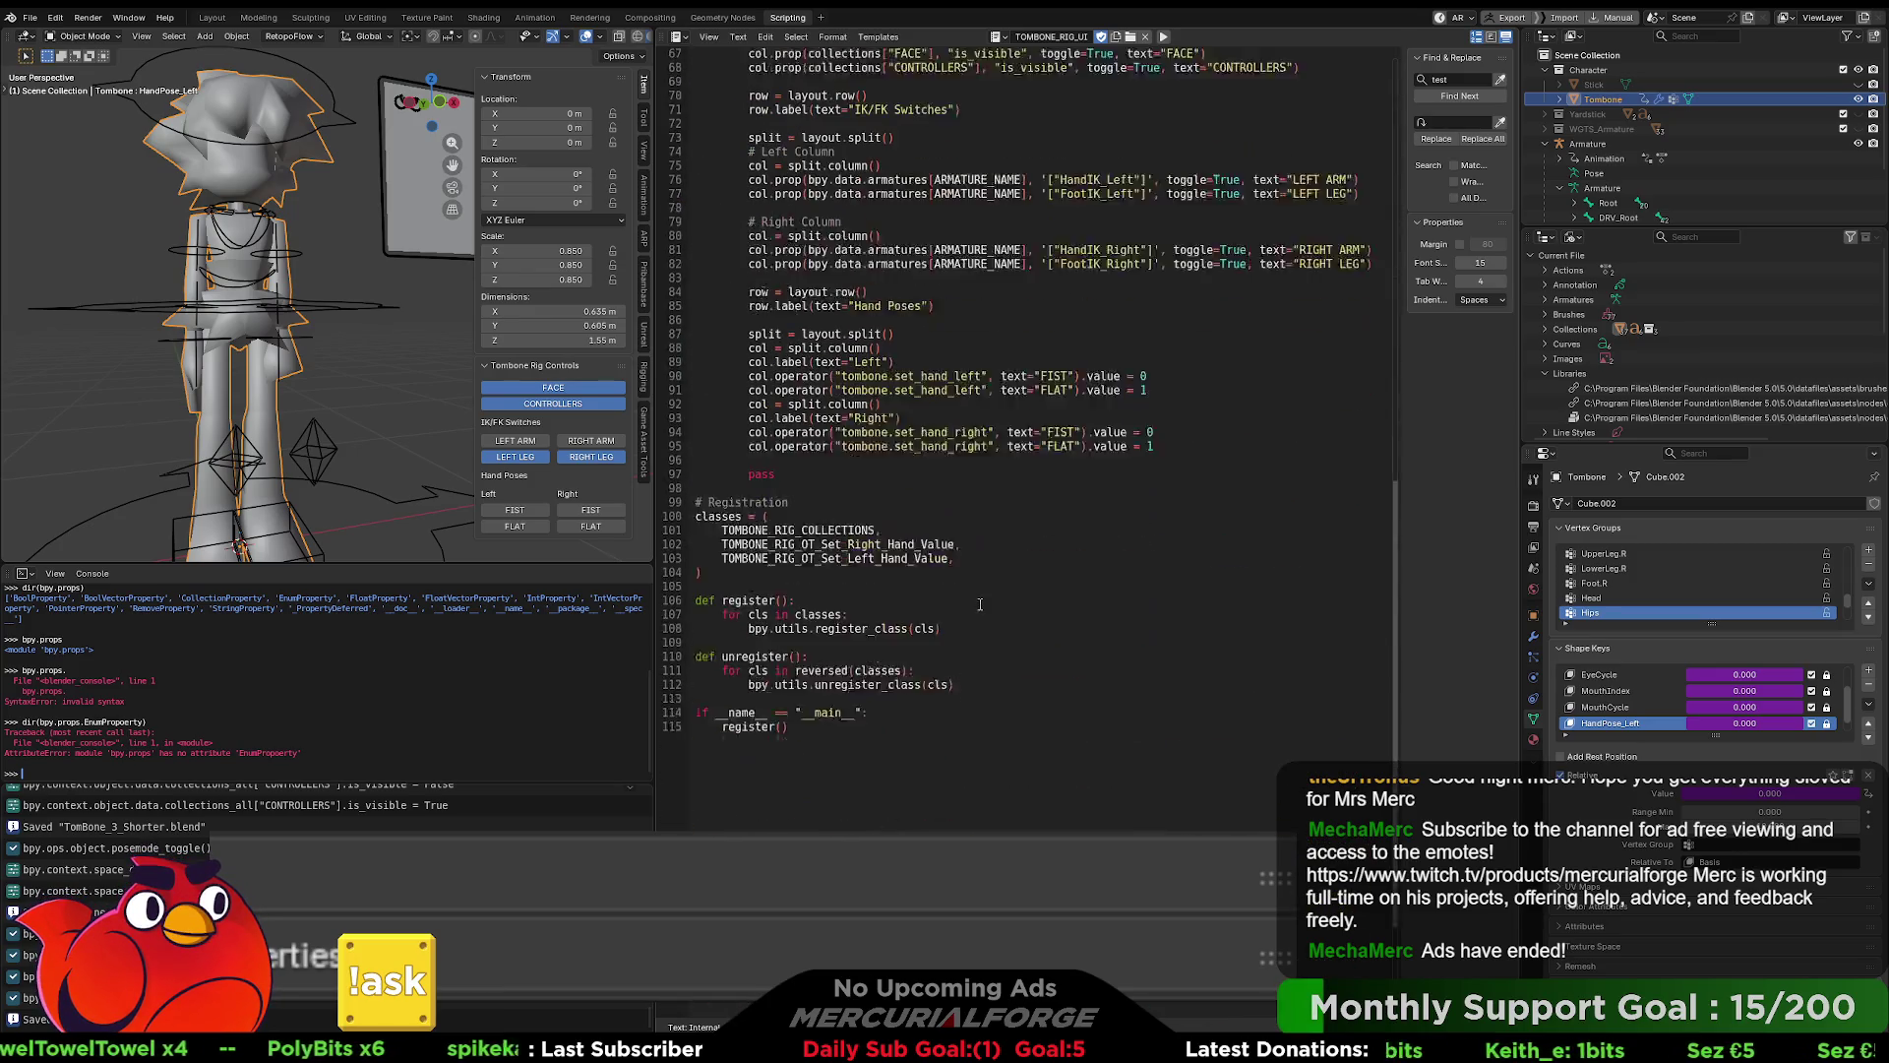
pyautogui.scroll(20, 980, 603)
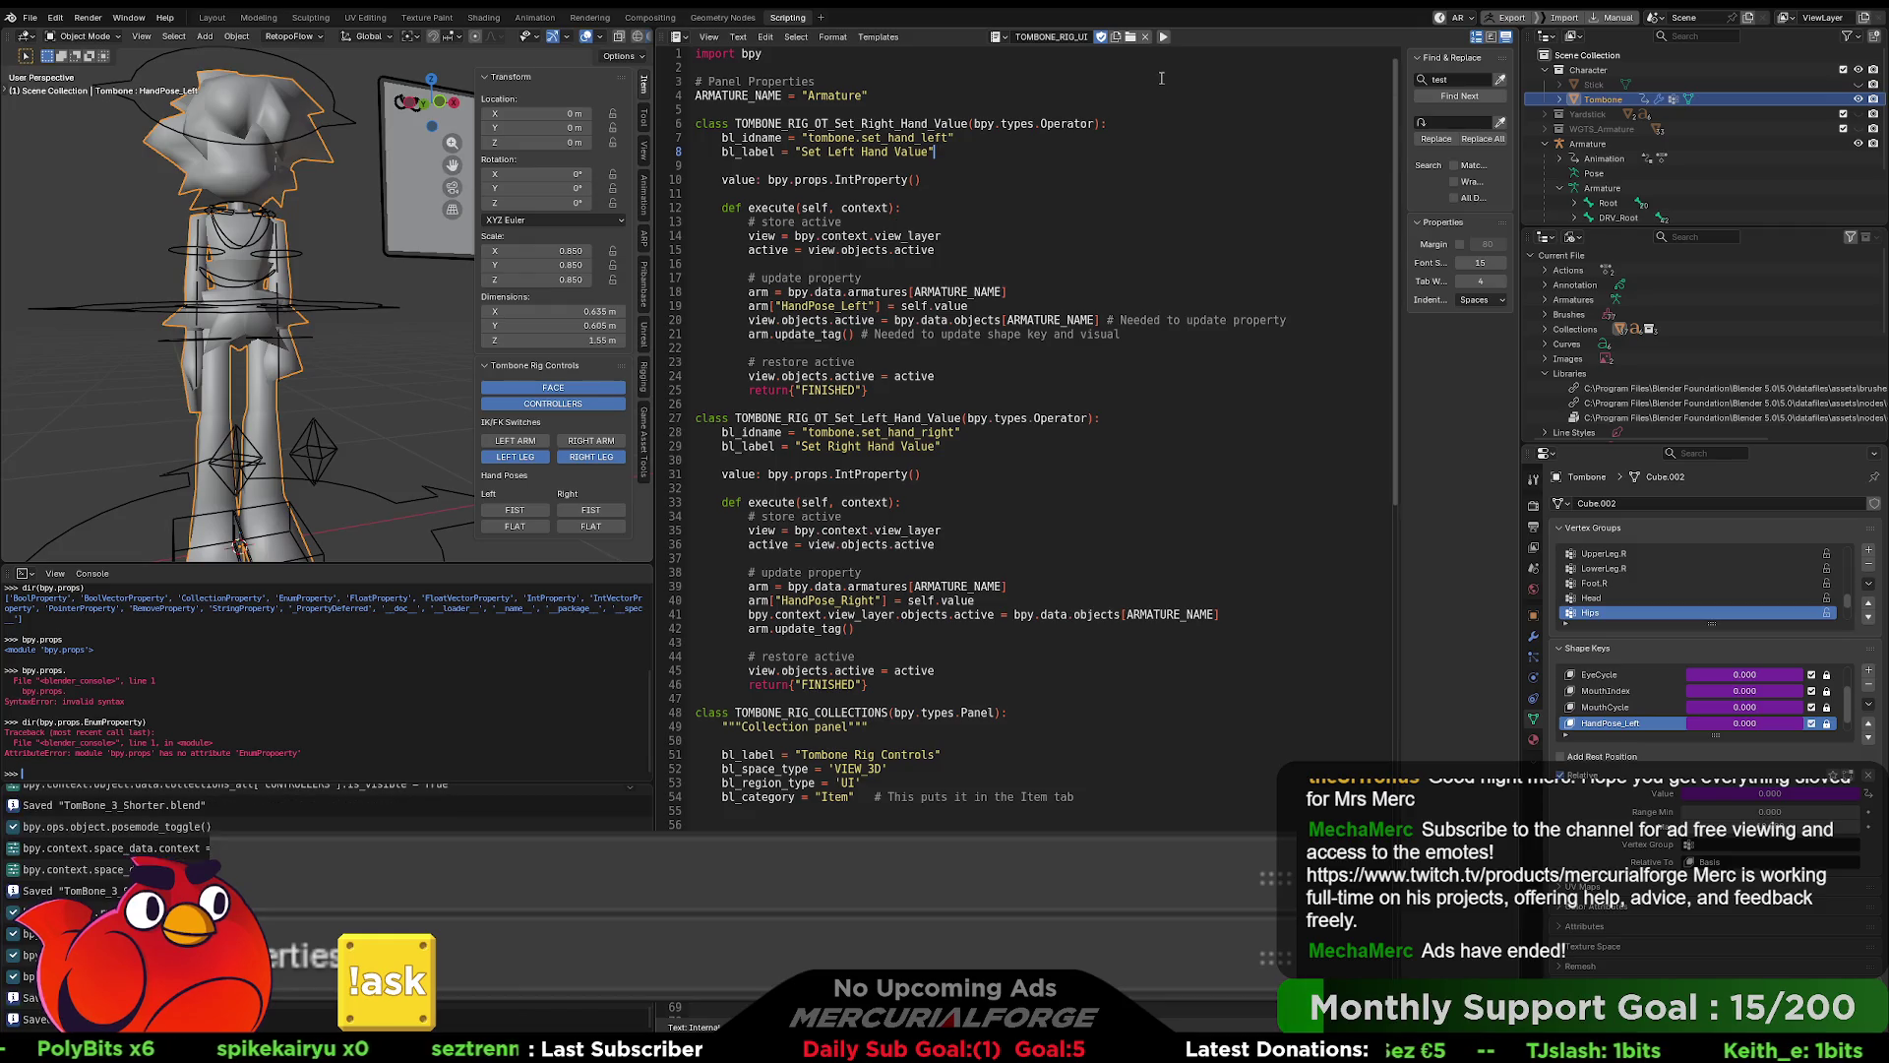
pyautogui.click(1164, 41)
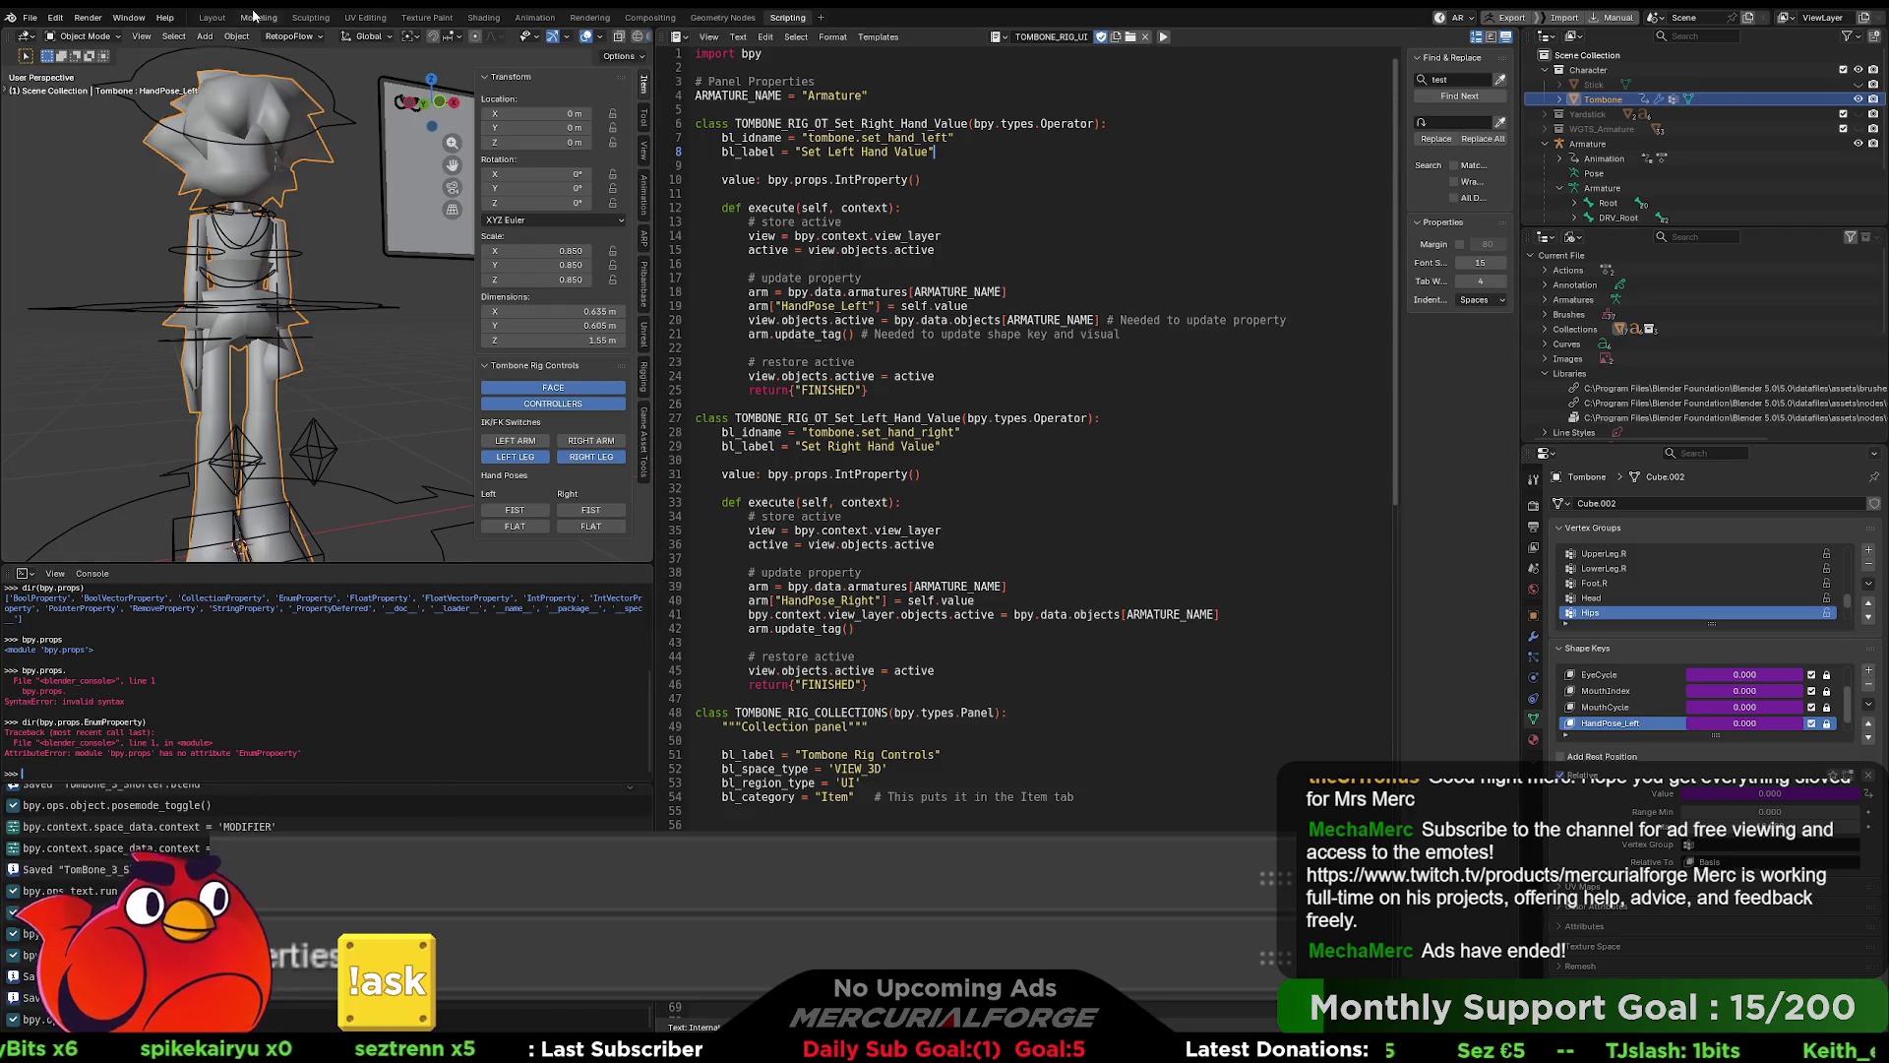
pyautogui.click(258, 16)
# - Switch the mesh to Object Mode via the mode pie menu and set the left hand FLAT
pyautogui.hotkey('ctrl', 'Tab')
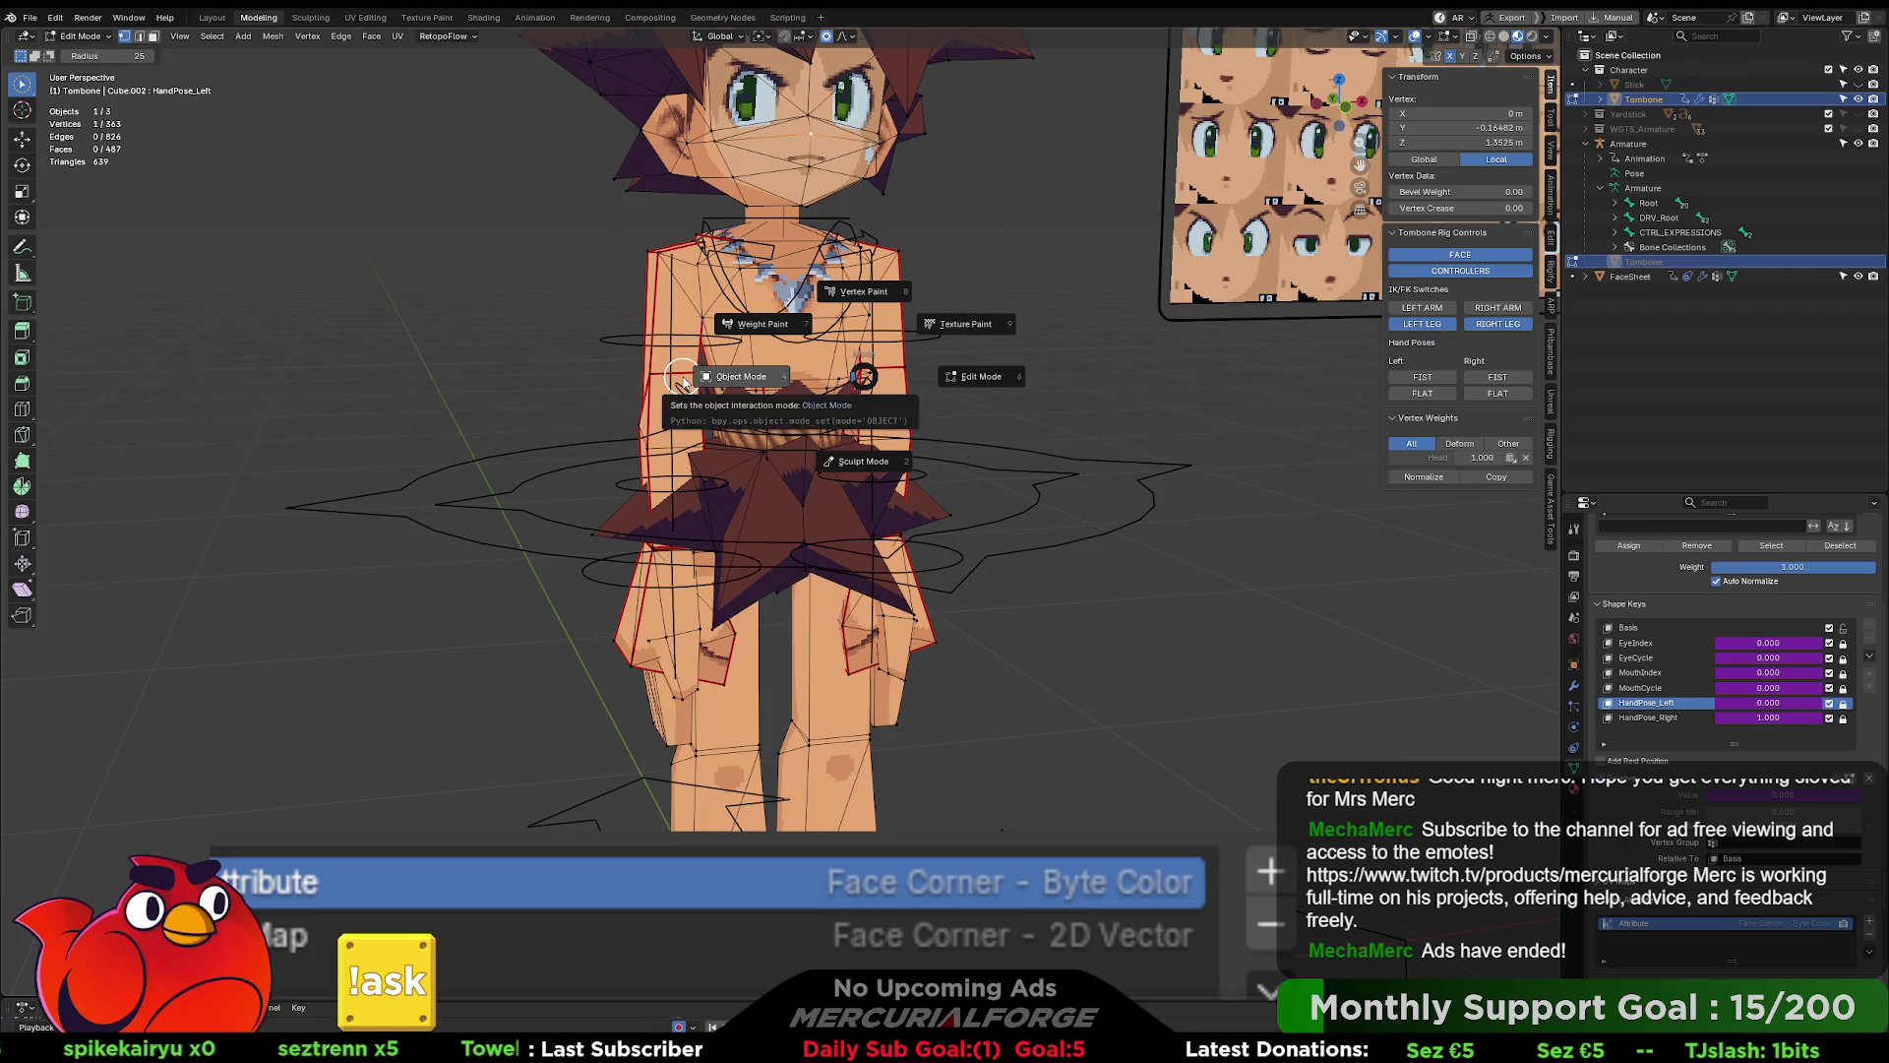
pyautogui.click(686, 384)
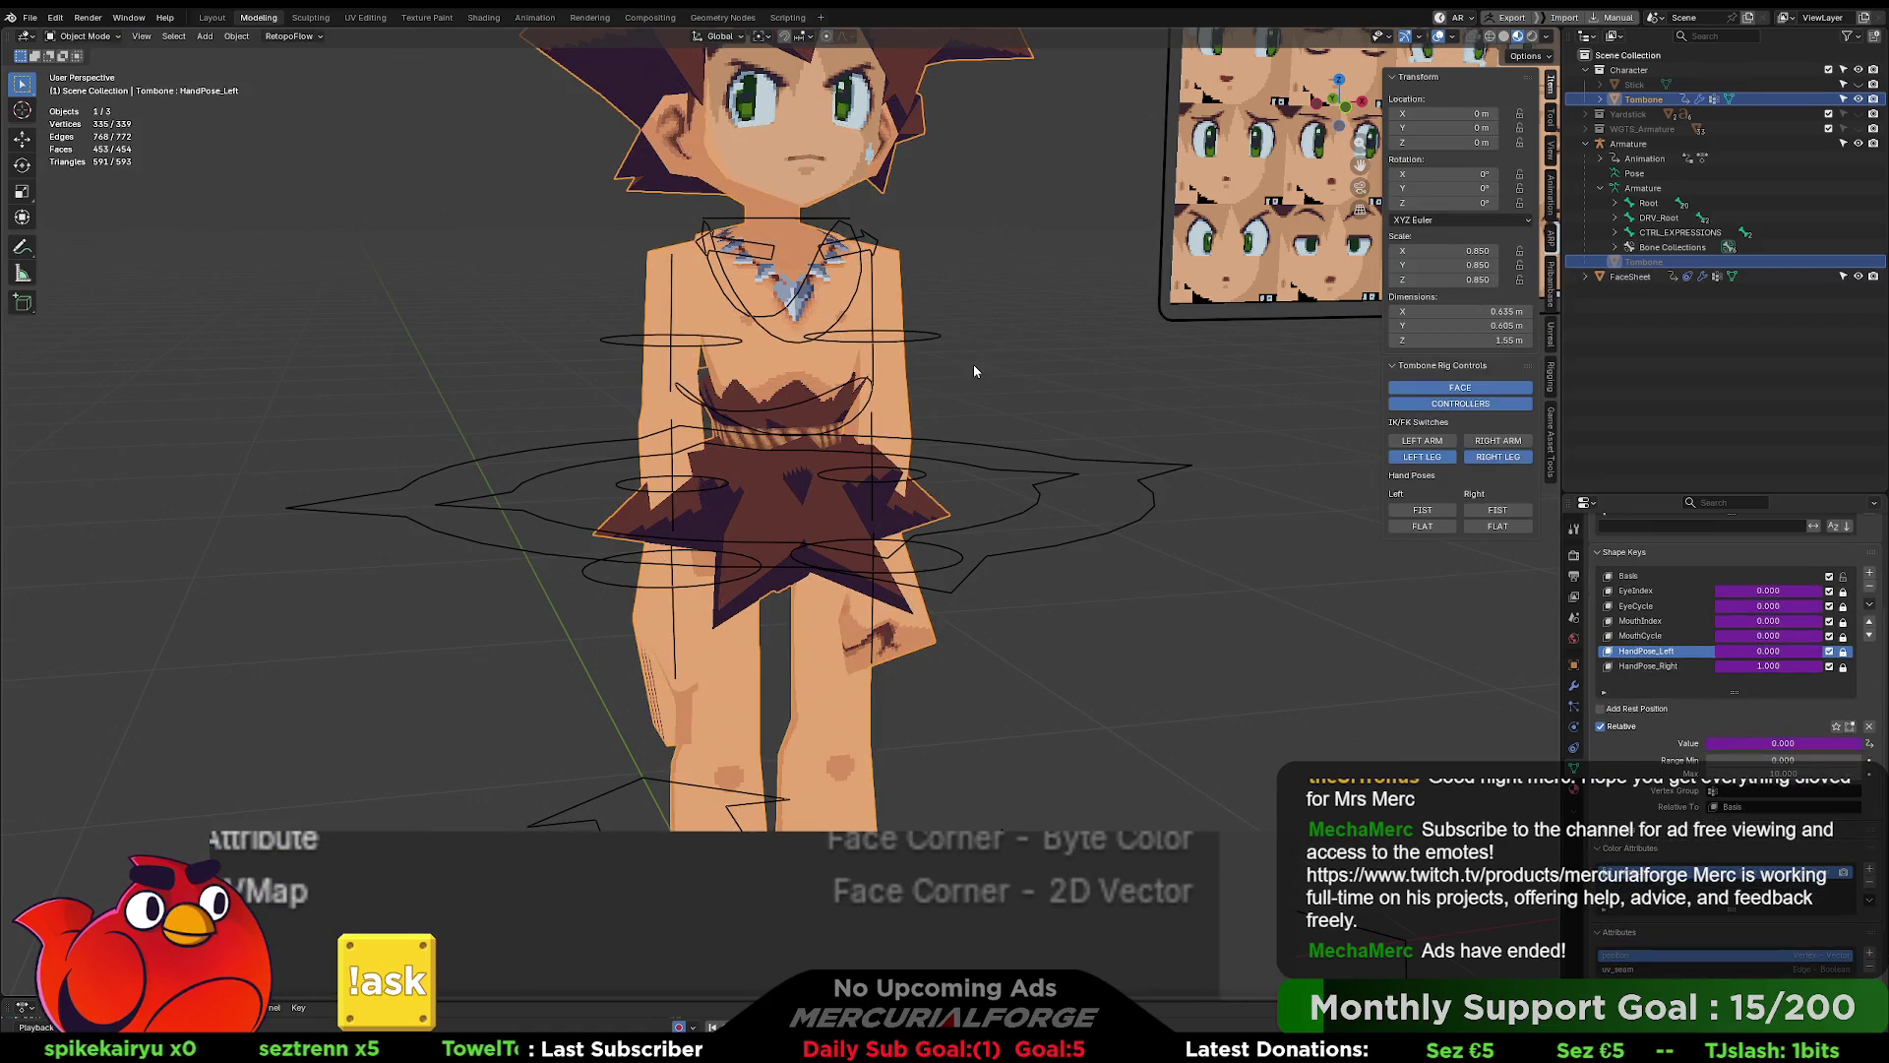
pyautogui.click(1515, 515)
pyautogui.click(1498, 527)
pyautogui.click(1435, 528)
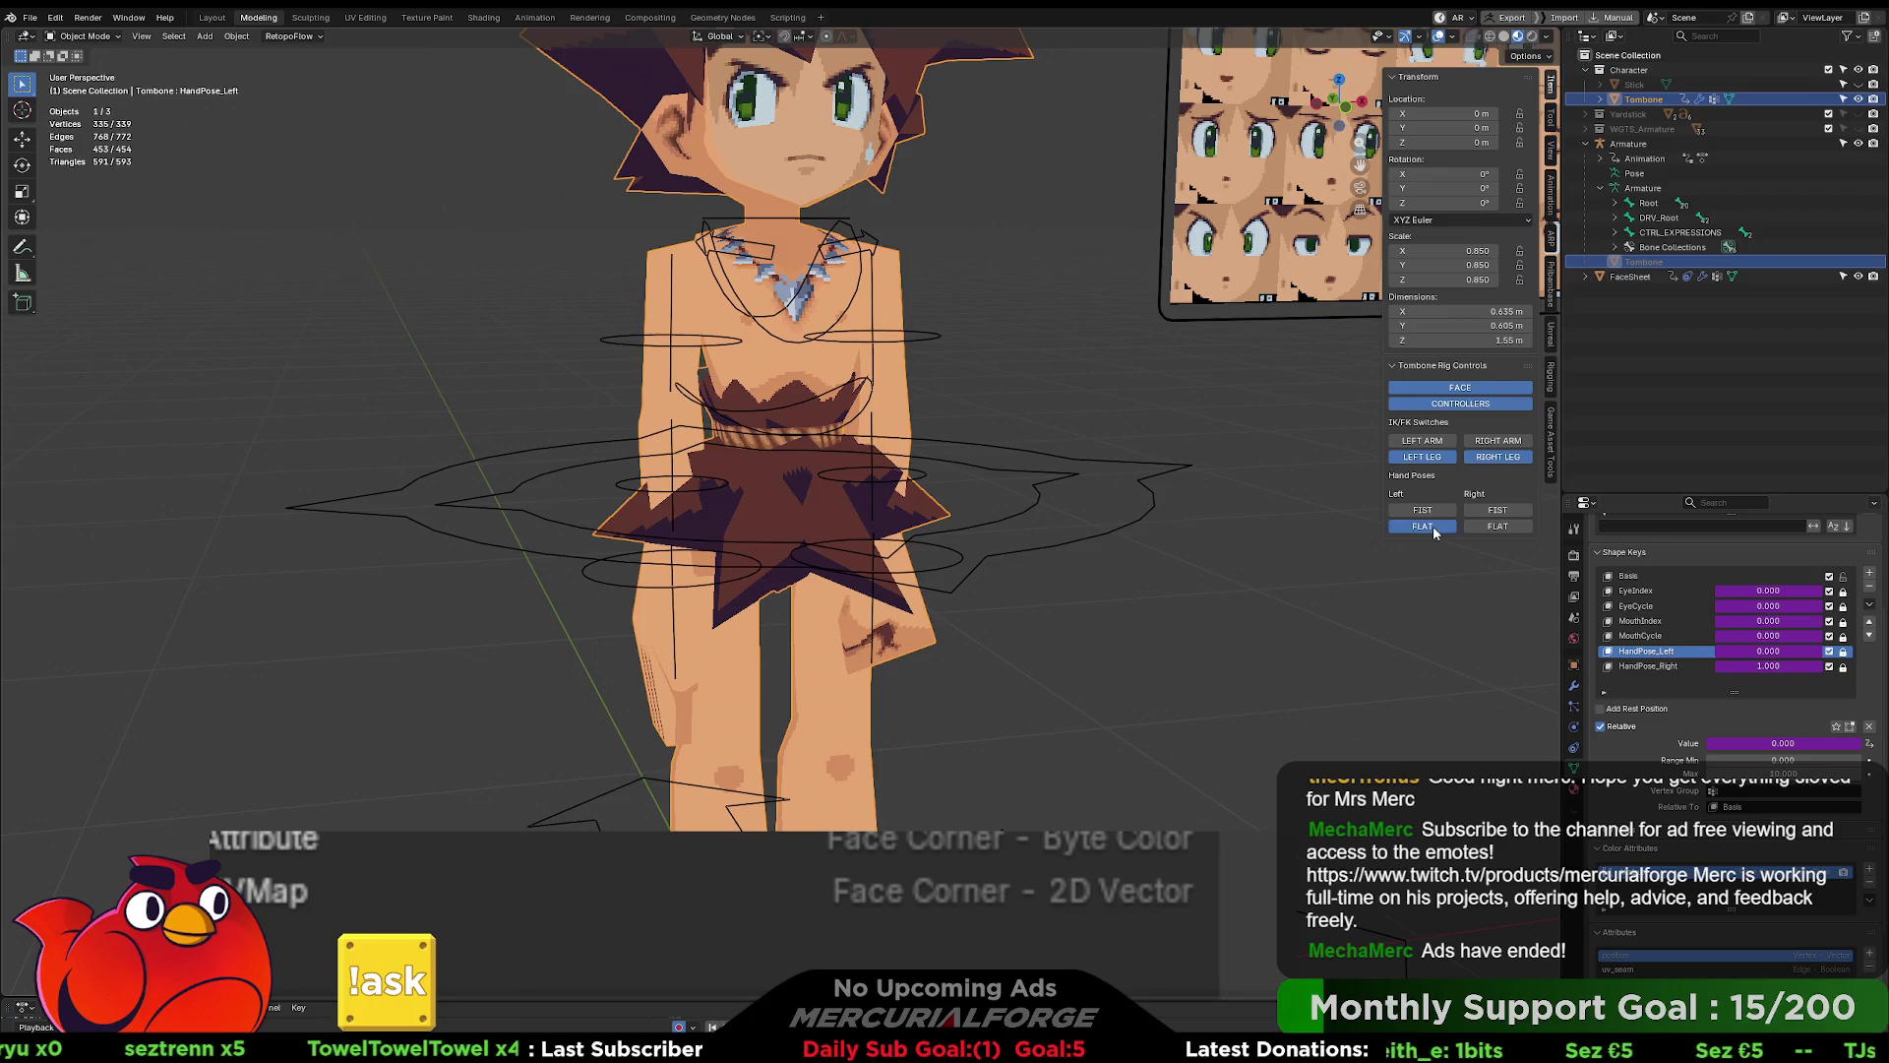
pyautogui.click(1438, 527)
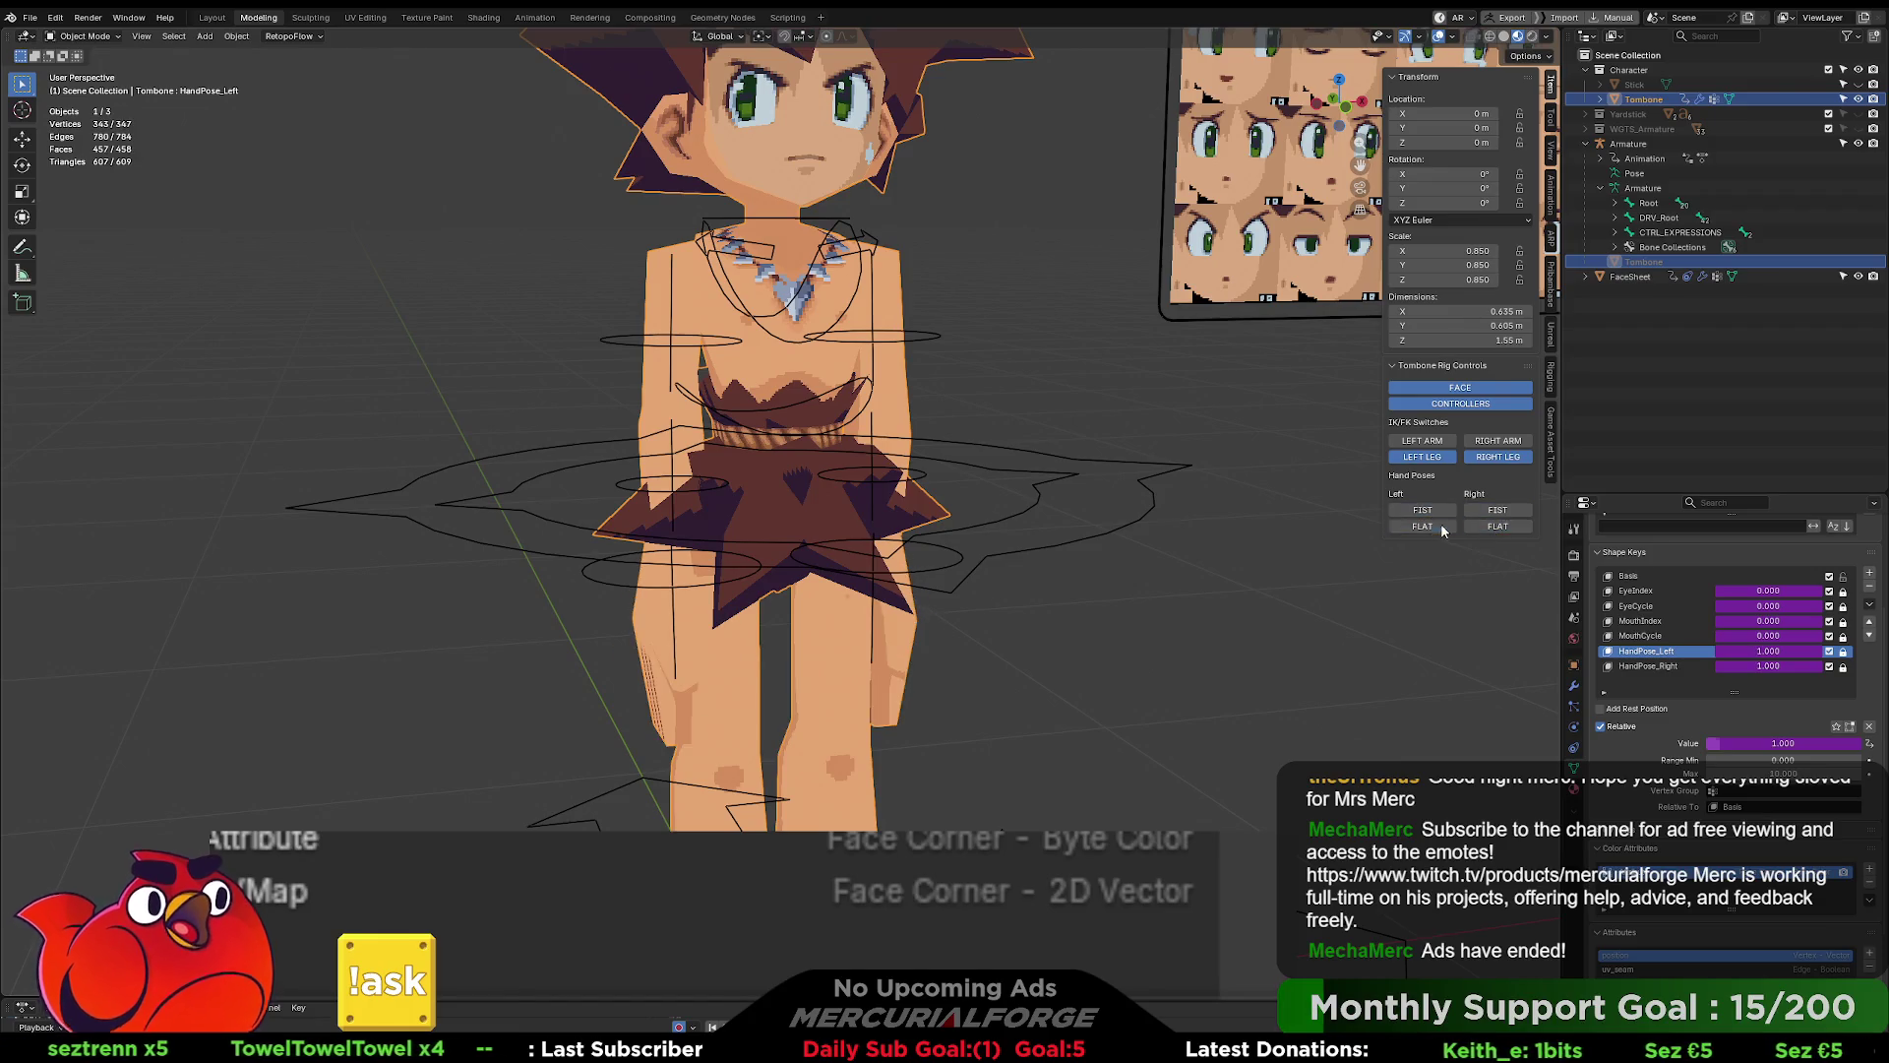
# - Toggle left and right FIST/FLAT poses repeatedly, then view the whole rig and face sheet
pyautogui.click(1423, 527)
pyautogui.click(1498, 526)
pyautogui.click(1497, 510)
pyautogui.click(1423, 526)
pyautogui.click(1273, 297)
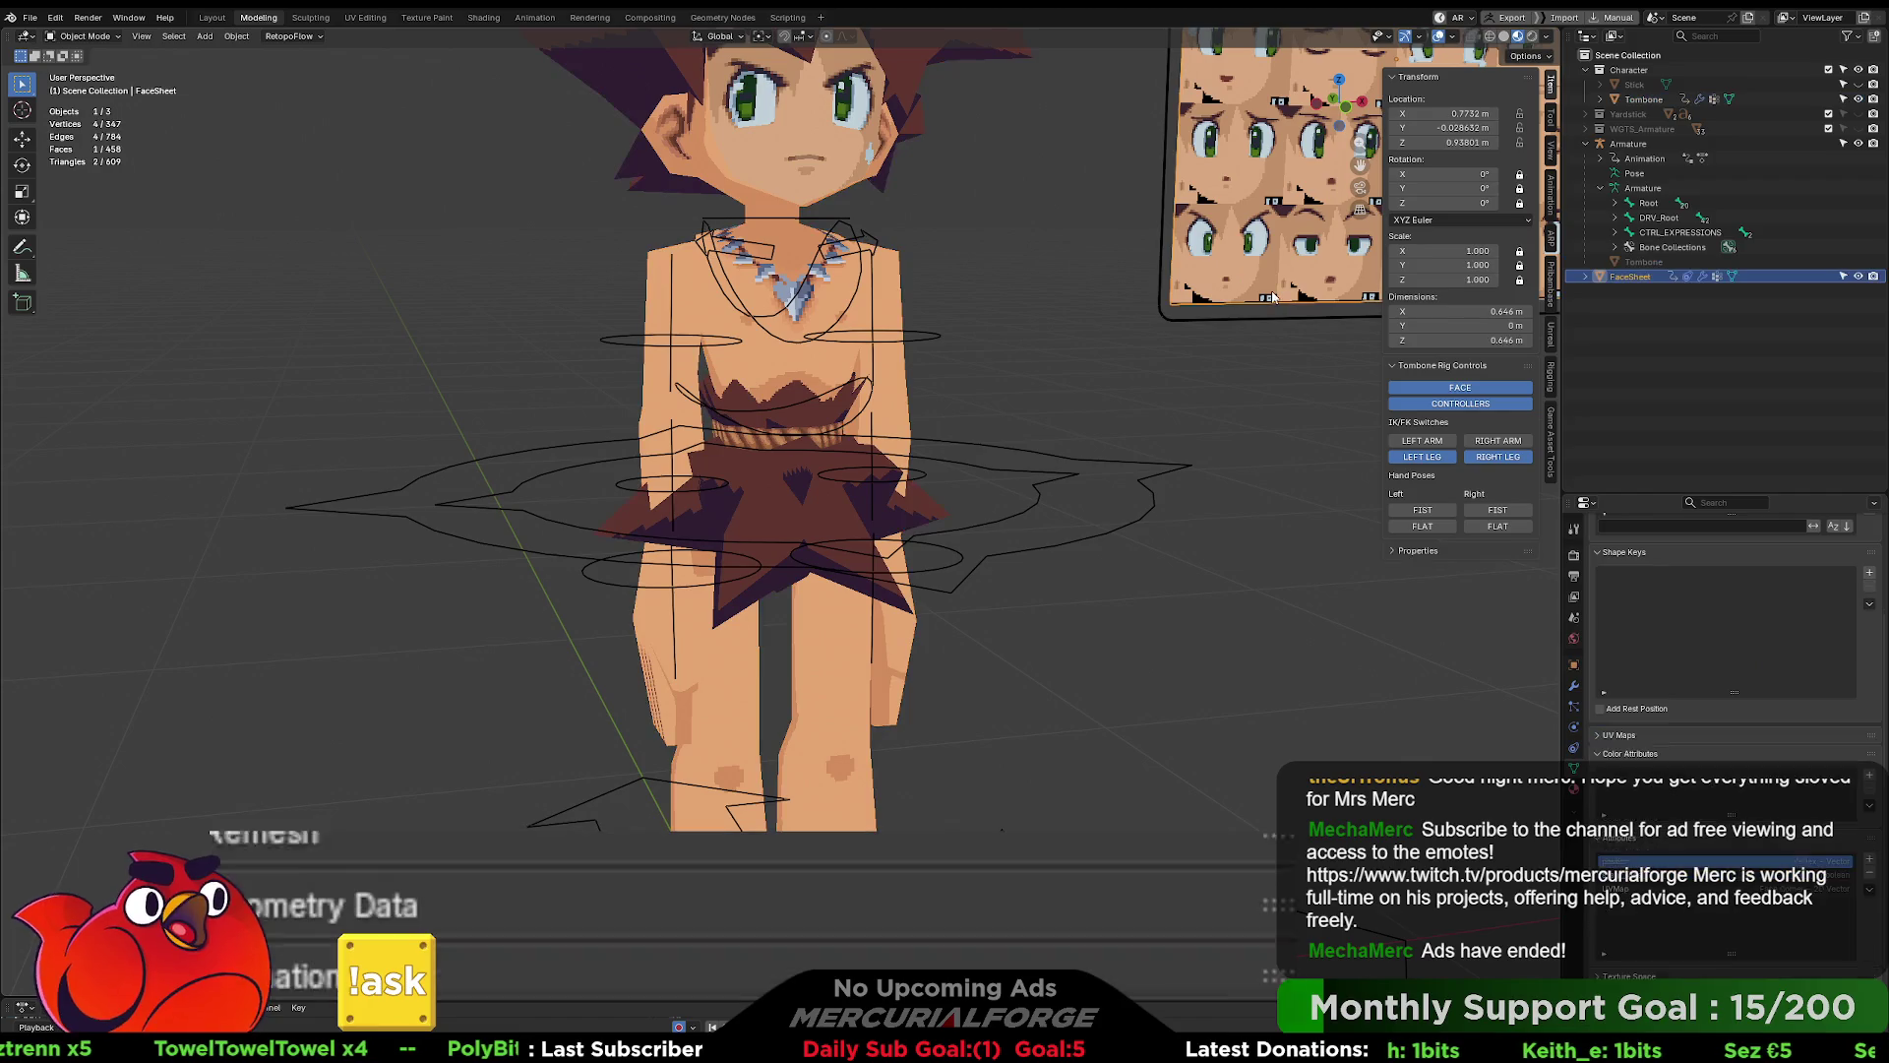
pyautogui.click(1423, 509)
pyautogui.click(1423, 526)
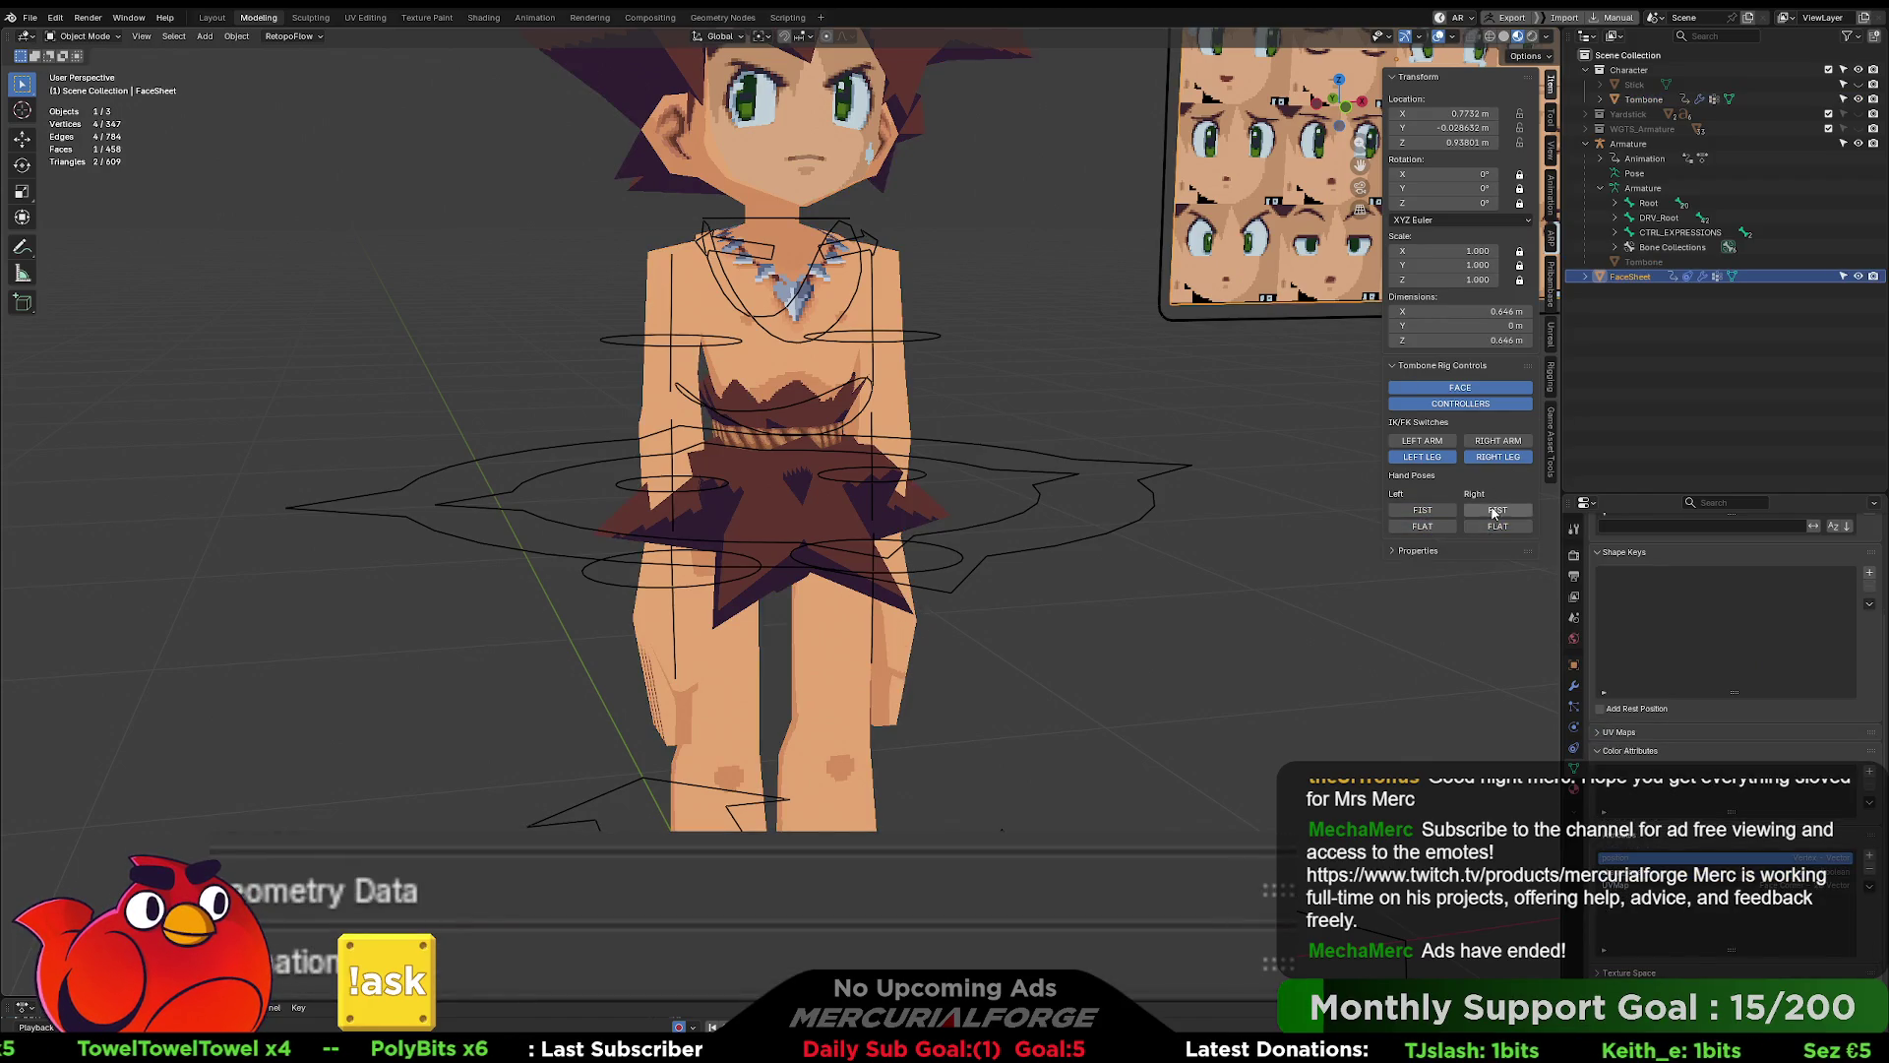
pyautogui.click(1495, 510)
pyautogui.click(1422, 510)
pyautogui.click(1423, 526)
pyautogui.hotkey('alt', 'a')
pyautogui.scroll(-4, 799, 261)
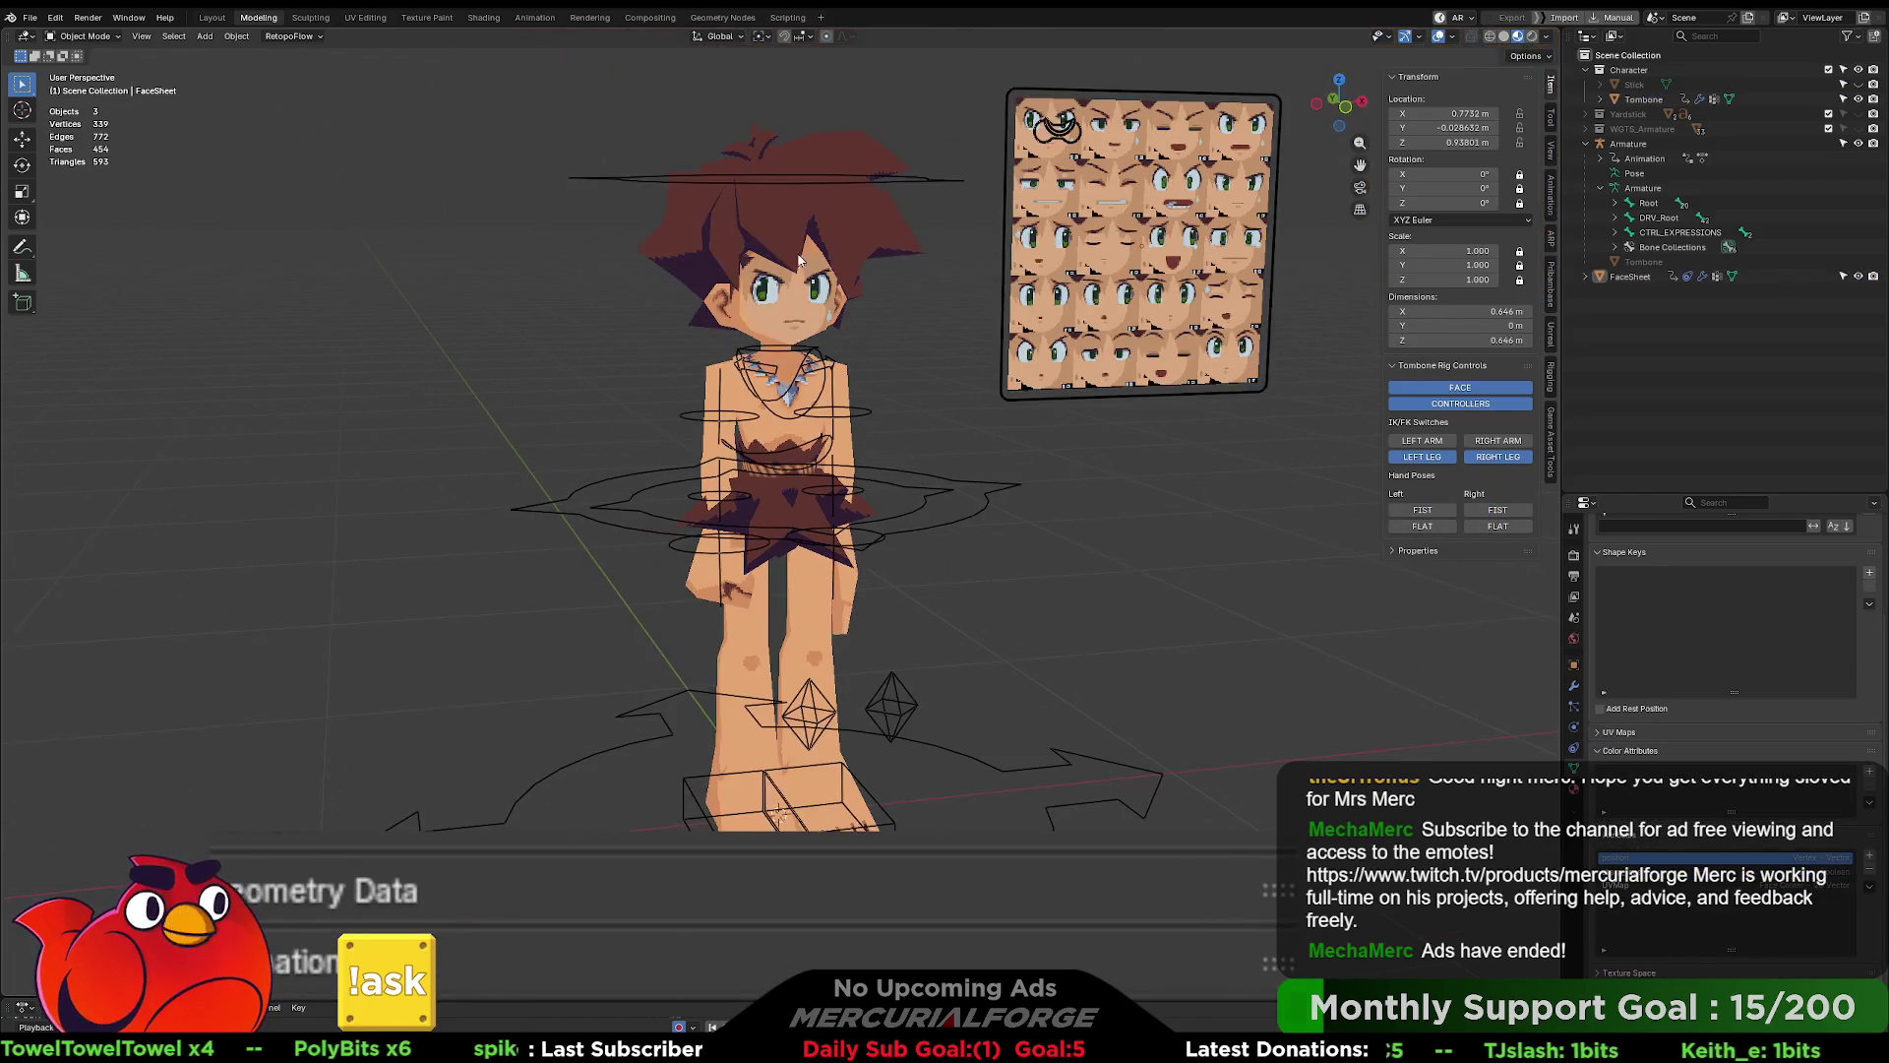
# - Add a 2 m Plane left of the character, then retest the left-hand poses
pyautogui.scroll(-2, 799, 261)
pyautogui.hotkey('ctrl', 'a')
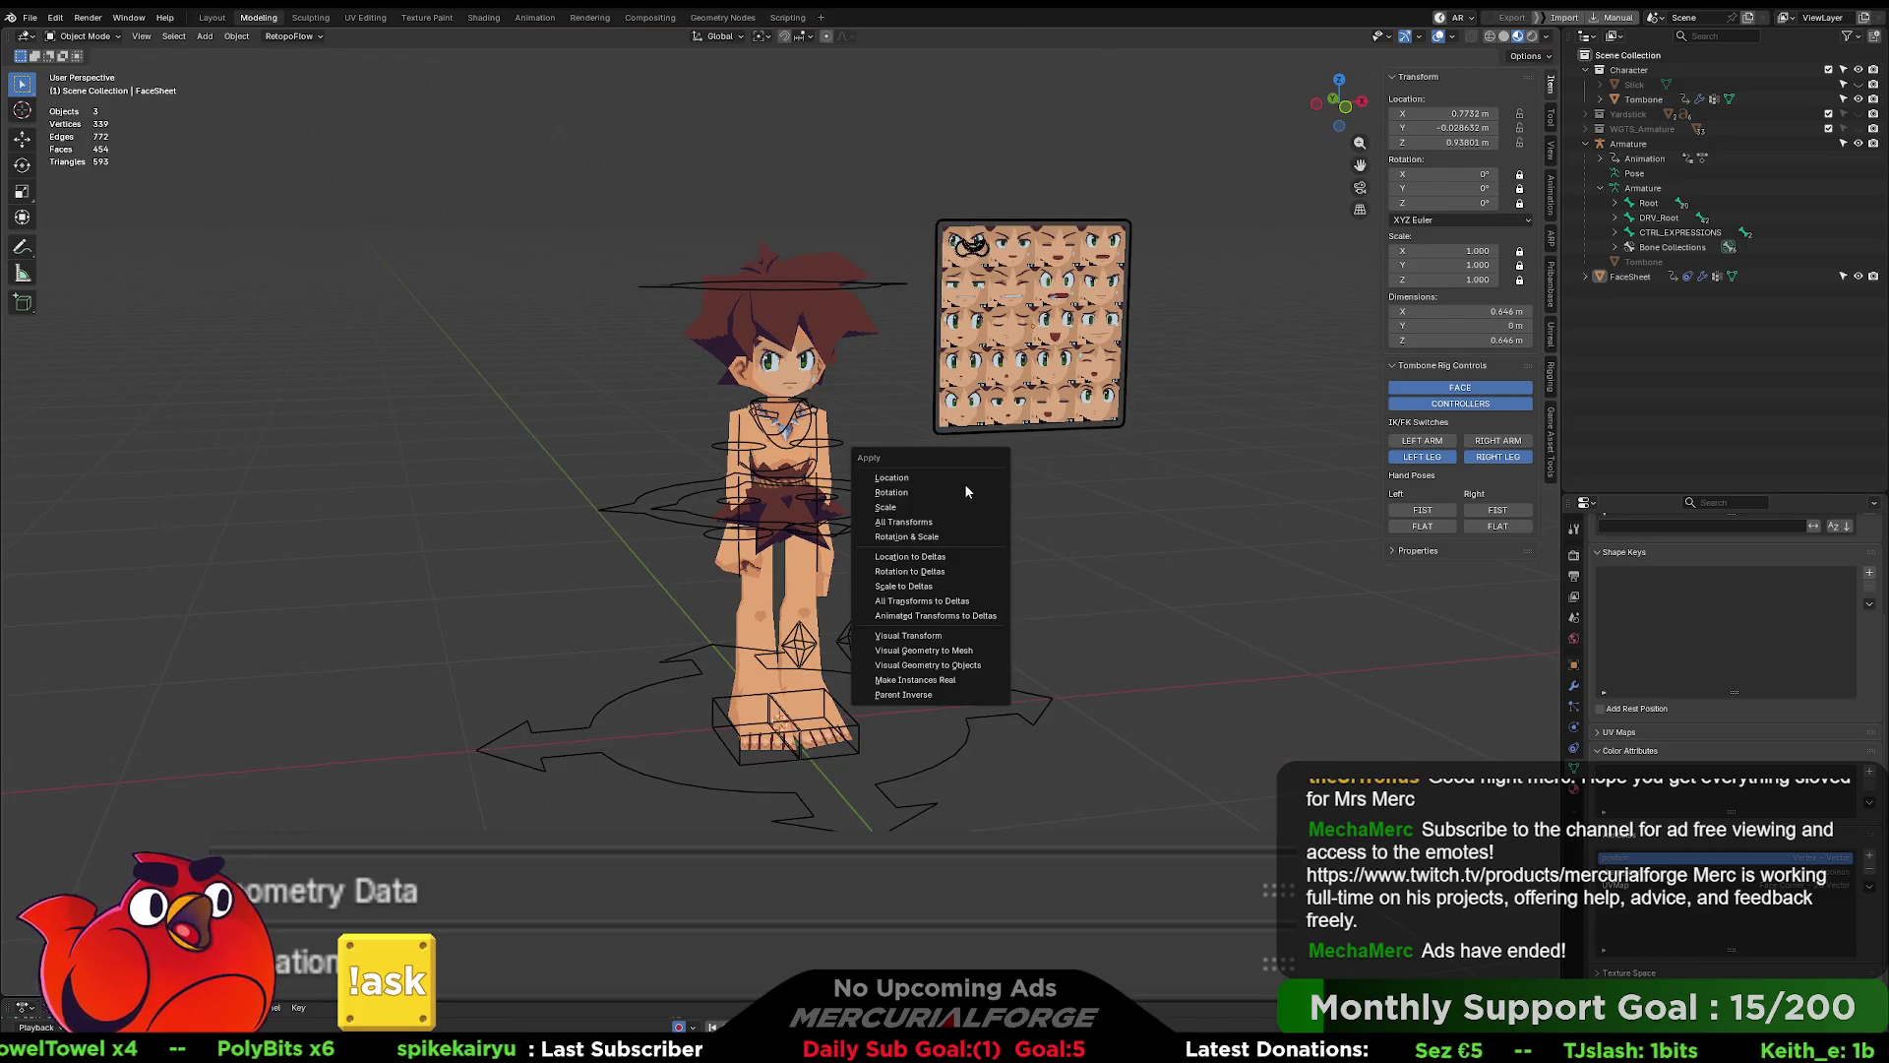
pyautogui.hotkey('shift', 'a')
pyautogui.moveTo(1031, 522)
pyautogui.click(1121, 524)
pyautogui.press('g')
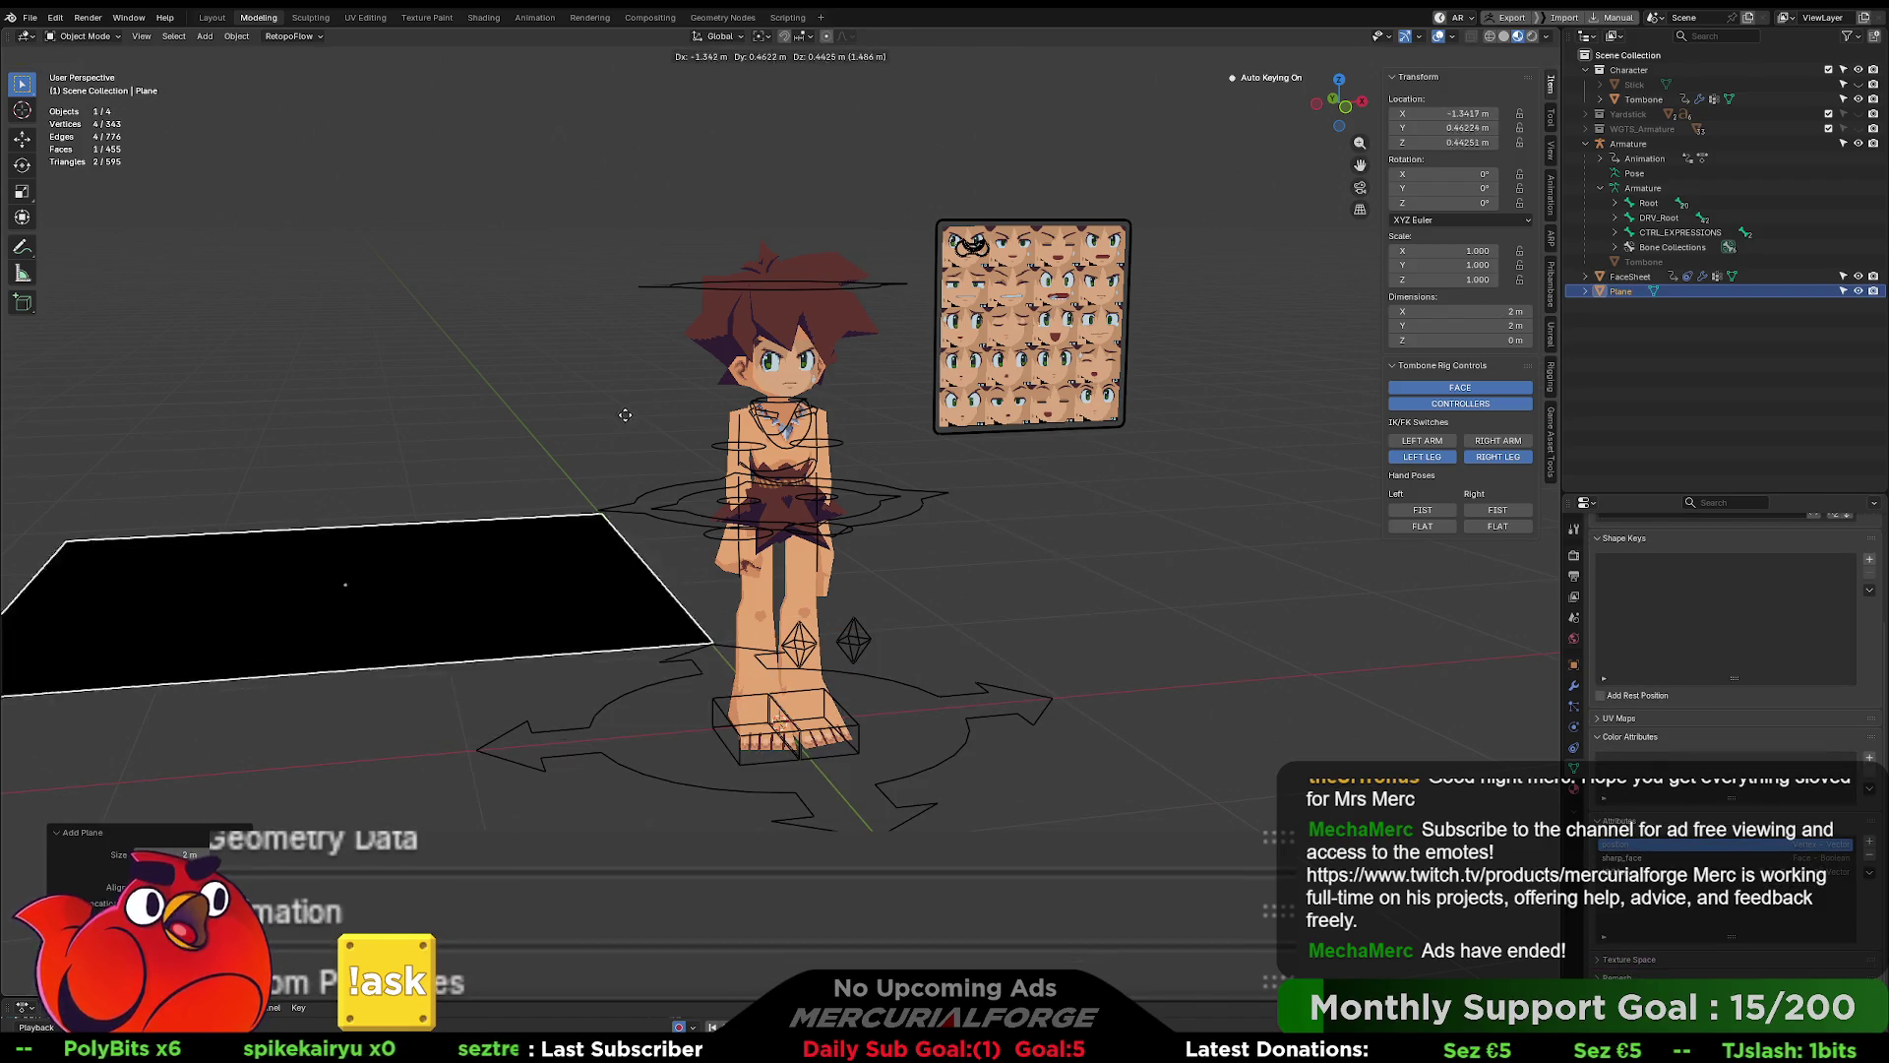
pyautogui.click(616, 379)
pyautogui.click(1448, 511)
pyautogui.click(1444, 527)
# - Toggle both hands' poses again, ending with the right hand in FIST
pyautogui.click(1490, 529)
pyautogui.click(1496, 511)
pyautogui.click(1499, 443)
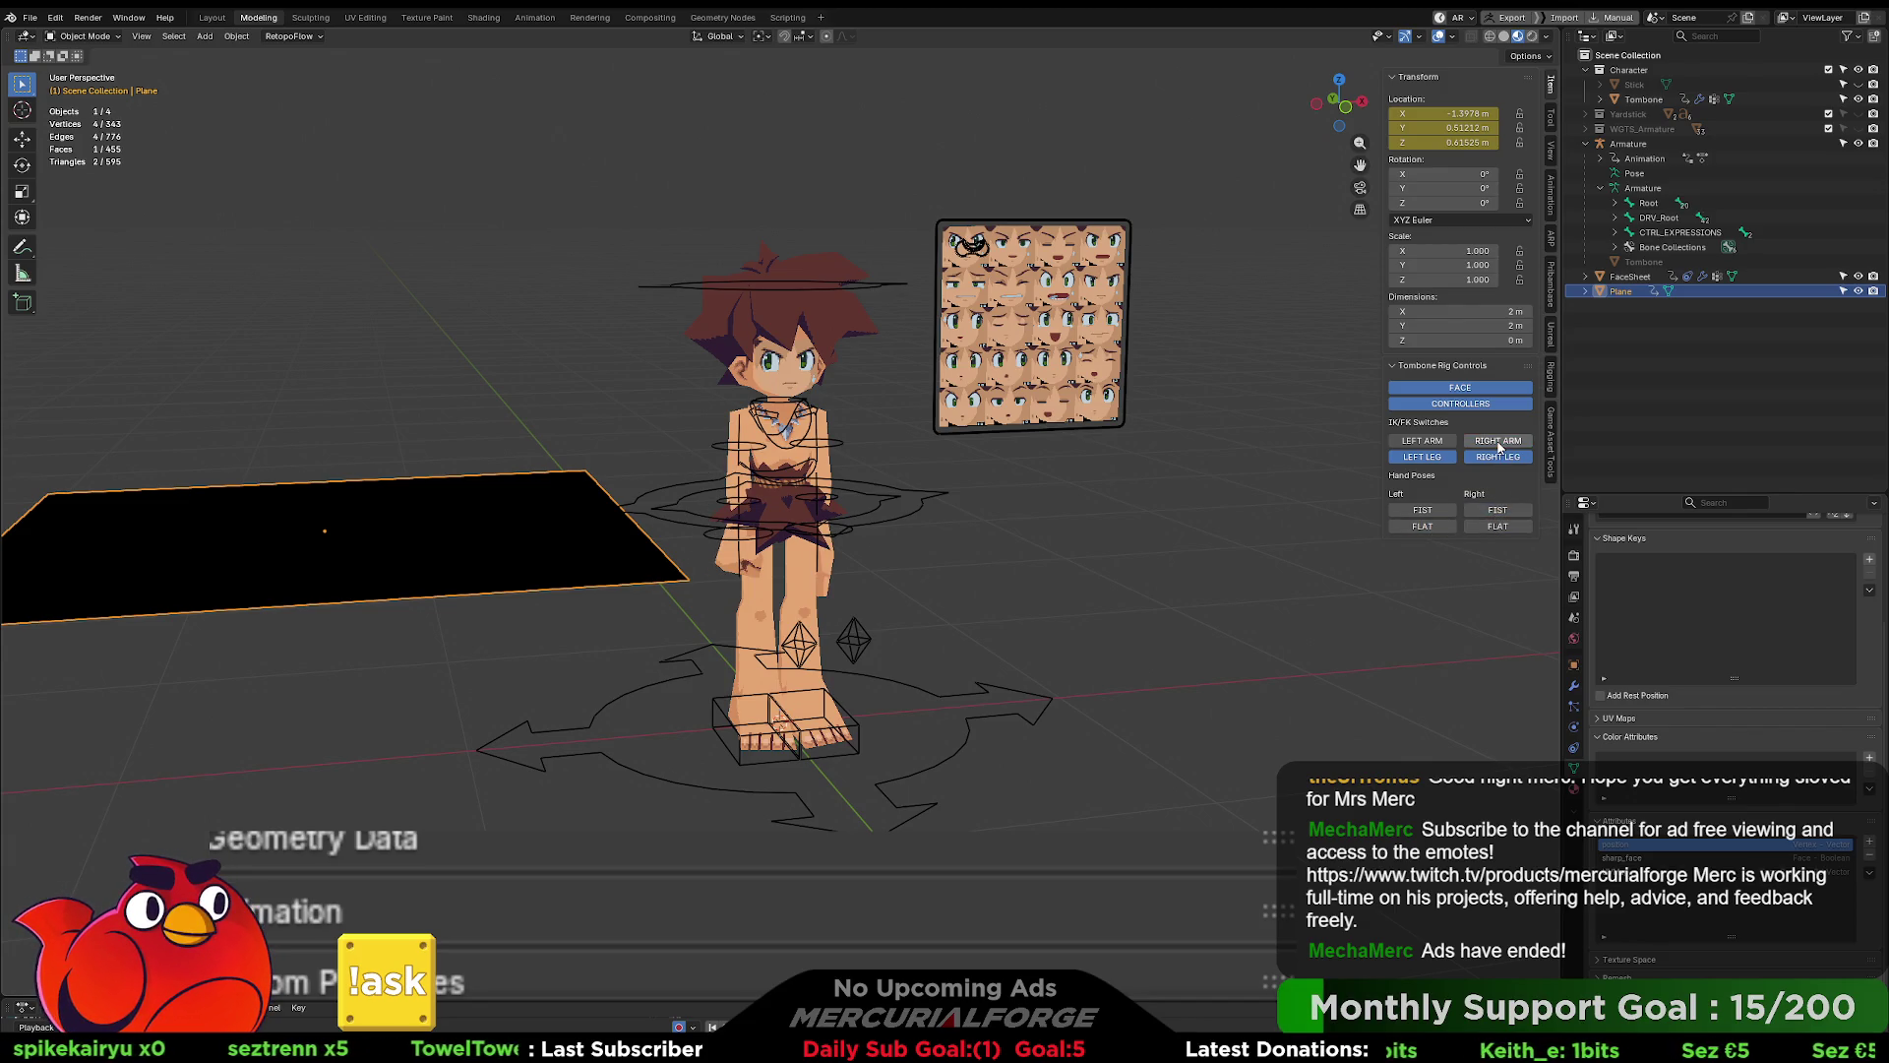
pyautogui.click(1423, 509)
pyautogui.click(1423, 527)
pyautogui.click(1498, 526)
pyautogui.click(1488, 512)
pyautogui.click(1423, 526)
pyautogui.click(1485, 511)
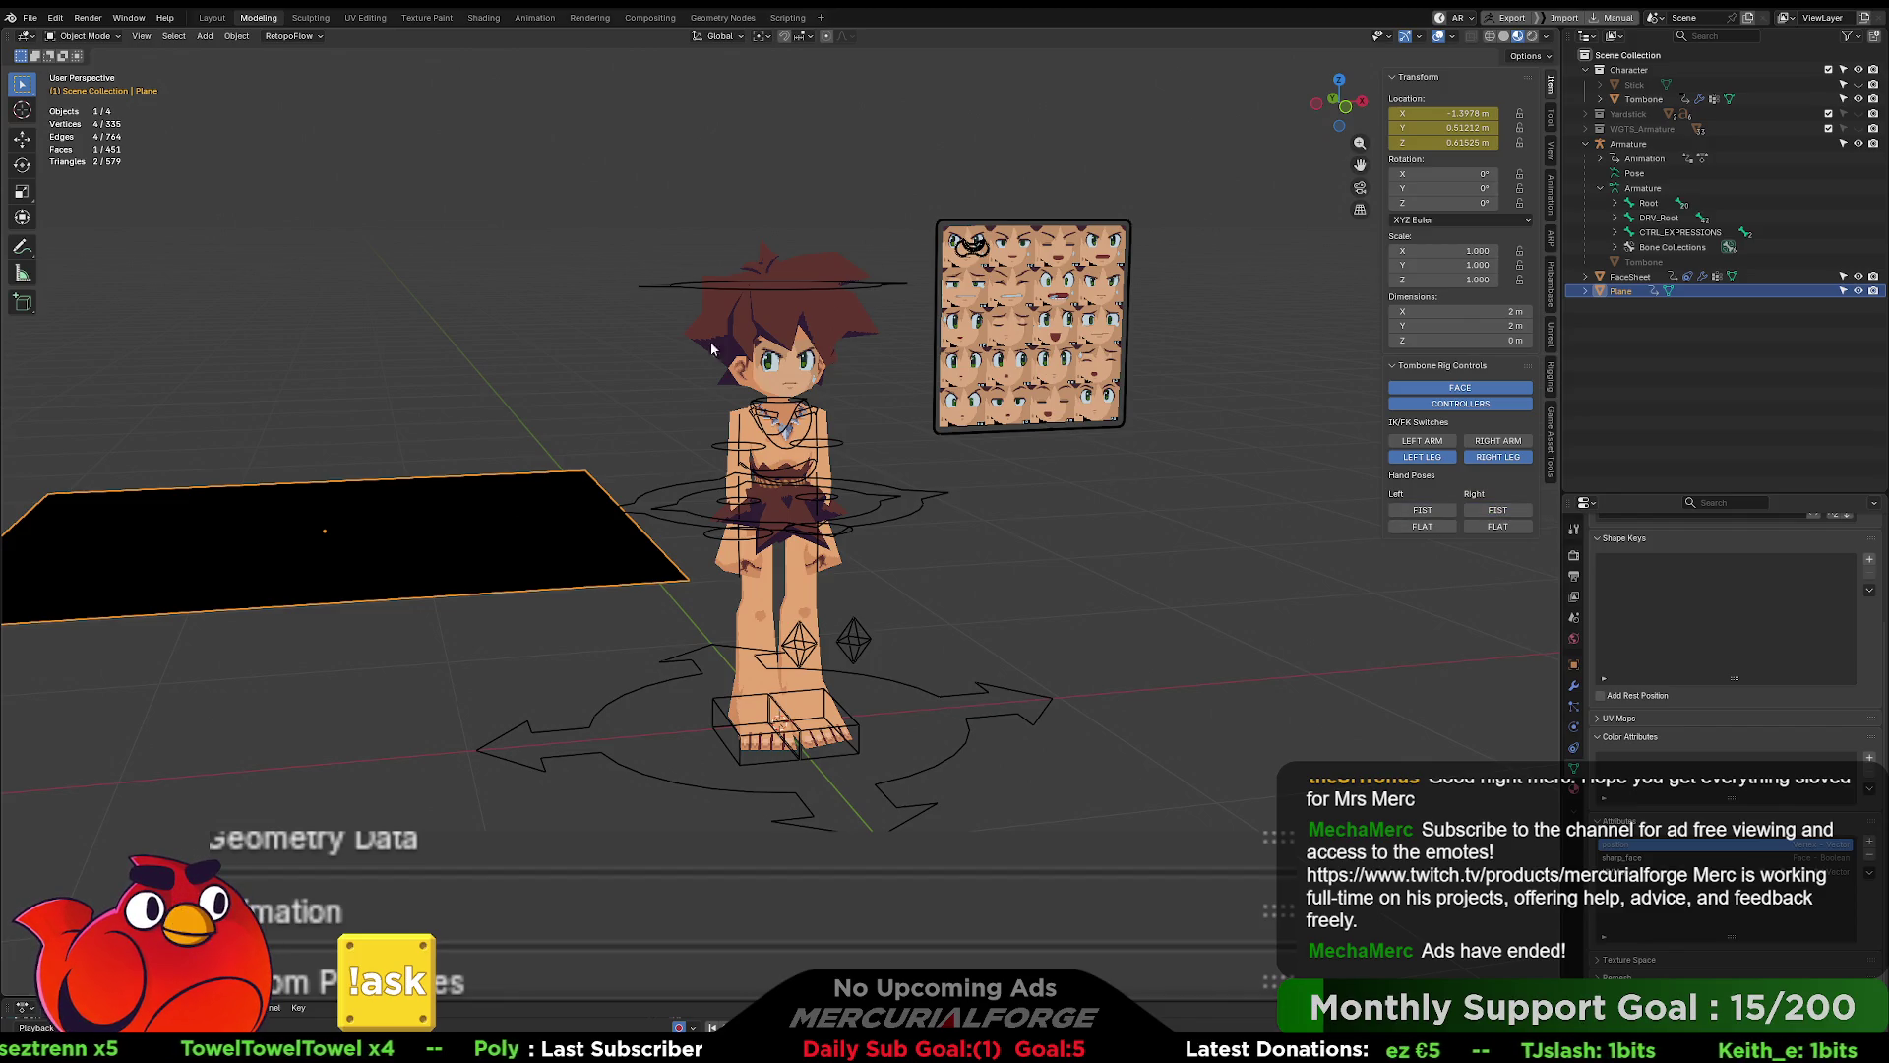
# - Delete the plane, orbit the view, and expand CTRL_EXPRESSIONS to show eye and mouth targets
pyautogui.press('Delete')
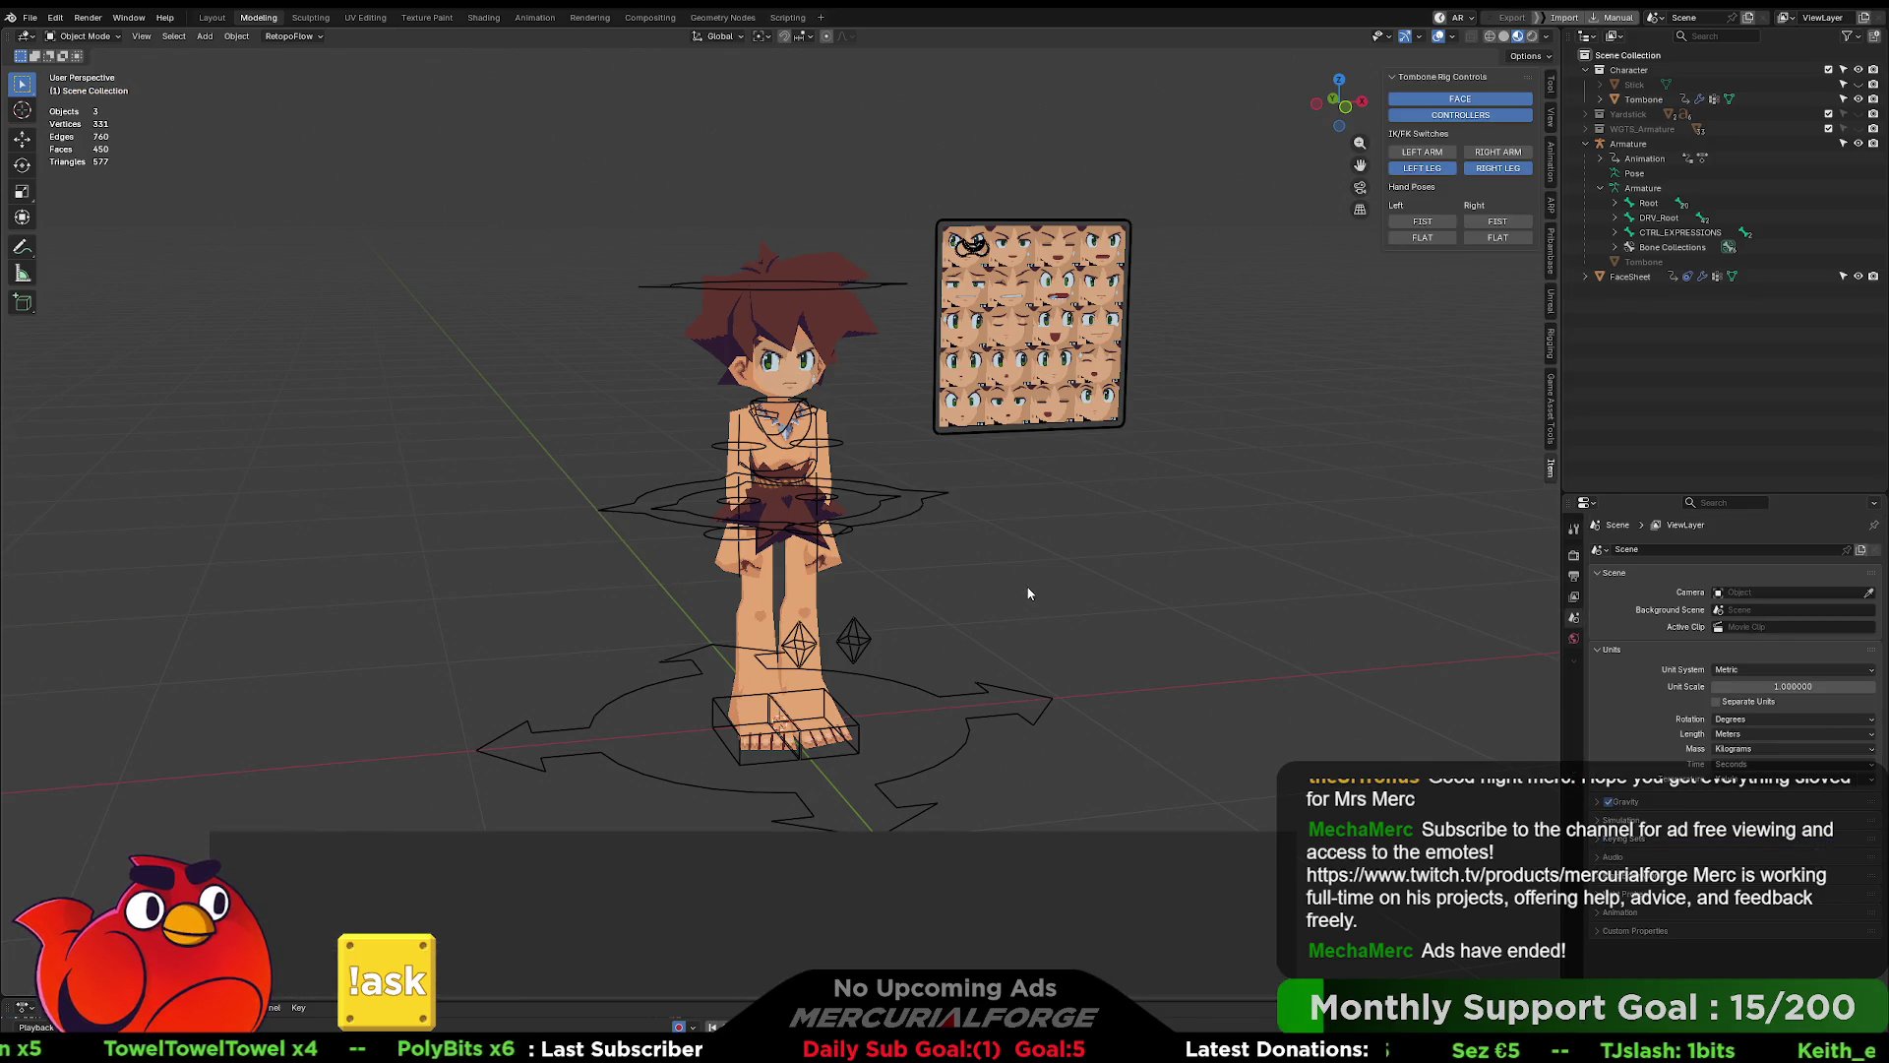
pyautogui.scroll(3, 1075, 570)
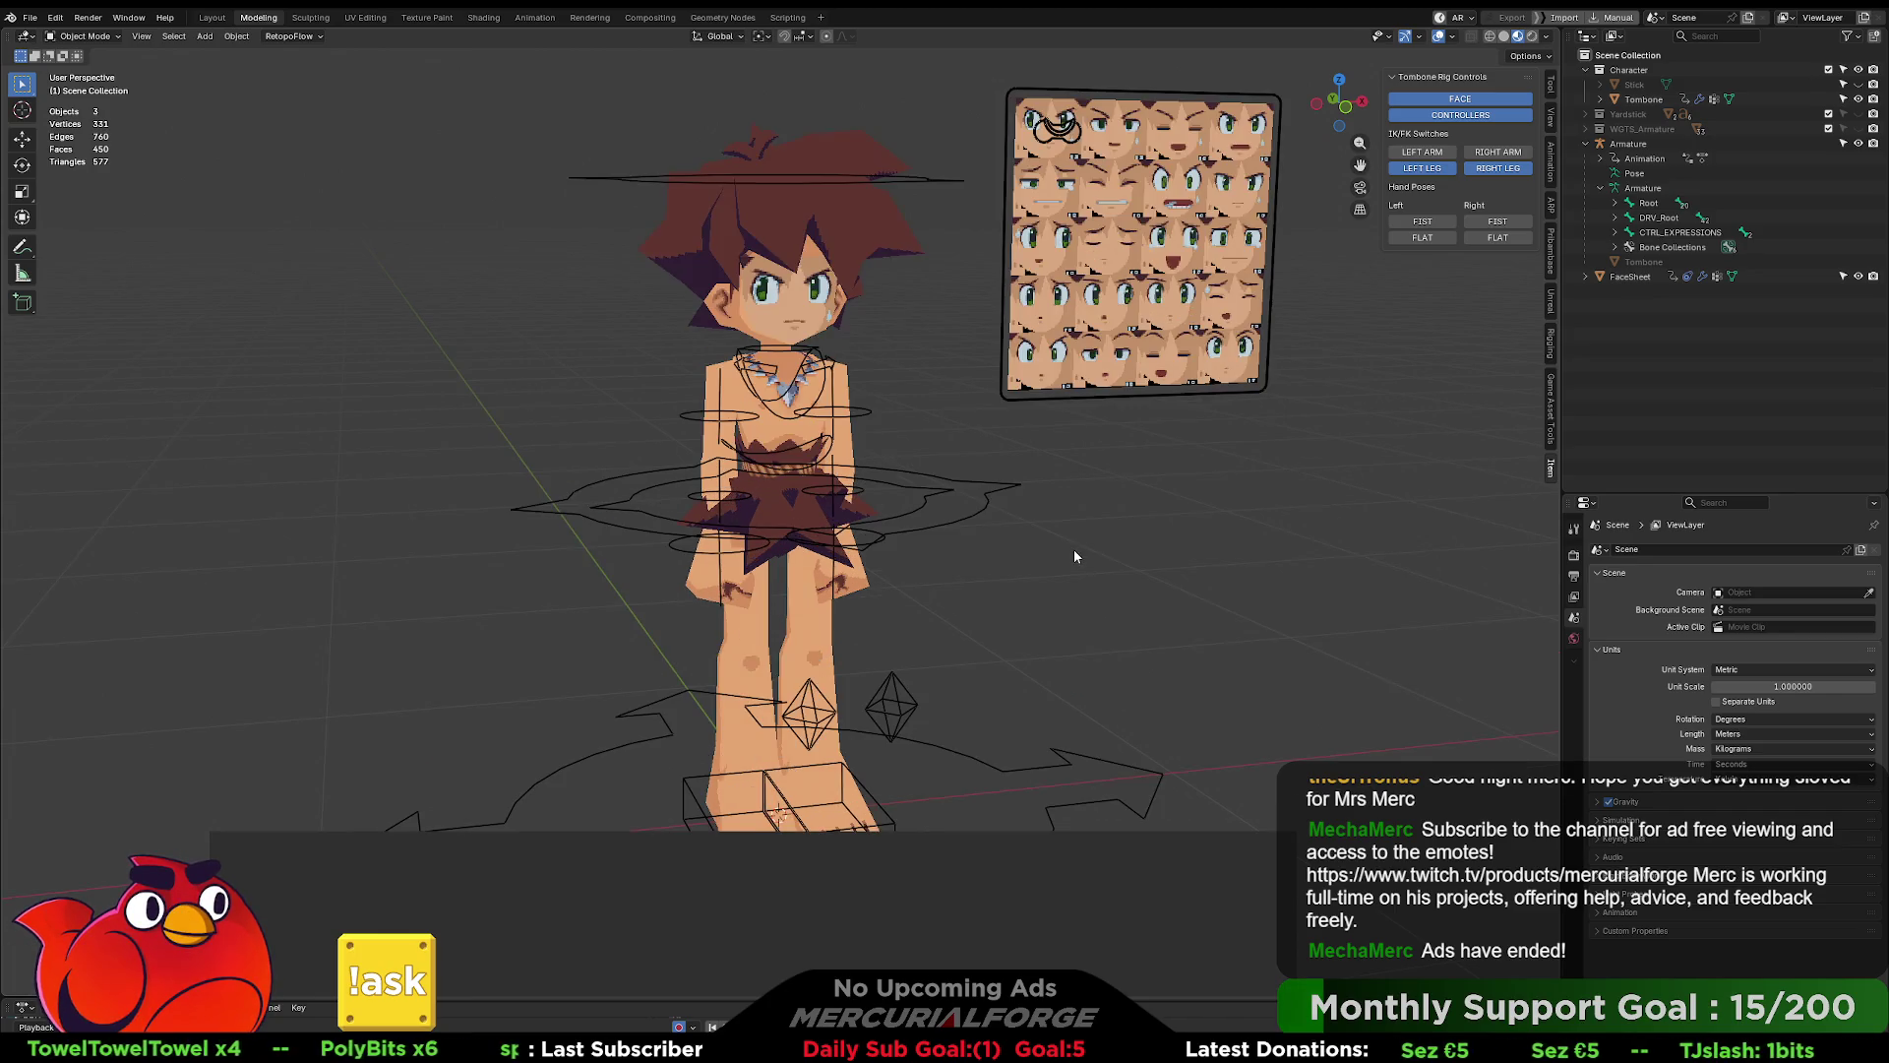
pyautogui.moveTo(1083, 528)
pyautogui.mouseDown(button='middle')
pyautogui.moveTo(869, 518)
pyautogui.moveTo(1086, 526)
pyautogui.mouseUp(button='middle')
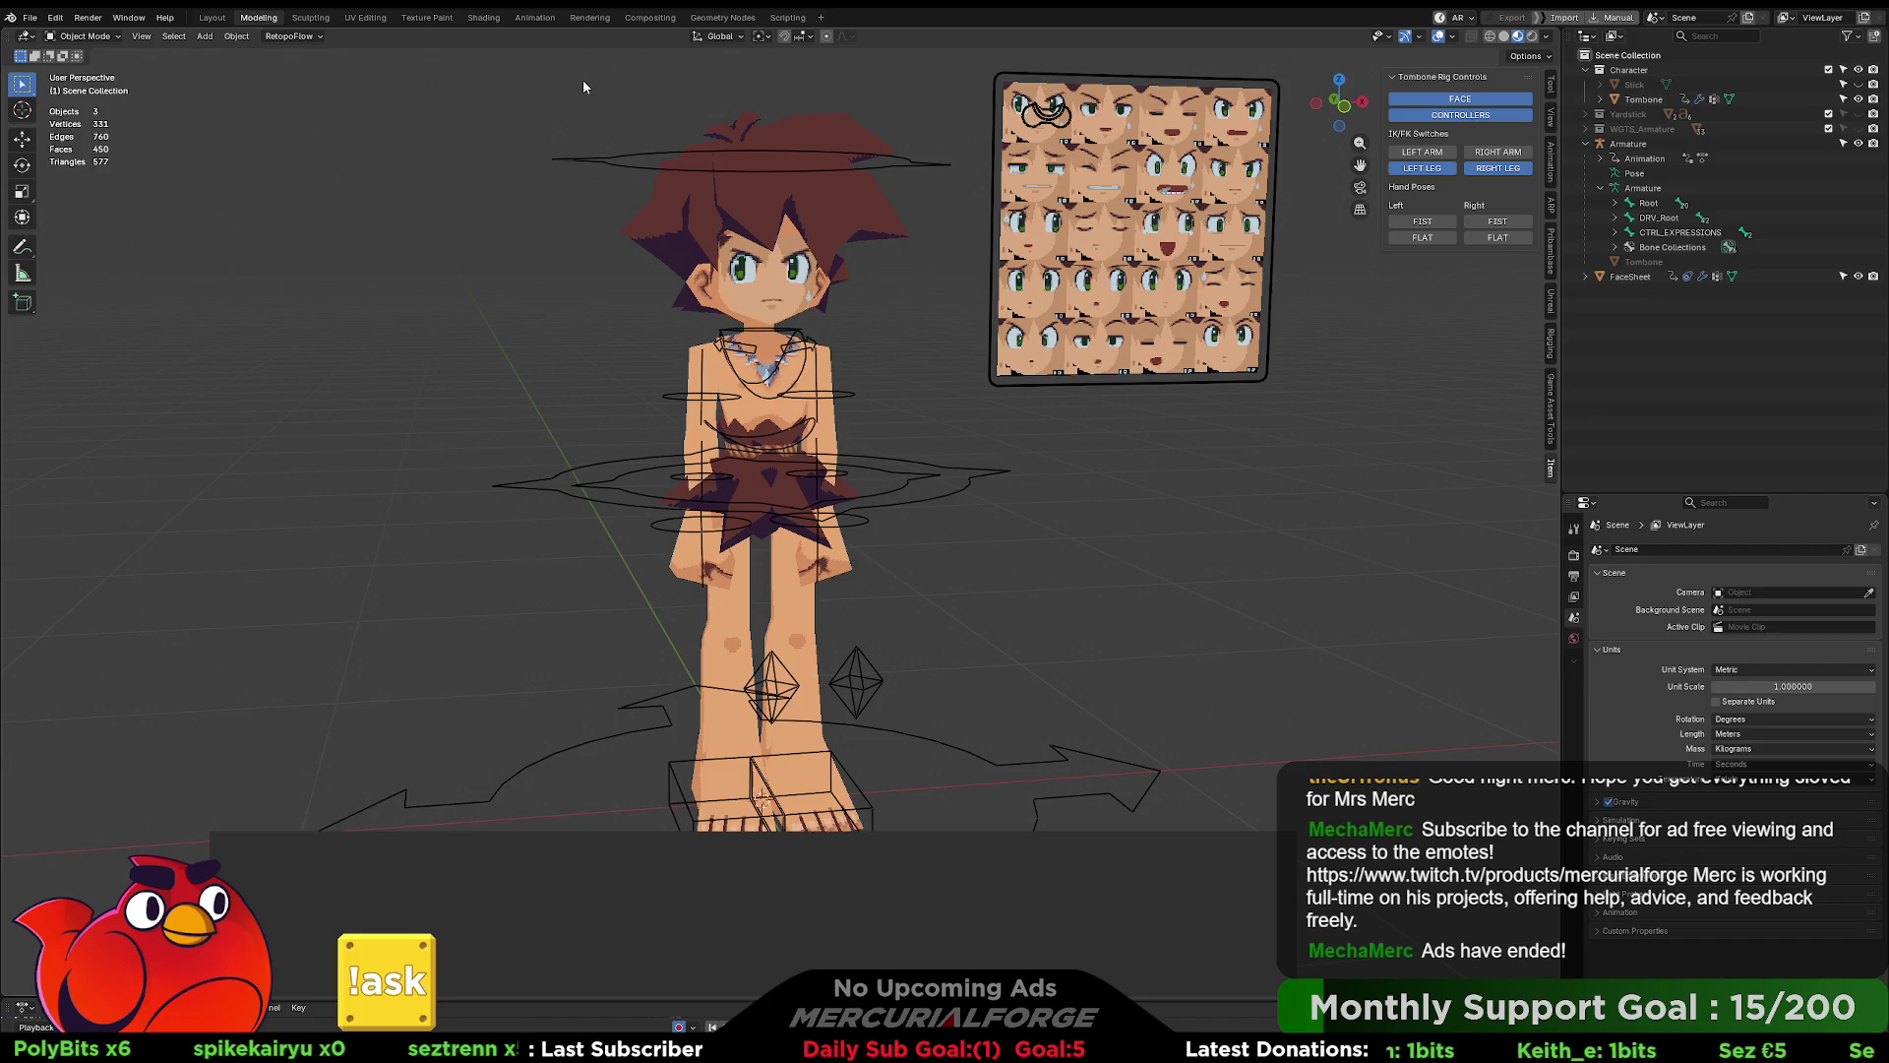
pyautogui.click(1616, 232)
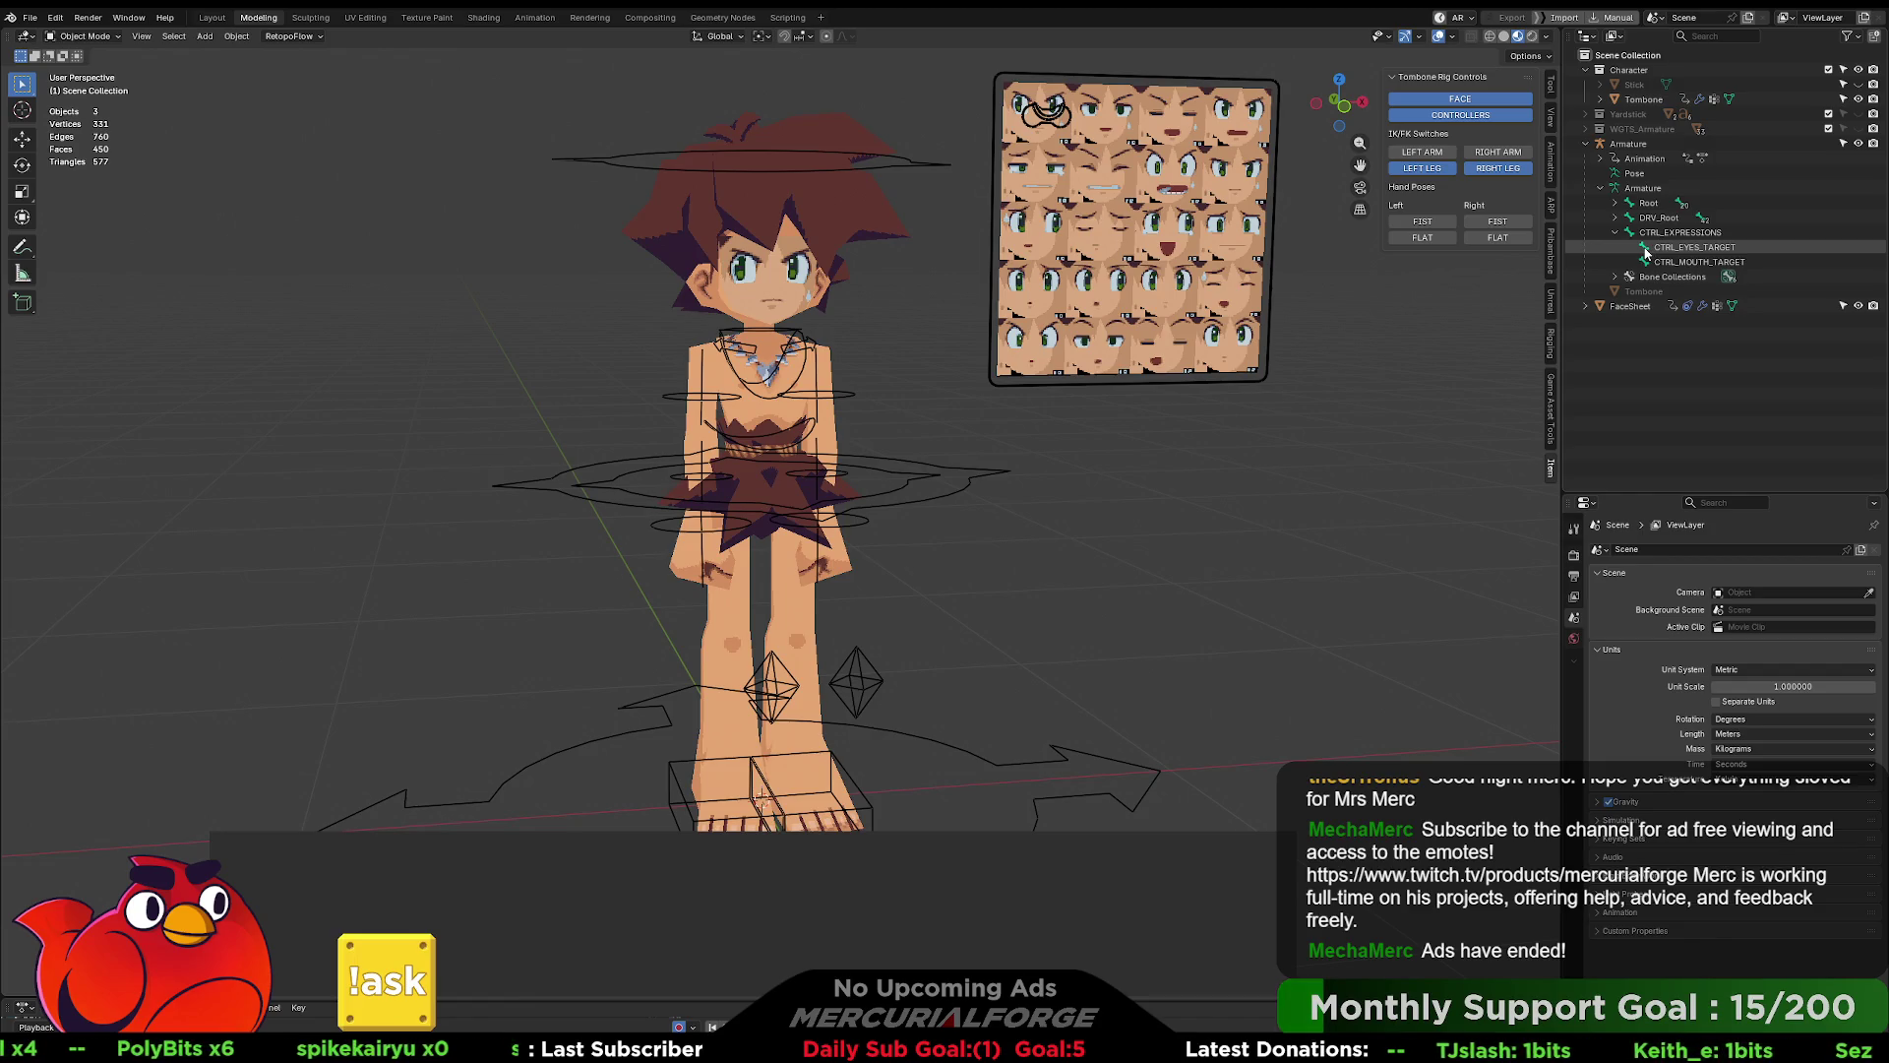
# - Expand DRV_Root and peek into CTRL_IKLEG_L, CTRL_IKARM_L and CTRL_IKARM_R children
pyautogui.click(1616, 219)
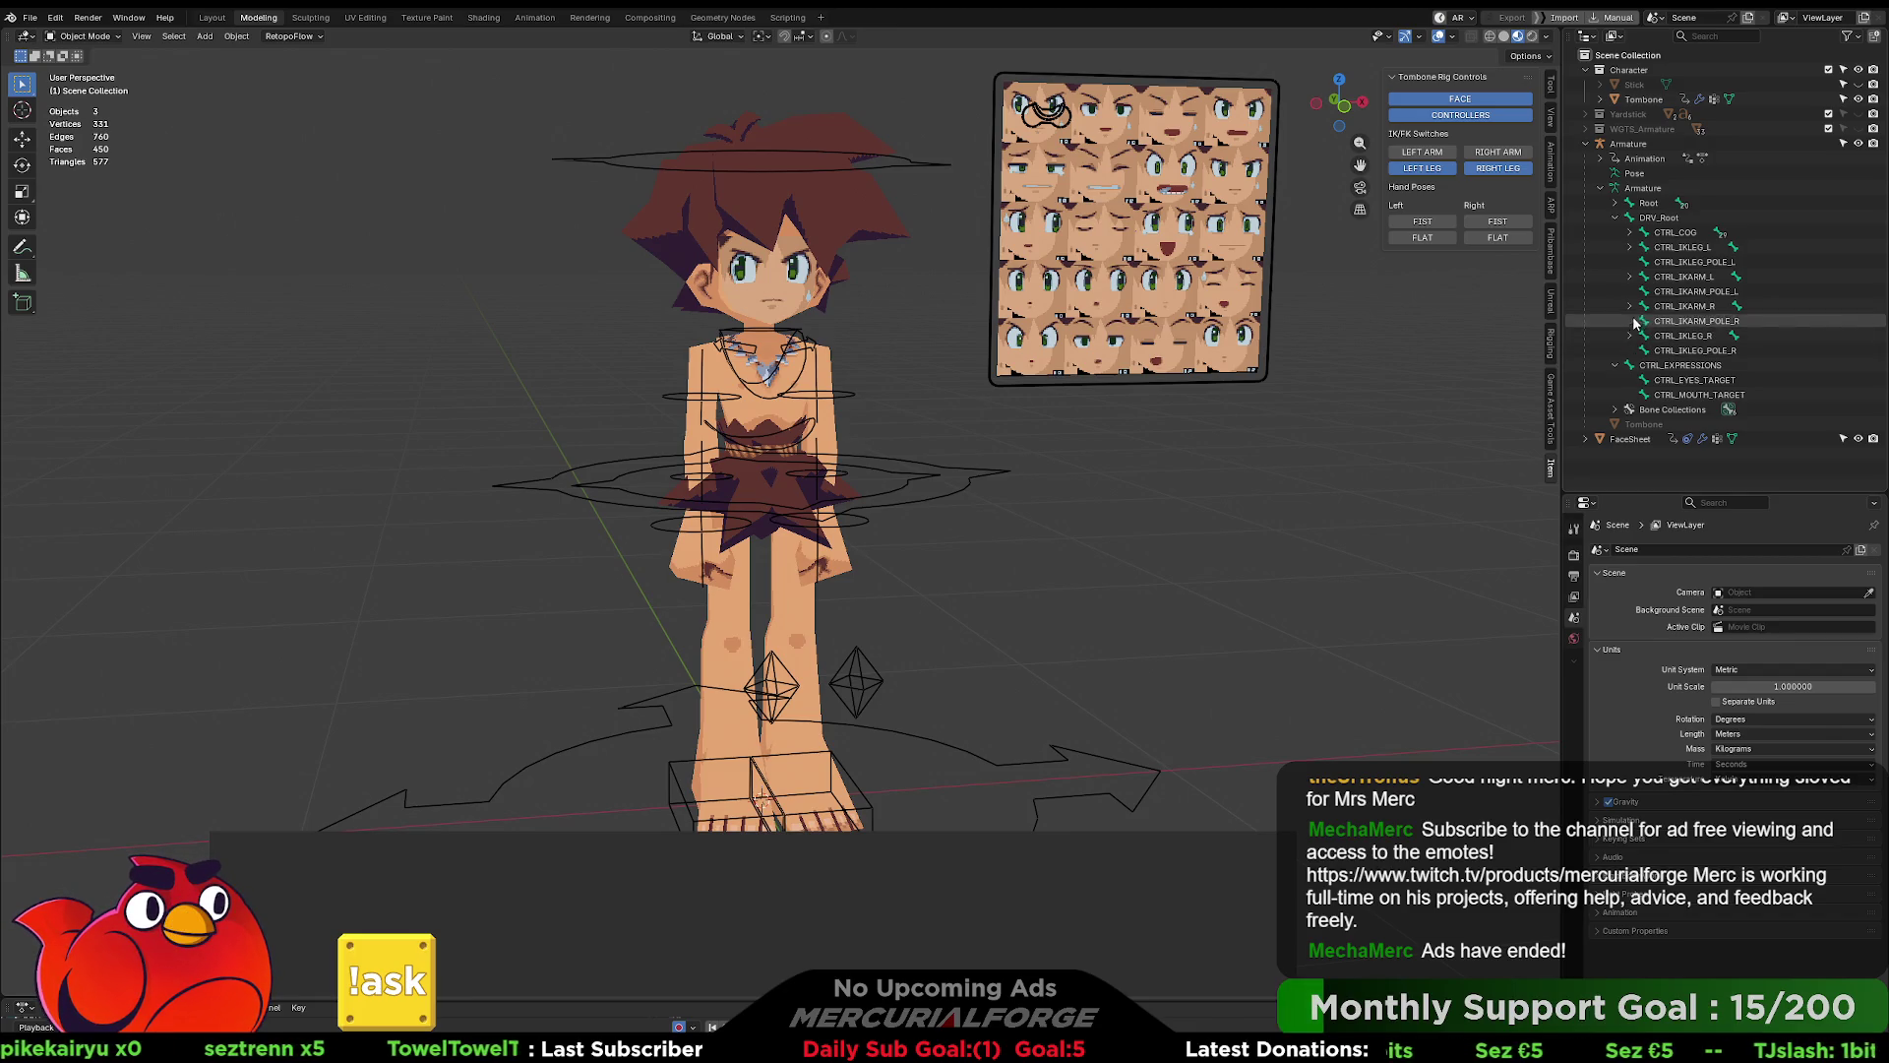
pyautogui.click(1628, 248)
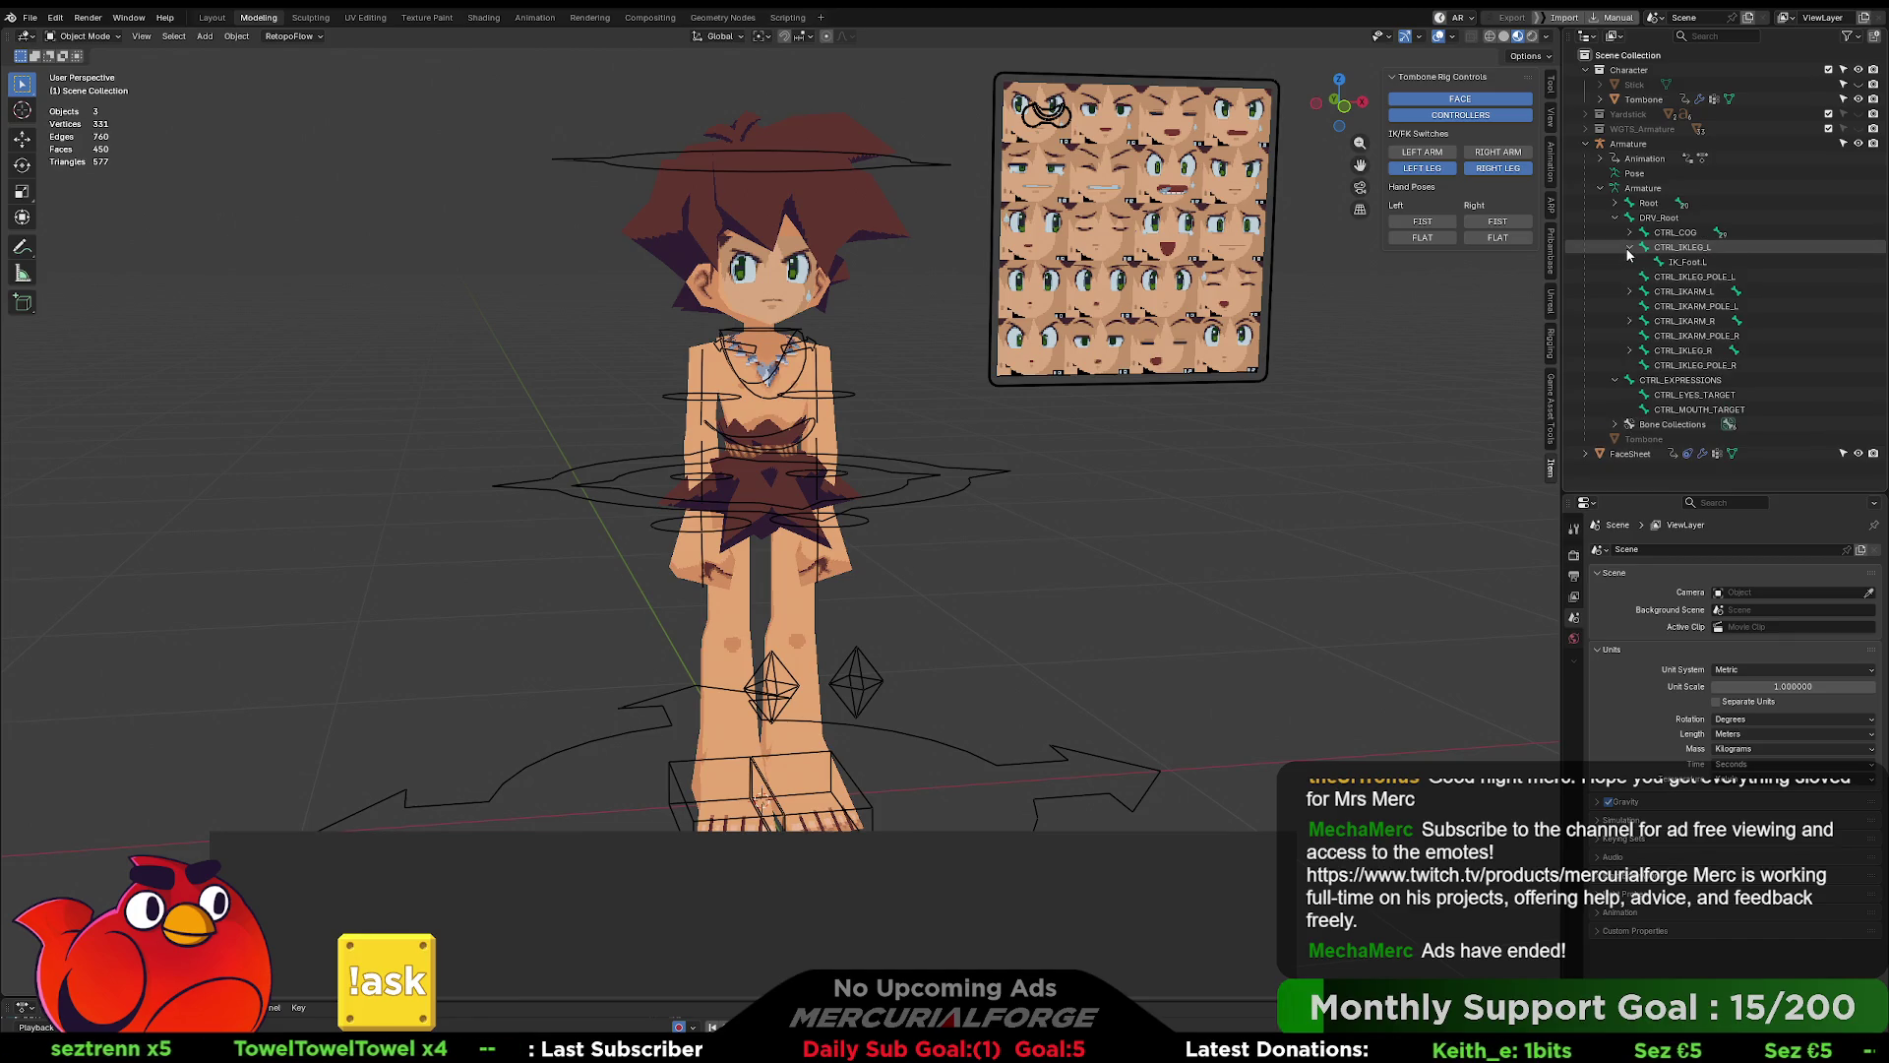
pyautogui.click(1627, 248)
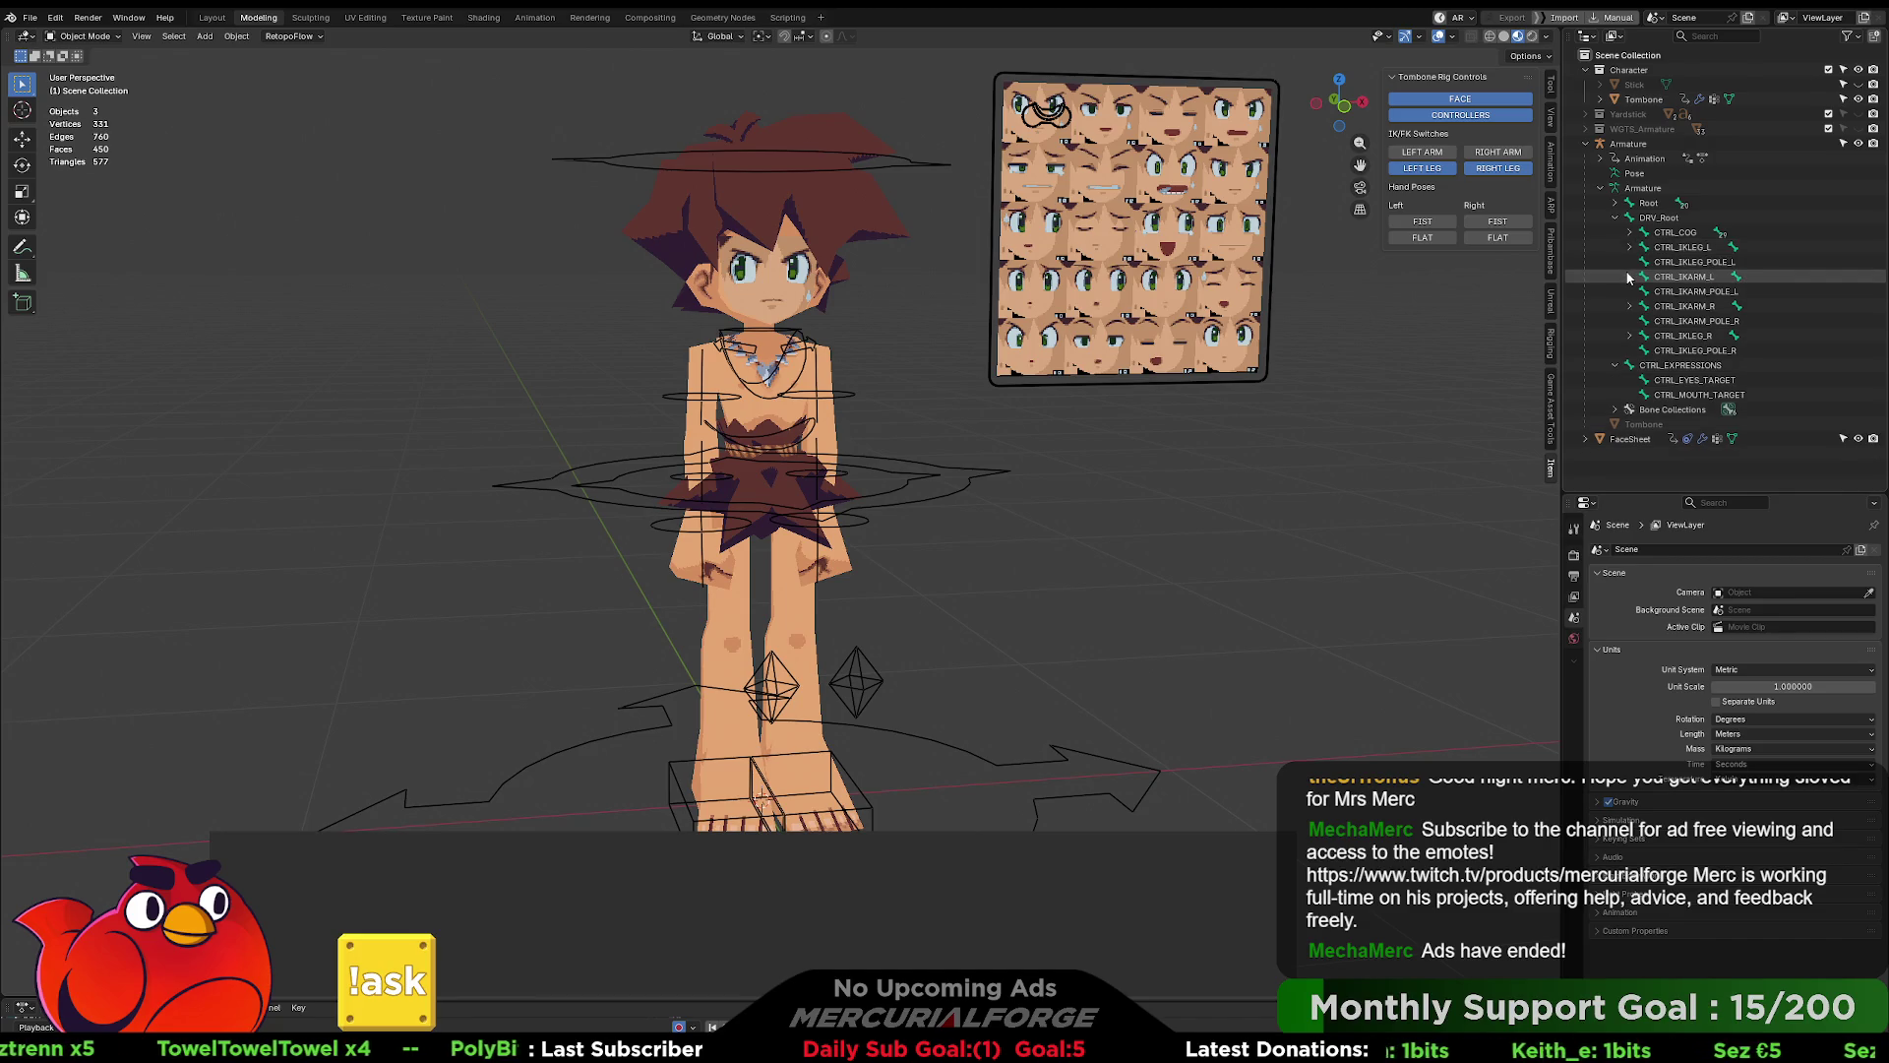
pyautogui.click(1629, 277)
pyautogui.click(1629, 277)
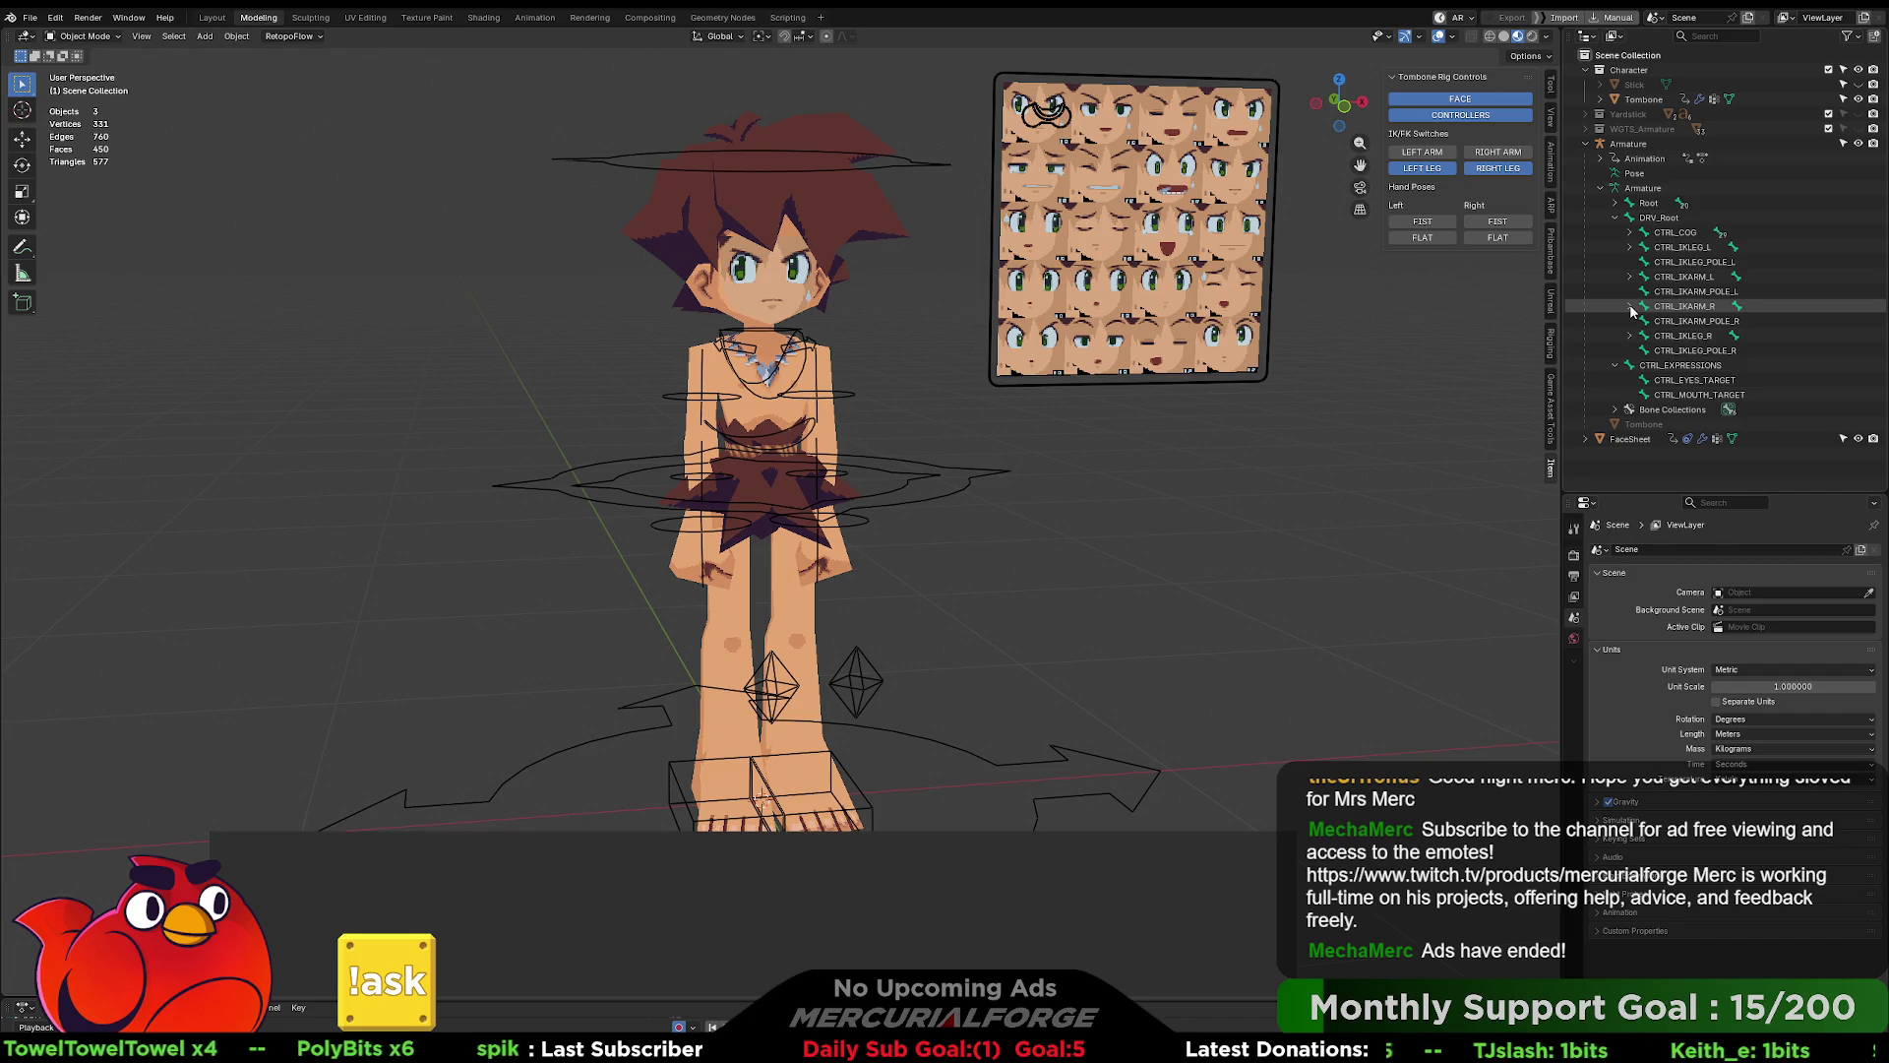
pyautogui.click(1631, 308)
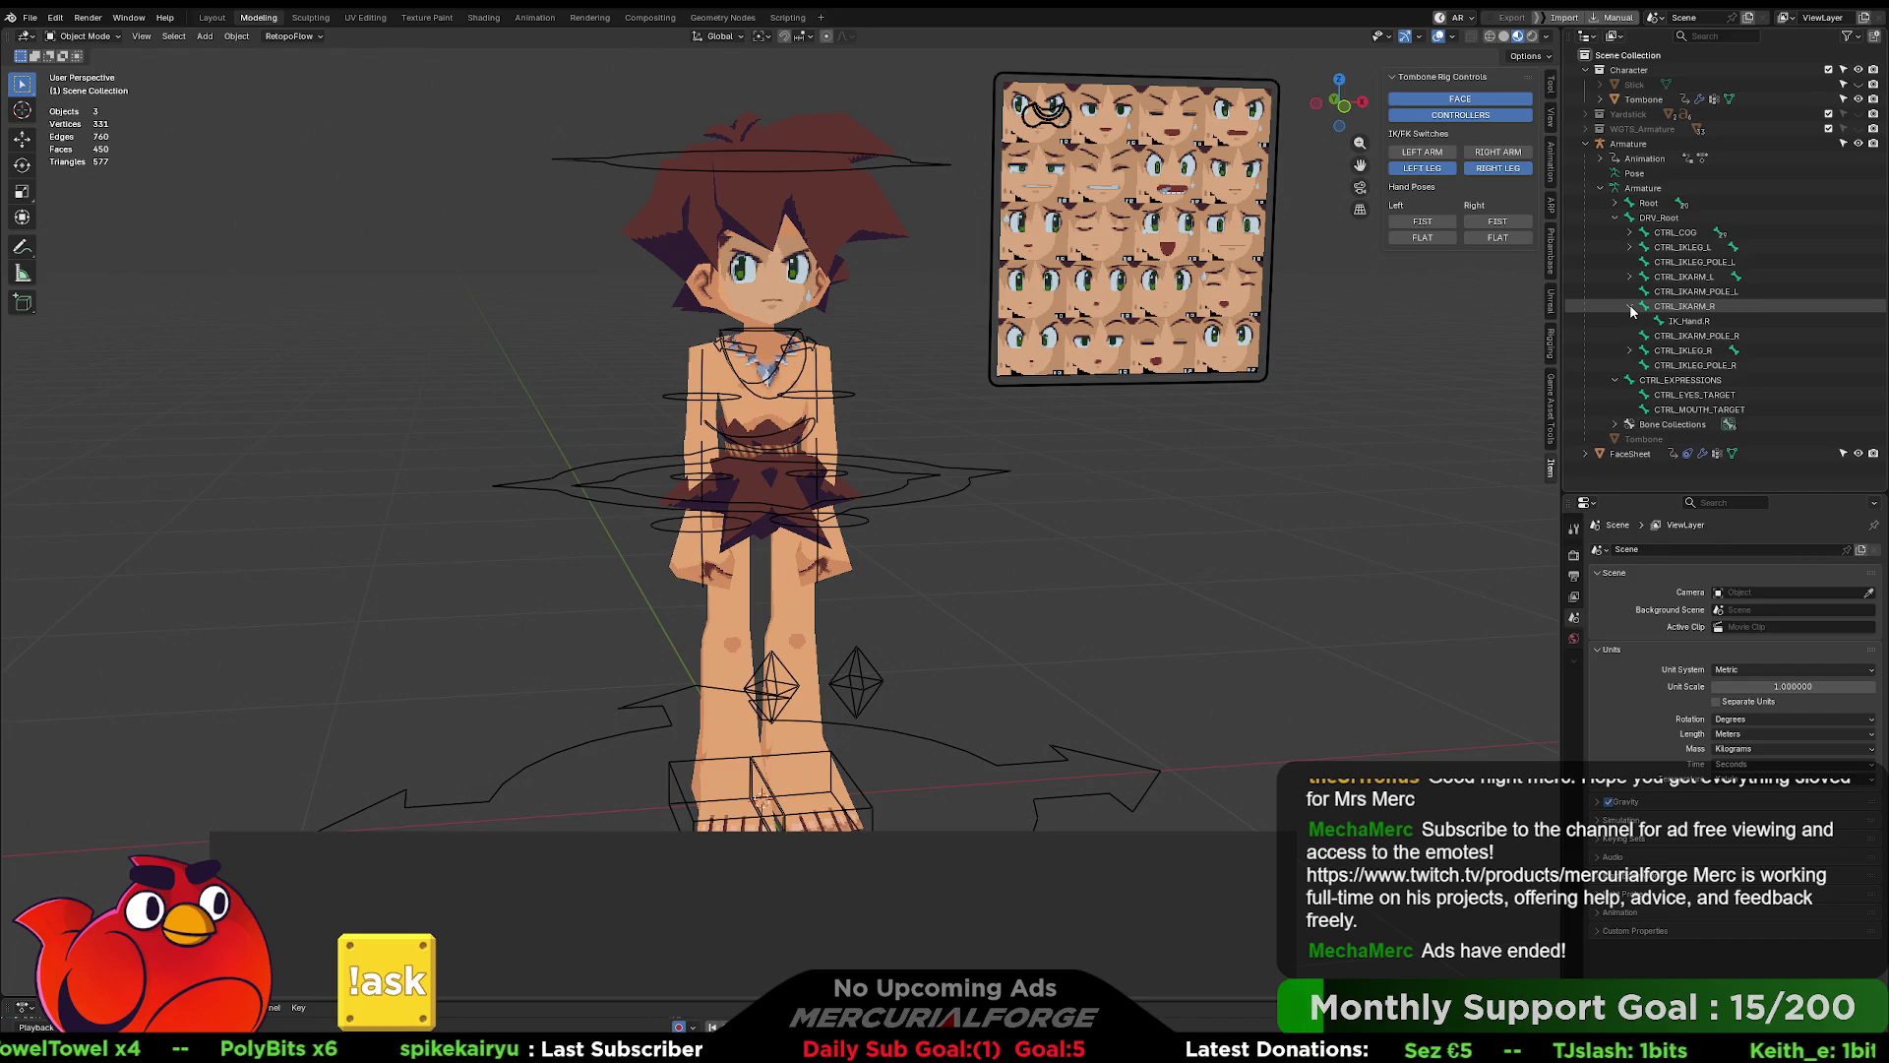
pyautogui.click(1631, 308)
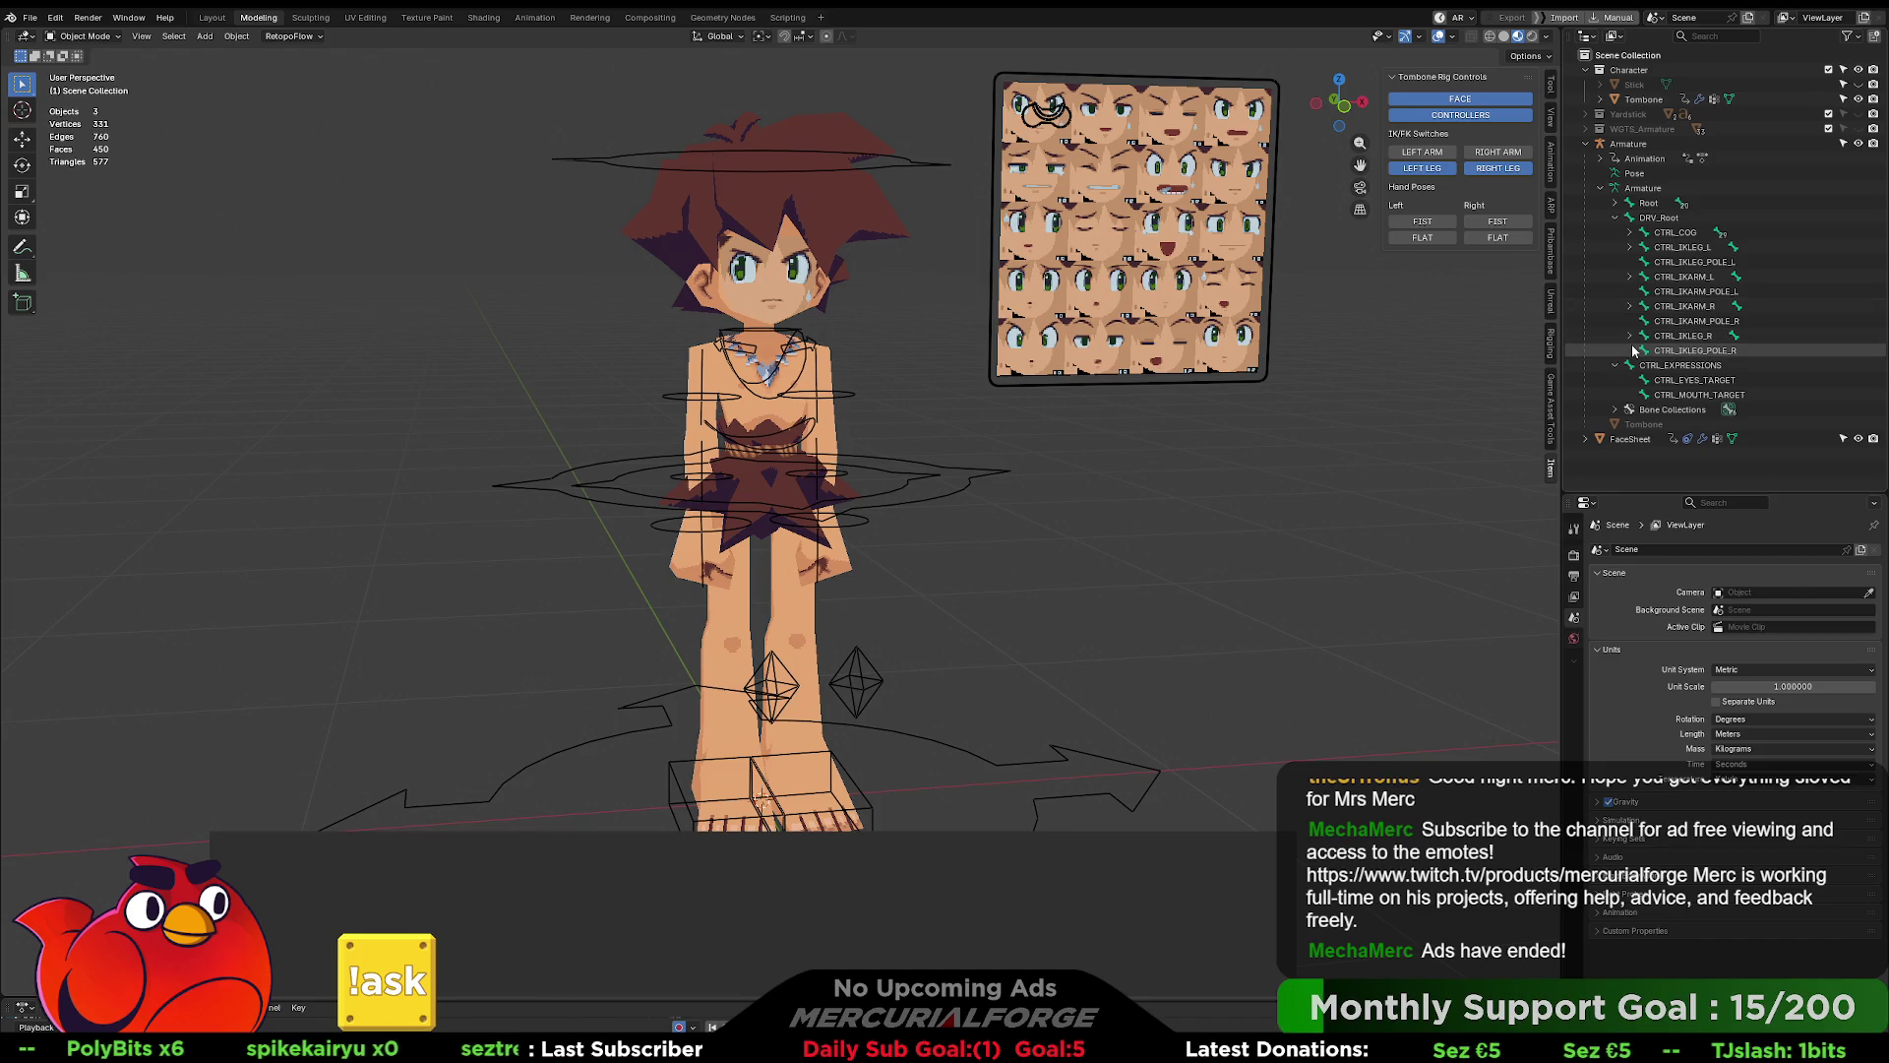
# - Expand the full CTRL_COG hierarchy and select the IK_Foot.L bone
pyautogui.keyDown('shift'); pyautogui.click(1631, 233); pyautogui.keyUp('shift')
pyautogui.scroll(-10, 1708, 342)
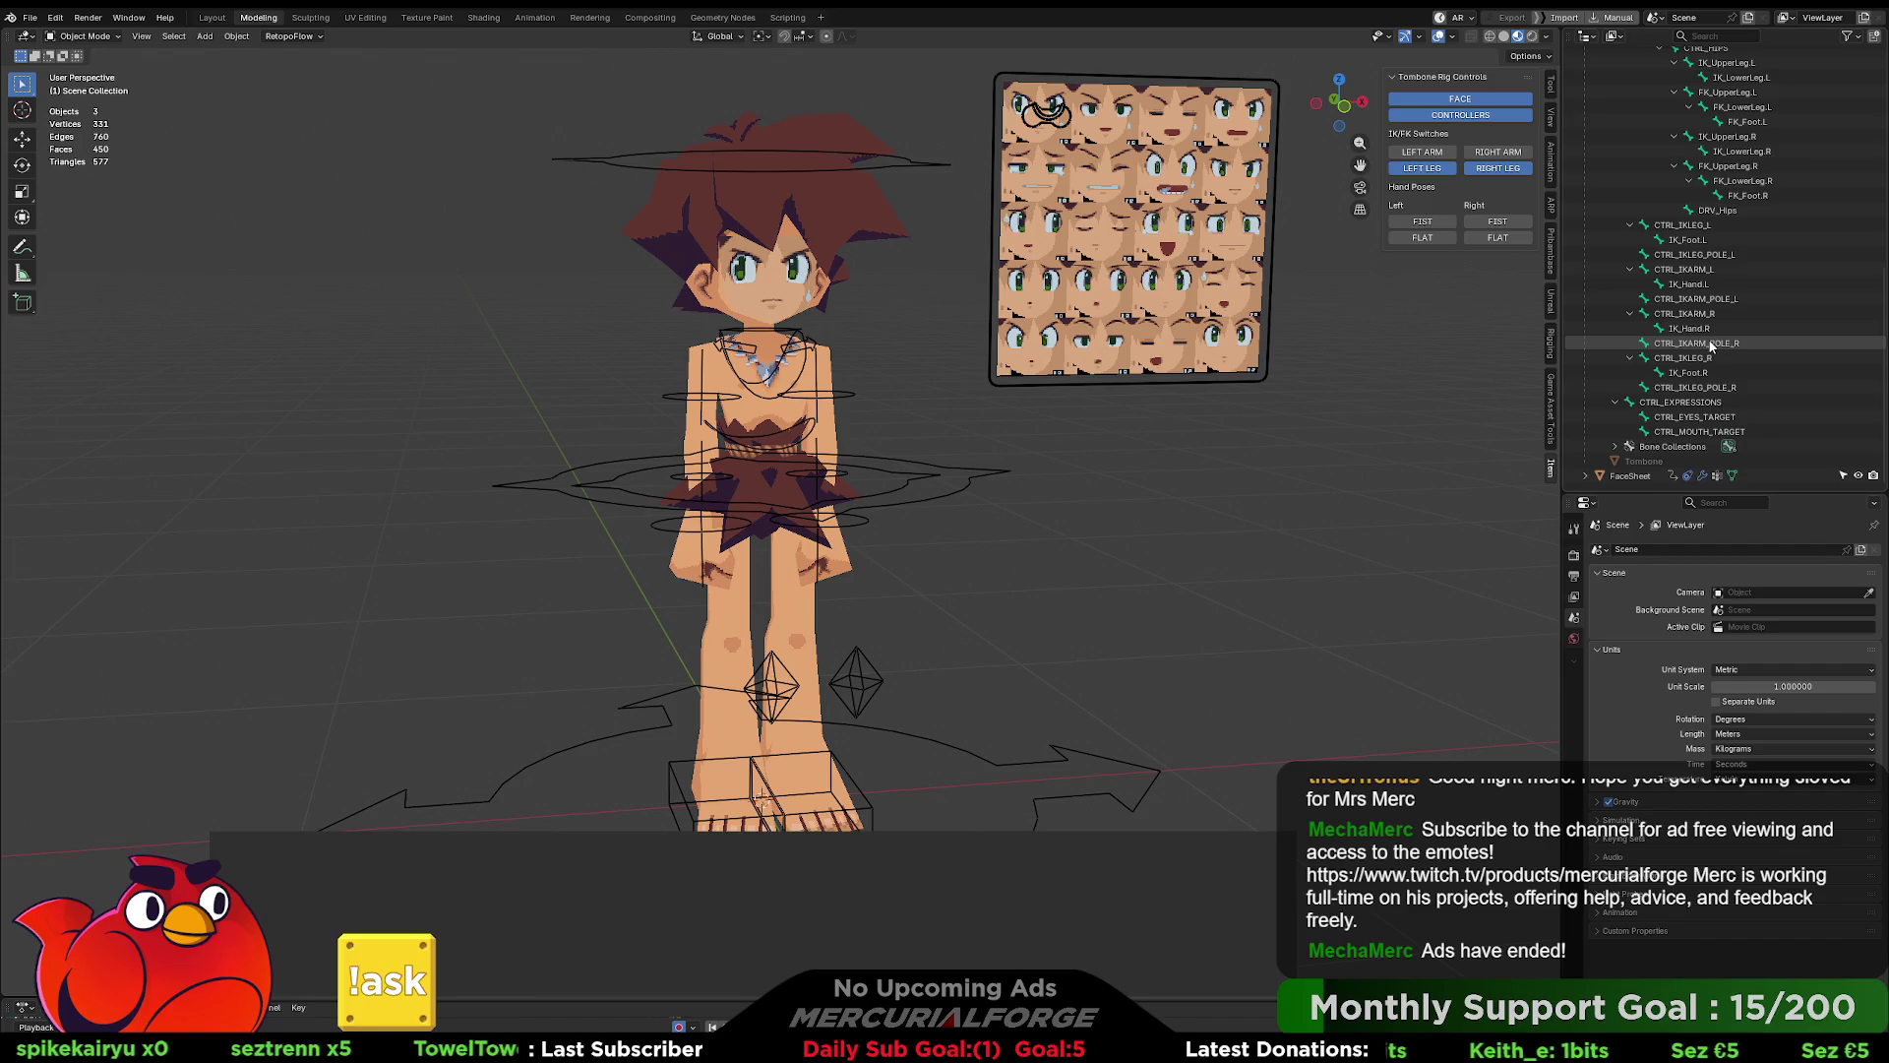
pyautogui.click(1701, 239)
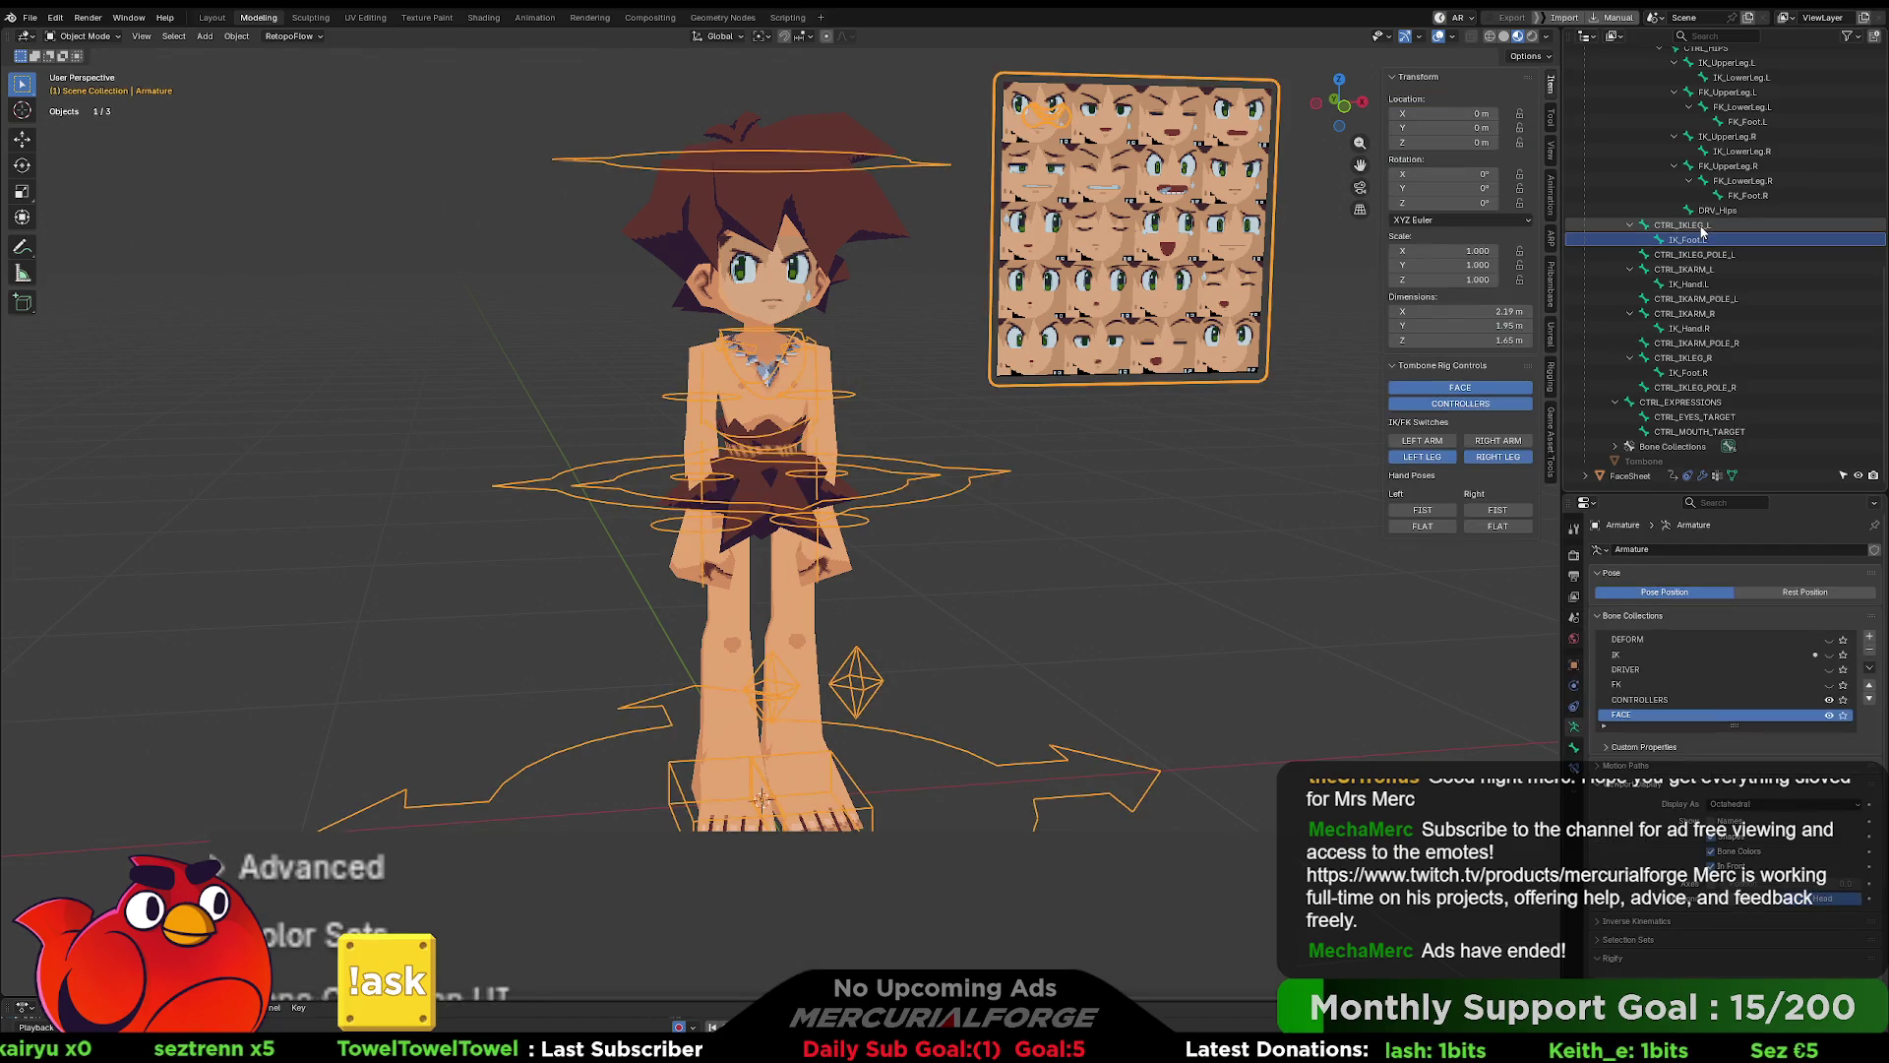
pyautogui.scroll(-5, 1774, 777)
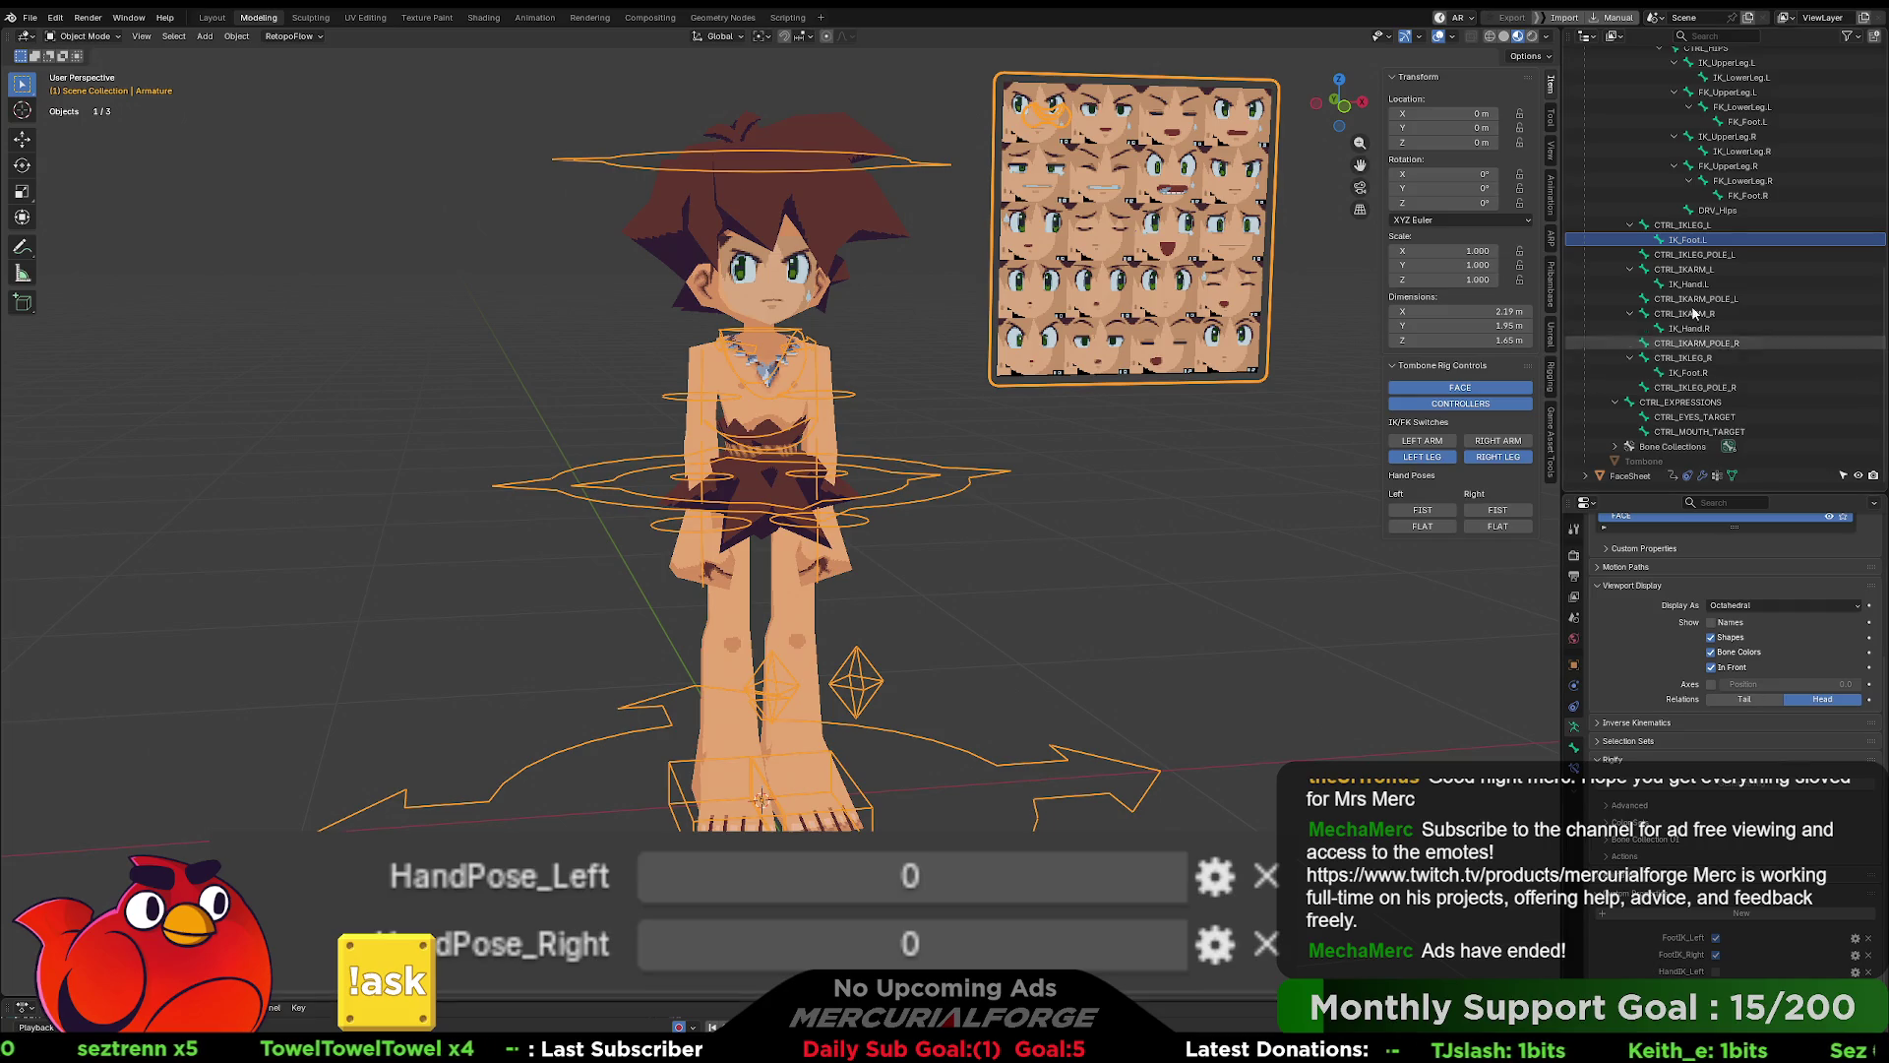
pyautogui.click(1685, 224)
pyautogui.click(1573, 748)
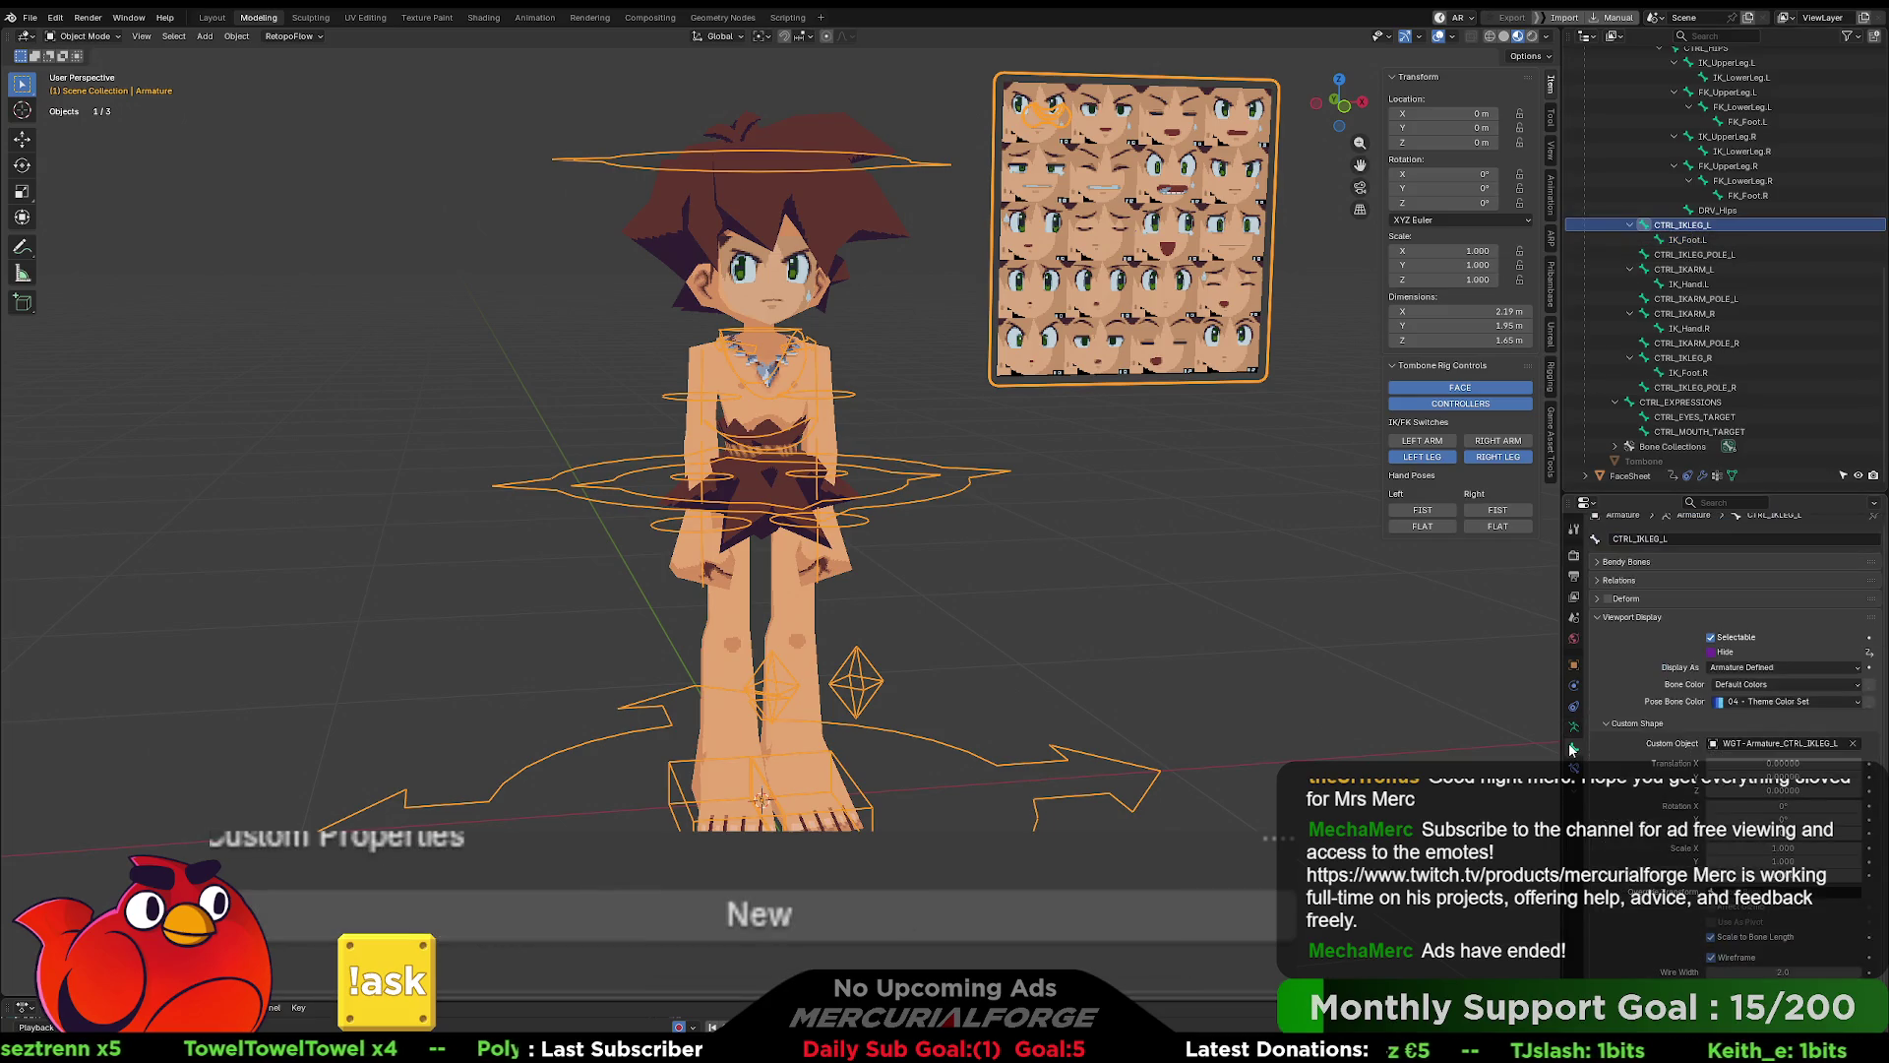
pyautogui.click(1687, 239)
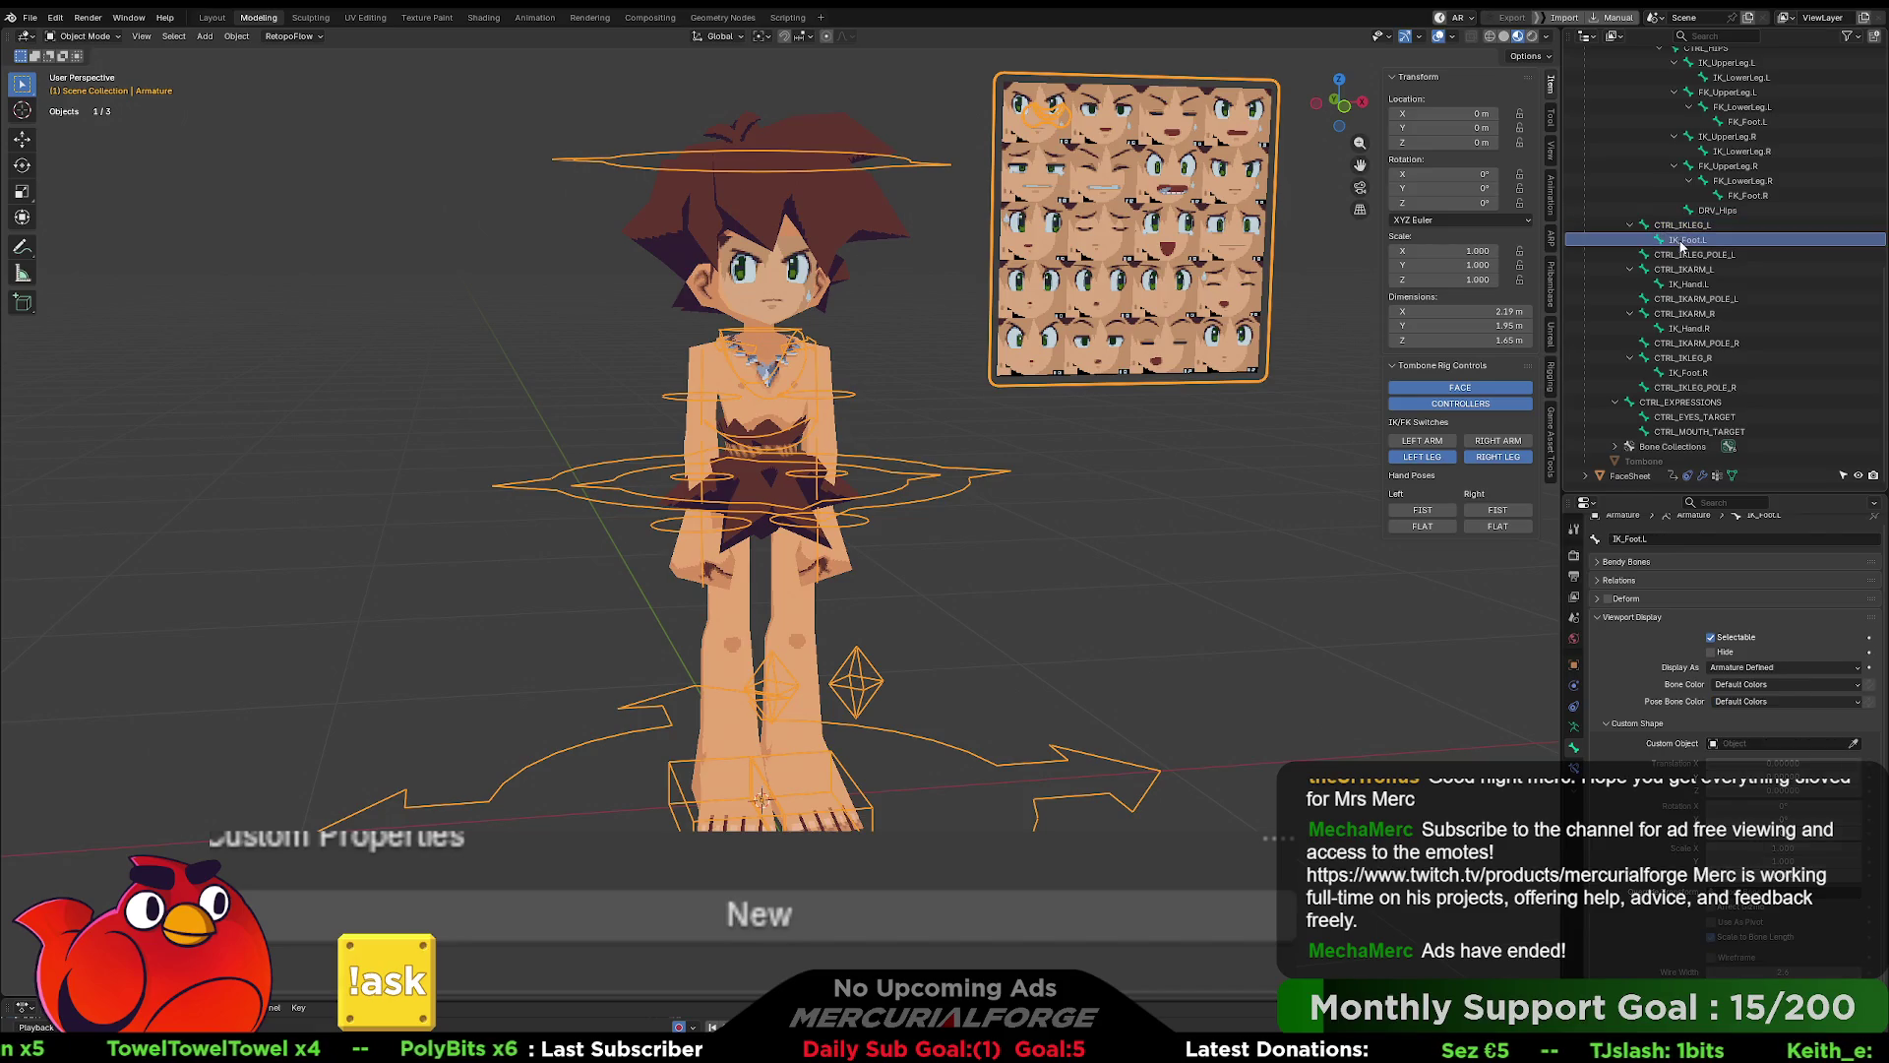
pyautogui.click(1695, 255)
pyautogui.click(1696, 266)
pyautogui.press('Down')
pyautogui.press('Down')
pyautogui.press('Down')
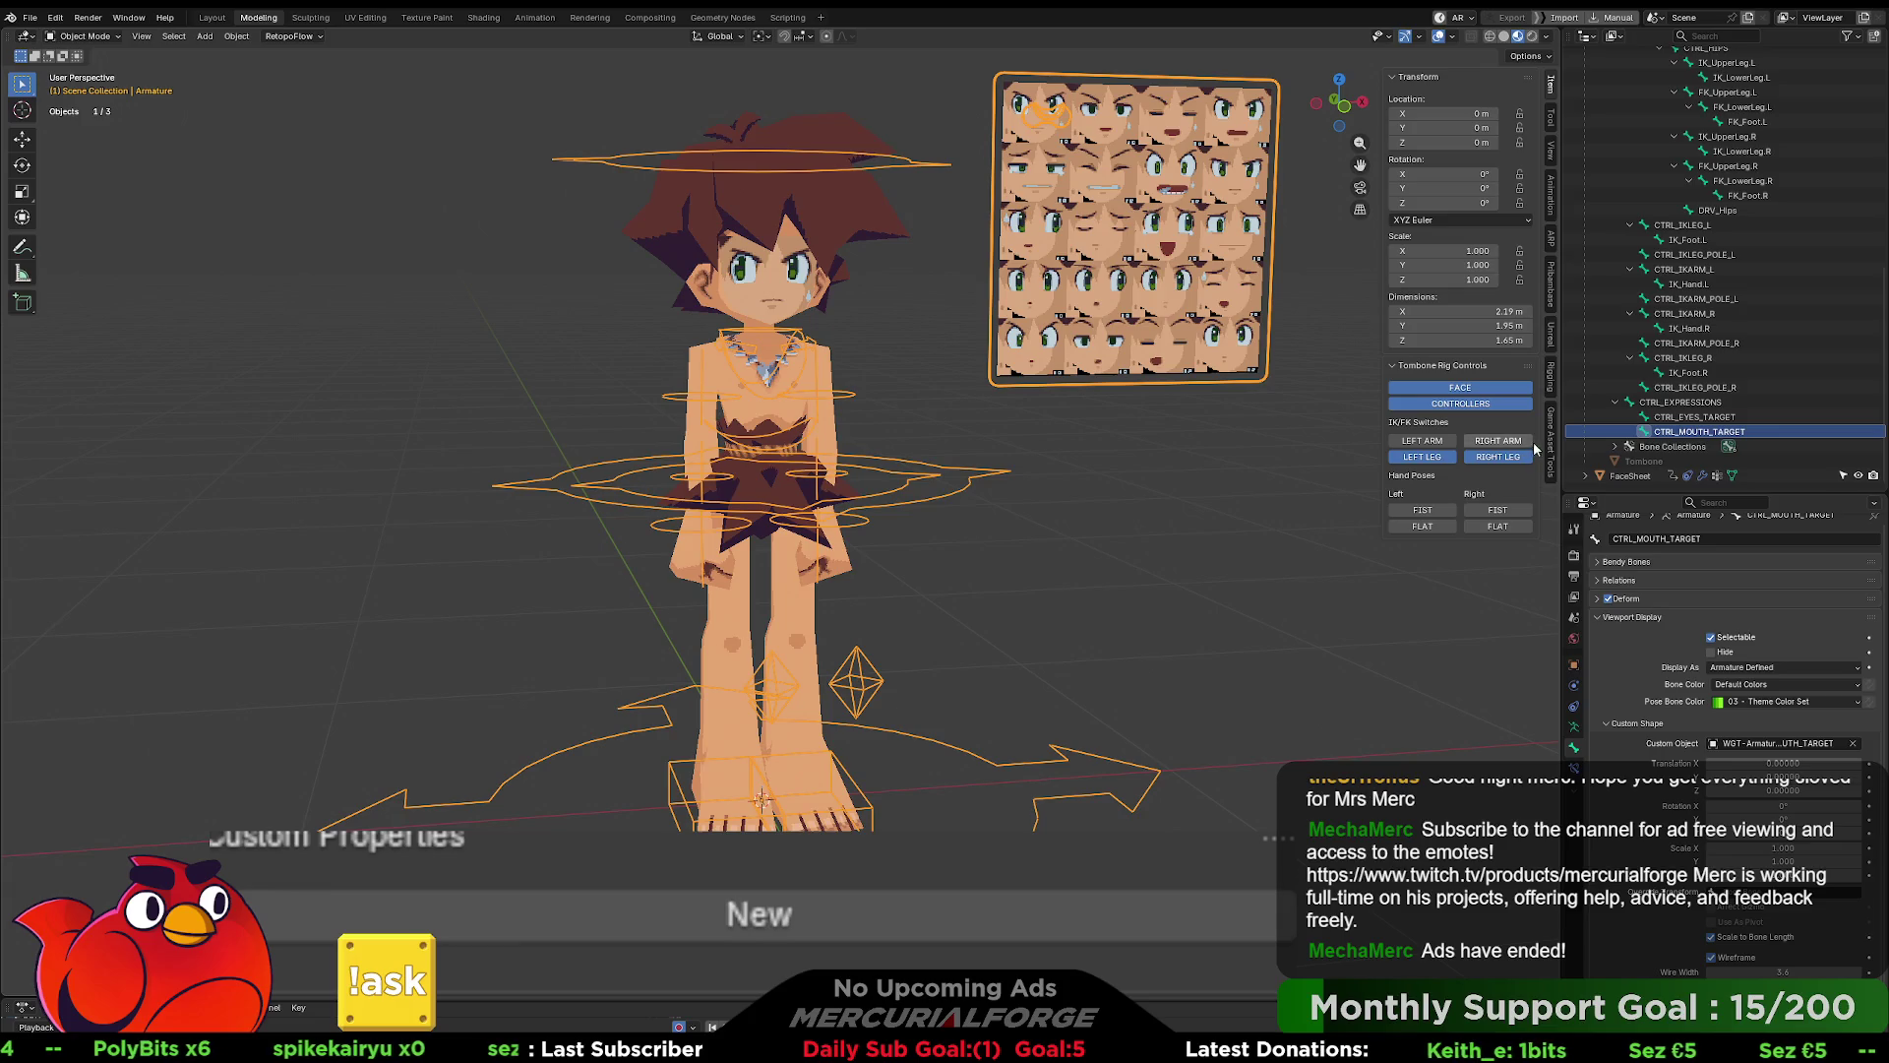
pyautogui.click(1576, 727)
pyautogui.scroll(-5, 1612, 734)
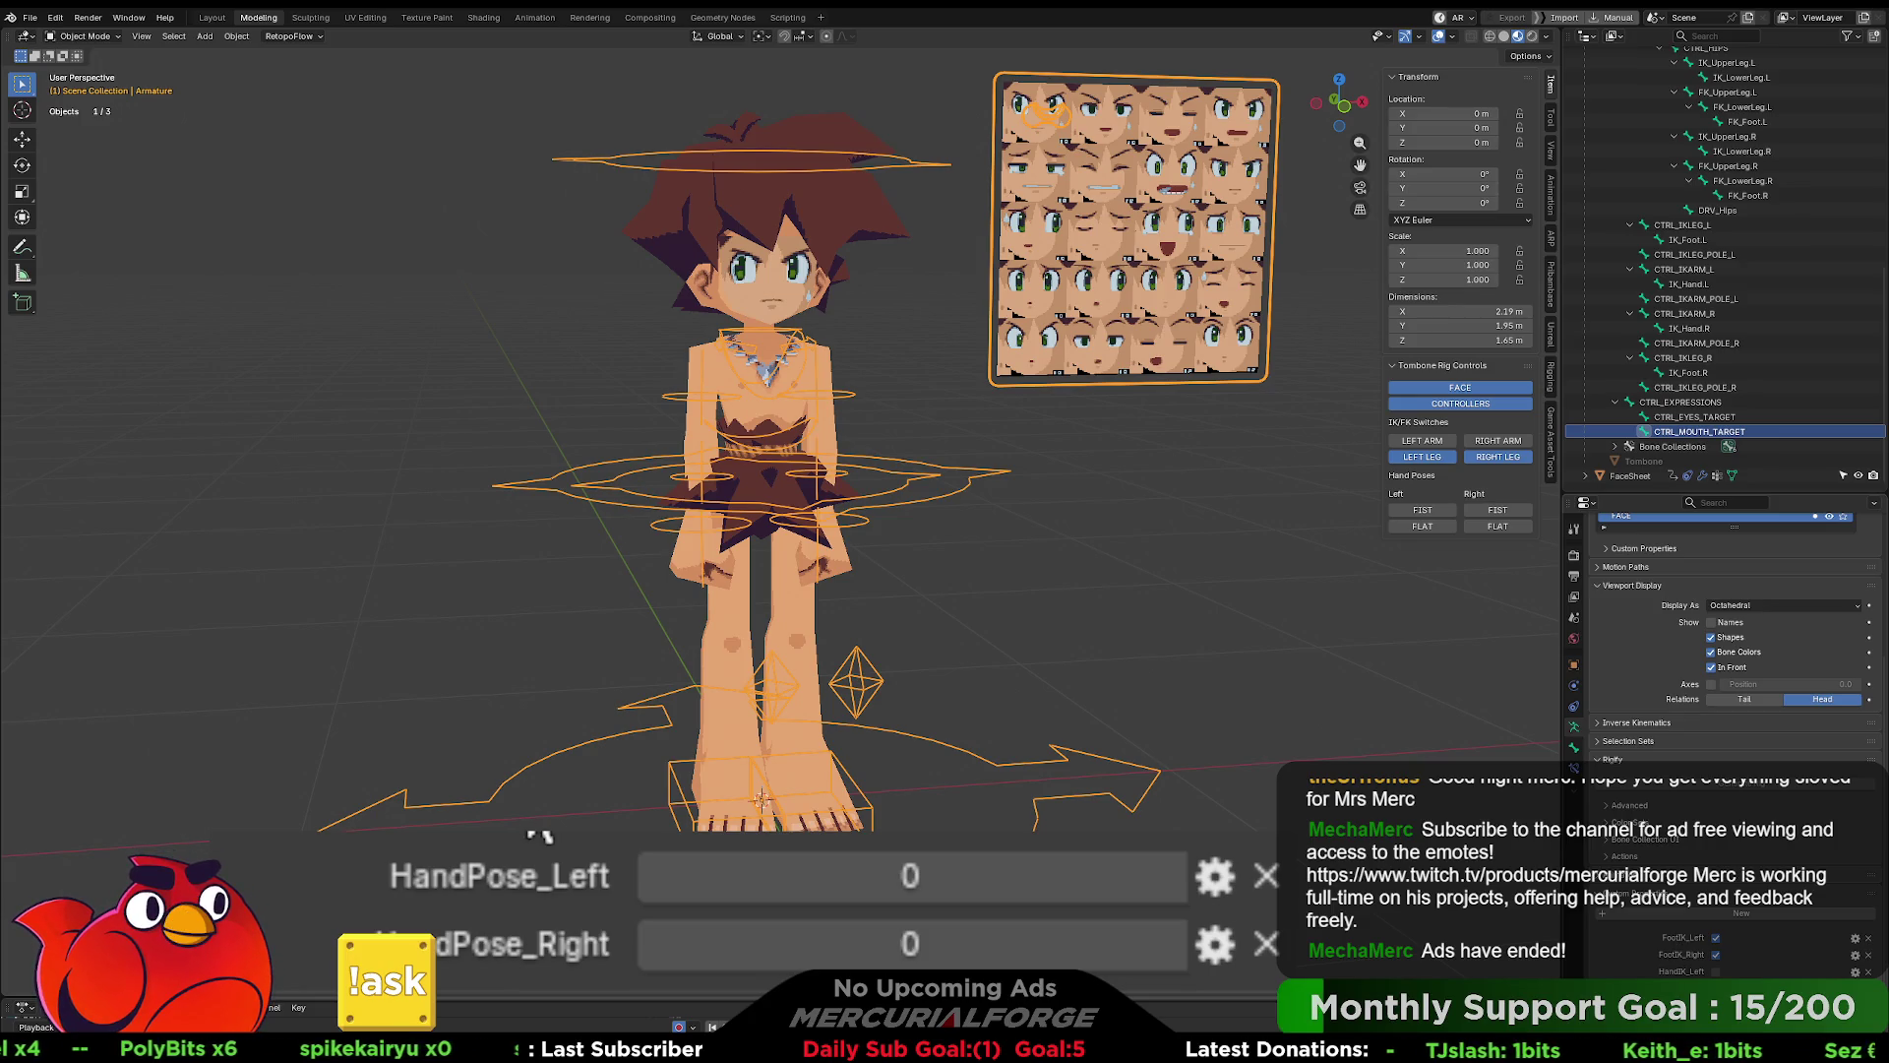
# - Rename the FootIK_Left and FootIK_Right properties to ArmIK_Left and ArmIK_Right
pyautogui.click(1857, 942)
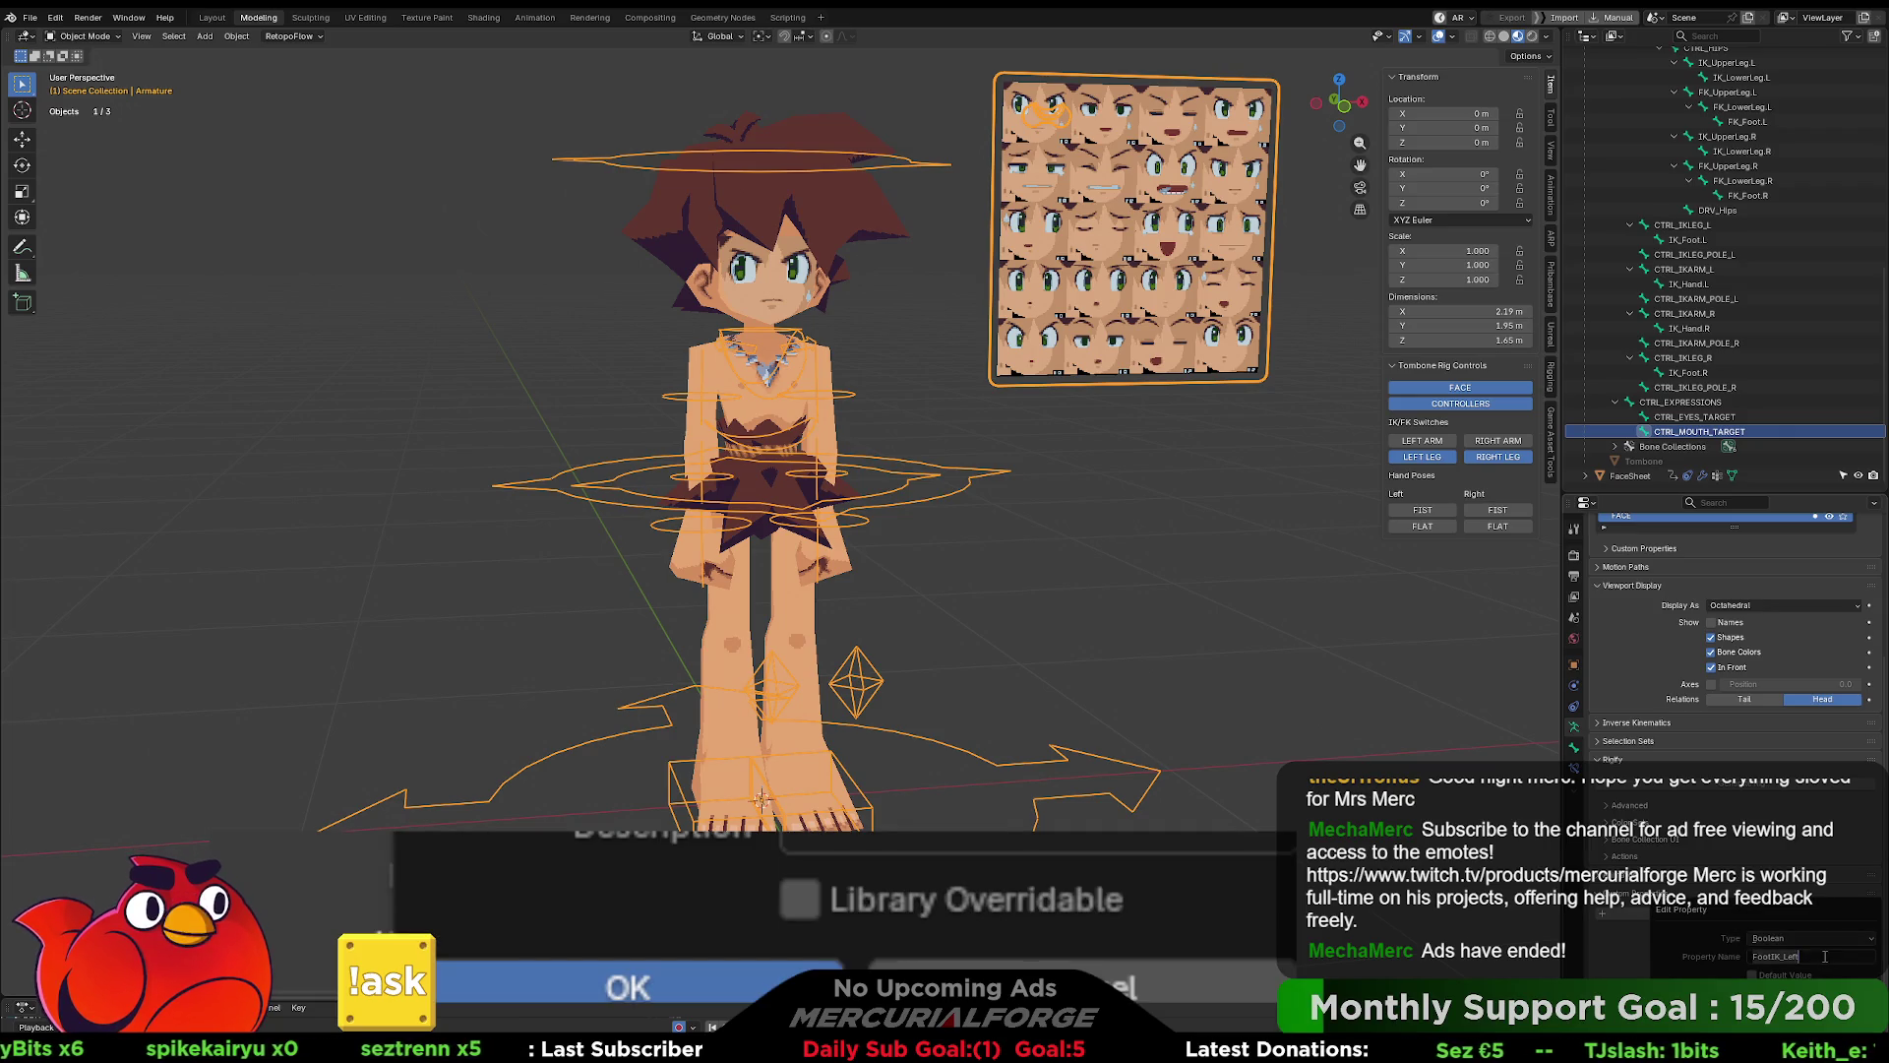
pyautogui.press('Home')
pyautogui.press('Delete')
pyautogui.press('Delete')
pyautogui.press('Delete')
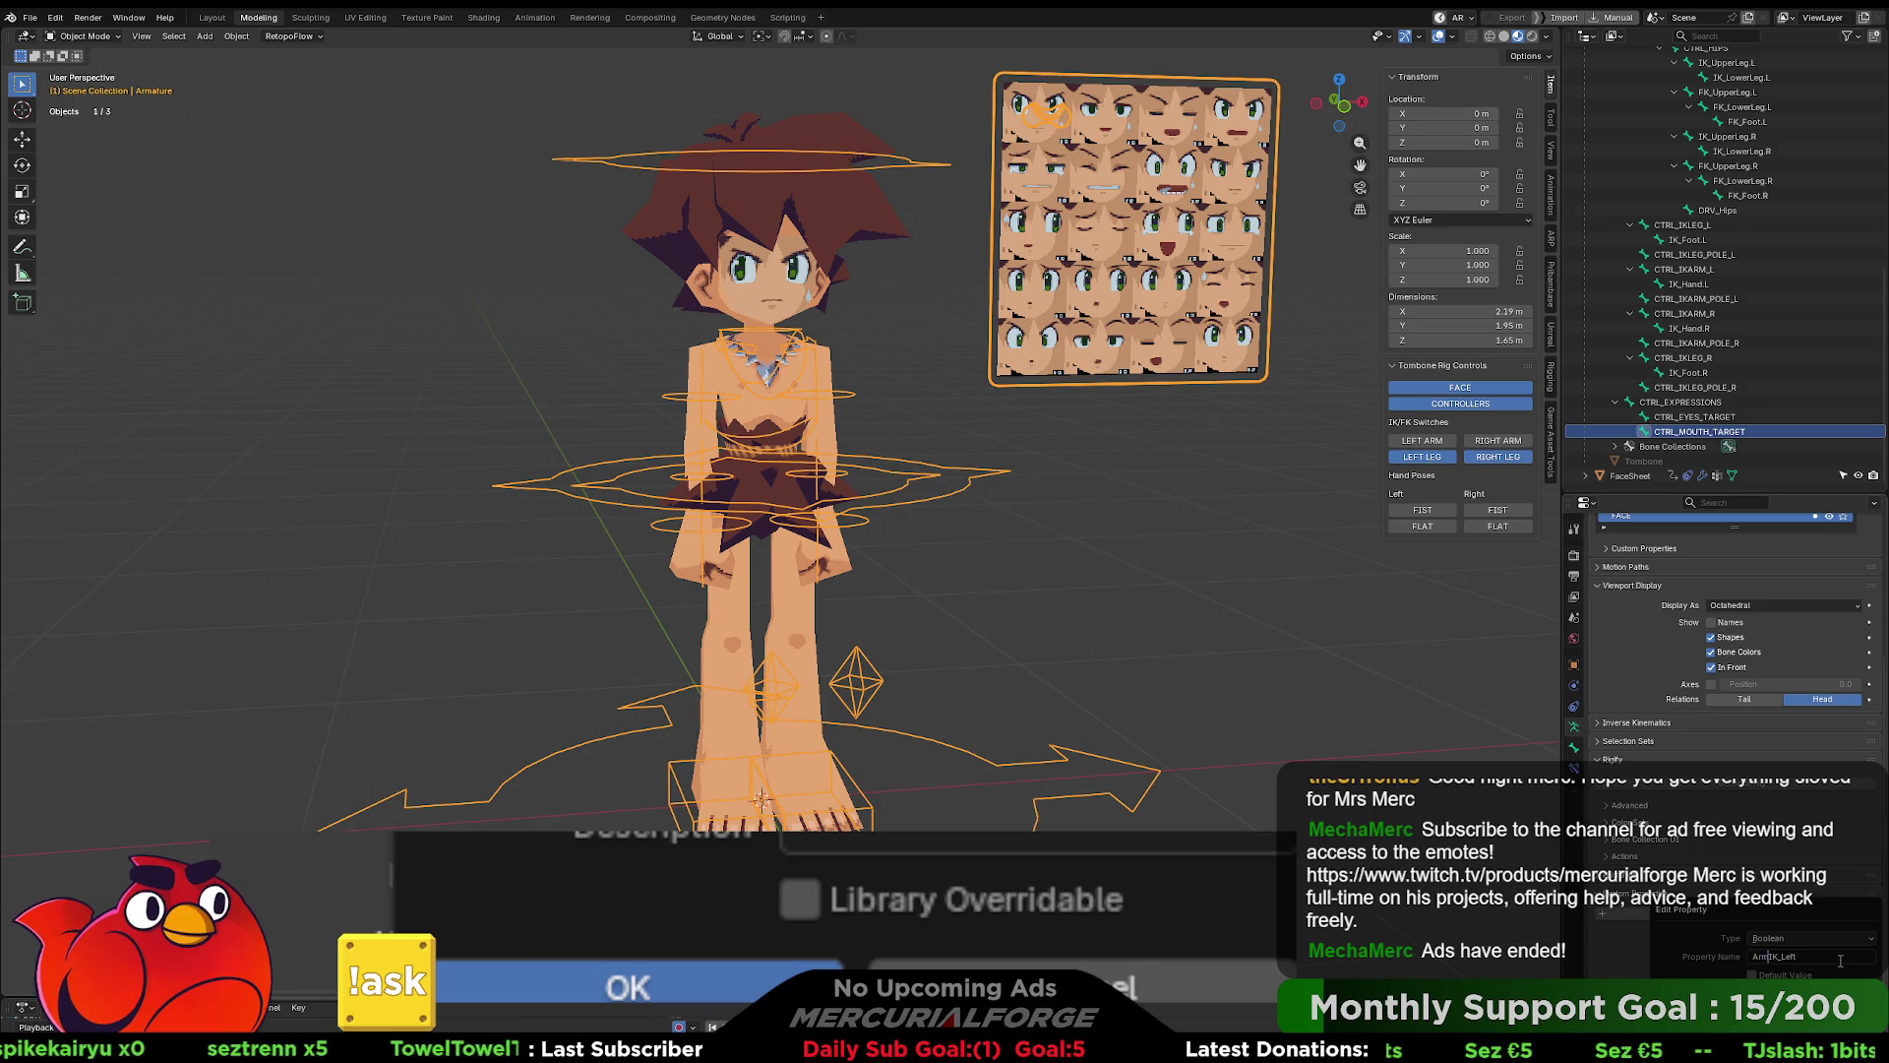
pyautogui.press('Return')
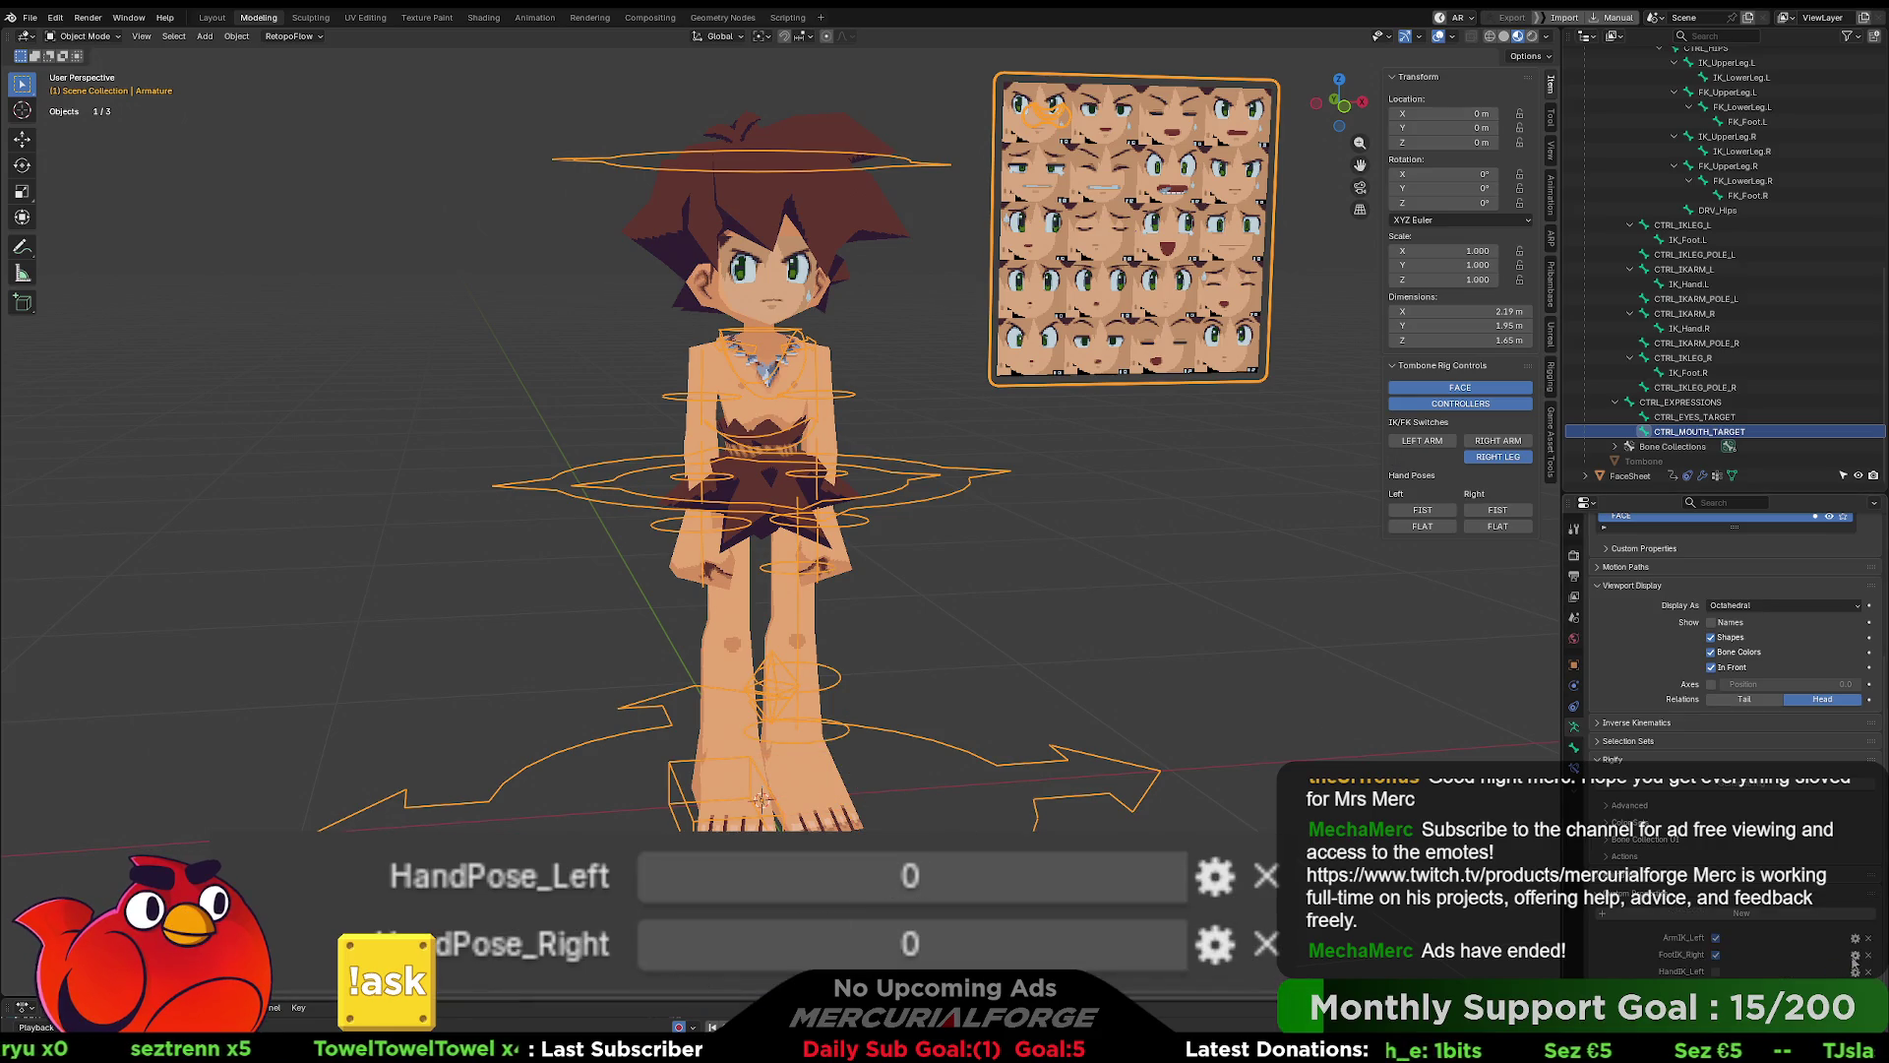
pyautogui.click(1855, 954)
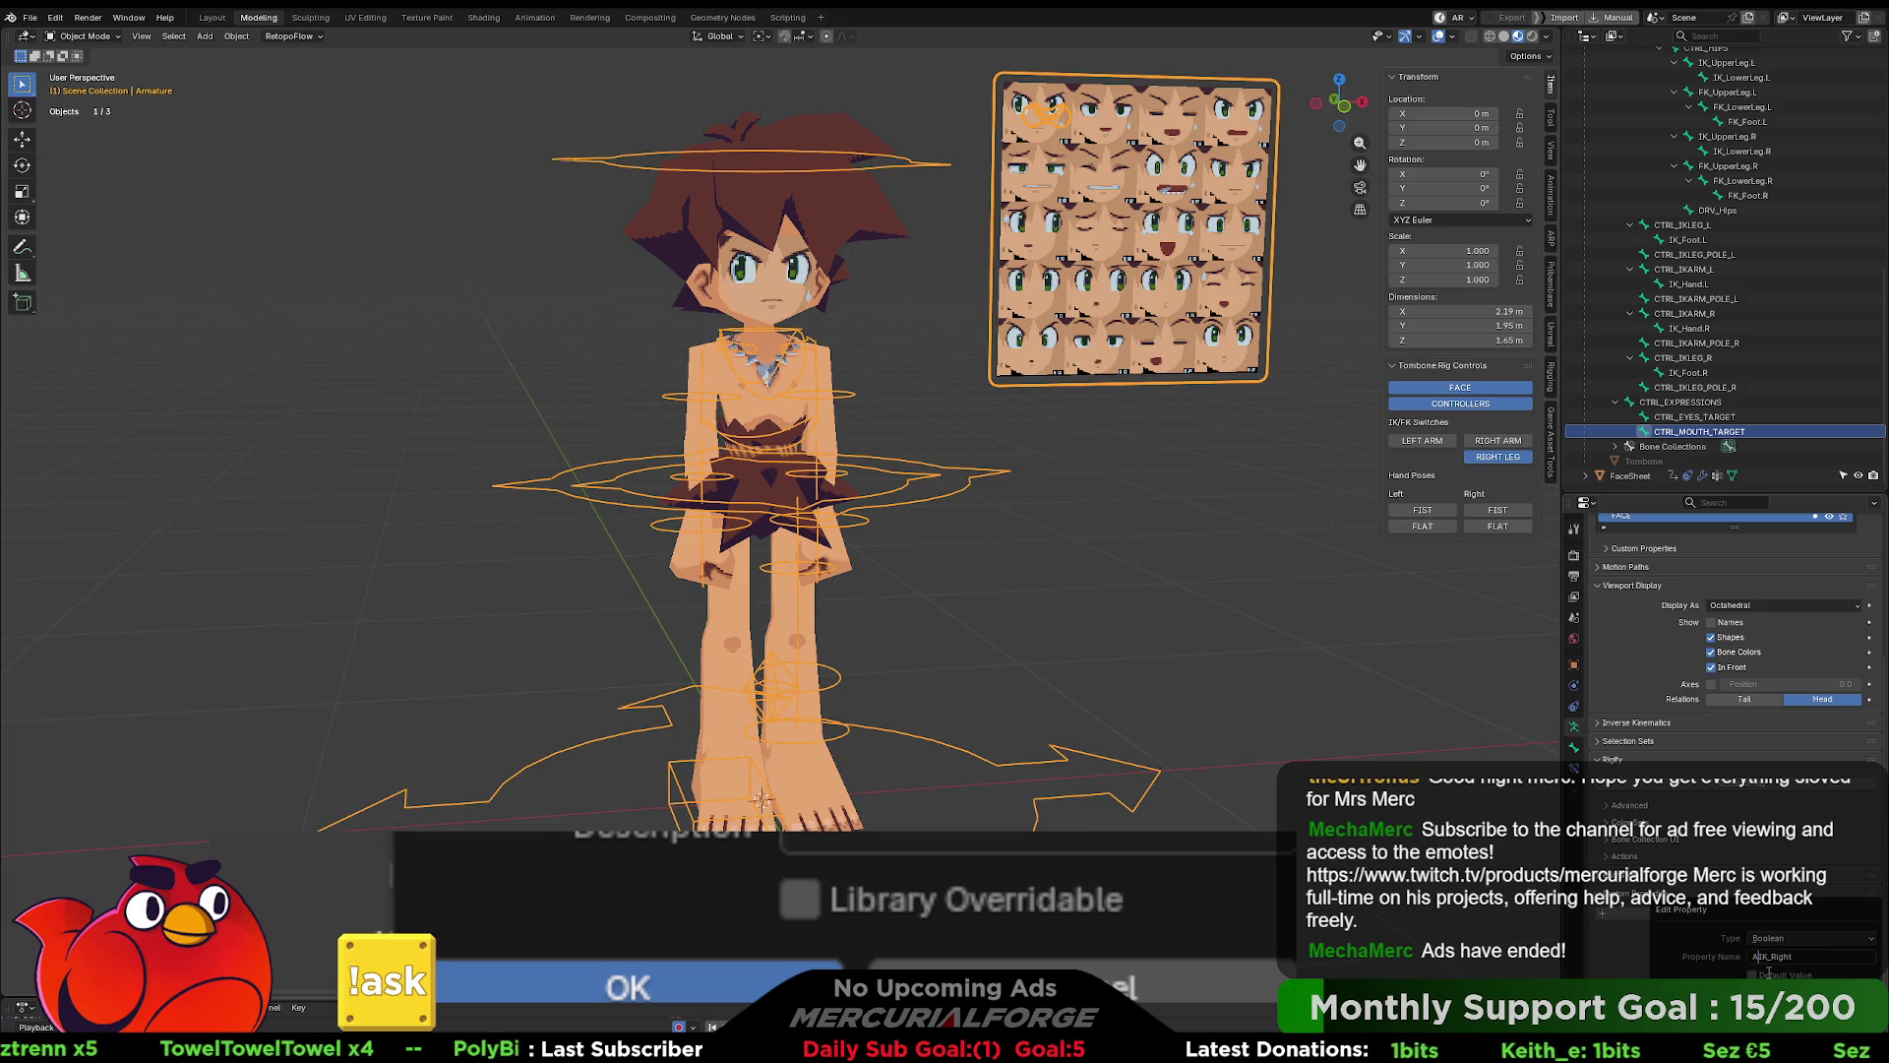
pyautogui.press('Return')
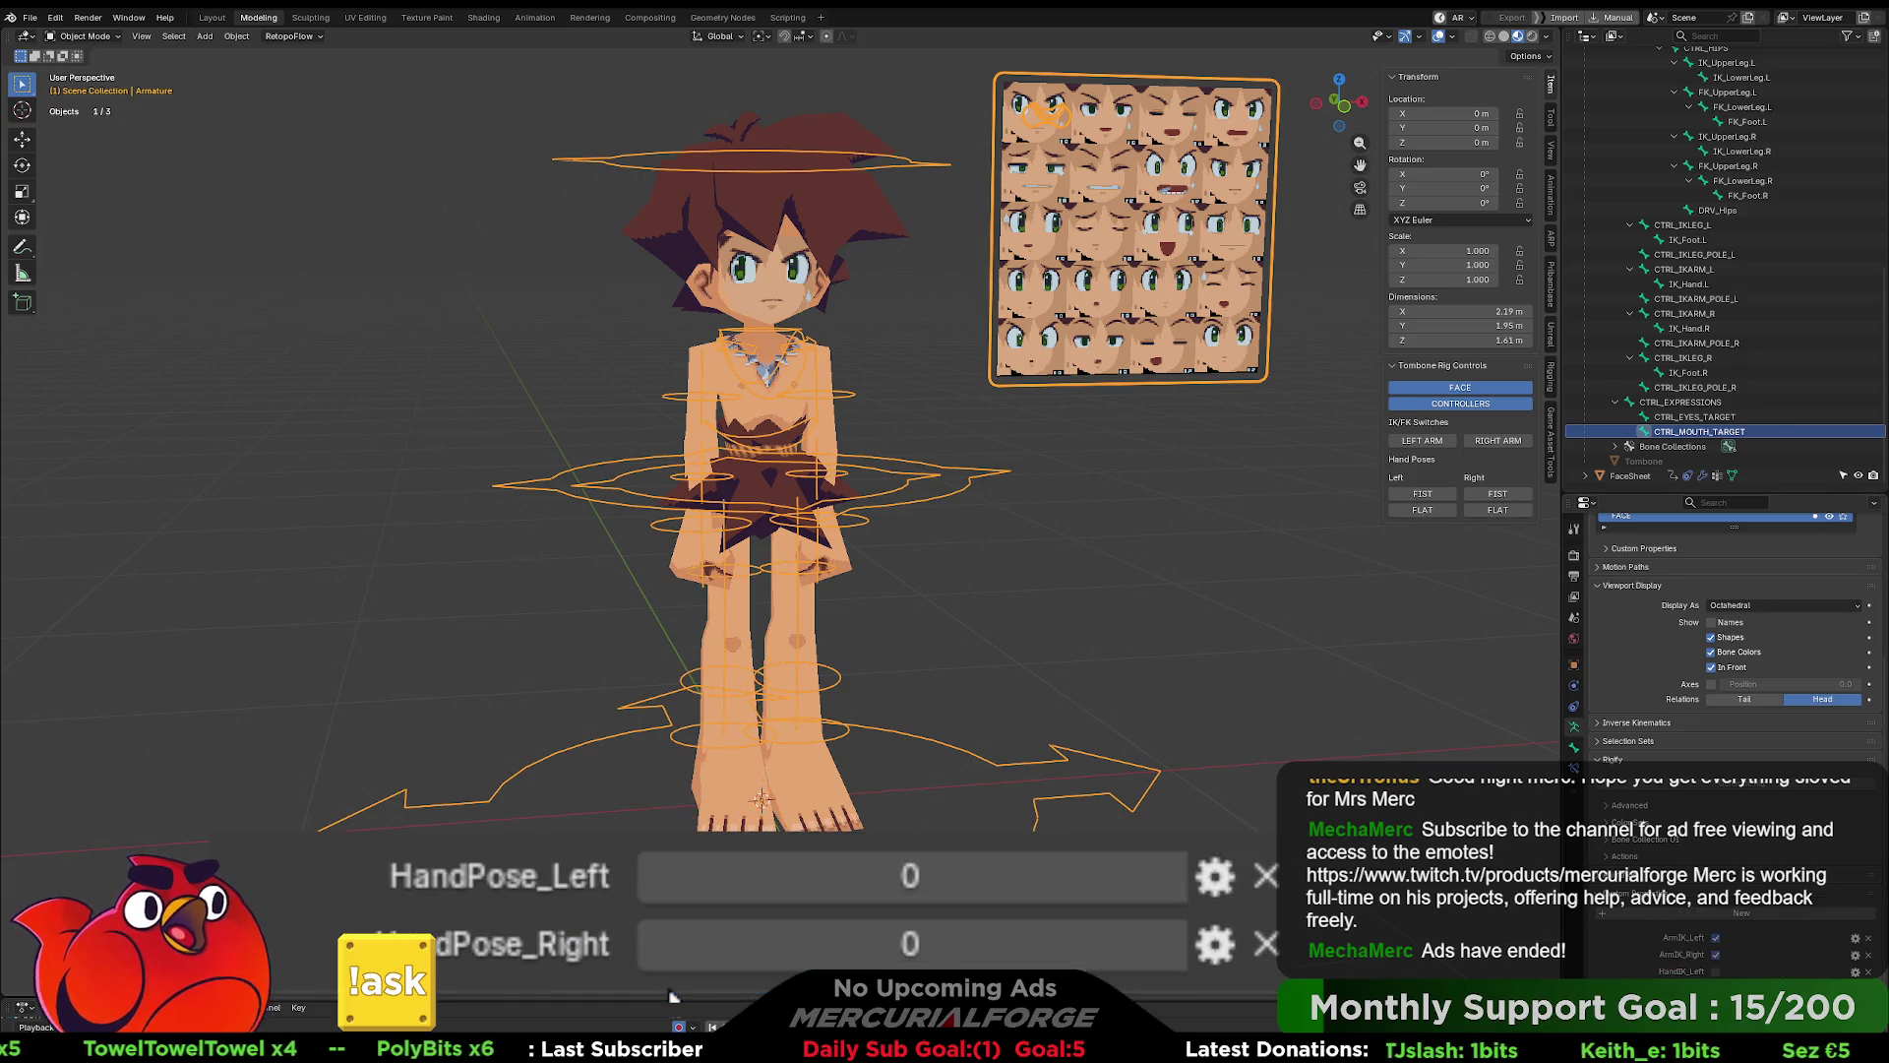
# - Rename HandIK_Left and HandIK_Right to LegIK_Left and LegIK_Right, then go to Scripting
pyautogui.click(1855, 971)
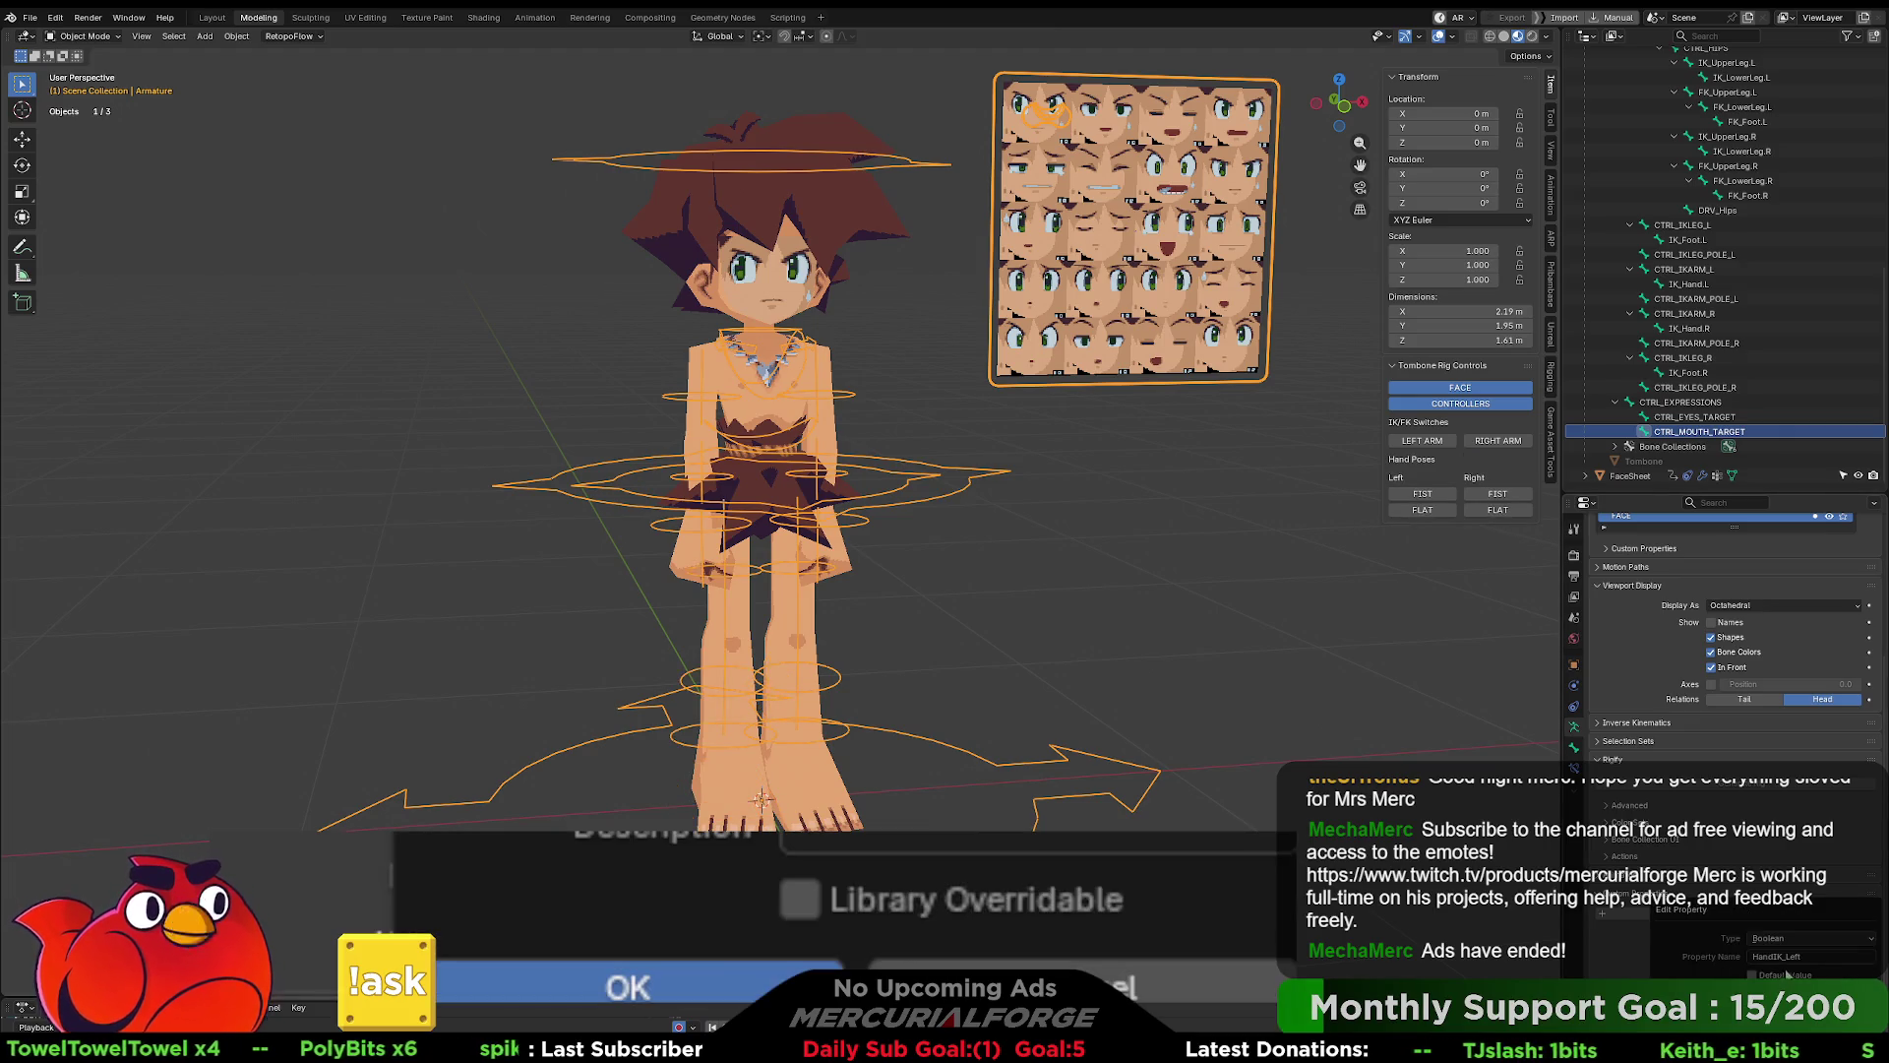
pyautogui.press('BackSpace')
pyautogui.press('BackSpace')
pyautogui.press('BackSpace')
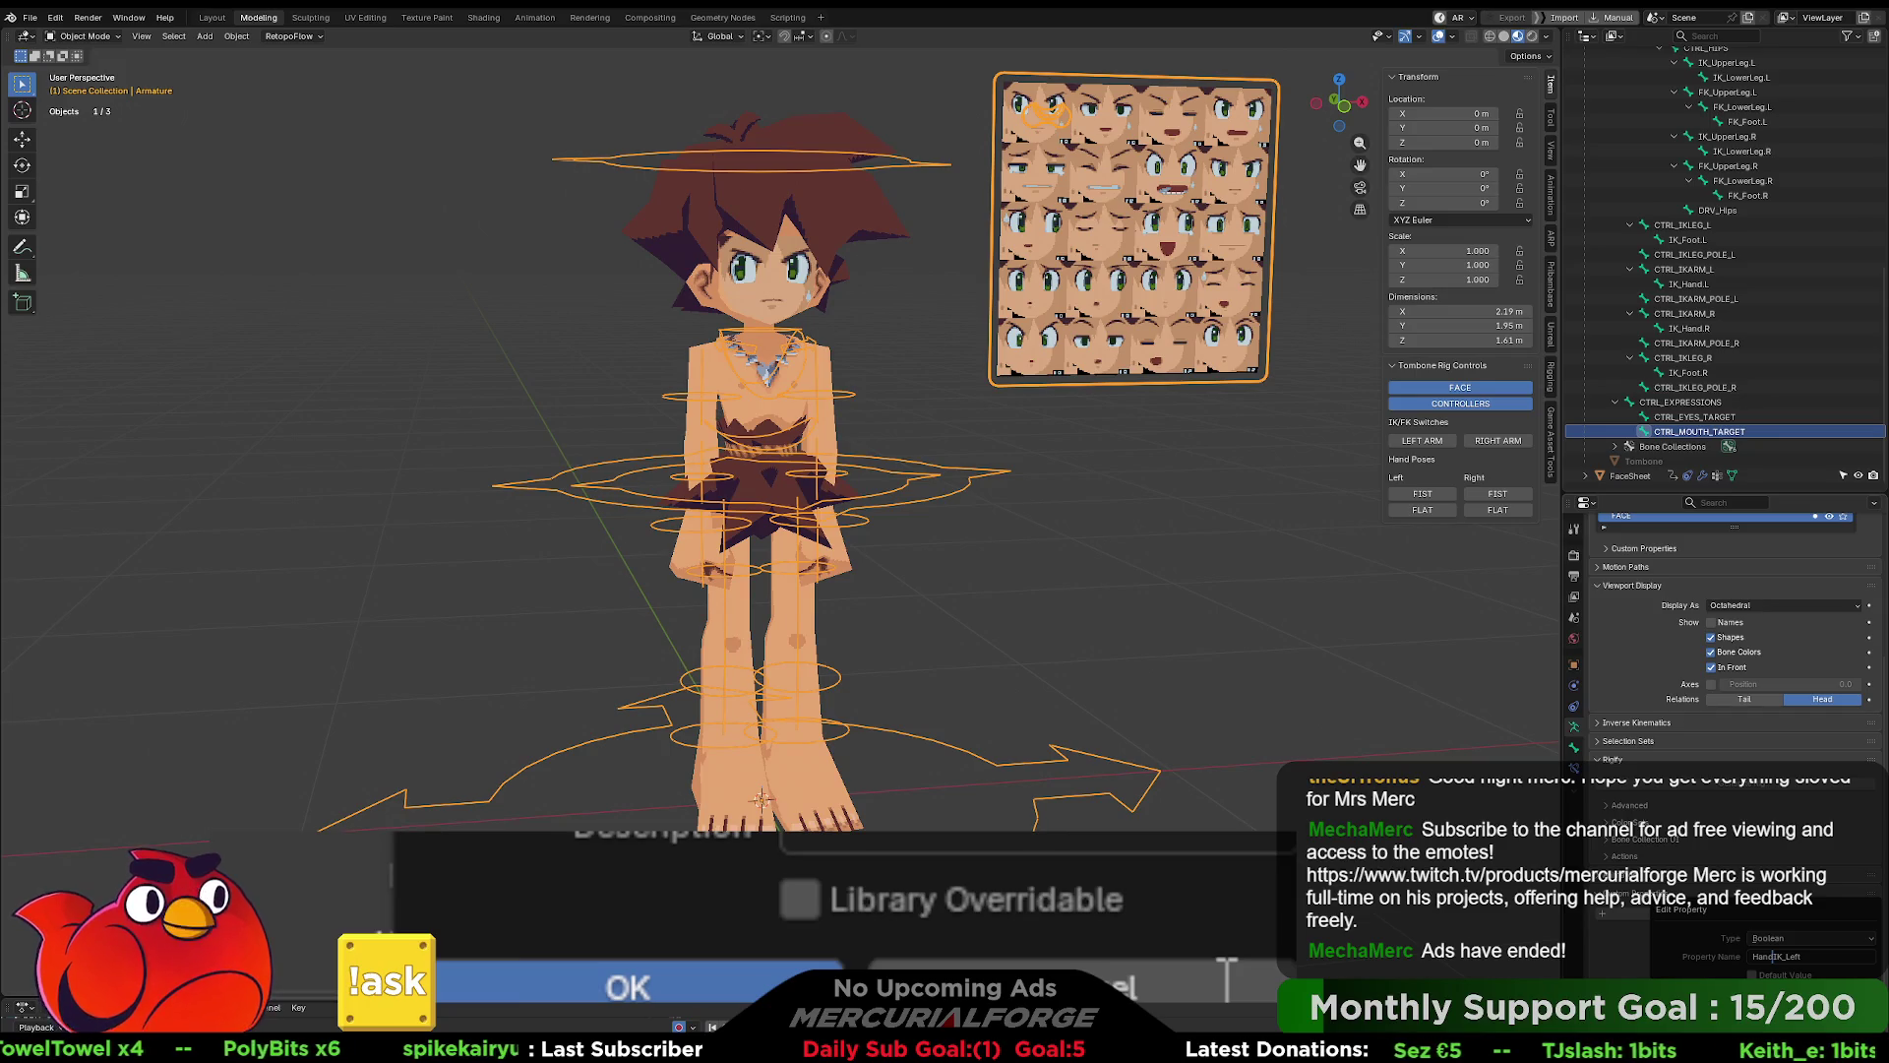
pyautogui.write('Leg')
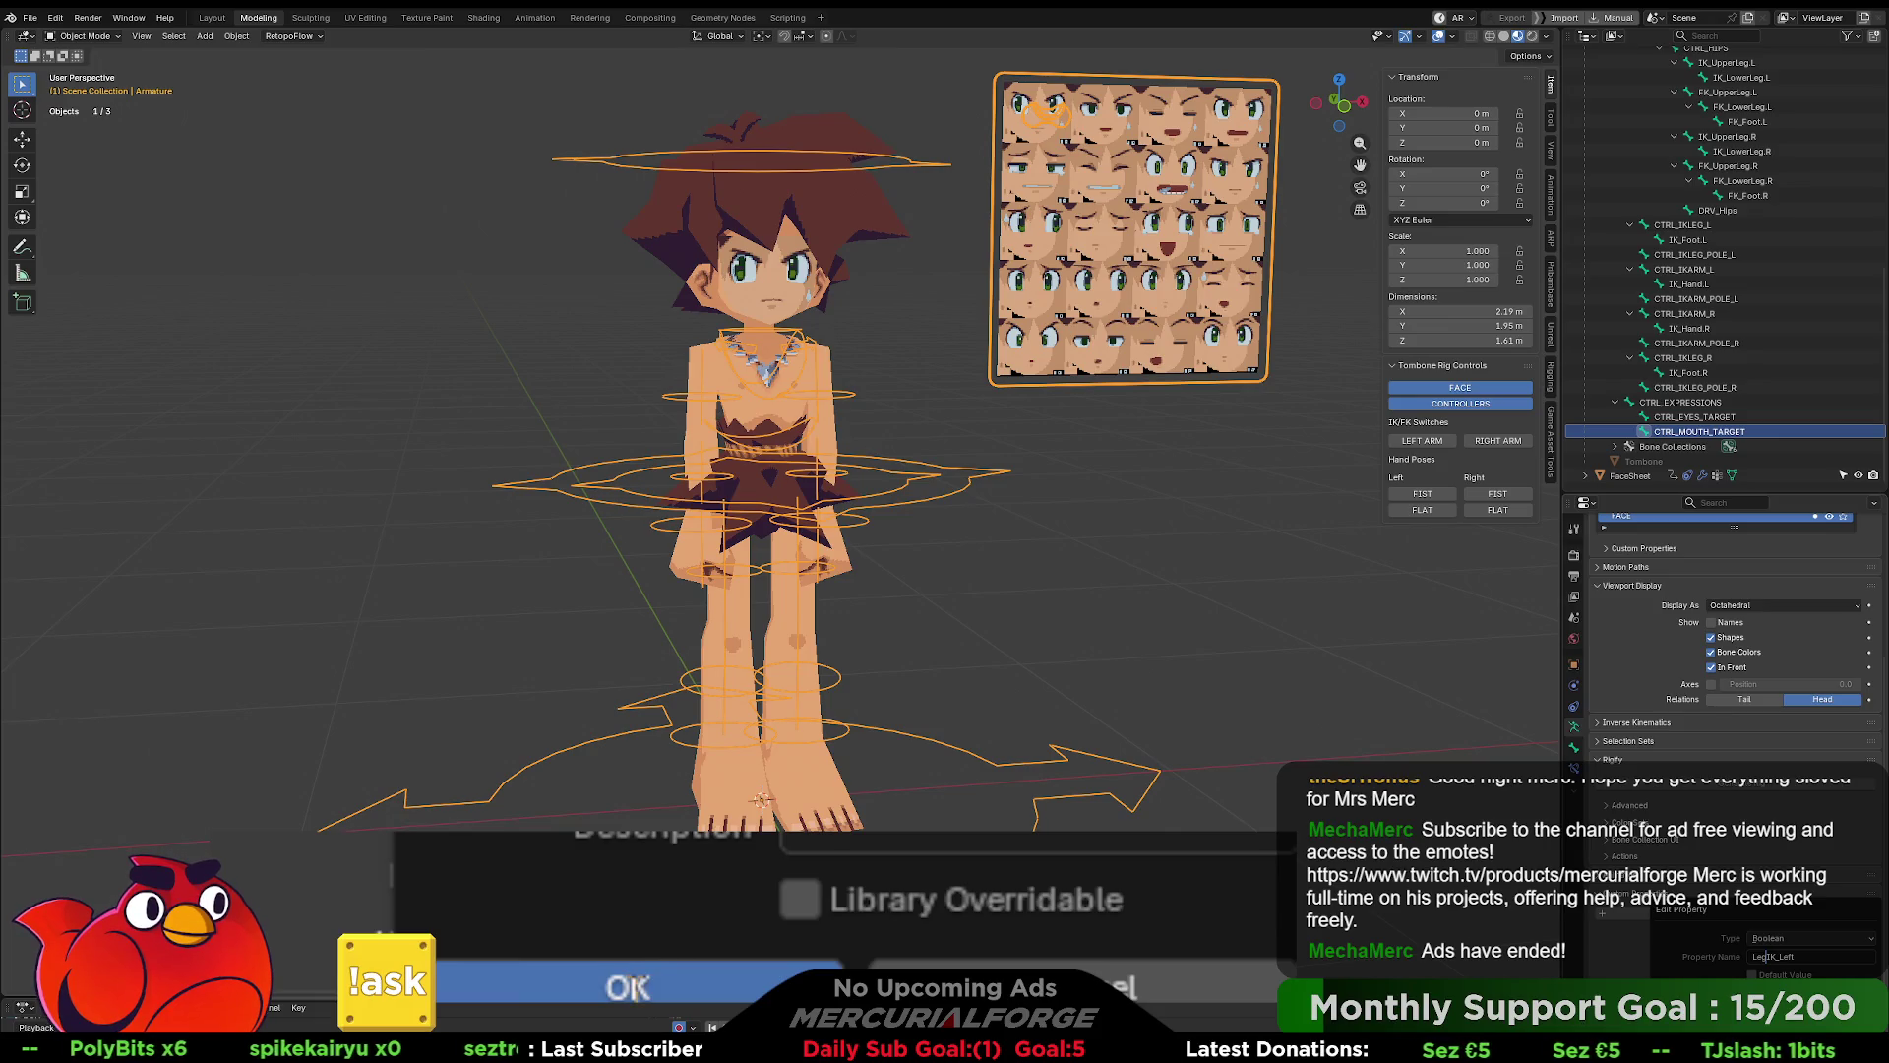
pyautogui.press('Return')
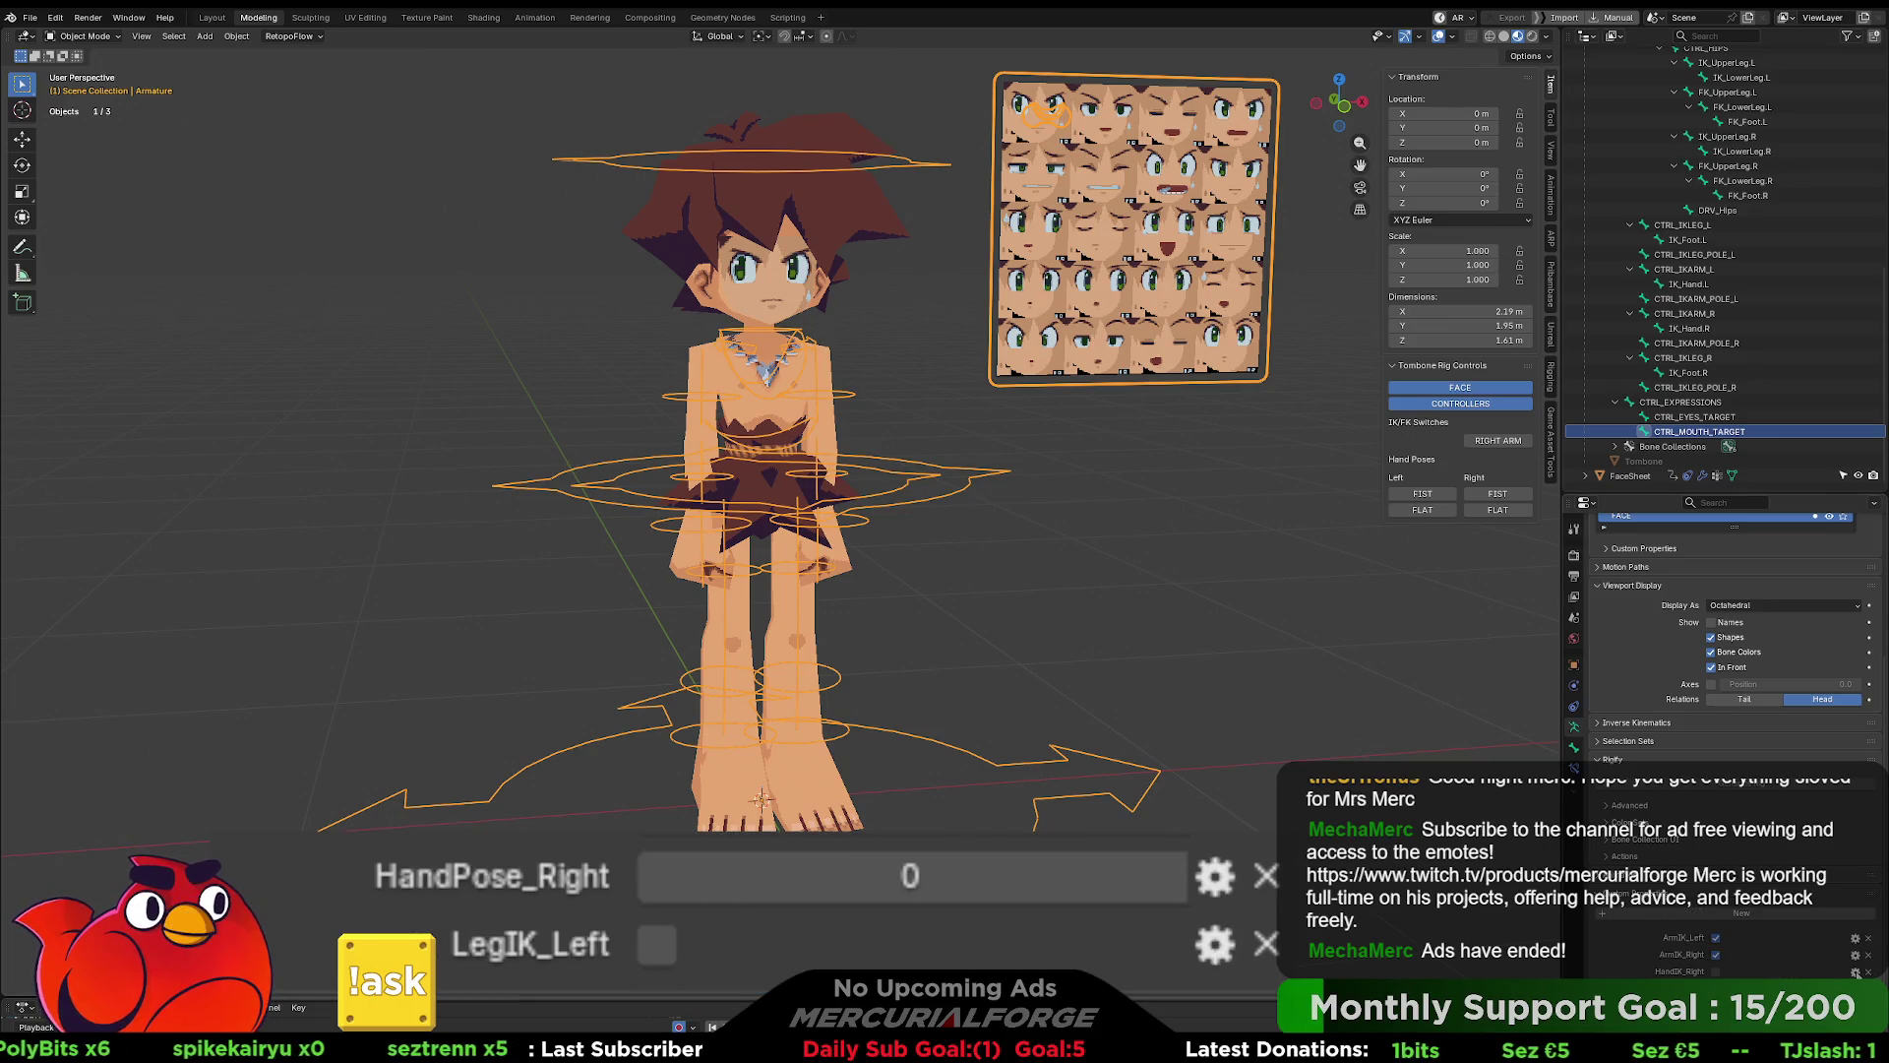
pyautogui.click(1854, 972)
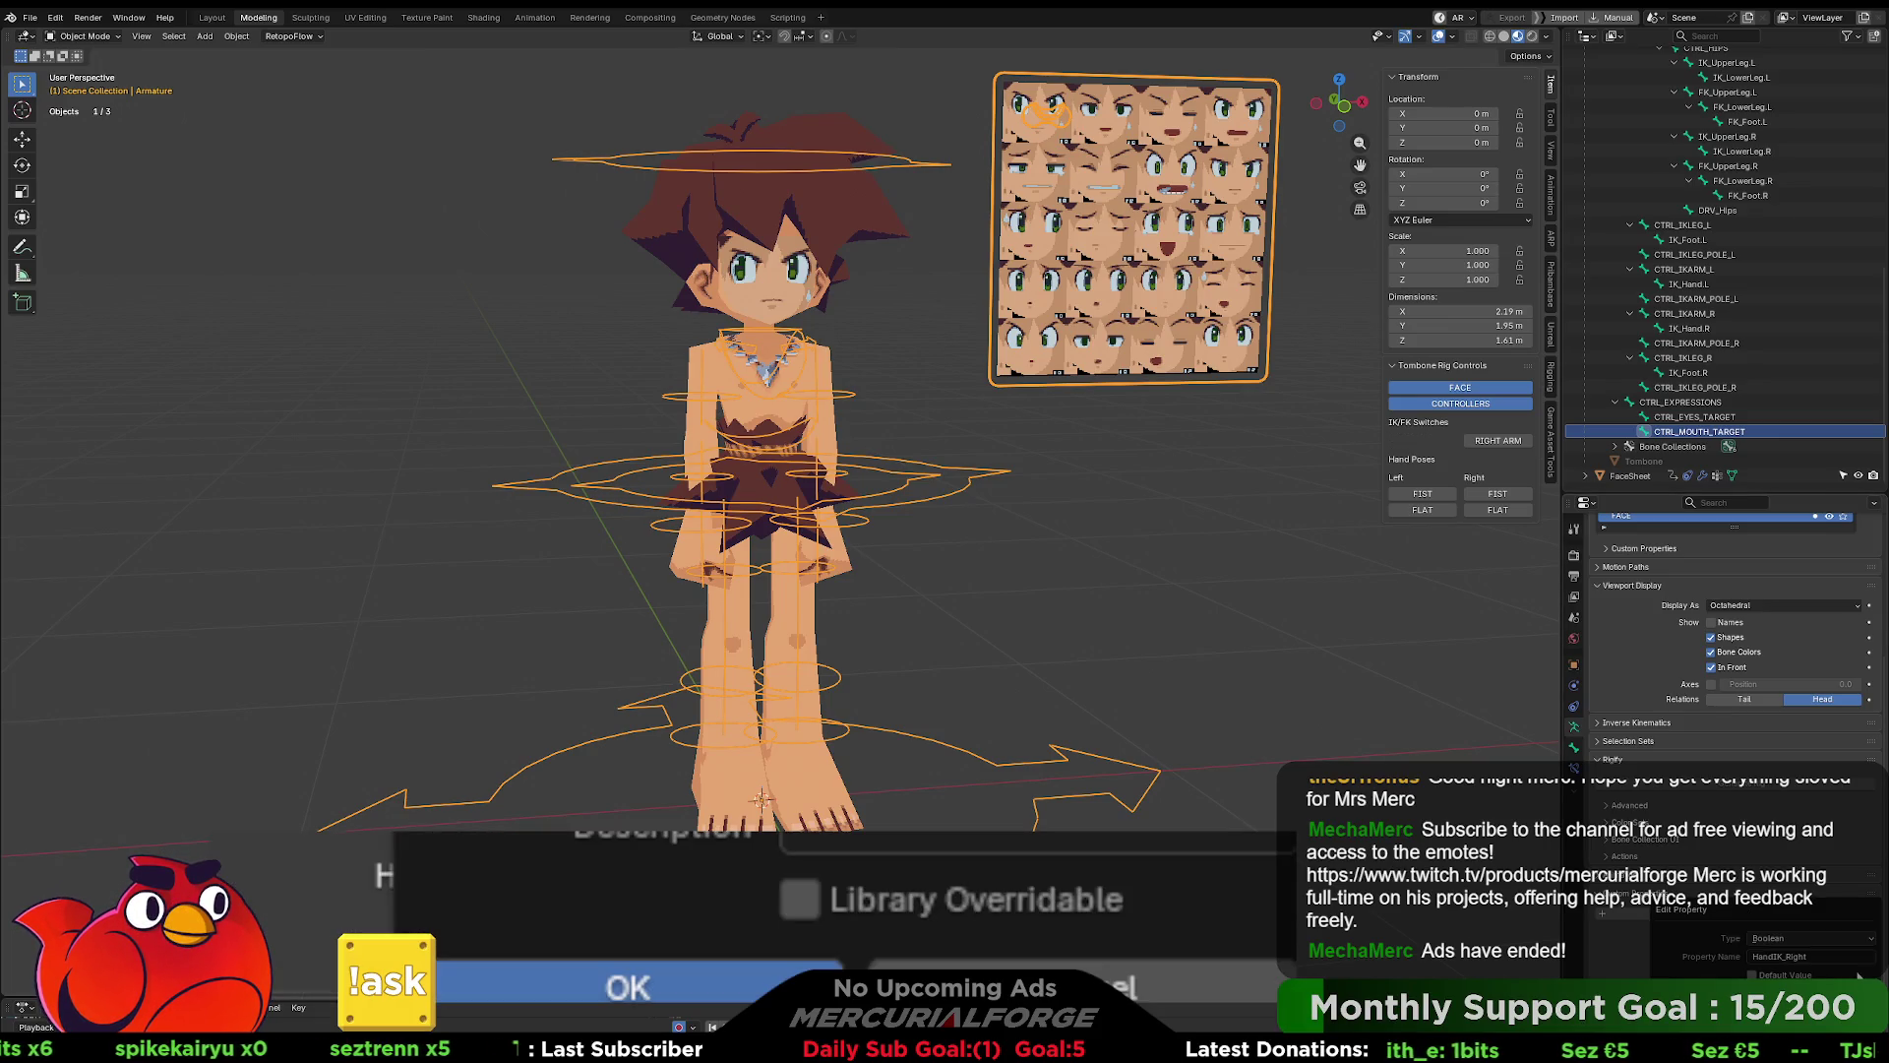
pyautogui.click(1806, 961)
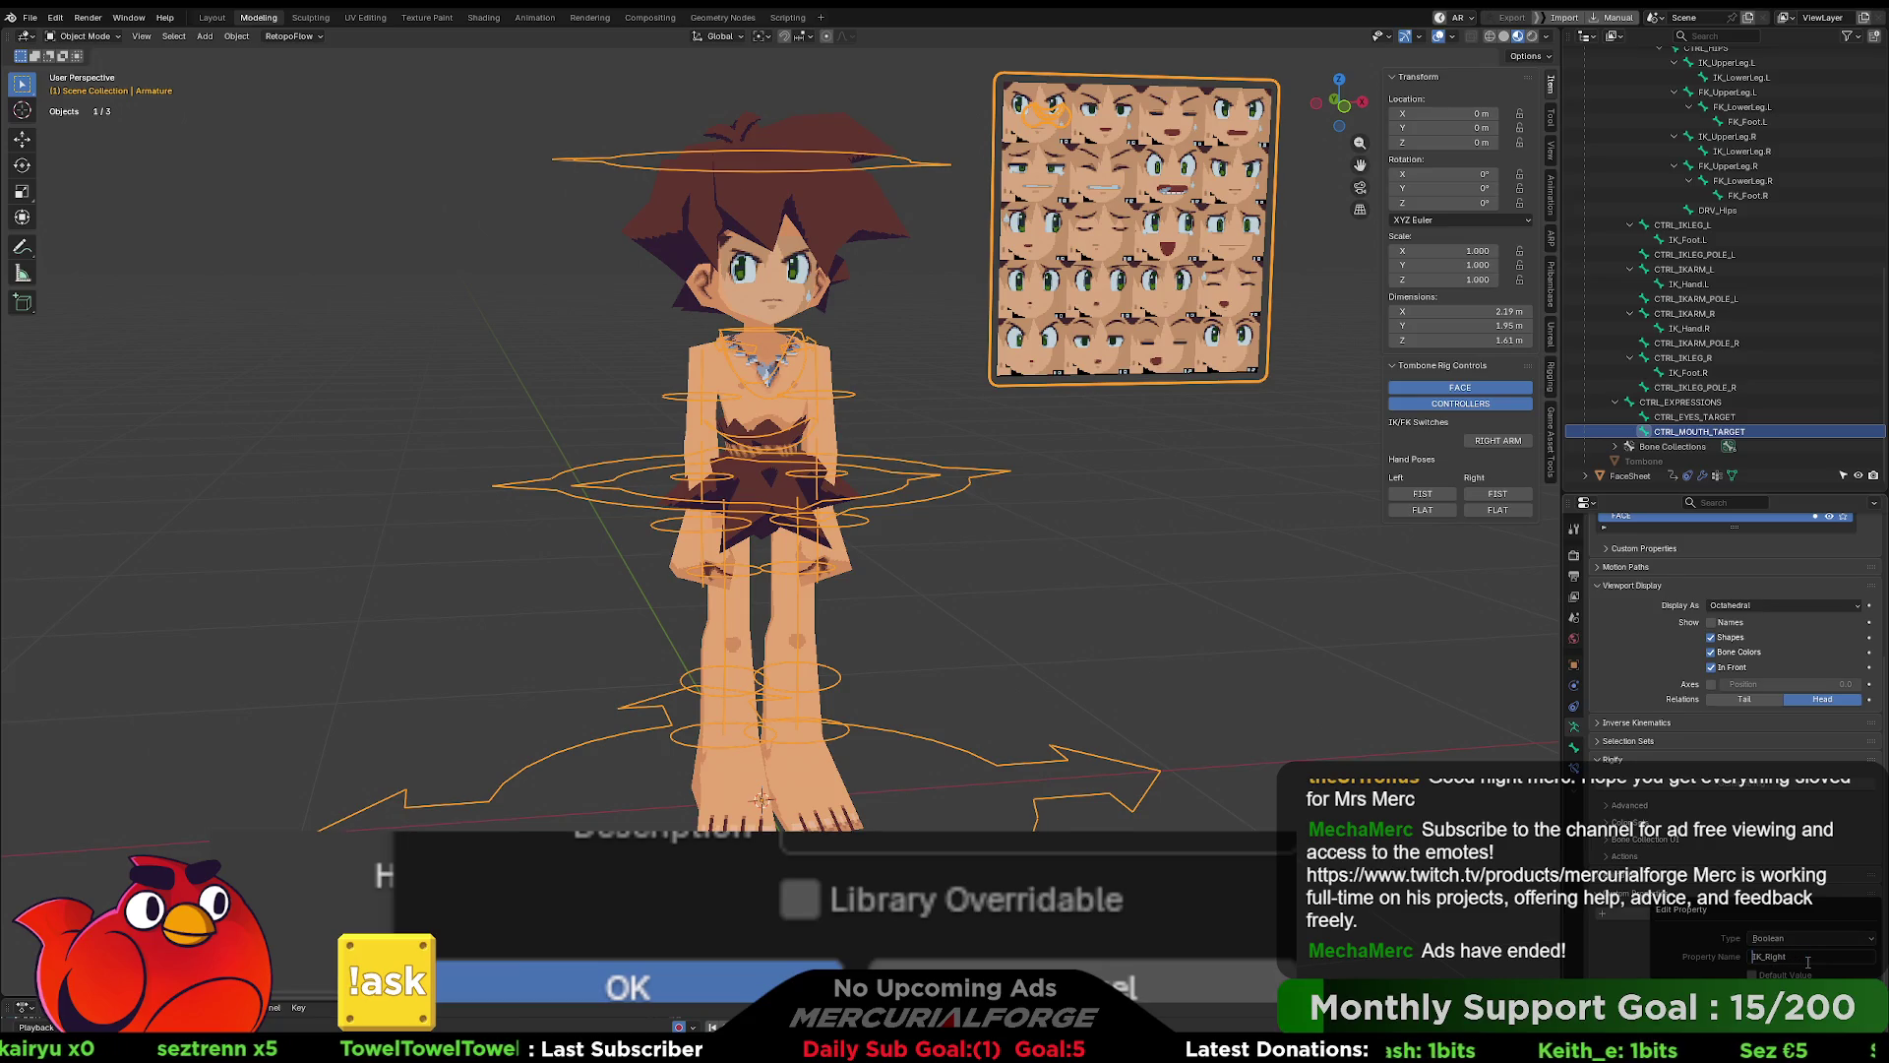
pyautogui.click(1712, 1055)
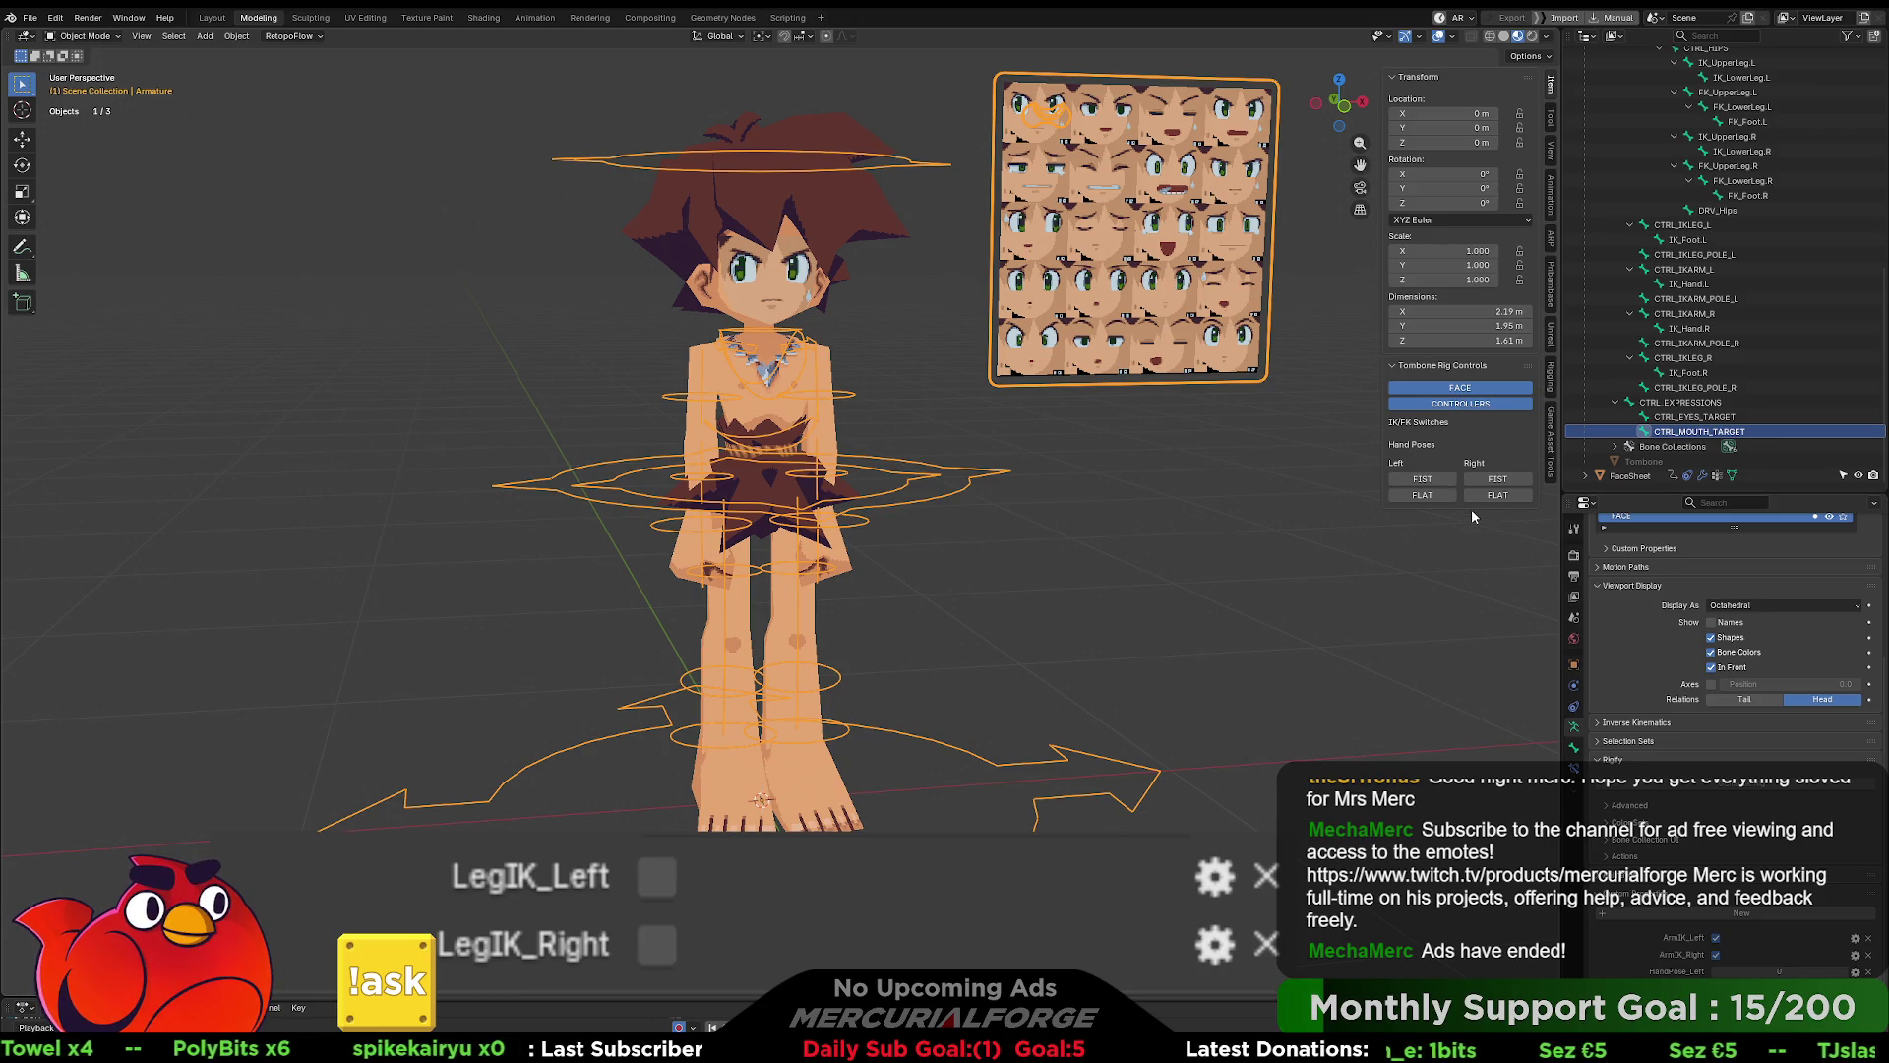
pyautogui.click(787, 17)
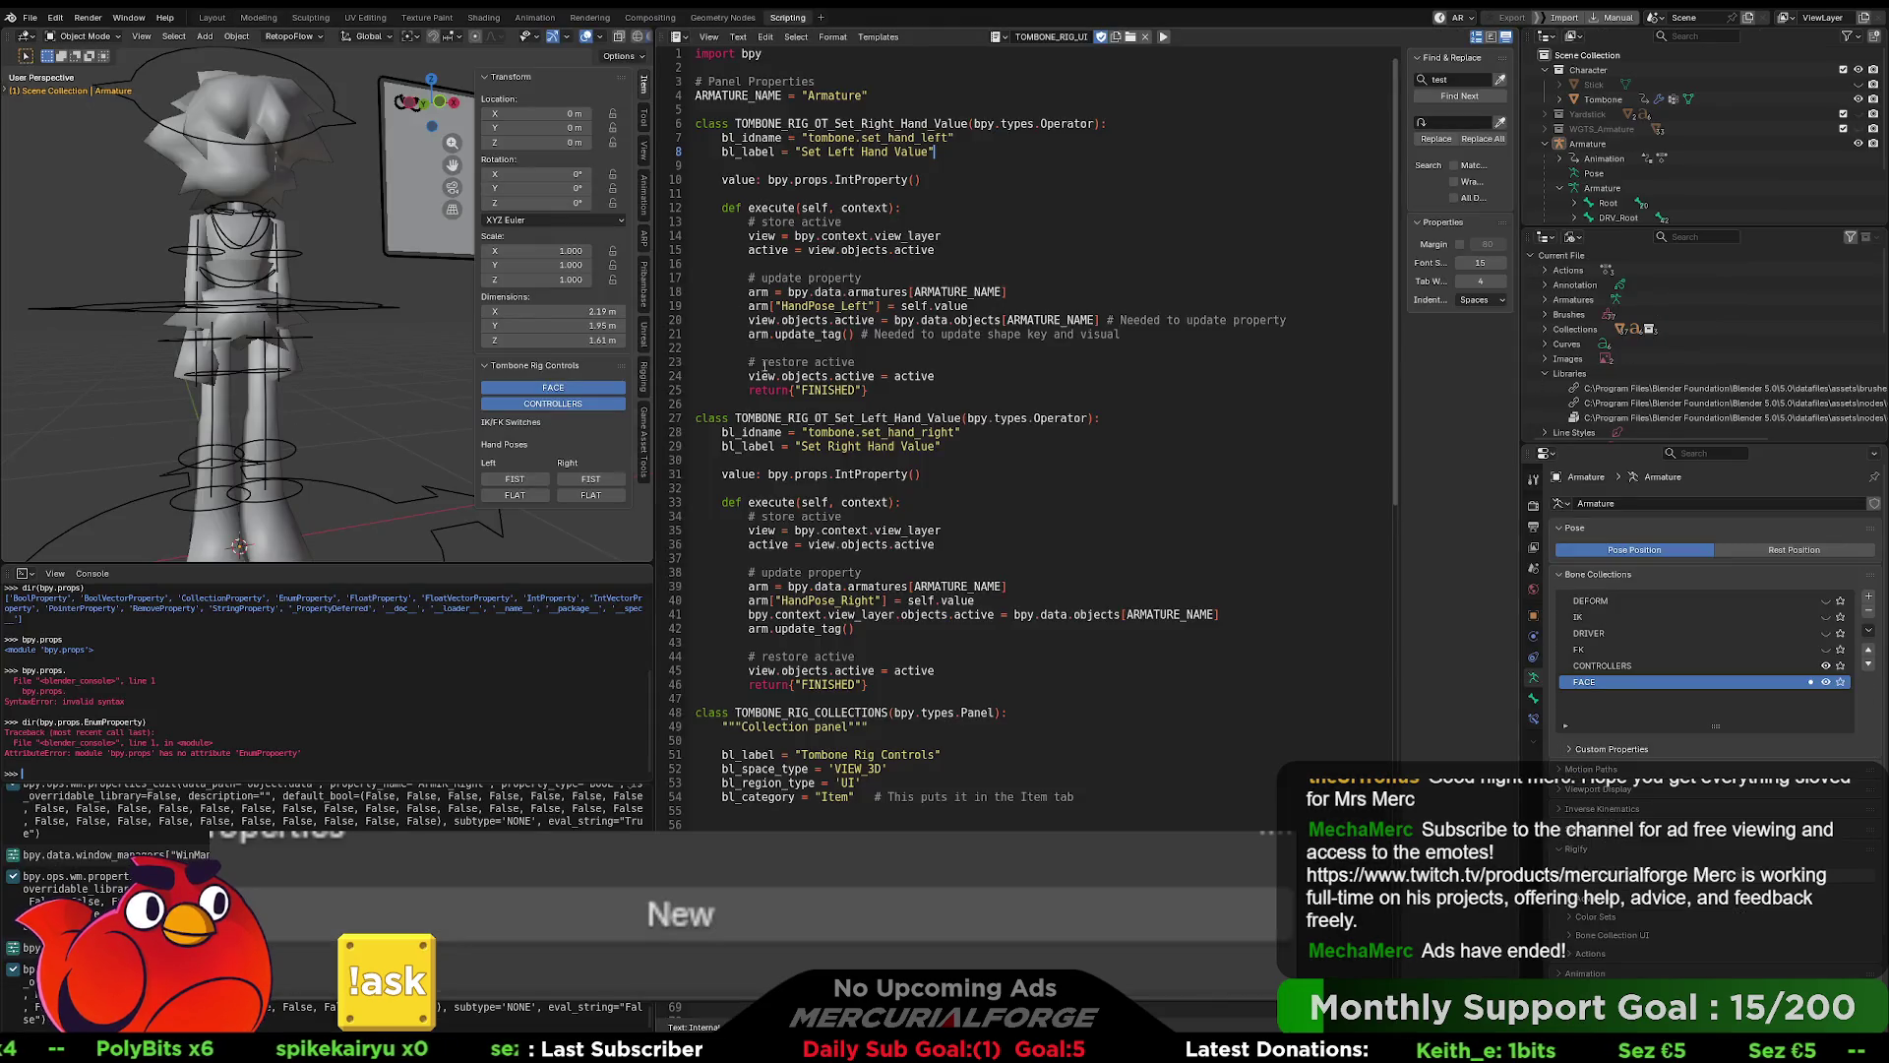
# - In the rig script, change the left toggle references on lines 76-77 to ArmIK and LegIK
pyautogui.scroll(-10, 1012, 521)
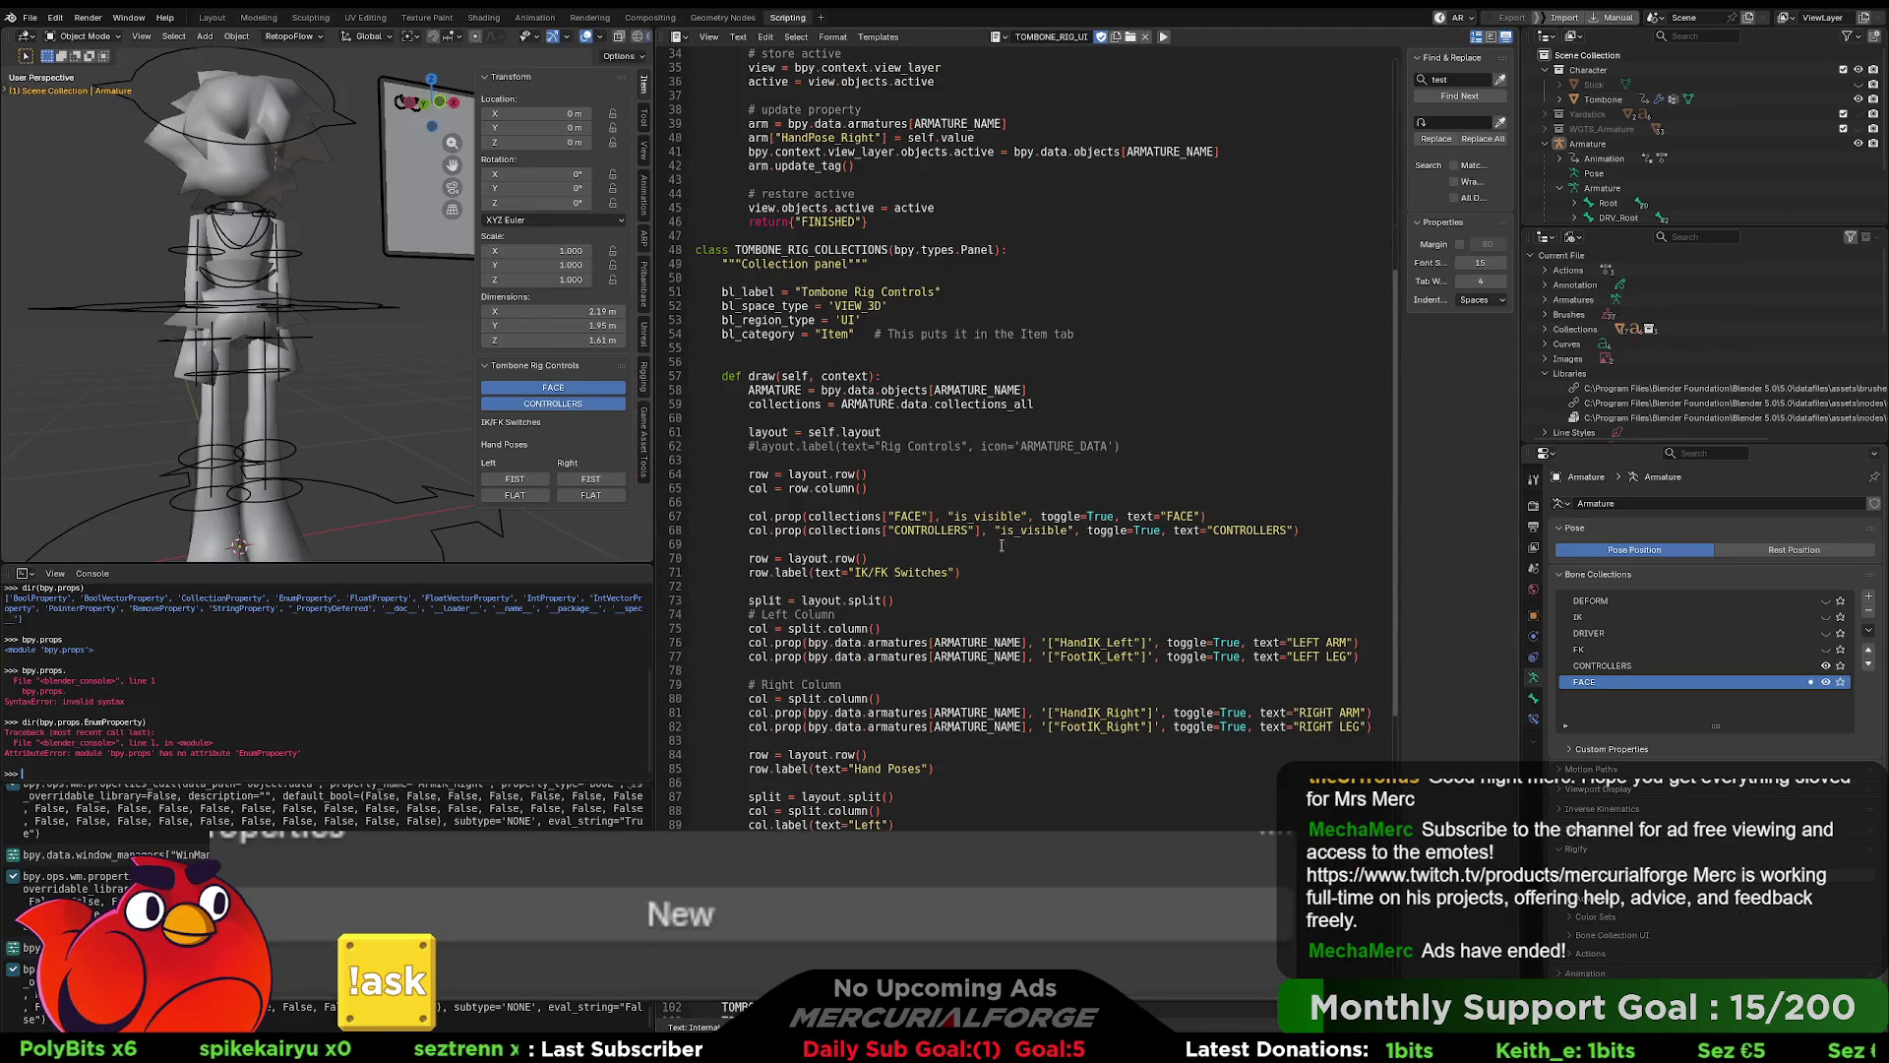
pyautogui.scroll(-1, 1080, 630)
pyautogui.click(1085, 599)
pyautogui.press('BackSpace')
pyautogui.press('BackSpace')
pyautogui.press('BackSpace')
pyautogui.write('Arm')
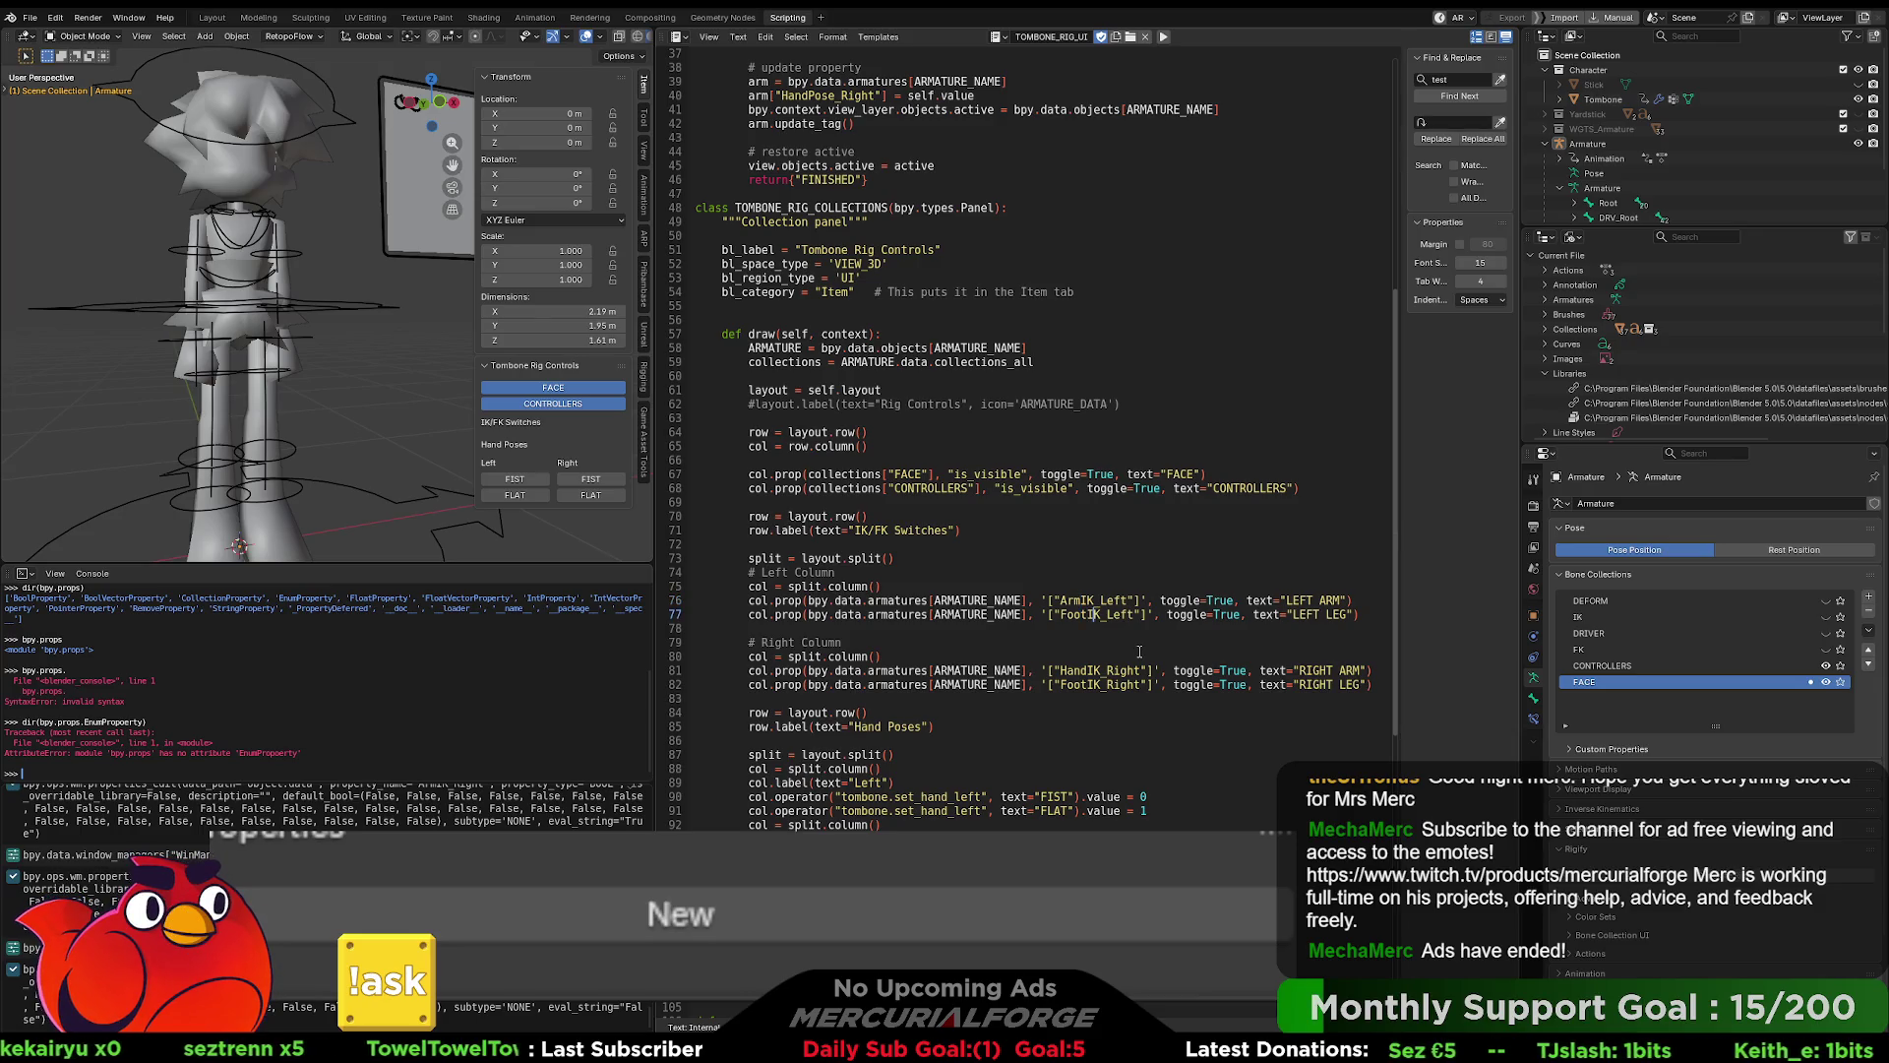
pyautogui.press('BackSpace')
pyautogui.press('BackSpace')
pyautogui.press('BackSpace')
pyautogui.write('Leg')
# - Change the right toggle references on lines 81-82 to ArmIK_Right and LegIK_Right
pyautogui.press('Down')
pyautogui.press('Down')
pyautogui.press('Down')
pyautogui.press('Home')
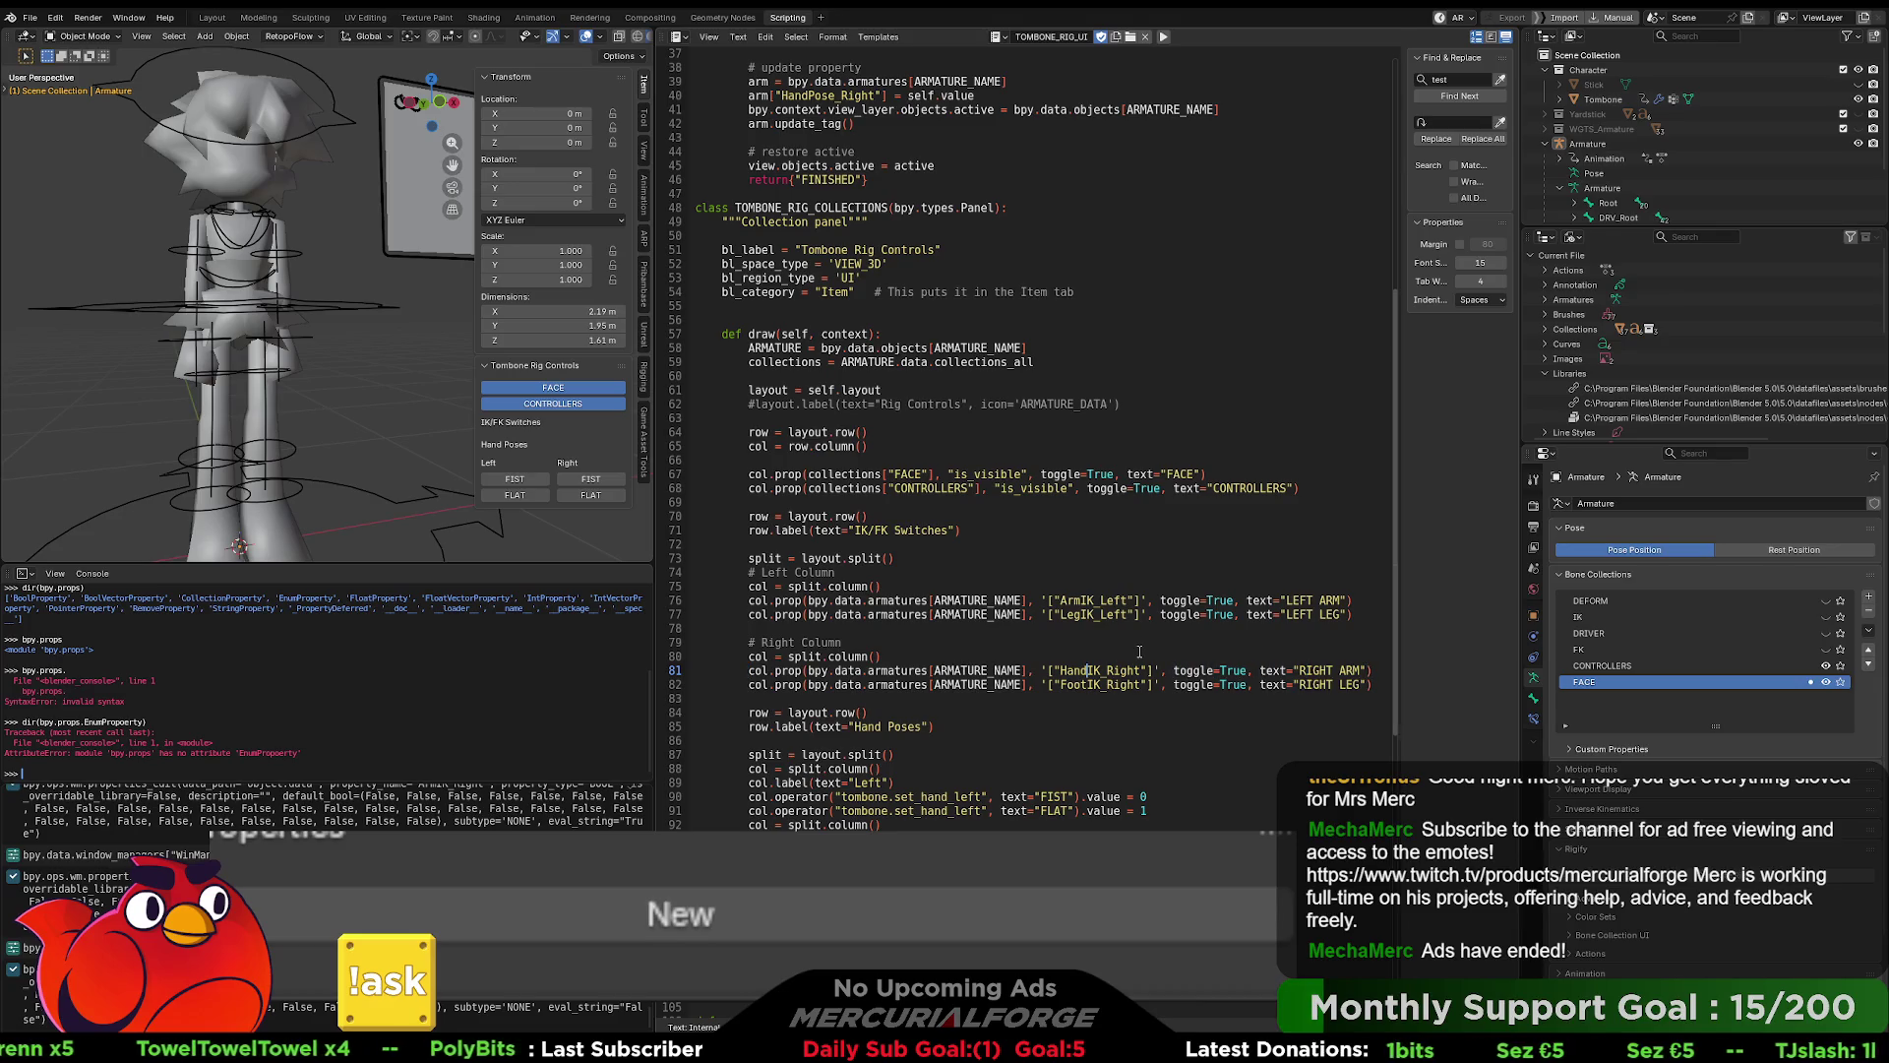
pyautogui.press('BackSpace')
pyautogui.press('BackSpace')
pyautogui.press('BackSpace')
pyautogui.write('Arm')
pyautogui.press('Down')
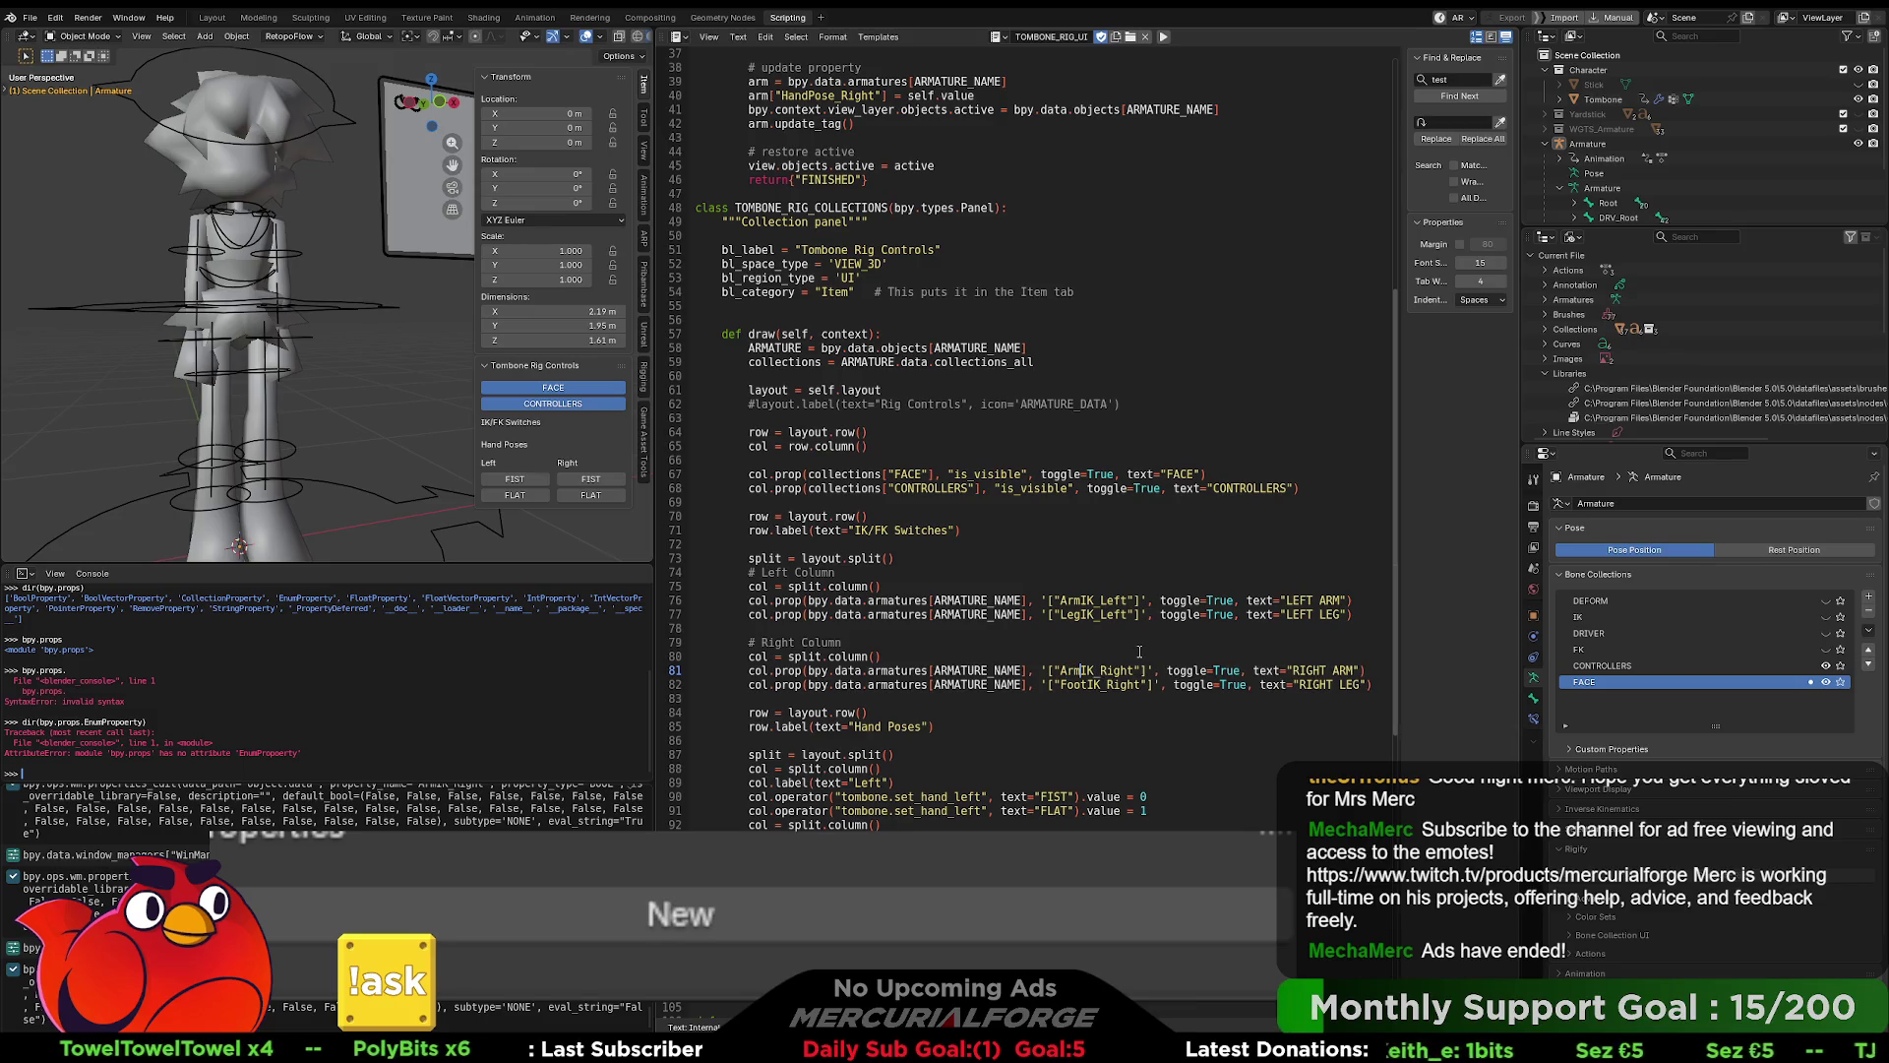
pyautogui.press('BackSpace')
pyautogui.press('BackSpace')
pyautogui.press('BackSpace')
pyautogui.write('Leg')
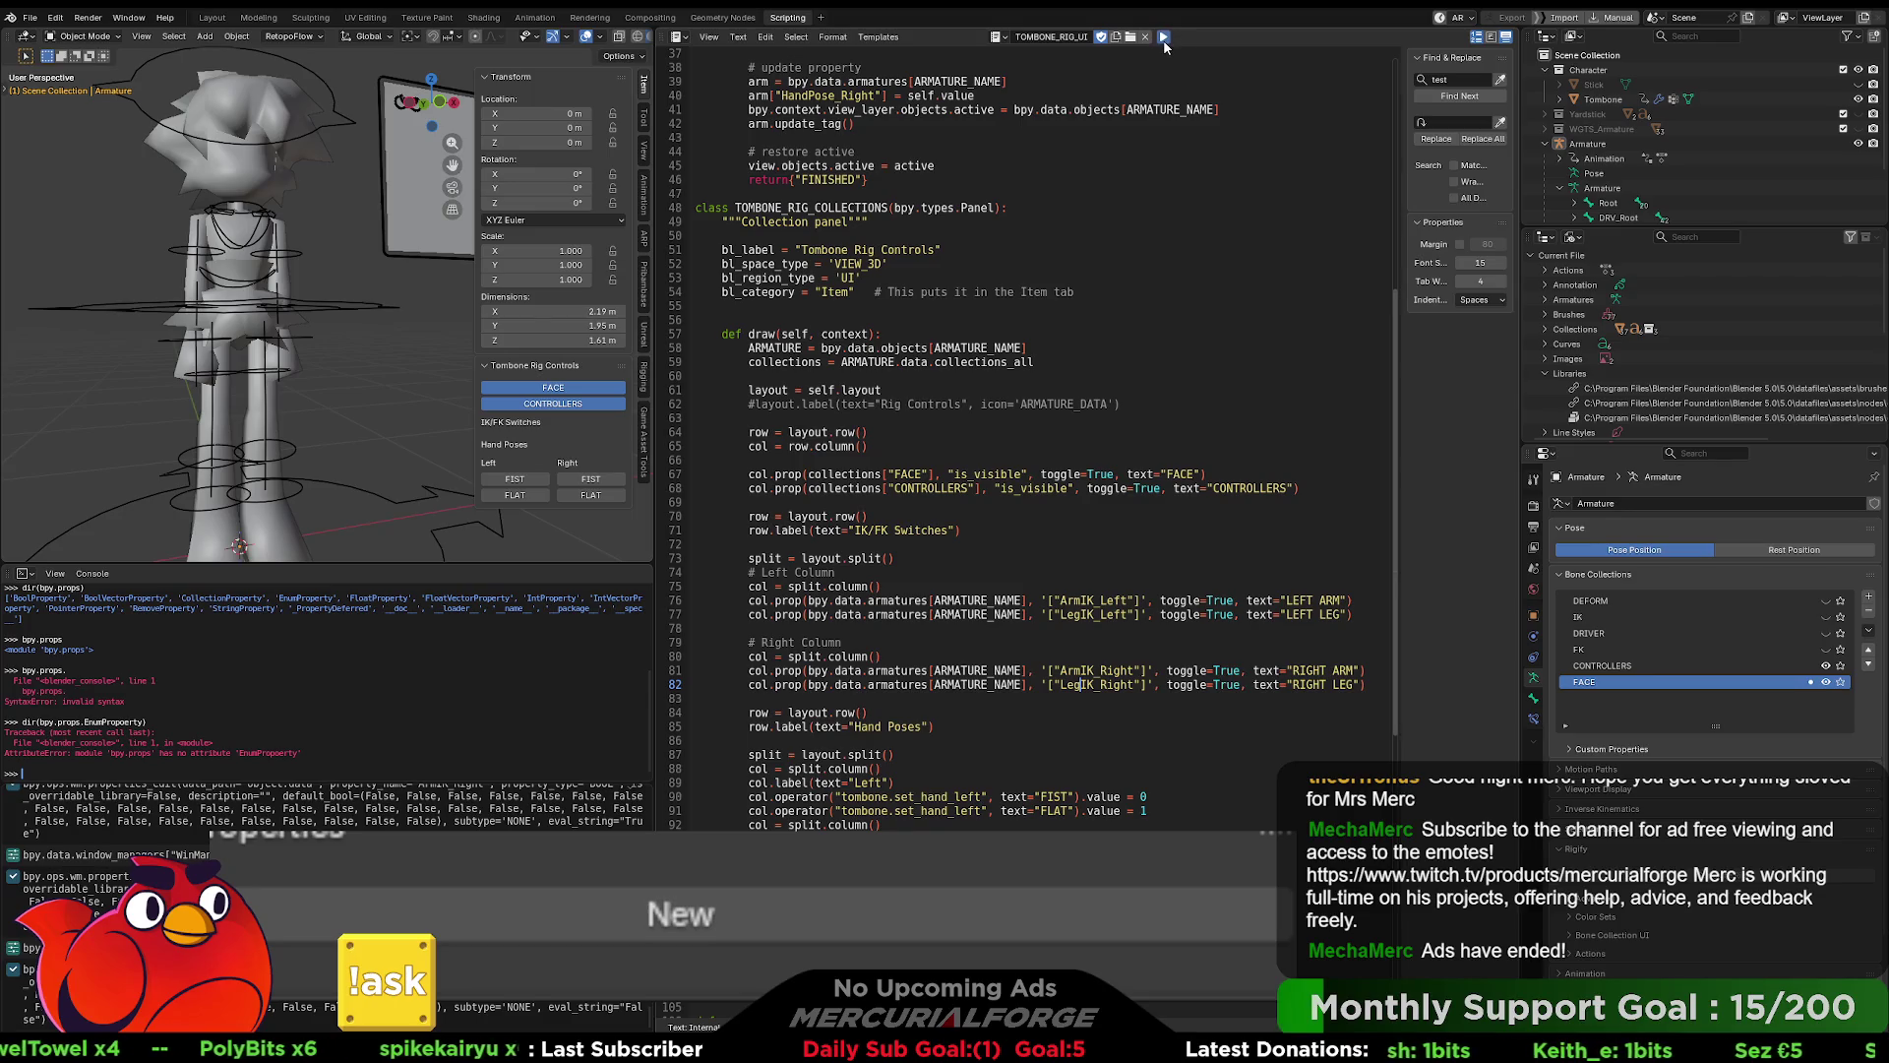
# - Rerun the script and test the panel by switching off the right leg IK toggle
pyautogui.click(1163, 36)
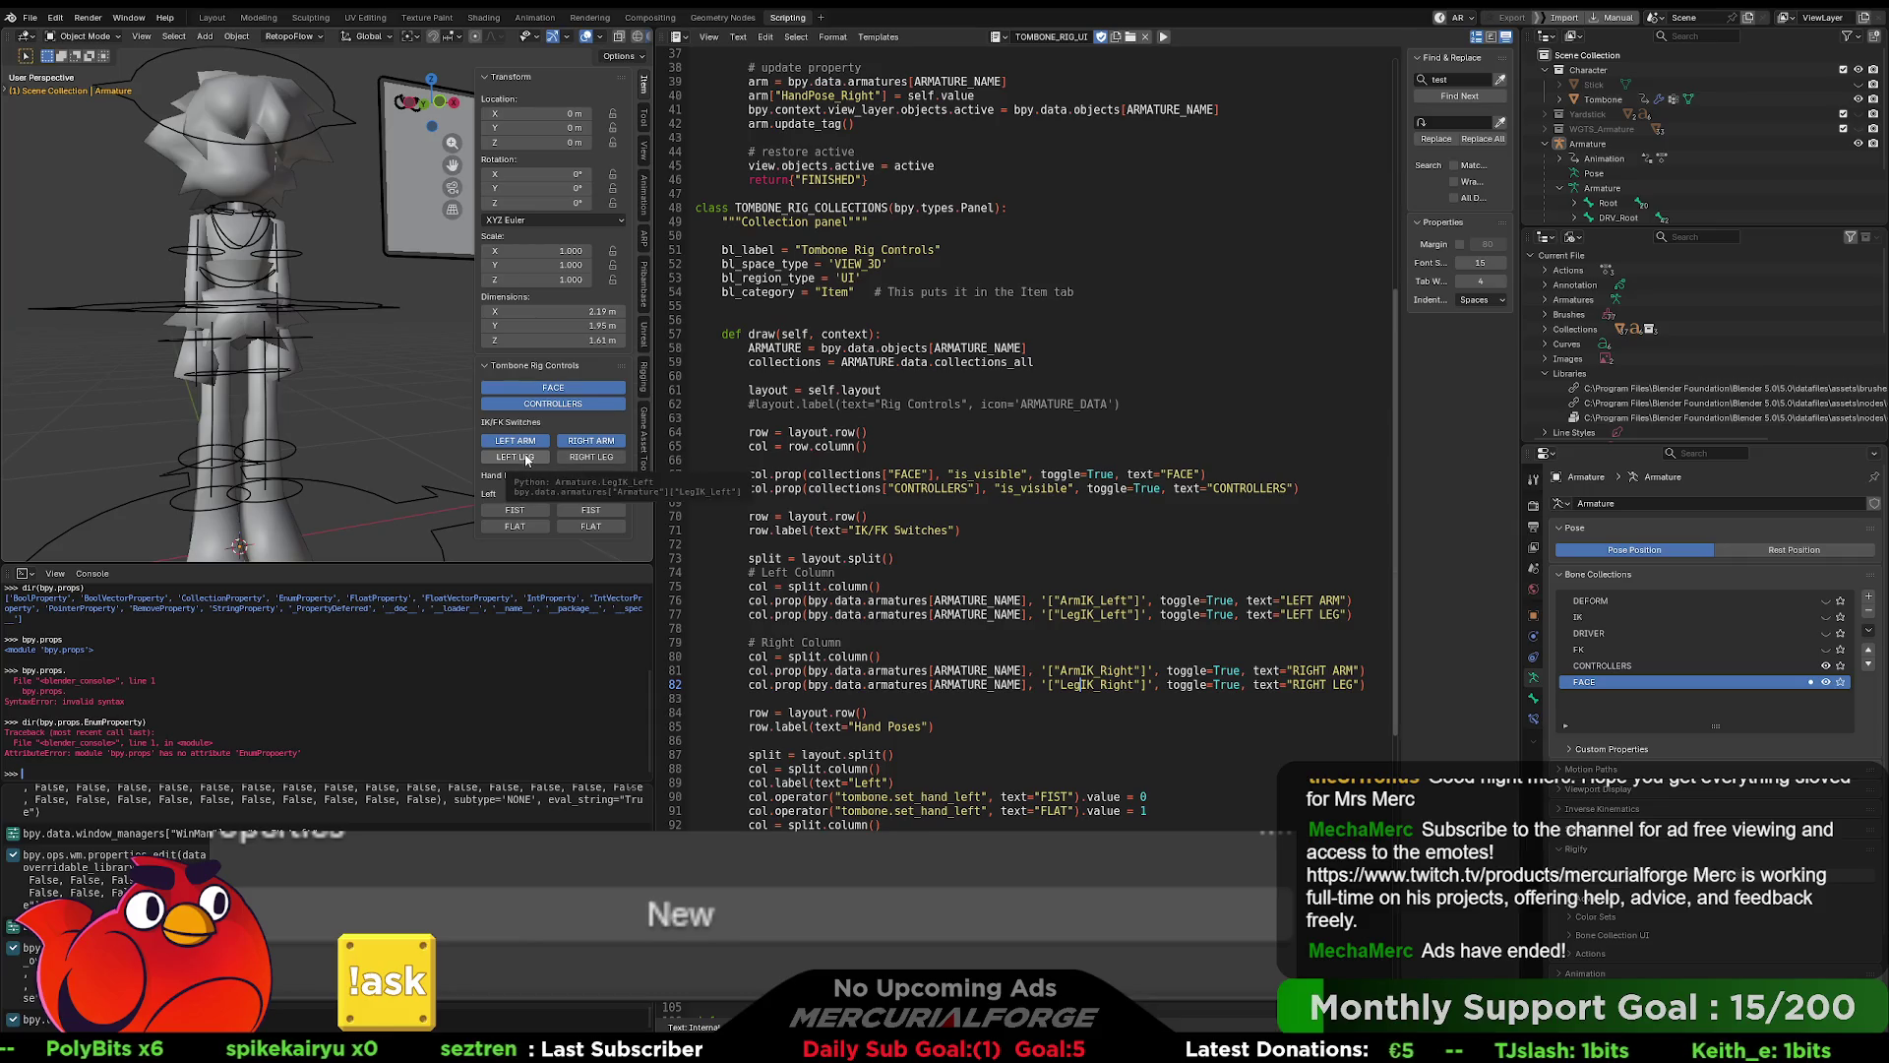
pyautogui.click(581, 460)
pyautogui.click(583, 461)
pyautogui.click(583, 462)
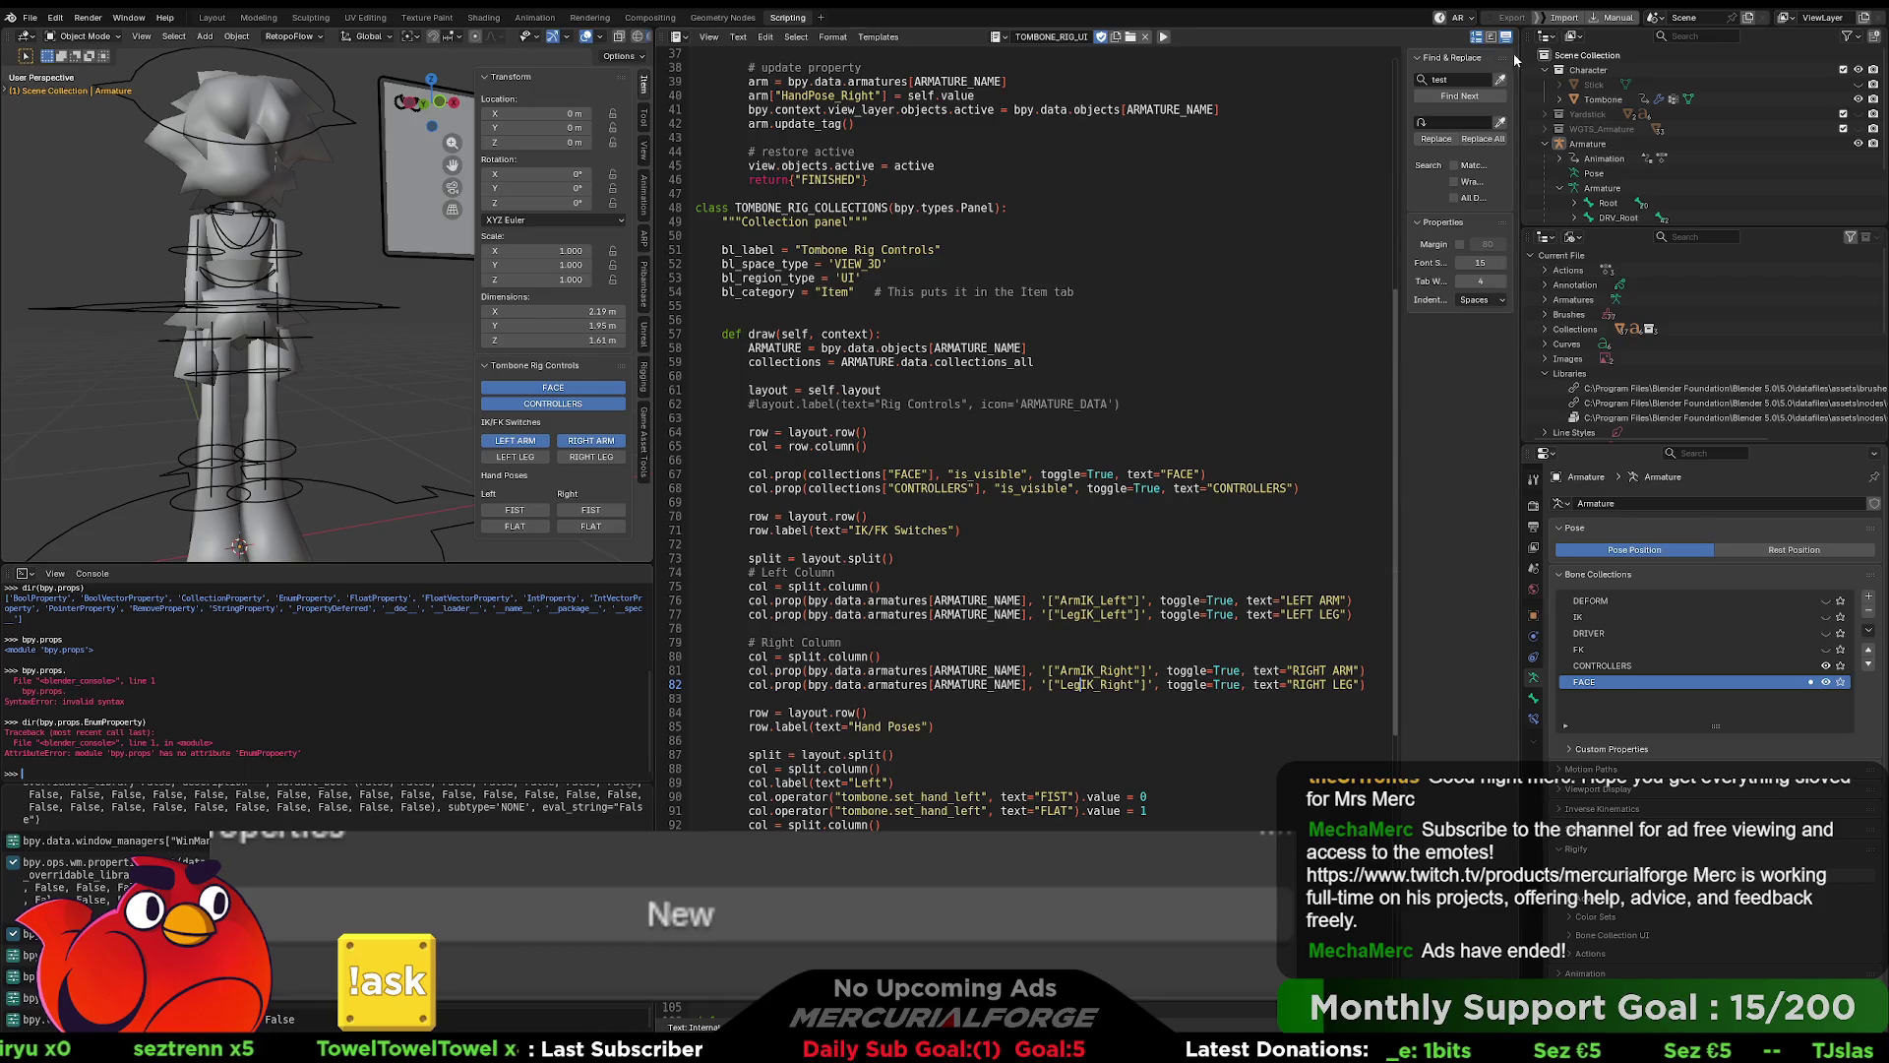
# - Hide the text editor sidebar, return to Modeling and take the armature into Object Mode
pyautogui.click(1457, 59)
pyautogui.click(1457, 59)
pyautogui.click(1446, 57)
pyautogui.click(1470, 59)
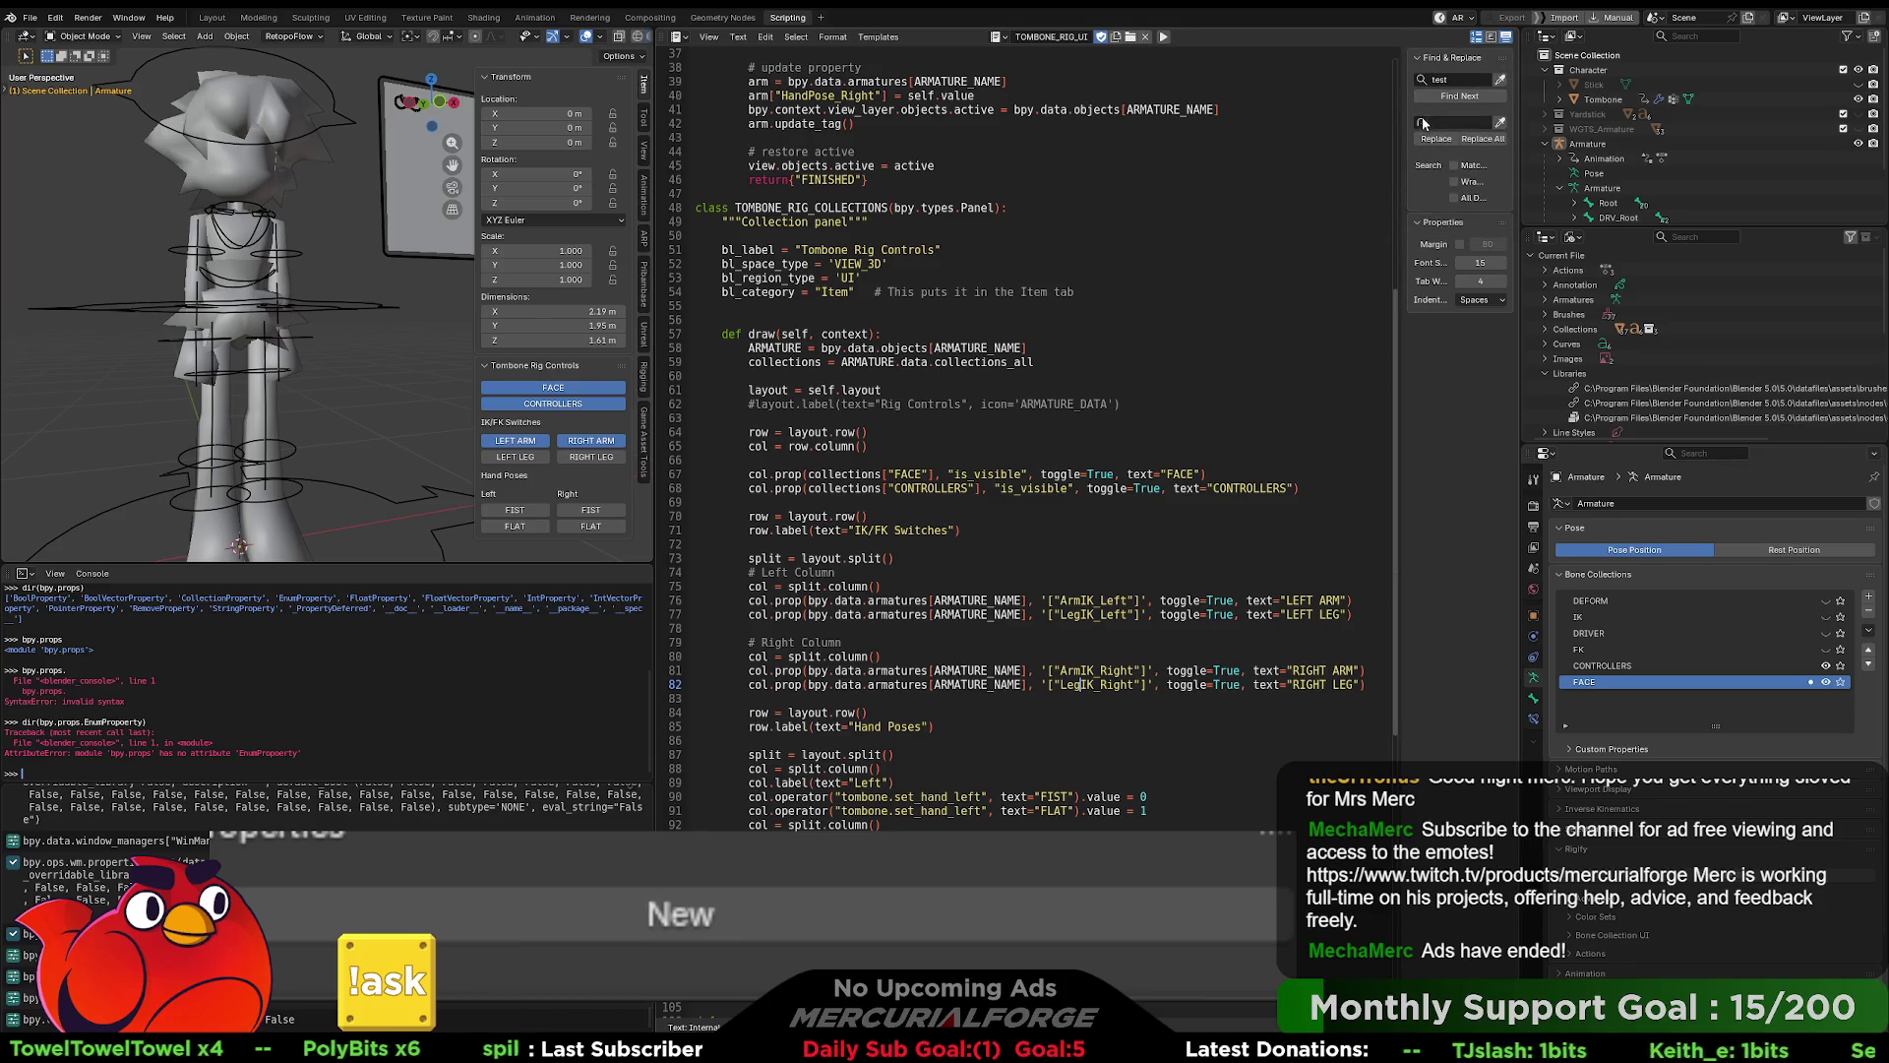
pyautogui.moveTo(1410, 118); pyautogui.dragTo(1503, 125)
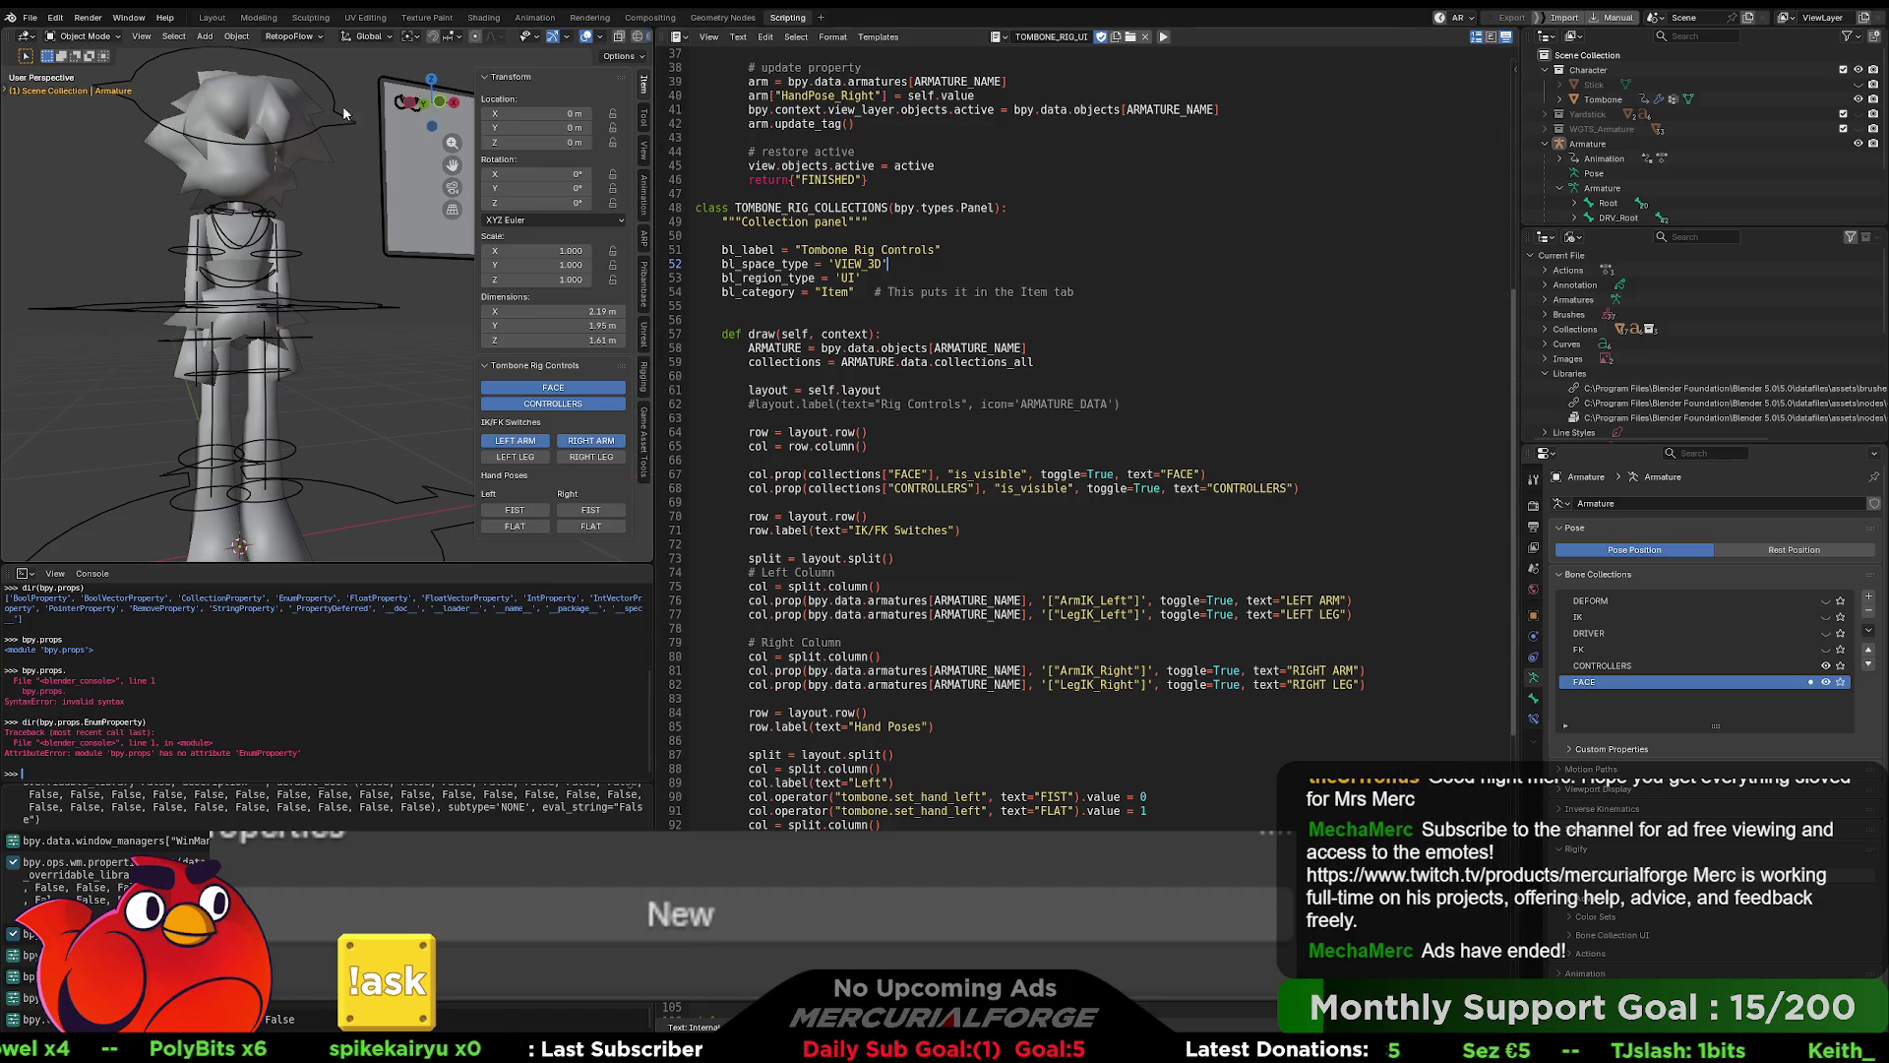
pyautogui.click(259, 18)
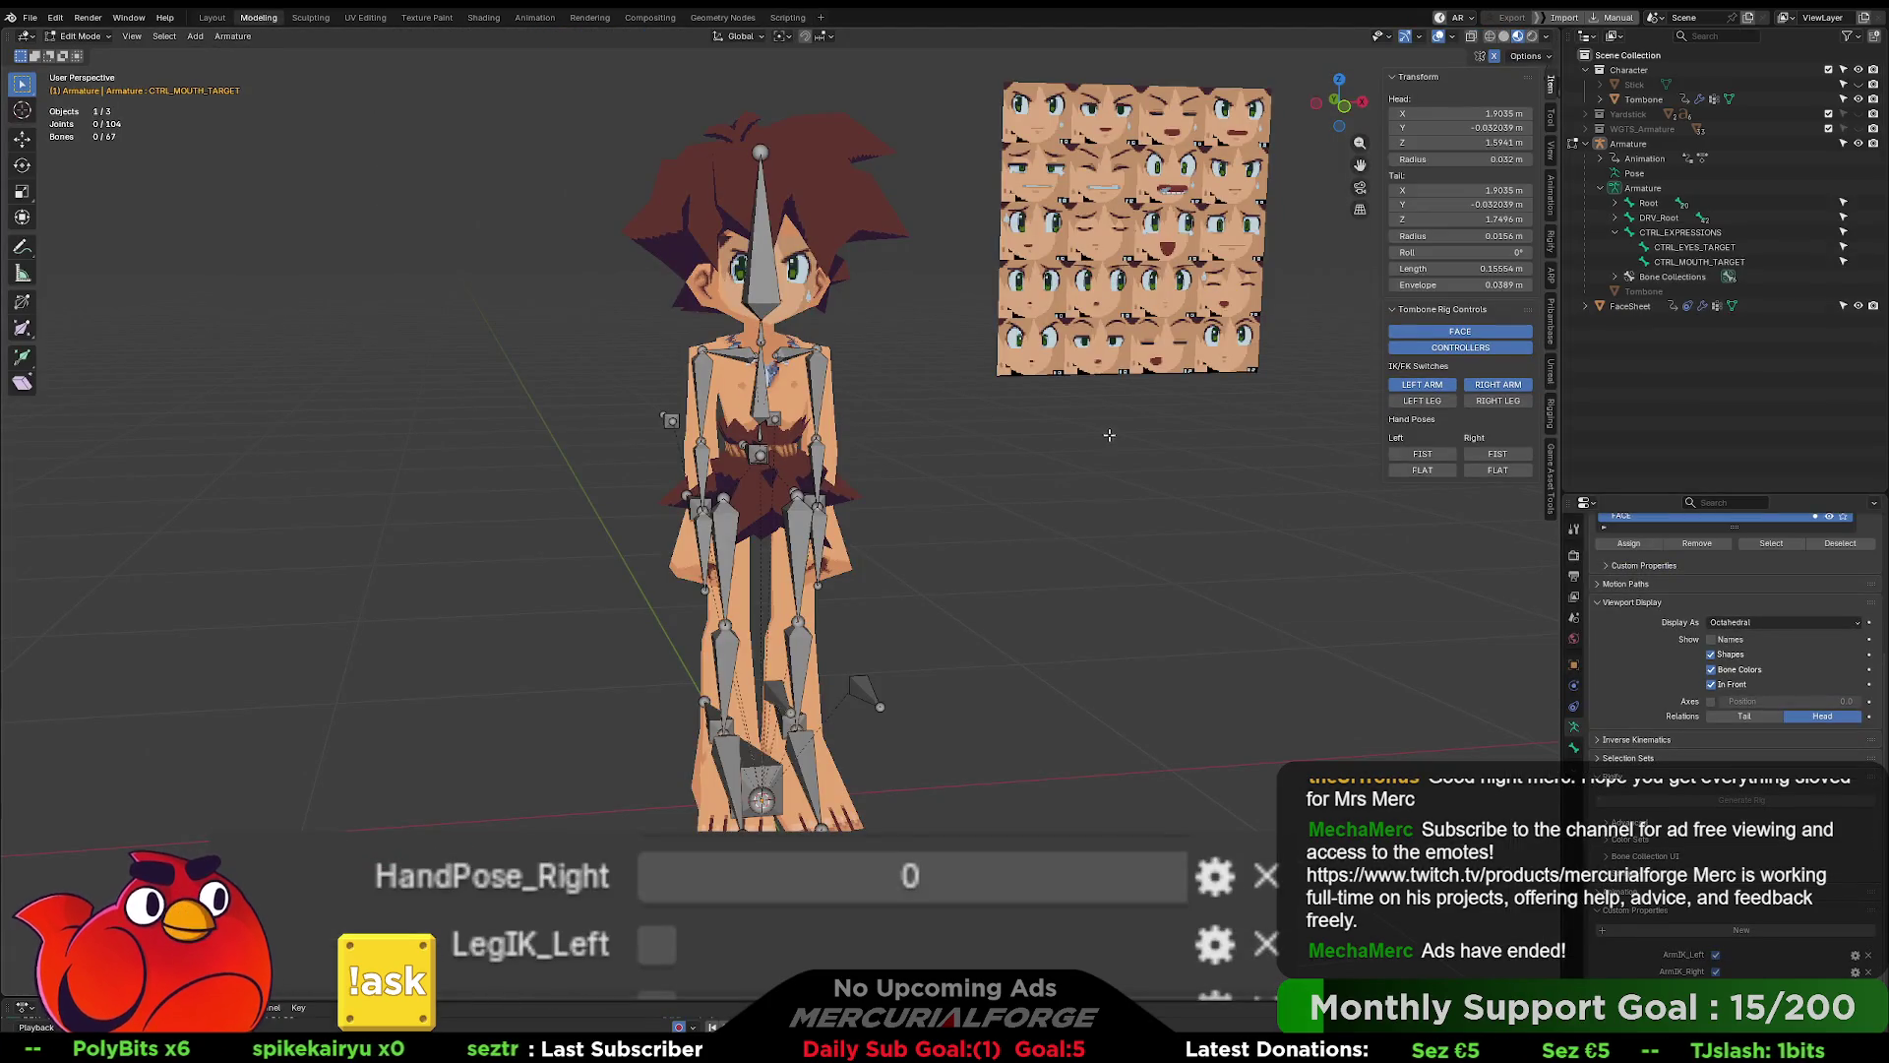
pyautogui.press('Tab')
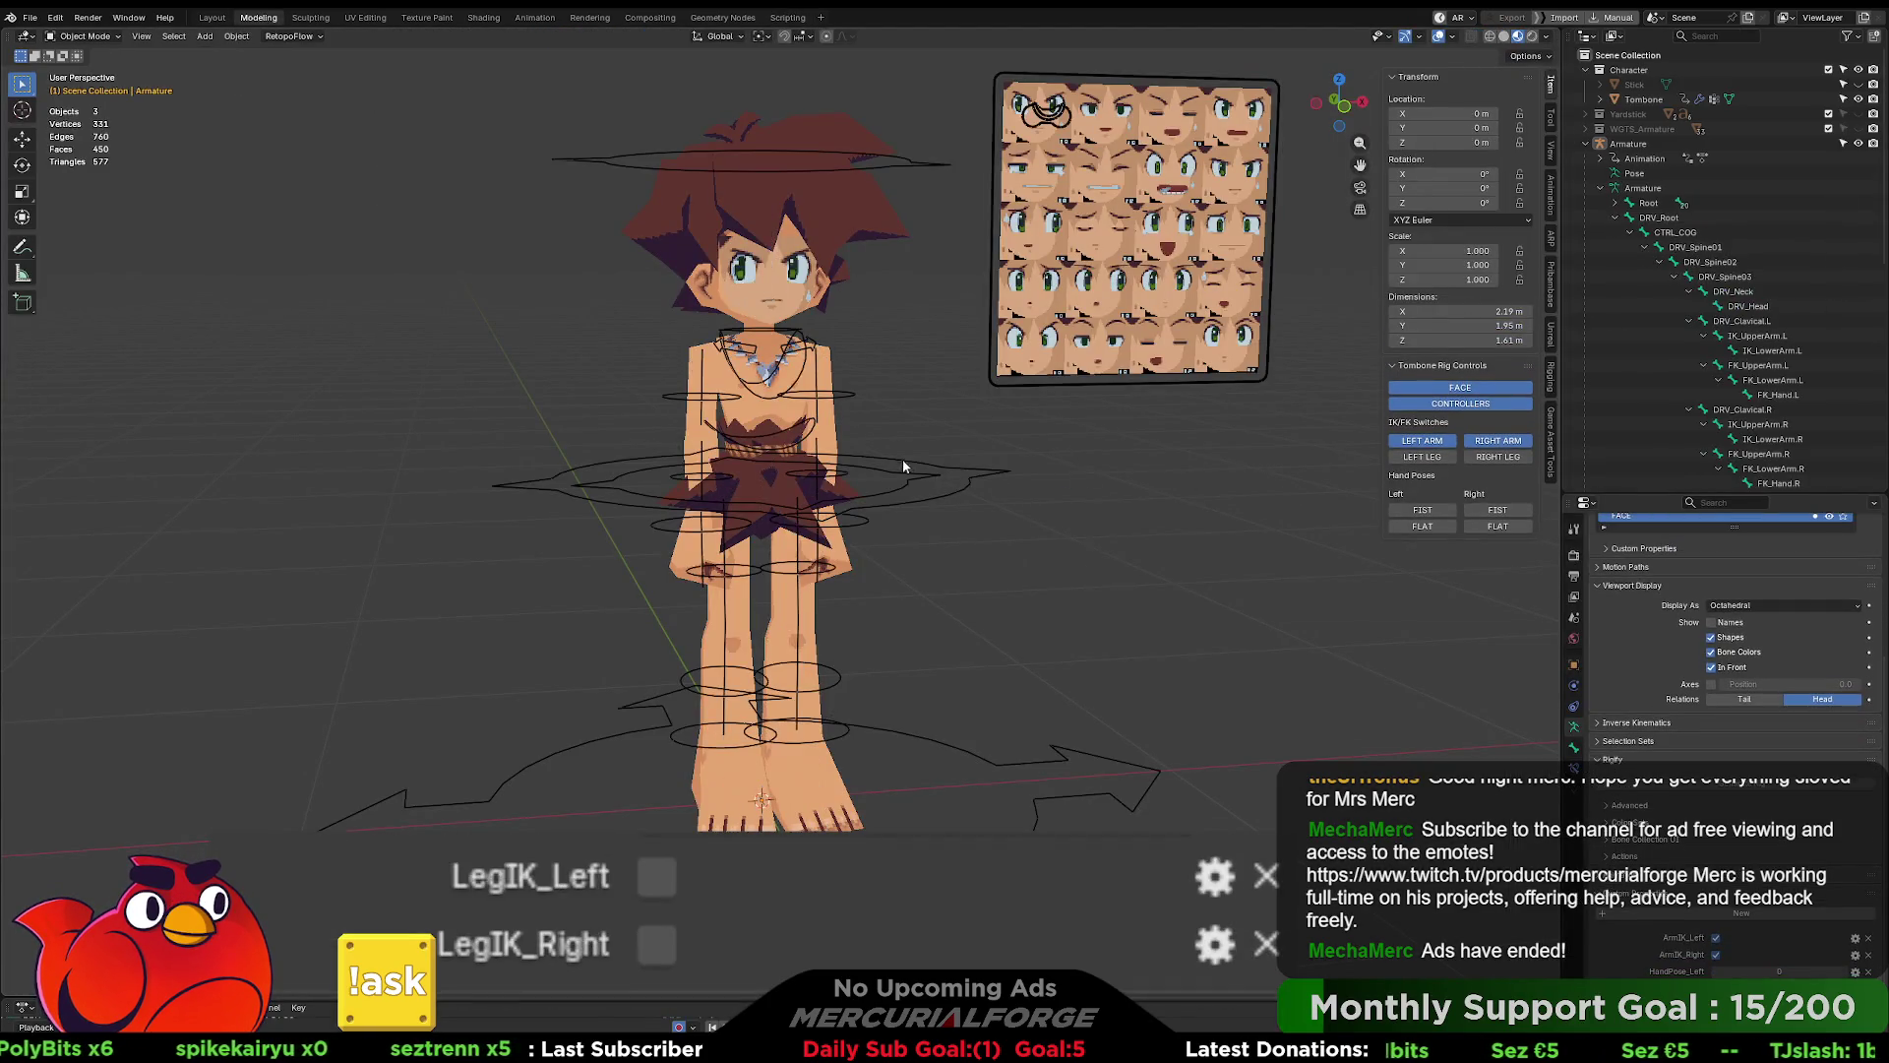
# - Put the armature in Pose Mode, select FK_Hand.L and show its bone properties
pyautogui.click(904, 464)
pyautogui.hotkey('ctrl', 'Tab')
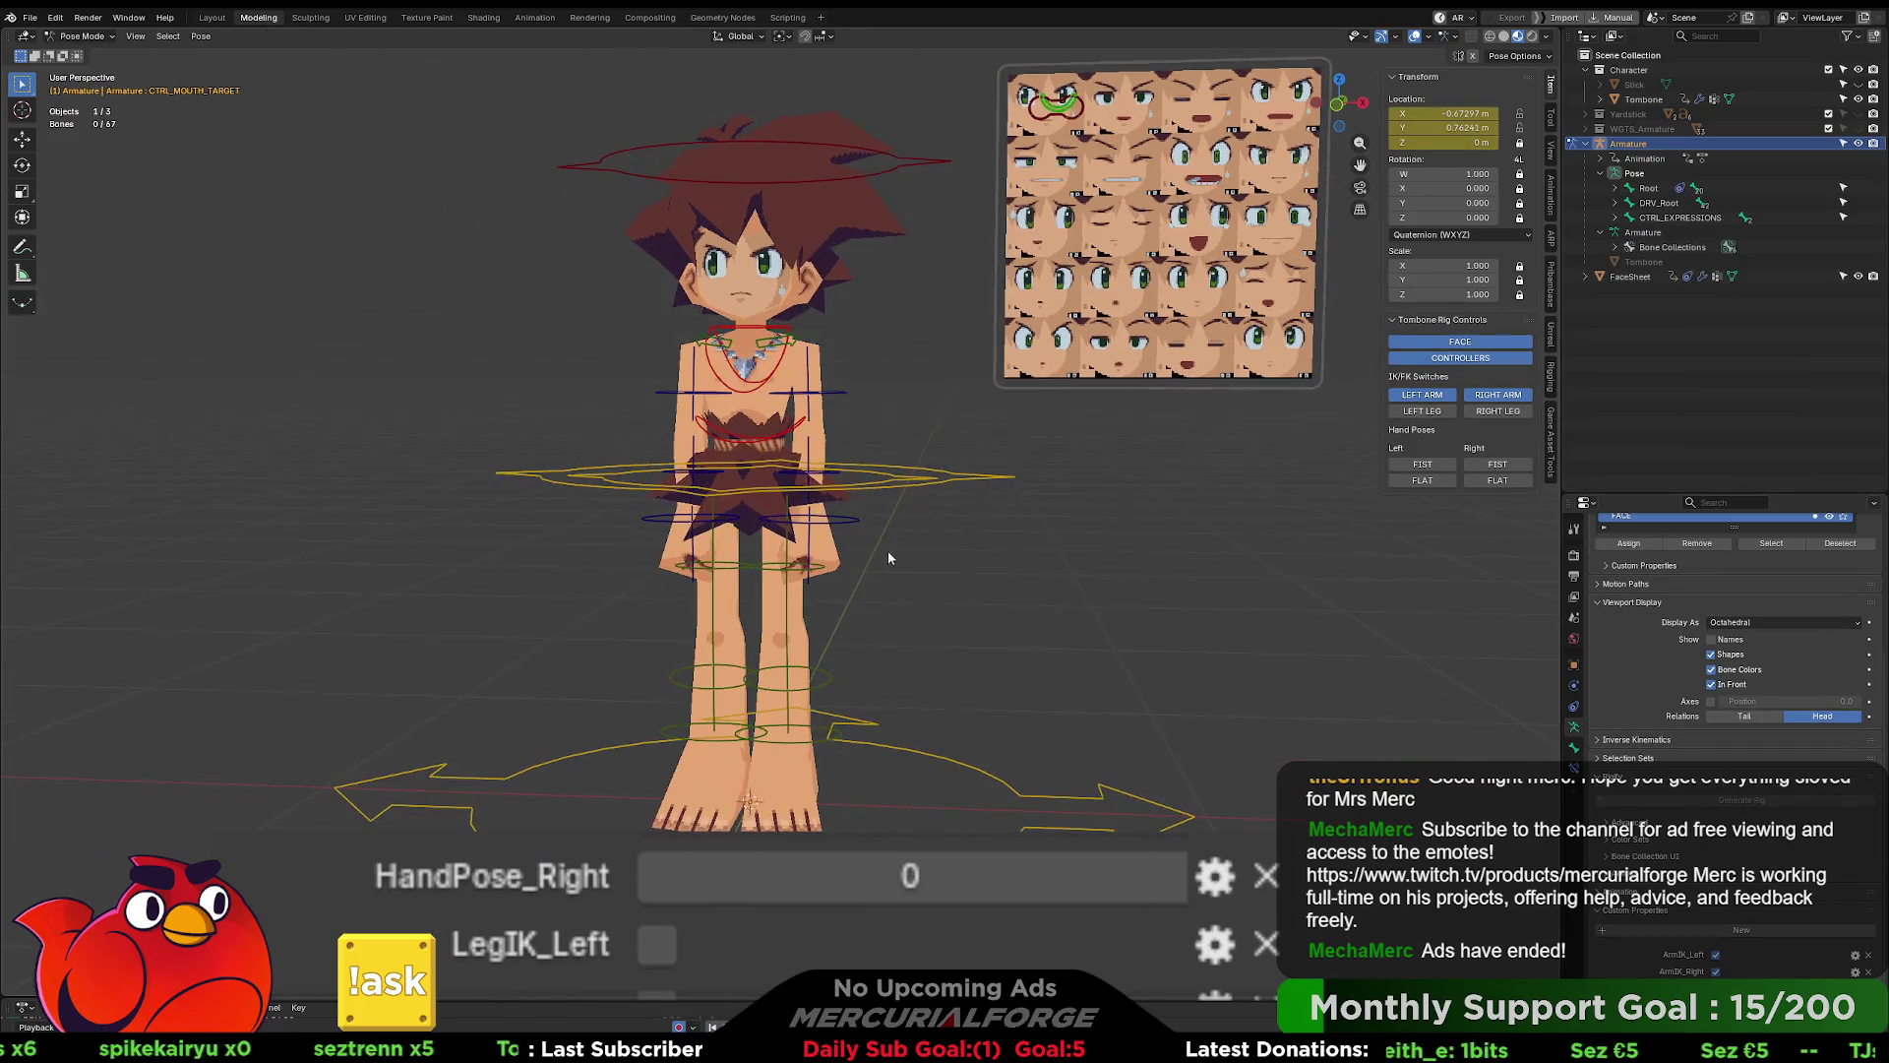
pyautogui.click(852, 527)
pyautogui.scroll(1, 895, 538)
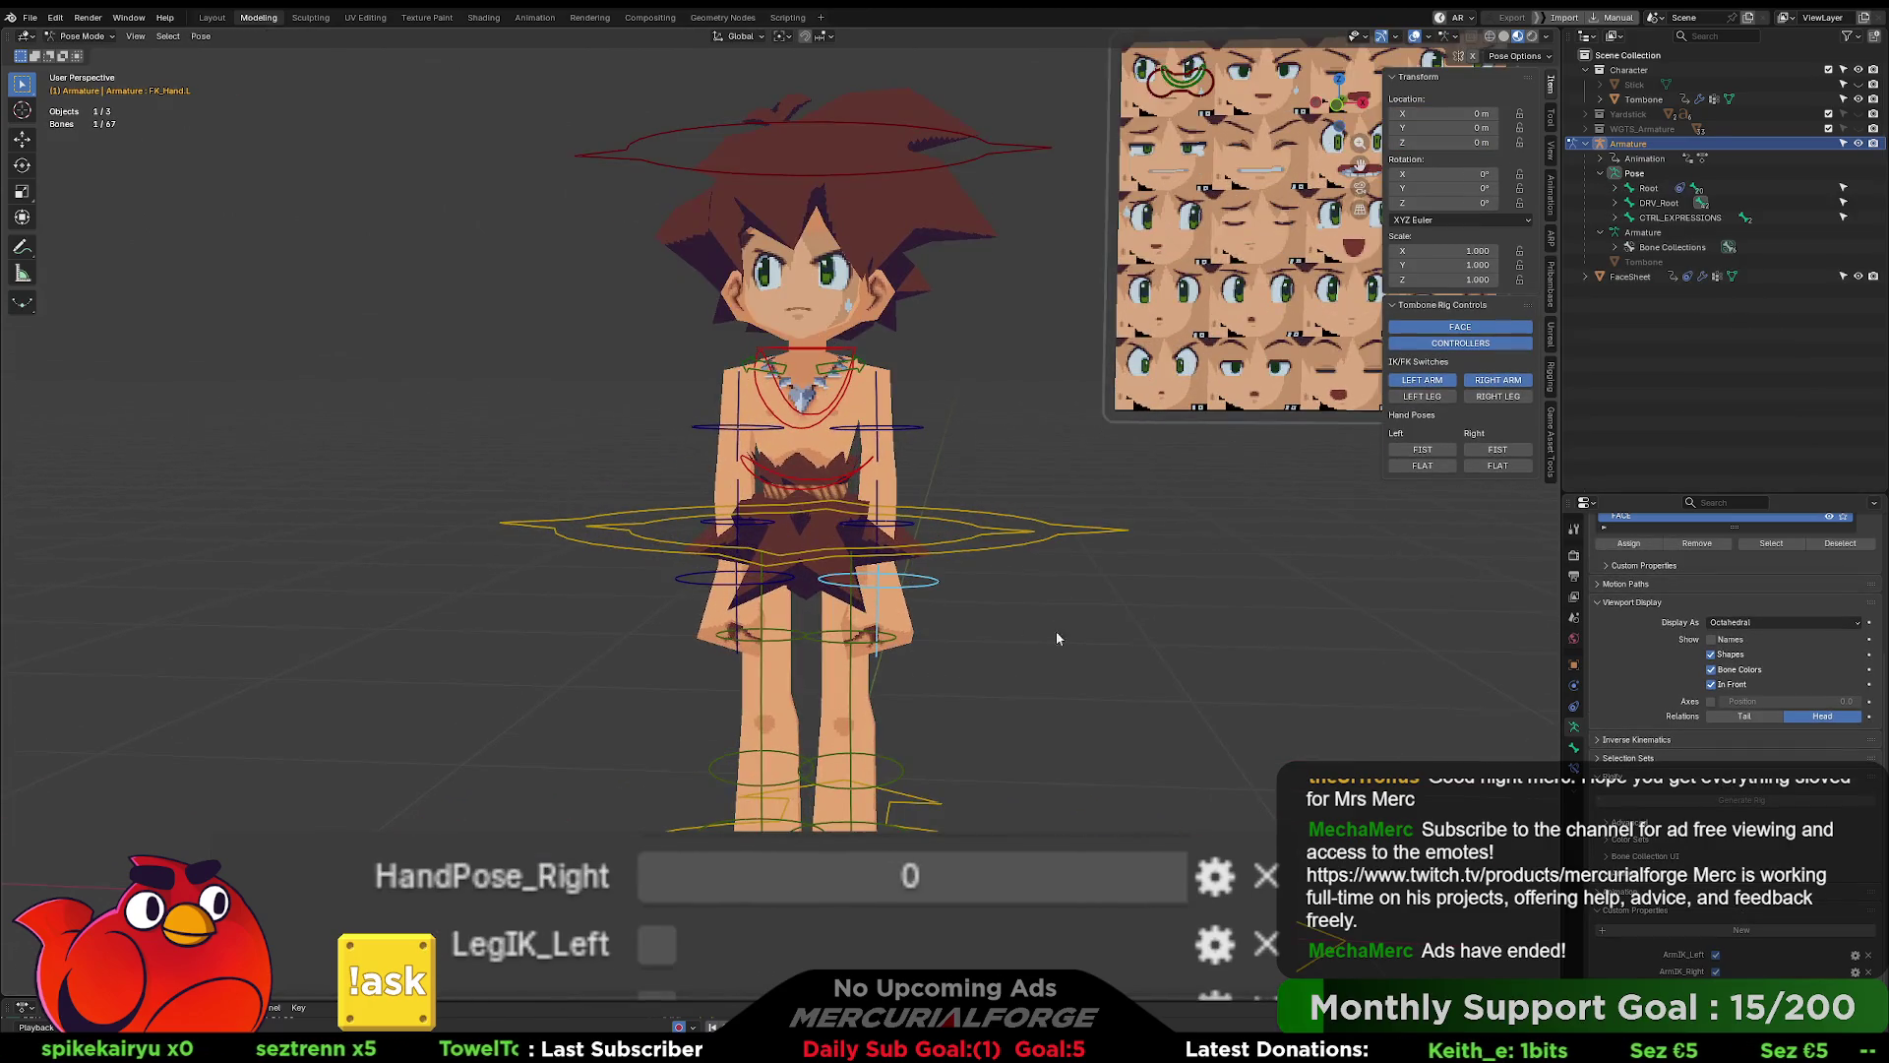
pyautogui.click(1575, 748)
# - Edit the hand's Hide driver so its variable and expression use ArmIK_Left
pyautogui.rightClick(1722, 658)
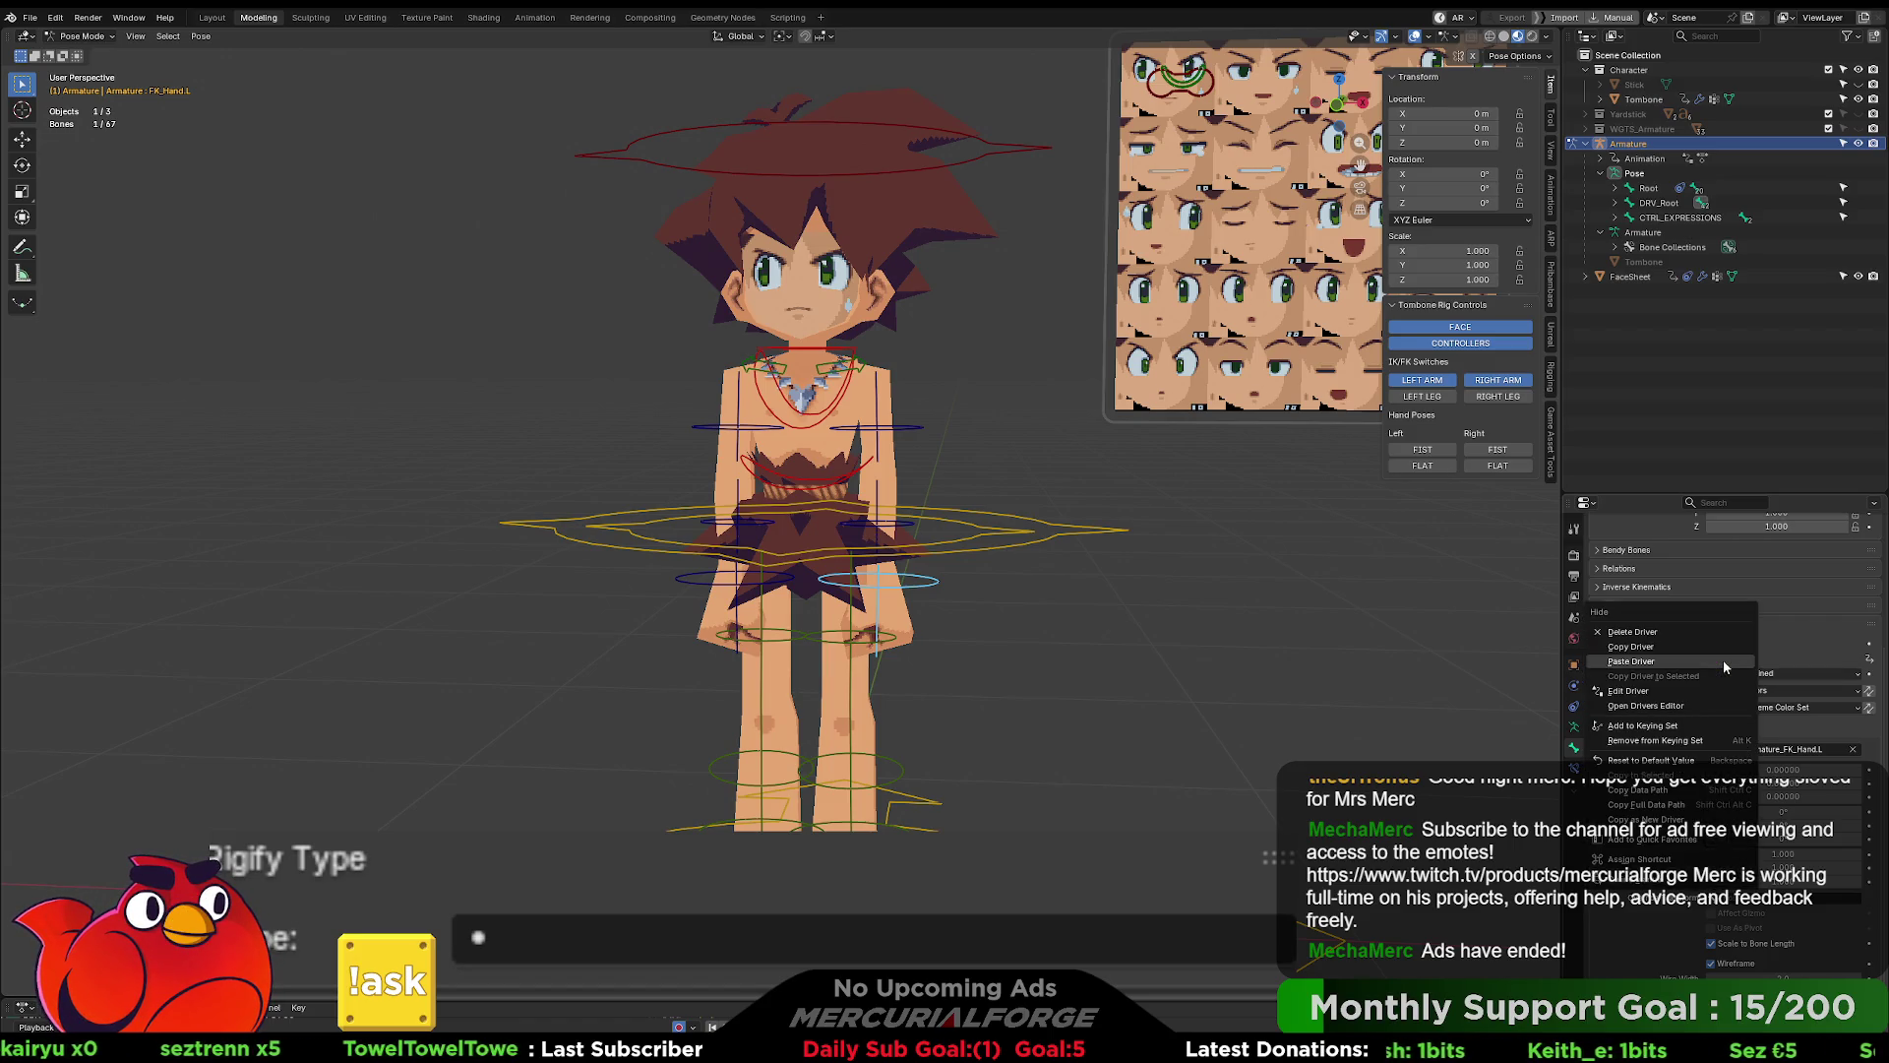
pyautogui.click(1673, 690)
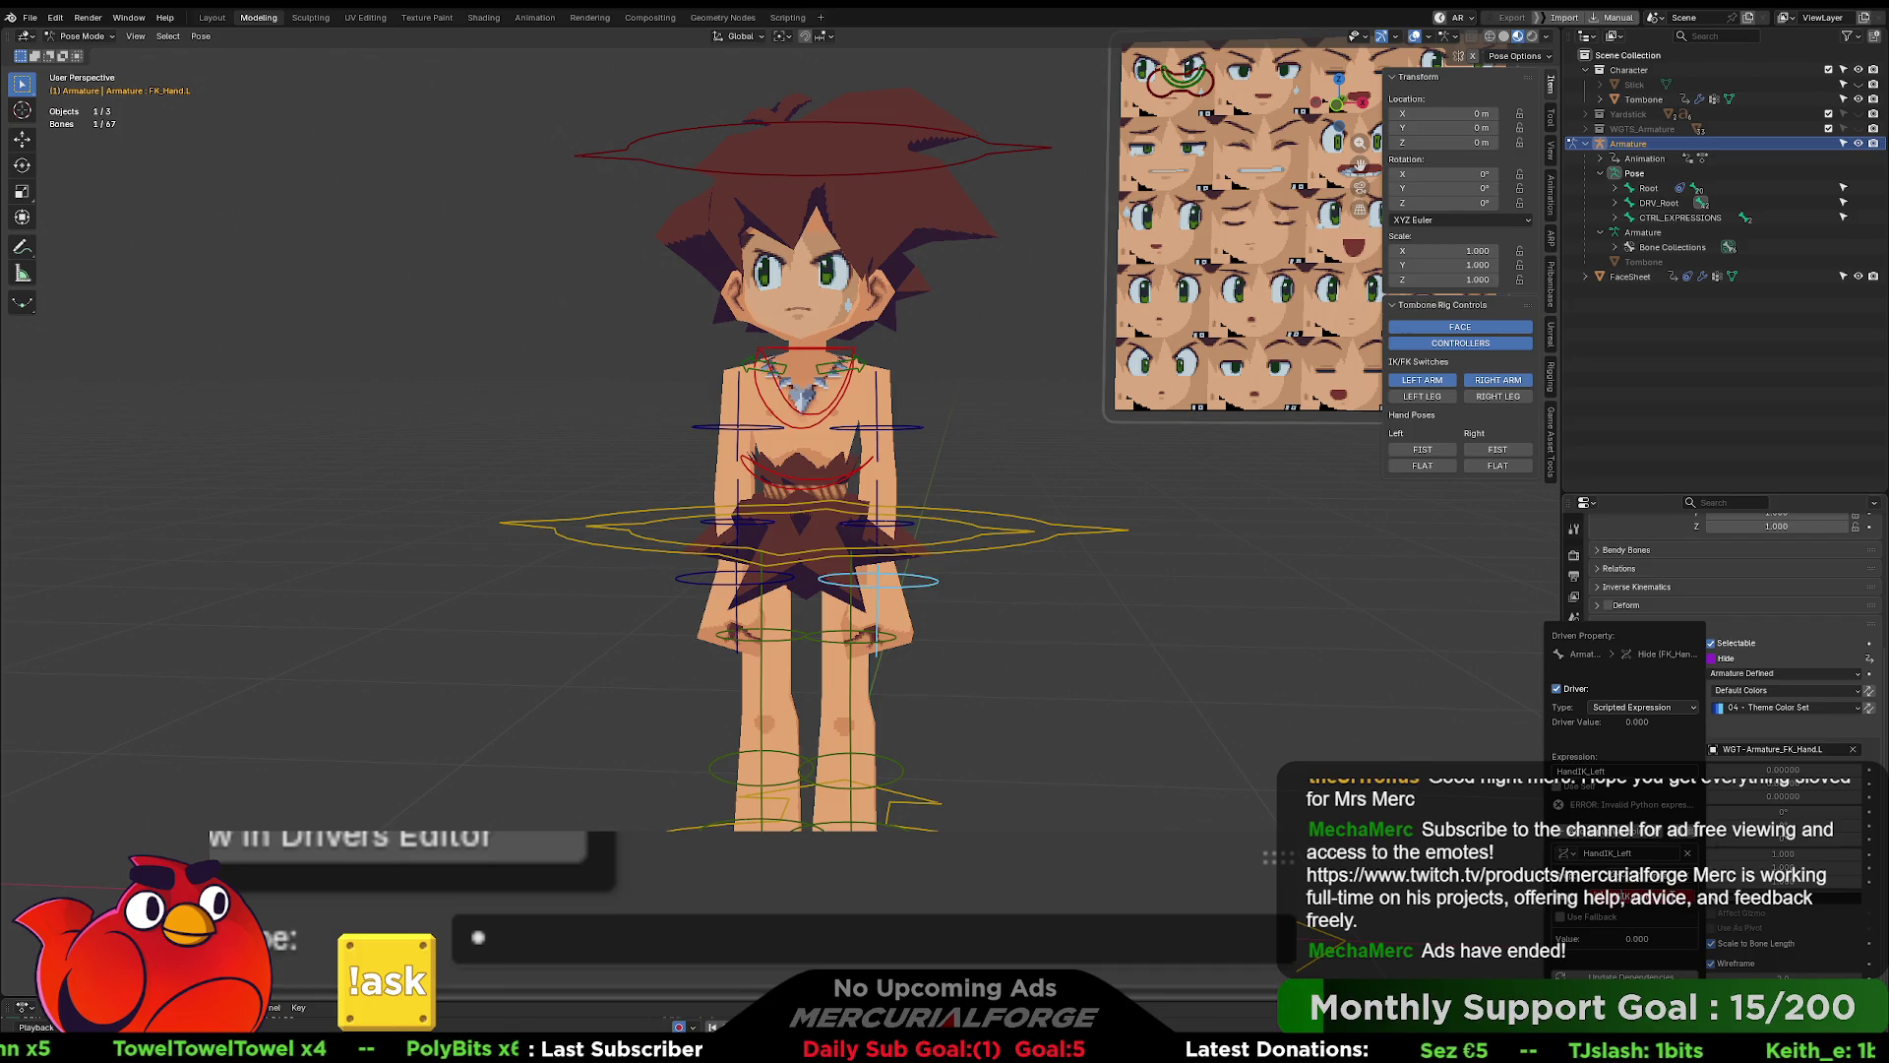
pyautogui.press('Return')
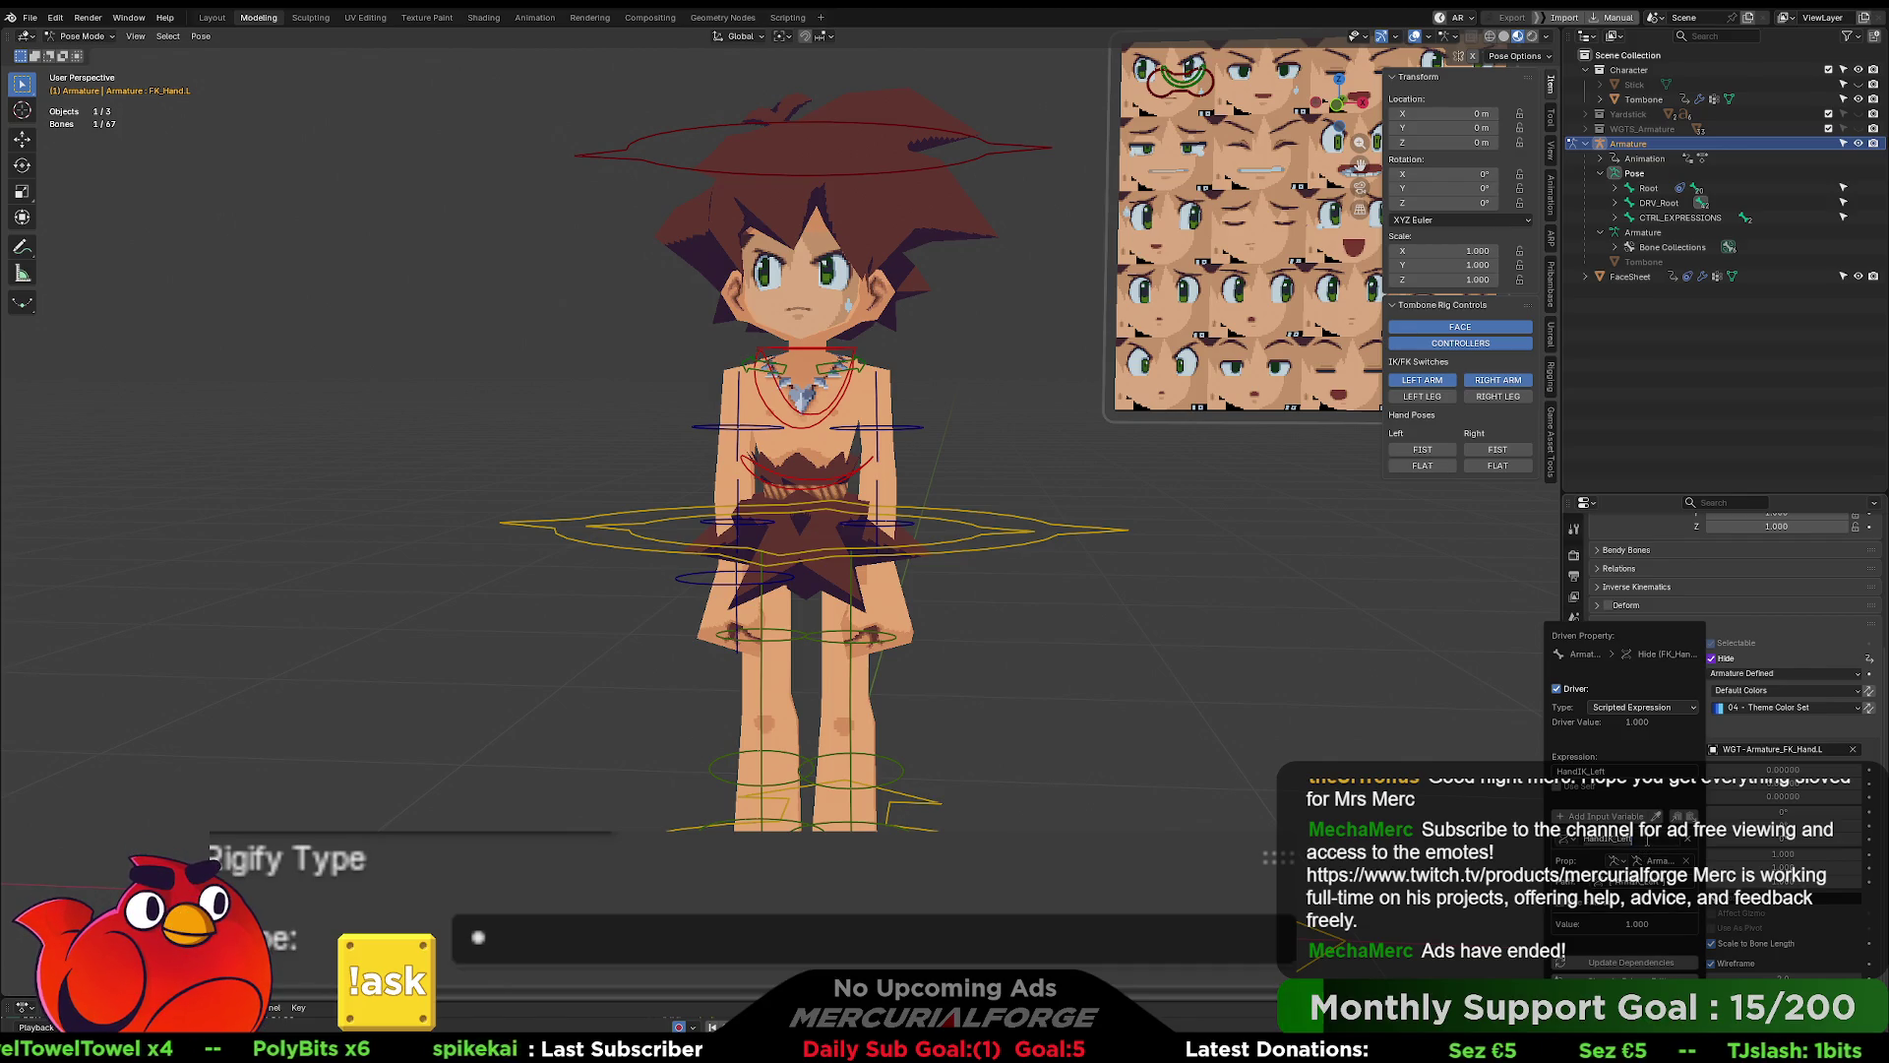
pyautogui.write('ArmIK_Left')
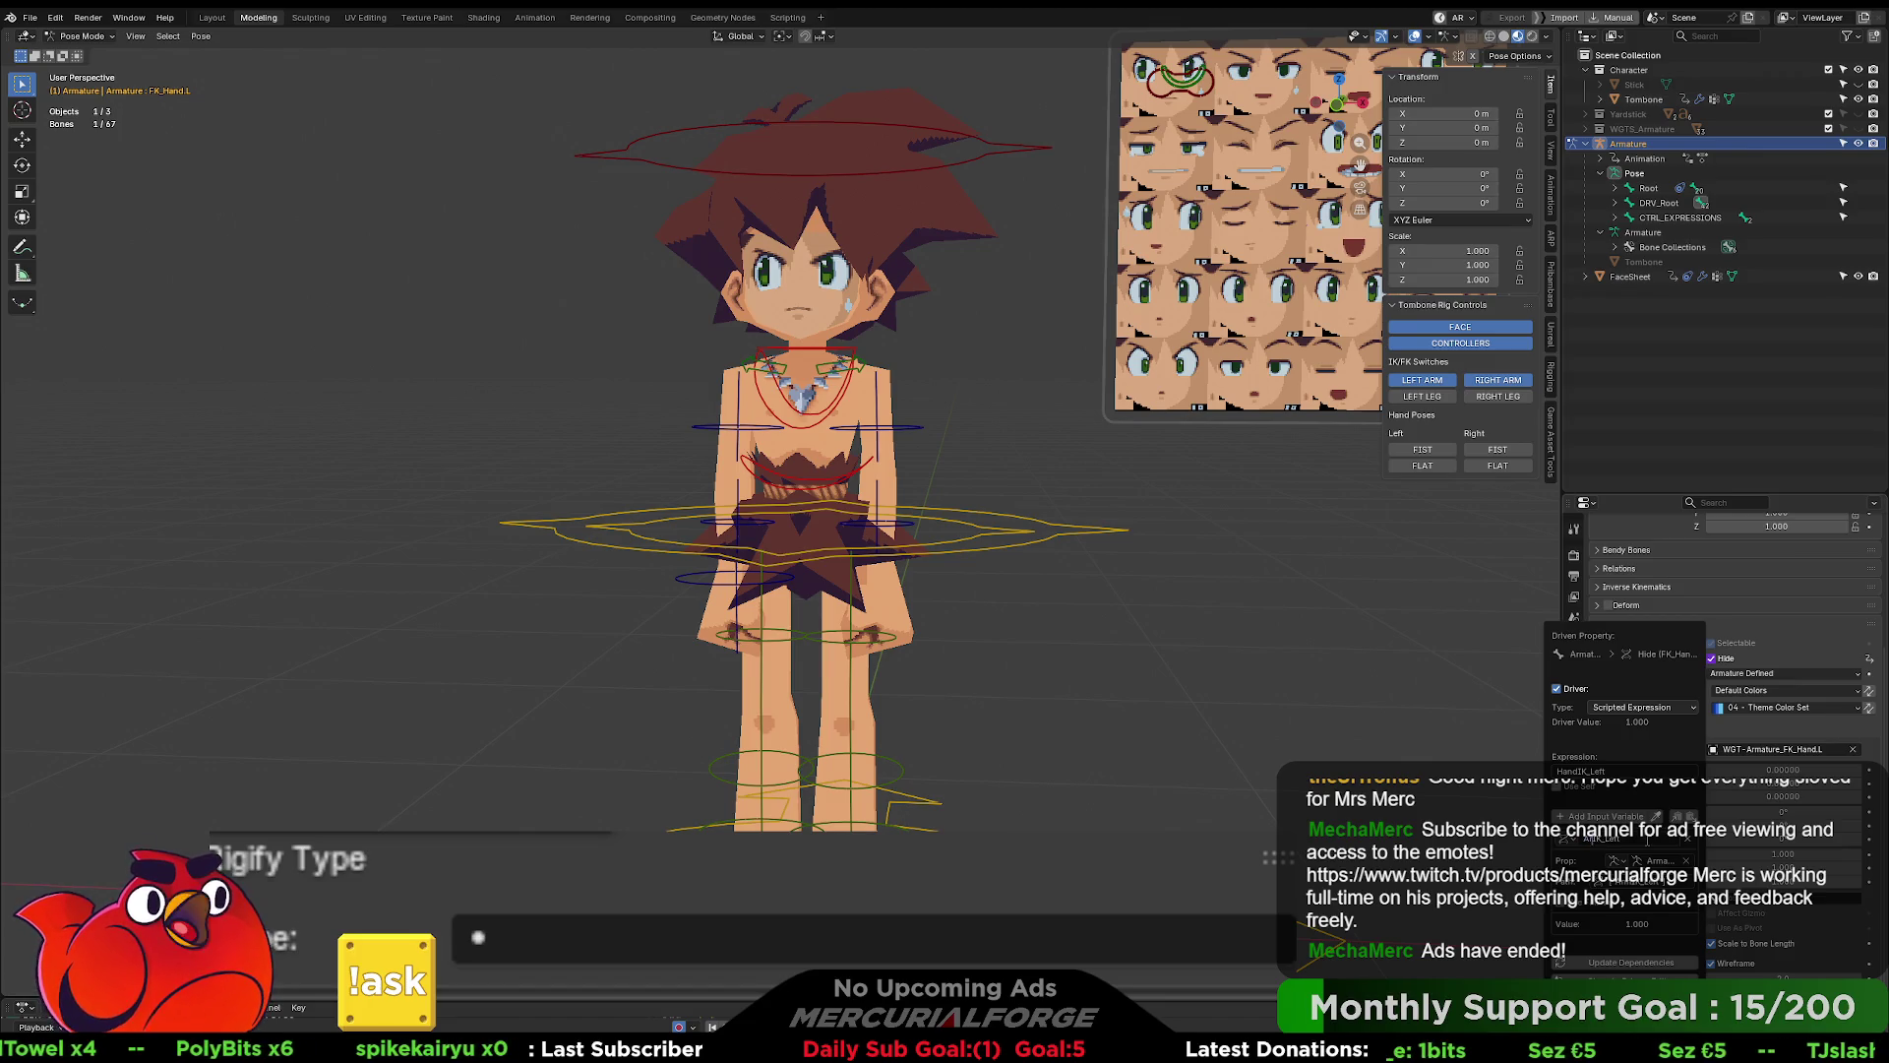
pyautogui.press('Return')
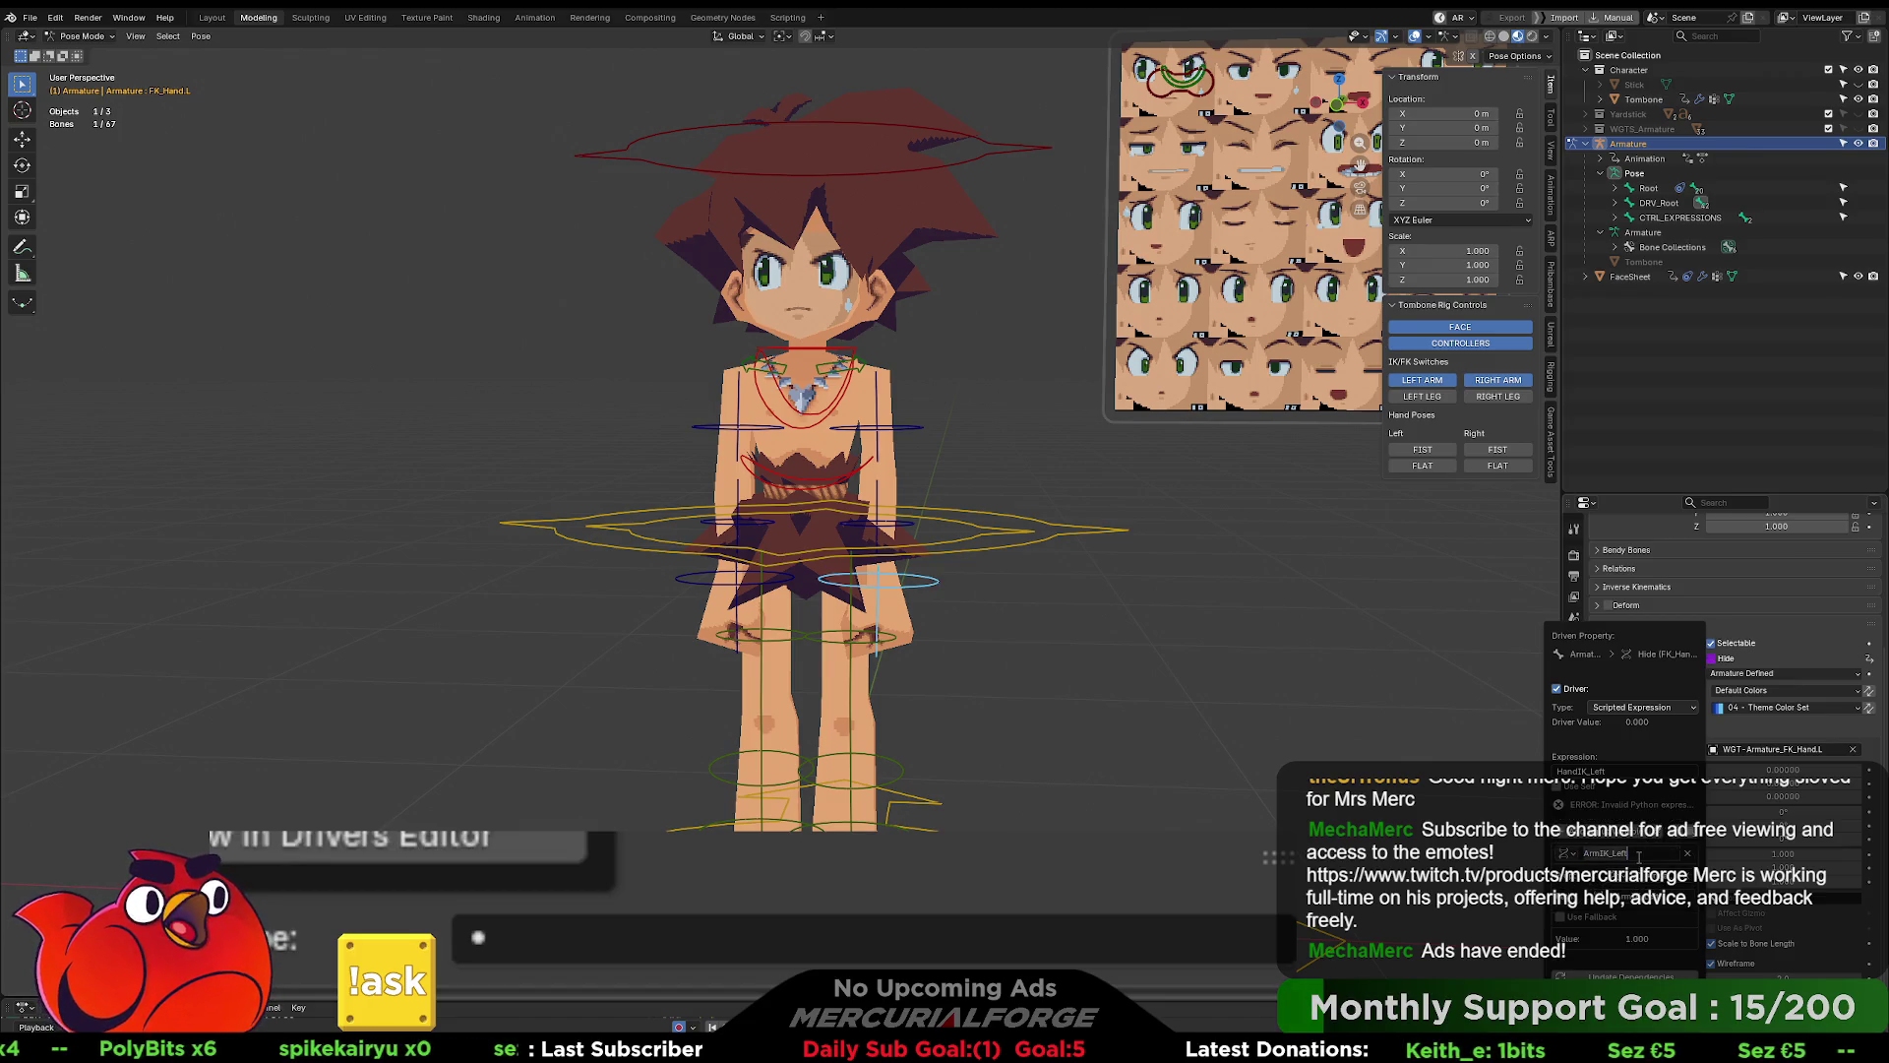
pyautogui.write('ArmIK_Left')
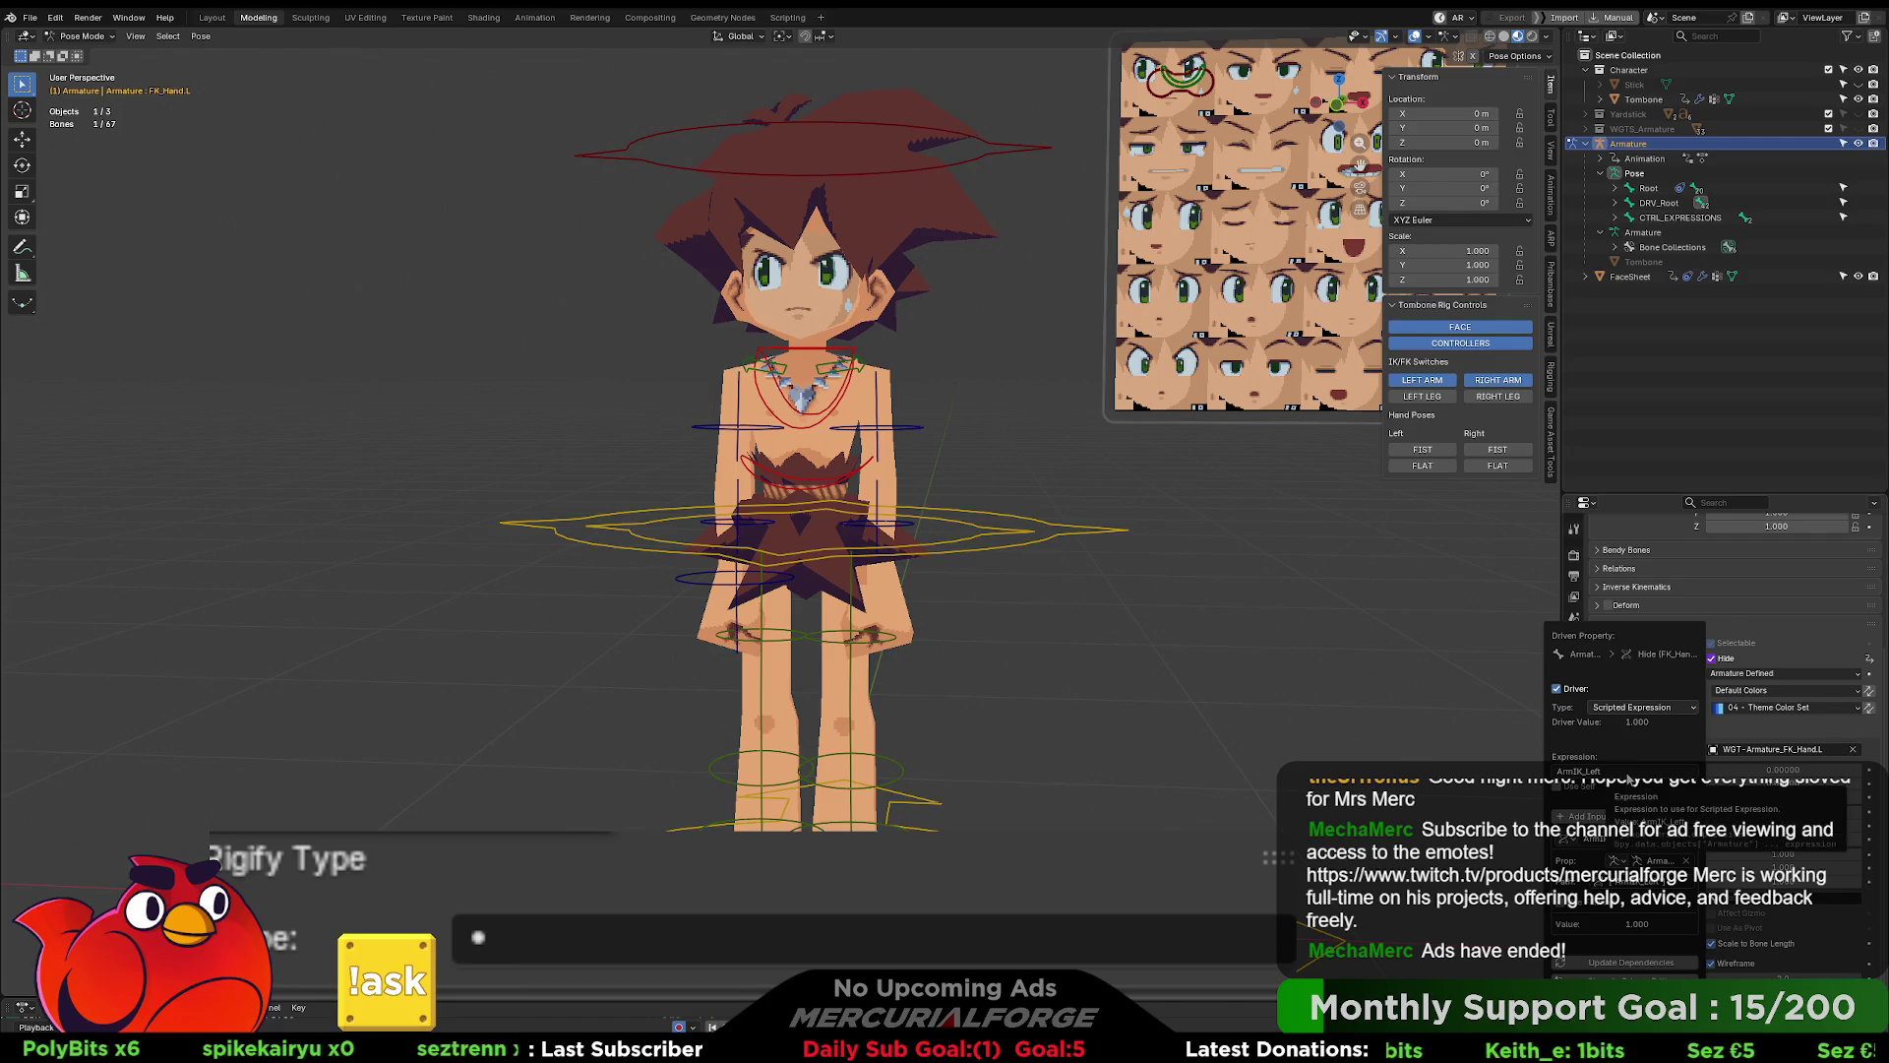
# - Copy FK_Hand.L's Hide driver and paste it onto FK_LowerArm.L and FK_UpperArm.L
pyautogui.rightClick(1725, 658)
pyautogui.click(1638, 614)
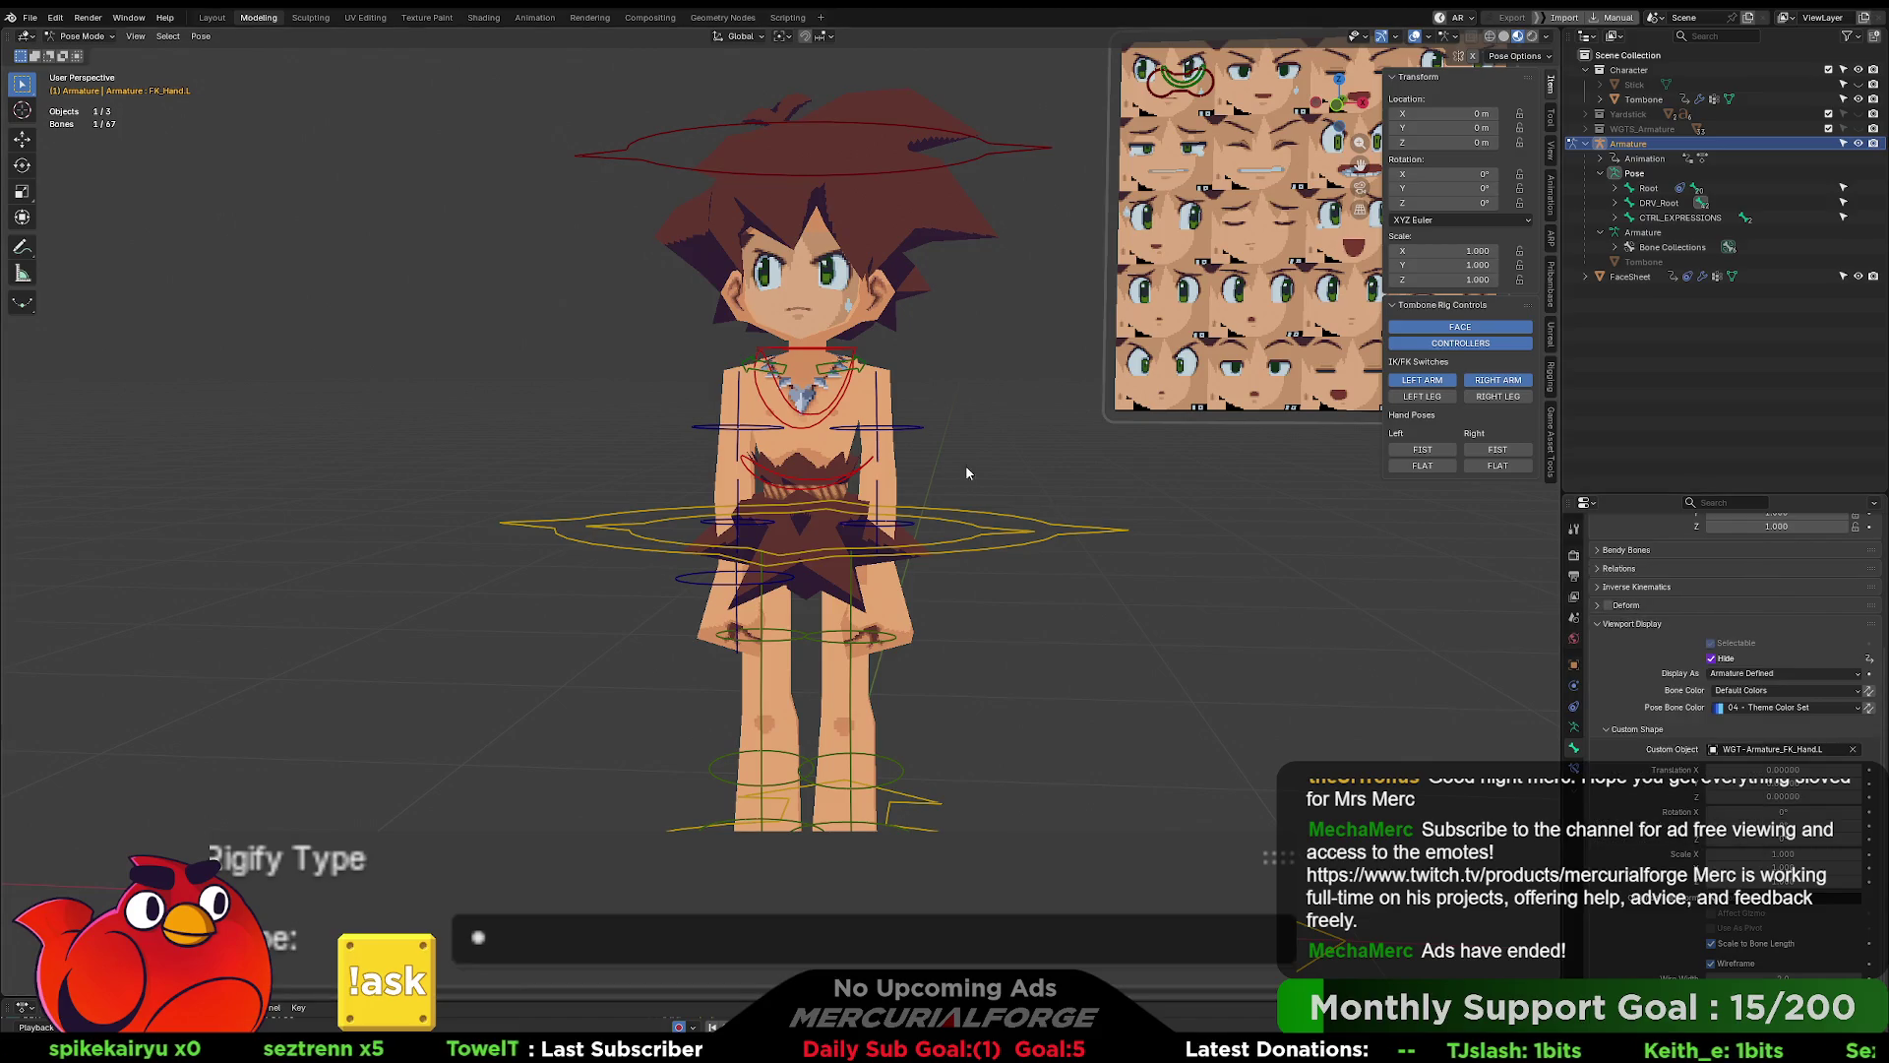
pyautogui.click(903, 519)
pyautogui.rightClick(1709, 659)
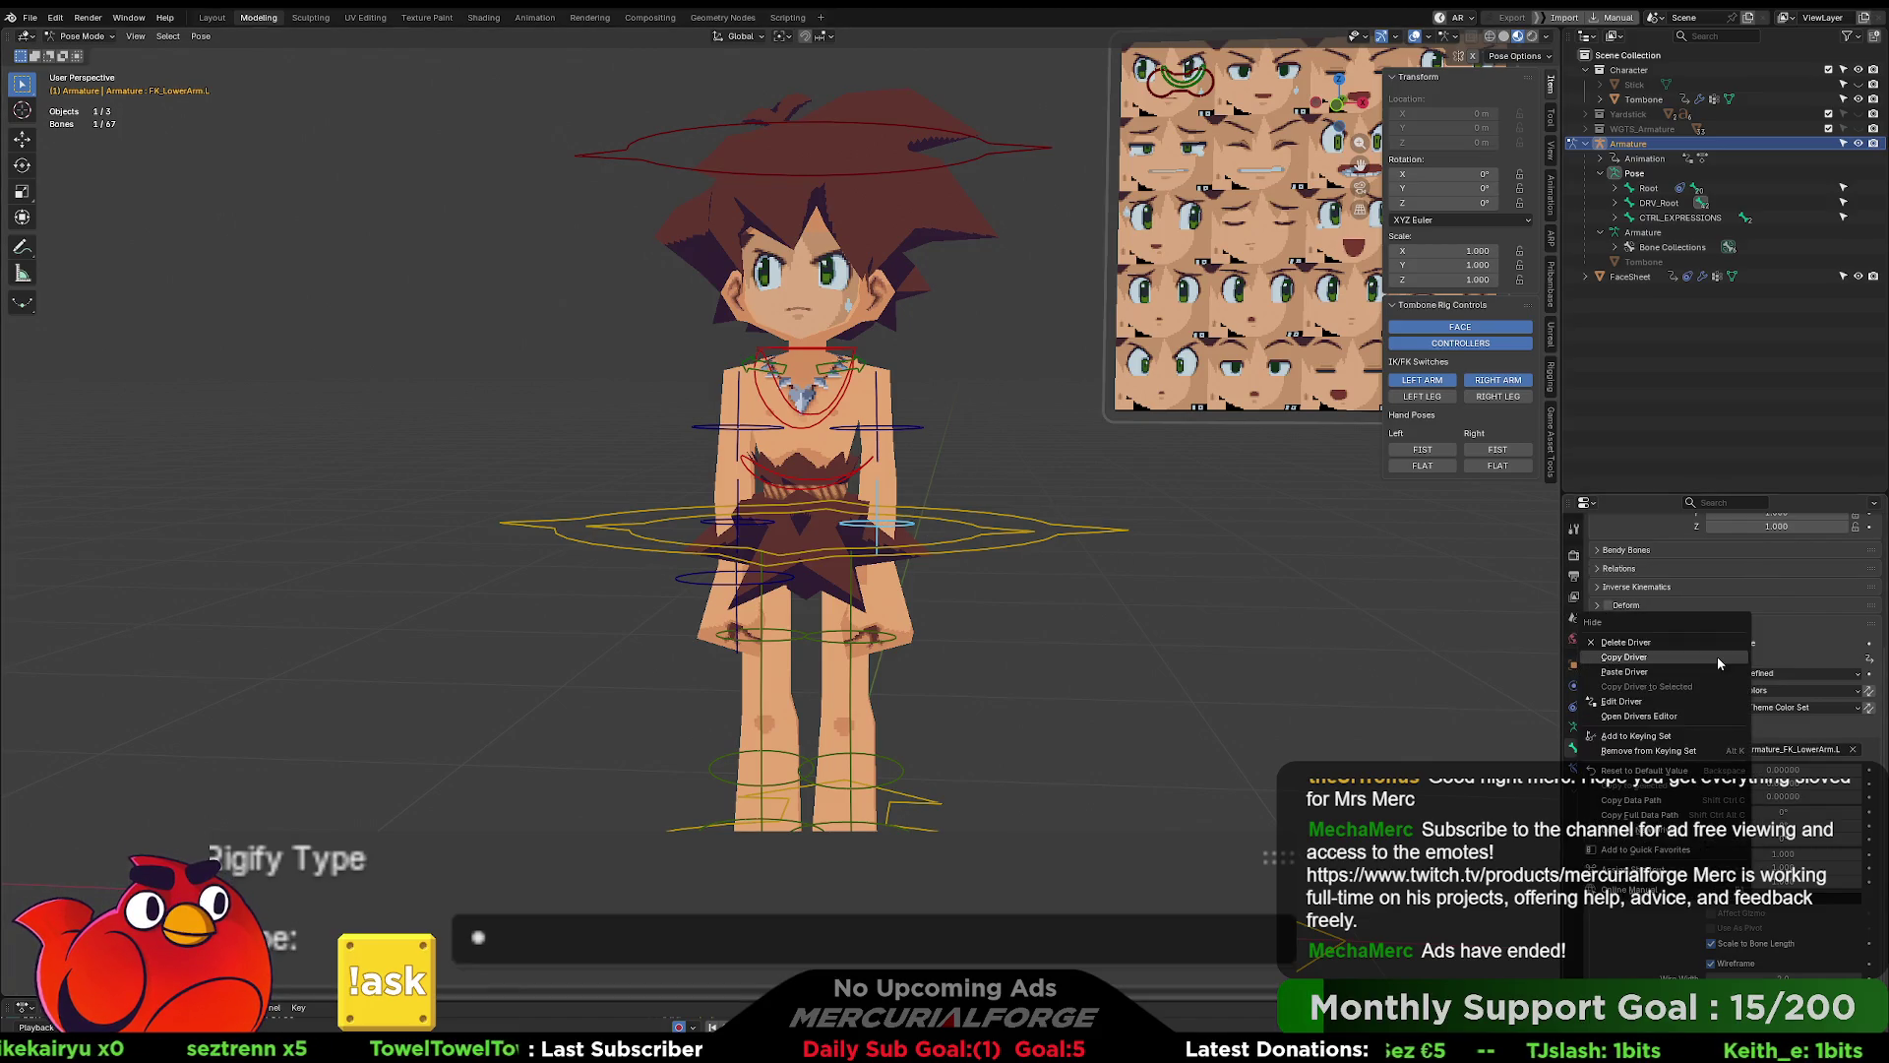
pyautogui.click(1670, 665)
pyautogui.click(914, 431)
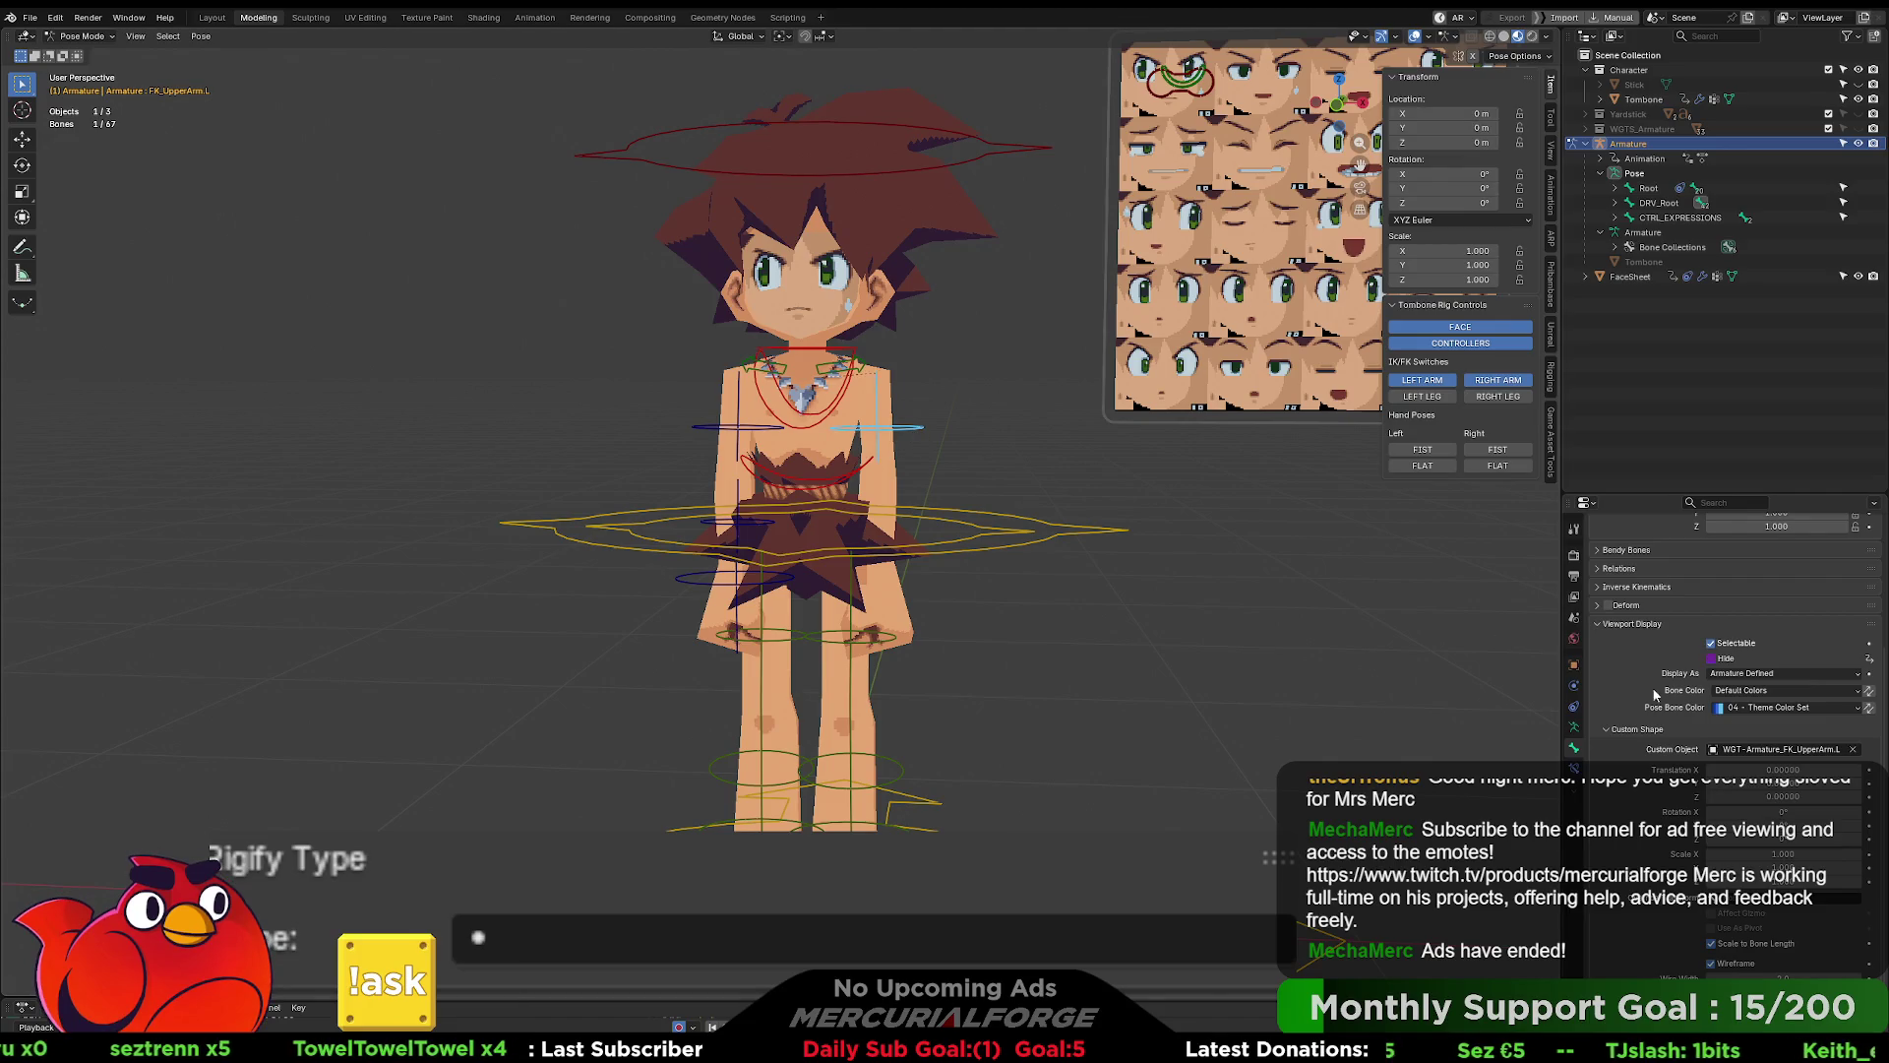
pyautogui.rightClick(1717, 658)
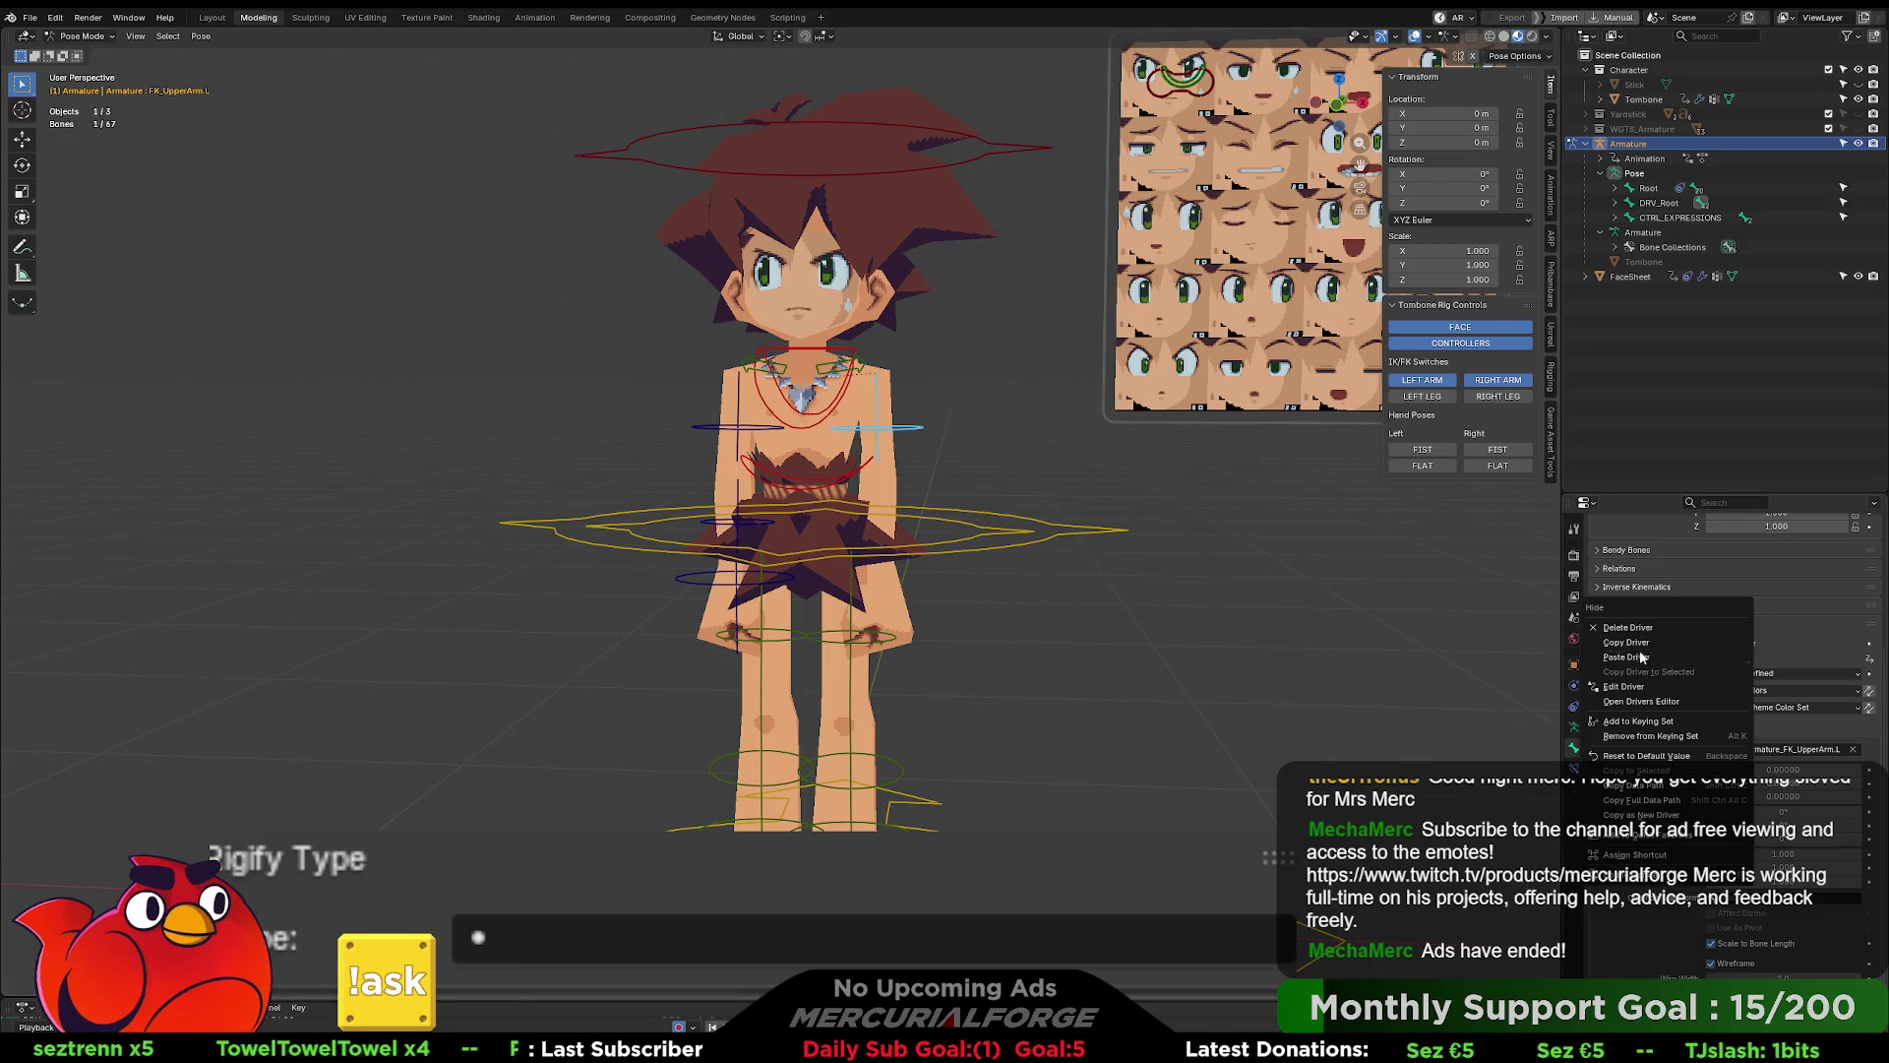
pyautogui.click(1633, 657)
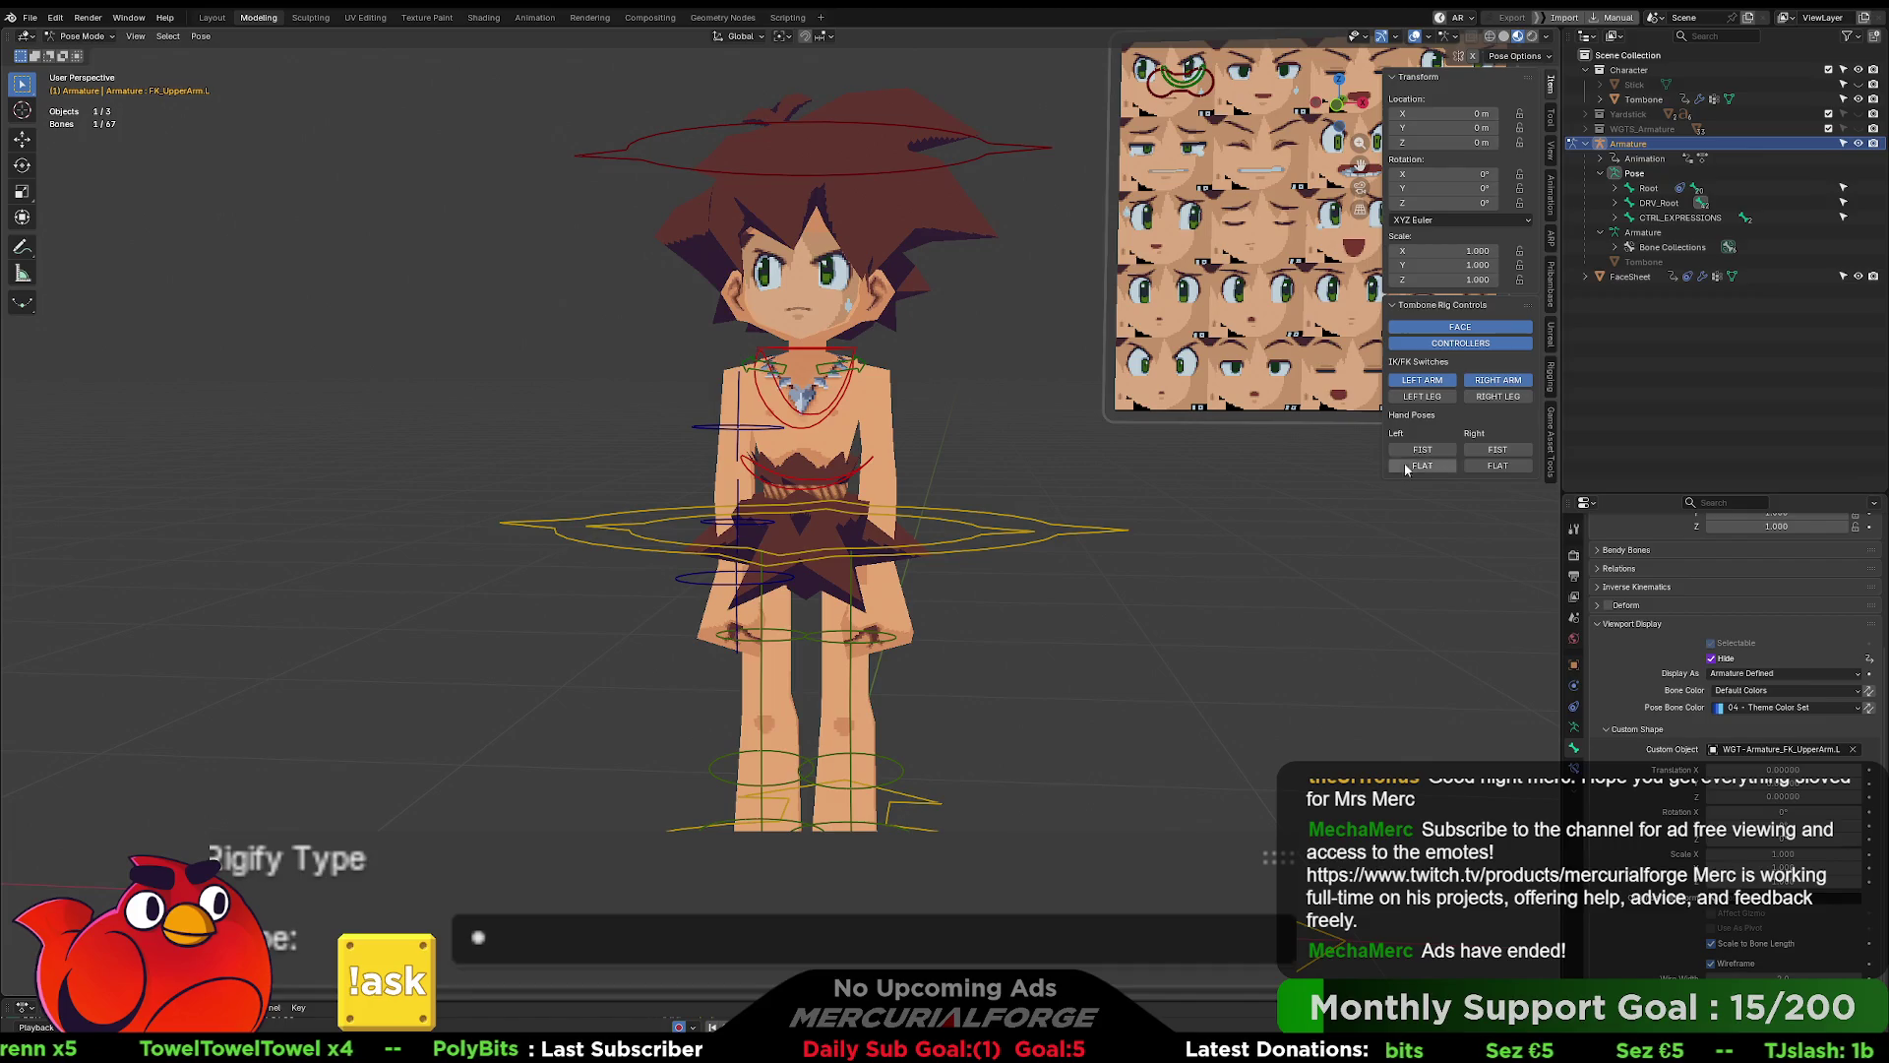
# - Test by toggling the left arm between IK and FK
pyautogui.click(1442, 384)
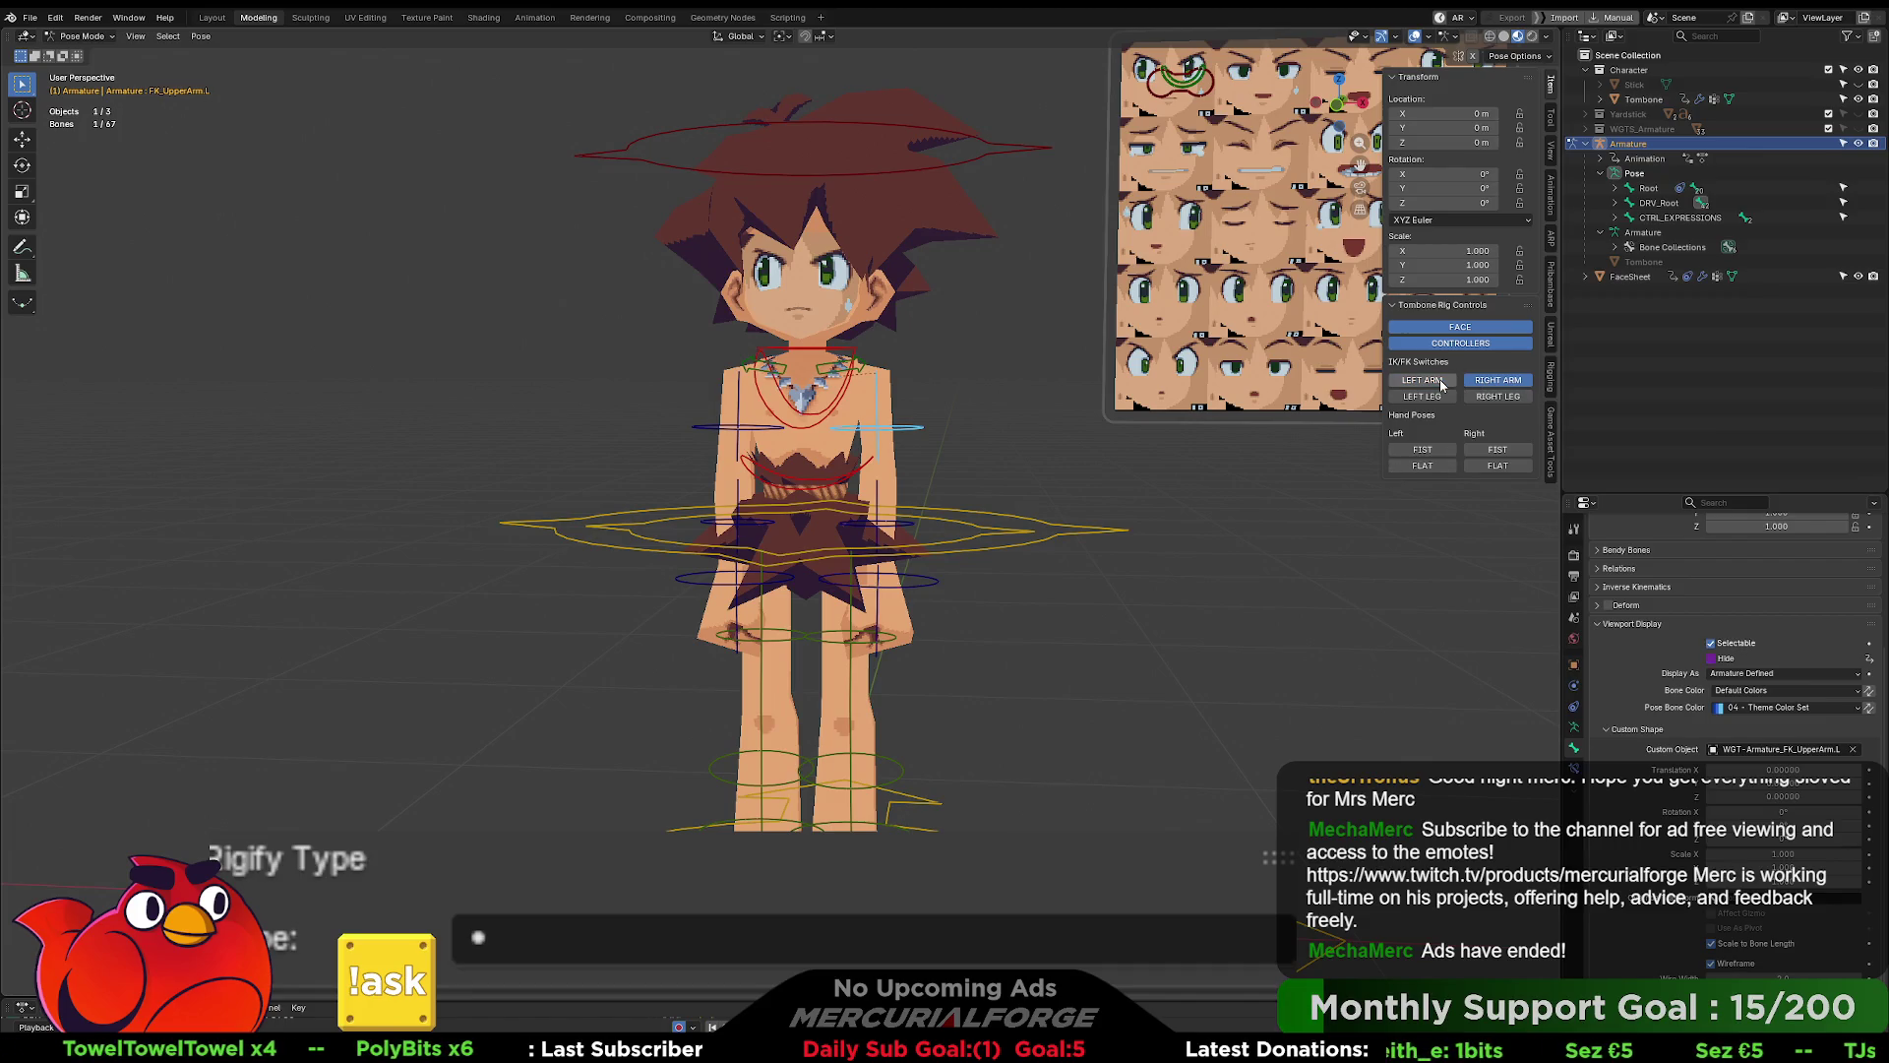
pyautogui.click(1440, 383)
pyautogui.click(1436, 383)
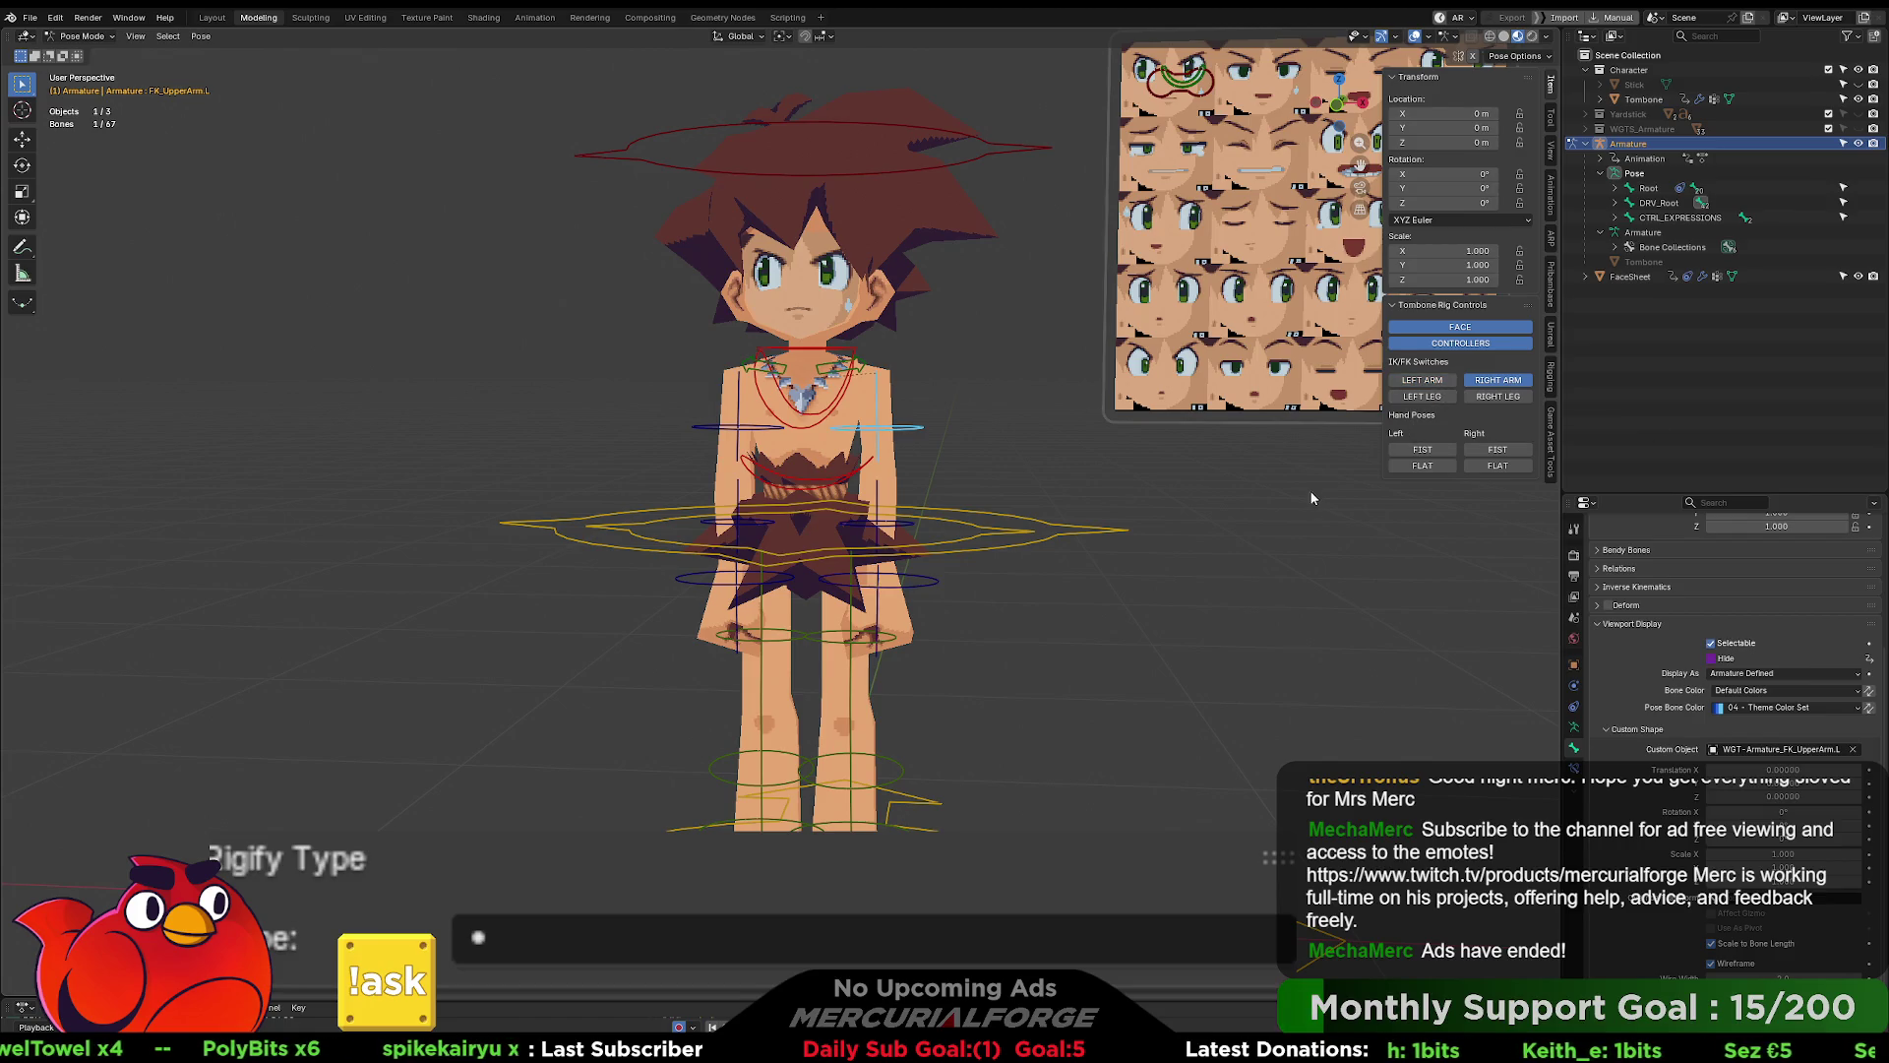
pyautogui.scroll(3, 1279, 495)
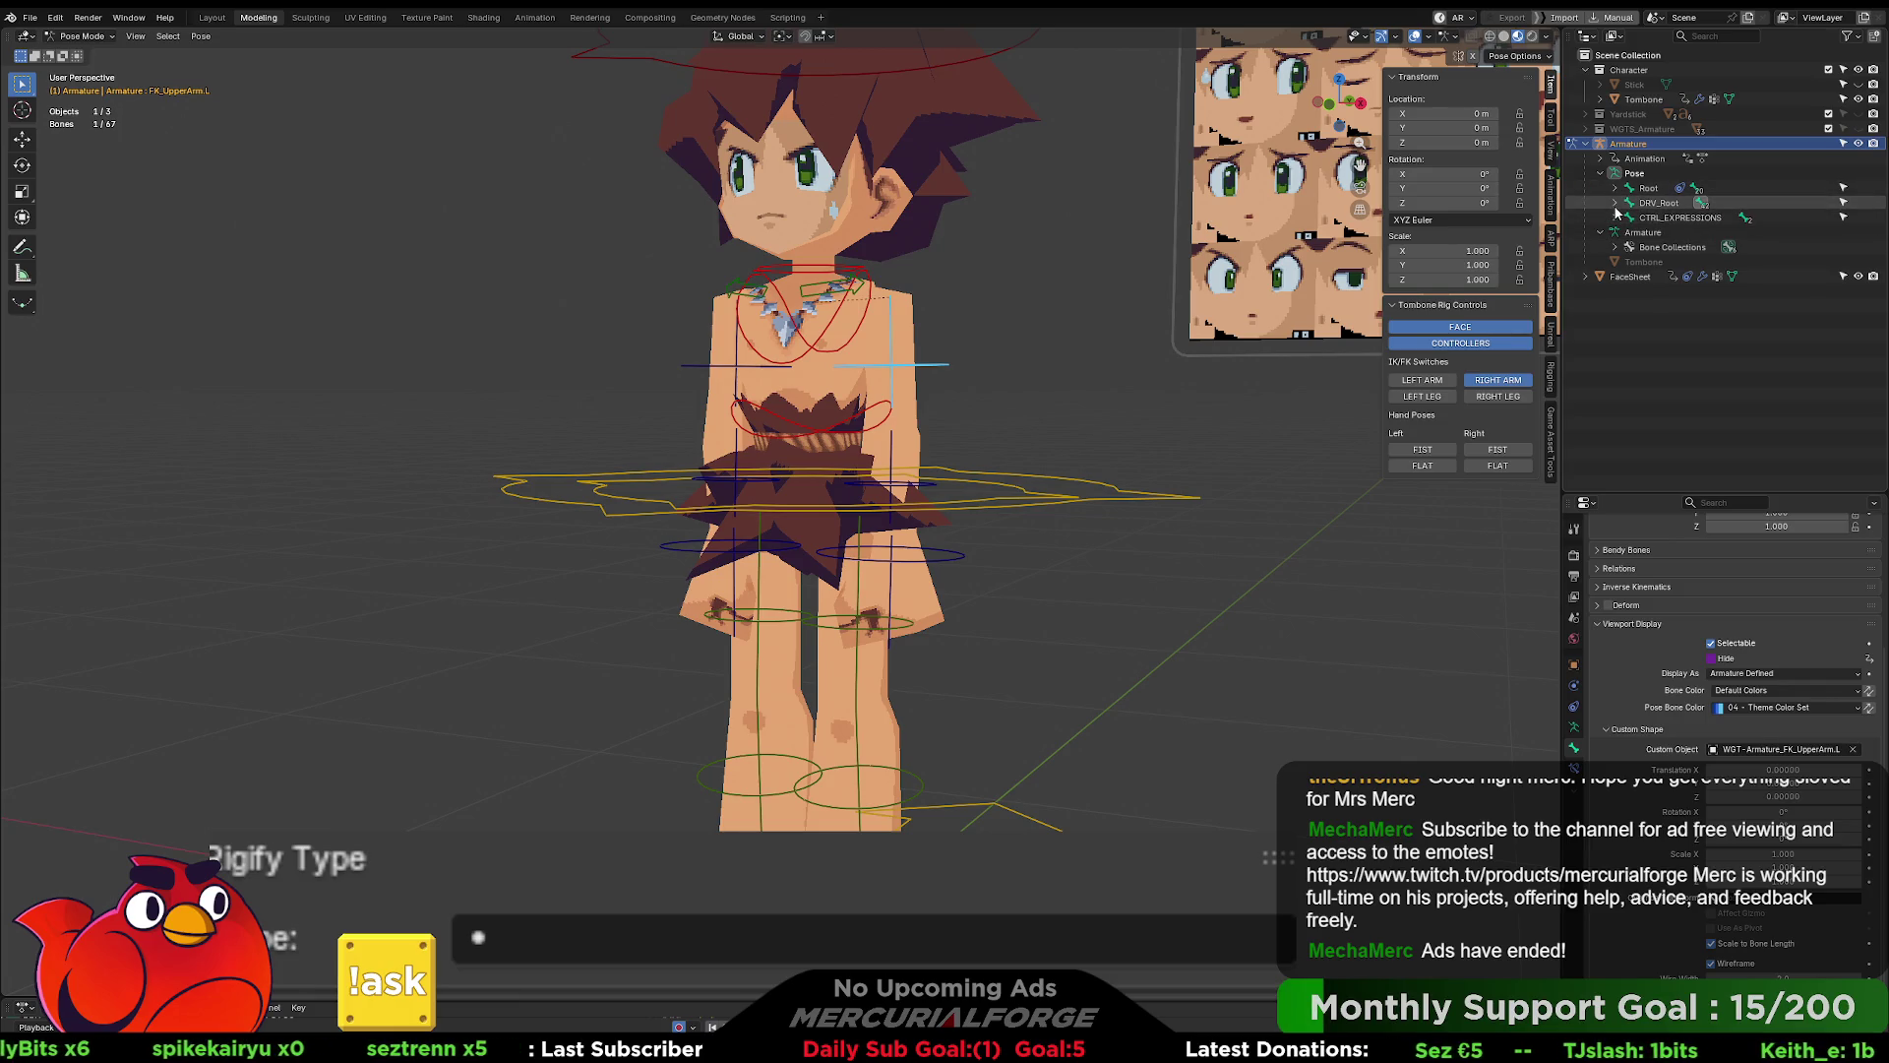
# - Expand DRV_Root in the Outliner, select CTRL_IKARM_L and paste the Hide driver
pyautogui.keyDown('shift'); pyautogui.click(1615, 203); pyautogui.keyUp('shift')
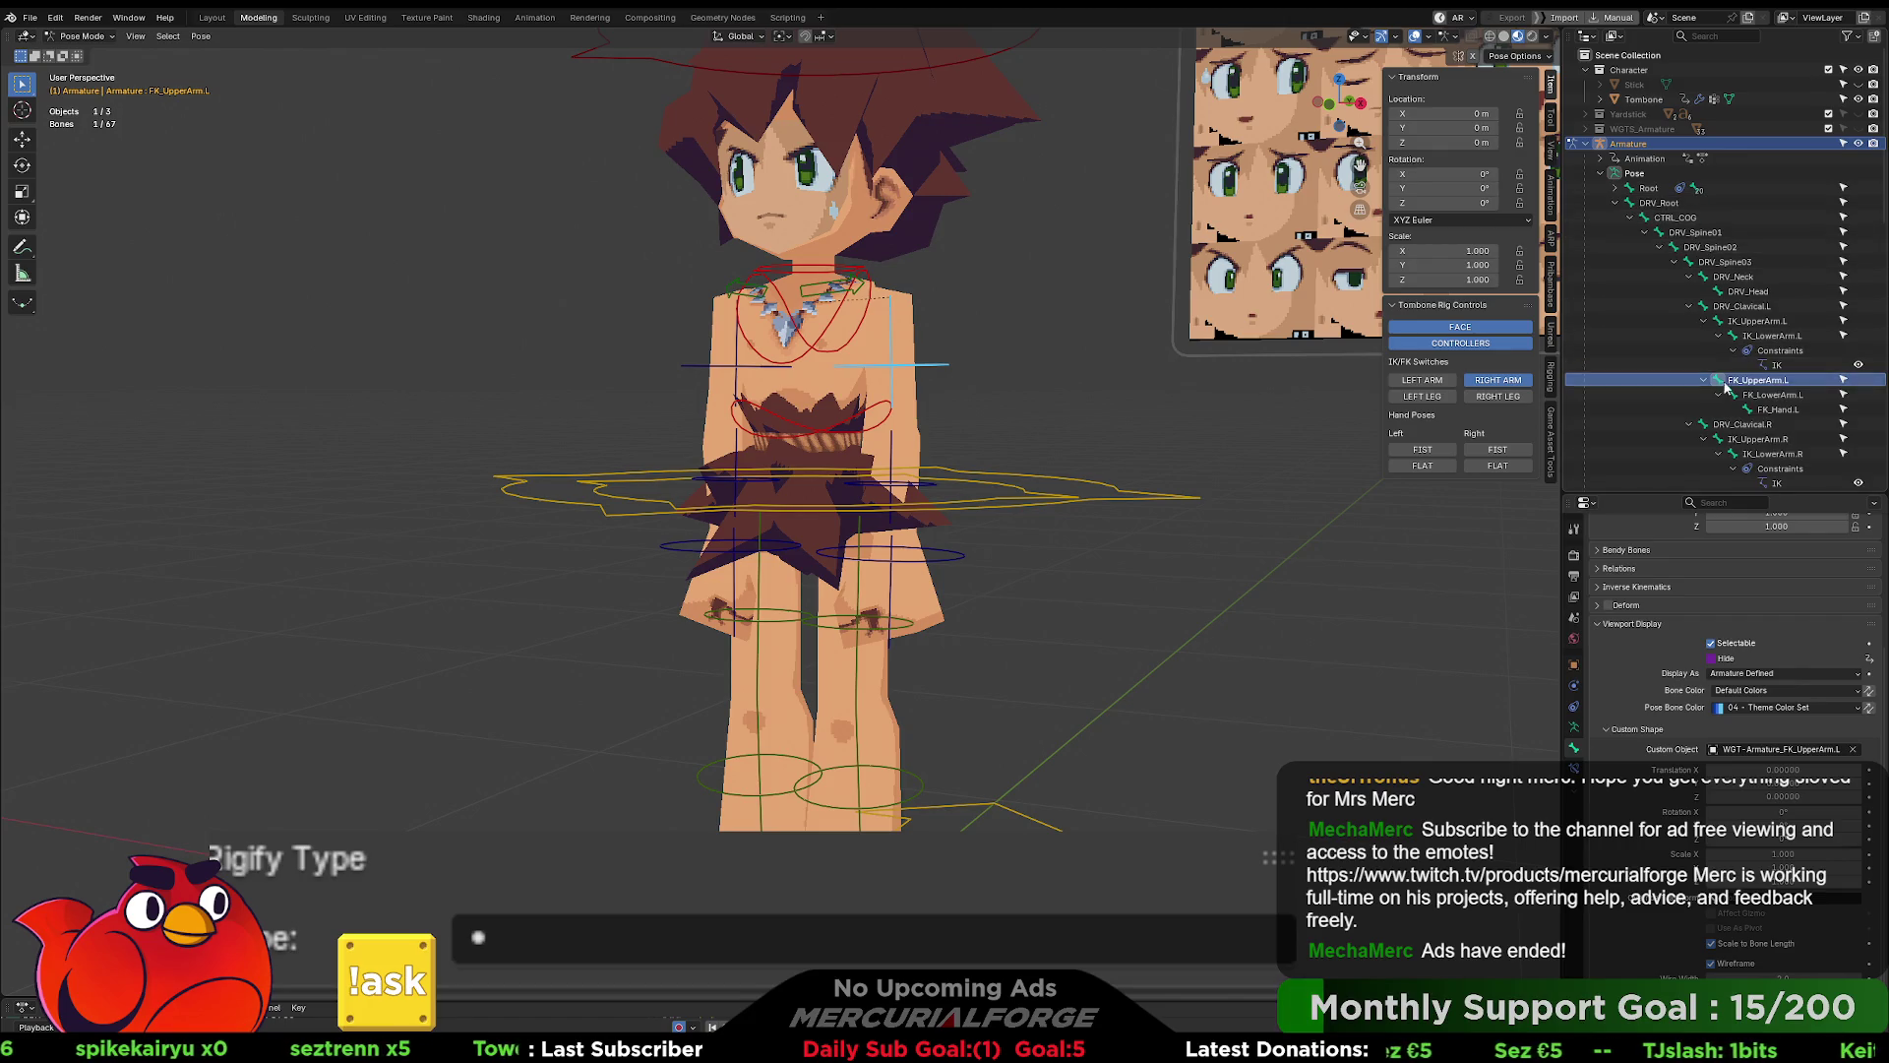
pyautogui.scroll(-2, 1735, 397)
pyautogui.scroll(-1, 1734, 397)
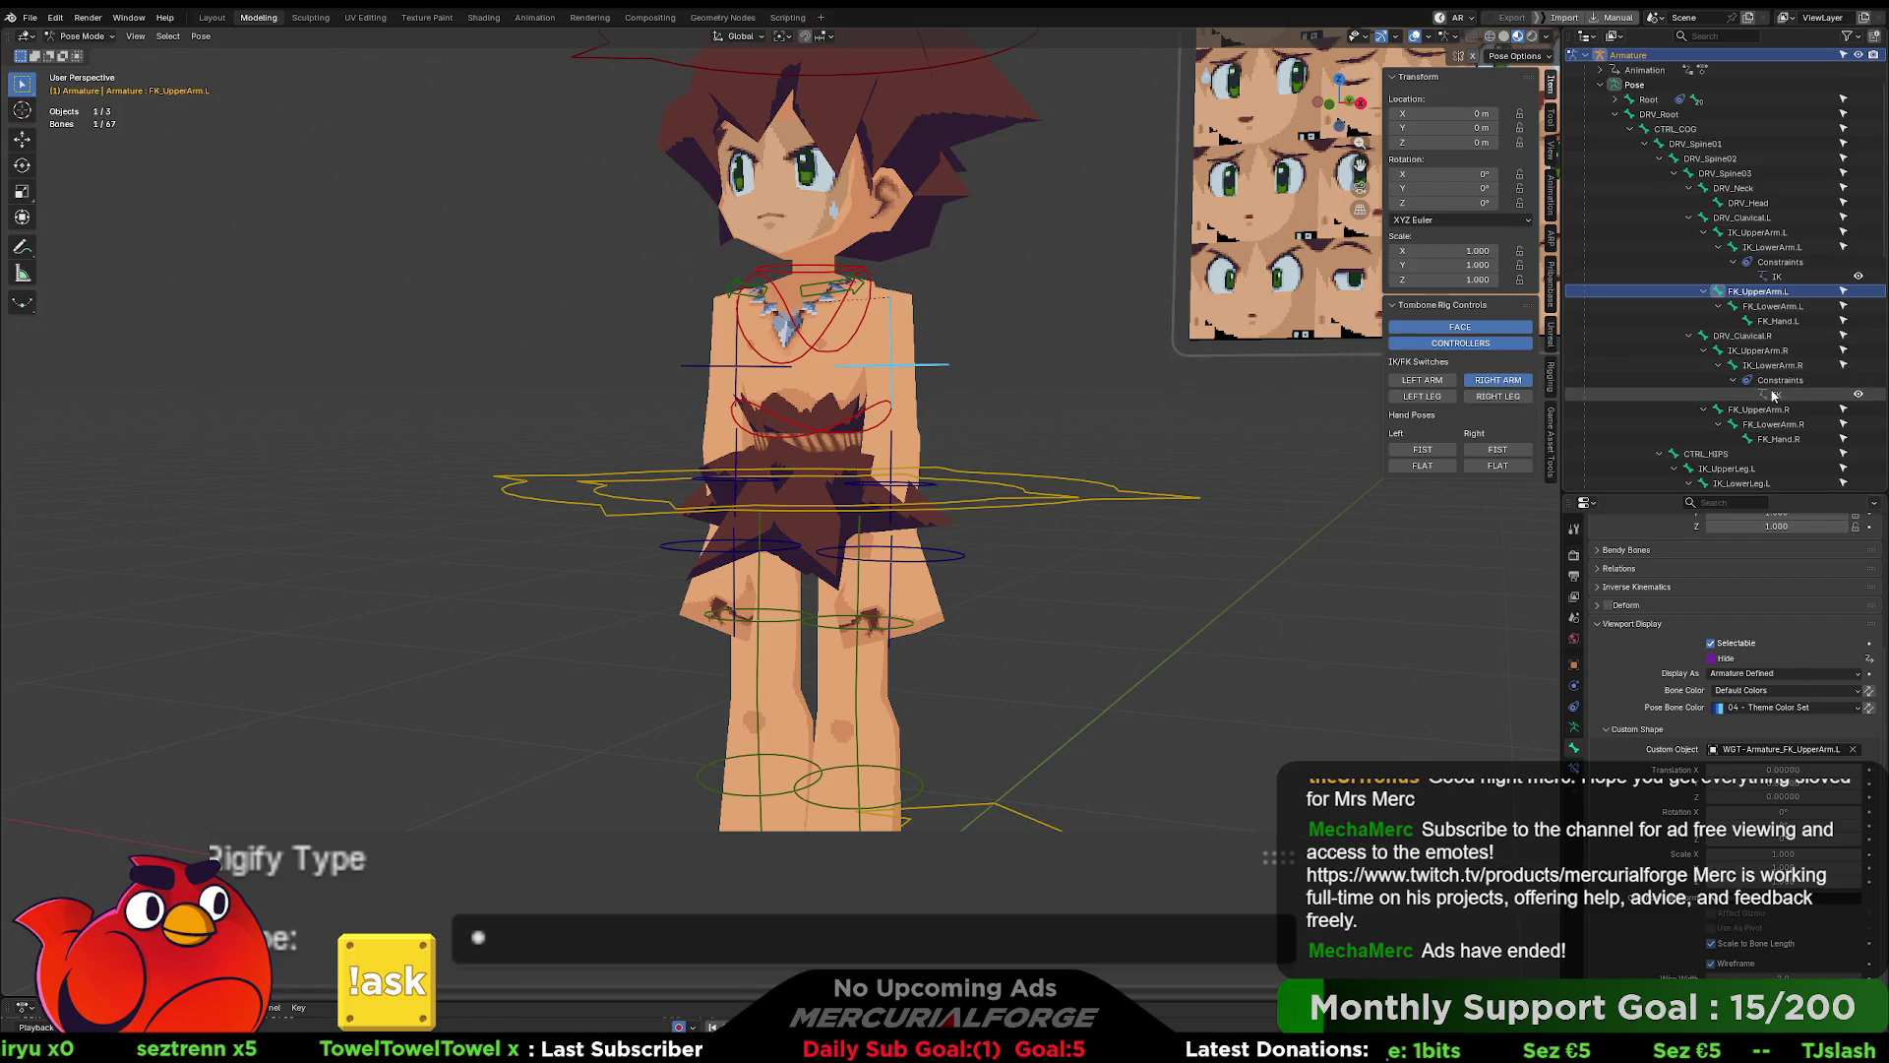
pyautogui.scroll(-10, 1776, 373)
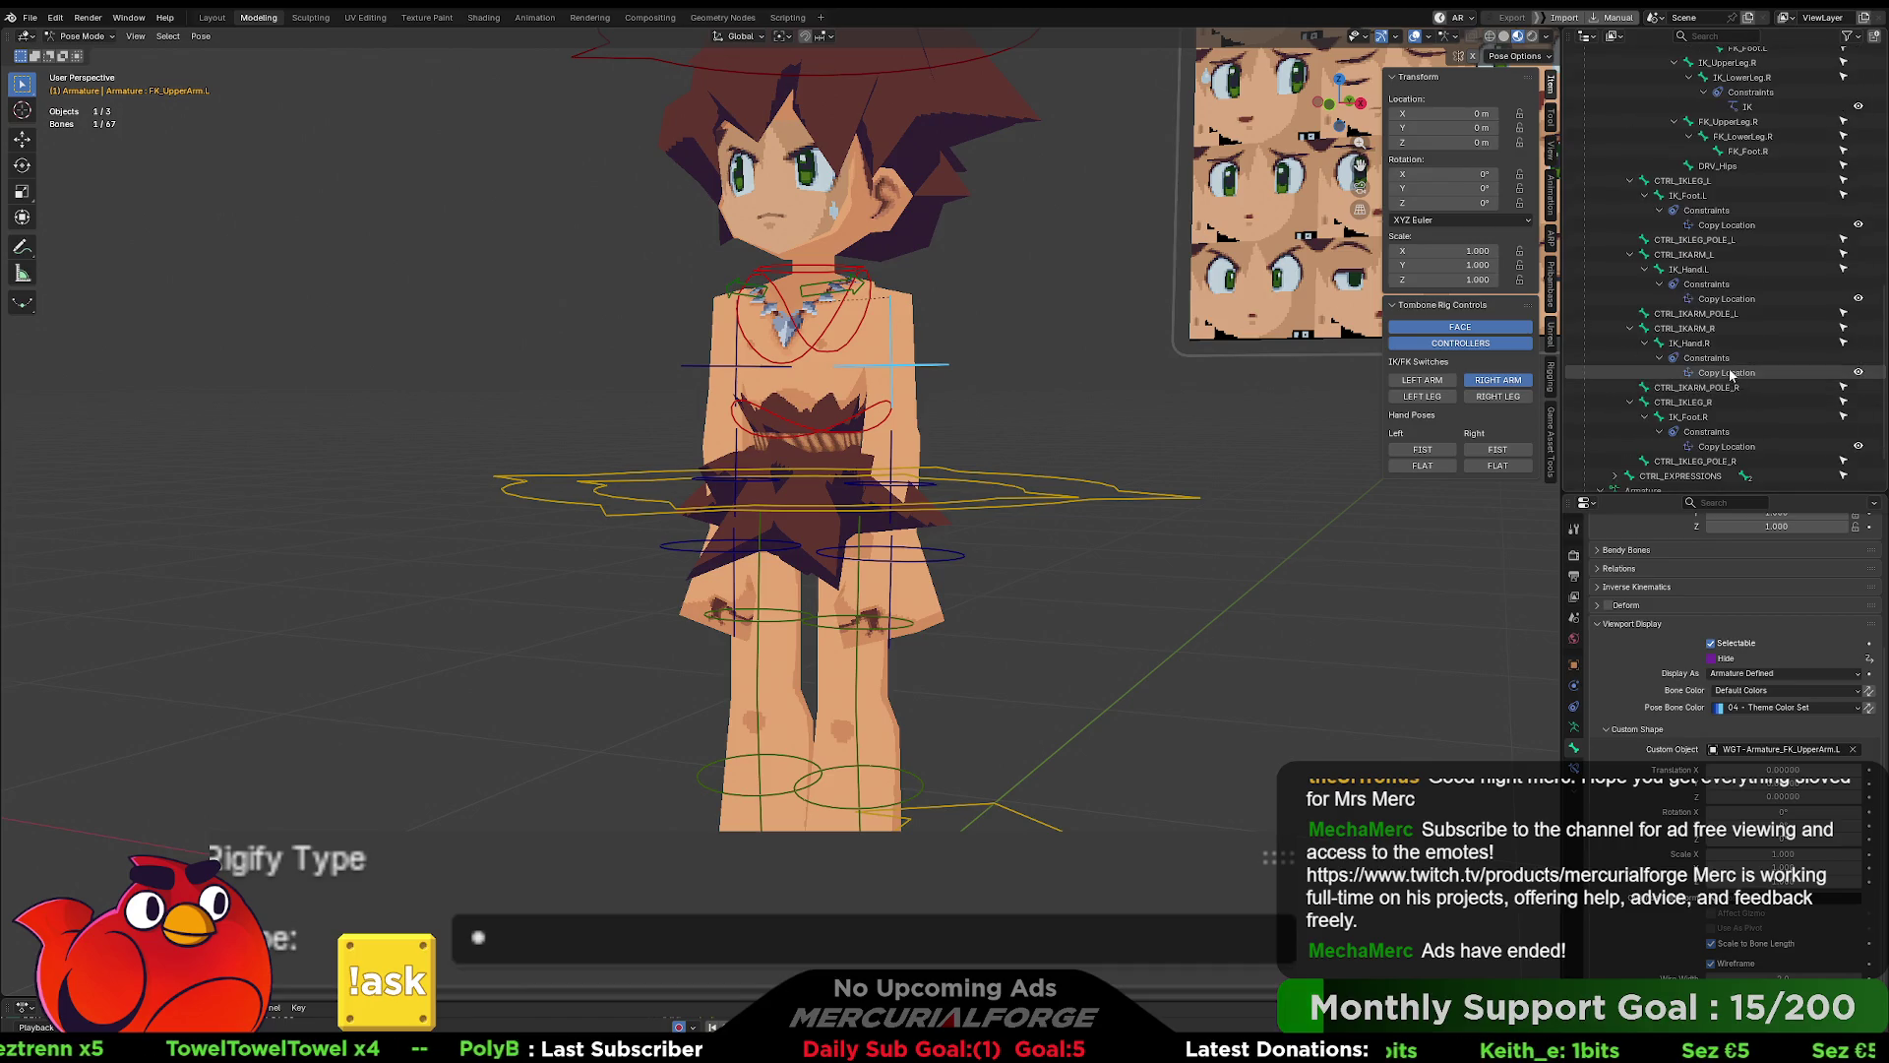
pyautogui.click(1685, 254)
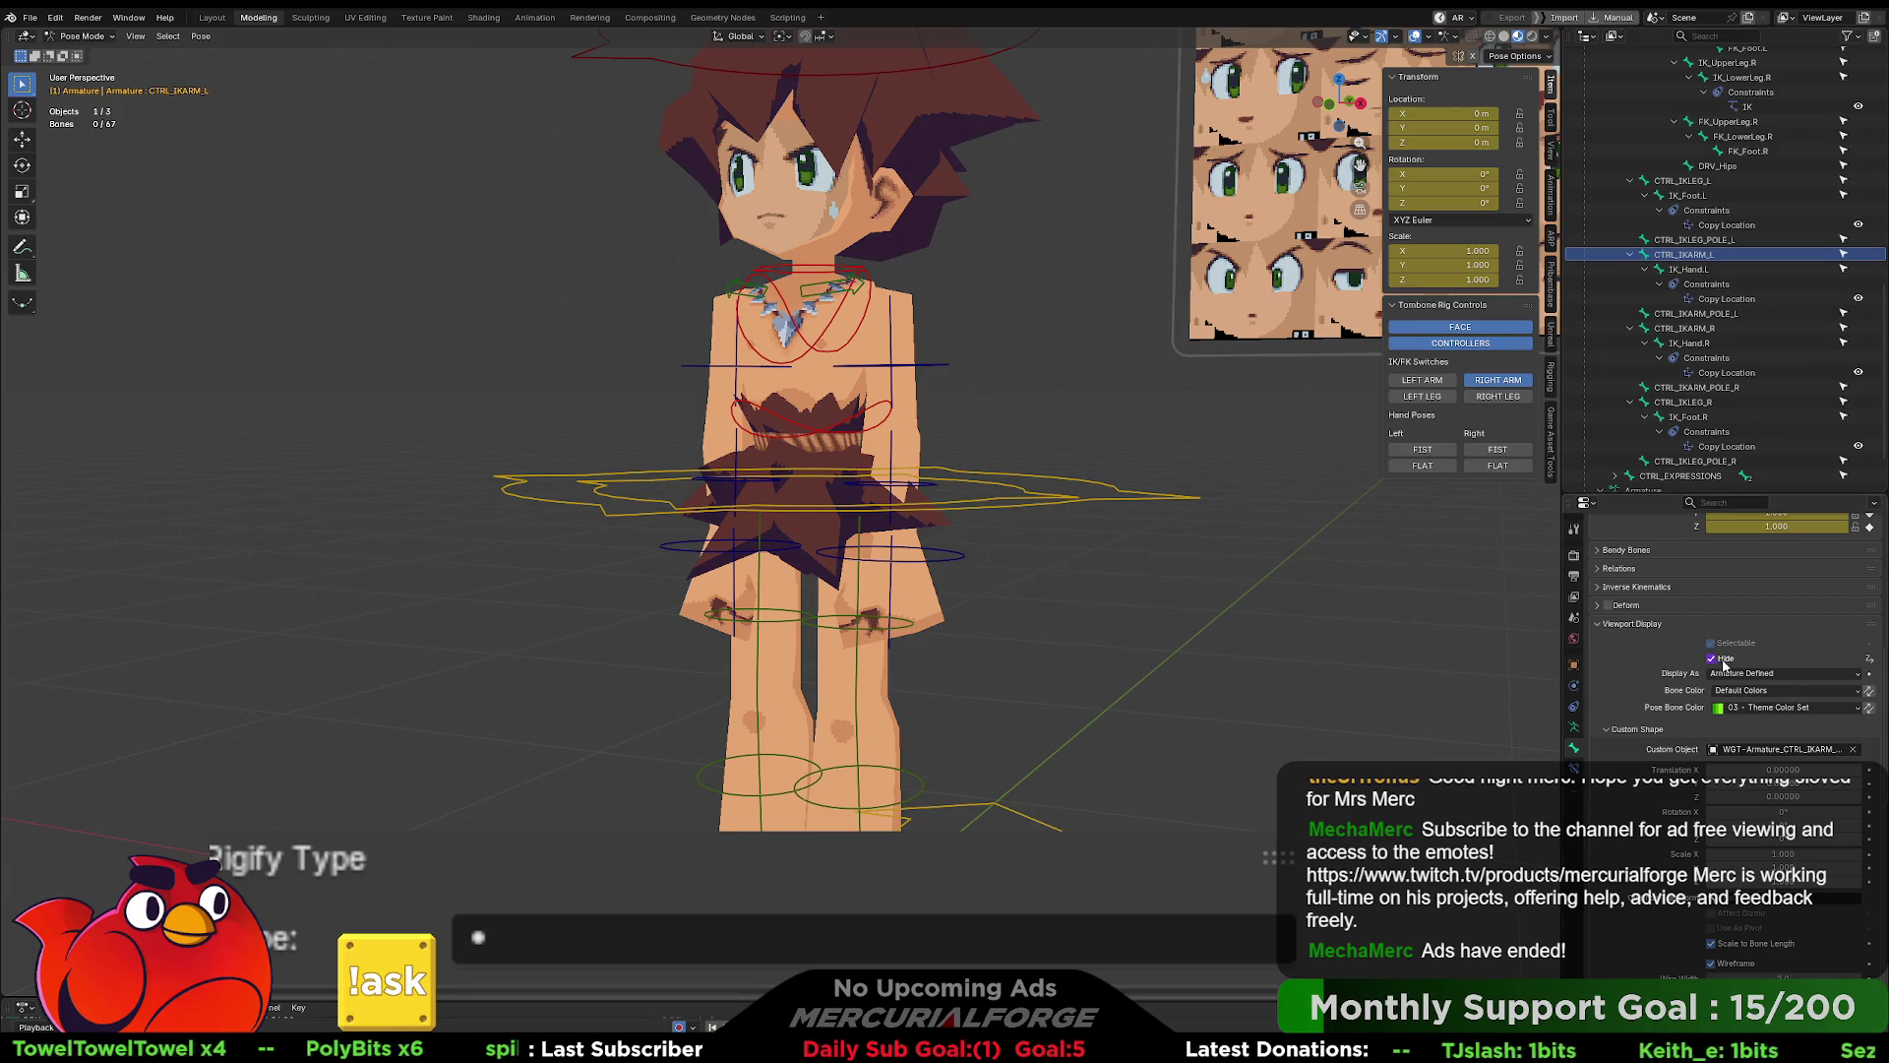
pyautogui.rightClick(1697, 659)
pyautogui.click(1700, 667)
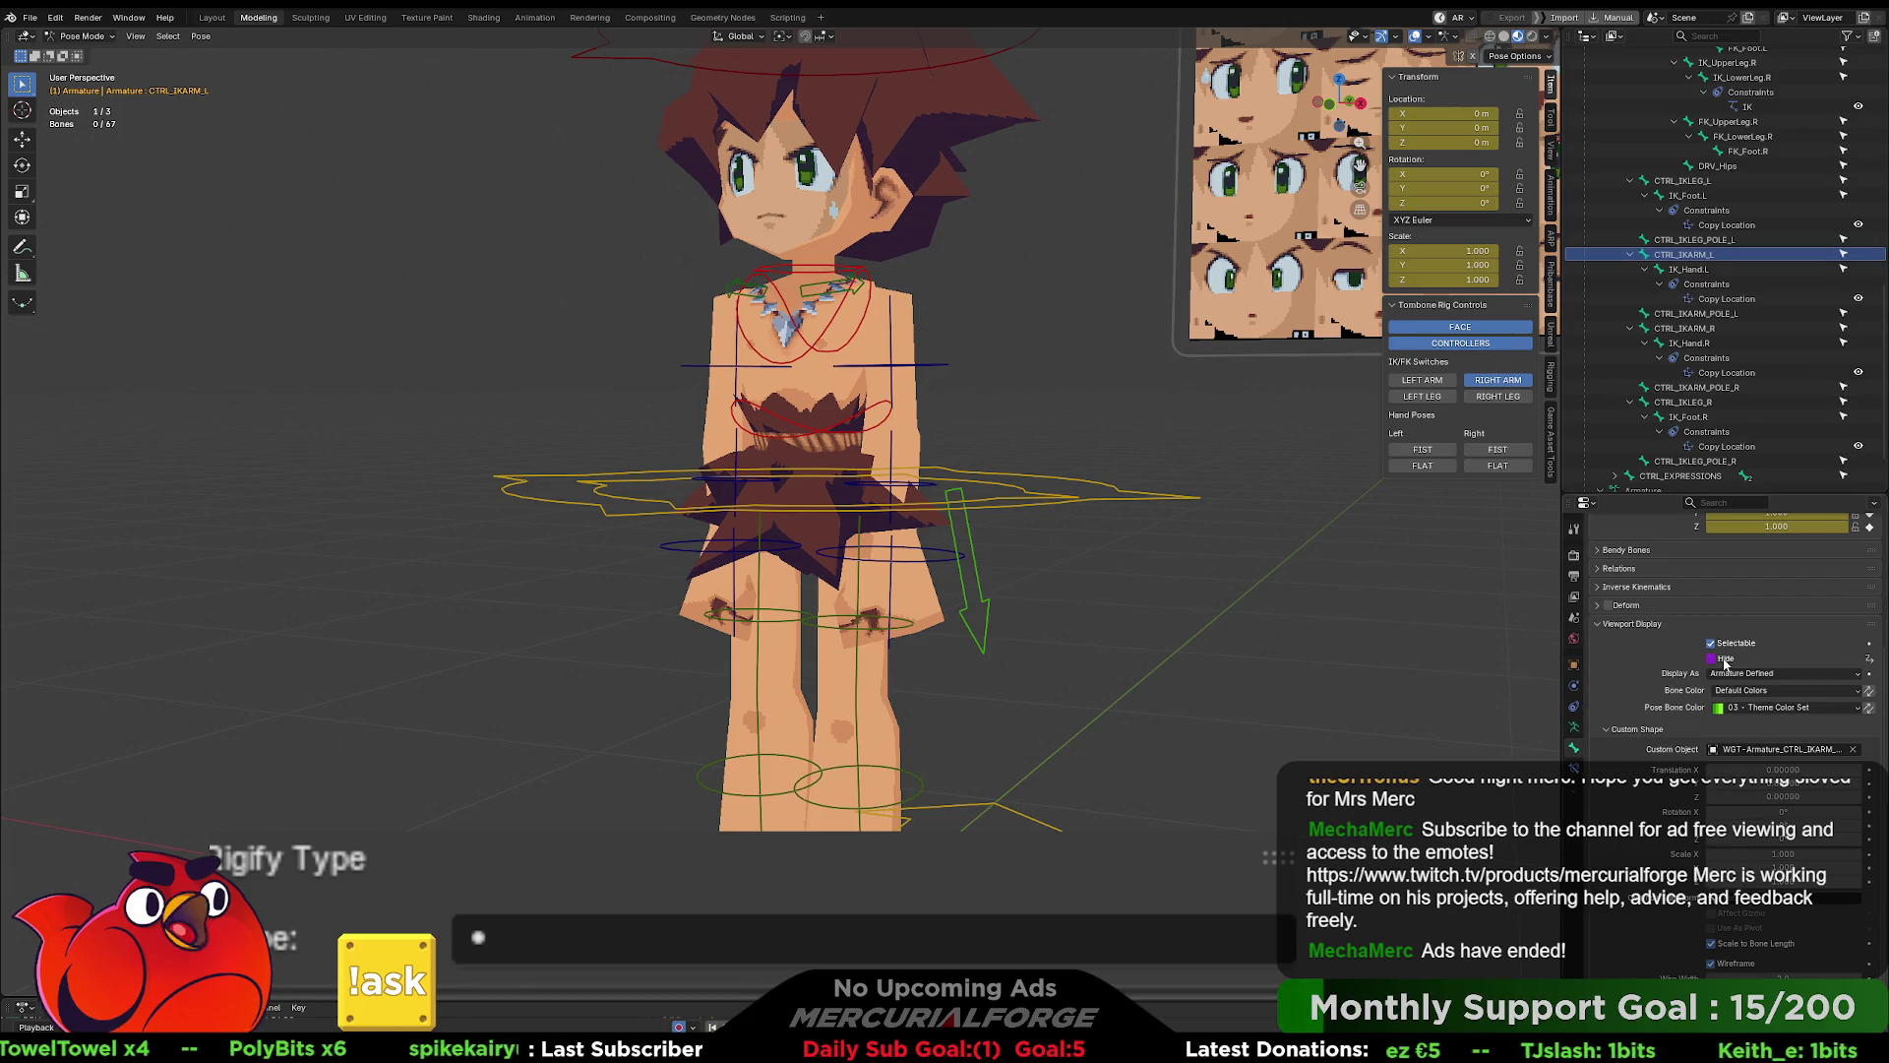
# - Change CTRL_IKARM_L's Hide driver expression to 'not ArmIK_Left'
pyautogui.rightClick(1724, 659)
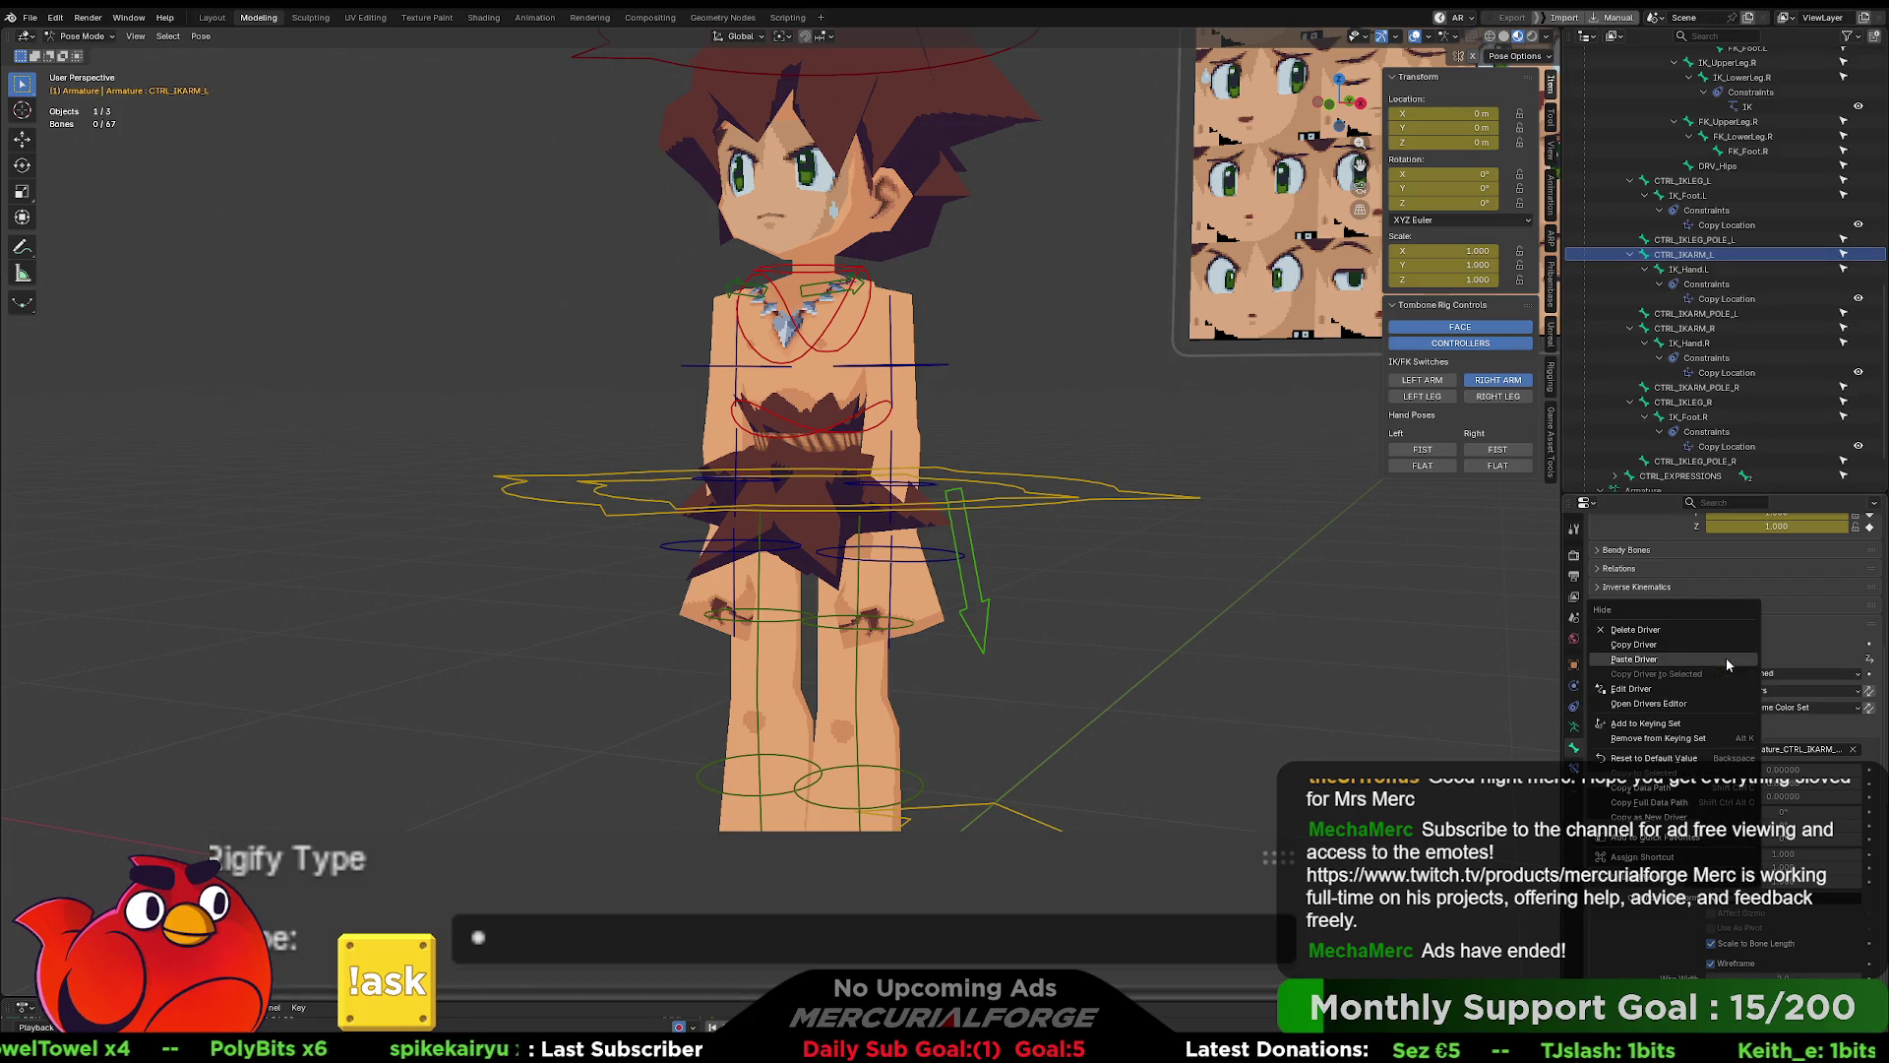
pyautogui.click(1653, 687)
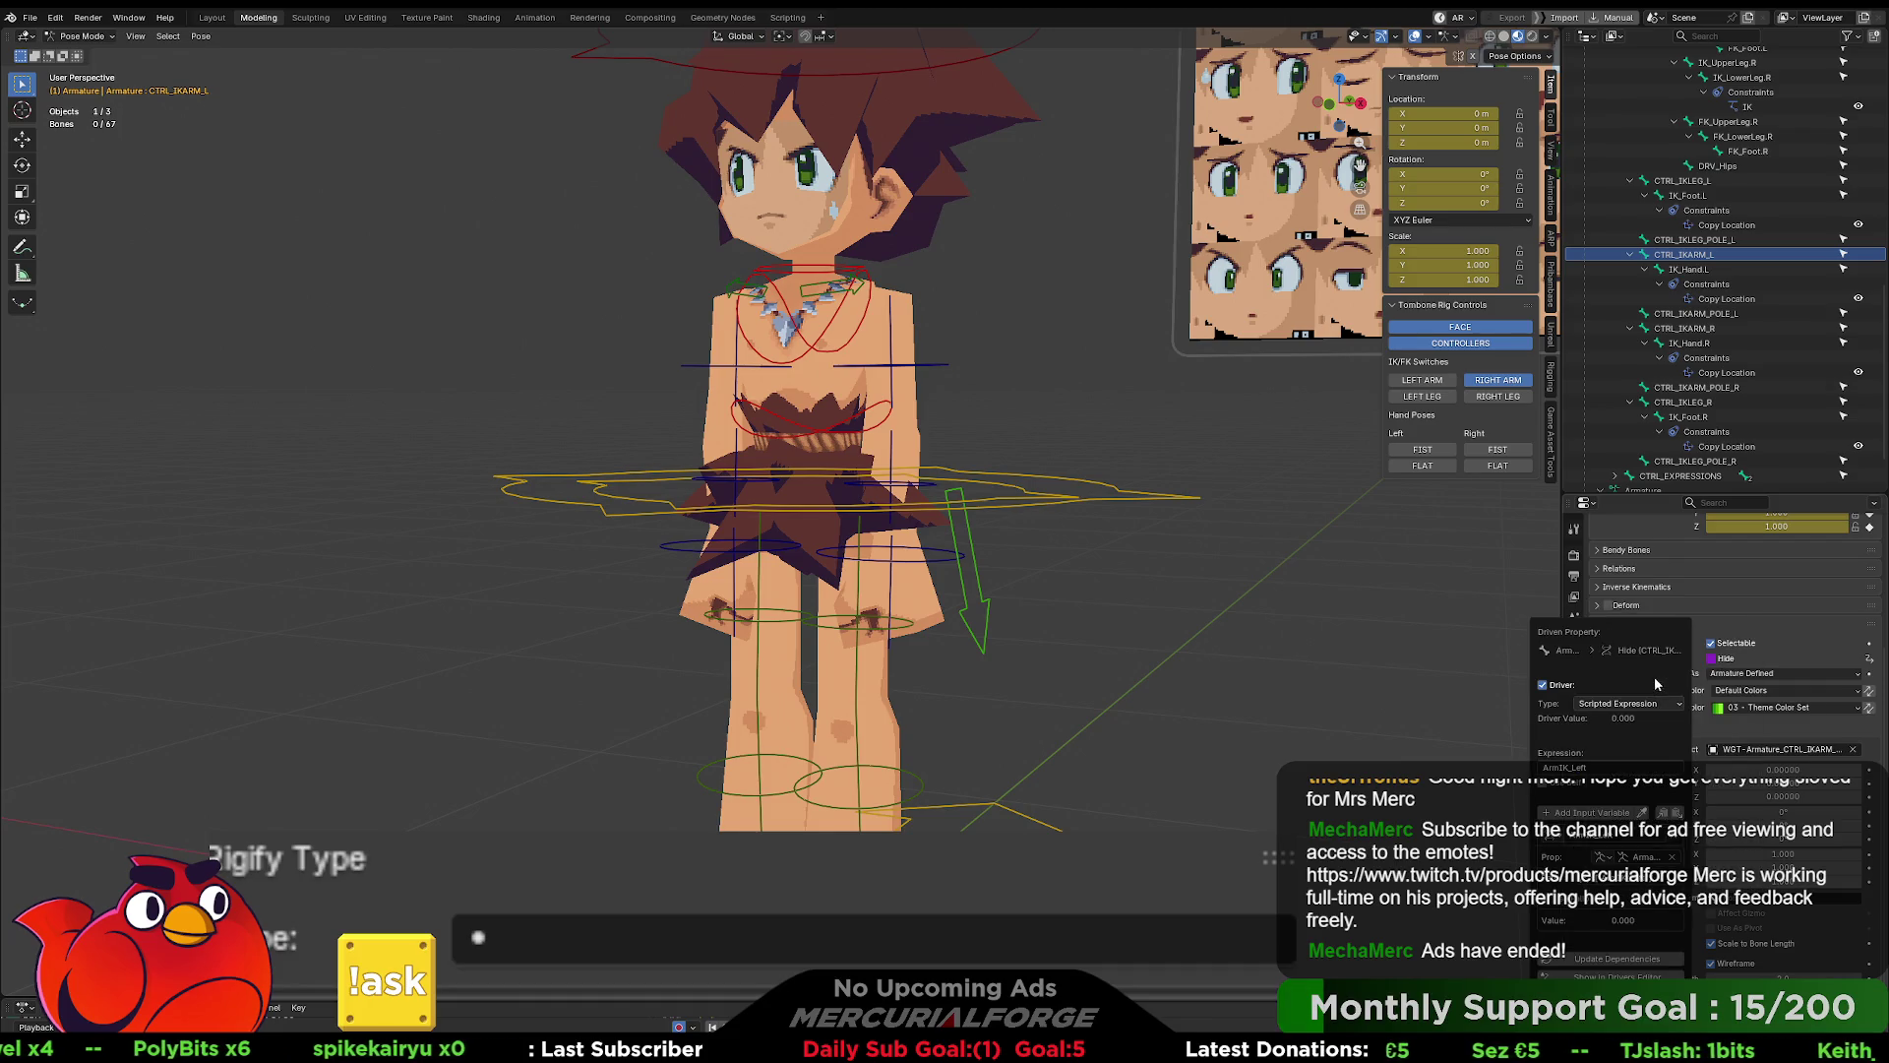
pyautogui.click(1629, 766)
pyautogui.press('Home')
pyautogui.write('not')
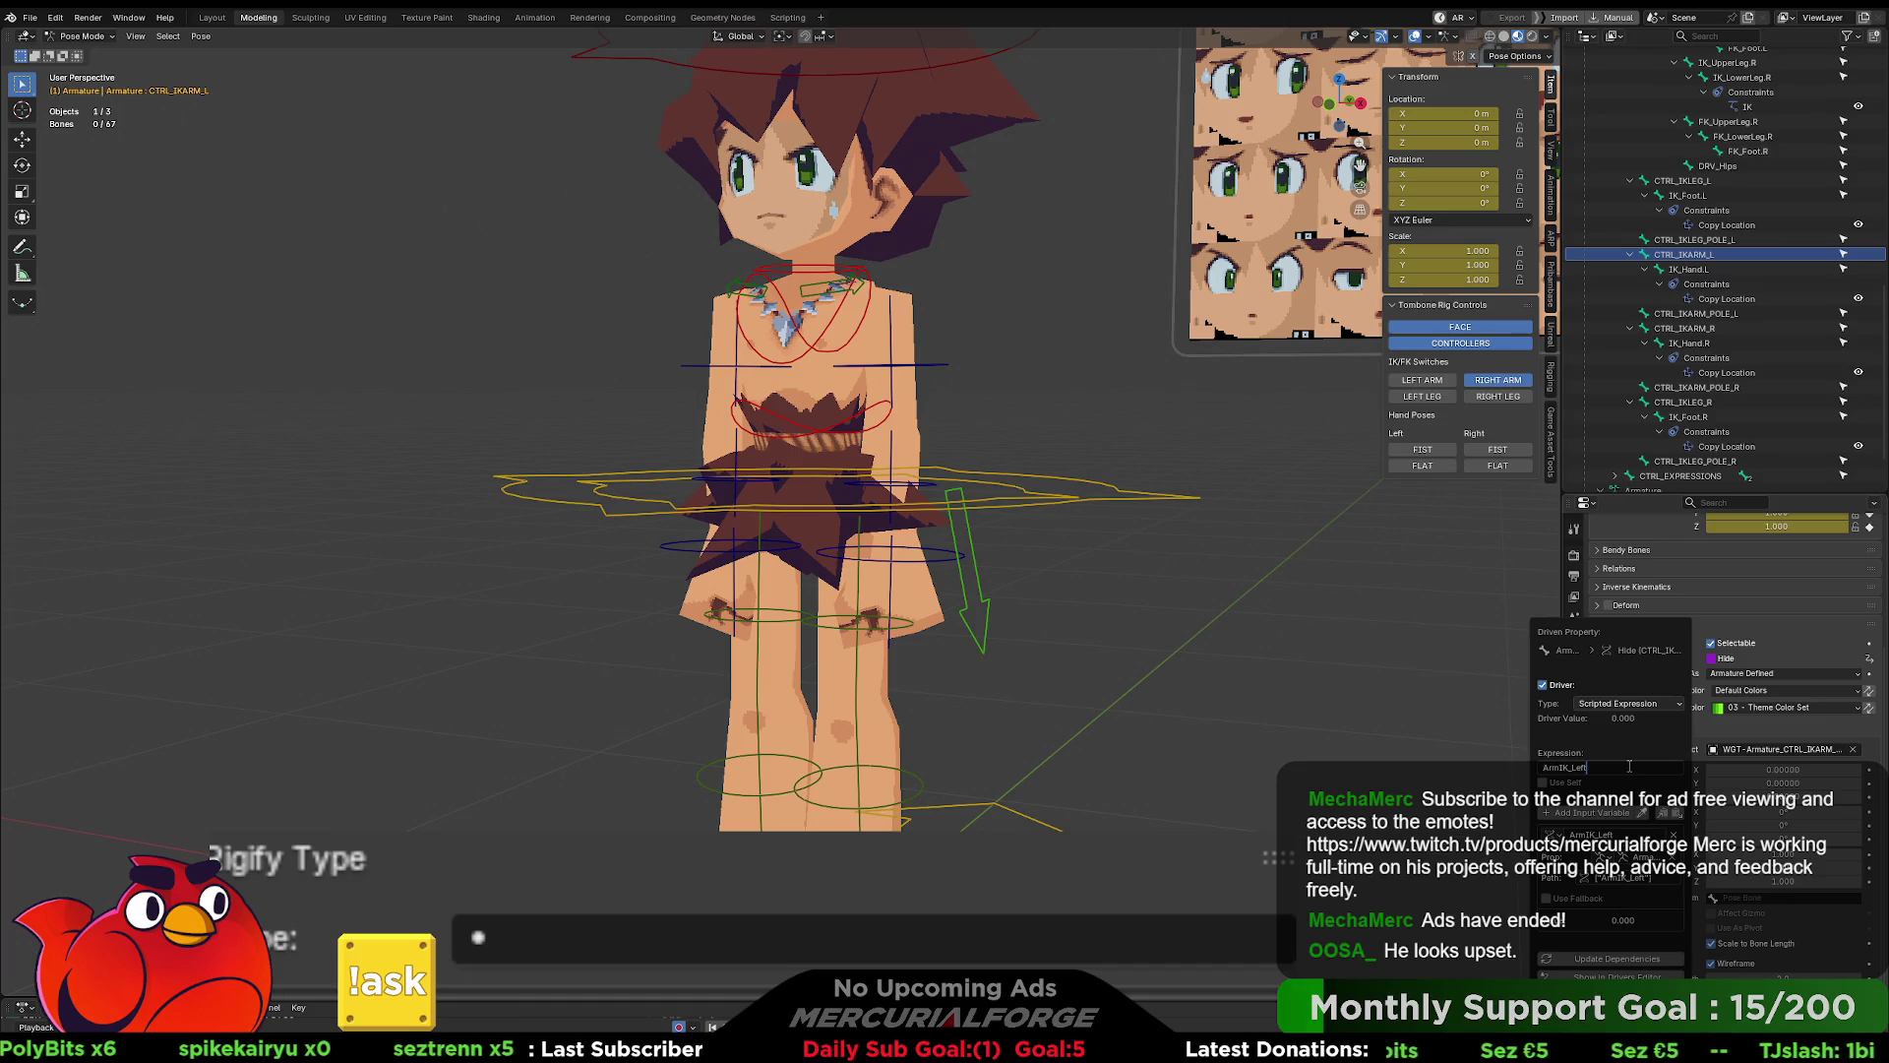
pyautogui.press('Return')
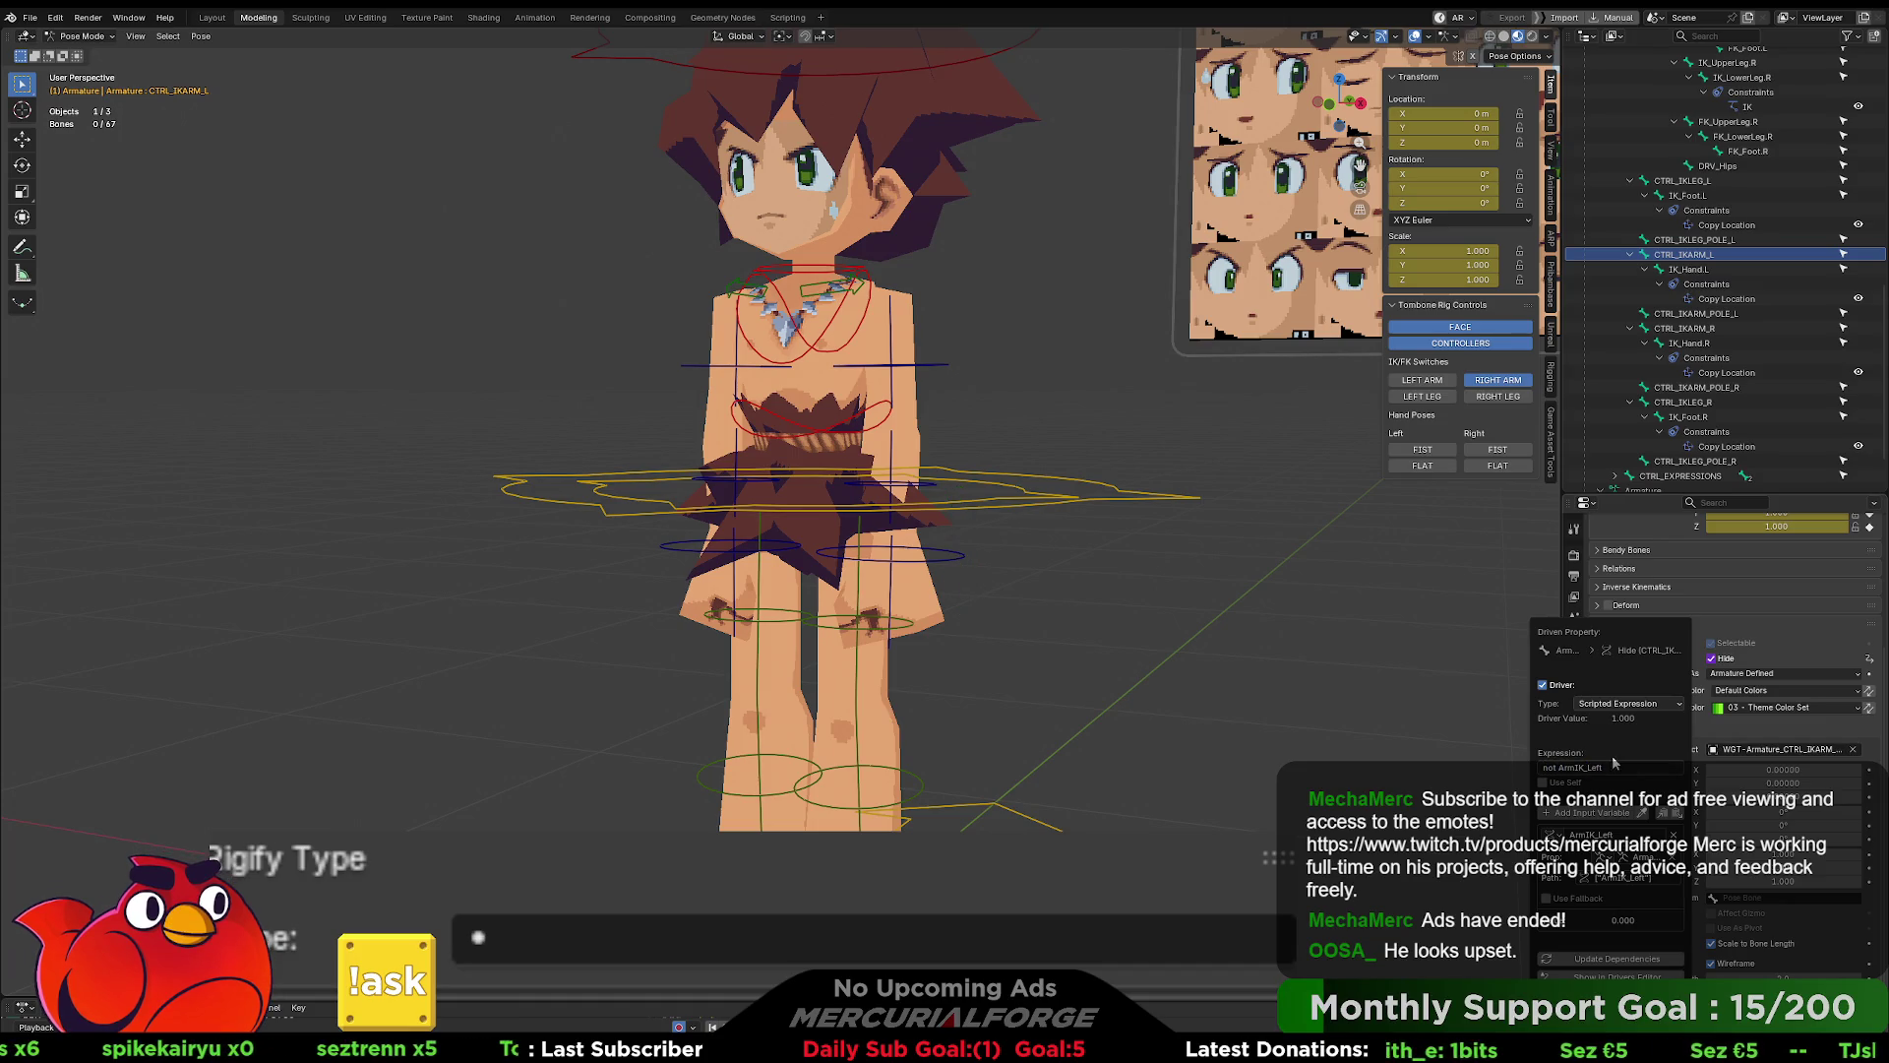
pyautogui.rightClick(1721, 658)
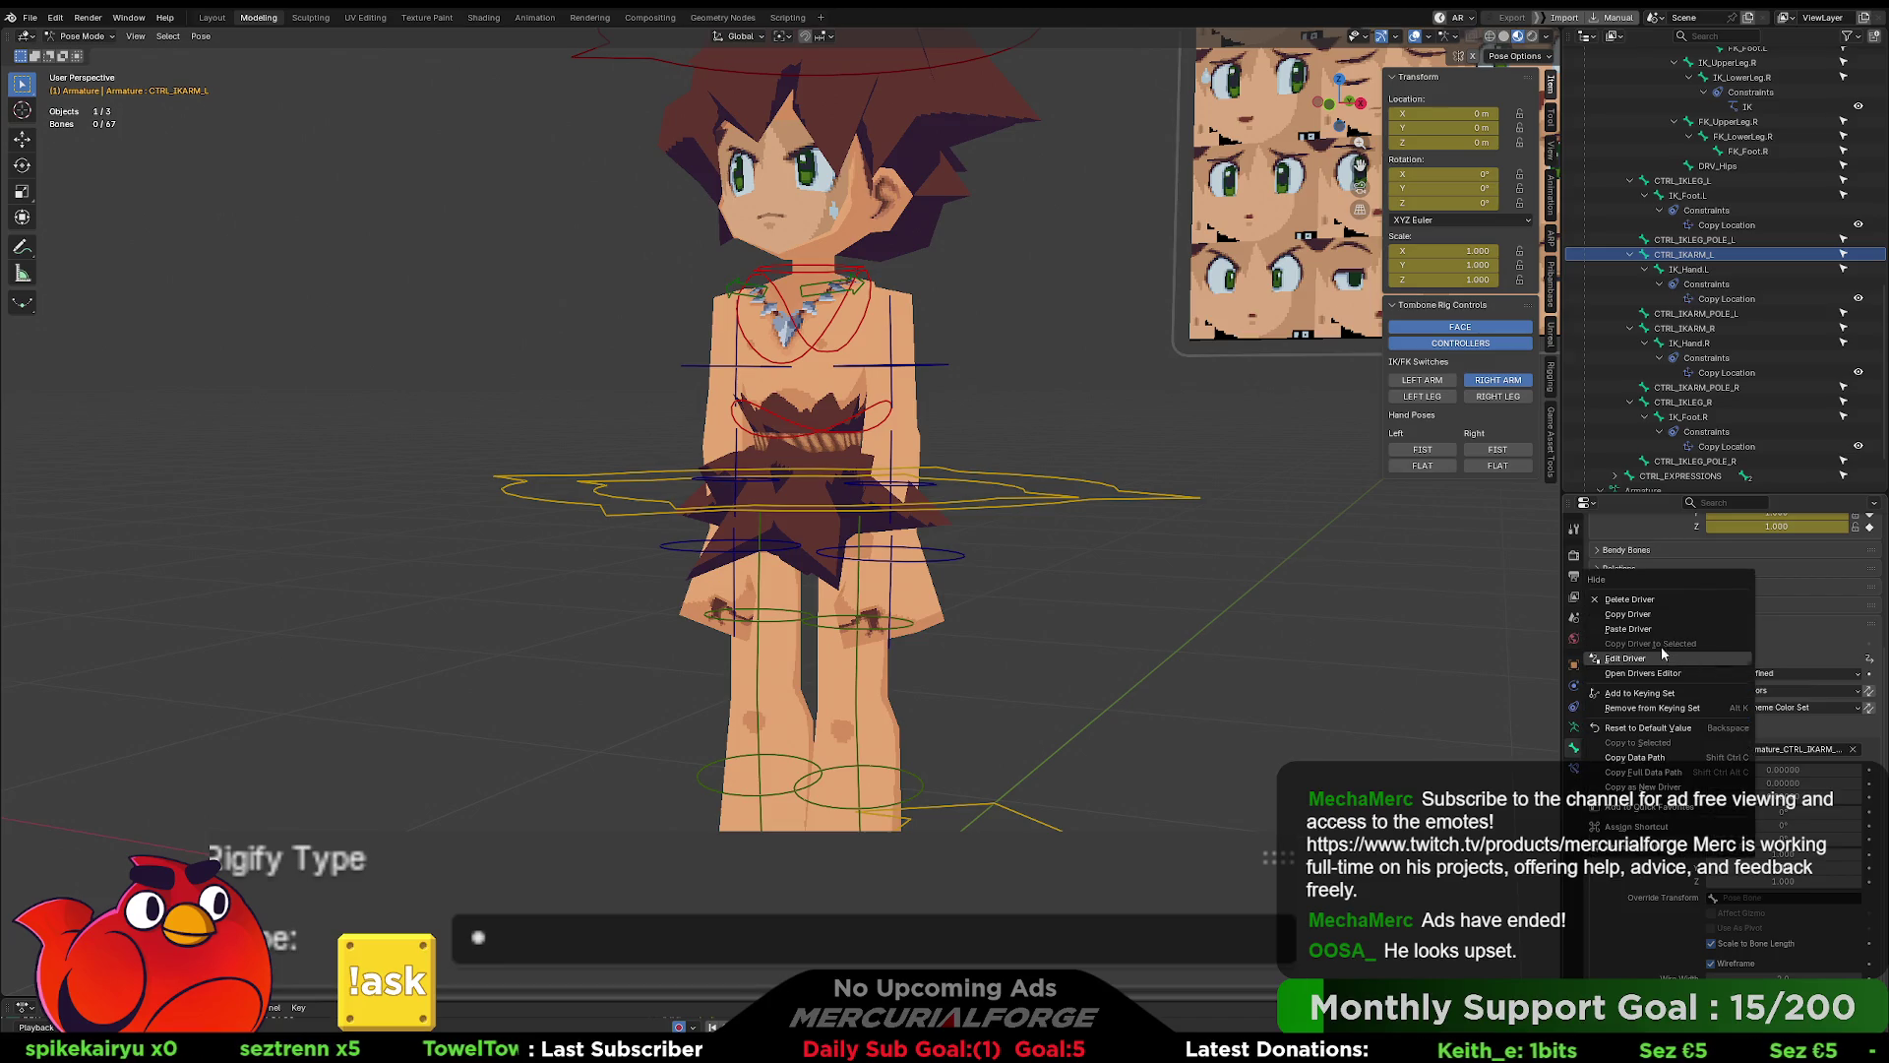
pyautogui.click(1694, 270)
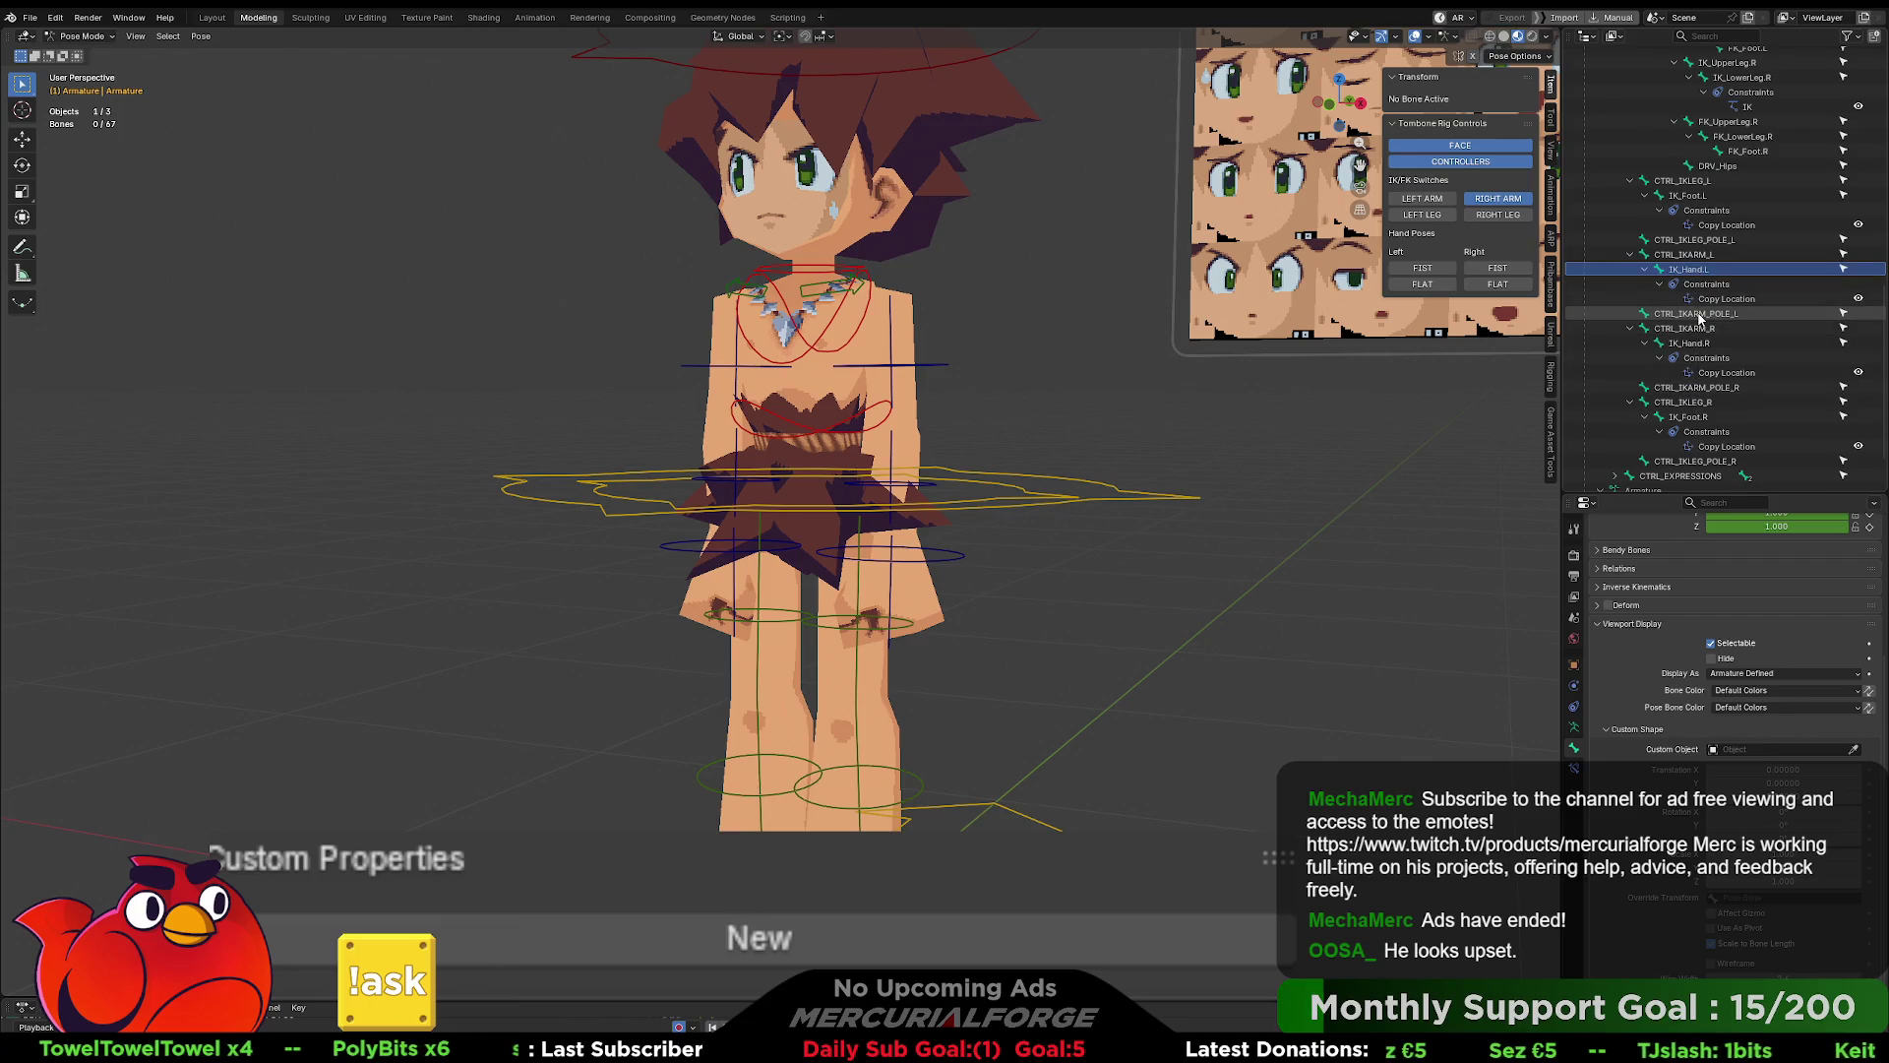
# - Paste the Hide driver onto the CTRL_IKARM_POLE_L bone
pyautogui.click(1710, 313)
pyautogui.rightClick(1722, 658)
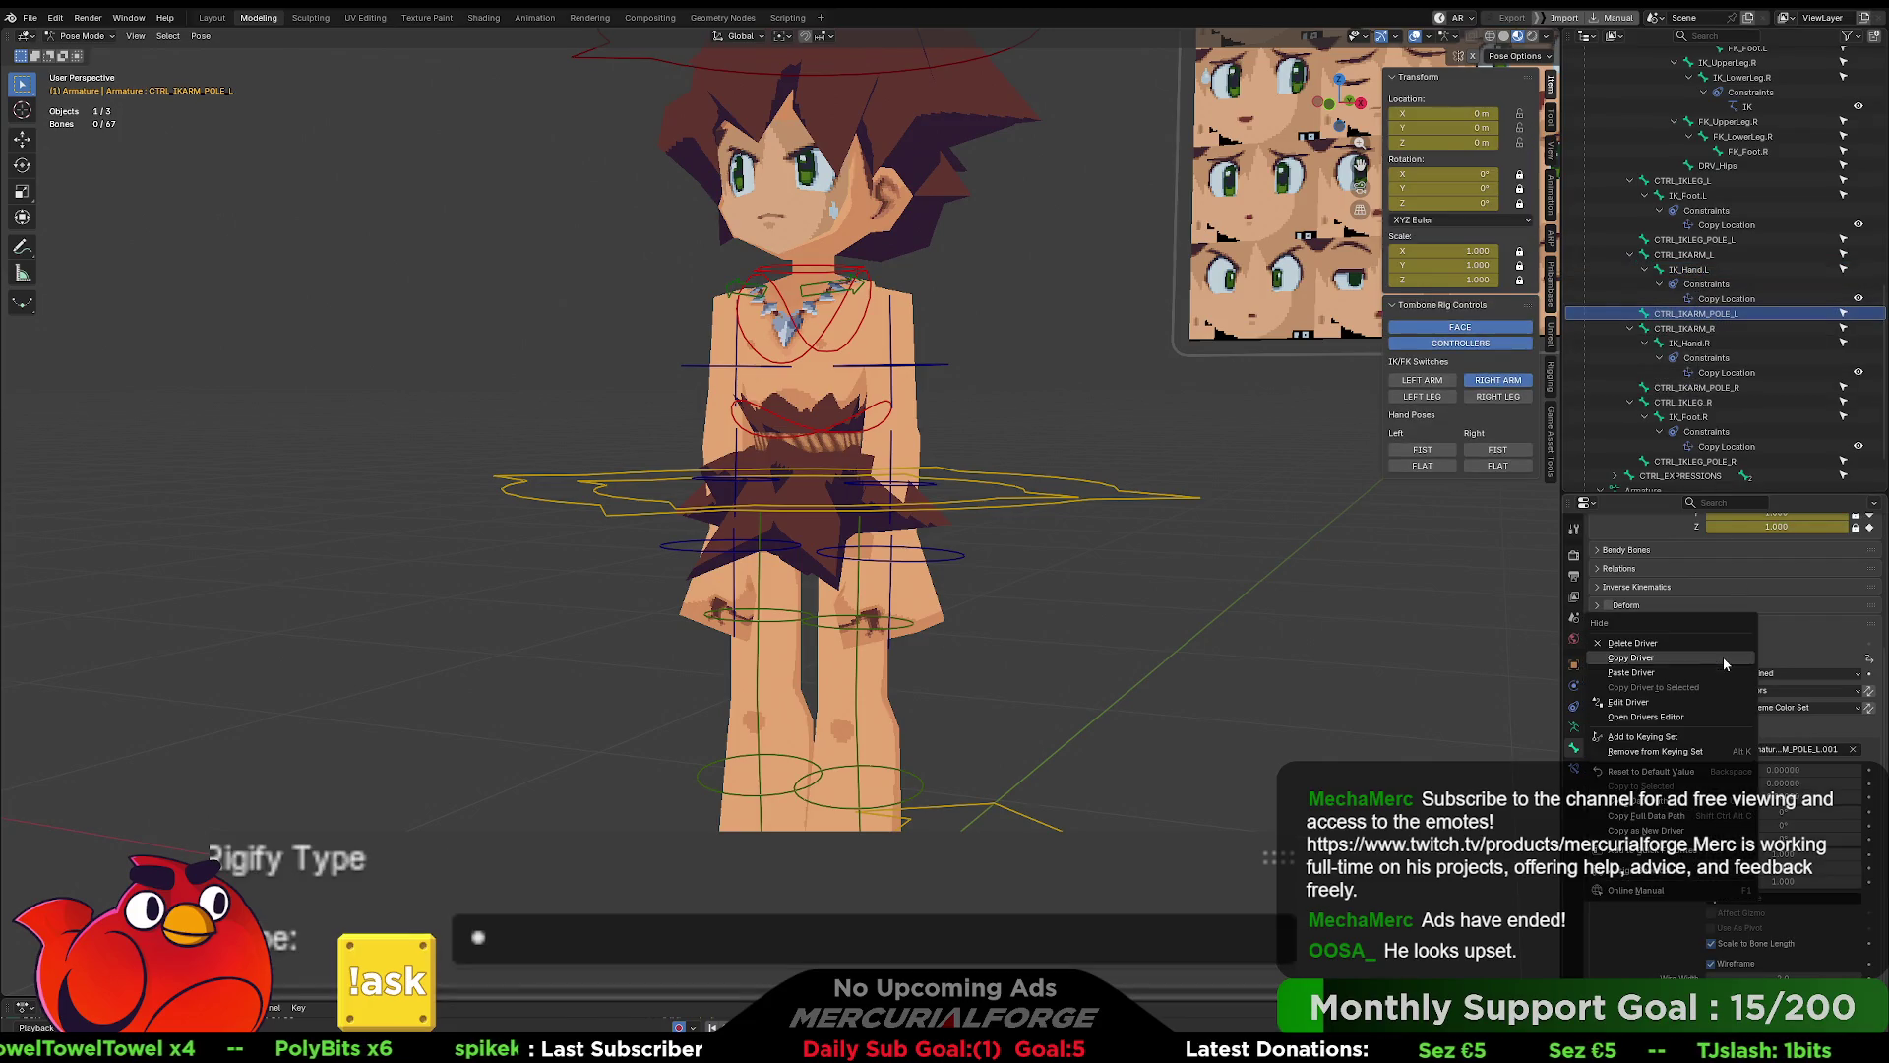
pyautogui.click(1667, 659)
pyautogui.click(1259, 618)
# - Test the left and right arm IK toggles while orbiting around the character
pyautogui.click(1499, 384)
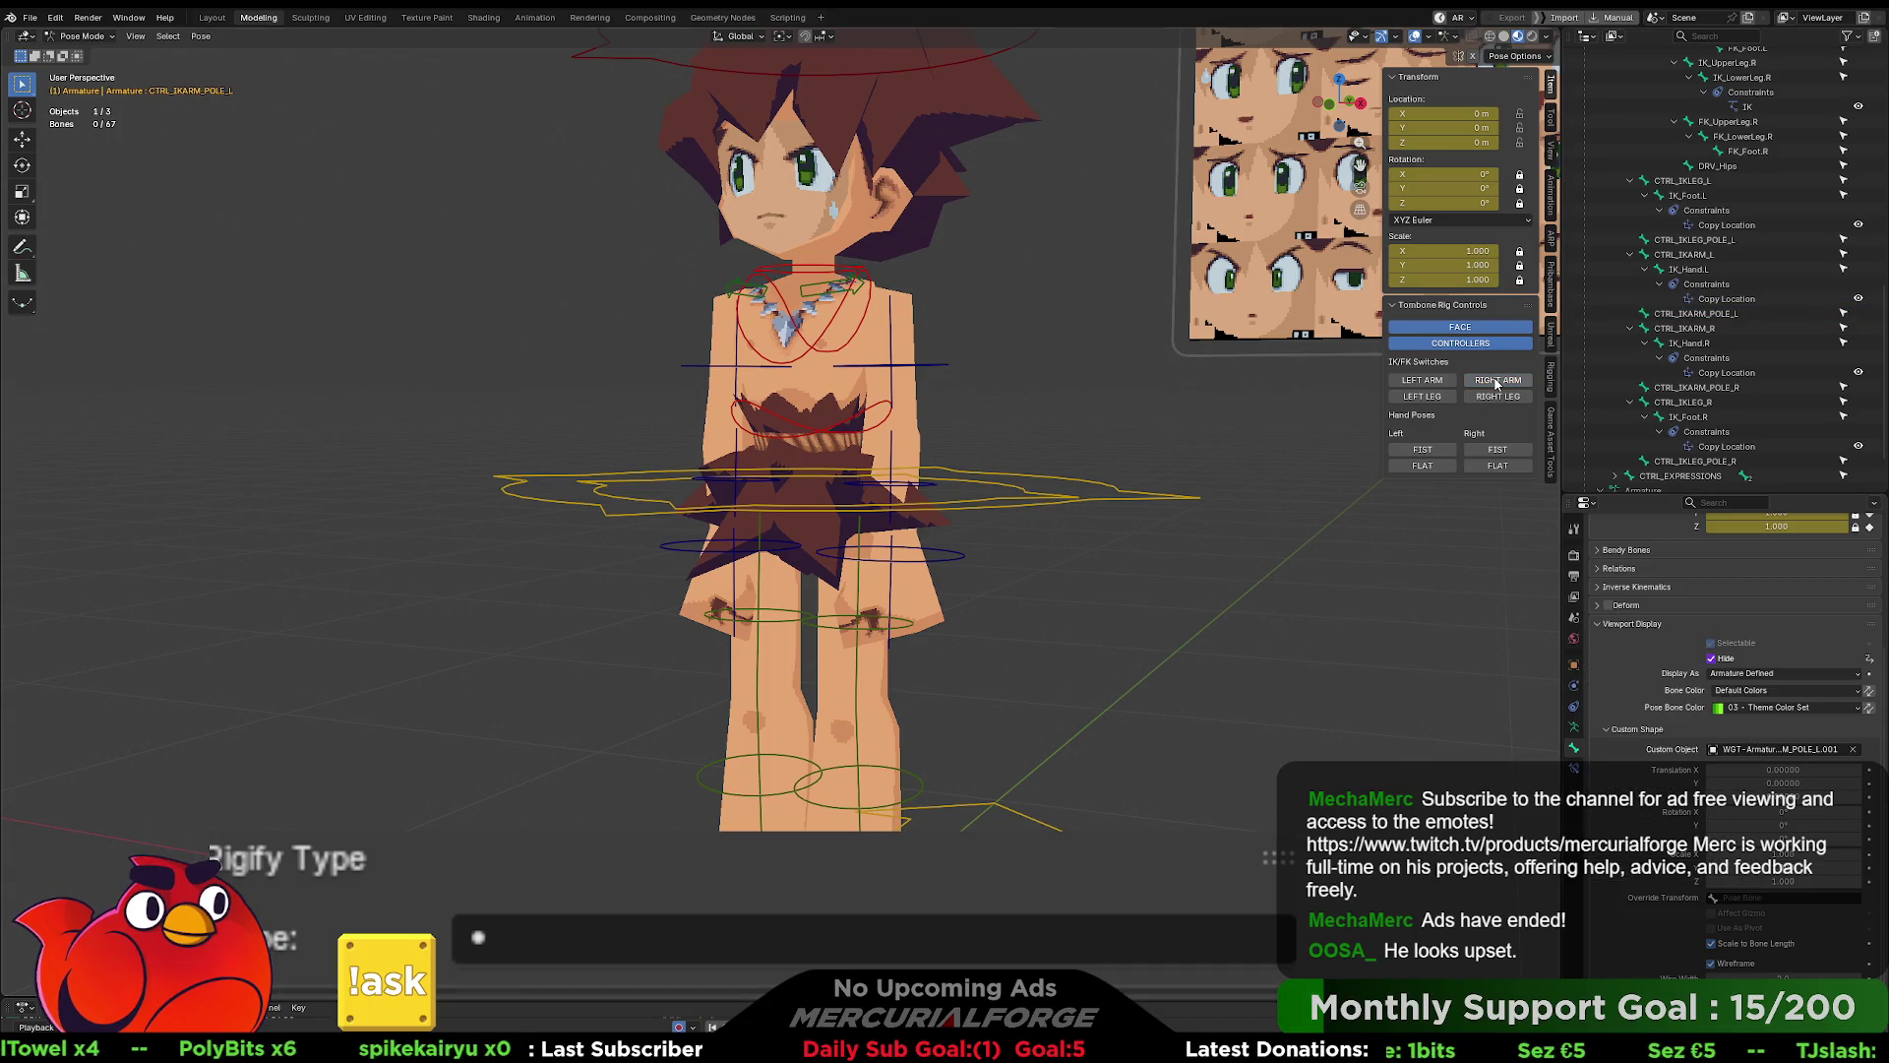
pyautogui.click(1433, 382)
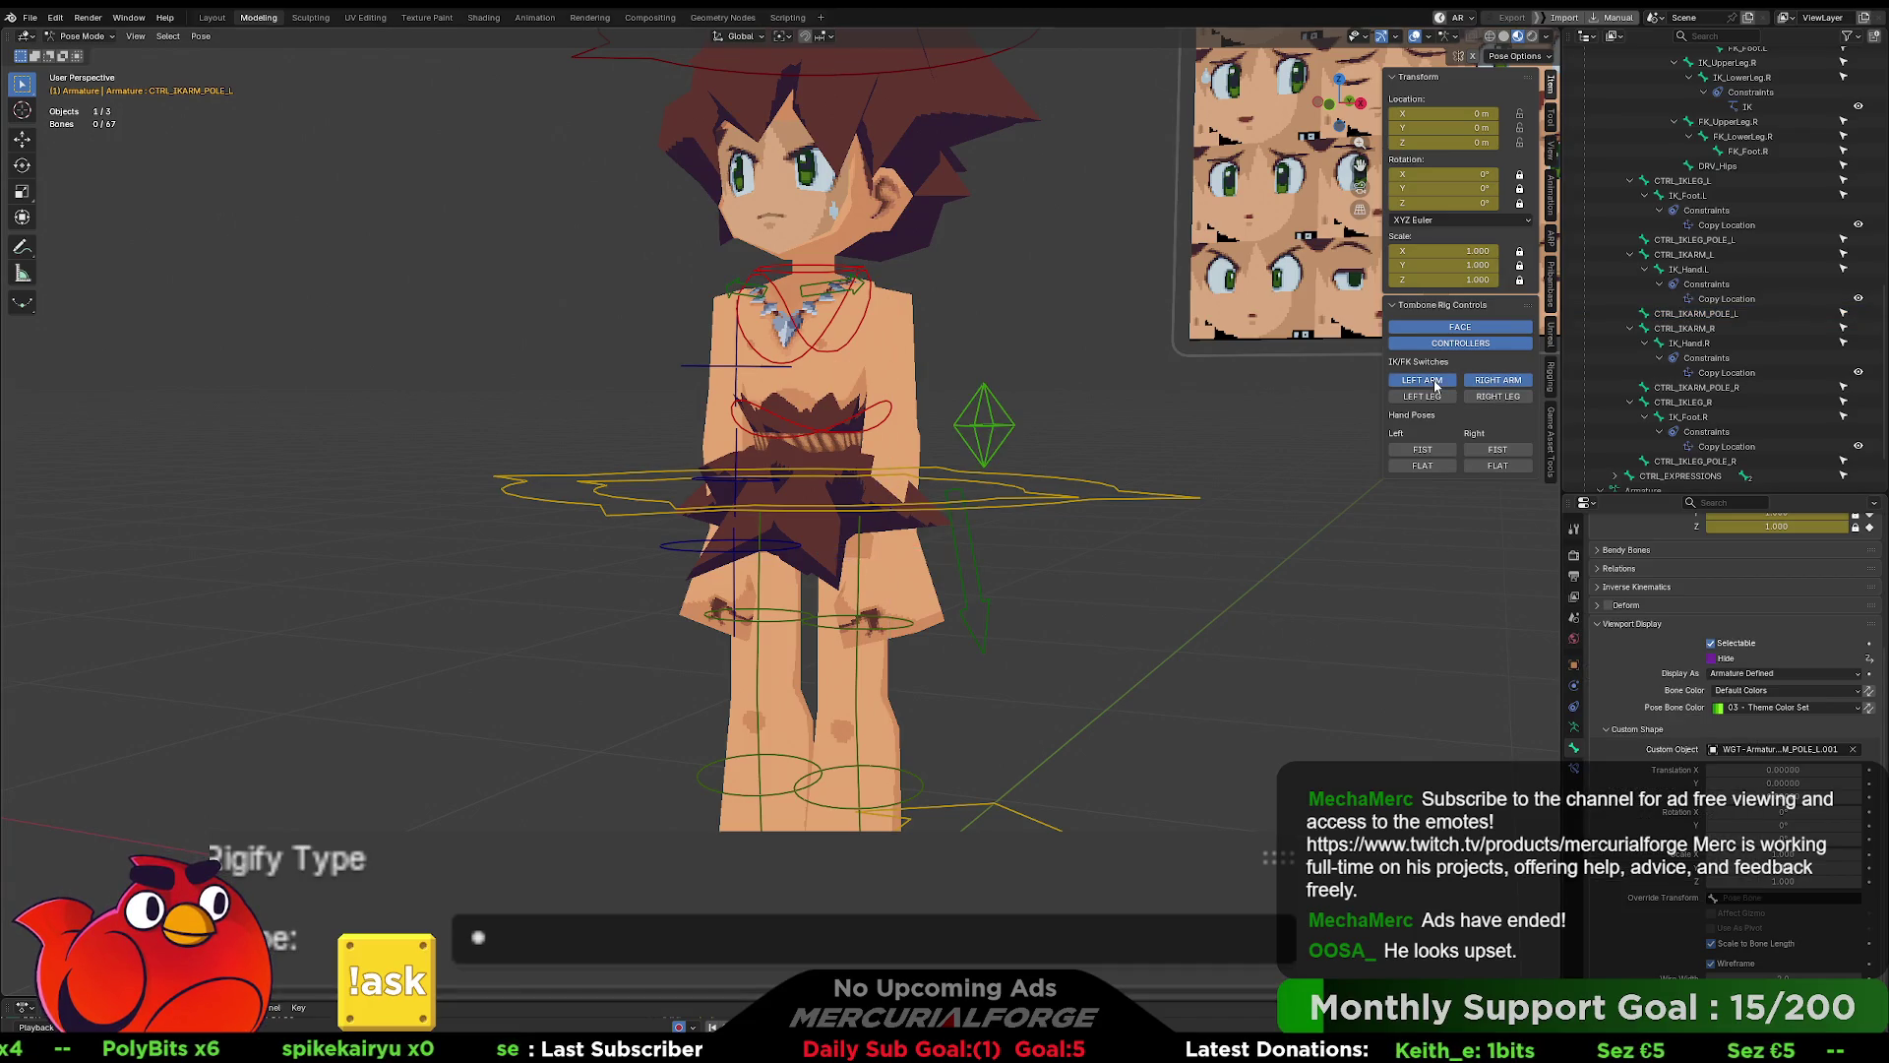
pyautogui.click(1435, 384)
pyautogui.moveTo(1132, 601)
pyautogui.mouseDown(button='middle')
pyautogui.moveTo(973, 651)
pyautogui.moveTo(787, 588)
pyautogui.mouseUp(button='middle')
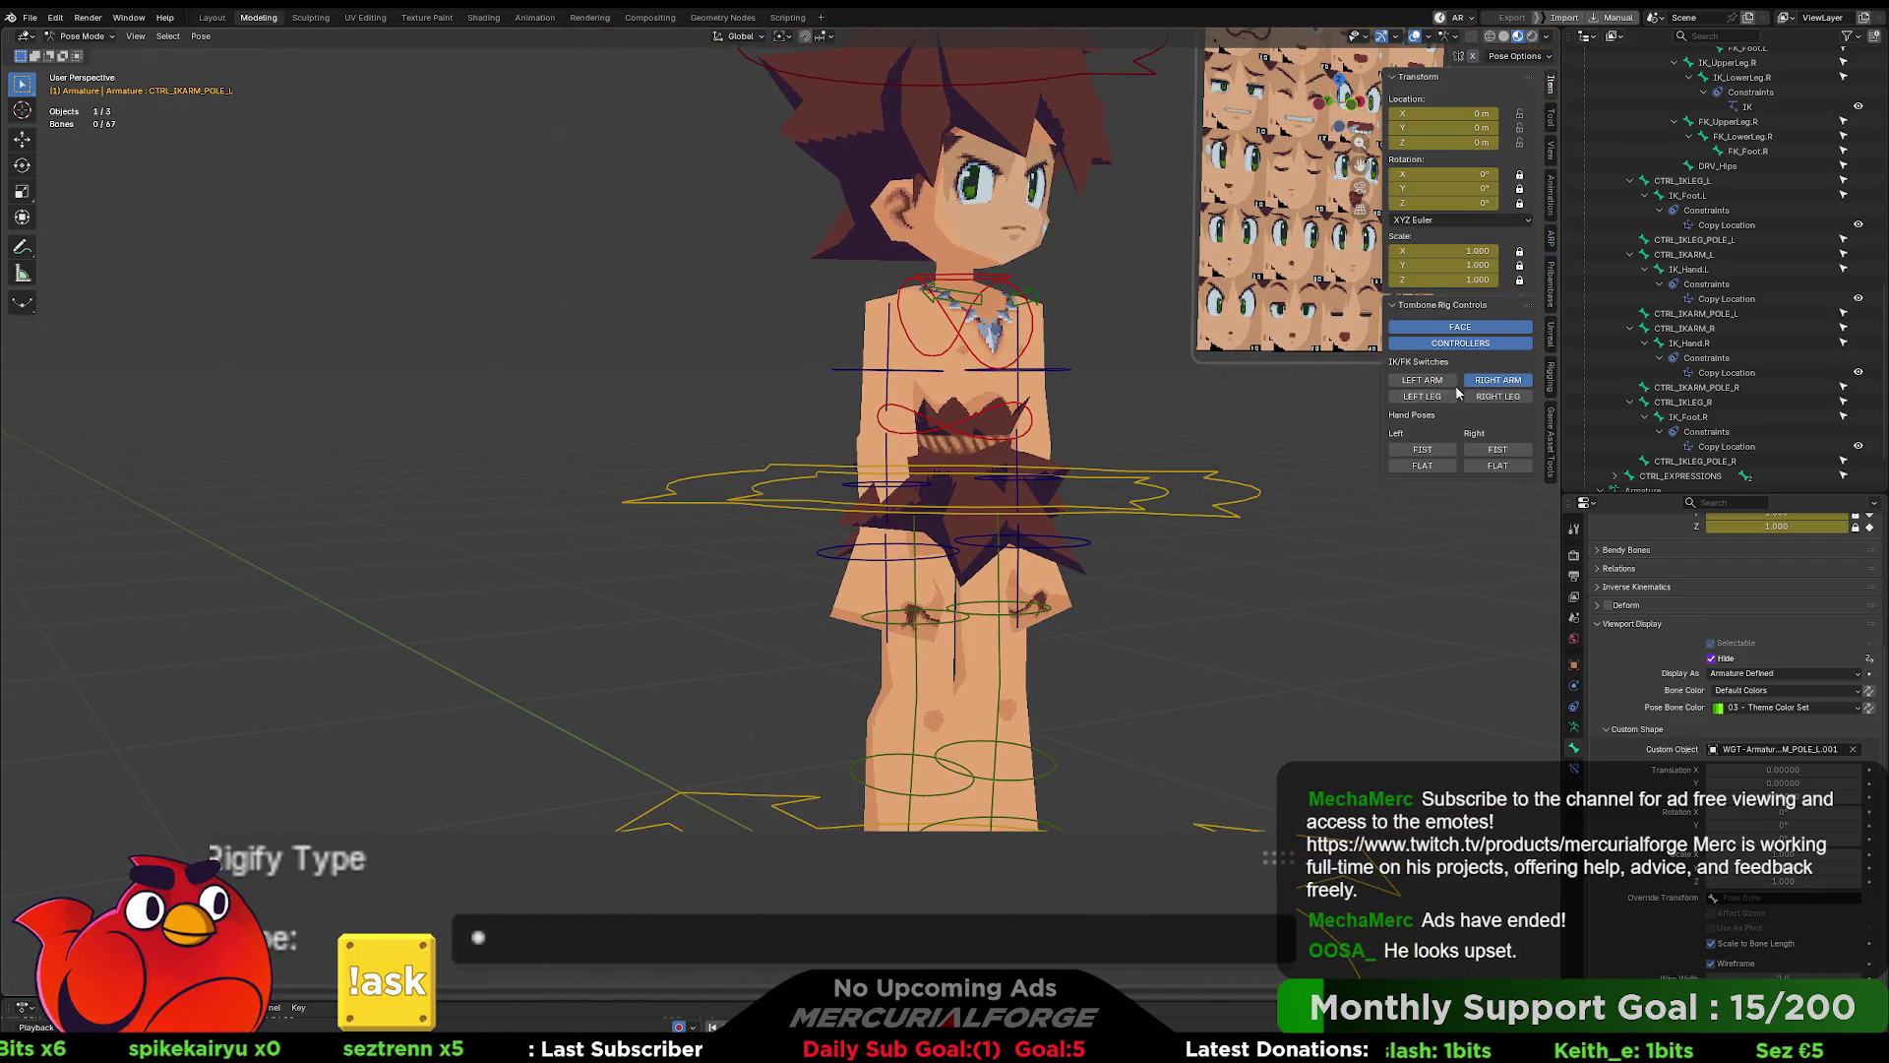
pyautogui.click(1488, 382)
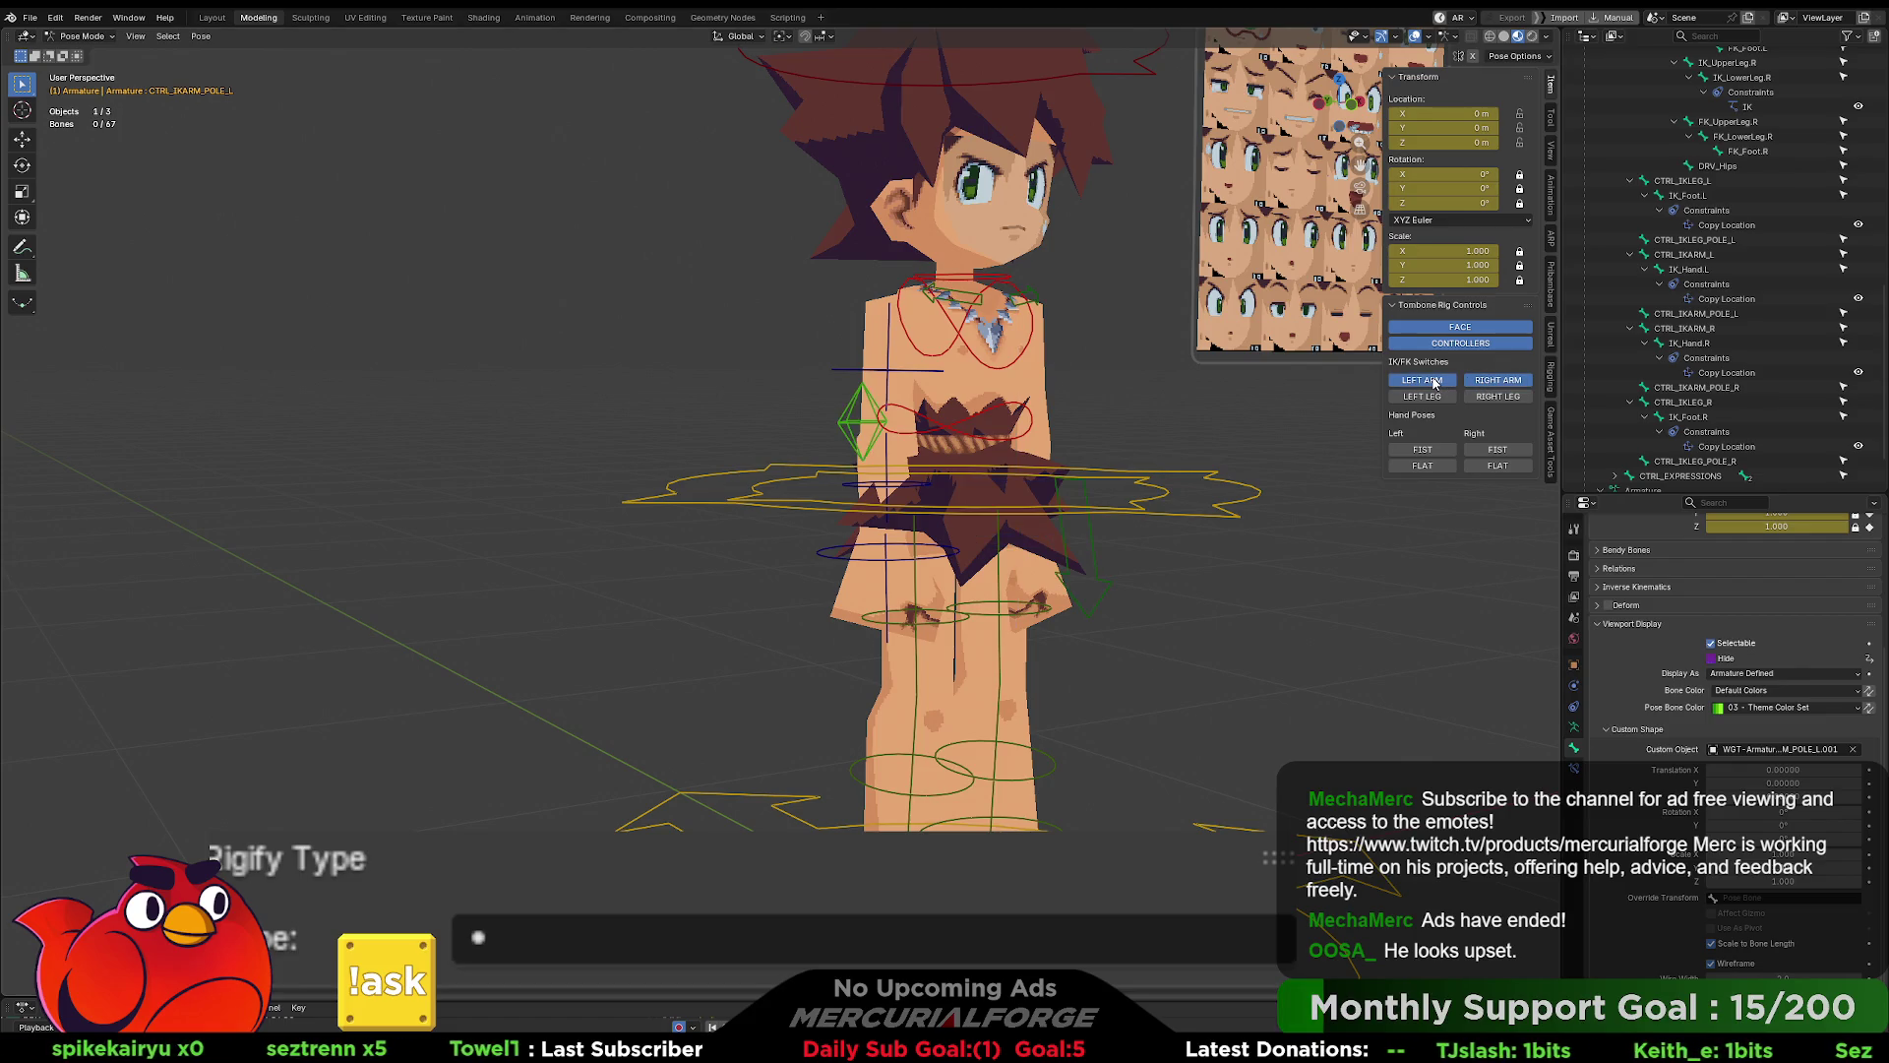
# - Set FK_Hand.R's Hide driver expression to ArmIK_Right
pyautogui.click(829, 559)
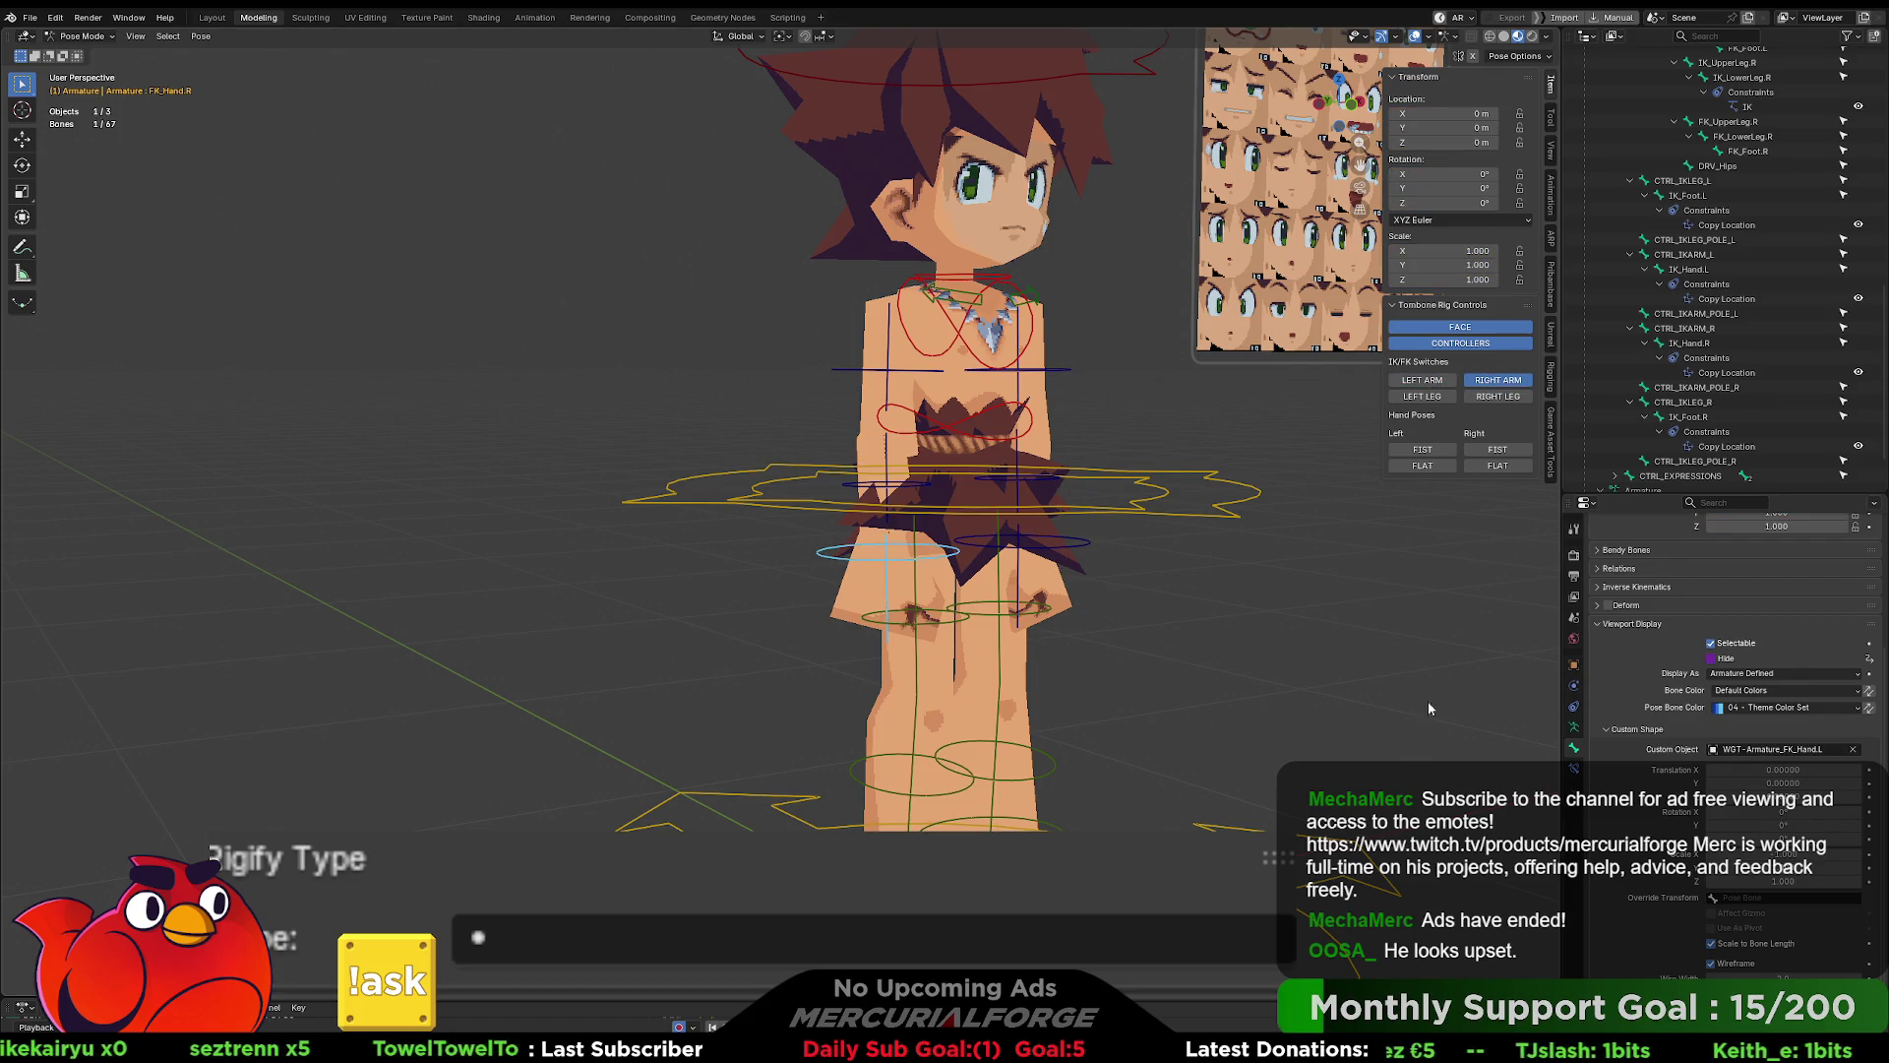
pyautogui.click(1749, 709)
pyautogui.click(1728, 660)
pyautogui.rightClick(1728, 659)
pyautogui.click(1734, 679)
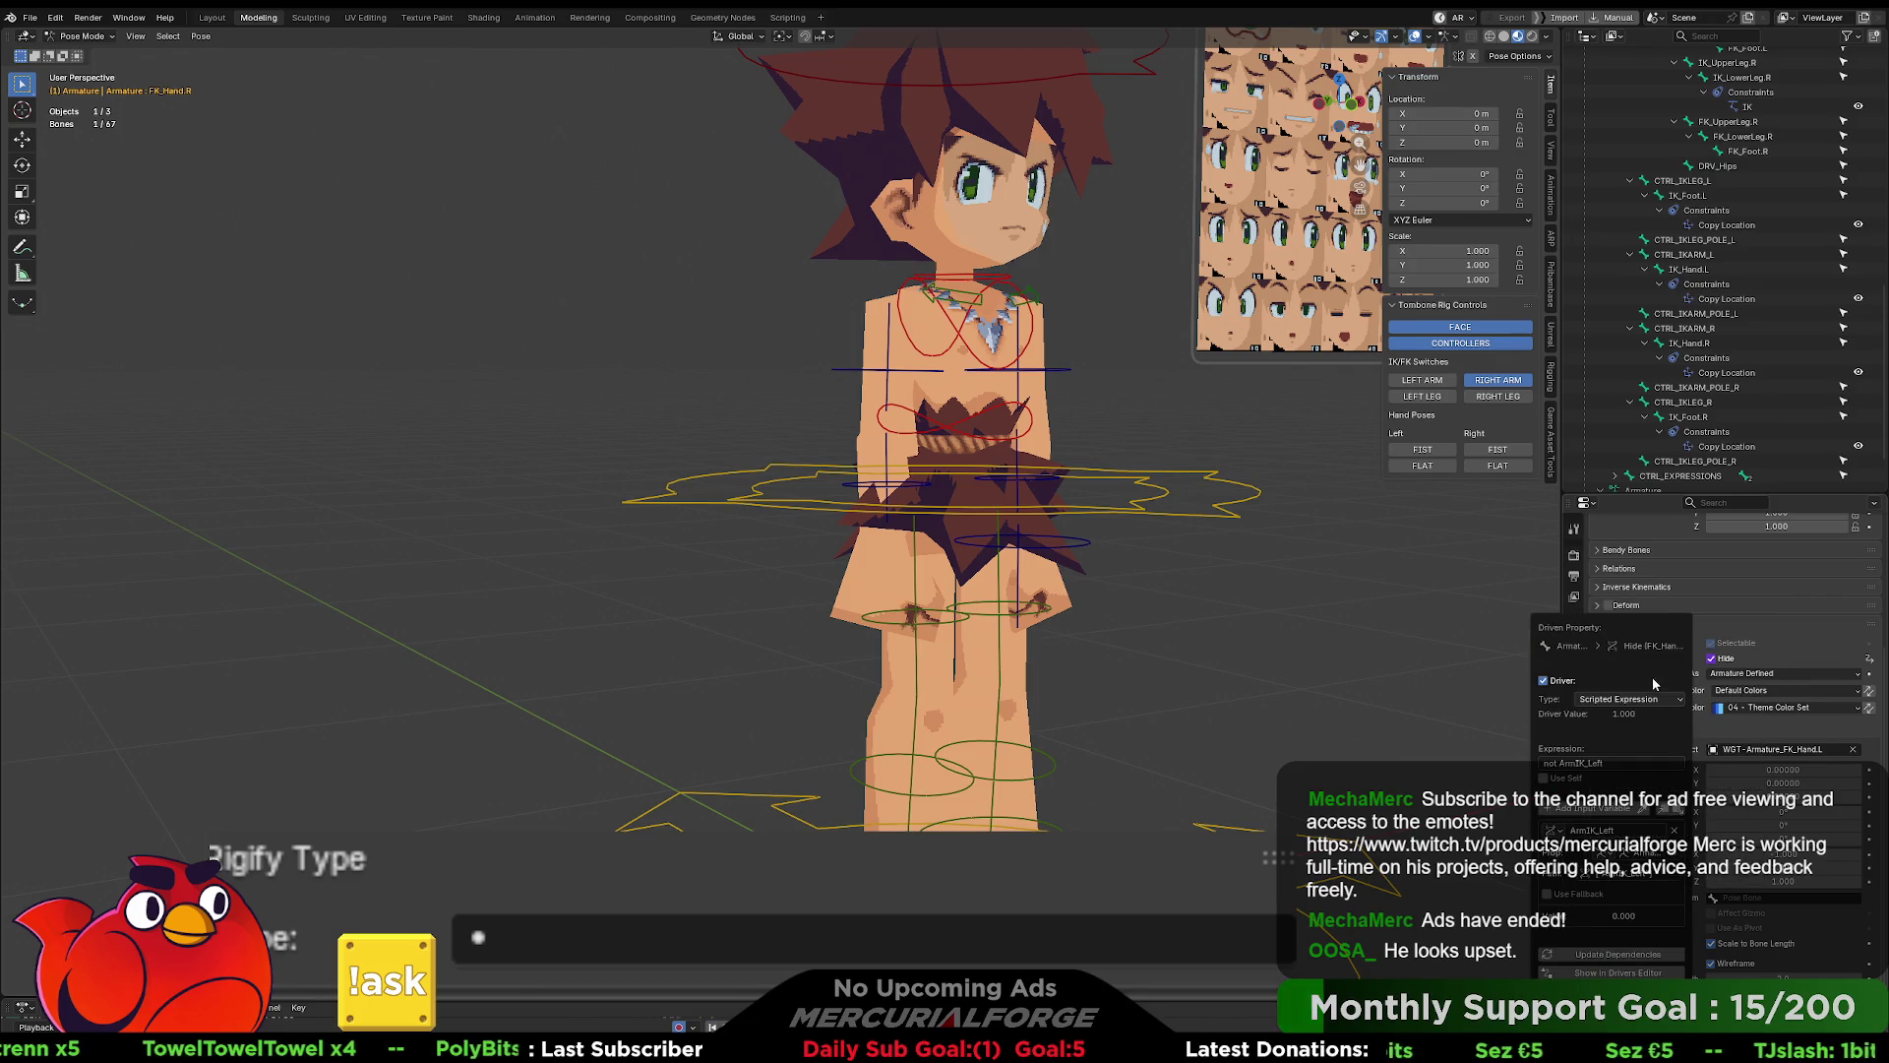
pyautogui.click(1634, 765)
pyautogui.press('BackSpace')
pyautogui.press('BackSpace')
pyautogui.press('BackSpace')
pyautogui.write('ight')
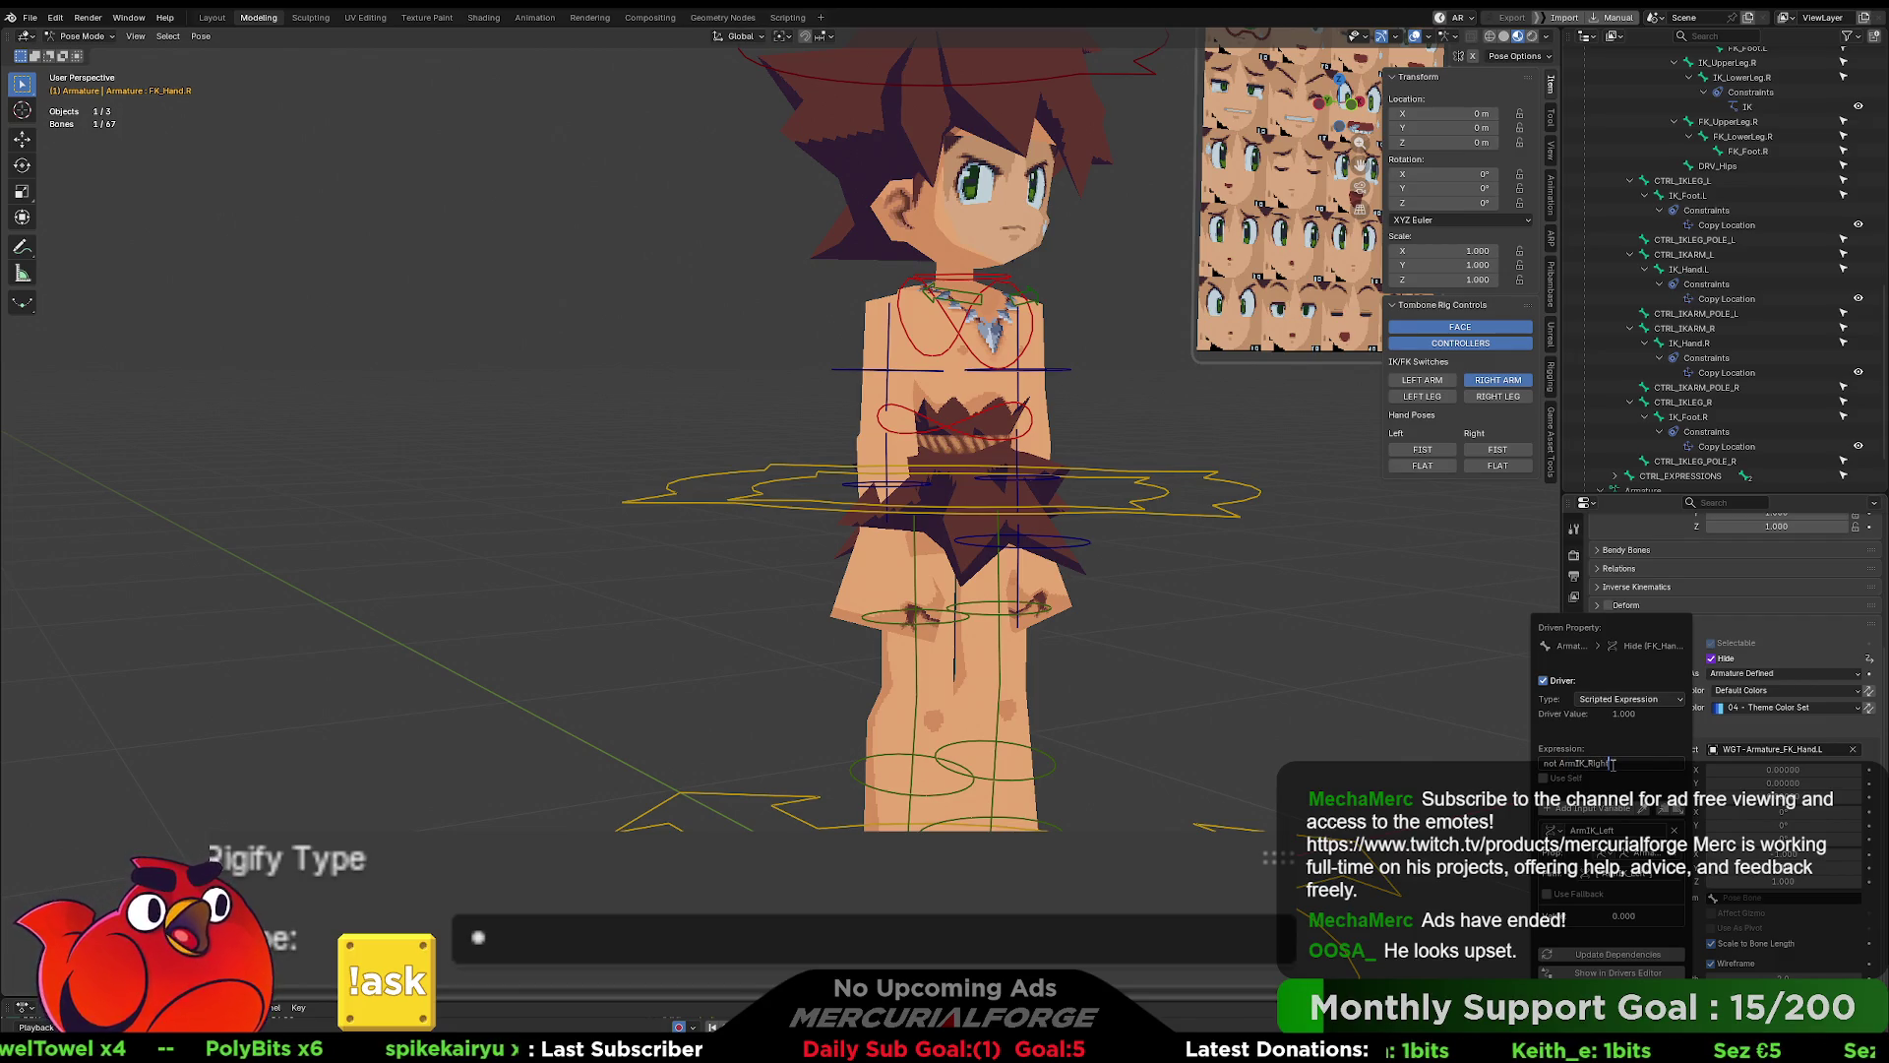
pyautogui.click(1560, 764)
pyautogui.press('BackSpace')
pyautogui.press('BackSpace')
pyautogui.press('BackSpace')
pyautogui.press('Return')
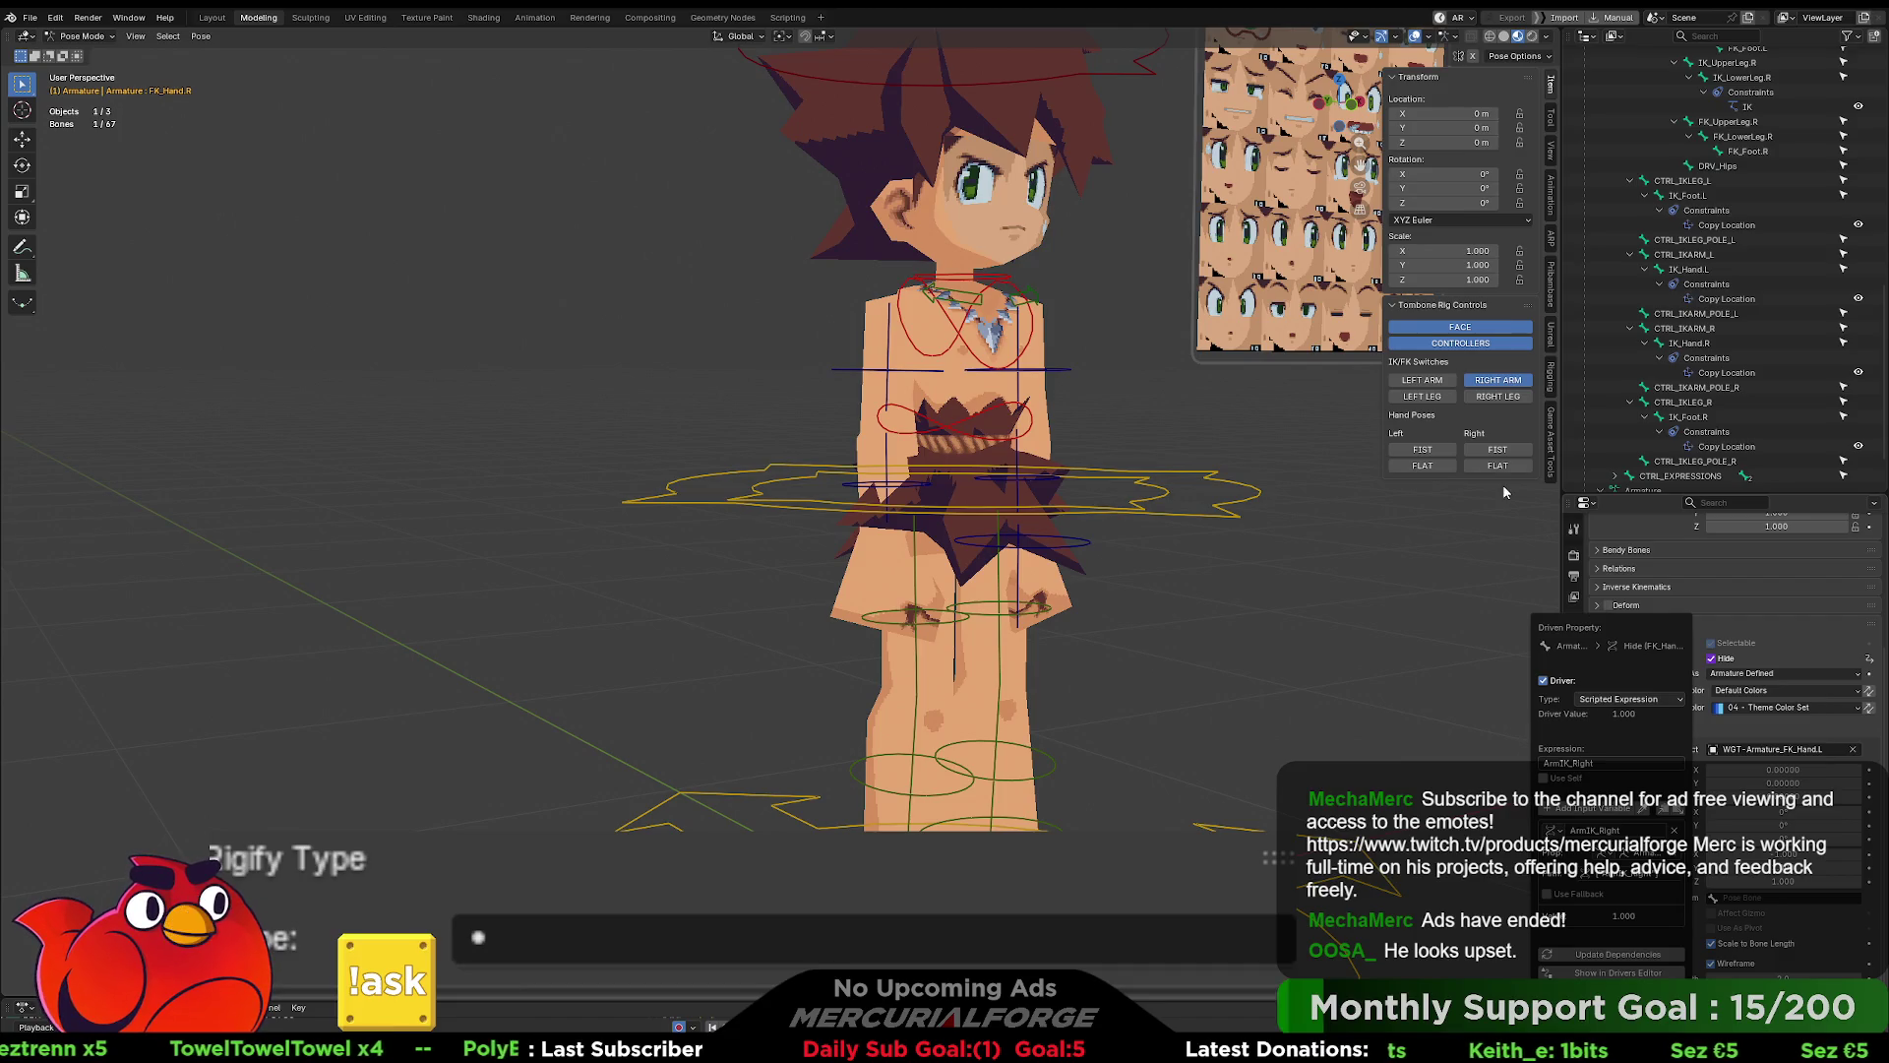
# - Test the right arm IK toggle and check the hand's Hide driver
pyautogui.click(1497, 382)
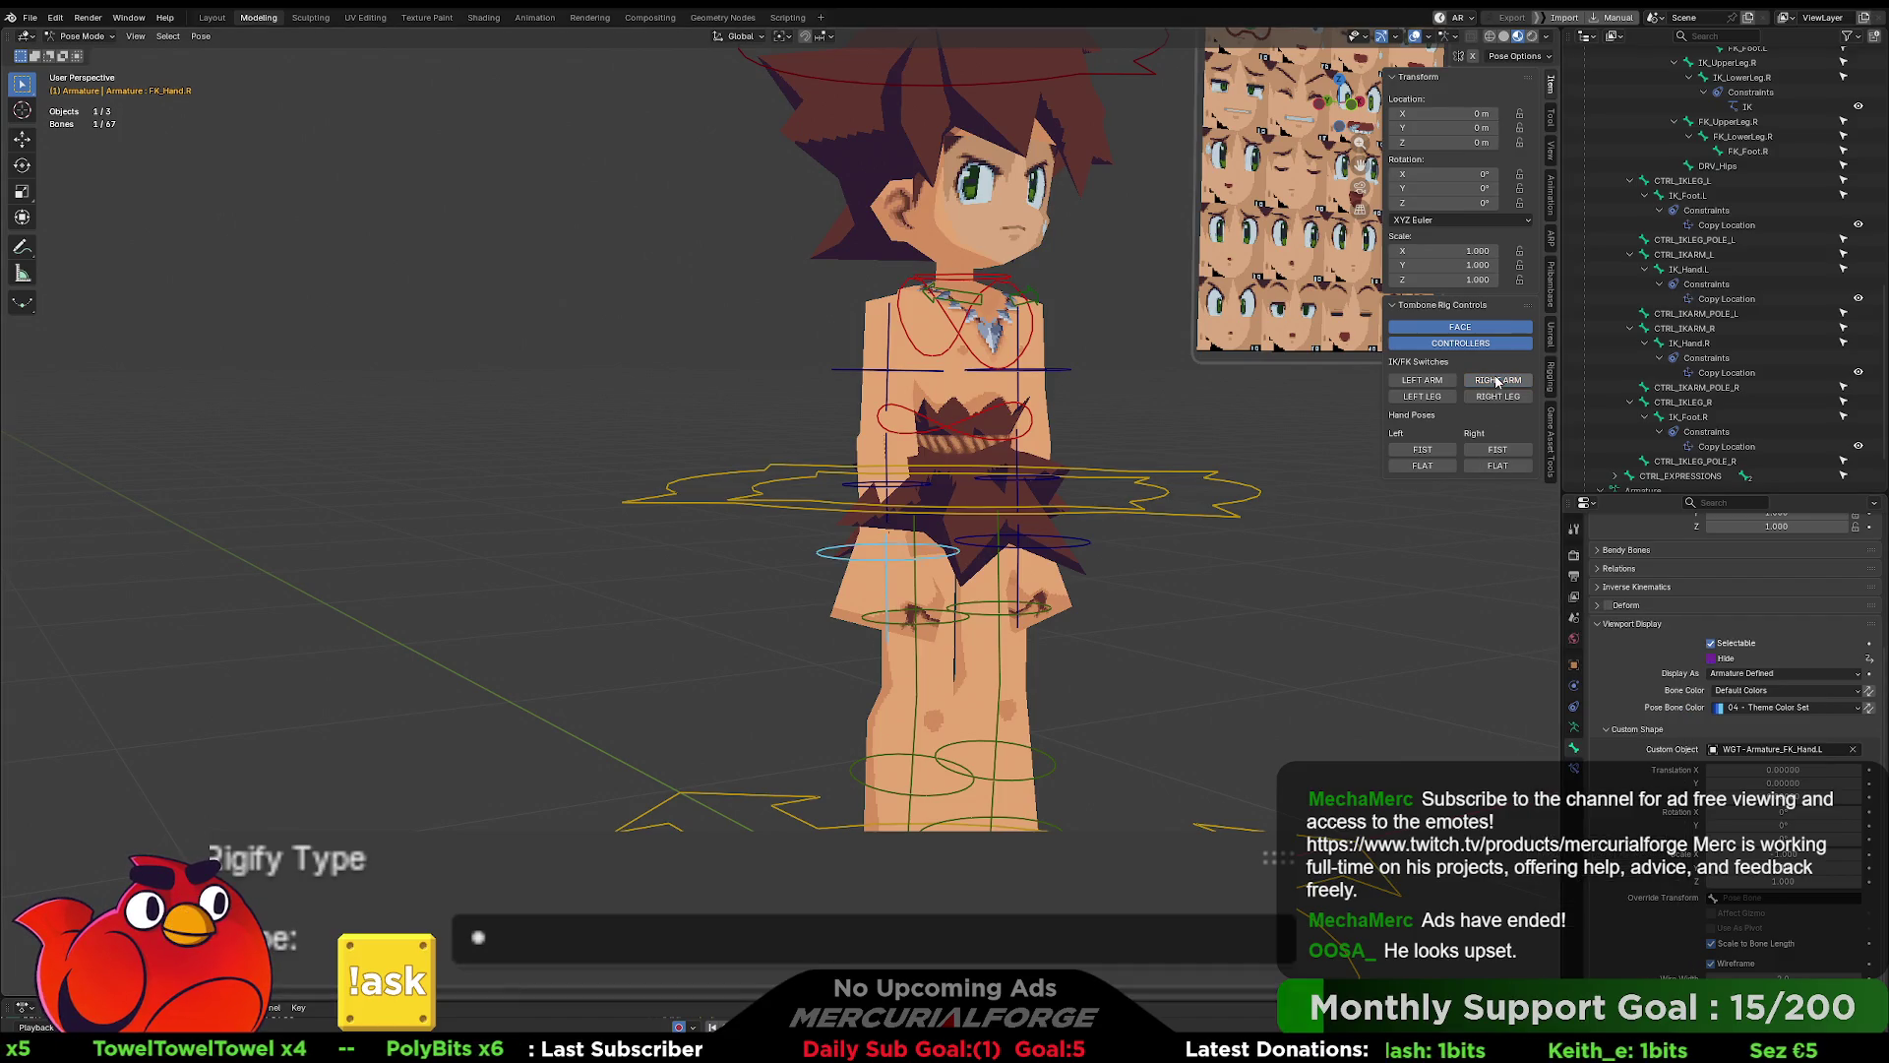
pyautogui.click(1498, 382)
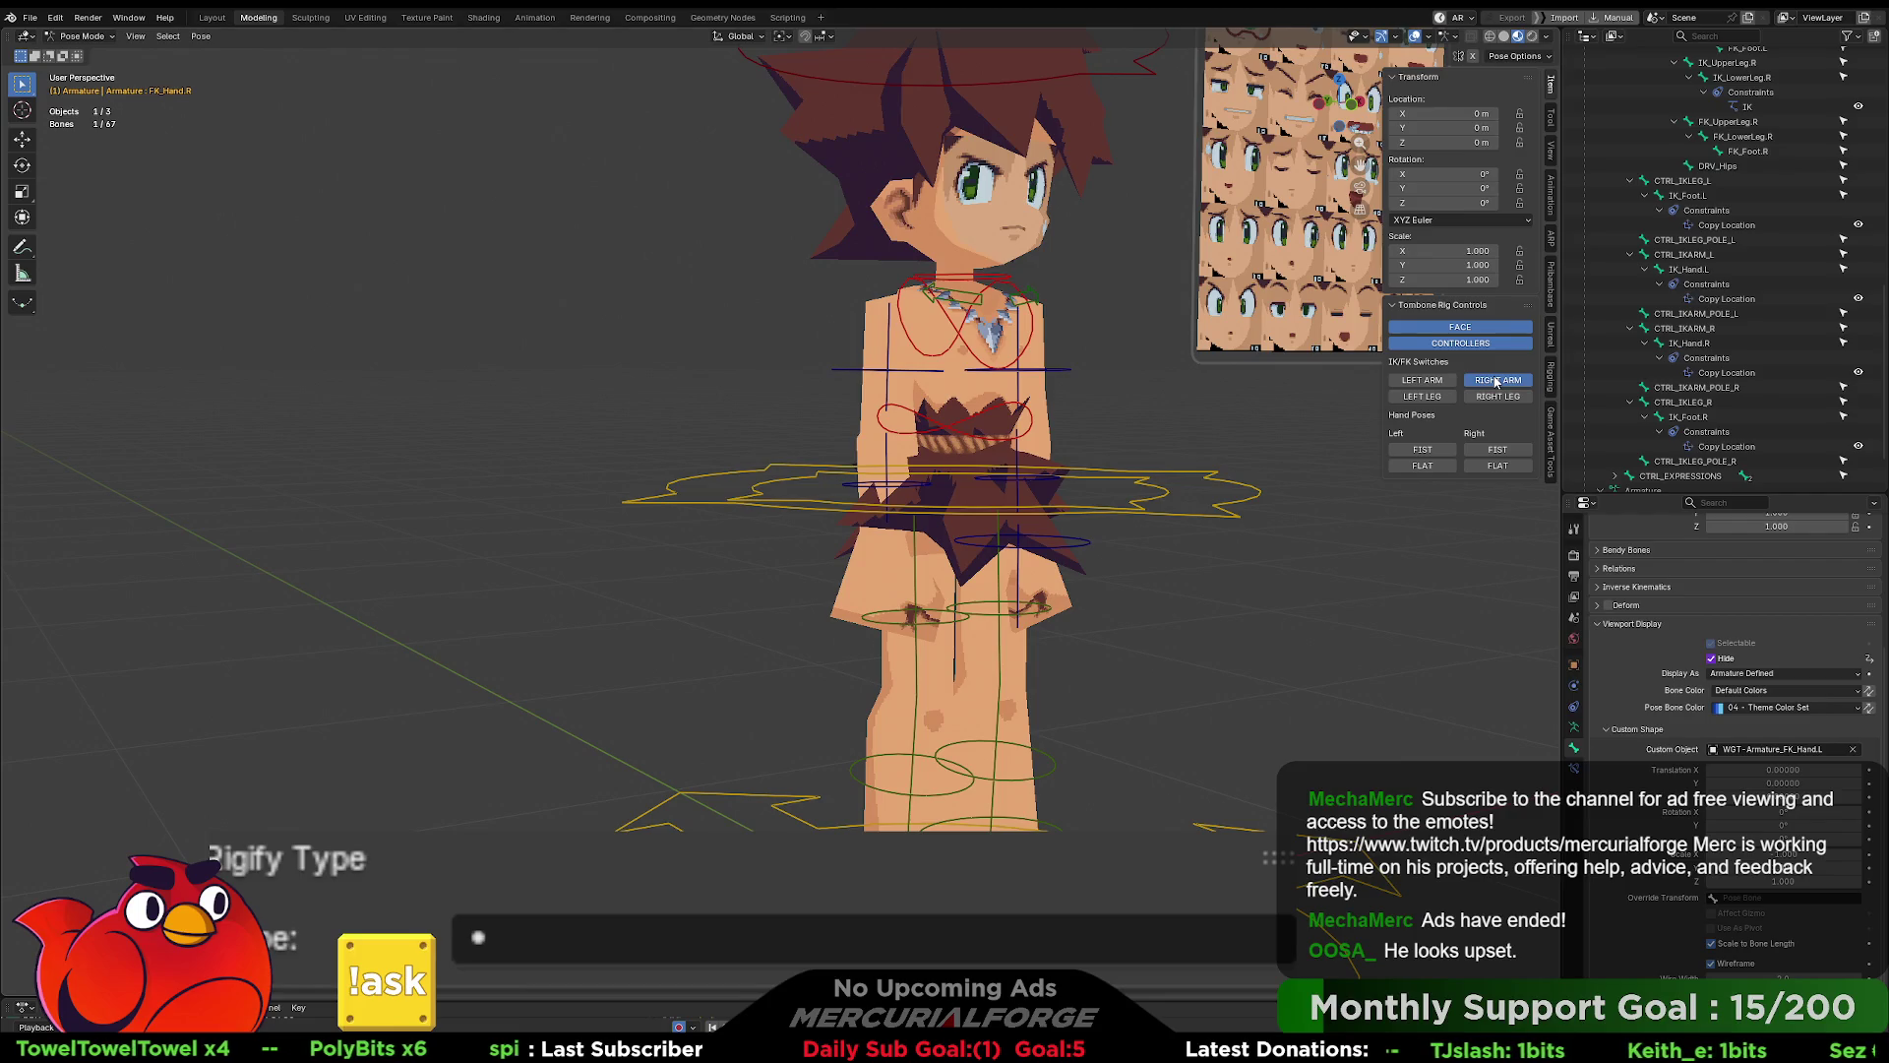
pyautogui.rightClick(1725, 661)
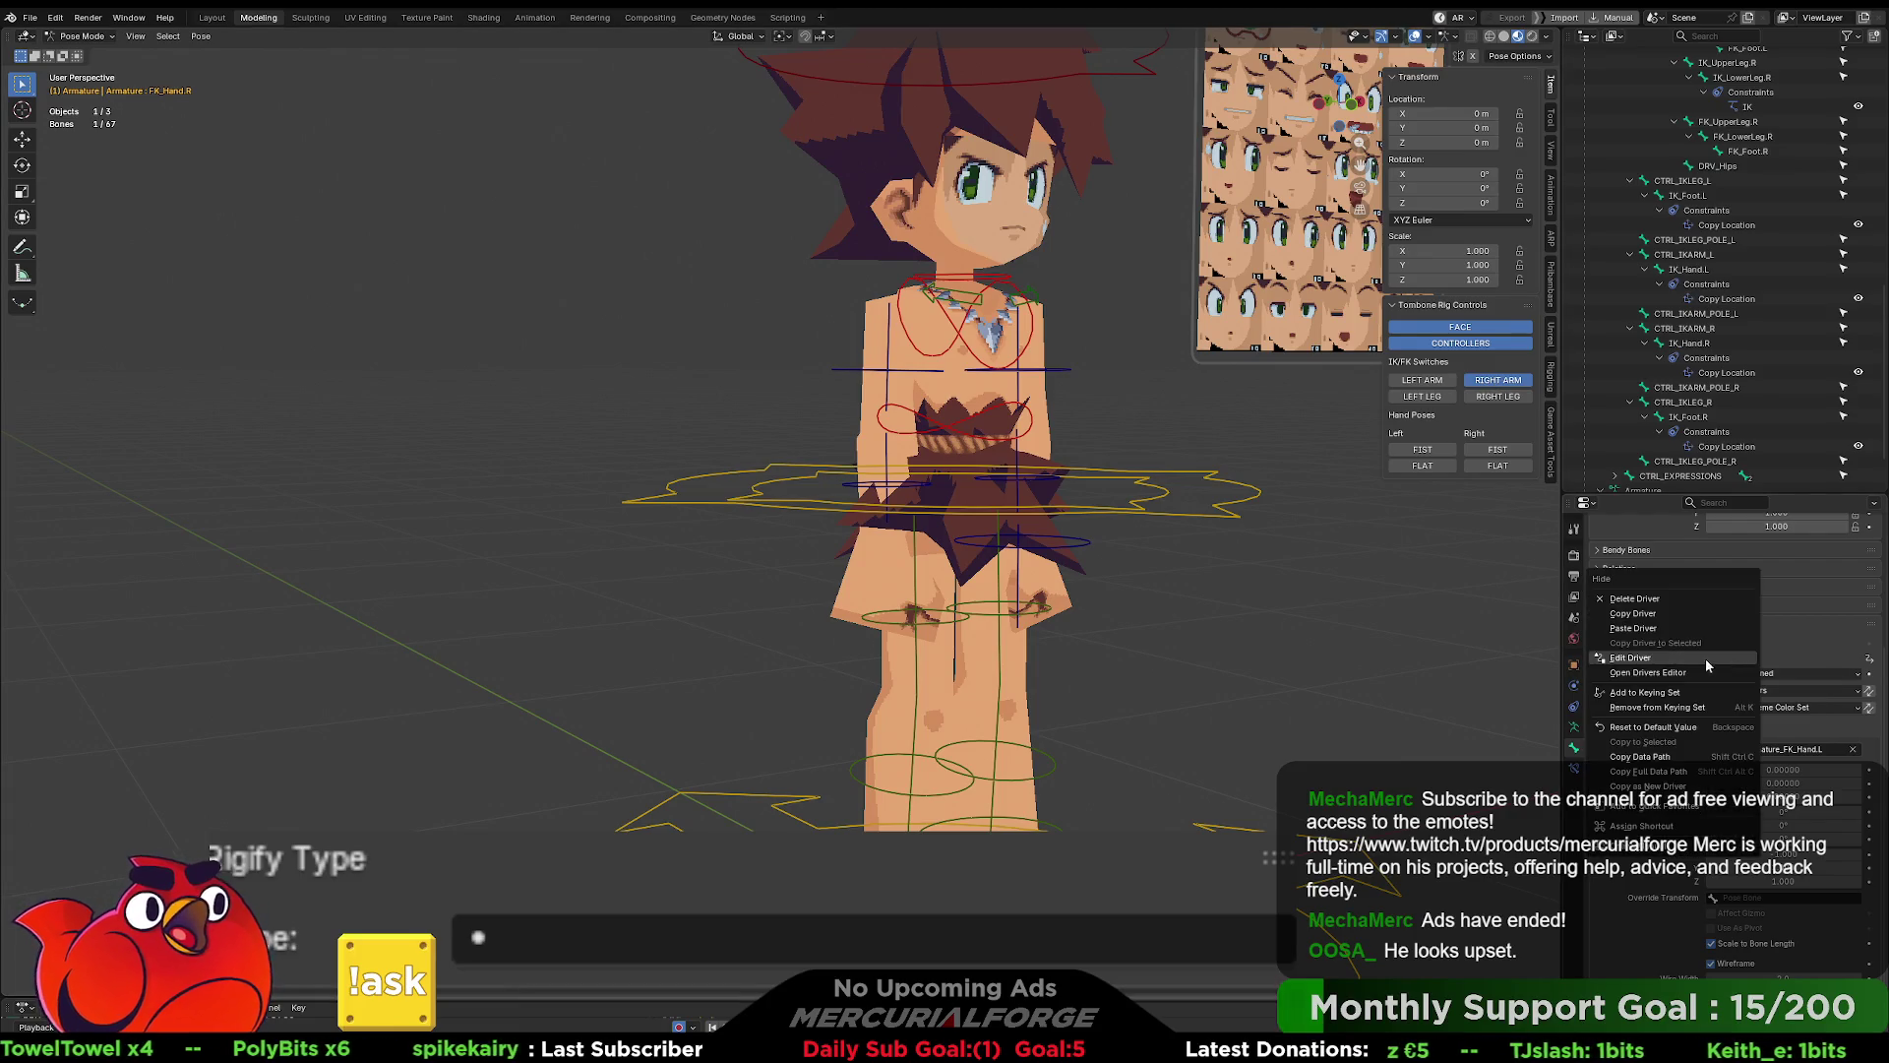
pyautogui.click(1651, 659)
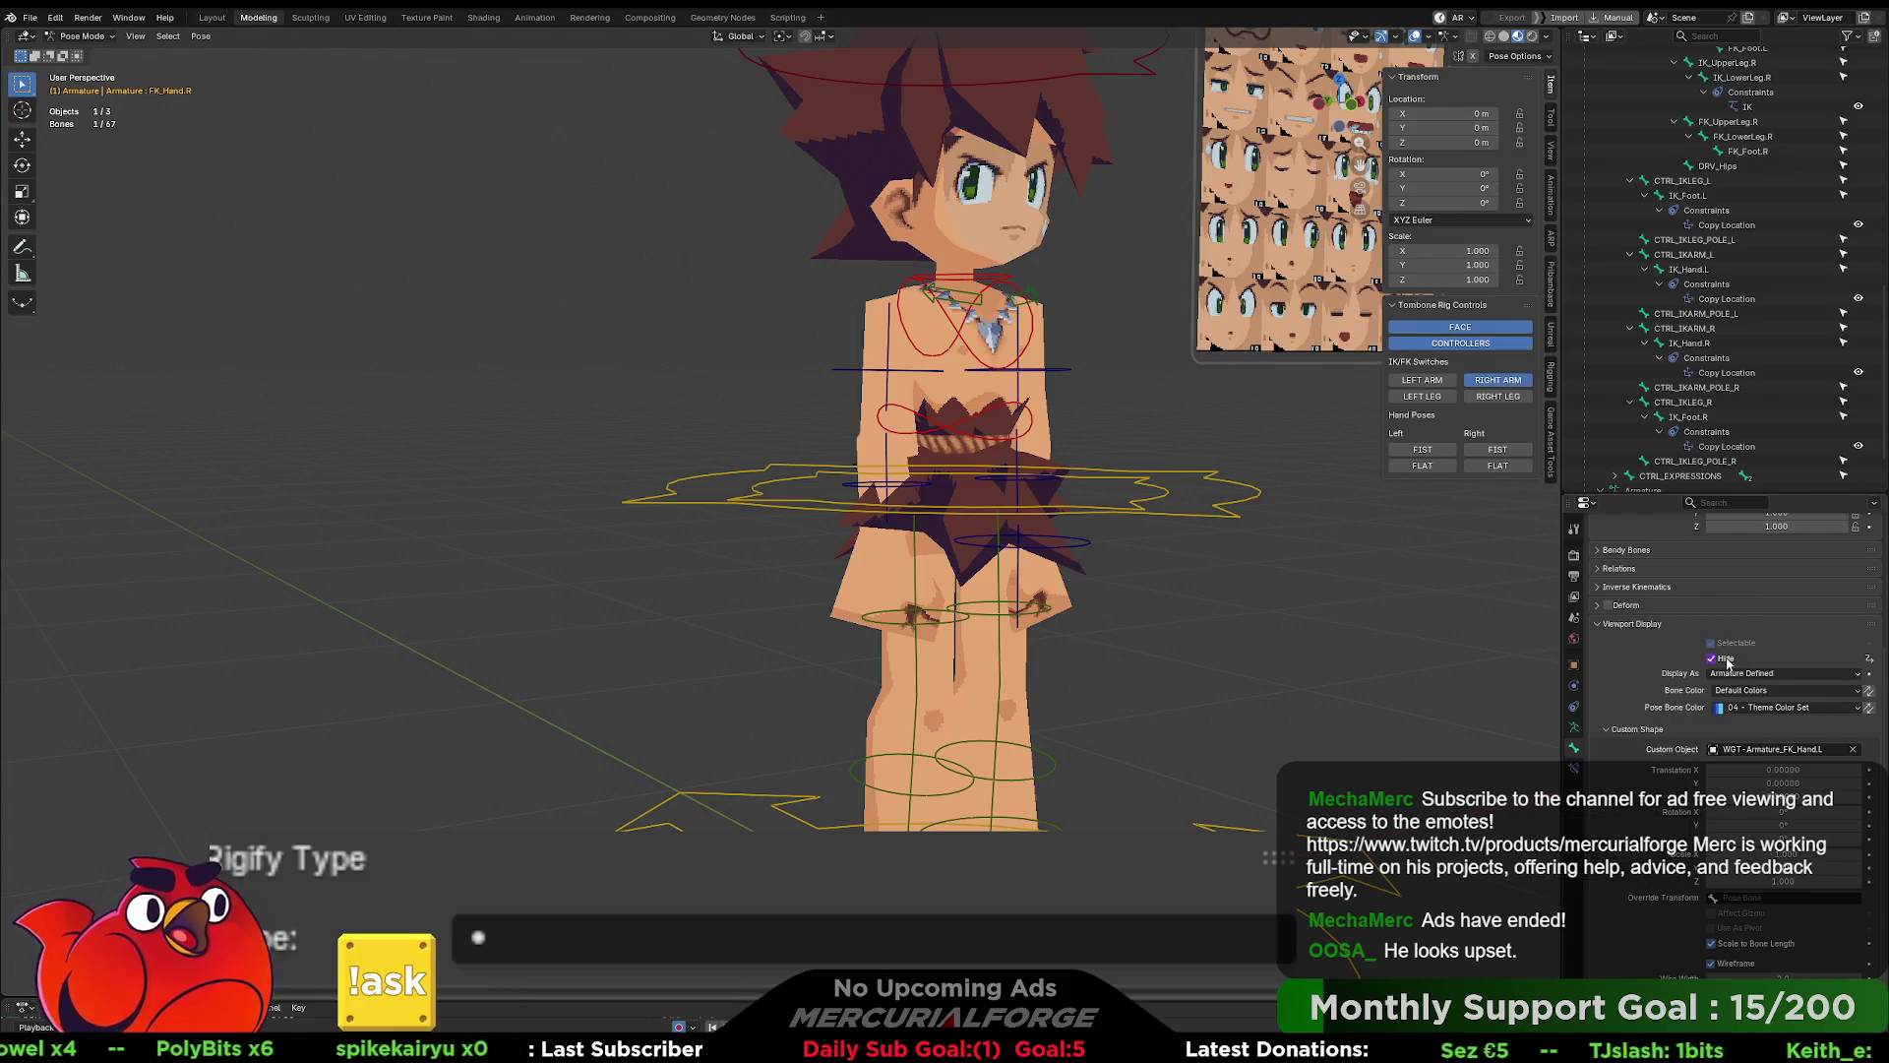
# - Copy FK_Hand.R's Hide driver onto FK_LowerArm.R and FK_UpperArm.R
pyautogui.rightClick(1725, 659)
pyautogui.click(1645, 616)
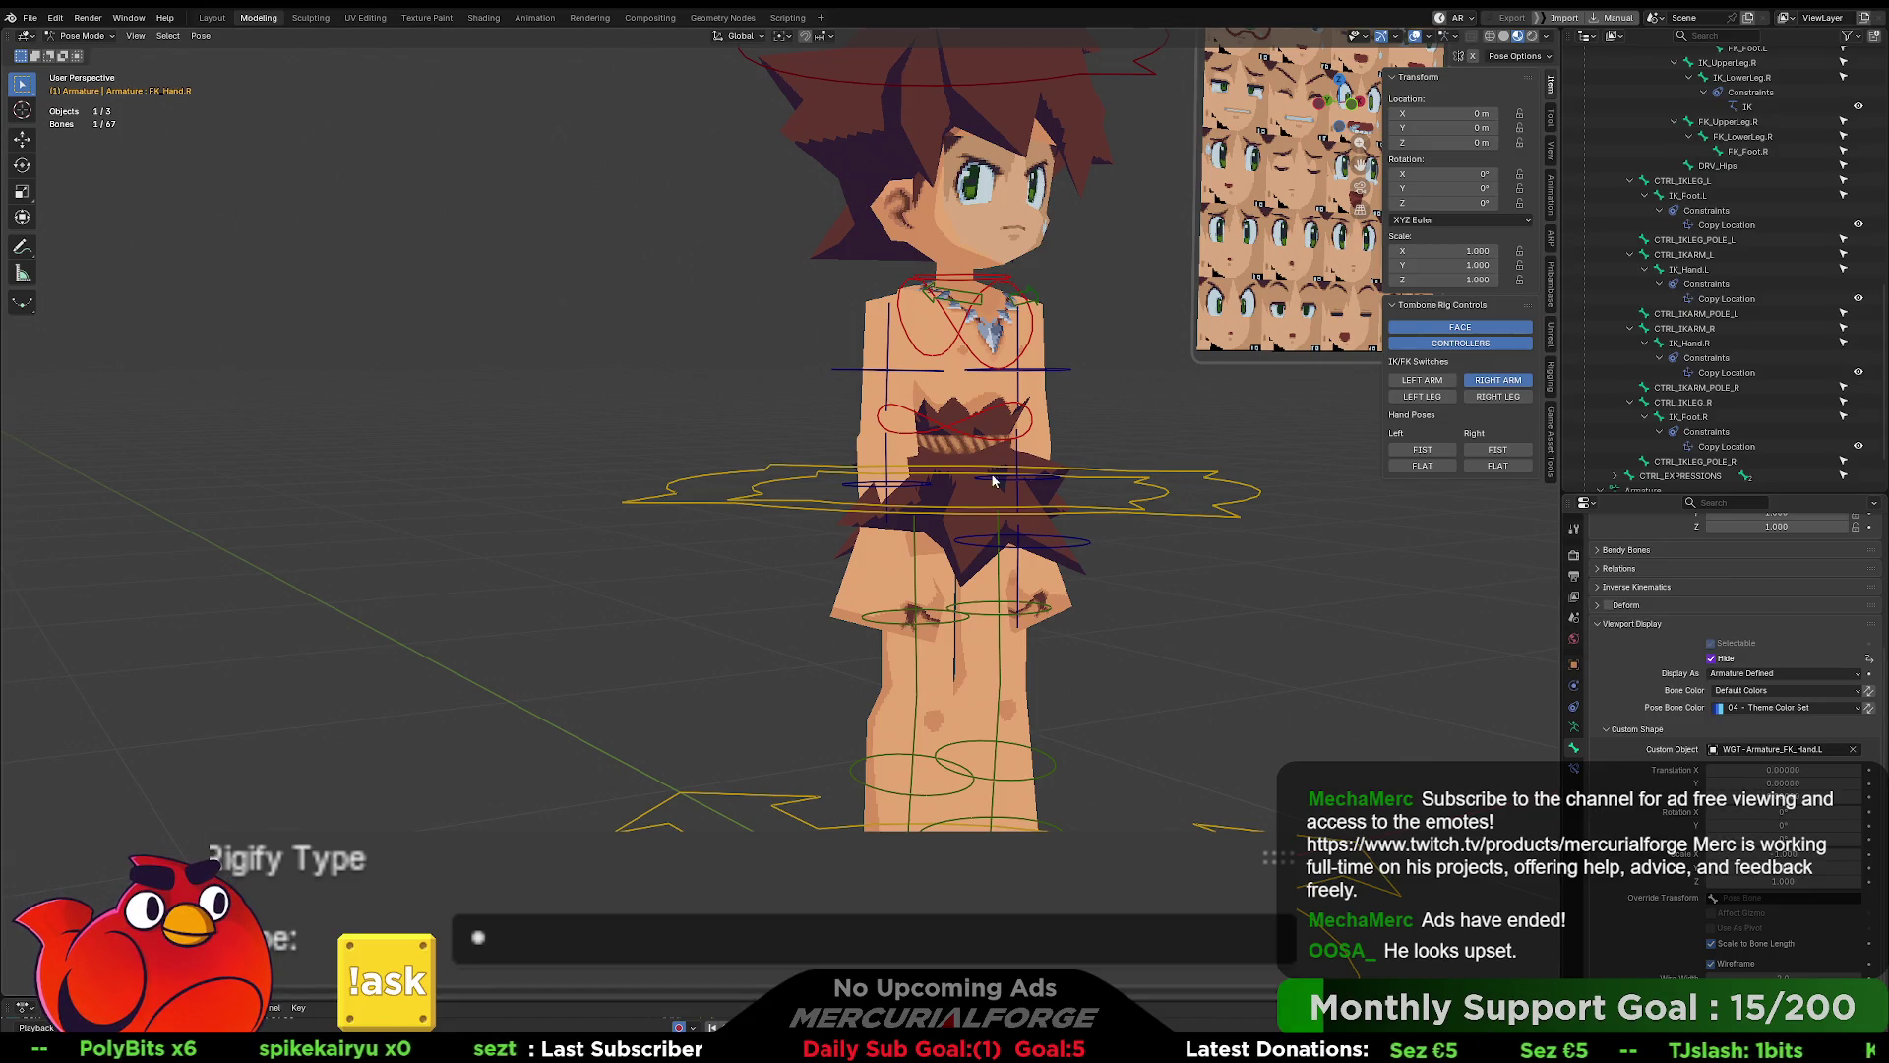
pyautogui.click(894, 492)
pyautogui.rightClick(1714, 657)
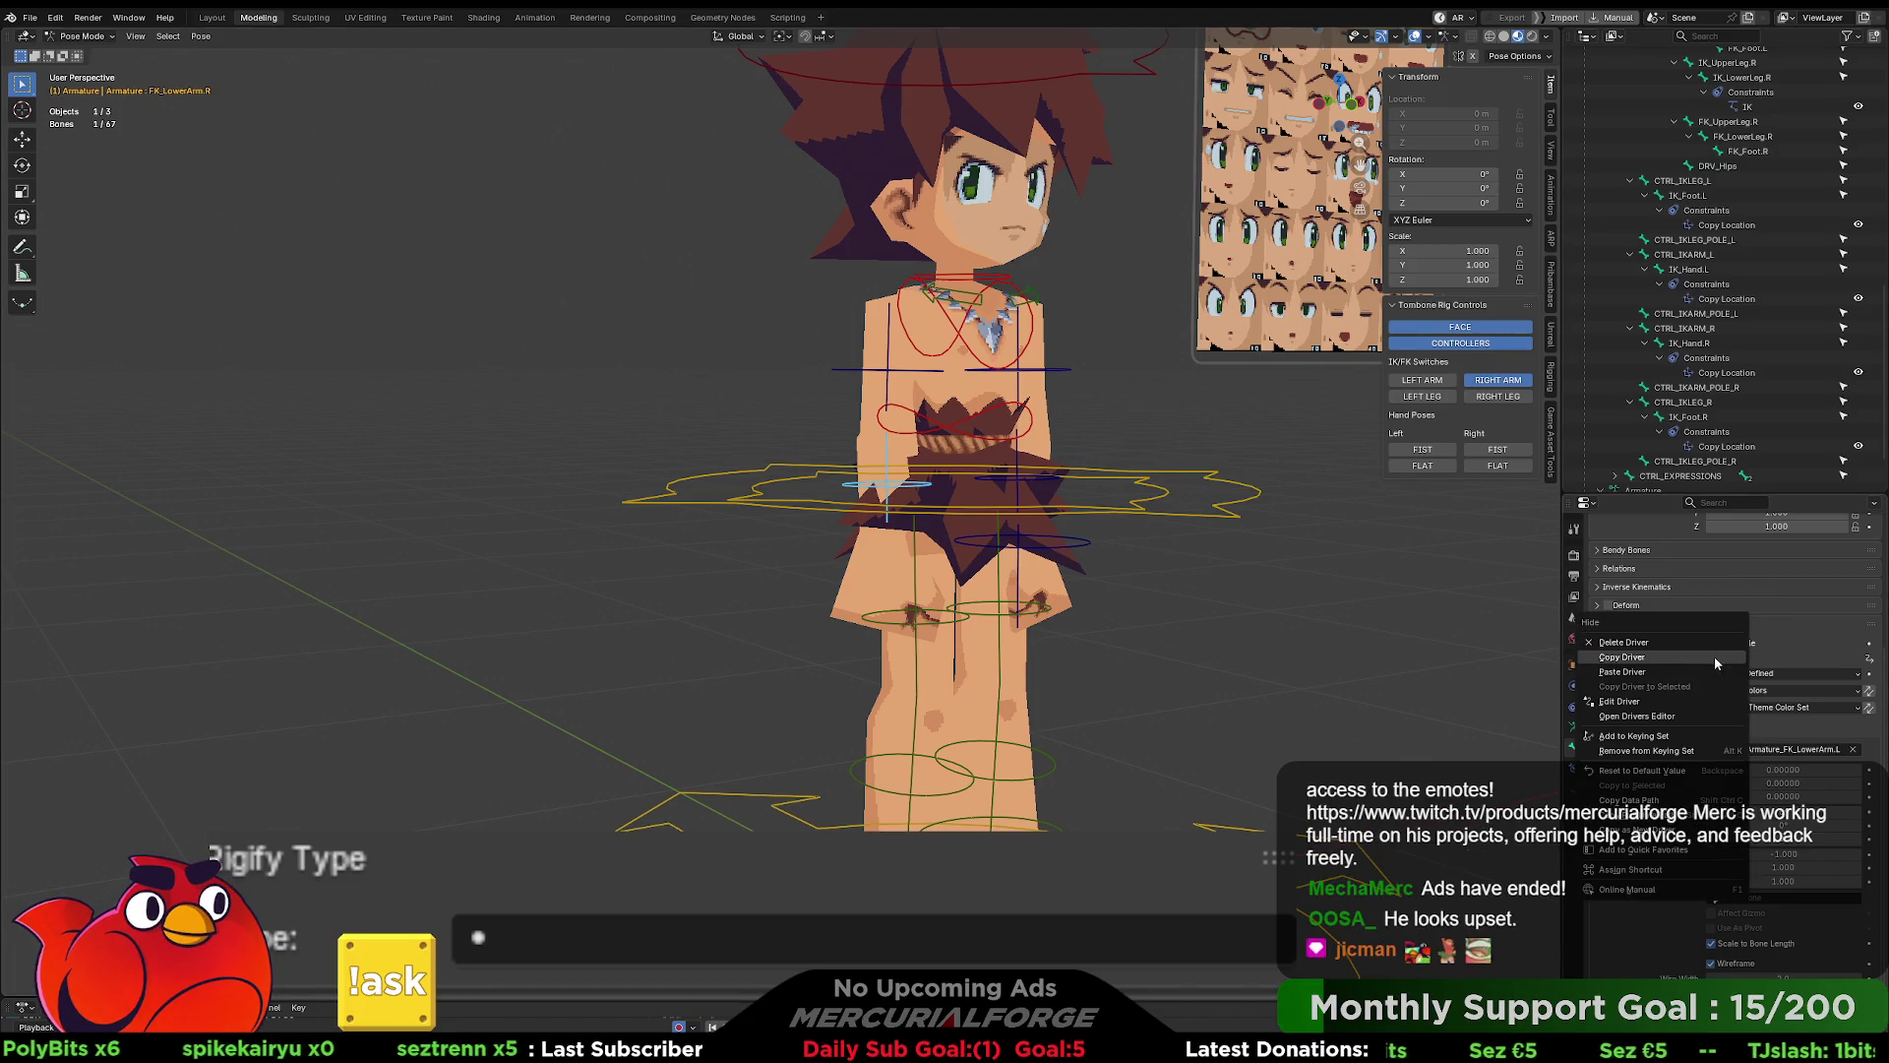
pyautogui.click(1653, 661)
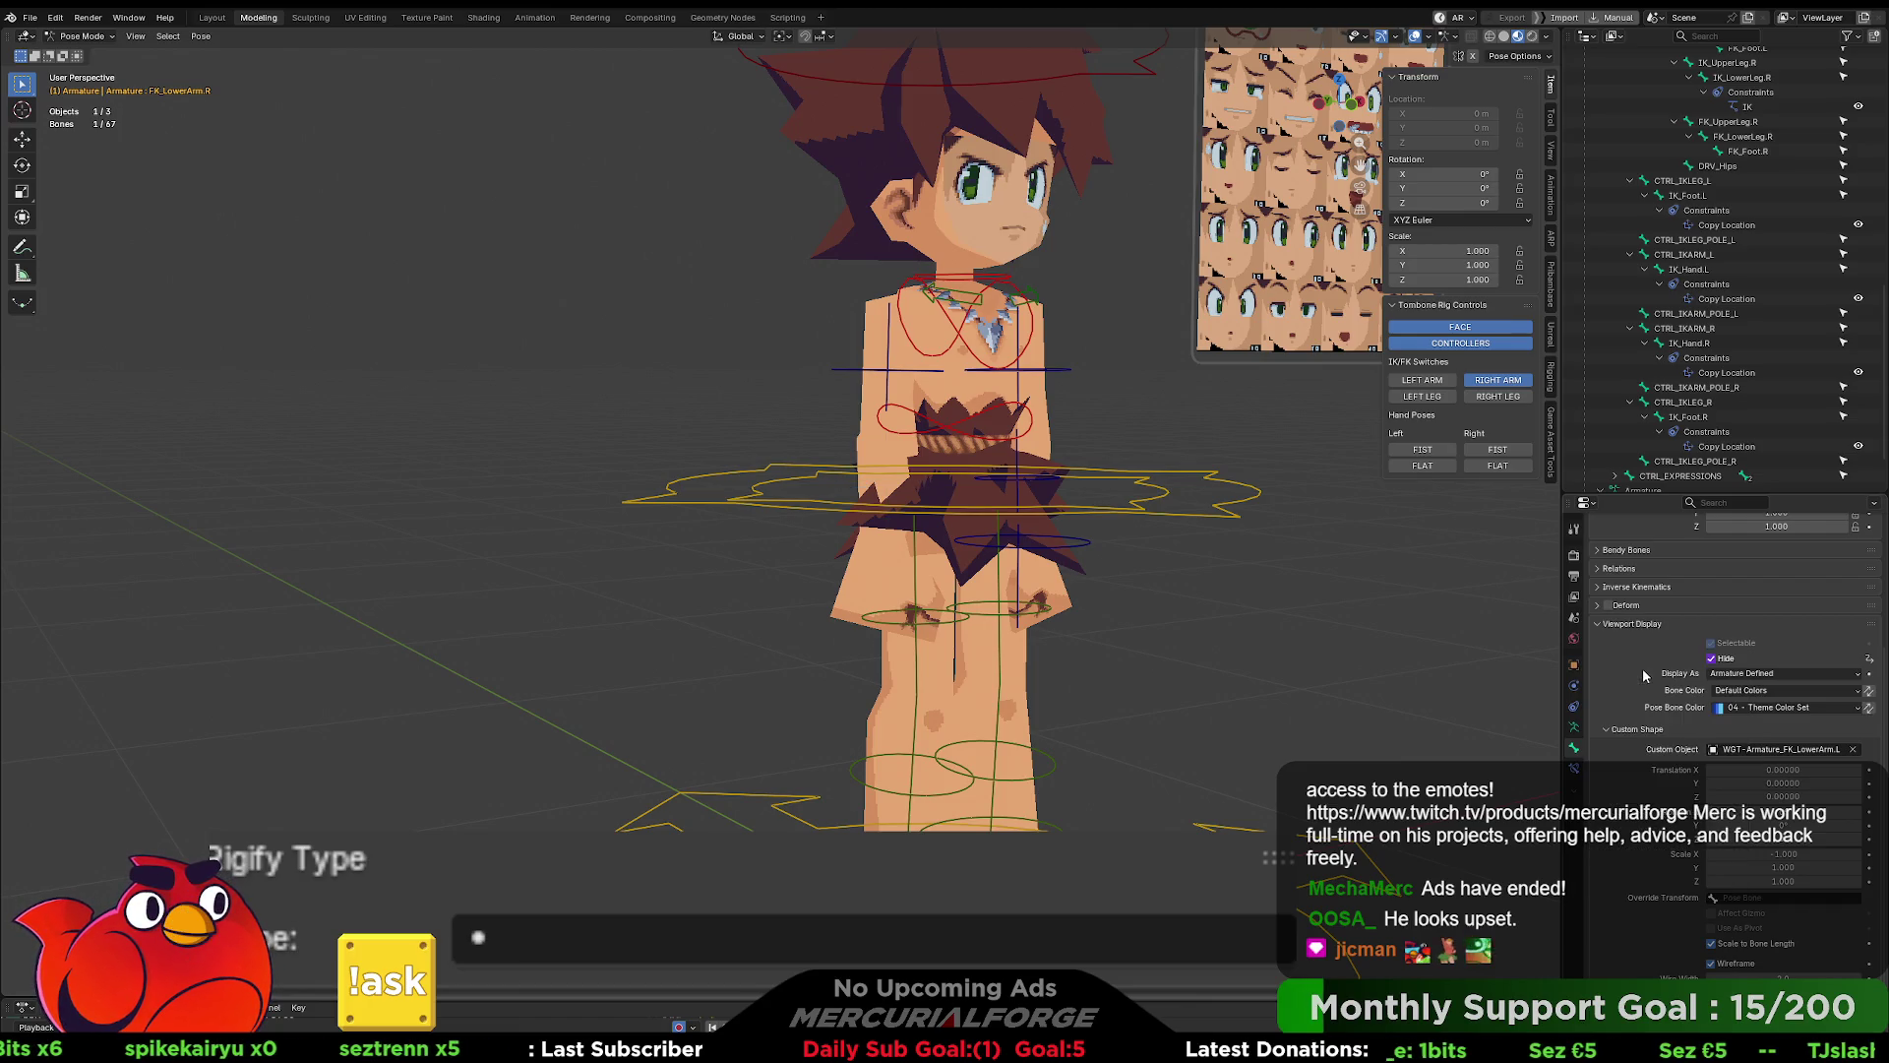
pyautogui.click(864, 374)
pyautogui.rightClick(1717, 658)
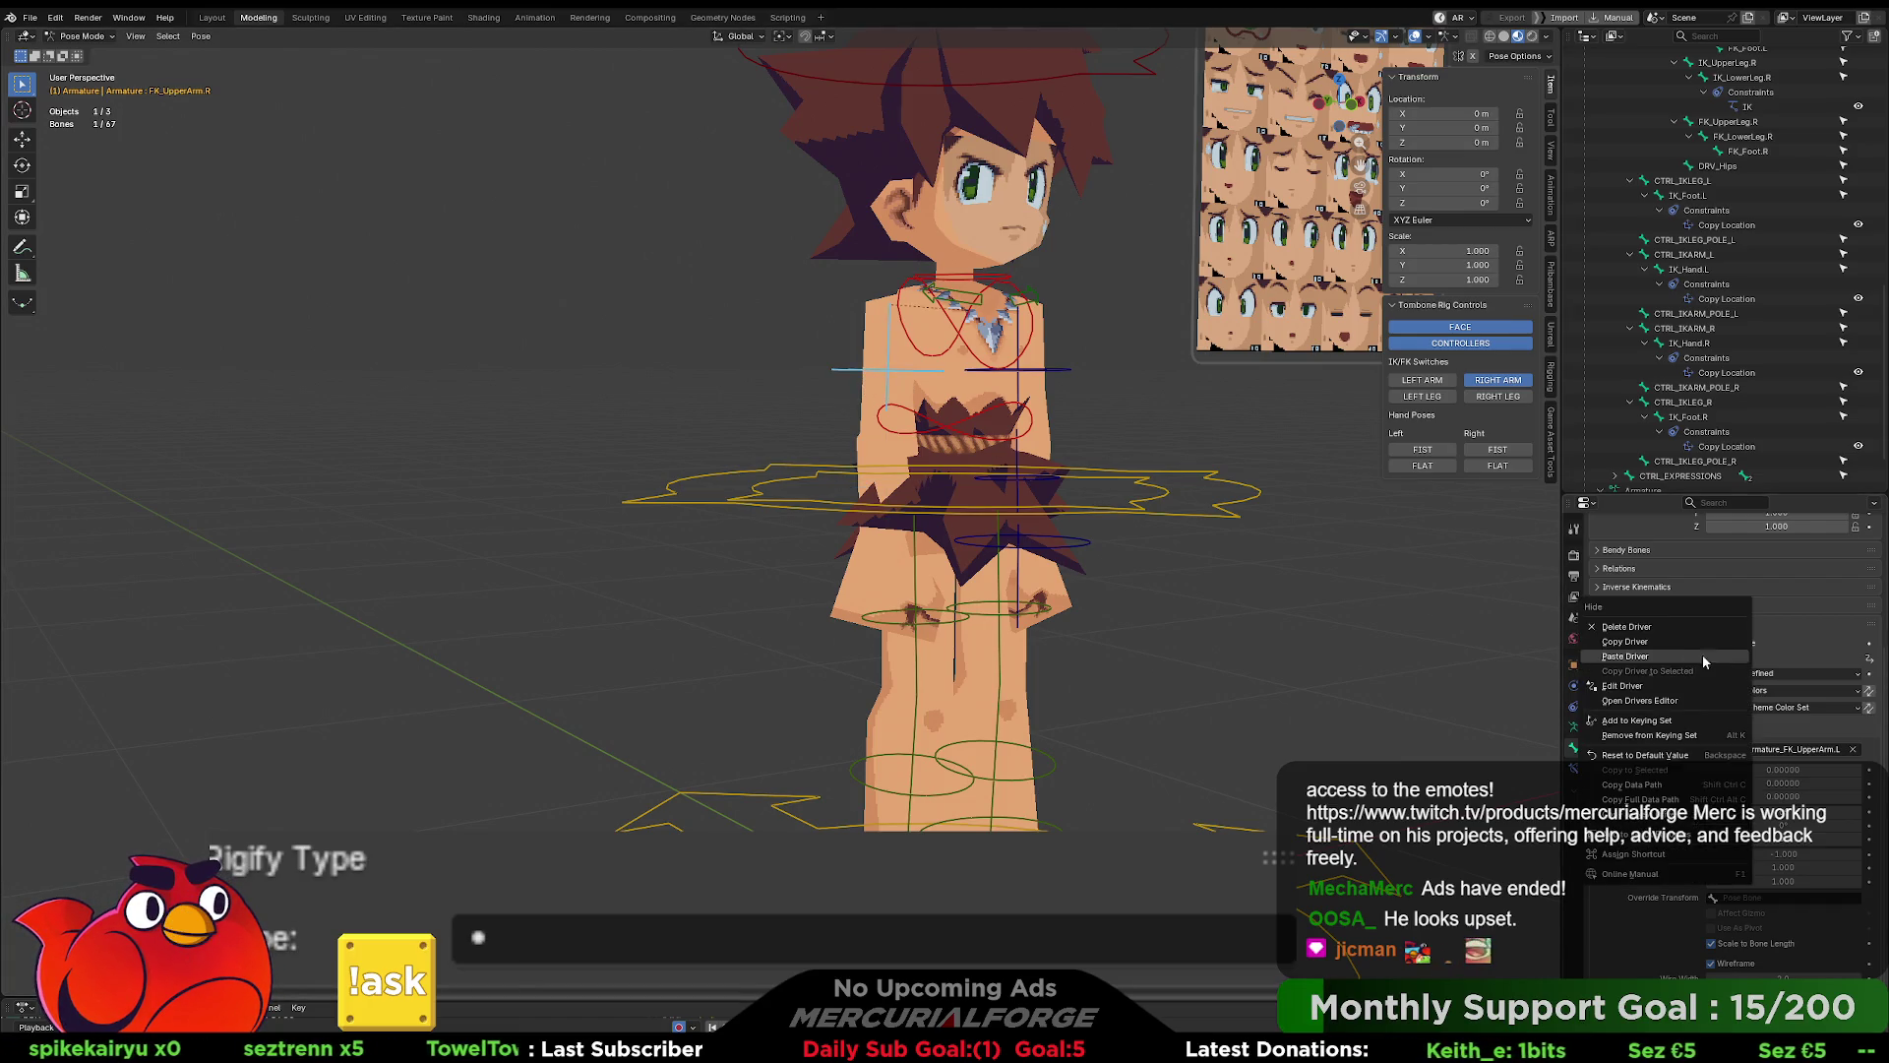
pyautogui.click(1675, 658)
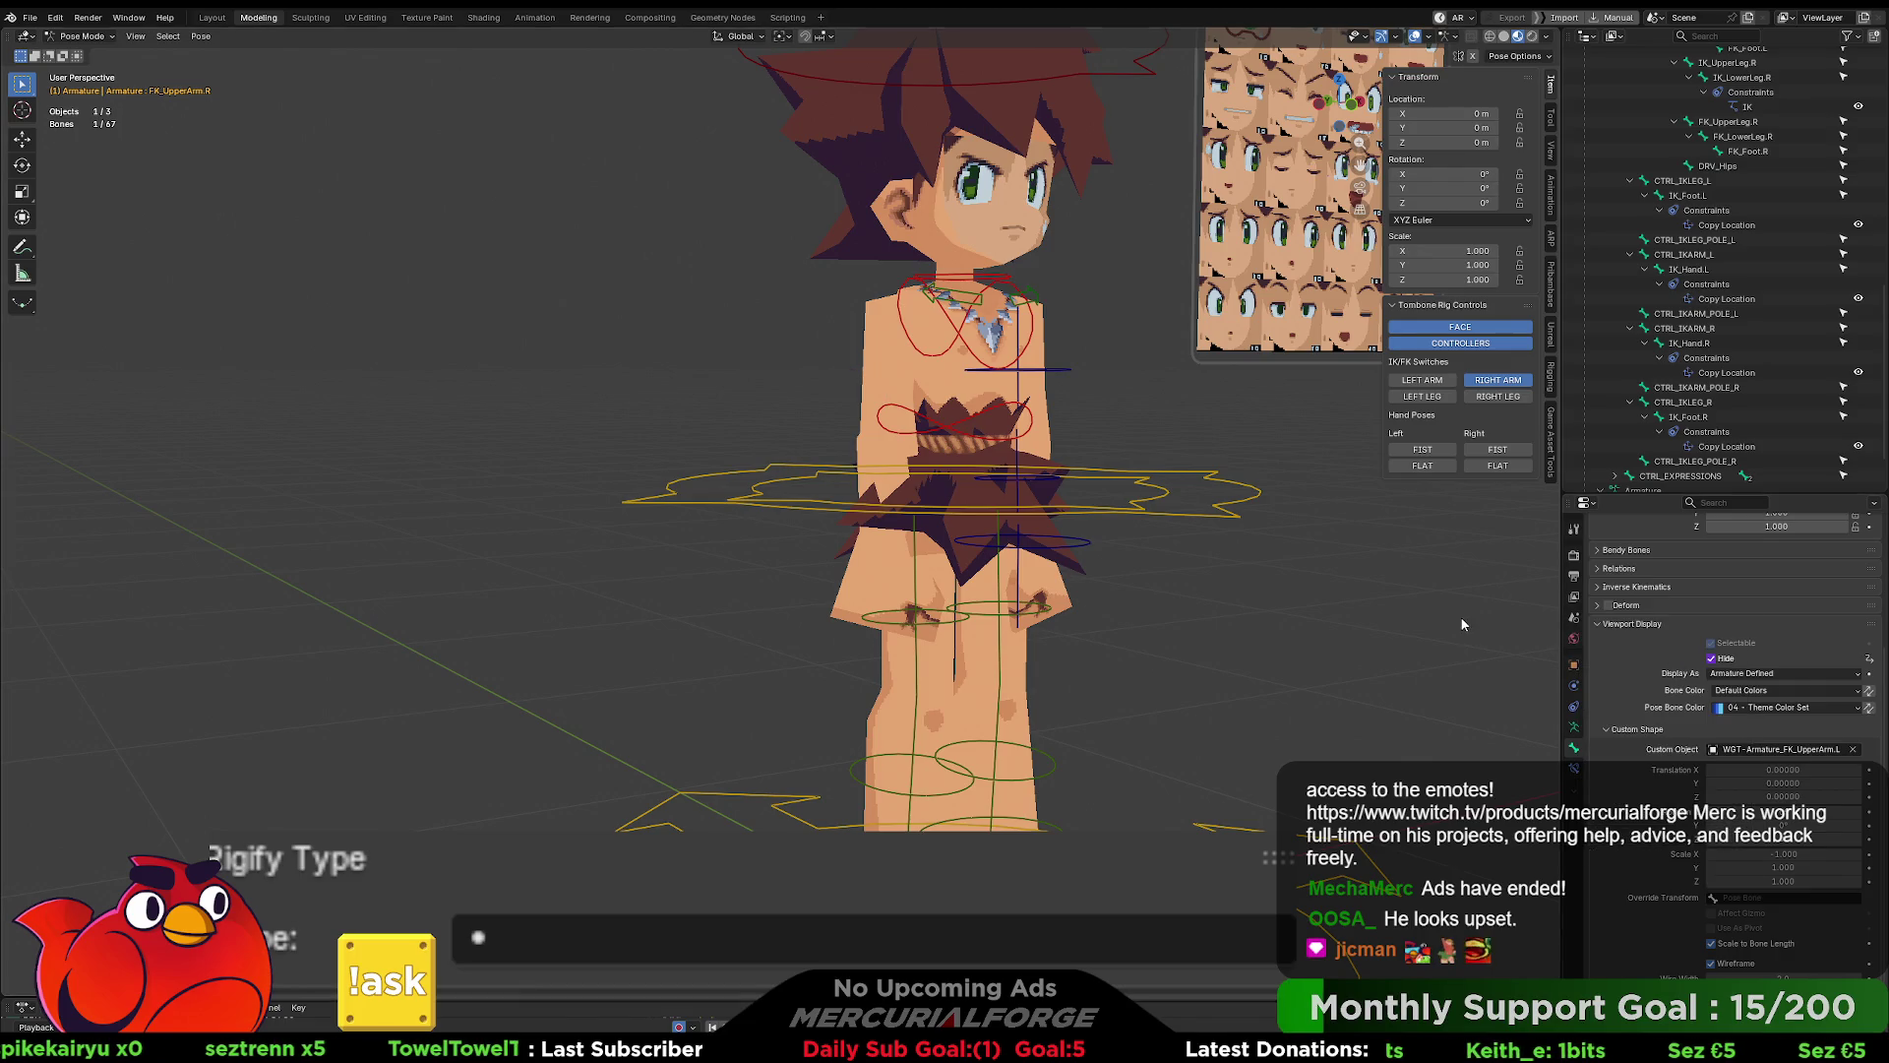
# - Test the right and left arm IK/FK toggles
pyautogui.click(1499, 387)
pyautogui.click(1499, 387)
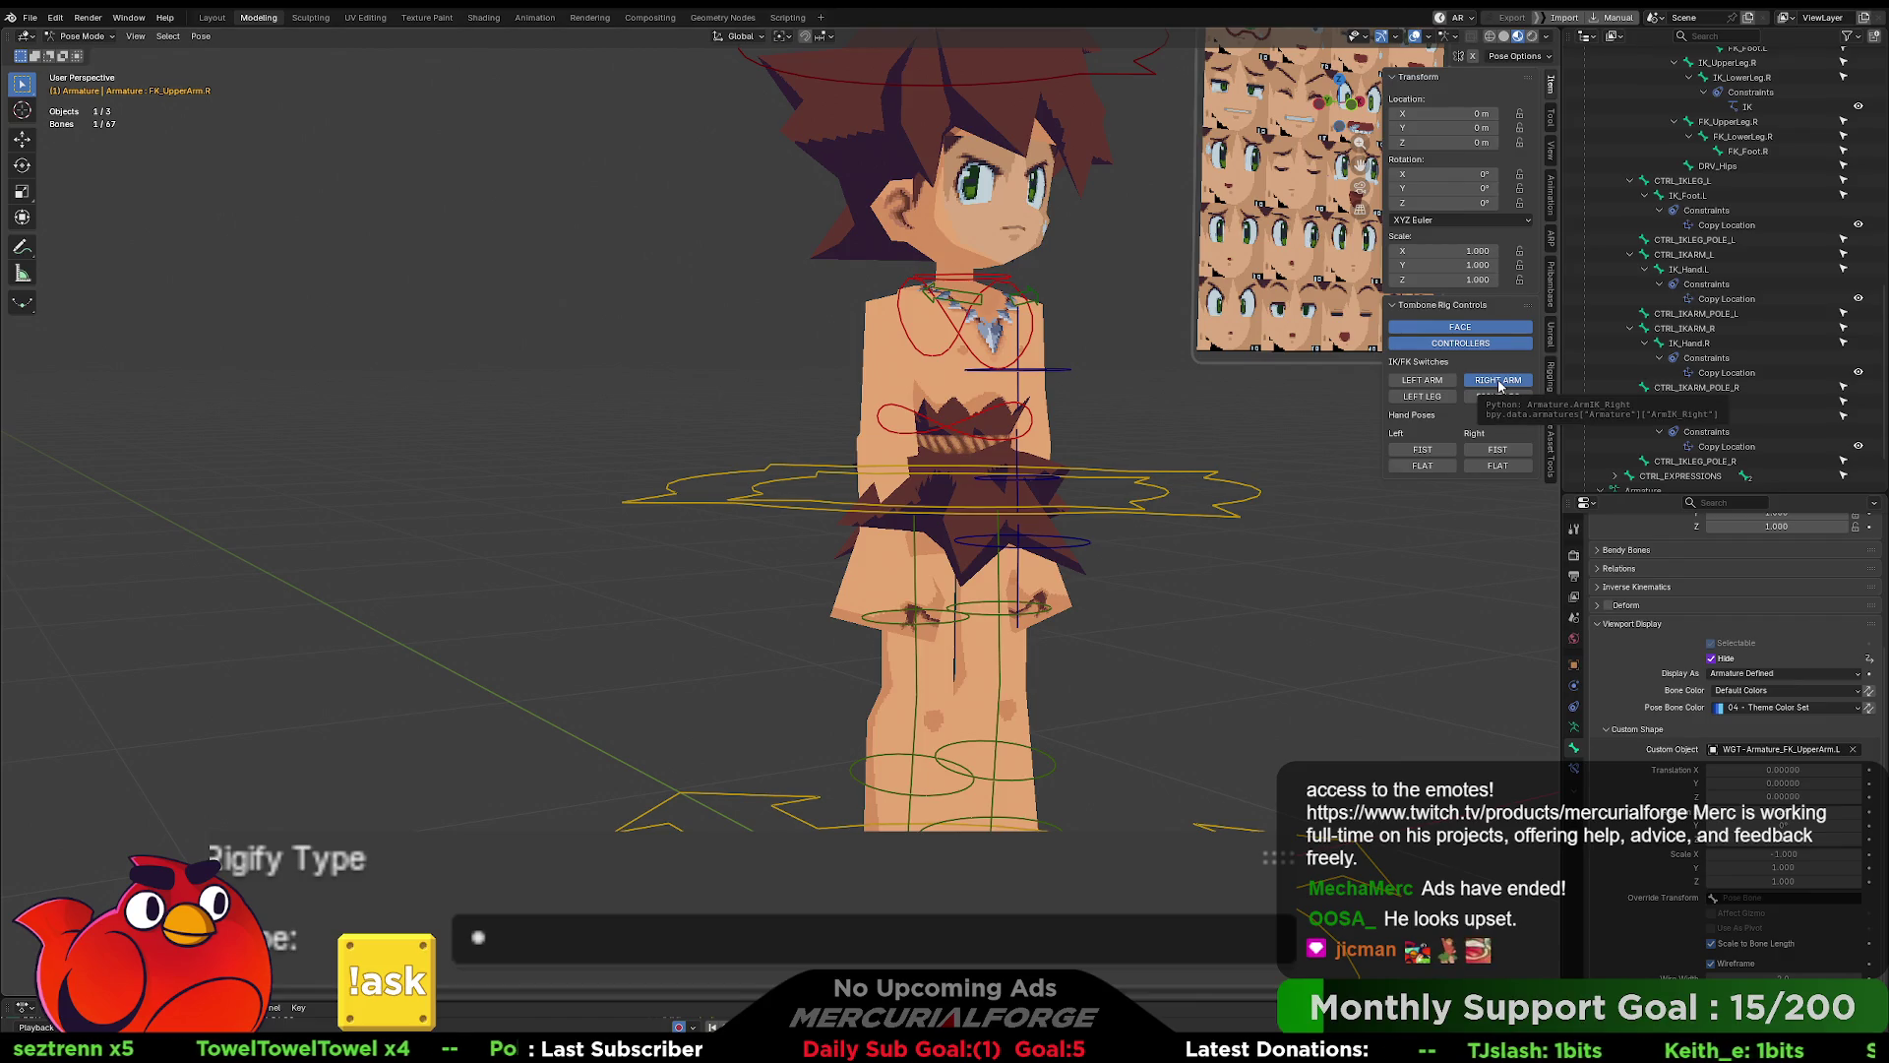
pyautogui.click(1439, 384)
pyautogui.click(1438, 384)
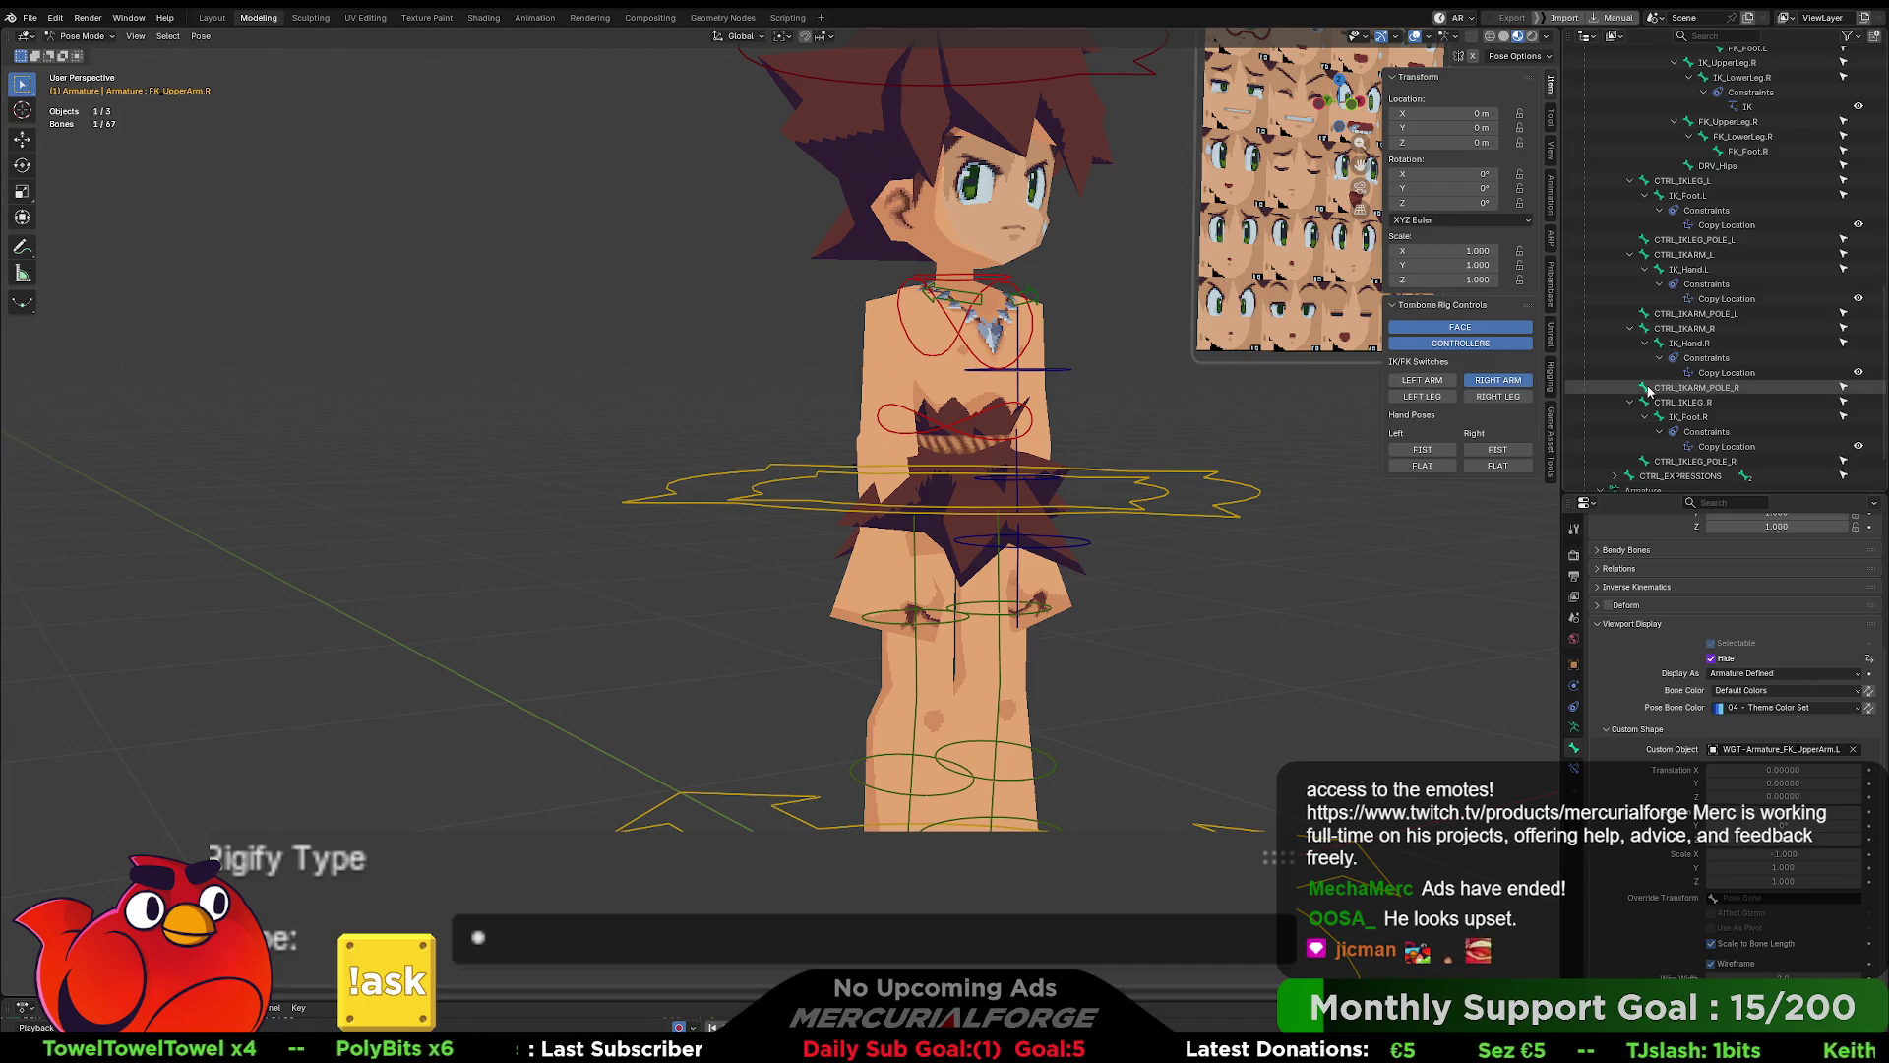
pyautogui.click(1694, 392)
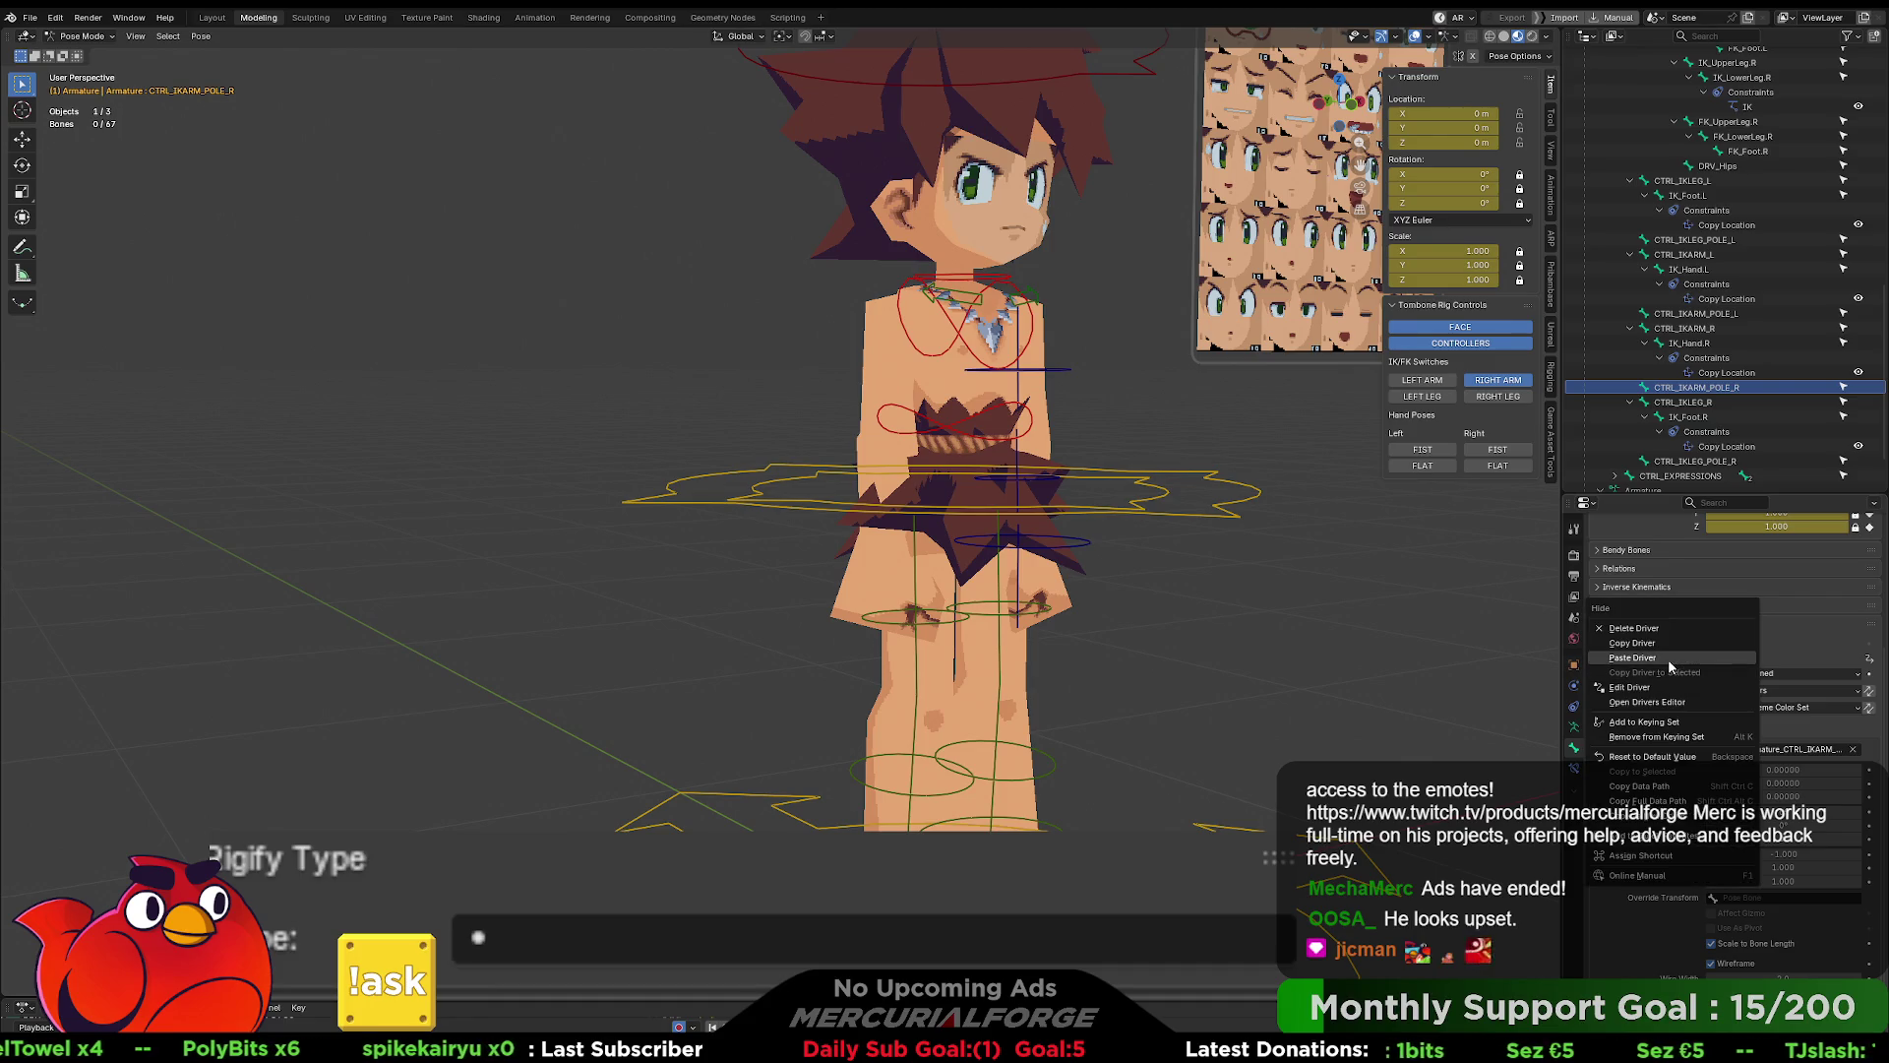
# - Paste the Hide driver onto CTRL_IKARM_POLE_R and change its expression to 'not ArmIK_Right'
pyautogui.click(1711, 659)
pyautogui.rightClick(1711, 659)
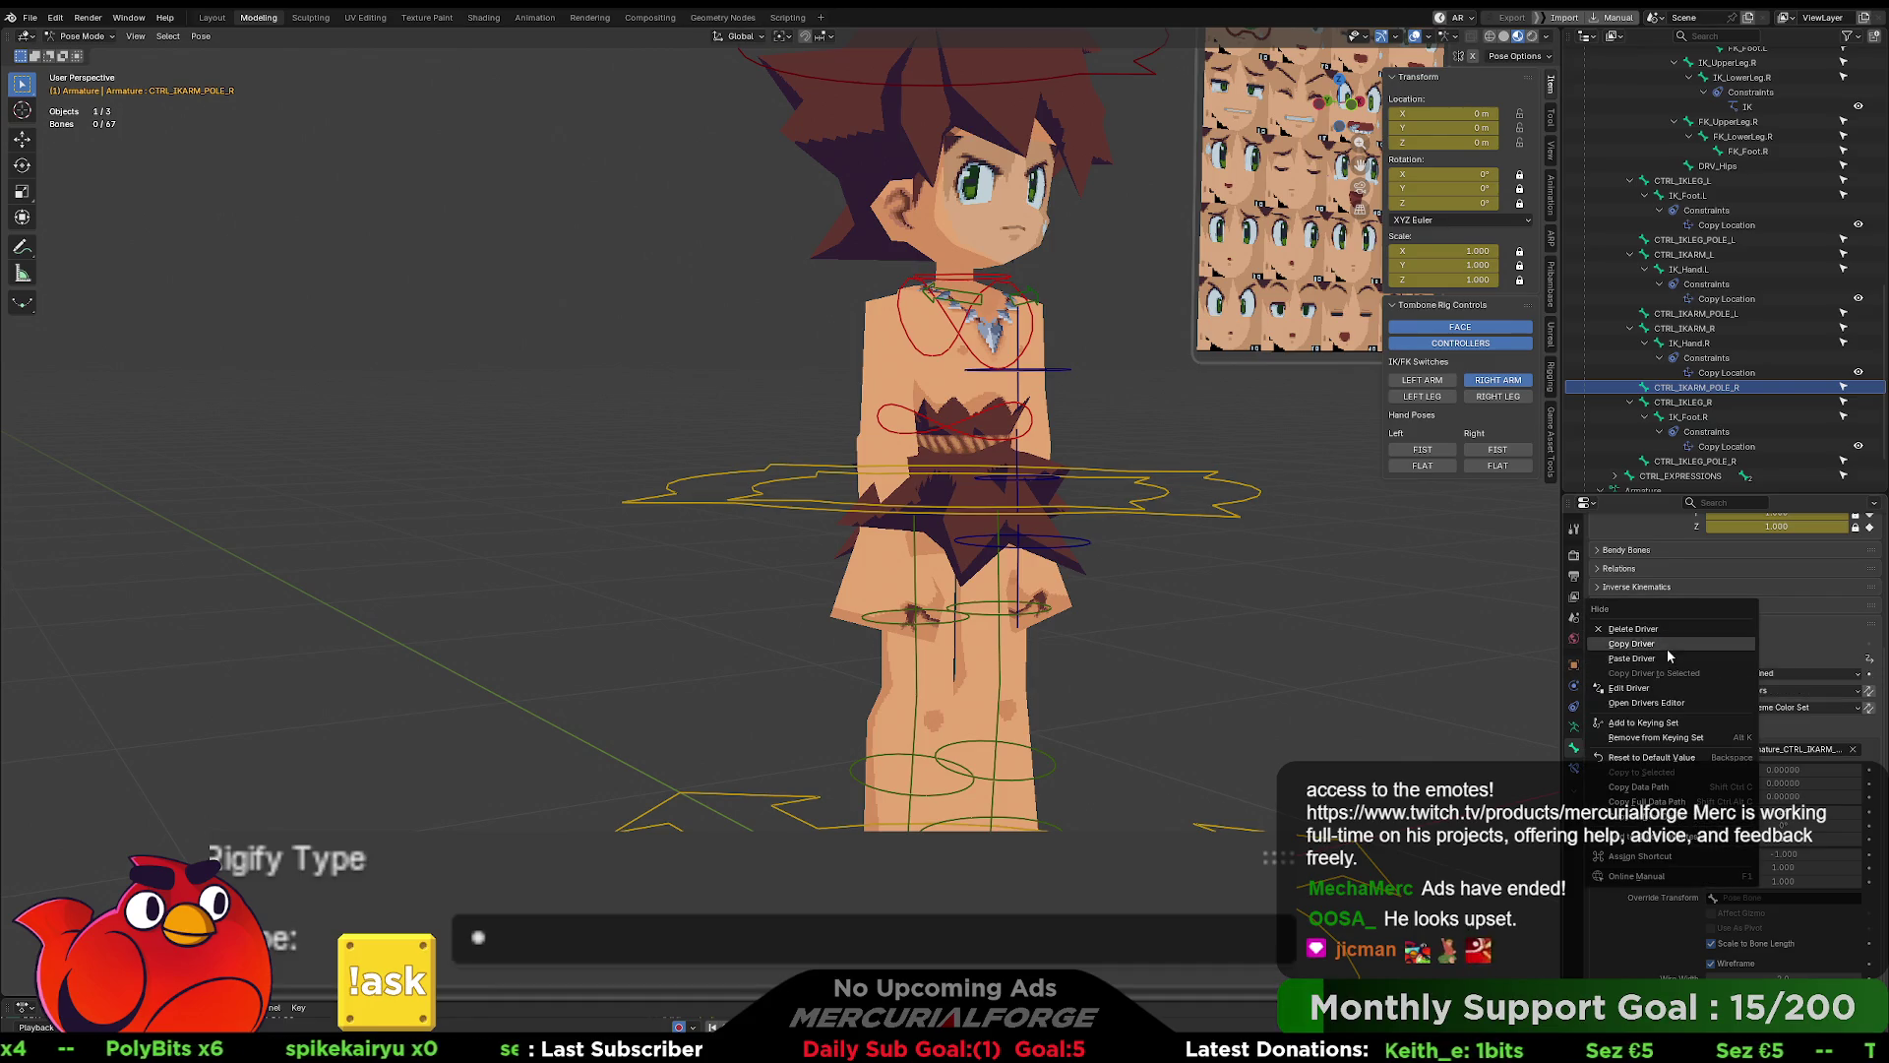
pyautogui.click(1732, 688)
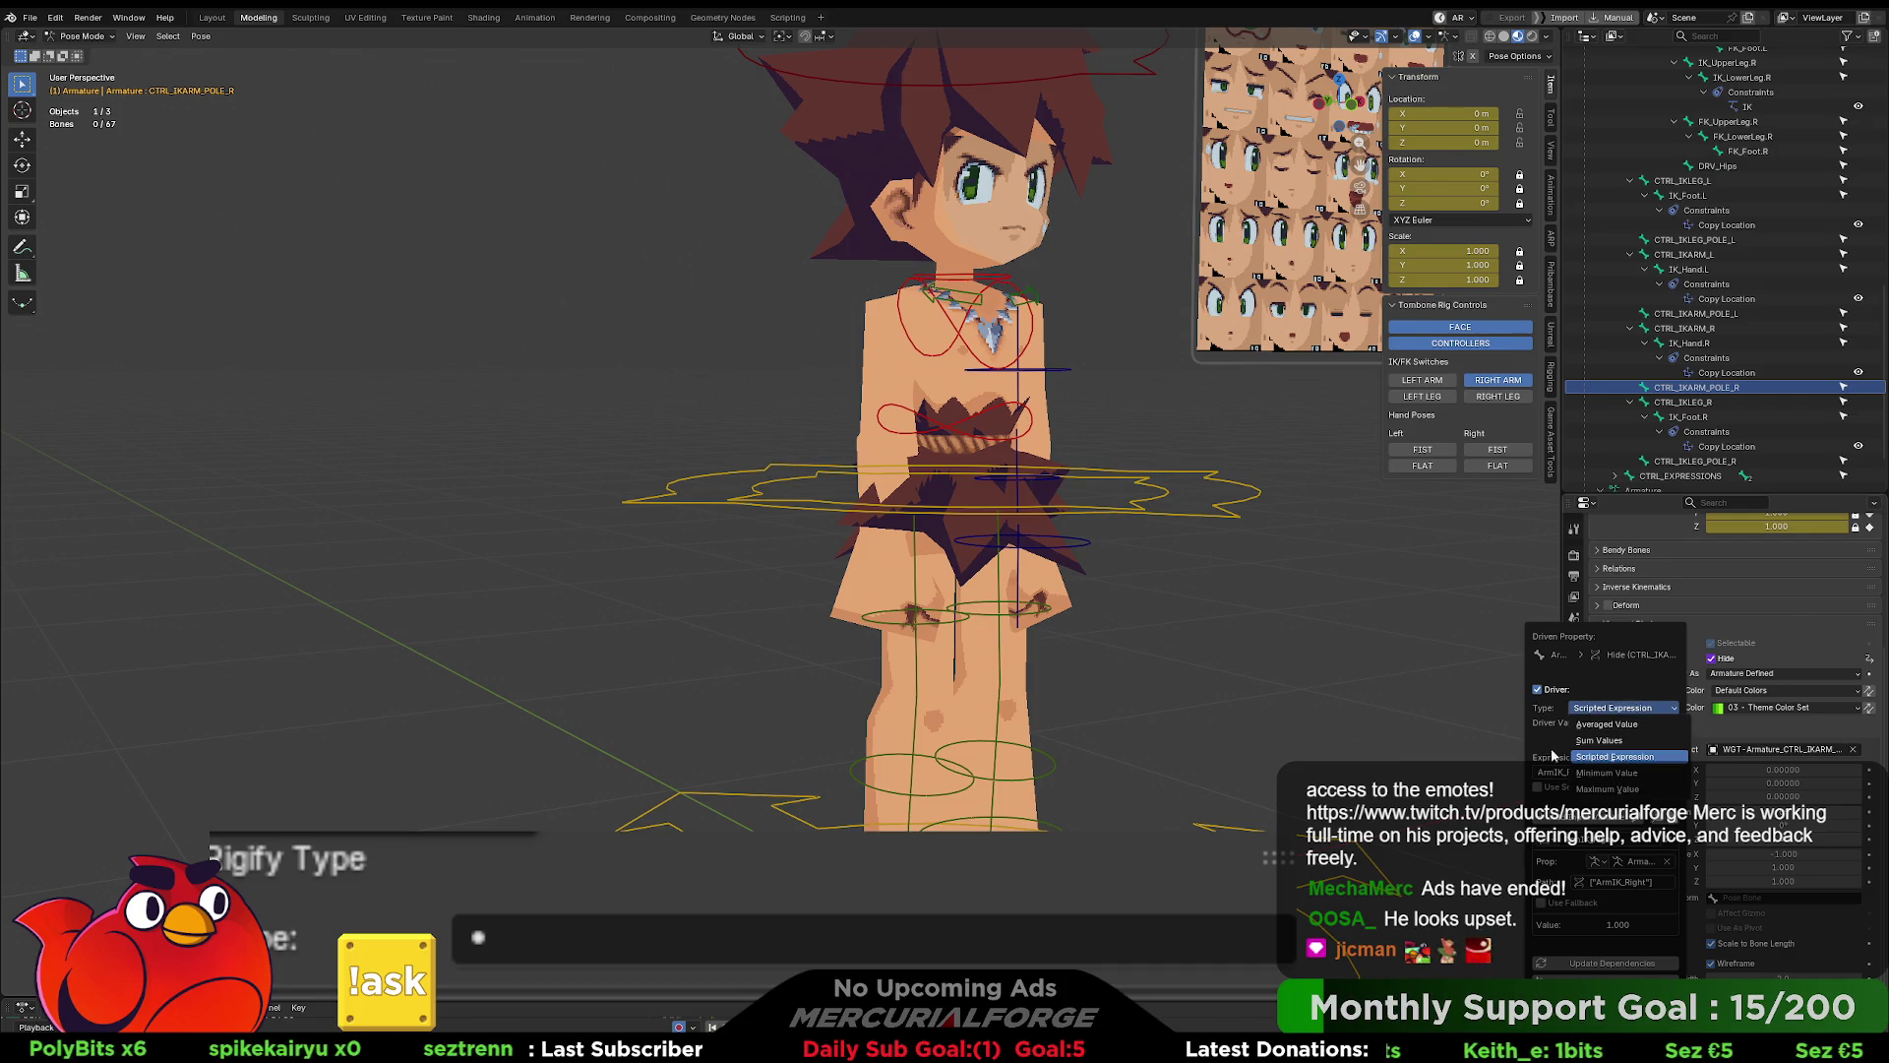
pyautogui.click(1614, 774)
pyautogui.press('Home')
pyautogui.write('not')
pyautogui.press('Return')
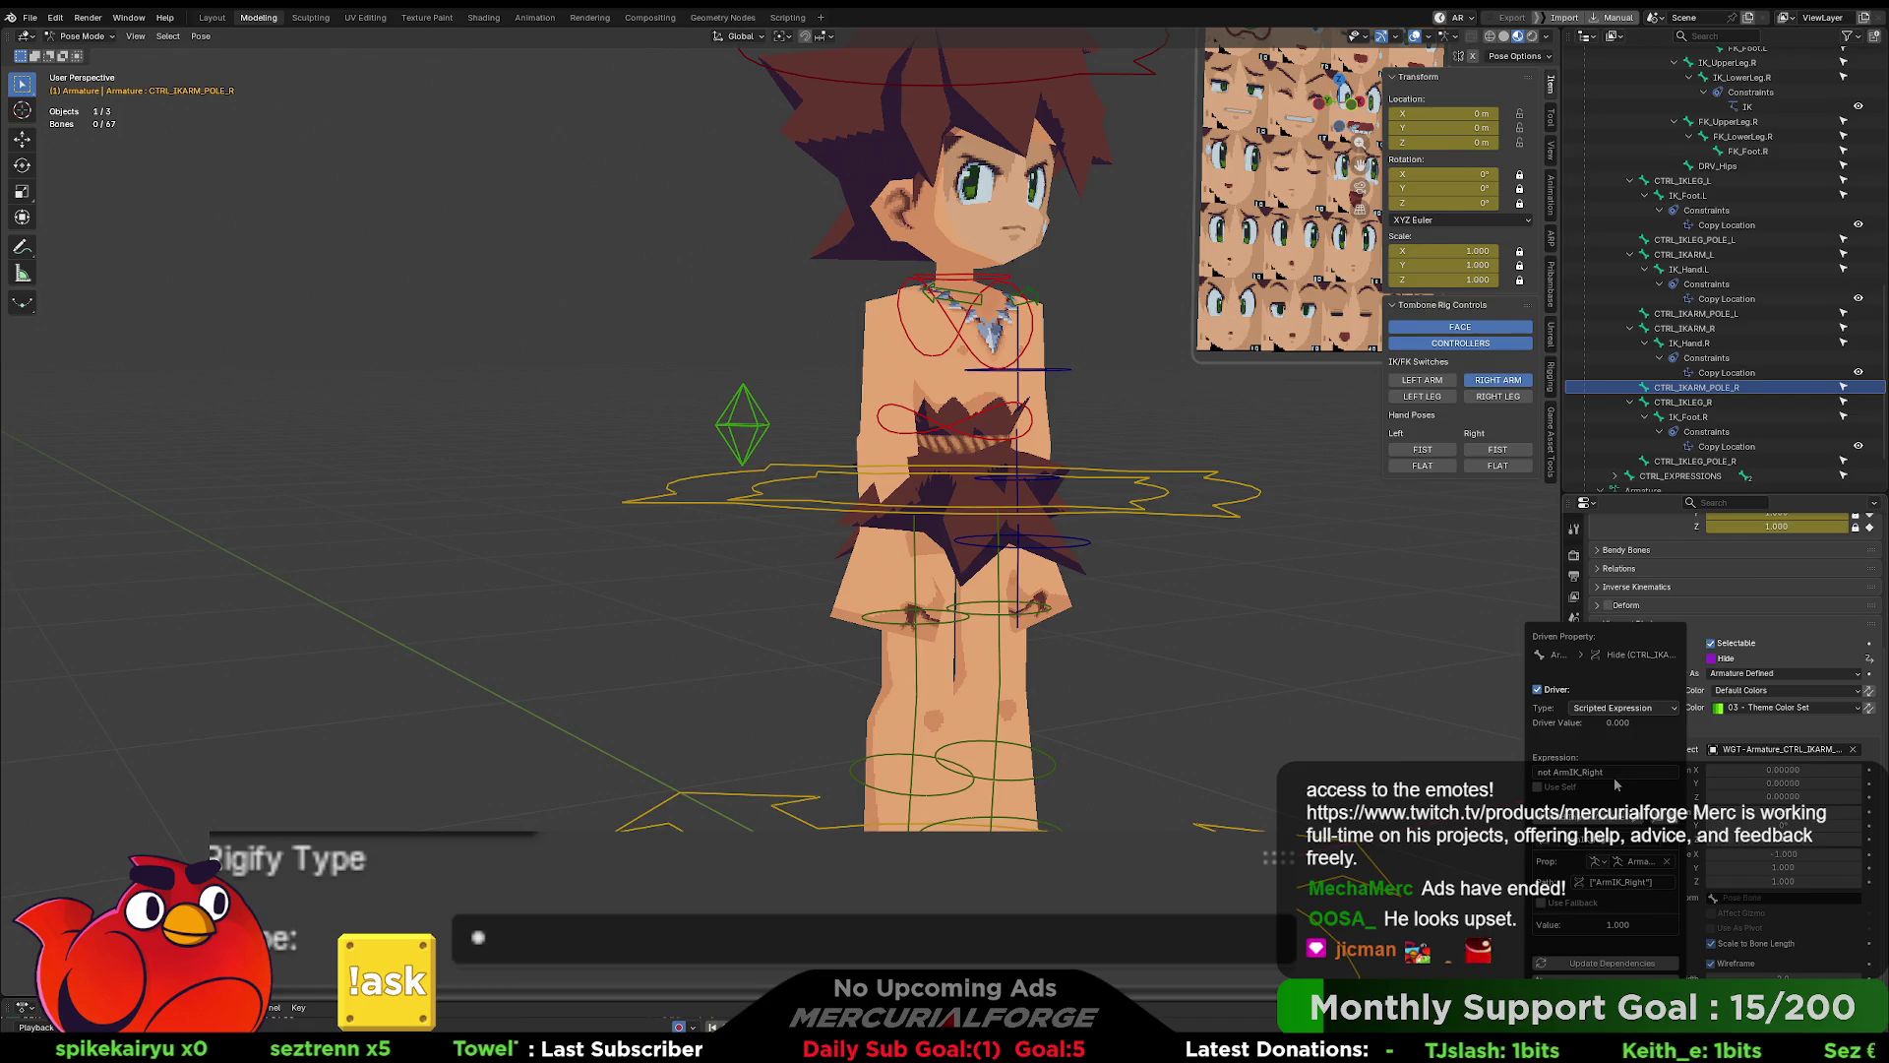
pyautogui.rightClick(1734, 665)
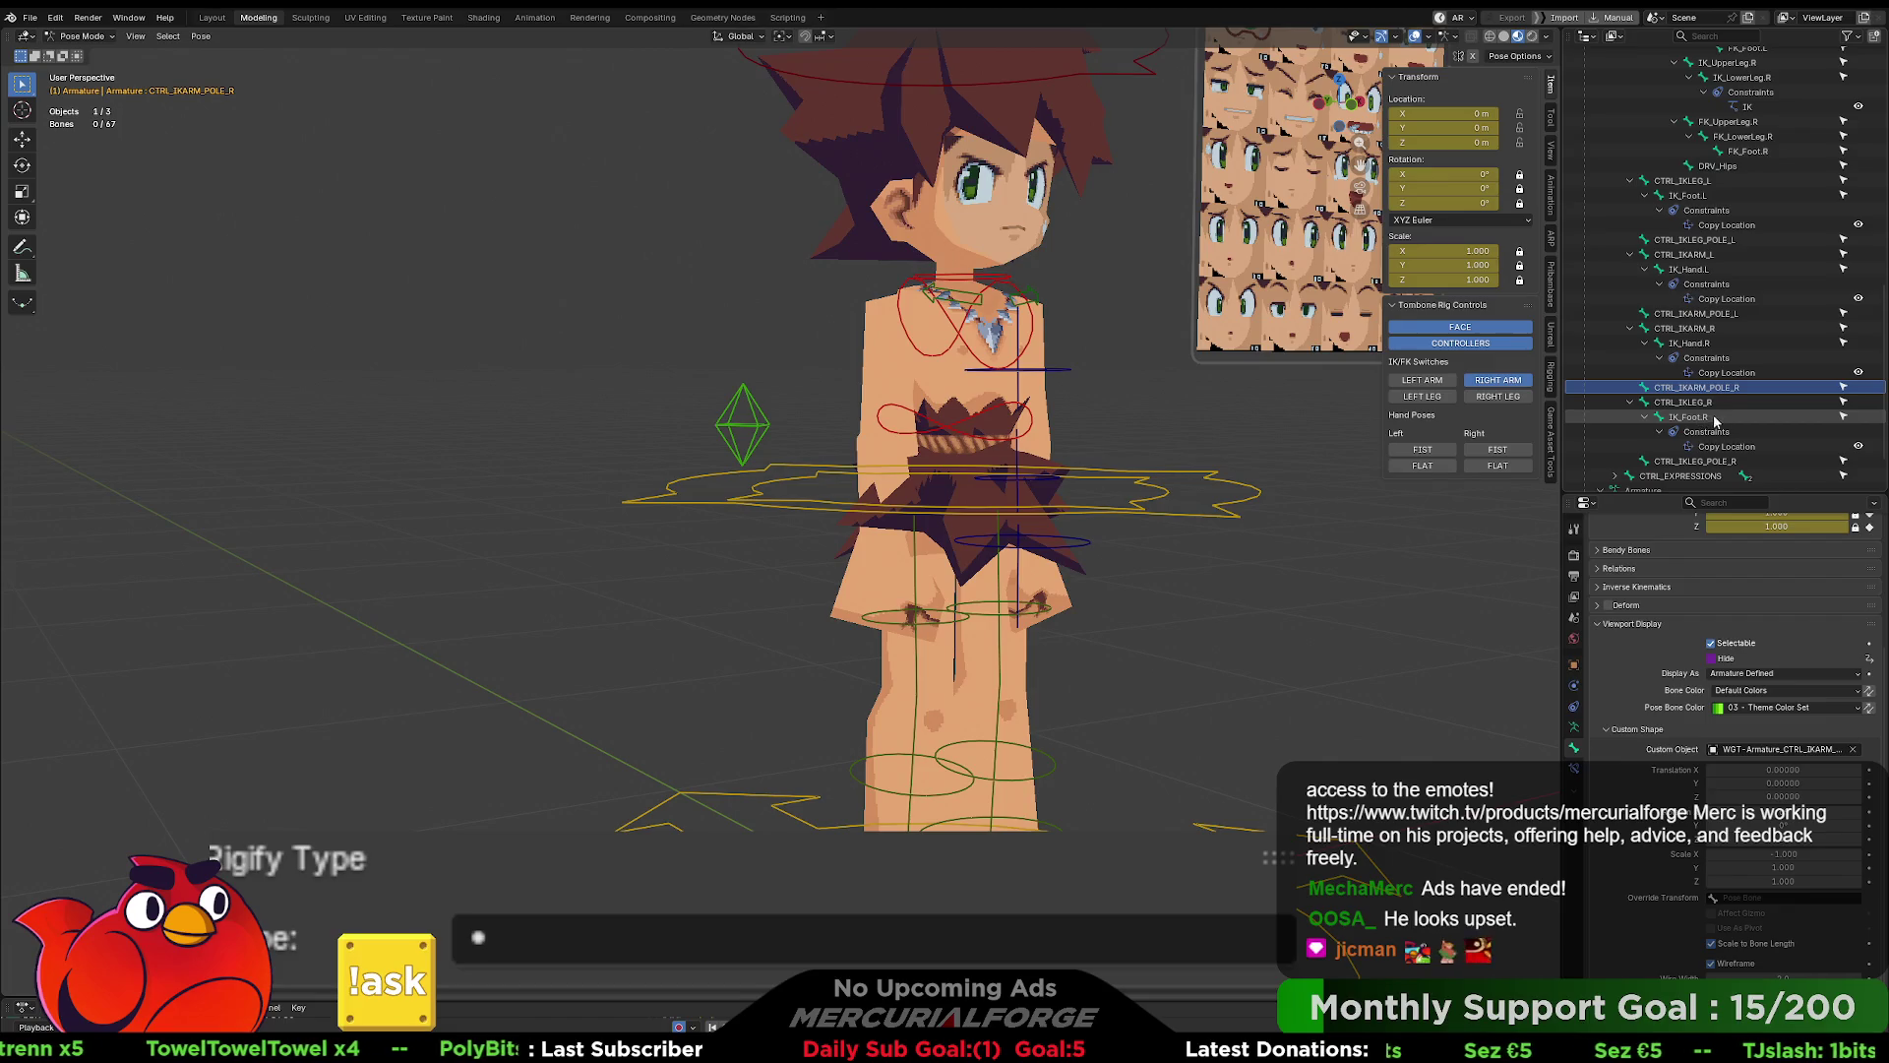
# - Copy CTRL_IKLEG_POLE_R's Hide driver and paste it onto CTRL_IKARM_POLE_R's Hide
pyautogui.click(1717, 461)
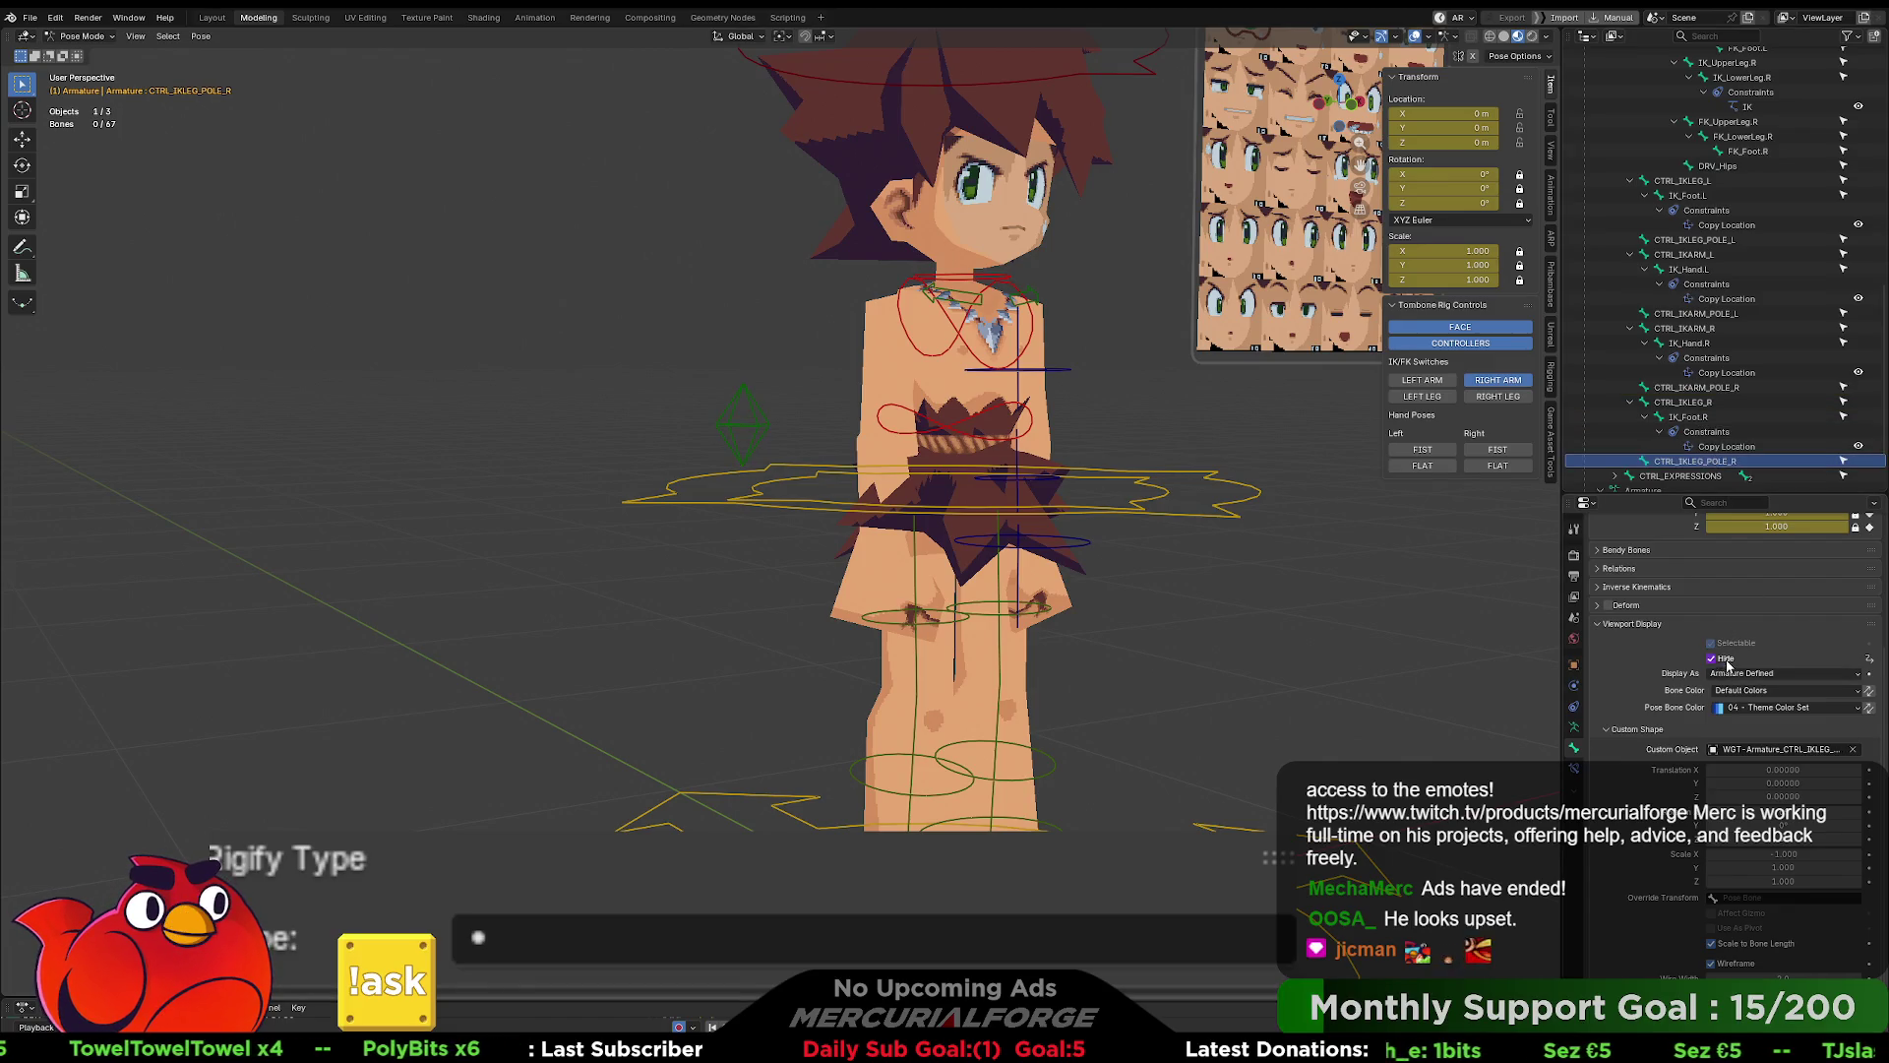
pyautogui.rightClick(1727, 661)
pyautogui.click(1727, 659)
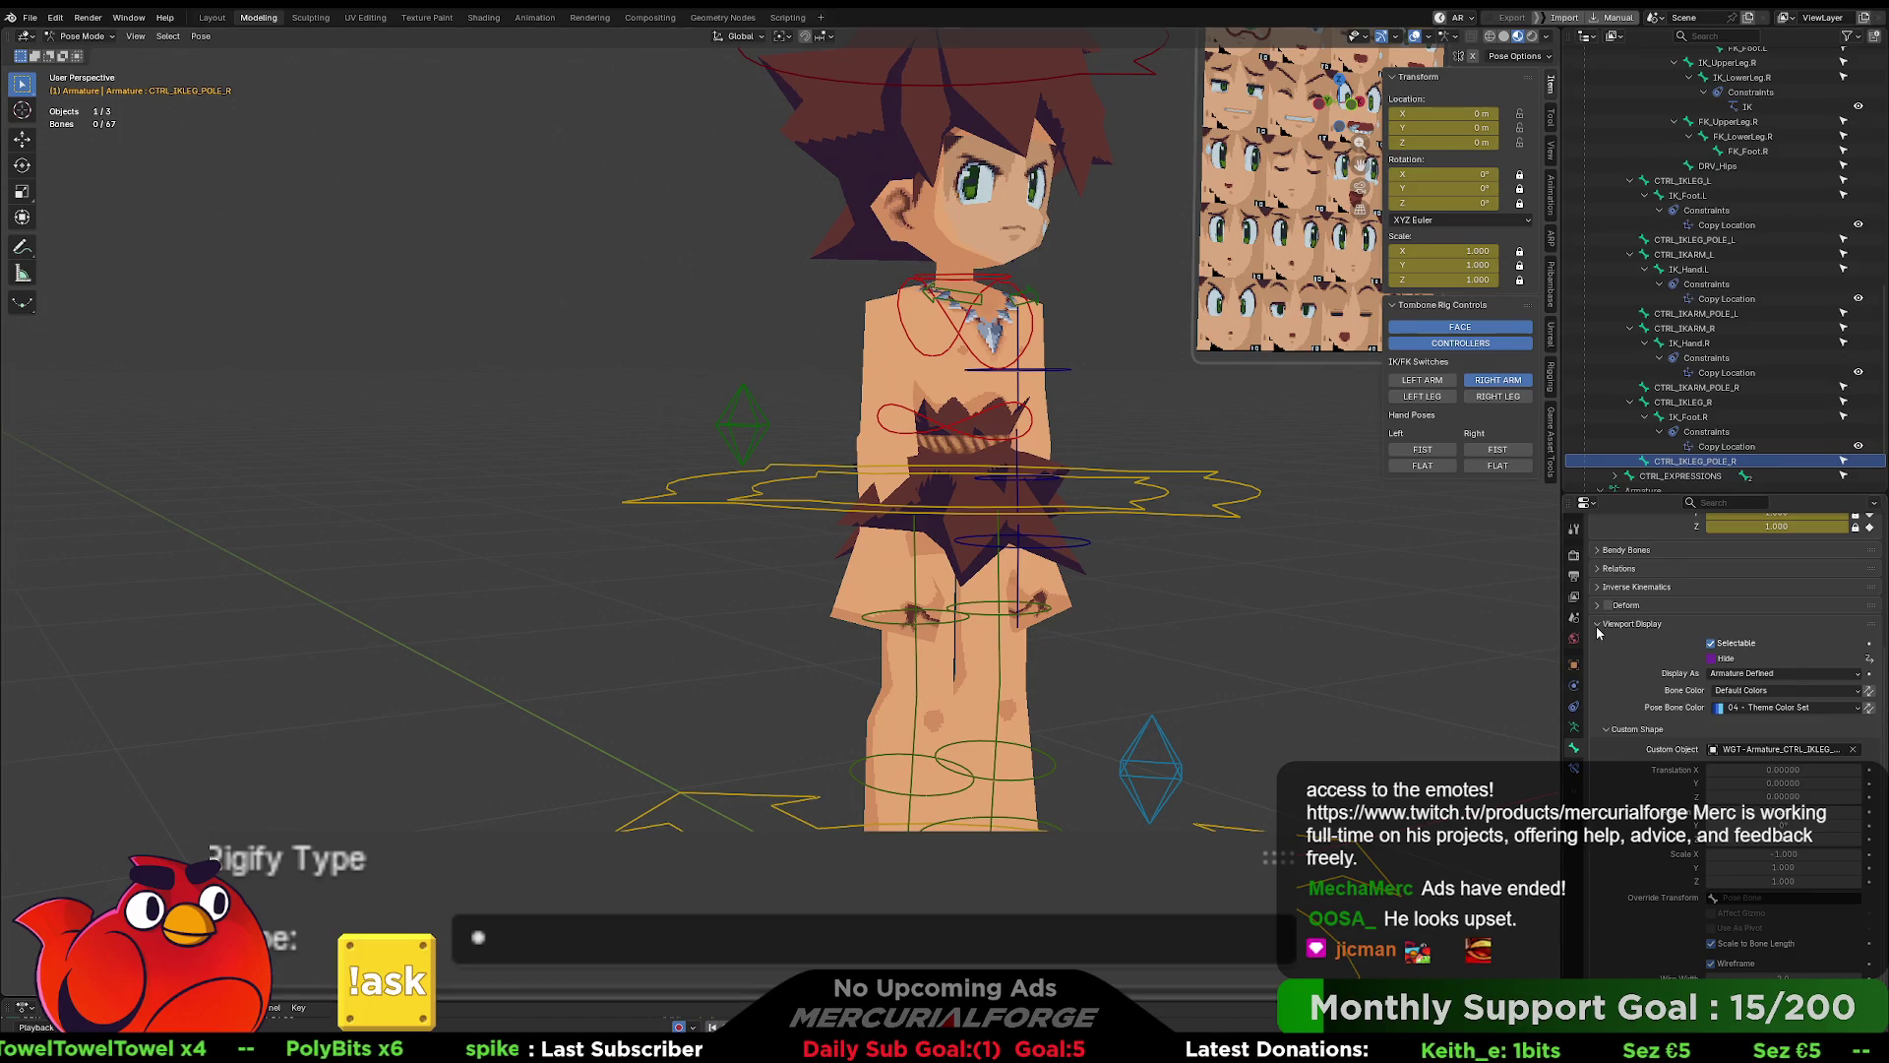
pyautogui.click(1708, 389)
pyautogui.rightClick(1702, 657)
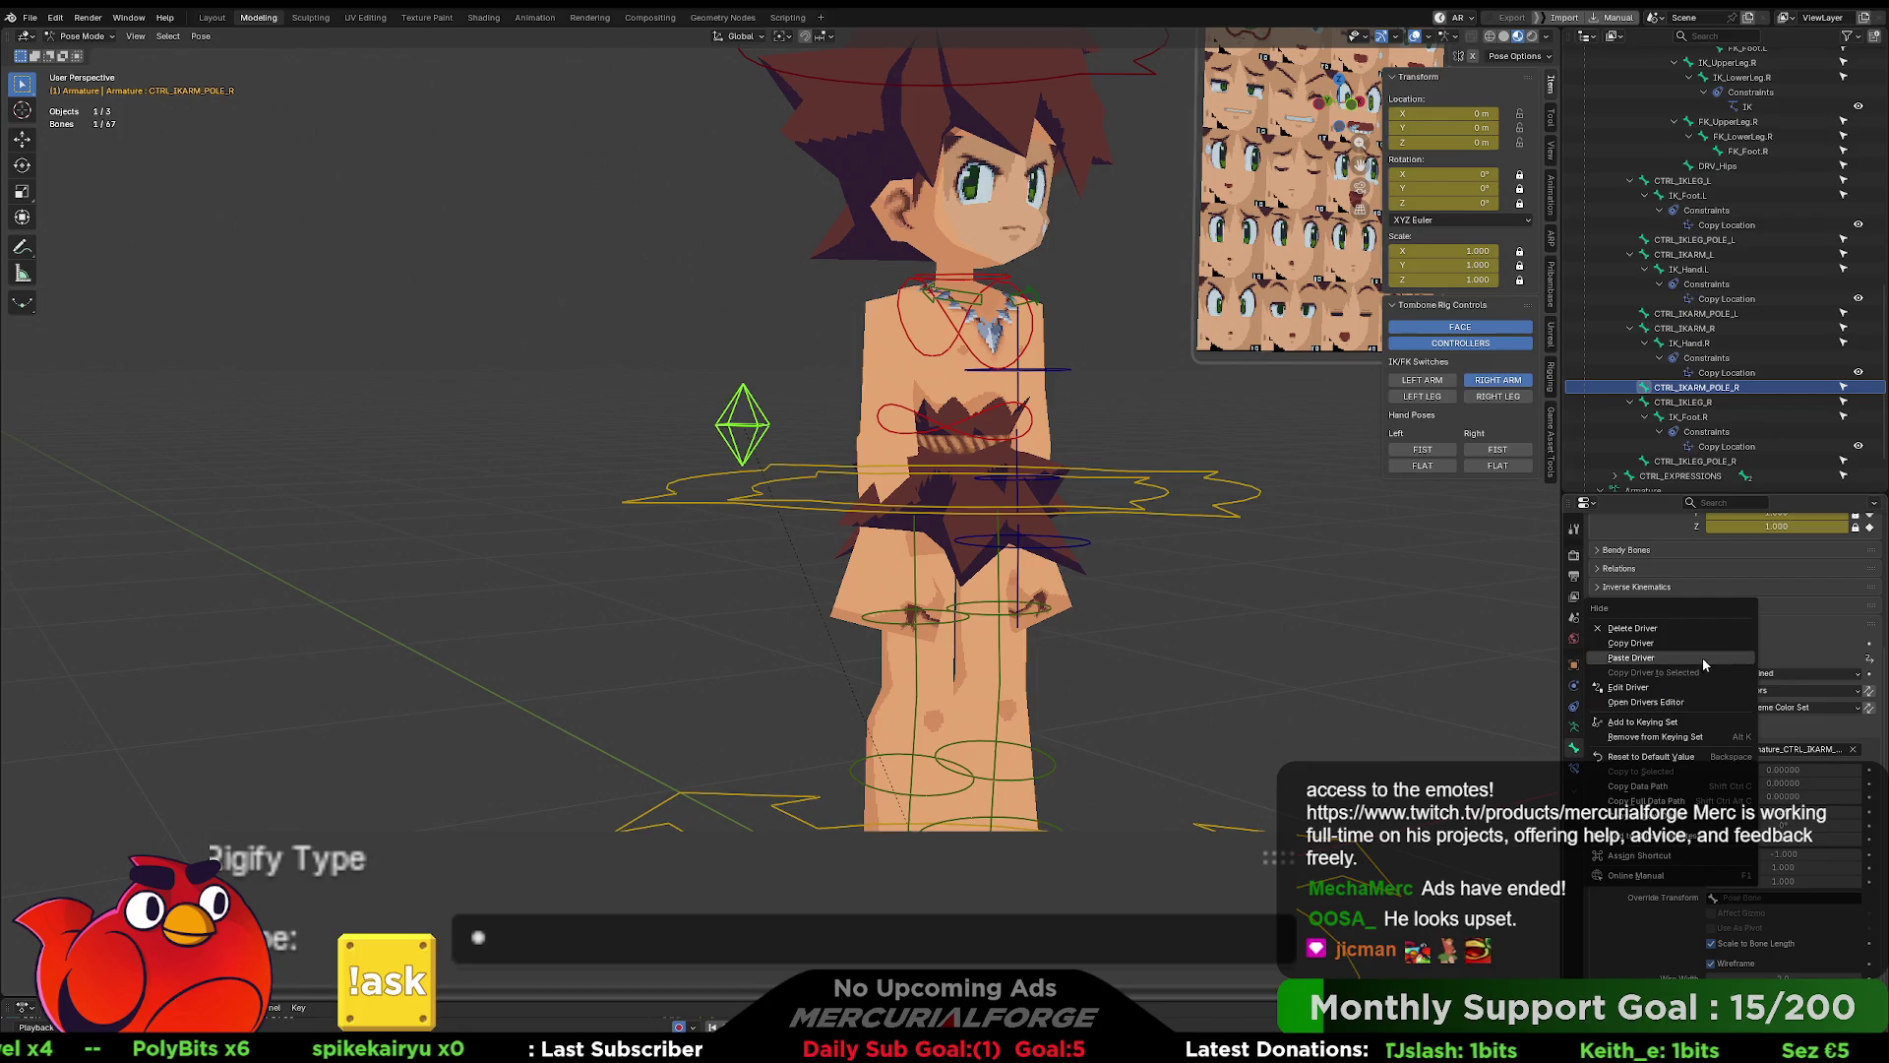
pyautogui.click(1655, 658)
pyautogui.click(1413, 522)
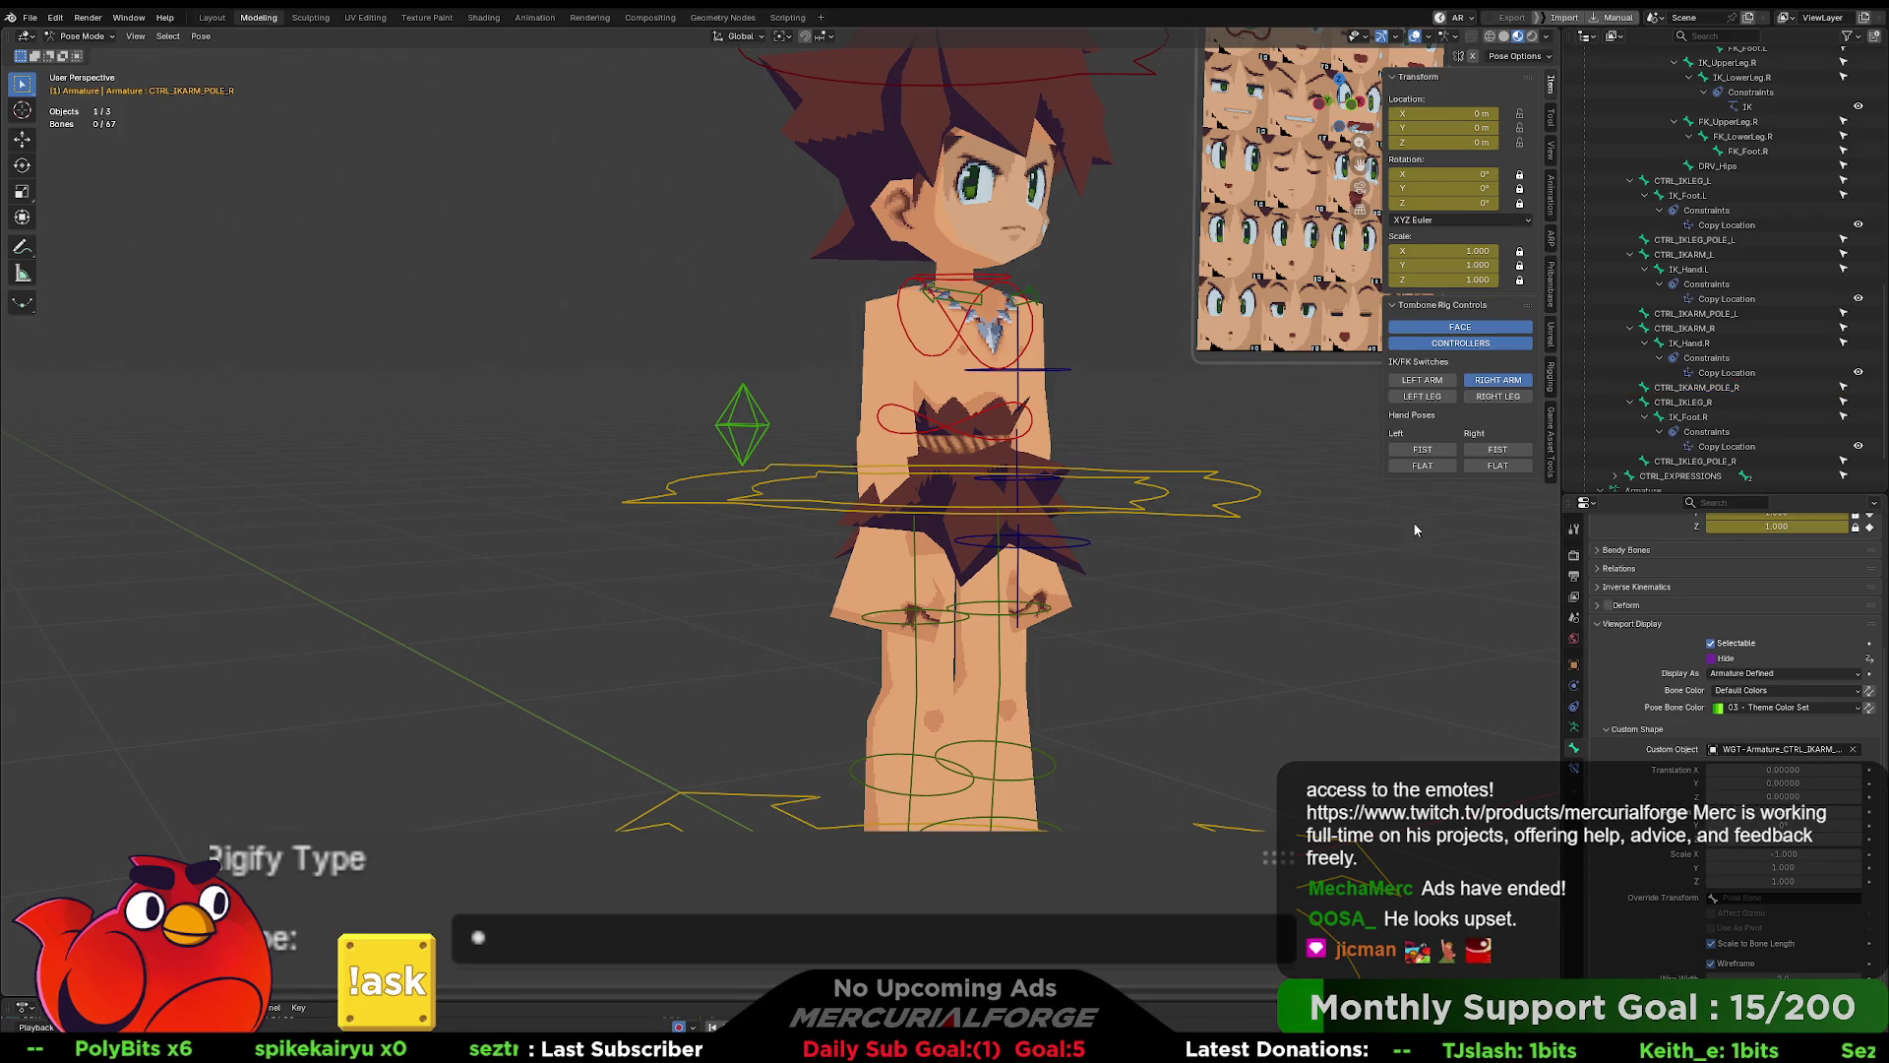
# - Toggle the right arm IK switch on and off repeatedly to test bone visibility
pyautogui.click(1491, 382)
pyautogui.click(1492, 382)
pyautogui.click(1491, 381)
pyautogui.click(1492, 382)
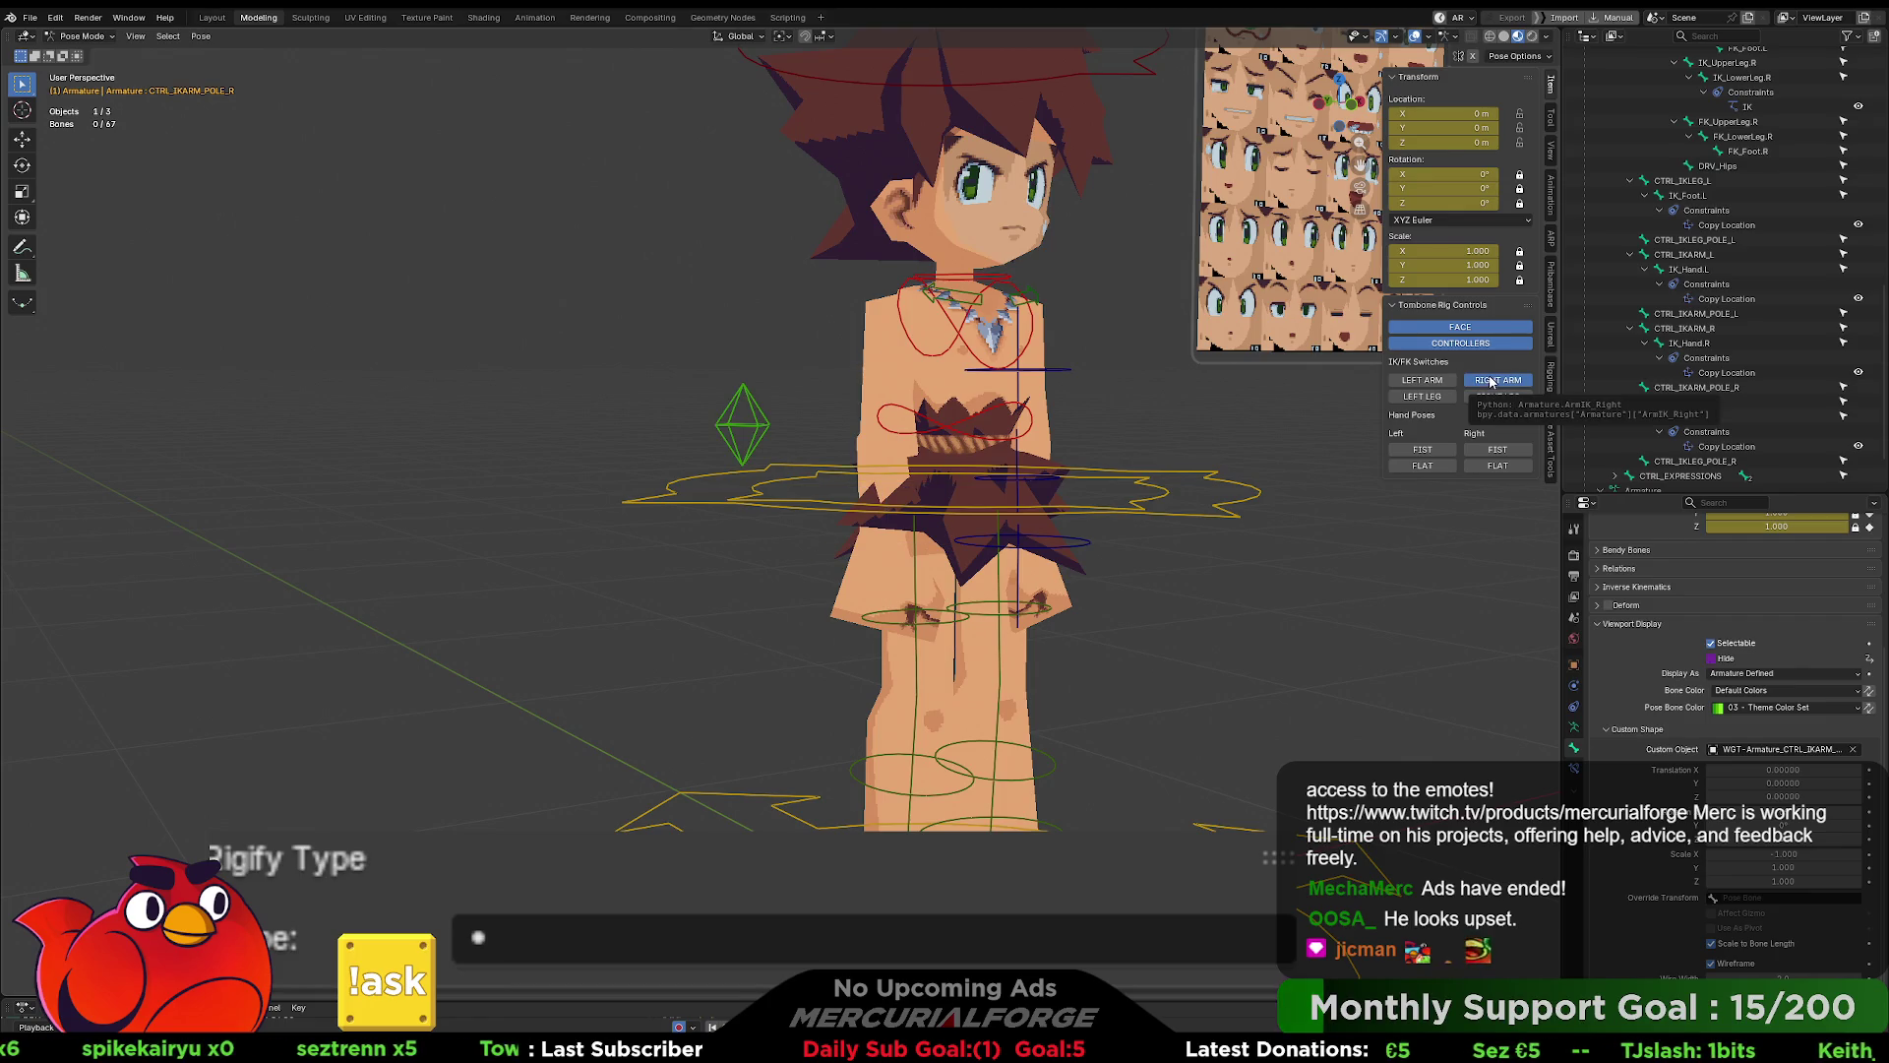
pyautogui.click(1492, 382)
pyautogui.click(1491, 382)
pyautogui.click(1492, 382)
pyautogui.click(1491, 382)
pyautogui.click(1492, 382)
pyautogui.click(1491, 381)
pyautogui.click(1492, 382)
pyautogui.click(1492, 382)
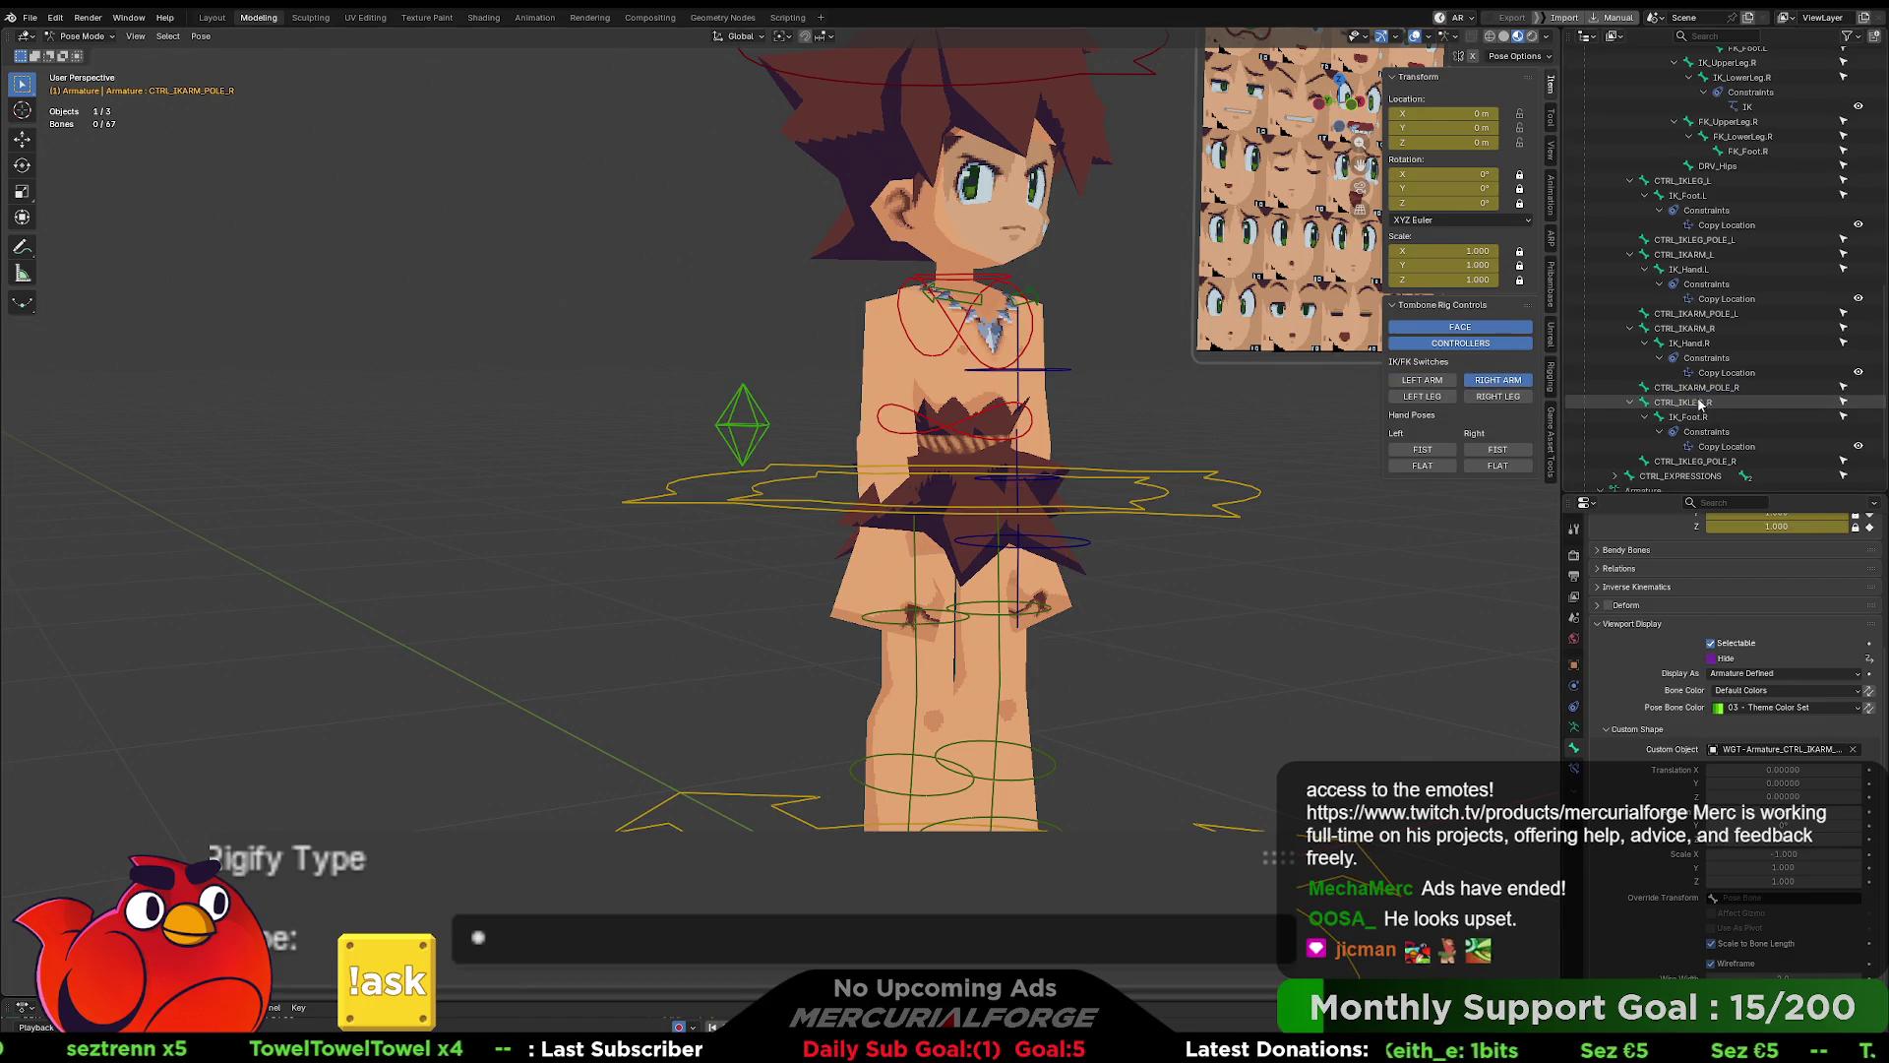
# - Undo the recent changes
pyautogui.hotkey('ctrl', 'z')
pyautogui.hotkey('ctrl', 'z')
pyautogui.hotkey('ctrl', 'shift', 'z')
pyautogui.hotkey('ctrl', 'z')
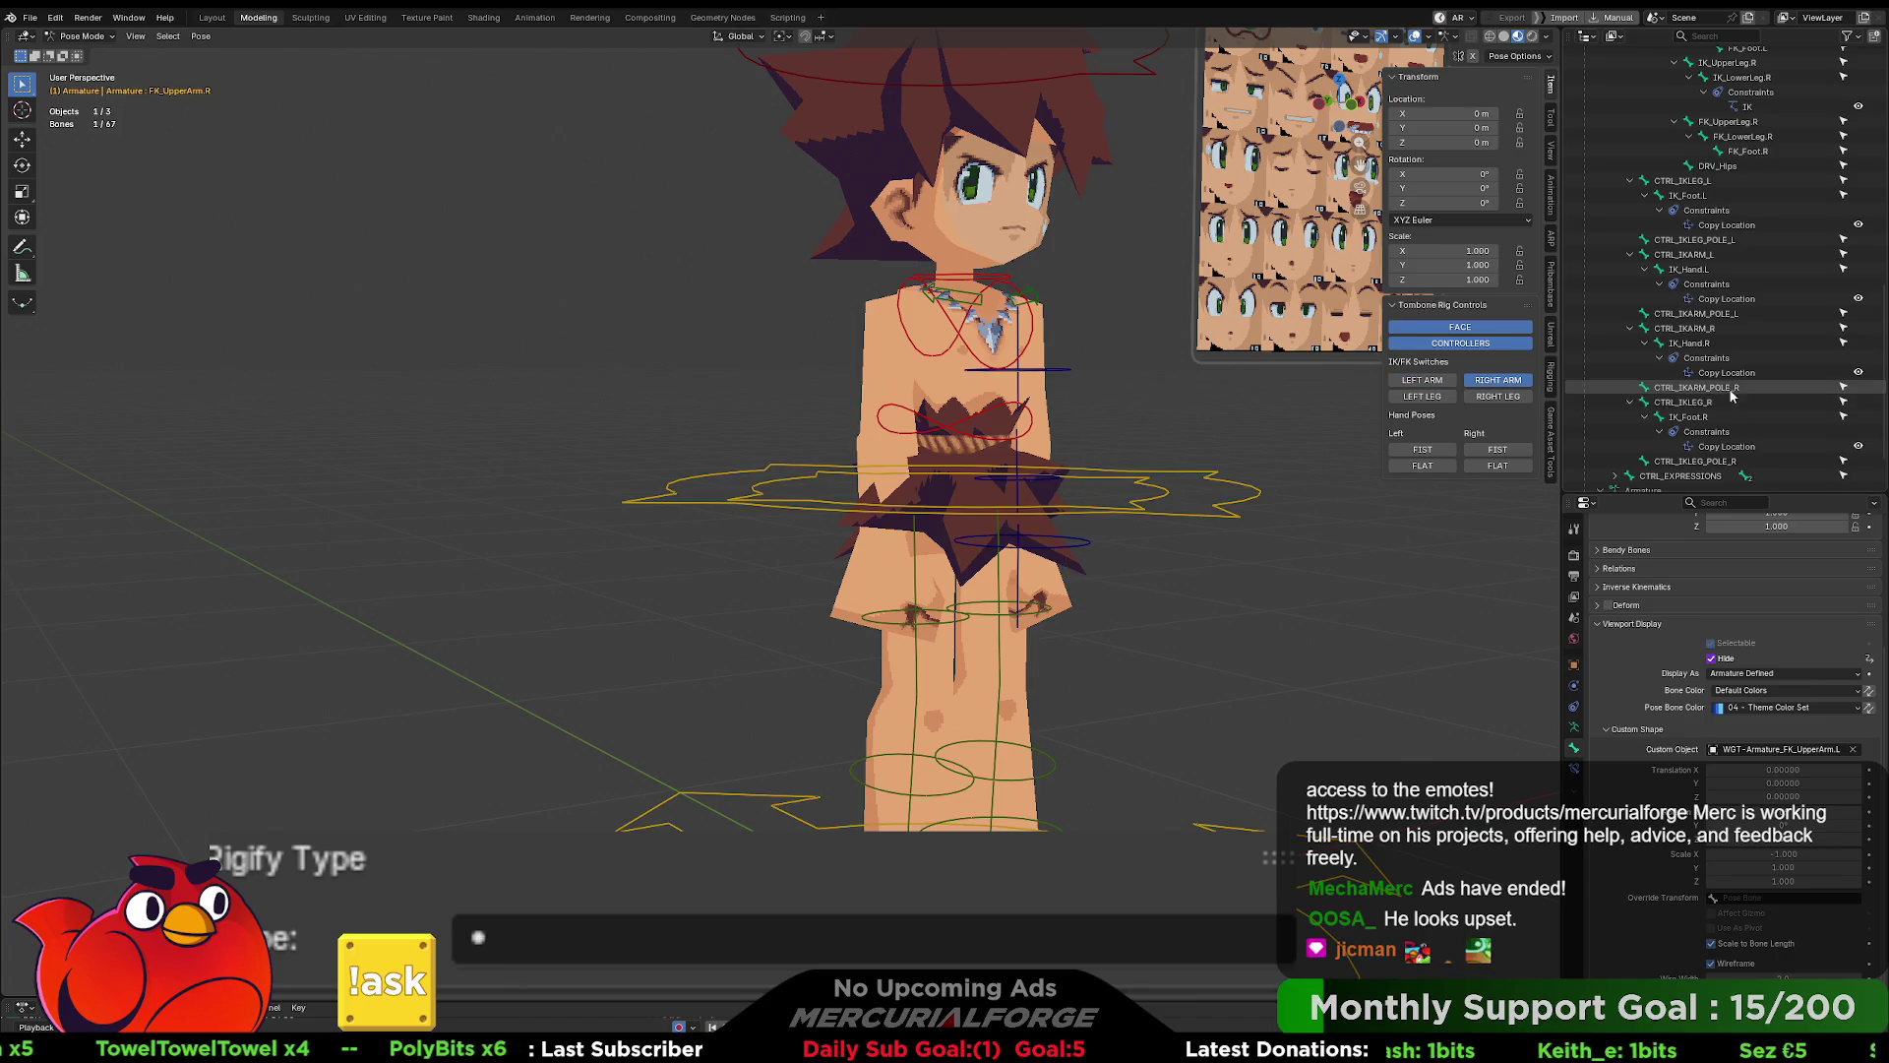
# - Paste the visibility driver onto CTRL_IKARM_R and CTRL_IKARM_POLE_R Hide, then turn right arm IK off
pyautogui.click(1707, 344)
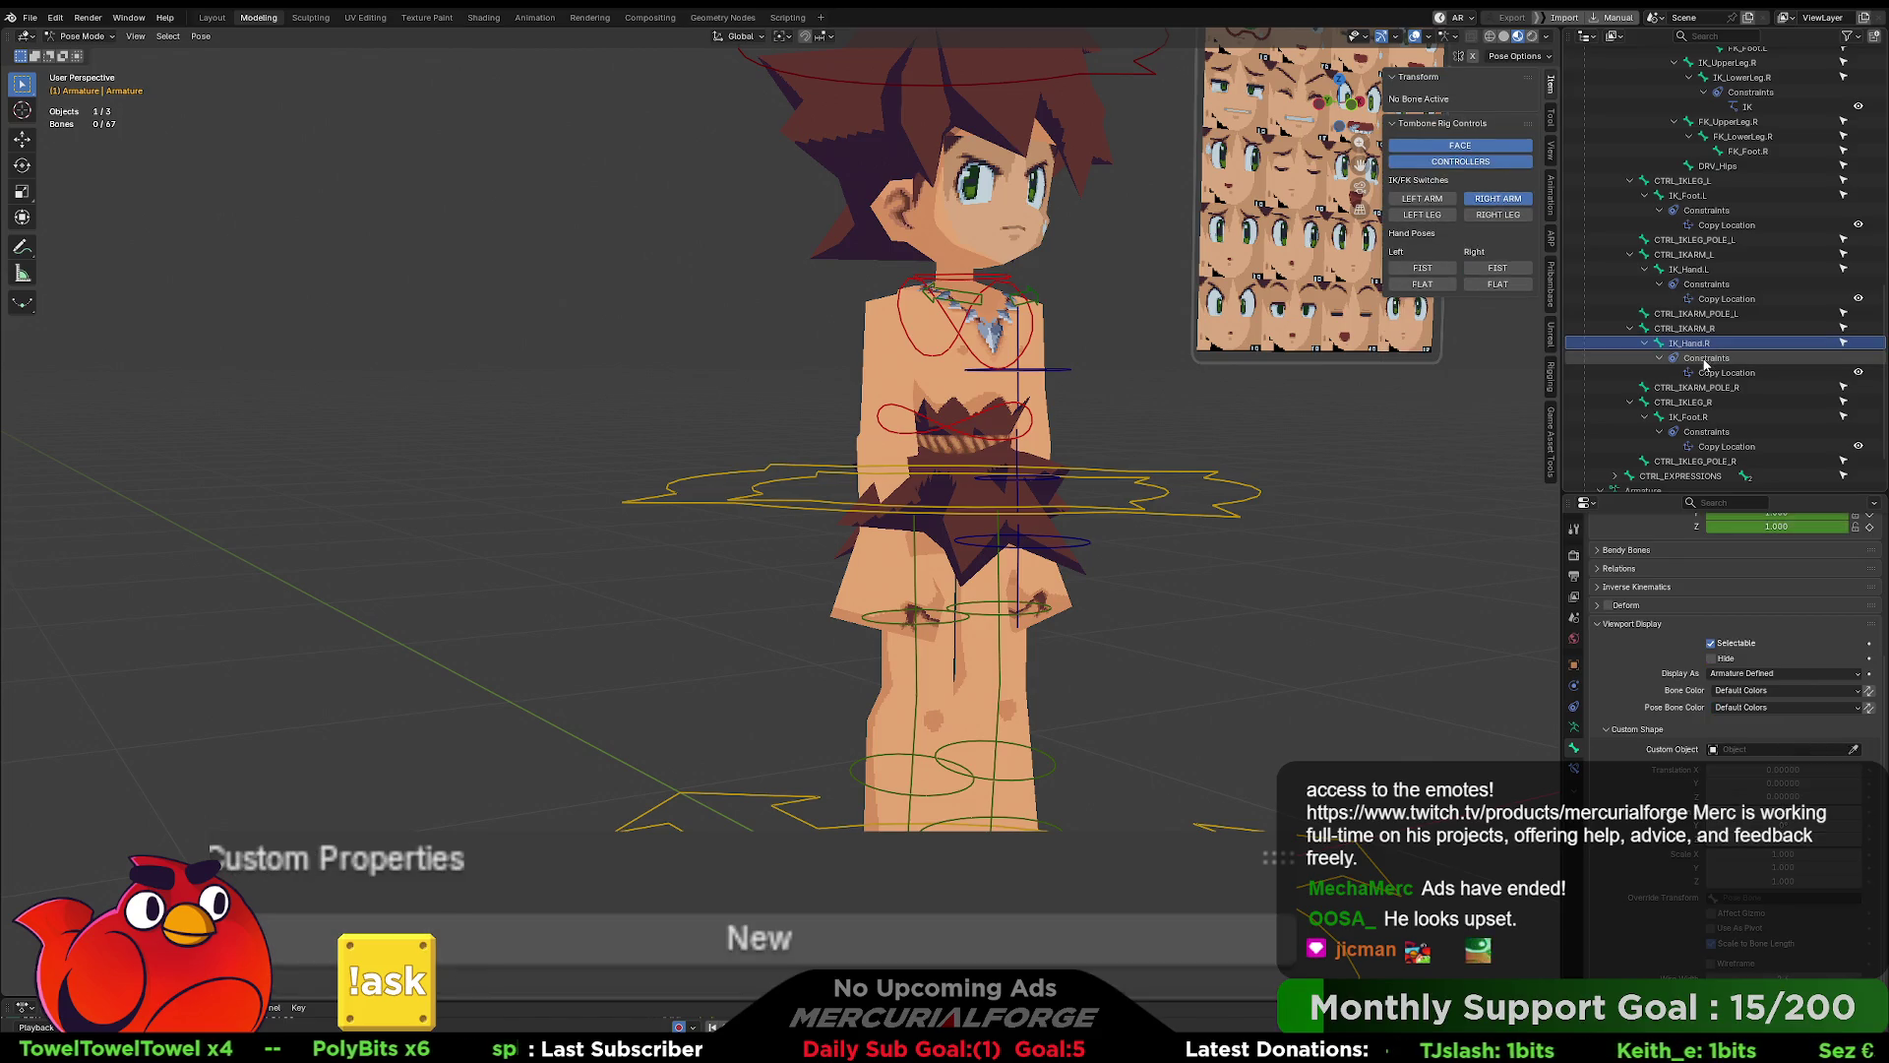
pyautogui.click(1696, 331)
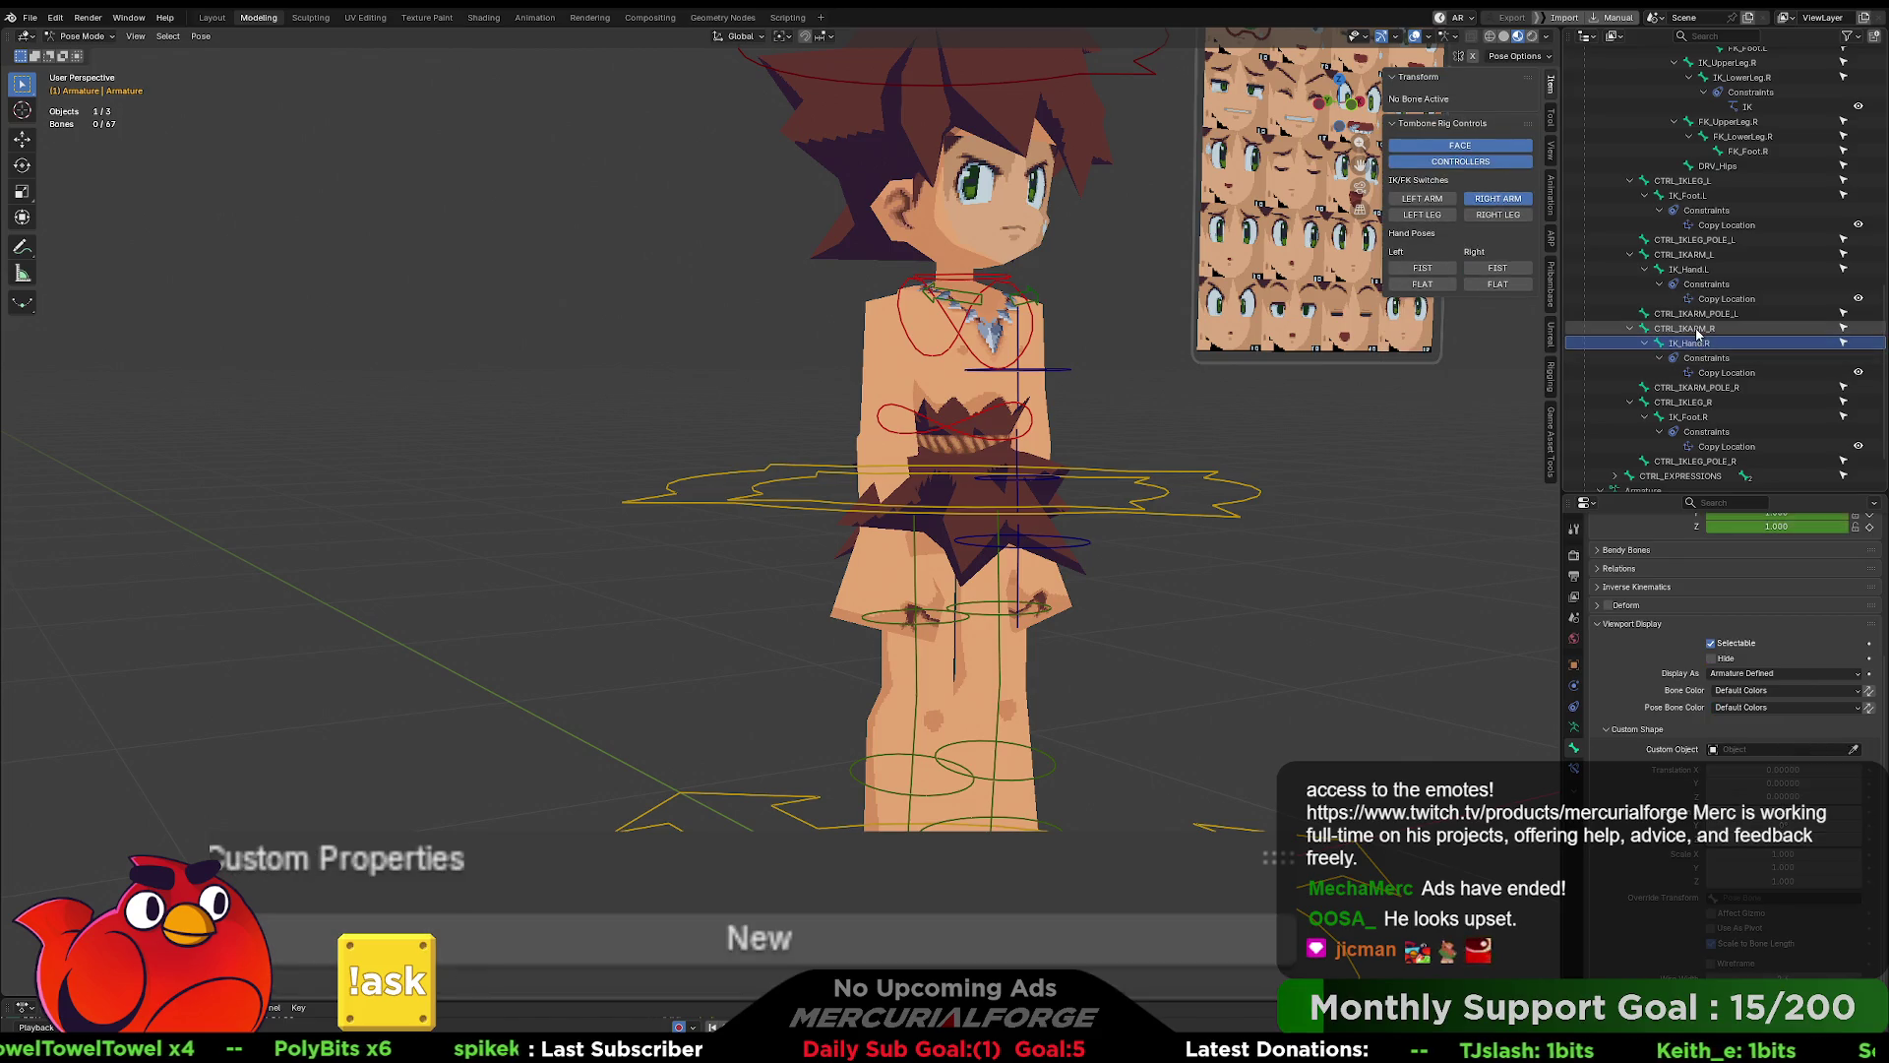
pyautogui.rightClick(1720, 659)
pyautogui.click(1688, 662)
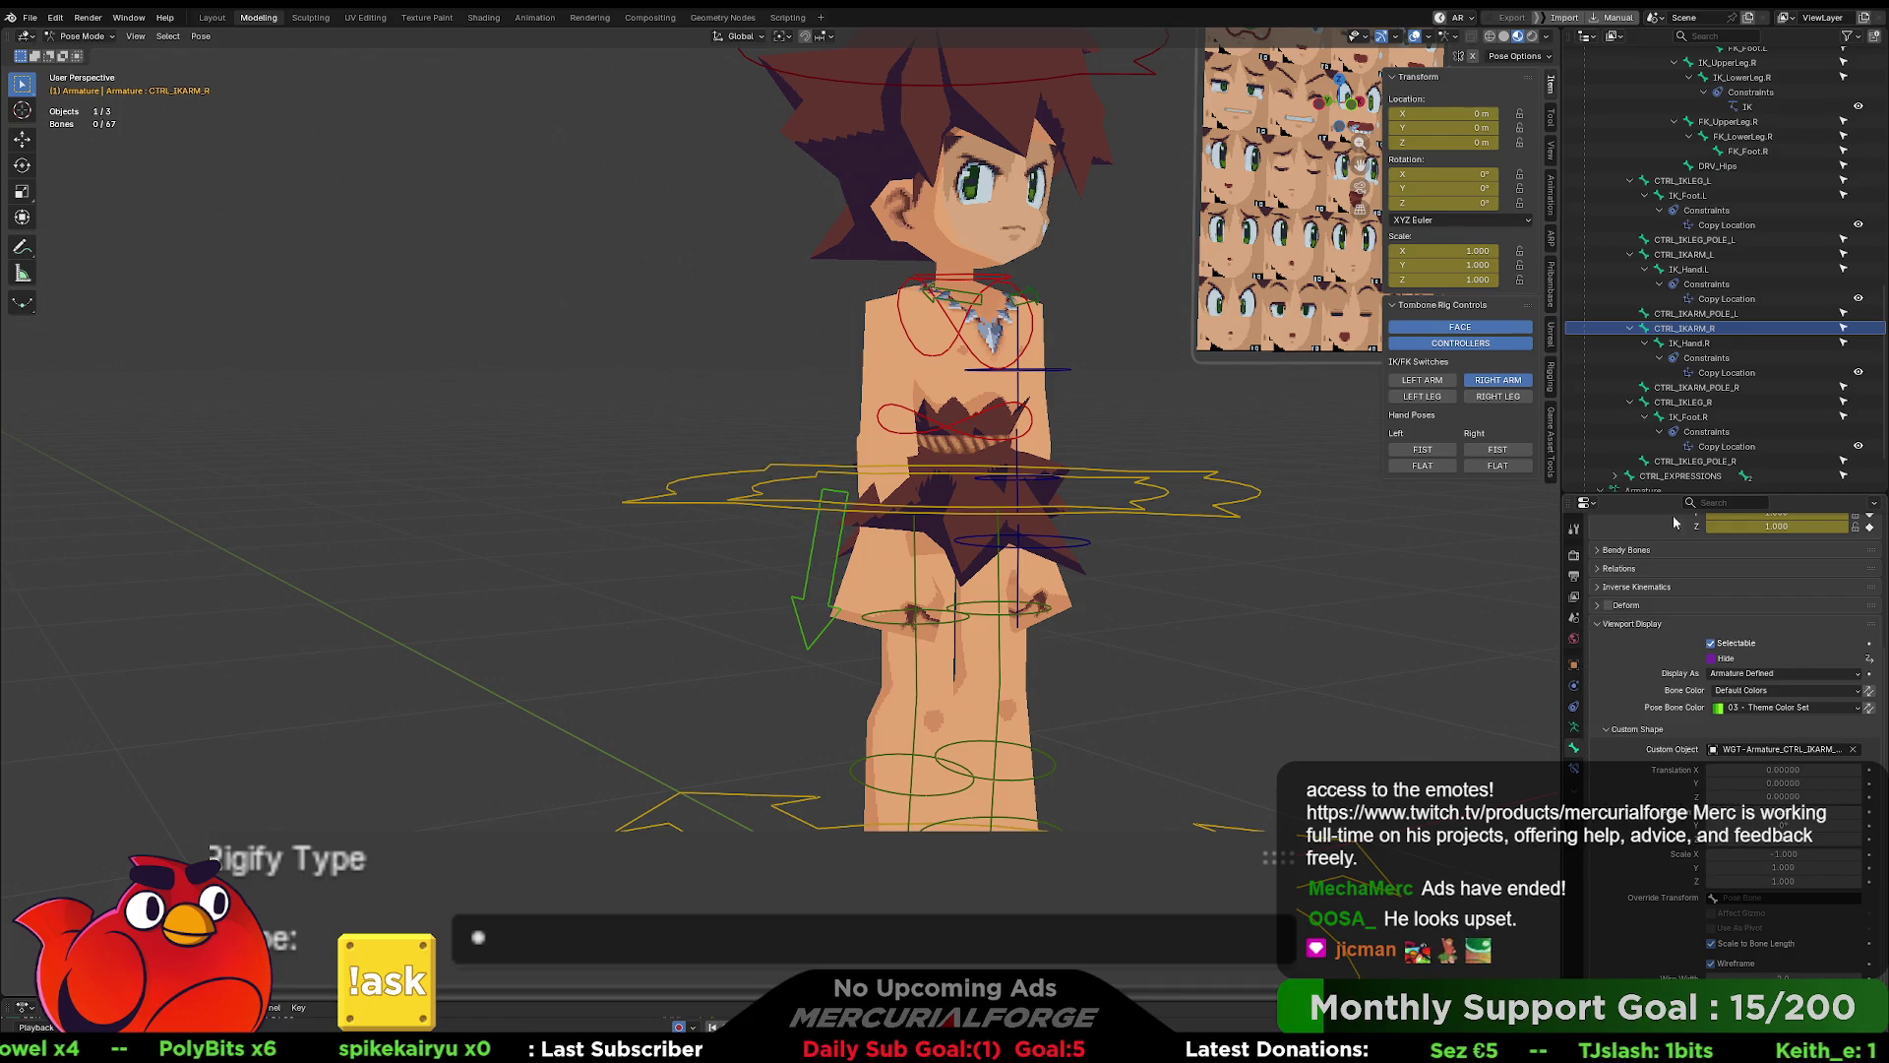
pyautogui.click(1696, 388)
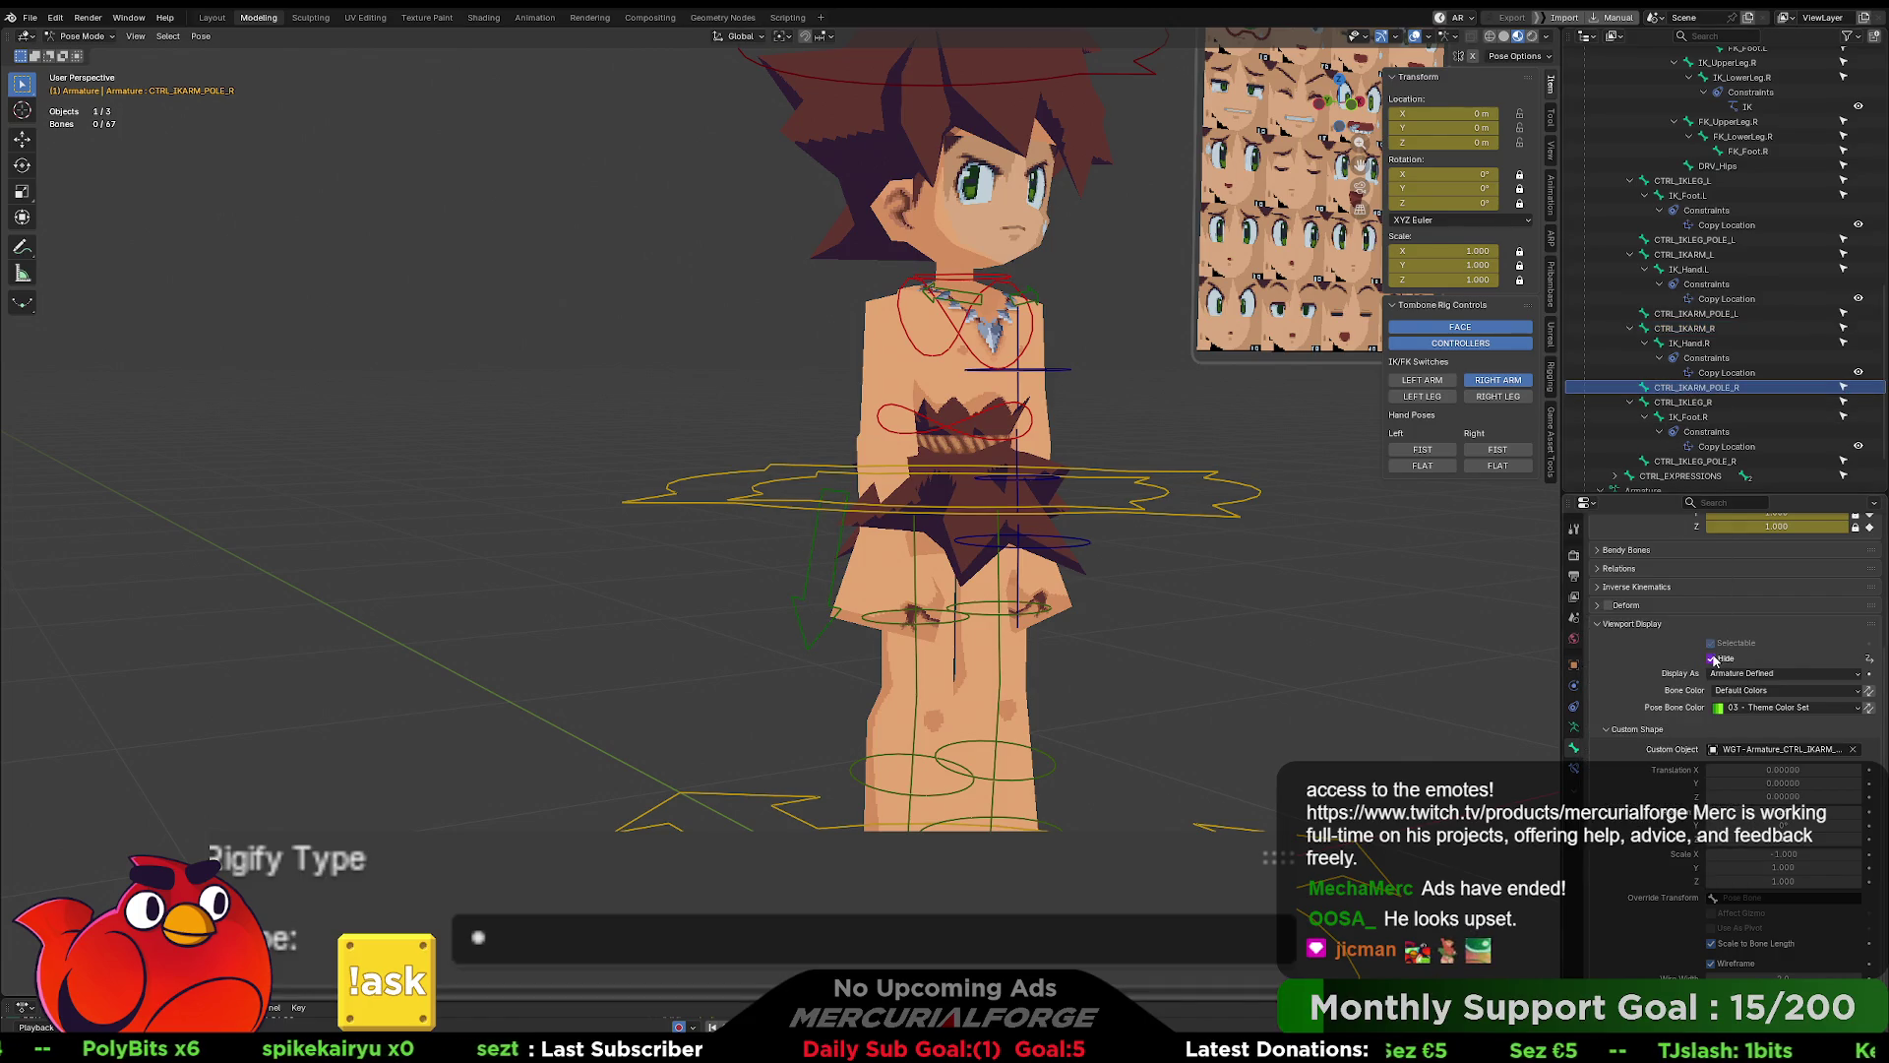
pyautogui.rightClick(1714, 660)
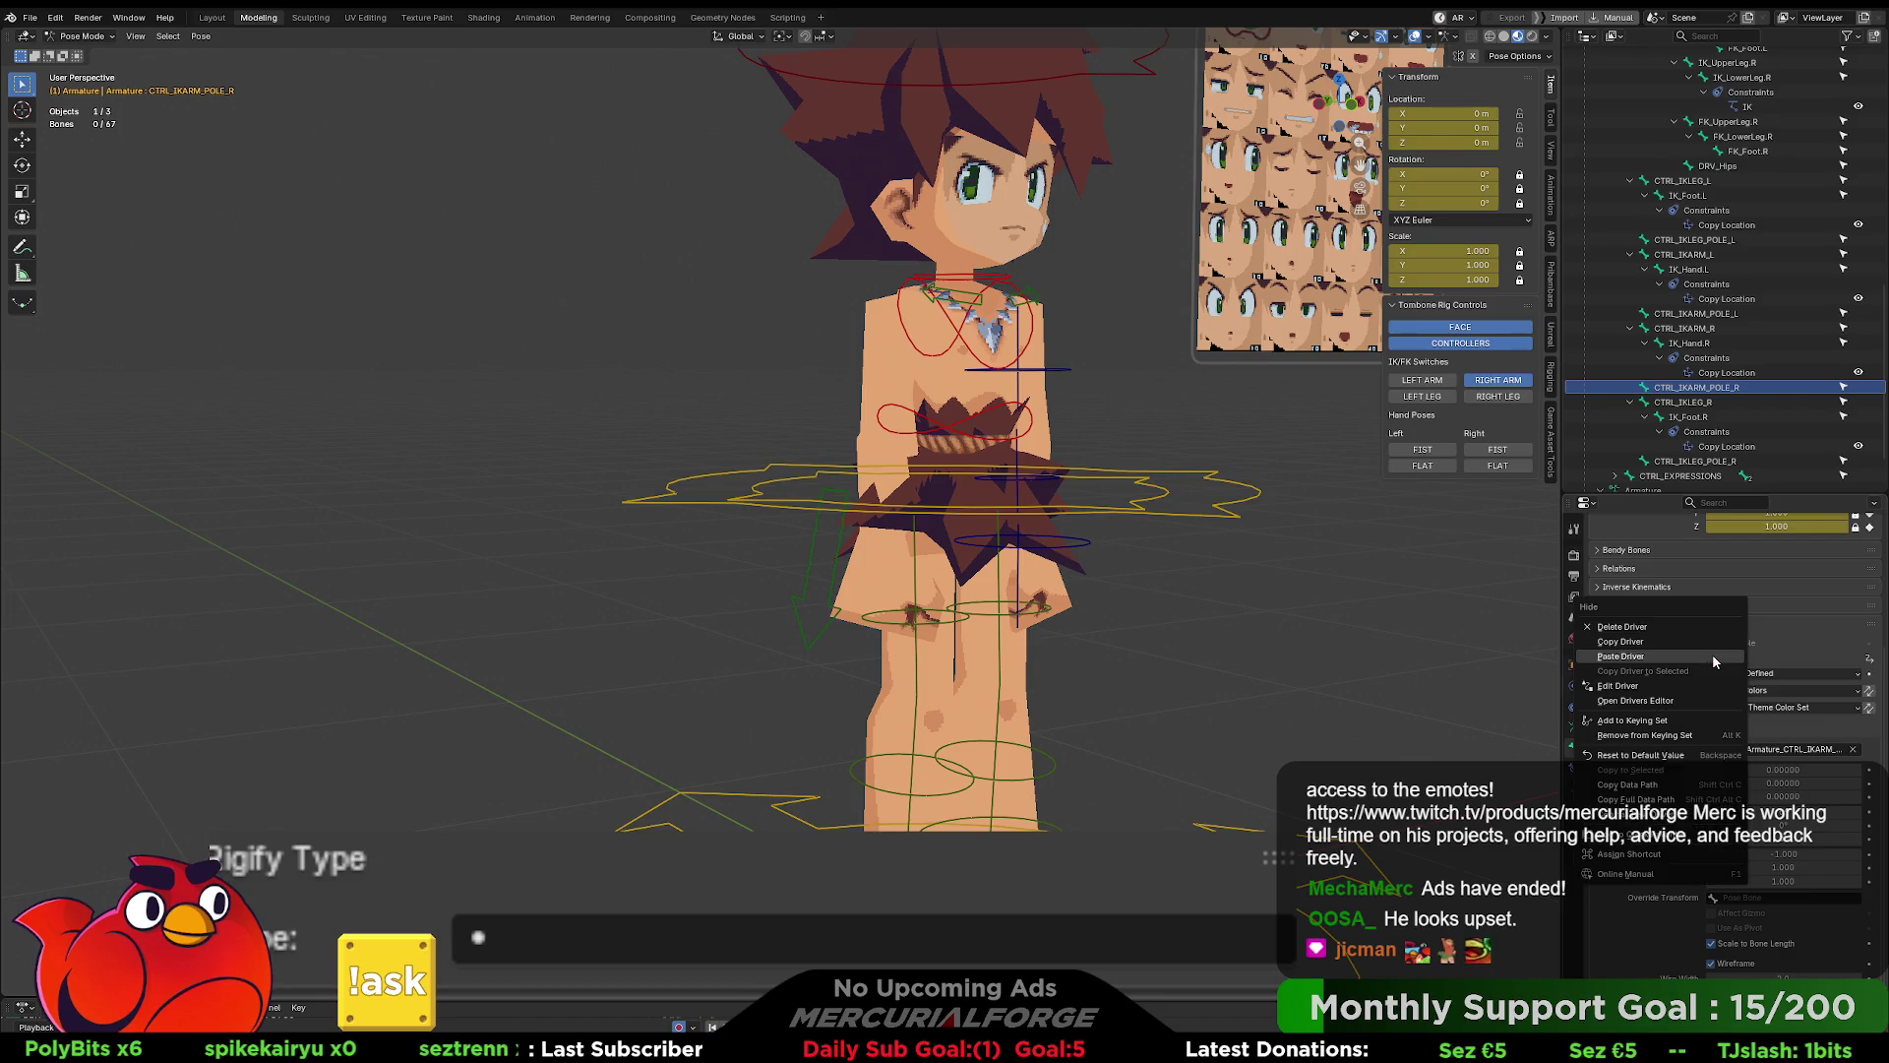
pyautogui.click(1663, 658)
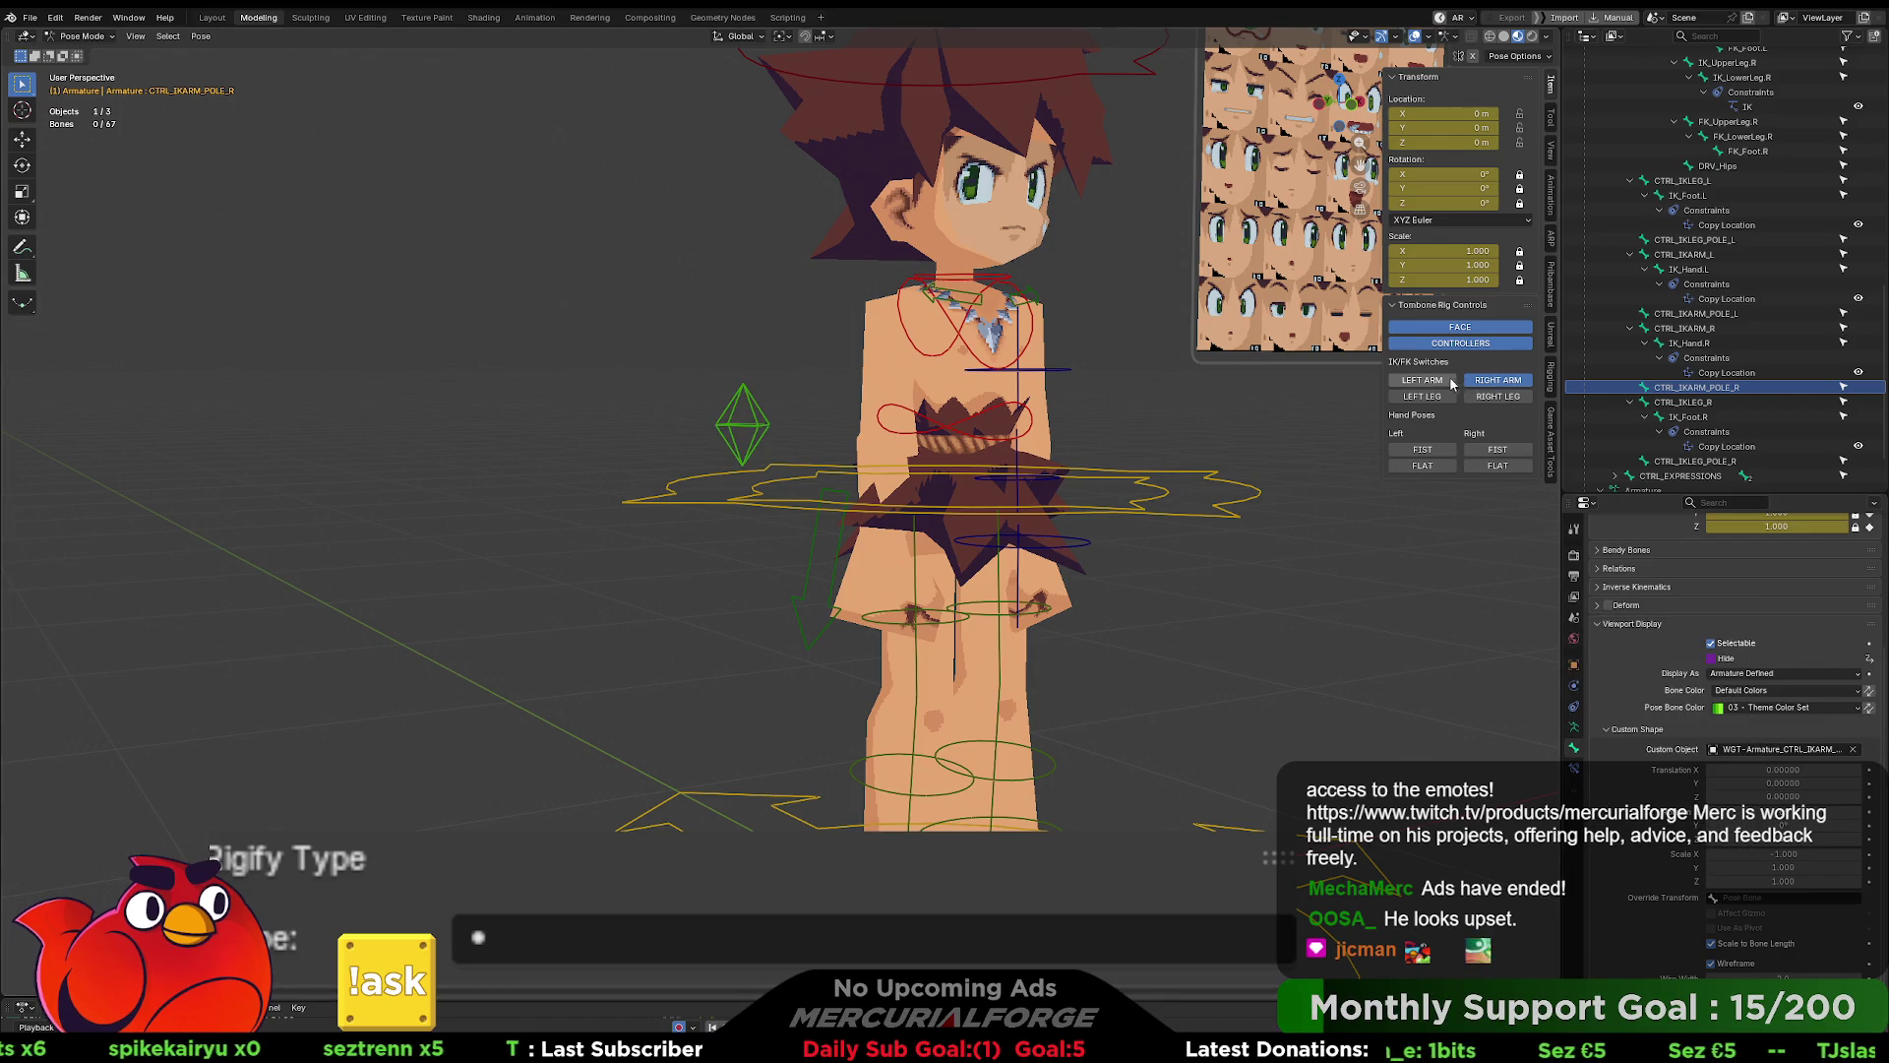
pyautogui.click(1488, 381)
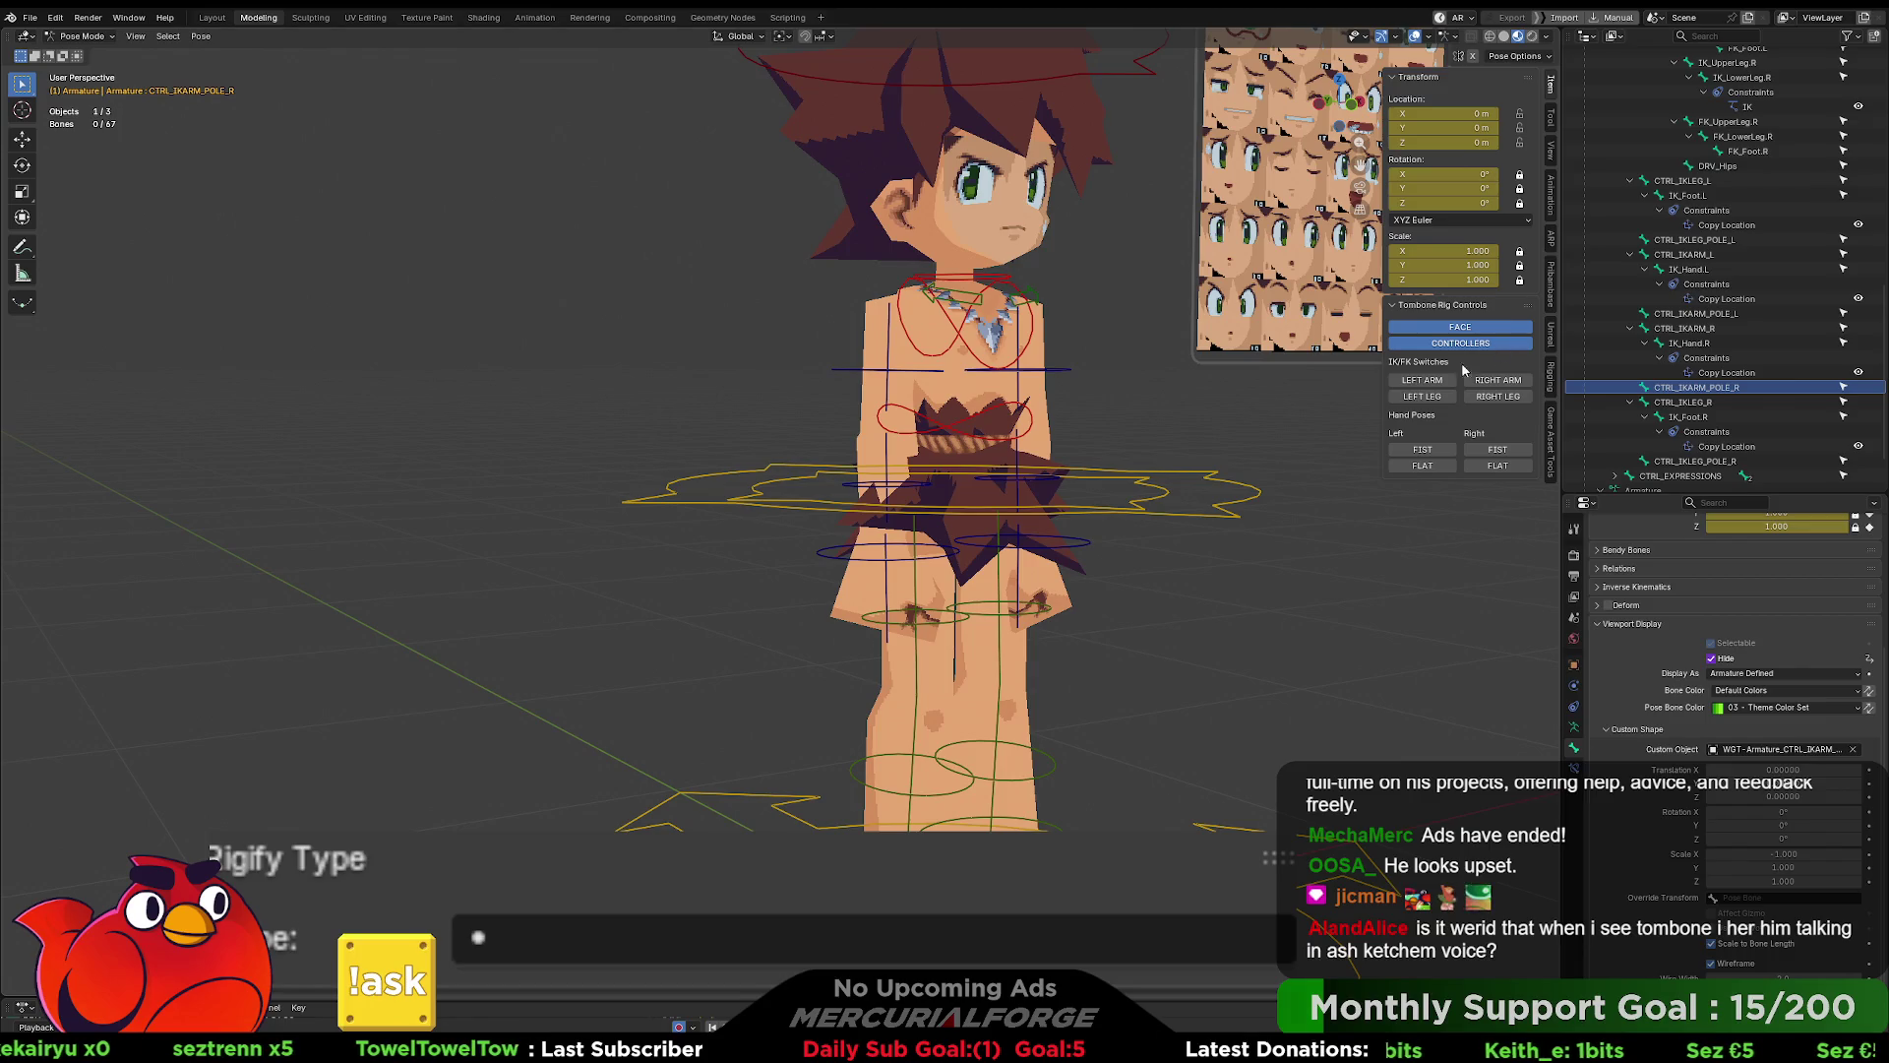
# - Select the left FK foot bone FK_Foot.L
pyautogui.click(989, 824)
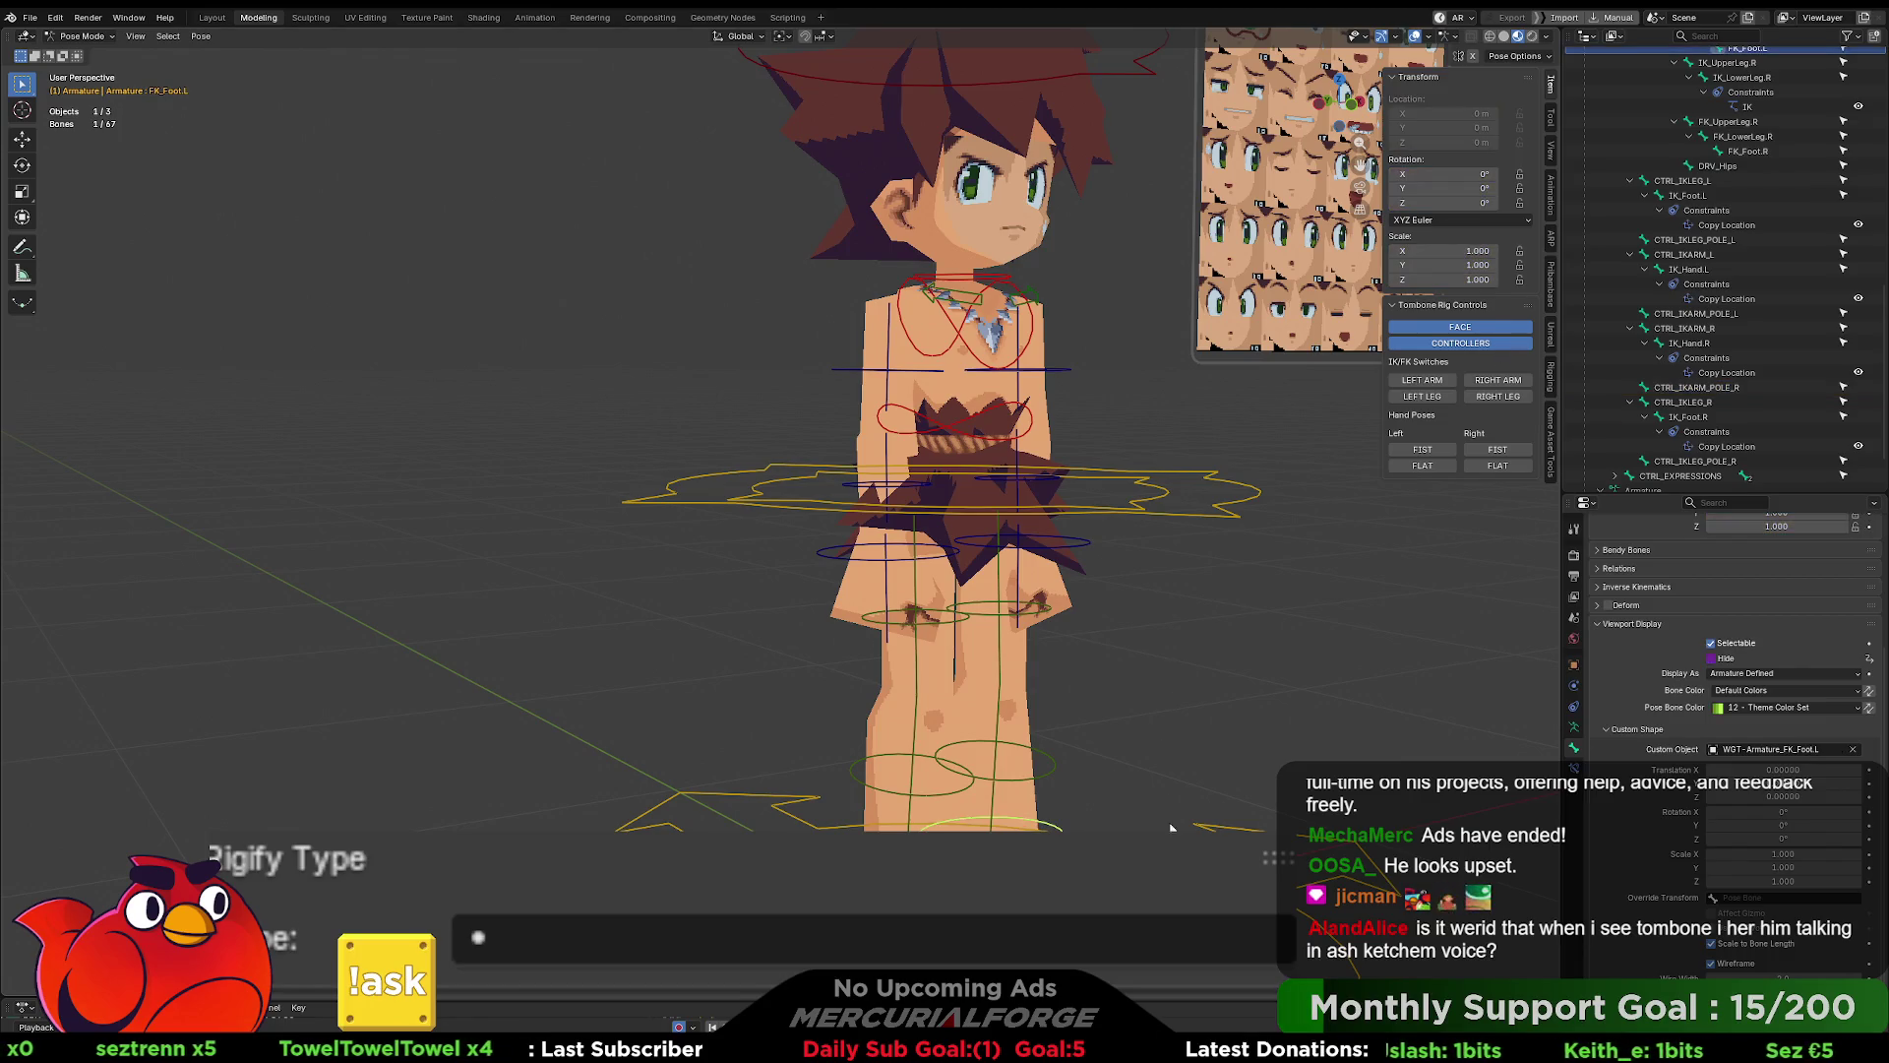
# - Change FK_Foot.L's Hide driver path and variable from FootIK_Left to LegIK_Left
pyautogui.rightClick(1734, 664)
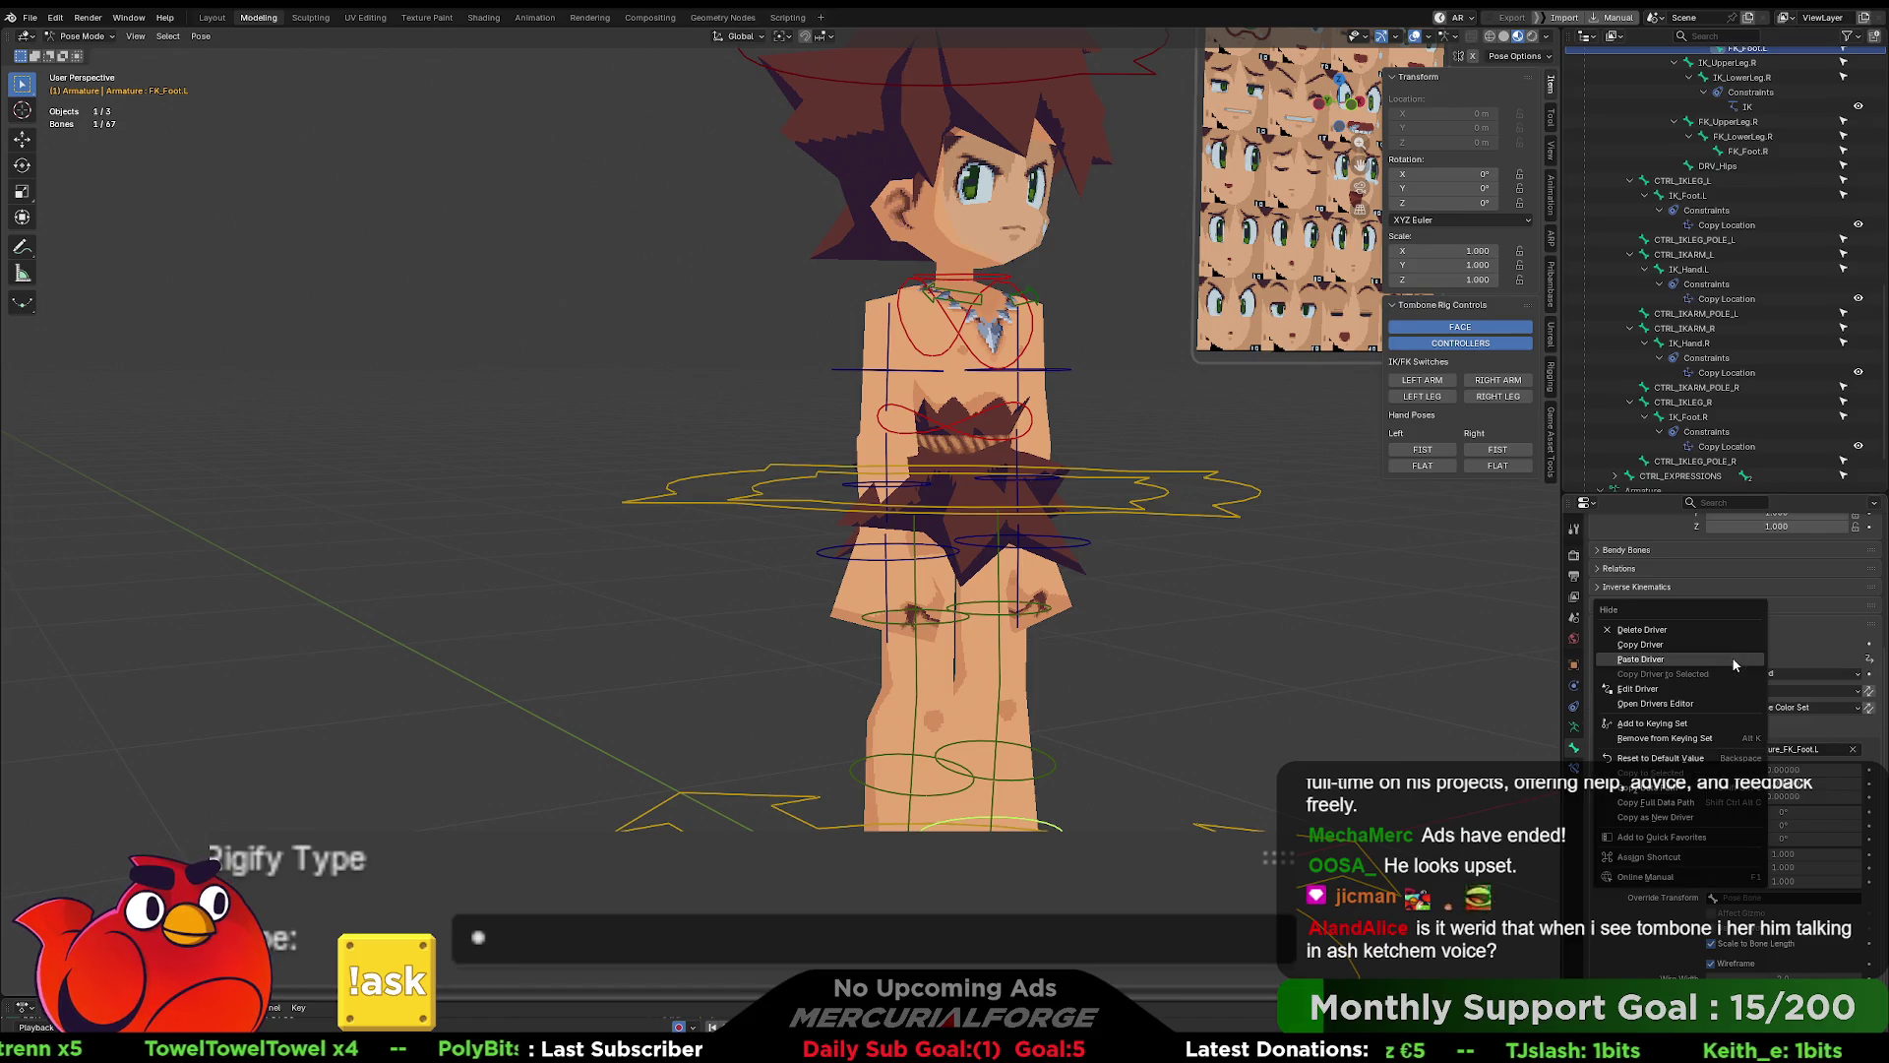
pyautogui.click(1673, 689)
pyautogui.click(1663, 897)
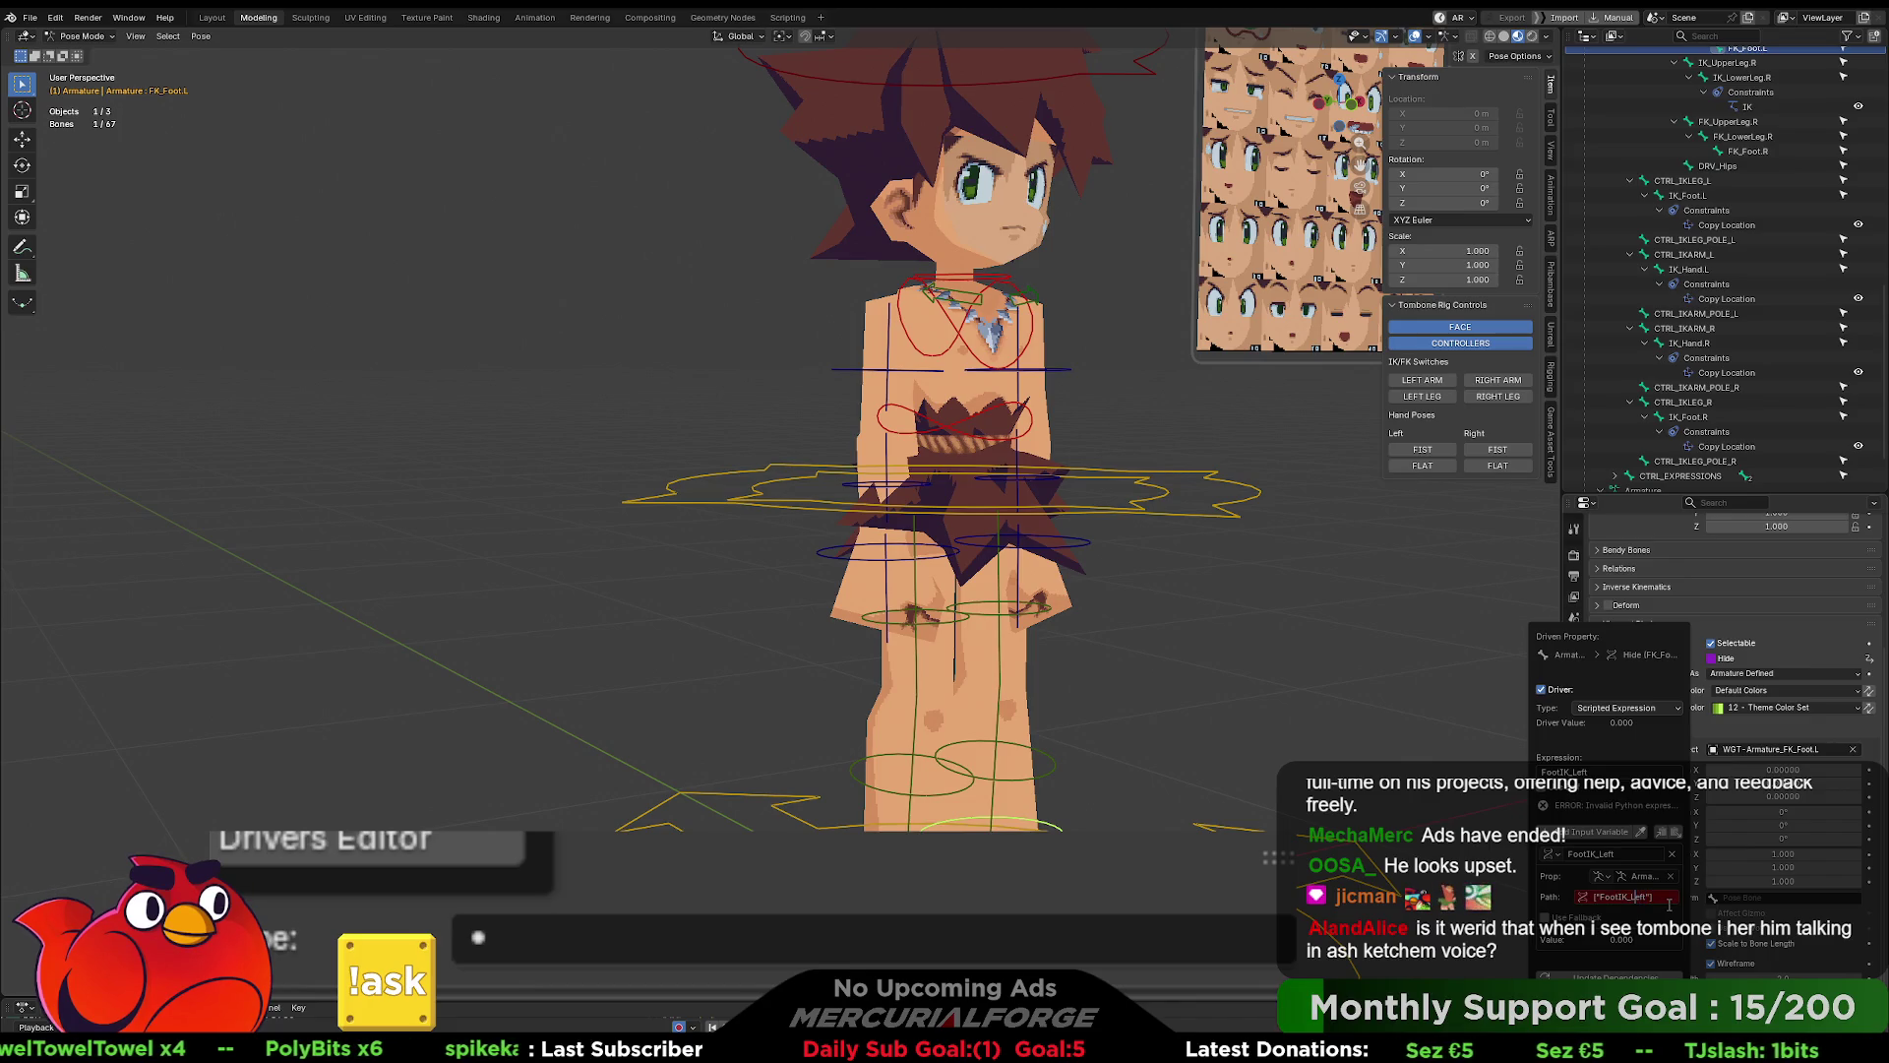
pyautogui.press('BackSpace')
pyautogui.write('Leg')
pyautogui.press('Return')
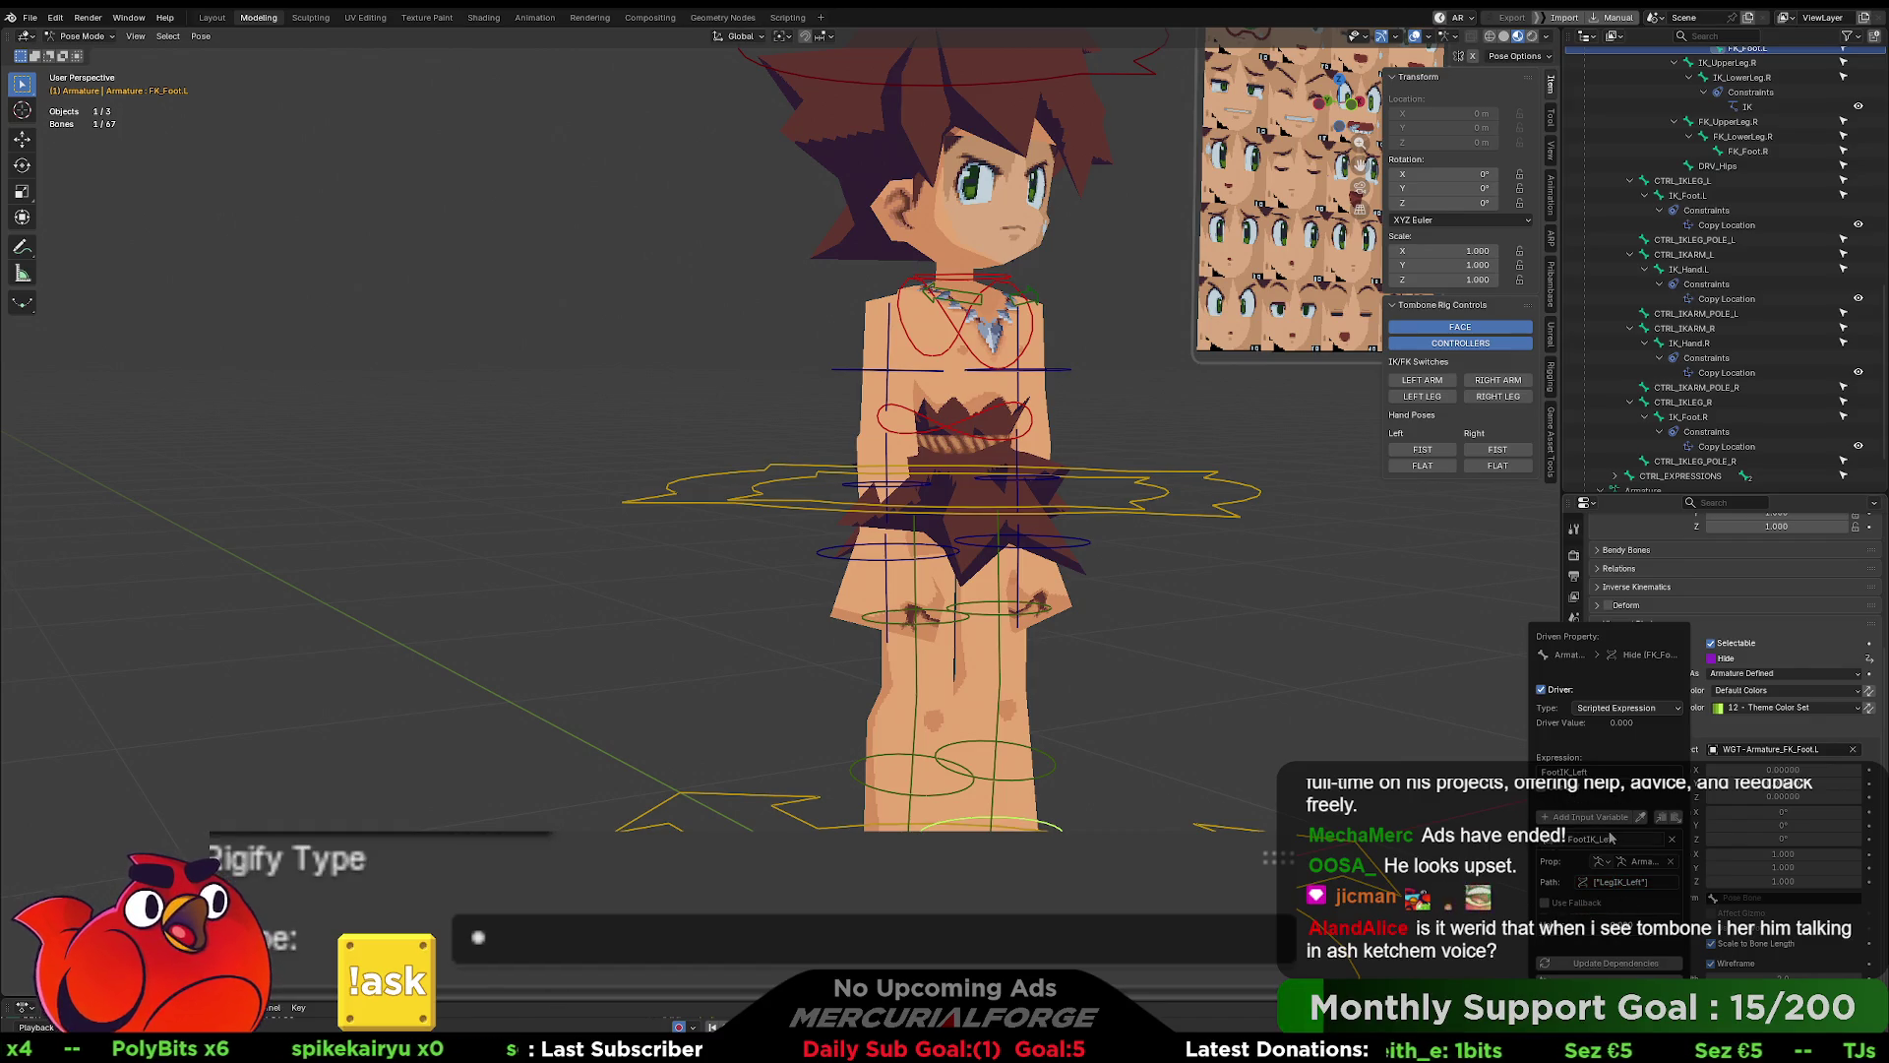
pyautogui.write('Leg')
pyautogui.press('Return')
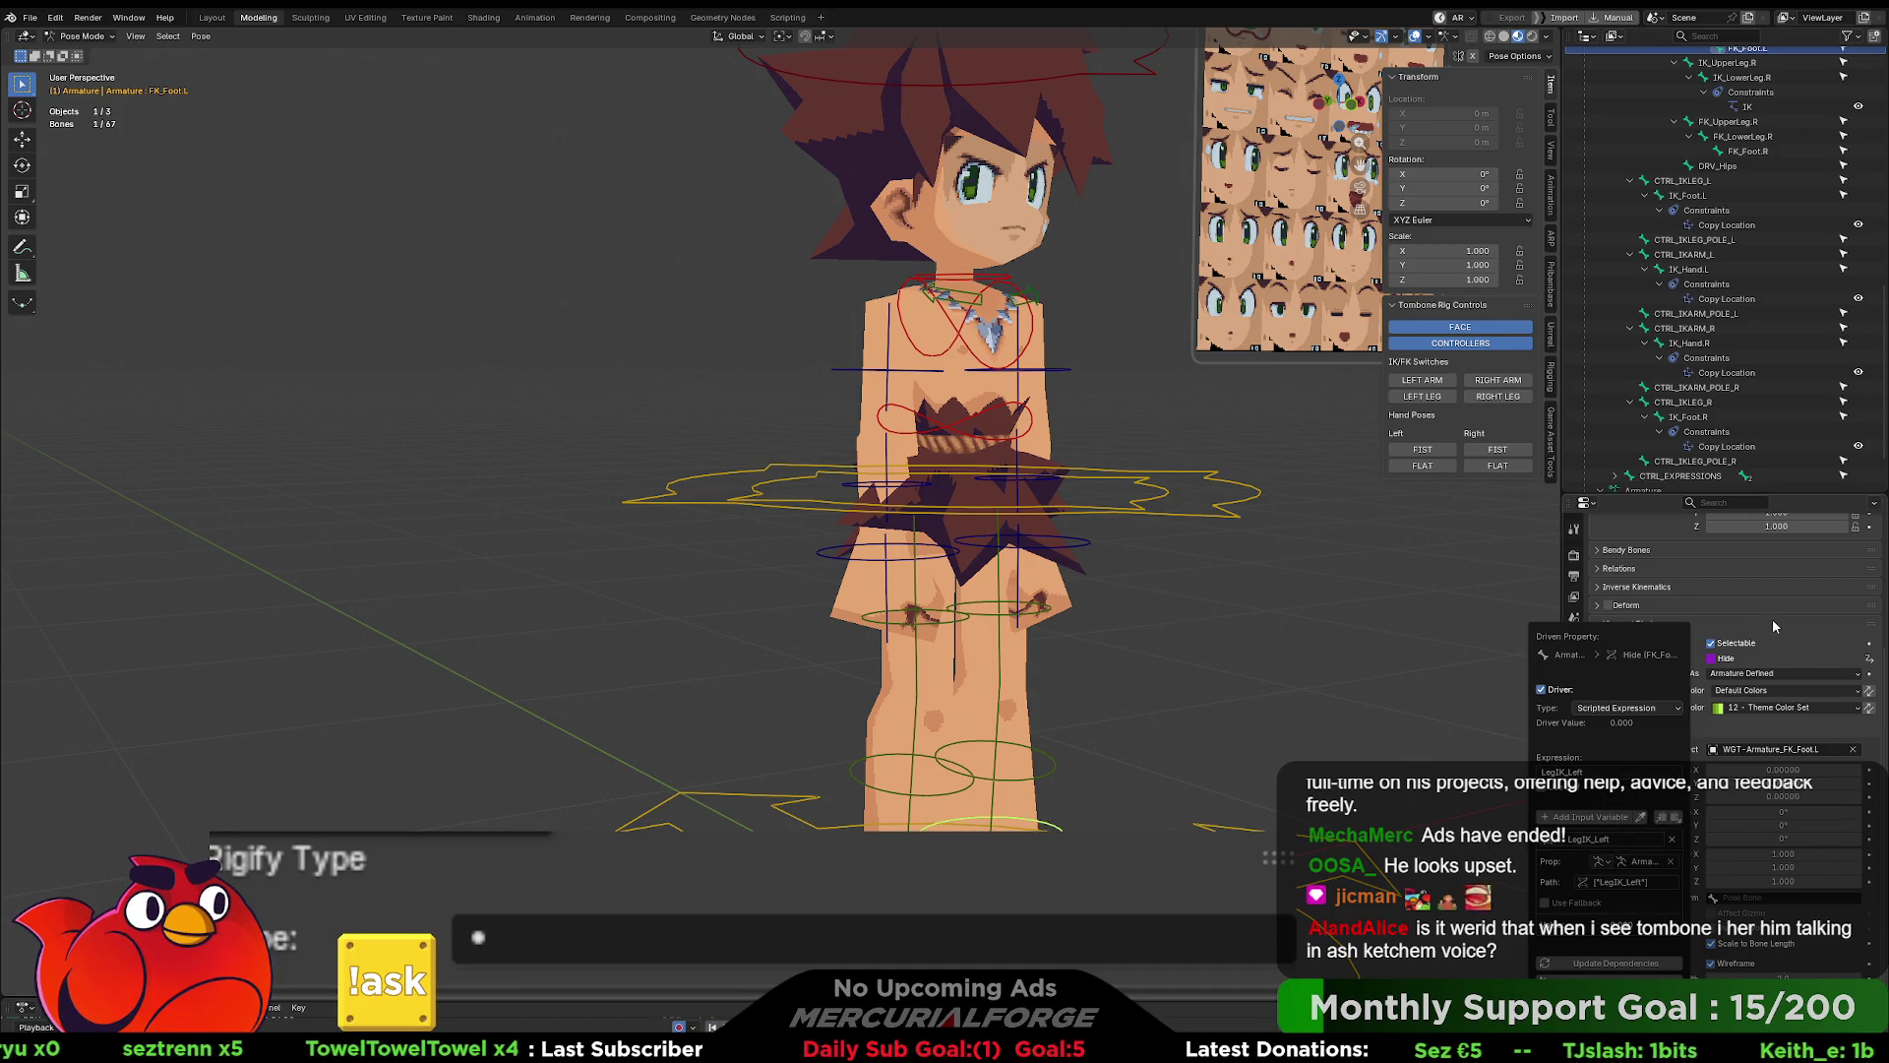
# - Copy the corrected LegIK_Left driver and select FK_LowerLeg.L to receive it
pyautogui.rightClick(1720, 657)
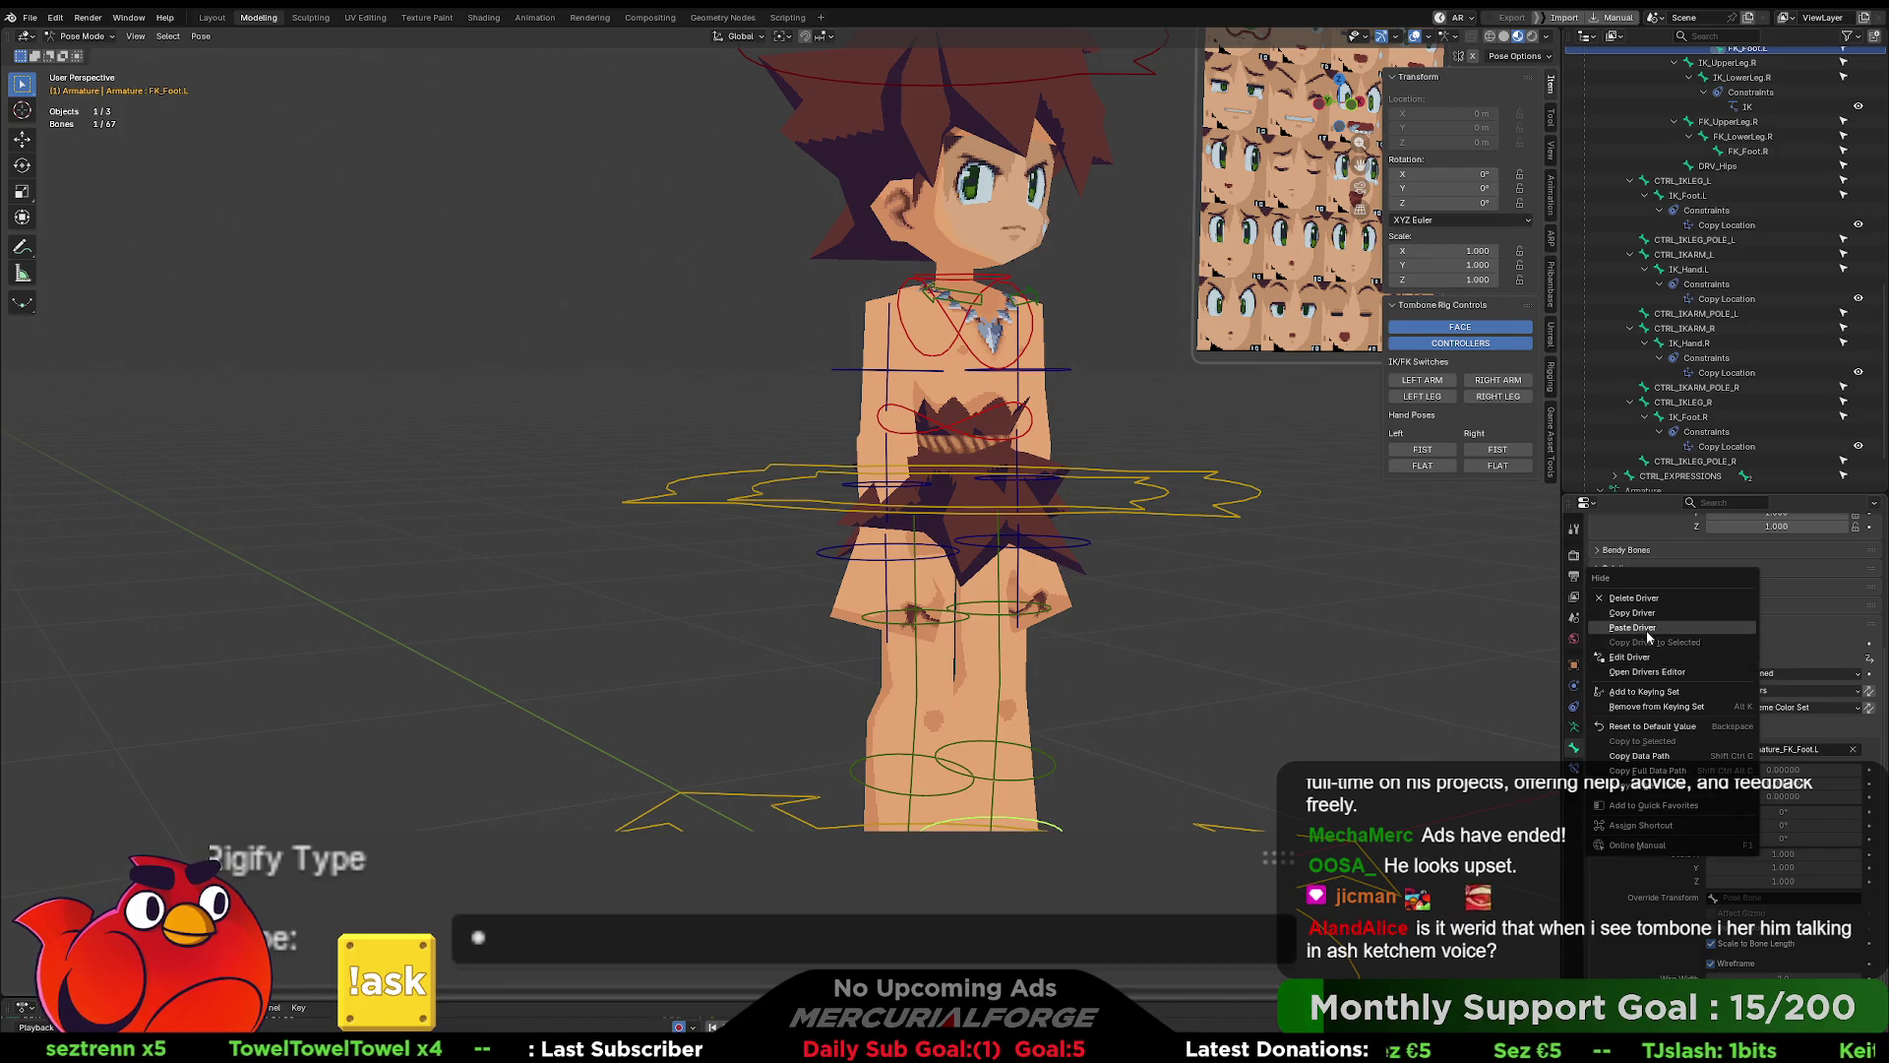
pyautogui.click(1641, 613)
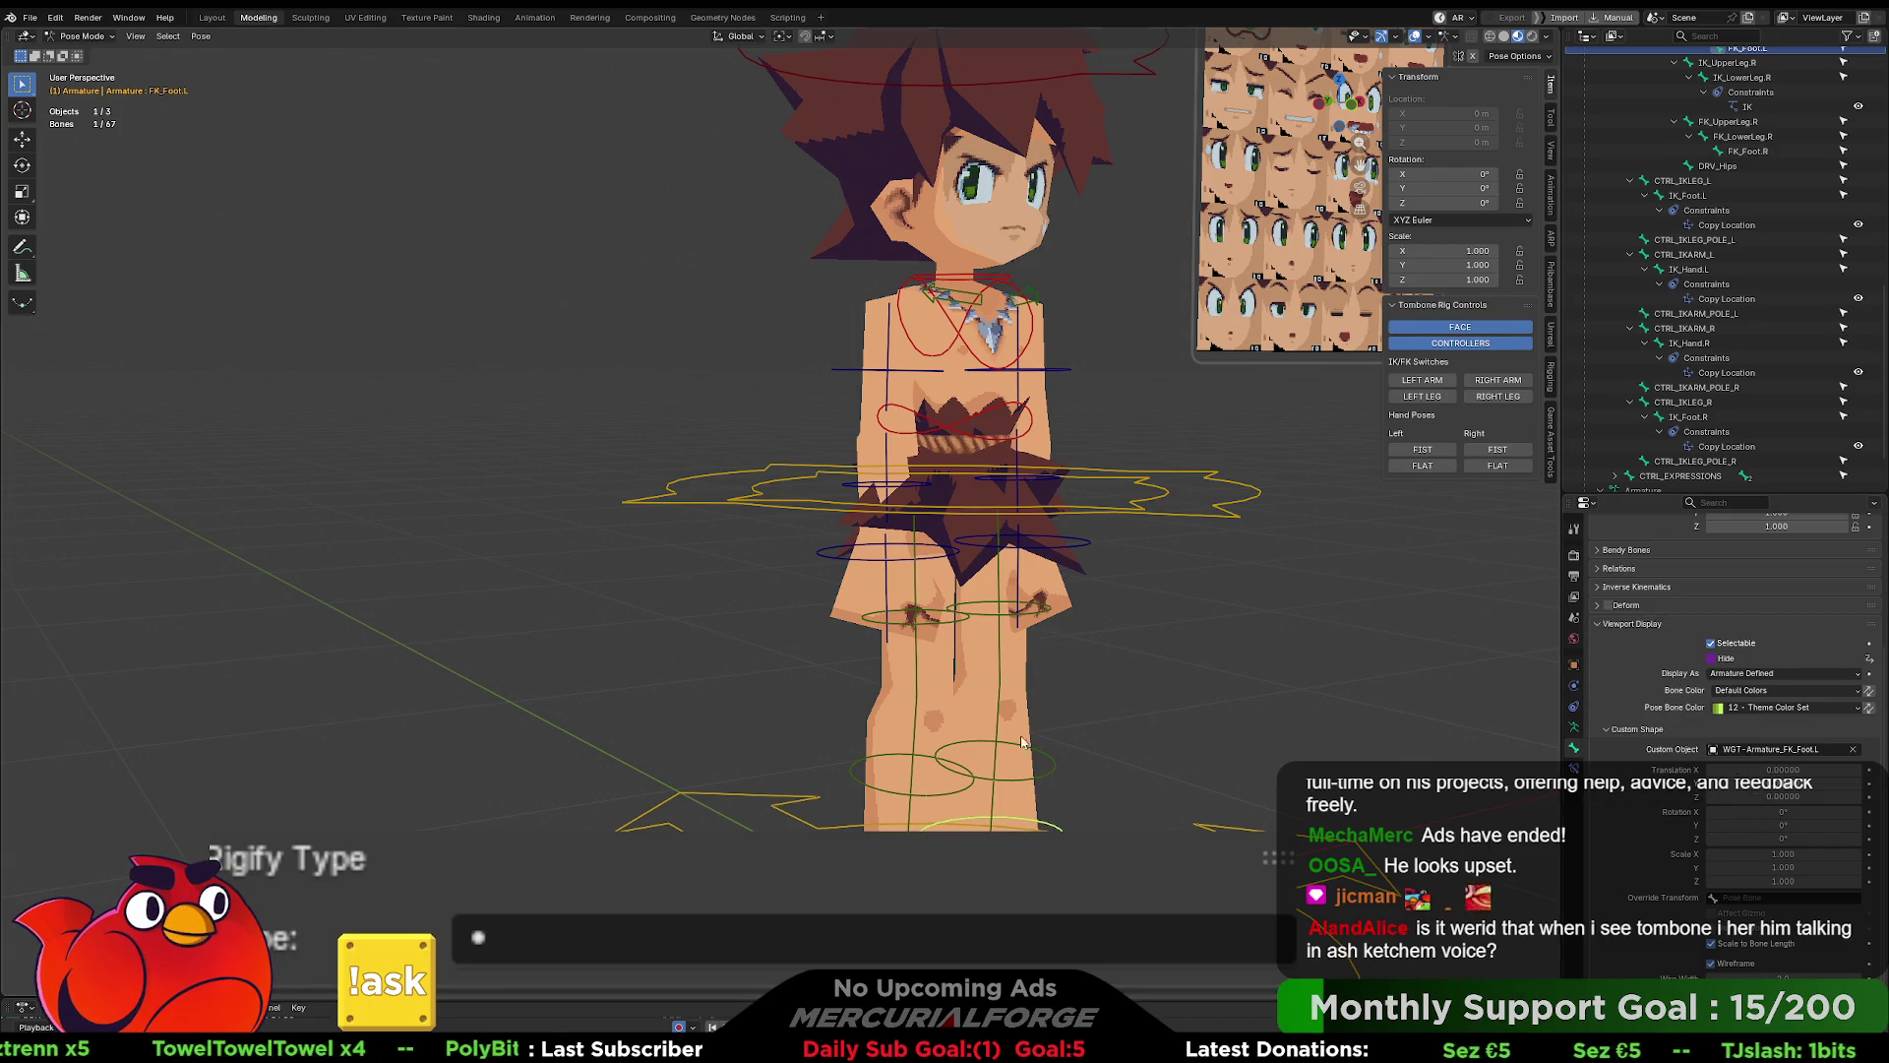
pyautogui.click(1058, 768)
pyautogui.rightClick(1713, 657)
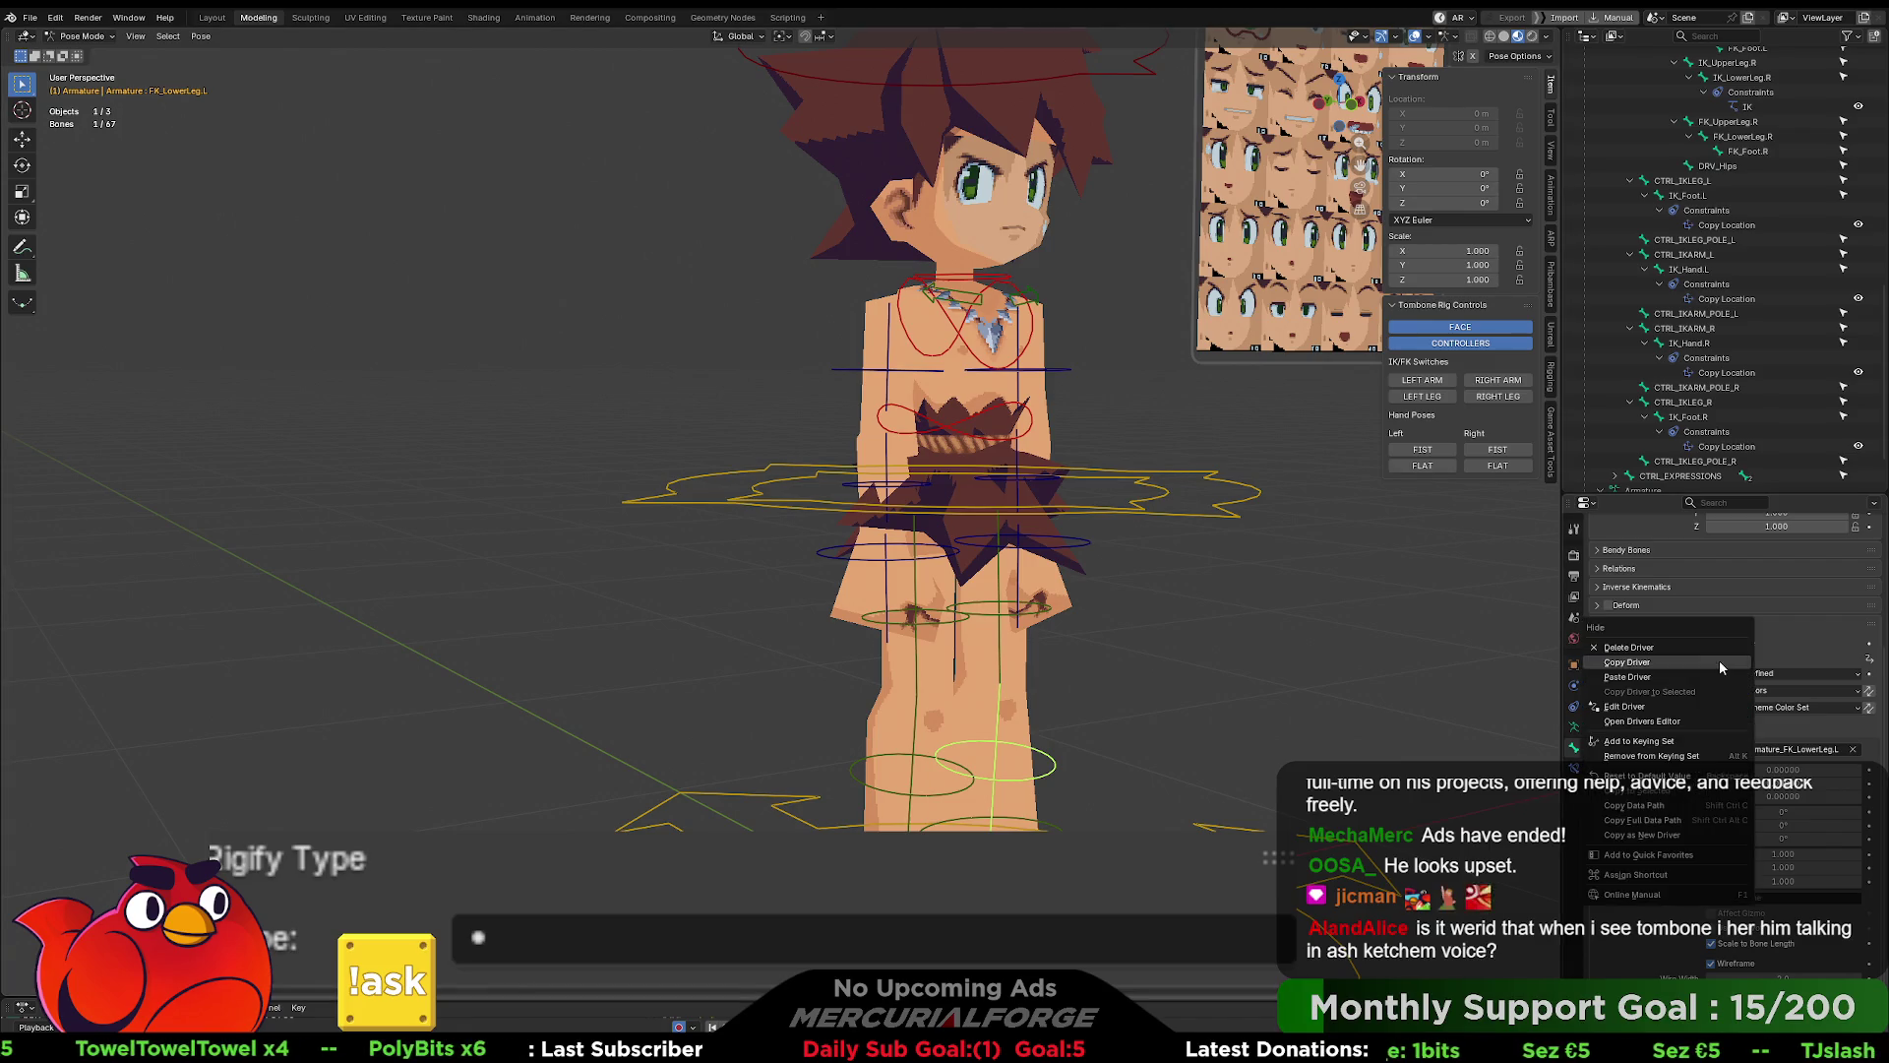
# - Paste the visibility driver onto FK_LowerLeg.L and FK_UpperLeg.L Hide, then switch the left leg to IK
pyautogui.click(1655, 677)
pyautogui.click(1051, 625)
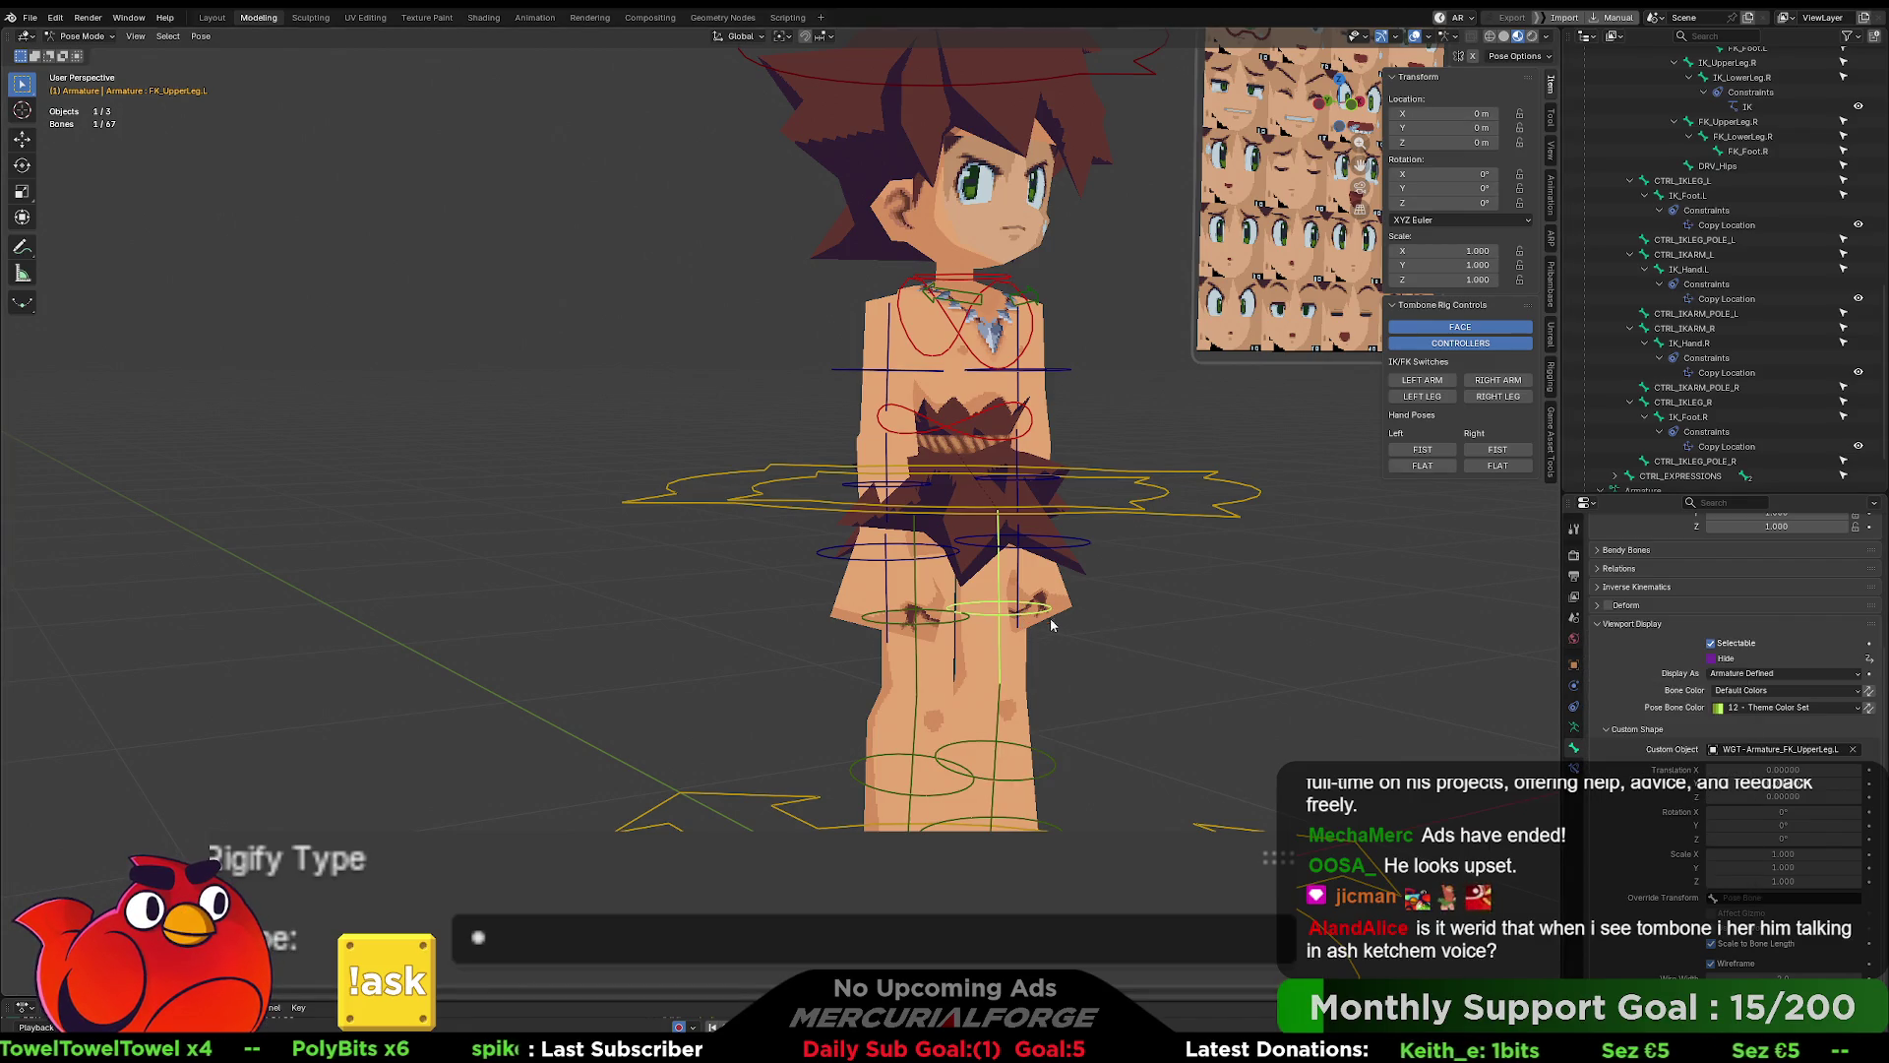
pyautogui.rightClick(1724, 660)
pyautogui.click(1654, 660)
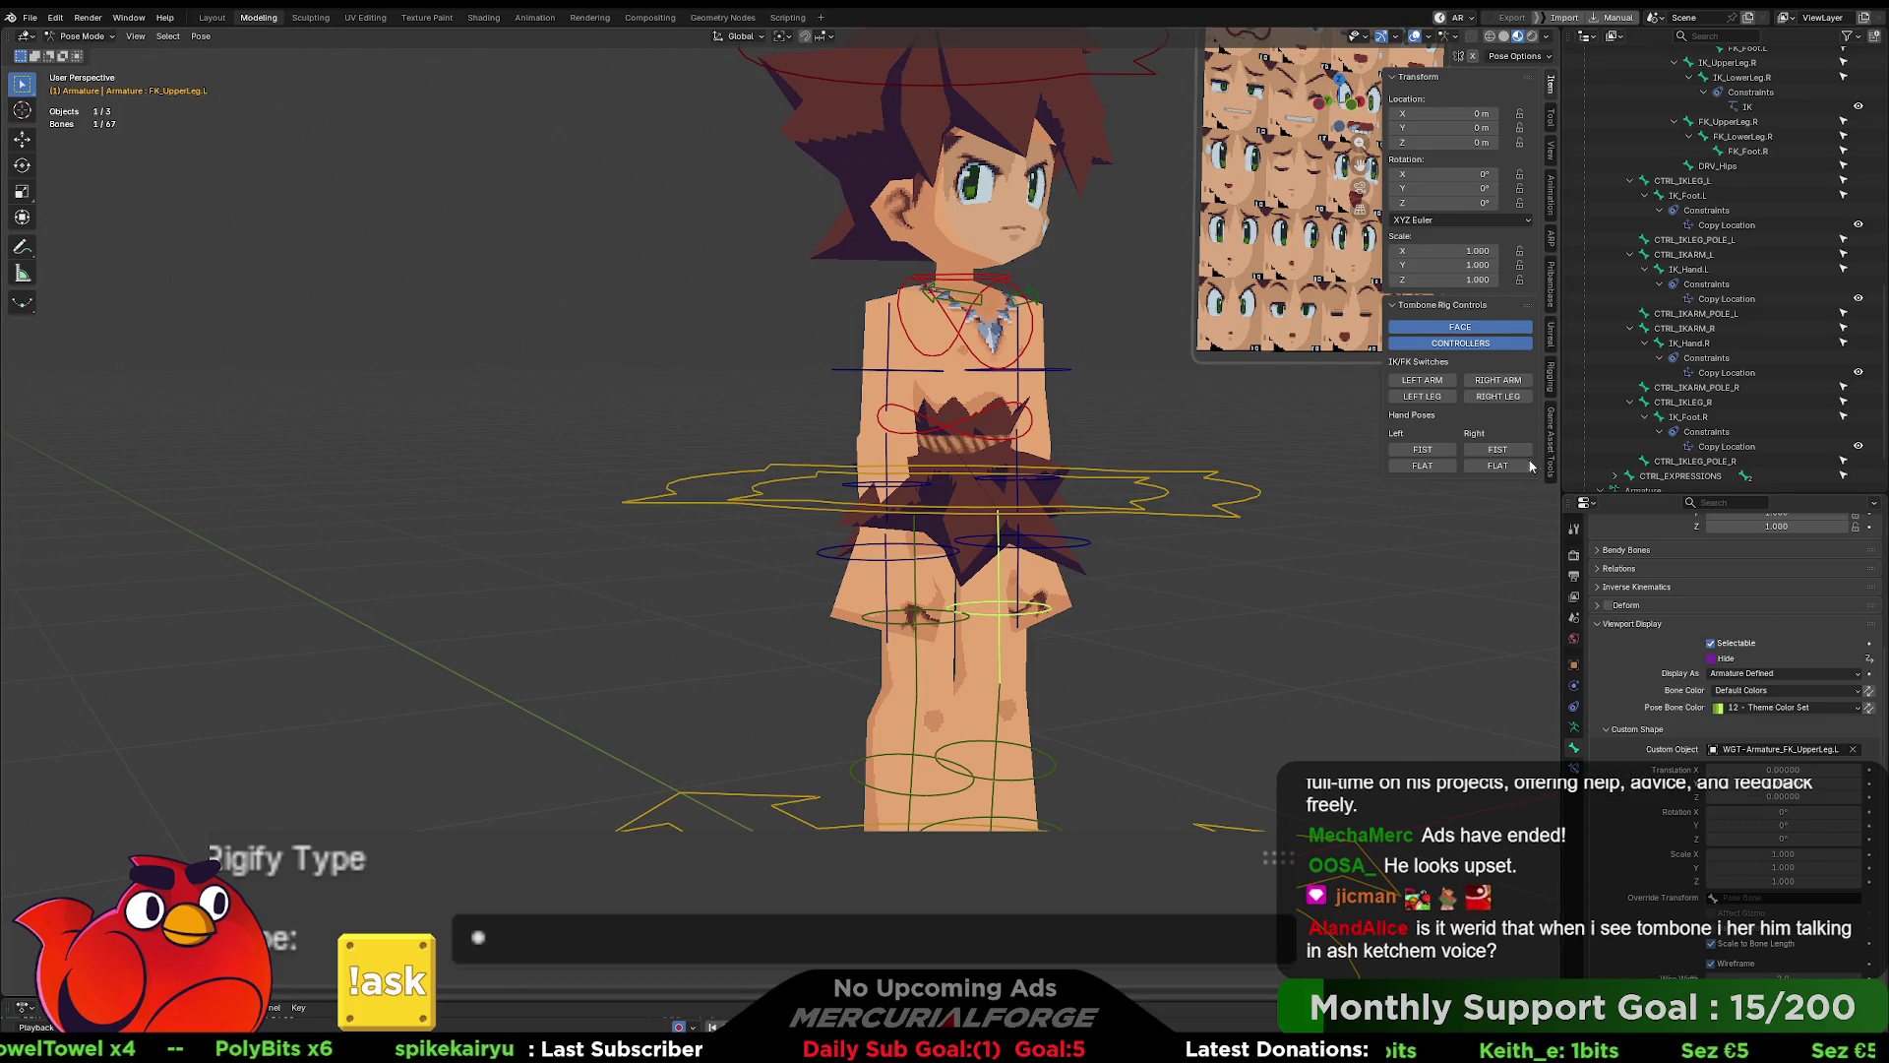
pyautogui.click(1432, 398)
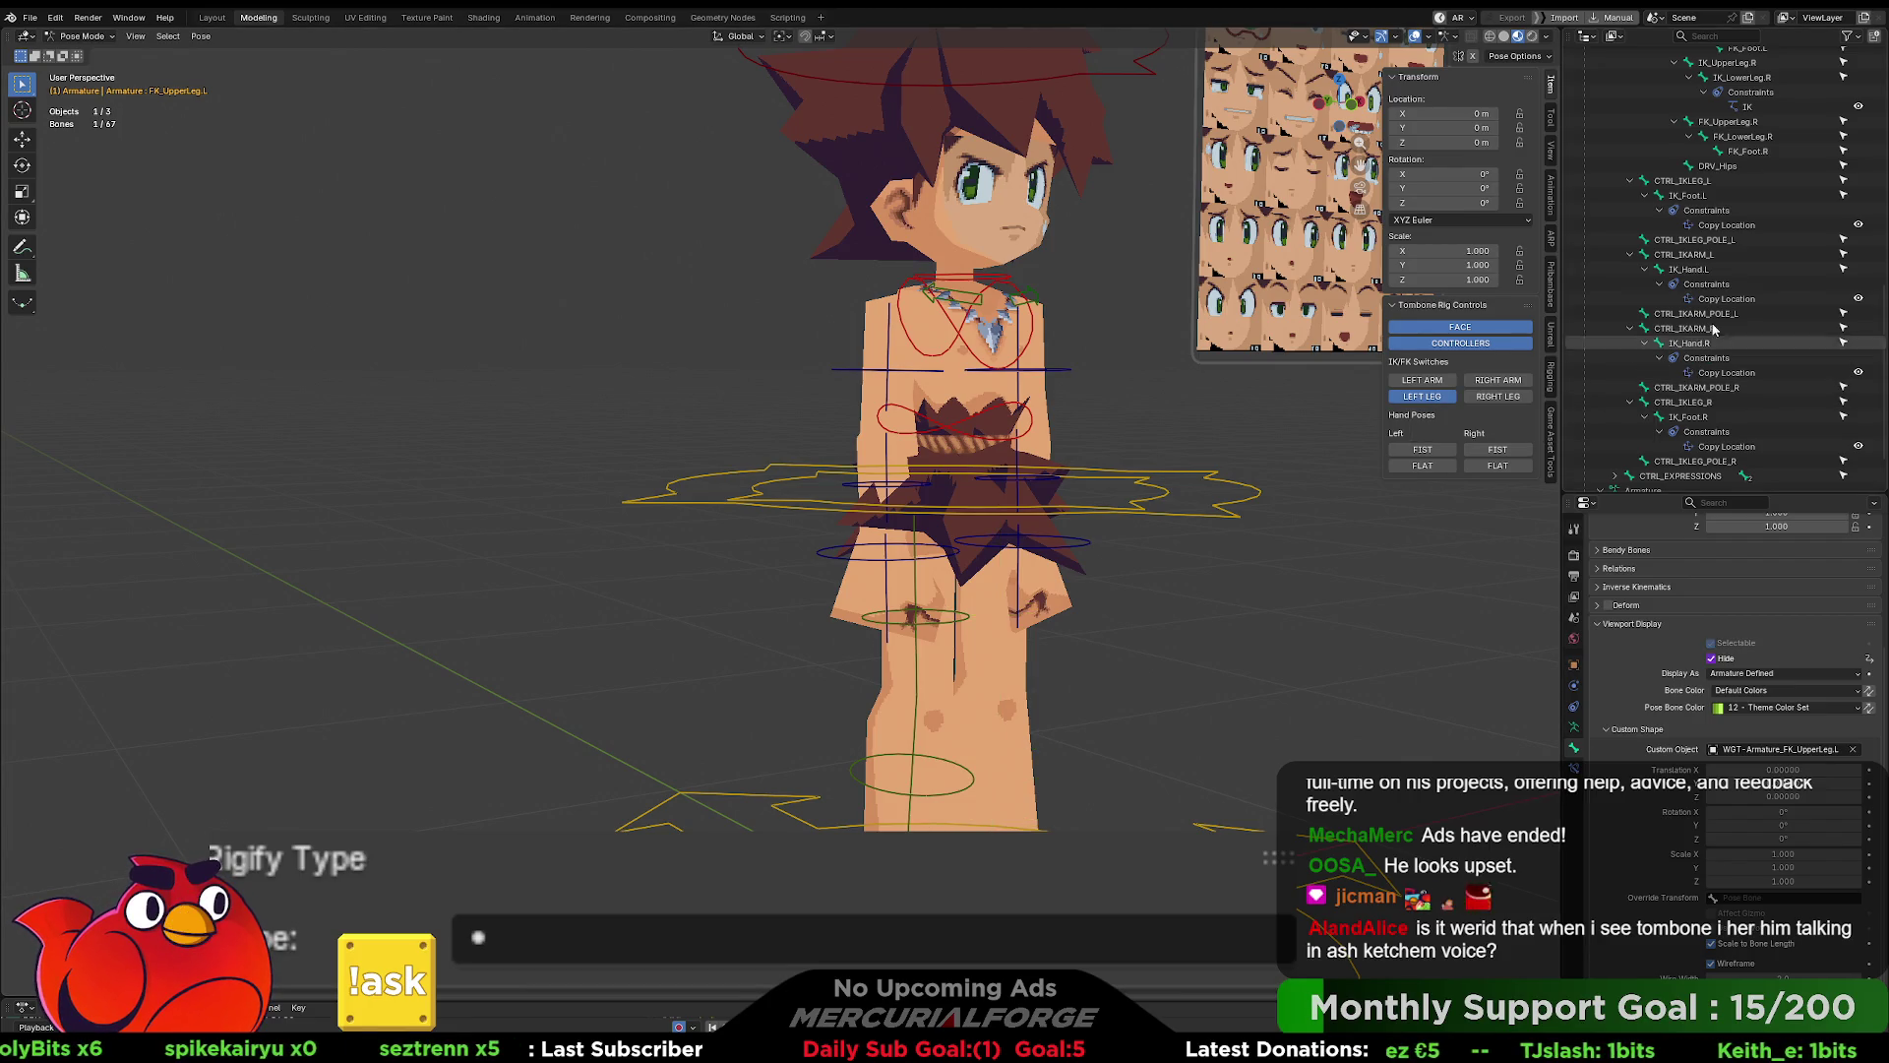
# - Inspect CTRL_IKLEG_R's Hide driver, which reads not LegIK_Left
pyautogui.scroll(3, 1699, 314)
pyautogui.scroll(2, 1693, 285)
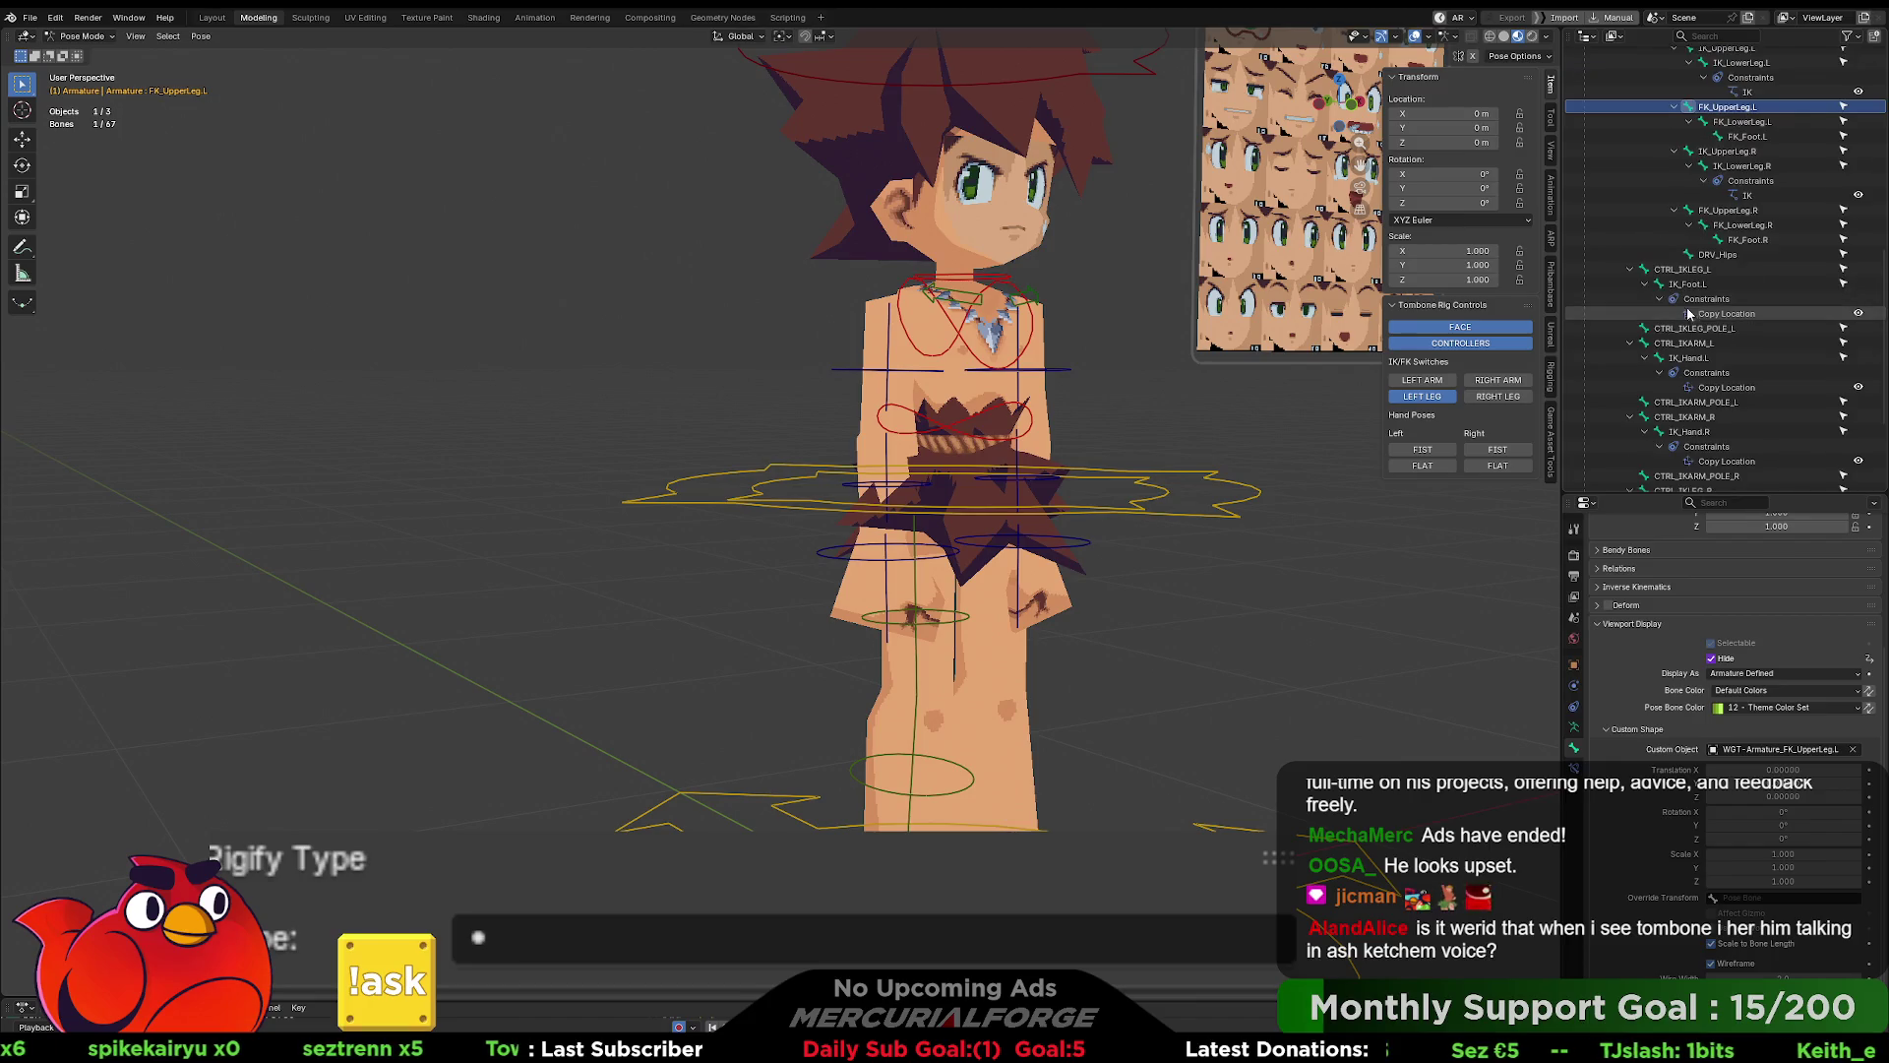
pyautogui.click(1683, 270)
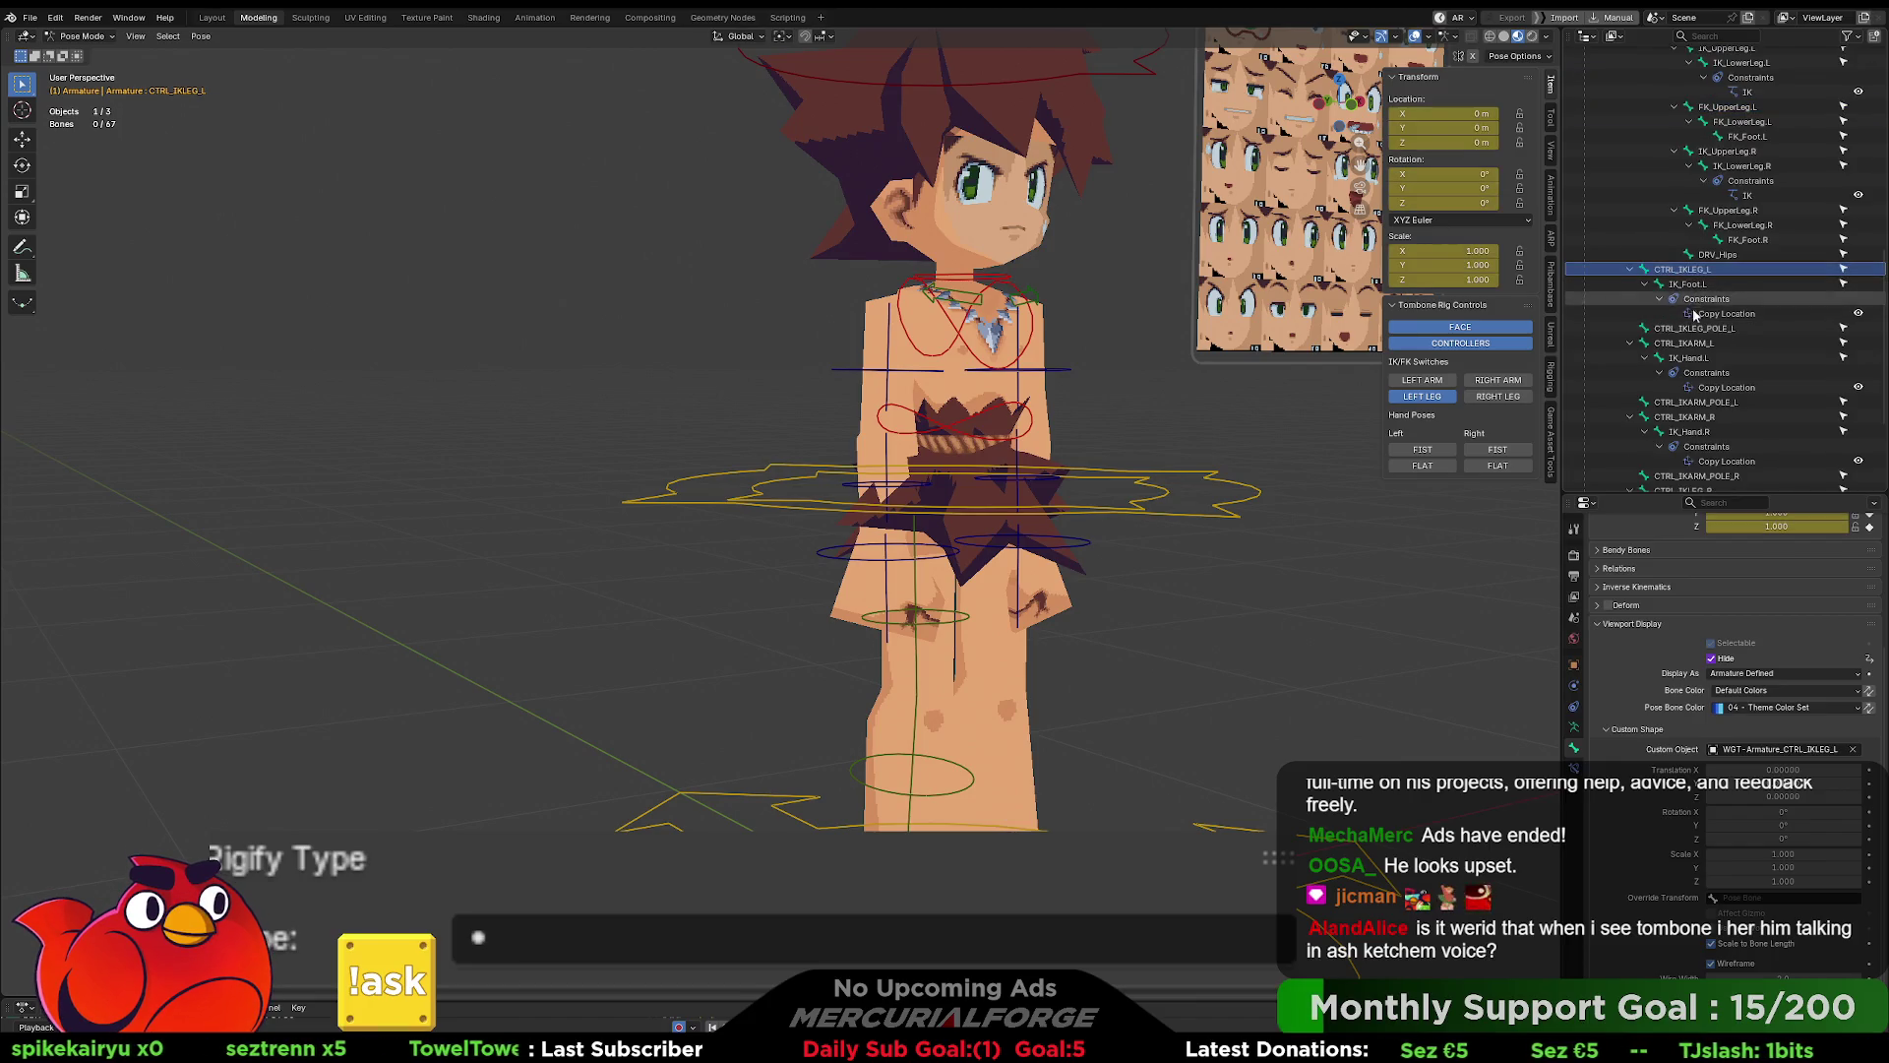
pyautogui.scroll(-3, 1693, 355)
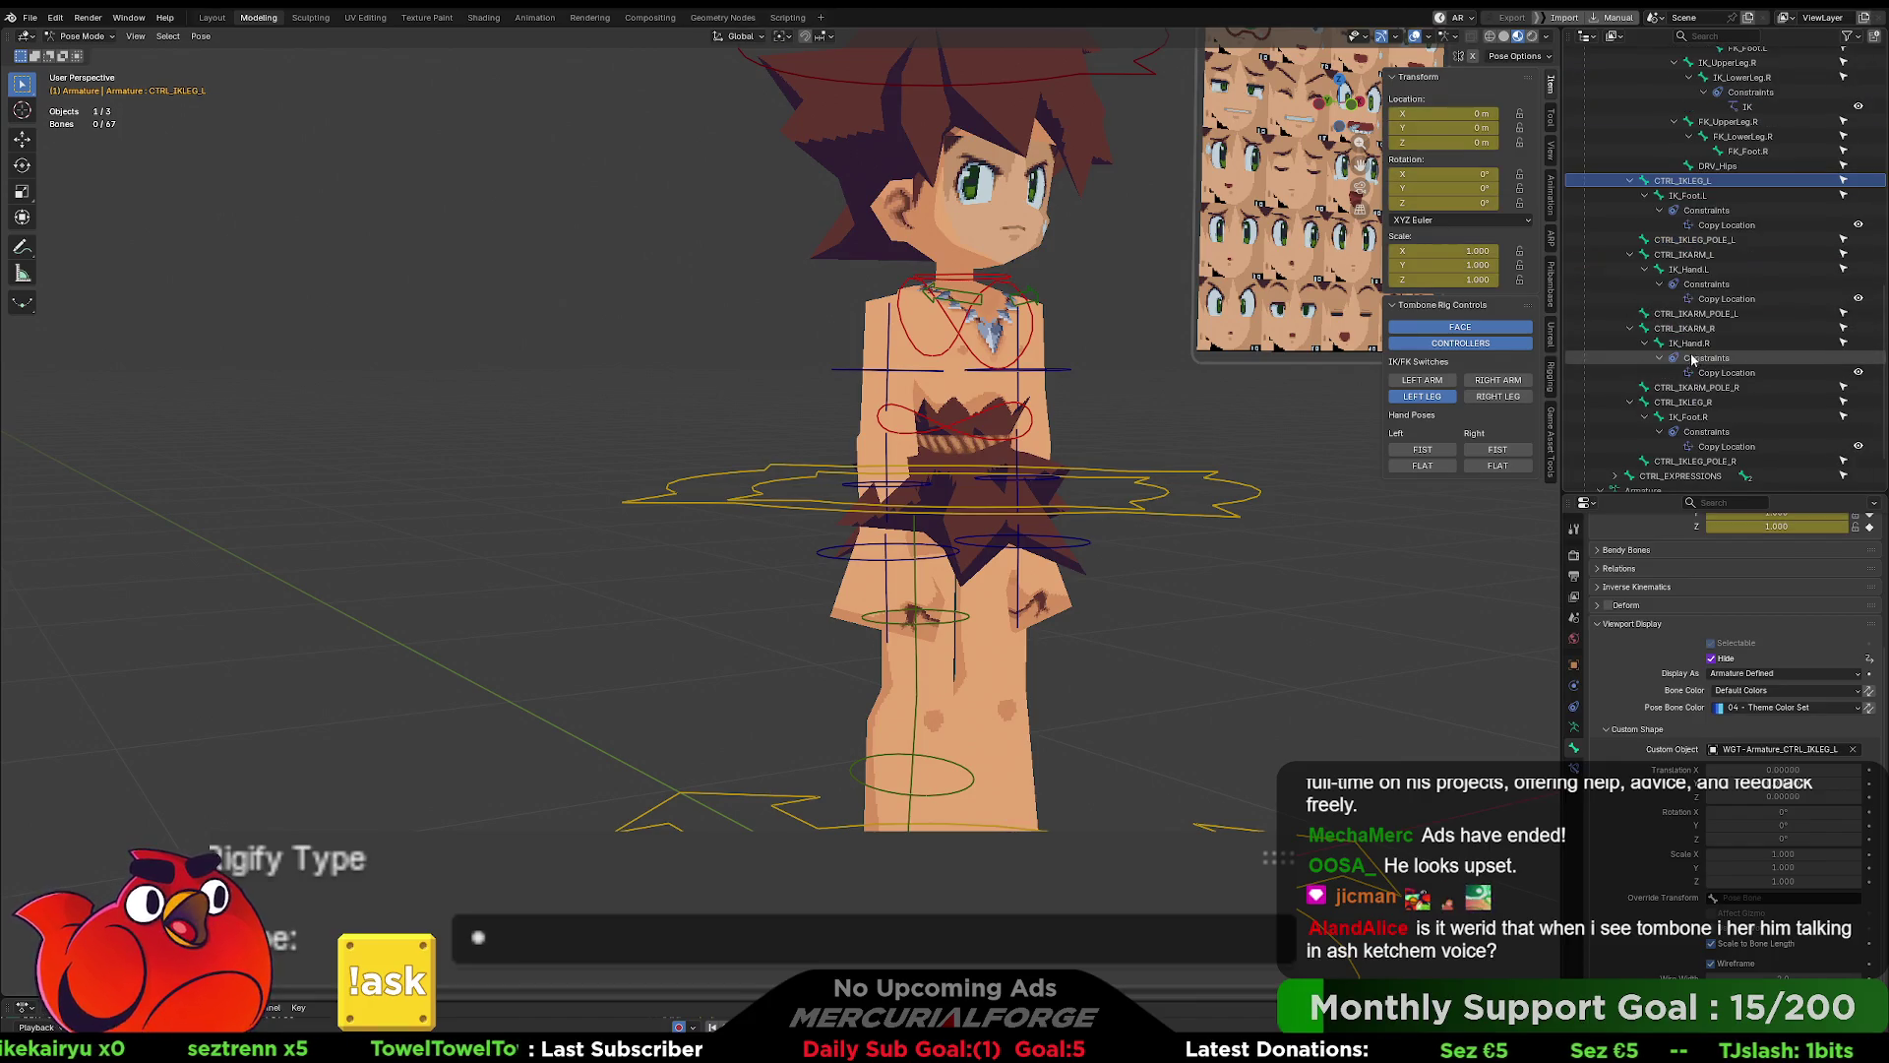
pyautogui.click(1684, 402)
pyautogui.rightClick(1723, 659)
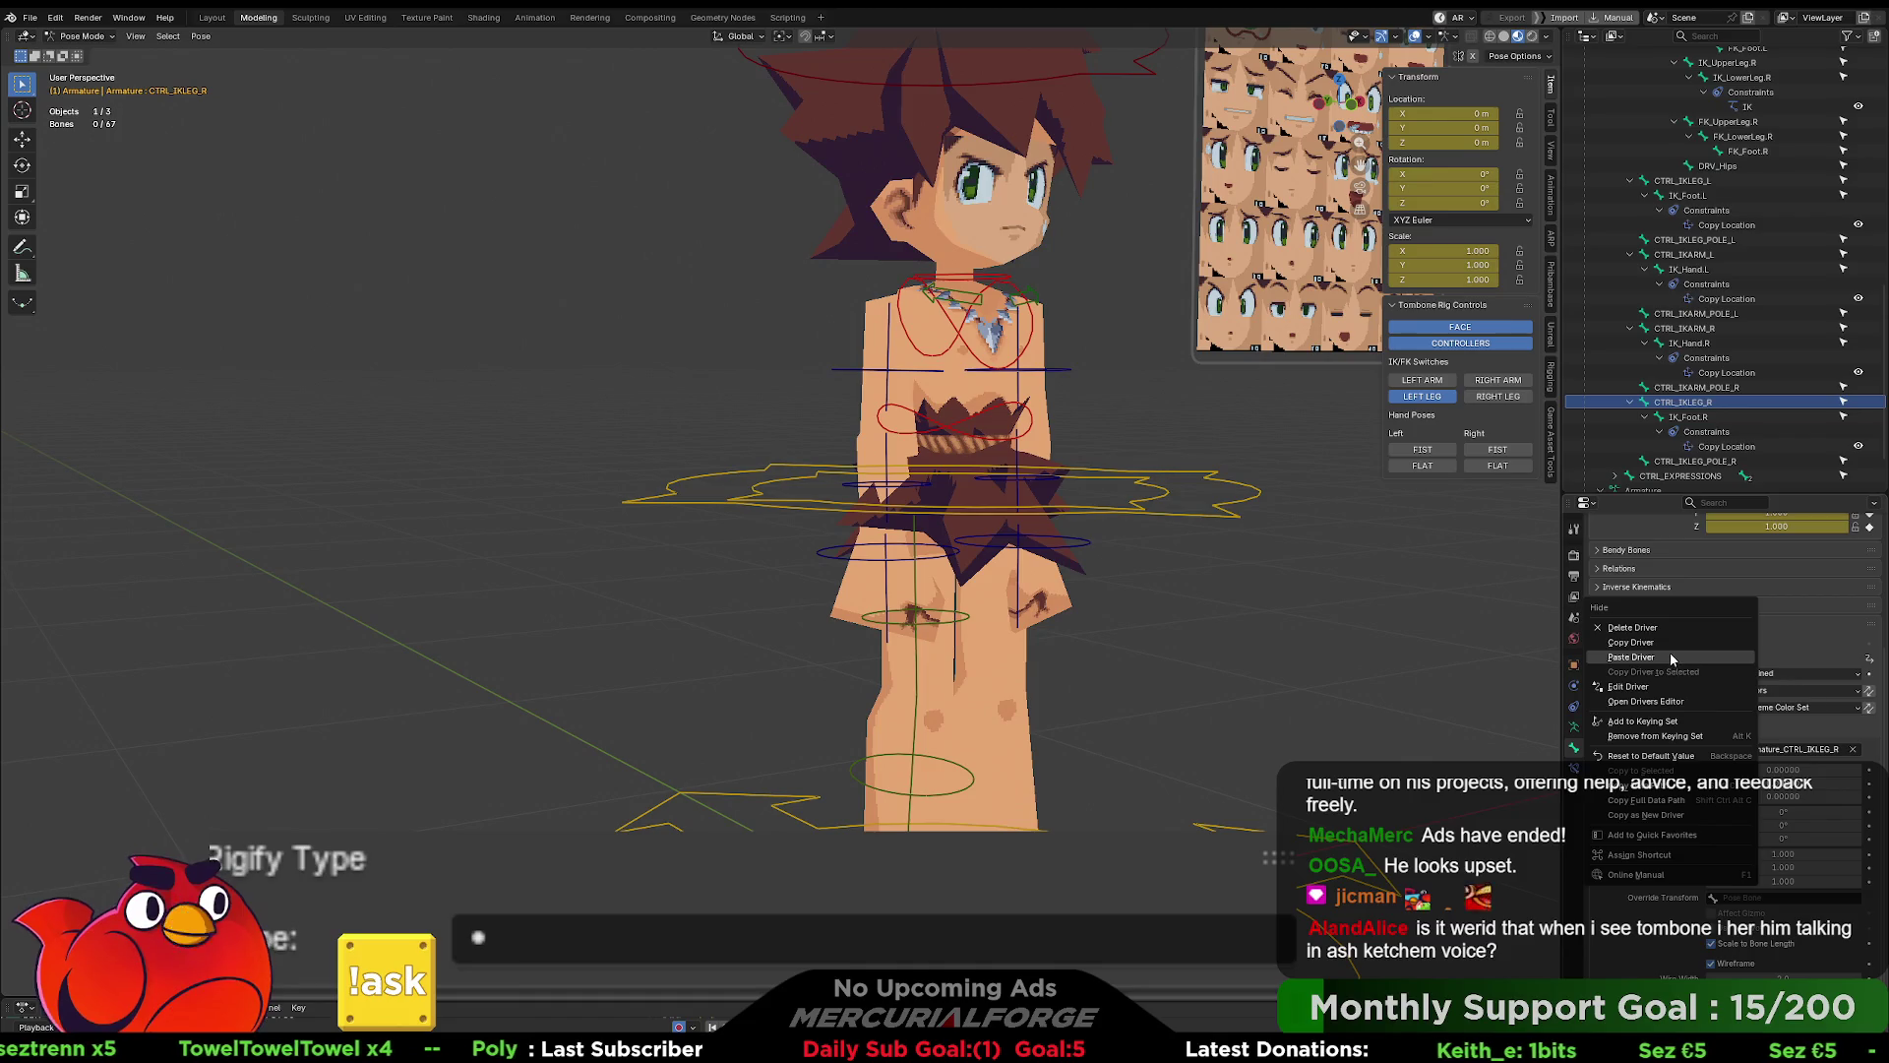
pyautogui.click(1656, 692)
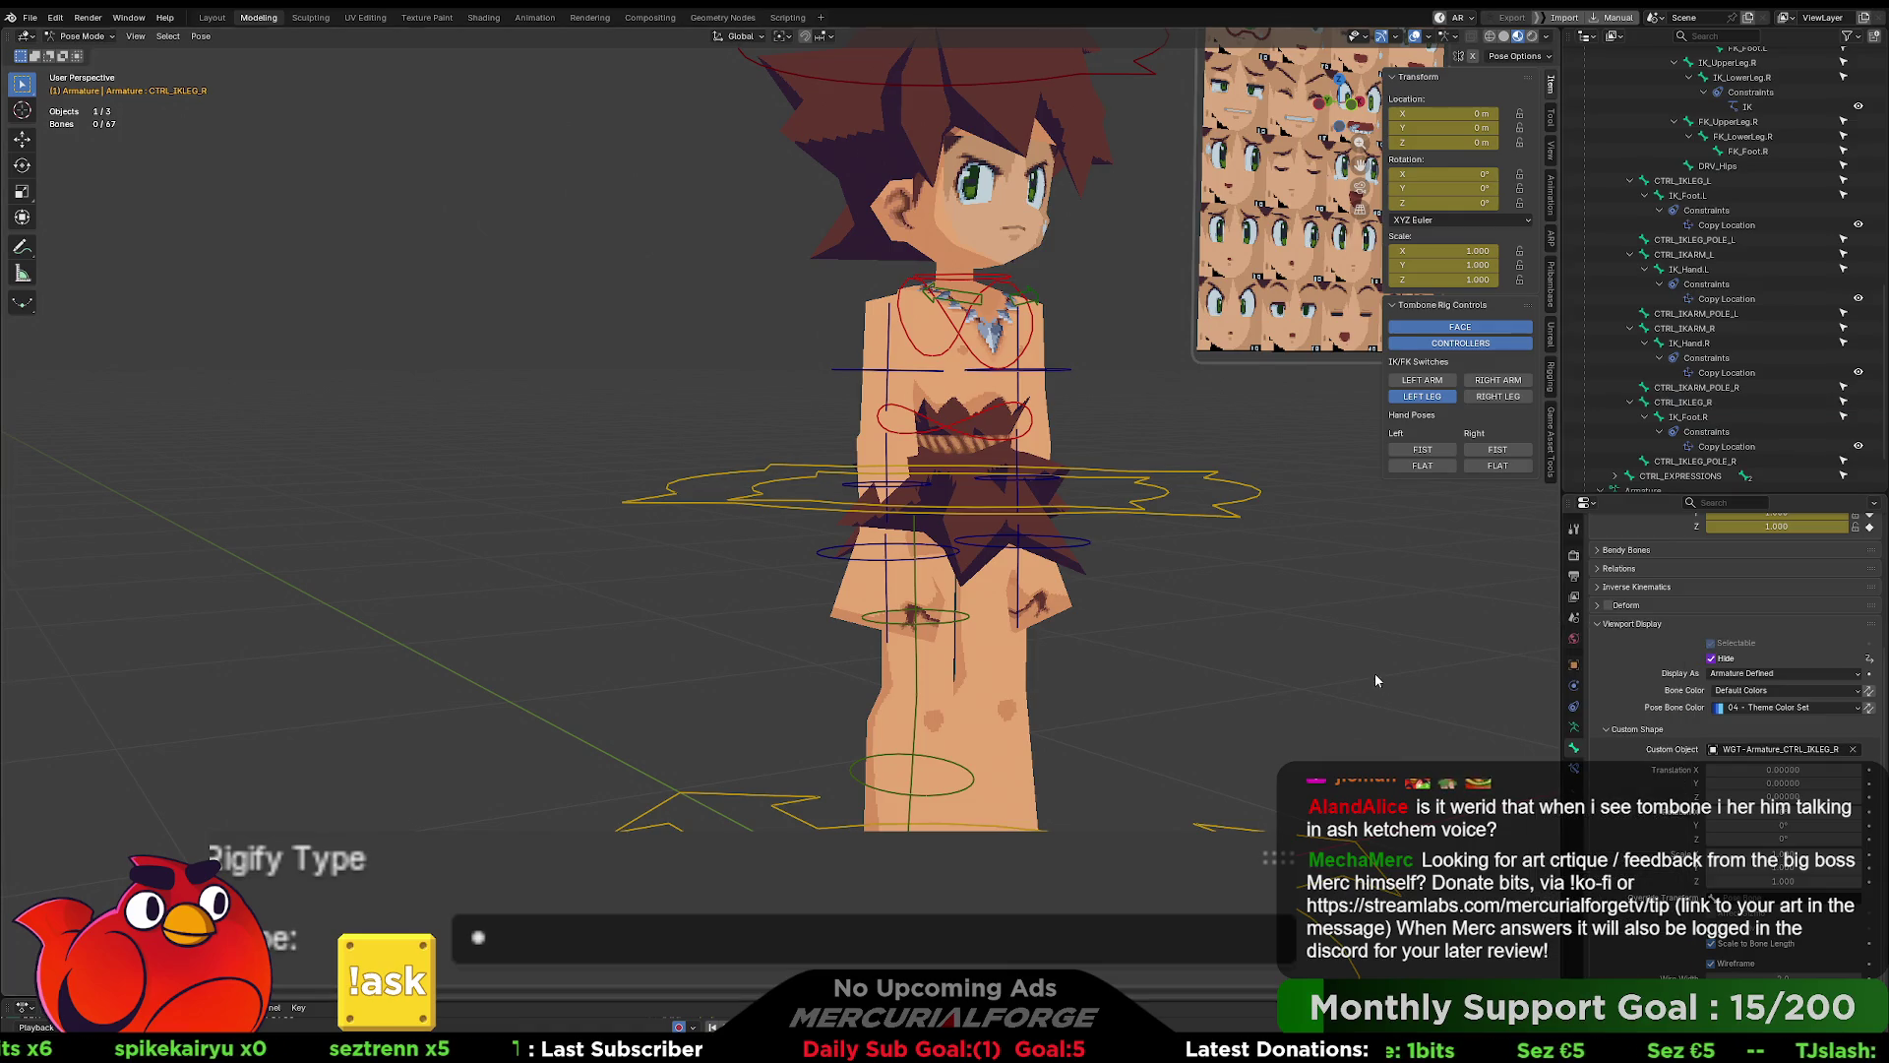
pyautogui.scroll(2, 1700, 411)
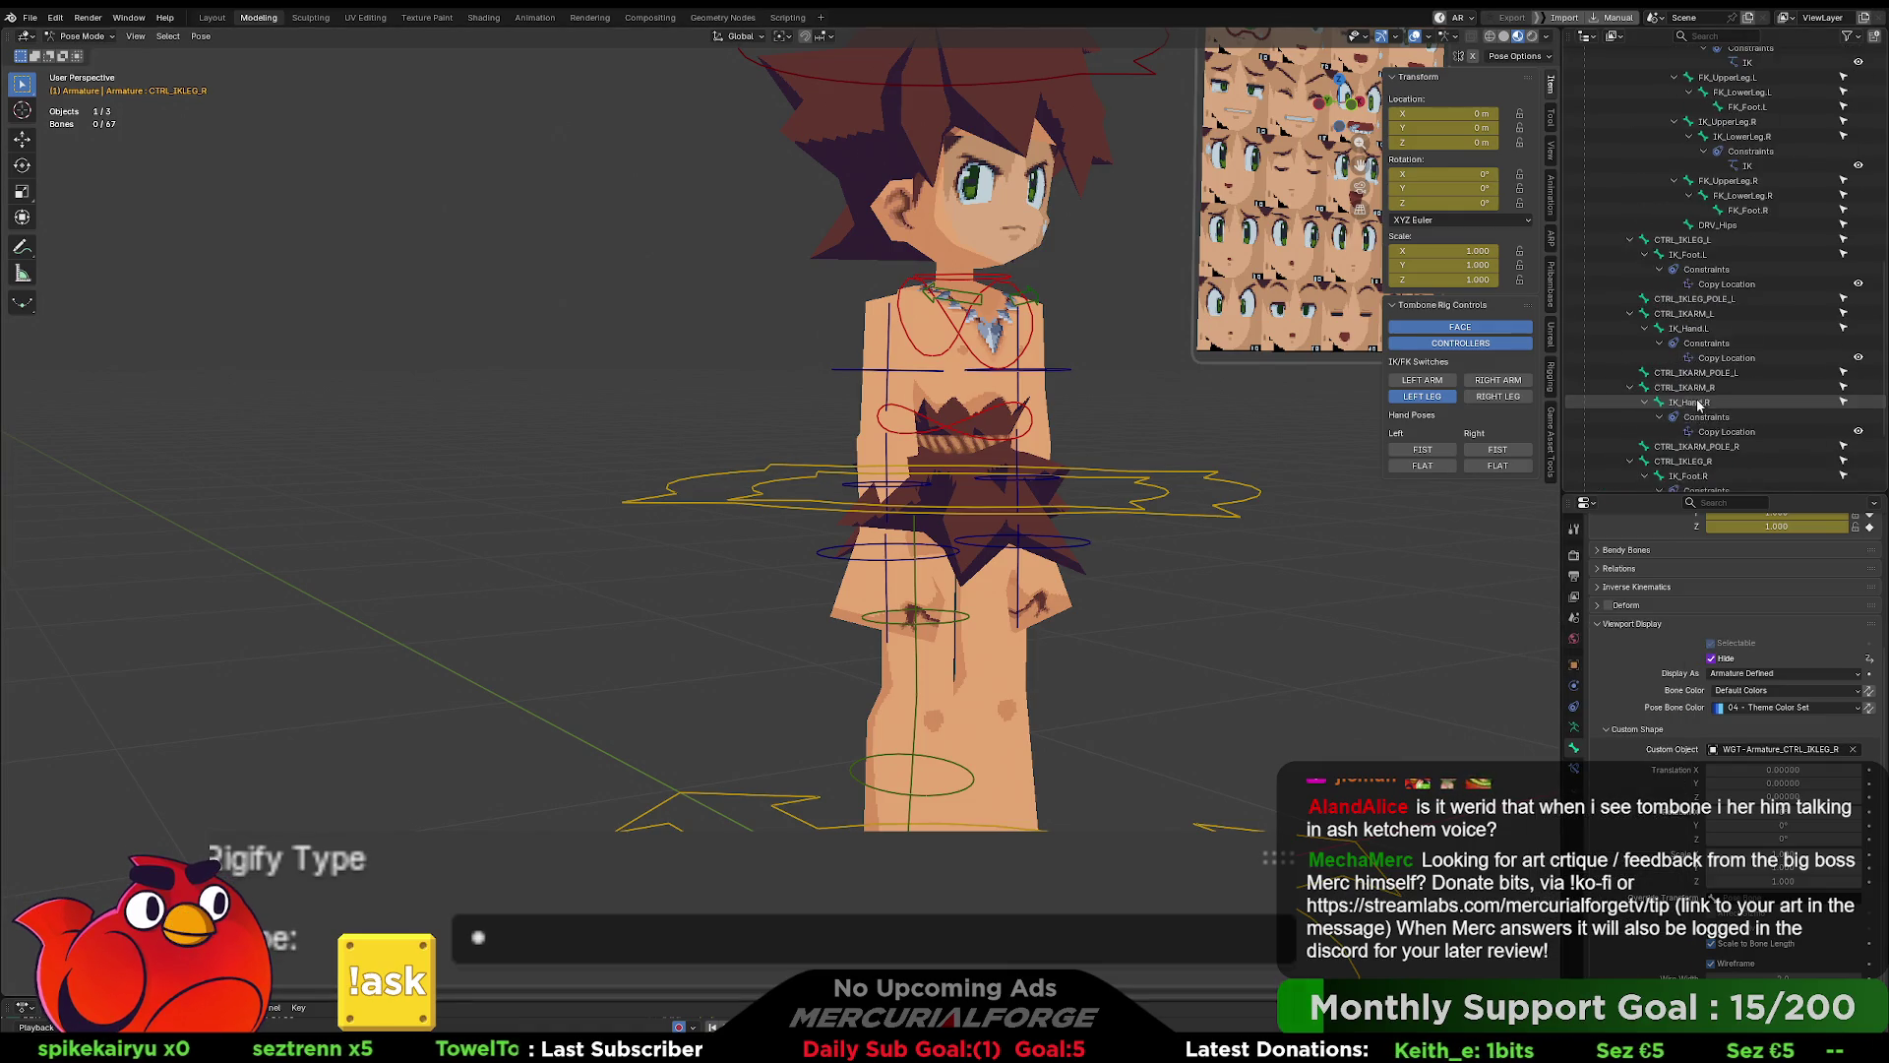
pyautogui.scroll(2, 1695, 399)
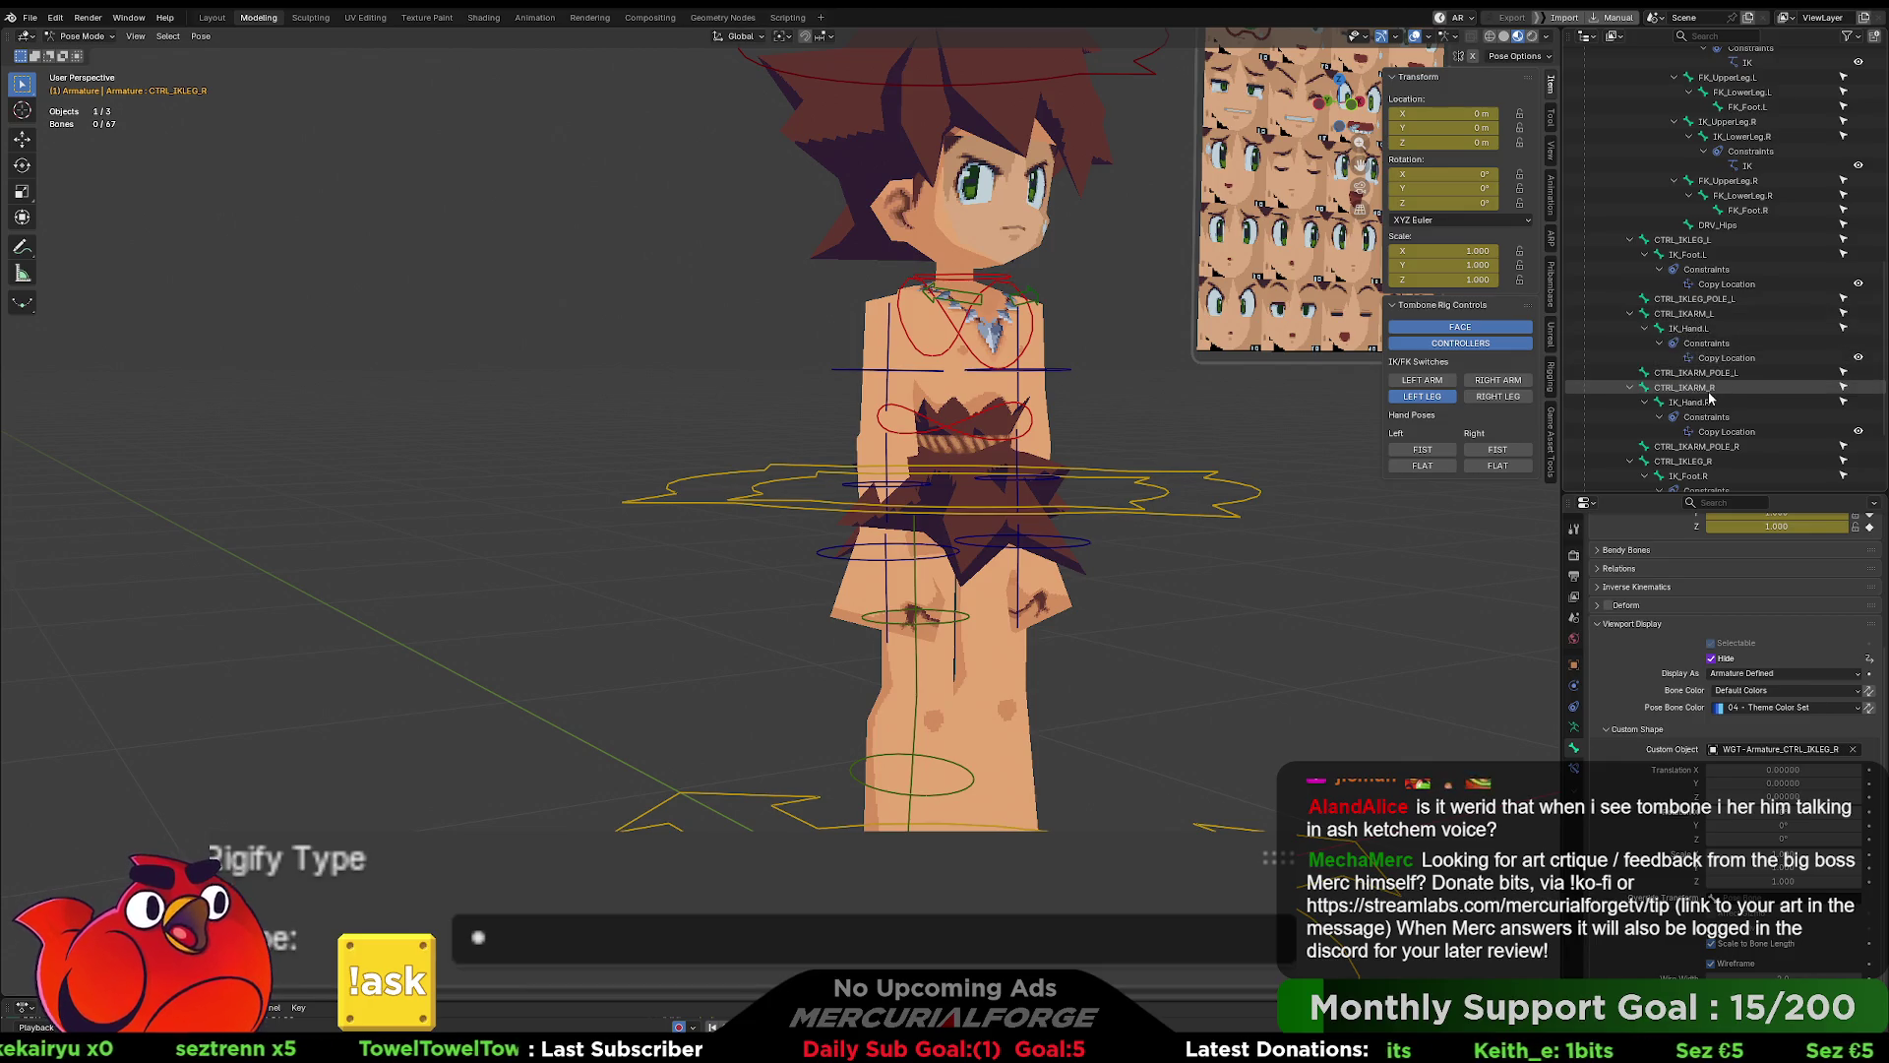
# - Paste the Hide driver onto CTRL_IKLEG_L and invert its expression to not LegIK_Left
pyautogui.click(1682, 298)
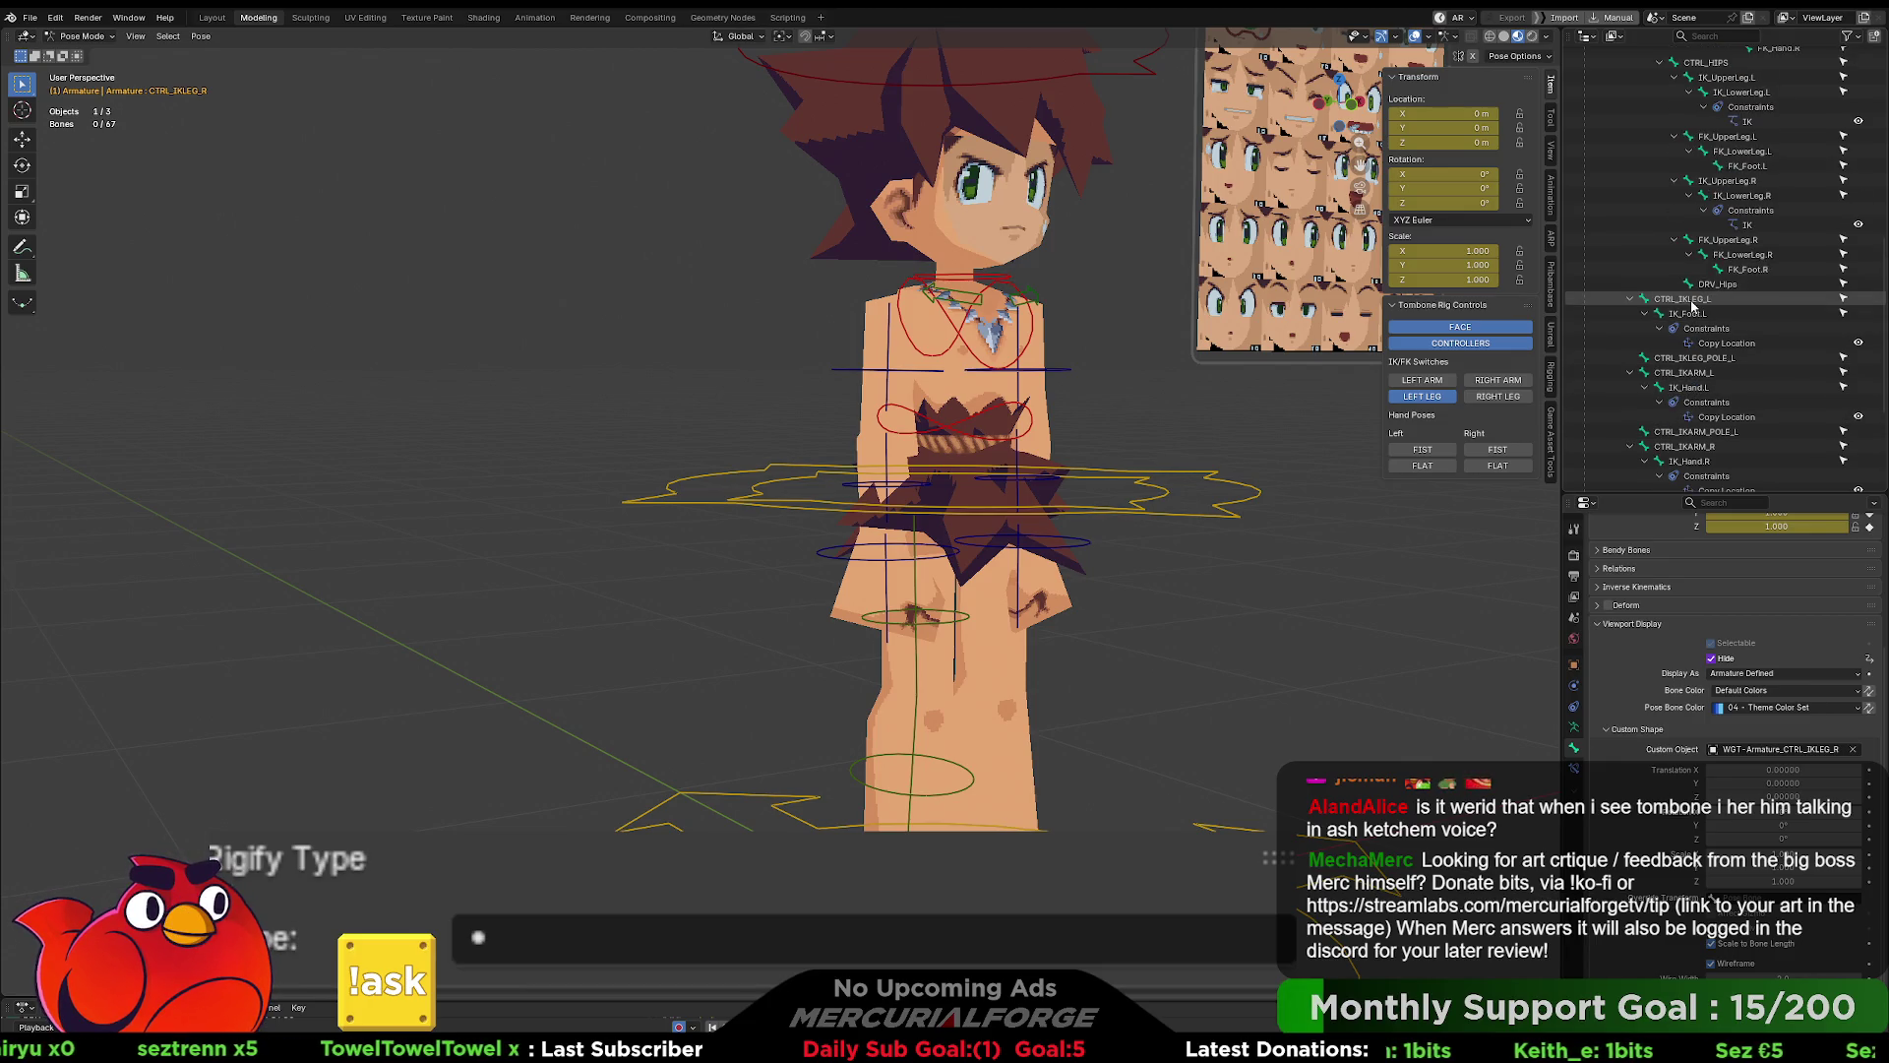
pyautogui.rightClick(1726, 659)
pyautogui.click(1673, 632)
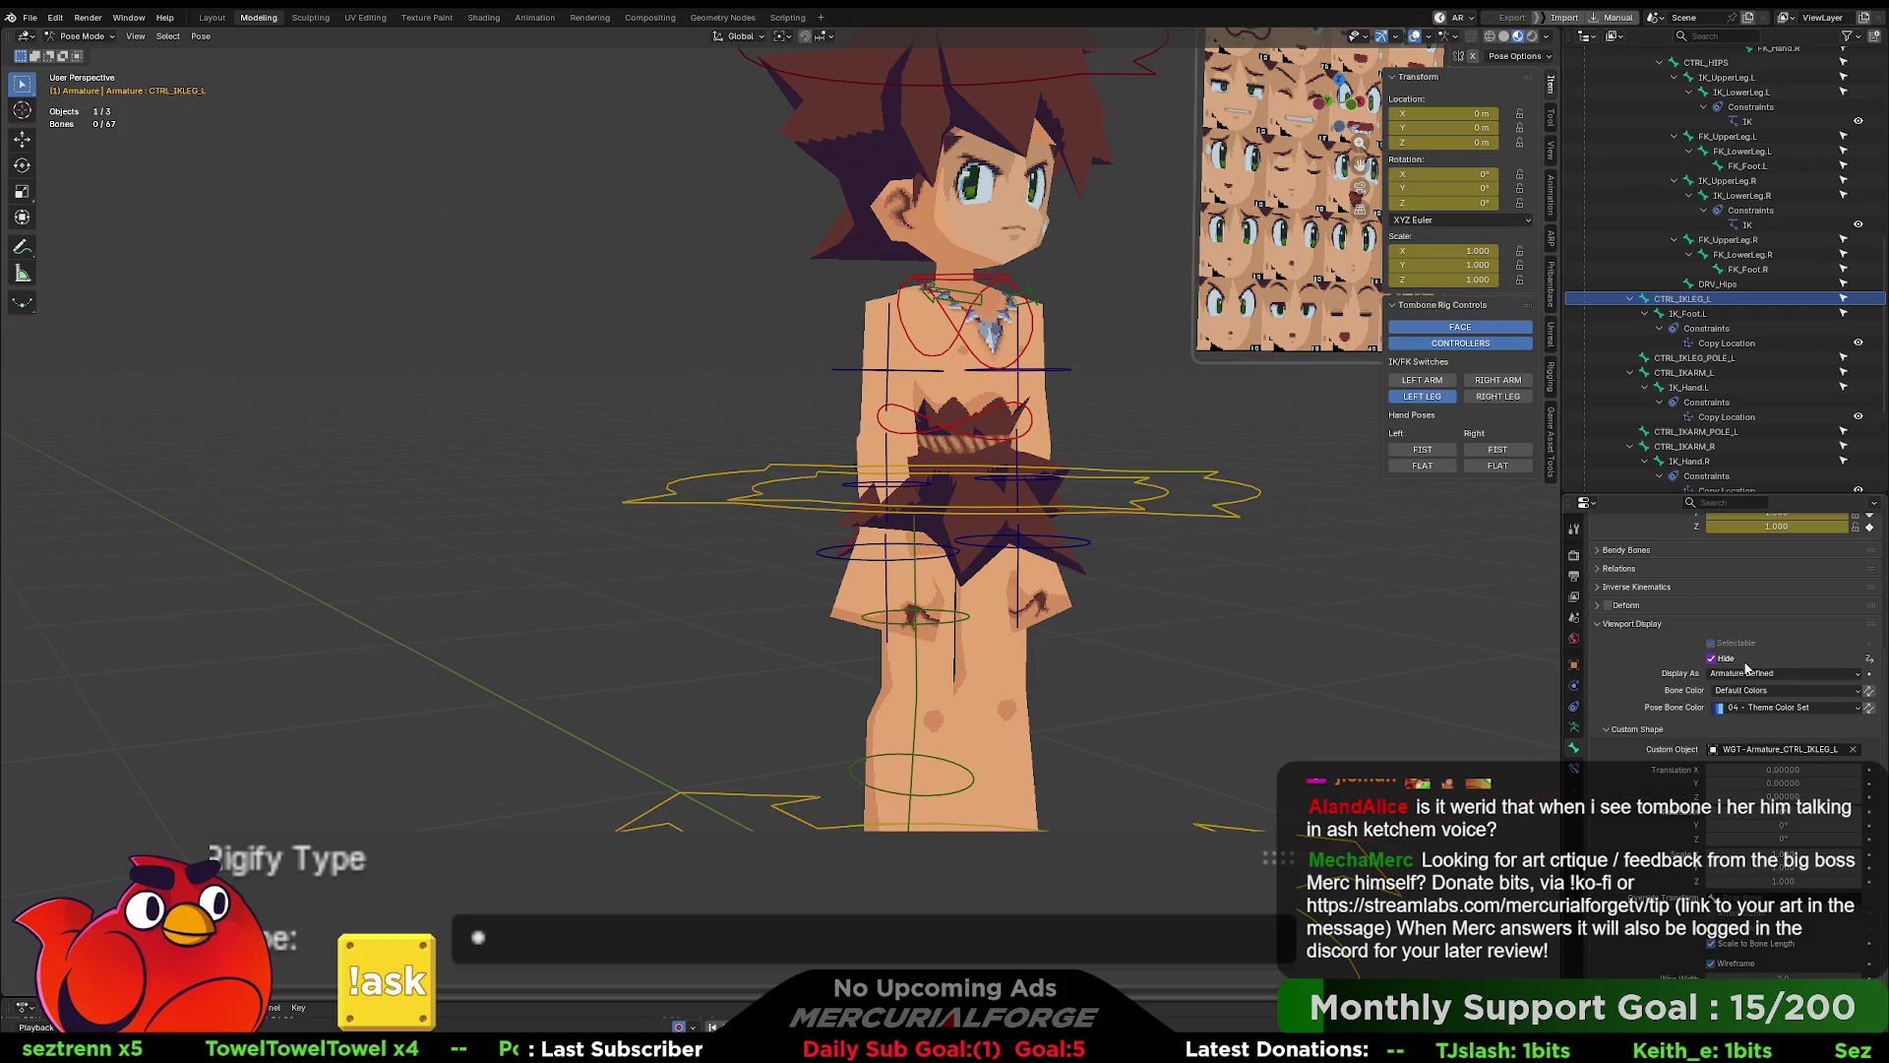
pyautogui.rightClick(1720, 658)
pyautogui.click(1663, 687)
pyautogui.click(1679, 767)
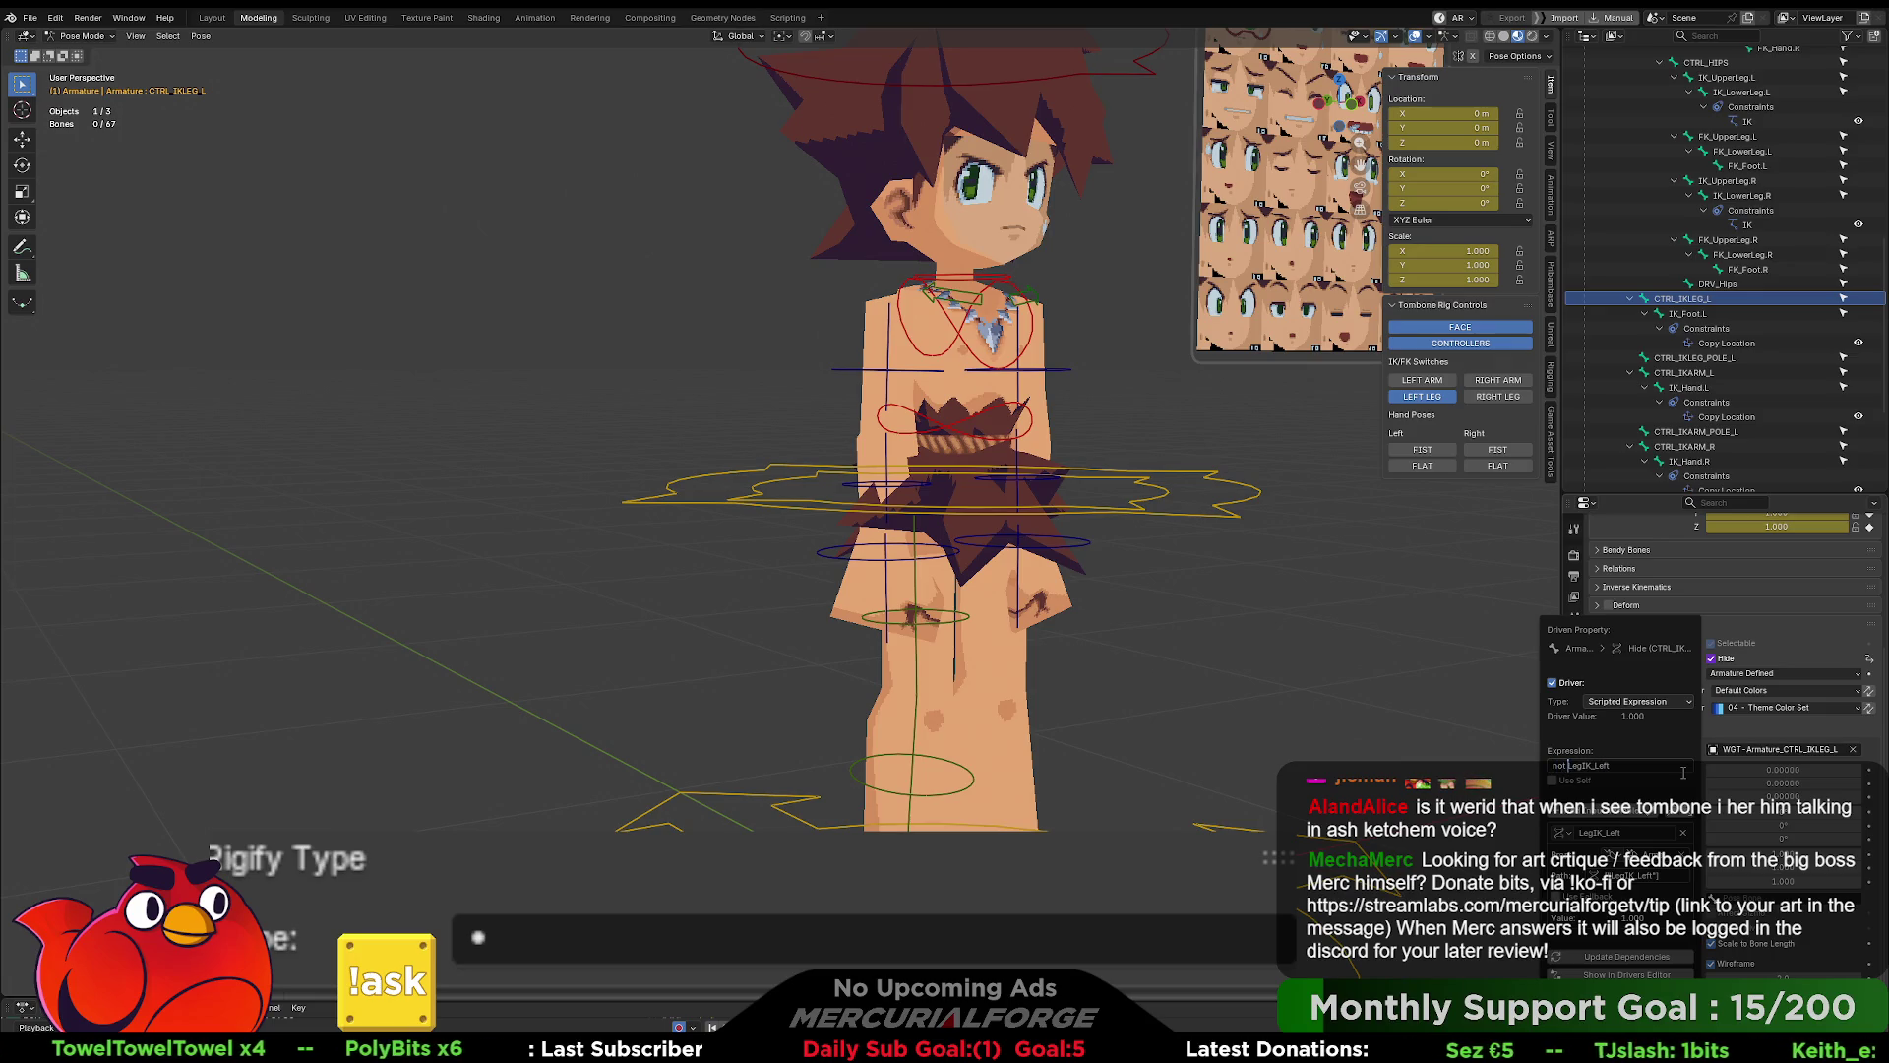
pyautogui.rightClick(1727, 663)
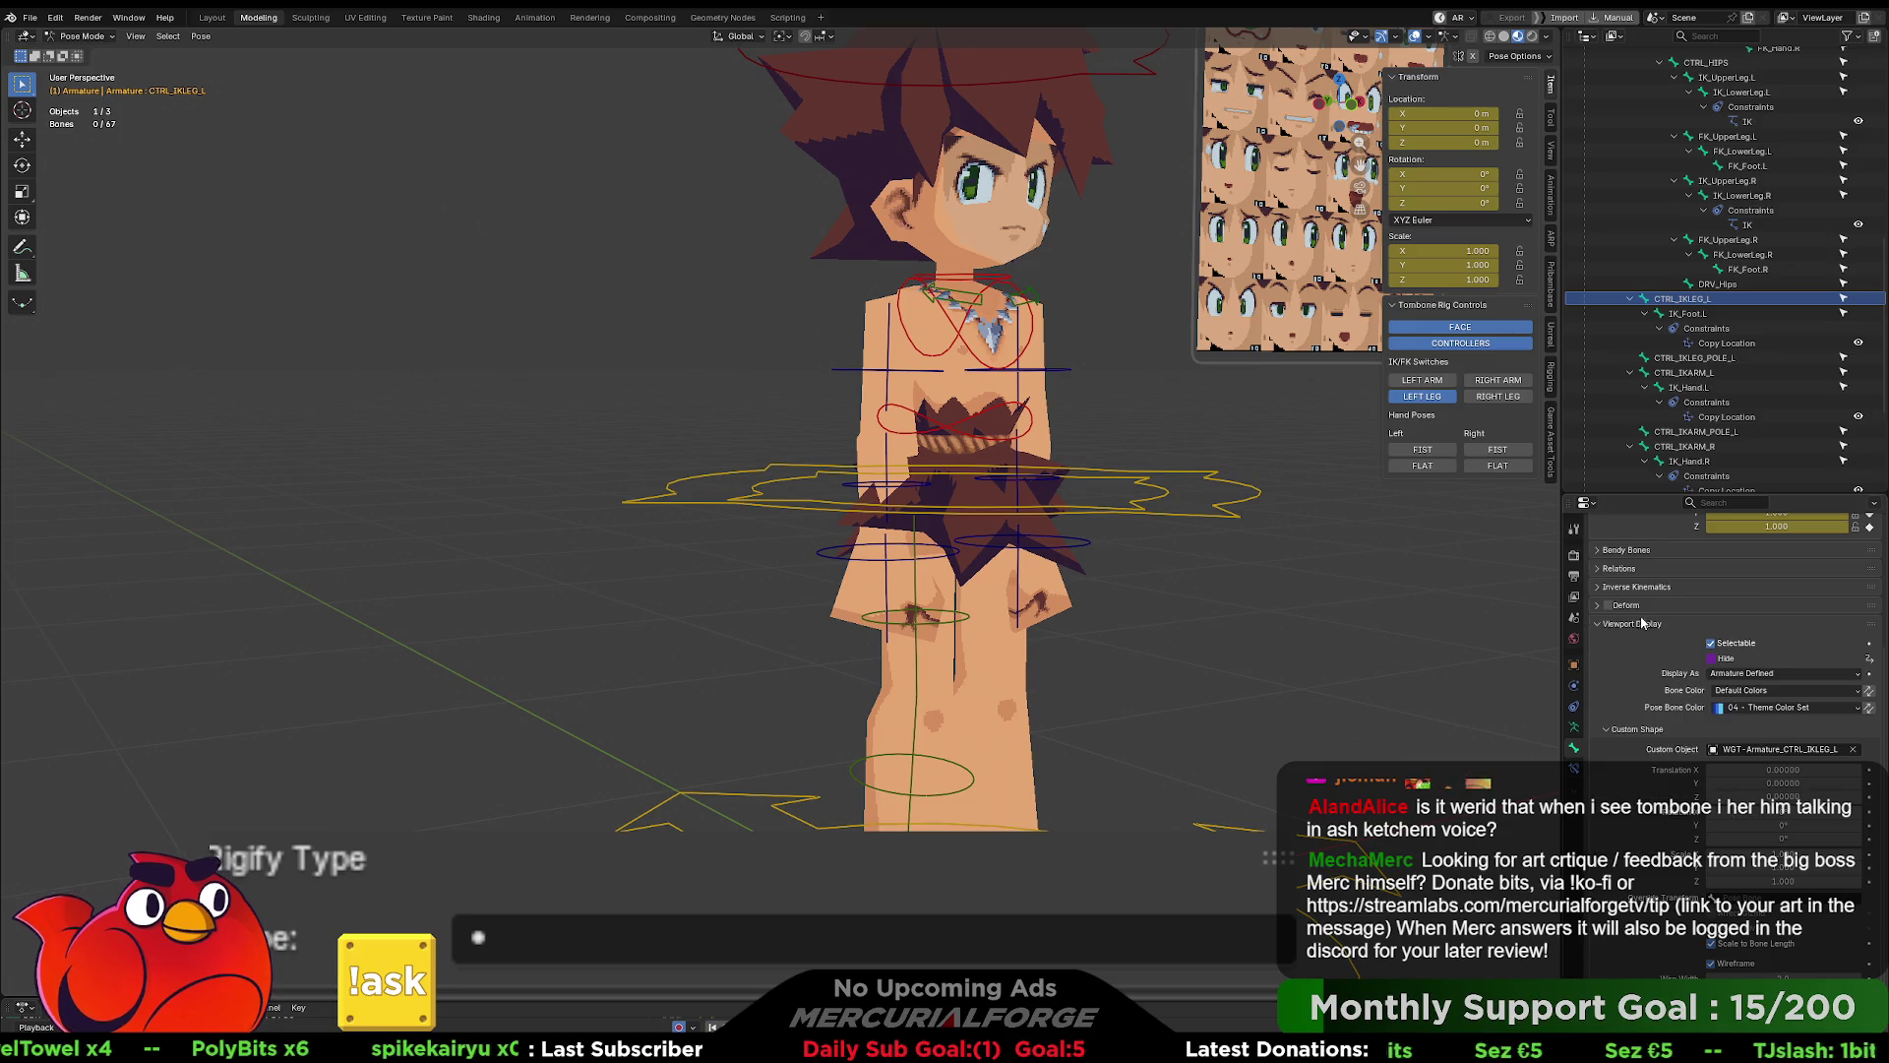
# - Paste the inverted not LegIK_Left driver onto CTRL_IKLEG_POLE_L's Hide
pyautogui.click(1693, 357)
pyautogui.rightClick(1722, 662)
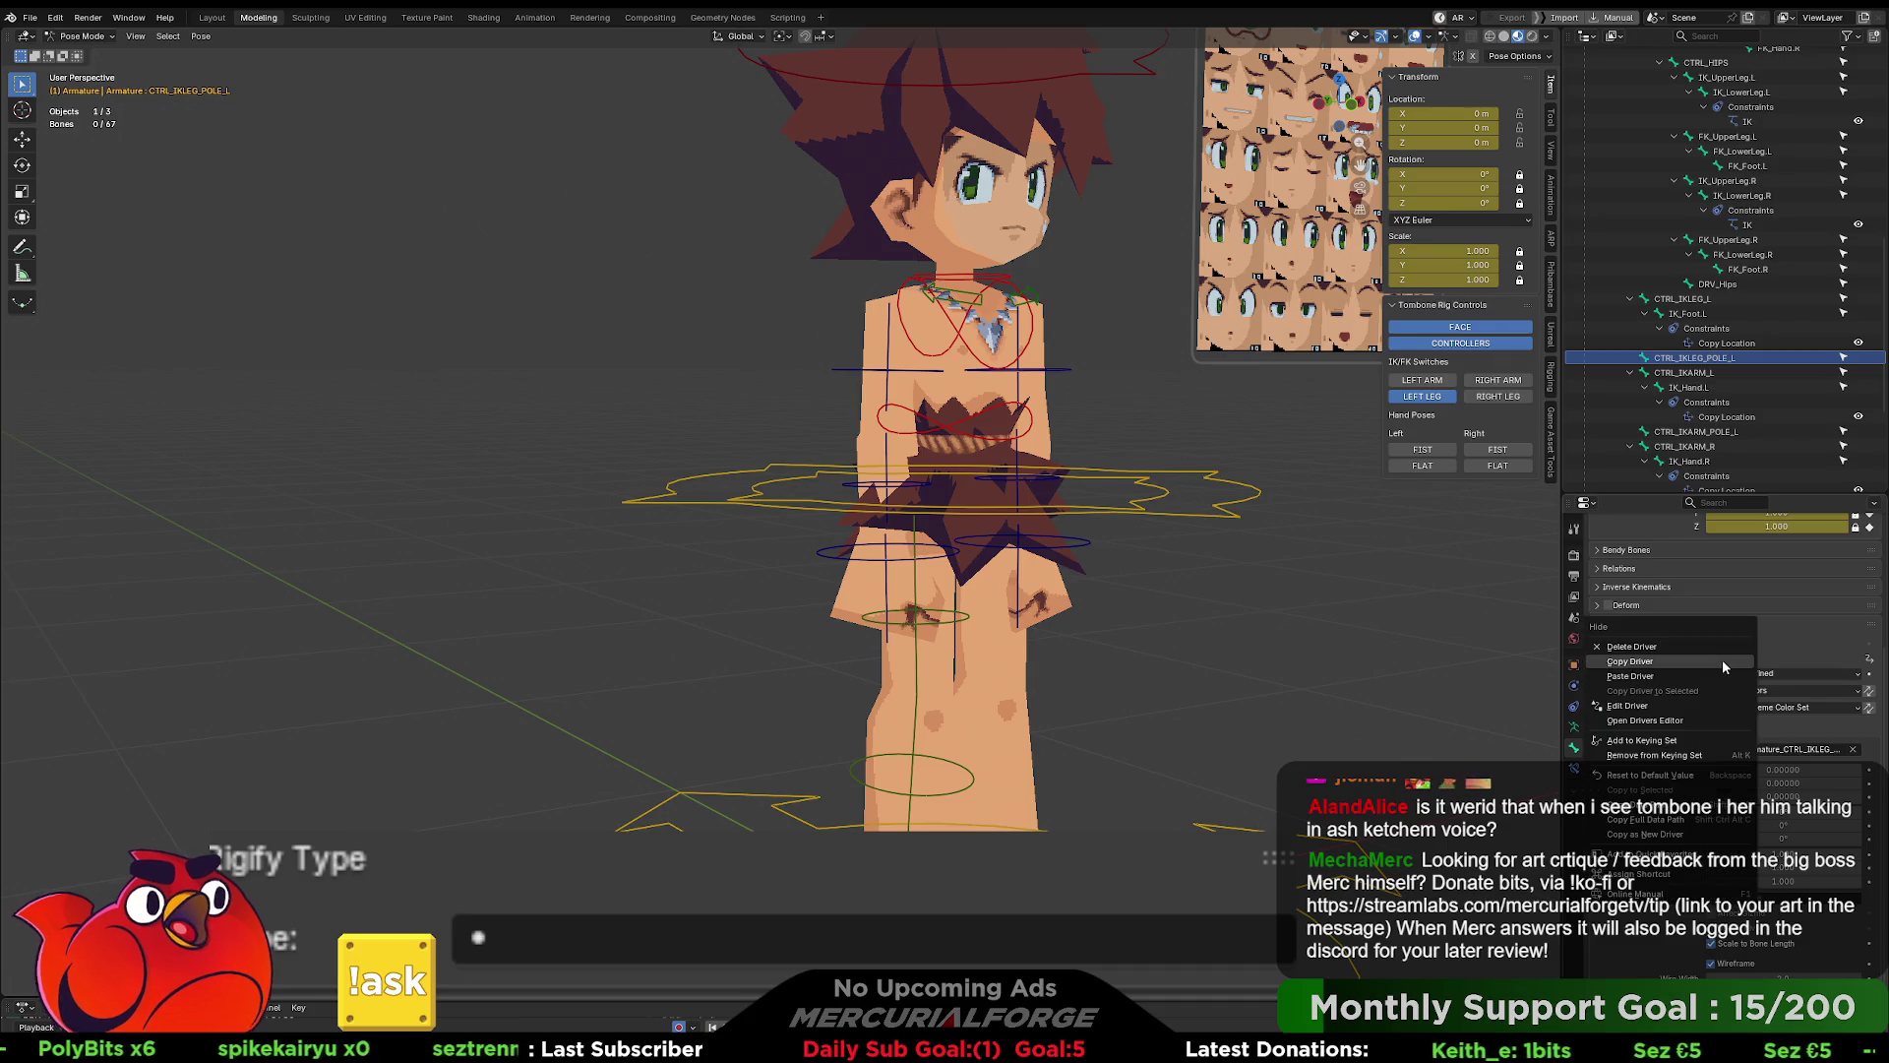
pyautogui.click(1655, 673)
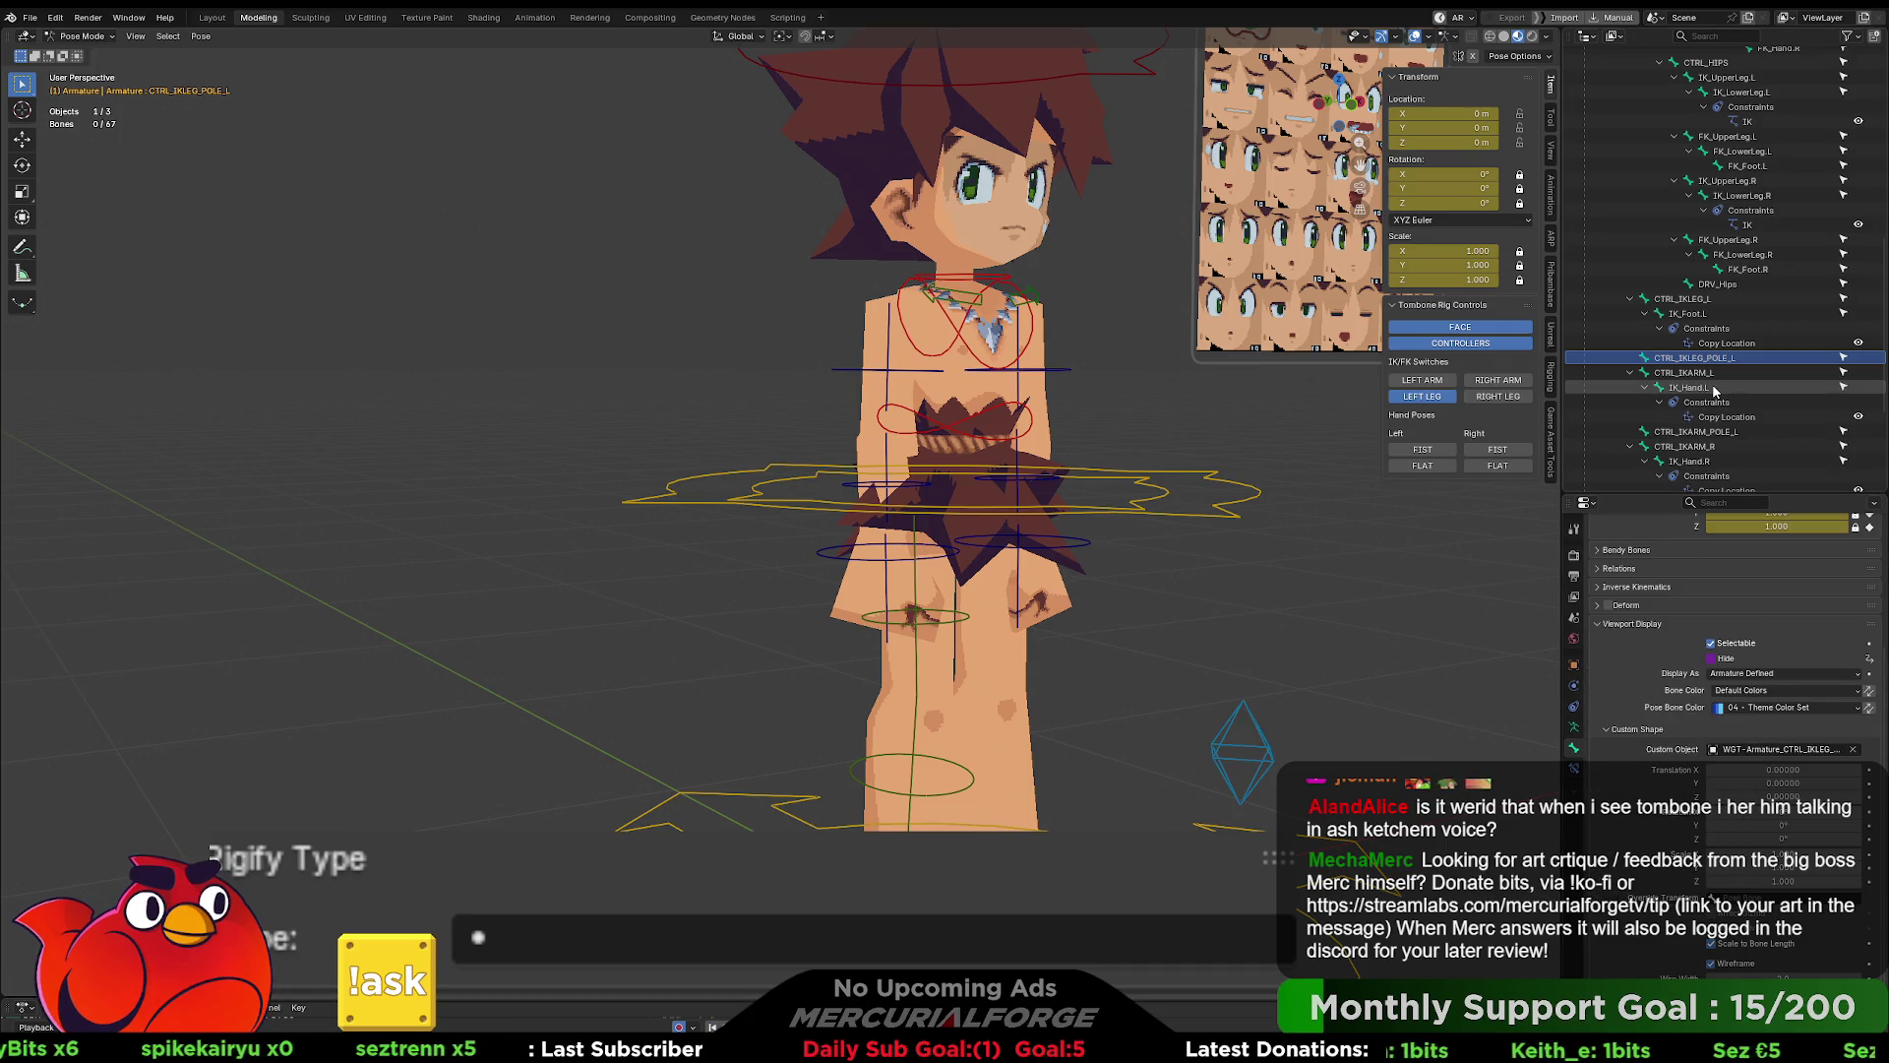
pyautogui.scroll(-5, 1714, 391)
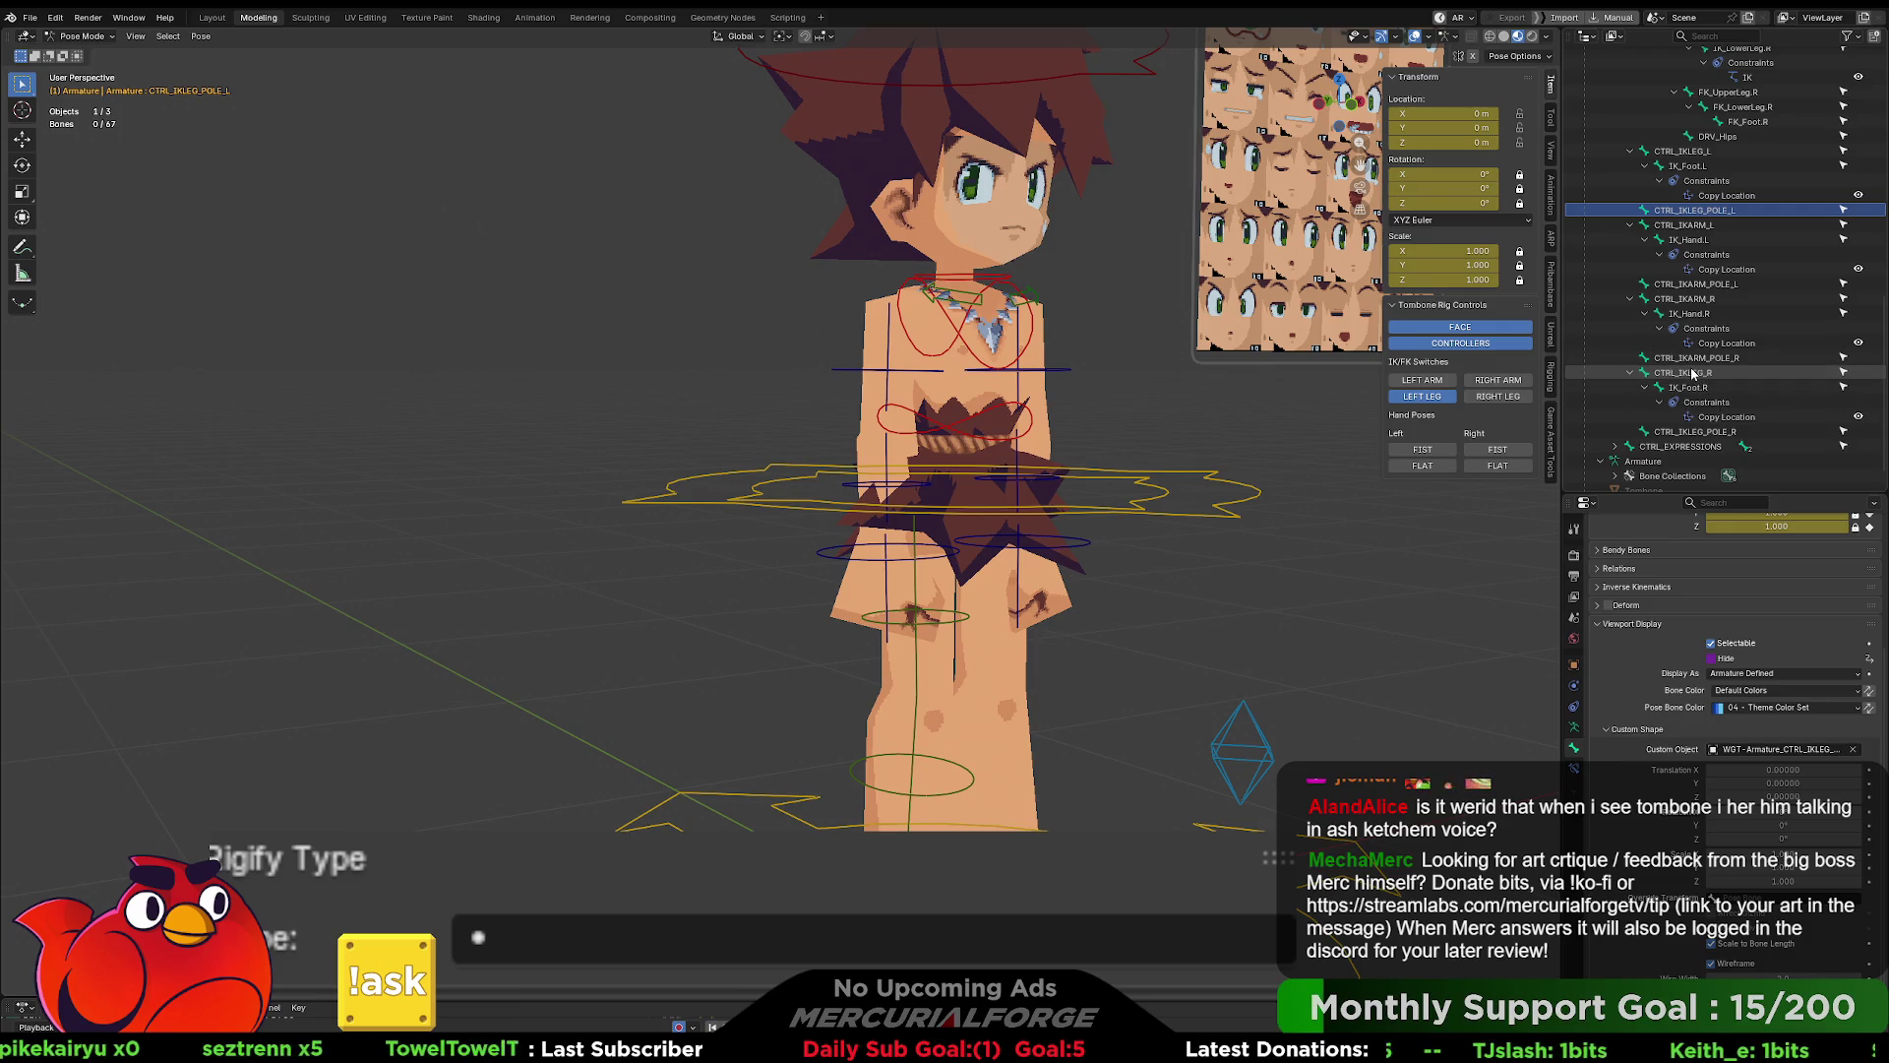
pyautogui.click(1690, 373)
# - Paste the Hide driver onto CTRL_IKLEG_R and change its expression to not LegIK_Right
pyautogui.rightClick(1727, 662)
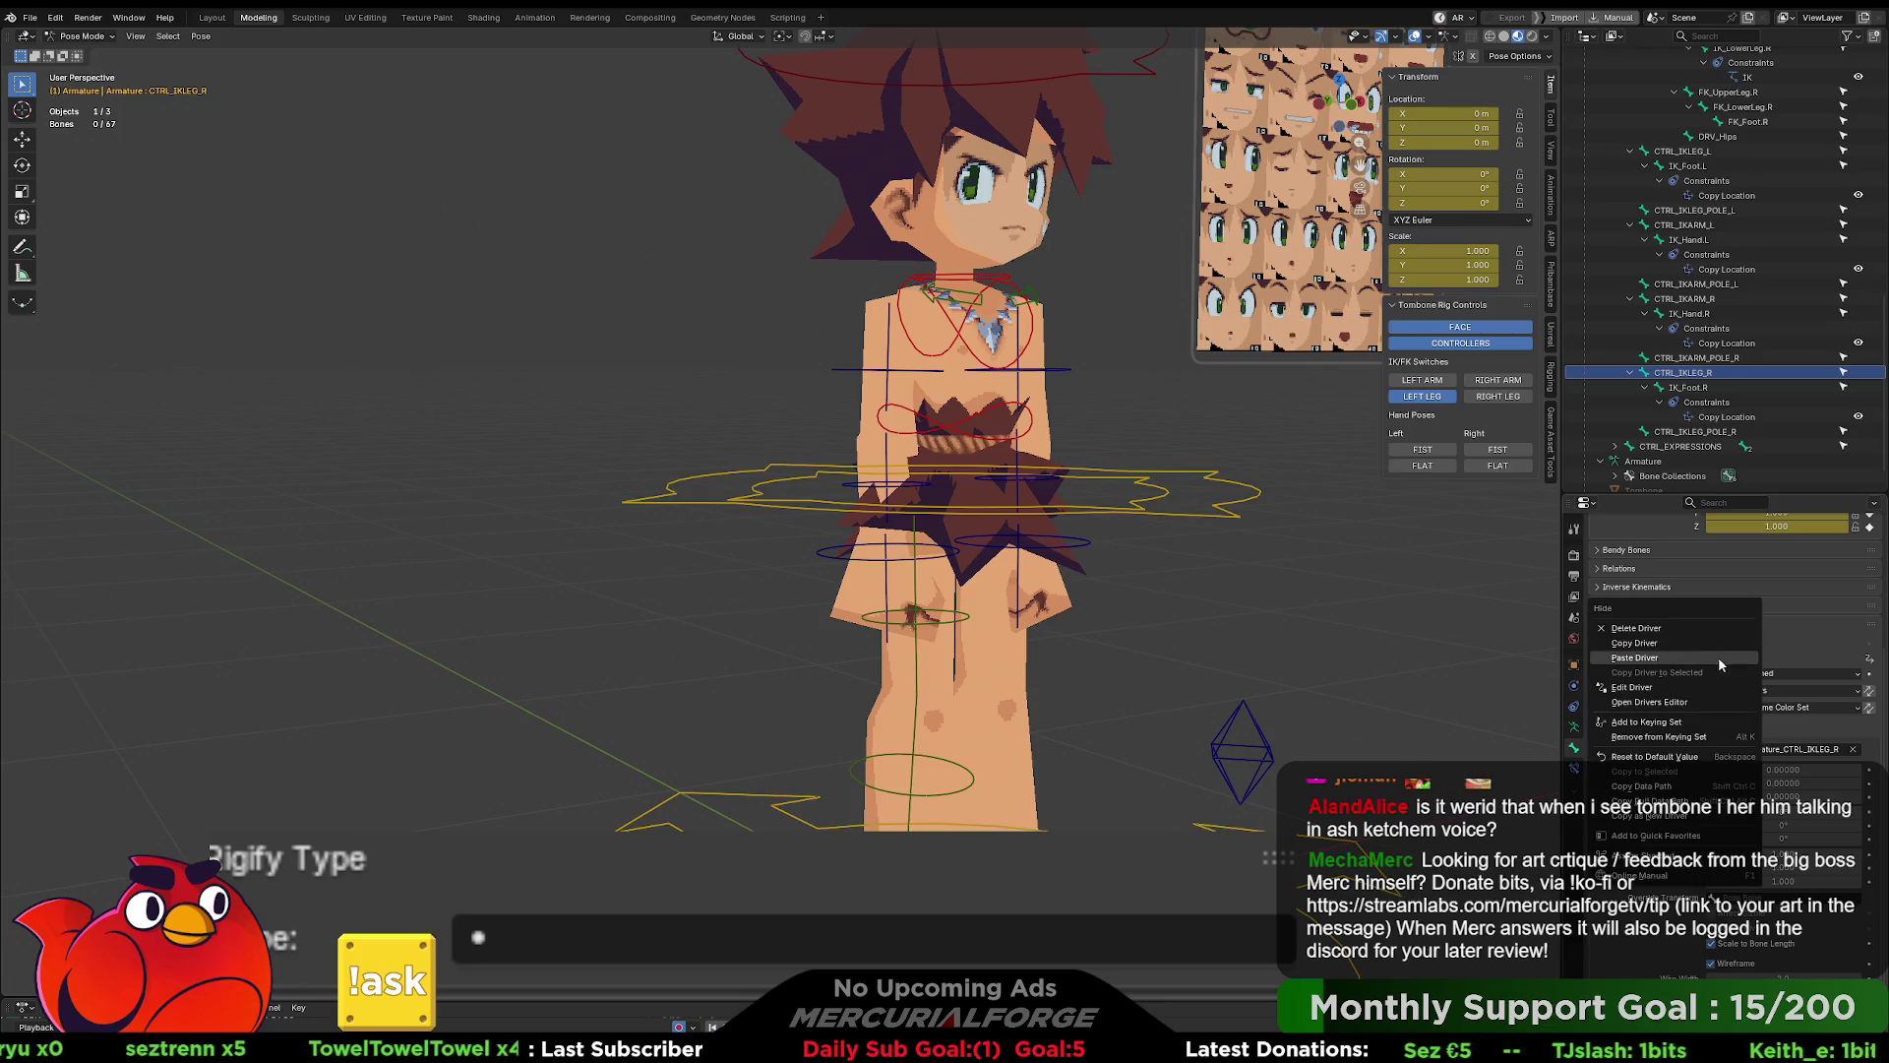
pyautogui.click(1679, 665)
pyautogui.rightClick(1726, 659)
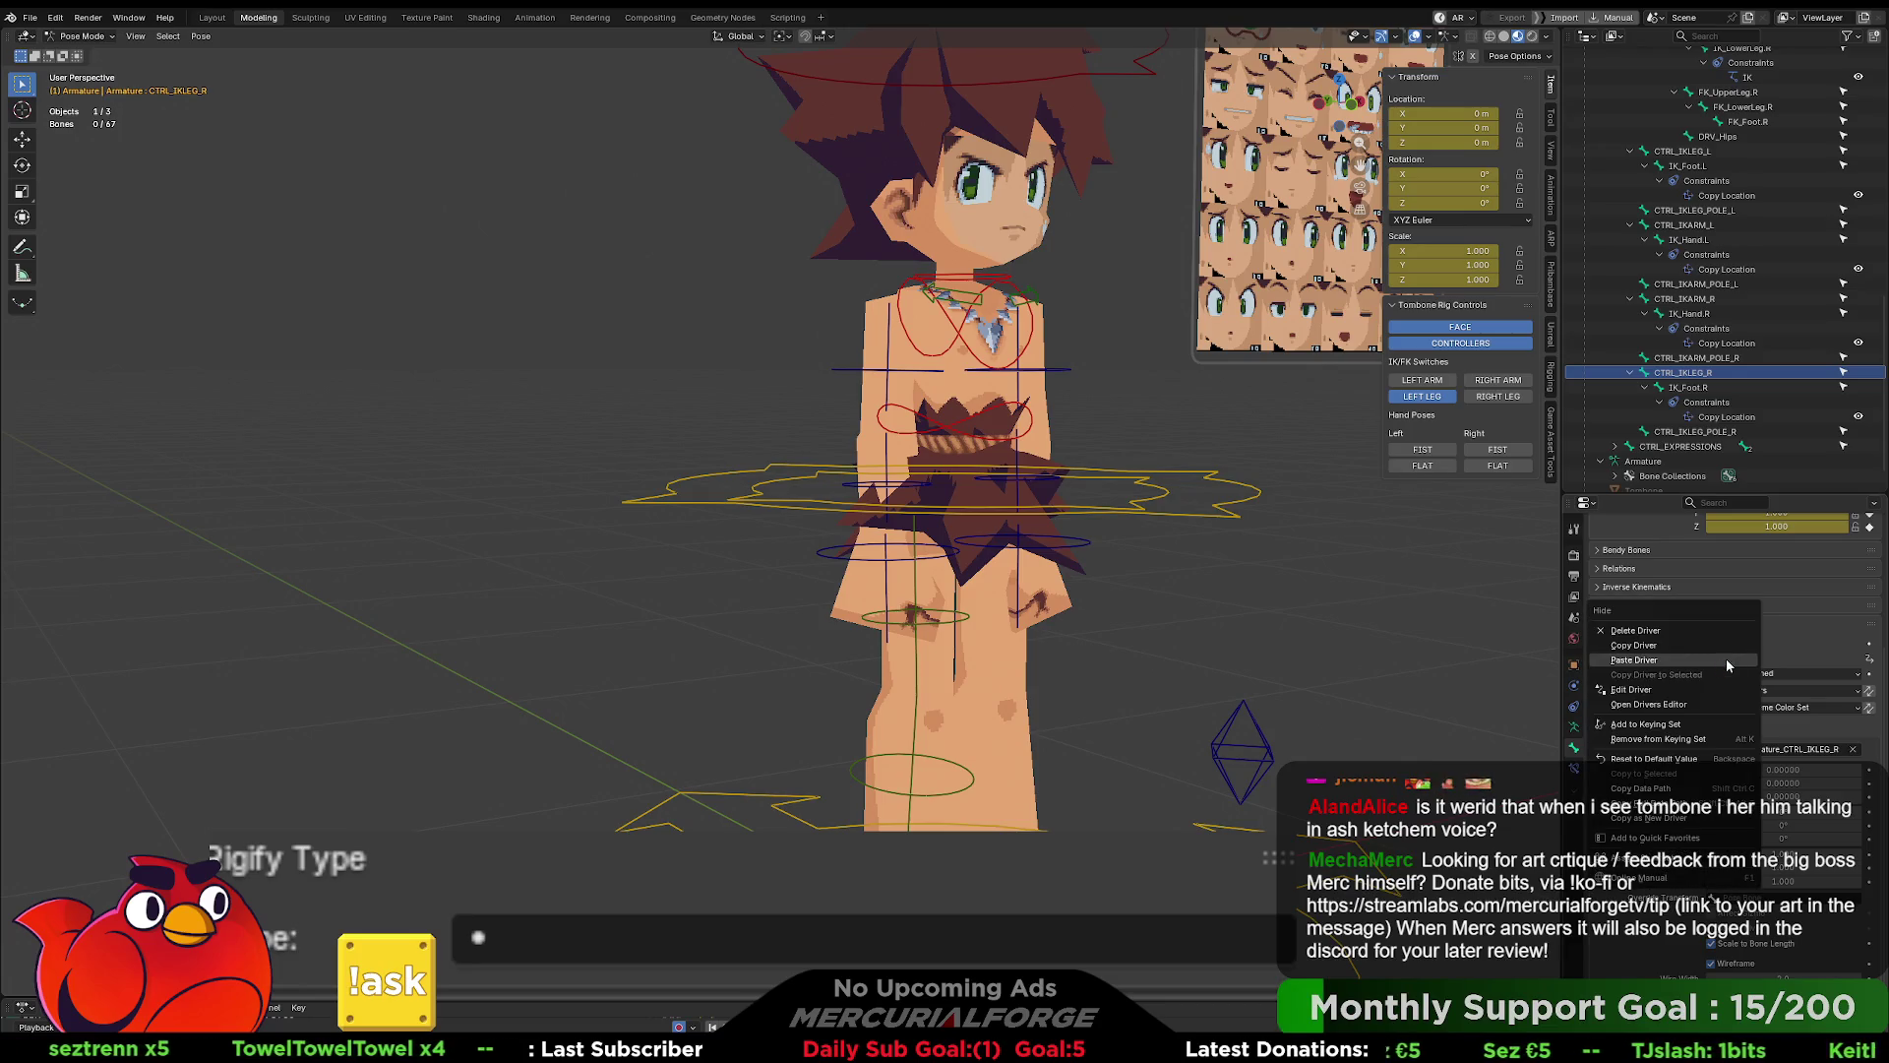
pyautogui.click(1665, 692)
pyautogui.click(1645, 776)
pyautogui.press('BackSpace')
pyautogui.press('BackSpace')
pyautogui.press('BackSpace')
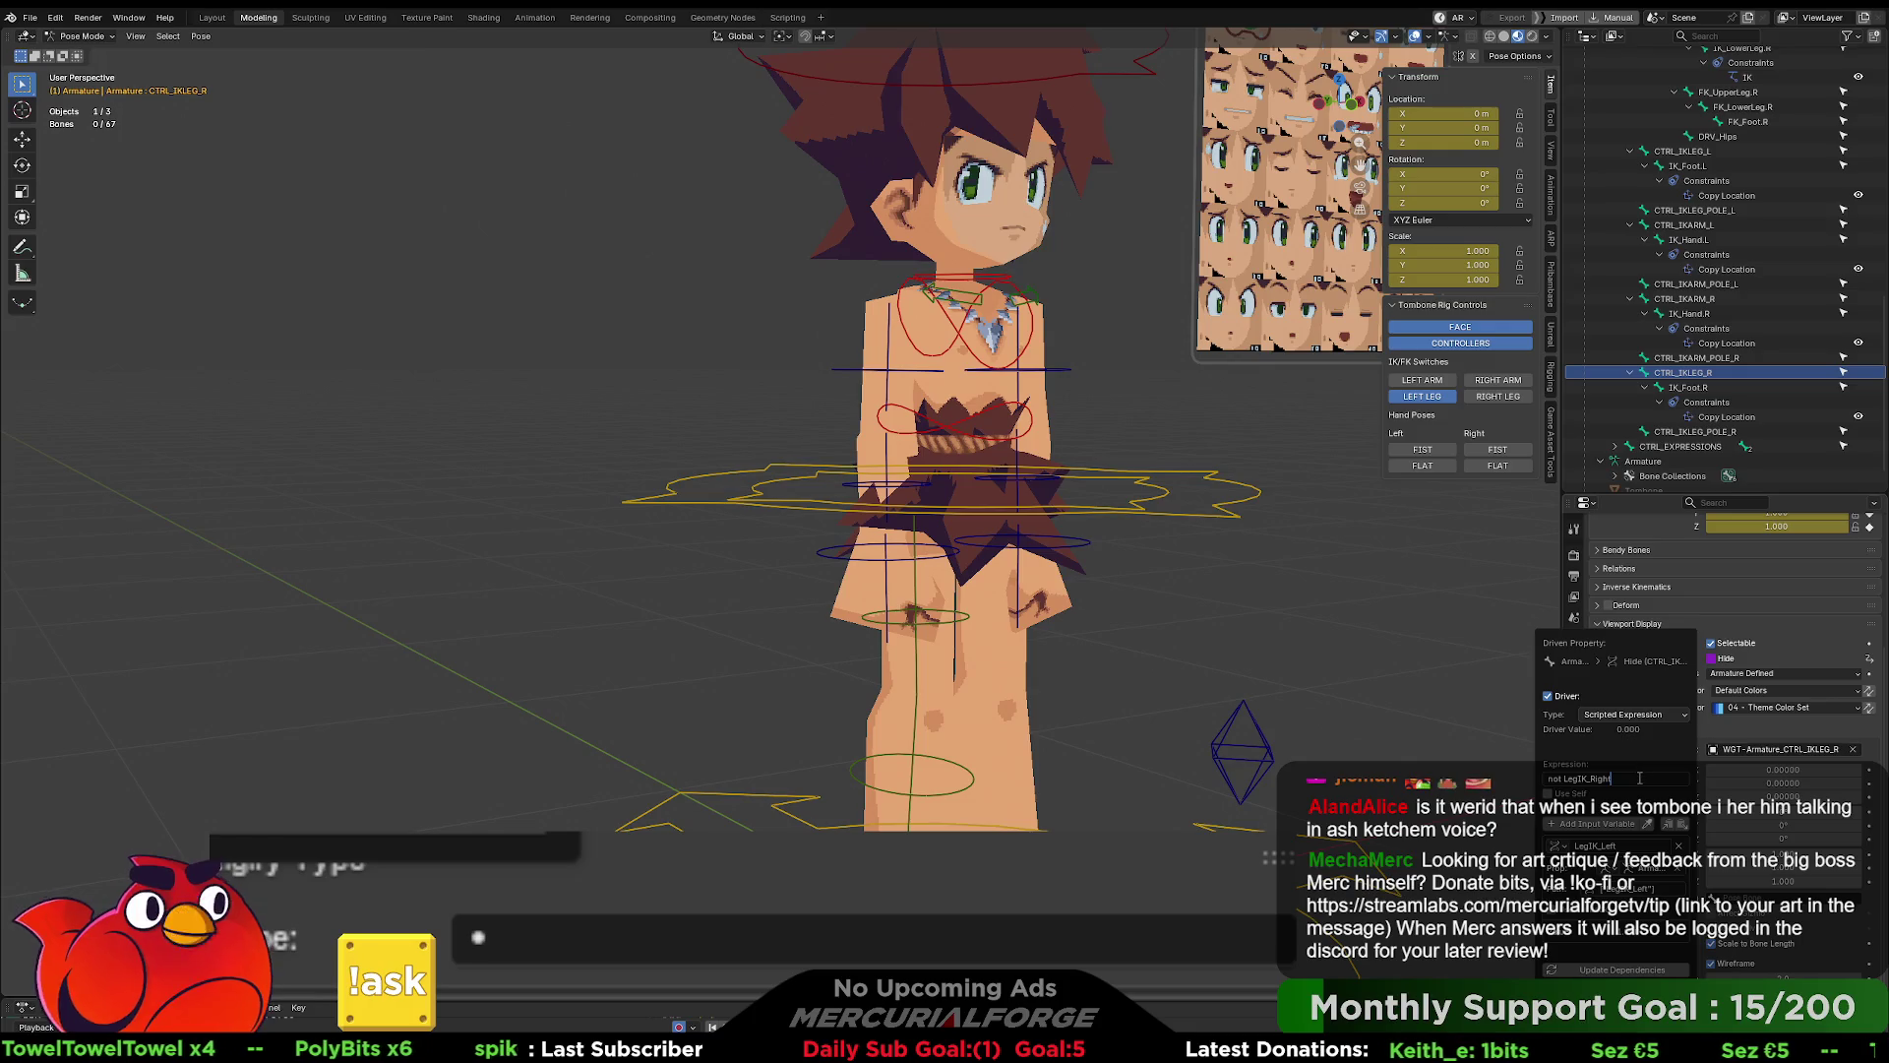
pyautogui.click(1563, 778)
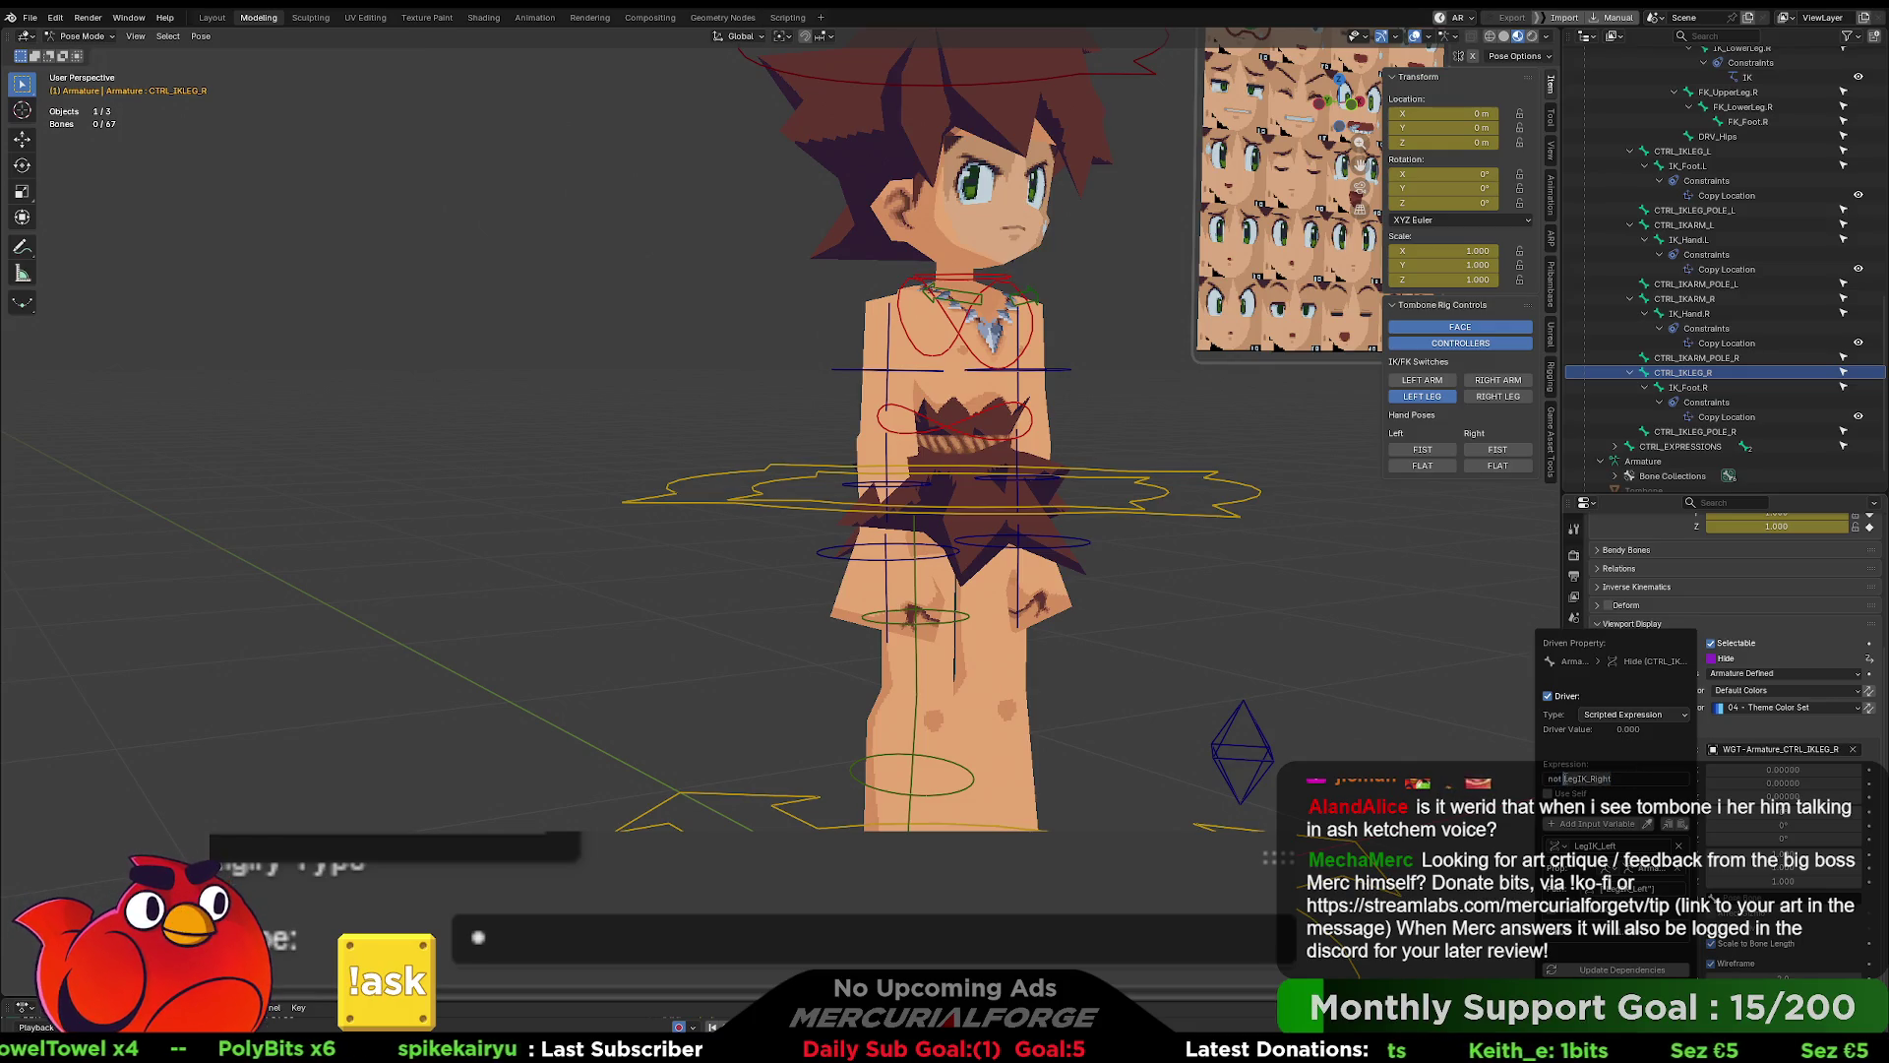
pyautogui.press('Return')
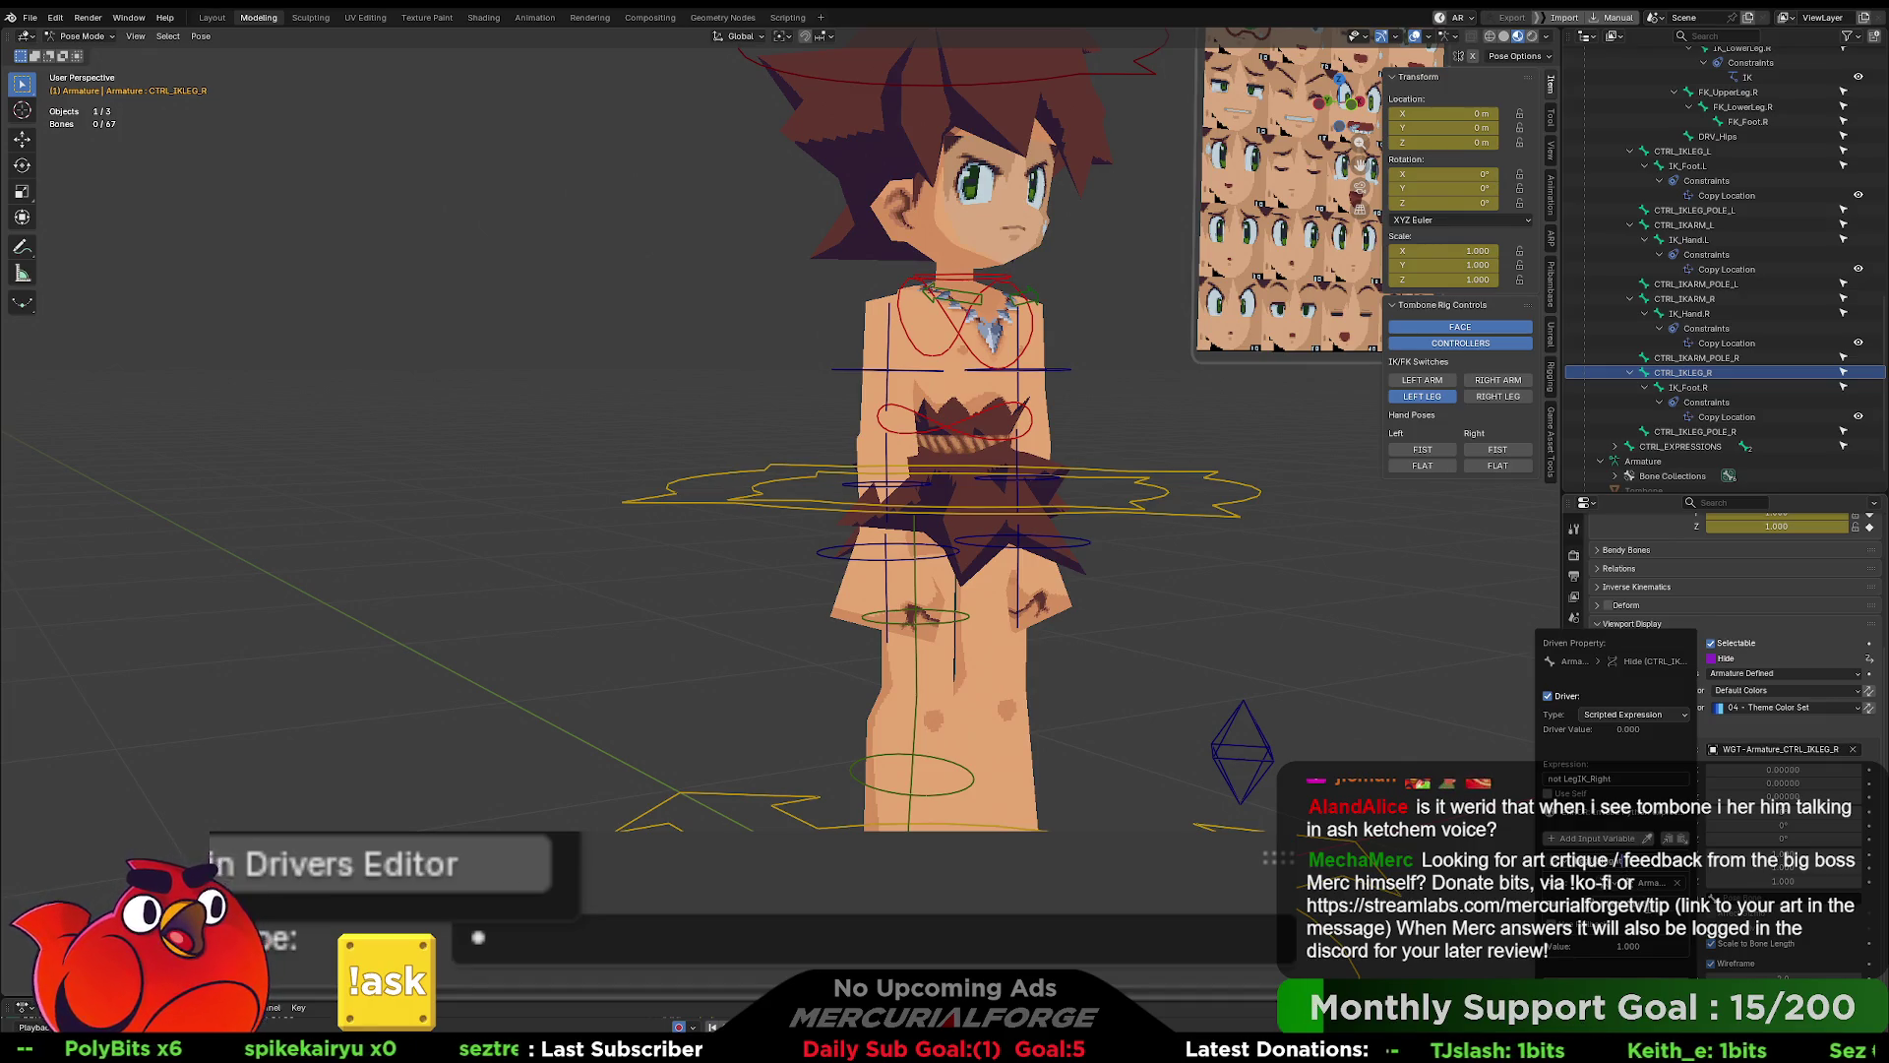
pyautogui.scroll(-1, 1643, 896)
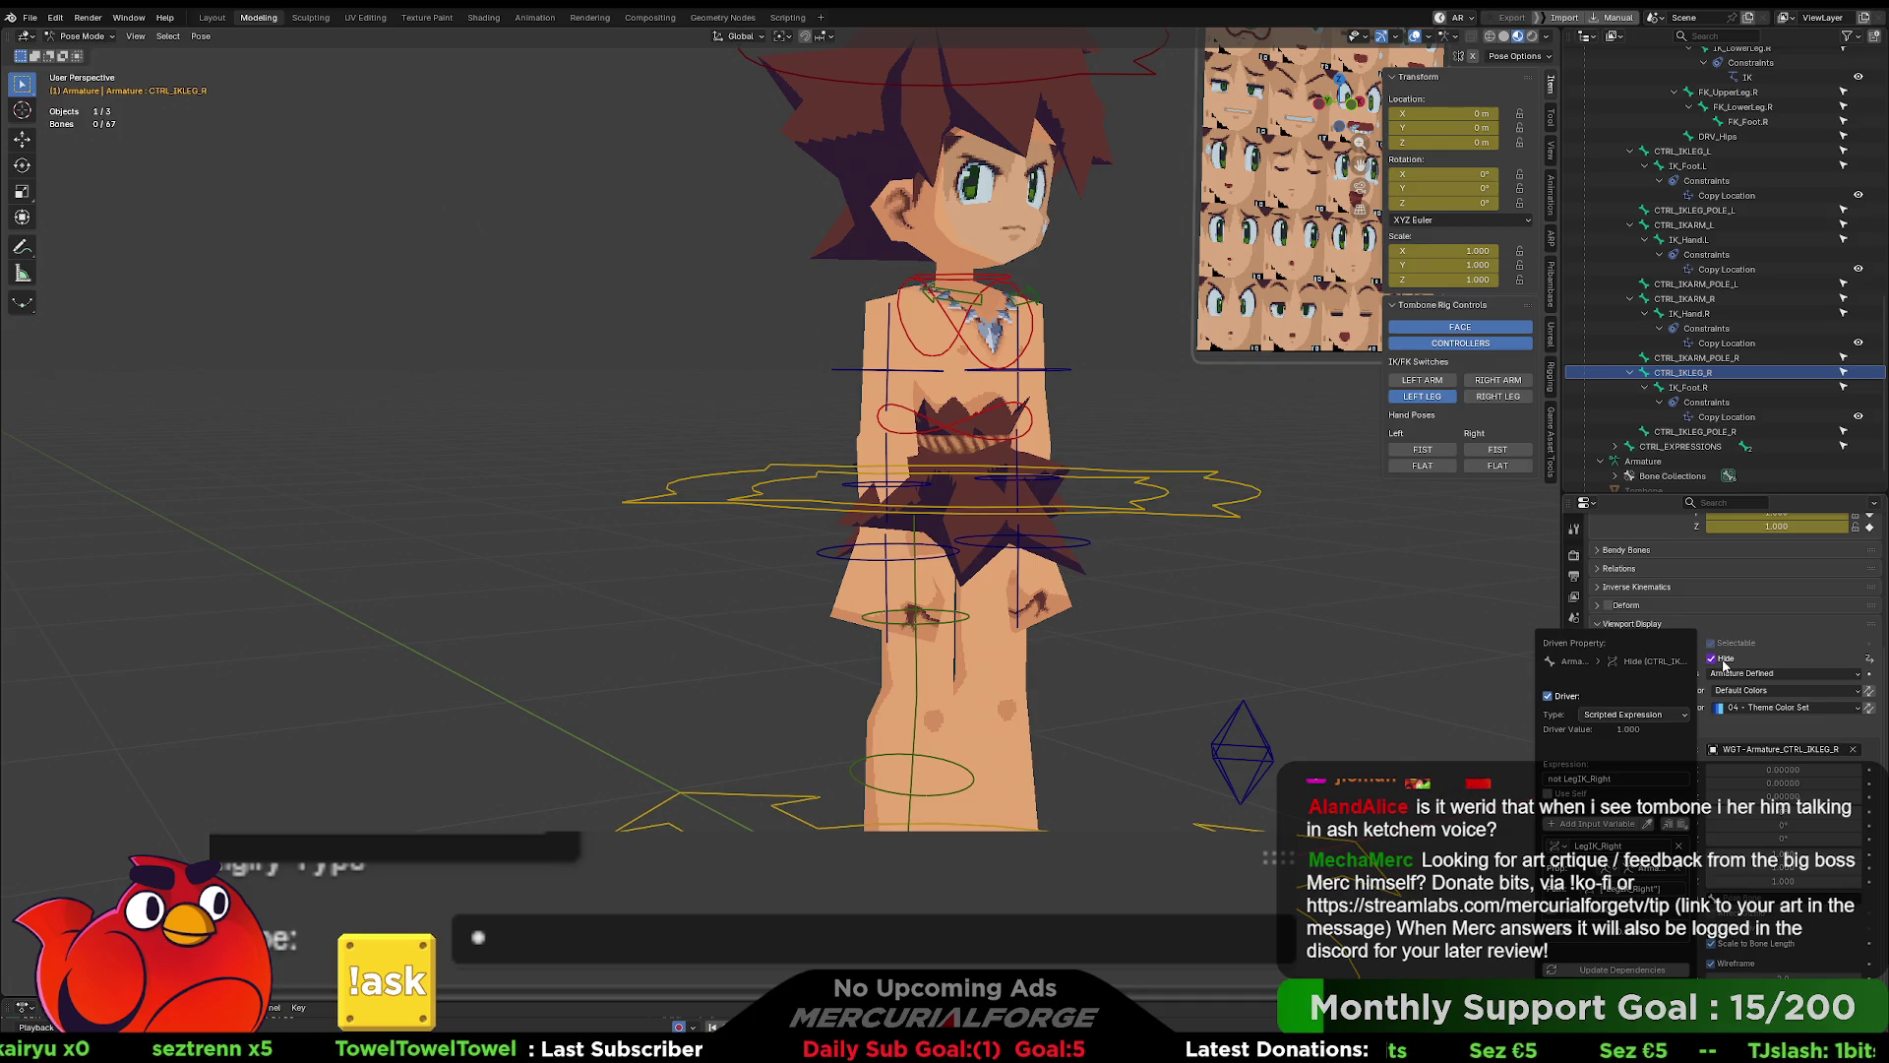
# - Copy CTRL_IKLEG_R's Hide driver onto CTRL_IKLEG_POLE_R
pyautogui.rightClick(1722, 658)
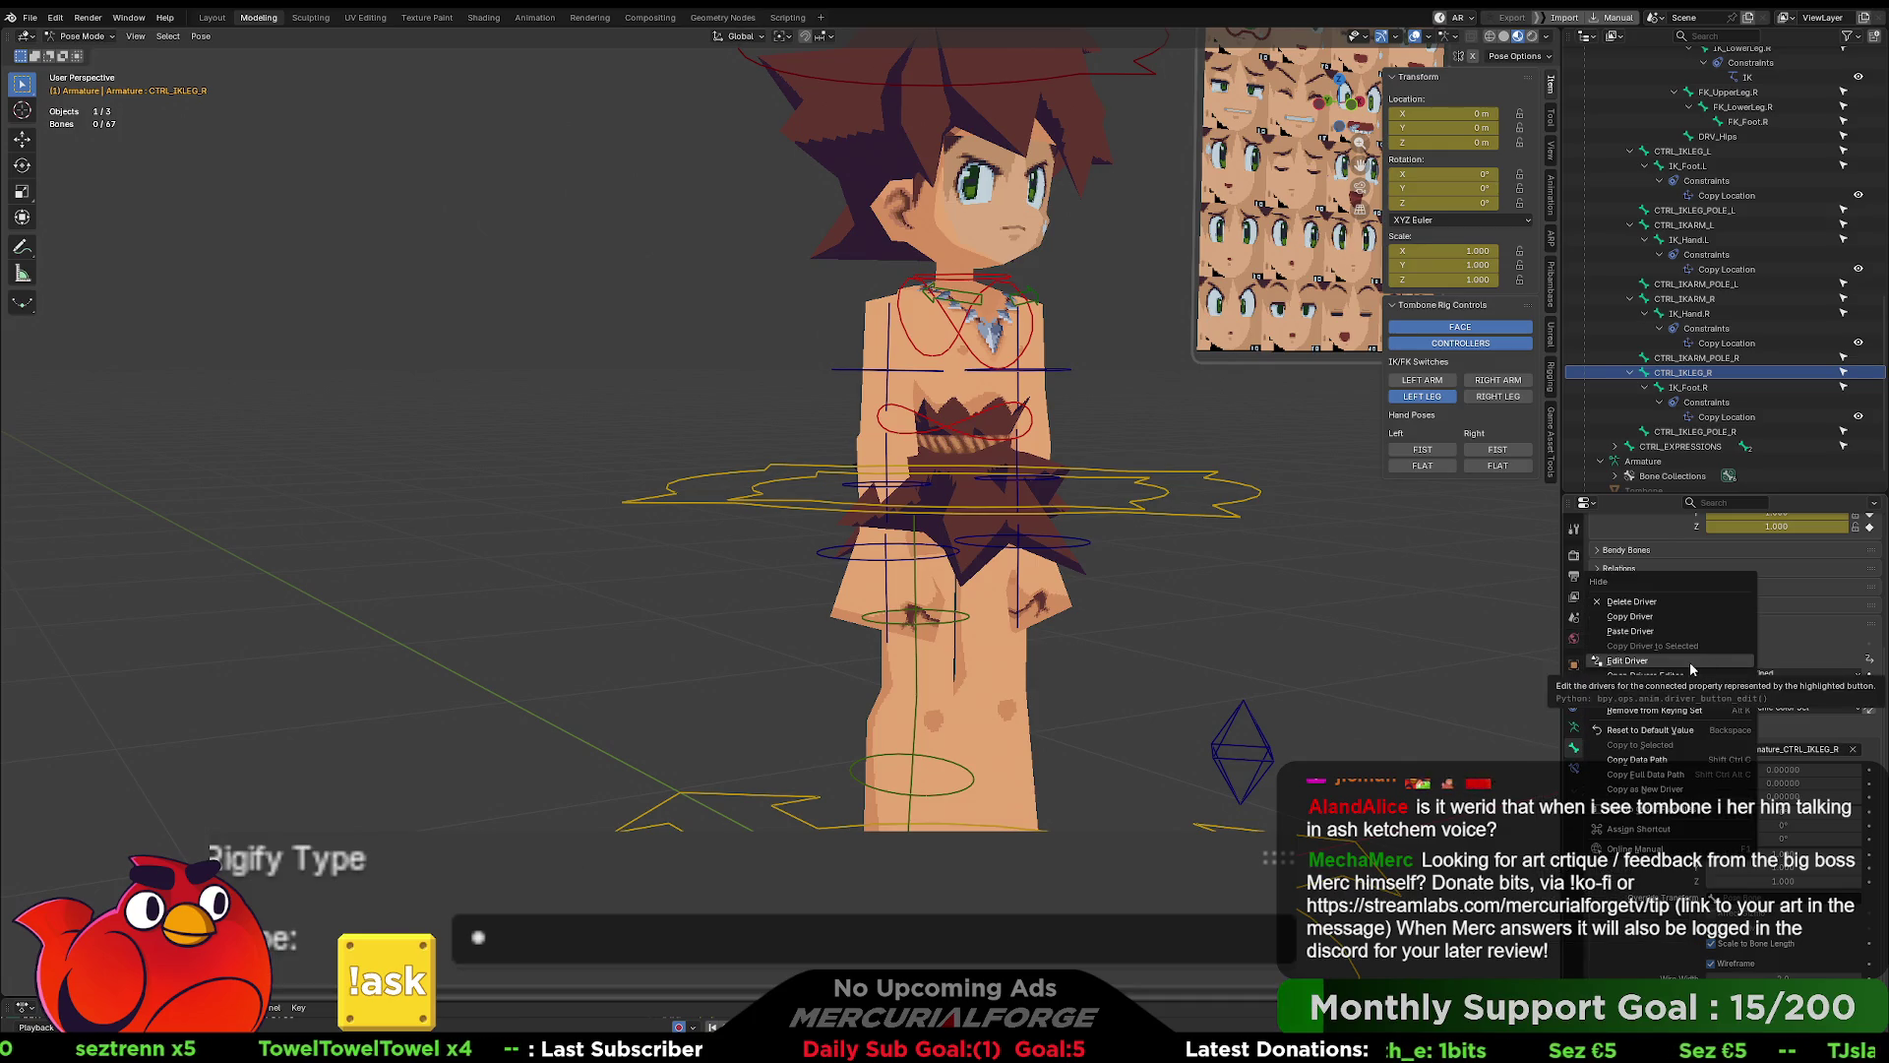
pyautogui.click(1667, 631)
pyautogui.click(1694, 431)
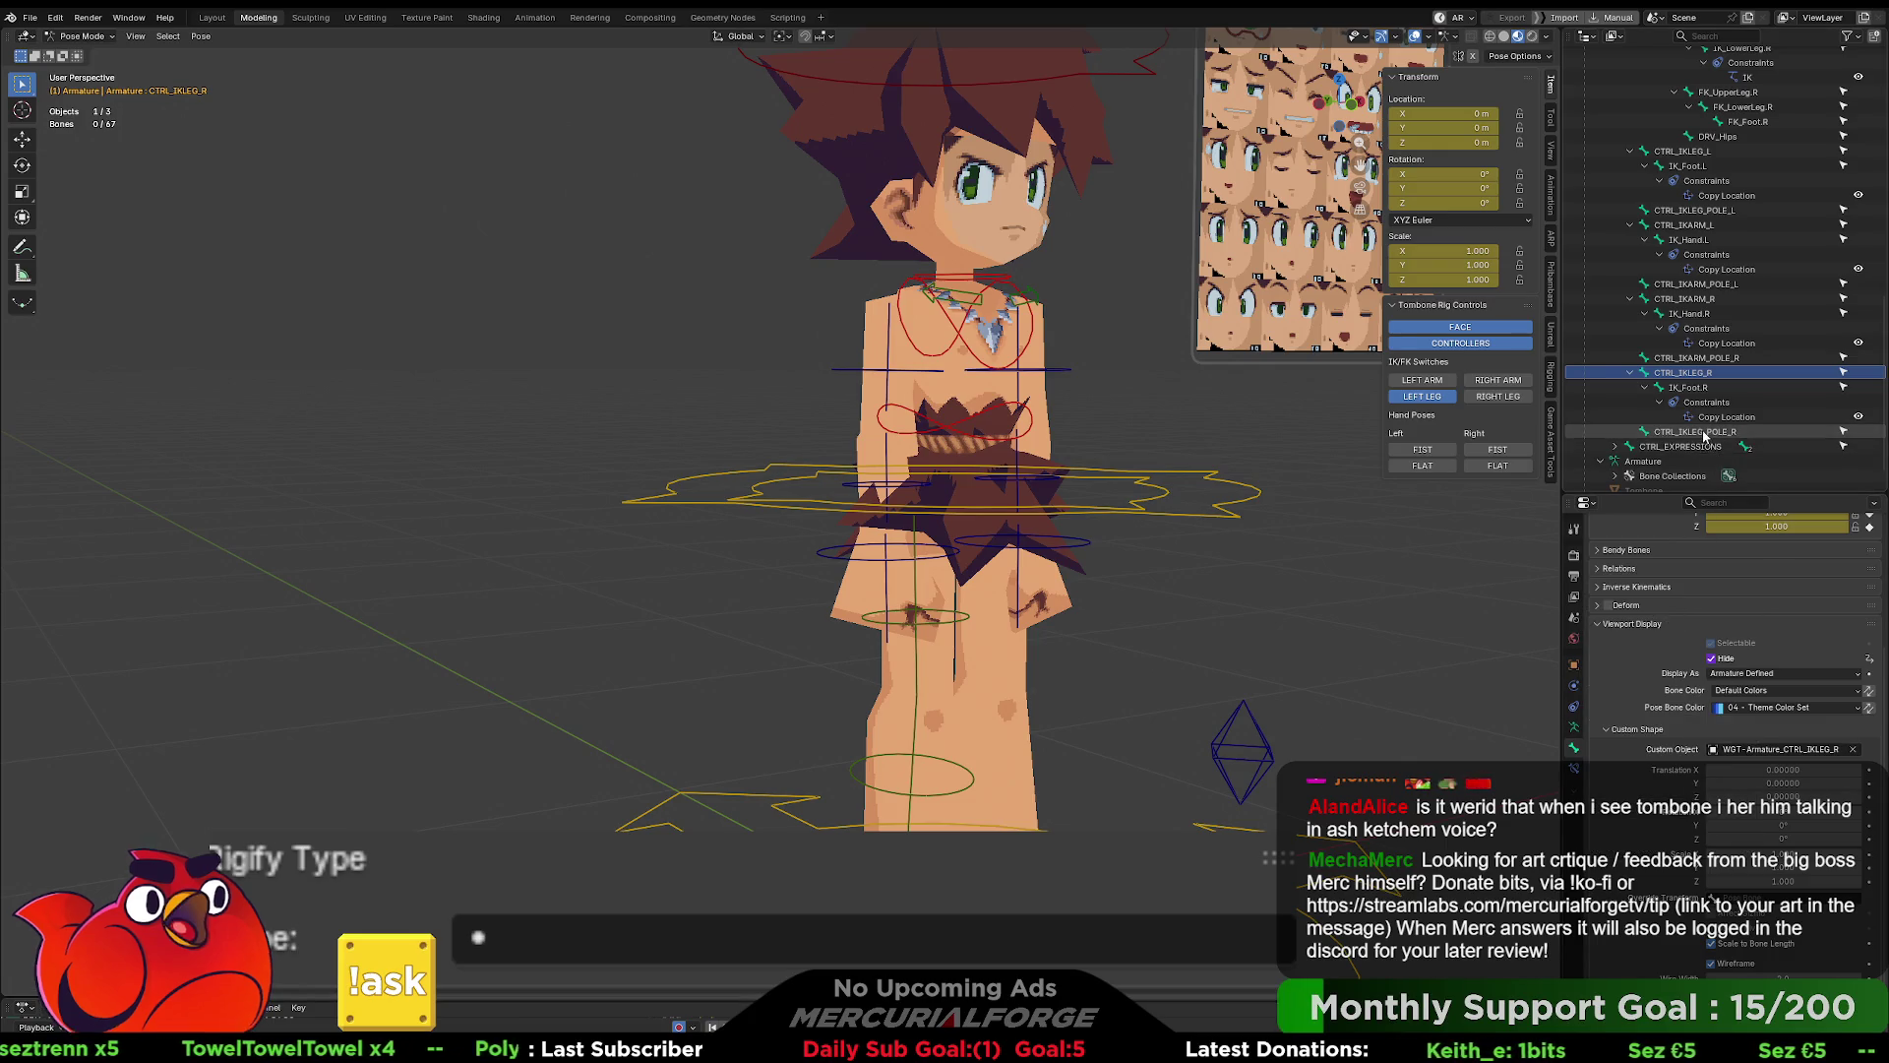
pyautogui.rightClick(1722, 659)
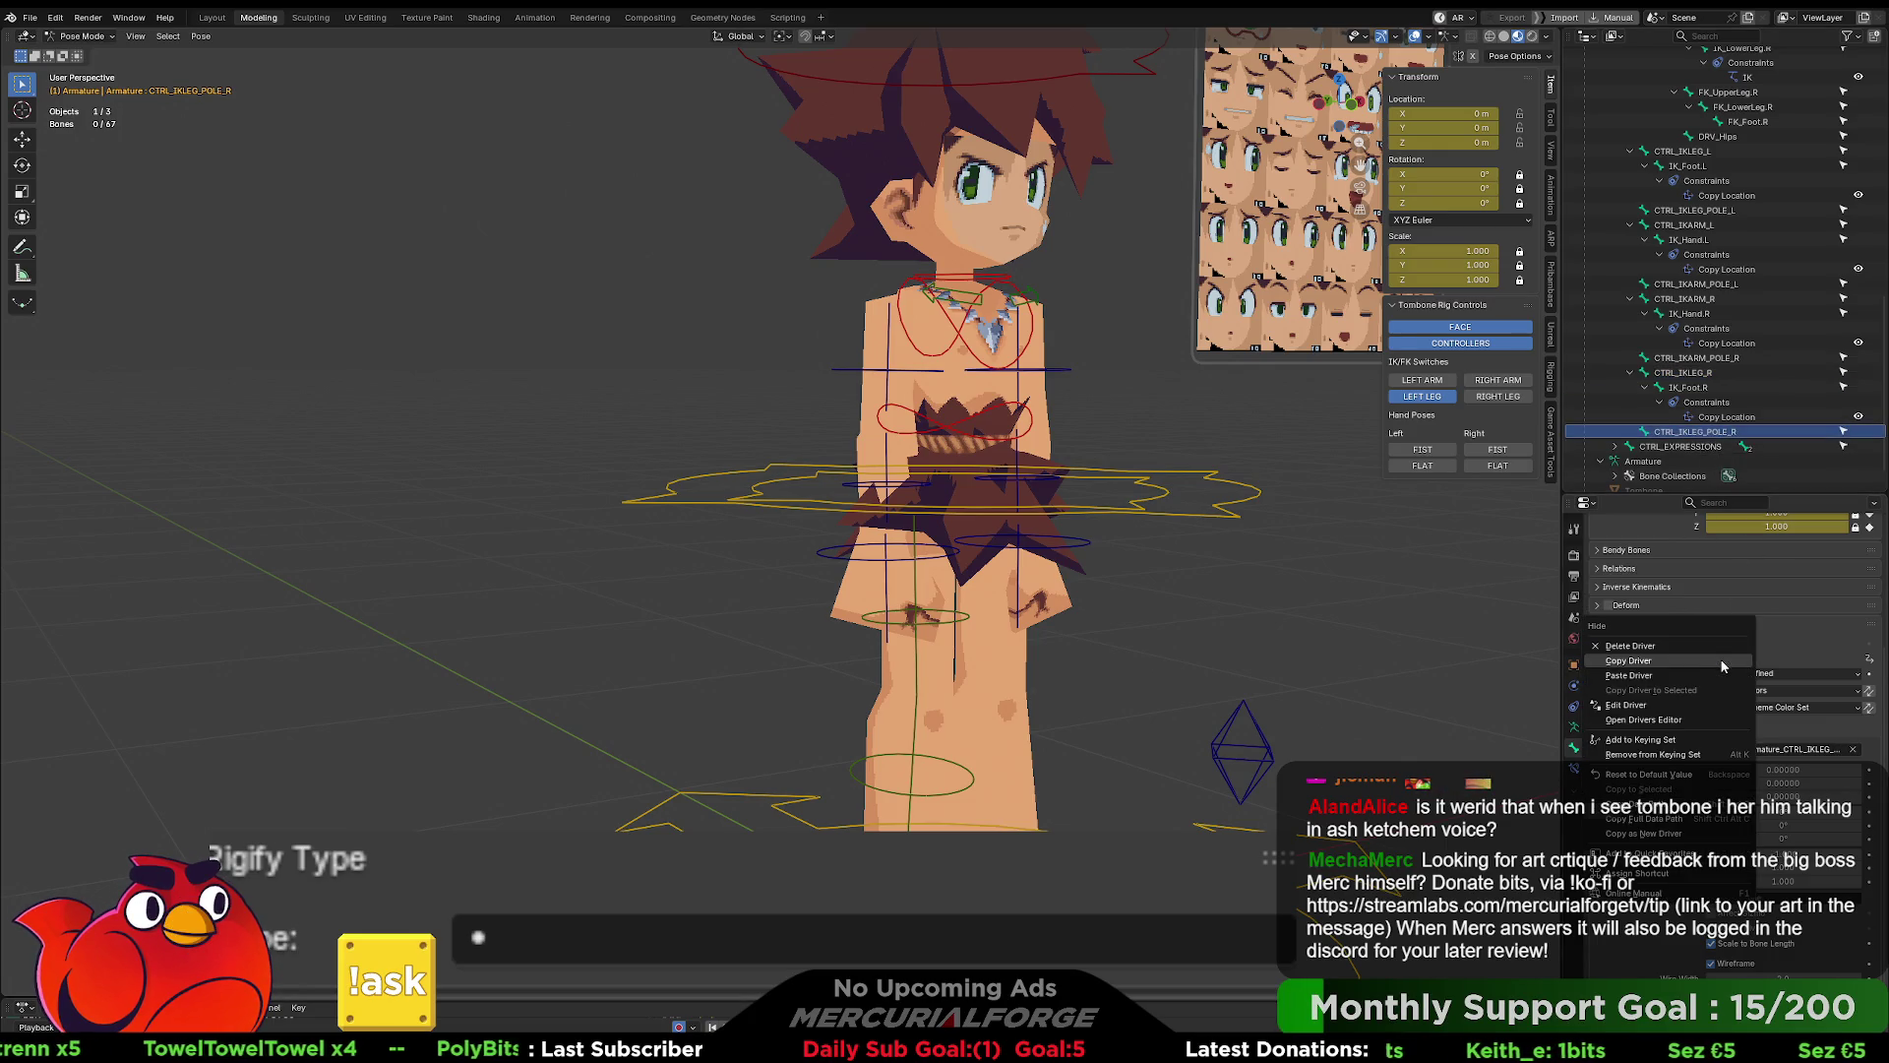
pyautogui.click(1652, 671)
# - Test the right leg IK/FK switch, leave it in IK, and select FK_Foot.R
pyautogui.click(1493, 396)
pyautogui.click(1493, 397)
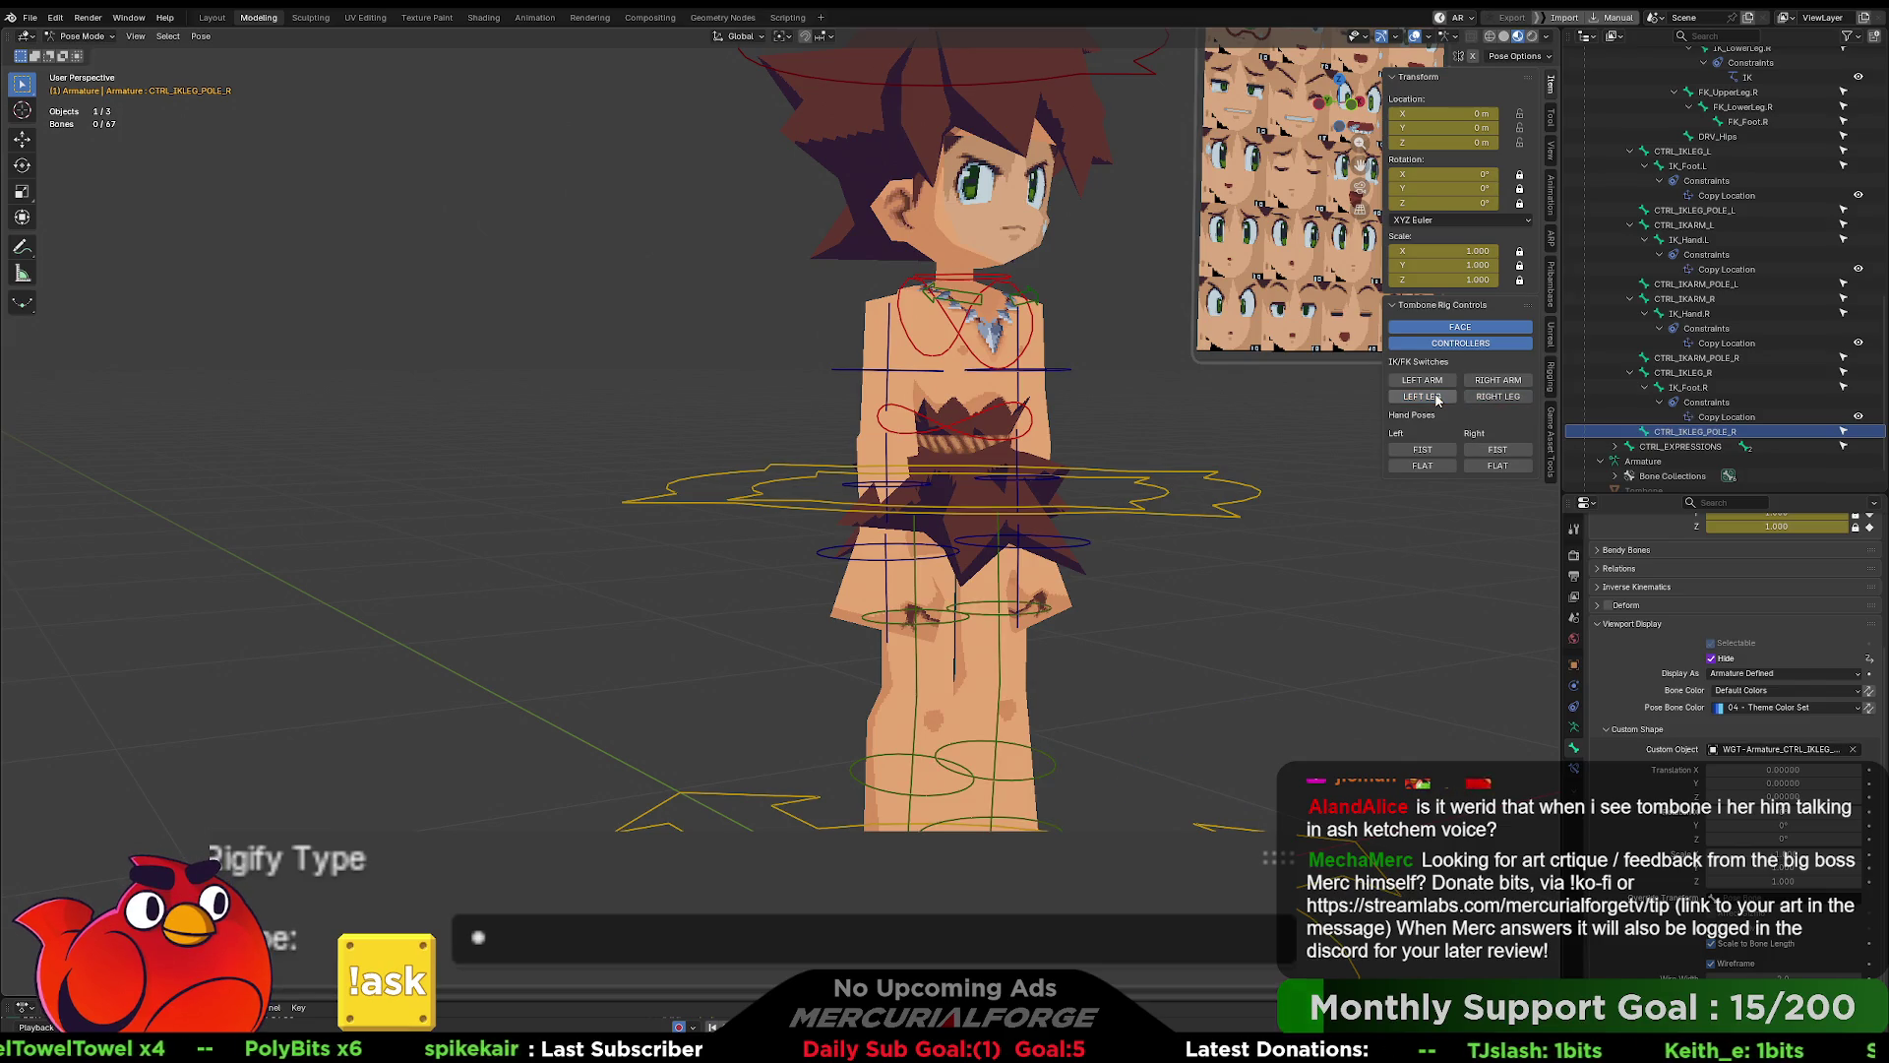
pyautogui.hotkey('ctrl', 'z')
pyautogui.hotkey('ctrl', 'z')
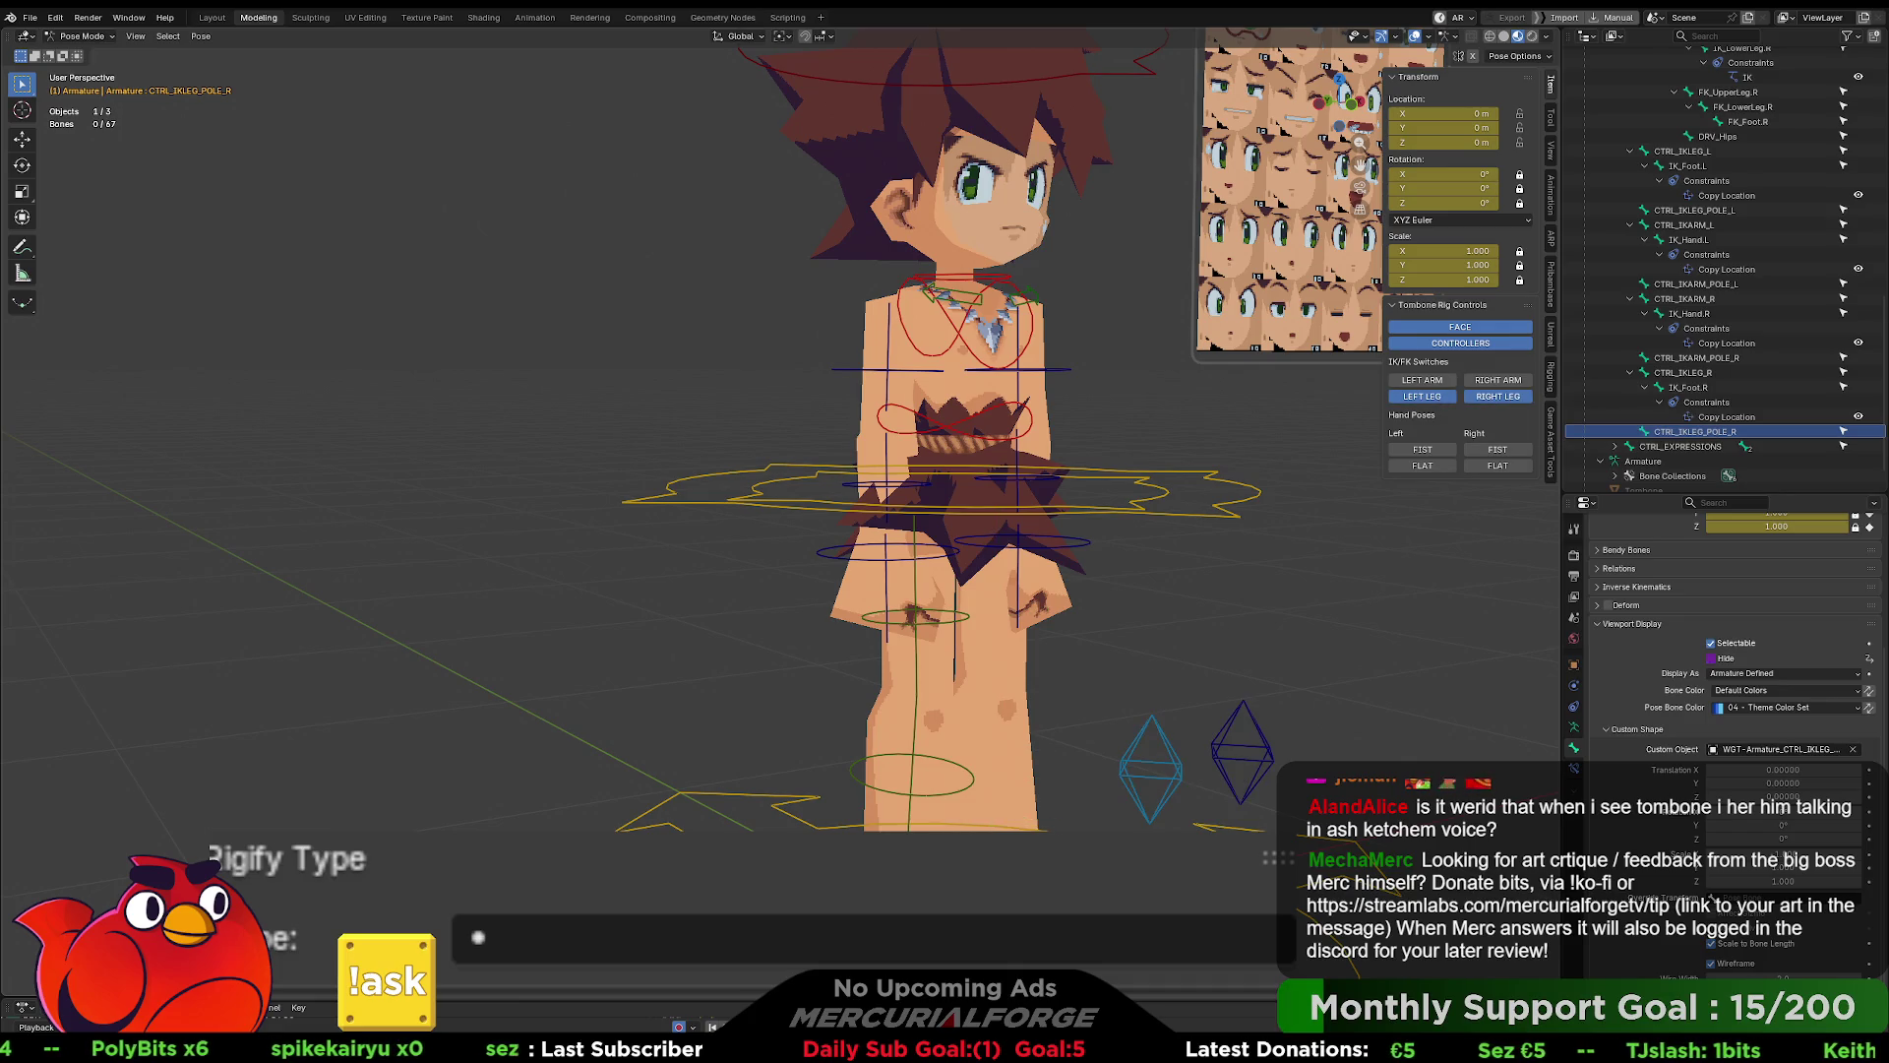
pyautogui.click(1747, 121)
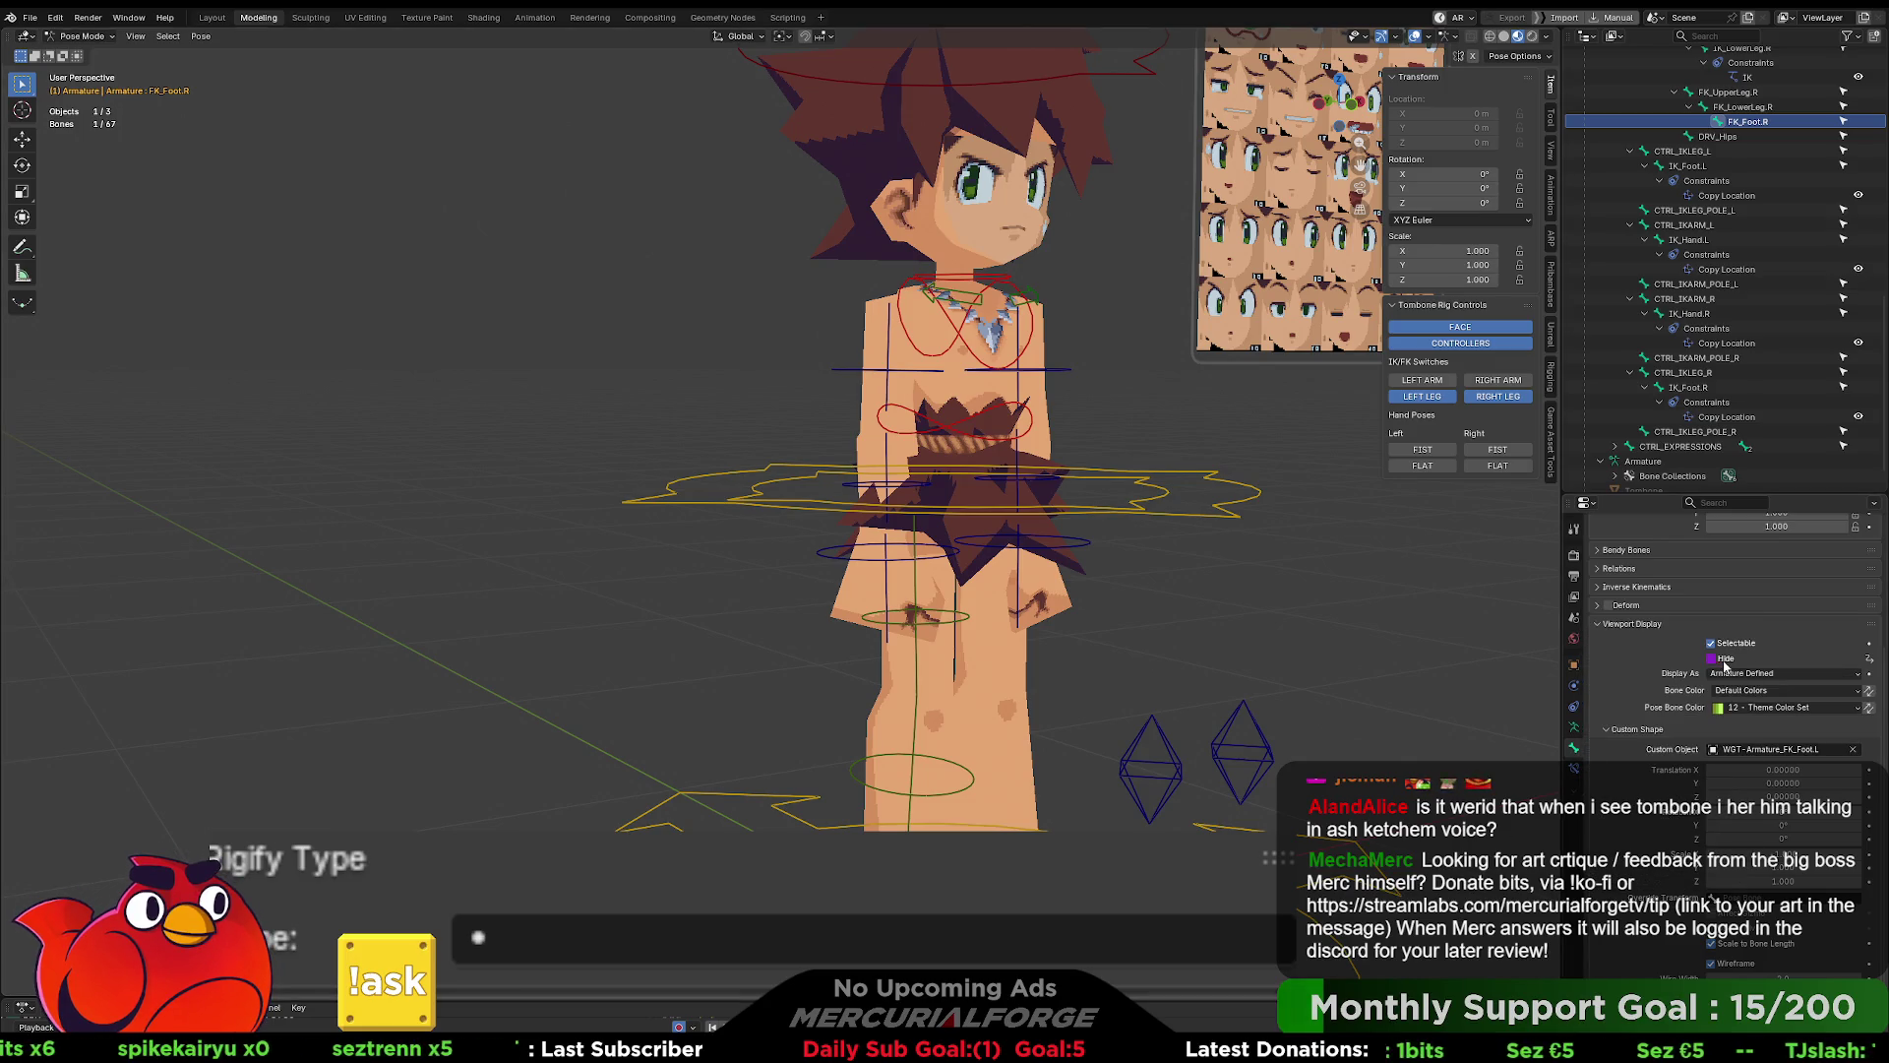
# - Change FK_Foot.R's Hide driver expression to LegIK_Right and copy the driver
pyautogui.rightClick(1725, 666)
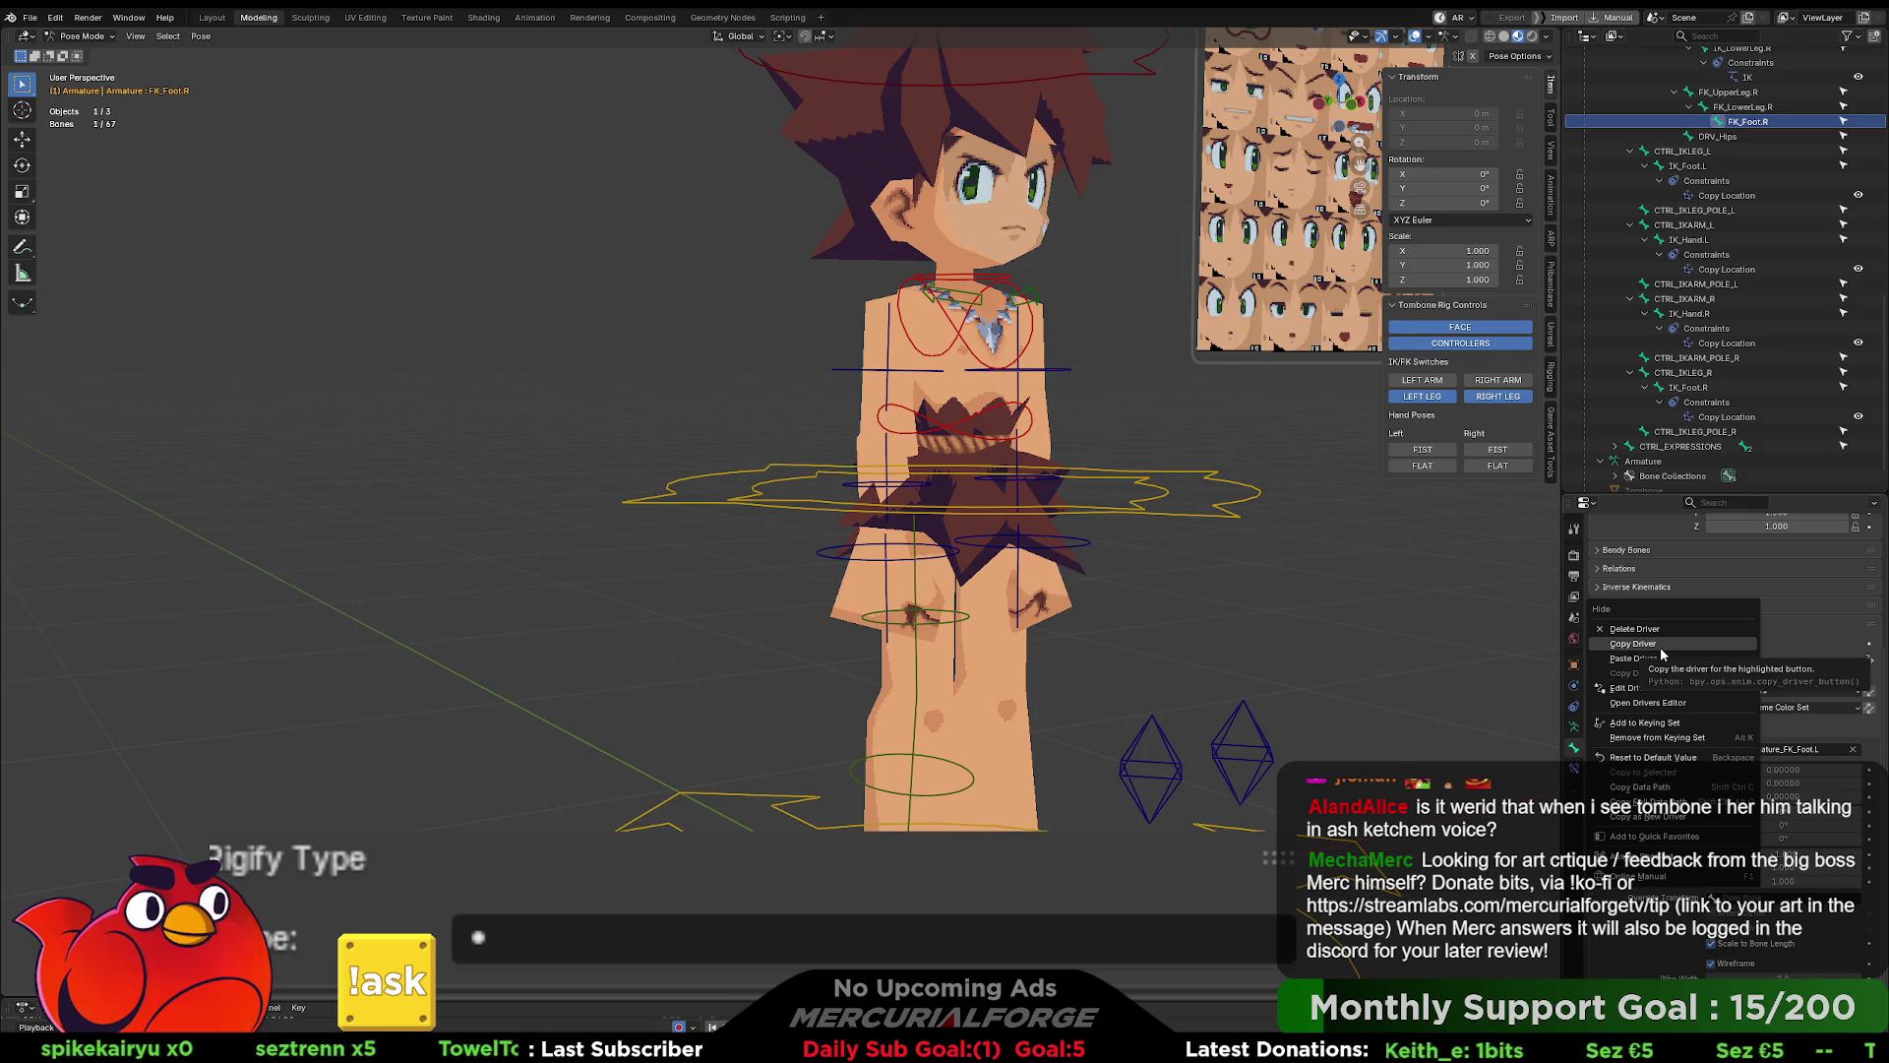
pyautogui.click(1634, 688)
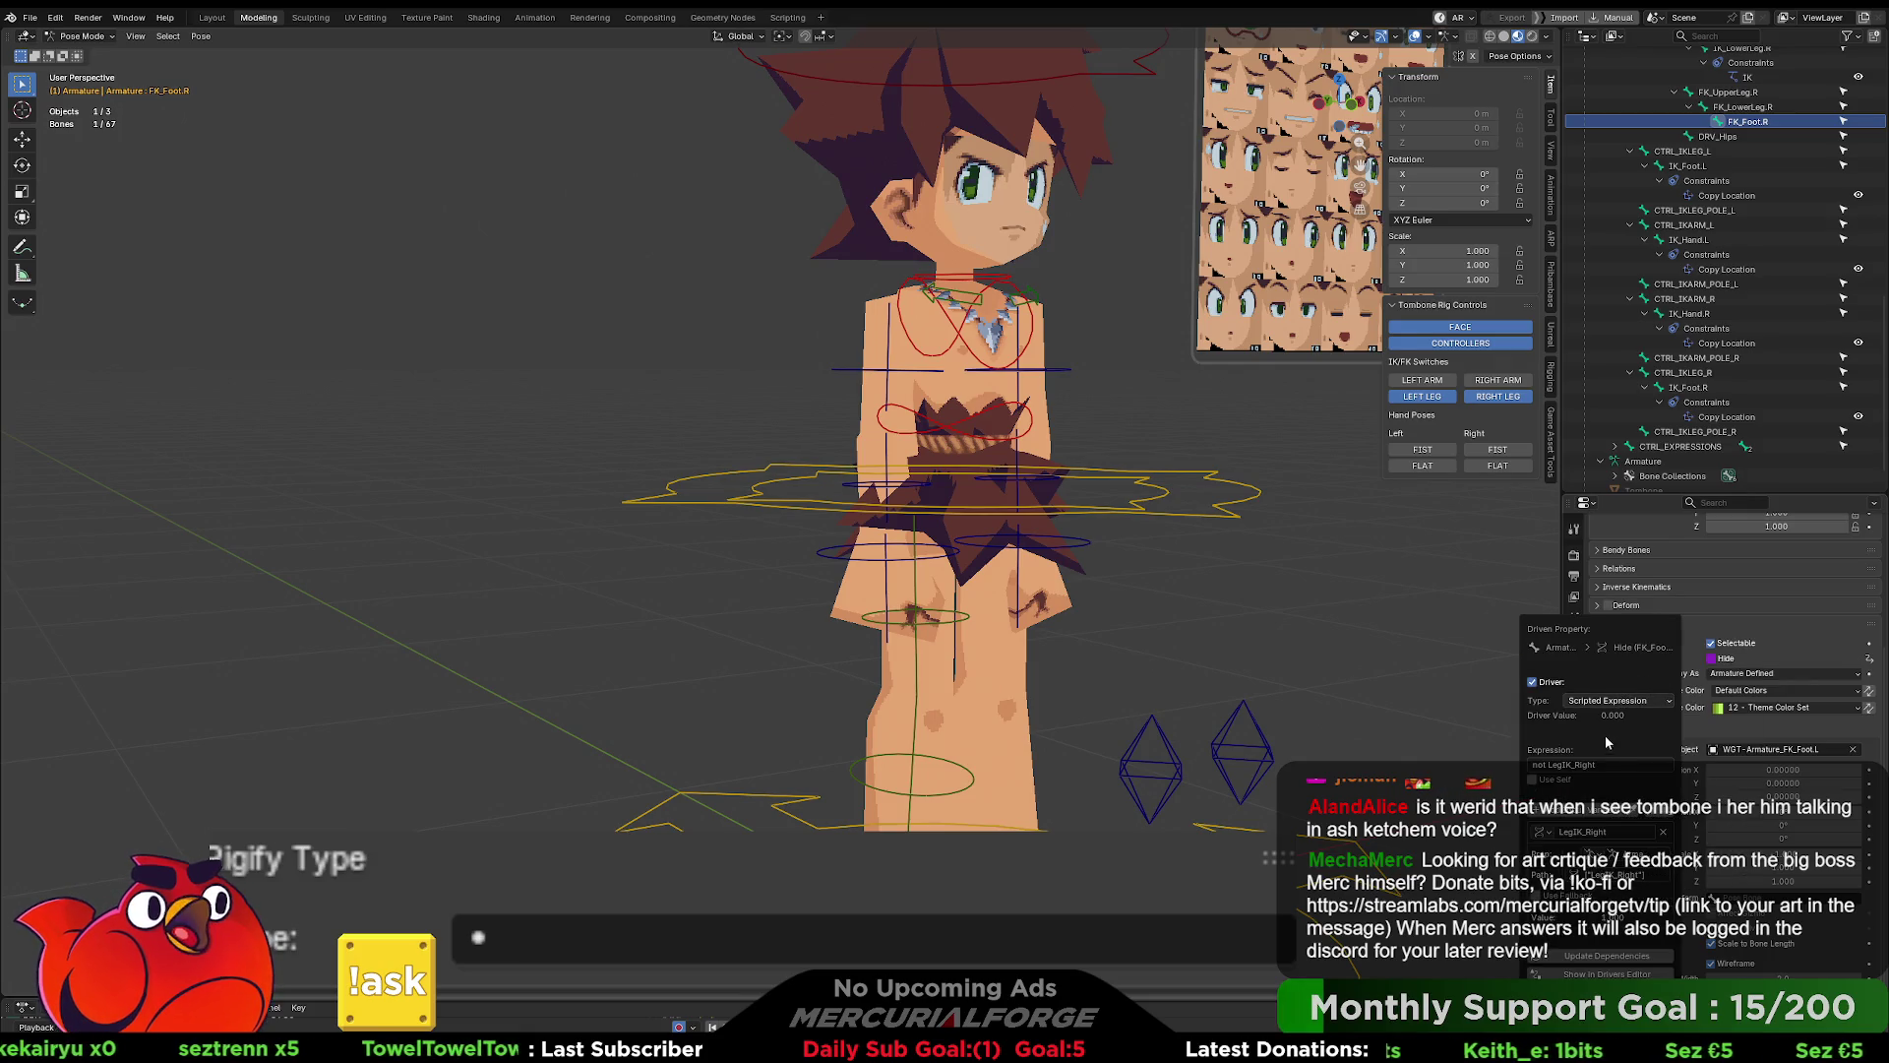
pyautogui.click(1633, 766)
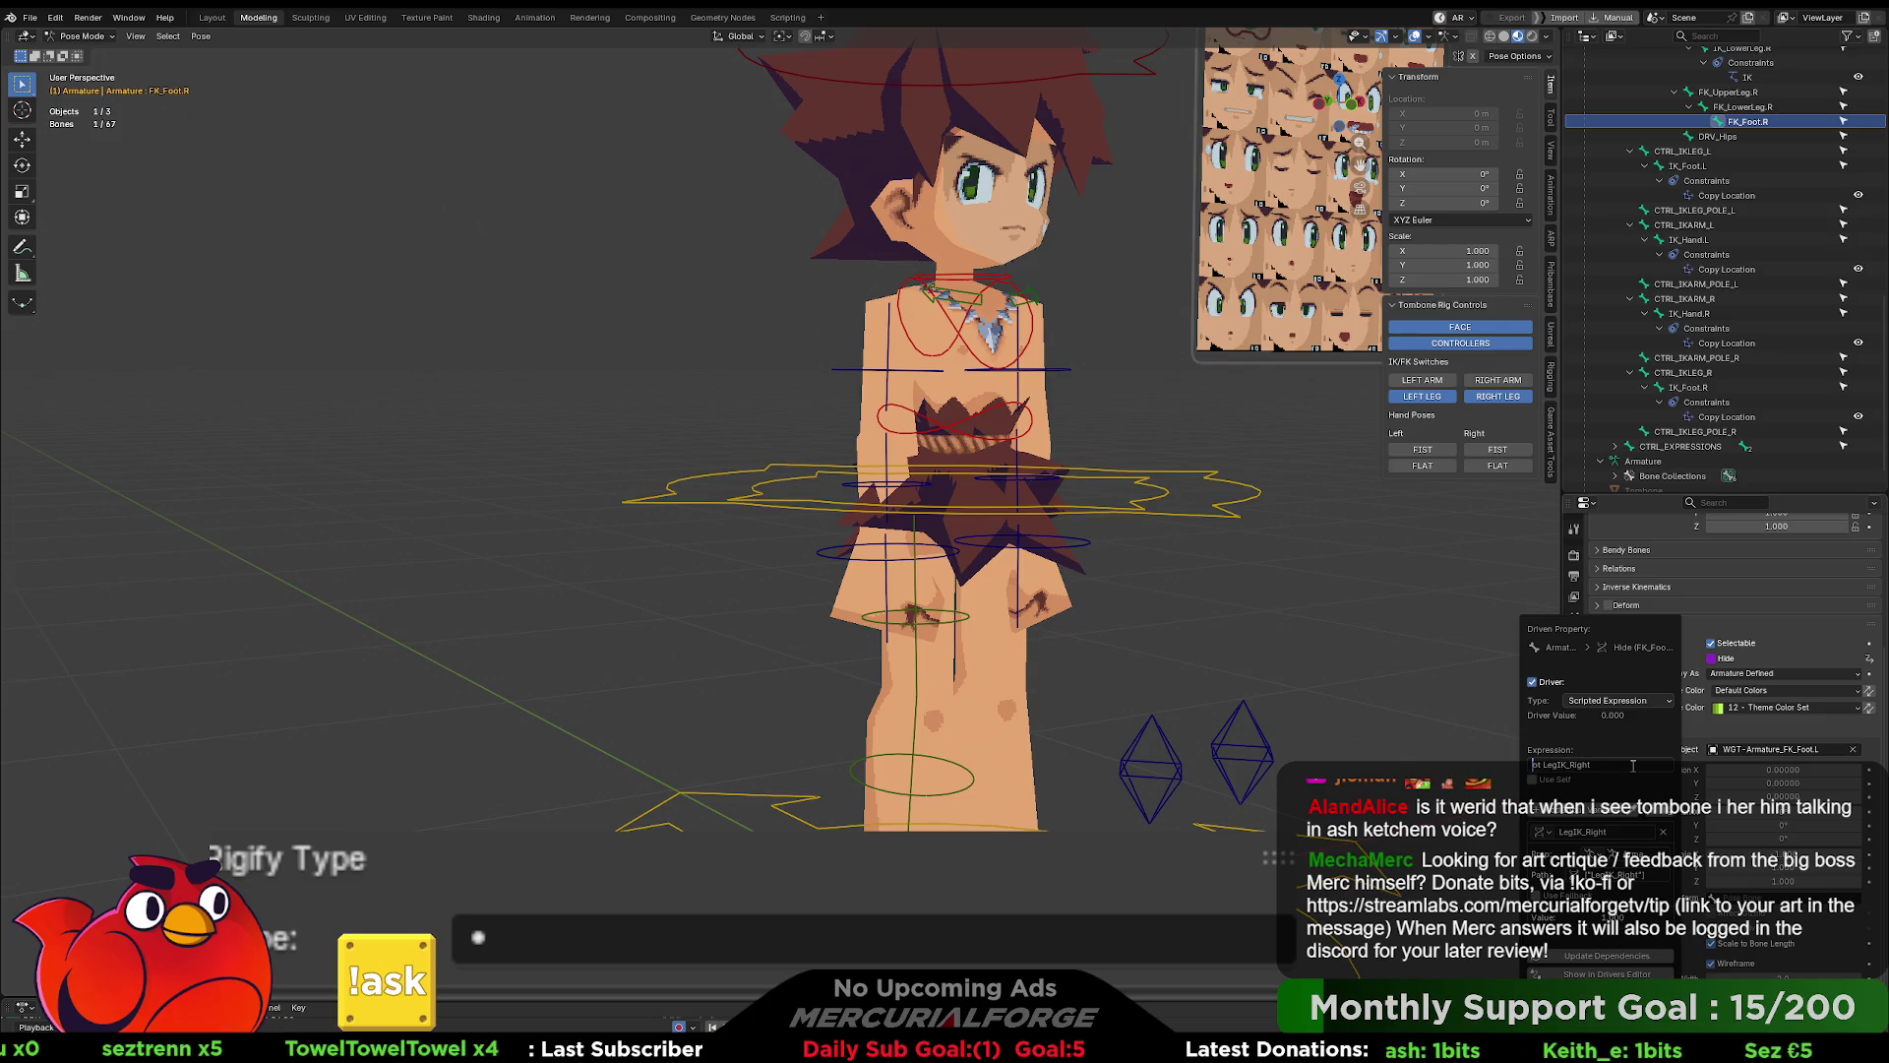
pyautogui.press('Delete')
pyautogui.press('Delete')
pyautogui.press('Delete')
pyautogui.press('Return')
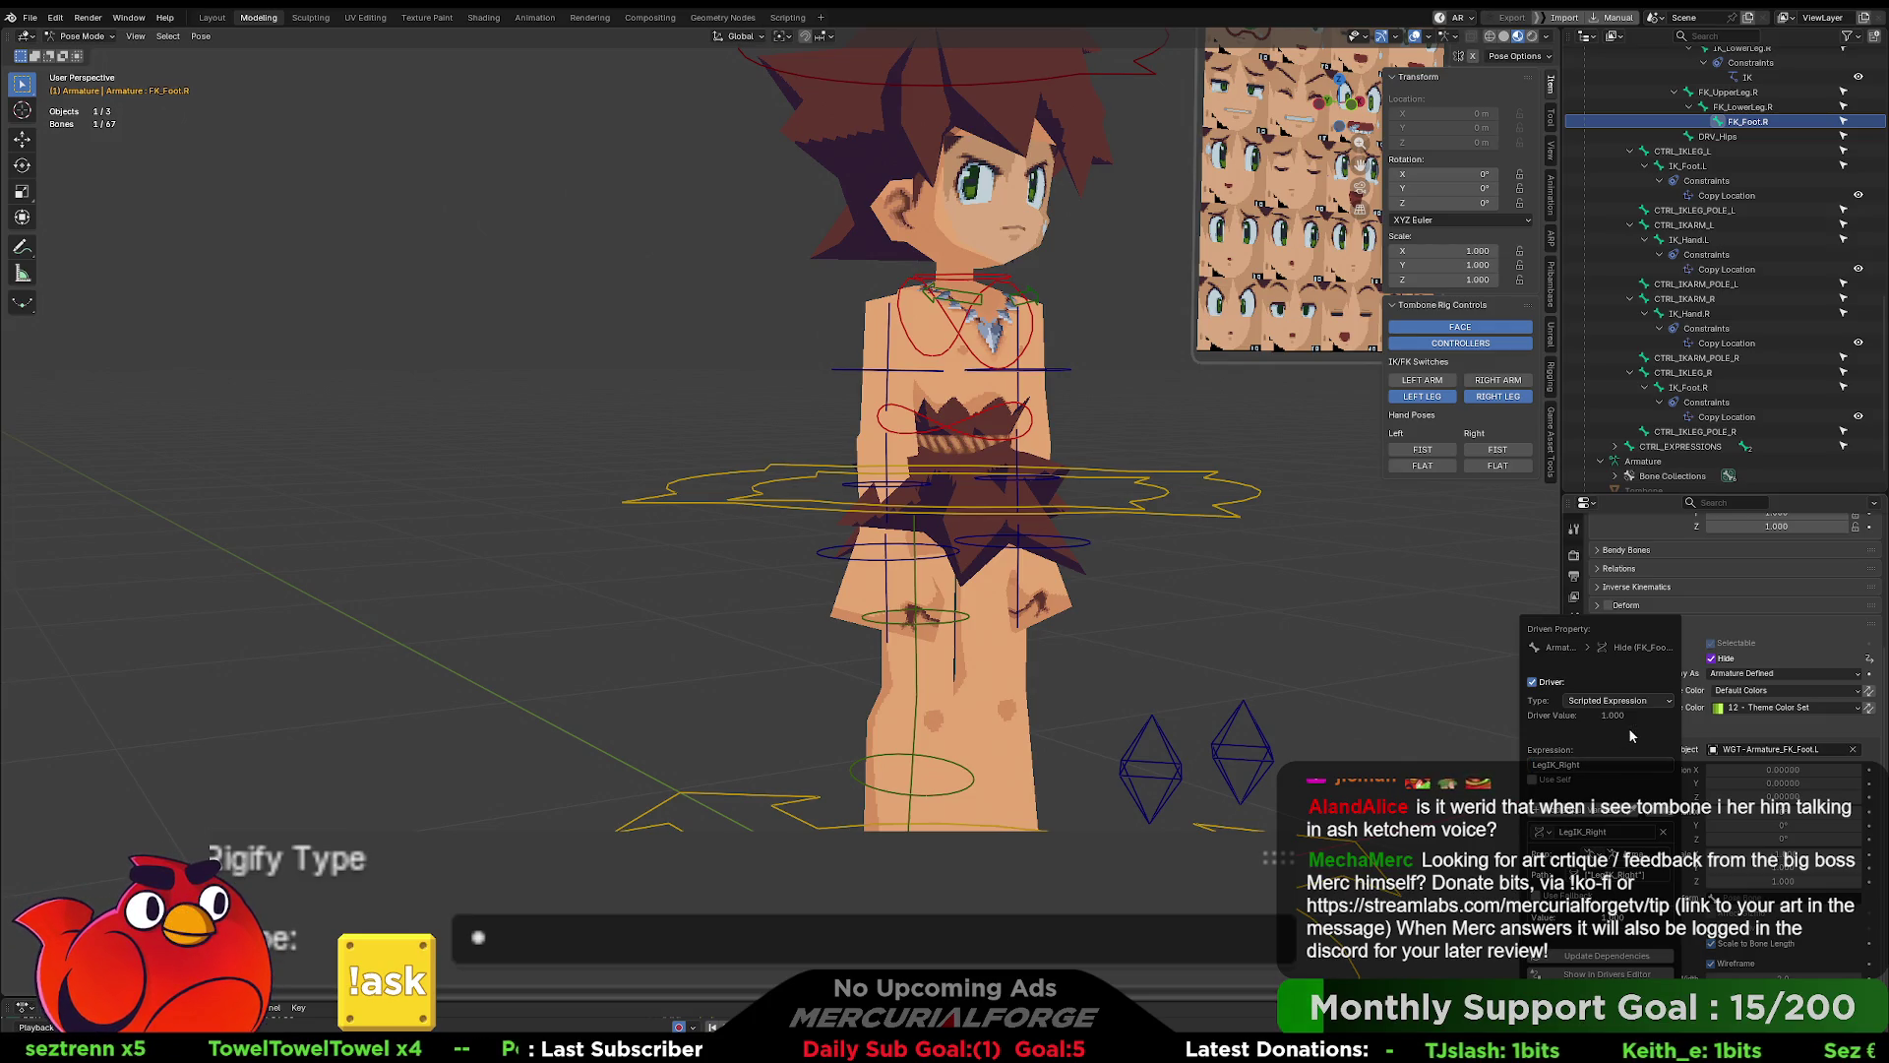
pyautogui.rightClick(1642, 659)
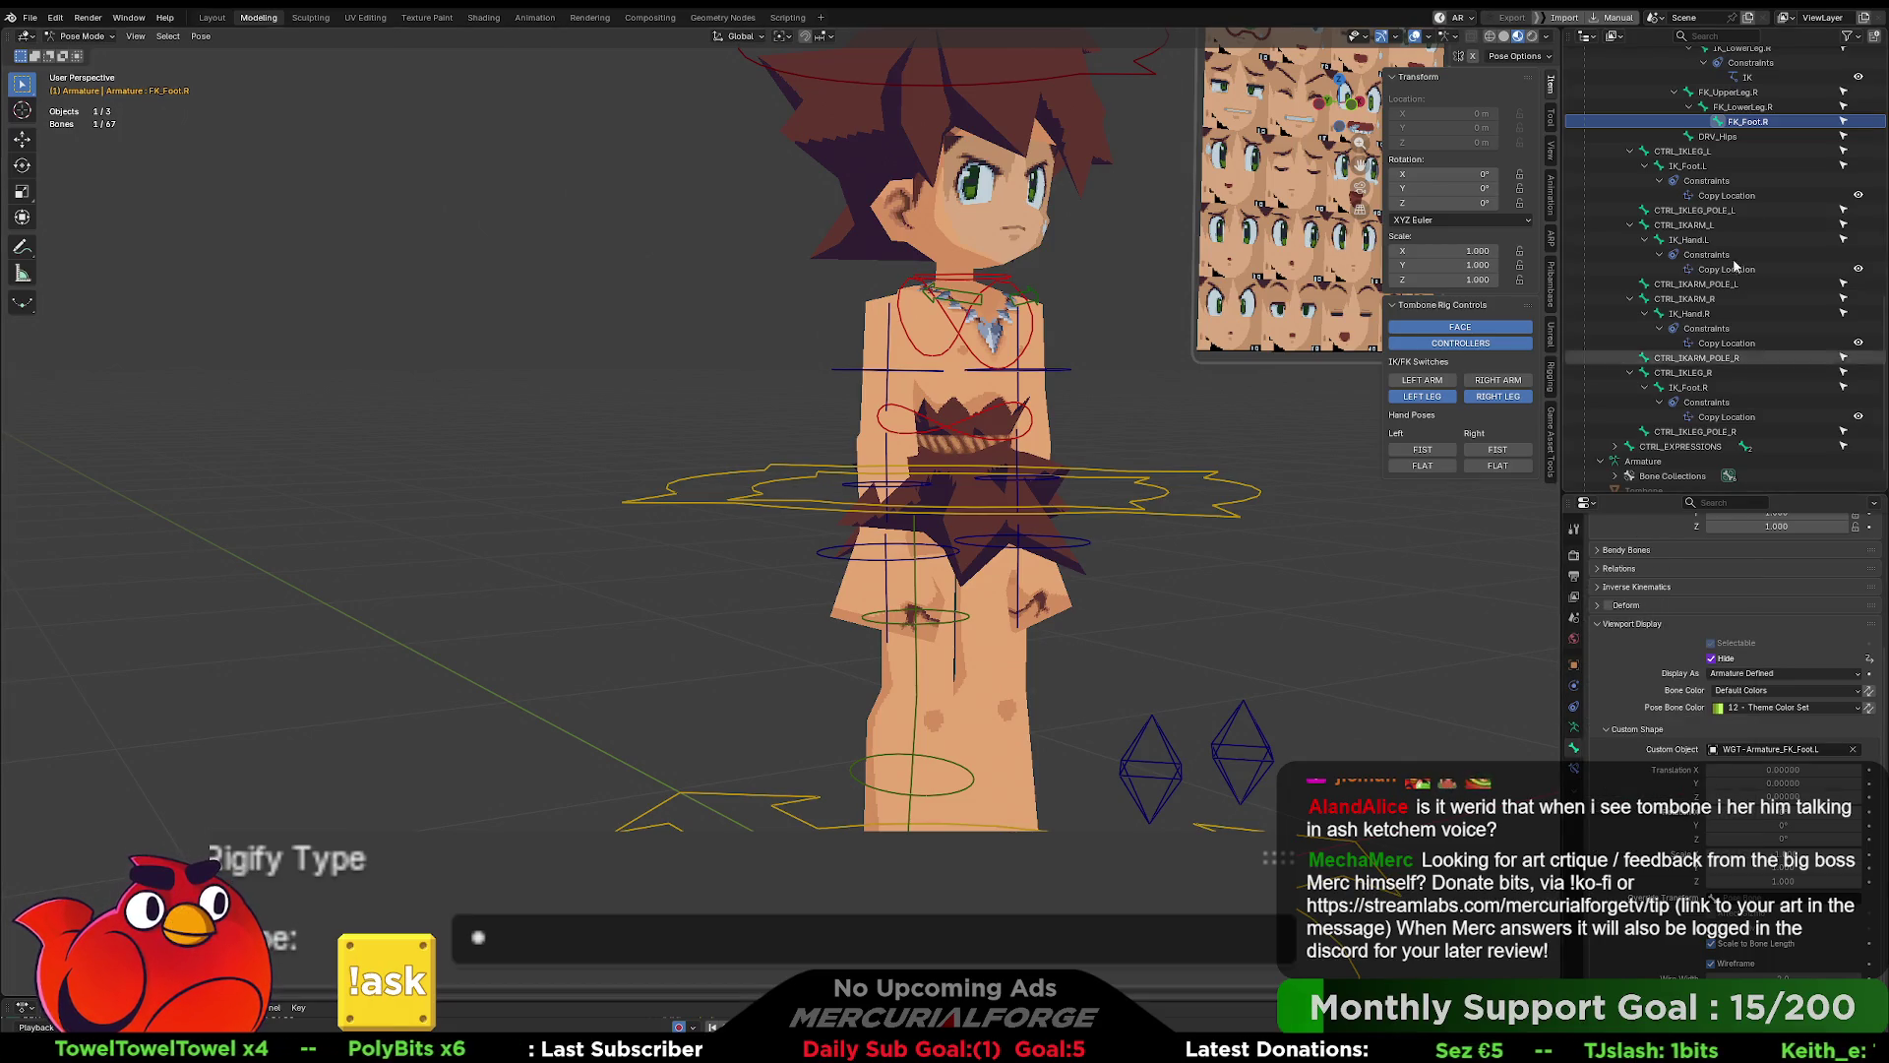
# - Paste the LegIK_Right Hide driver onto FK_LowerLeg.R and FK_UpperLeg.R
pyautogui.click(883, 790)
pyautogui.rightClick(1720, 662)
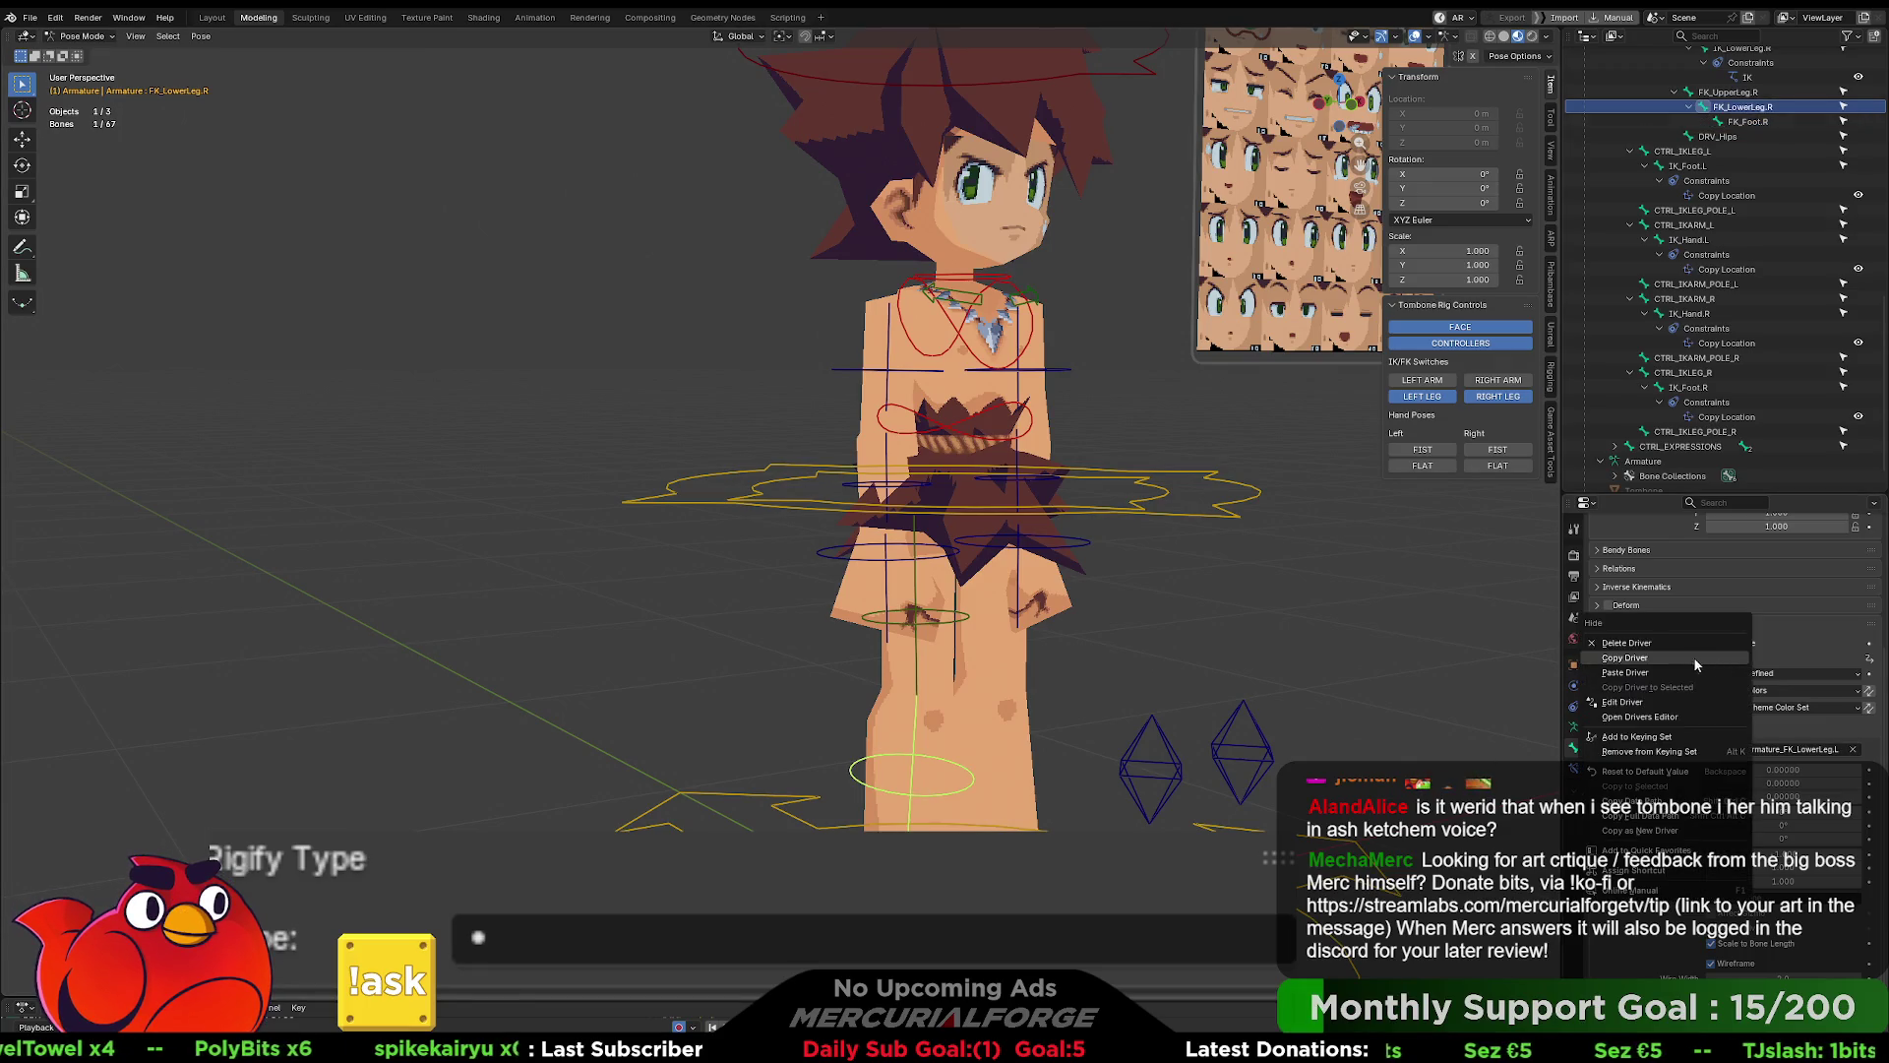
pyautogui.click(1652, 667)
pyautogui.click(940, 626)
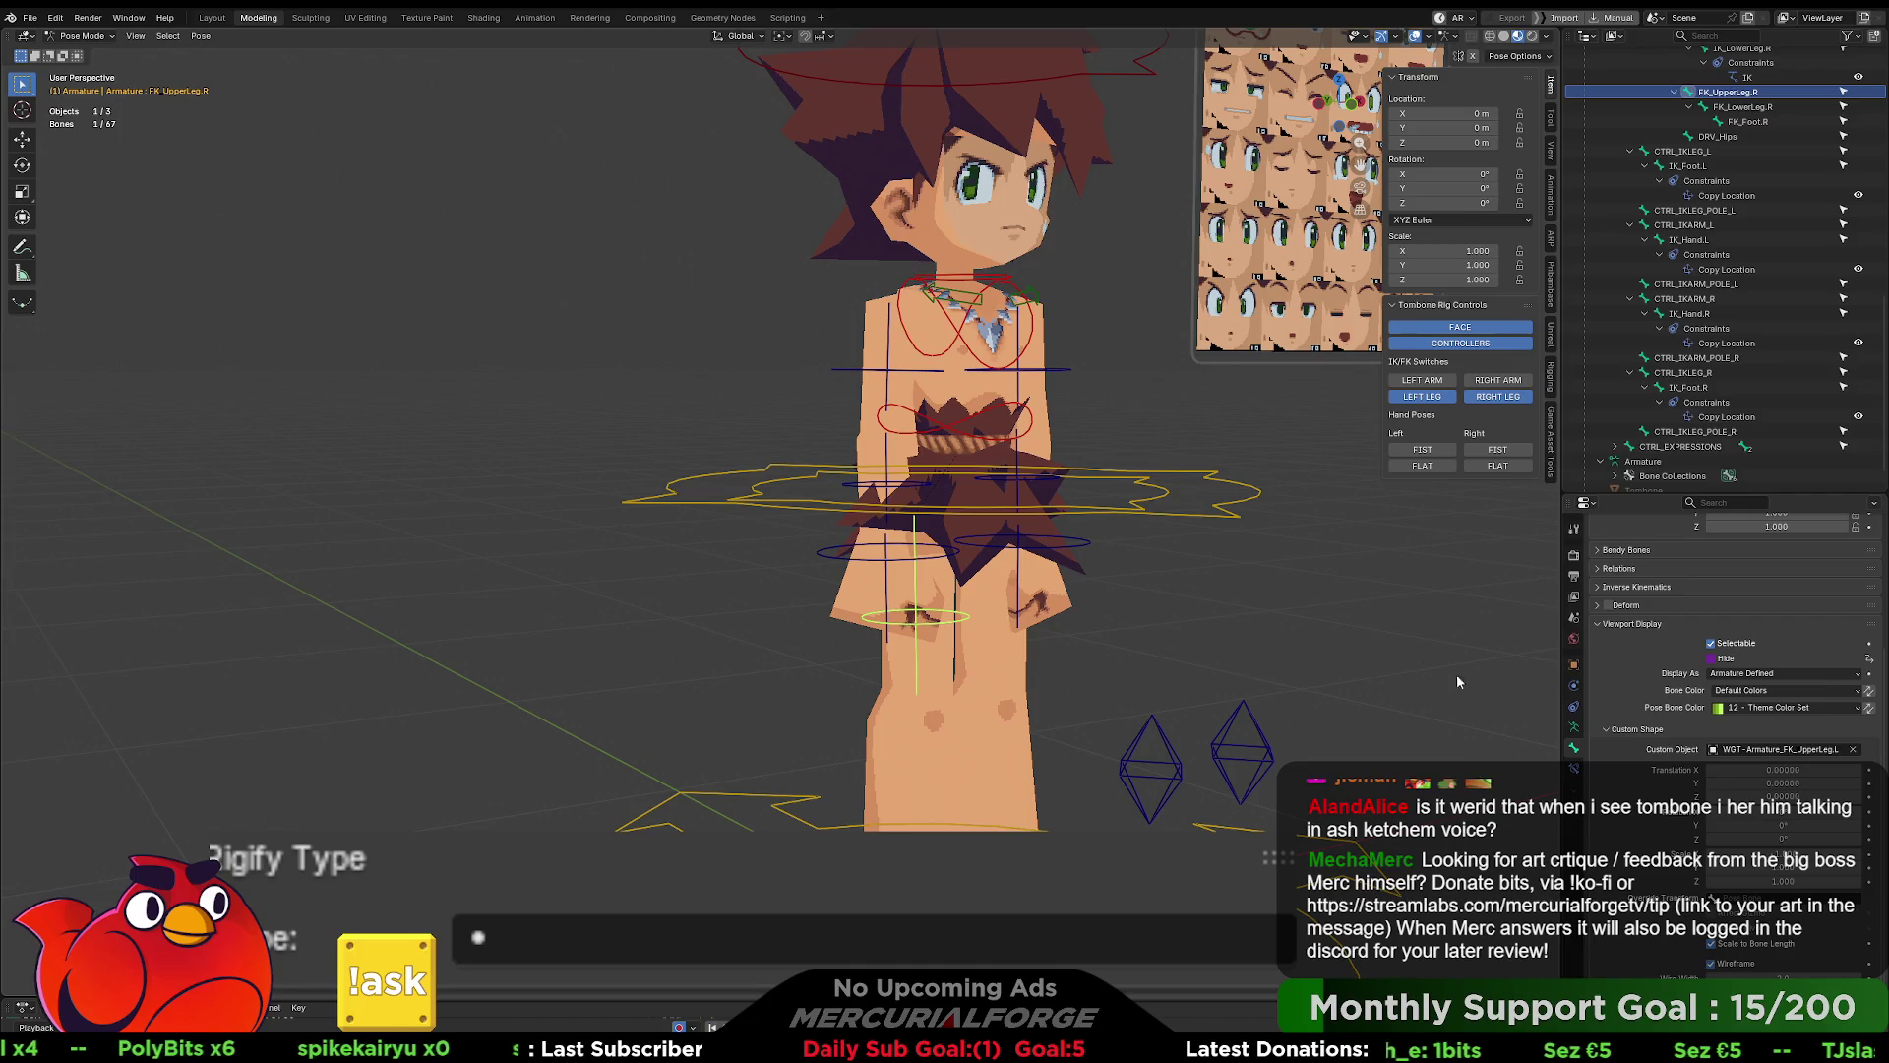
pyautogui.rightClick(1721, 653)
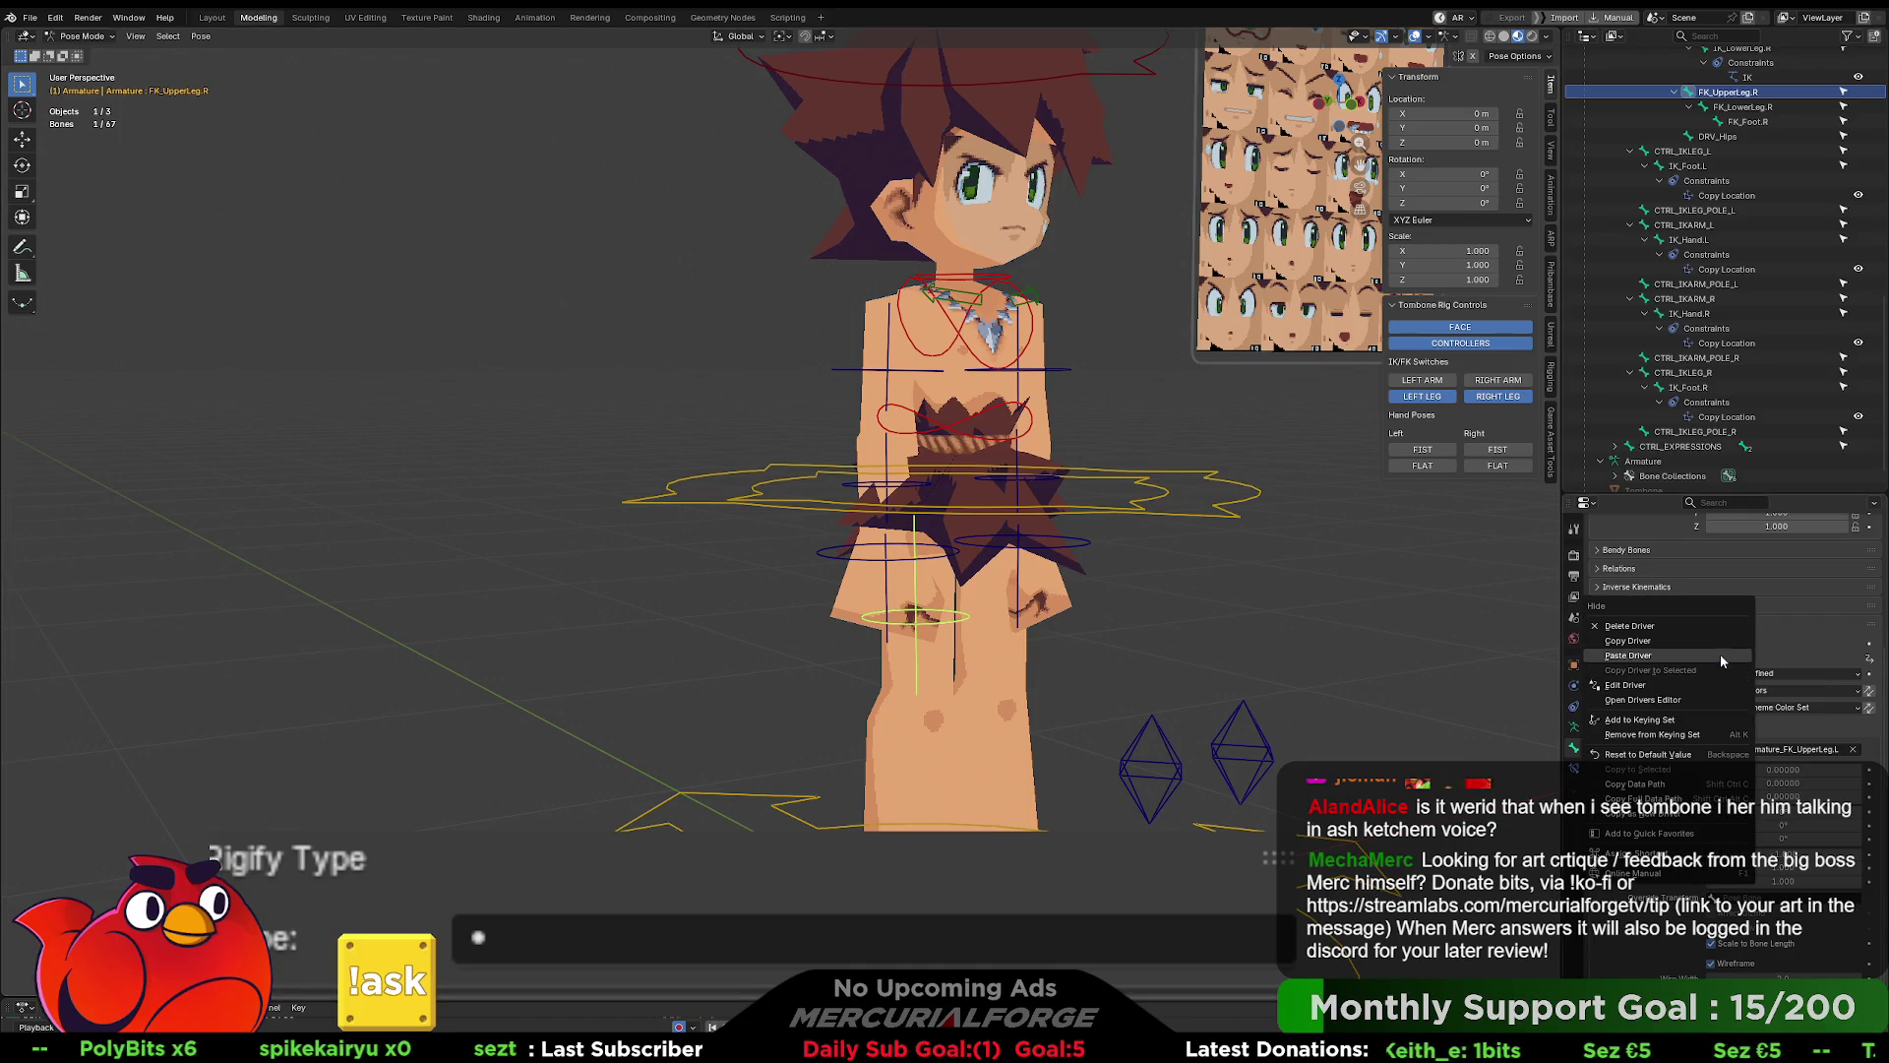
pyautogui.click(1629, 656)
pyautogui.scroll(-5, 1232, 612)
pyautogui.moveTo(1232, 597); pyautogui.dragTo(1238, 571, button='middle')
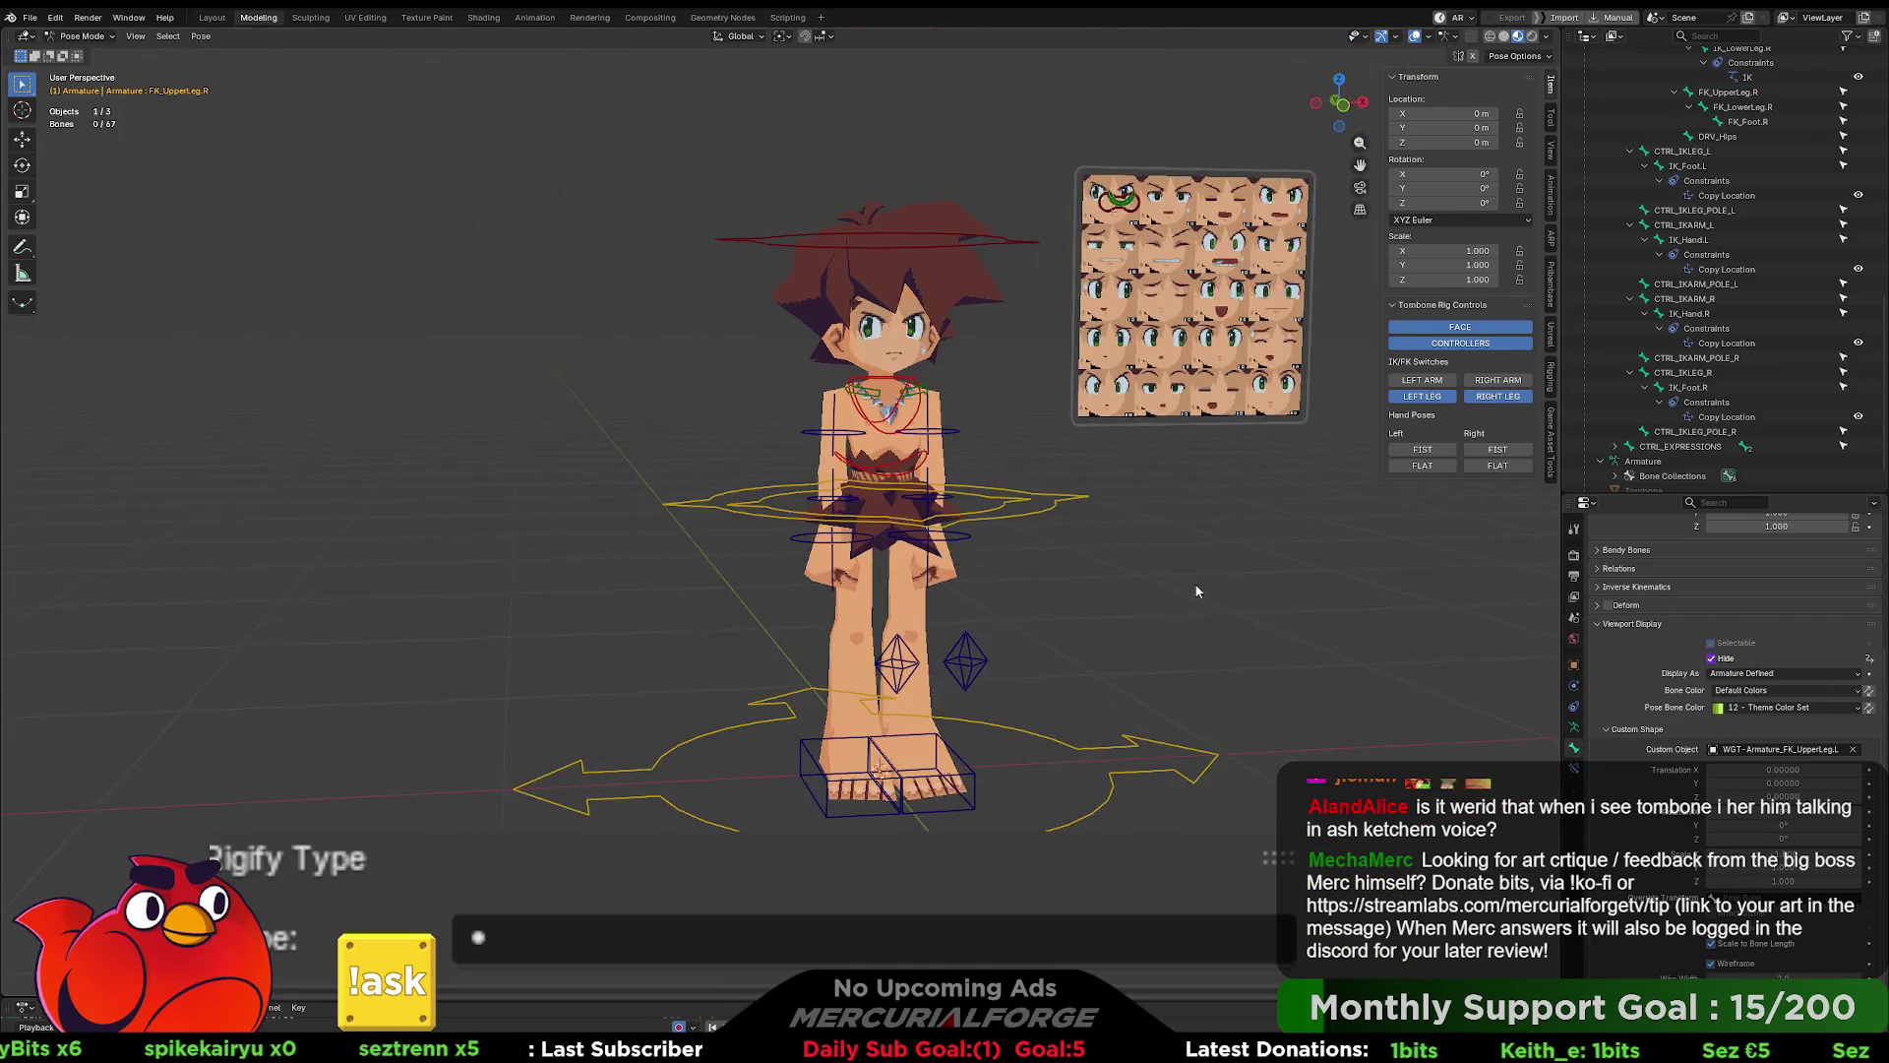
# - Toggle the left/right arm and leg IK/FK switches, ending with both legs in IK
pyautogui.scroll(3, 1238, 571)
pyautogui.click(1498, 396)
pyautogui.click(1446, 397)
pyautogui.click(1444, 397)
pyautogui.click(1444, 399)
pyautogui.click(1498, 380)
pyautogui.click(1433, 381)
pyautogui.click(1435, 382)
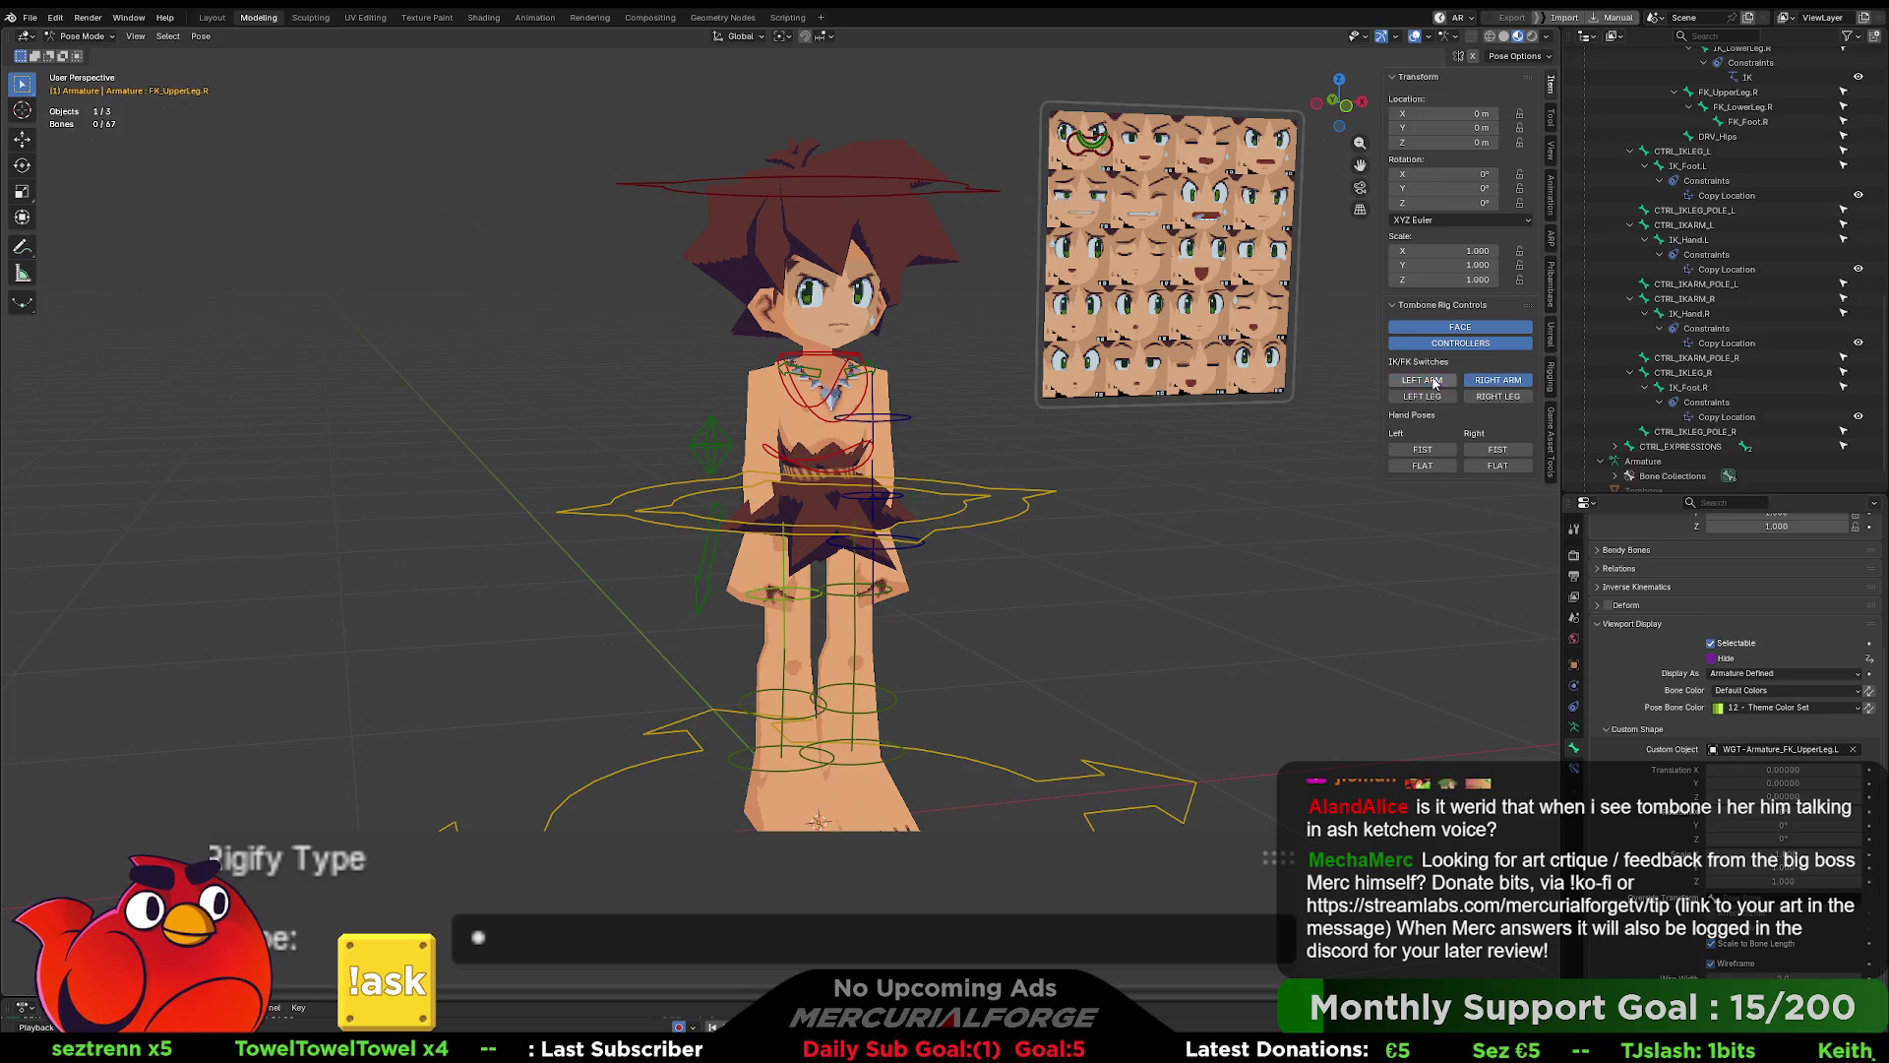
pyautogui.click(1438, 397)
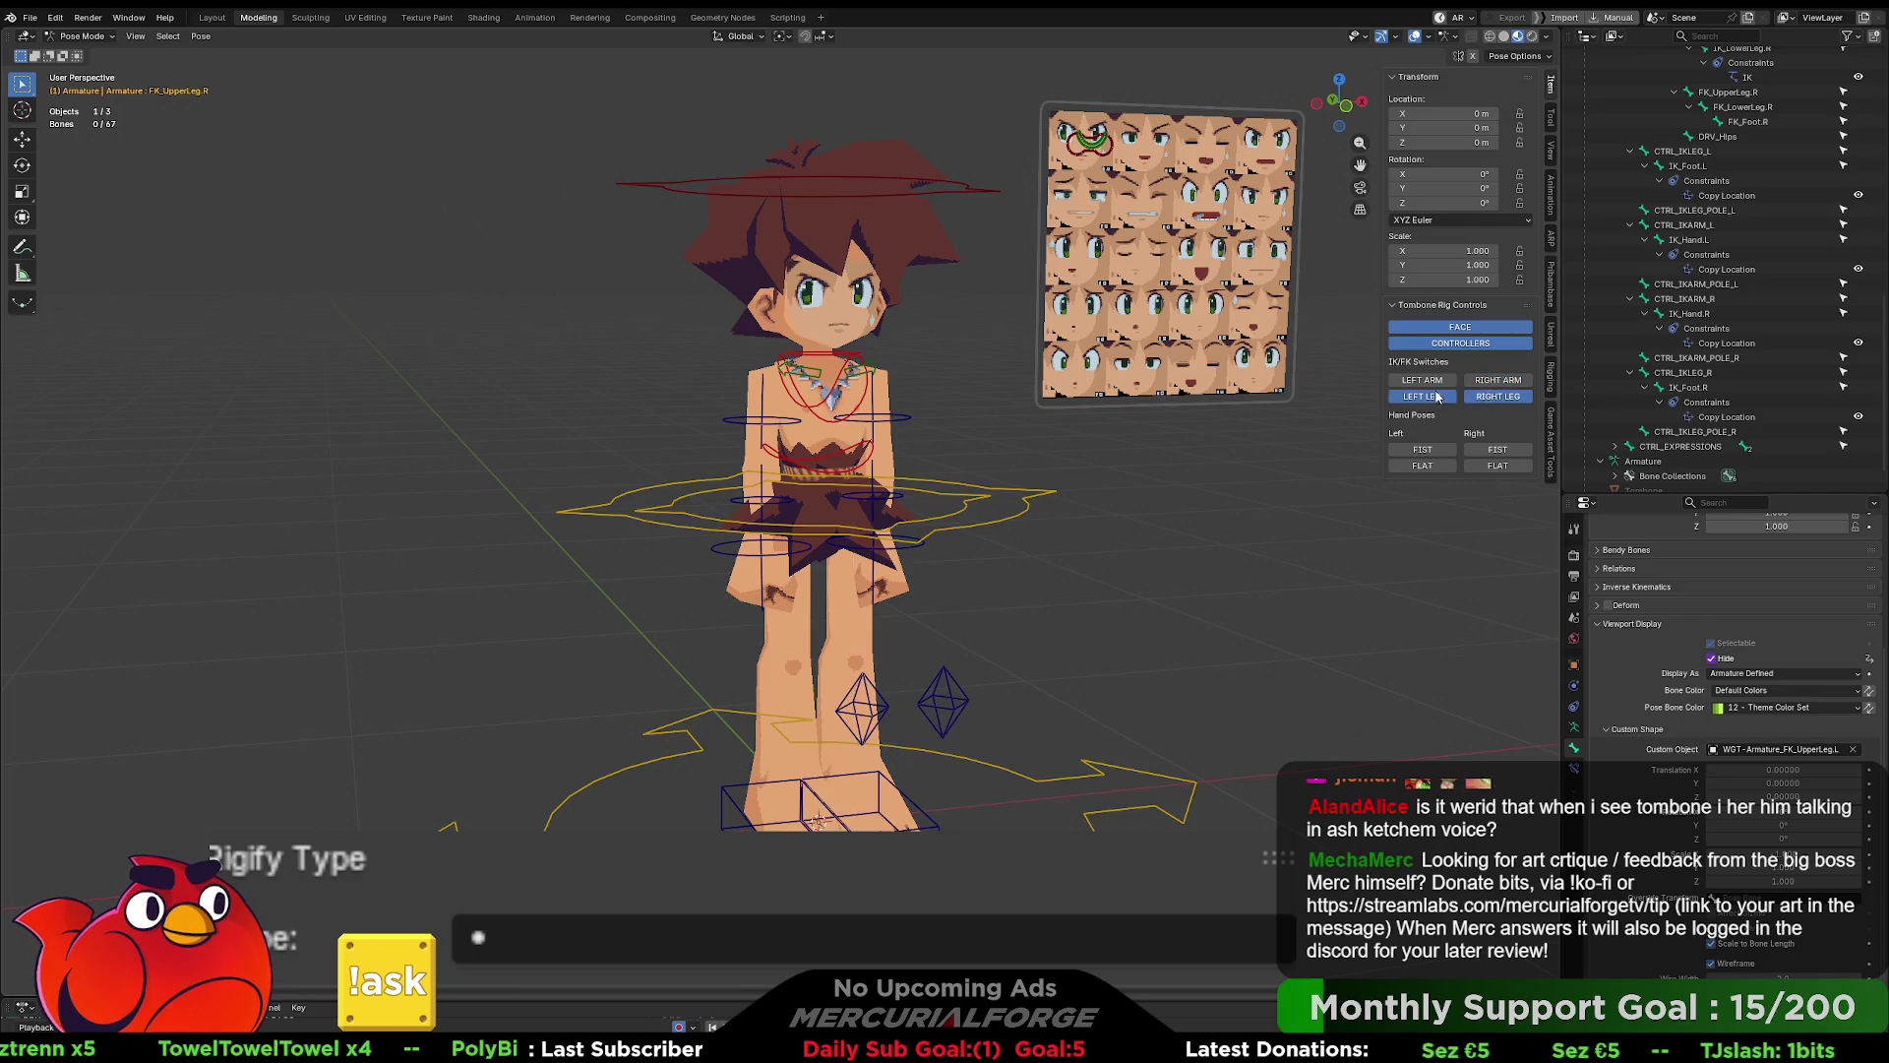
# - Set both hands to FLAT, then to FIST poses
pyautogui.click(1422, 465)
pyautogui.click(1476, 471)
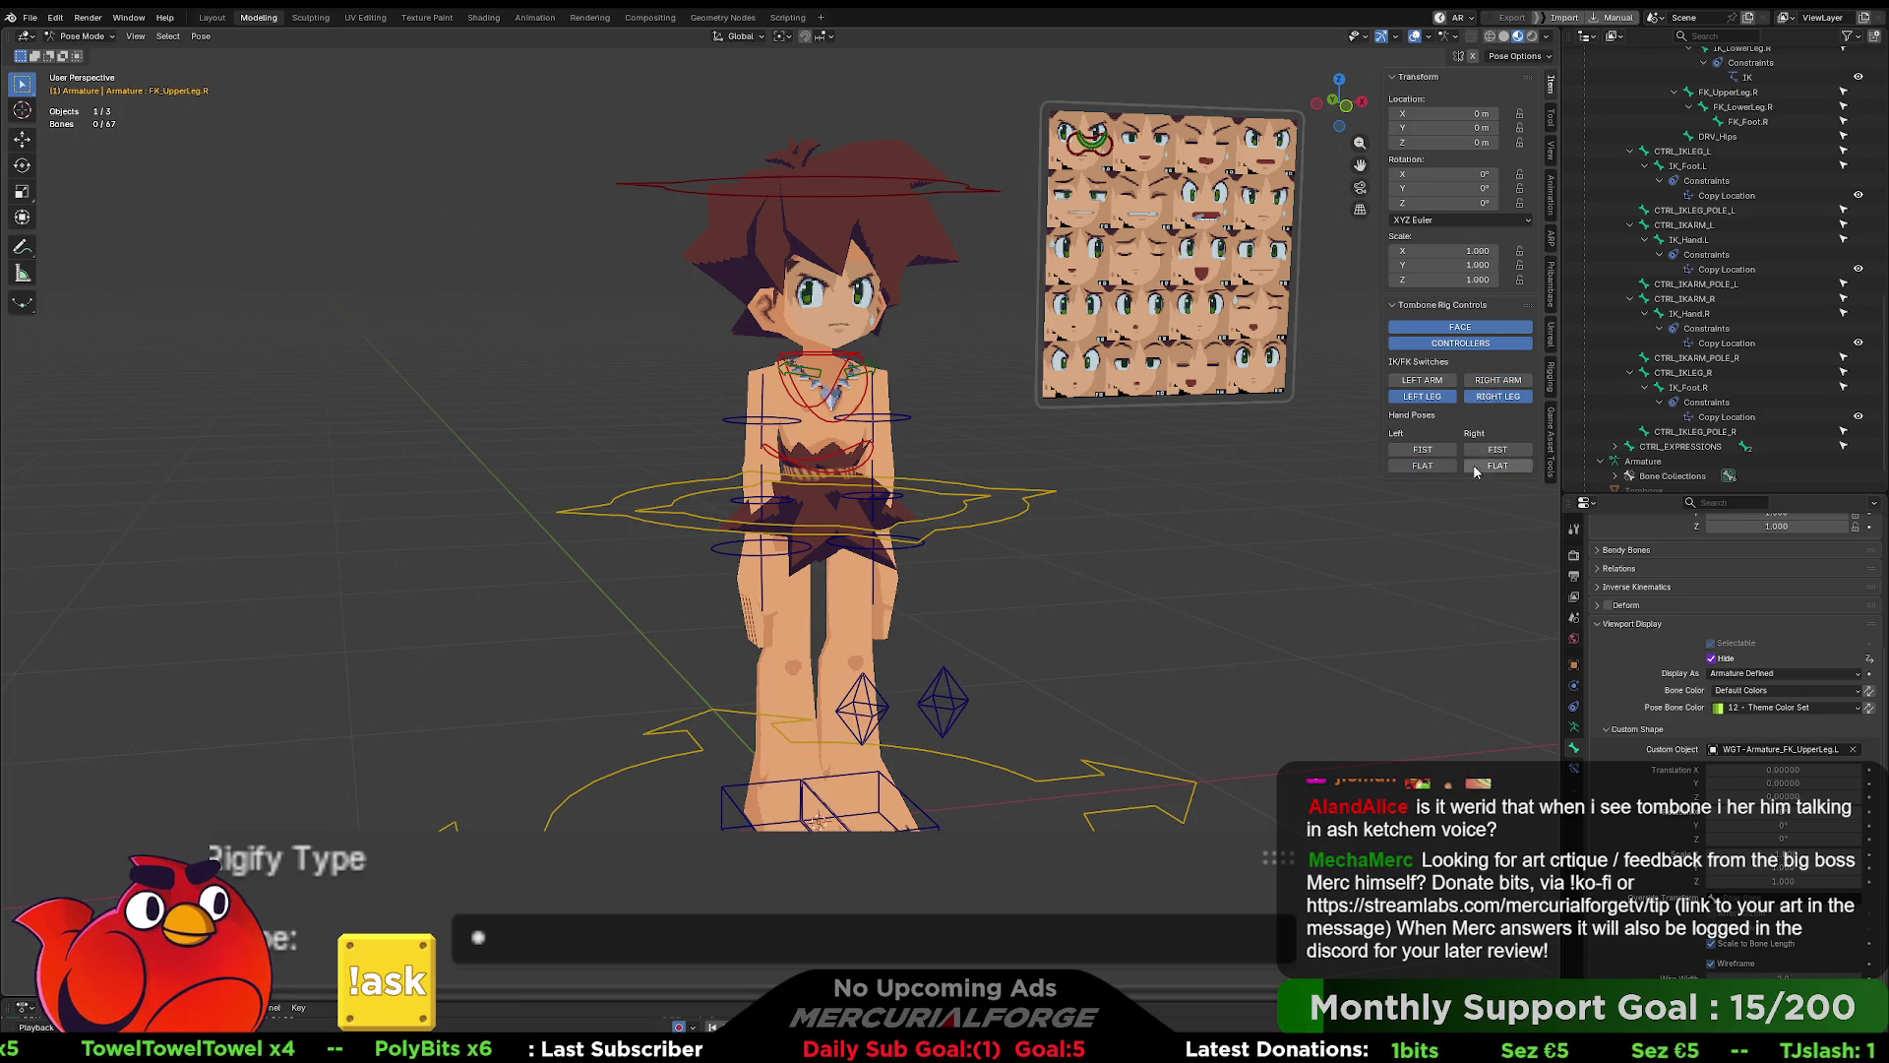
pyautogui.click(1486, 453)
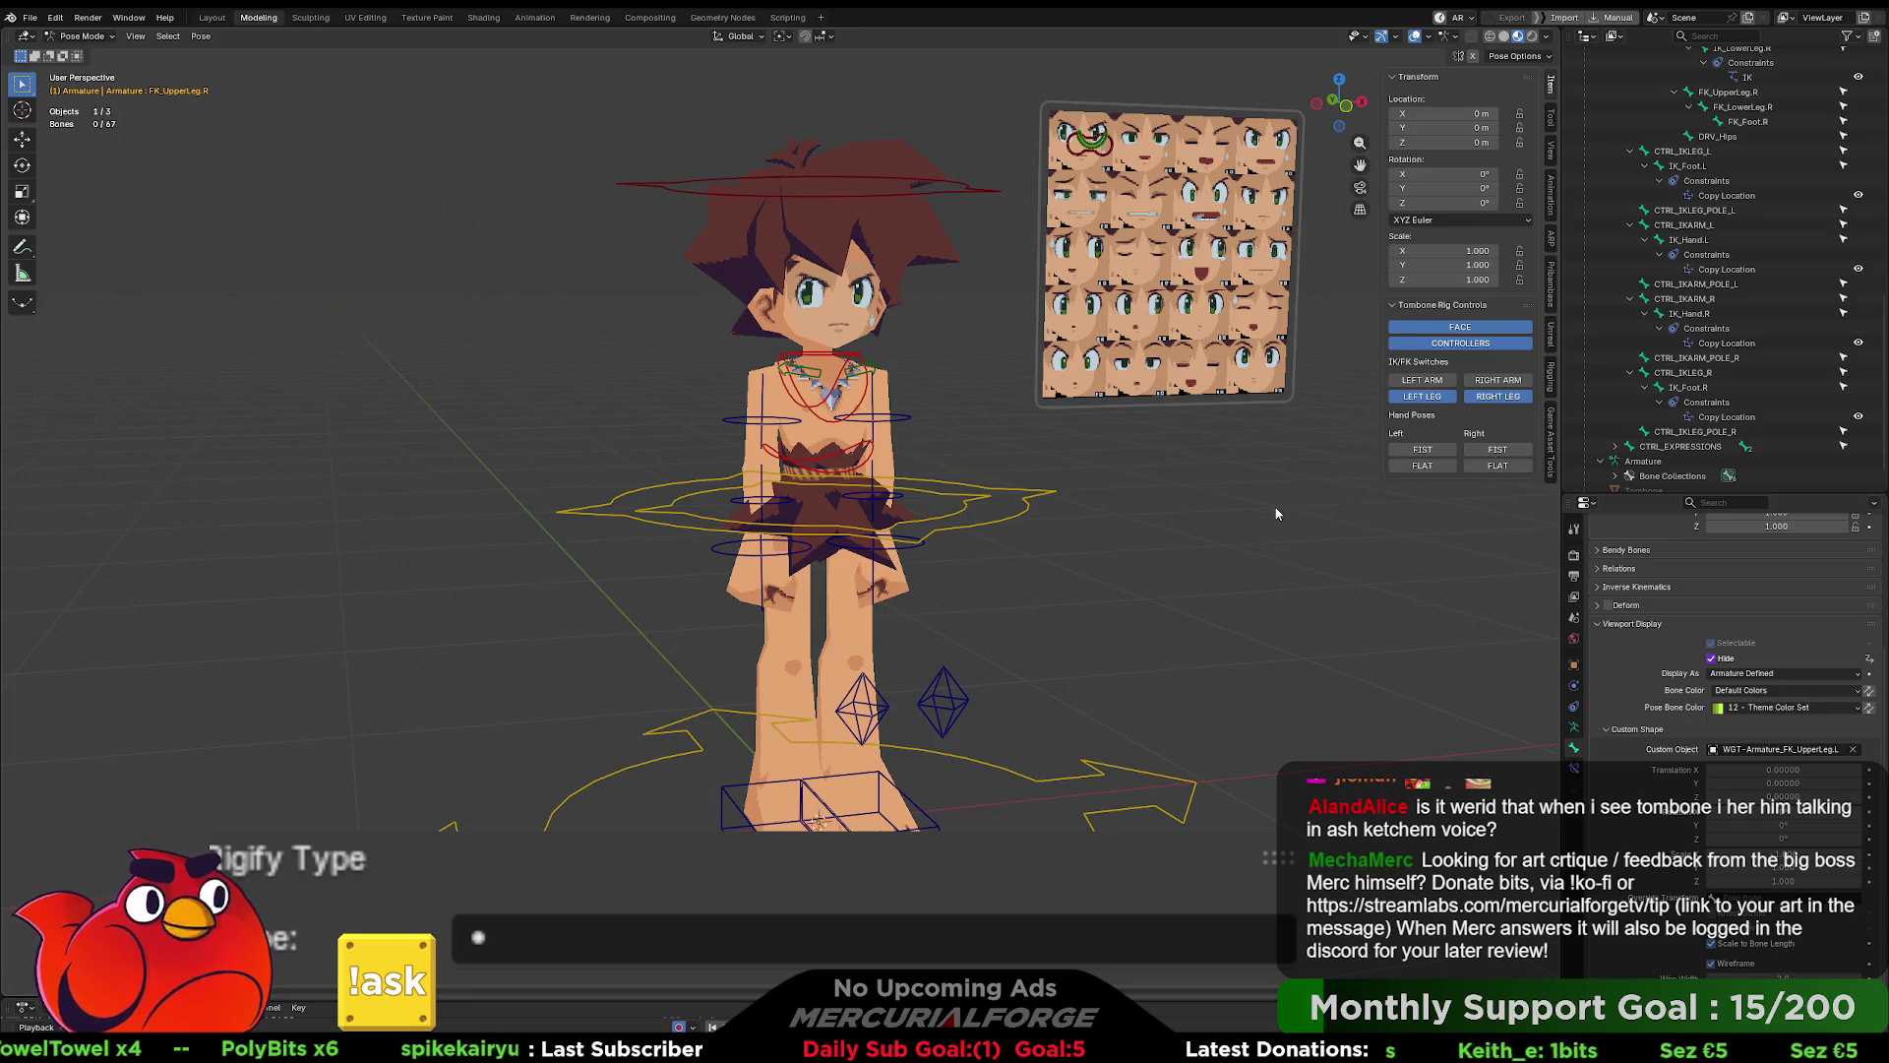
pyautogui.moveTo(1277, 513)
pyautogui.mouseDown(button='middle')
pyautogui.moveTo(1258, 522)
pyautogui.moveTo(1277, 516)
pyautogui.mouseUp(button='middle')
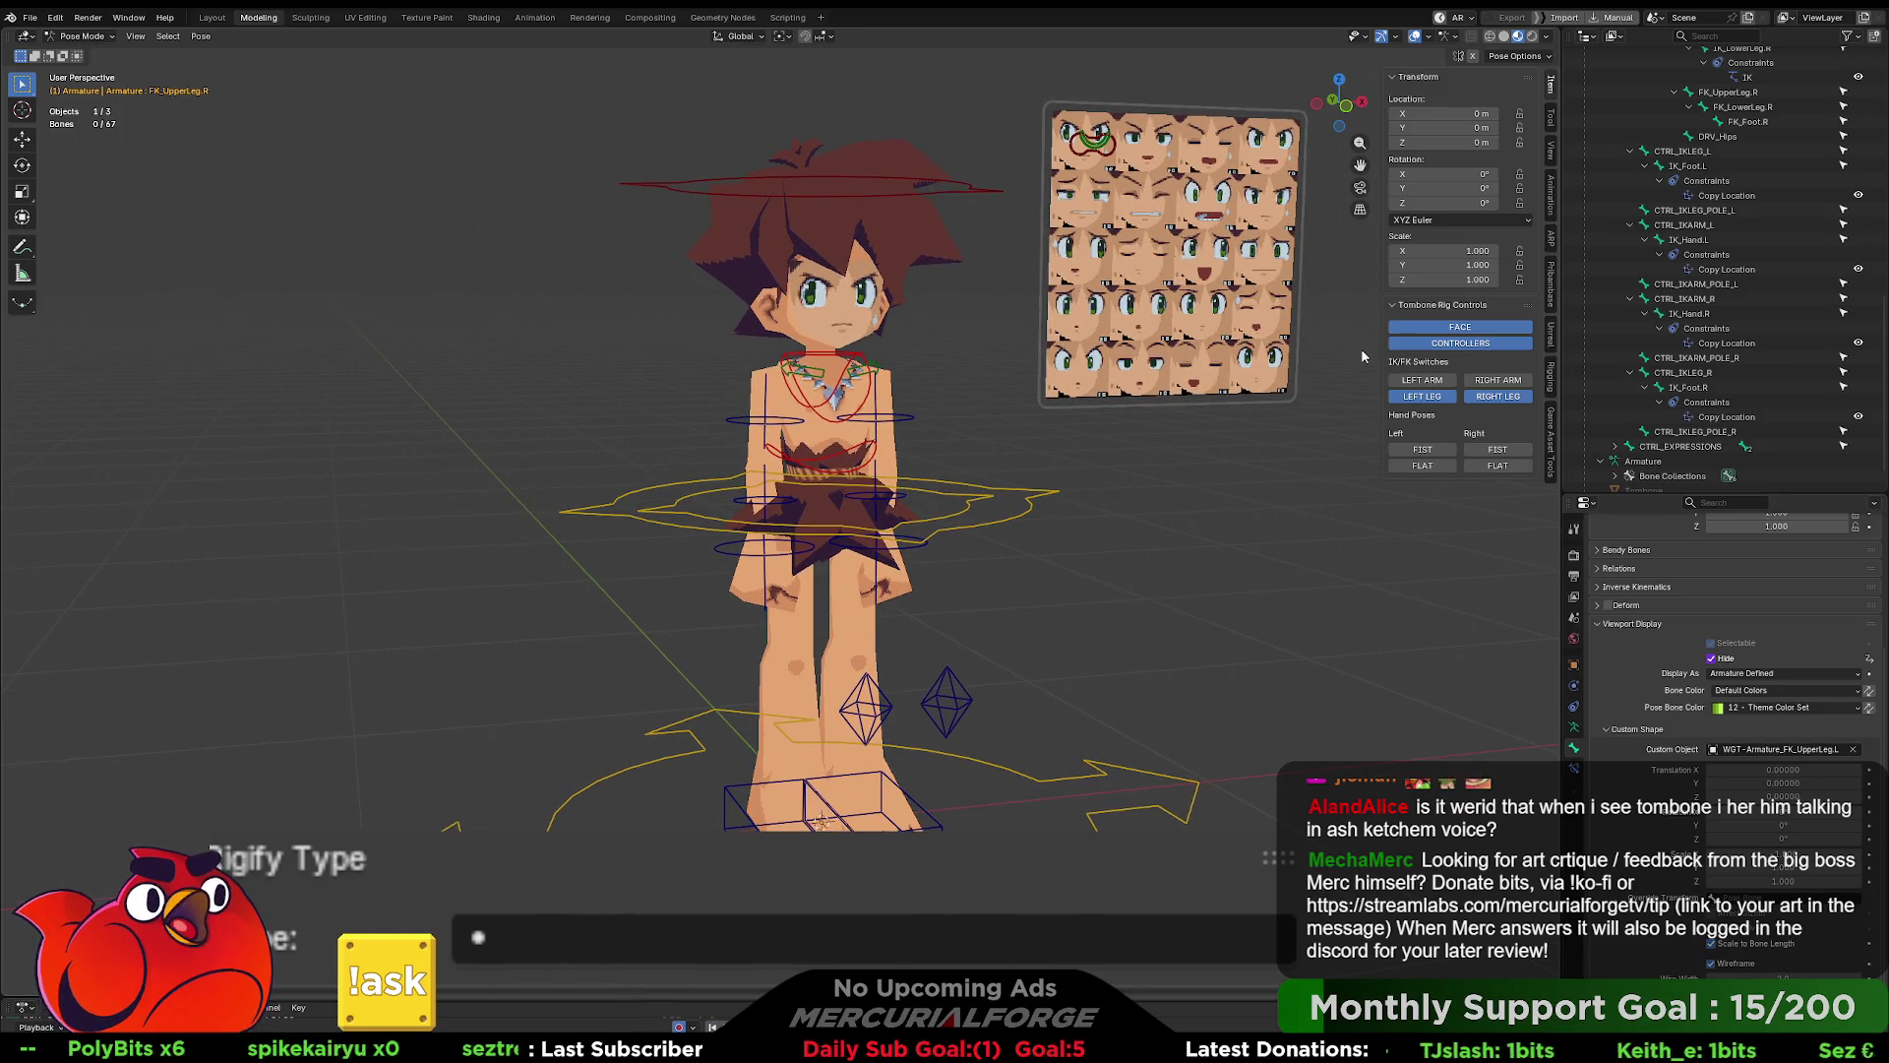
pyautogui.click(30, 16)
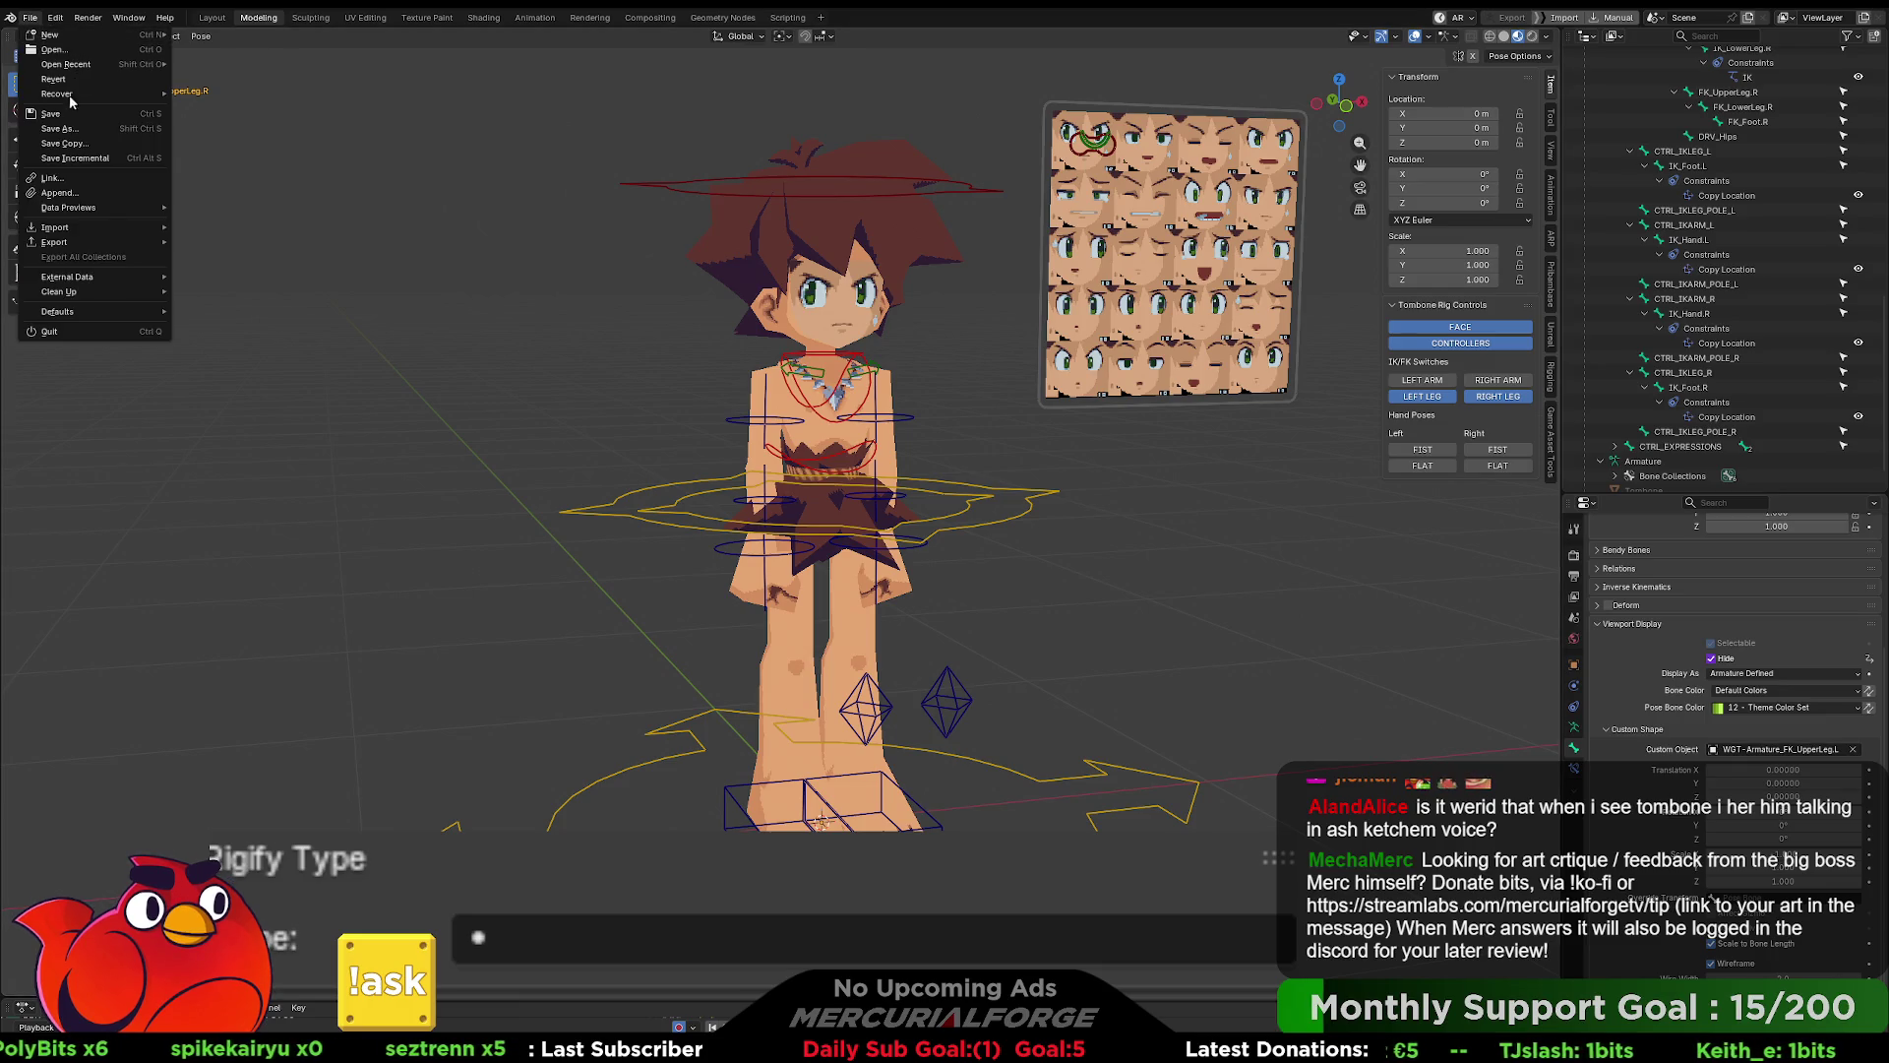
pyautogui.moveTo(62, 204)
pyautogui.press('Escape')
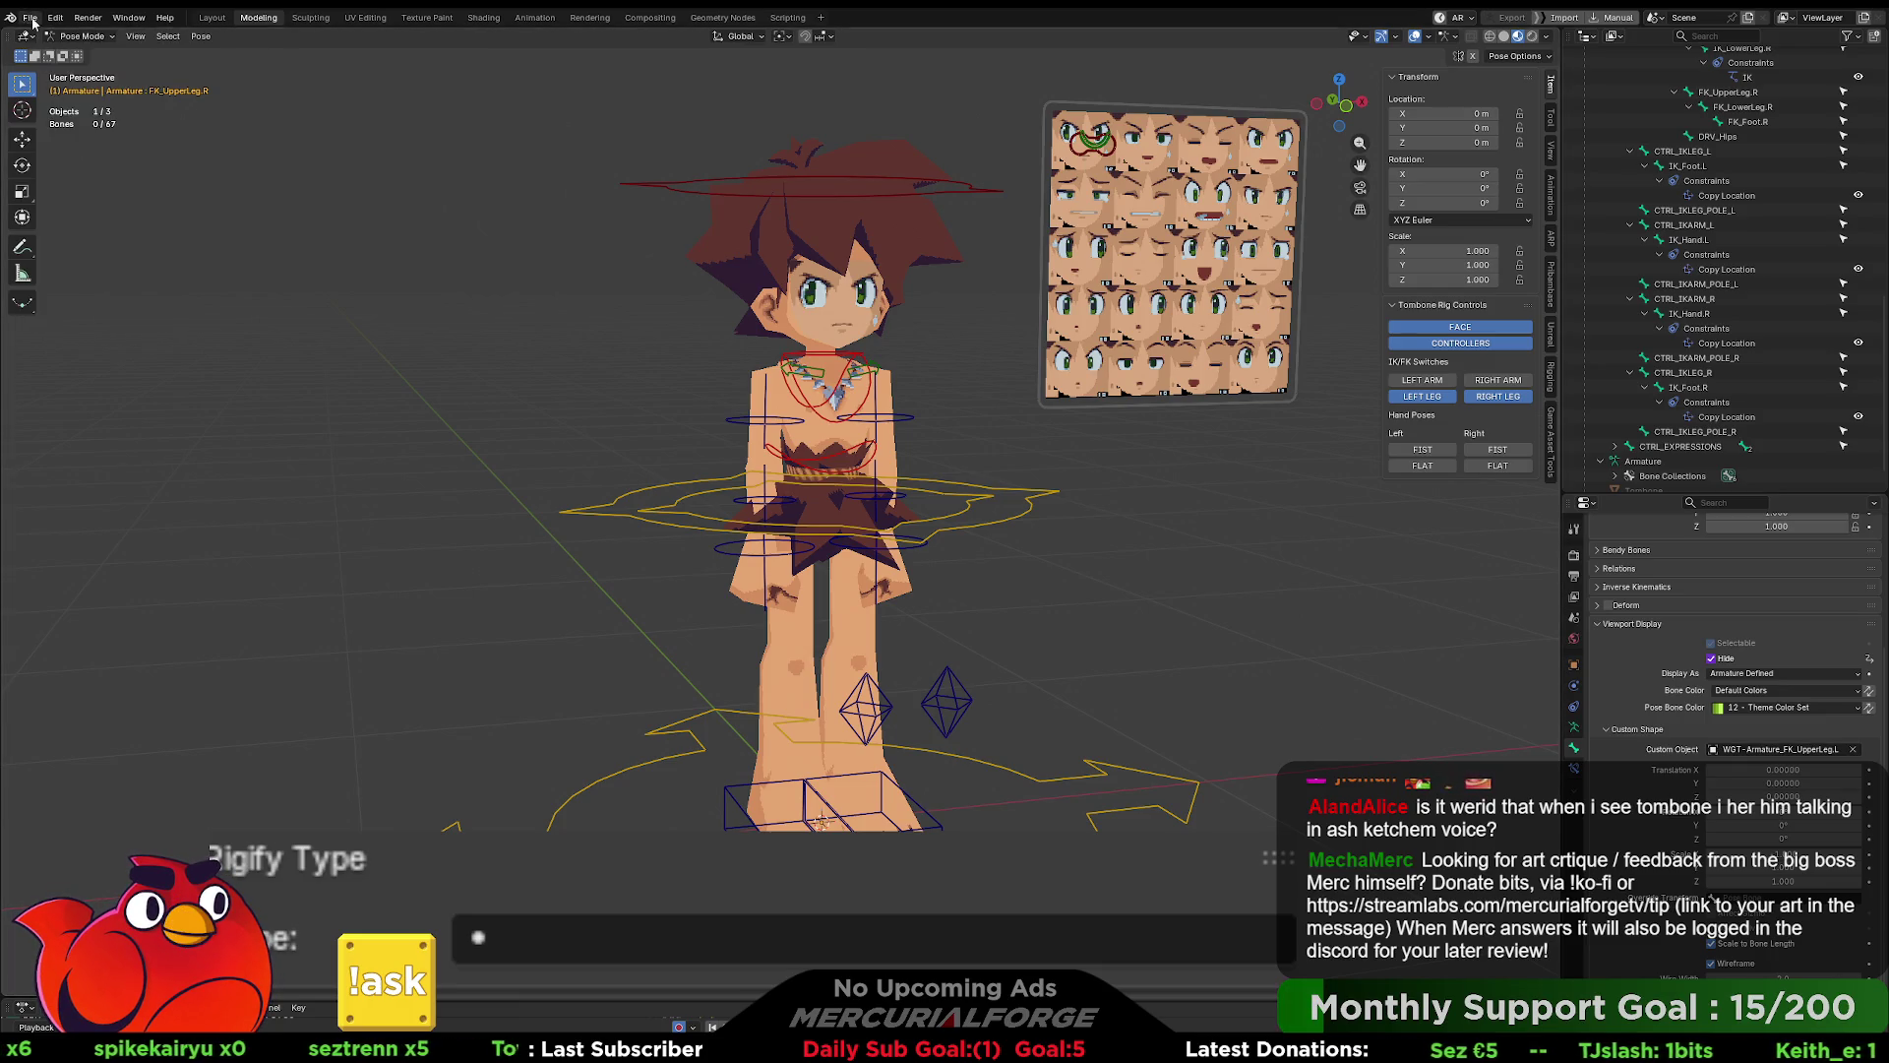
pyautogui.click(29, 17)
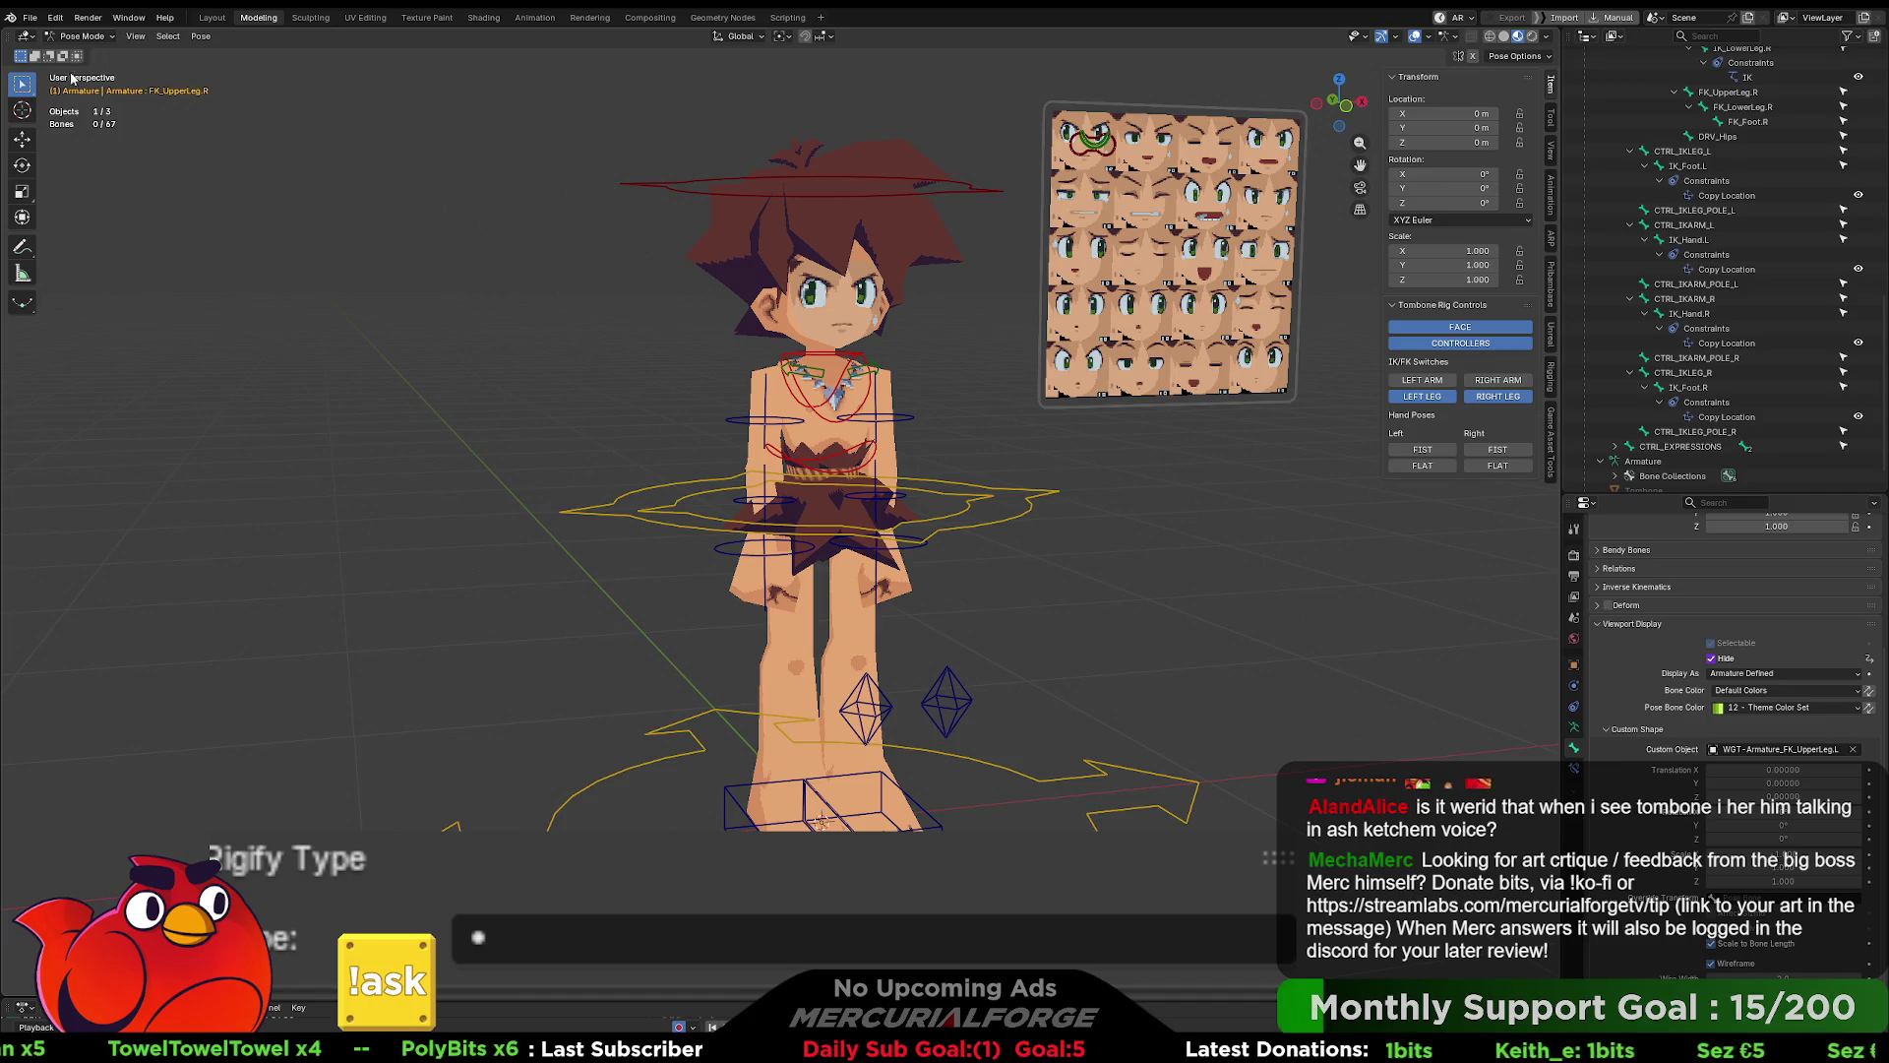
pyautogui.click(30, 16)
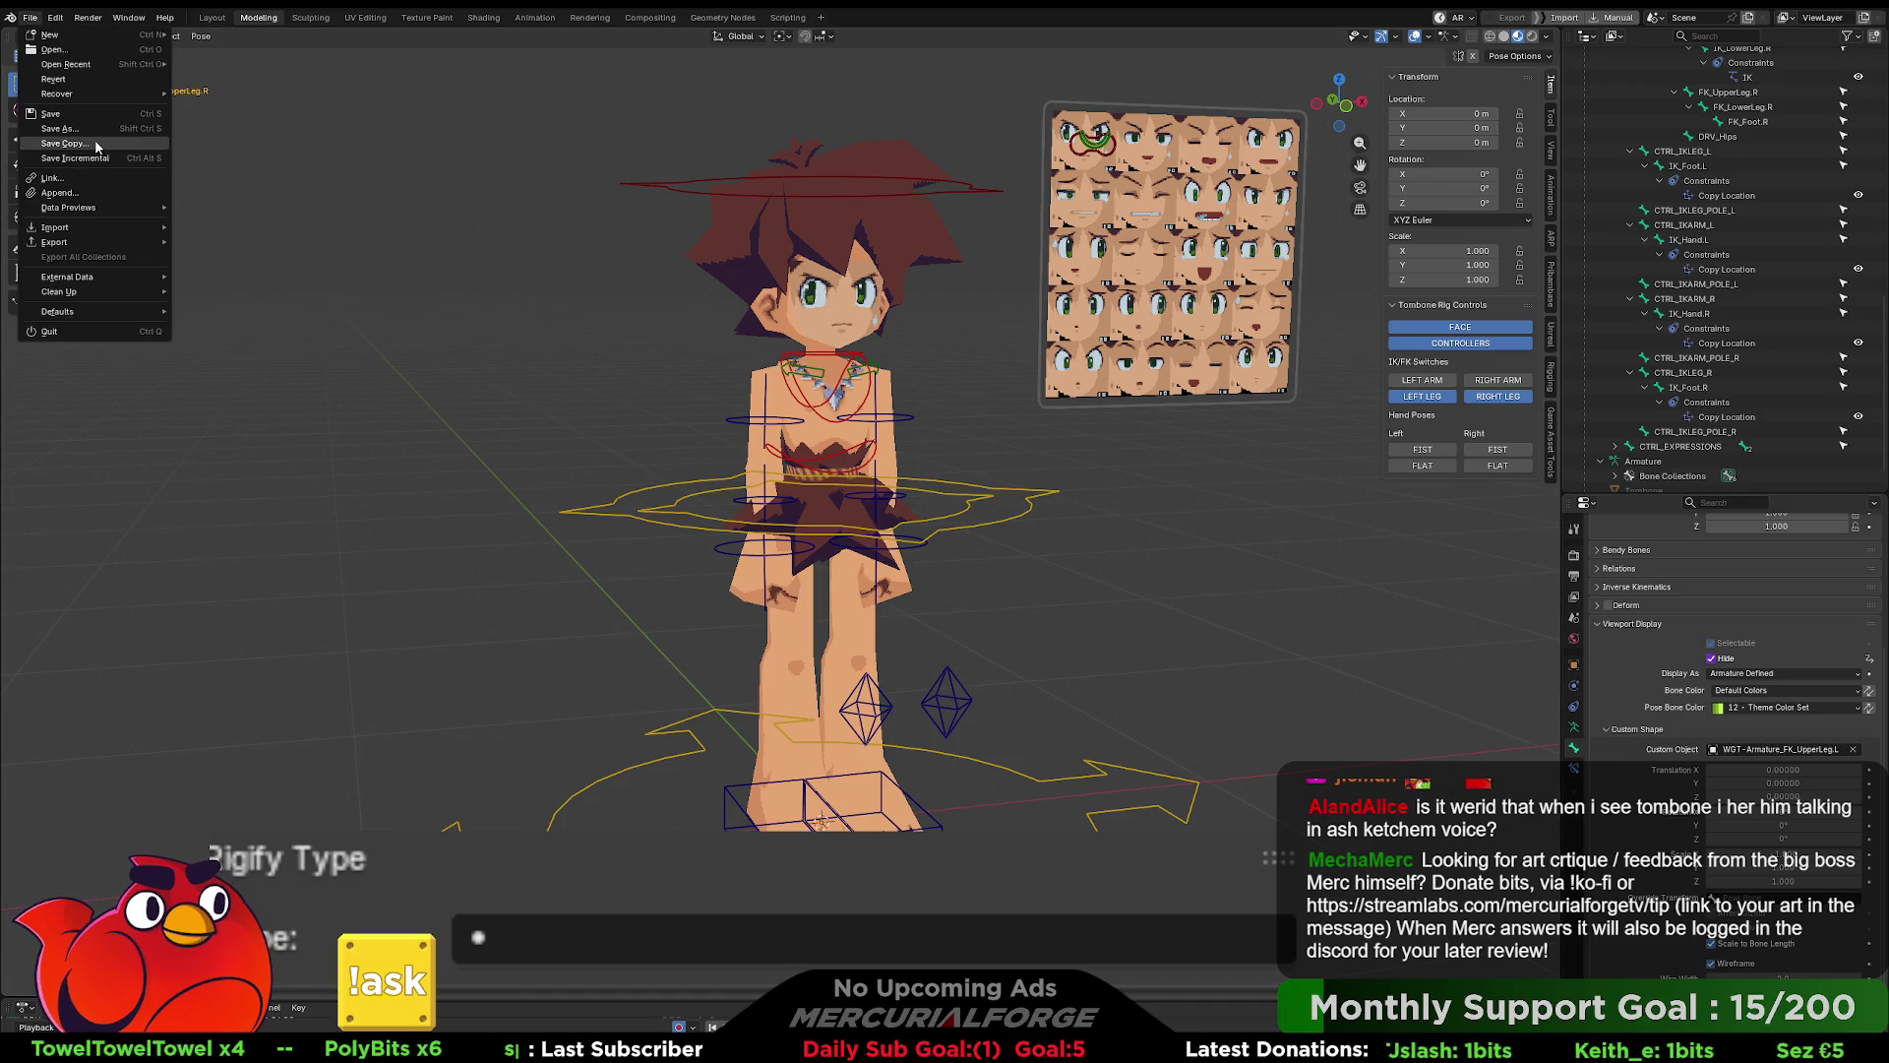
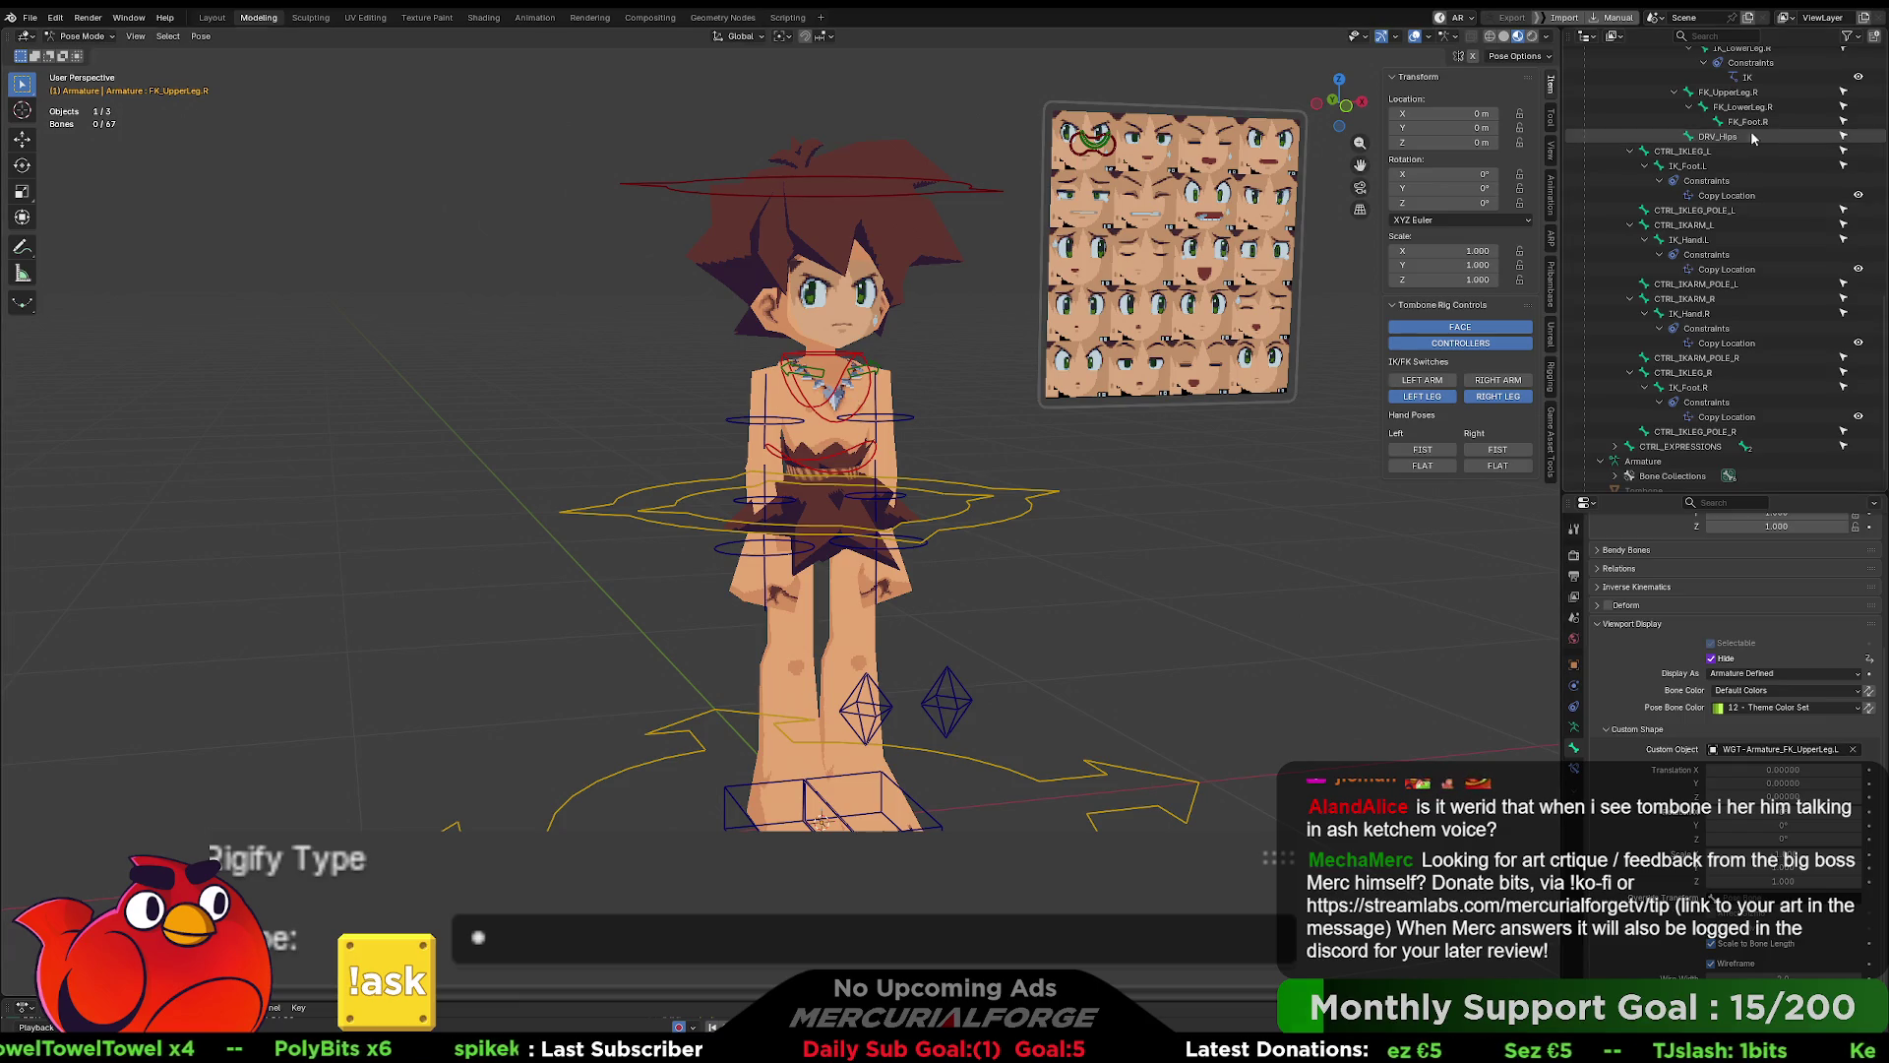
# - Show the Game Asset Tools tab and assign the Default action to the armature
pyautogui.click(1552, 418)
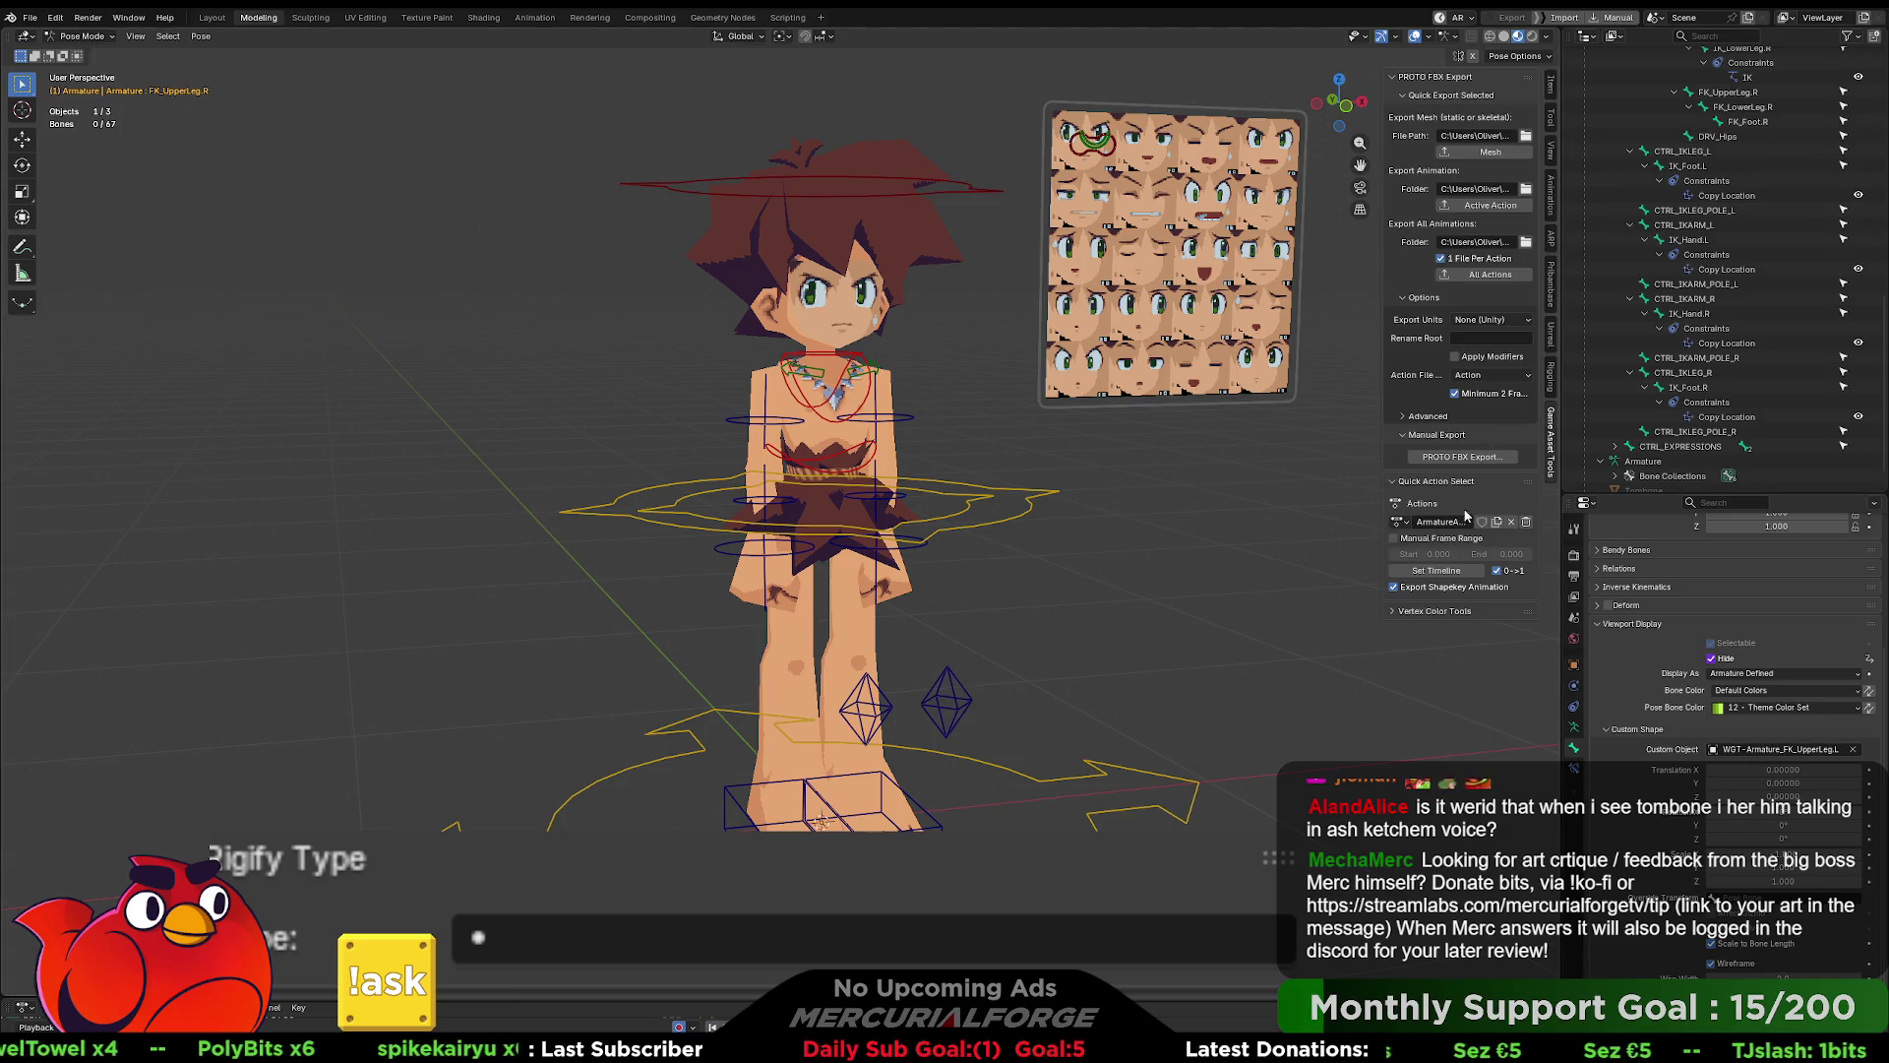
pyautogui.click(1402, 524)
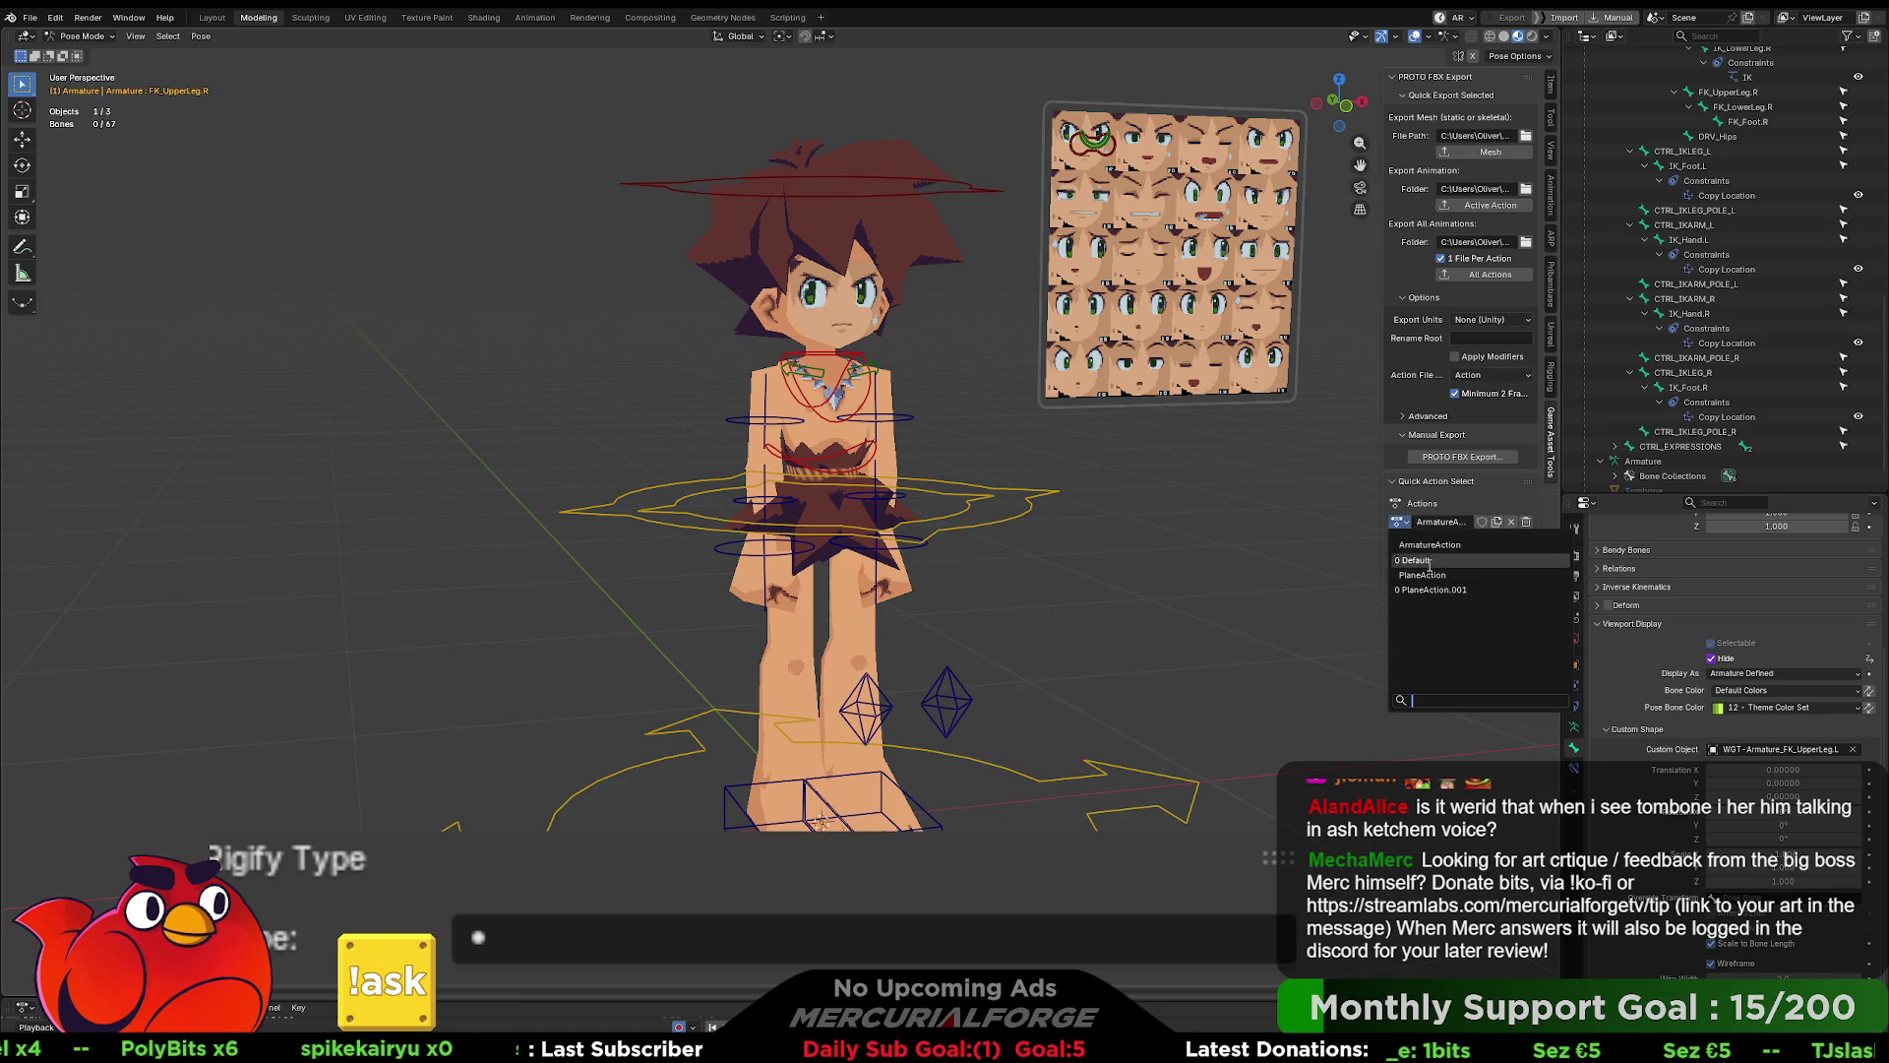
pyautogui.click(1429, 561)
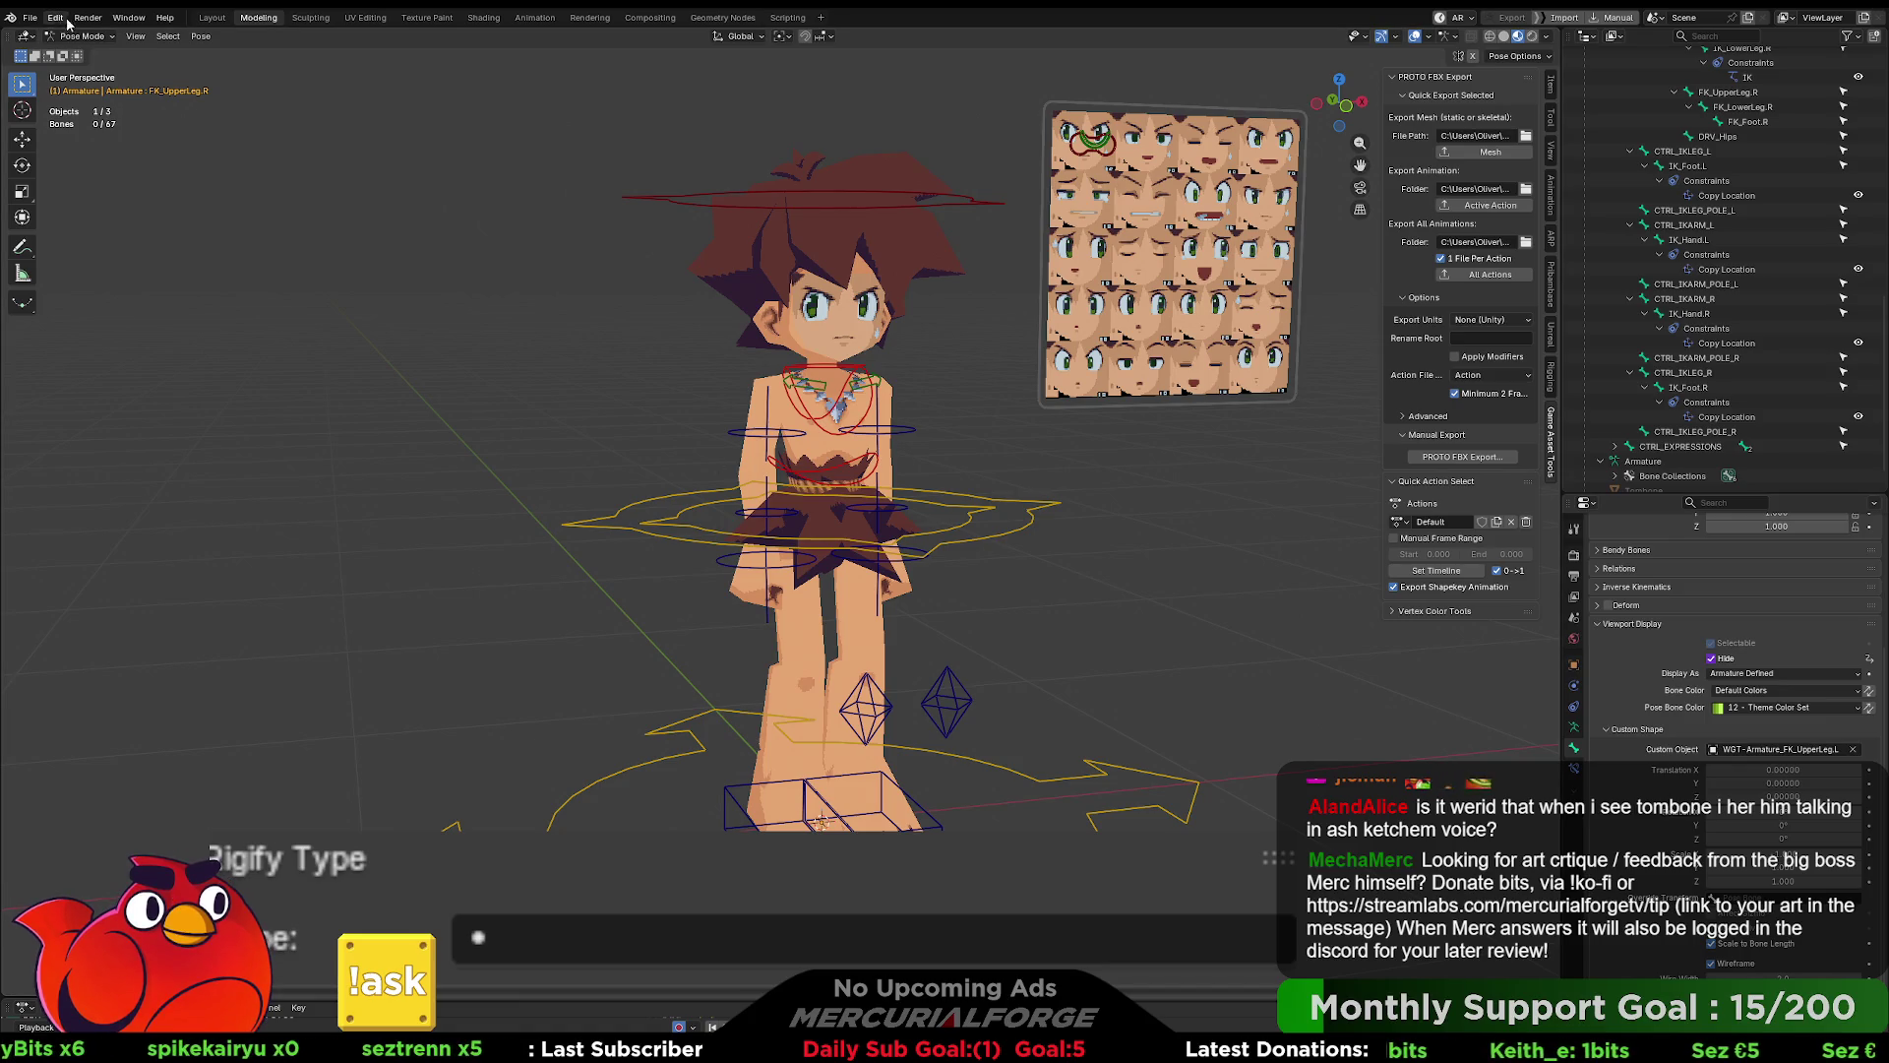
# - Look through the File menu, then set the armature's active action to TomboneAction
pyautogui.click(31, 17)
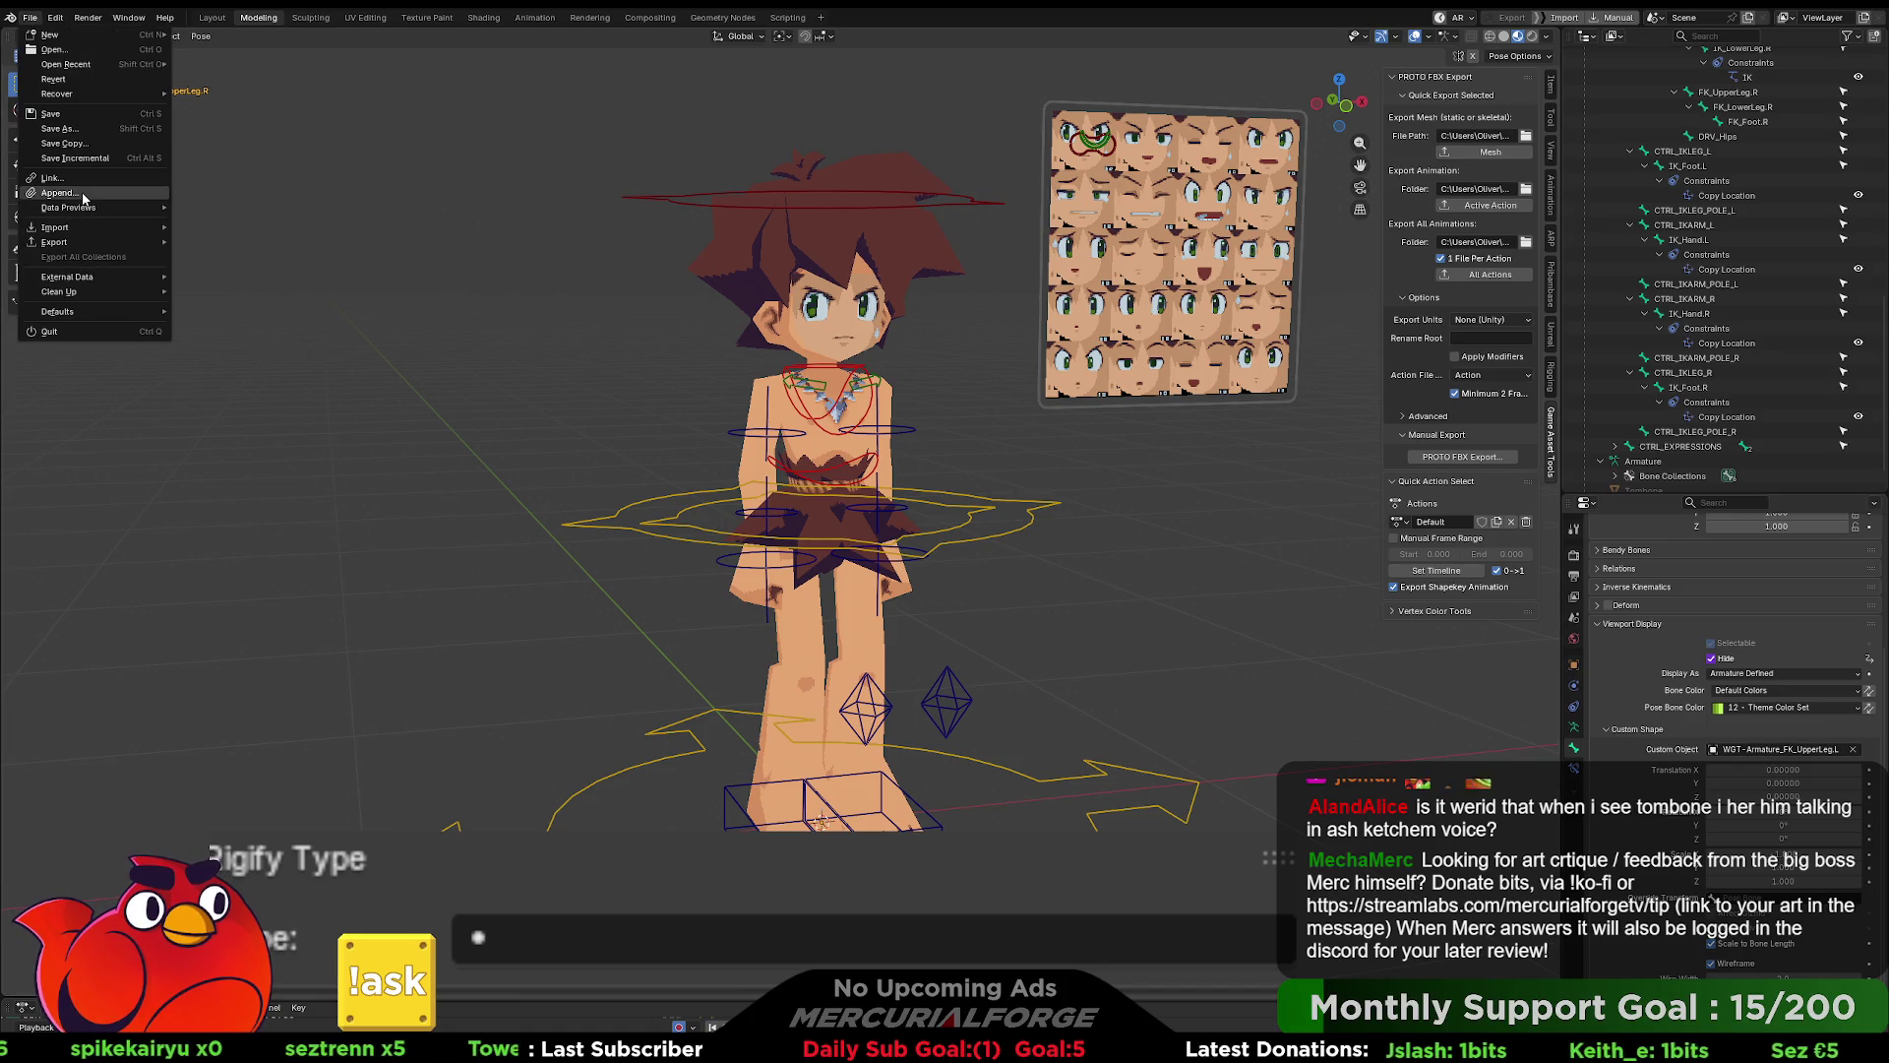
pyautogui.click(197, 222)
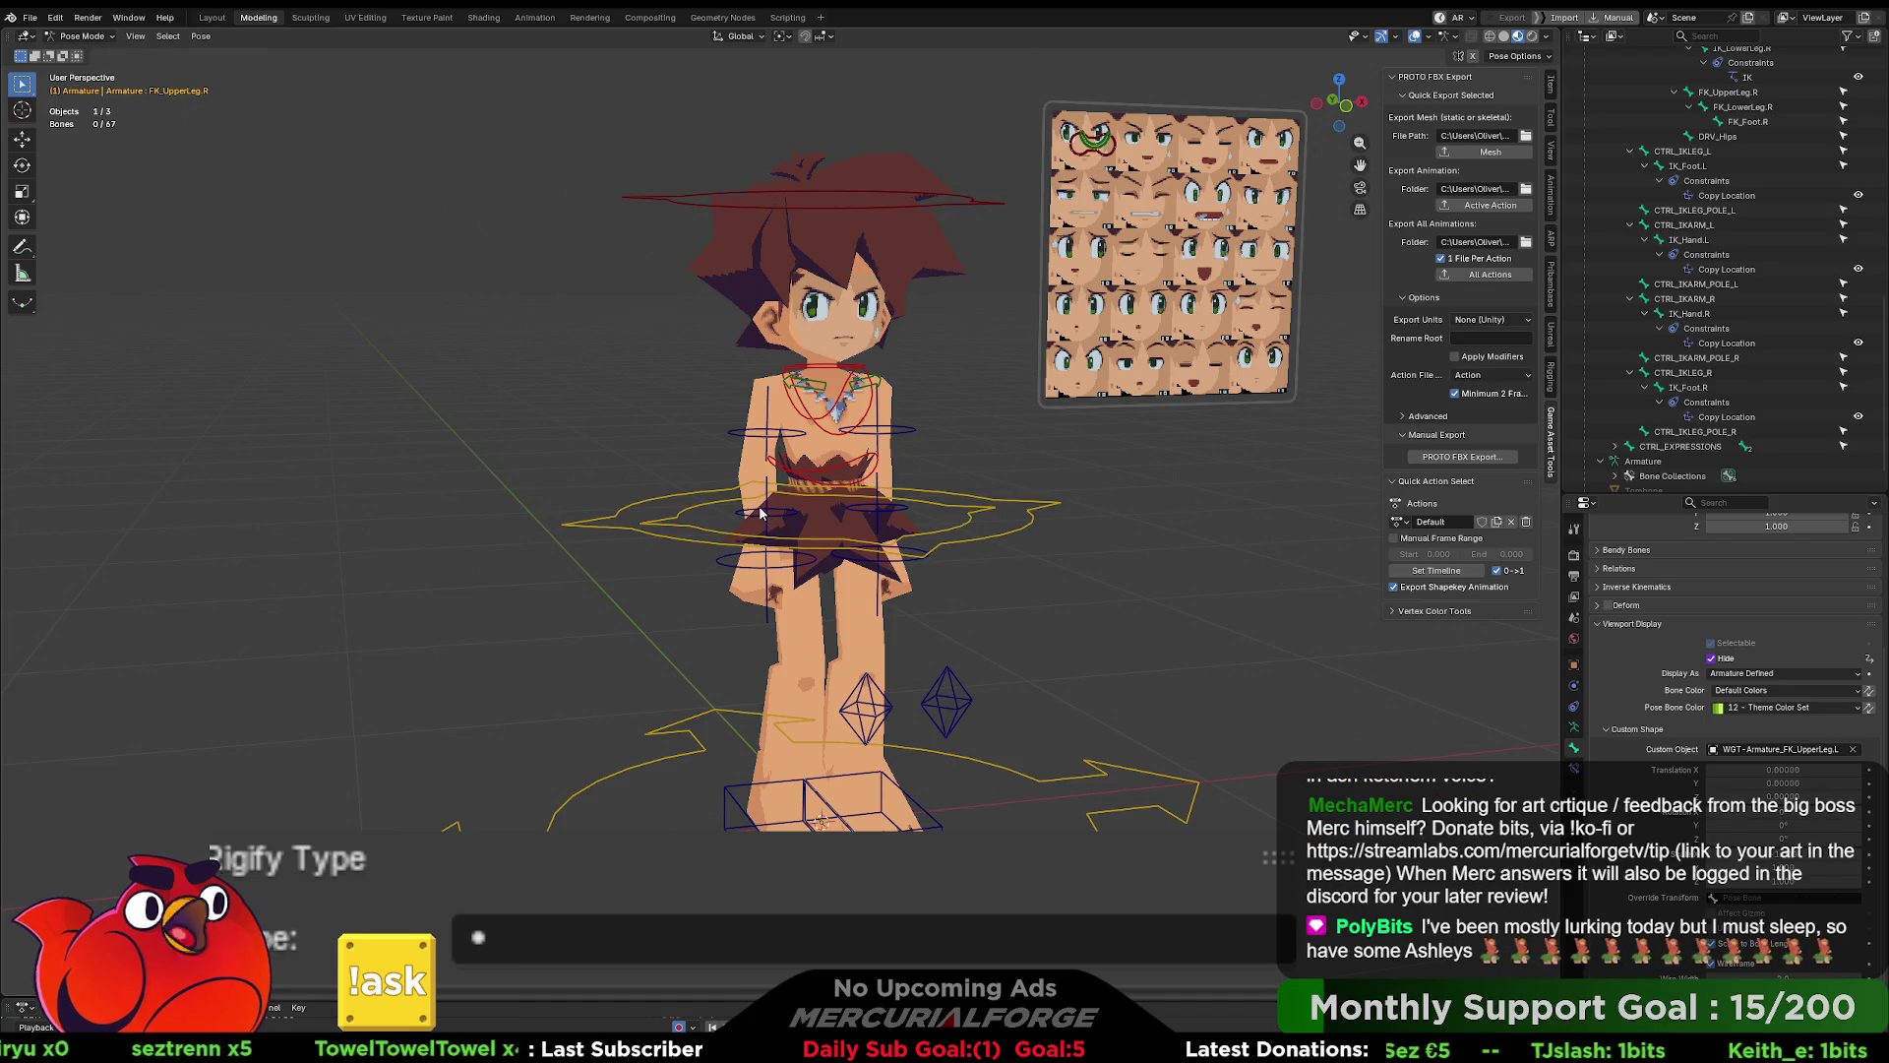
pyautogui.click(1401, 523)
pyautogui.click(1428, 600)
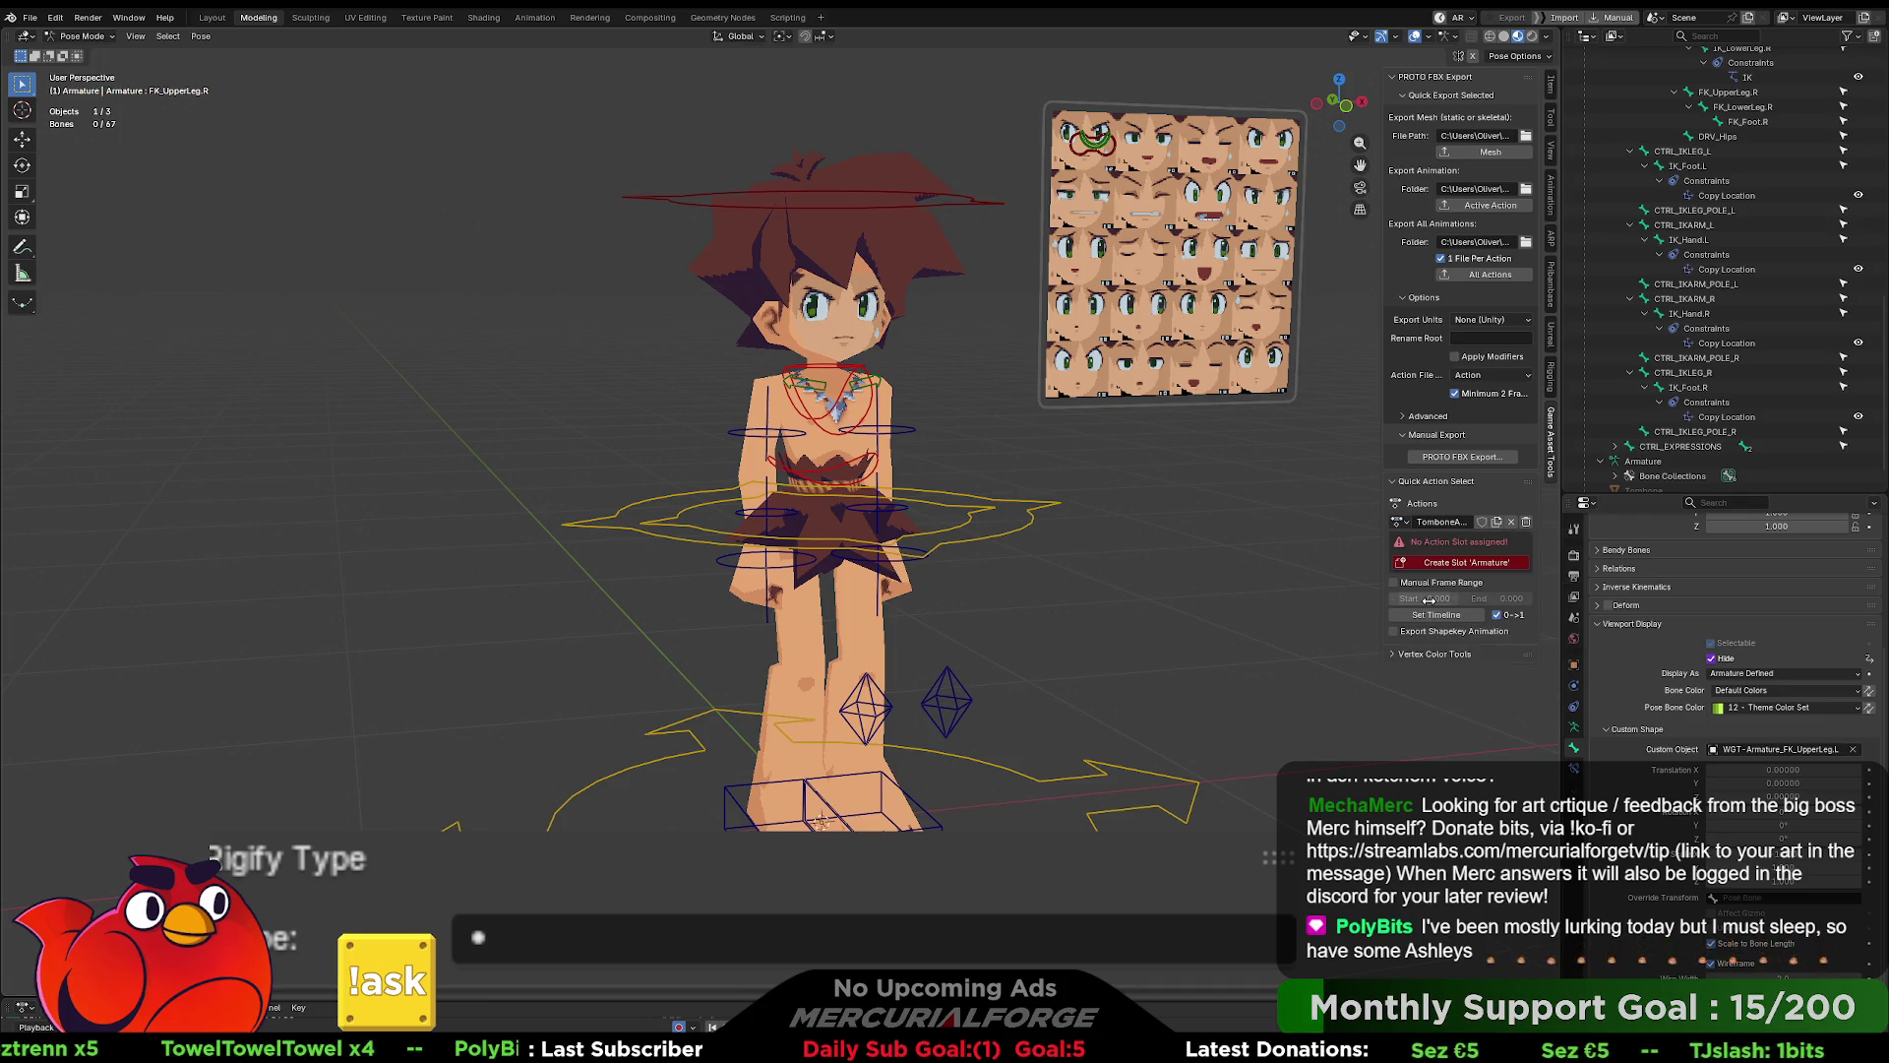
# - Switch the armature to PlaneAction and look over the File menu's export formats
pyautogui.click(1401, 528)
pyautogui.click(1412, 569)
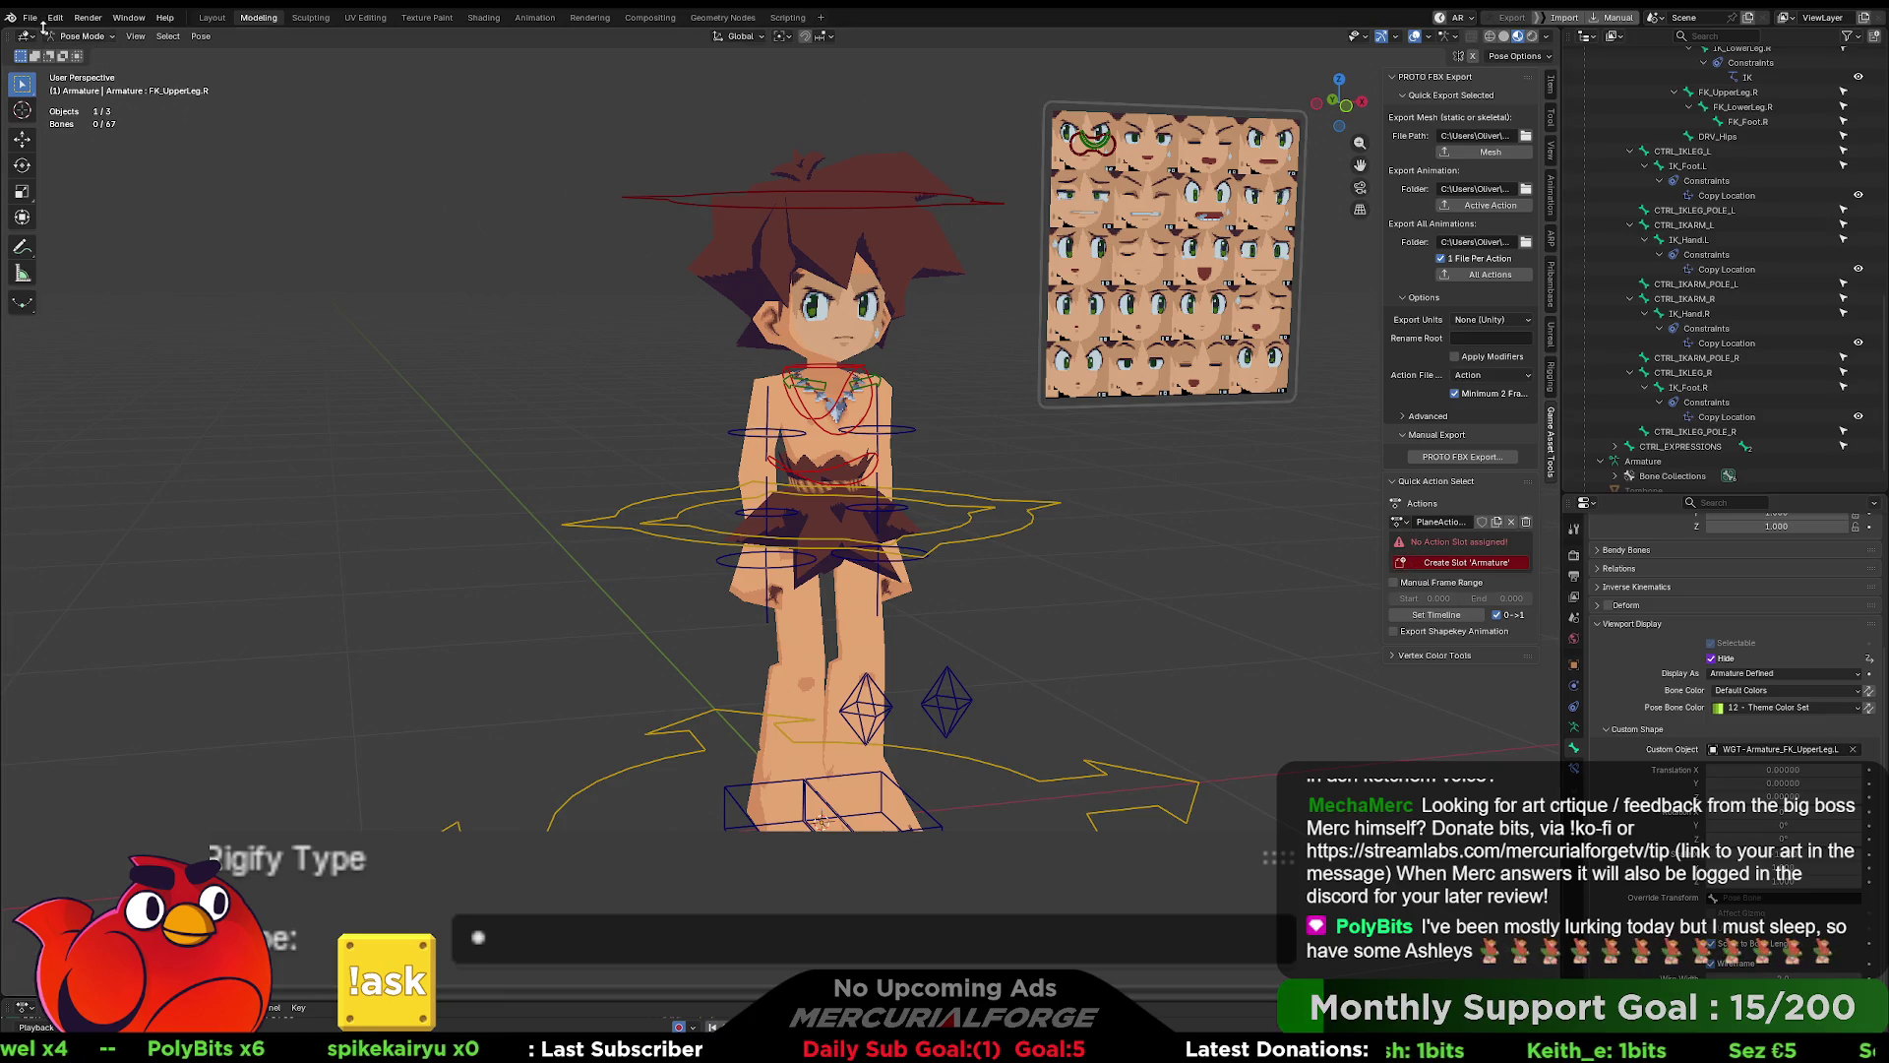
pyautogui.click(31, 18)
pyautogui.moveTo(82, 247)
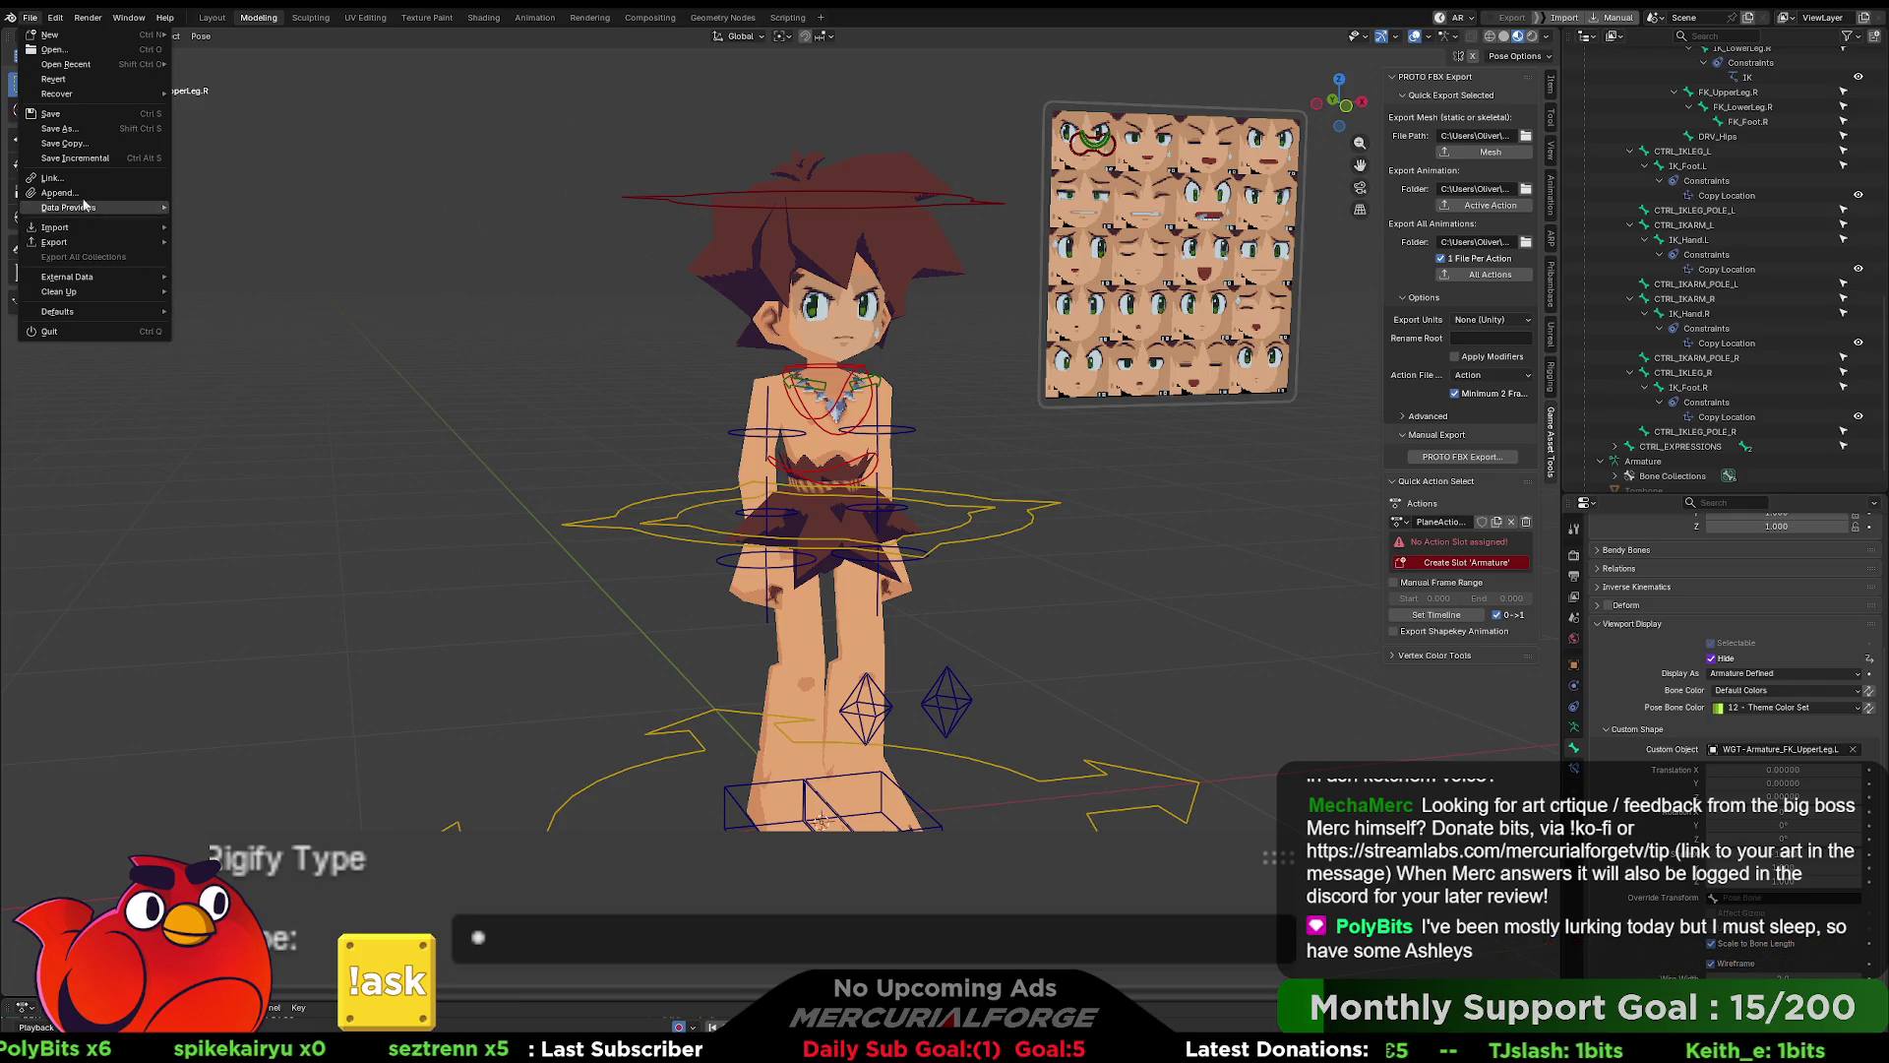
pyautogui.press('Escape')
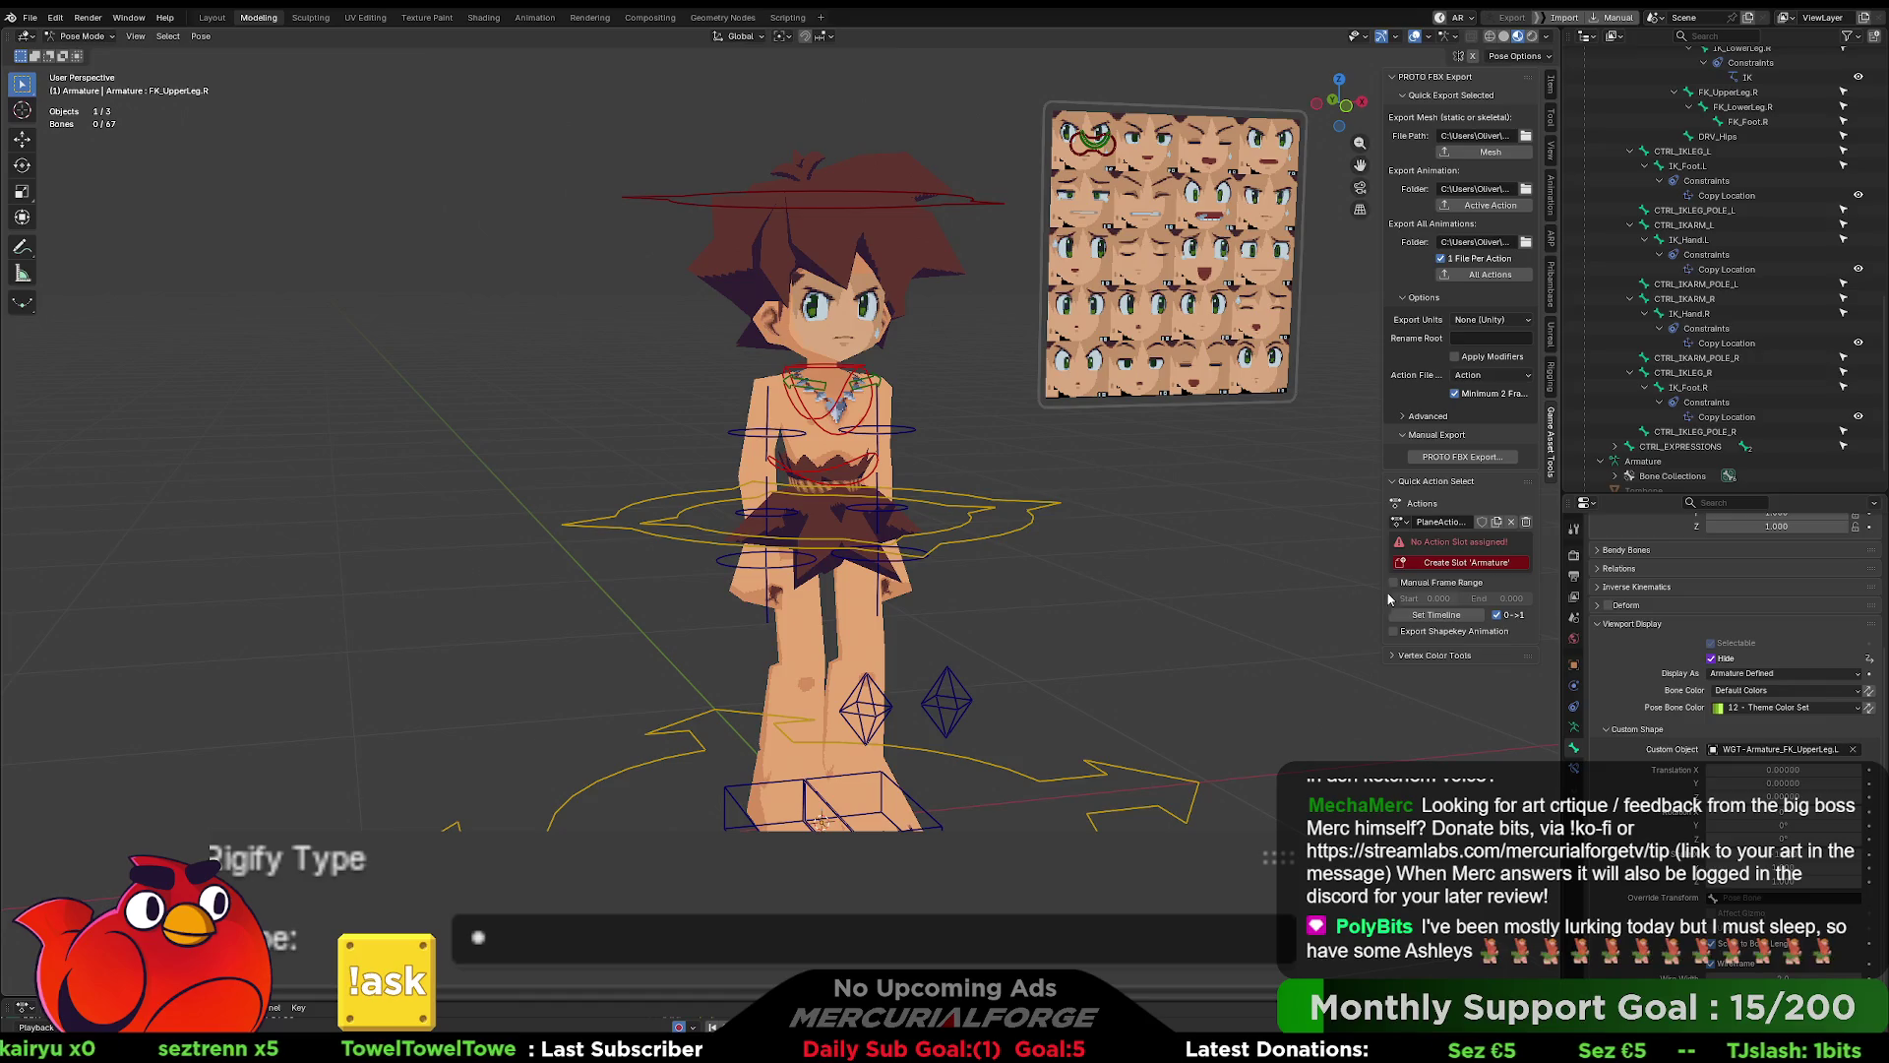
# - Try Text.005Action, then assign Default.001 as the armature's action
pyautogui.click(1400, 523)
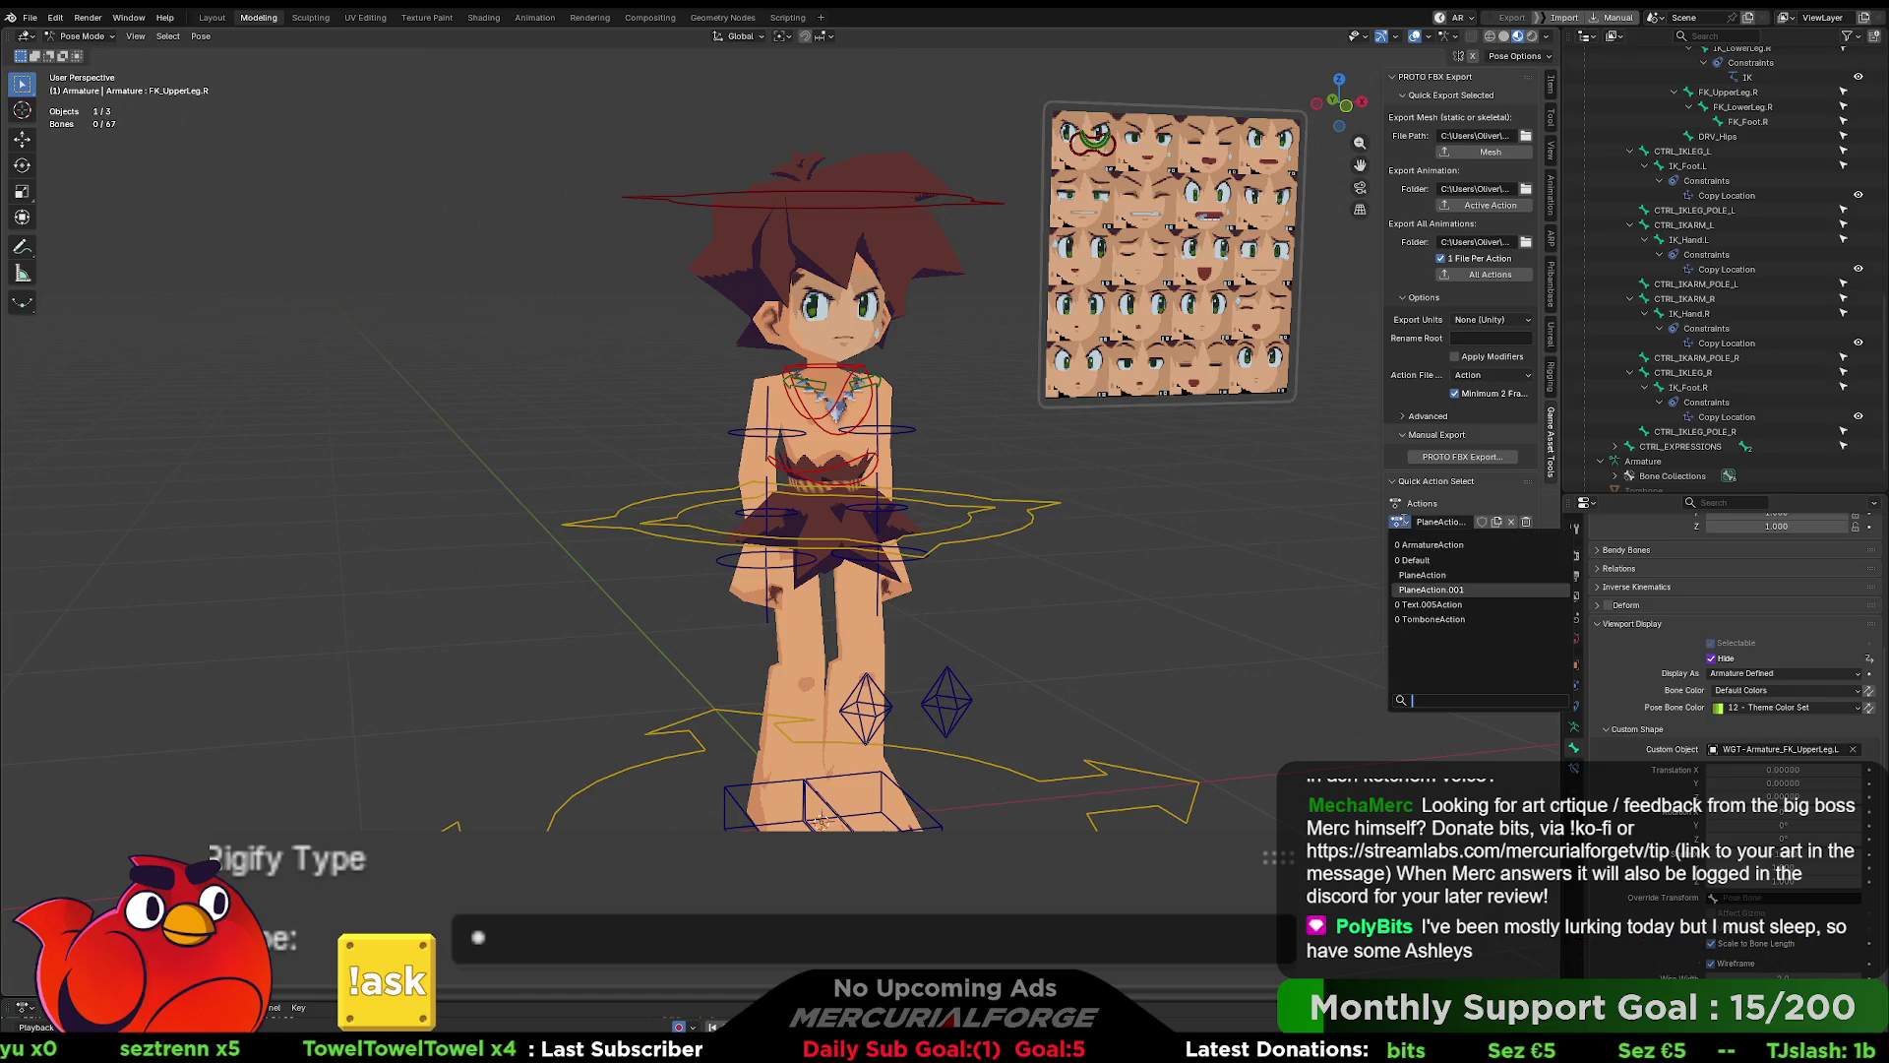
pyautogui.click(1423, 604)
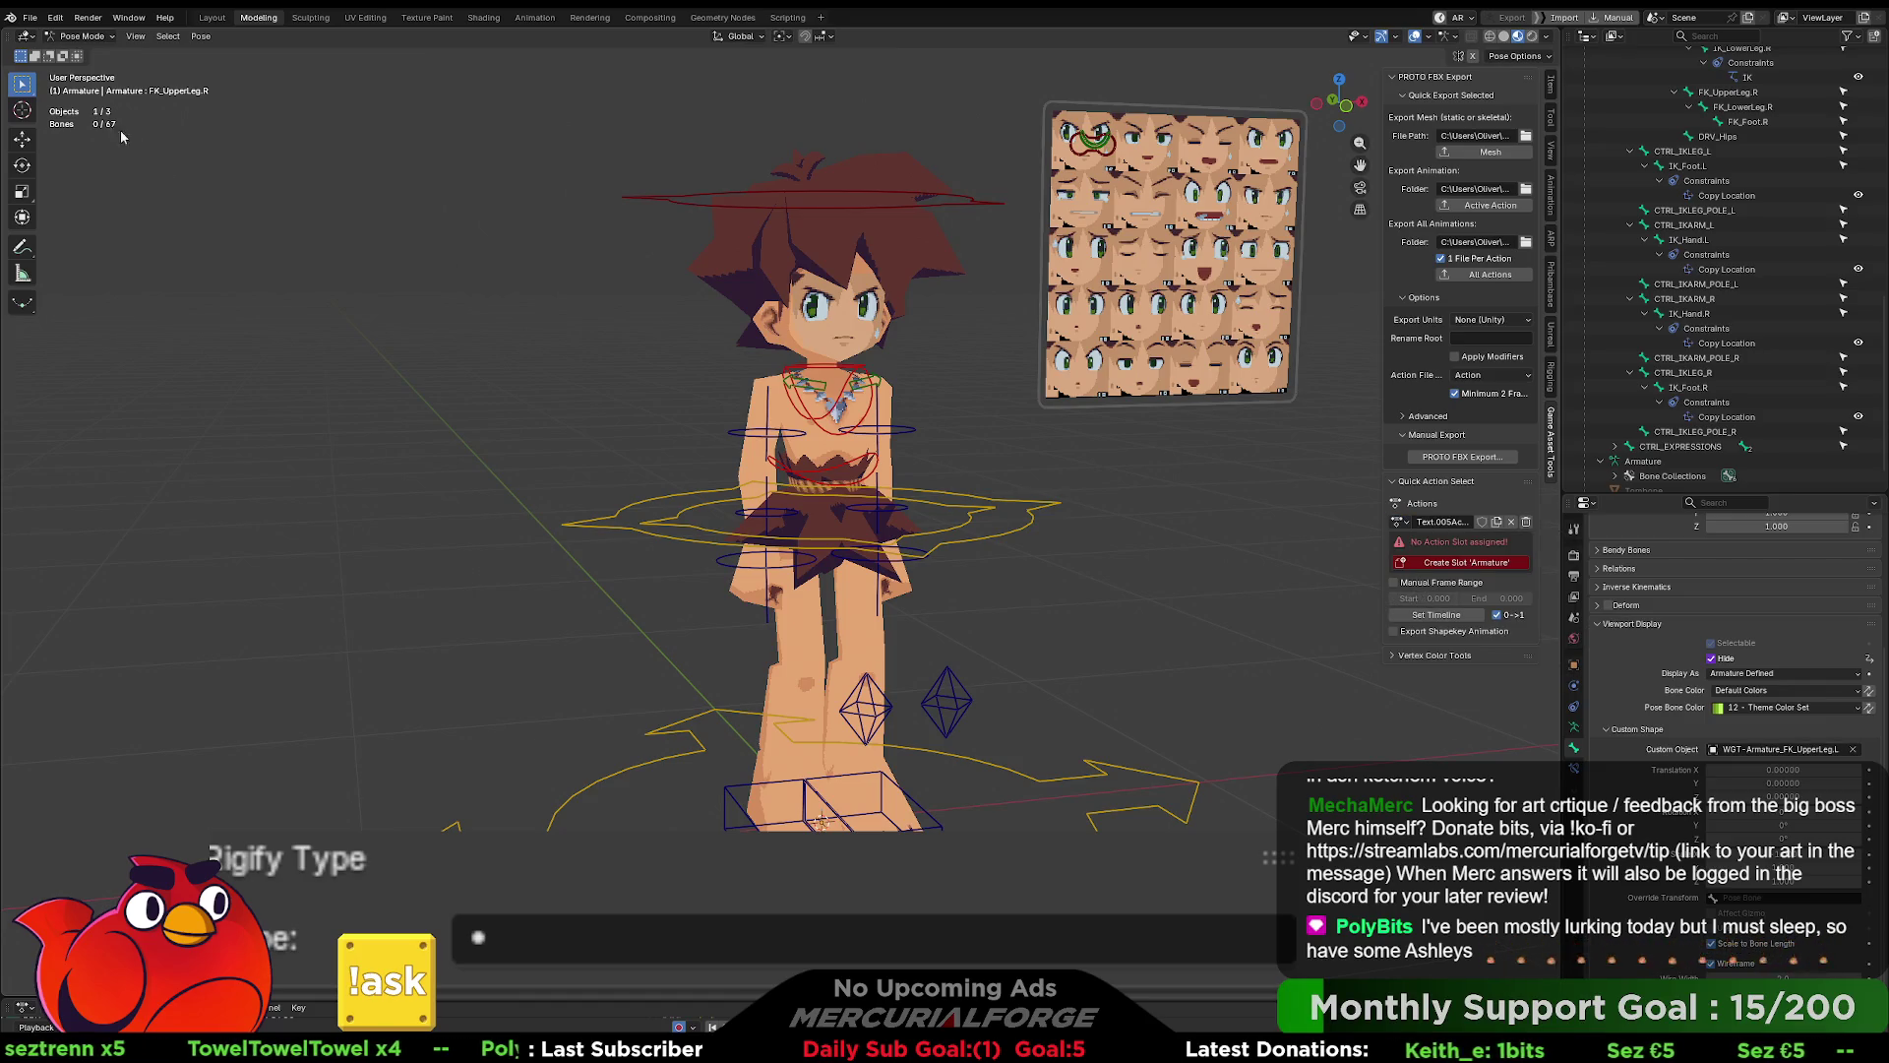
pyautogui.click(31, 18)
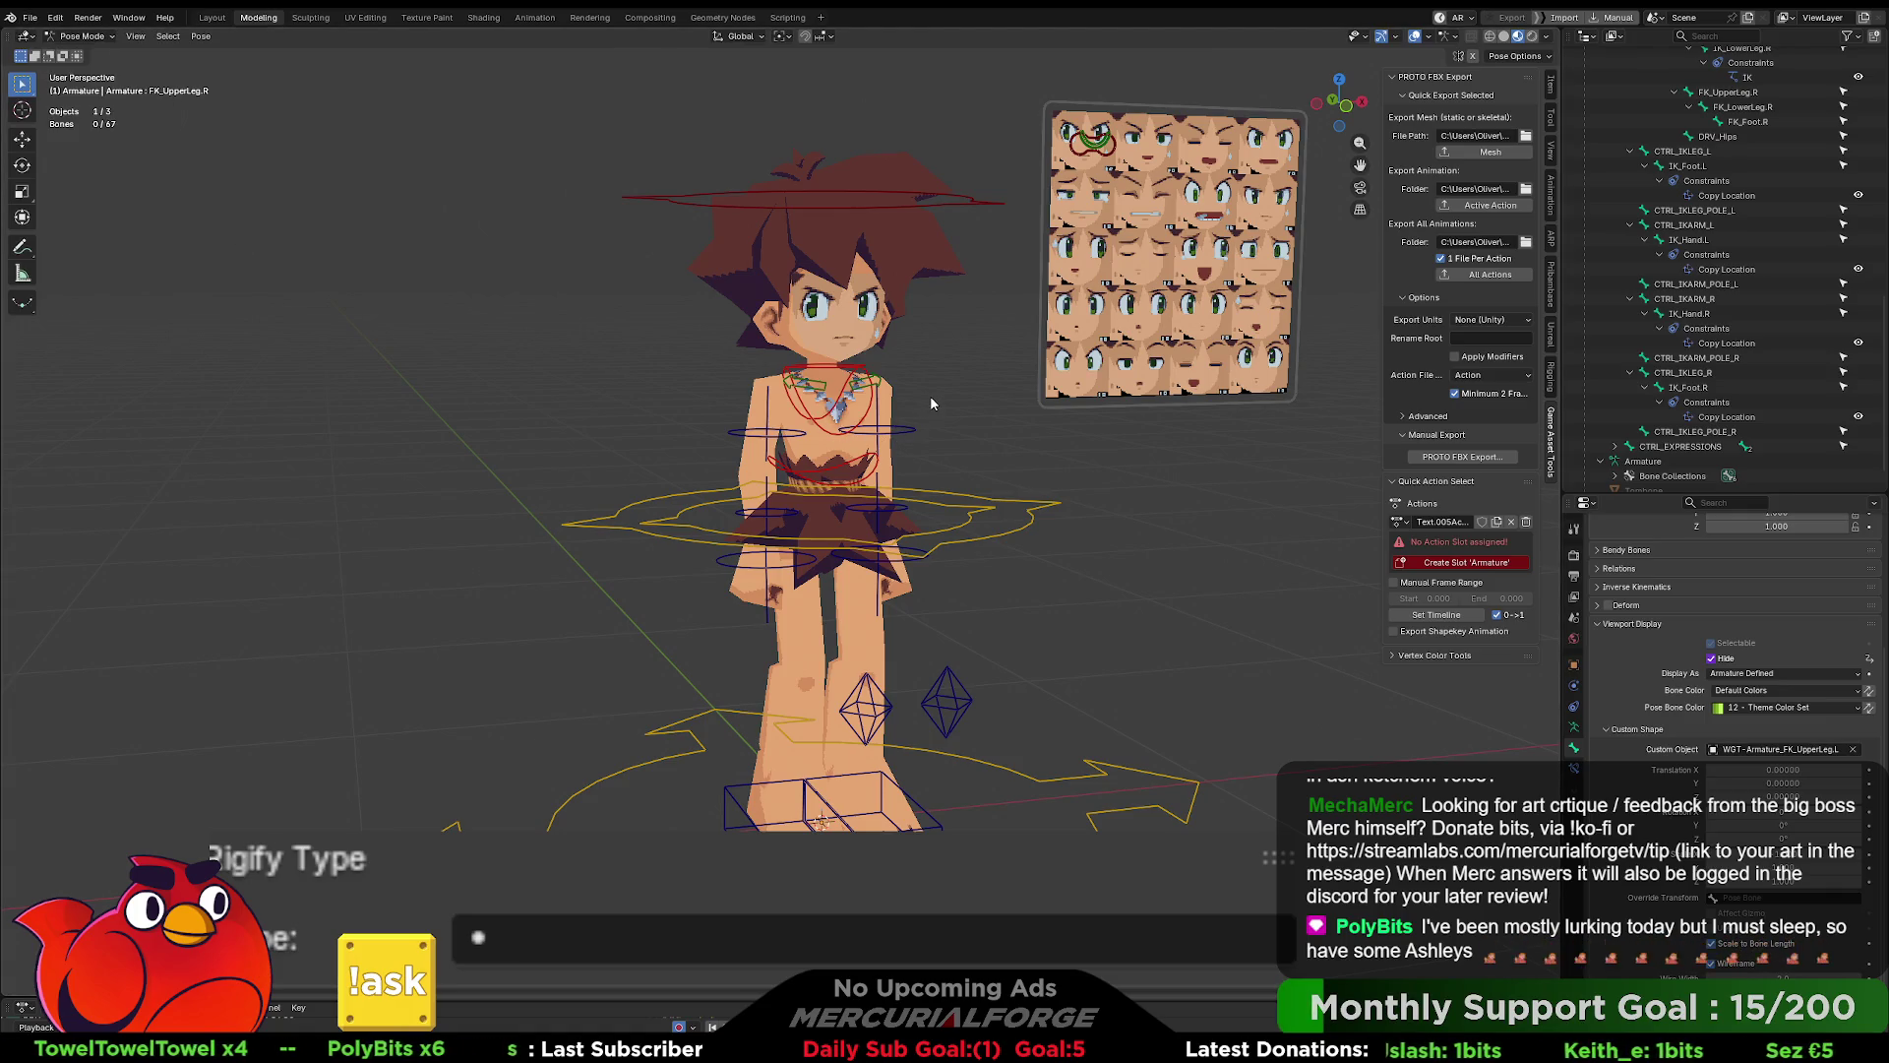
pyautogui.click(1398, 523)
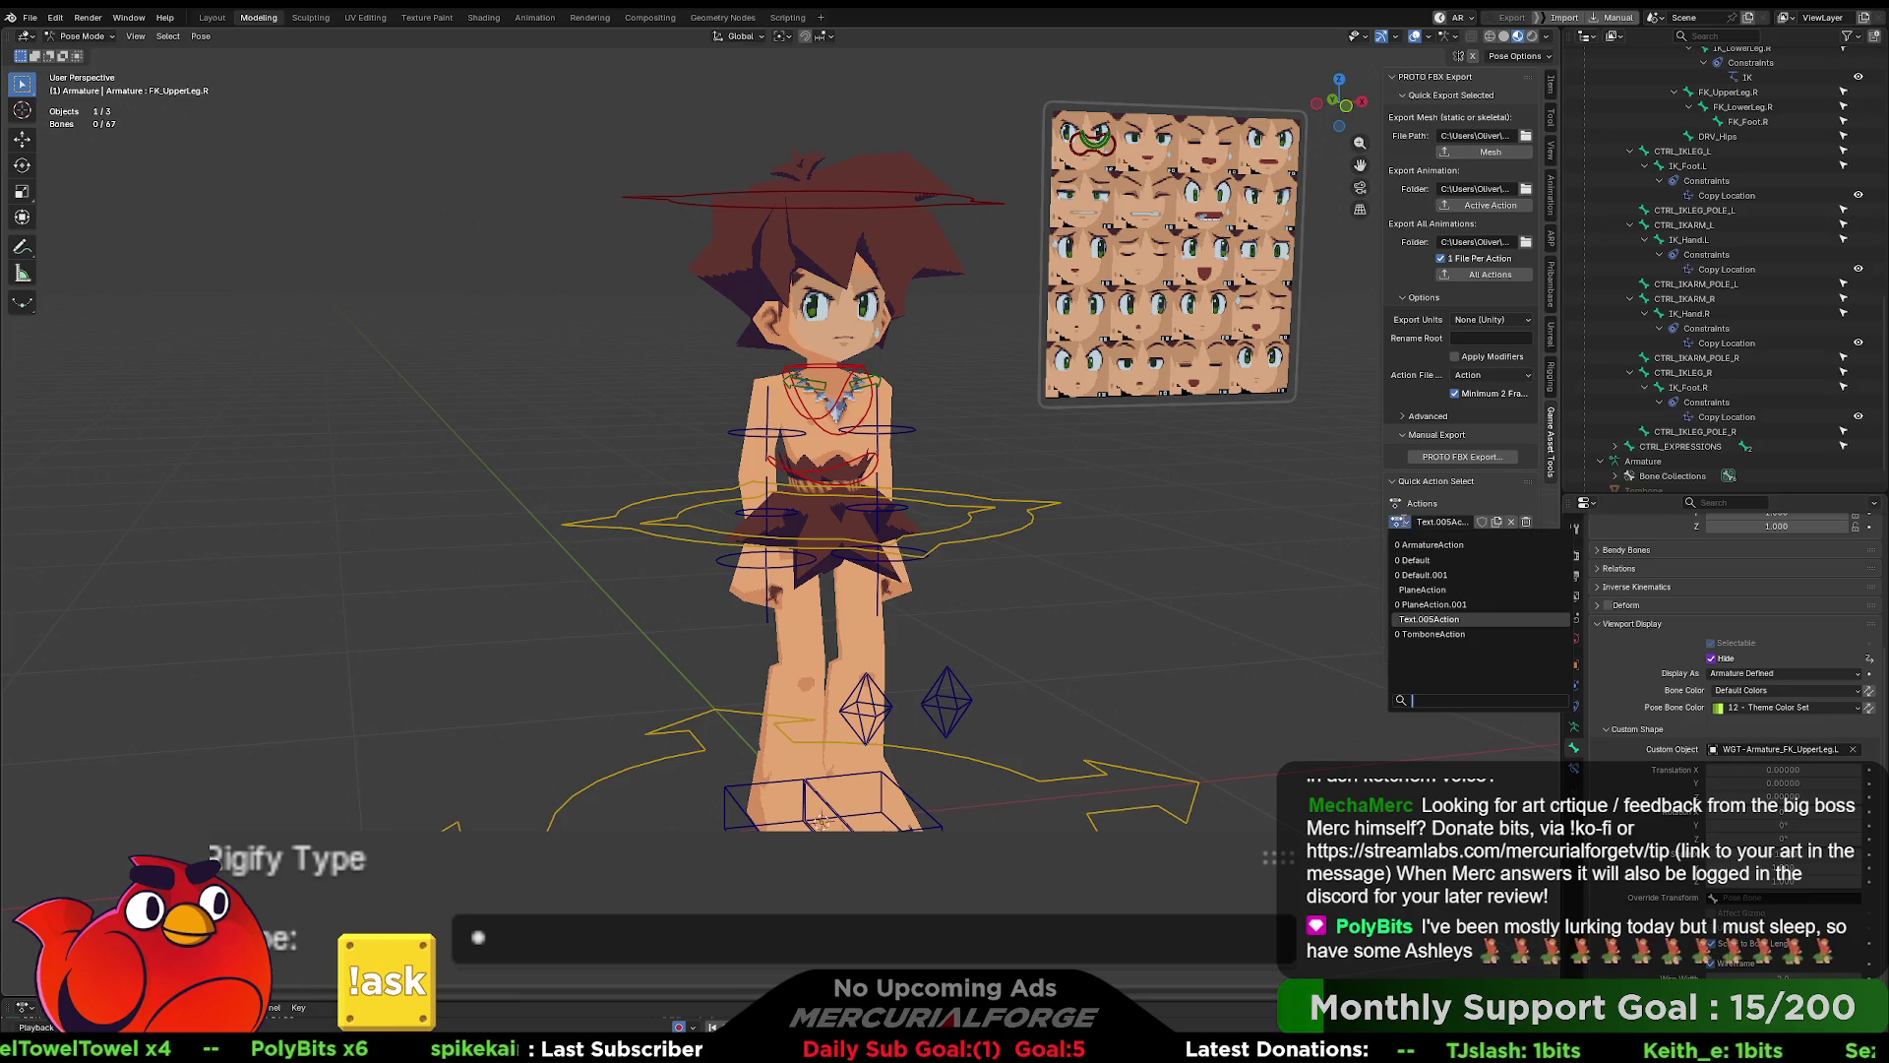
pyautogui.click(1443, 575)
# - Enlarge the Dope Sheet, play Default.001, and watch the character from side and front
pyautogui.moveTo(1080, 563)
pyautogui.mouseDown(button='middle')
pyautogui.moveTo(1175, 566)
pyautogui.moveTo(1130, 579)
pyautogui.mouseUp(button='middle')
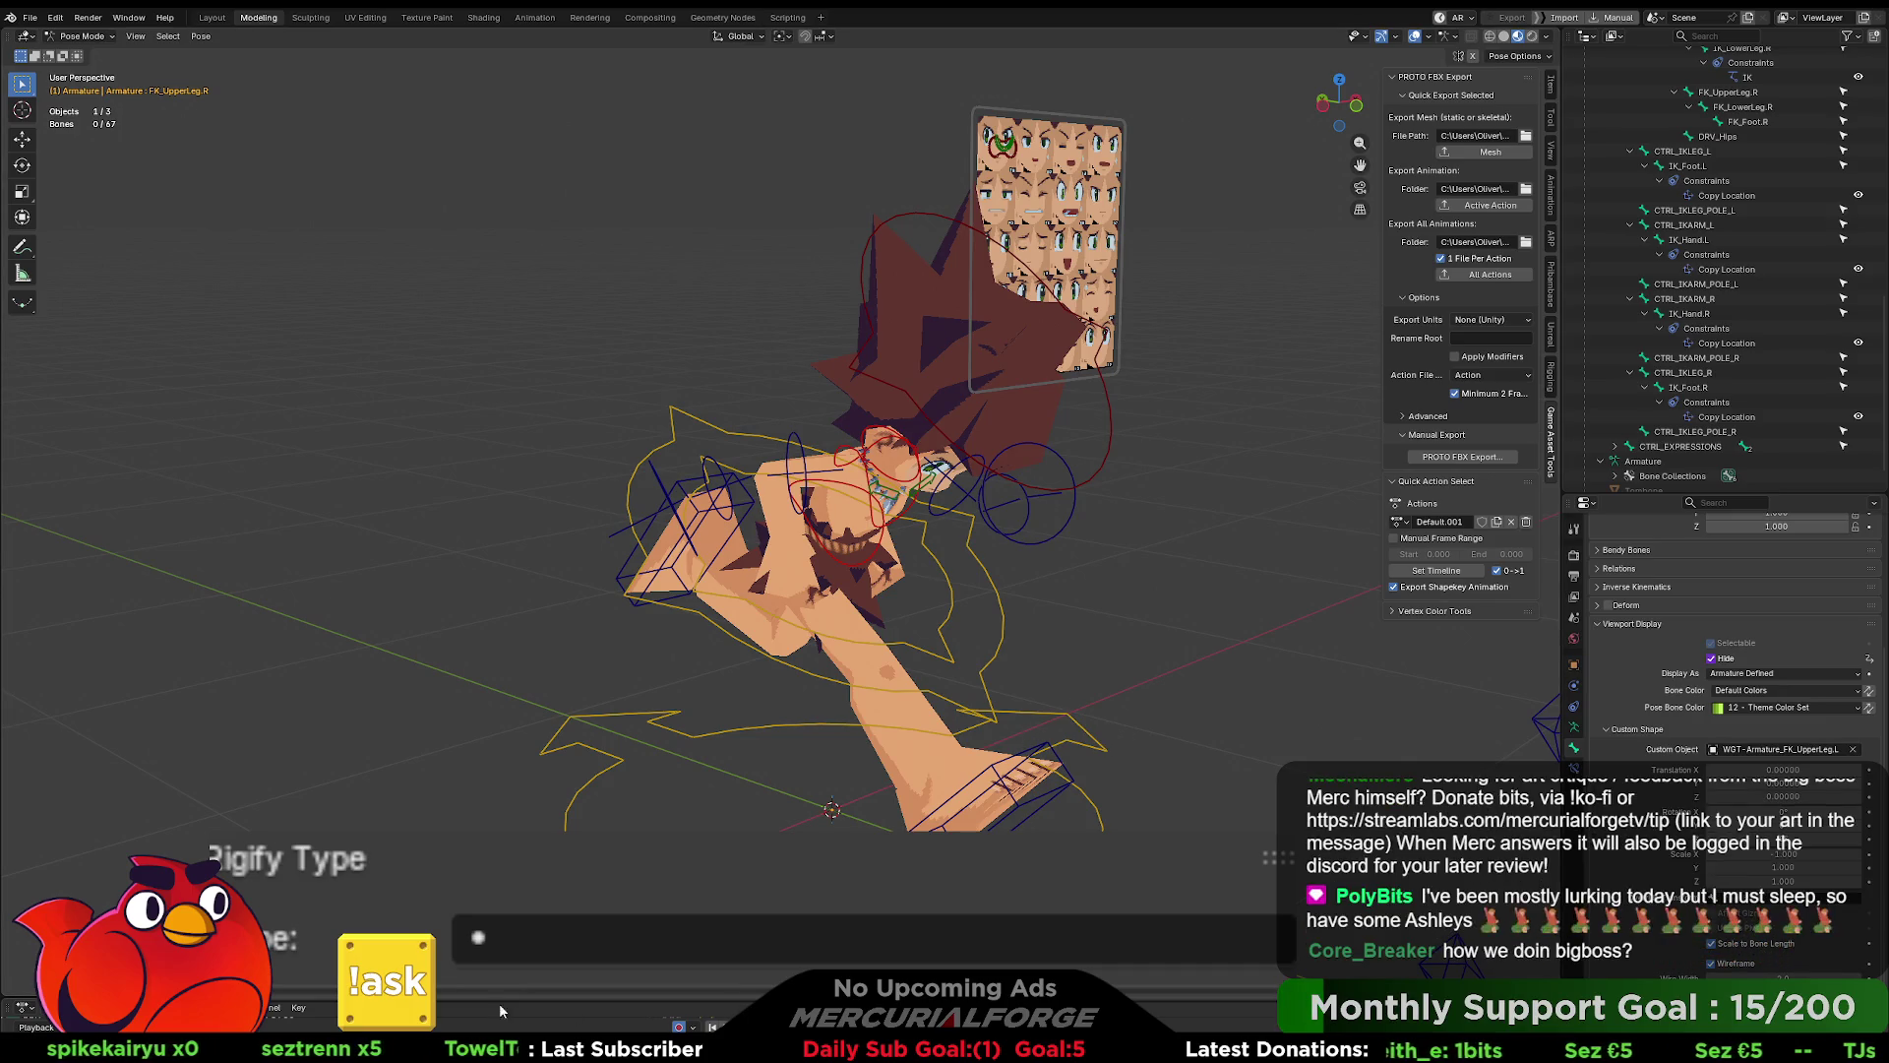
pyautogui.moveTo(197, 999); pyautogui.dragTo(197, 816)
pyautogui.press('space')
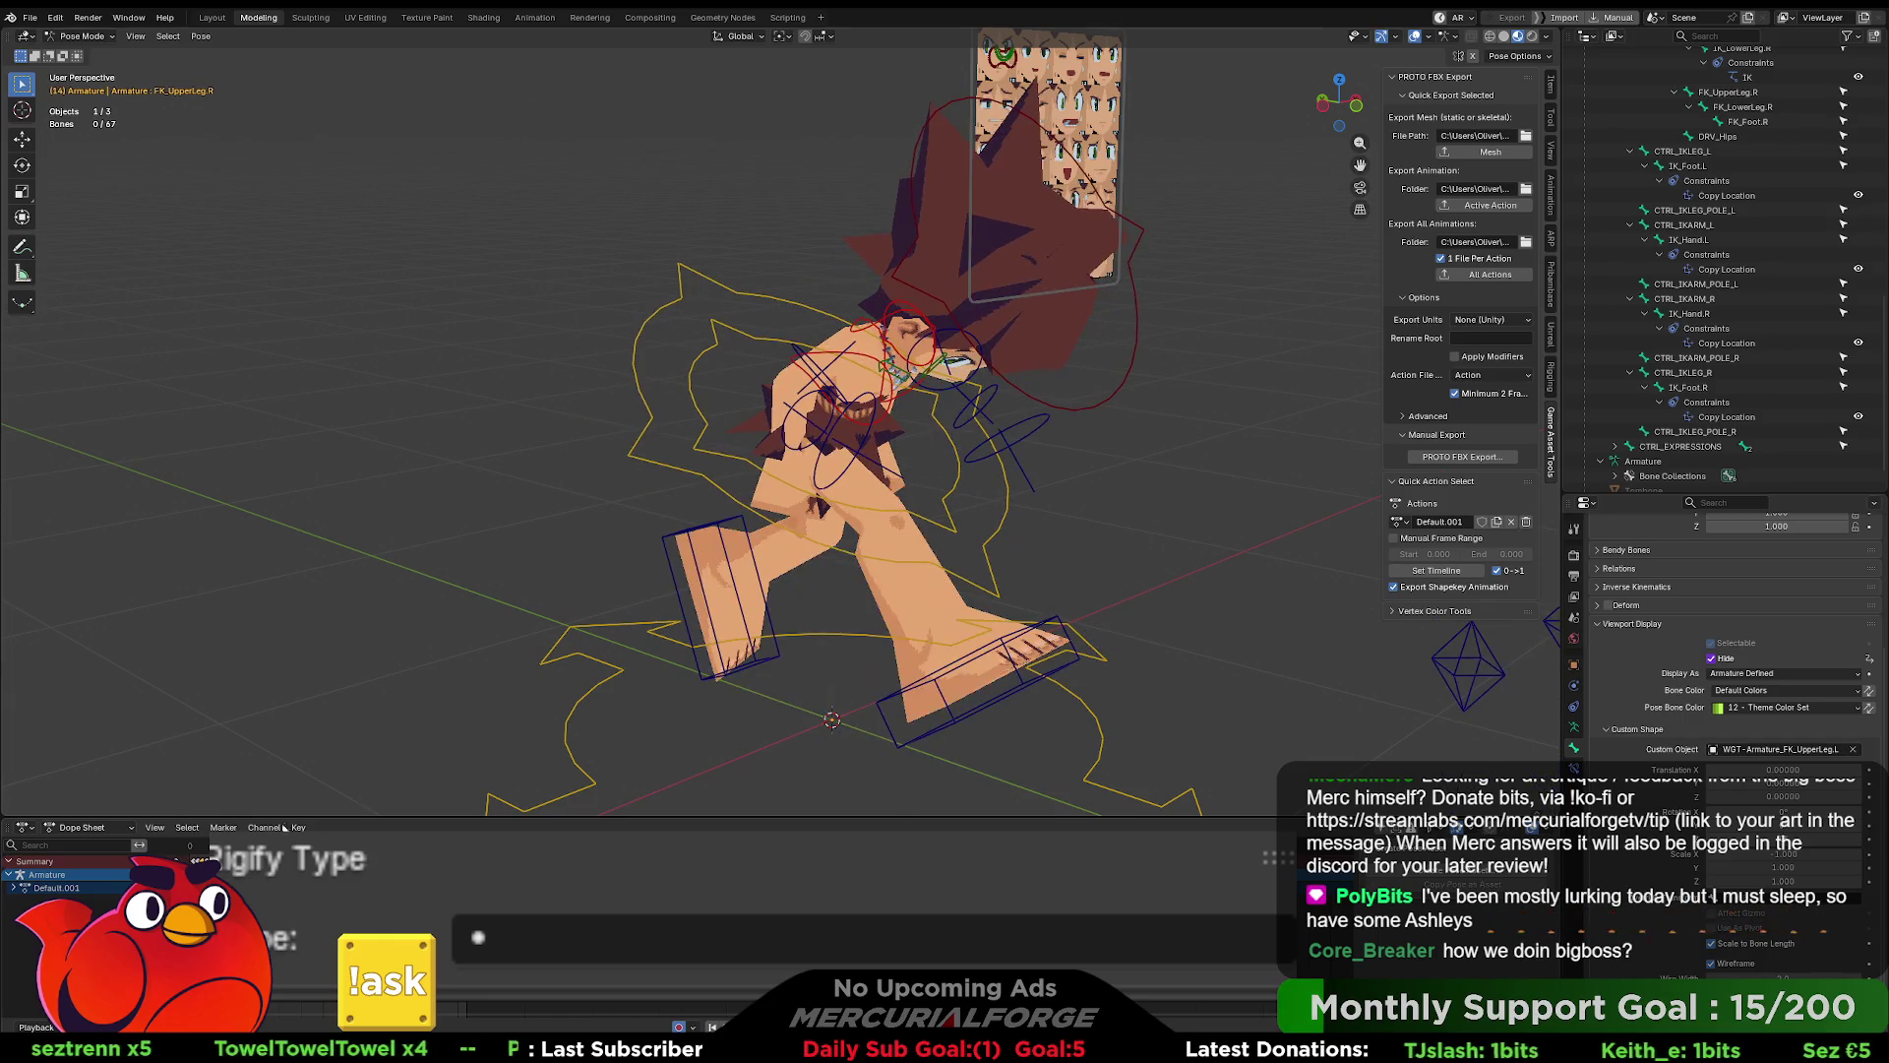
pyautogui.moveTo(592, 527)
pyautogui.mouseDown(button='middle')
pyautogui.moveTo(799, 530)
pyautogui.moveTo(437, 512)
pyautogui.moveTo(643, 517)
pyautogui.mouseUp(button='middle')
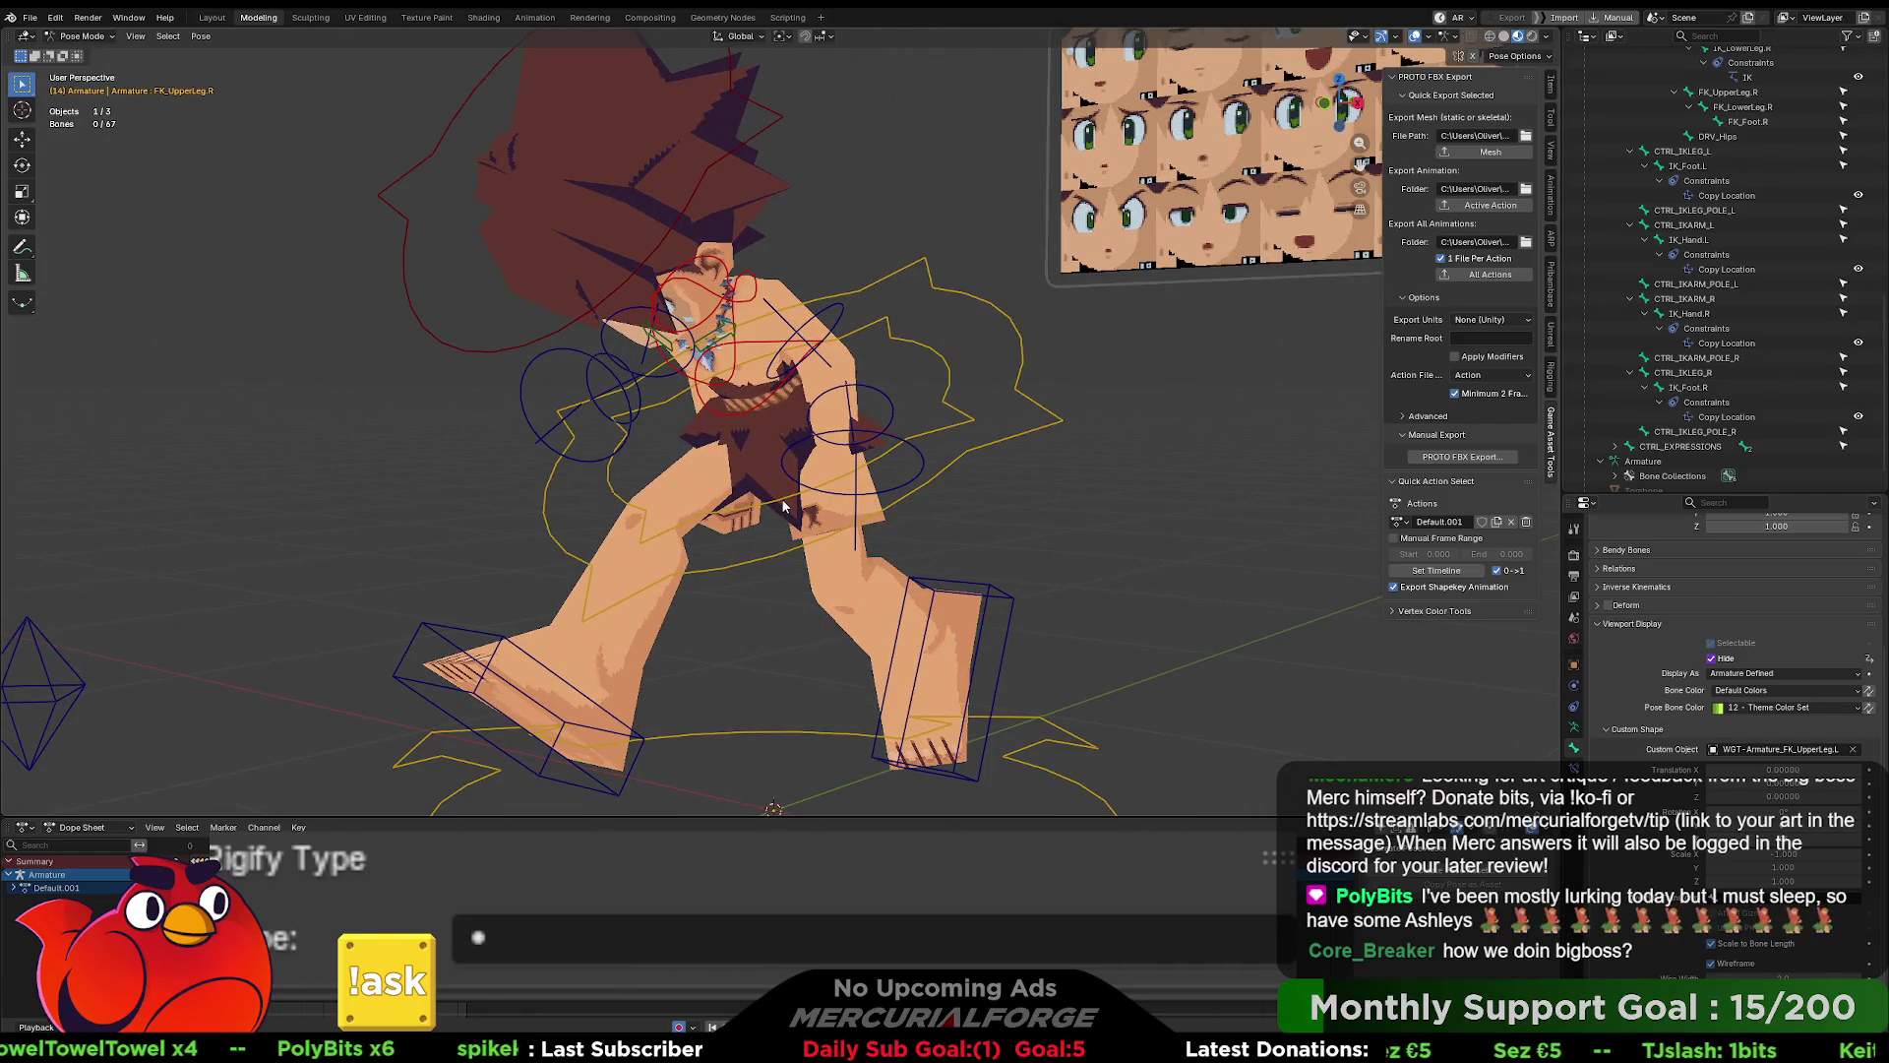
pyautogui.moveTo(780, 429)
pyautogui.mouseDown(button='middle')
pyautogui.moveTo(1005, 429)
pyautogui.moveTo(935, 459)
pyautogui.moveTo(784, 448)
pyautogui.moveTo(856, 450)
pyautogui.mouseUp(button='middle')
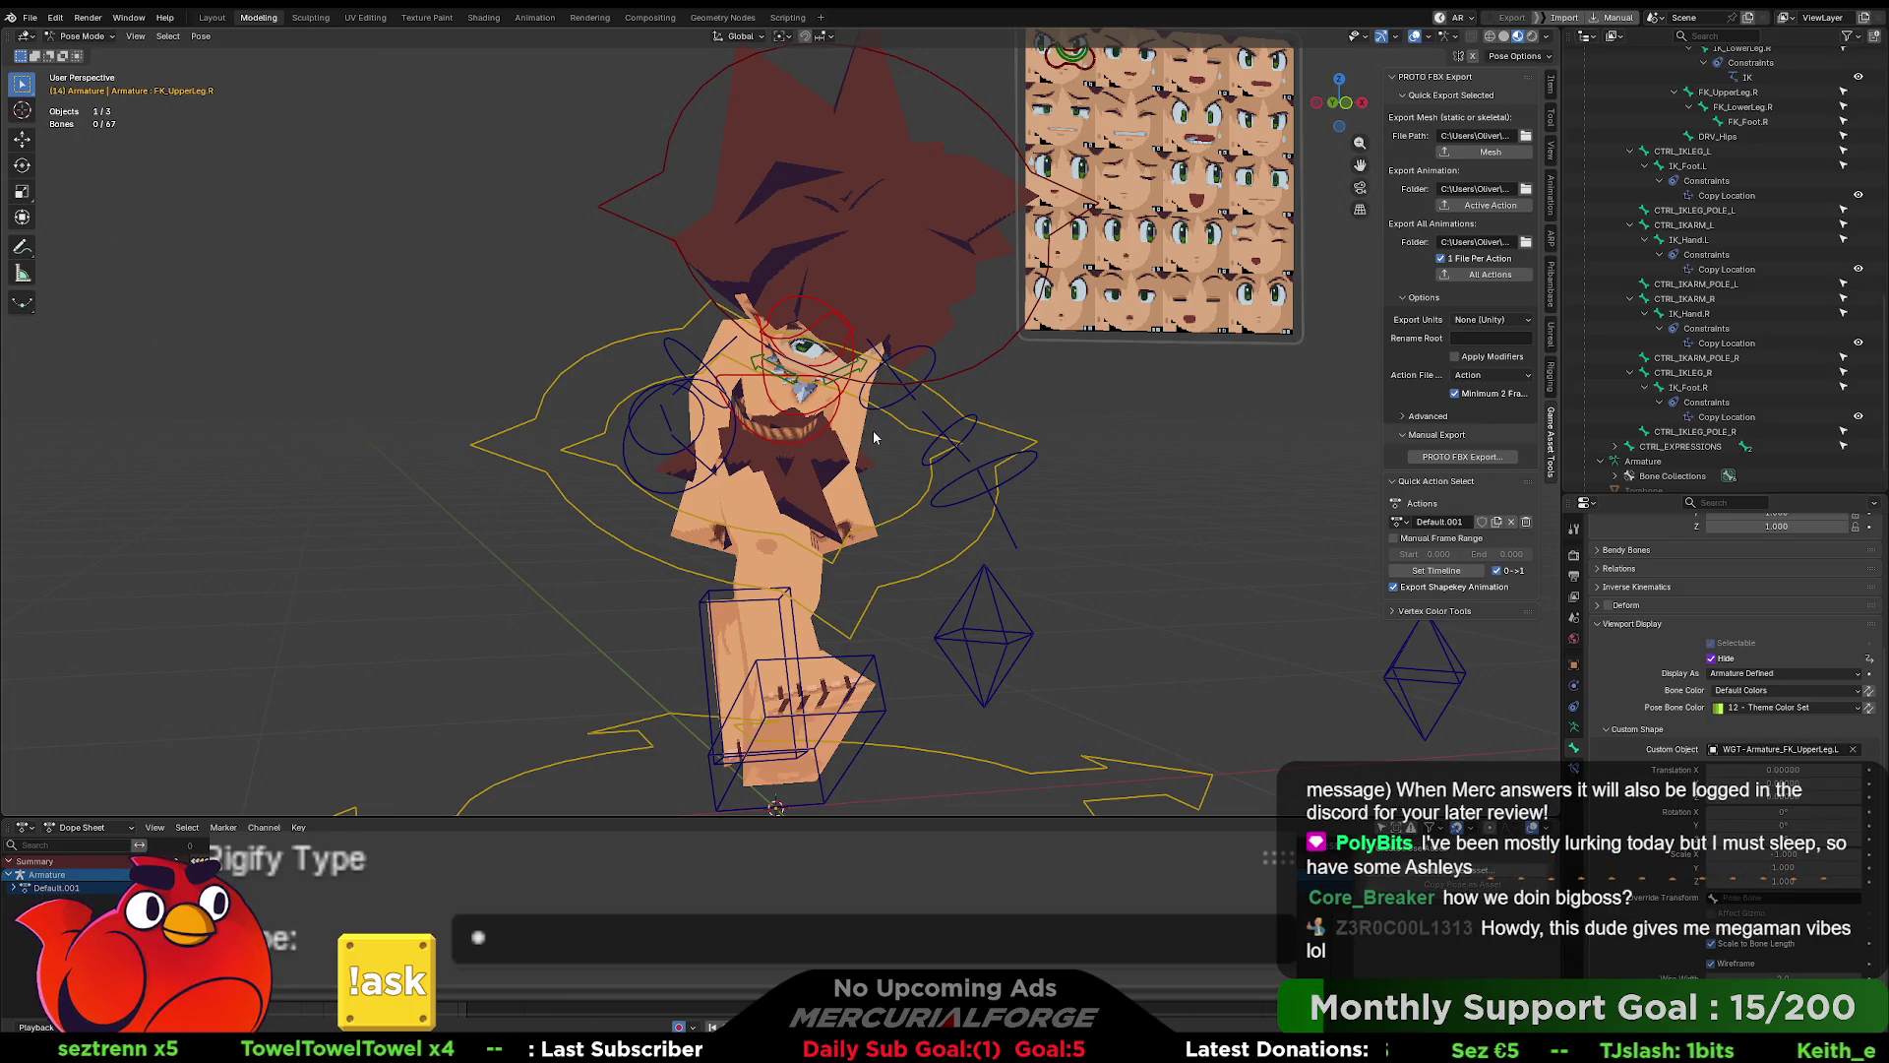
pyautogui.moveTo(872, 437)
pyautogui.mouseDown(button='middle')
pyautogui.moveTo(962, 441)
pyautogui.moveTo(844, 442)
pyautogui.mouseUp(button='middle')
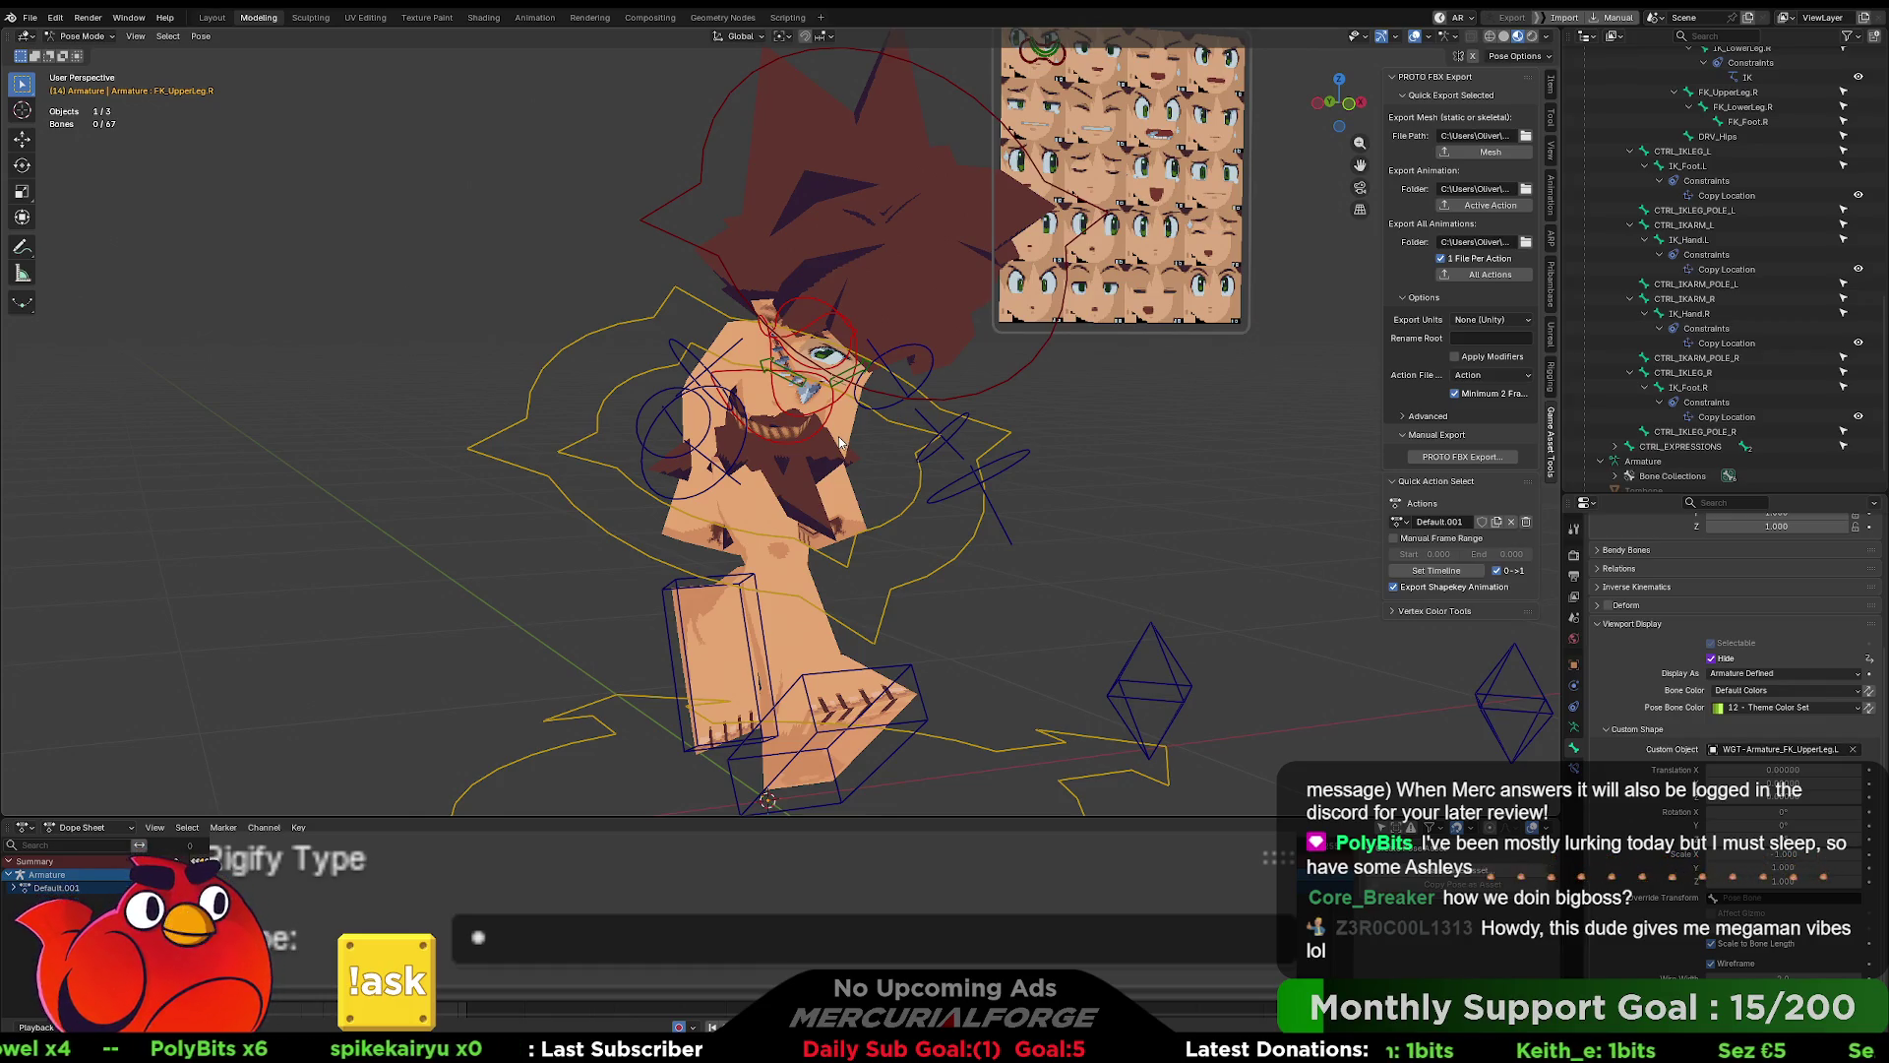
pyautogui.moveTo(839, 442)
pyautogui.mouseDown(button='middle')
pyautogui.moveTo(785, 442)
pyautogui.moveTo(1094, 511)
pyautogui.mouseUp(button='middle')
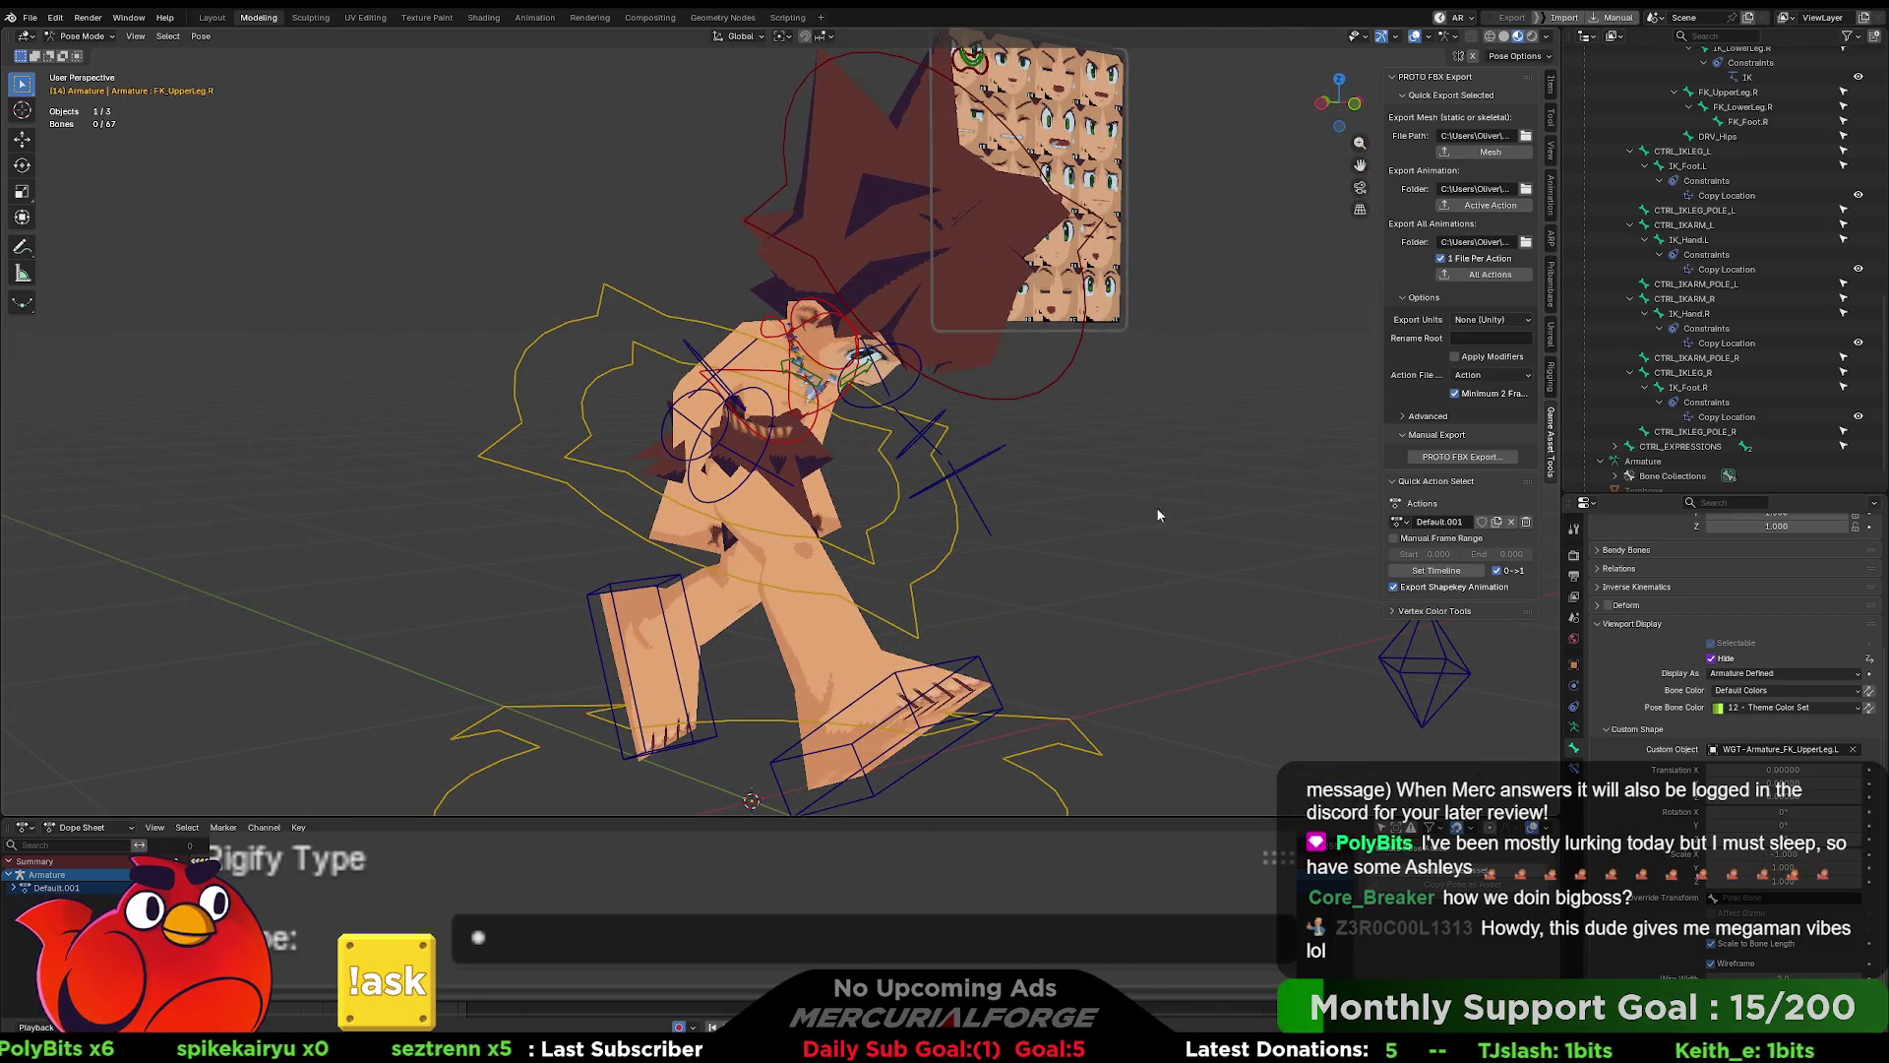
# - Copy DRV_Root's ArmIK custom property as a new driver, then select FK_LowerArm.L
pyautogui.scroll(-2, 1619, 682)
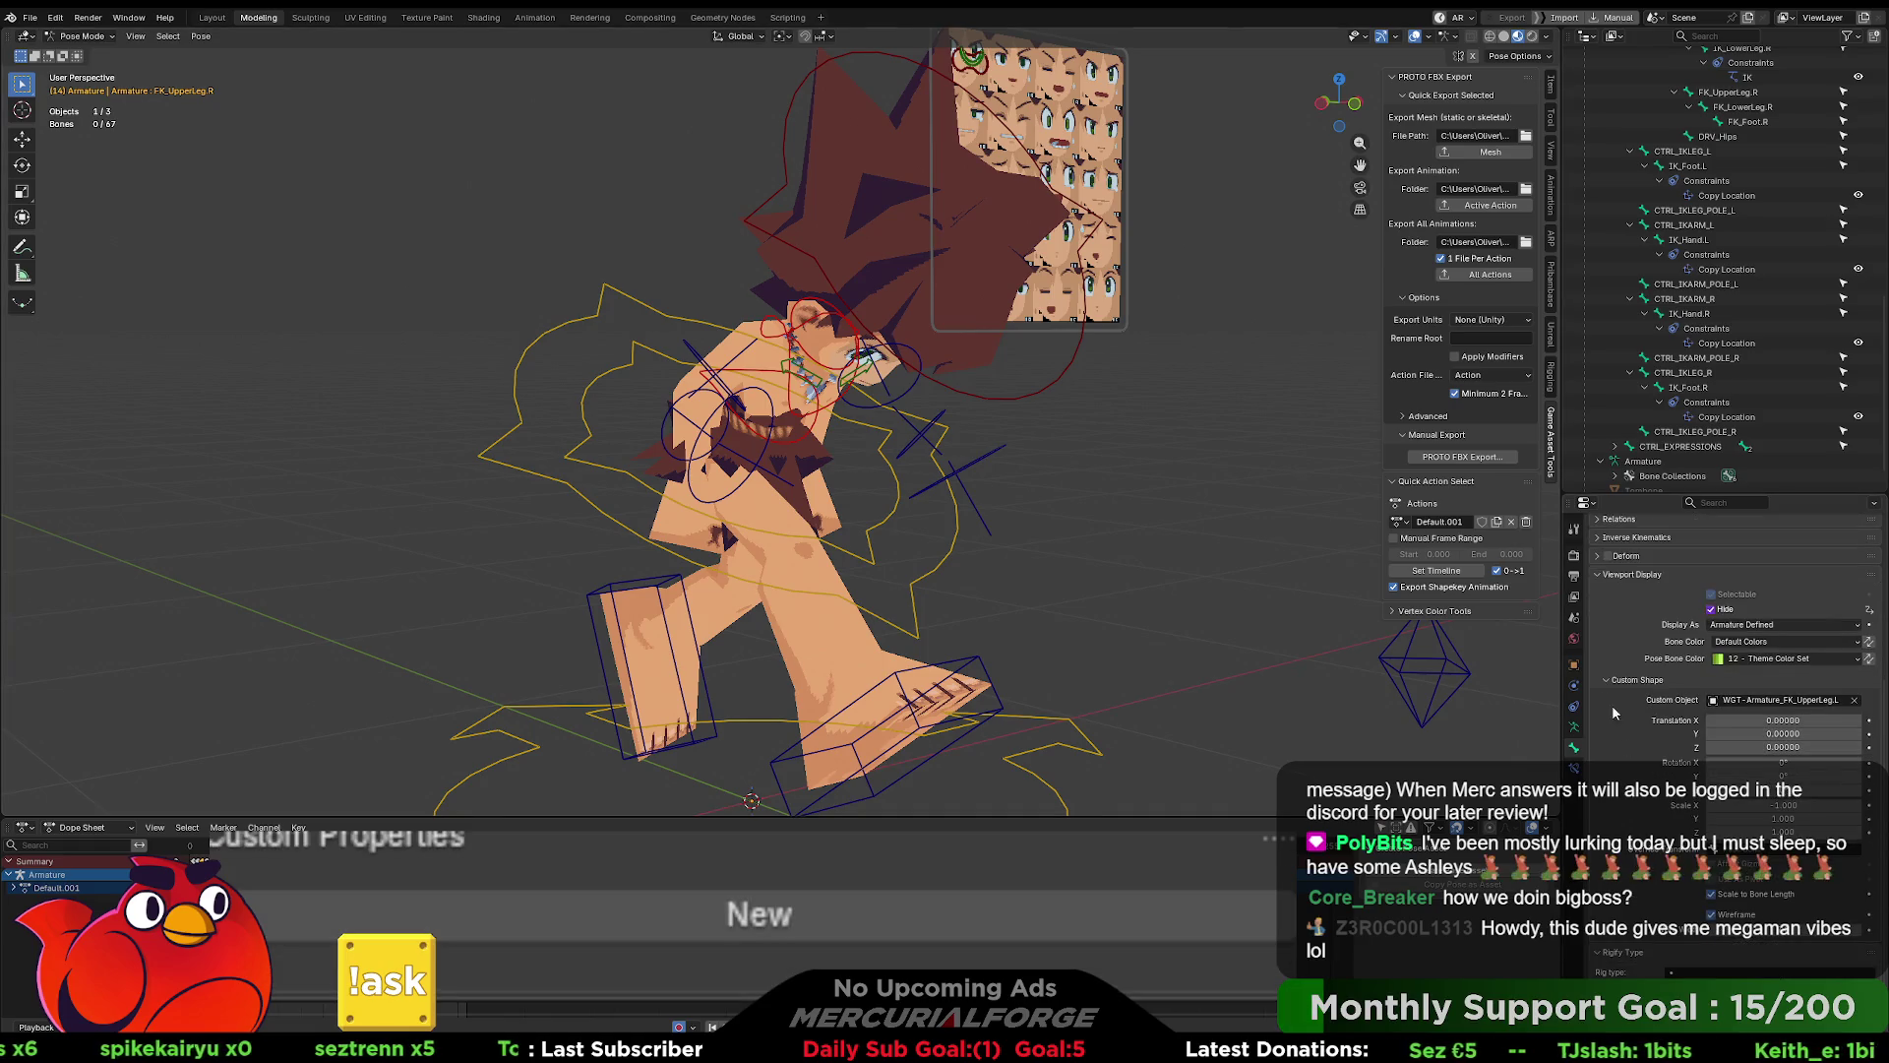
pyautogui.click(1572, 728)
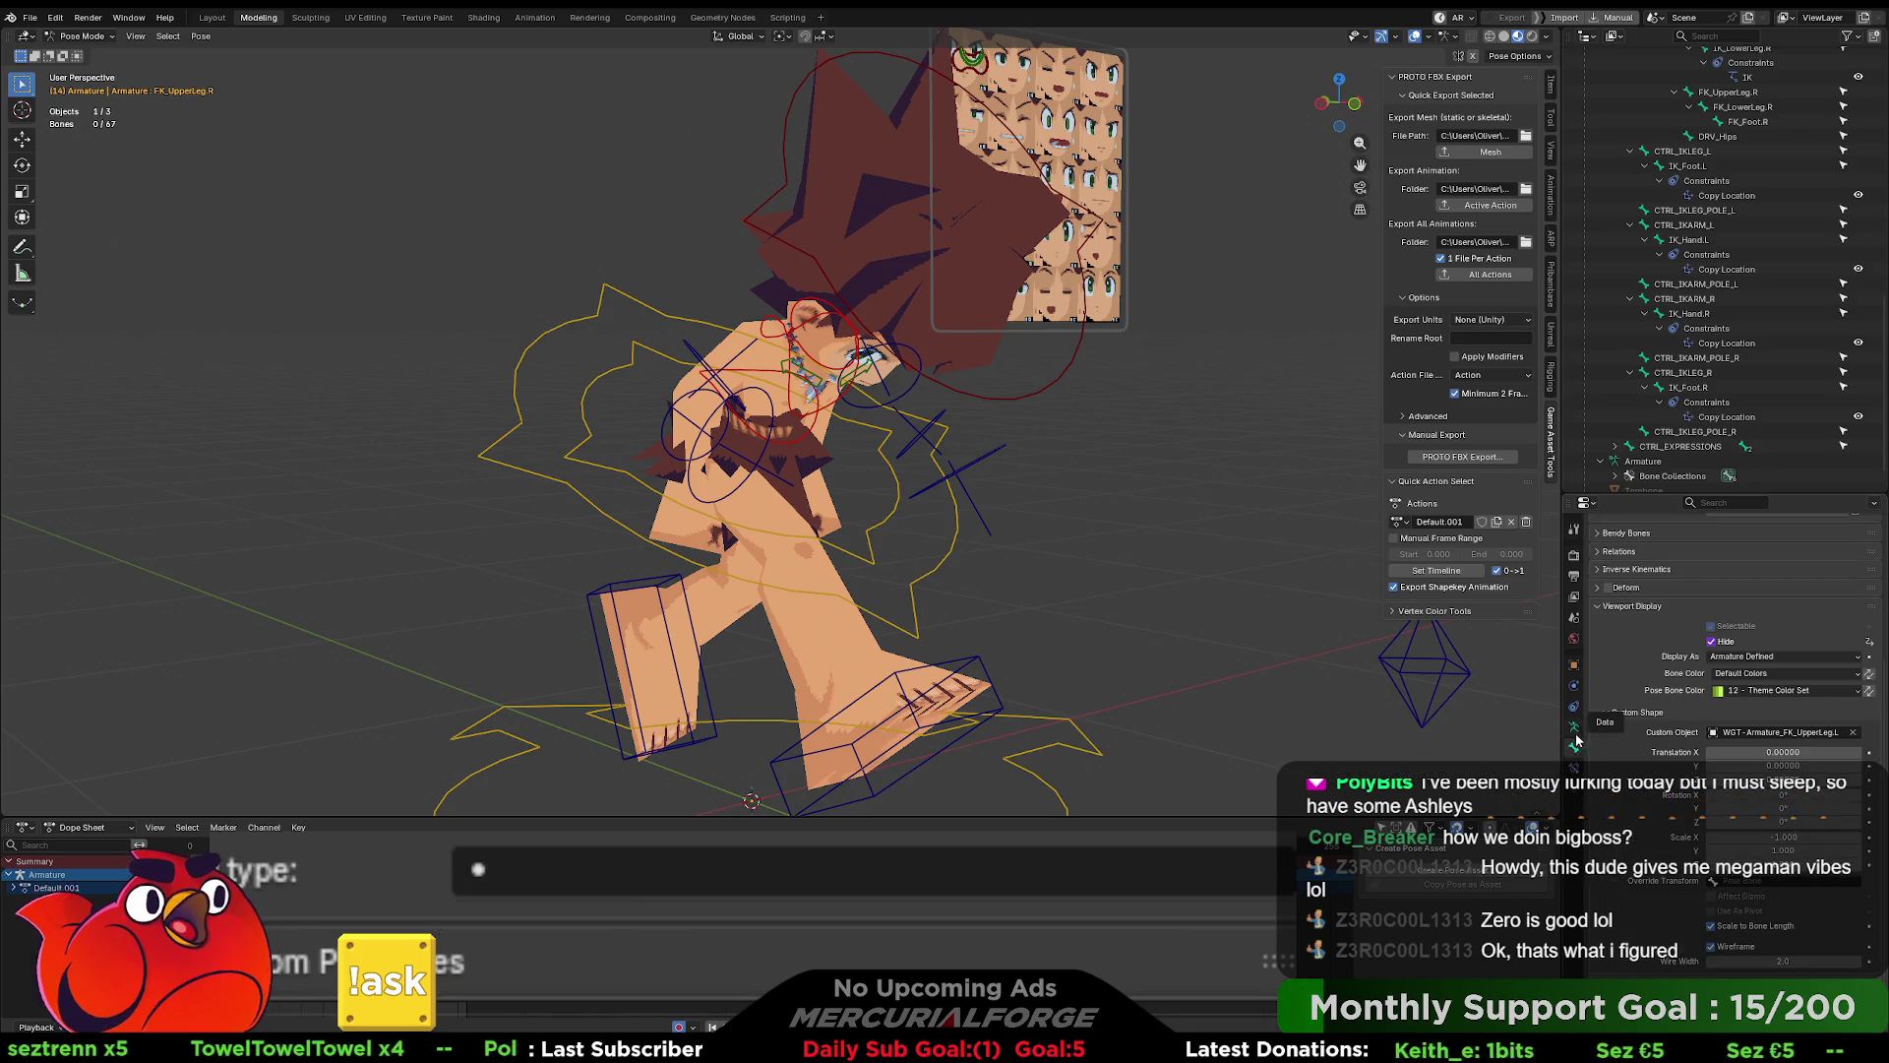
pyautogui.click(984, 714)
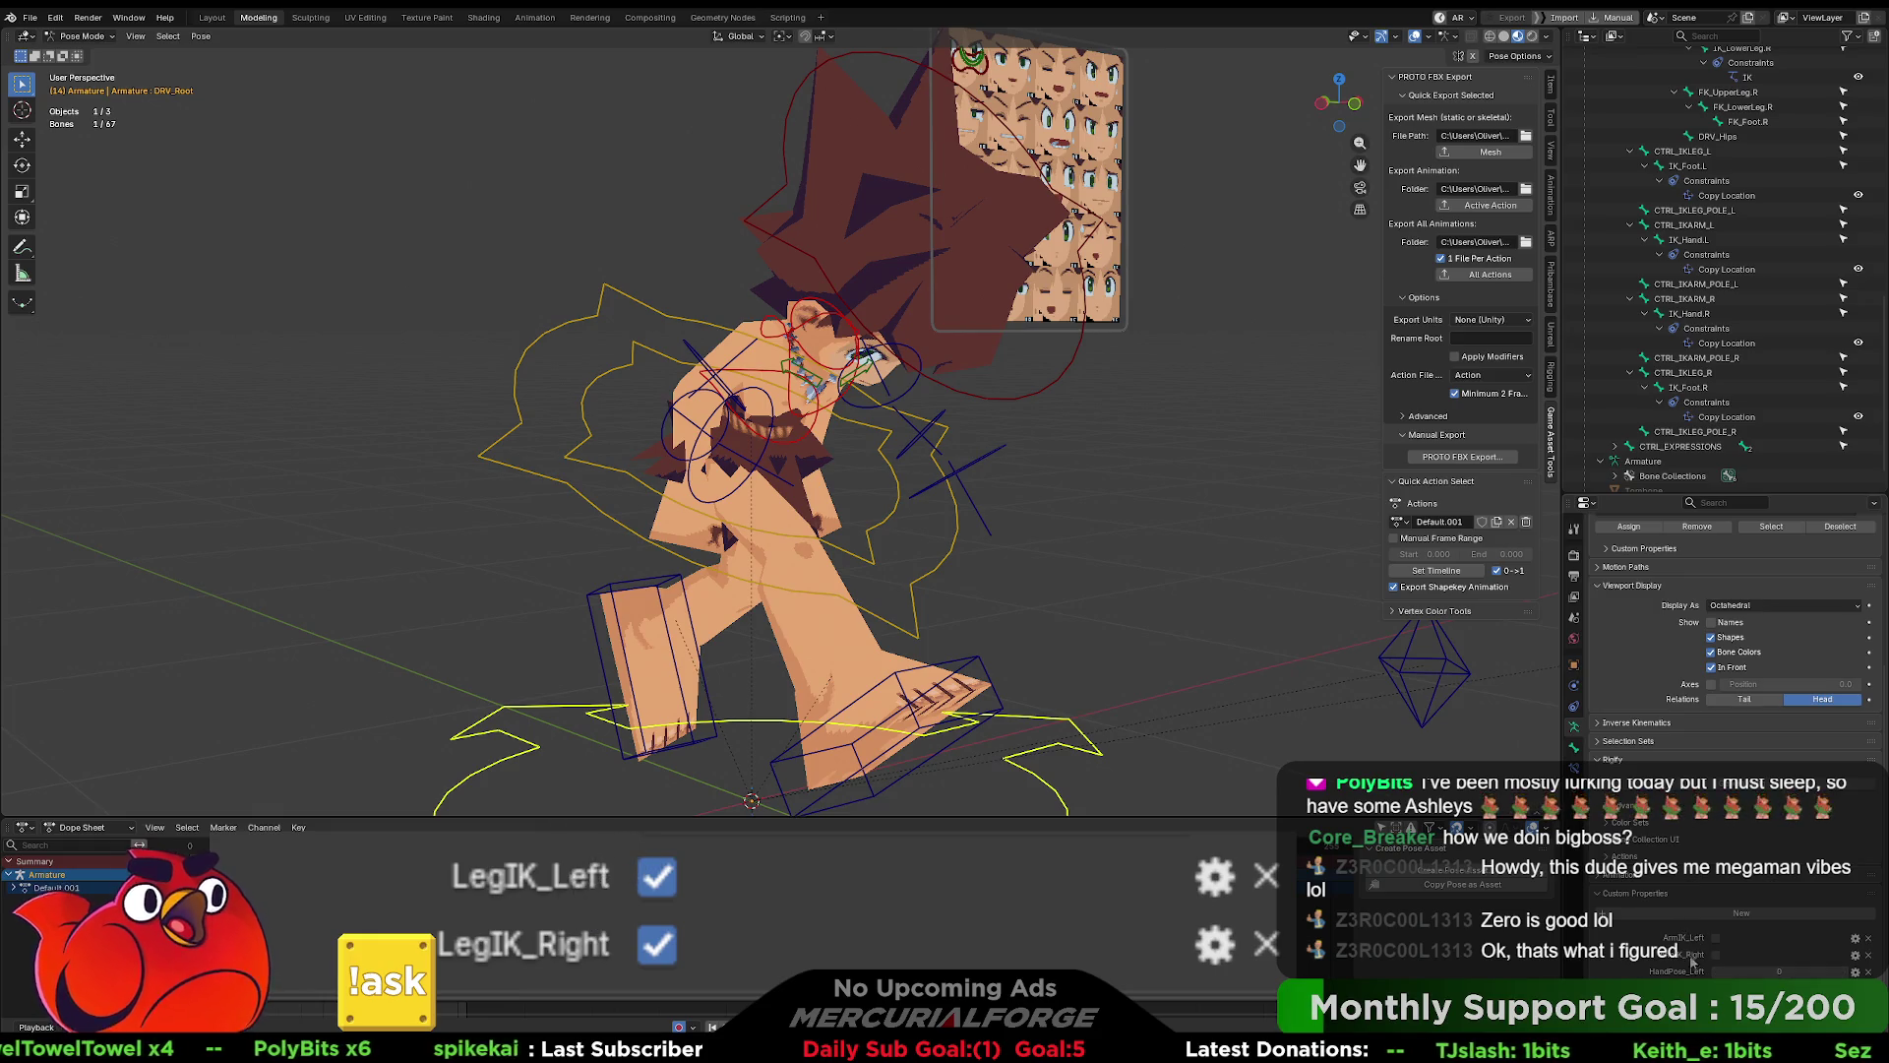
pyautogui.rightClick(1692, 940)
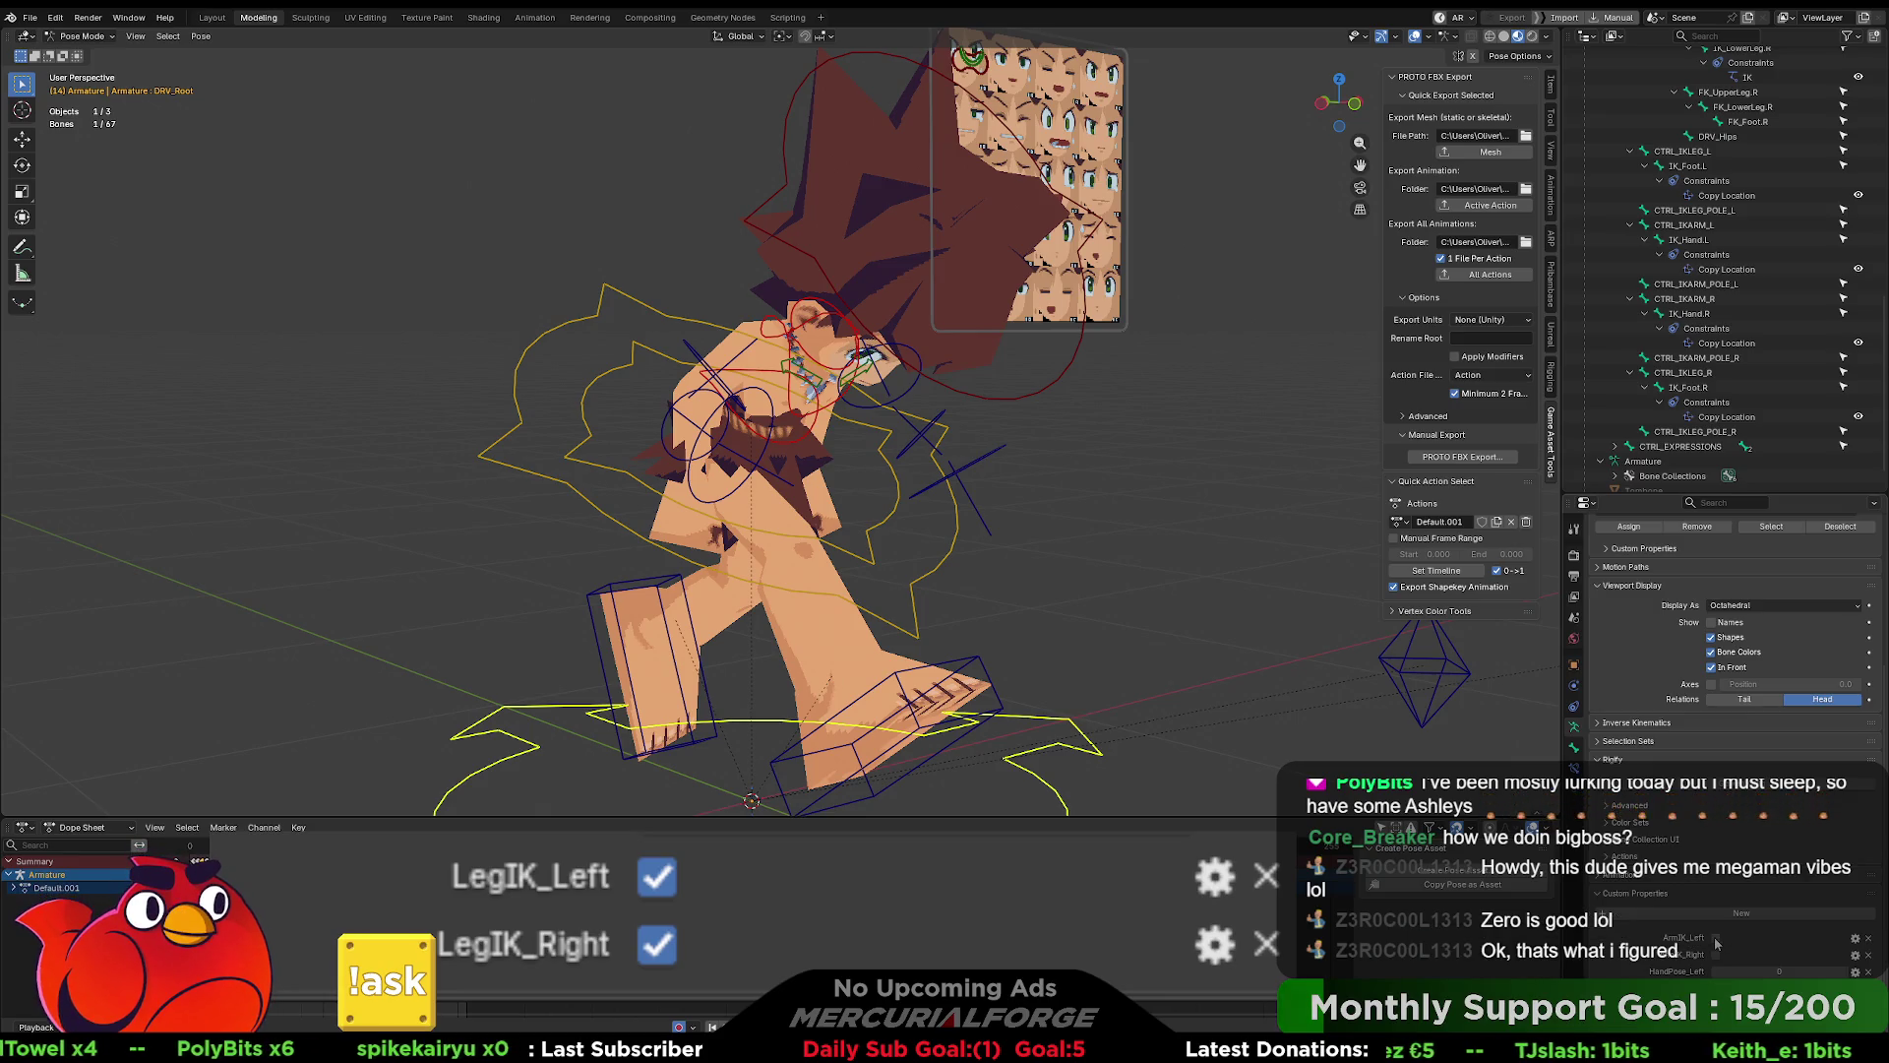
pyautogui.rightClick(1715, 943)
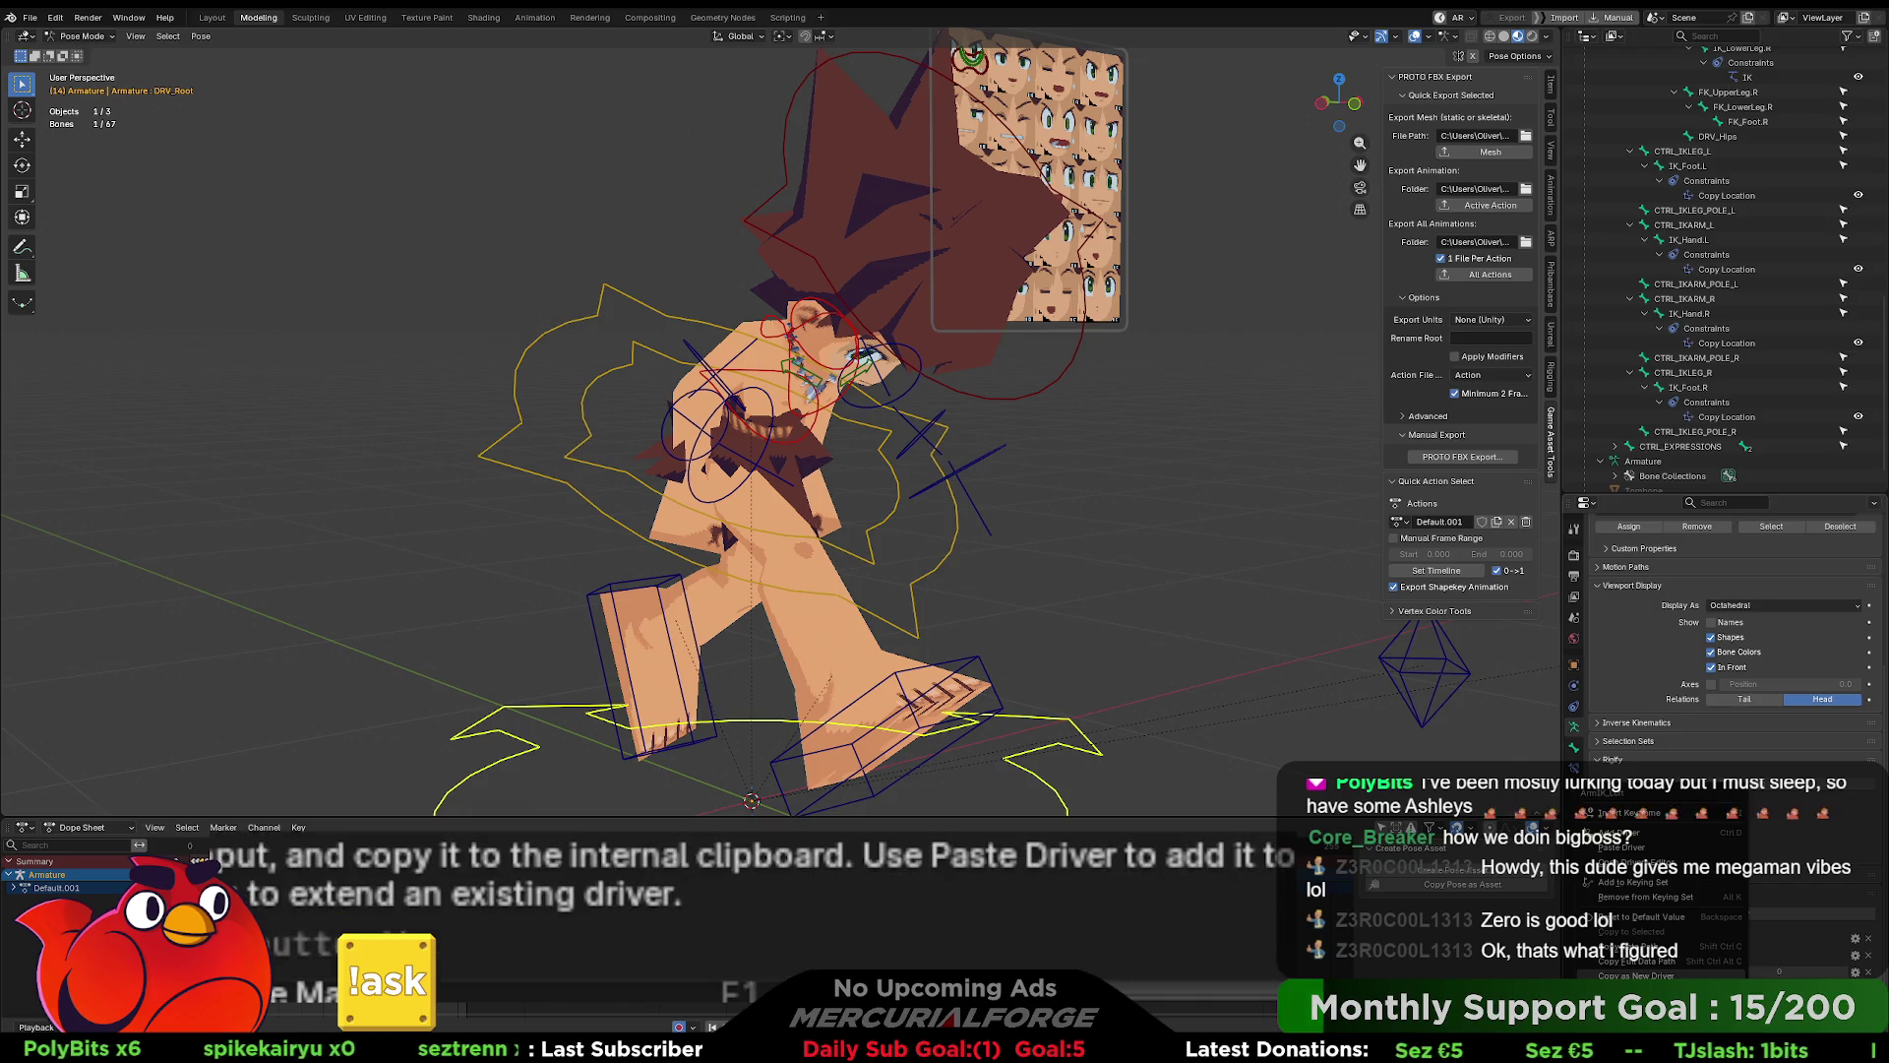
pyautogui.click(1638, 975)
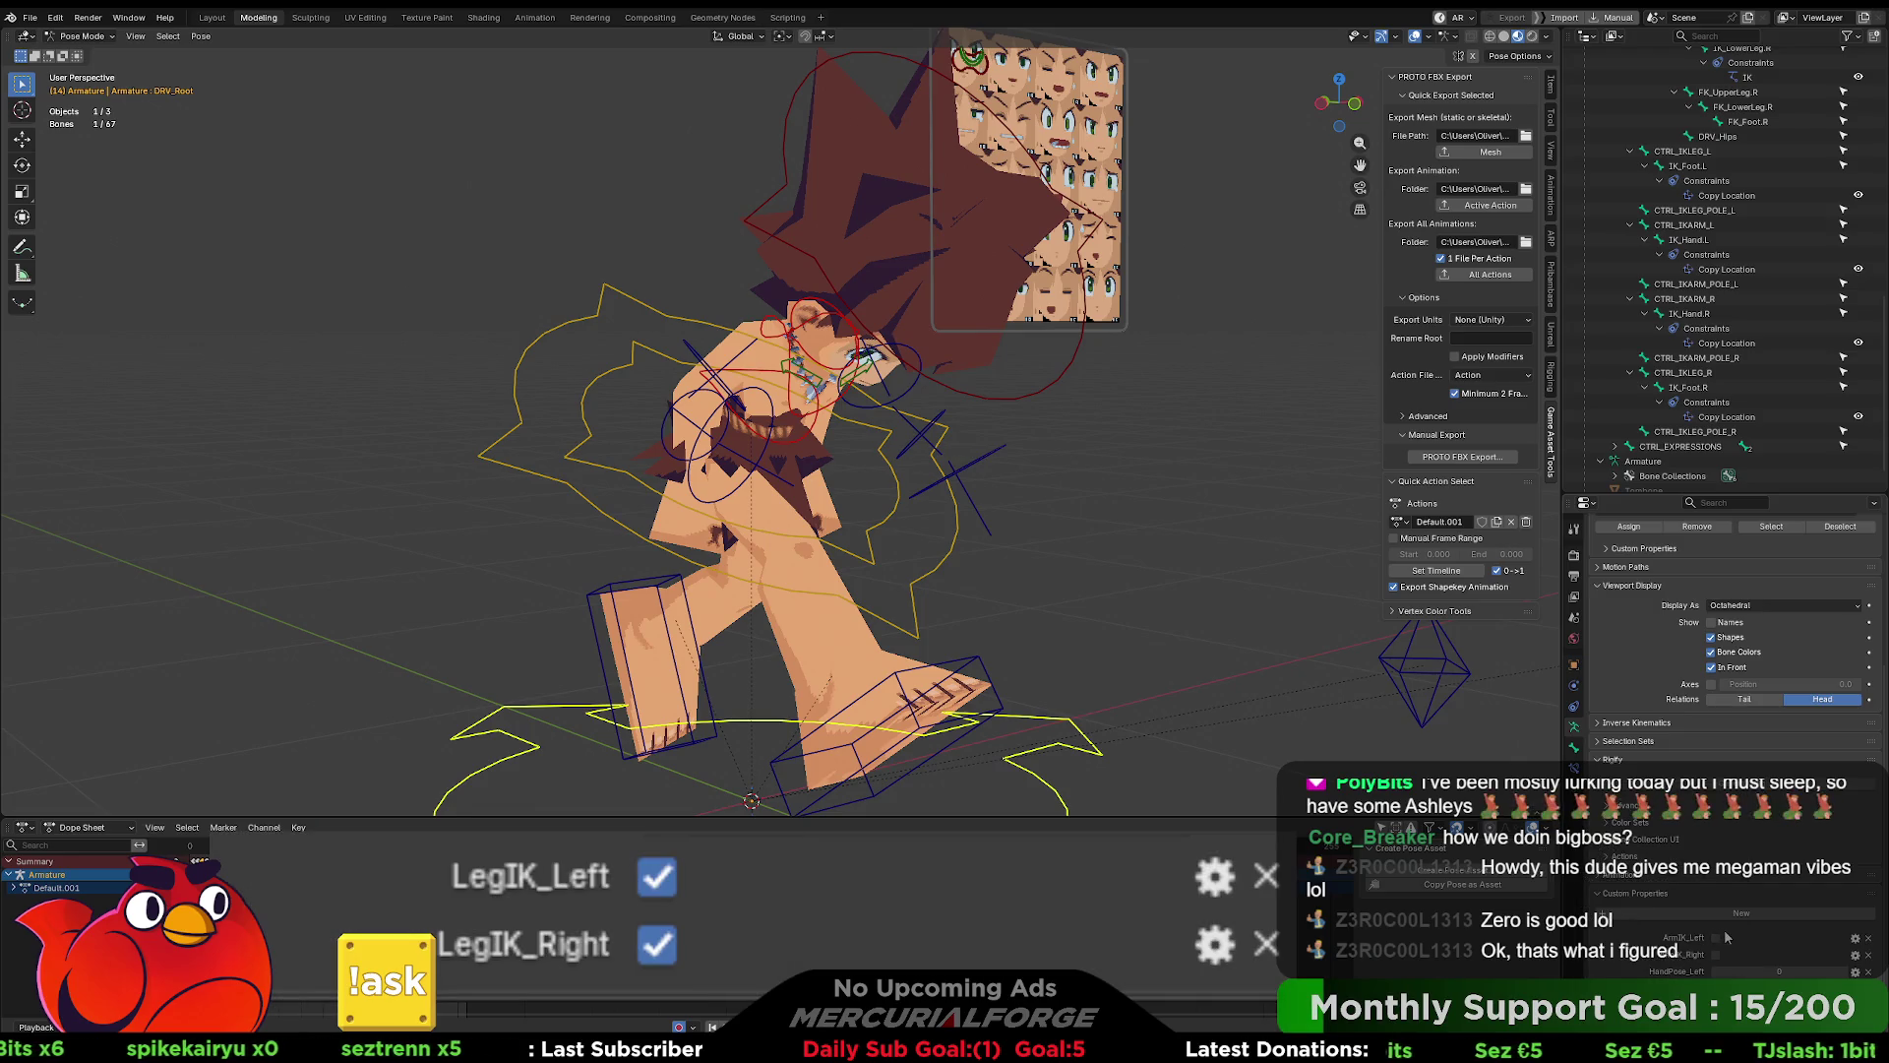
pyautogui.click(935, 440)
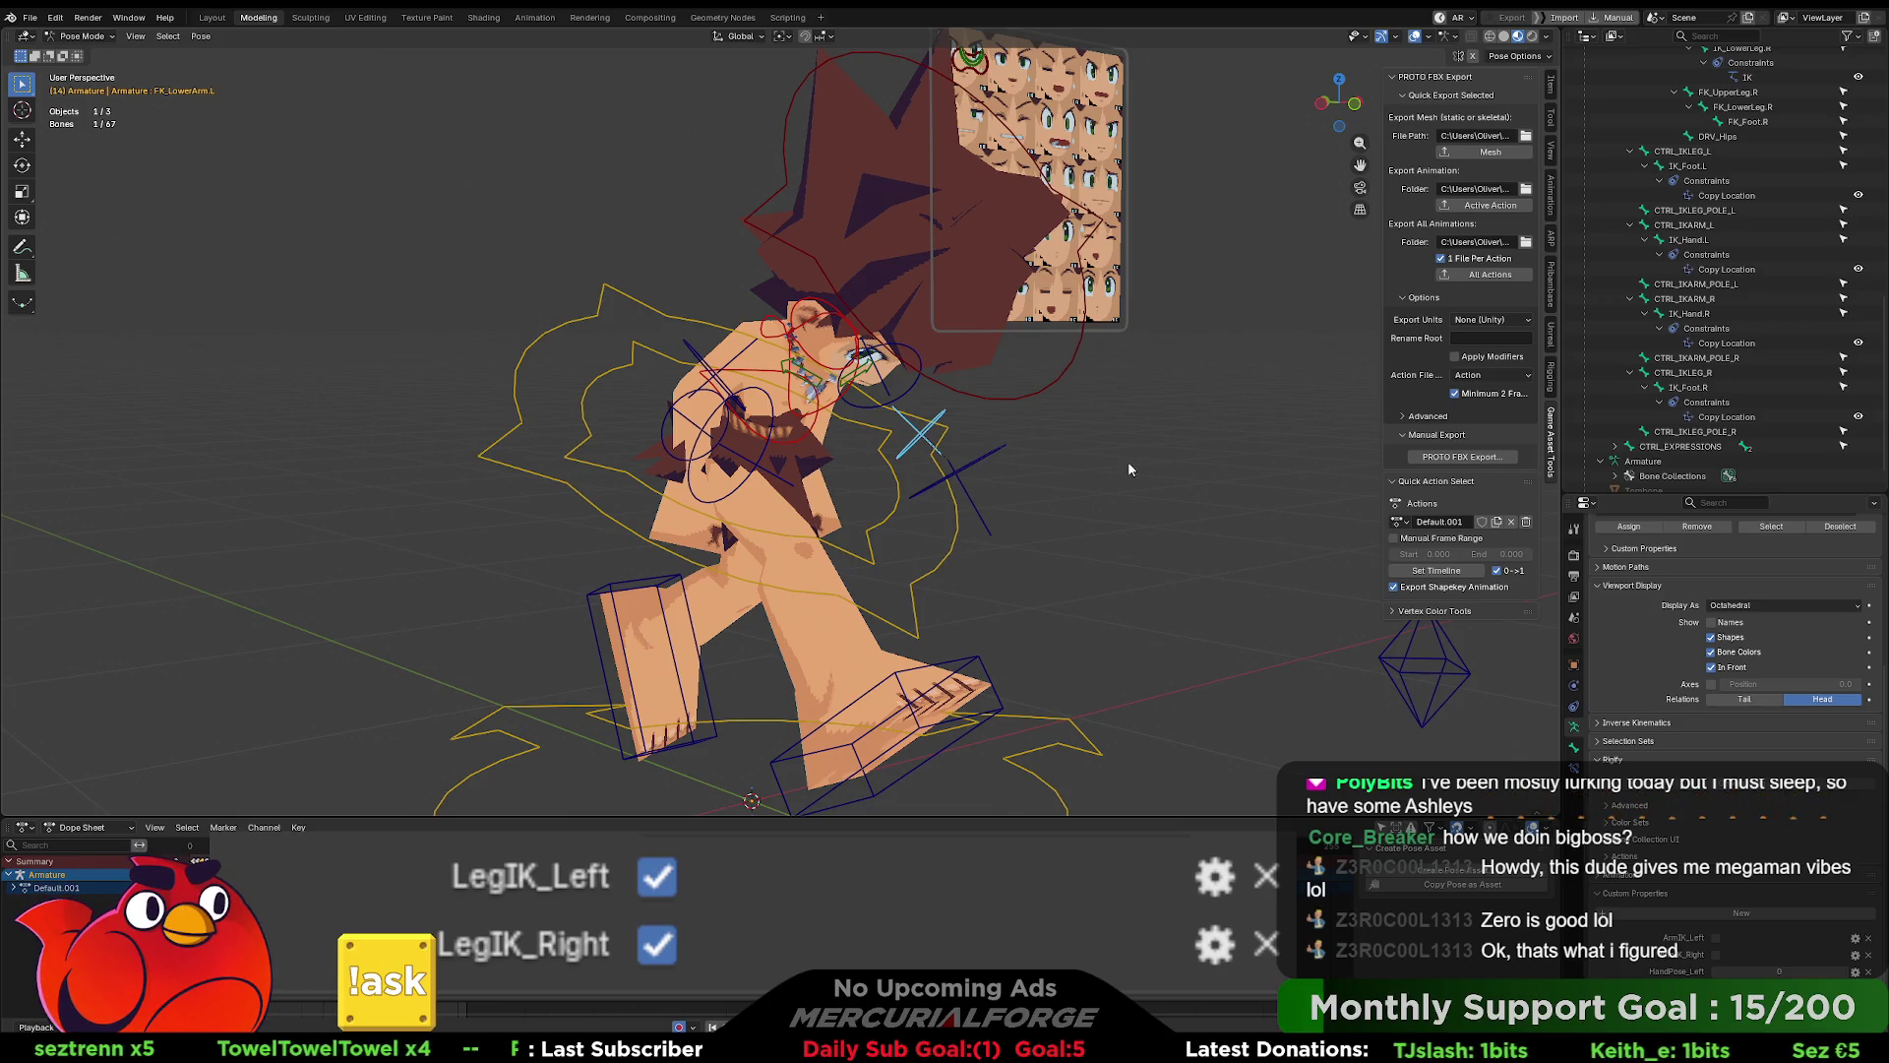
# - Select IK_UpperArm.R in the outliner and show its Bone Constraints
pyautogui.moveTo(1169, 497); pyautogui.dragTo(1063, 512, button='middle')
pyautogui.scroll(10, 1712, 342)
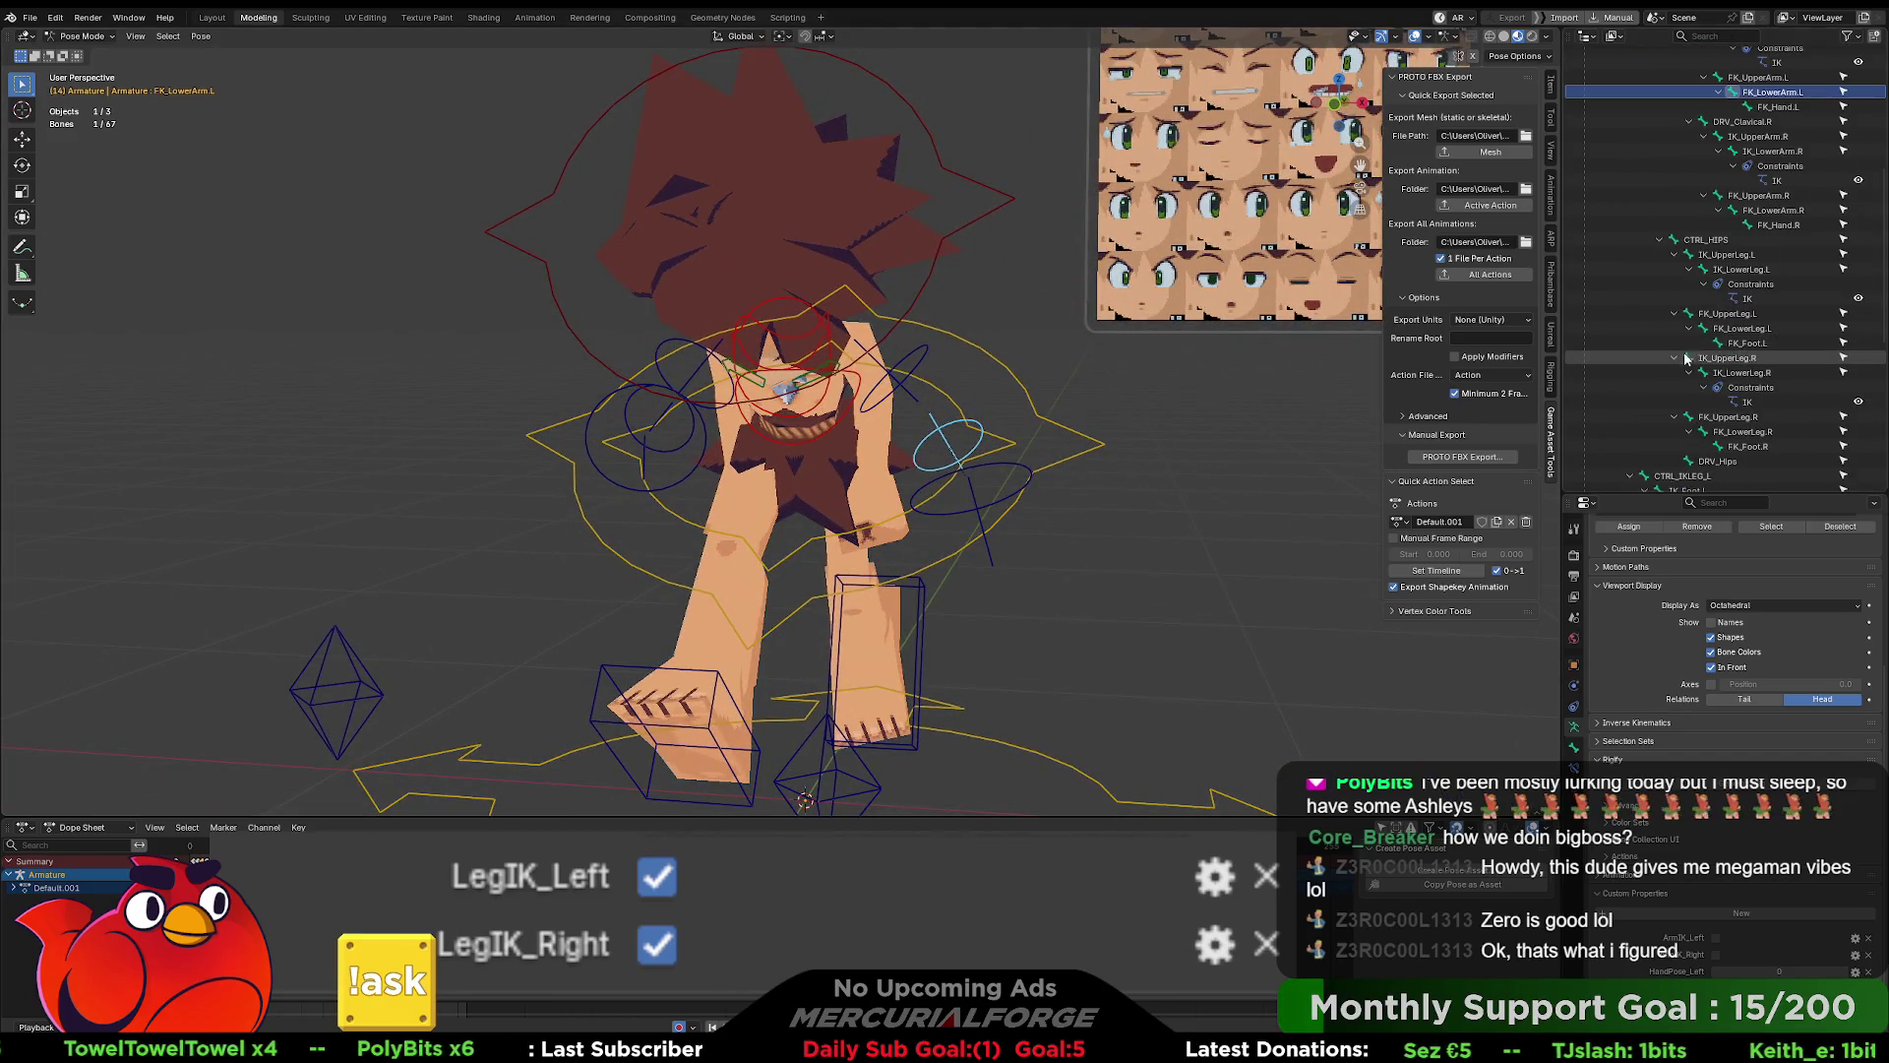
pyautogui.scroll(6, 1729, 355)
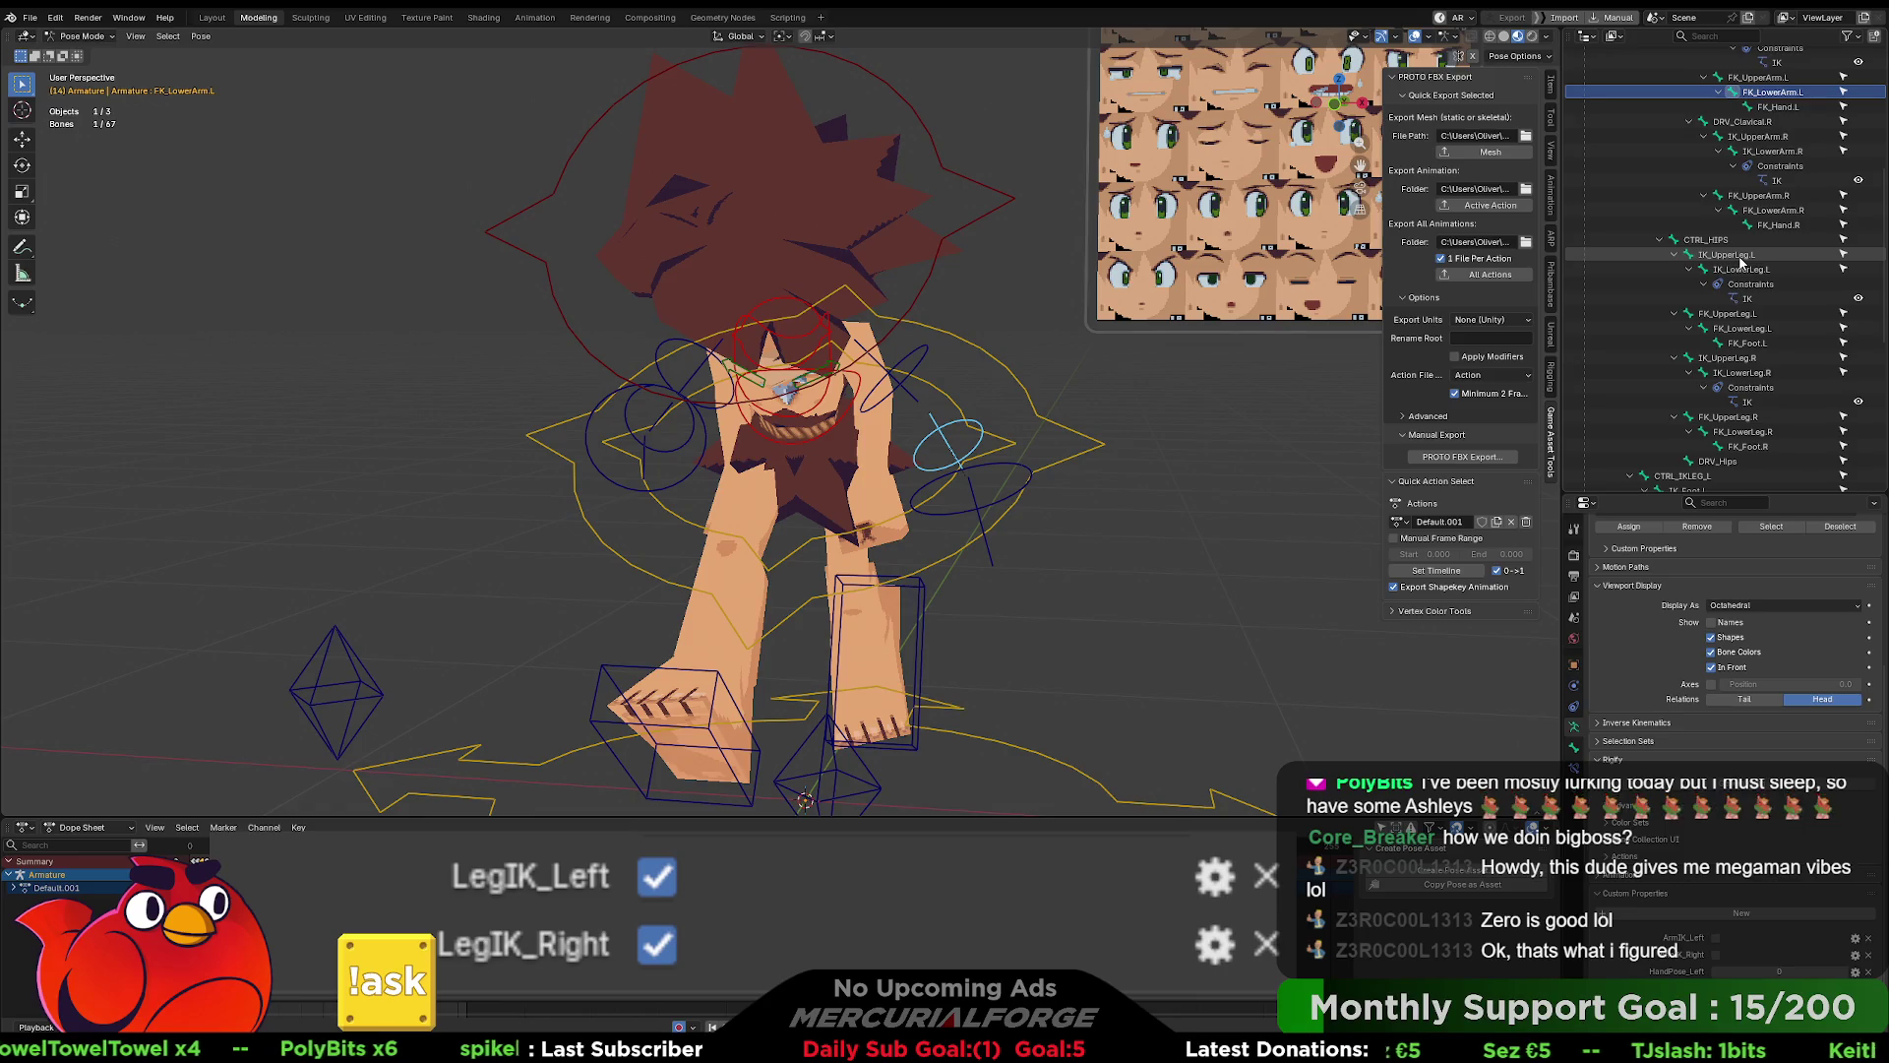
pyautogui.scroll(-4, 1717, 334)
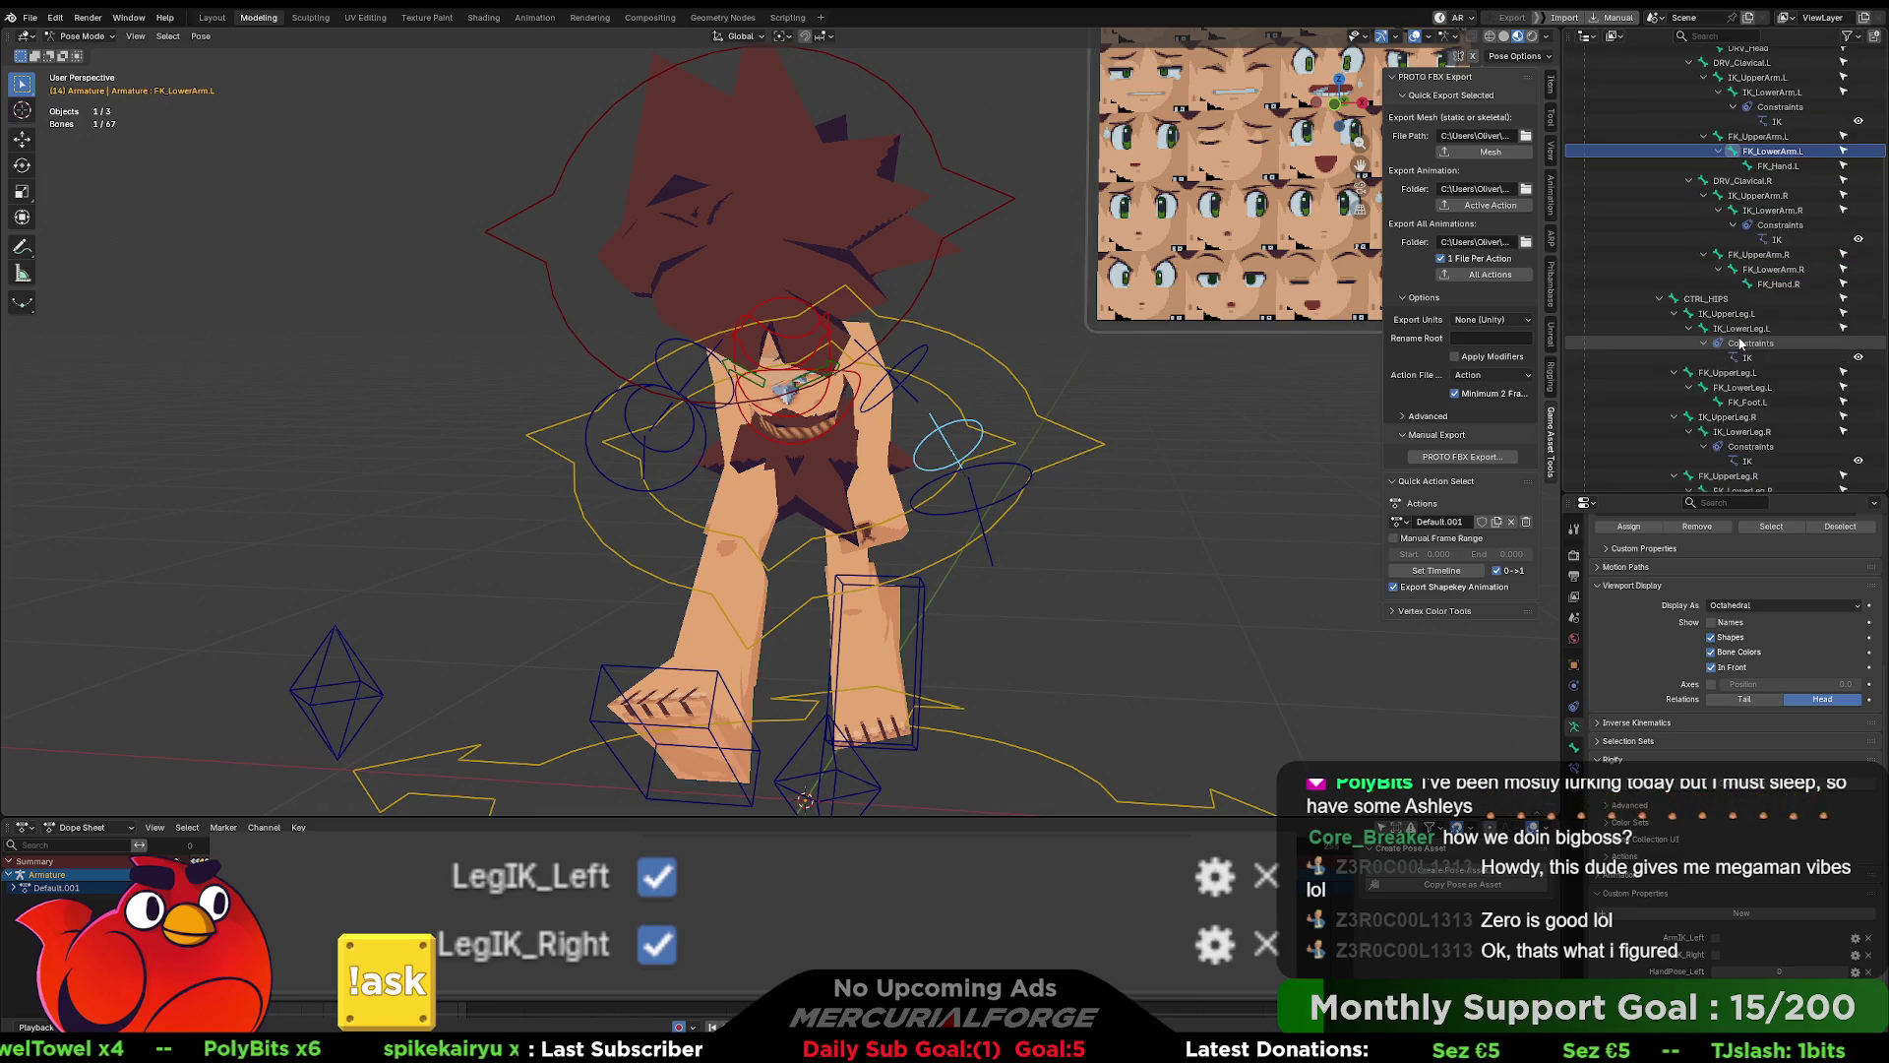
pyautogui.click(1767, 196)
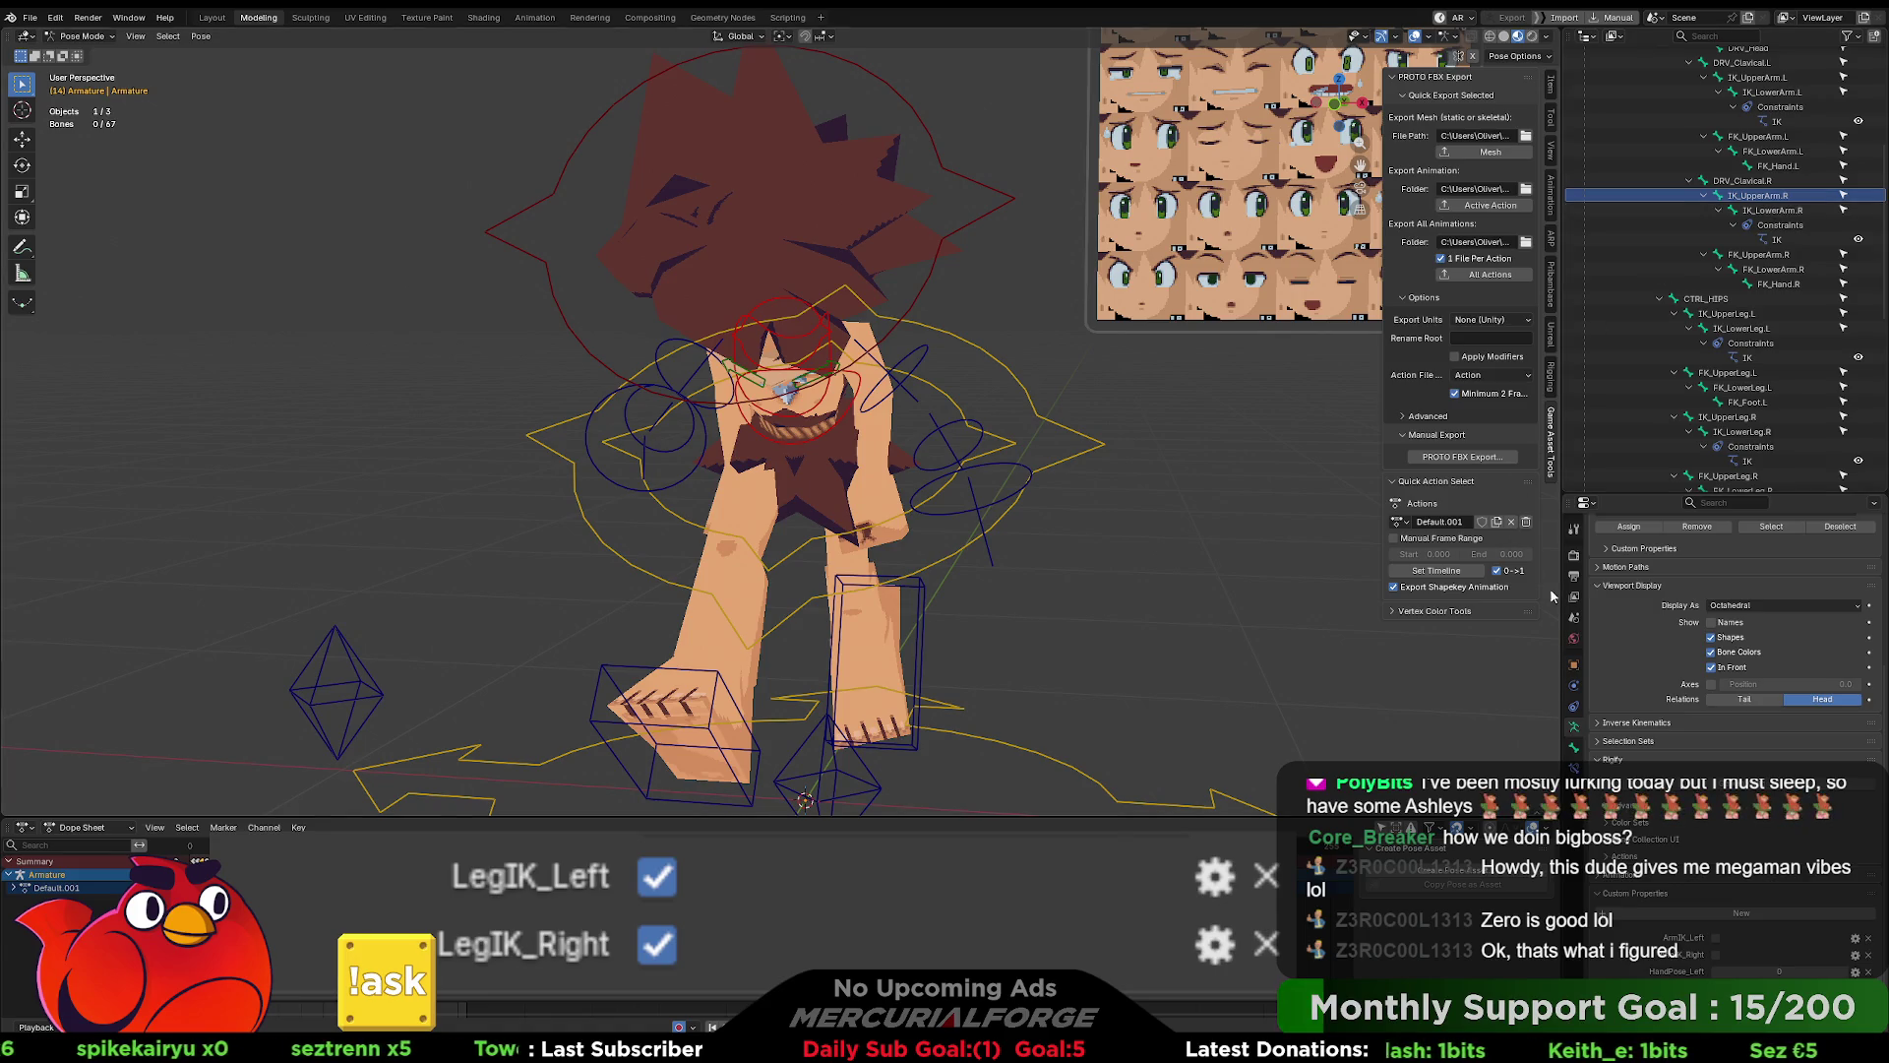
pyautogui.click(1574, 705)
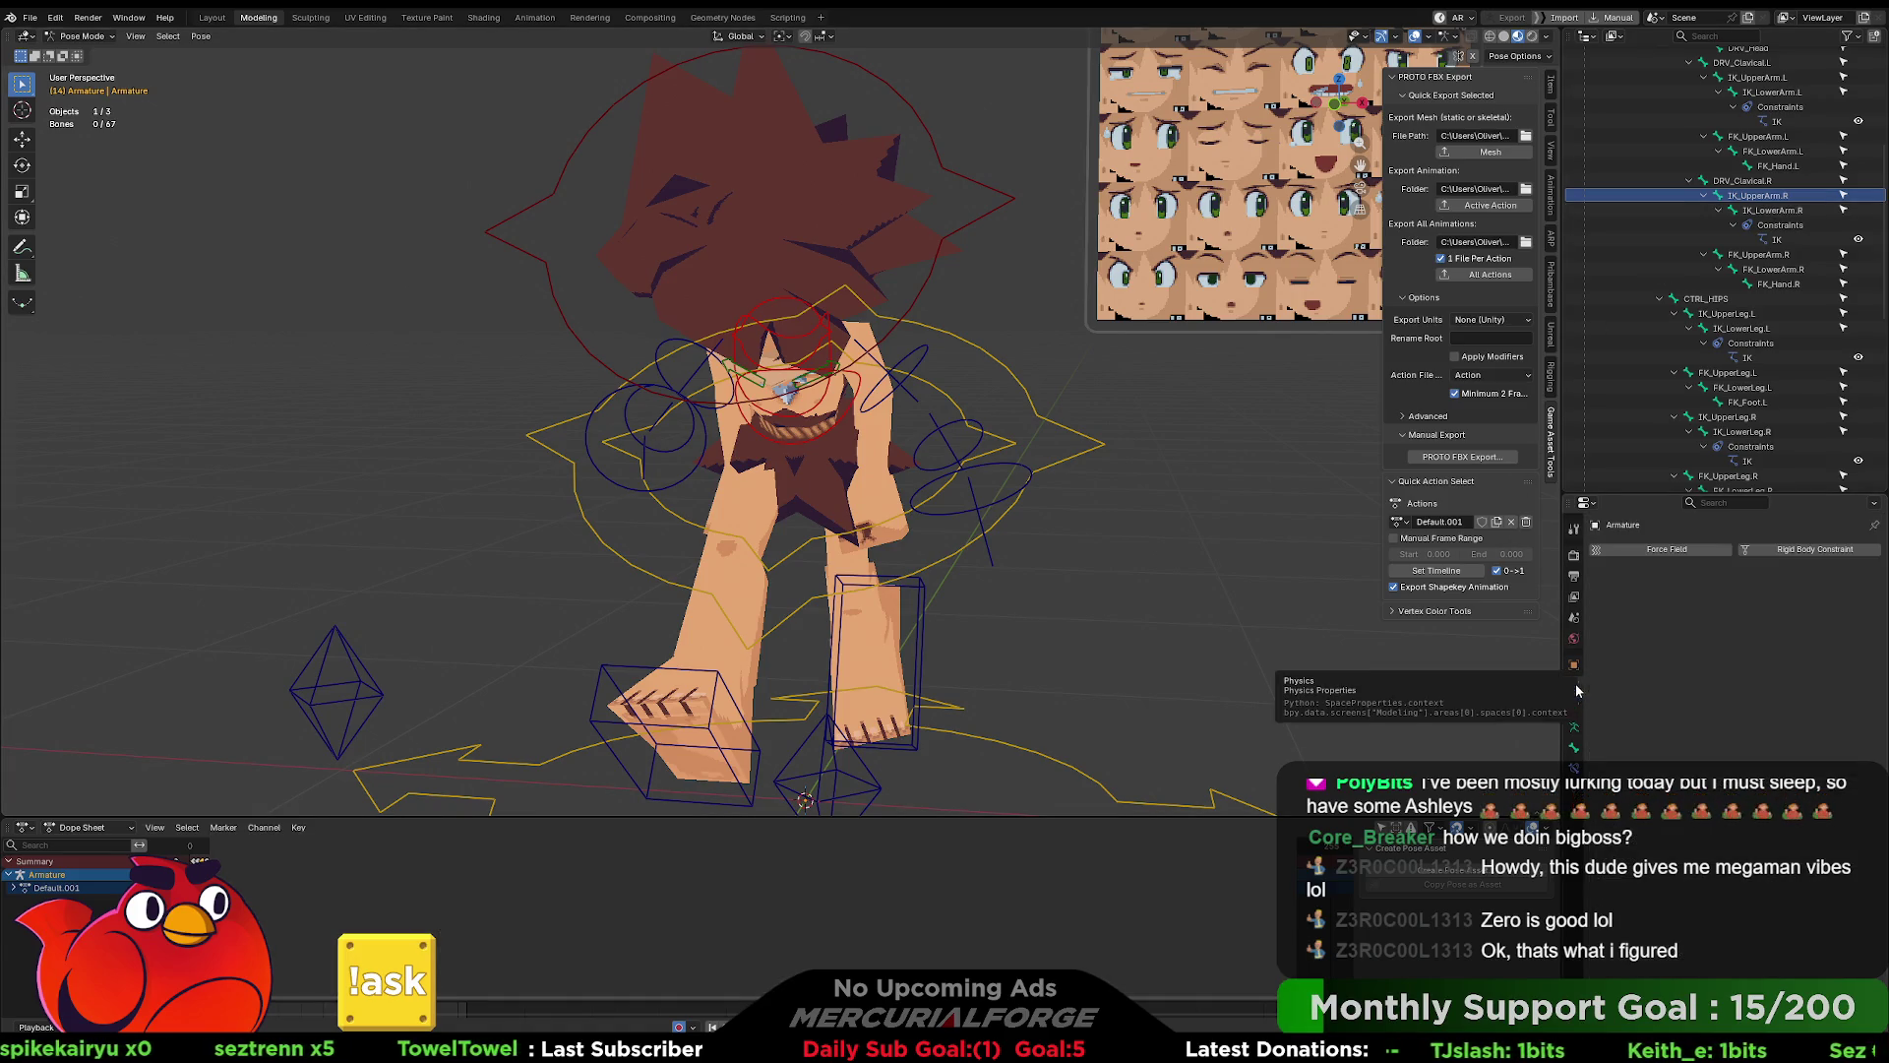
pyautogui.click(1574, 748)
pyautogui.click(1574, 768)
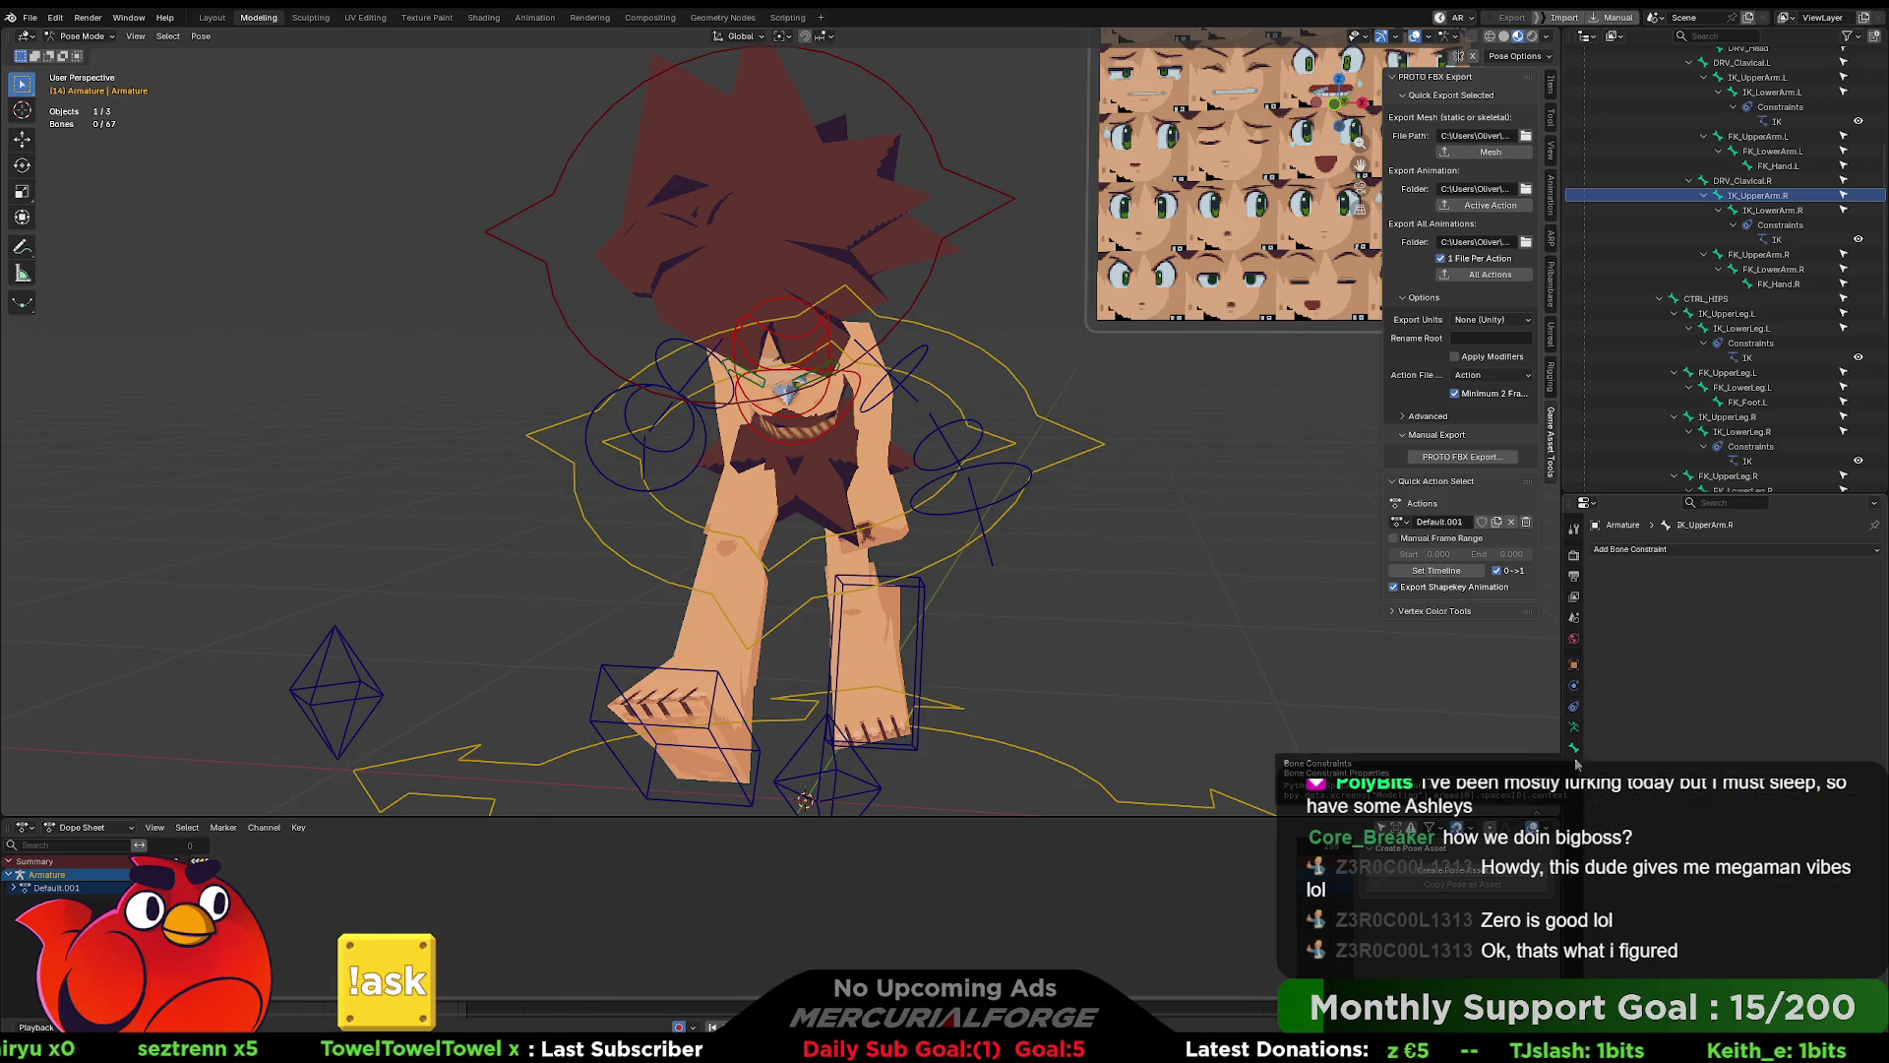
# - Inspect IK_LowerArm.R's IK constraint (CTRL_IKARM_R, pole CTRL_IKARM_POLE_R, chain 2) and collapse Root
pyautogui.click(1771, 225)
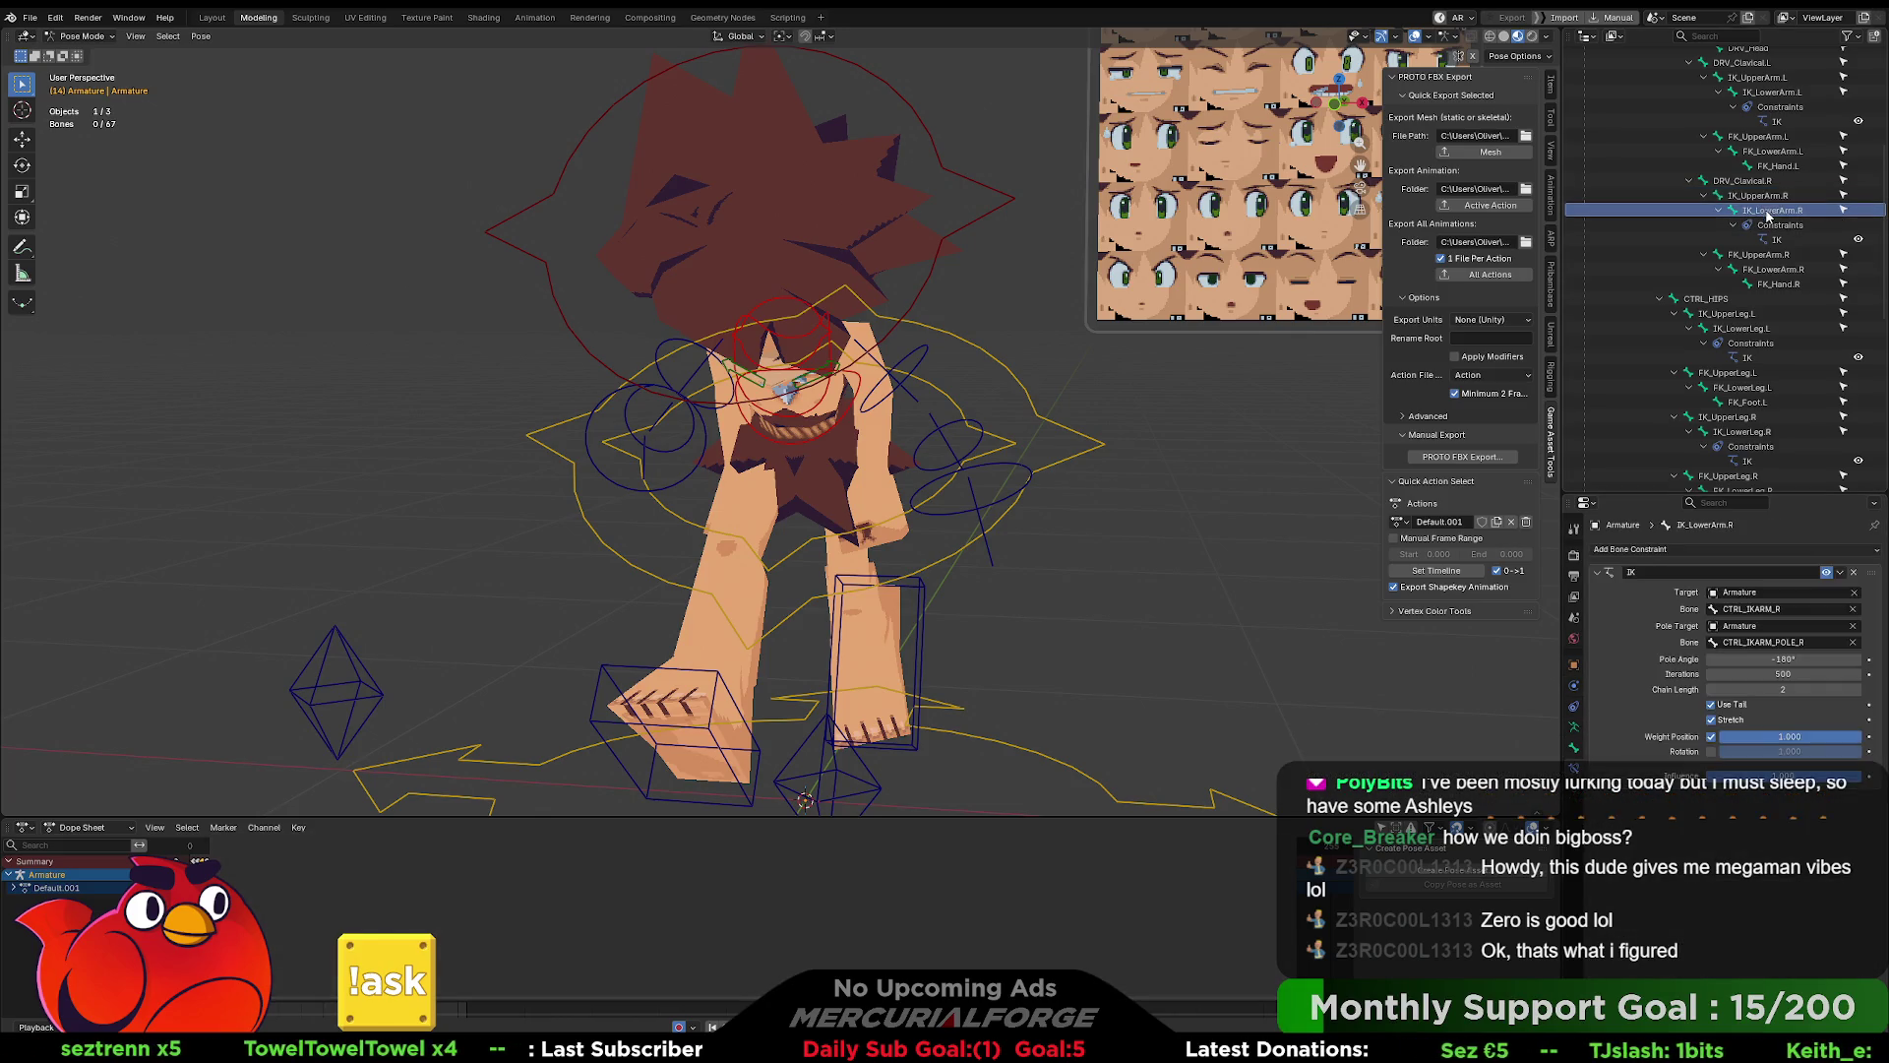
pyautogui.scroll(5, 1708, 246)
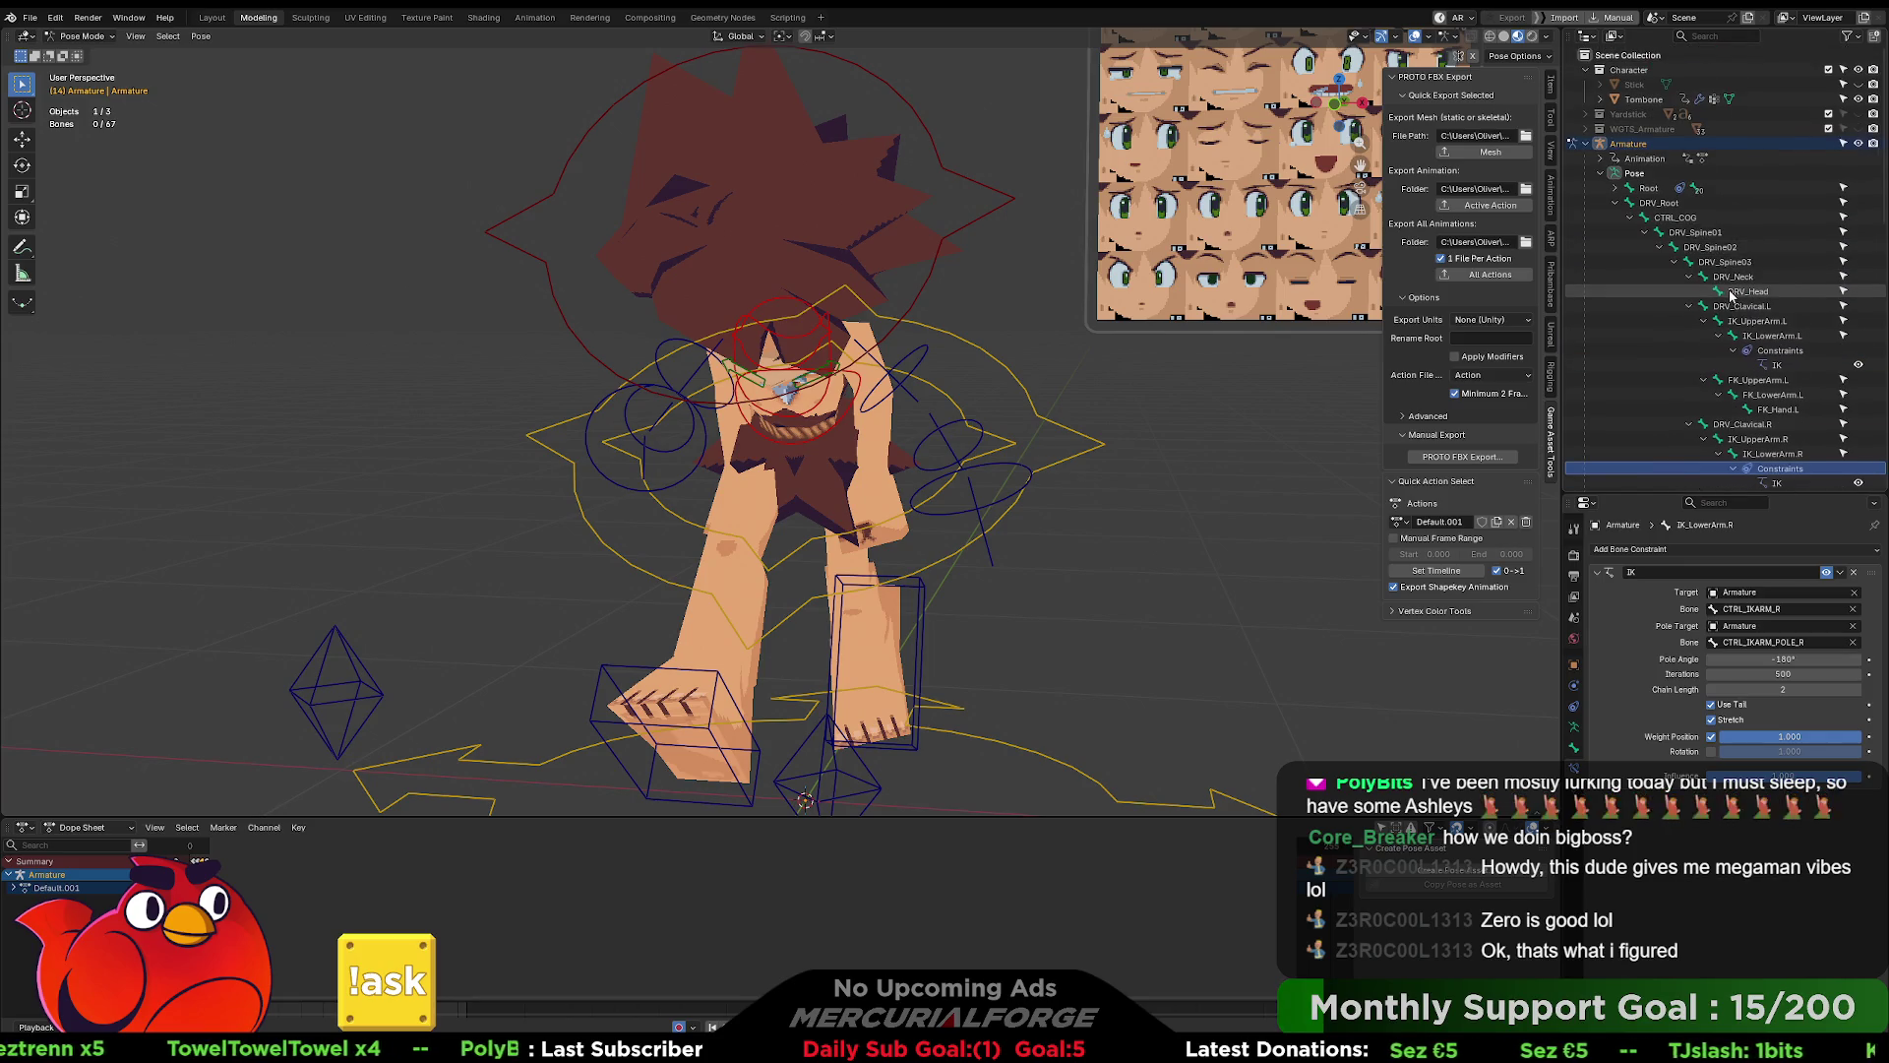
pyautogui.click(1615, 190)
pyautogui.click(1615, 190)
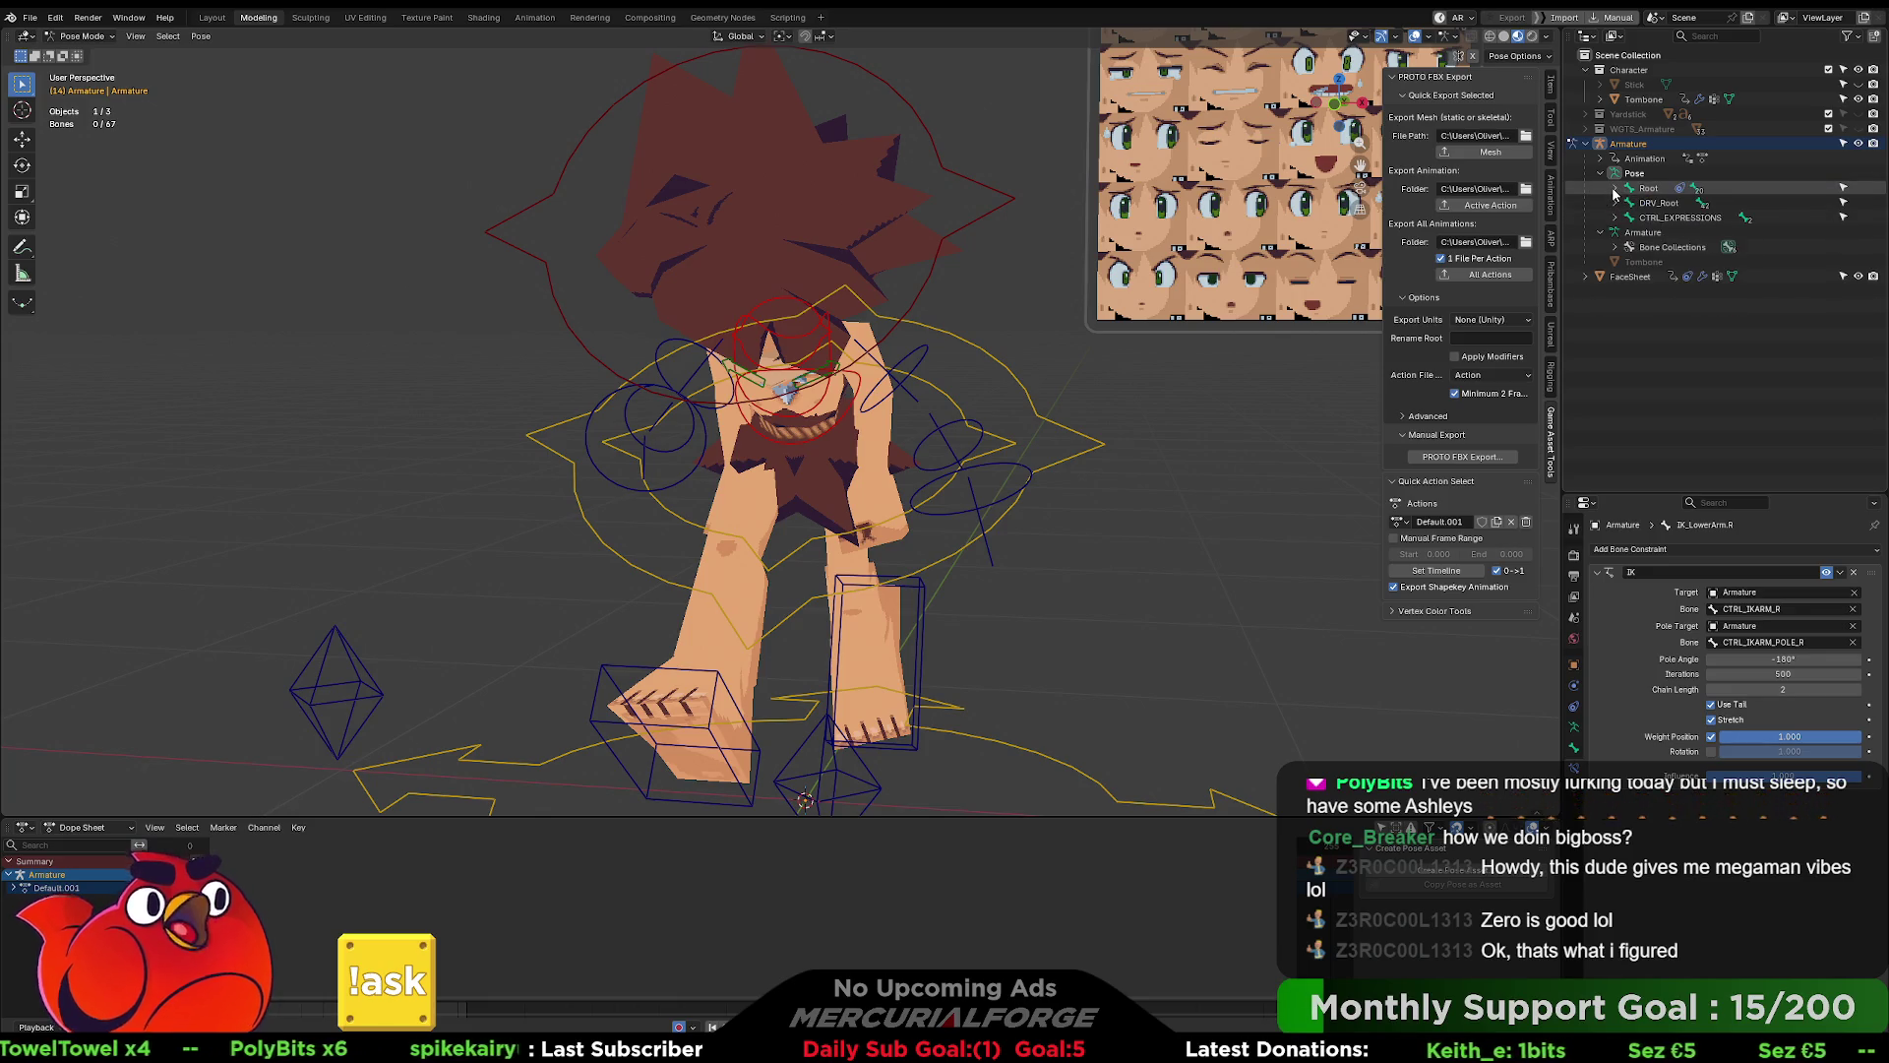
# - Hide CONTROLLERS, show DEFORM in Bone Collections, and select the left upper arm bone
pyautogui.click(1574, 728)
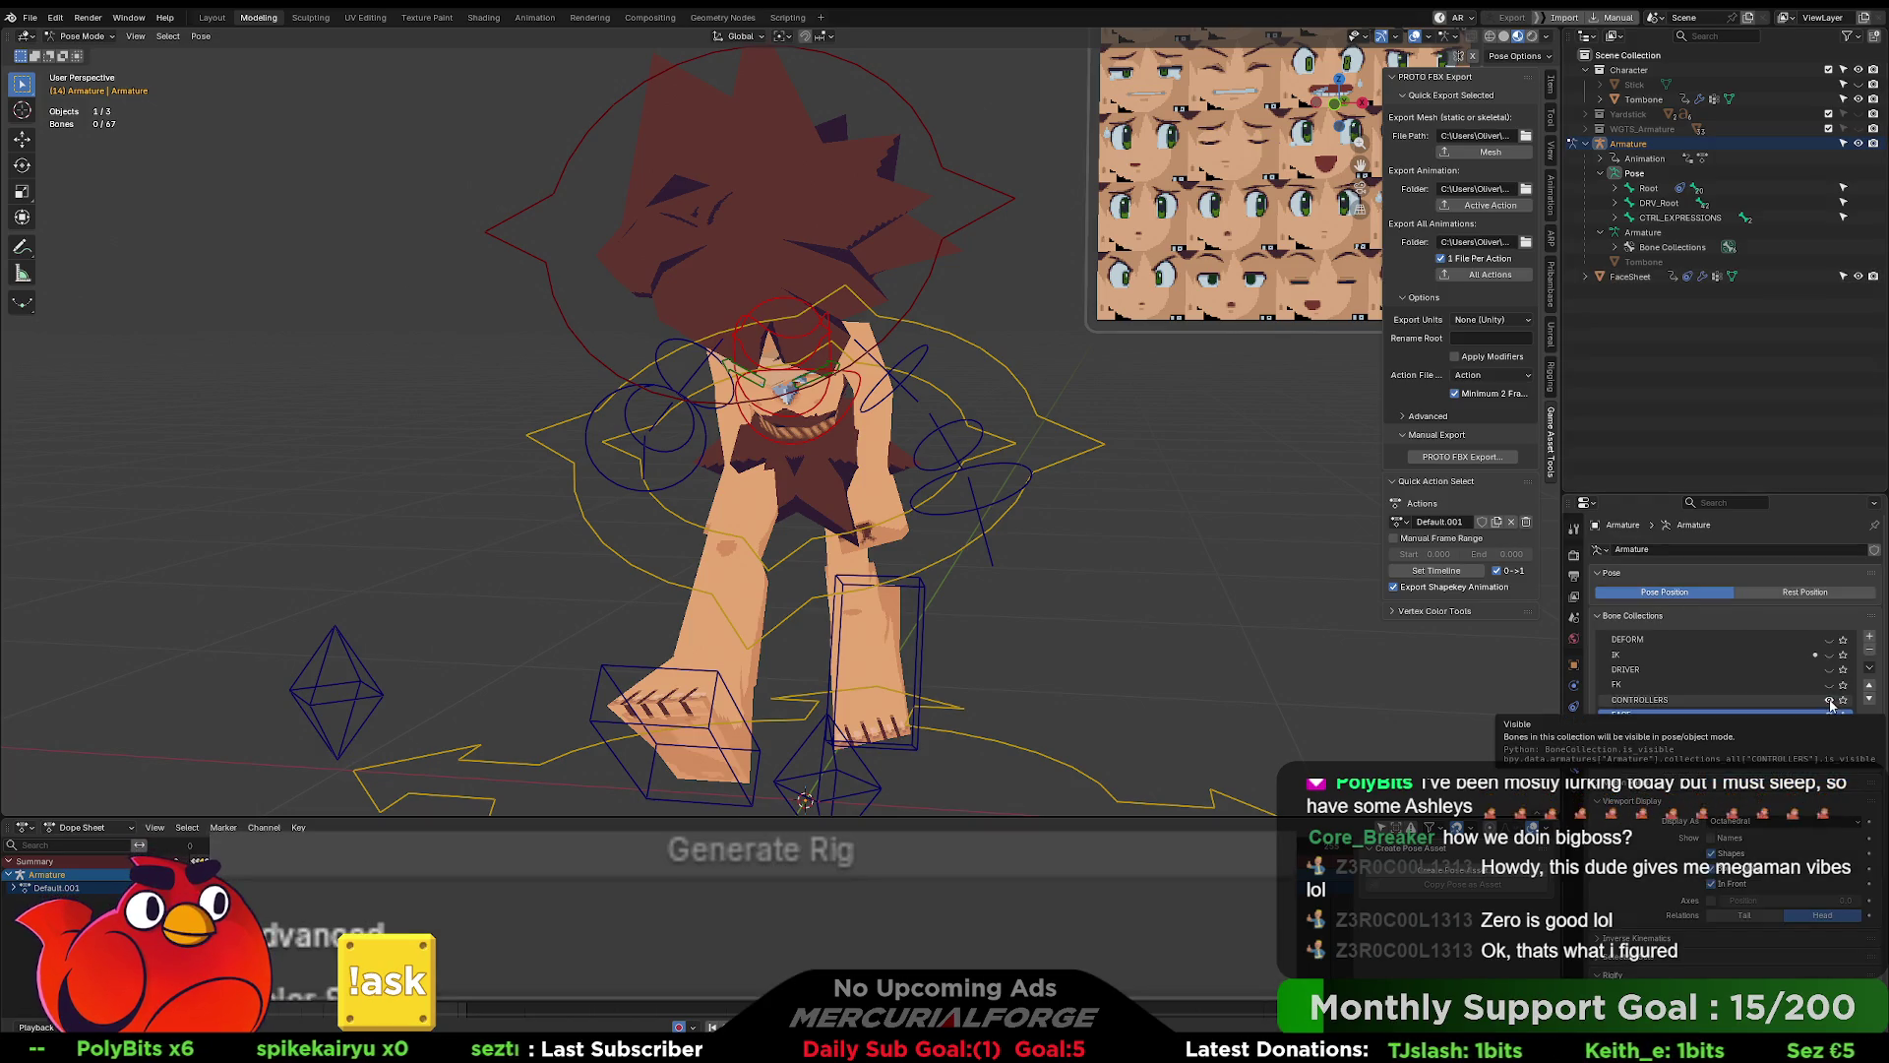
pyautogui.click(1832, 700)
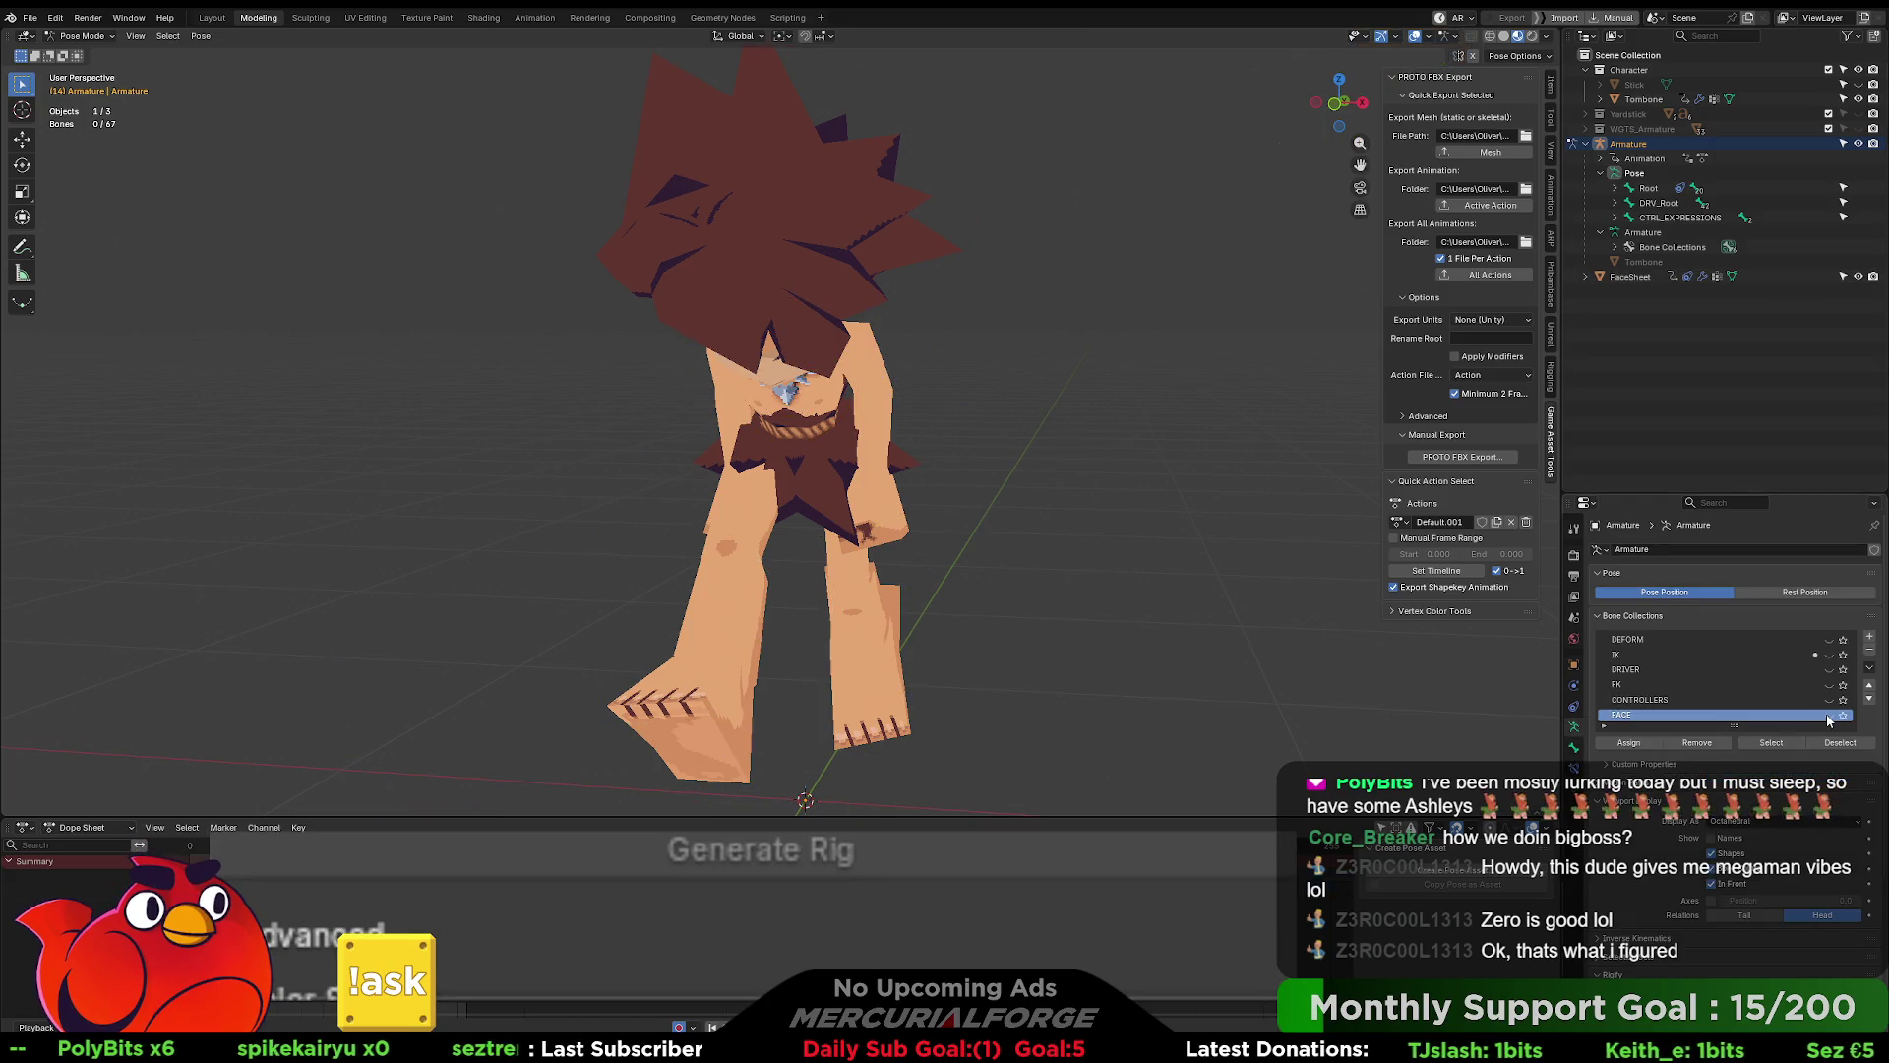
pyautogui.click(1831, 641)
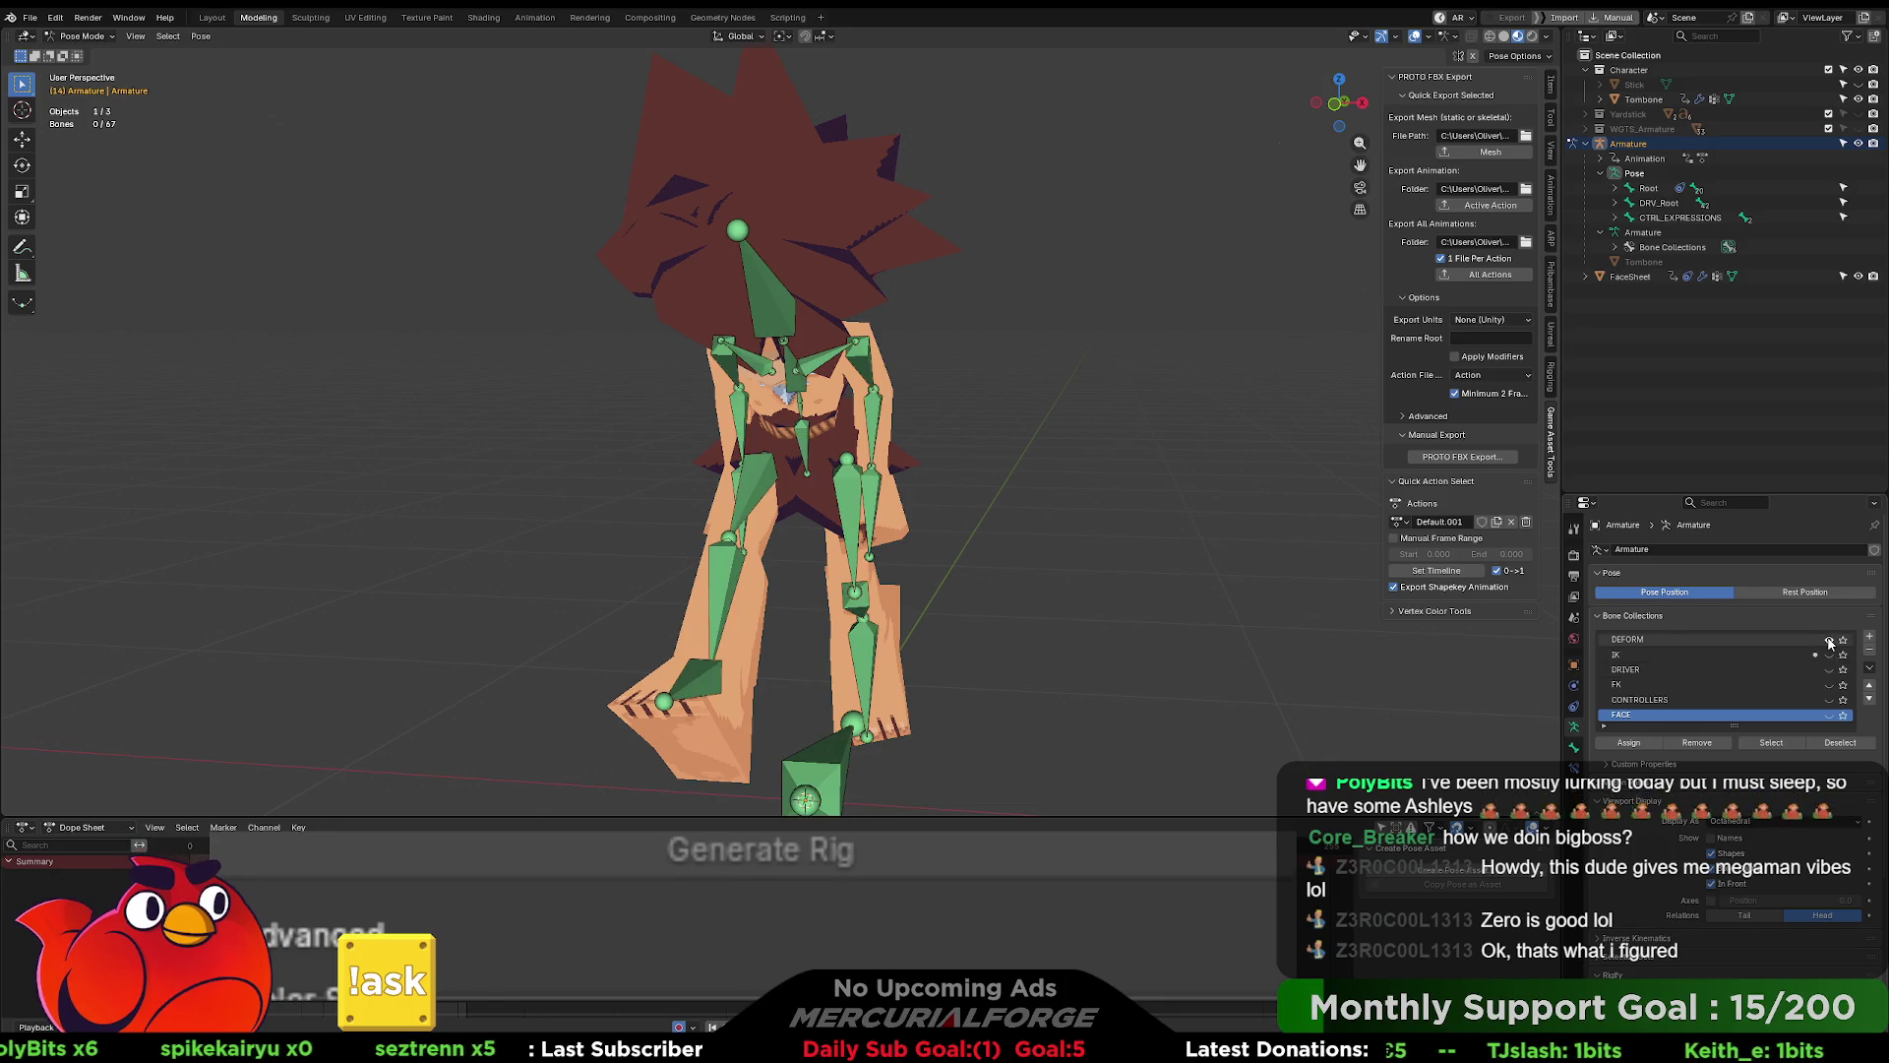
pyautogui.click(860, 370)
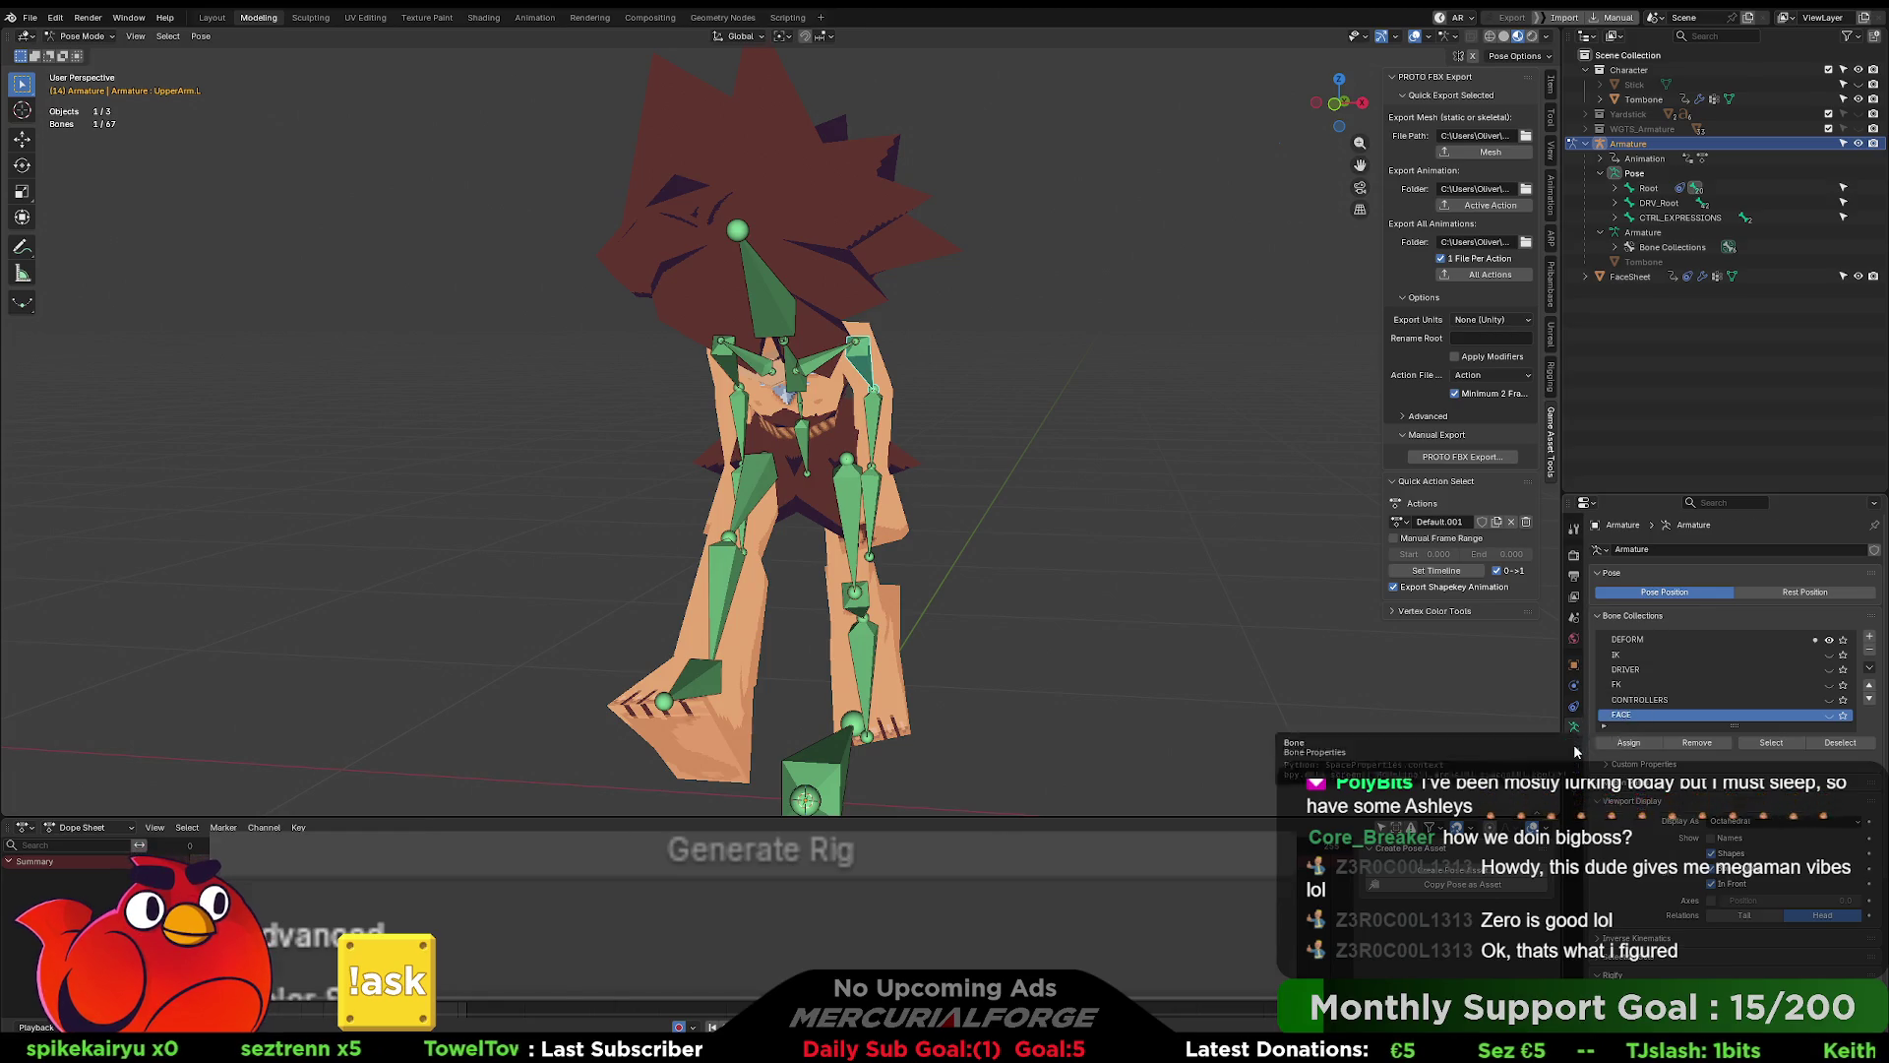
# - Open UpperArm.L's Bone Constraints and inspect its Copy Transforms influence driver
pyautogui.click(1575, 743)
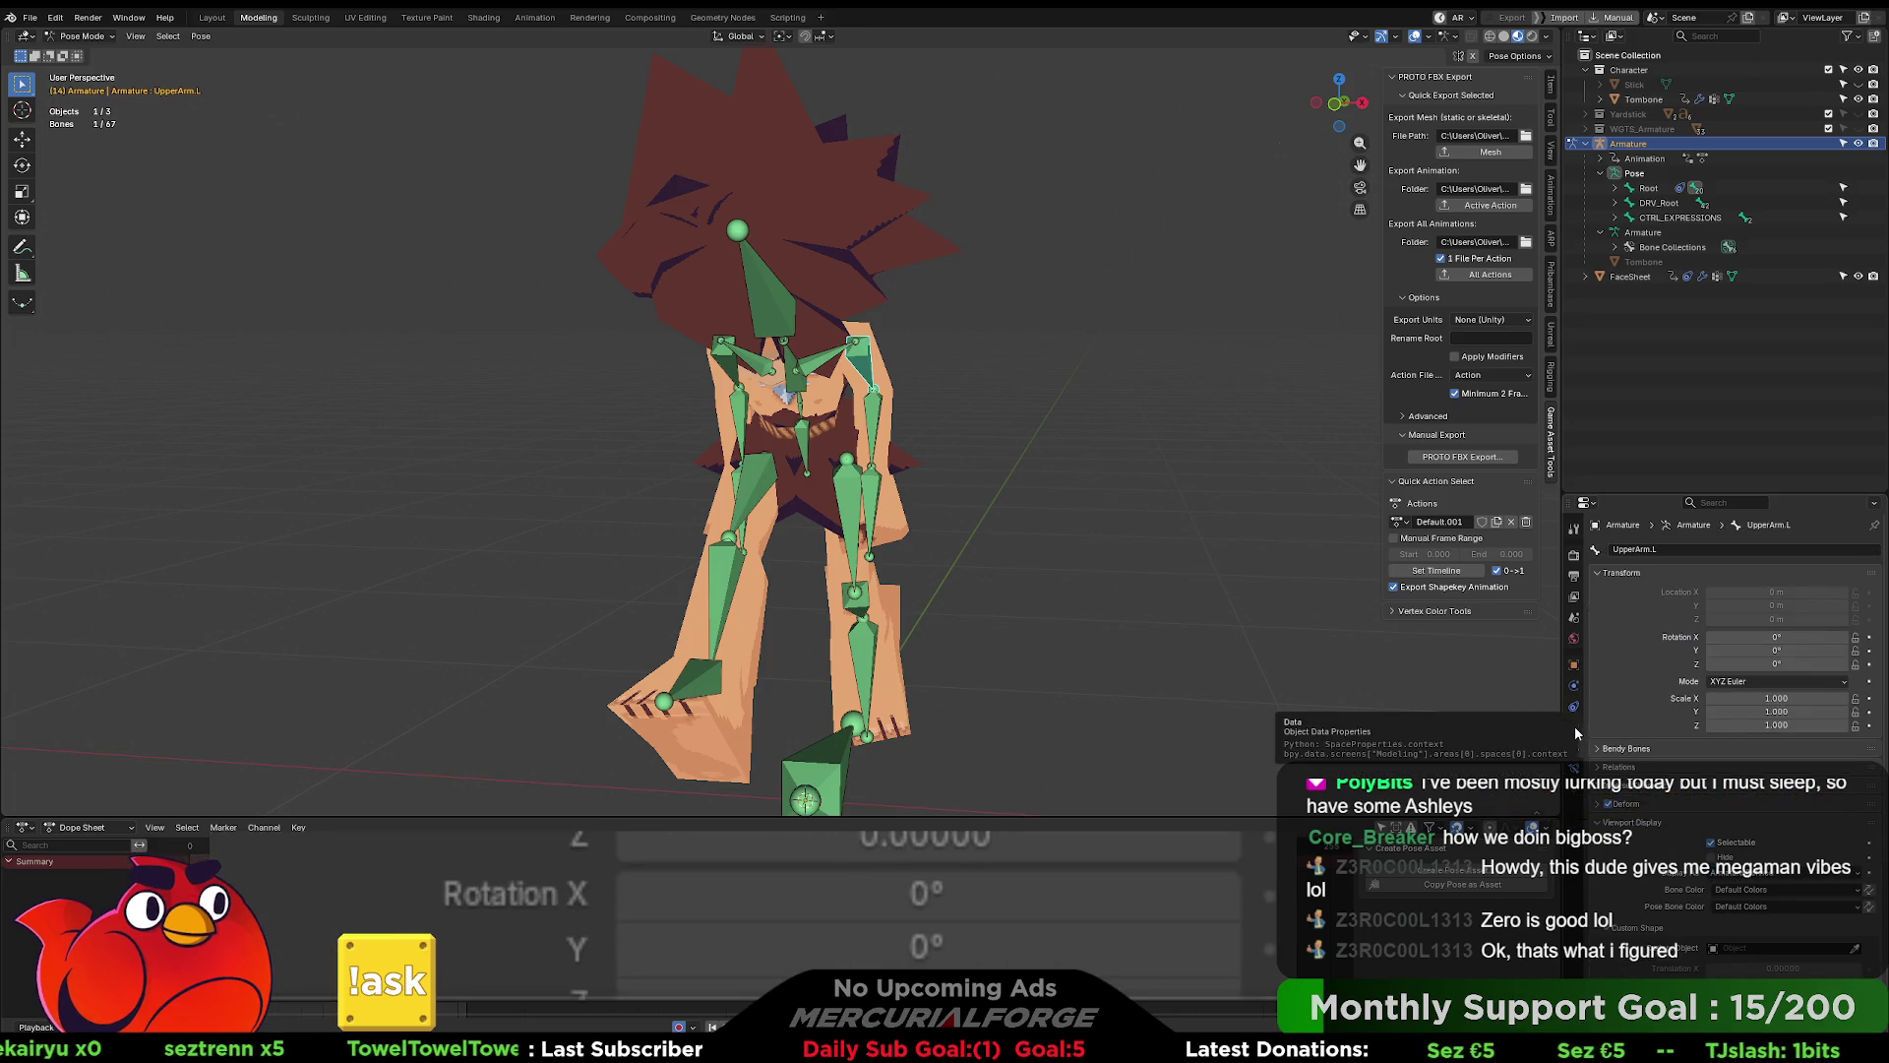
pyautogui.click(1574, 708)
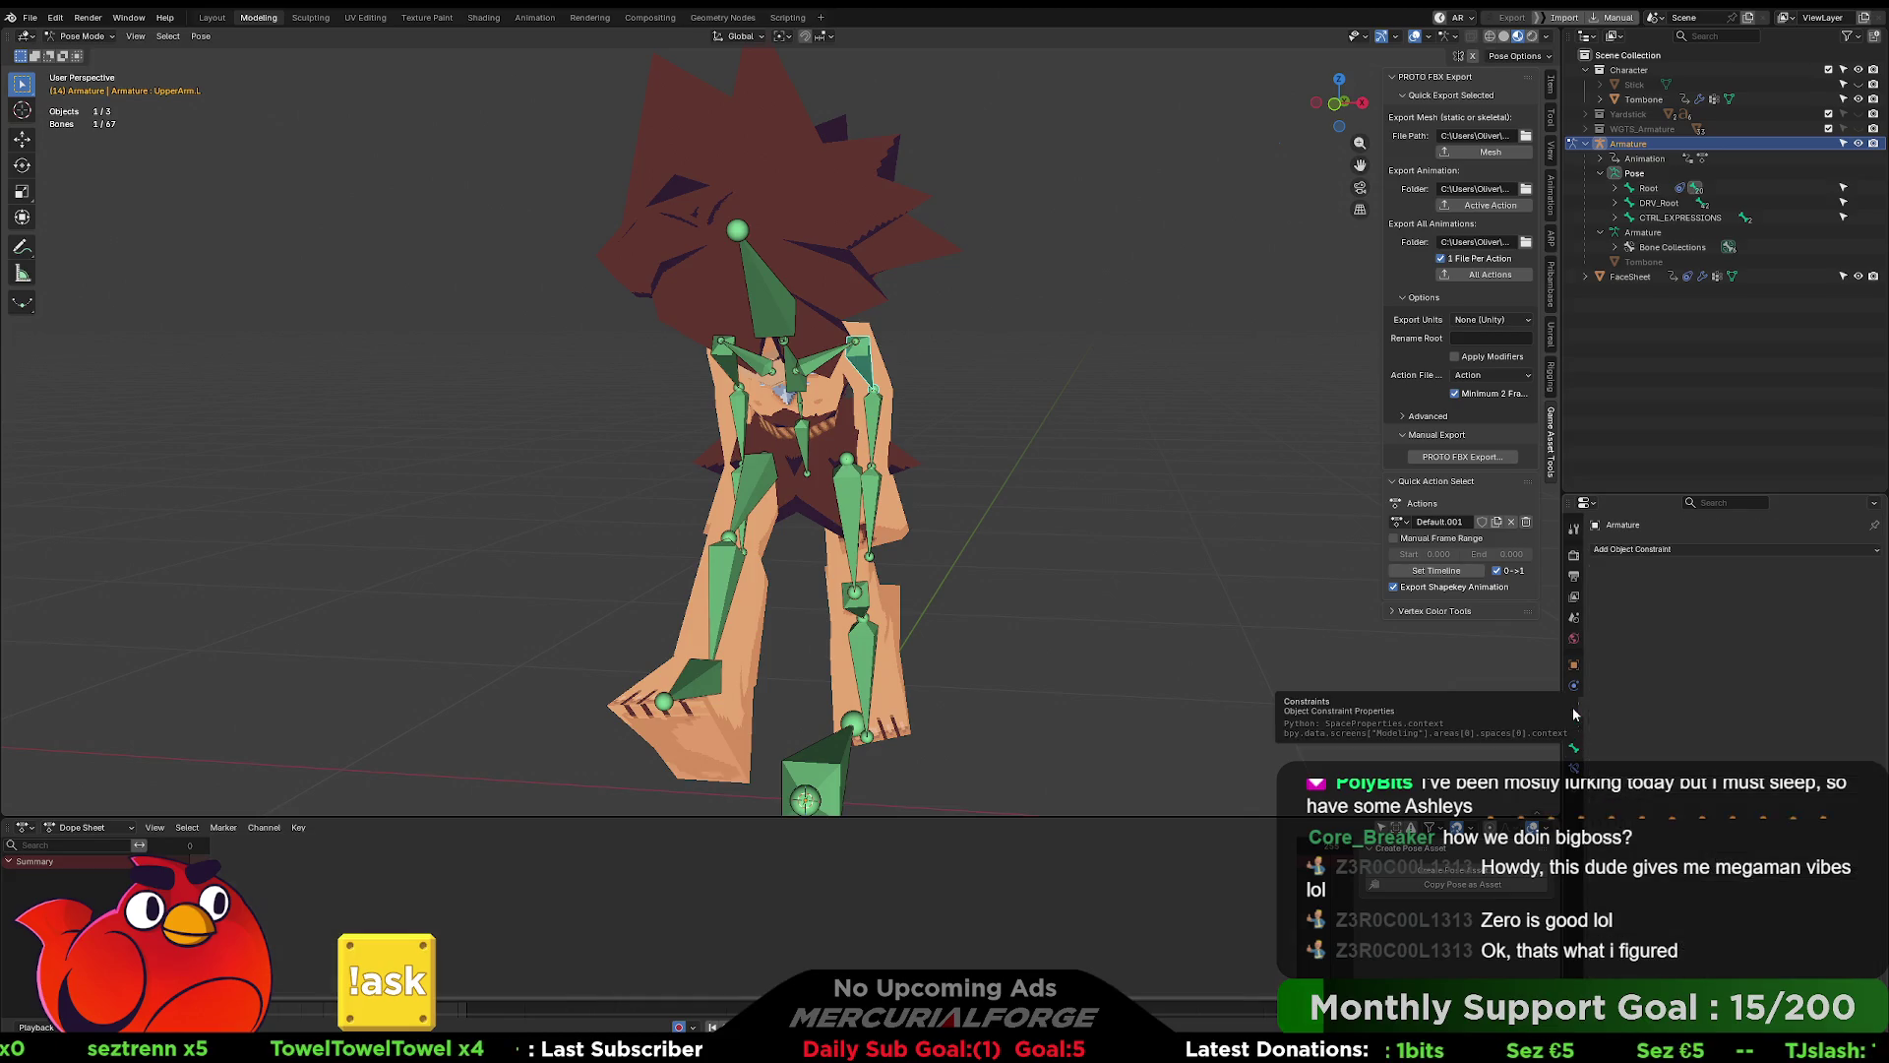
pyautogui.click(1575, 771)
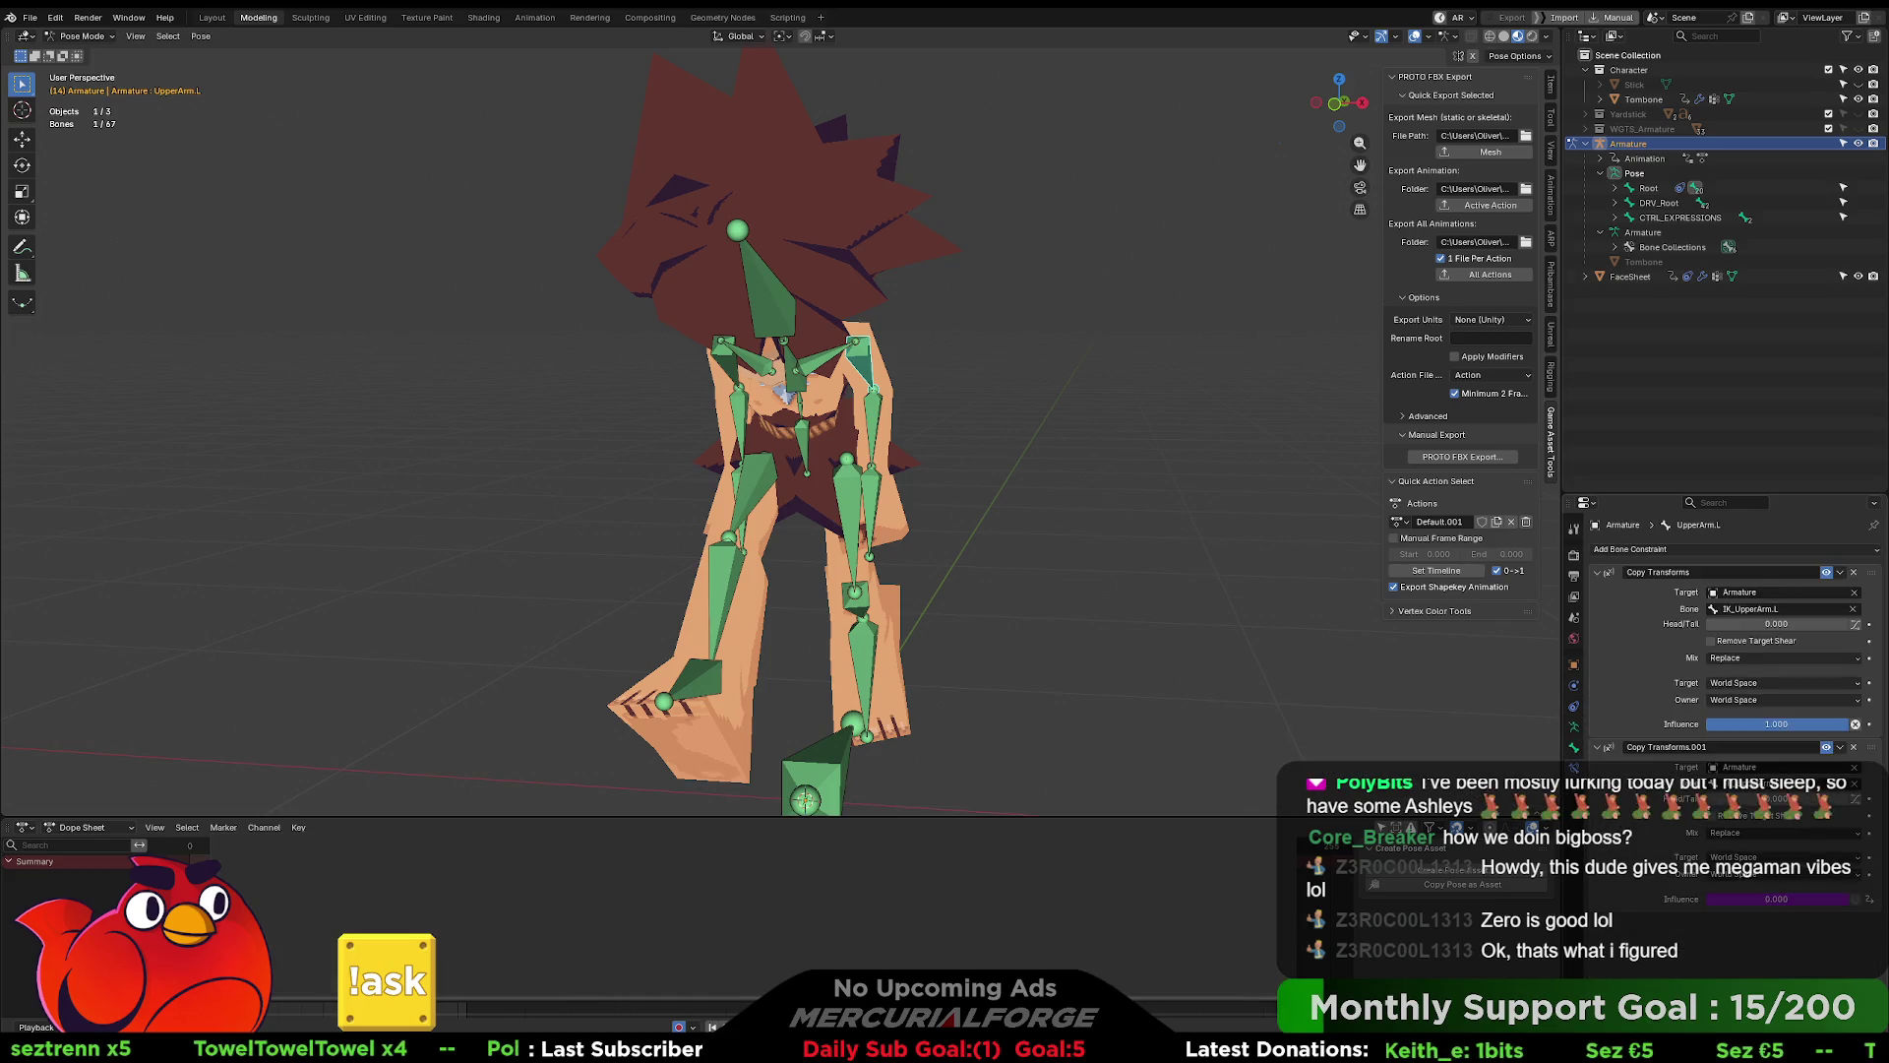
pyautogui.rightClick(1731, 891)
pyautogui.click(1730, 888)
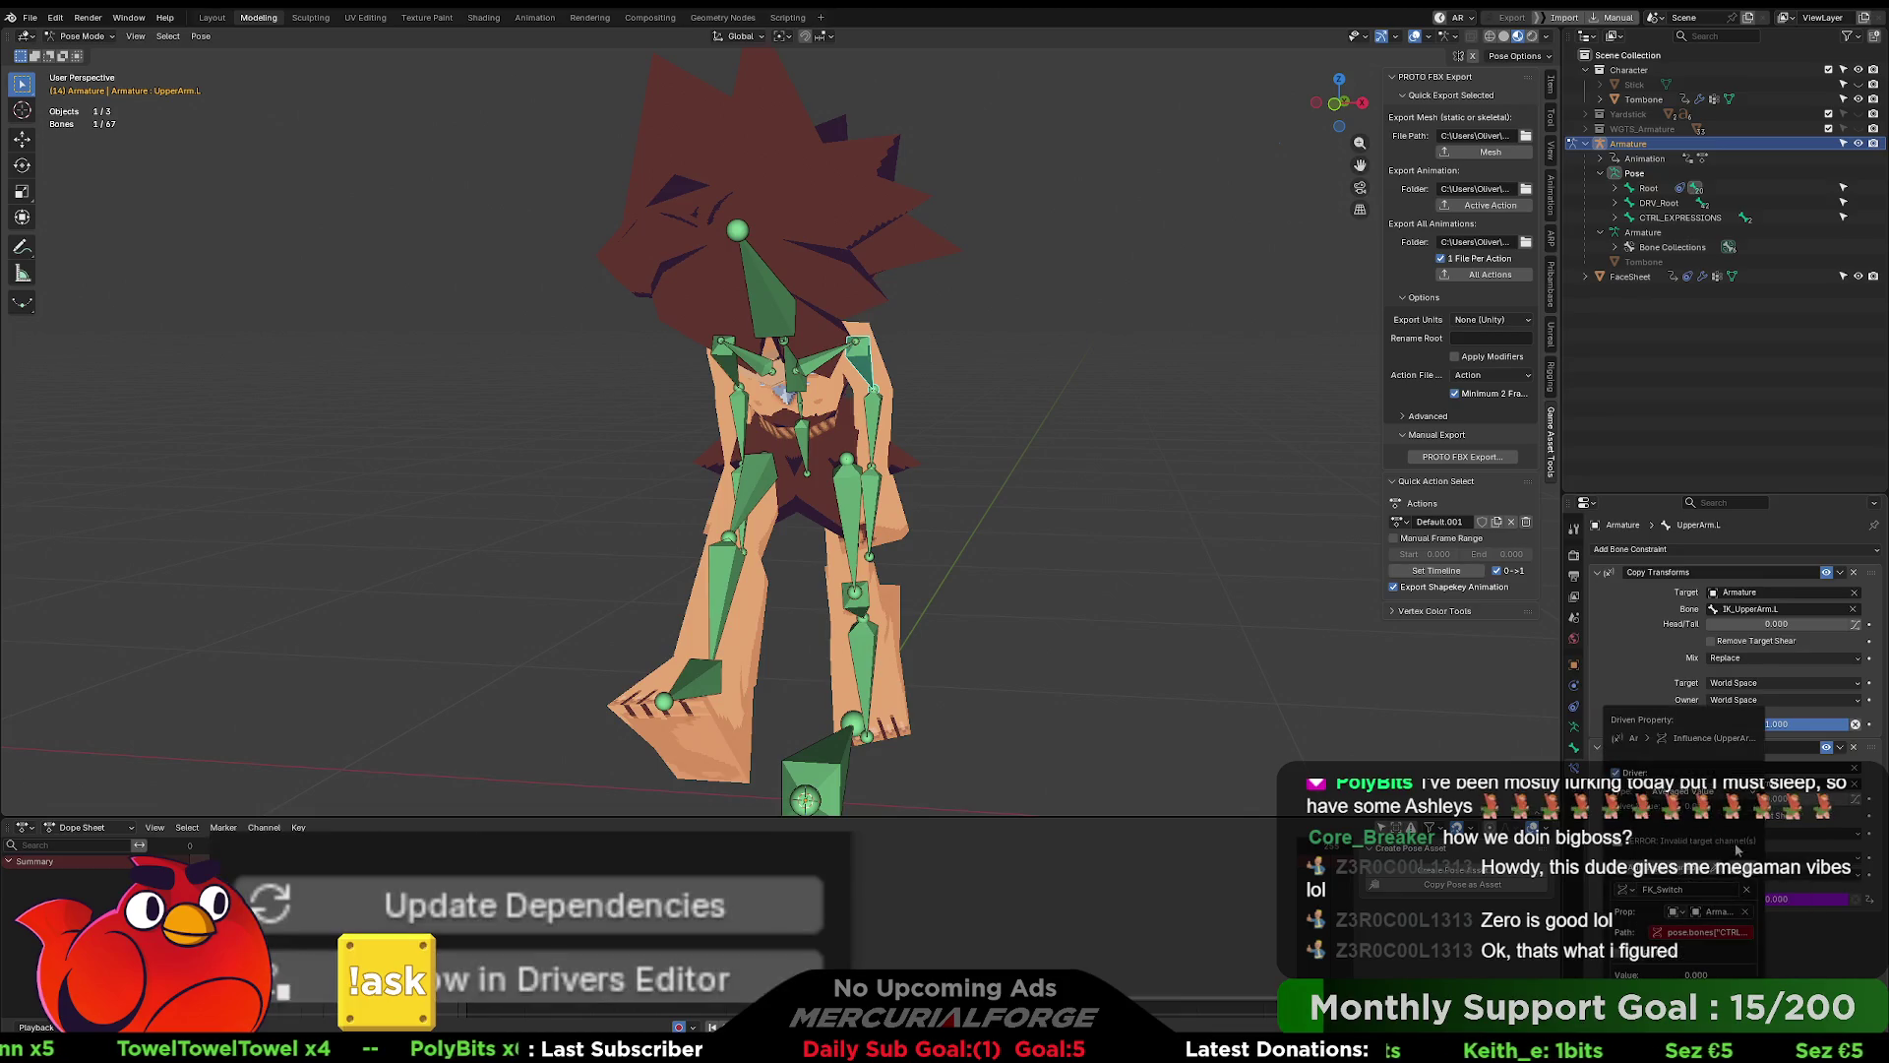
pyautogui.click(1797, 936)
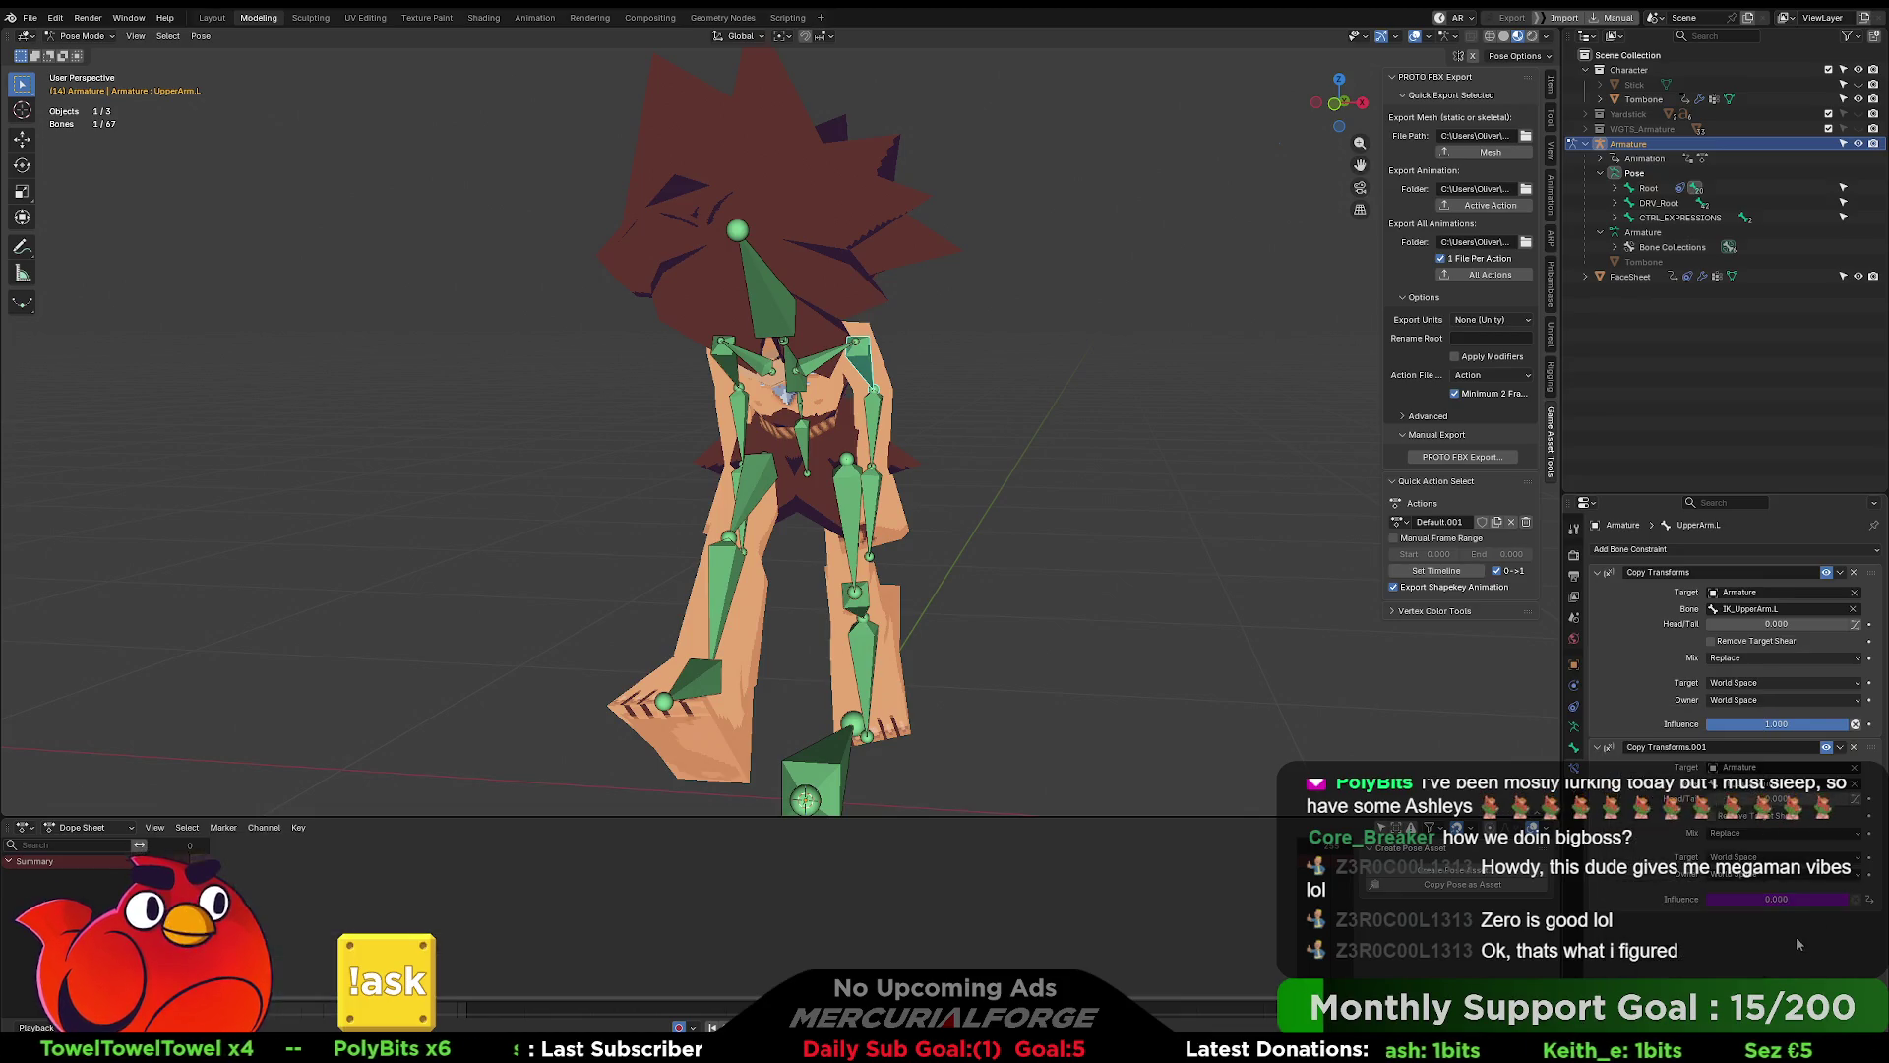
# - Inspect the driver on the second Copy Transforms constraint's influence
pyautogui.rightClick(1785, 902)
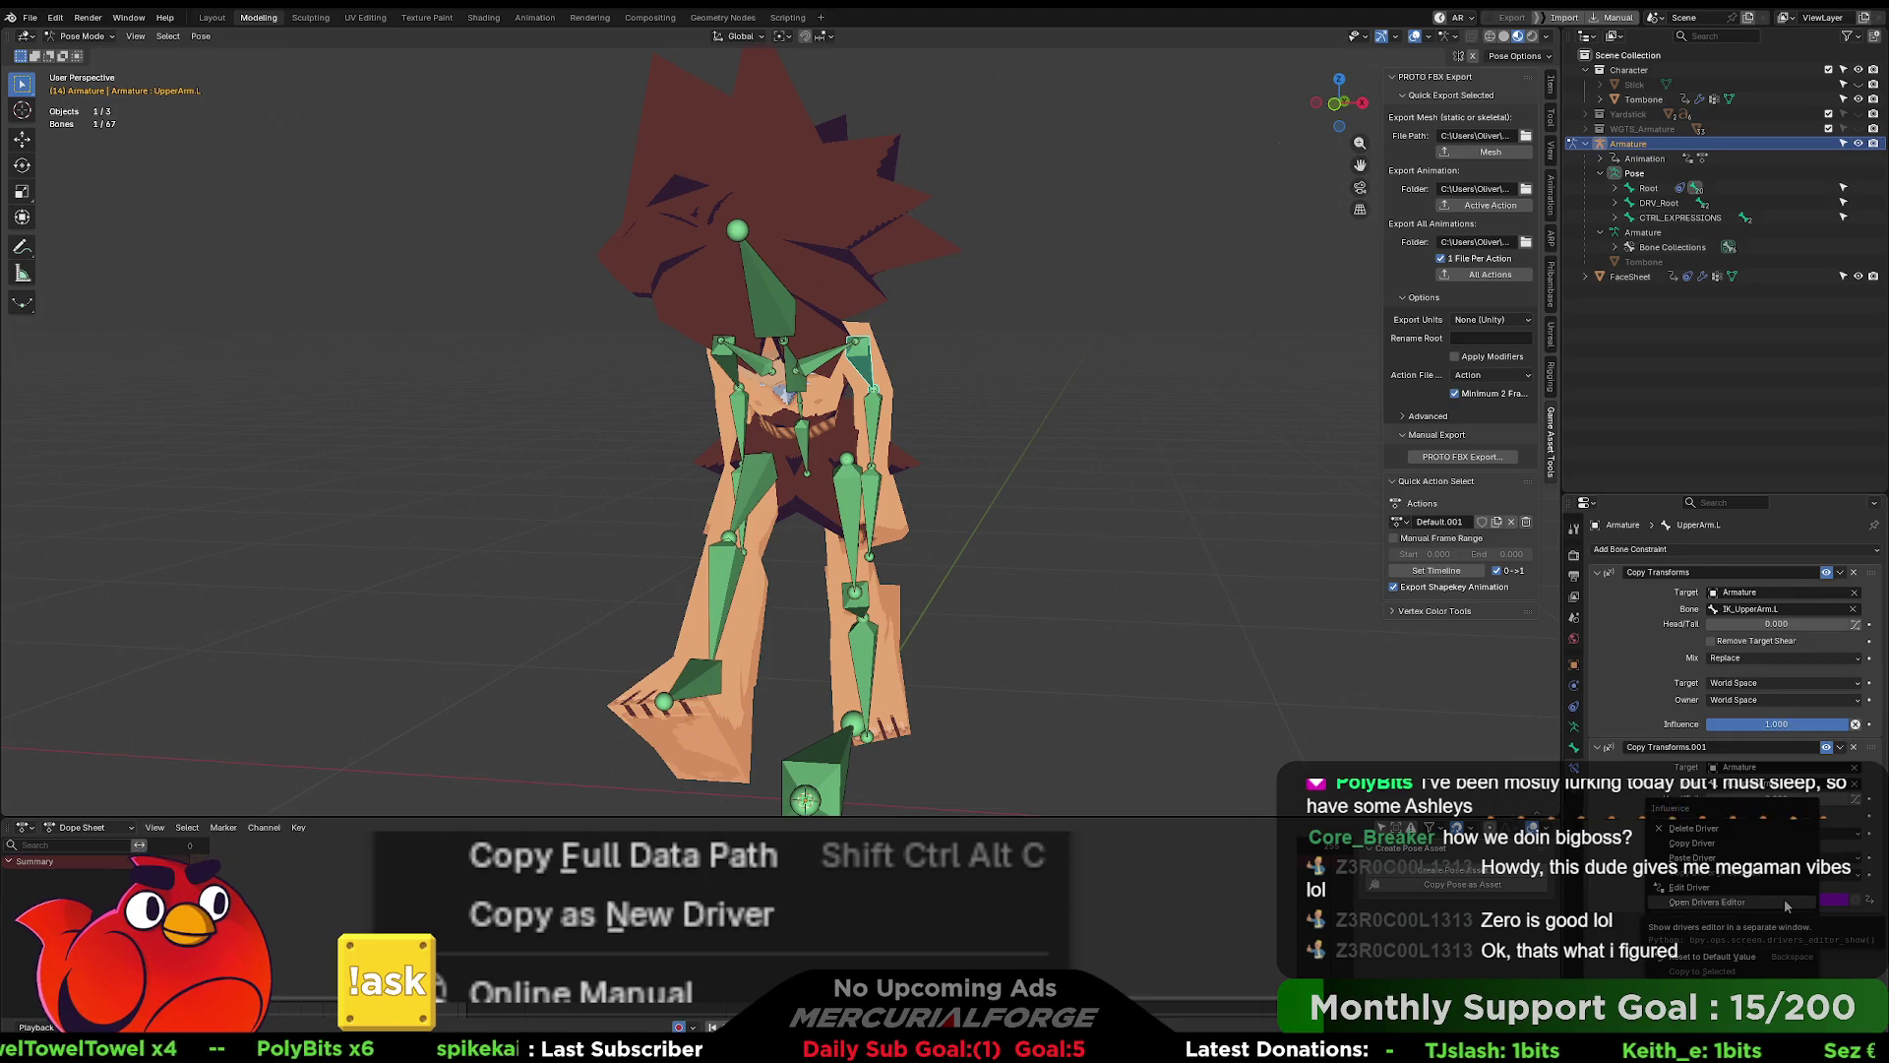
pyautogui.press('Escape')
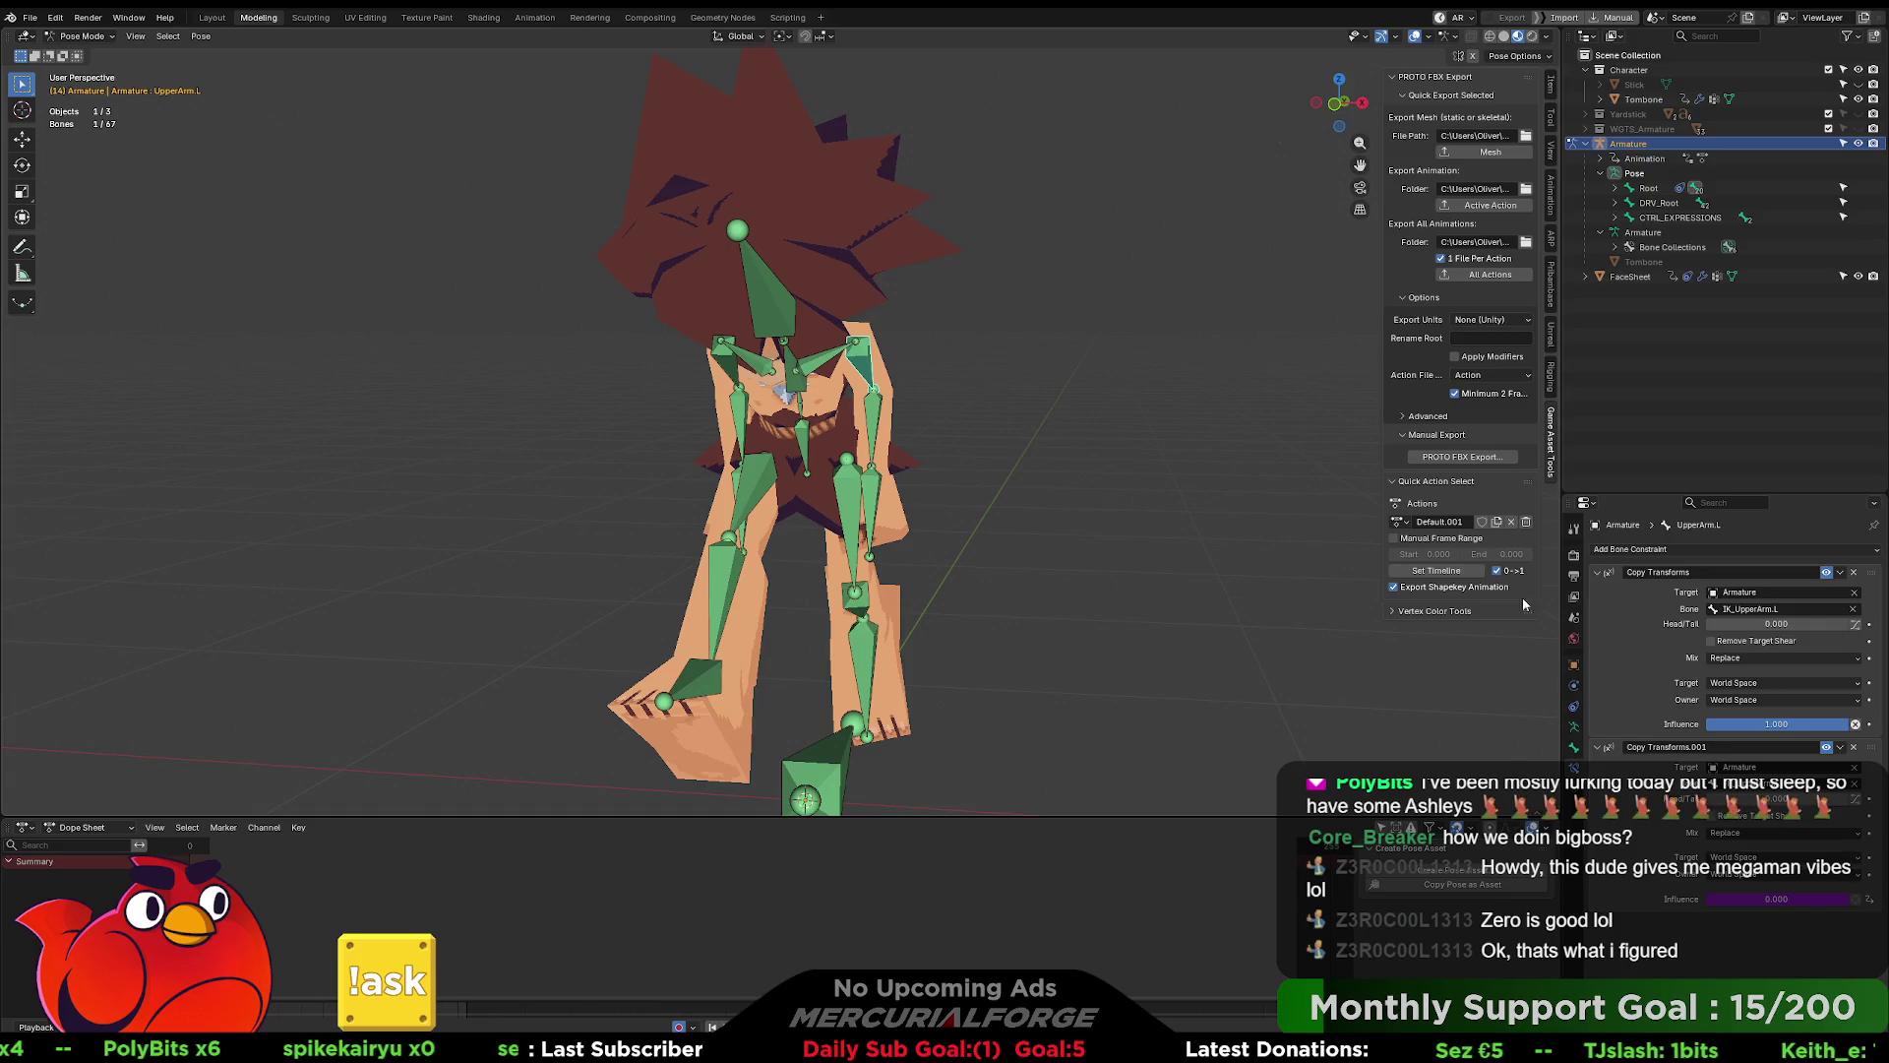
pyautogui.rightClick(1744, 901)
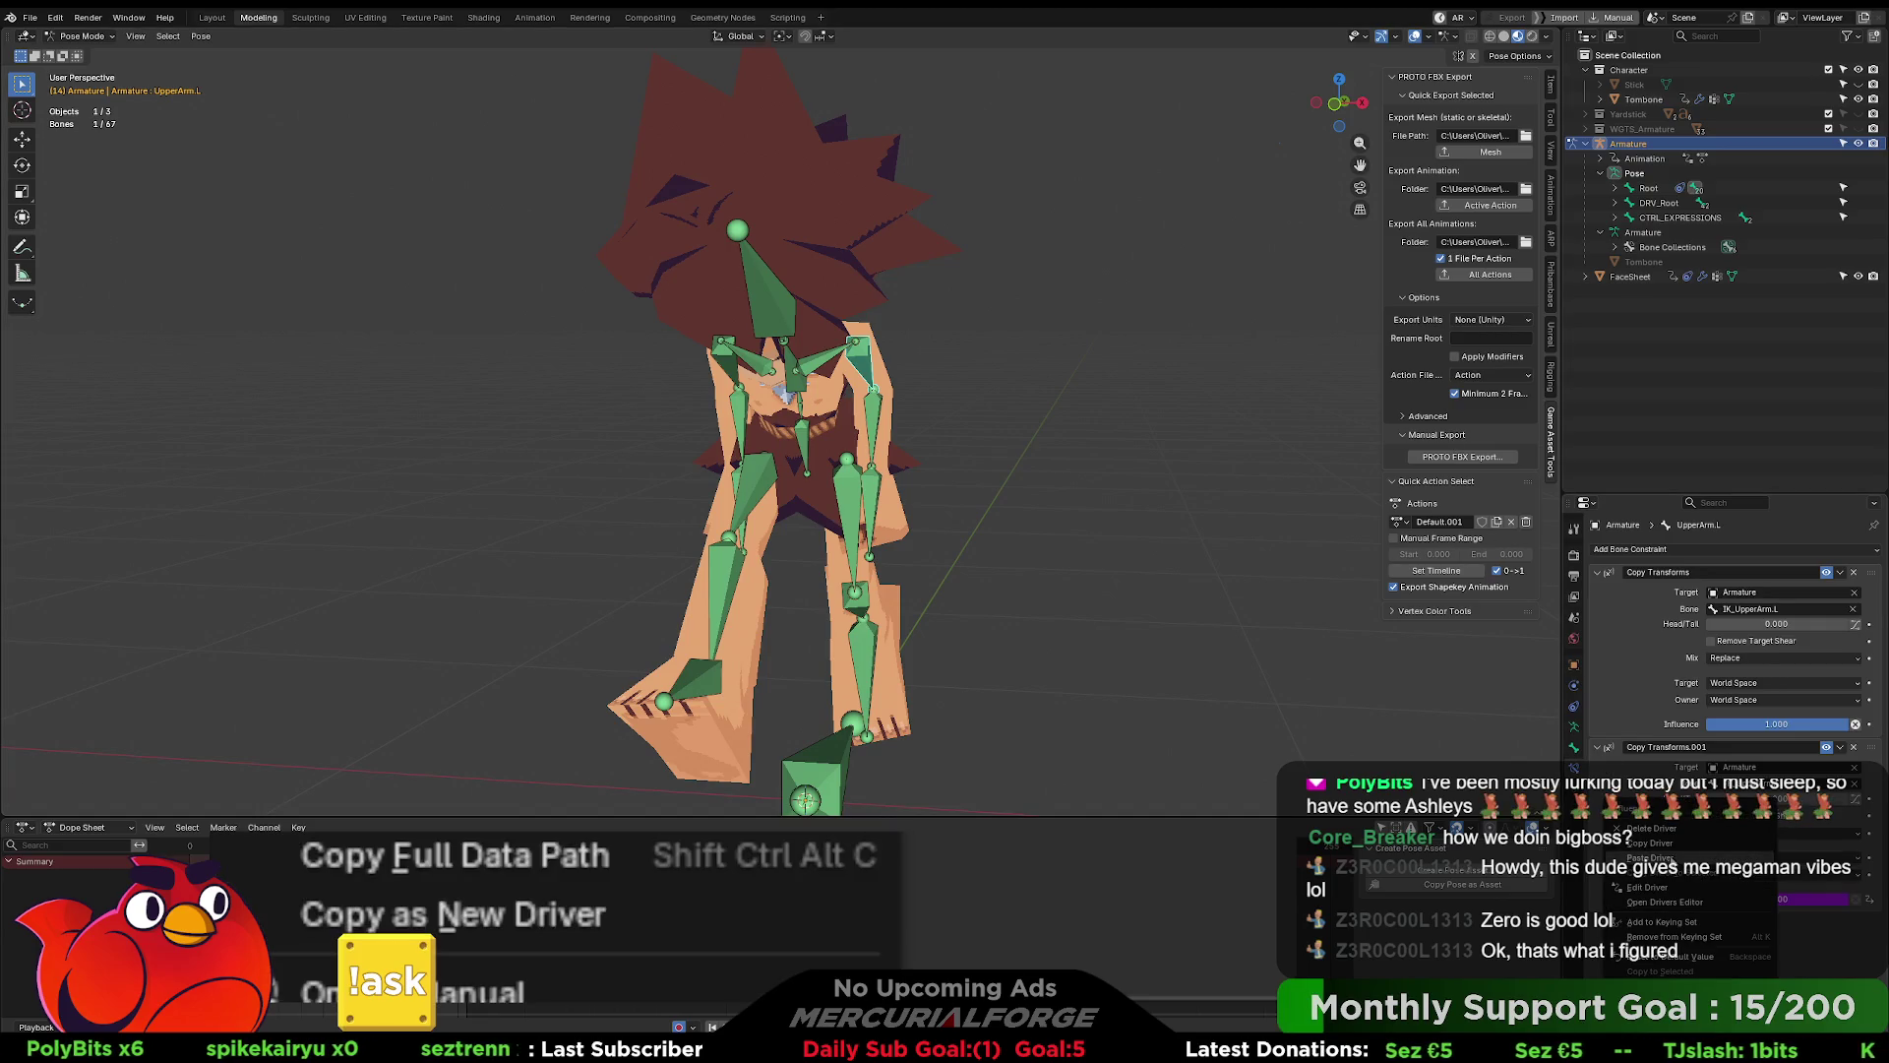
pyautogui.click(1674, 891)
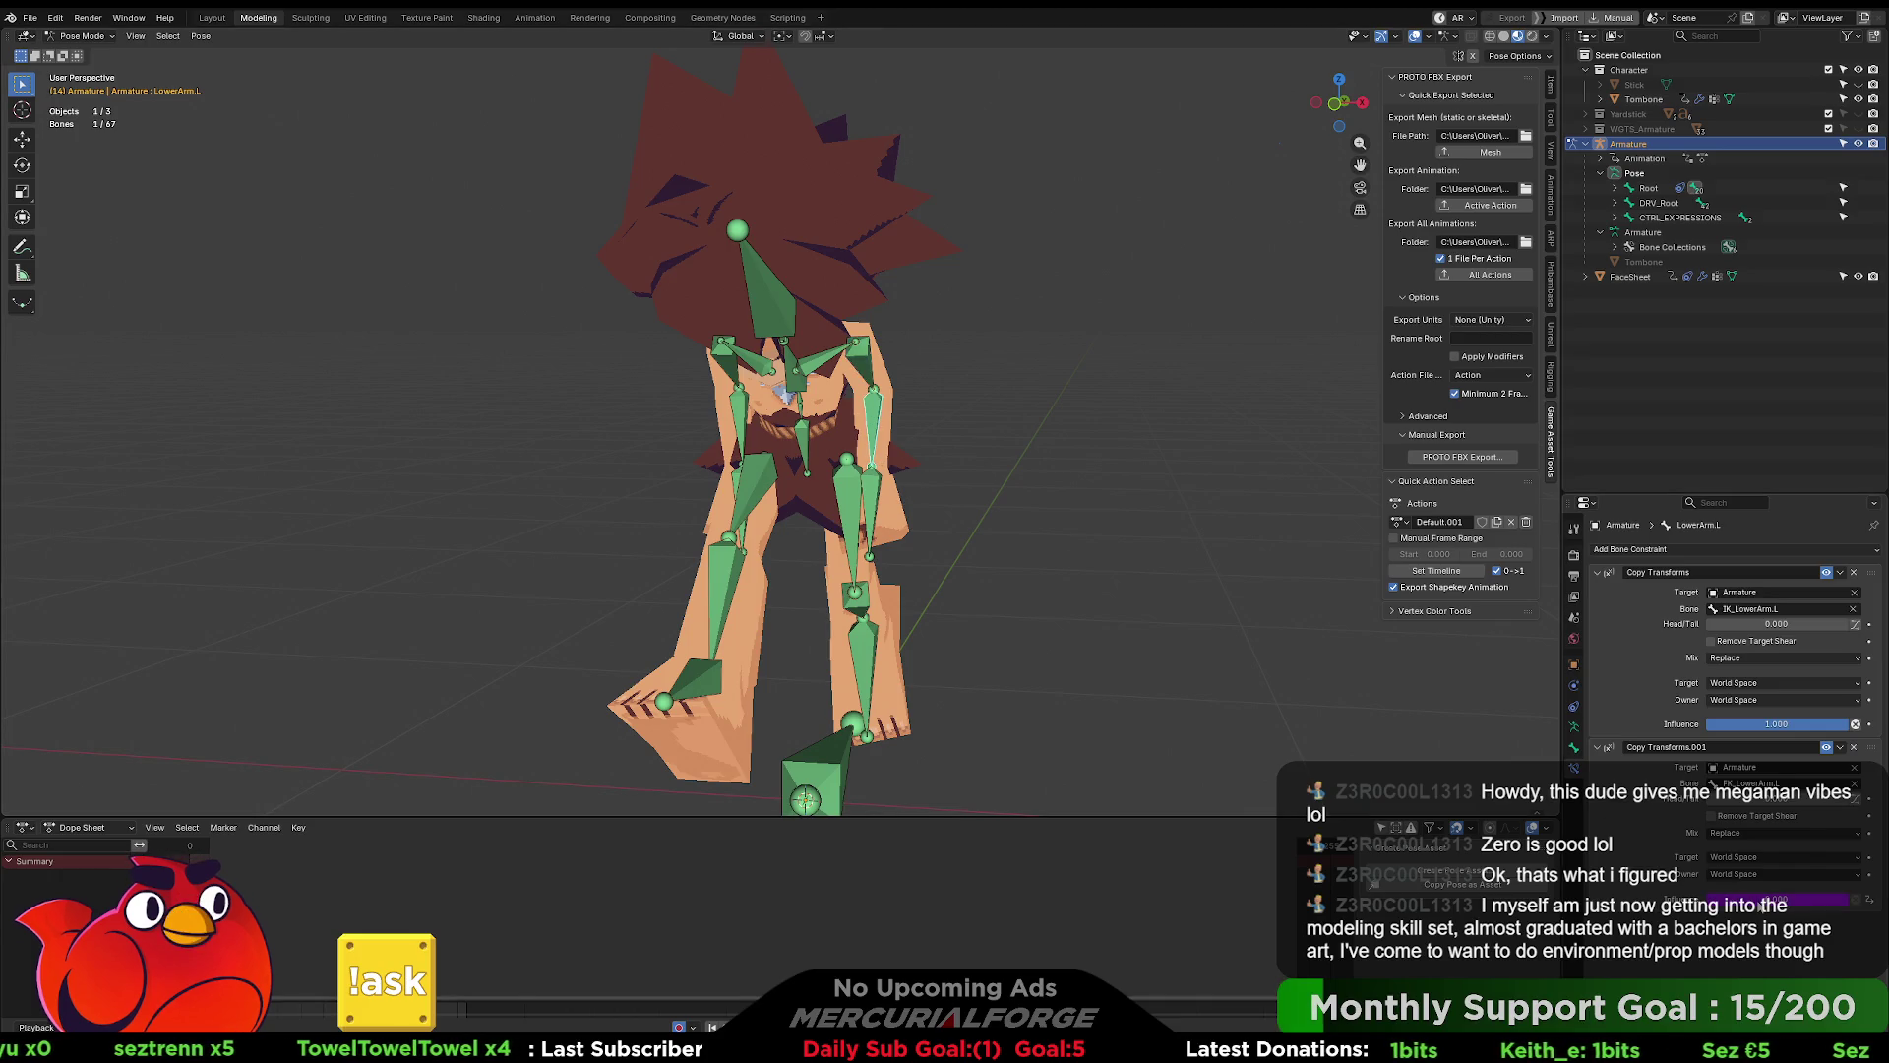
pyautogui.rightClick(1684, 881)
pyautogui.click(1684, 864)
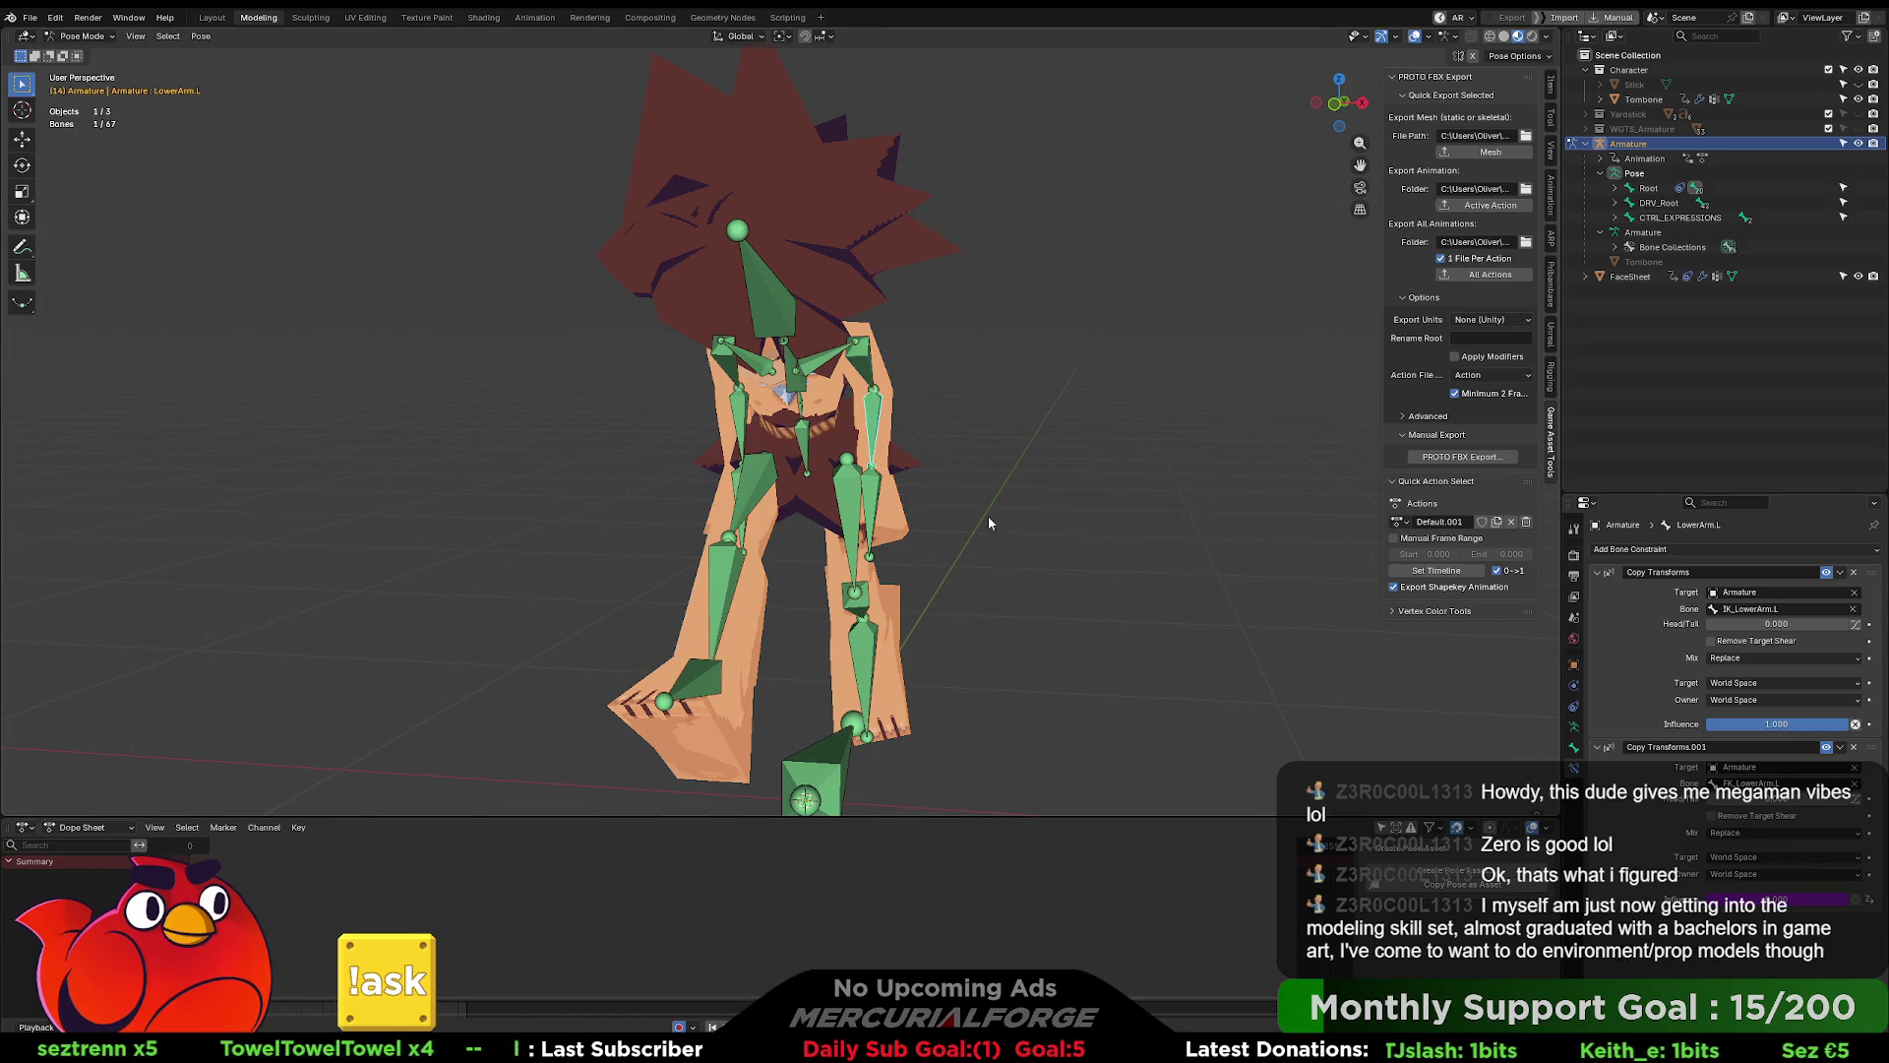
# - Select Hand.L, check its constraint options, and show the Tombone Rig Controls panel
pyautogui.click(878, 493)
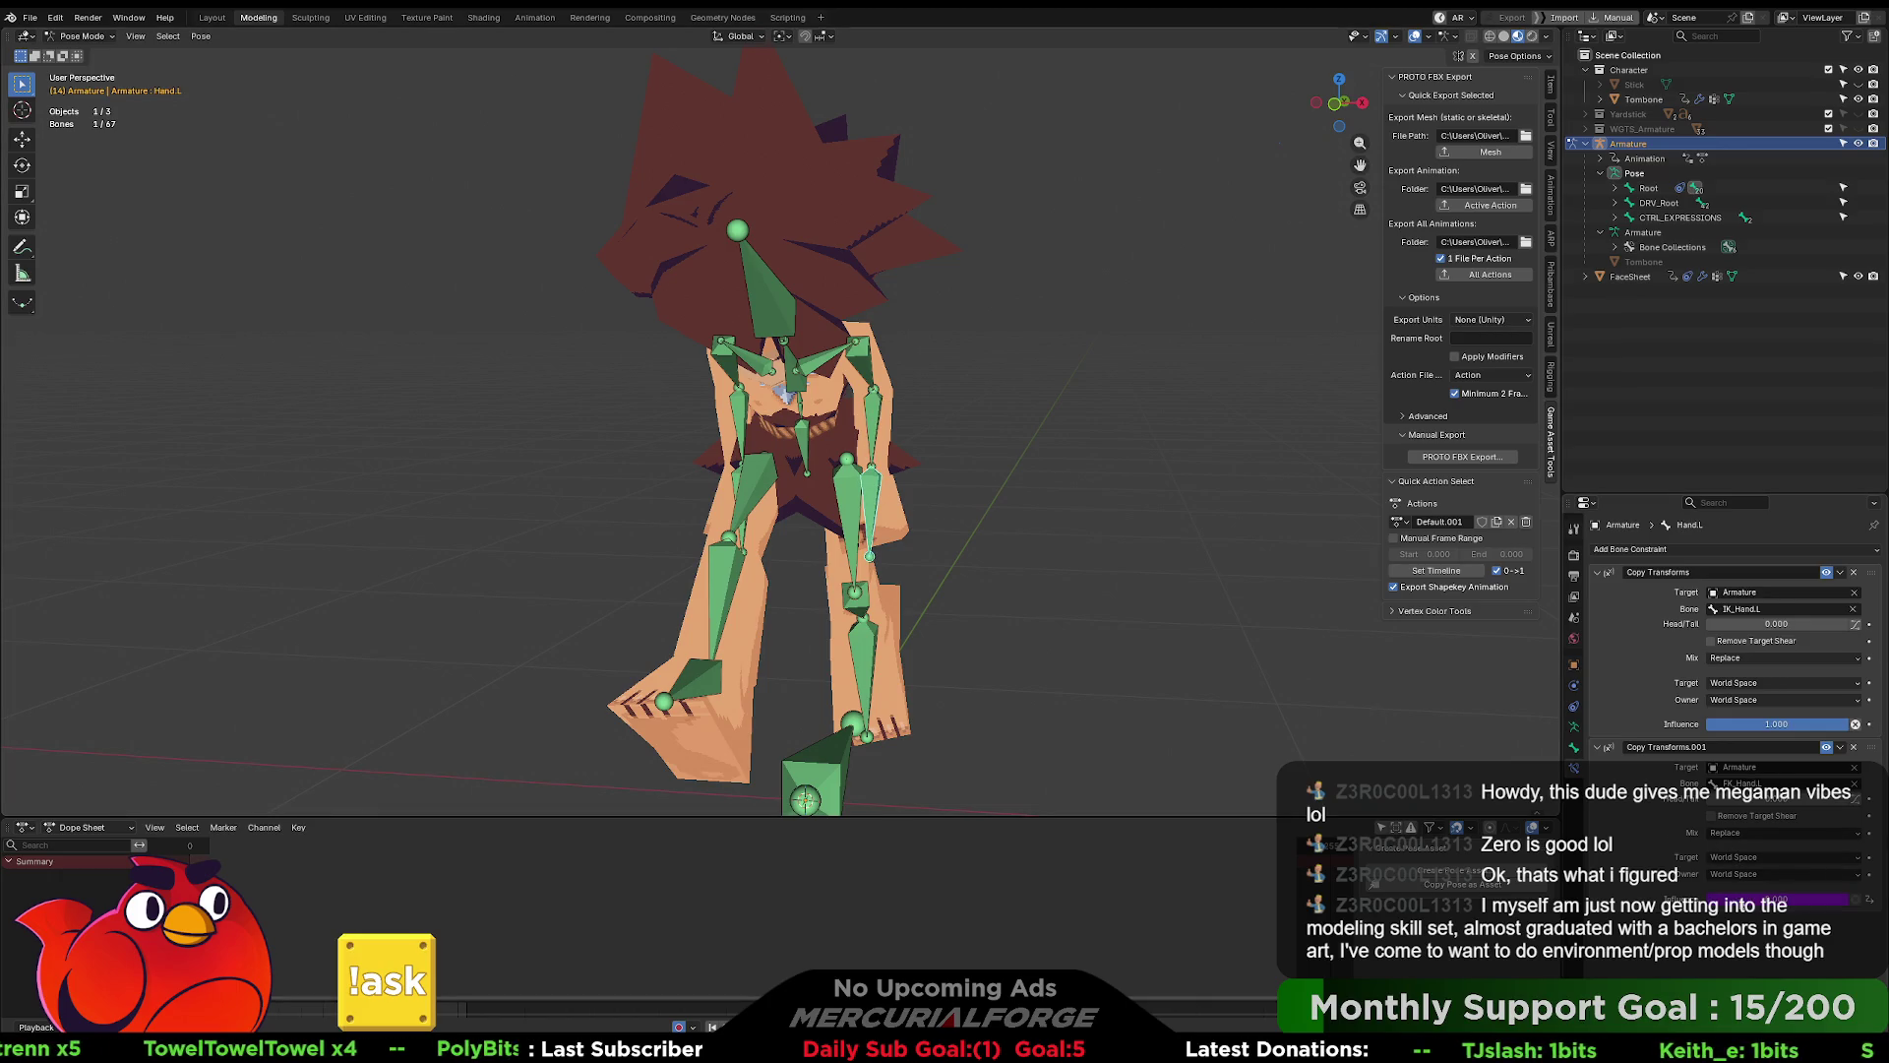
pyautogui.rightClick(1662, 876)
pyautogui.click(1659, 862)
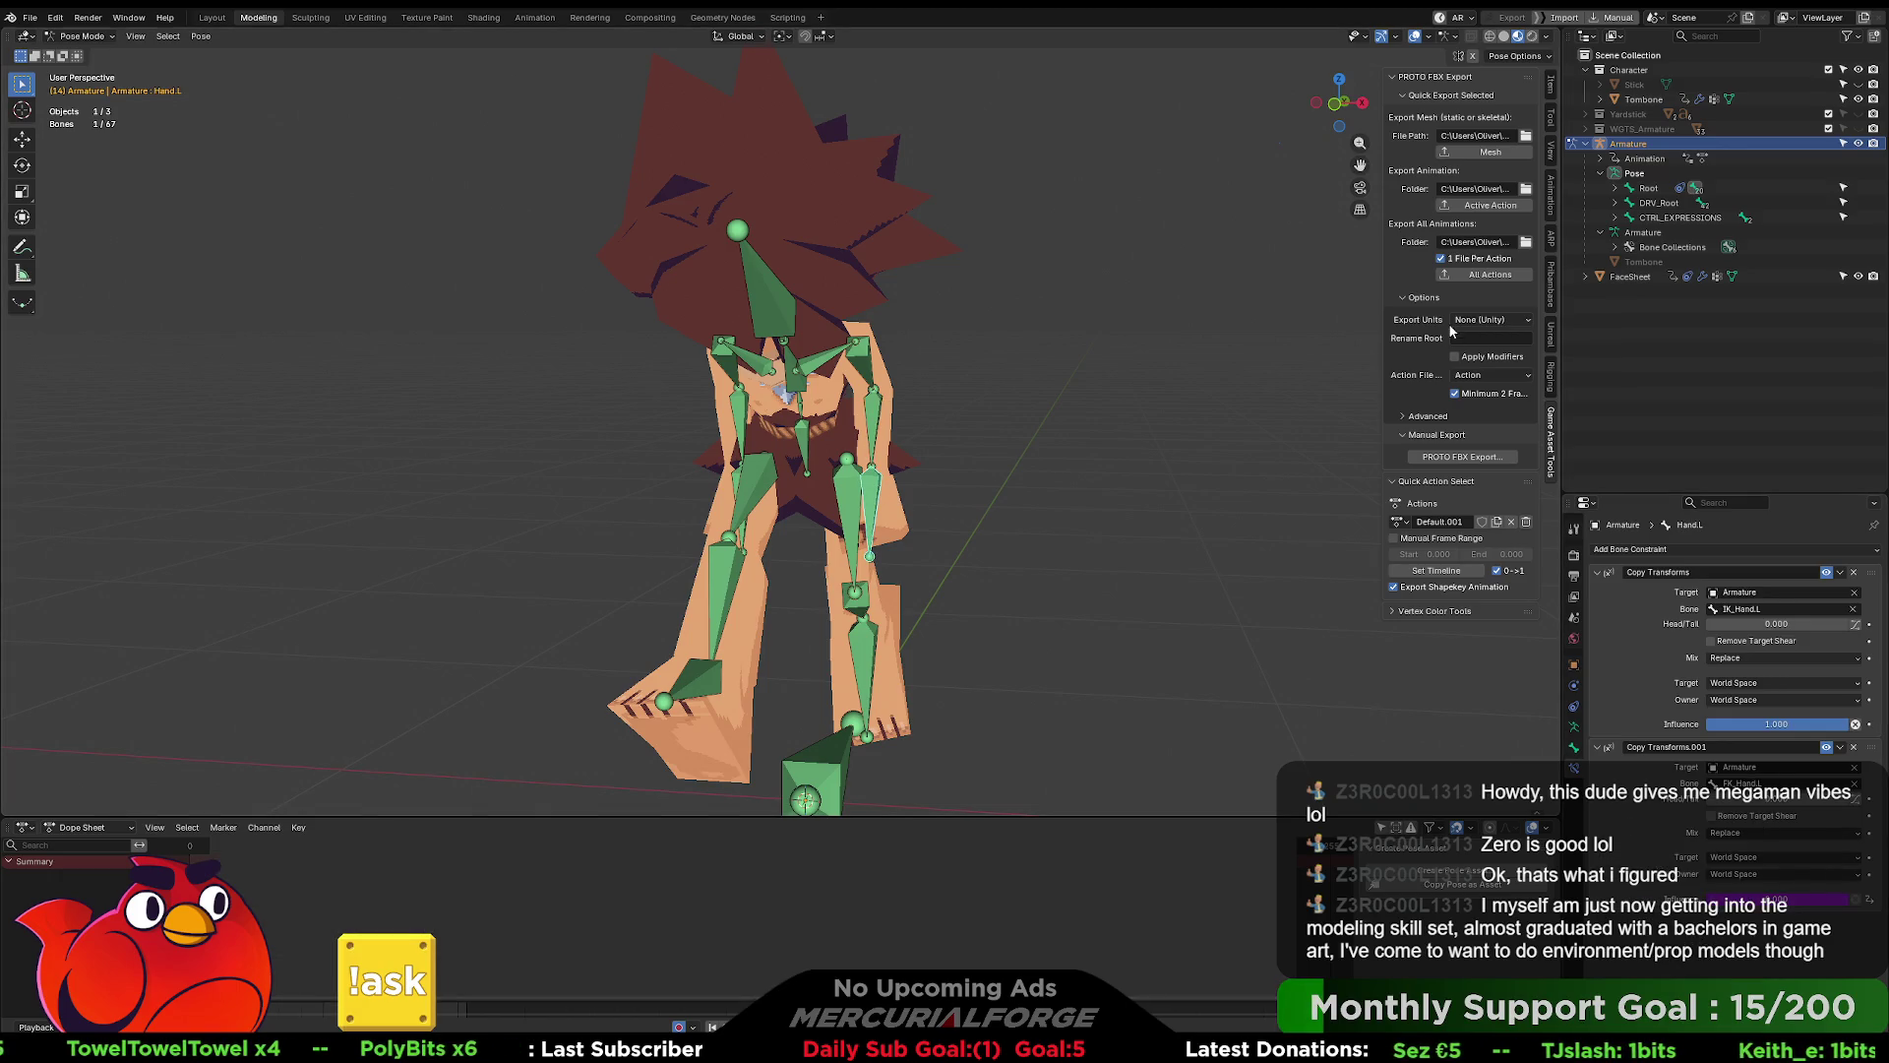
pyautogui.click(1552, 86)
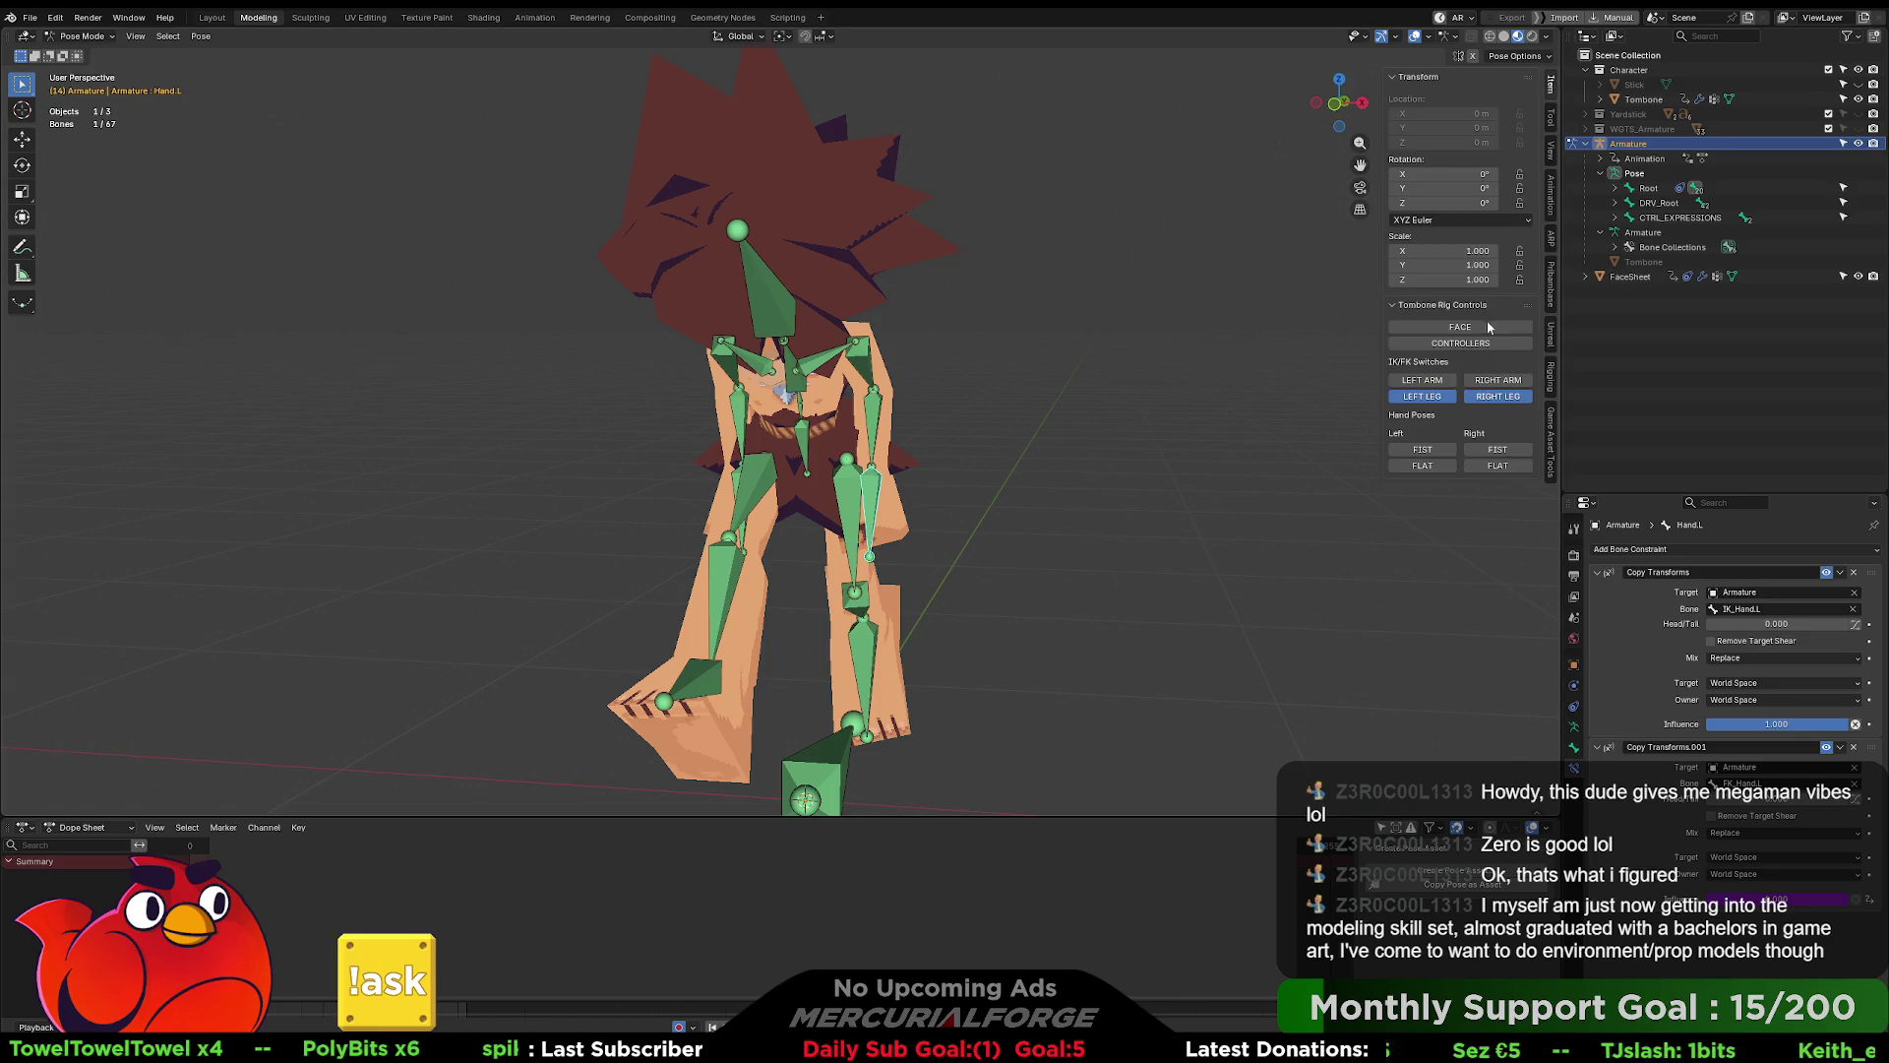
# - Turn on the right and left arm IK/FK switches
pyautogui.click(1493, 381)
pyautogui.click(1442, 381)
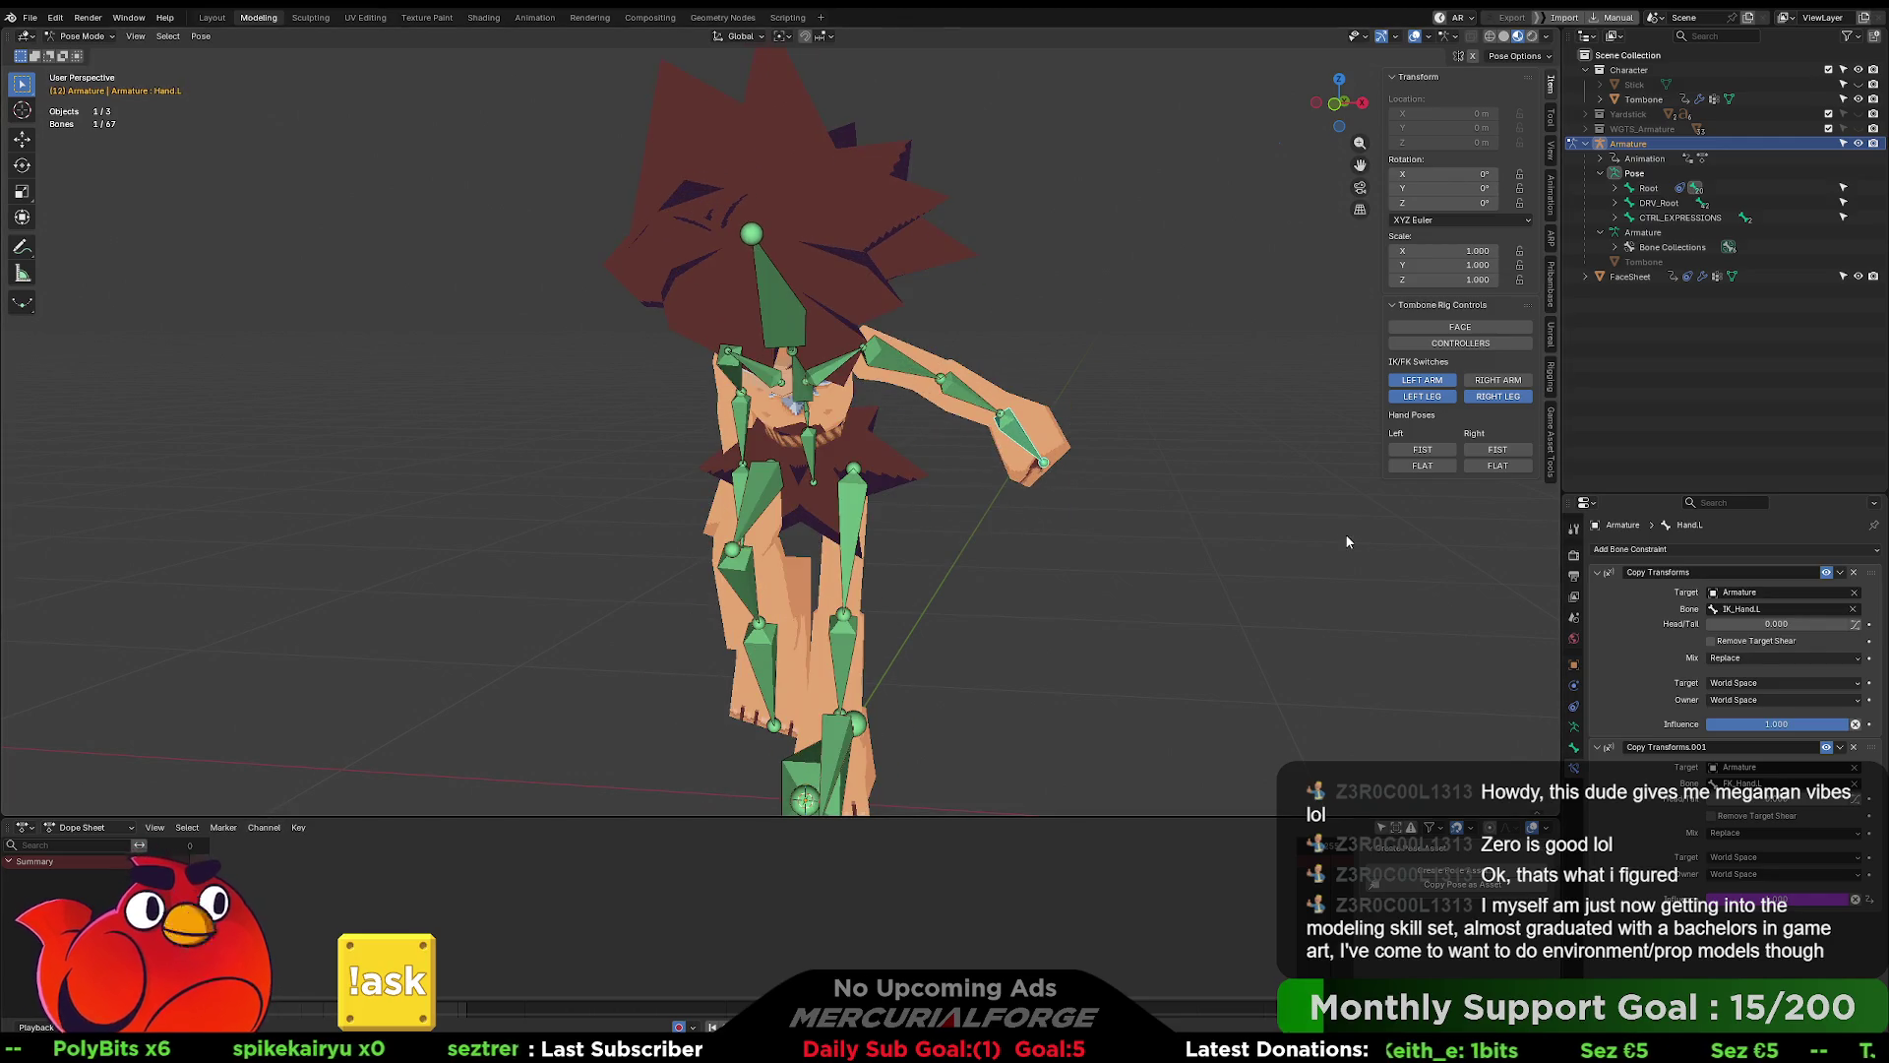
pyautogui.moveTo(1279, 561)
pyautogui.mouseDown(button='middle')
pyautogui.moveTo(1106, 605)
pyautogui.moveTo(1135, 593)
pyautogui.moveTo(1130, 565)
pyautogui.moveTo(1343, 467)
pyautogui.mouseUp(button='middle')
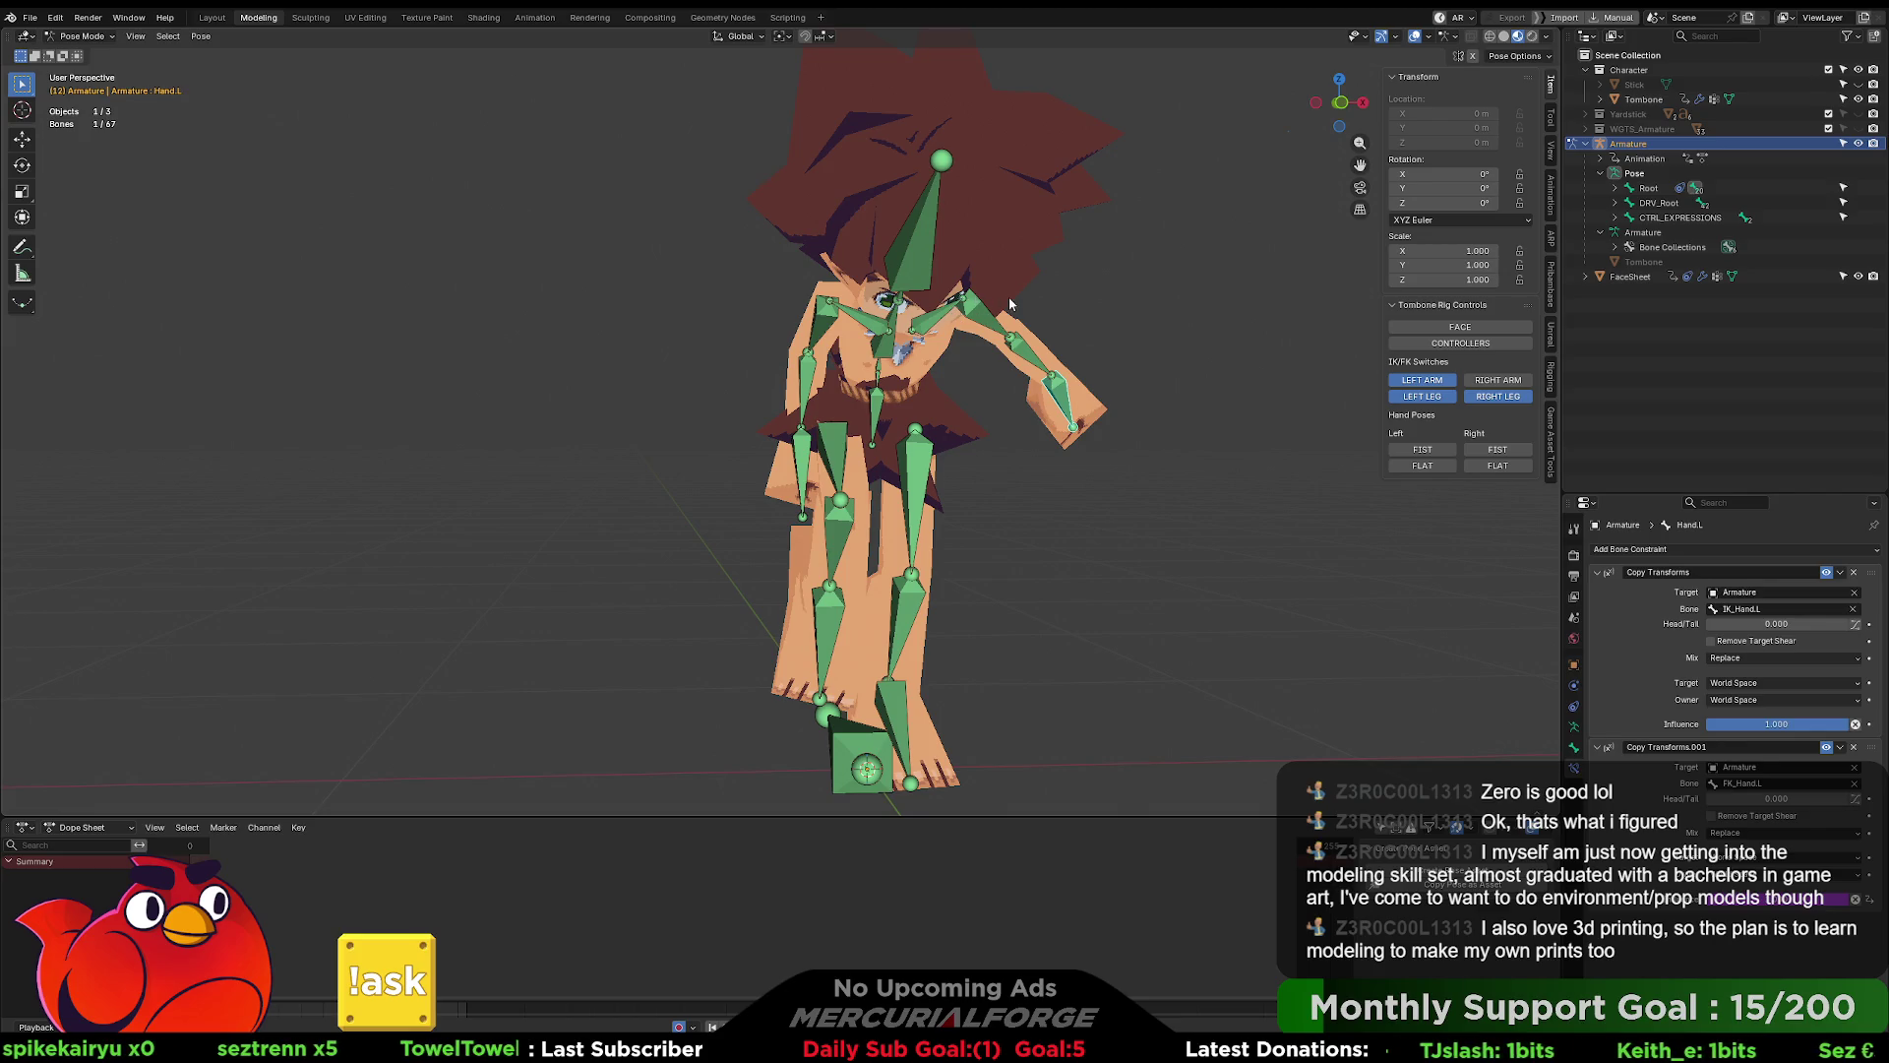
# - Select the right upper arm and test its influence driver with the right arm switch
pyautogui.click(852, 335)
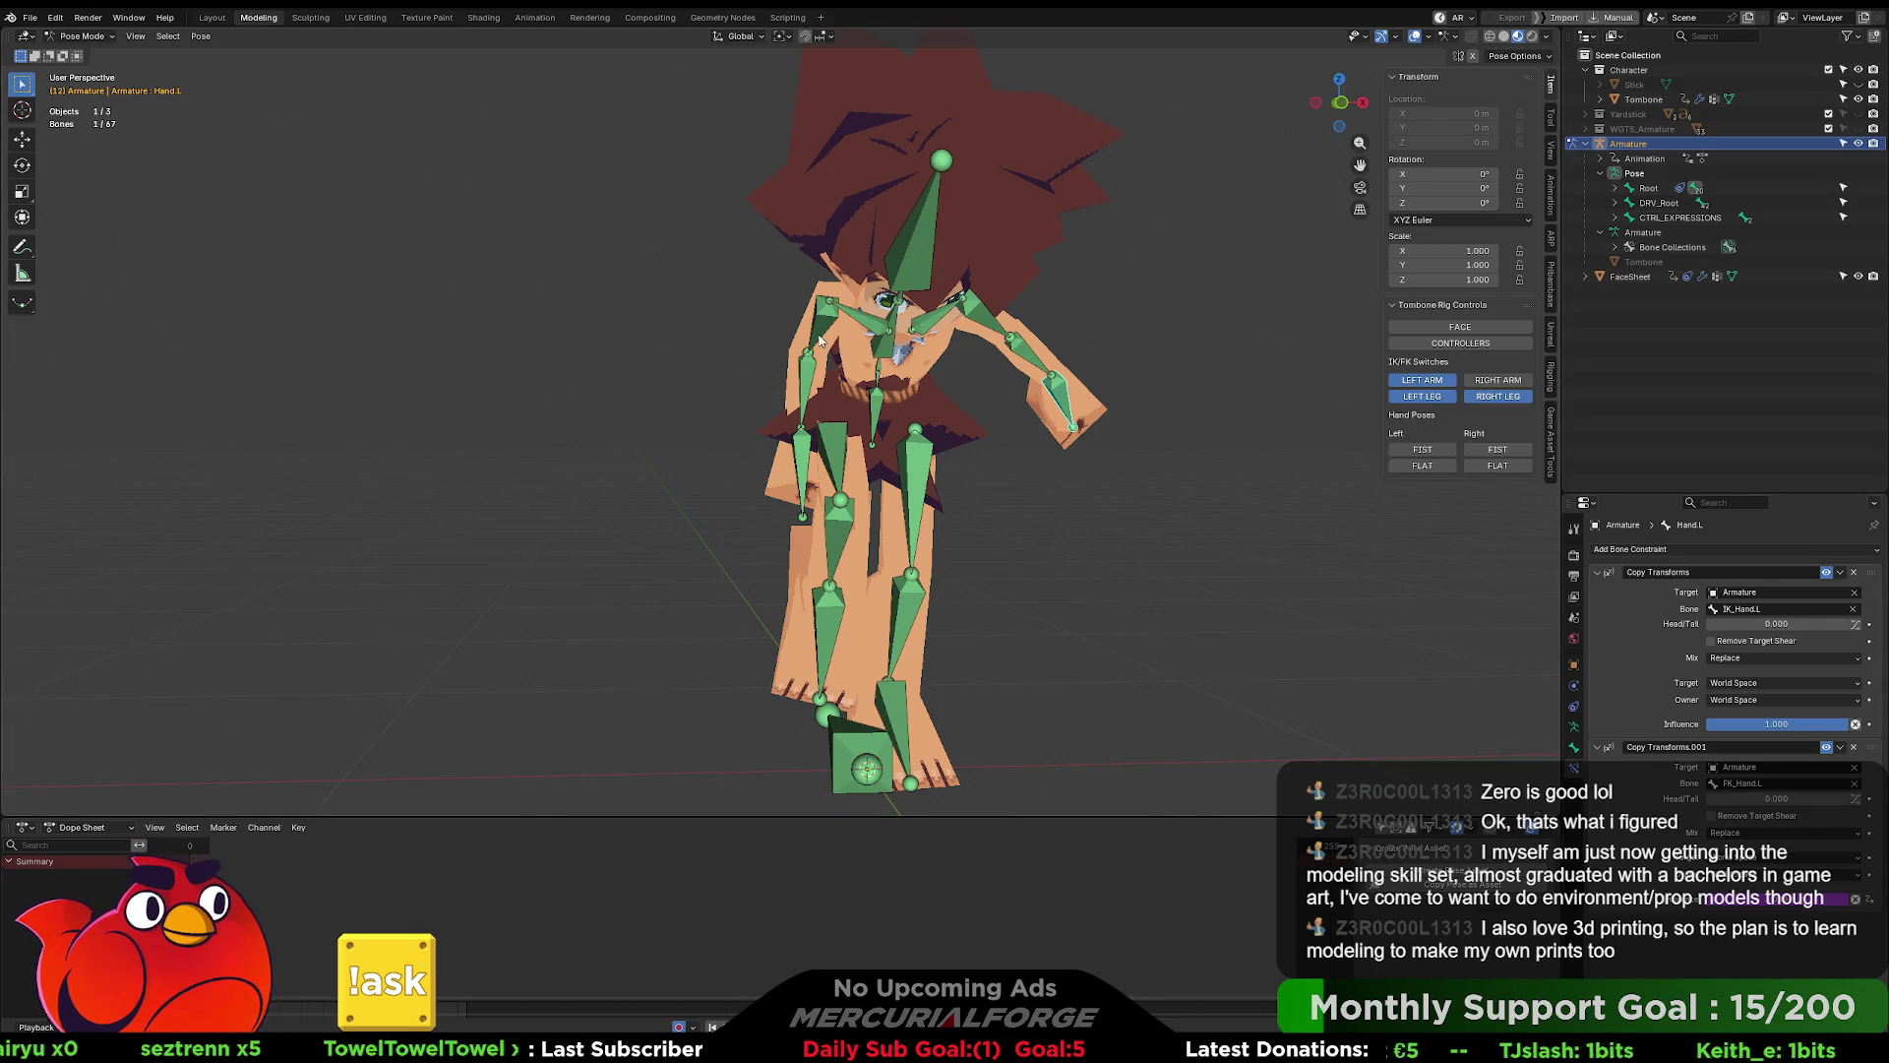
pyautogui.rightClick(1779, 922)
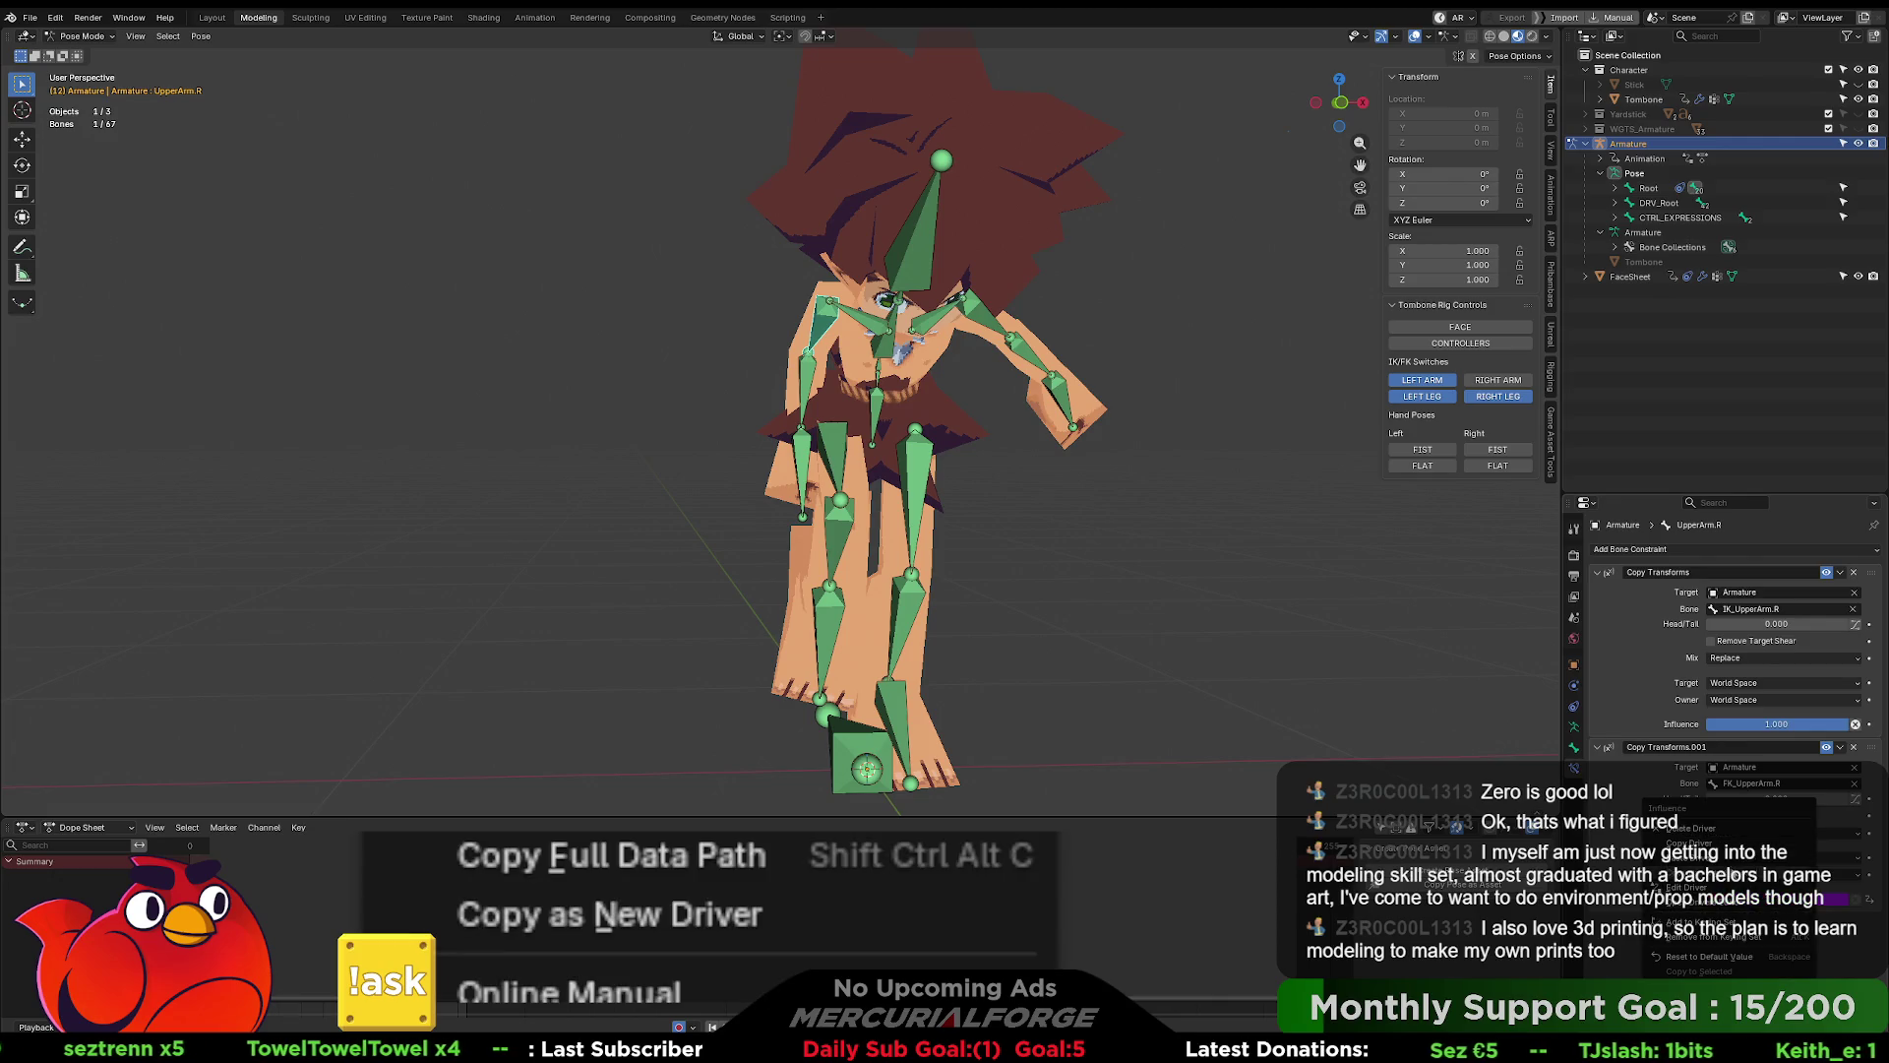
pyautogui.click(1692, 828)
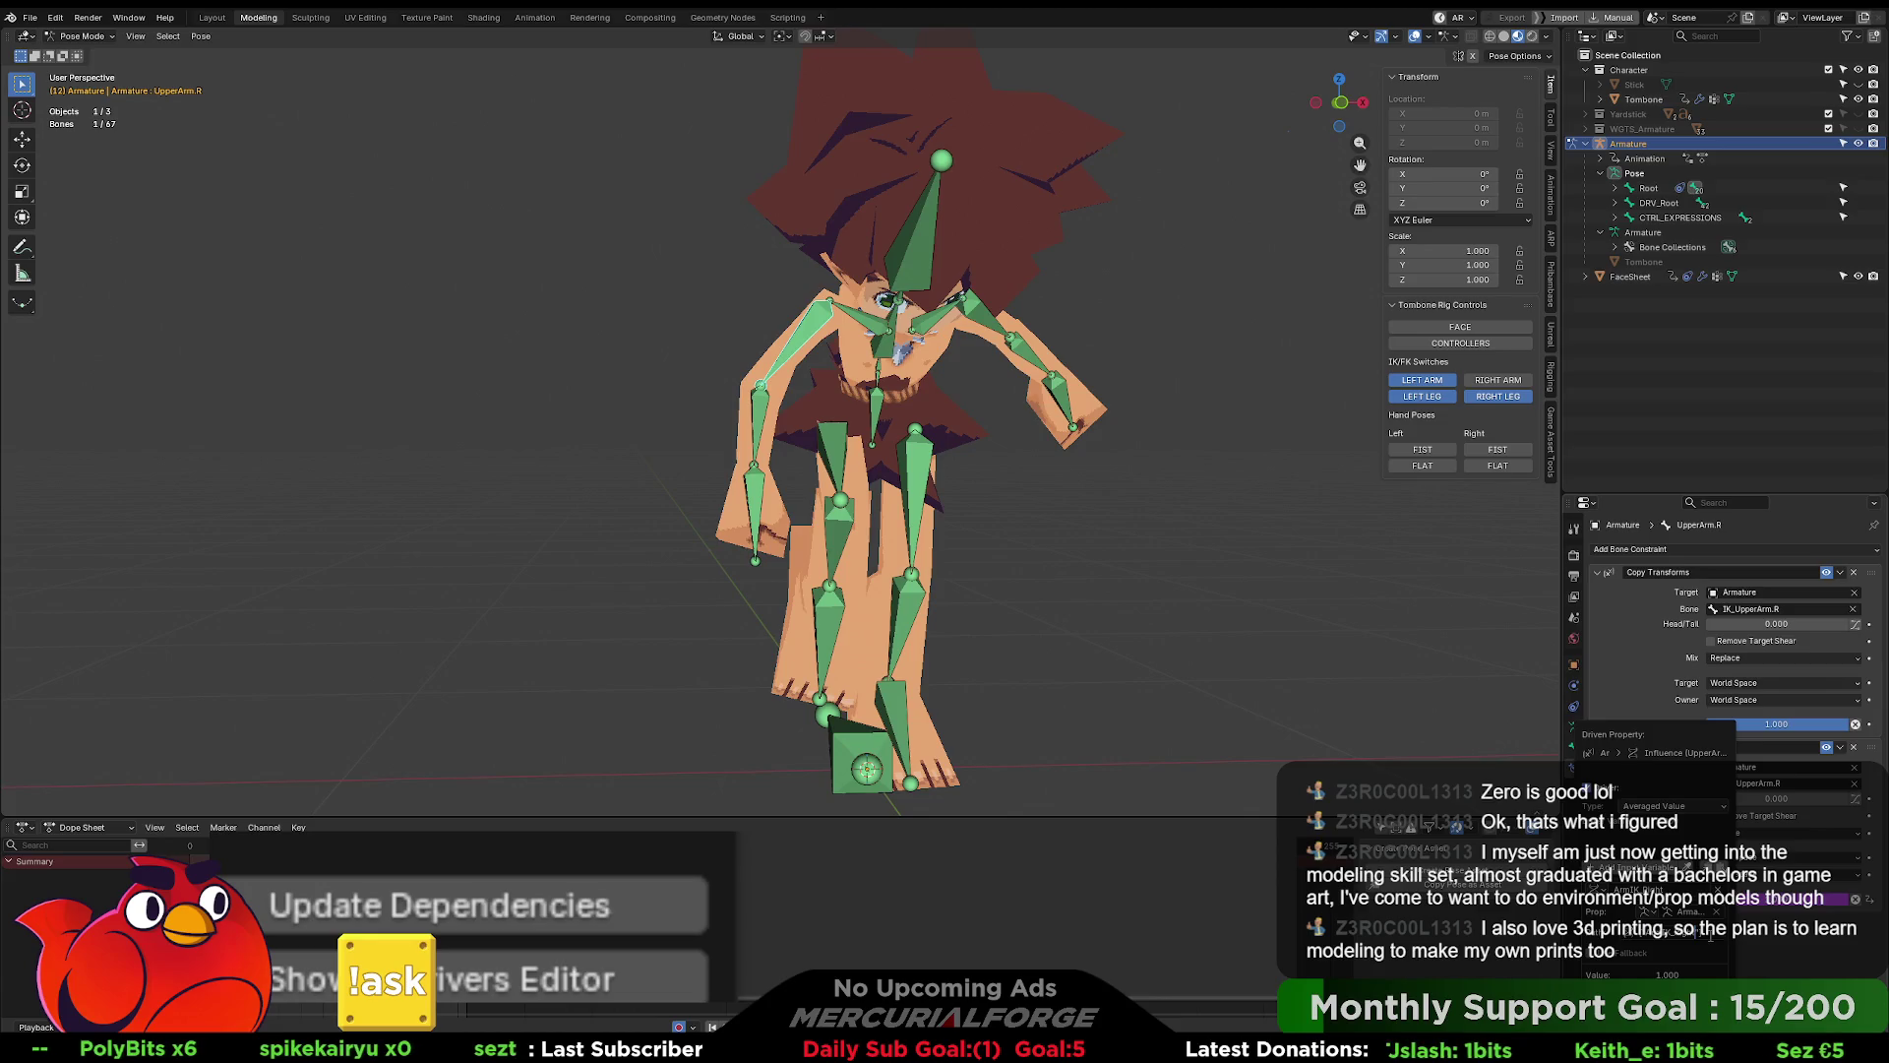
pyautogui.click(1711, 938)
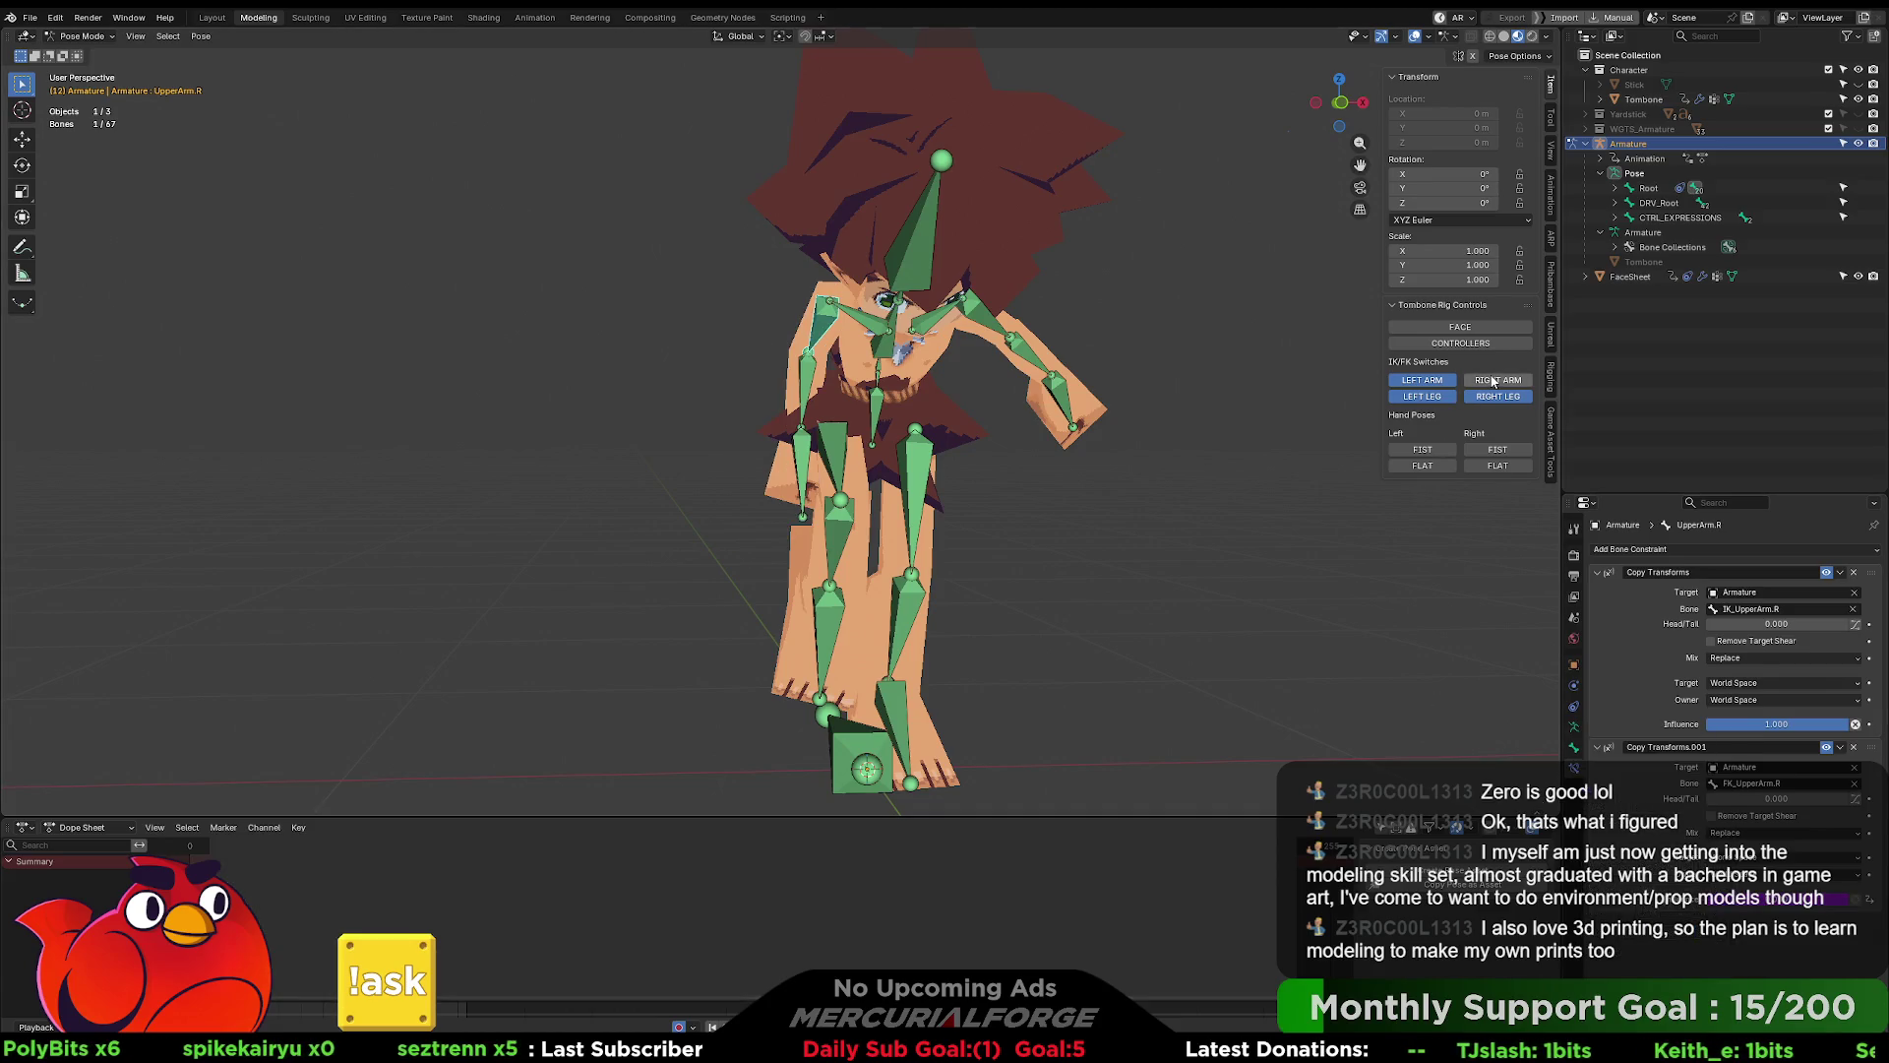
pyautogui.rightClick(1786, 890)
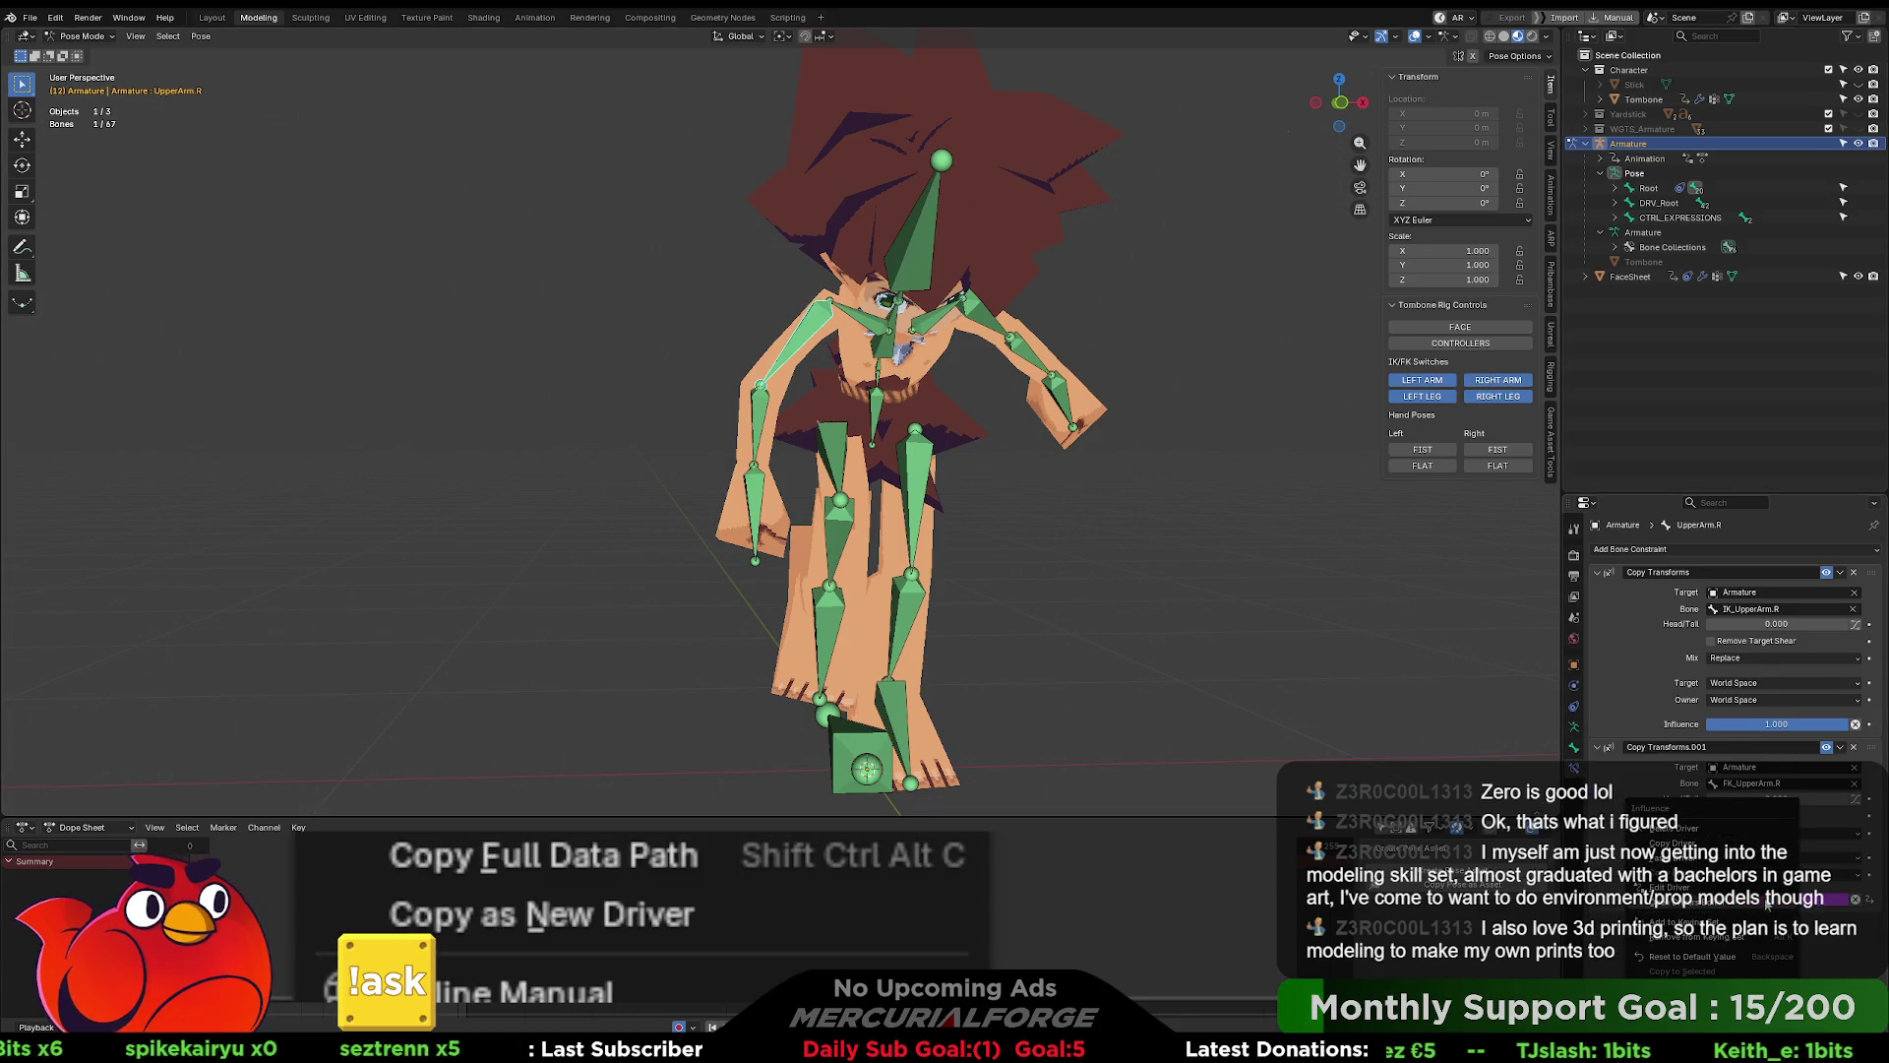
pyautogui.click(1691, 848)
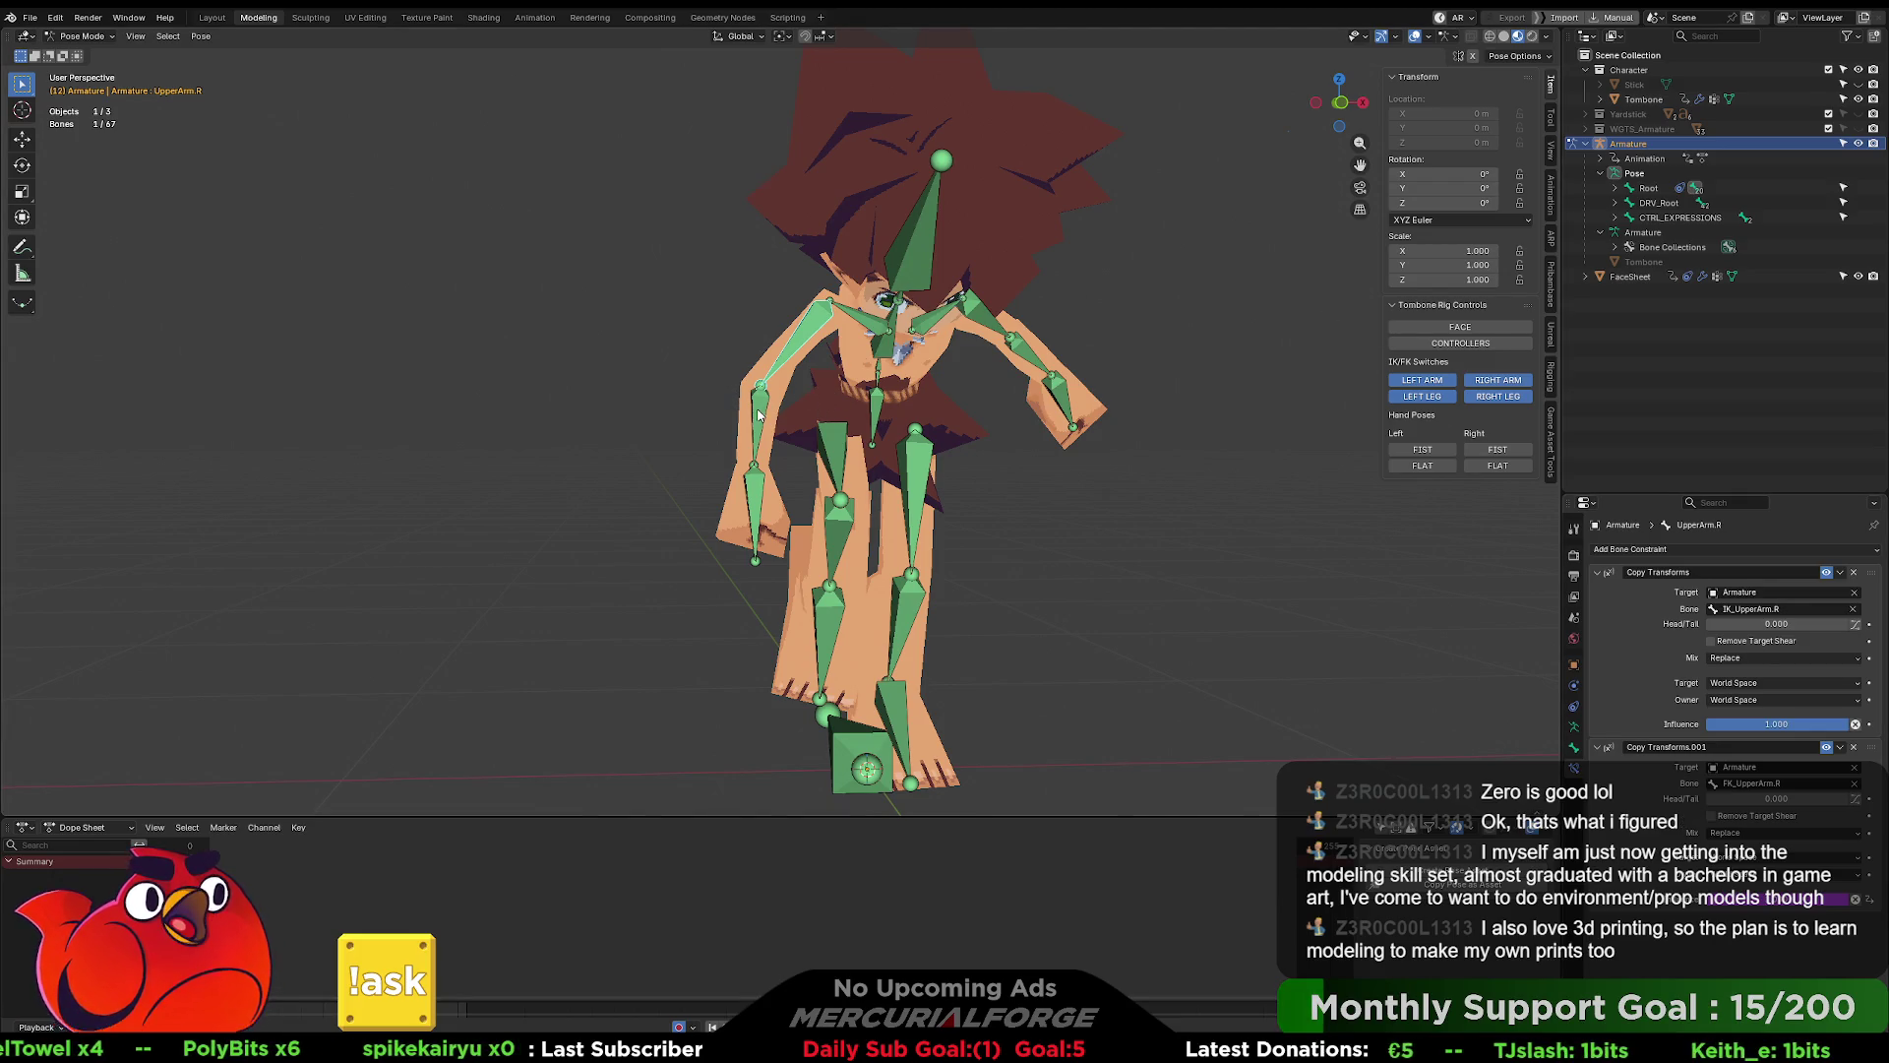
# - Set Hand.R's Copy Transforms.001 influence to 1.0 and view the character from the side
pyautogui.rightClick(594, 1023)
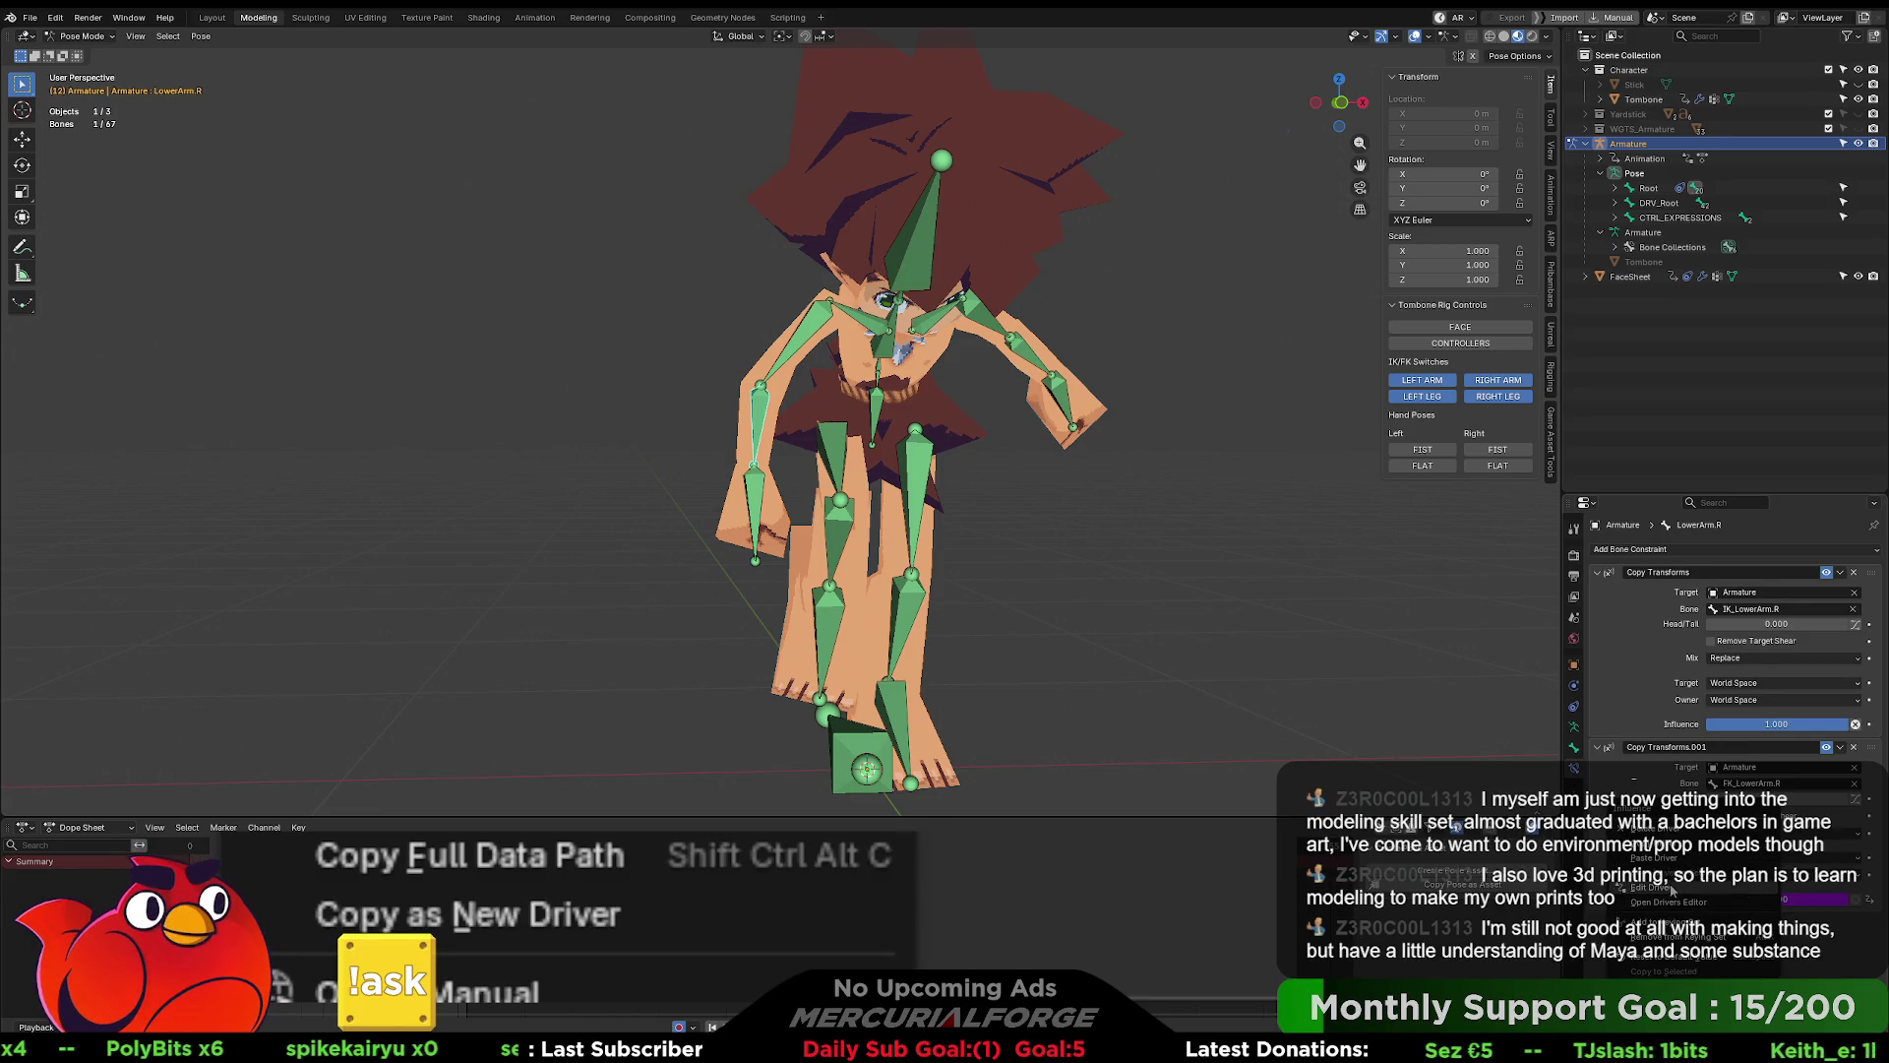
pyautogui.click(795, 410)
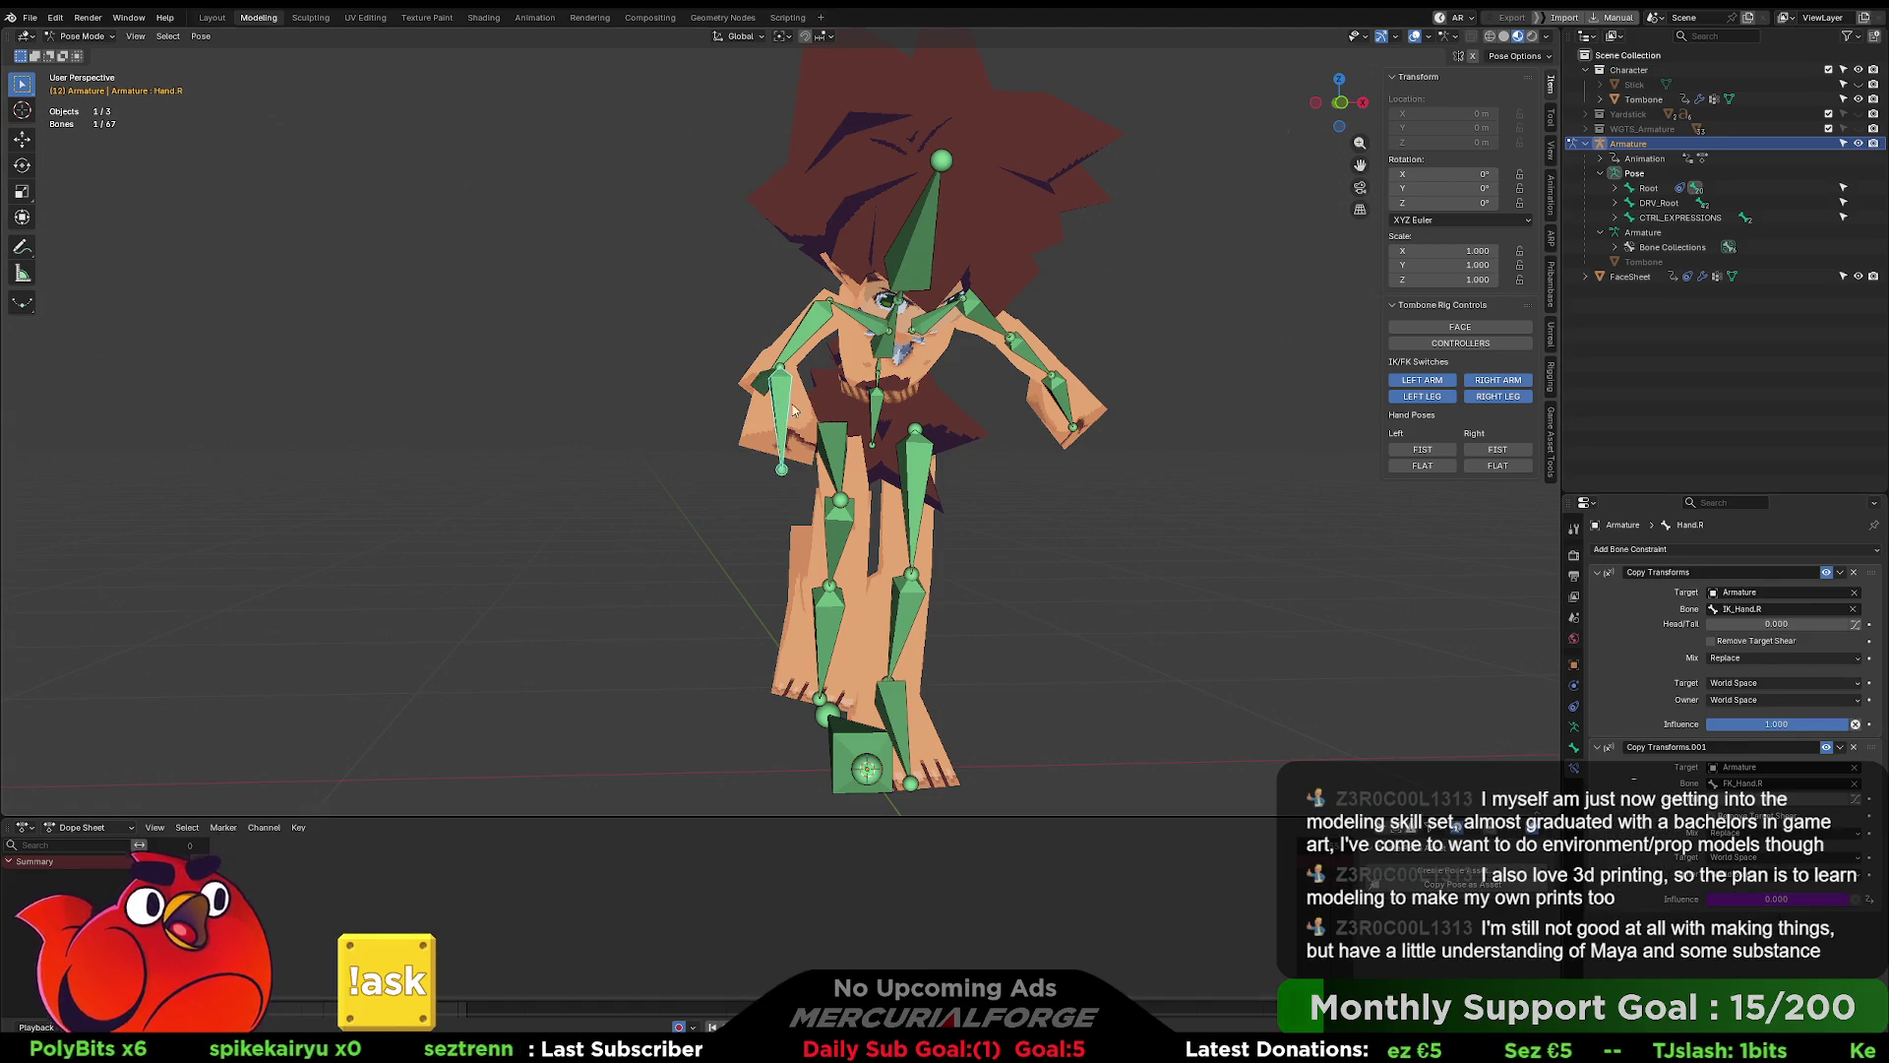
pyautogui.moveTo(1712, 898); pyautogui.dragTo(1850, 898)
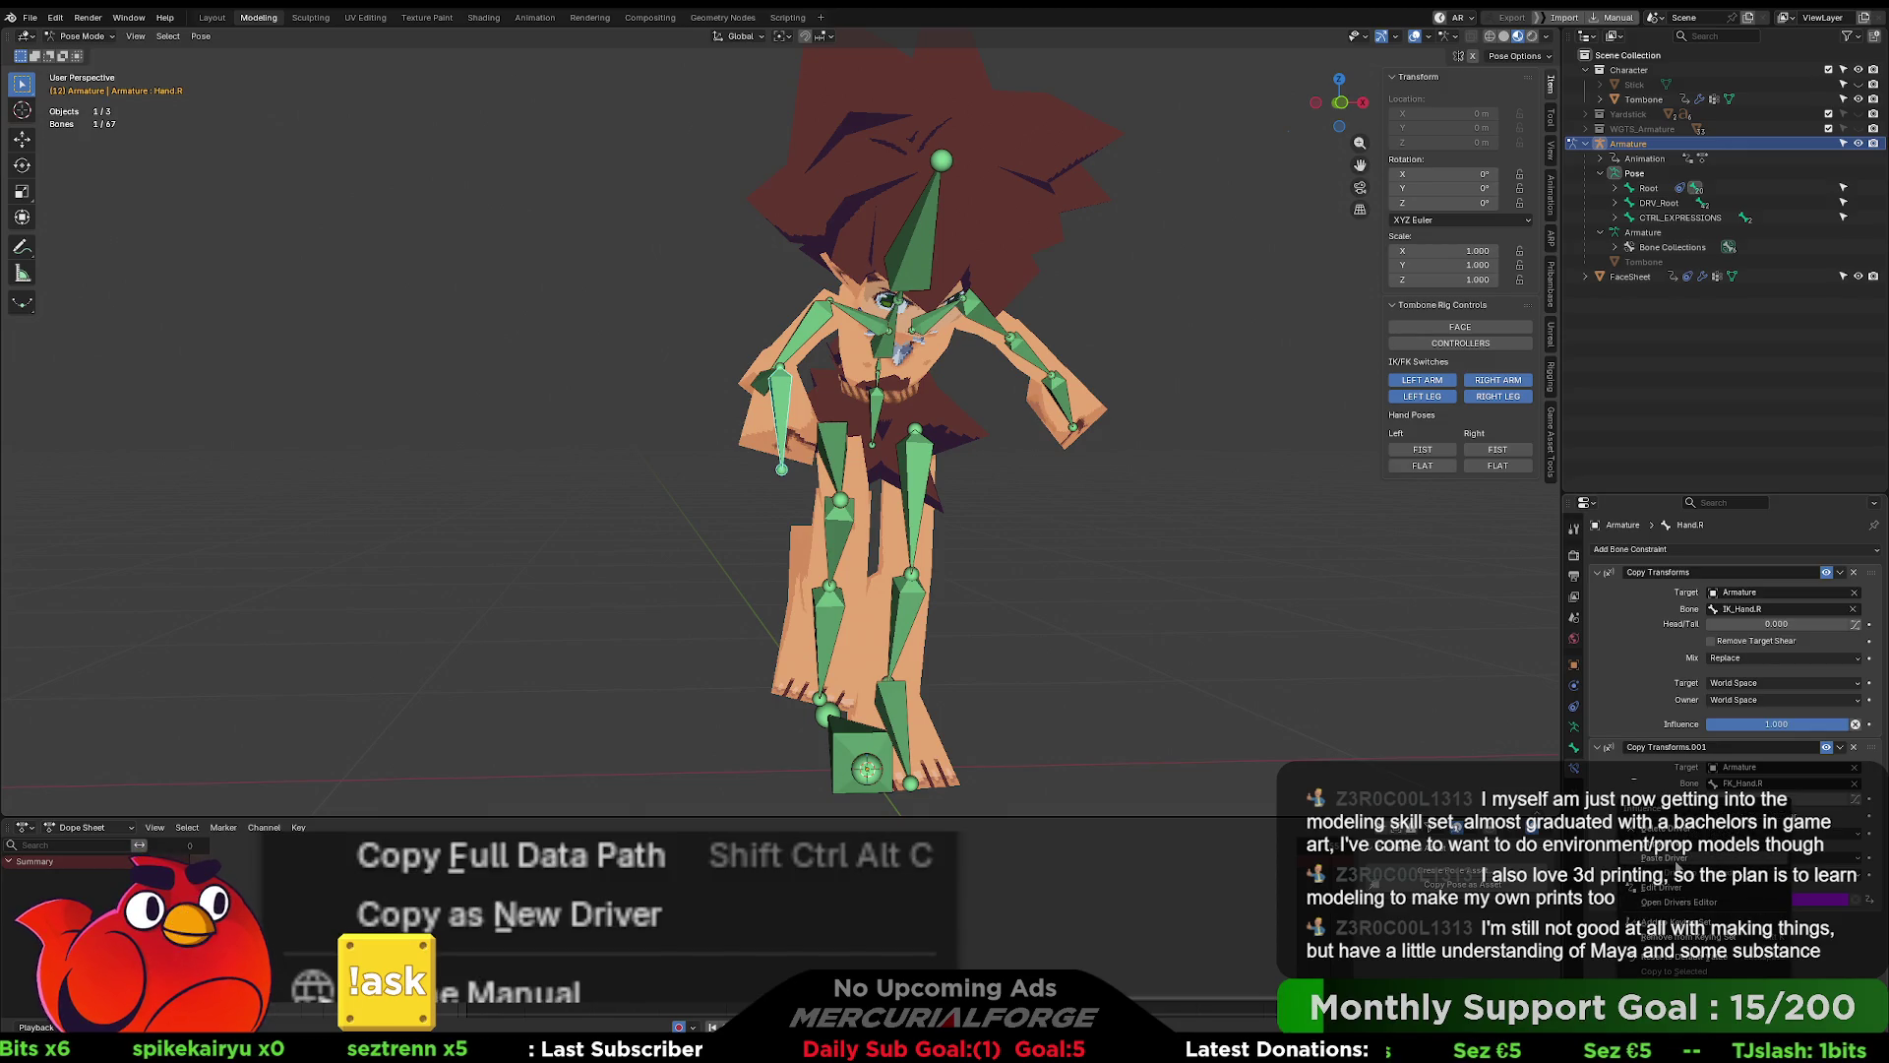
pyautogui.moveTo(1247, 576)
pyautogui.mouseDown(button='middle')
pyautogui.moveTo(942, 409)
pyautogui.moveTo(1147, 409)
pyautogui.moveTo(1124, 407)
pyautogui.moveTo(1053, 411)
pyautogui.moveTo(952, 573)
pyautogui.mouseUp(button='middle')
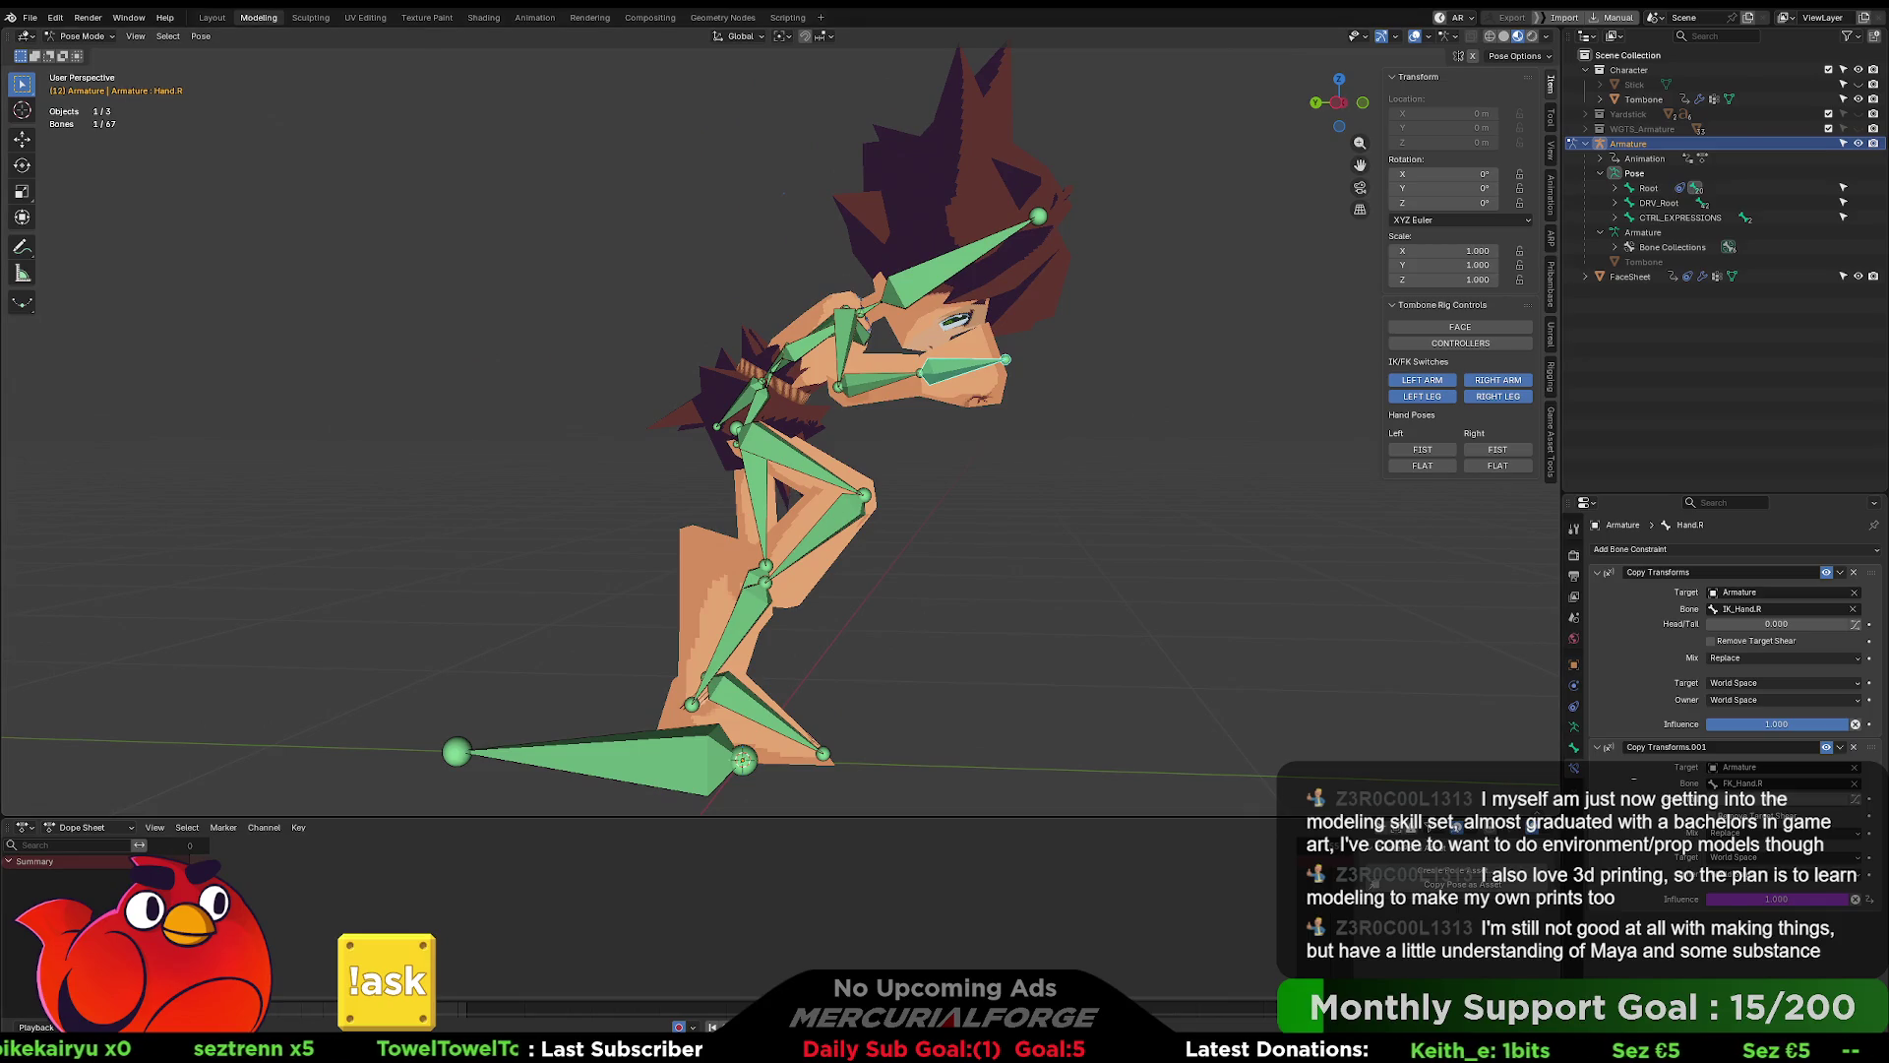
# - Loop the running animation while orbiting and panning around the character
pyautogui.press('Down')
pyautogui.press('space')
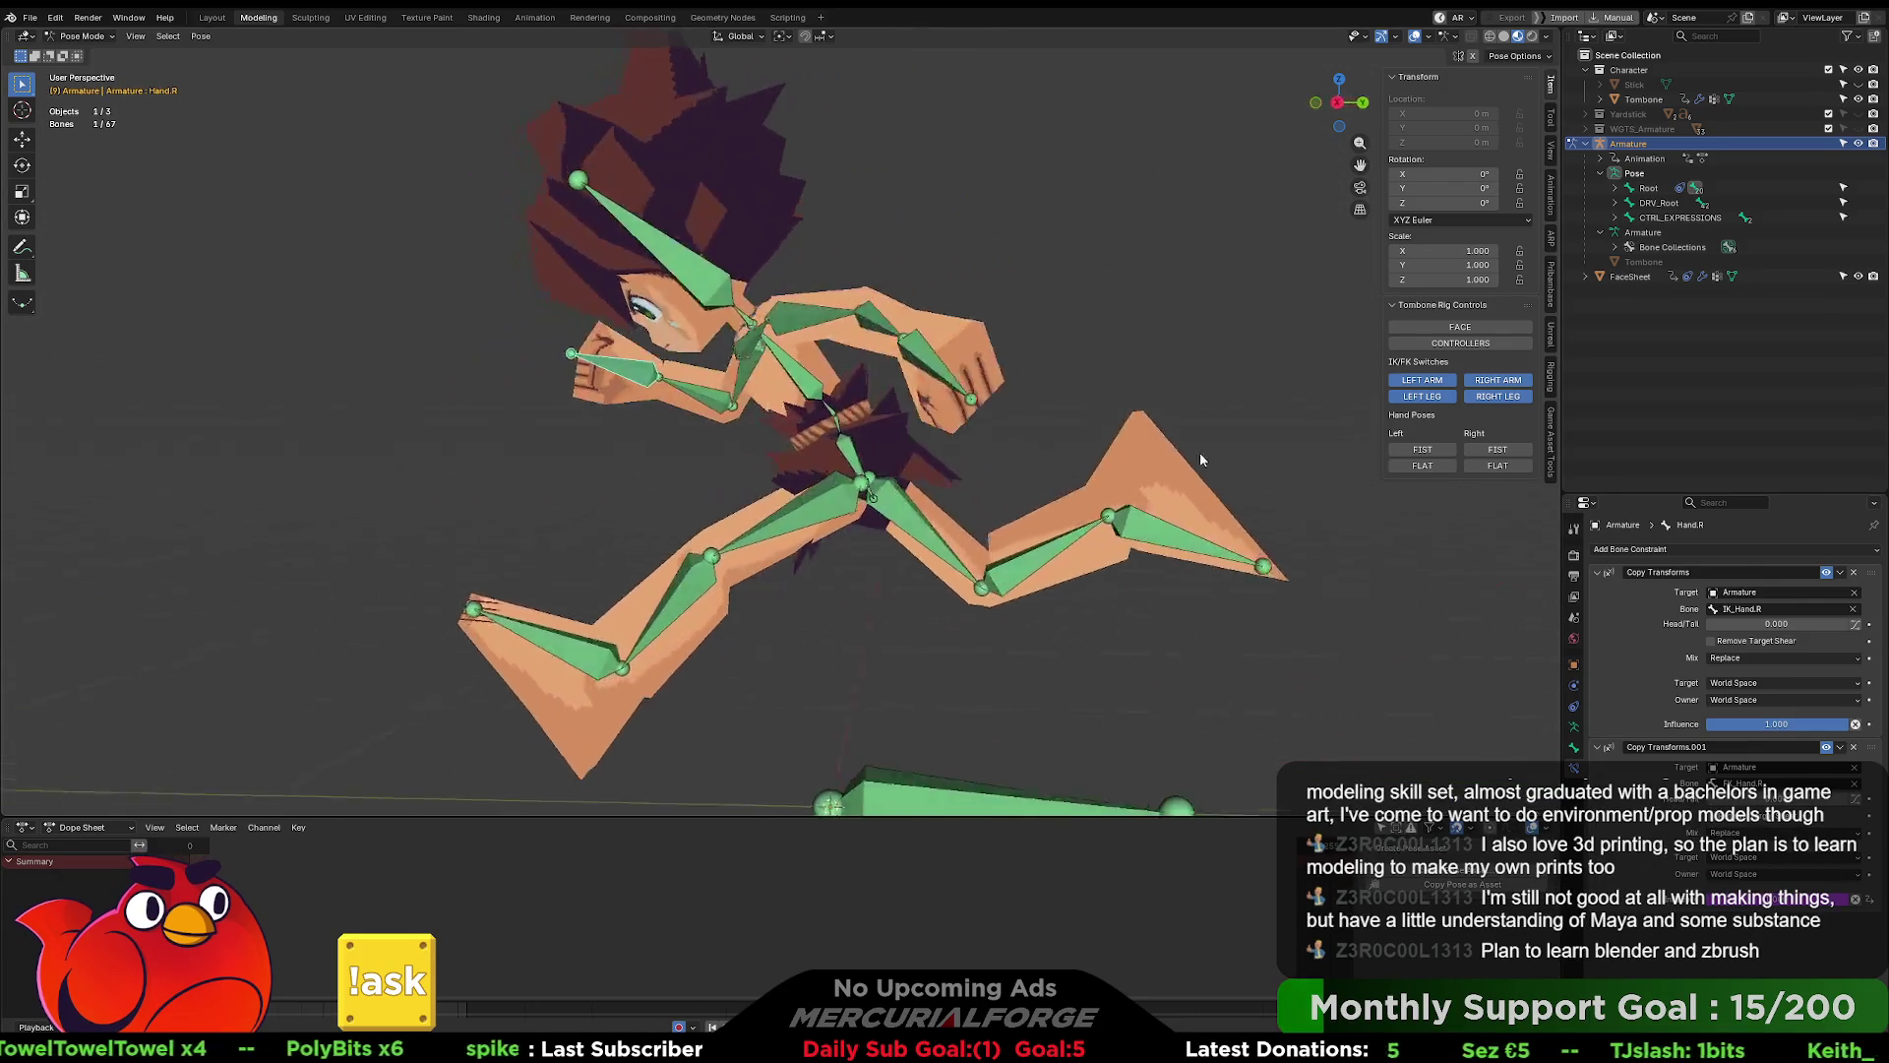
pyautogui.moveTo(1201, 453); pyautogui.dragTo(1267, 455, button='middle')
pyautogui.moveTo(909, 460)
pyautogui.mouseDown(button='middle')
pyautogui.moveTo(1193, 458)
pyautogui.moveTo(824, 475)
pyautogui.moveTo(730, 446)
pyautogui.moveTo(1187, 452)
pyautogui.moveTo(1122, 455)
pyautogui.moveTo(1204, 470)
pyautogui.moveTo(1053, 463)
pyautogui.moveTo(1333, 487)
pyautogui.moveTo(1208, 481)
pyautogui.moveTo(1100, 434)
pyautogui.moveTo(1161, 488)
pyautogui.moveTo(1232, 465)
pyautogui.mouseUp(button='middle')
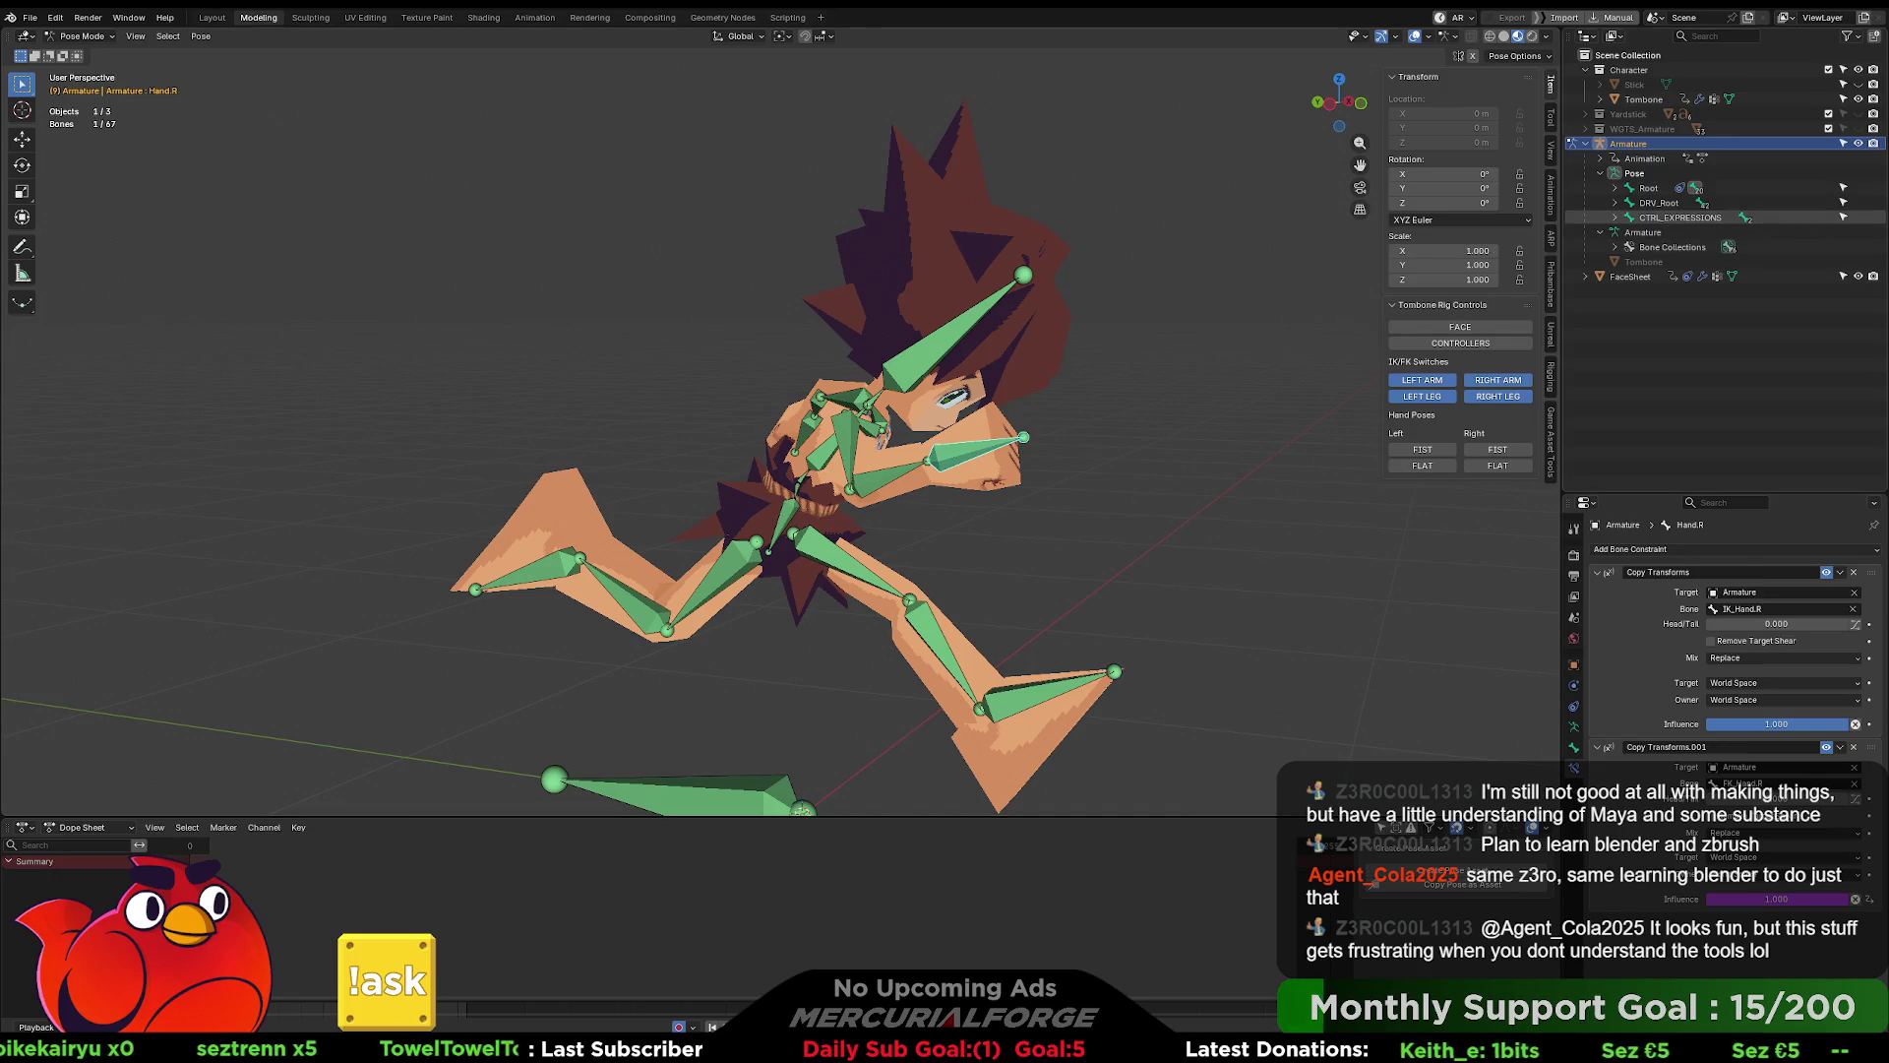
pyautogui.keyDown('shift'); pyautogui.moveTo(1140, 343); pyautogui.dragTo(1108, 393, button='middle'); pyautogui.keyUp('shift')
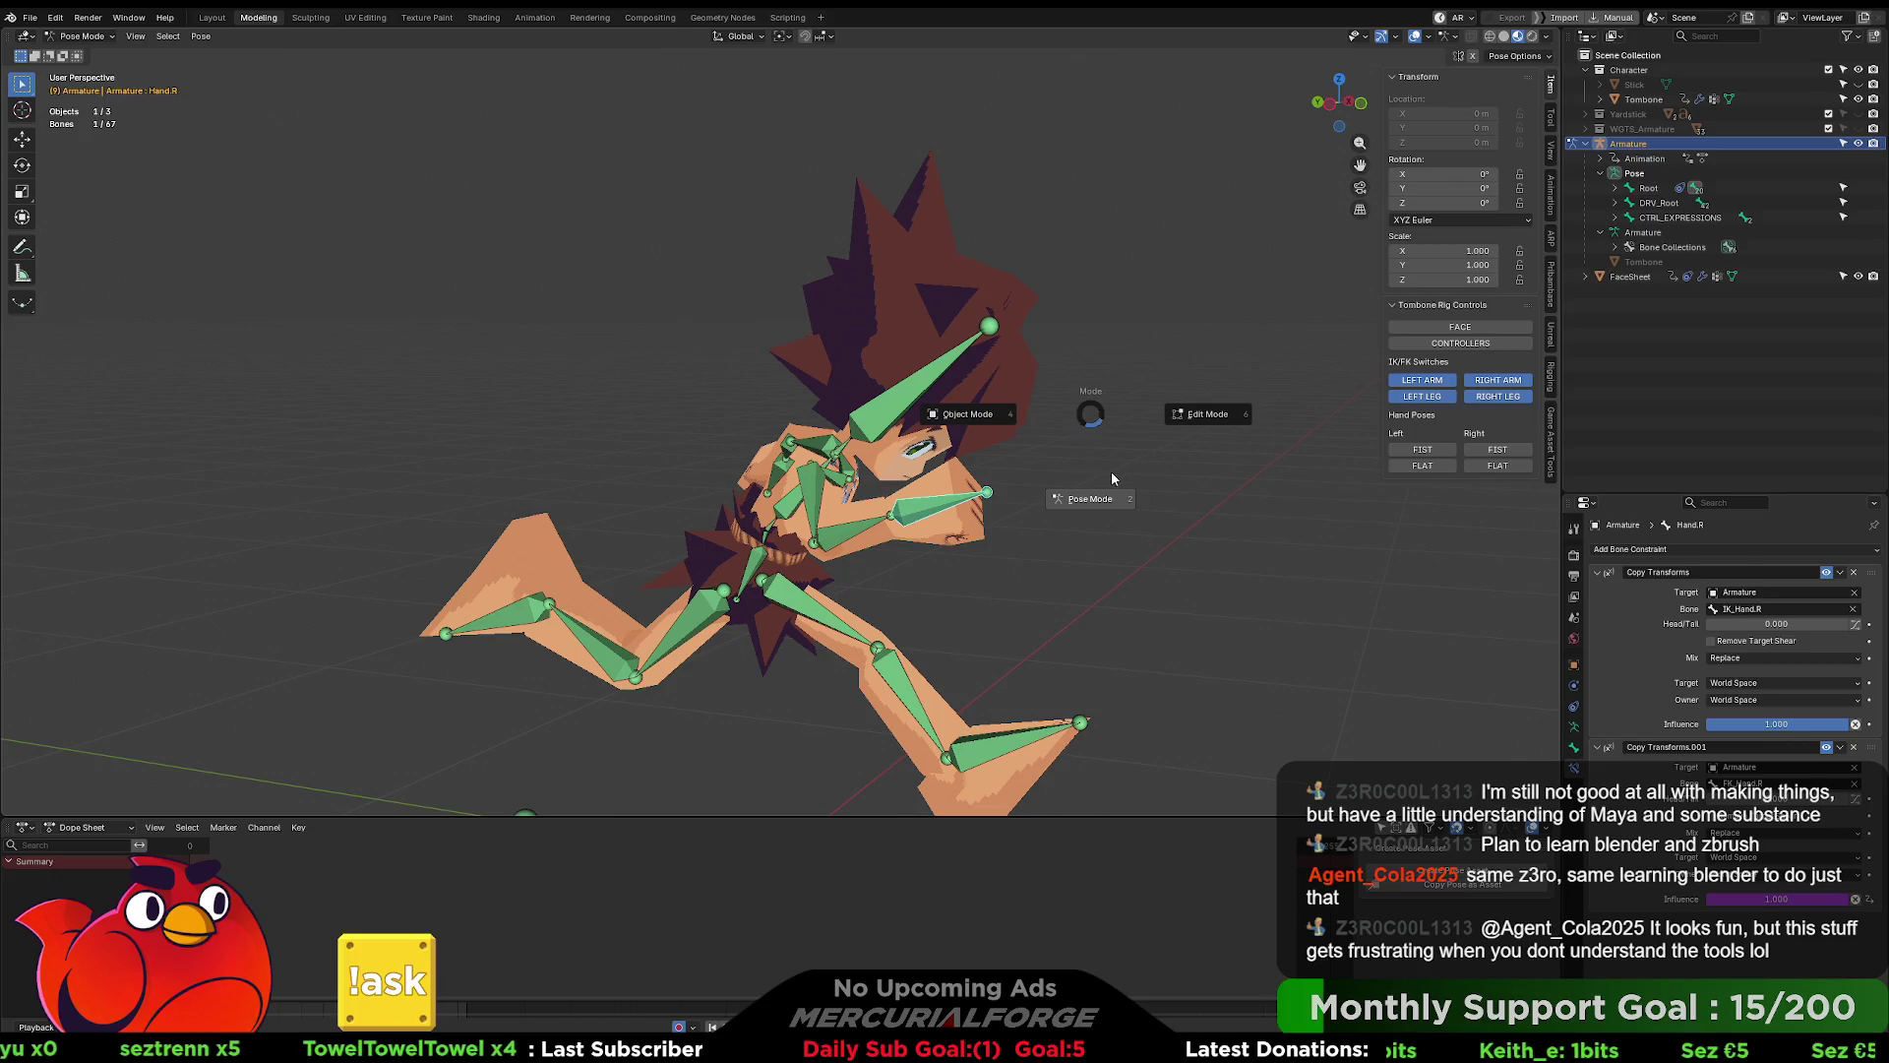
# - Show the CONTROLLERS widgets and select the head control ring
pyautogui.click(1510, 342)
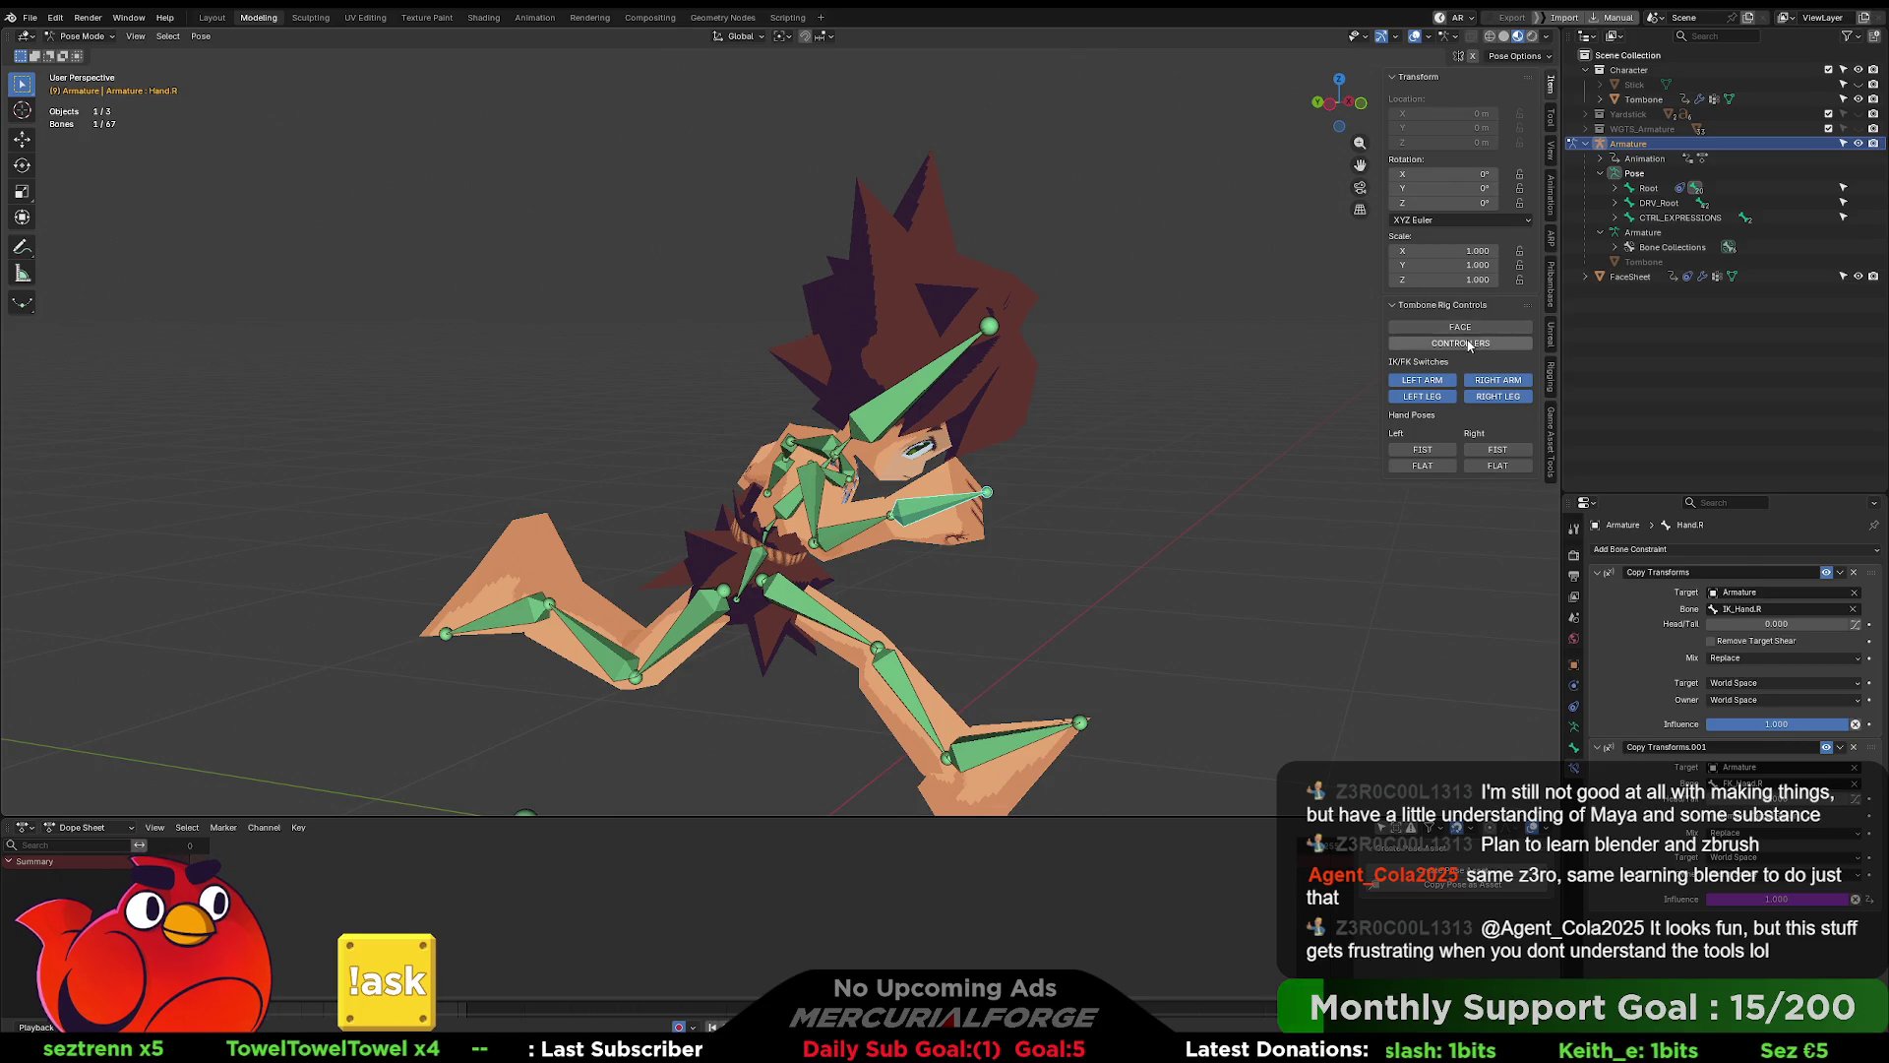
pyautogui.click(1071, 451)
pyautogui.moveTo(1096, 429)
pyautogui.mouseDown(button='middle')
pyautogui.moveTo(1035, 417)
pyautogui.moveTo(1083, 388)
pyautogui.moveTo(1108, 428)
pyautogui.moveTo(1198, 449)
pyautogui.mouseUp(button='middle')
pyautogui.scroll(4, 1198, 448)
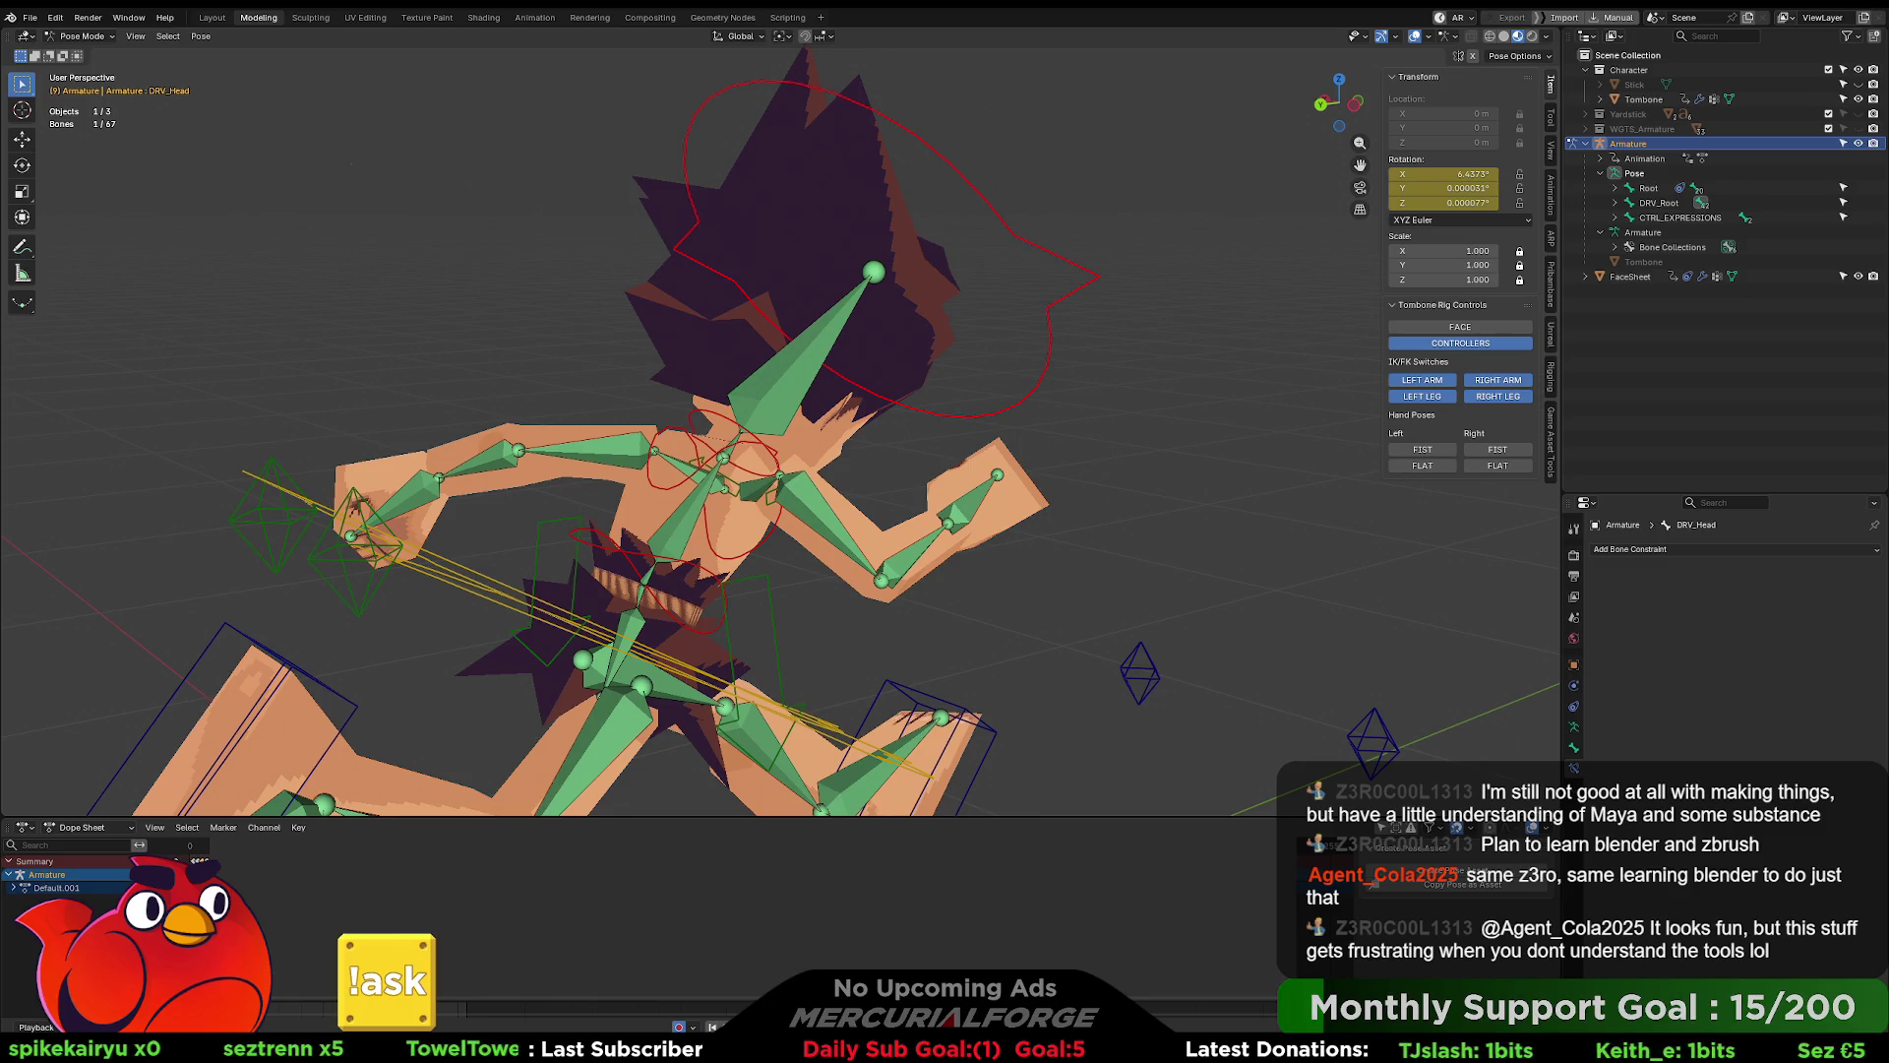
pyautogui.moveTo(1043, 423)
pyautogui.mouseDown(button='middle')
pyautogui.moveTo(907, 528)
pyautogui.moveTo(861, 347)
pyautogui.moveTo(1031, 376)
pyautogui.moveTo(1008, 377)
pyautogui.moveTo(958, 364)
pyautogui.moveTo(1291, 364)
pyautogui.mouseUp(button='middle')
# - Flip the left and right arm IK/FK switches back and forth to test them
pyautogui.click(1442, 383)
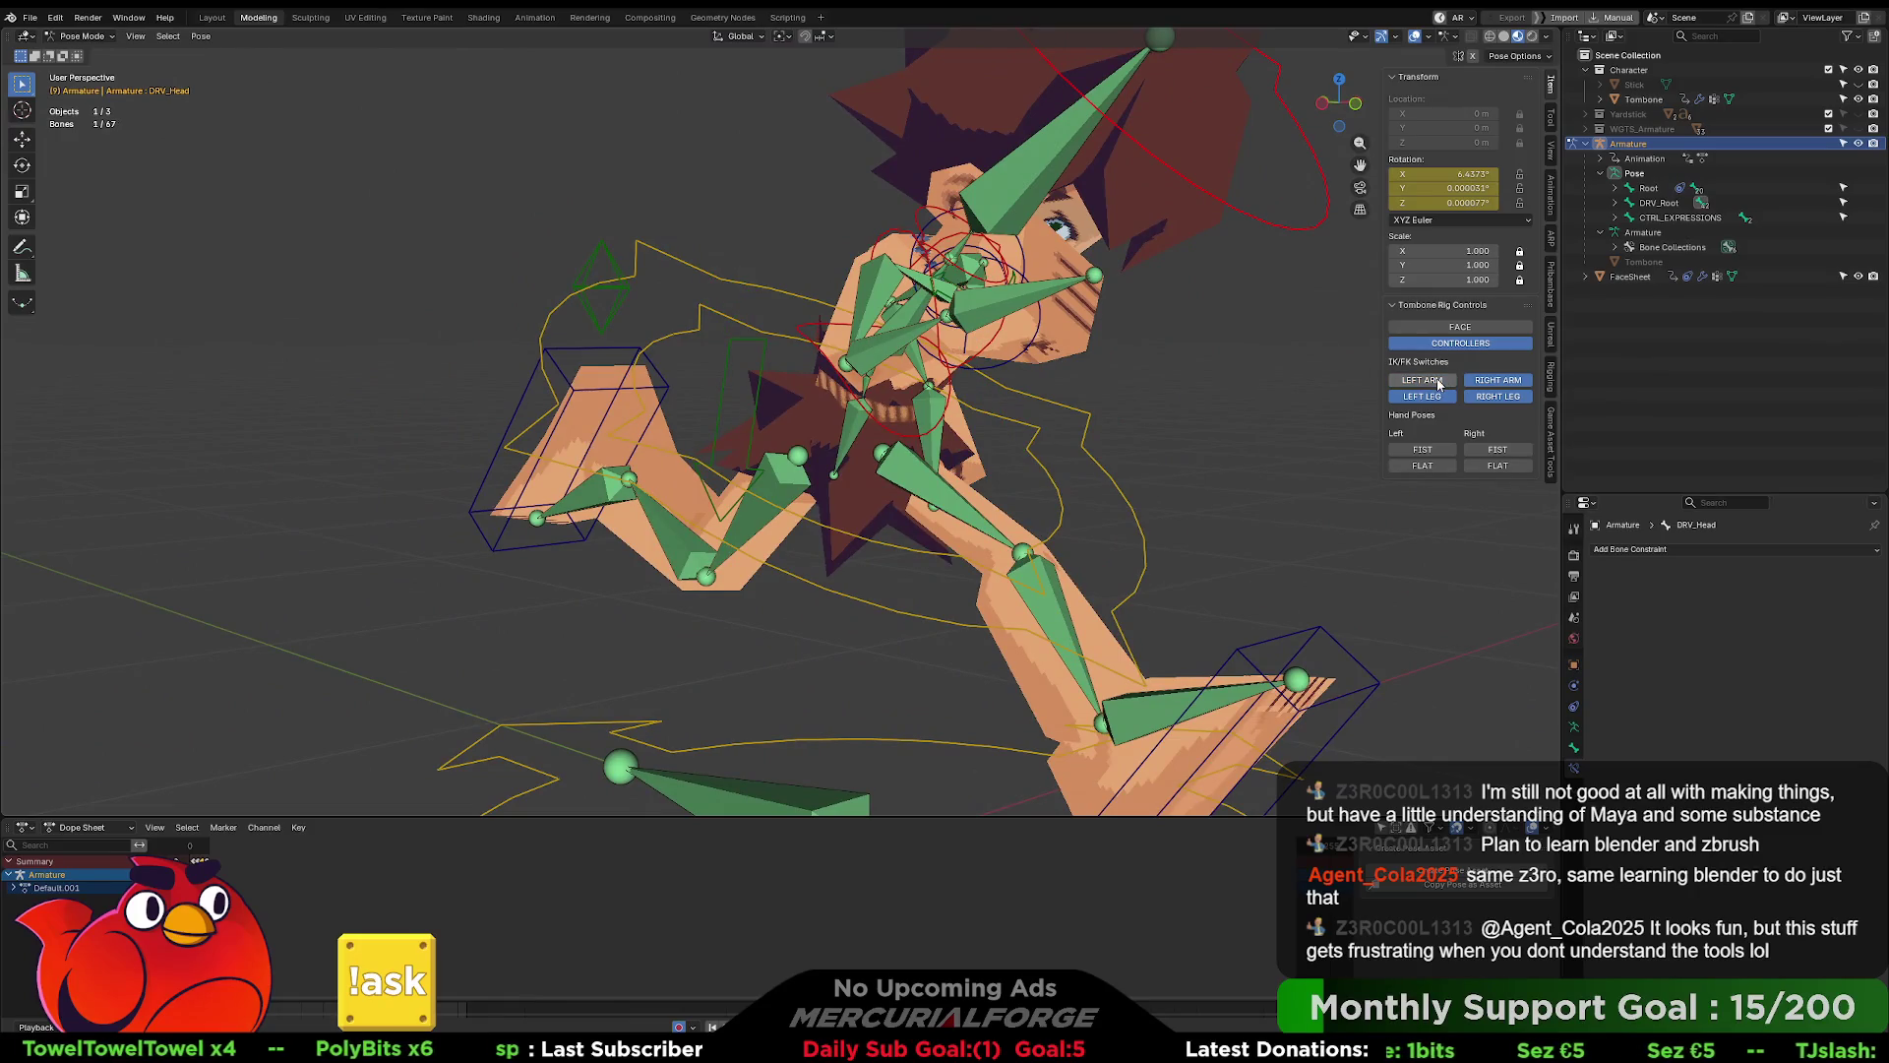
pyautogui.click(1442, 383)
pyautogui.click(1495, 387)
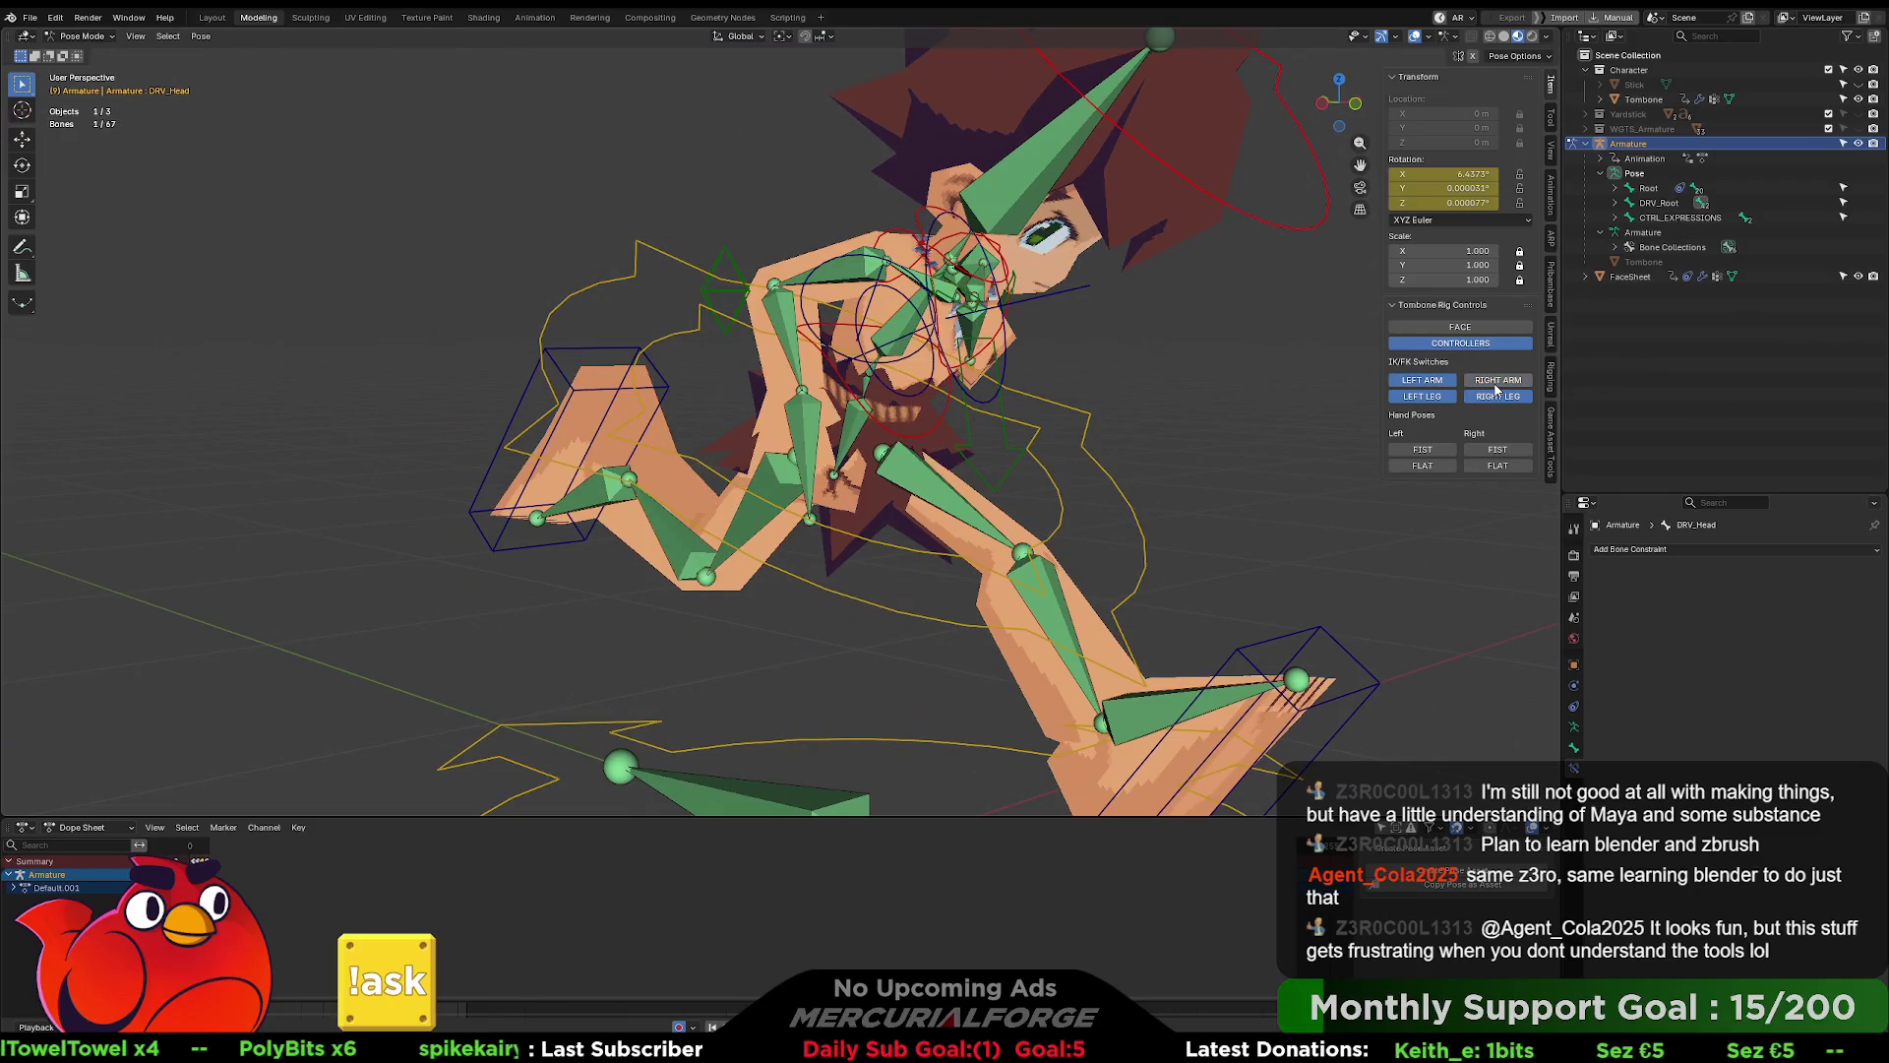
pyautogui.click(1496, 387)
pyautogui.moveTo(1279, 401); pyautogui.dragTo(1078, 392, button='middle')
# - Select the left hand and IK pole control, checking bone collections and bone properties
pyautogui.click(1301, 297)
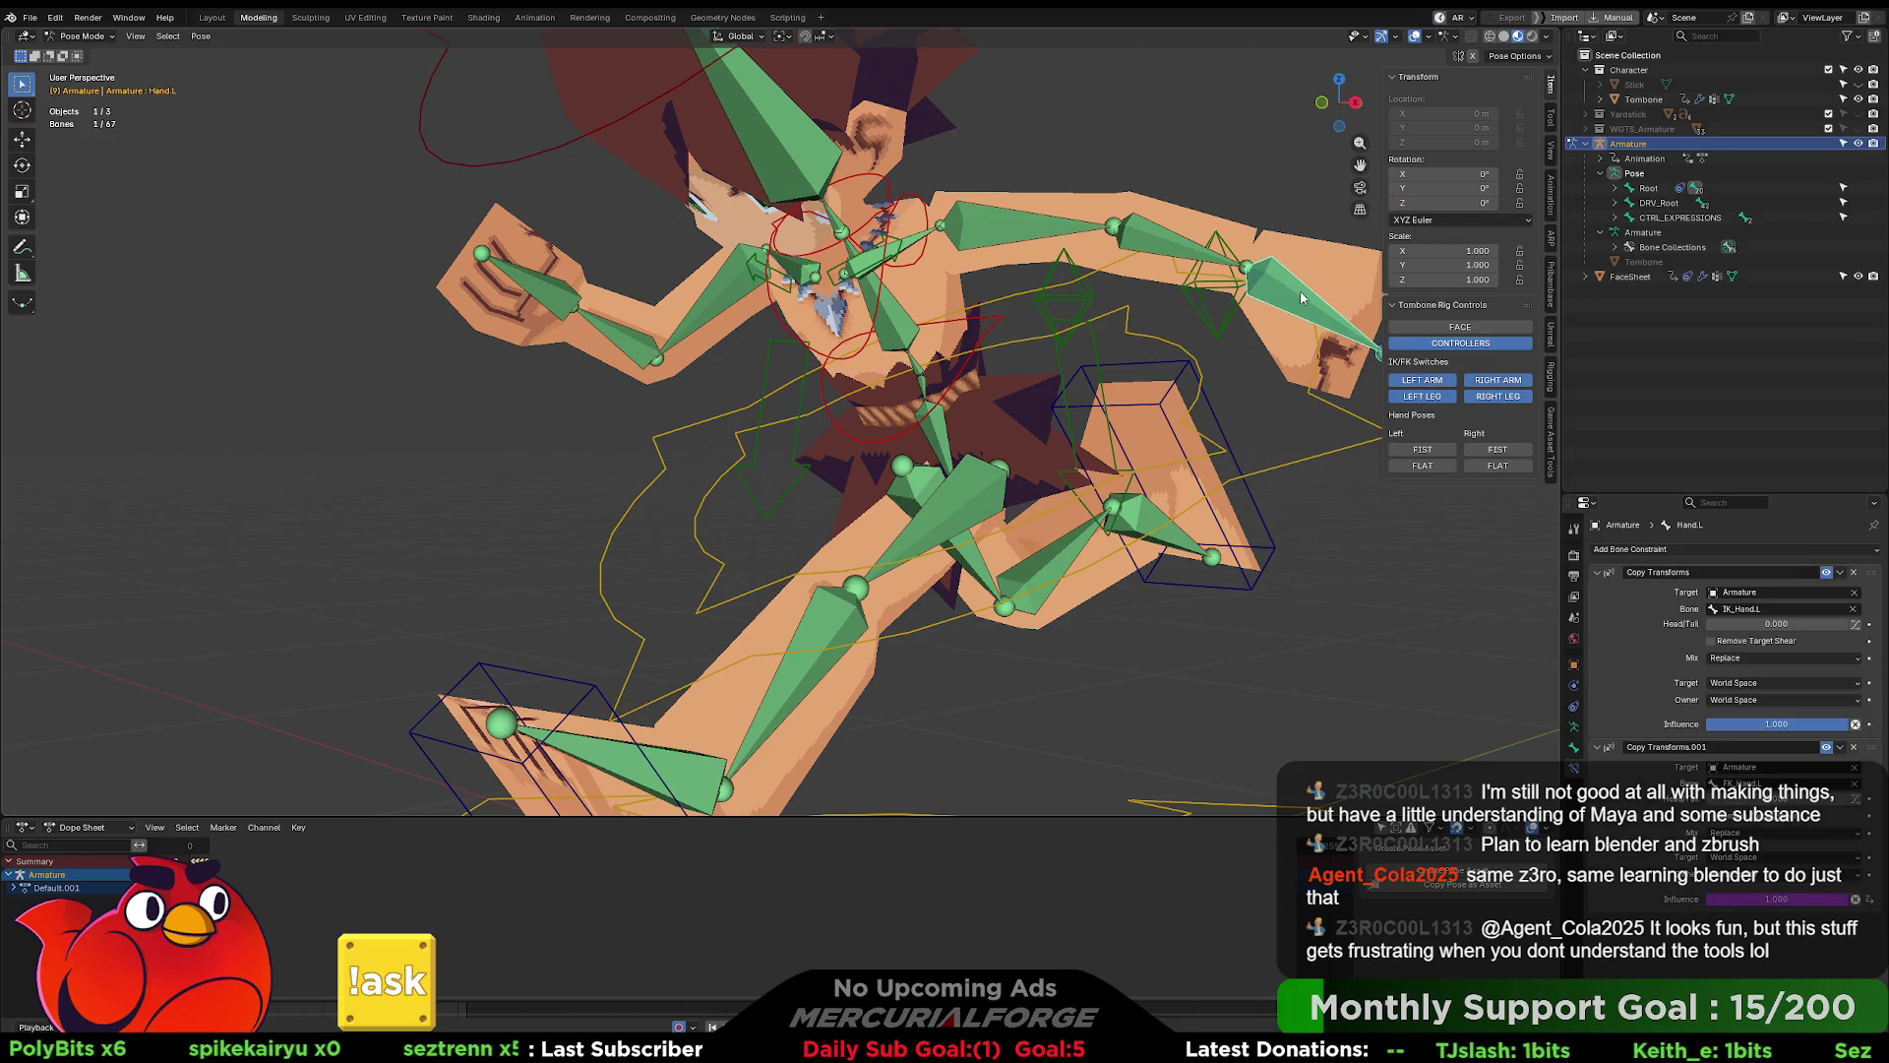
pyautogui.click(1222, 317)
pyautogui.moveTo(1230, 325)
pyautogui.mouseDown(button='middle')
pyautogui.moveTo(1297, 437)
pyautogui.moveTo(1427, 433)
pyautogui.moveTo(1281, 430)
pyautogui.moveTo(1275, 387)
pyautogui.moveTo(1154, 363)
pyautogui.moveTo(894, 376)
pyautogui.moveTo(1079, 358)
pyautogui.moveTo(1151, 393)
pyautogui.mouseUp(button='middle')
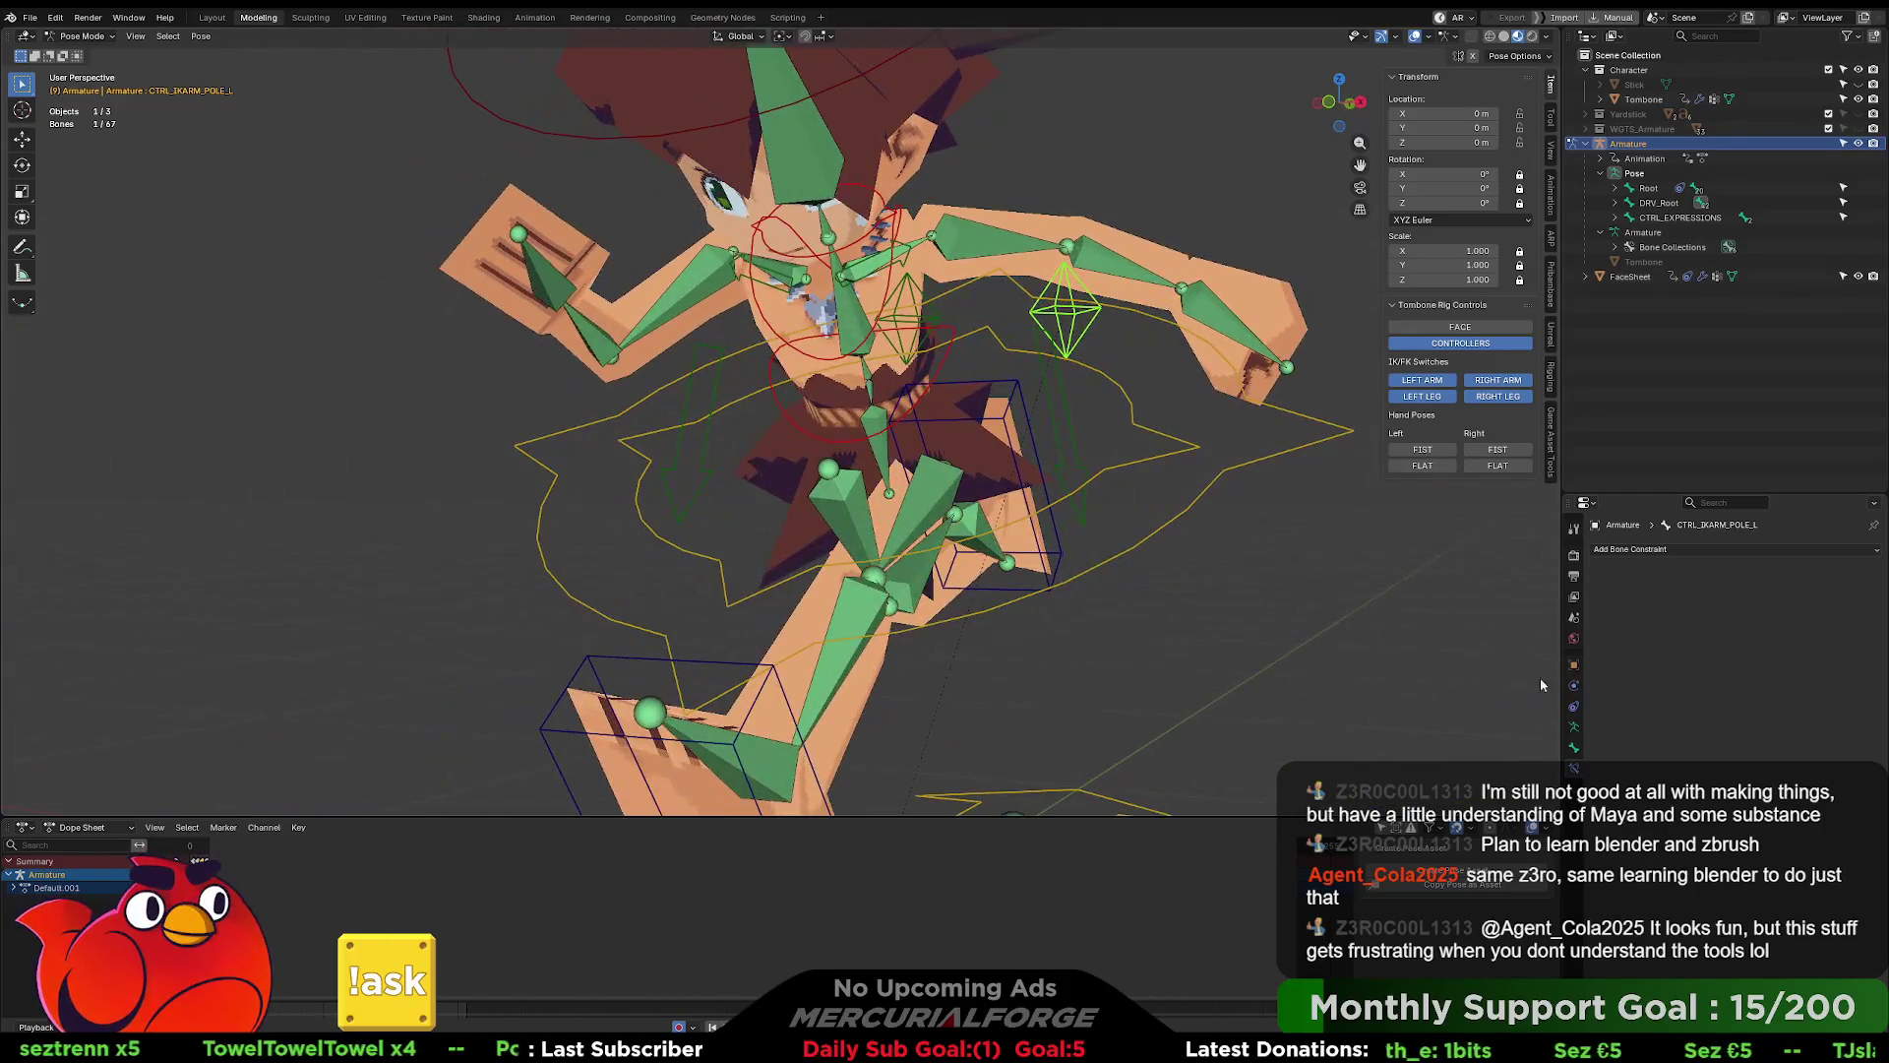
pyautogui.click(1573, 726)
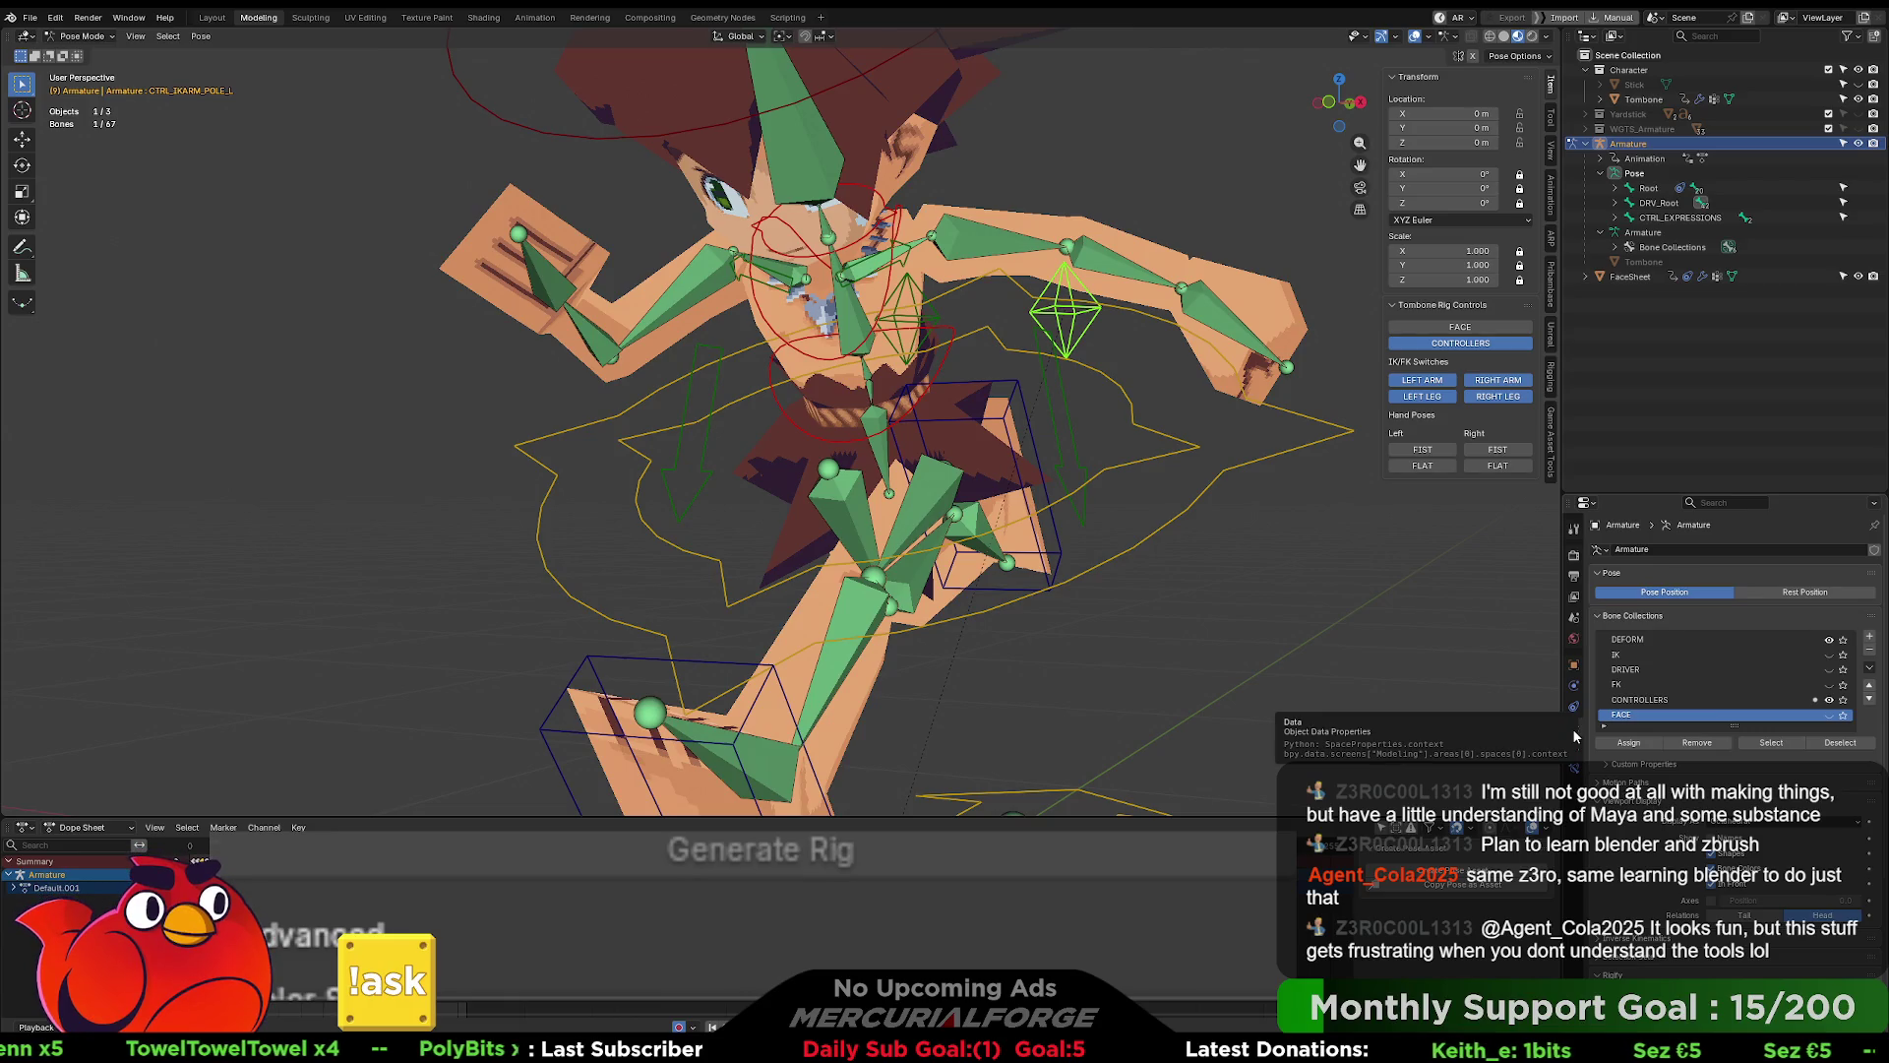
pyautogui.click(1729, 716)
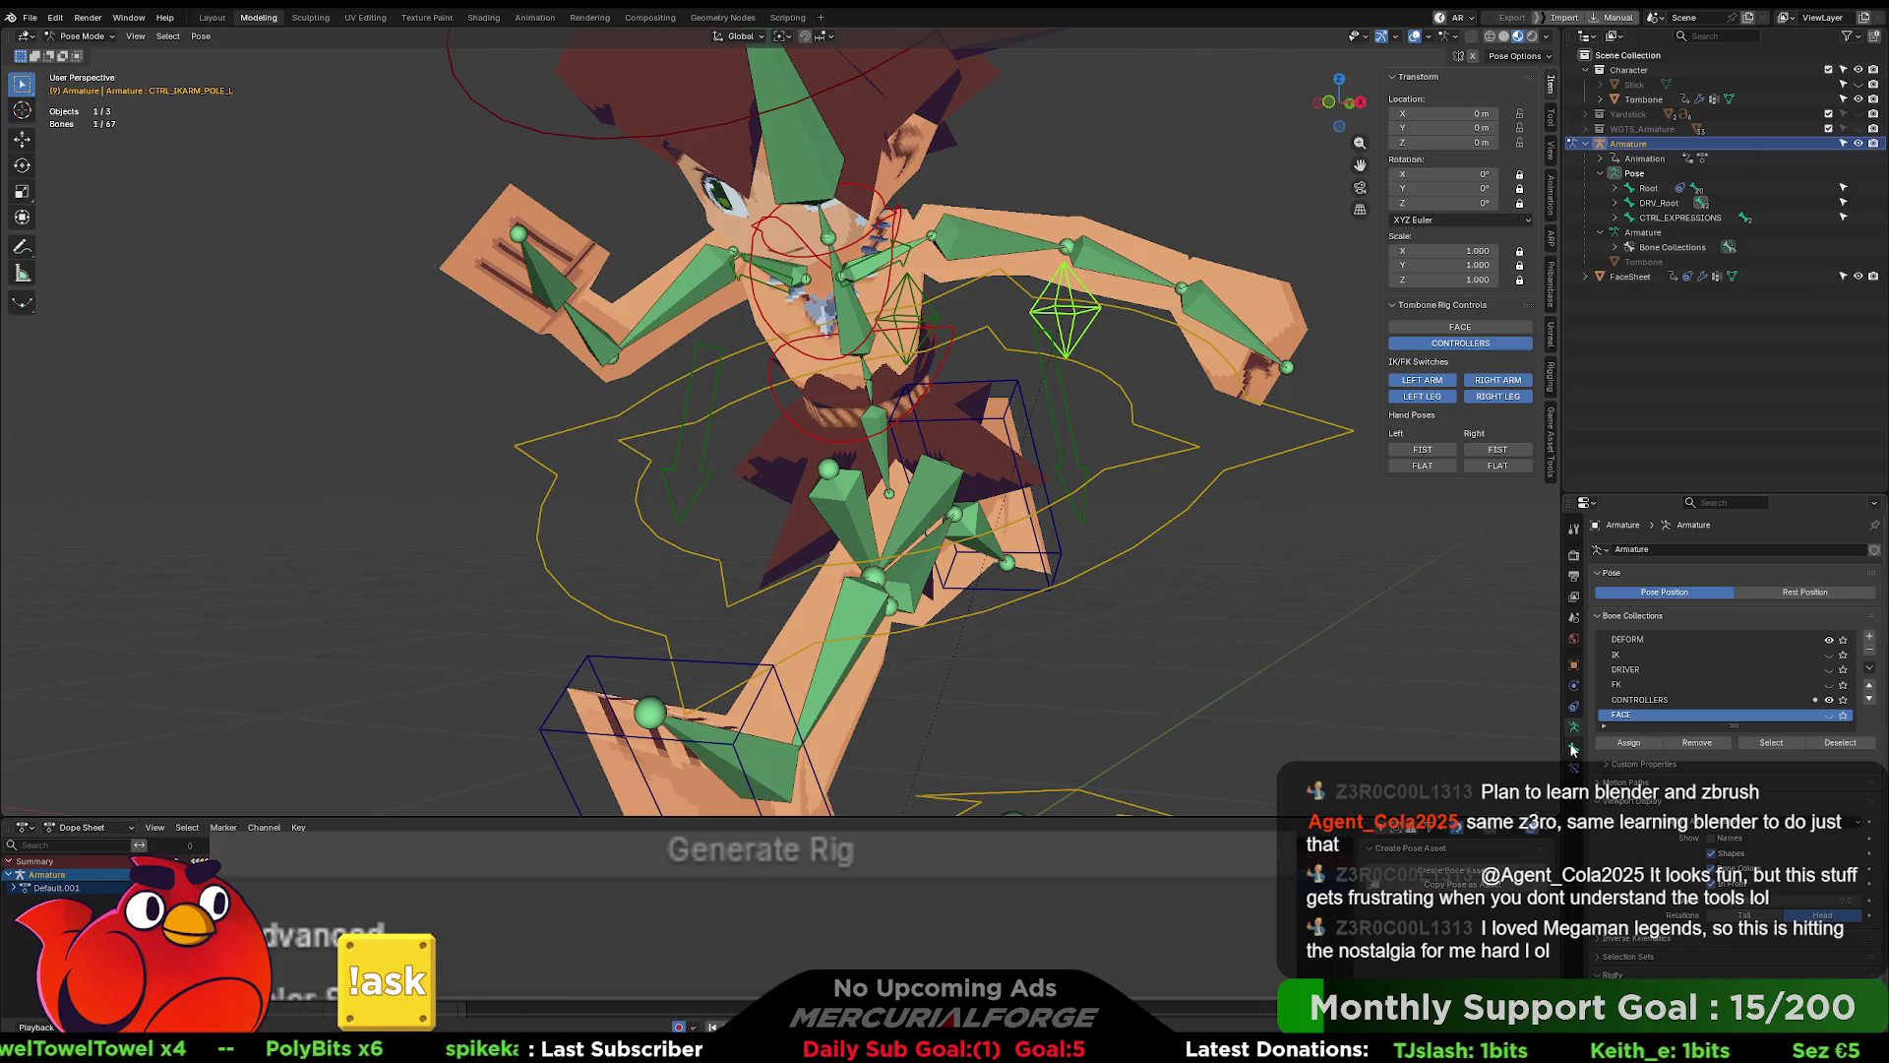
pyautogui.click(1573, 746)
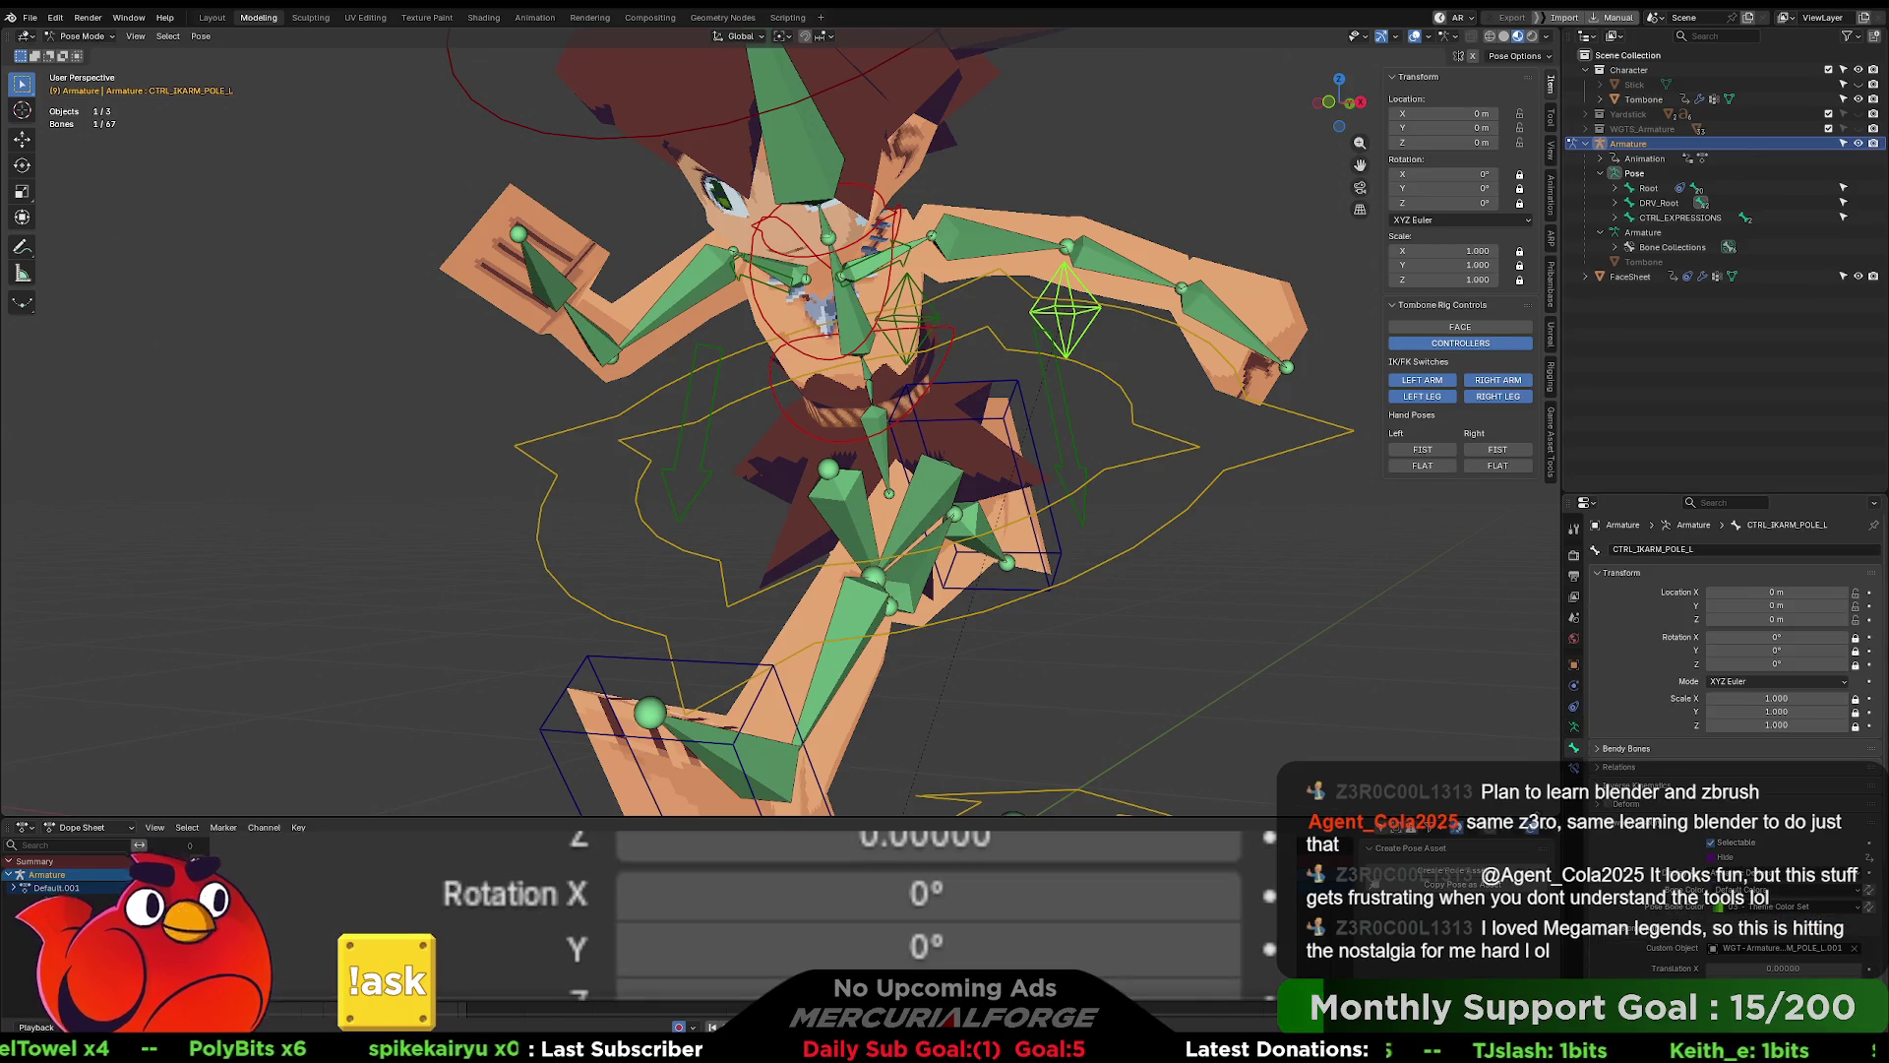
pyautogui.click(1004, 253)
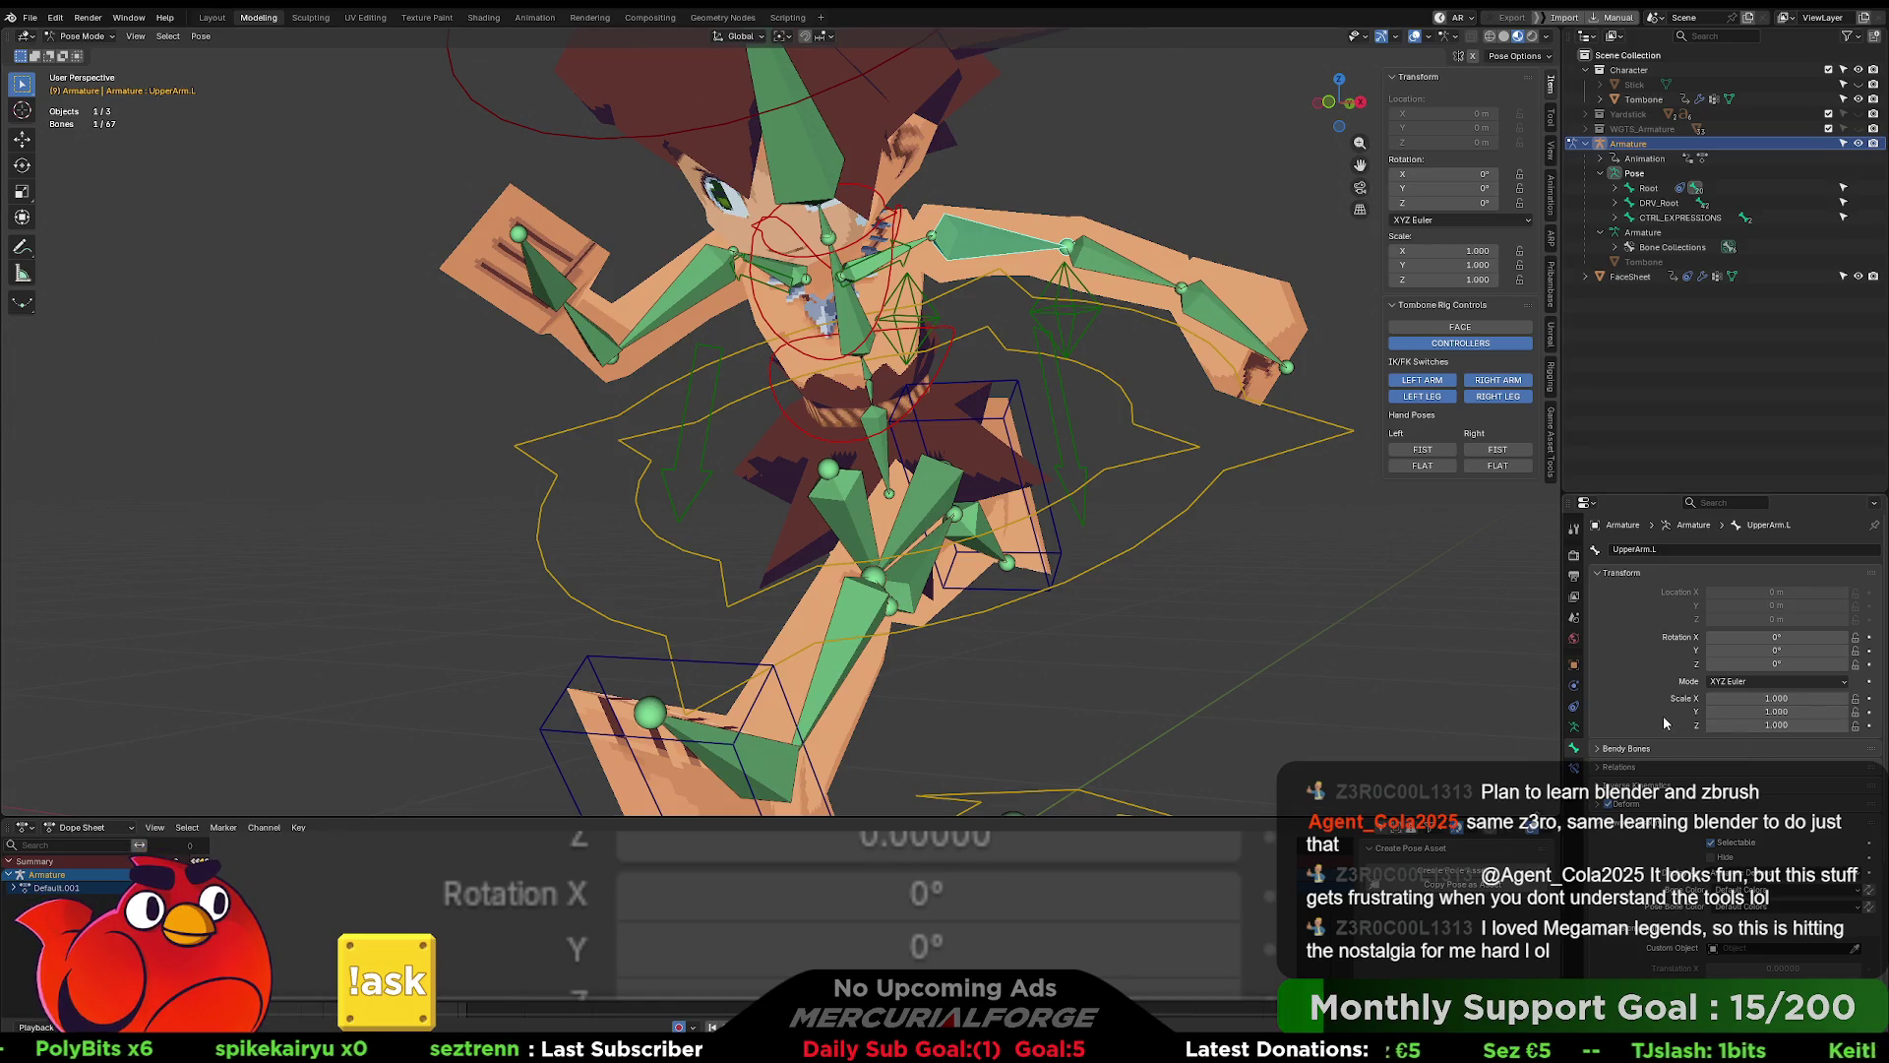
# - Reopen the Armature Data bone collections and select the left arm IK pole control
pyautogui.keyDown('shift'); pyautogui.moveTo(1218, 551); pyautogui.dragTo(1299, 807, button='middle'); pyautogui.keyUp('shift')
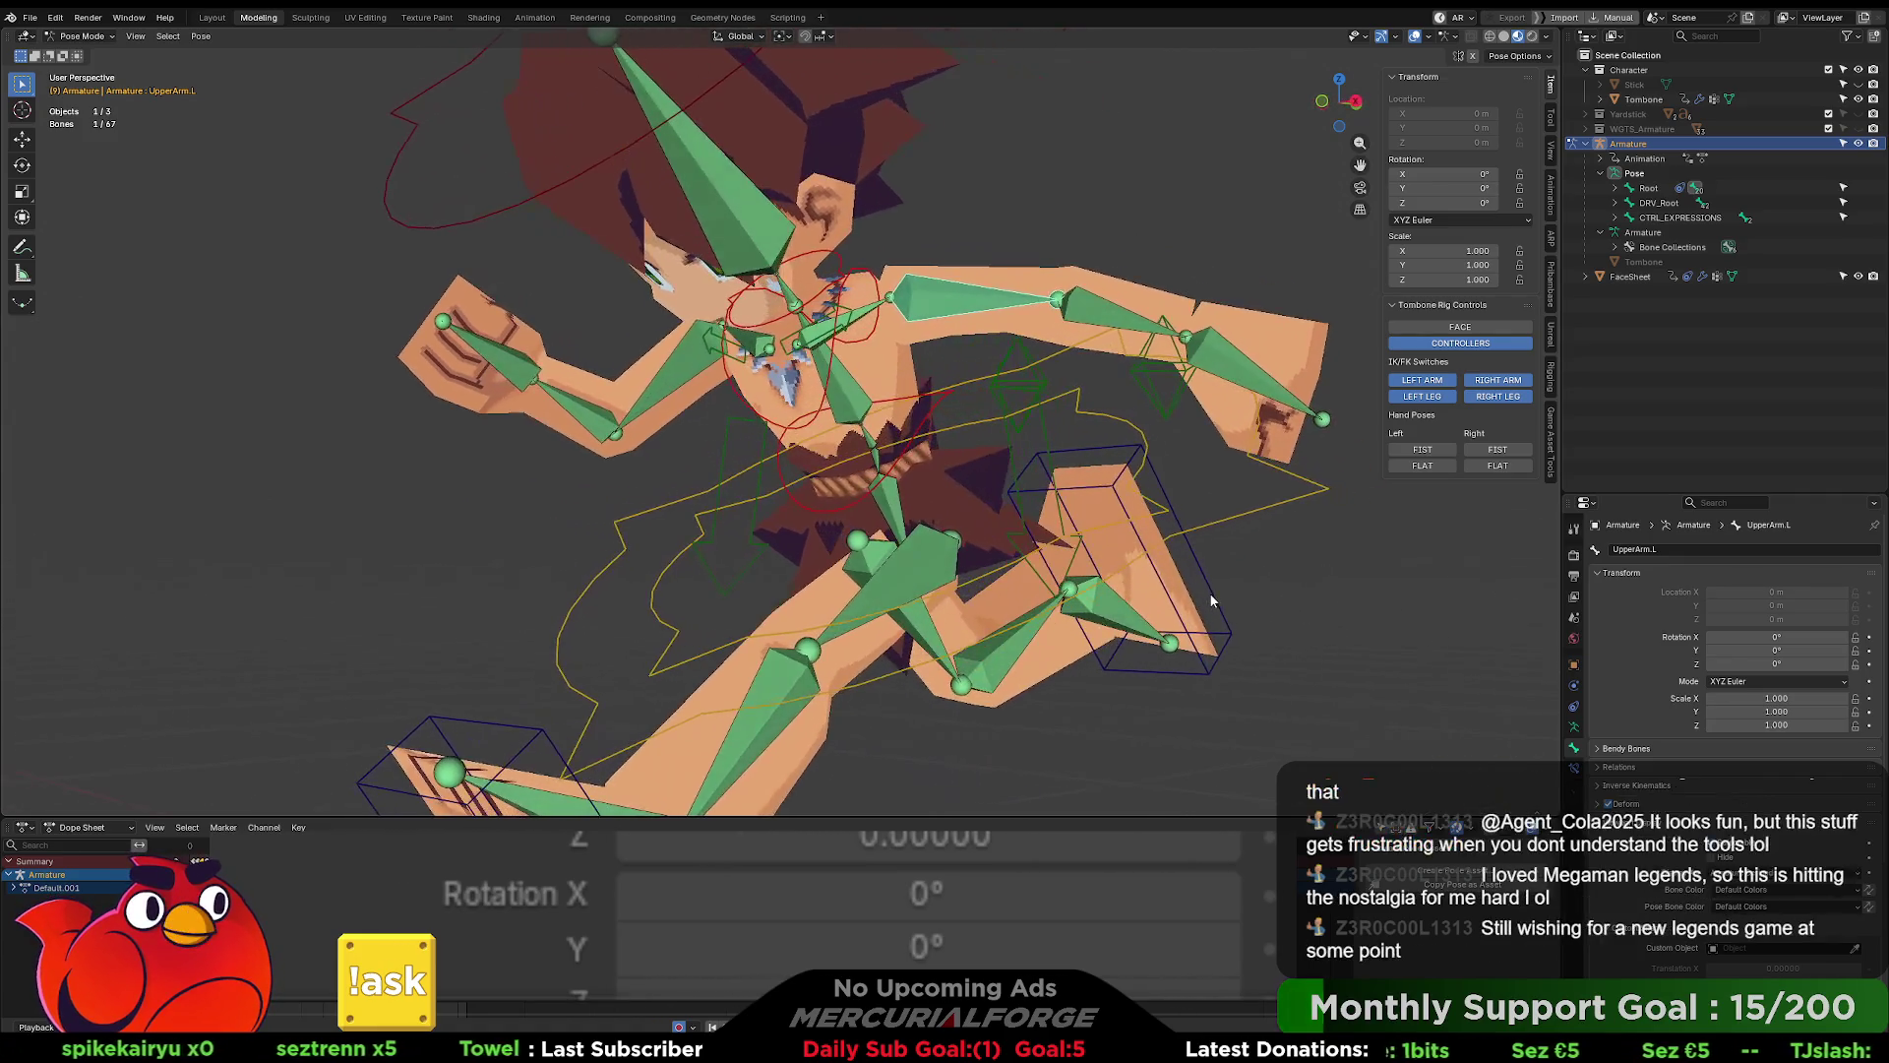
pyautogui.moveTo(1251, 587)
pyautogui.mouseDown(button='middle')
pyautogui.moveTo(1307, 580)
pyautogui.moveTo(1249, 584)
pyautogui.mouseUp(button='middle')
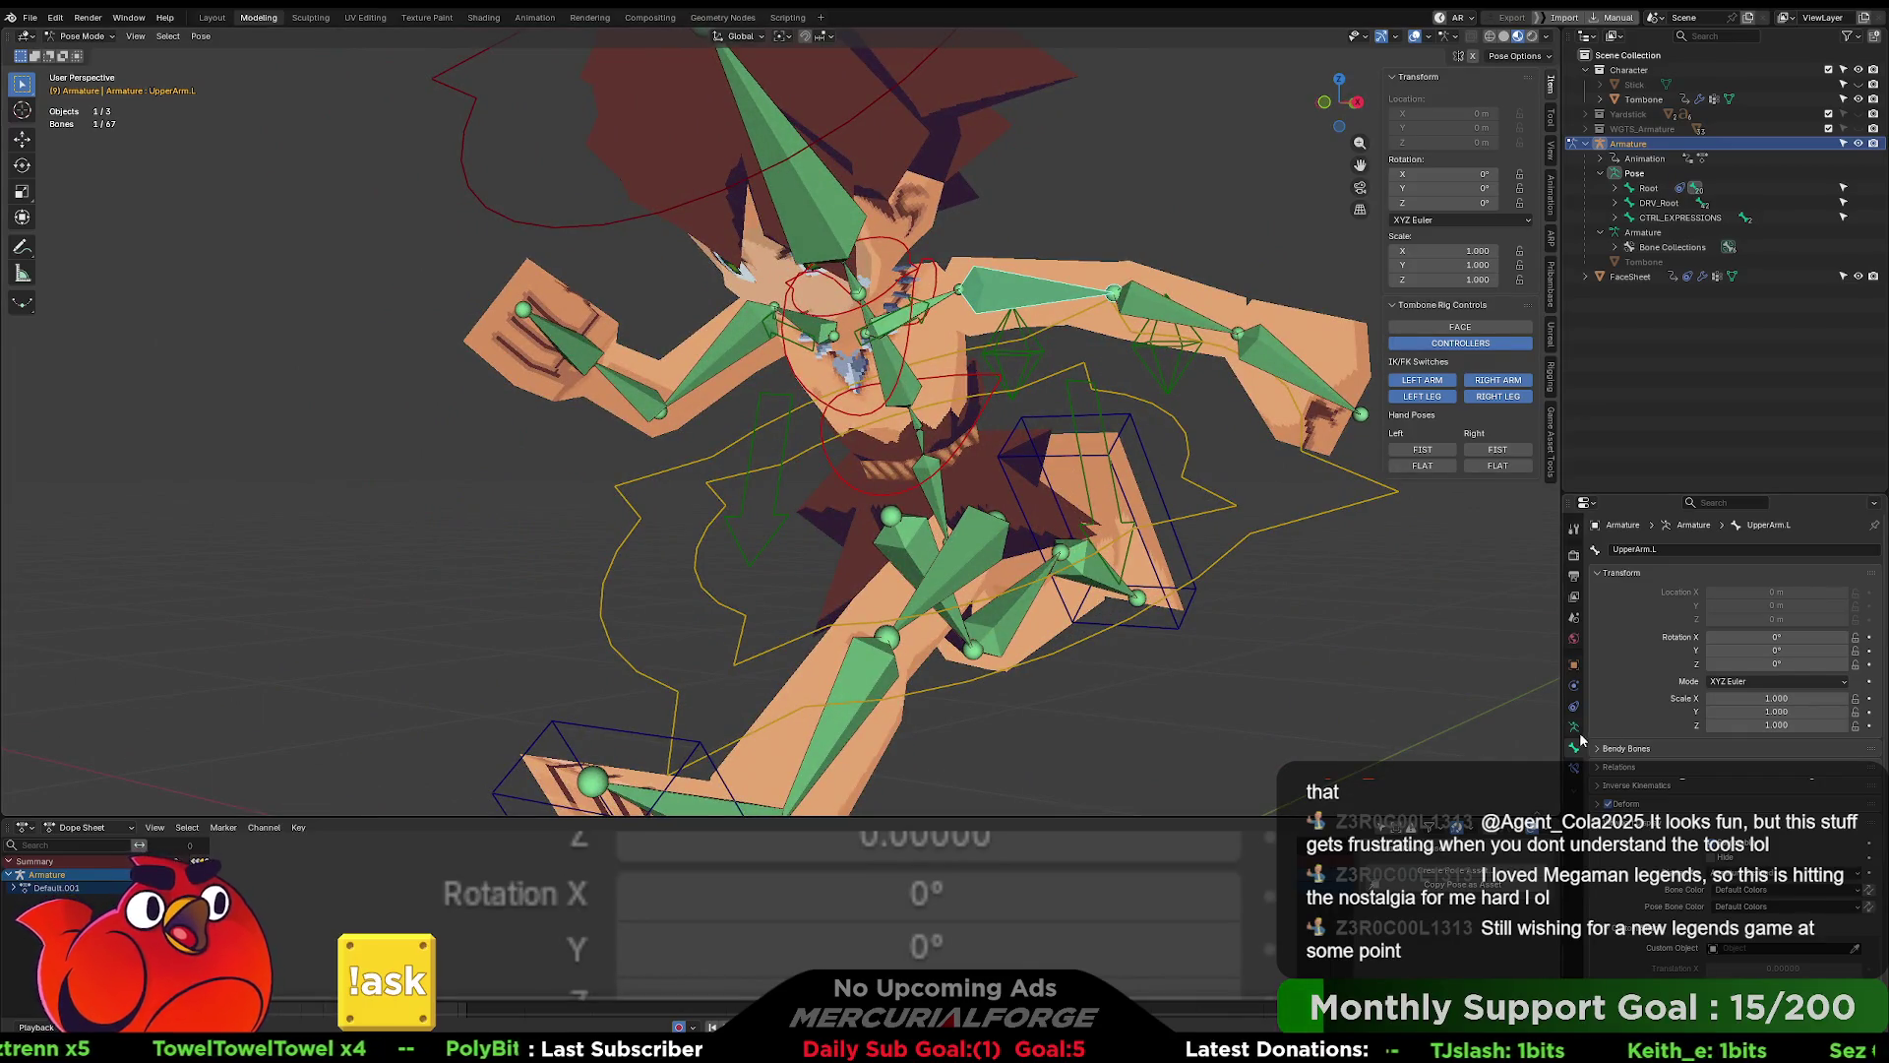
pyautogui.keyDown('shift'); pyautogui.moveTo(1431, 636); pyautogui.dragTo(1370, 647, button='middle'); pyautogui.keyUp('shift')
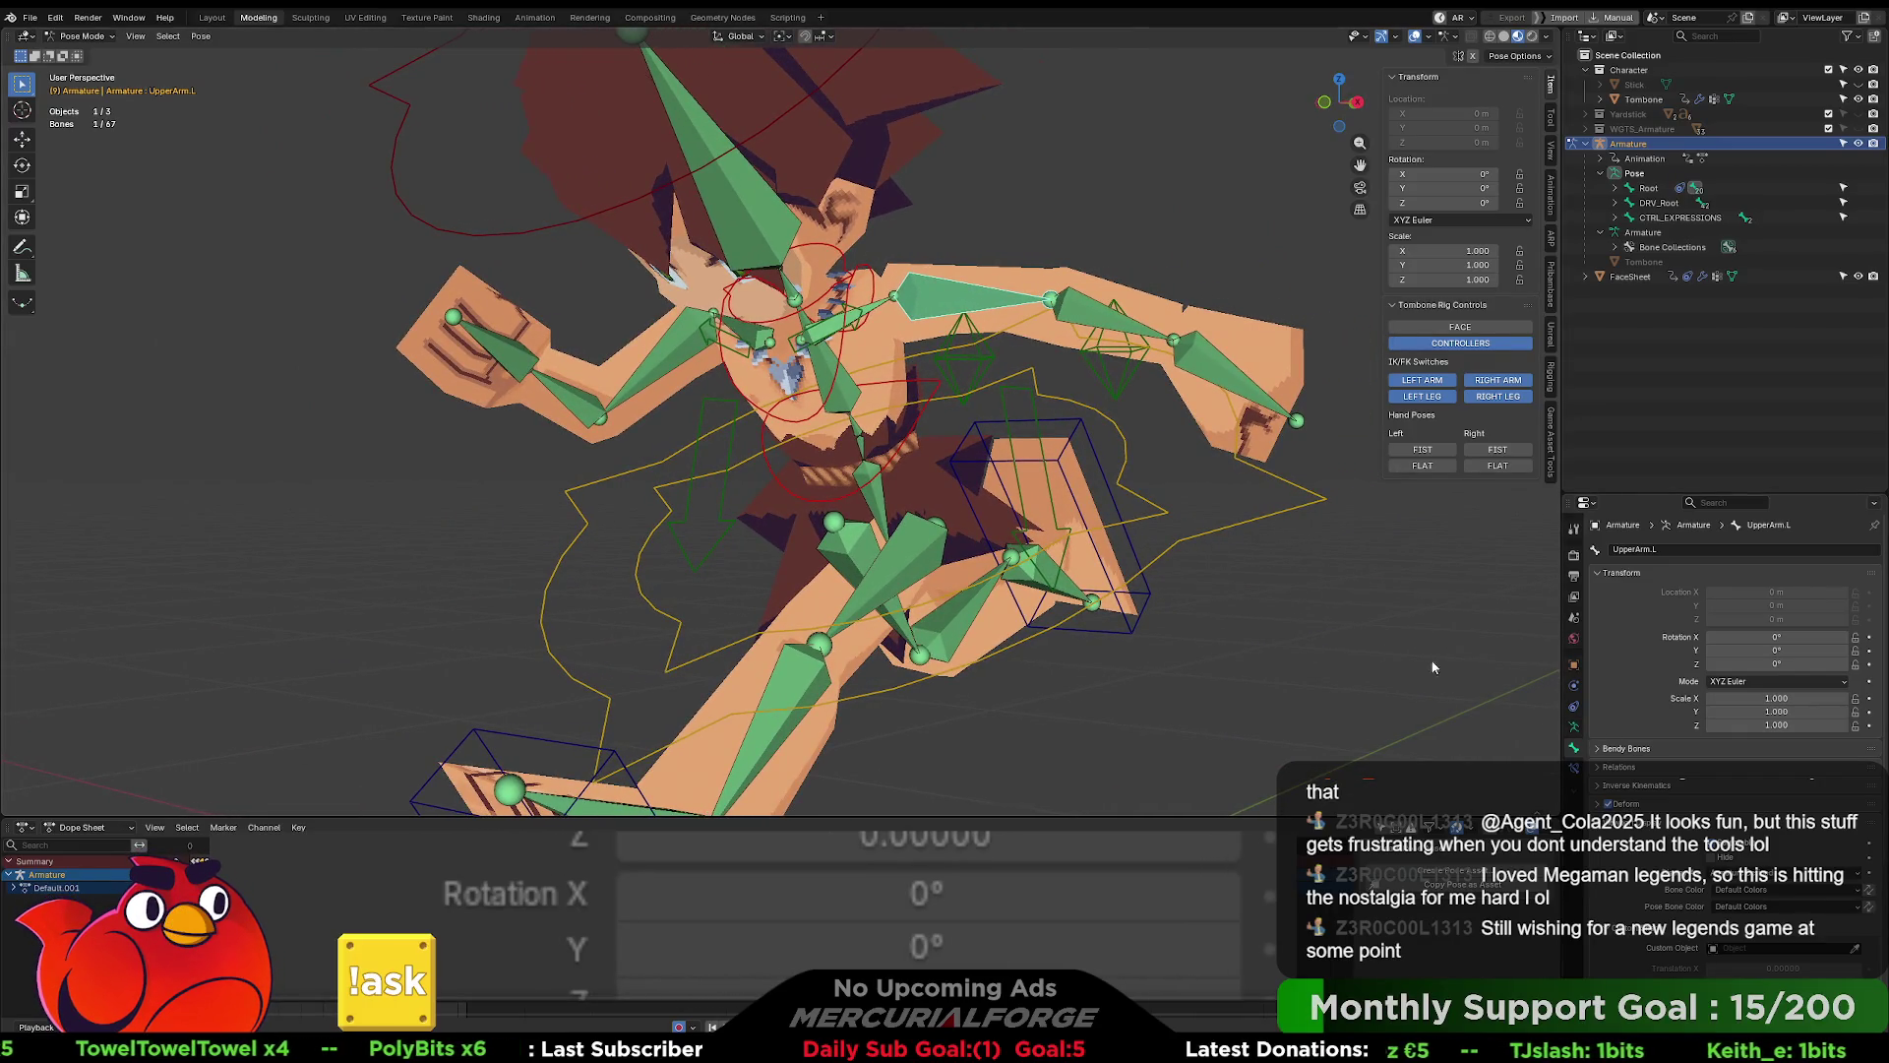
pyautogui.click(1574, 726)
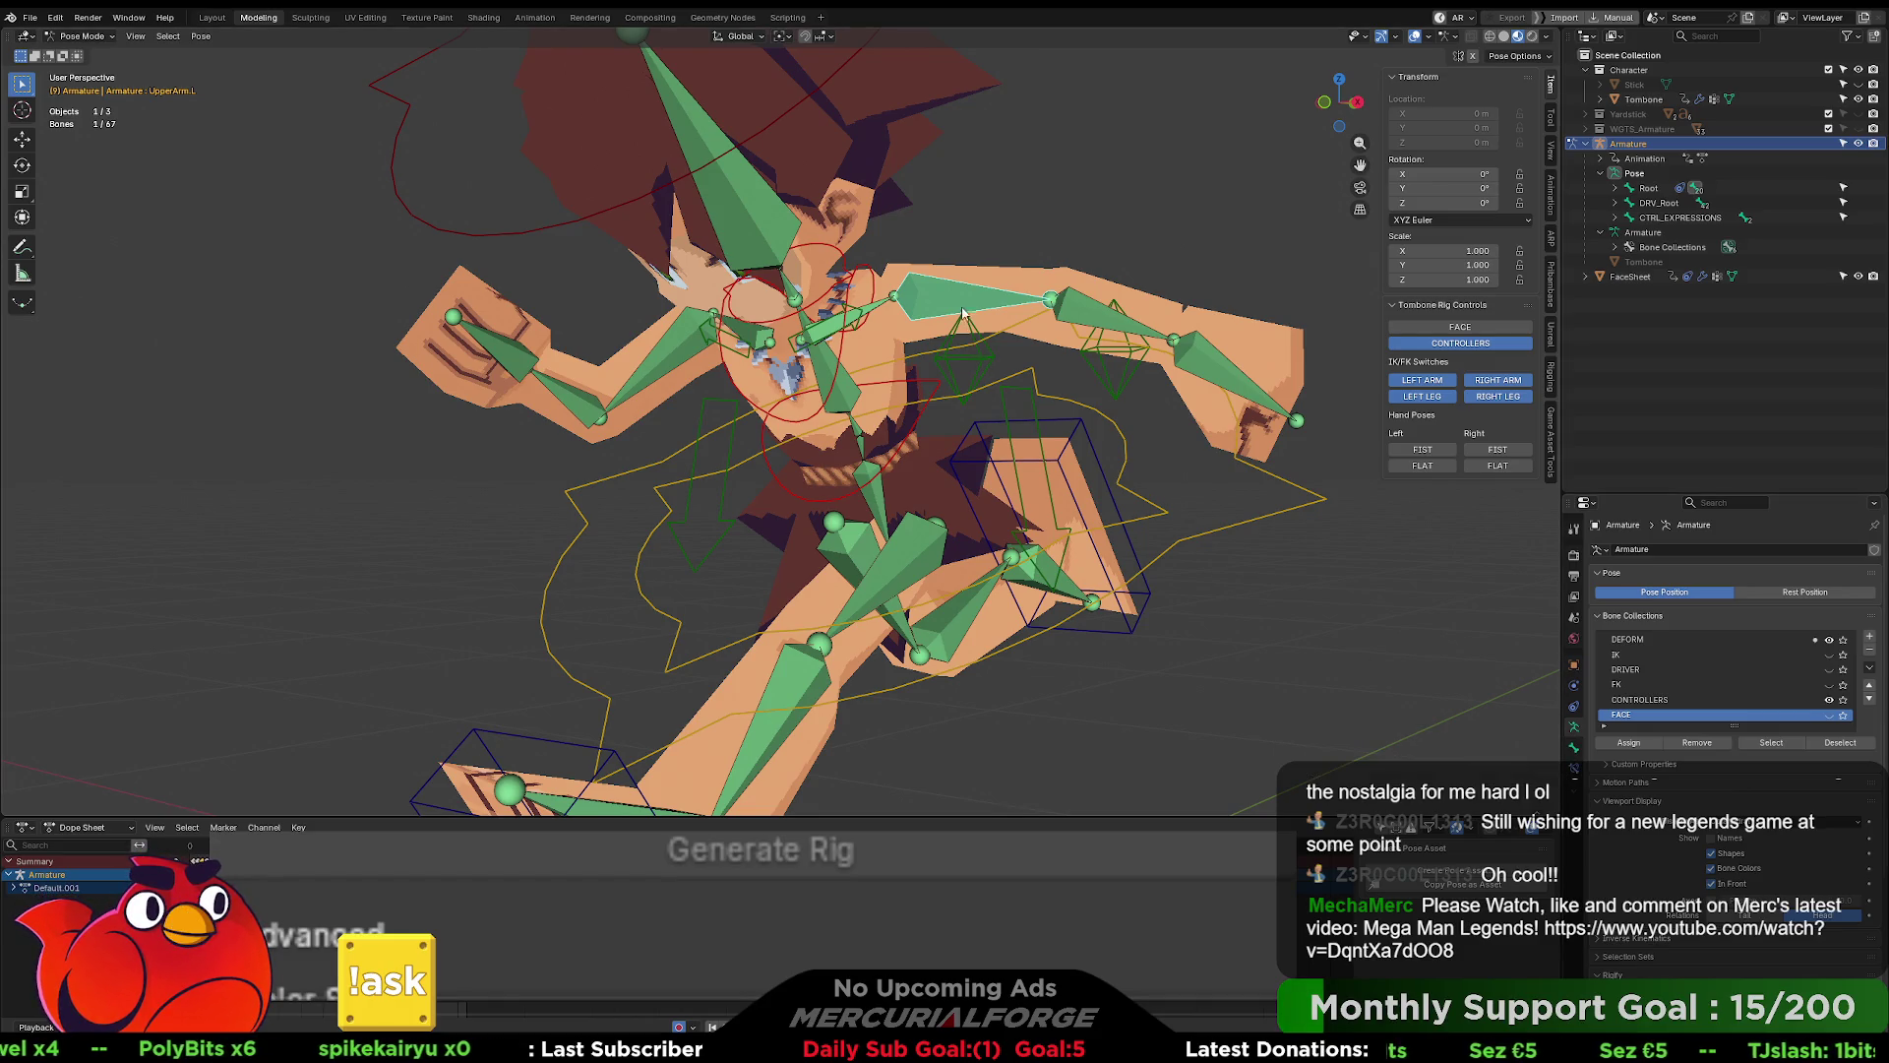
pyautogui.moveTo(964, 313); pyautogui.dragTo(1071, 399, button='middle')
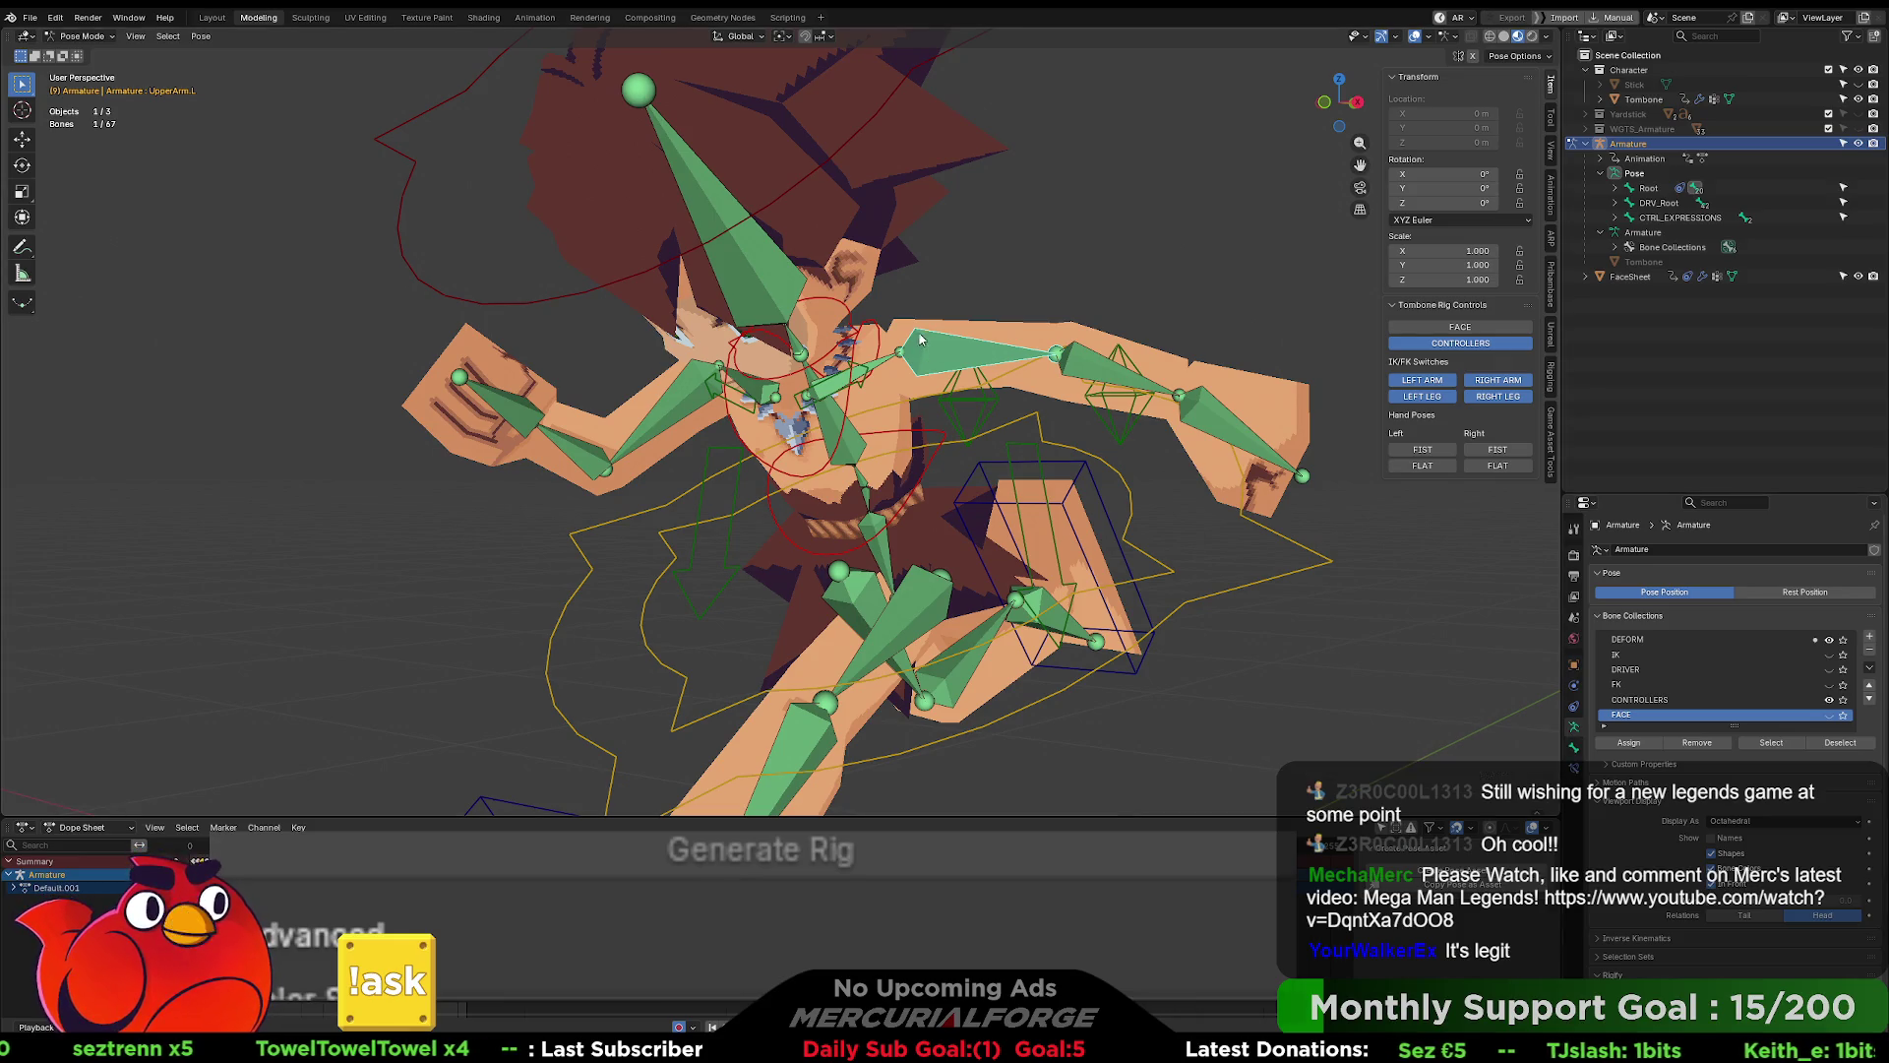
pyautogui.moveTo(959, 374)
pyautogui.mouseDown(button='middle')
pyautogui.moveTo(1130, 358)
pyautogui.moveTo(940, 351)
pyautogui.mouseUp(button='middle')
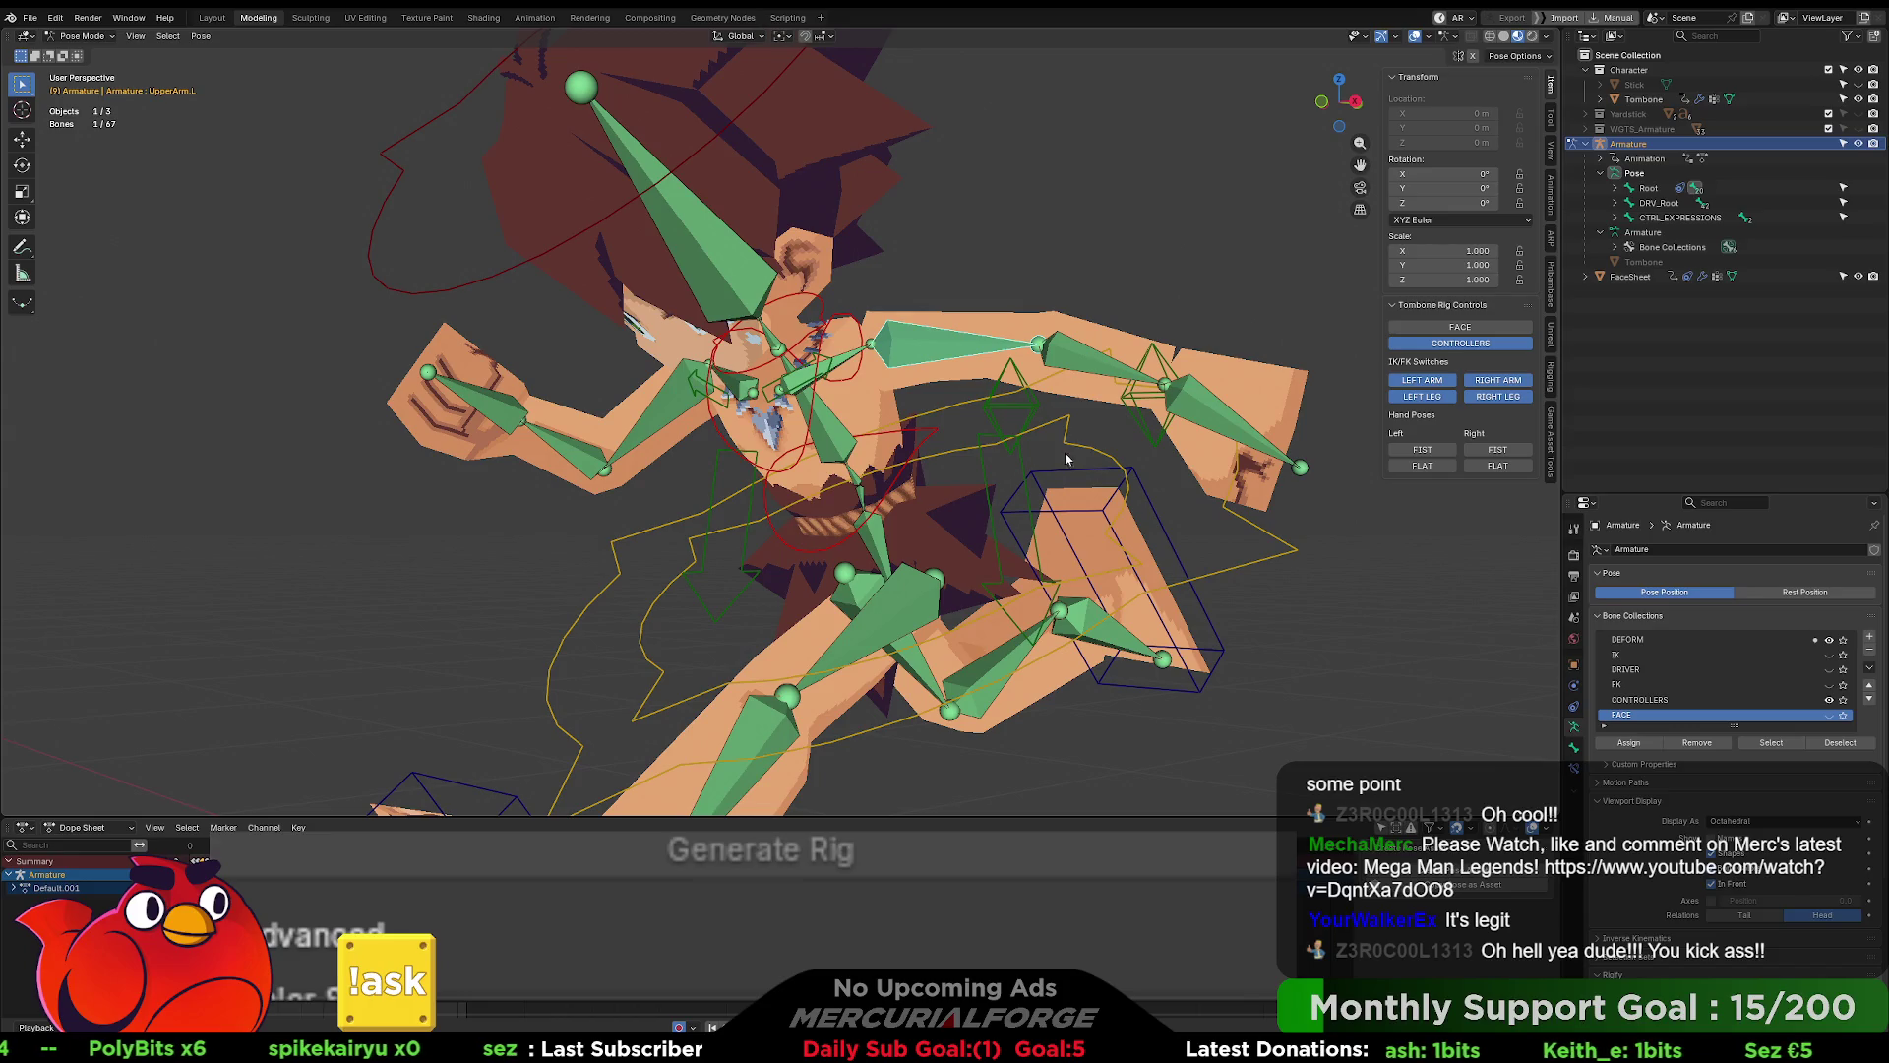
pyautogui.click(1146, 430)
# - Check and confirm the hide driver expression on the arm pole control
pyautogui.moveTo(1224, 534); pyautogui.dragTo(1241, 538, button='middle')
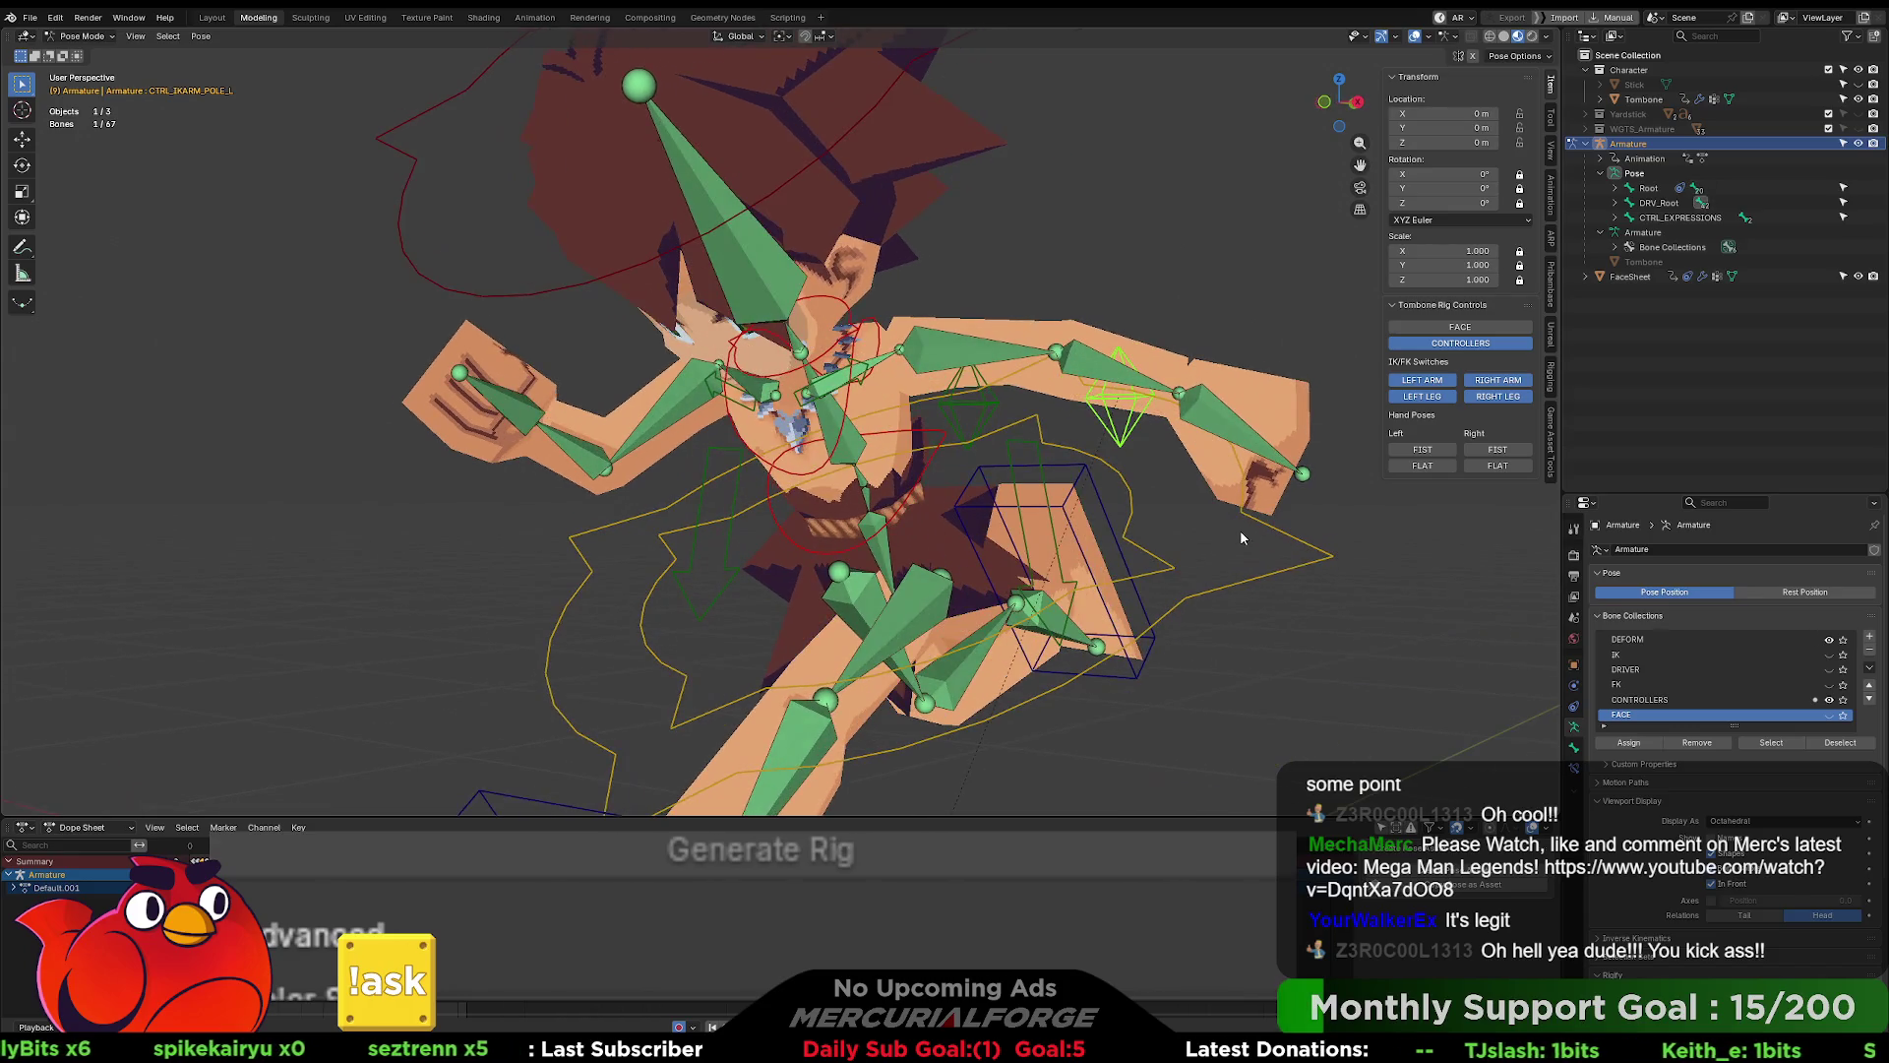
pyautogui.click(1575, 746)
pyautogui.rightClick(1673, 778)
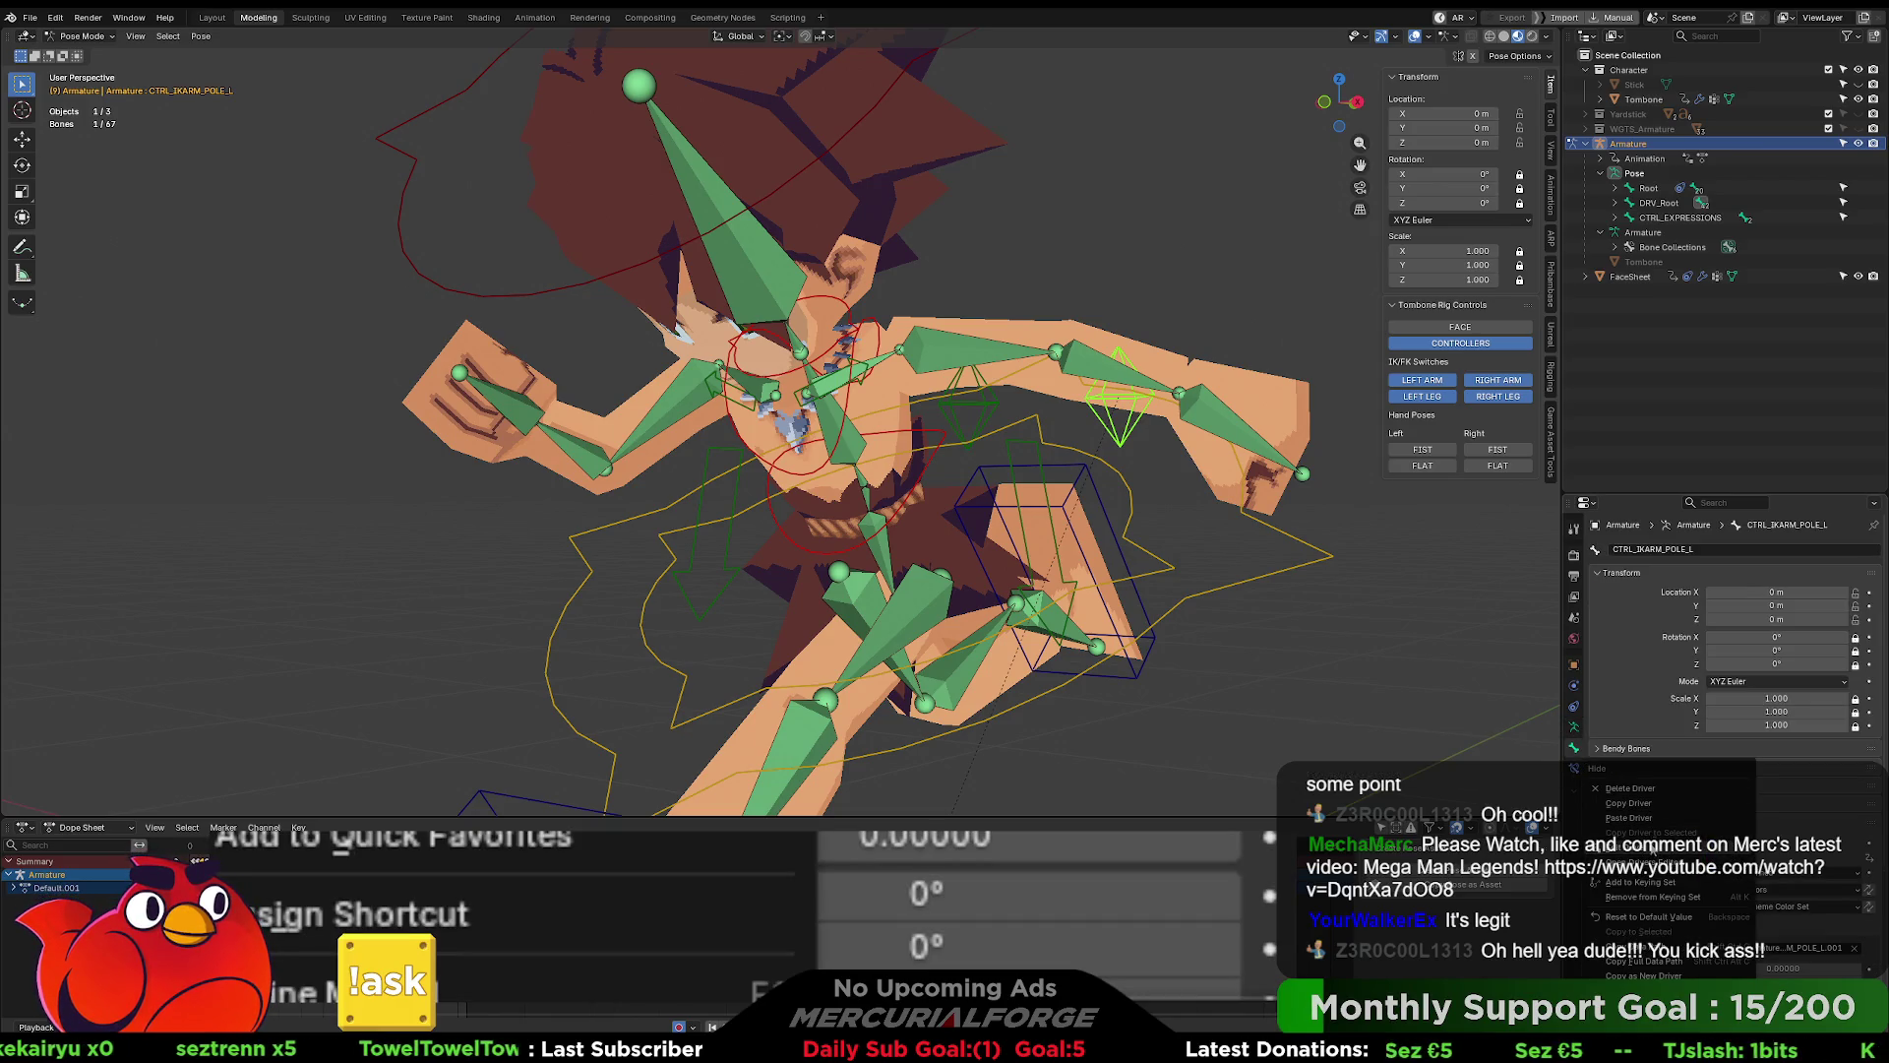
pyautogui.click(1633, 846)
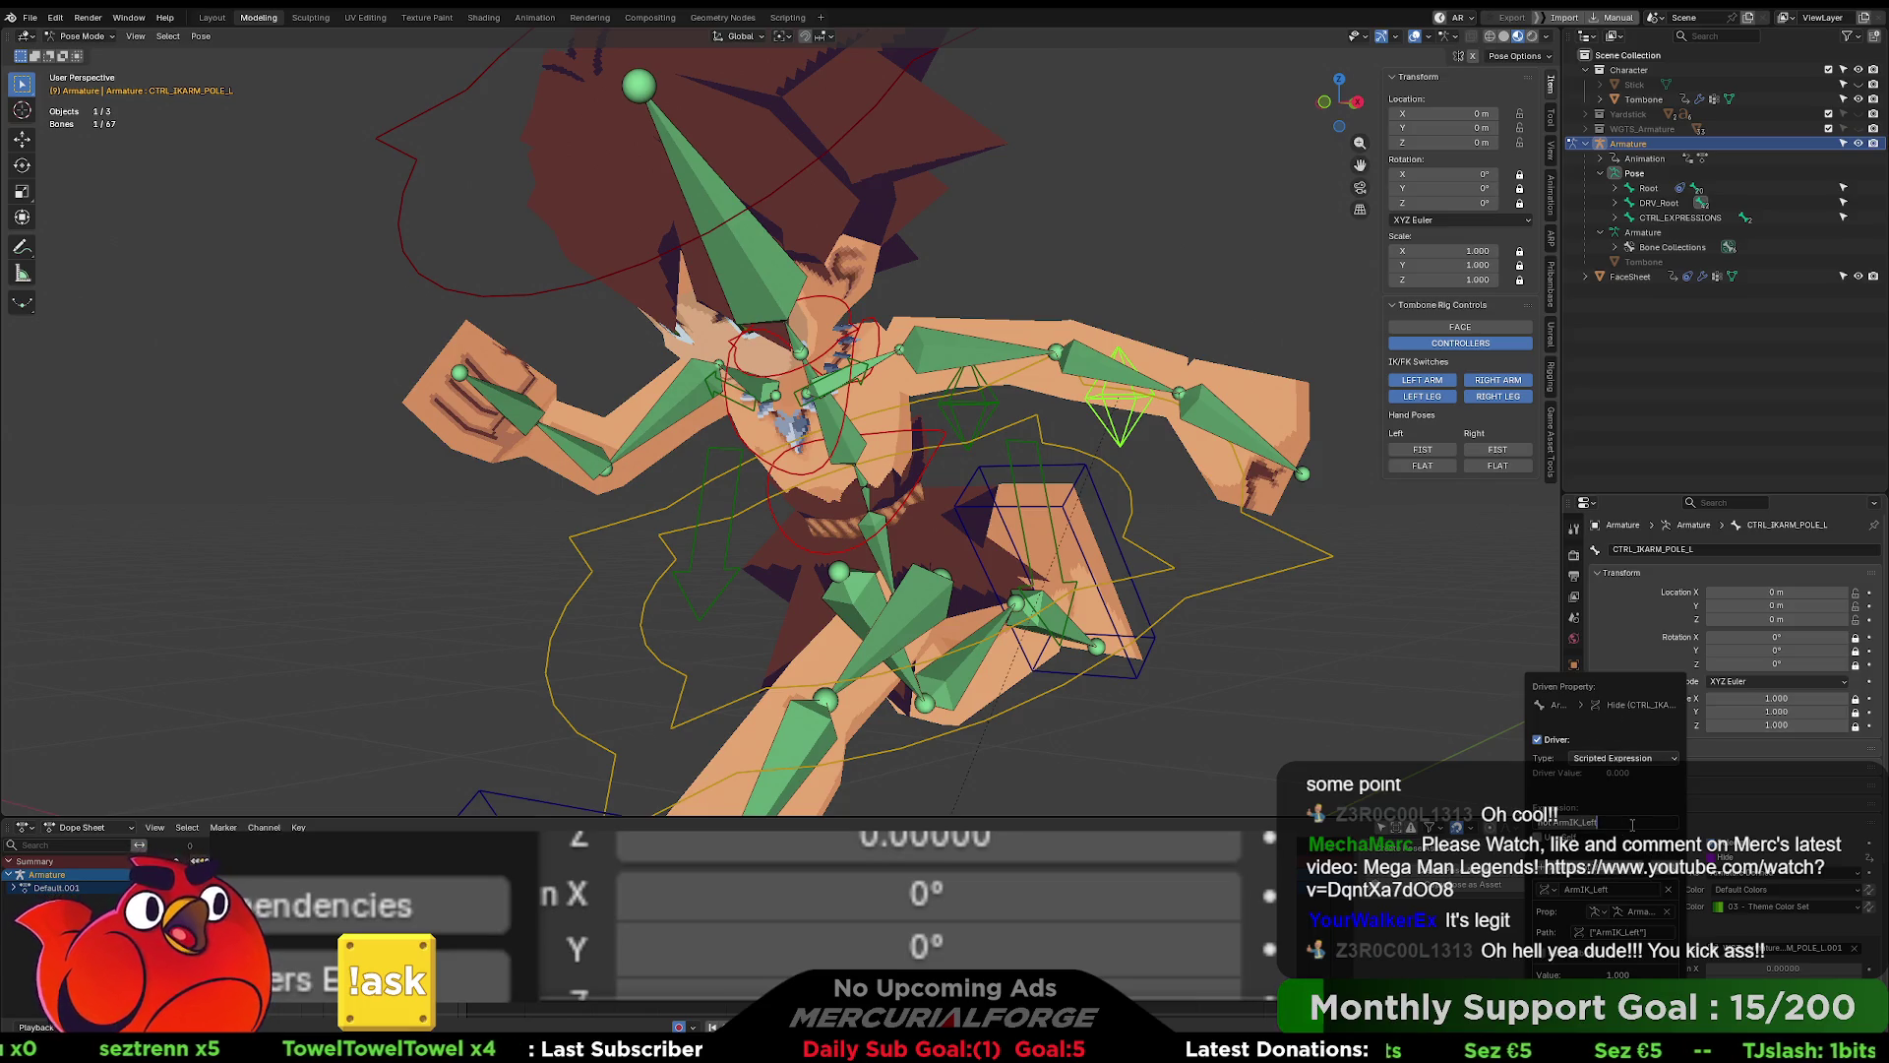
pyautogui.press('Return')
pyautogui.press('Return')
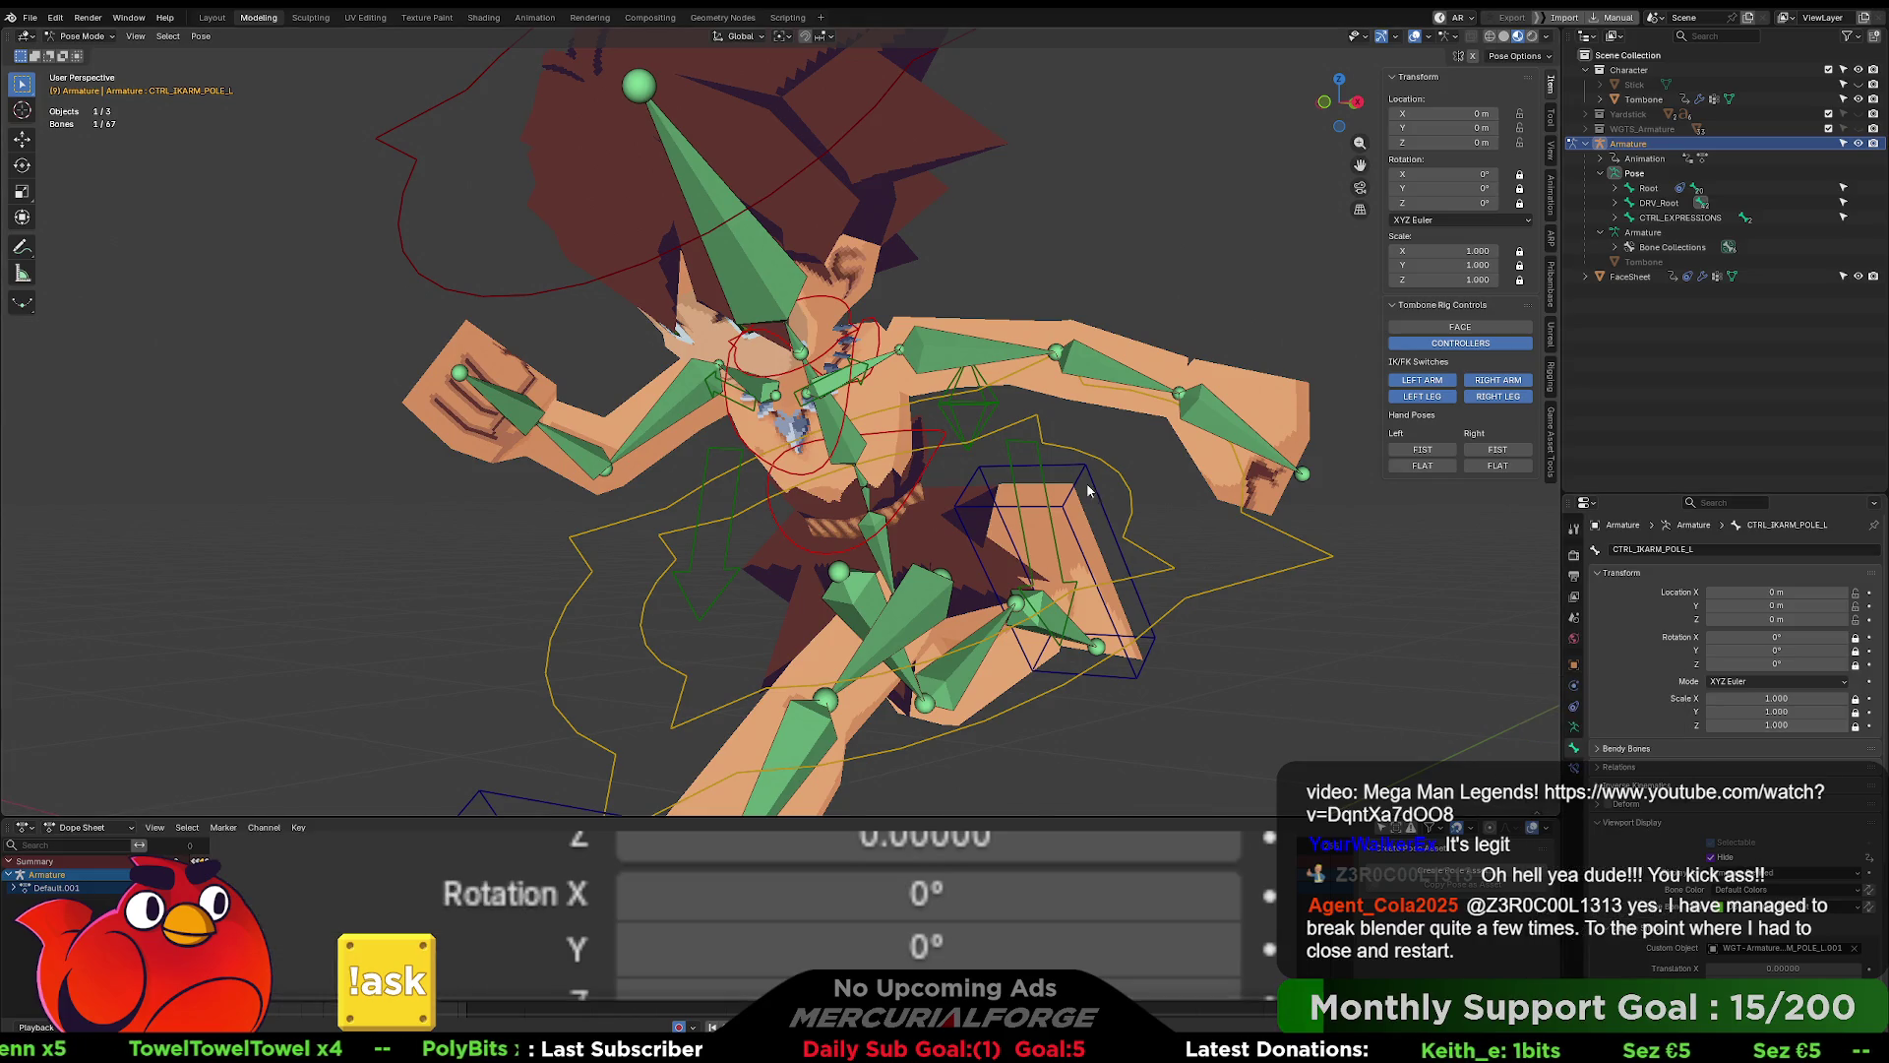
# - Edit and confirm the hide driver expression on the left arm IK control
pyautogui.click(1047, 458)
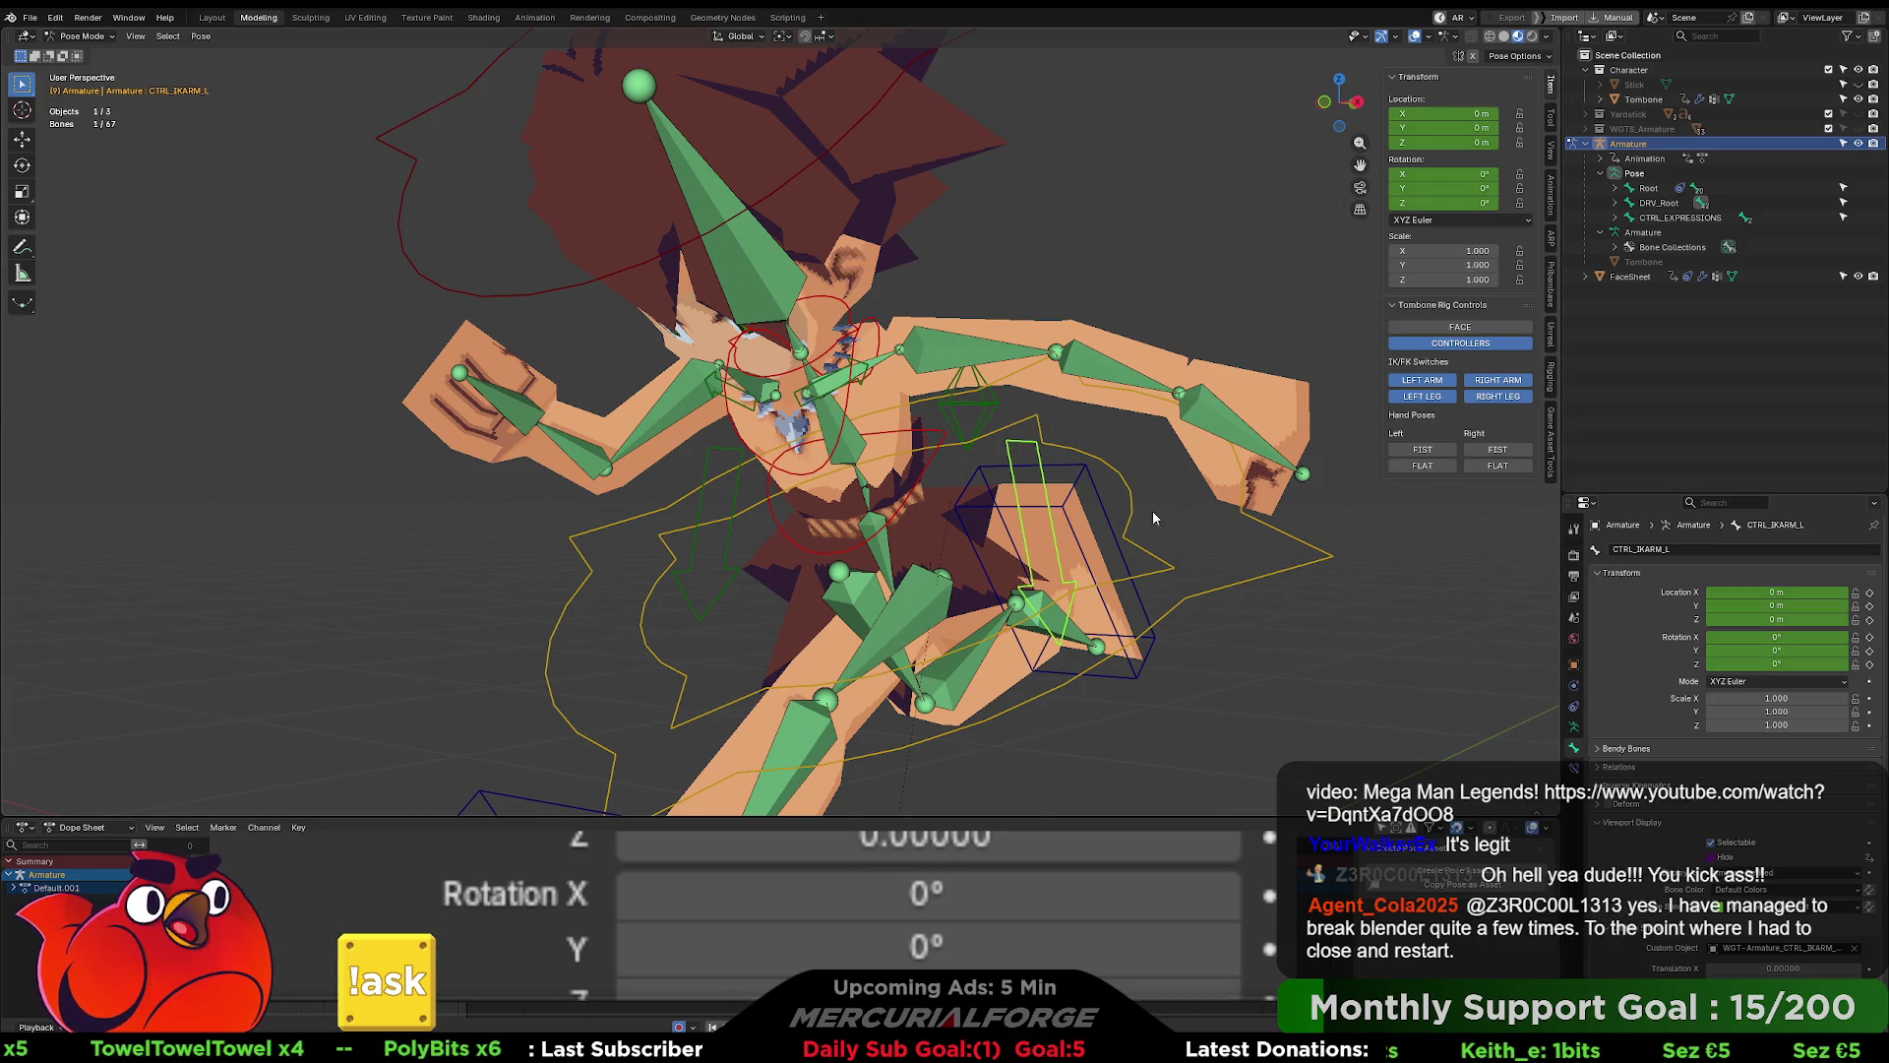
pyautogui.rightClick(1717, 856)
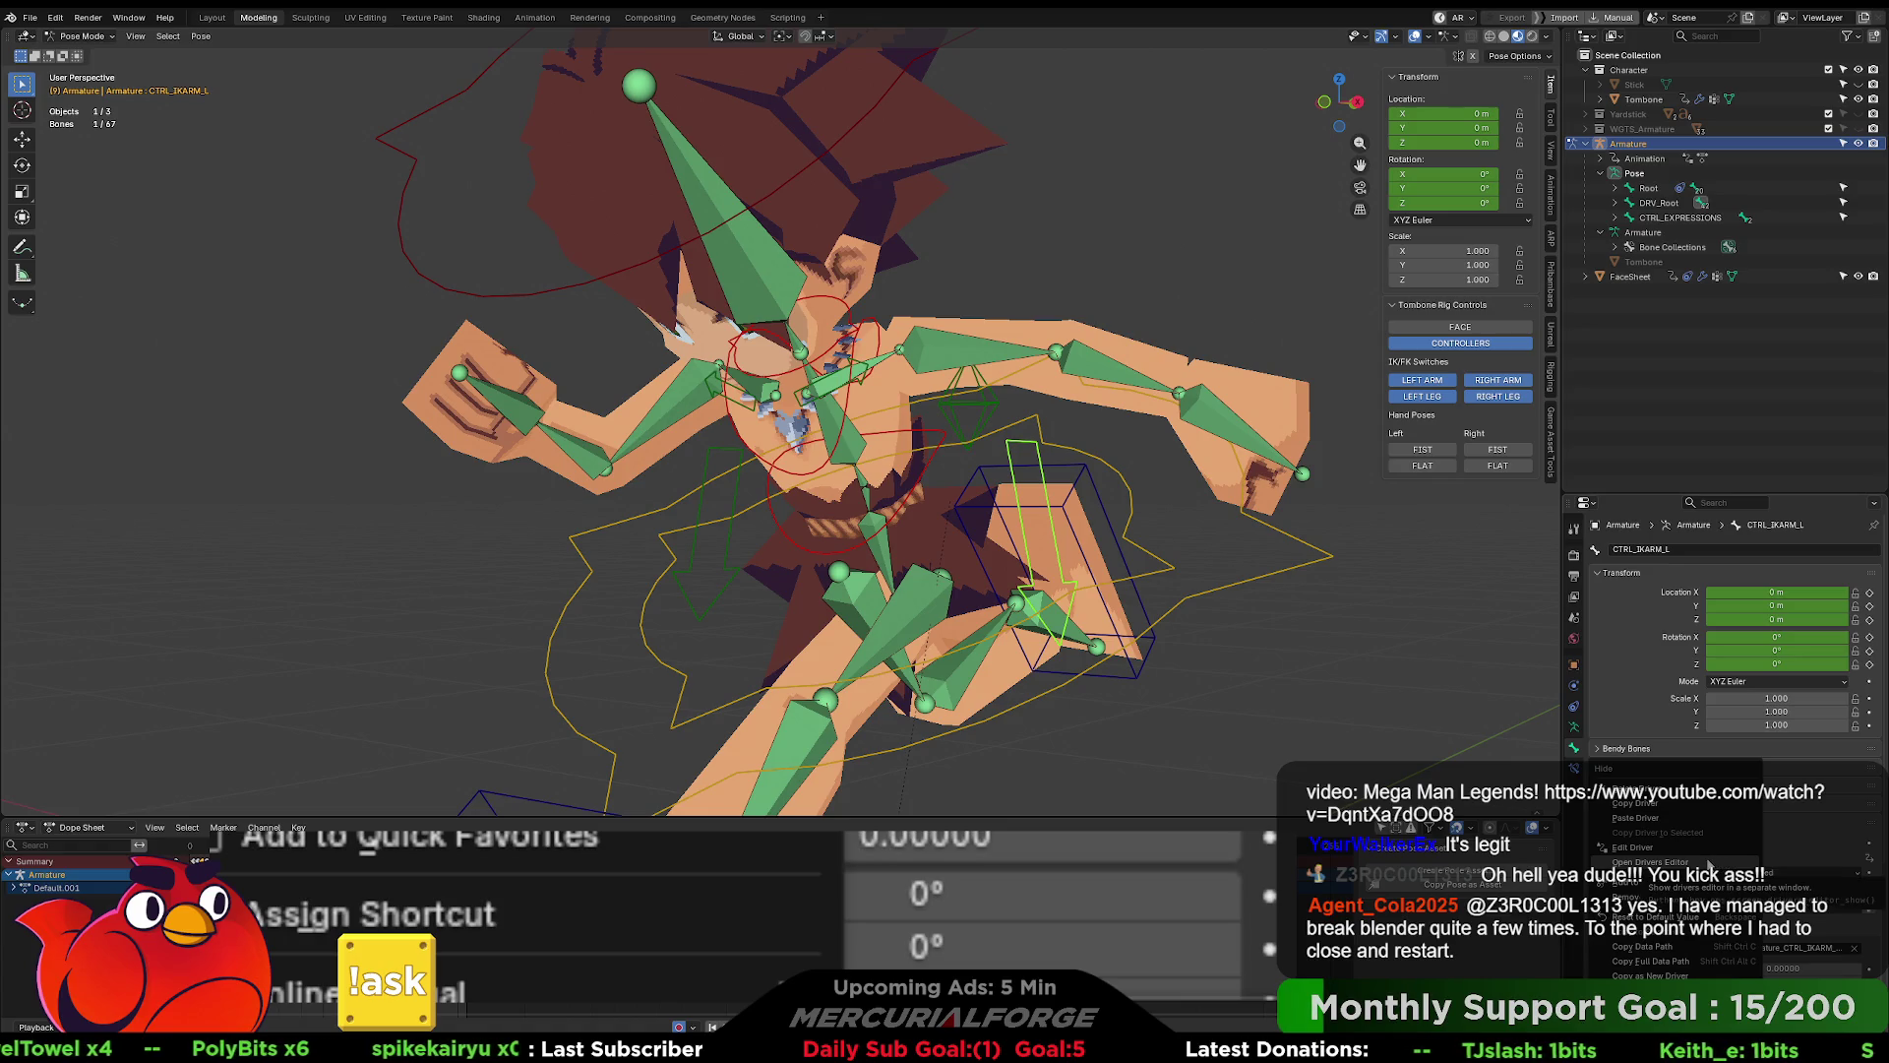
pyautogui.click(1663, 847)
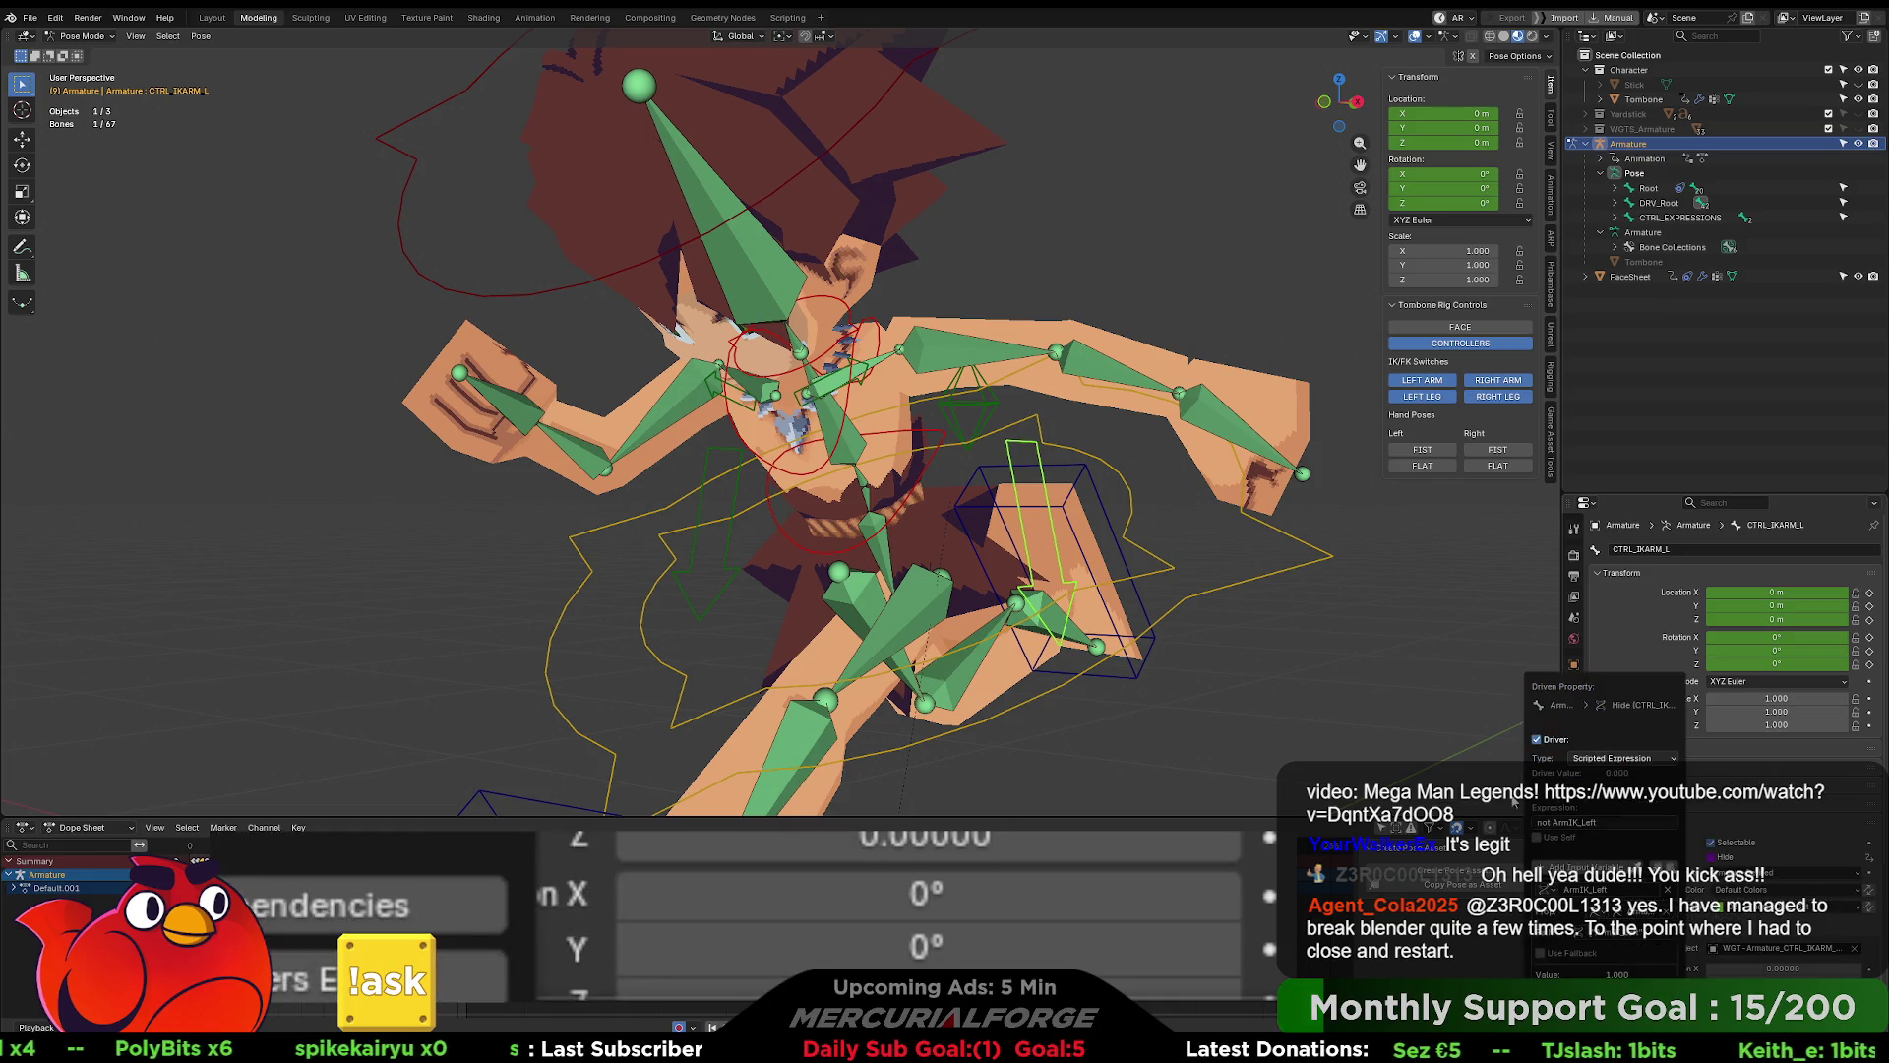
pyautogui.click(1640, 823)
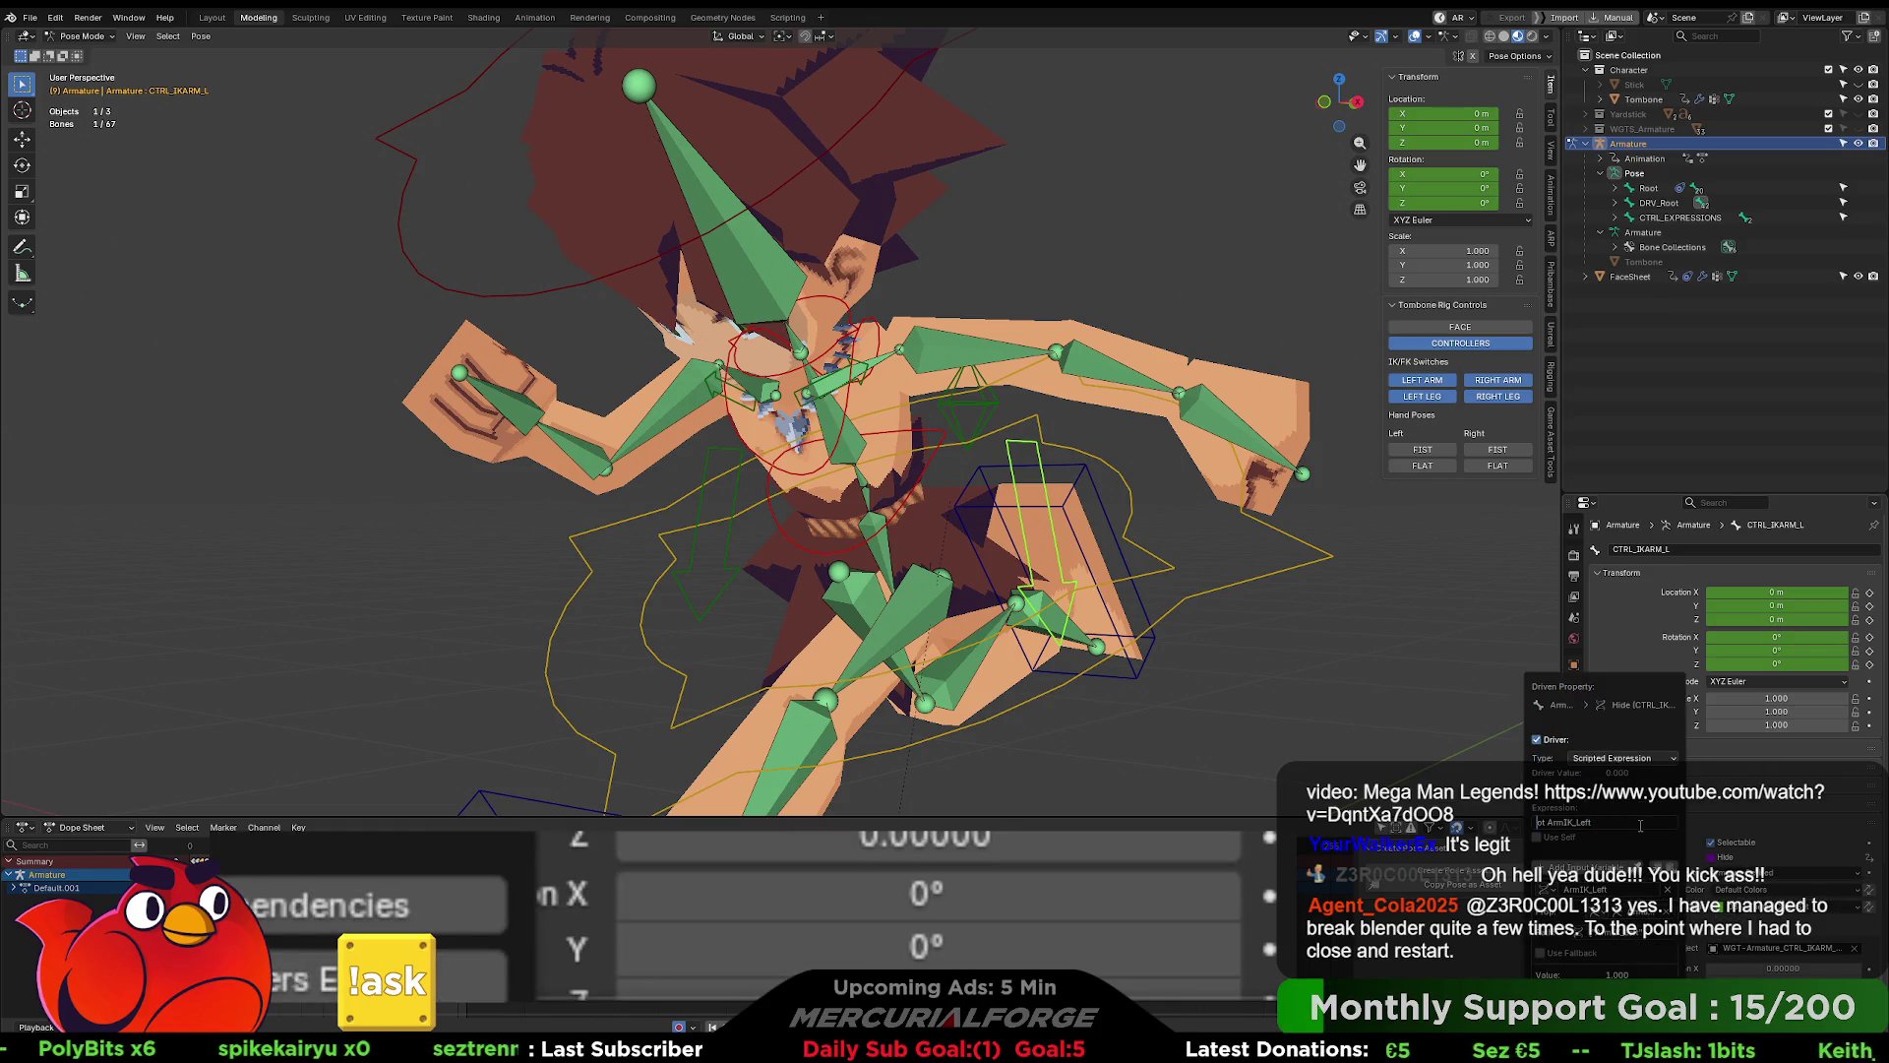
pyautogui.press('Return')
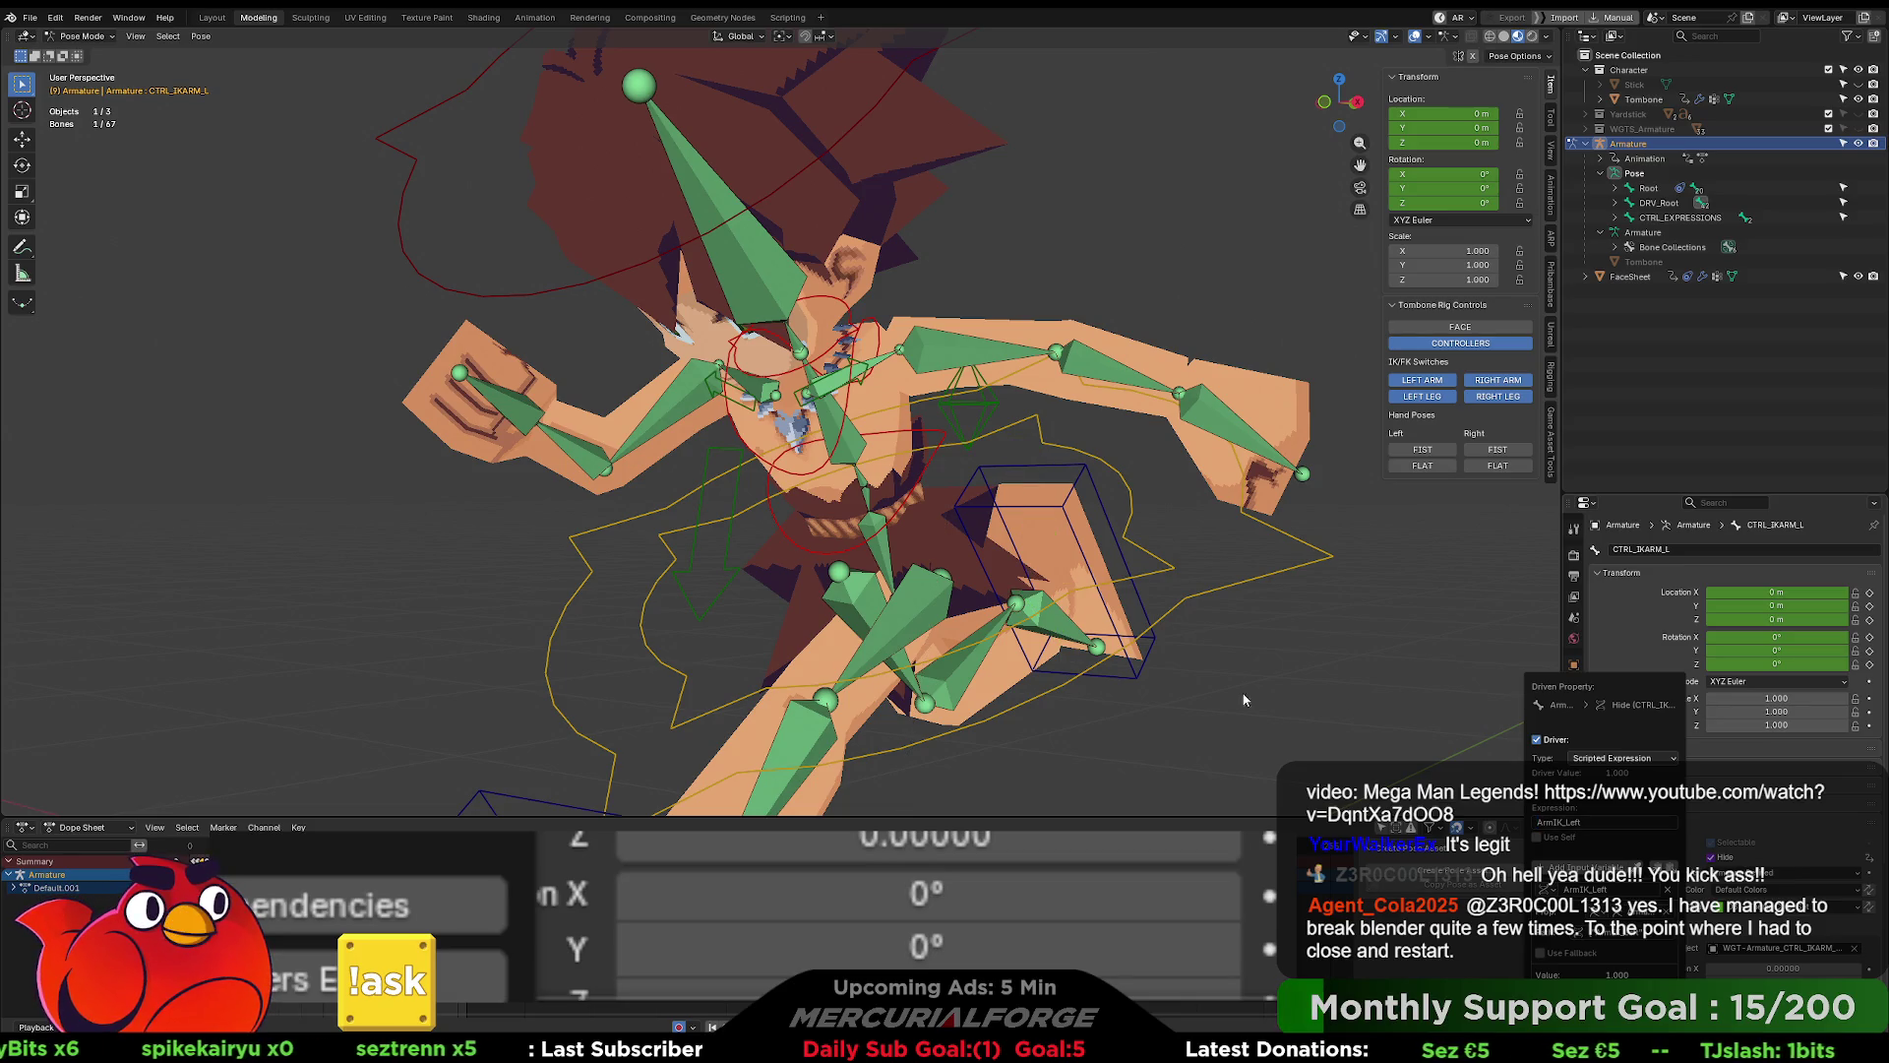
# - Remove the negation from the right IK arm control's hide driver so it follows ArmIK_Right
pyautogui.moveTo(999, 563)
pyautogui.mouseDown(button='middle')
pyautogui.moveTo(1197, 568)
pyautogui.moveTo(991, 485)
pyautogui.mouseUp(button='middle')
pyautogui.click(991, 489)
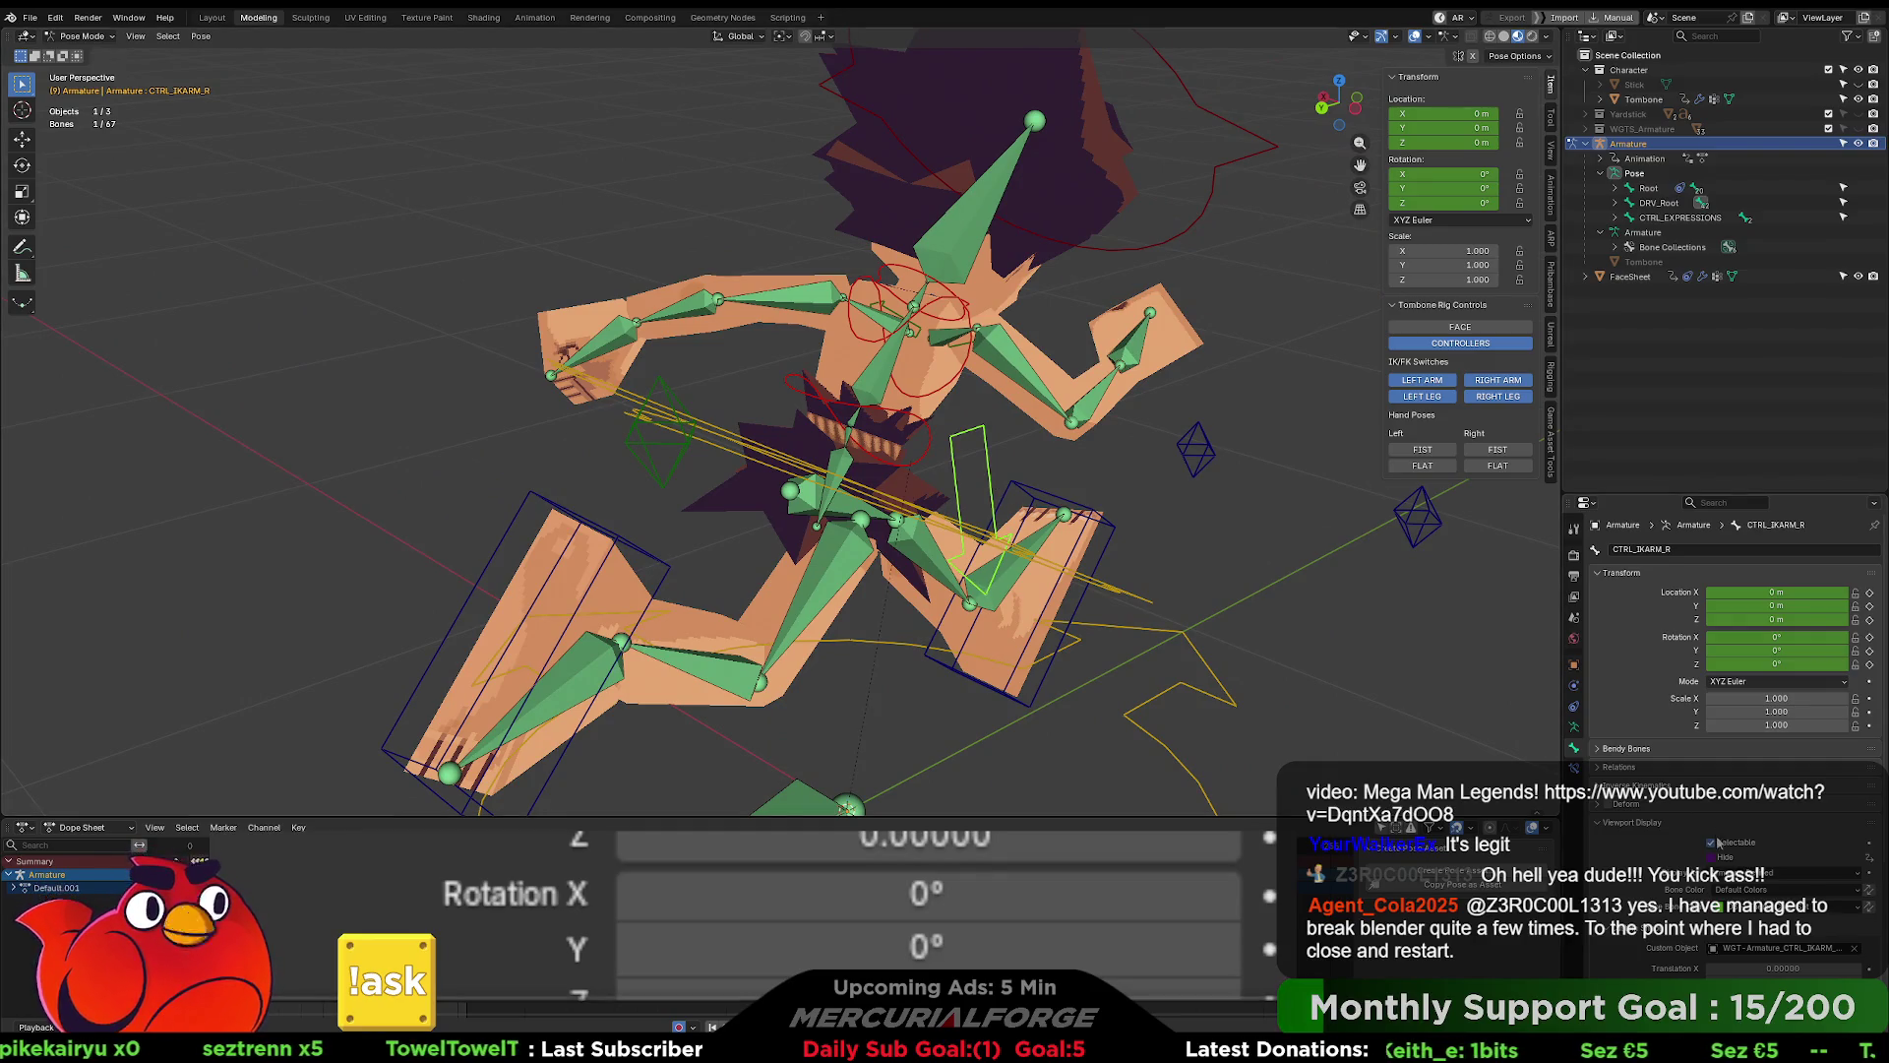
pyautogui.rightClick(1722, 863)
pyautogui.click(1663, 847)
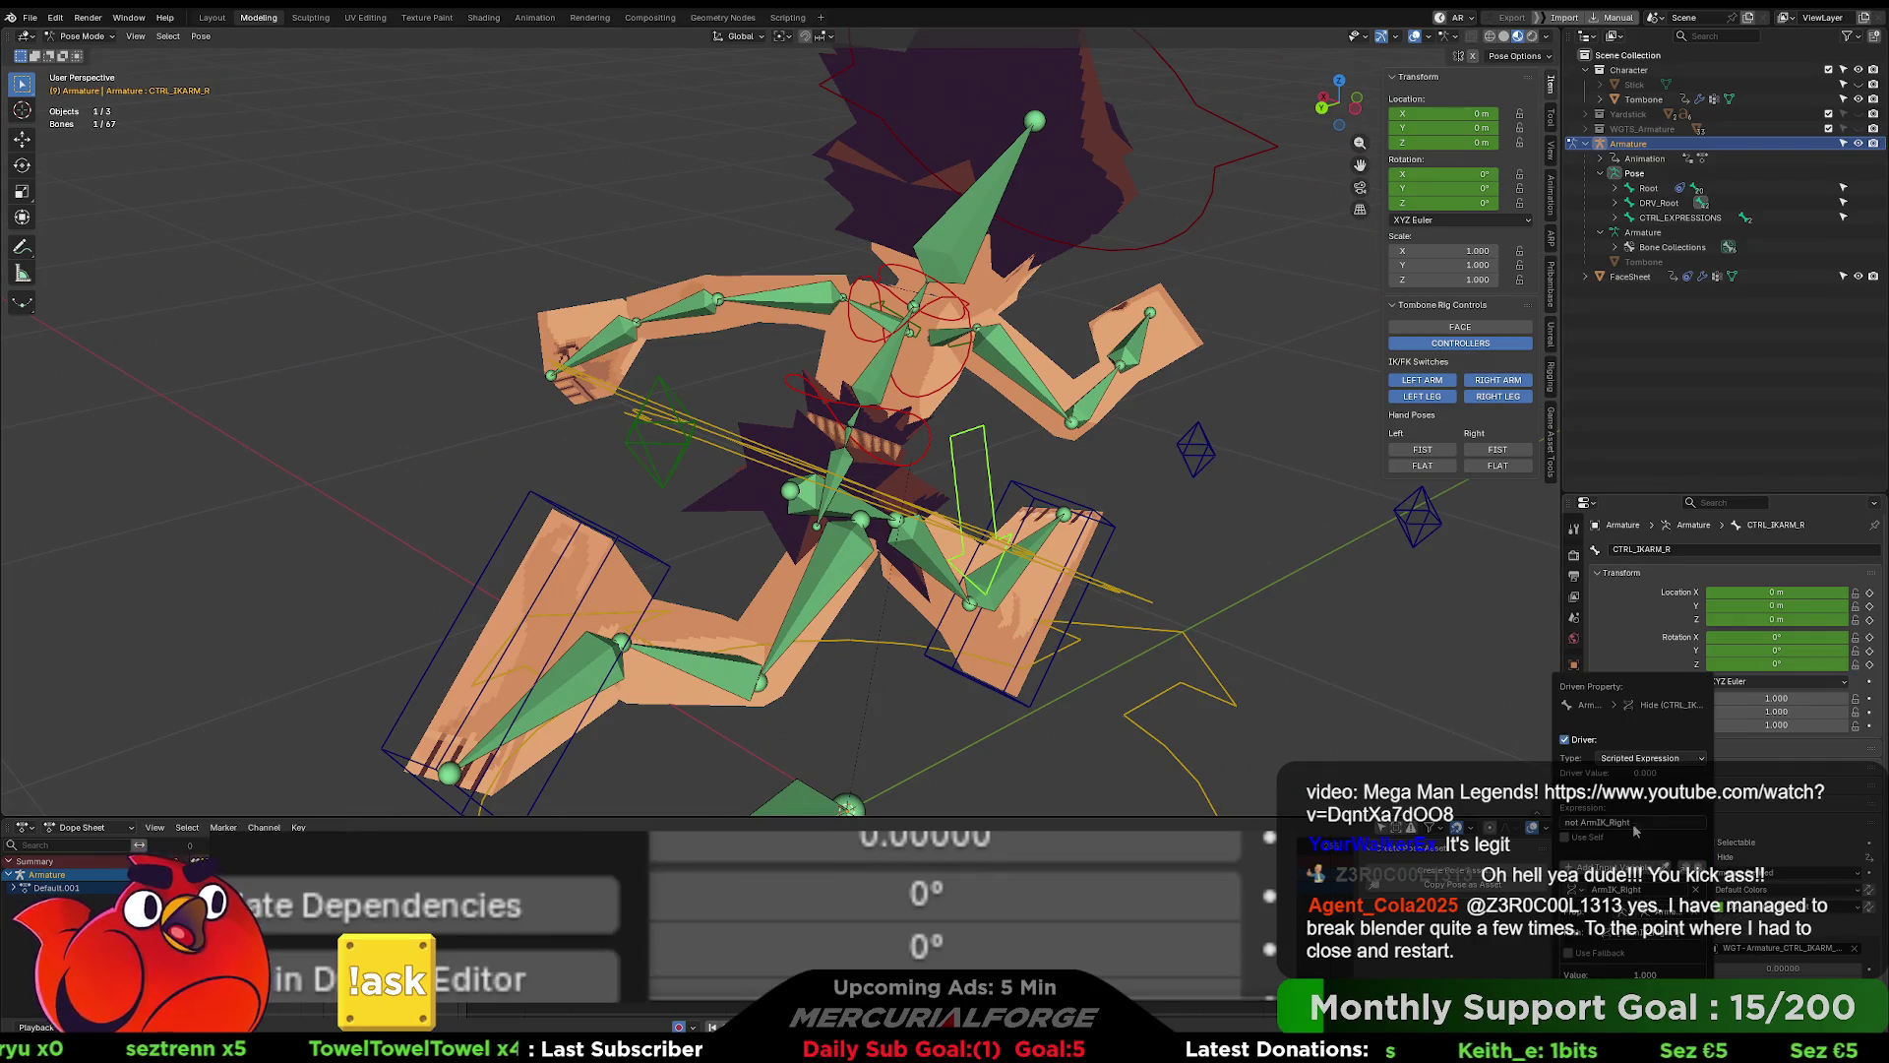
pyautogui.press('Delete')
pyautogui.press('Delete')
pyautogui.press('Delete')
pyautogui.press('Return')
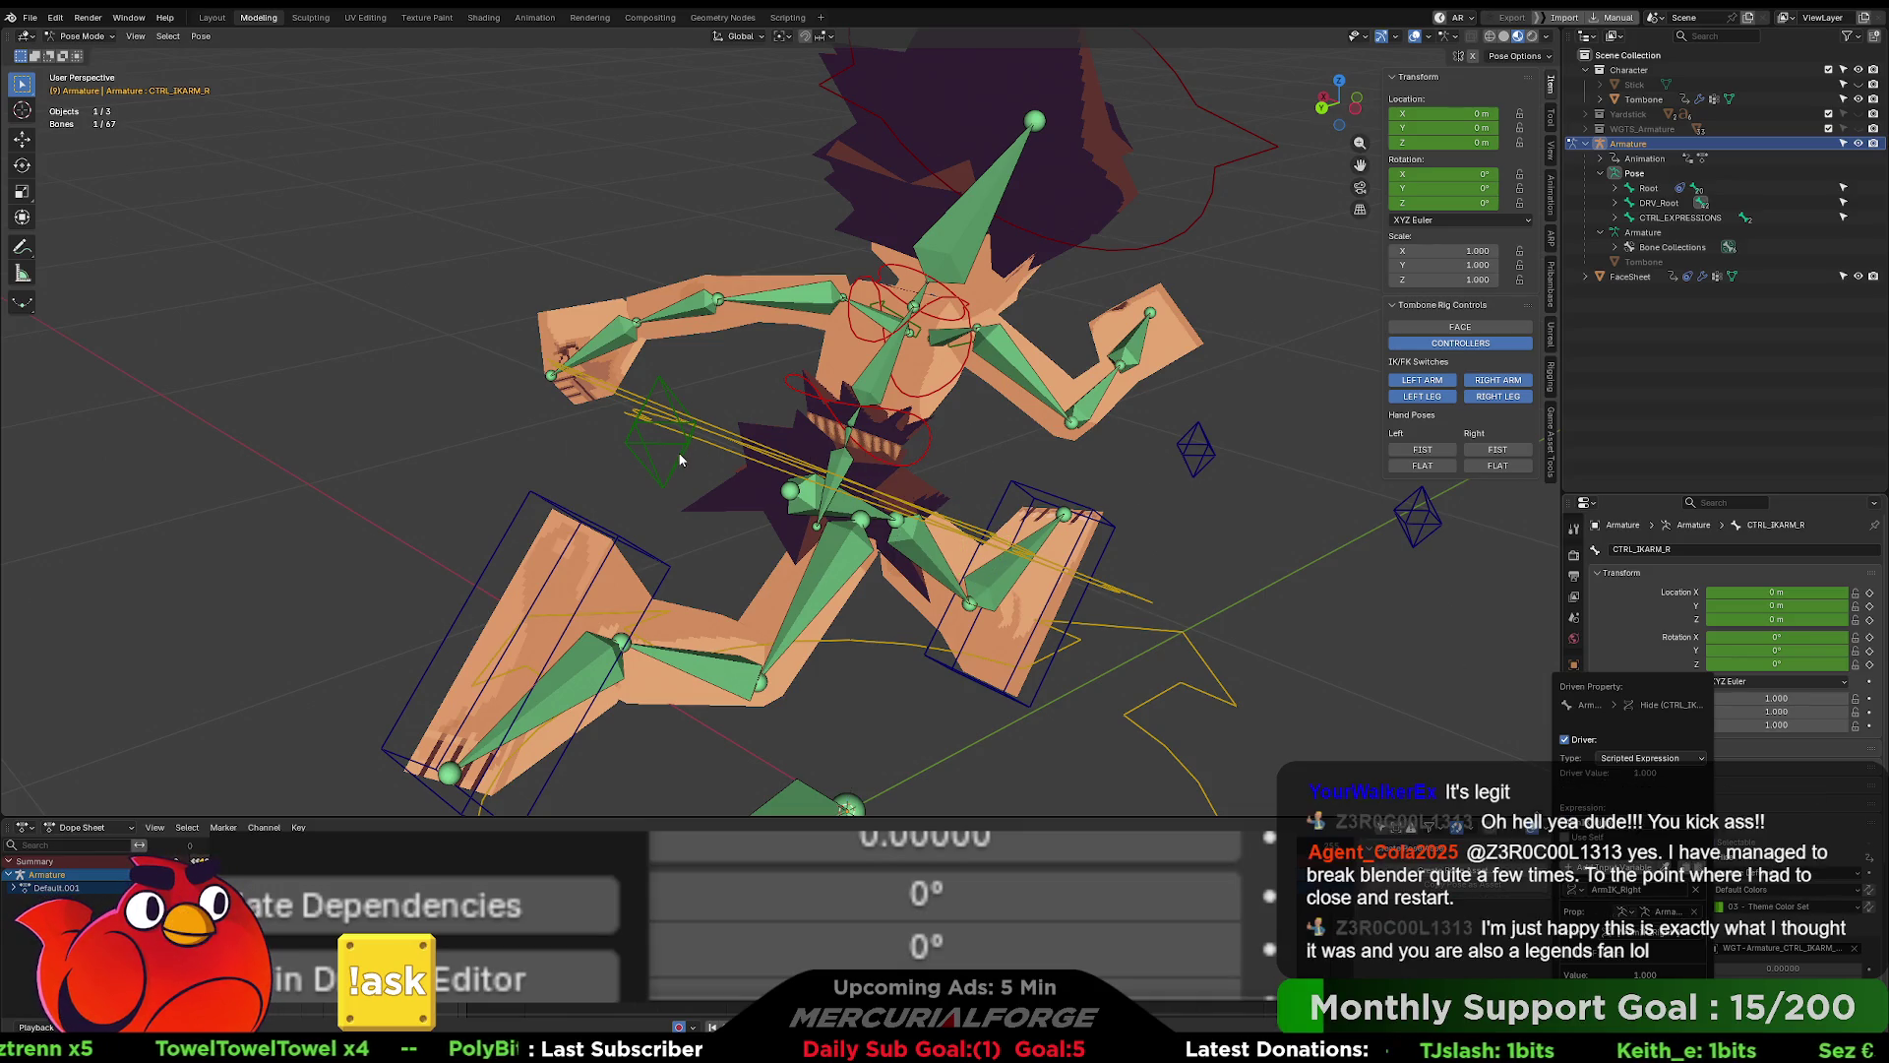
# - Inspect the right arm pole control's hide driver
pyautogui.click(644, 459)
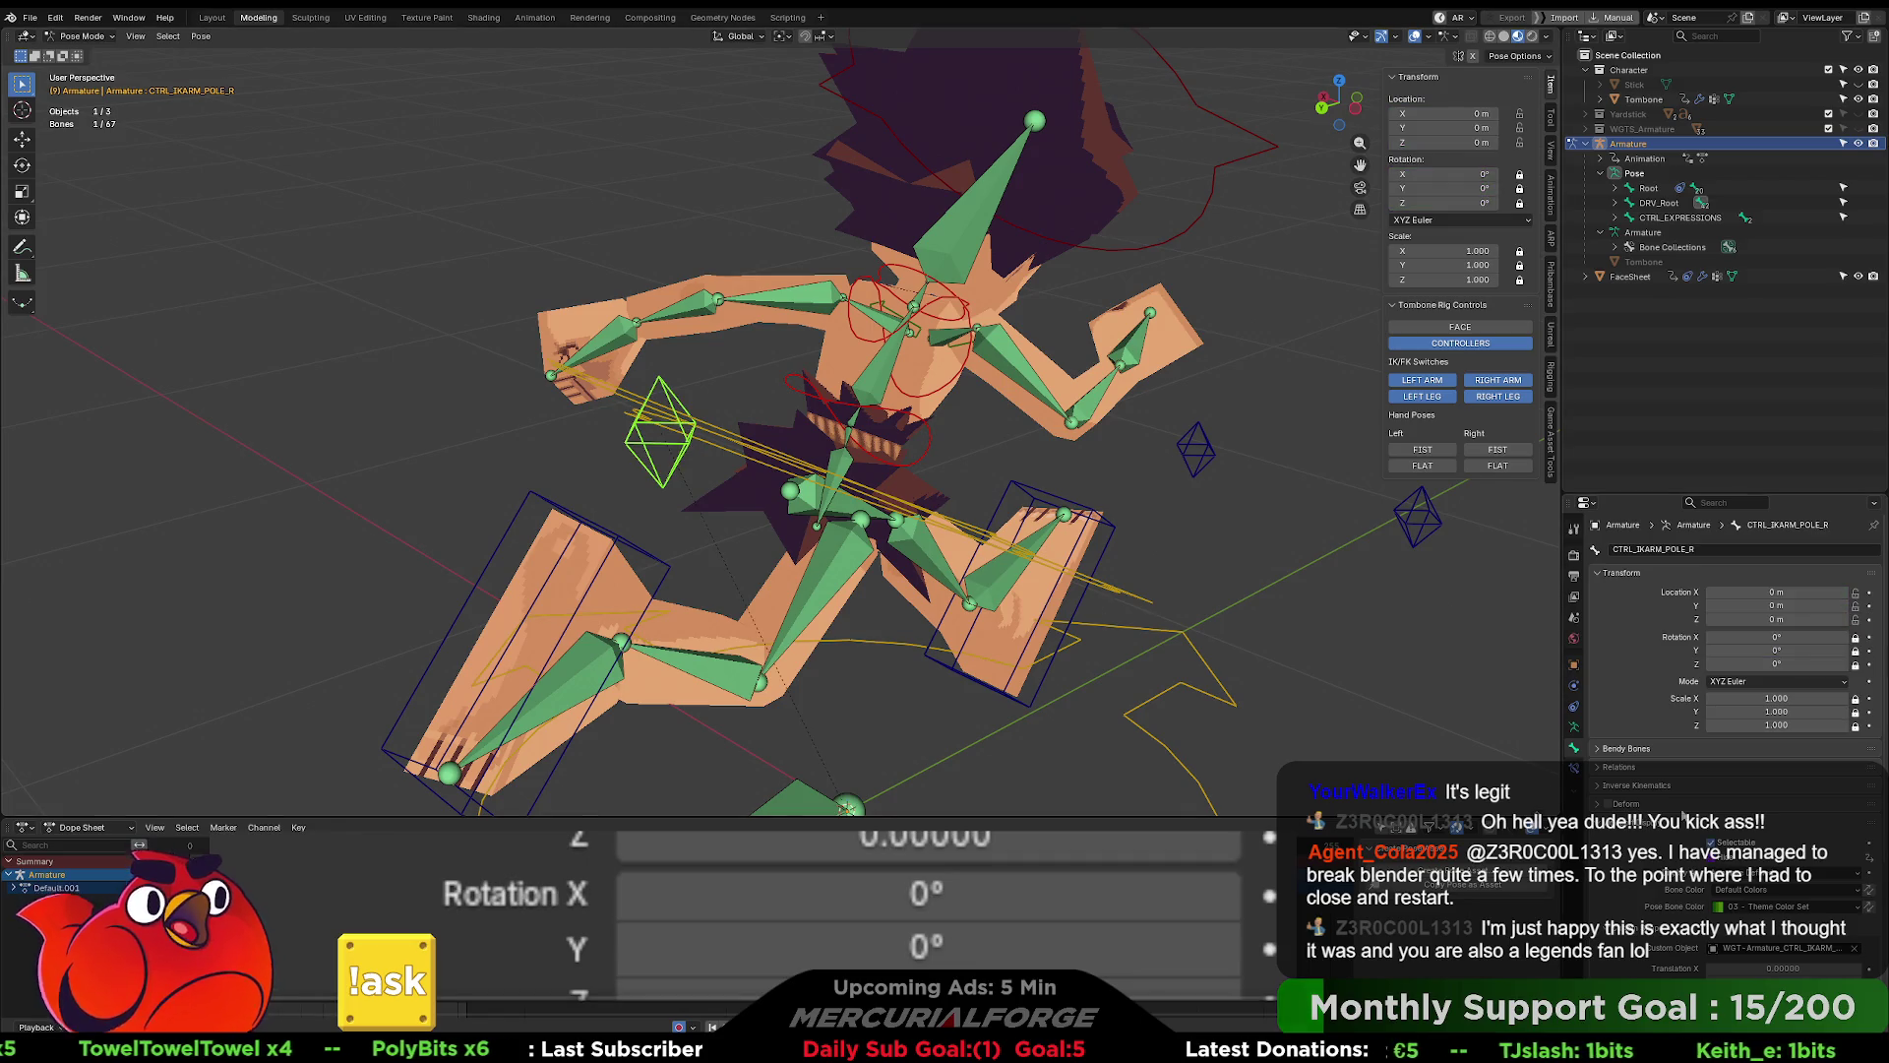
pyautogui.rightClick(1715, 858)
pyautogui.click(1665, 853)
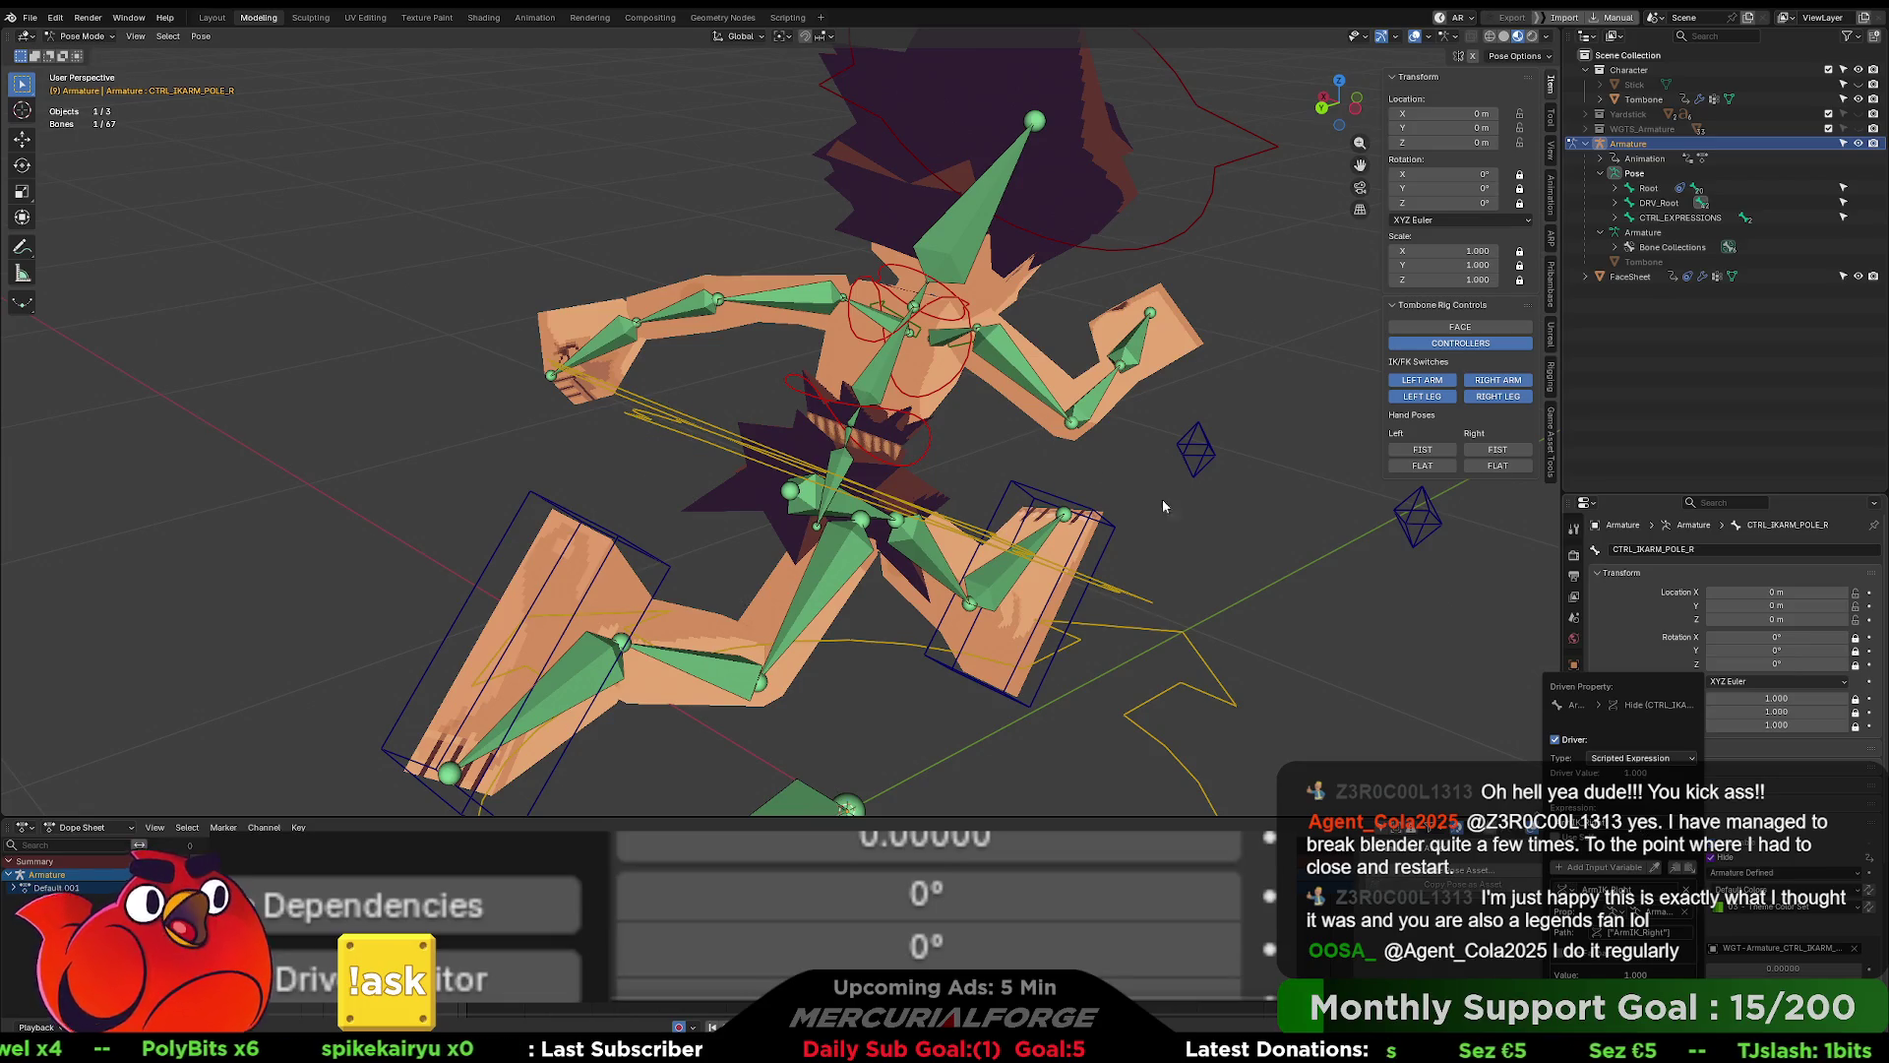
pyautogui.moveTo(1210, 503)
pyautogui.mouseDown(button='middle')
pyautogui.moveTo(1137, 489)
pyautogui.moveTo(1151, 482)
pyautogui.mouseUp(button='middle')
# - Turn both arm IK/FK switches off to test, then select the right hand FK control
pyautogui.click(1414, 388)
pyautogui.click(1506, 388)
pyautogui.moveTo(909, 395)
pyautogui.mouseDown(button='middle')
pyautogui.moveTo(994, 398)
pyautogui.moveTo(1124, 365)
pyautogui.mouseUp(button='middle')
pyautogui.click(1123, 364)
# - Confirm the right hand FK control's hide driver expression so it hides in IK
pyautogui.press('i')
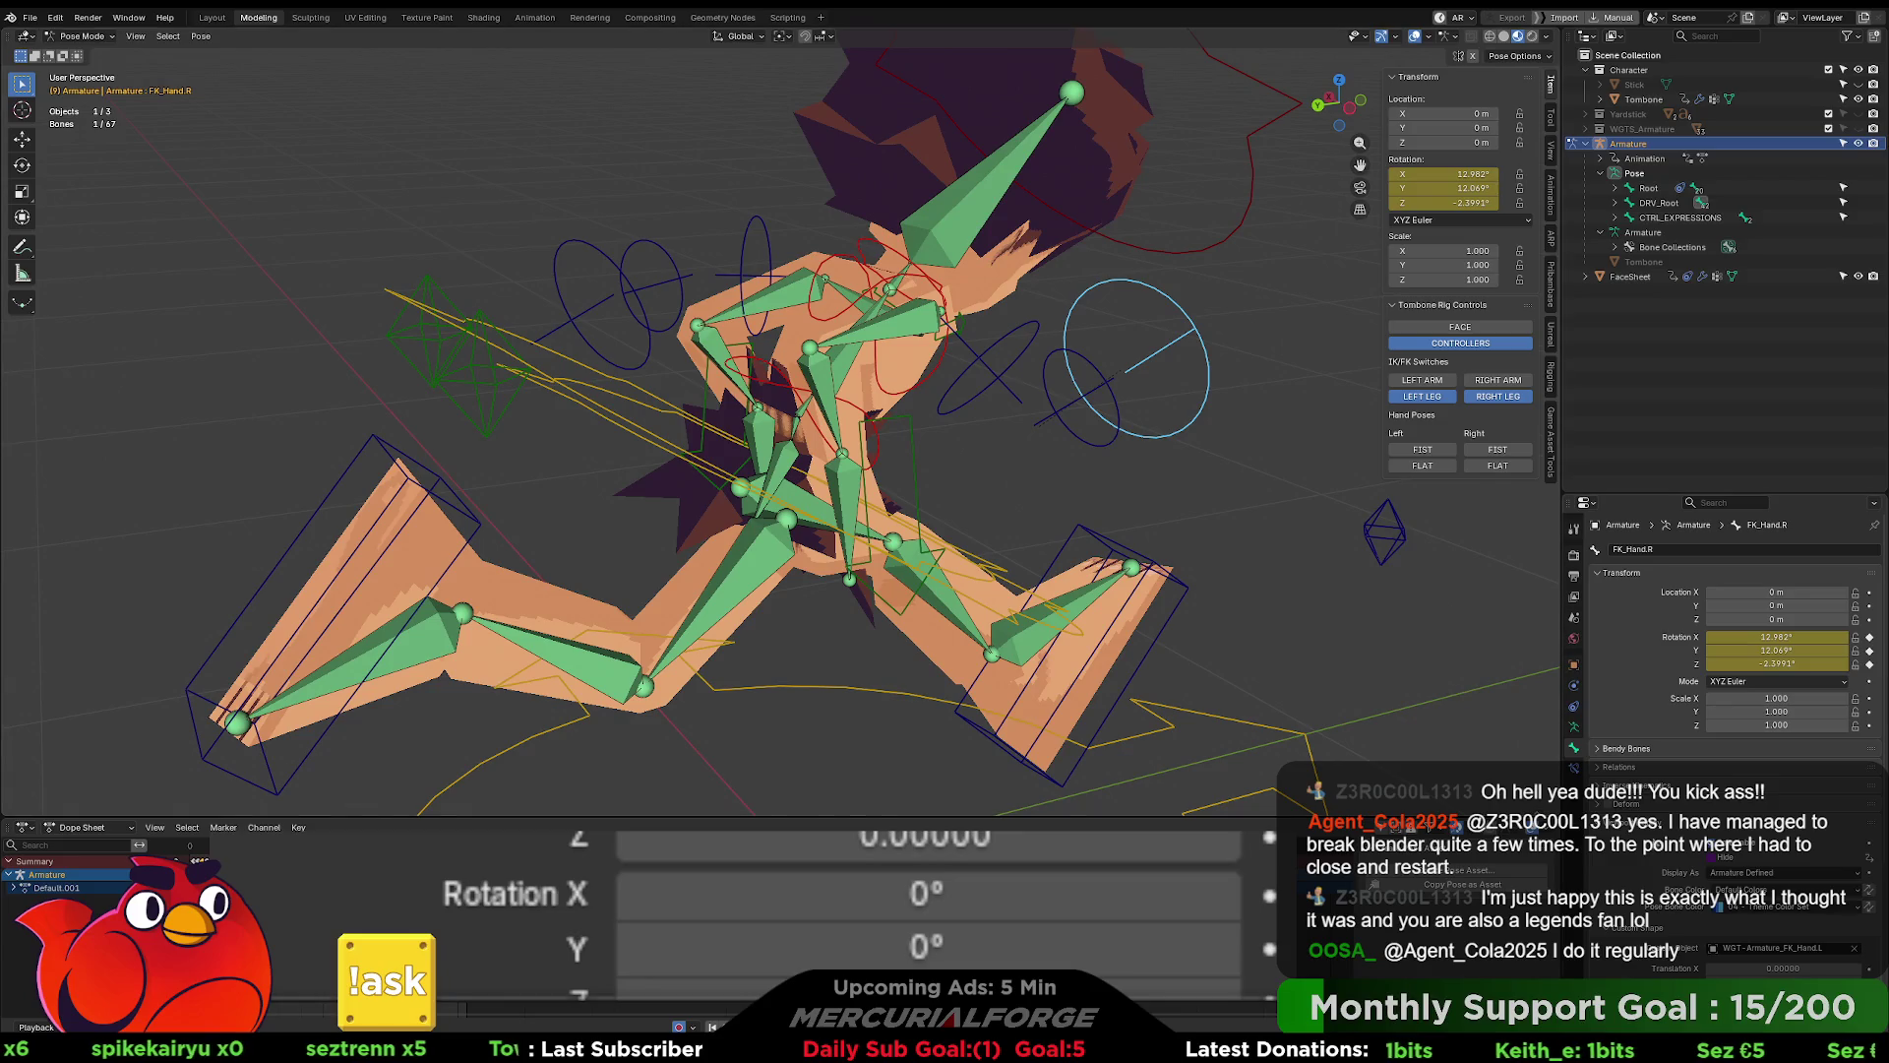
pyautogui.rightClick(1701, 860)
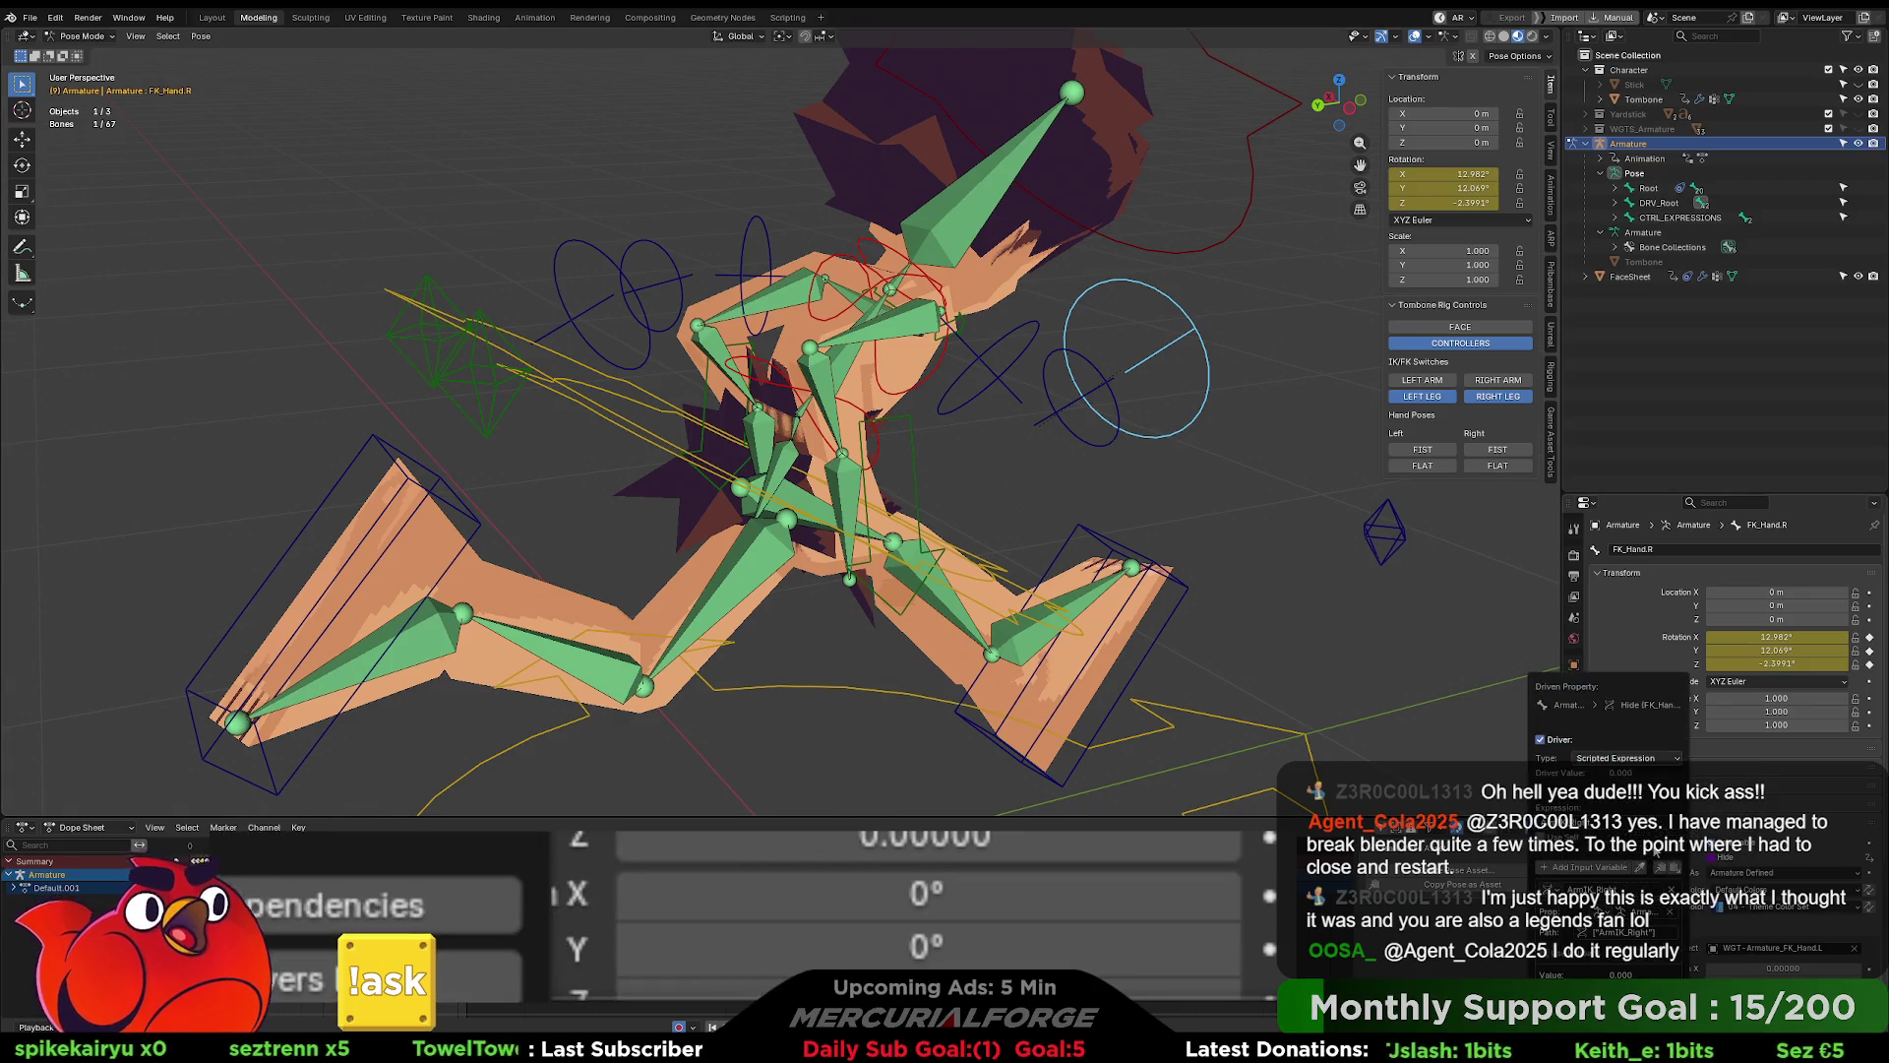
pyautogui.click(1649, 848)
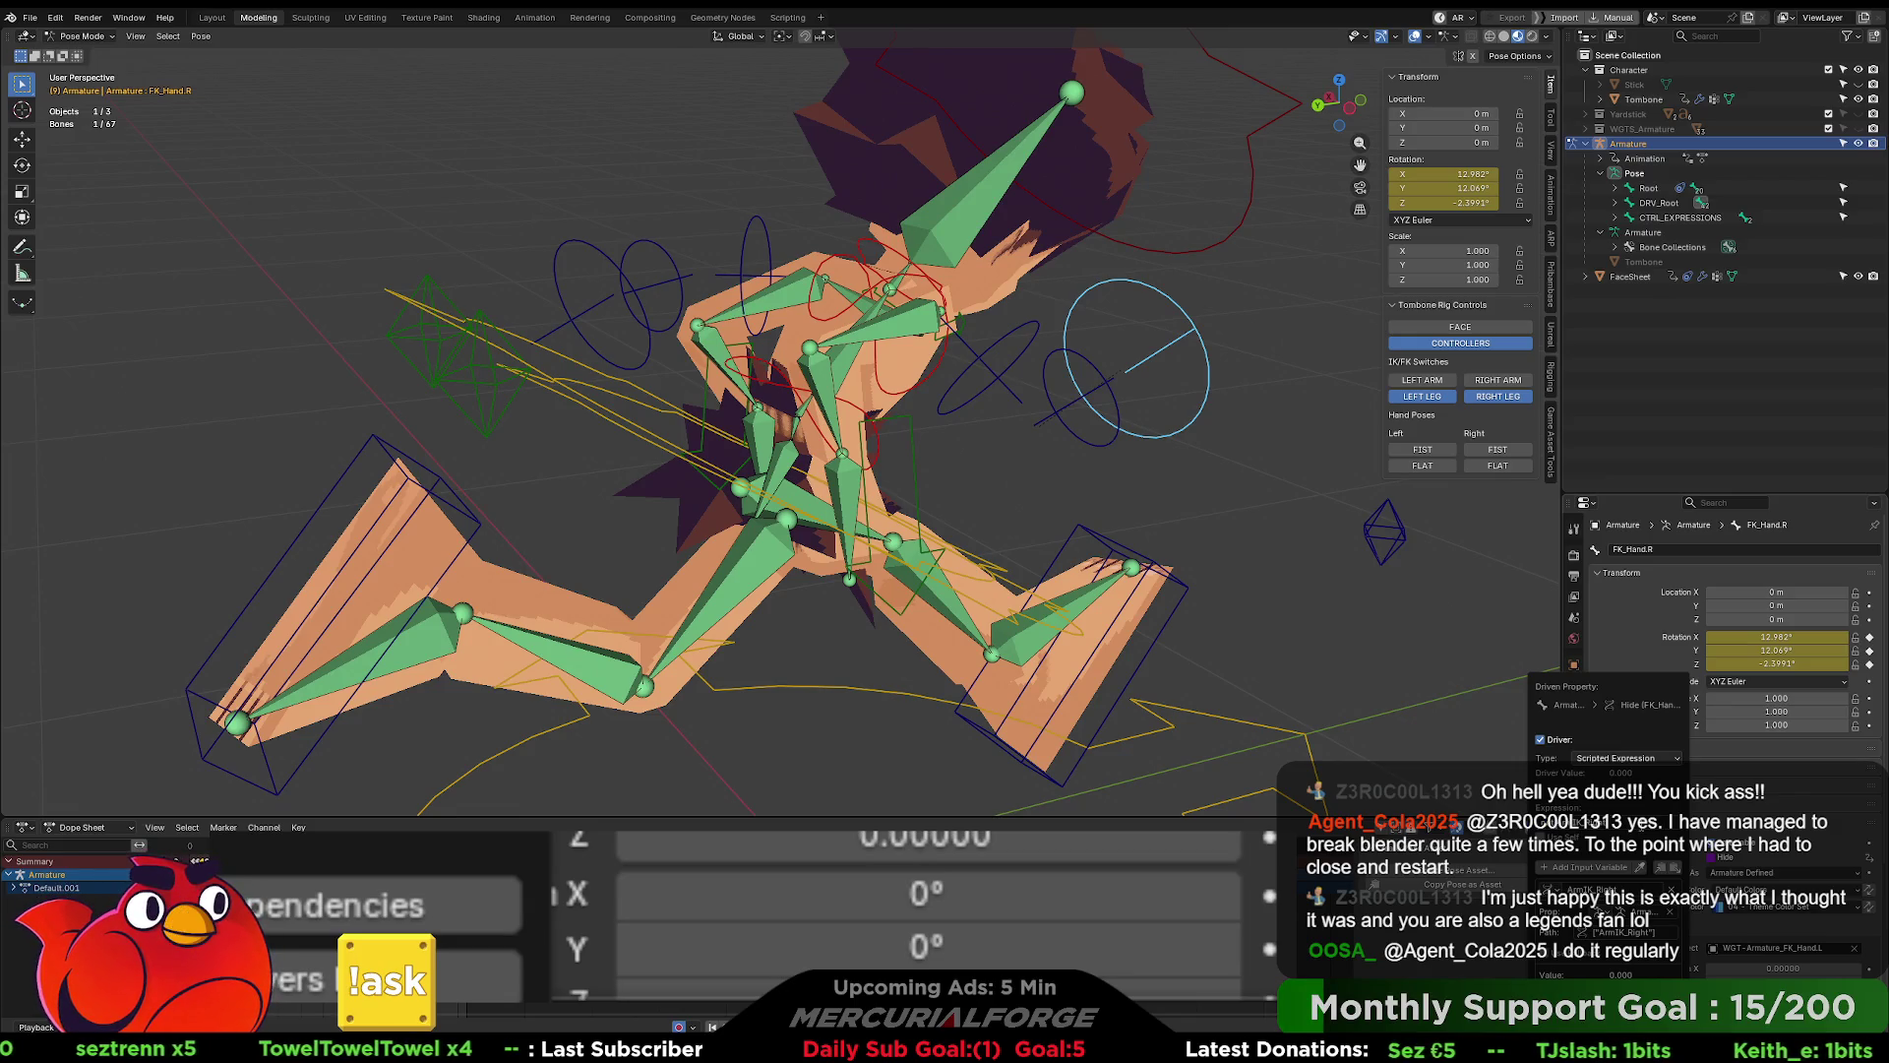
pyautogui.press('Return')
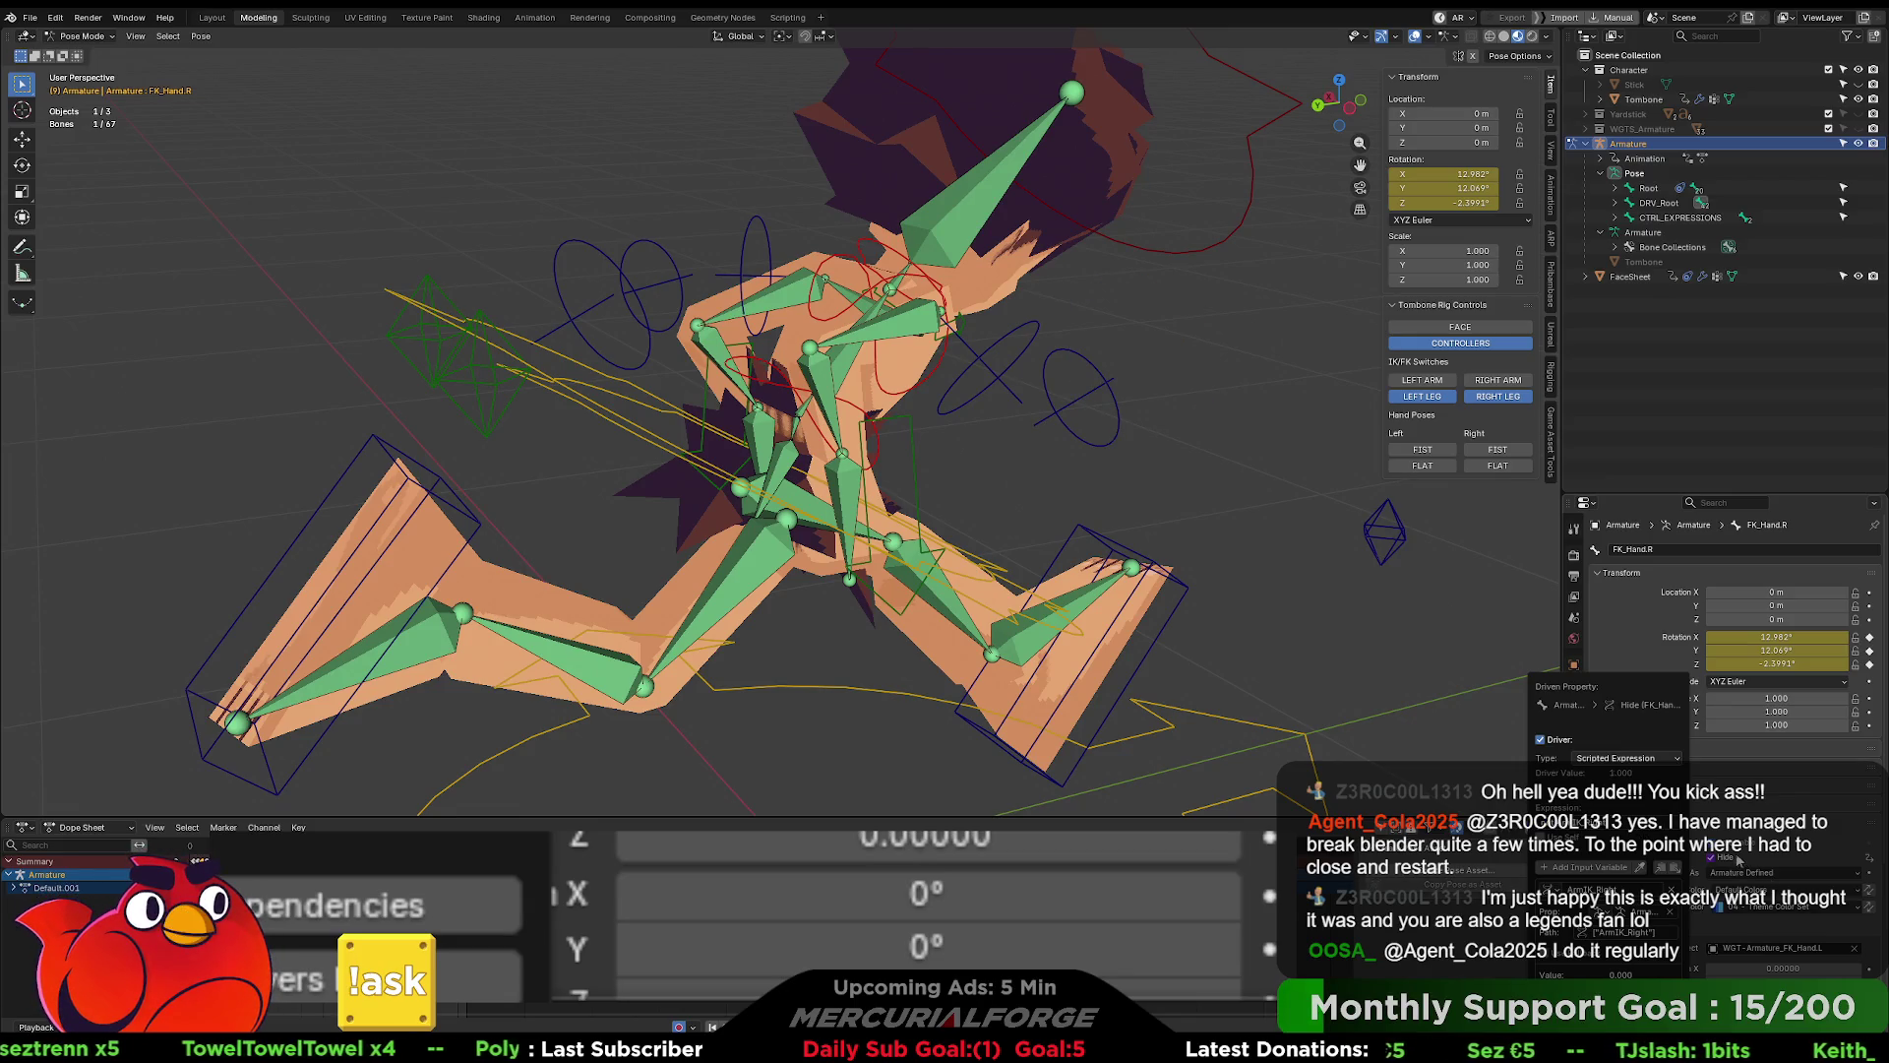
pyautogui.rightClick(1639, 777)
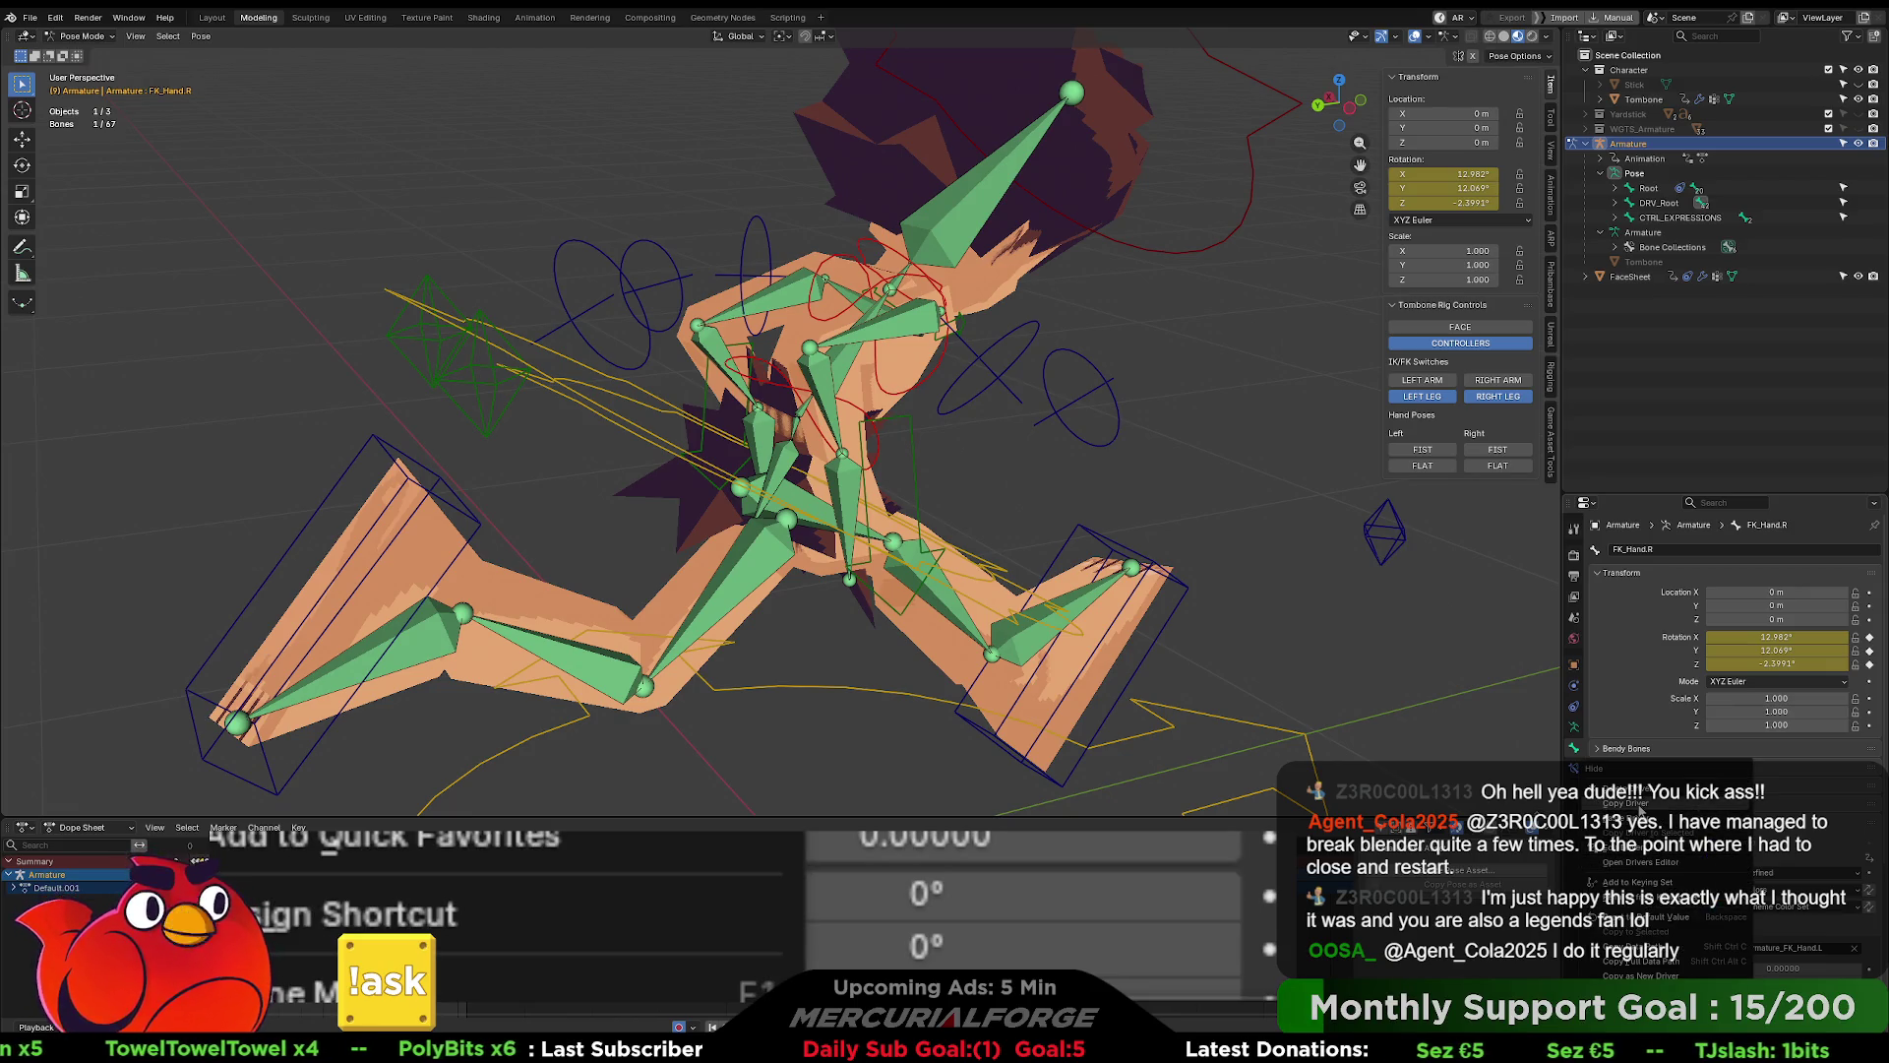
# - Open the hide driver options on the right forearm and upper arm FK controls
pyautogui.click(1100, 381)
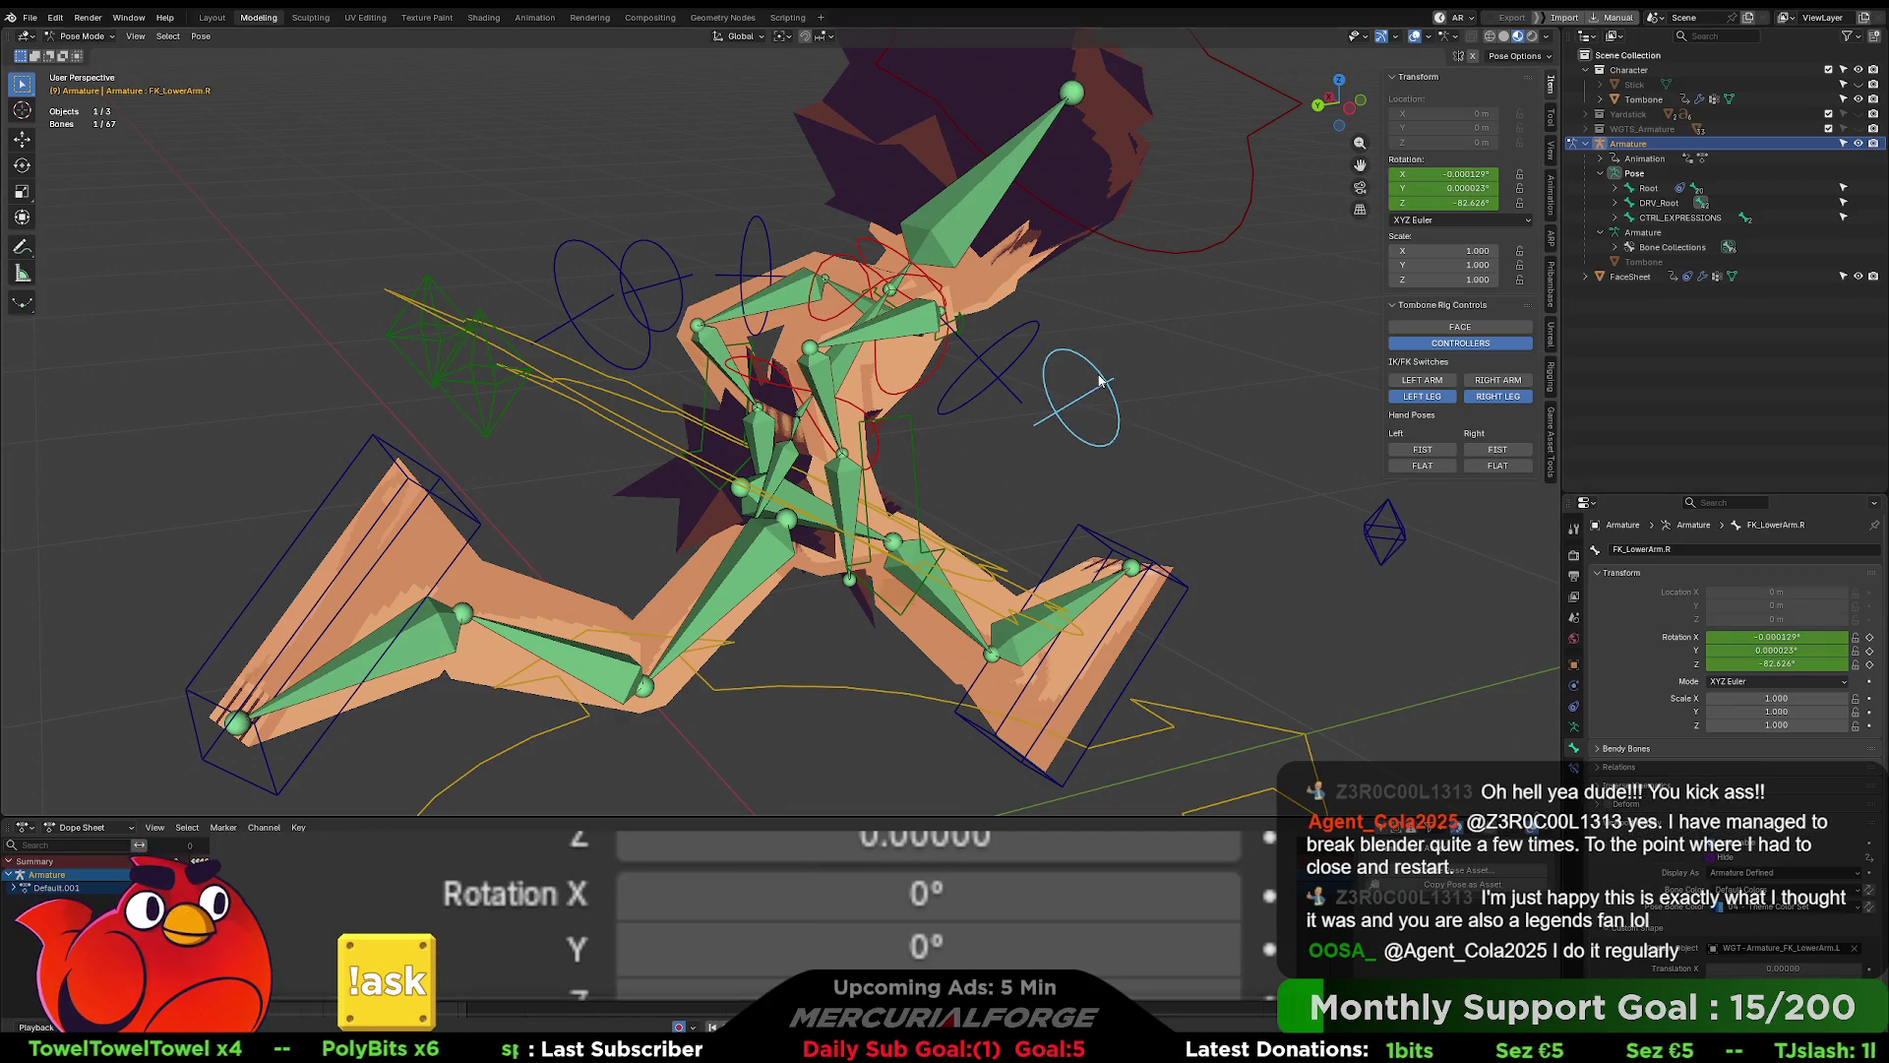
pyautogui.click(1729, 864)
pyautogui.rightClick(1729, 864)
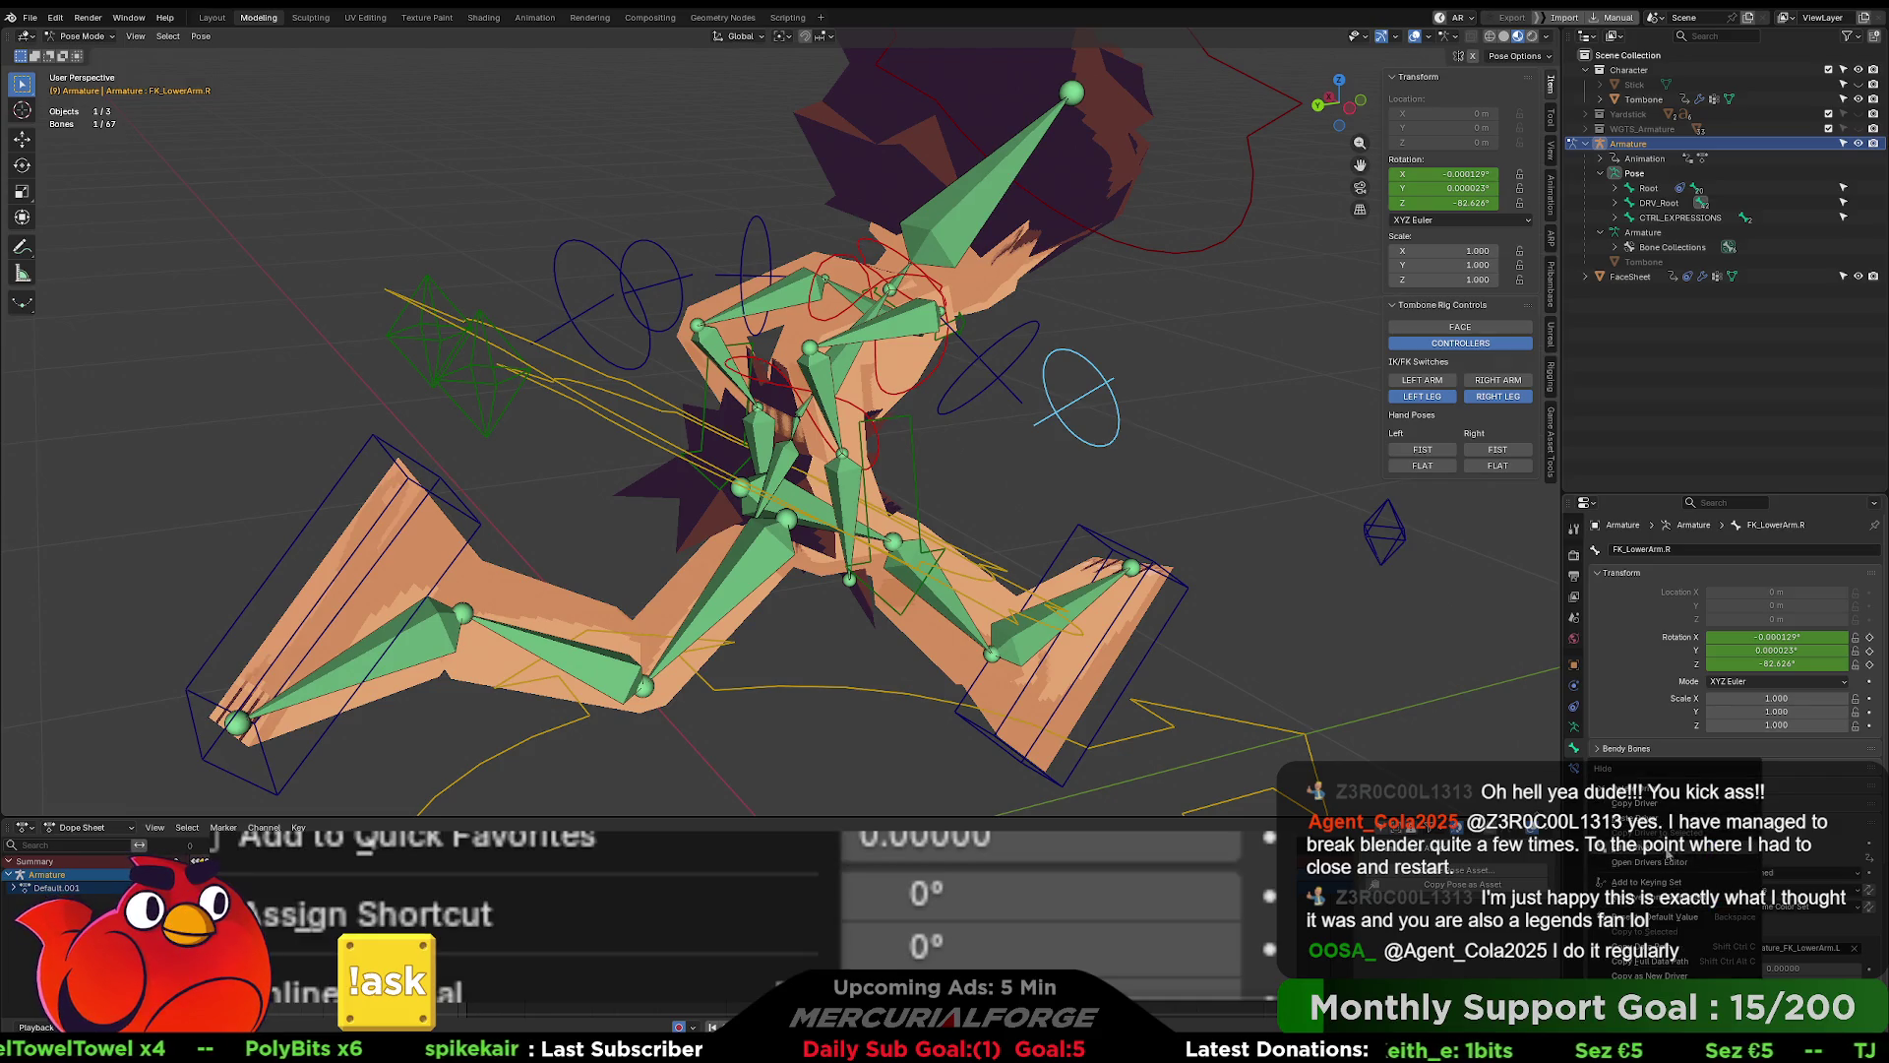
pyautogui.click(989, 366)
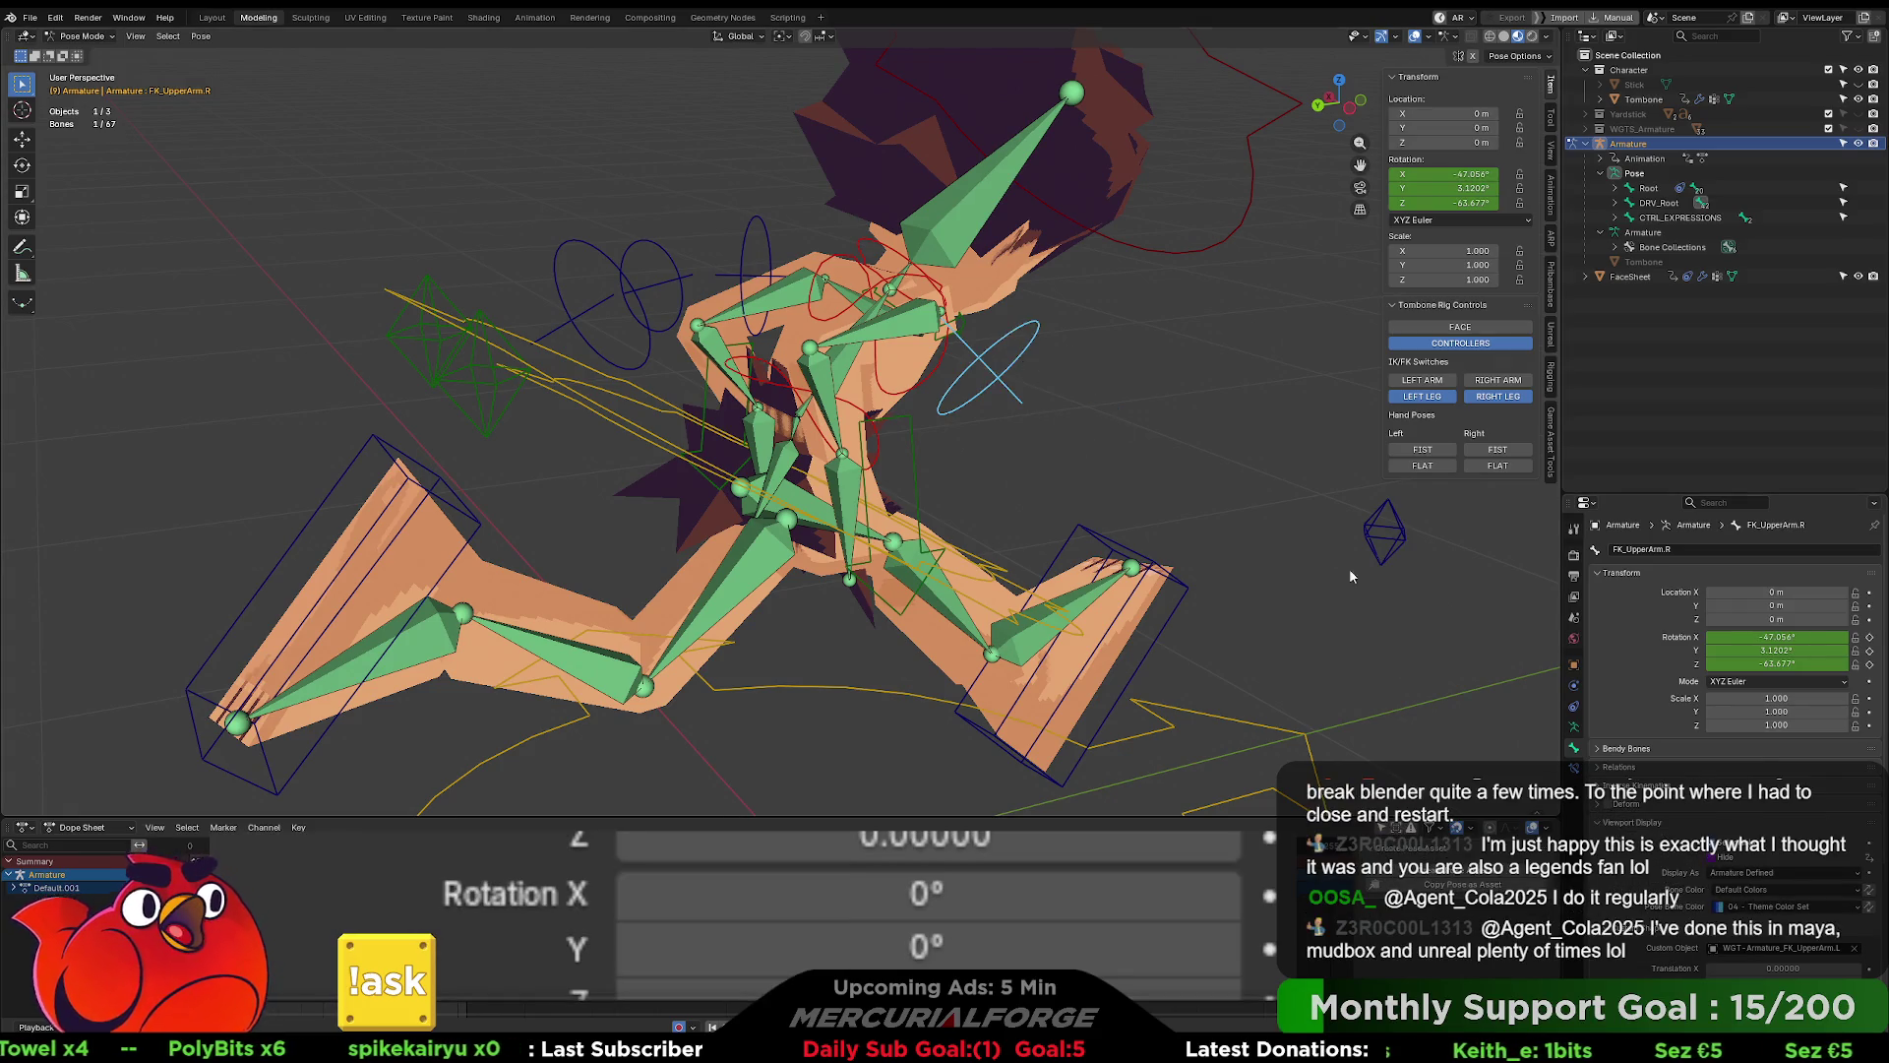
pyautogui.rightClick(1727, 861)
# - Confirm the negated left-arm hide driver expression on the left upper arm FK control
pyautogui.moveTo(1131, 325)
pyautogui.mouseDown(button='middle')
pyautogui.moveTo(903, 312)
pyautogui.moveTo(1176, 292)
pyautogui.mouseUp(button='middle')
pyautogui.click(936, 295)
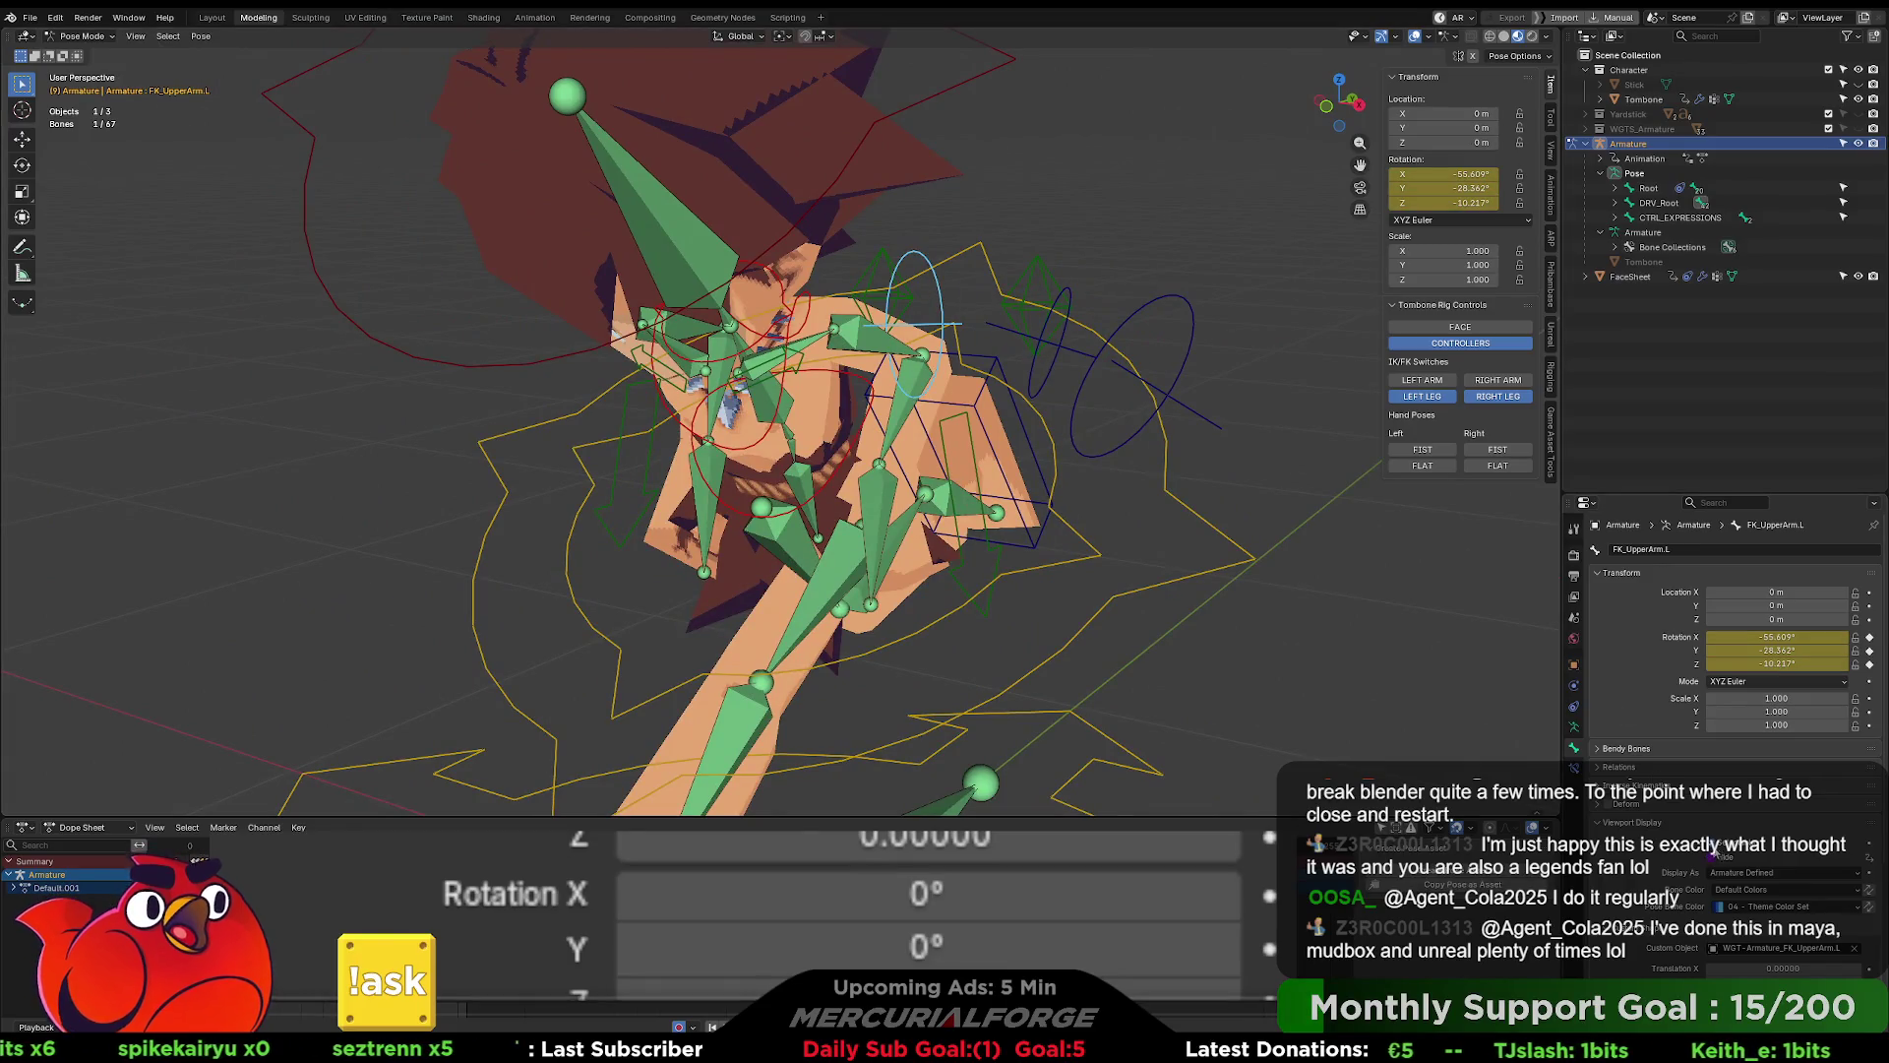
pyautogui.rightClick(1719, 856)
pyautogui.click(1663, 852)
pyautogui.click(1623, 818)
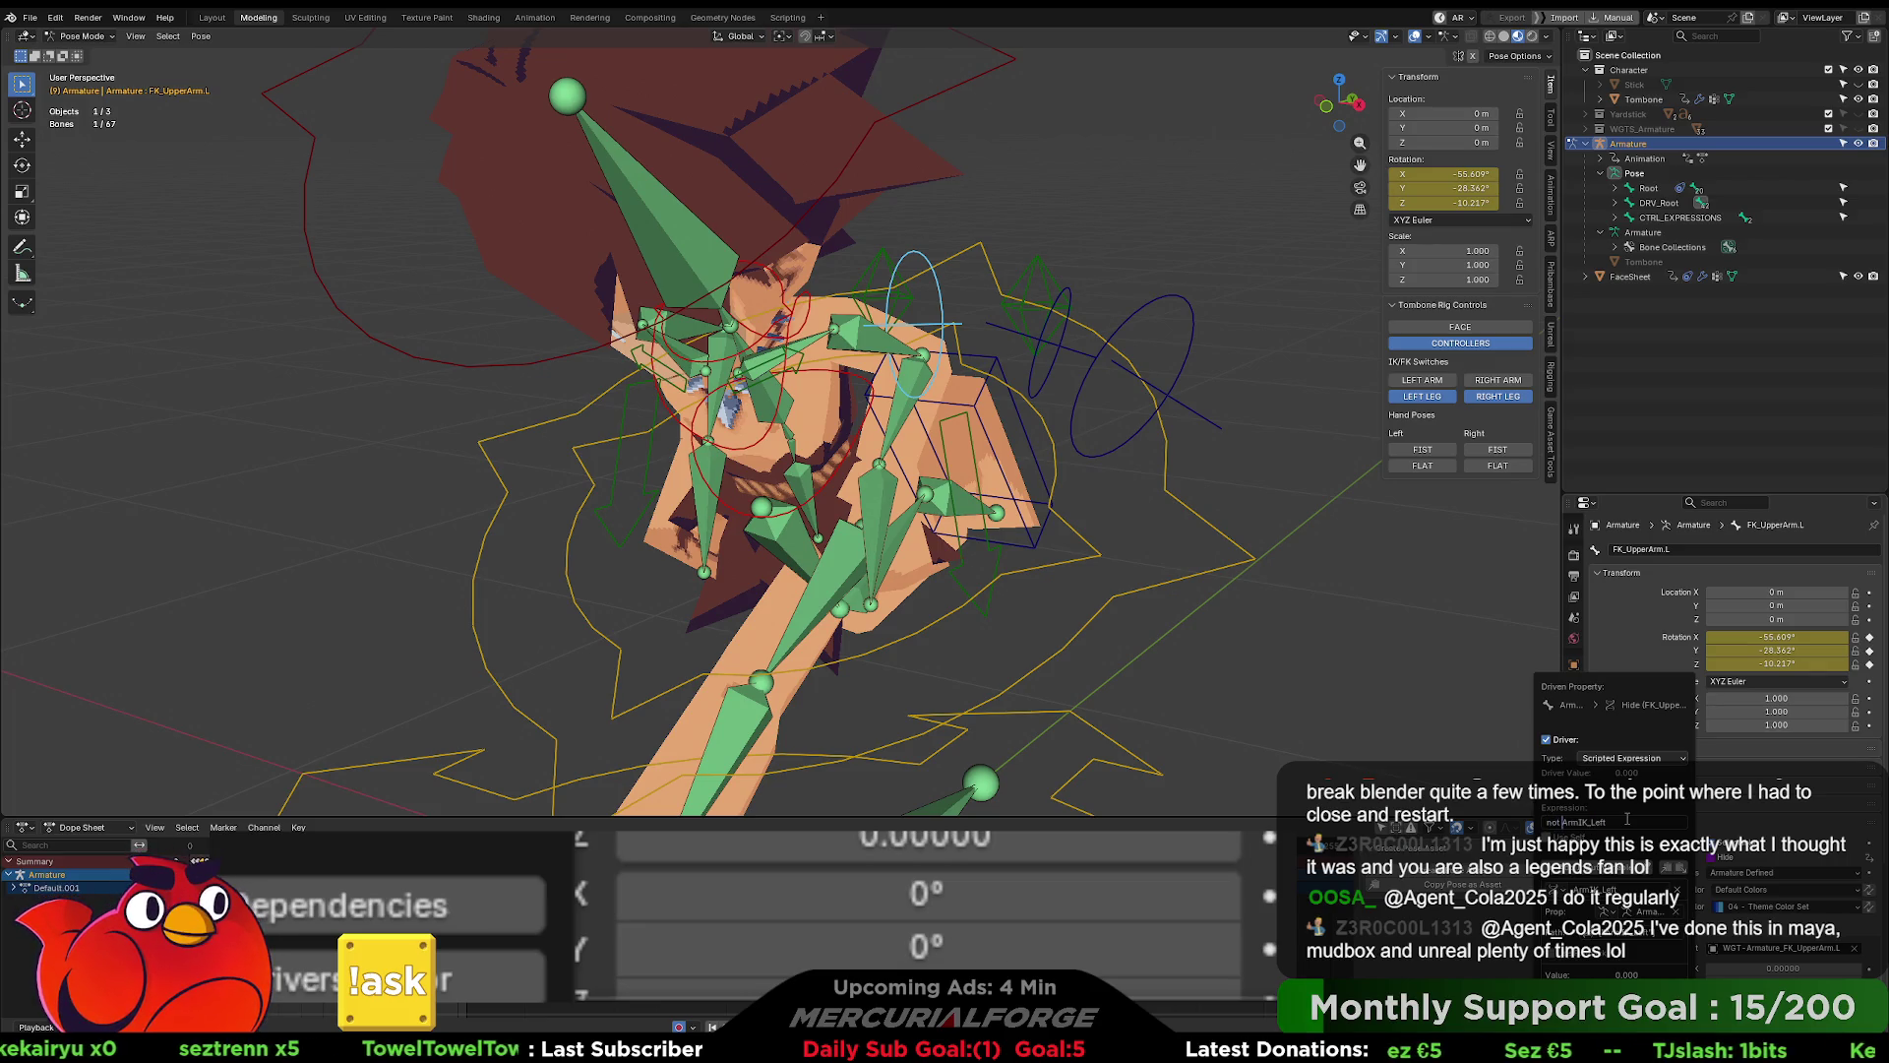
pyautogui.press('Return')
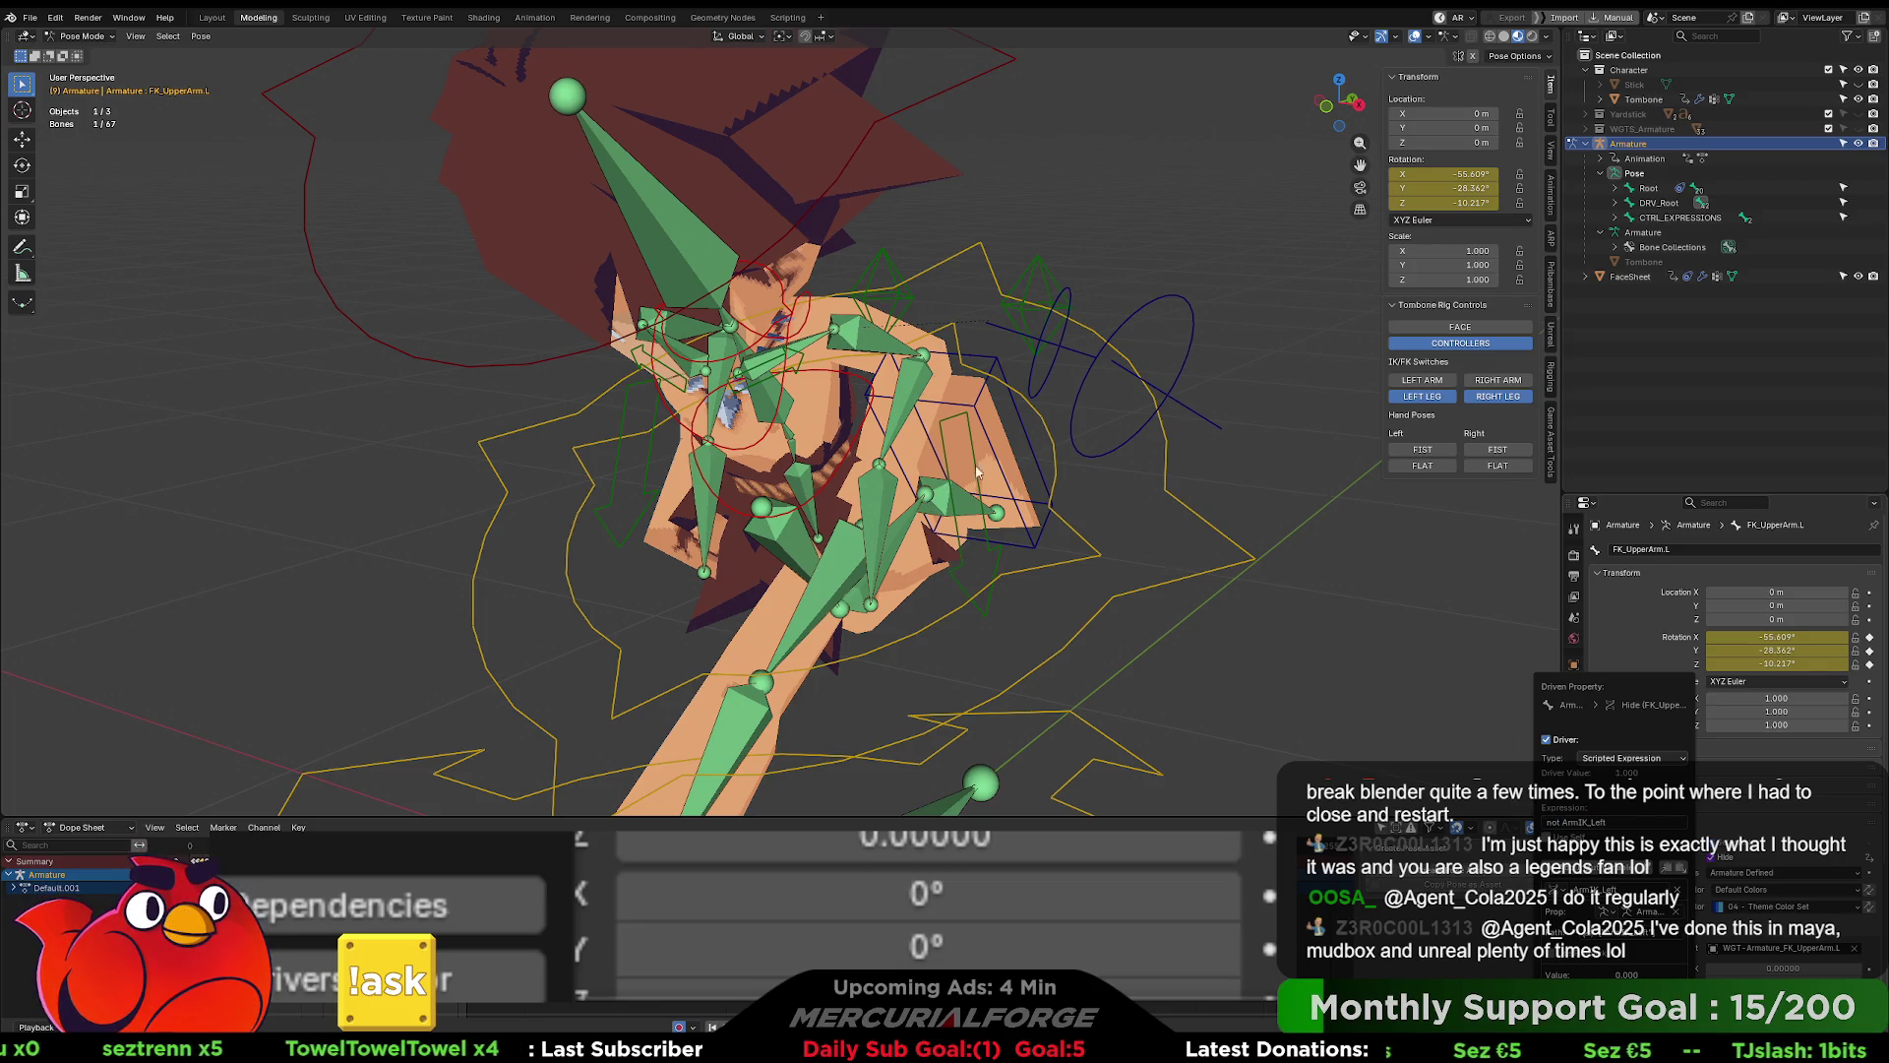
# - Prefix the left forearm FK control's hide driver with 'not', giving 'not ArmIK_Left'
pyautogui.click(1060, 348)
pyautogui.rightClick(1719, 862)
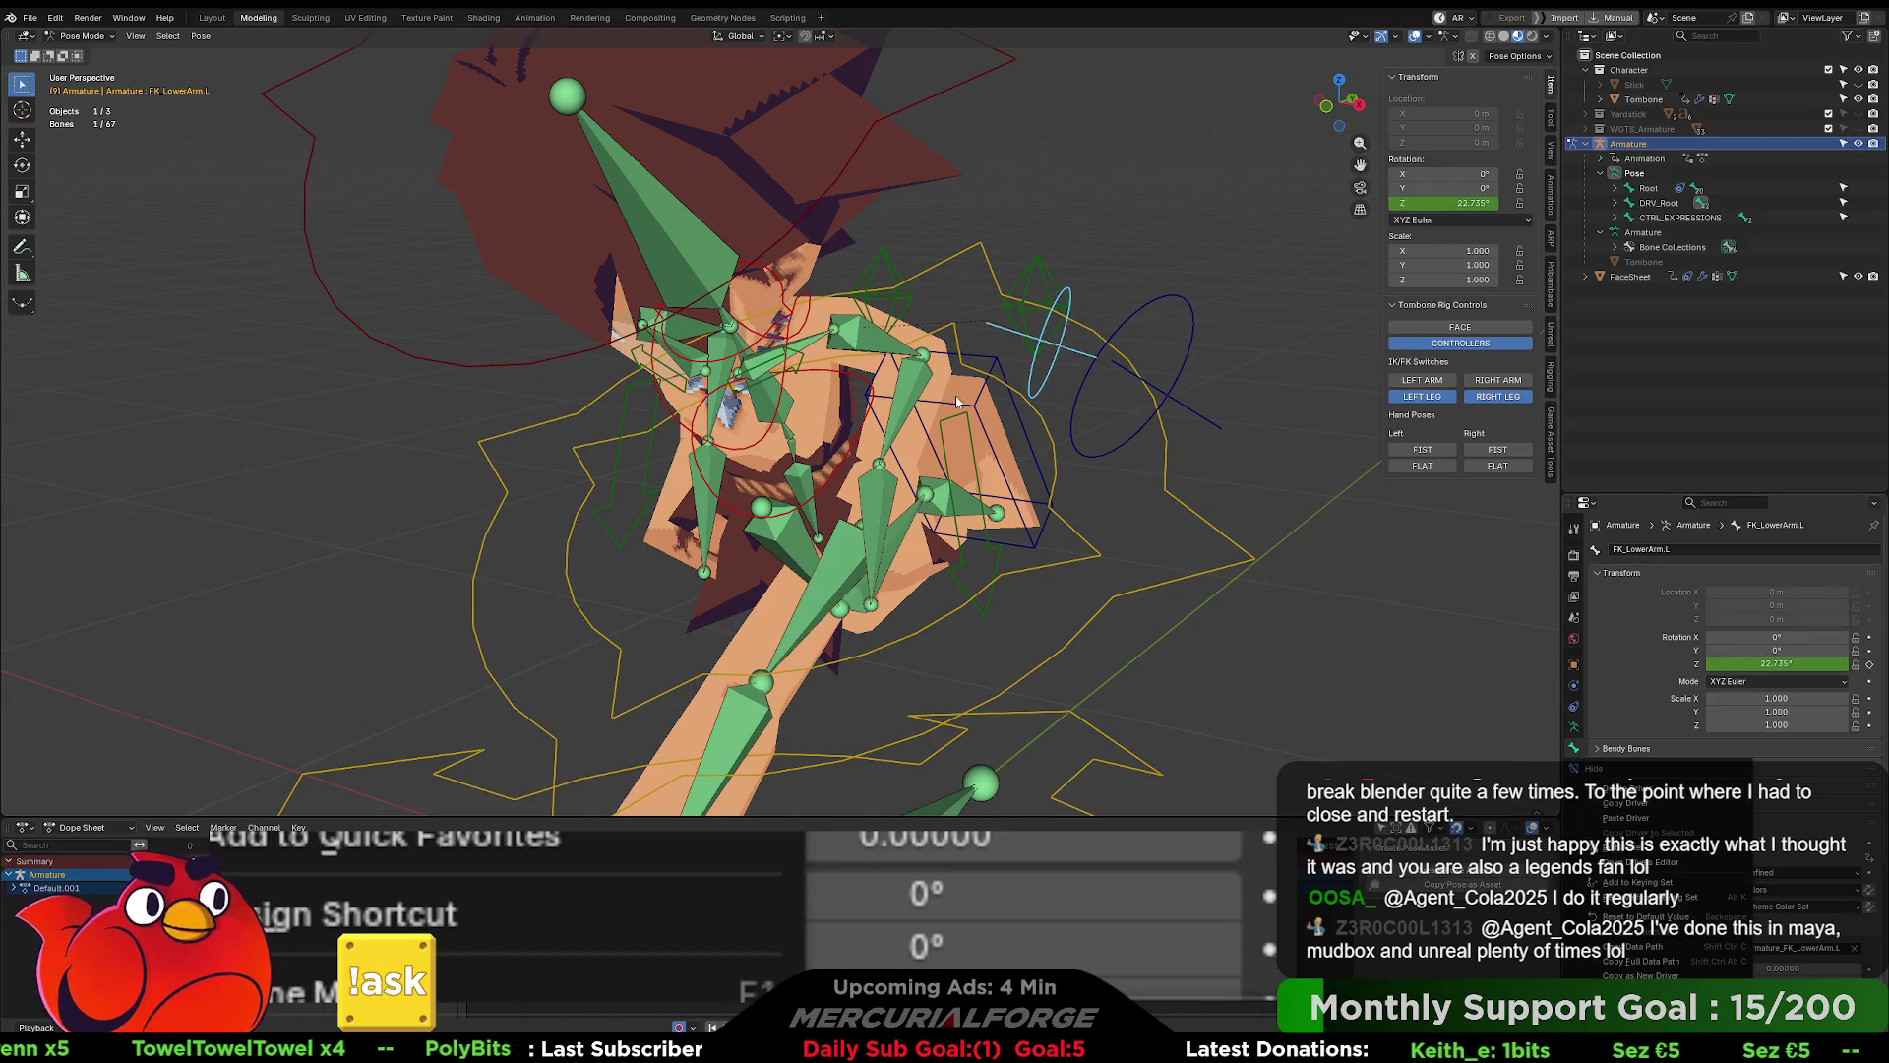
pyautogui.click(1663, 864)
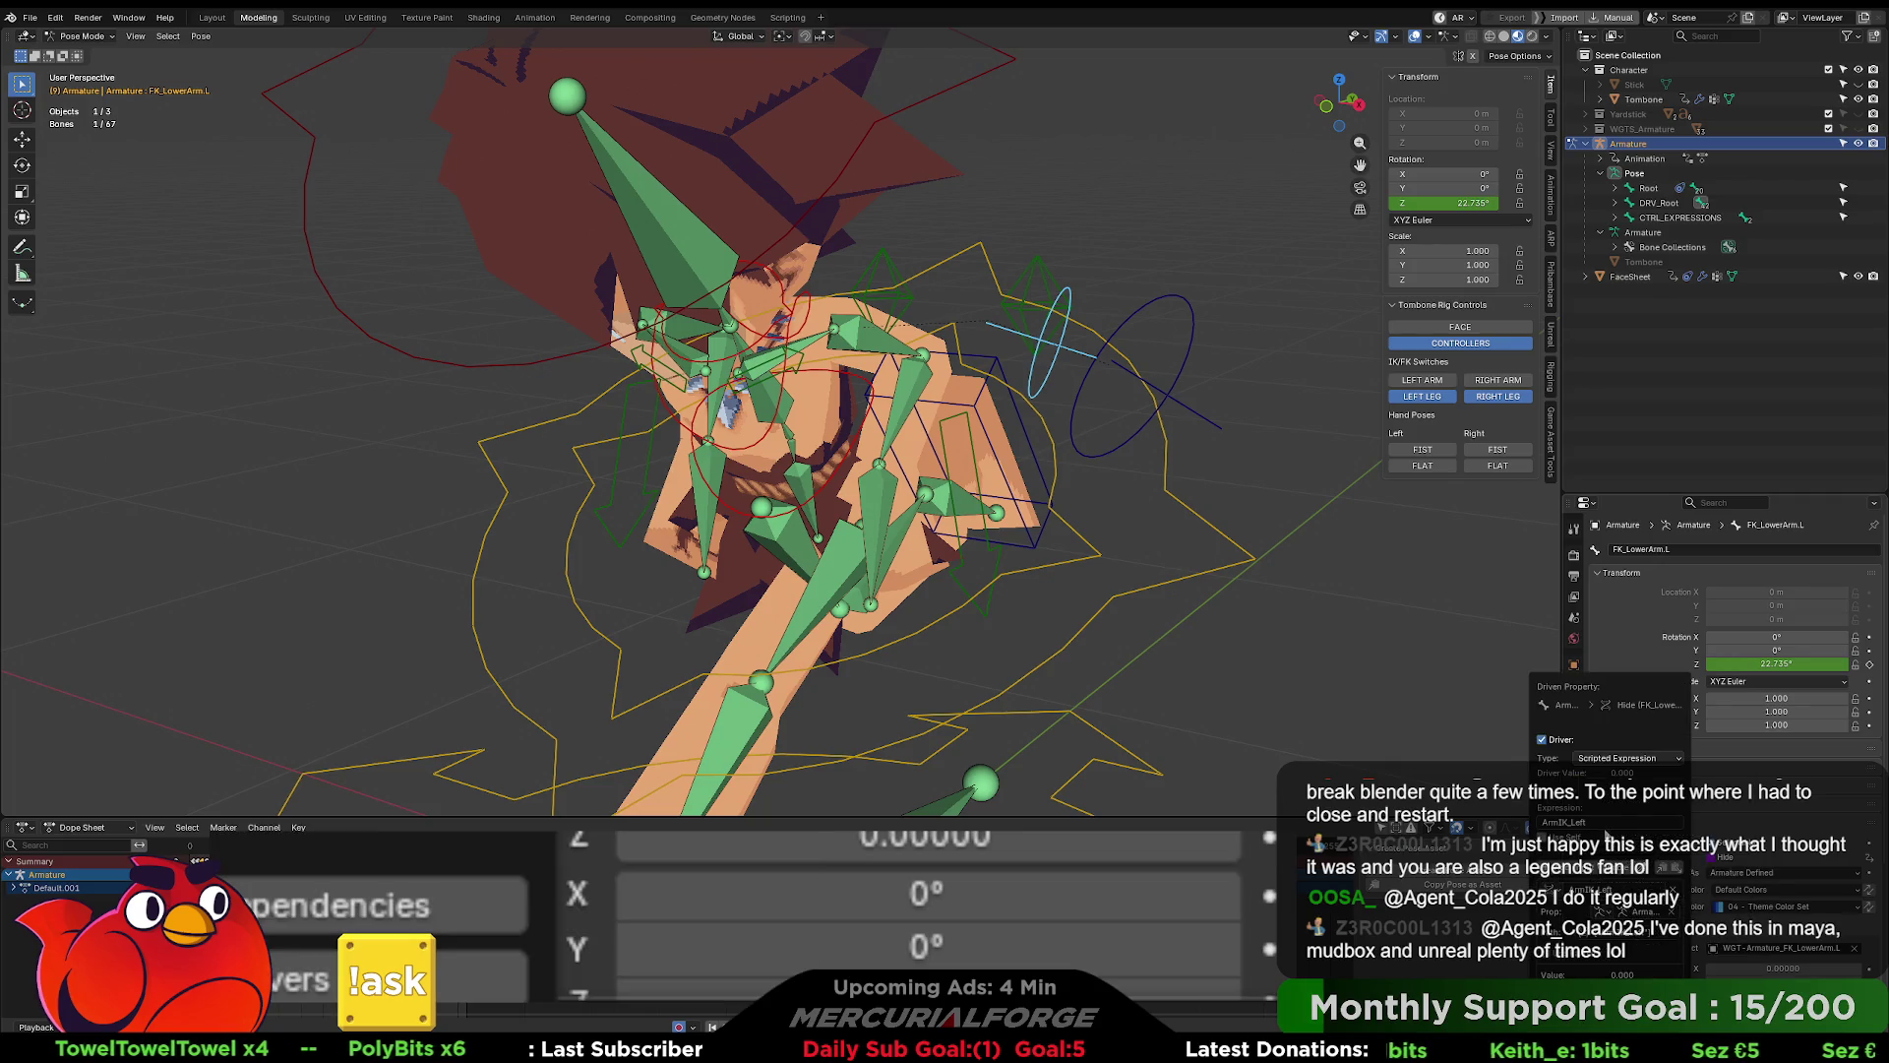
pyautogui.press('Home')
pyautogui.write('not')
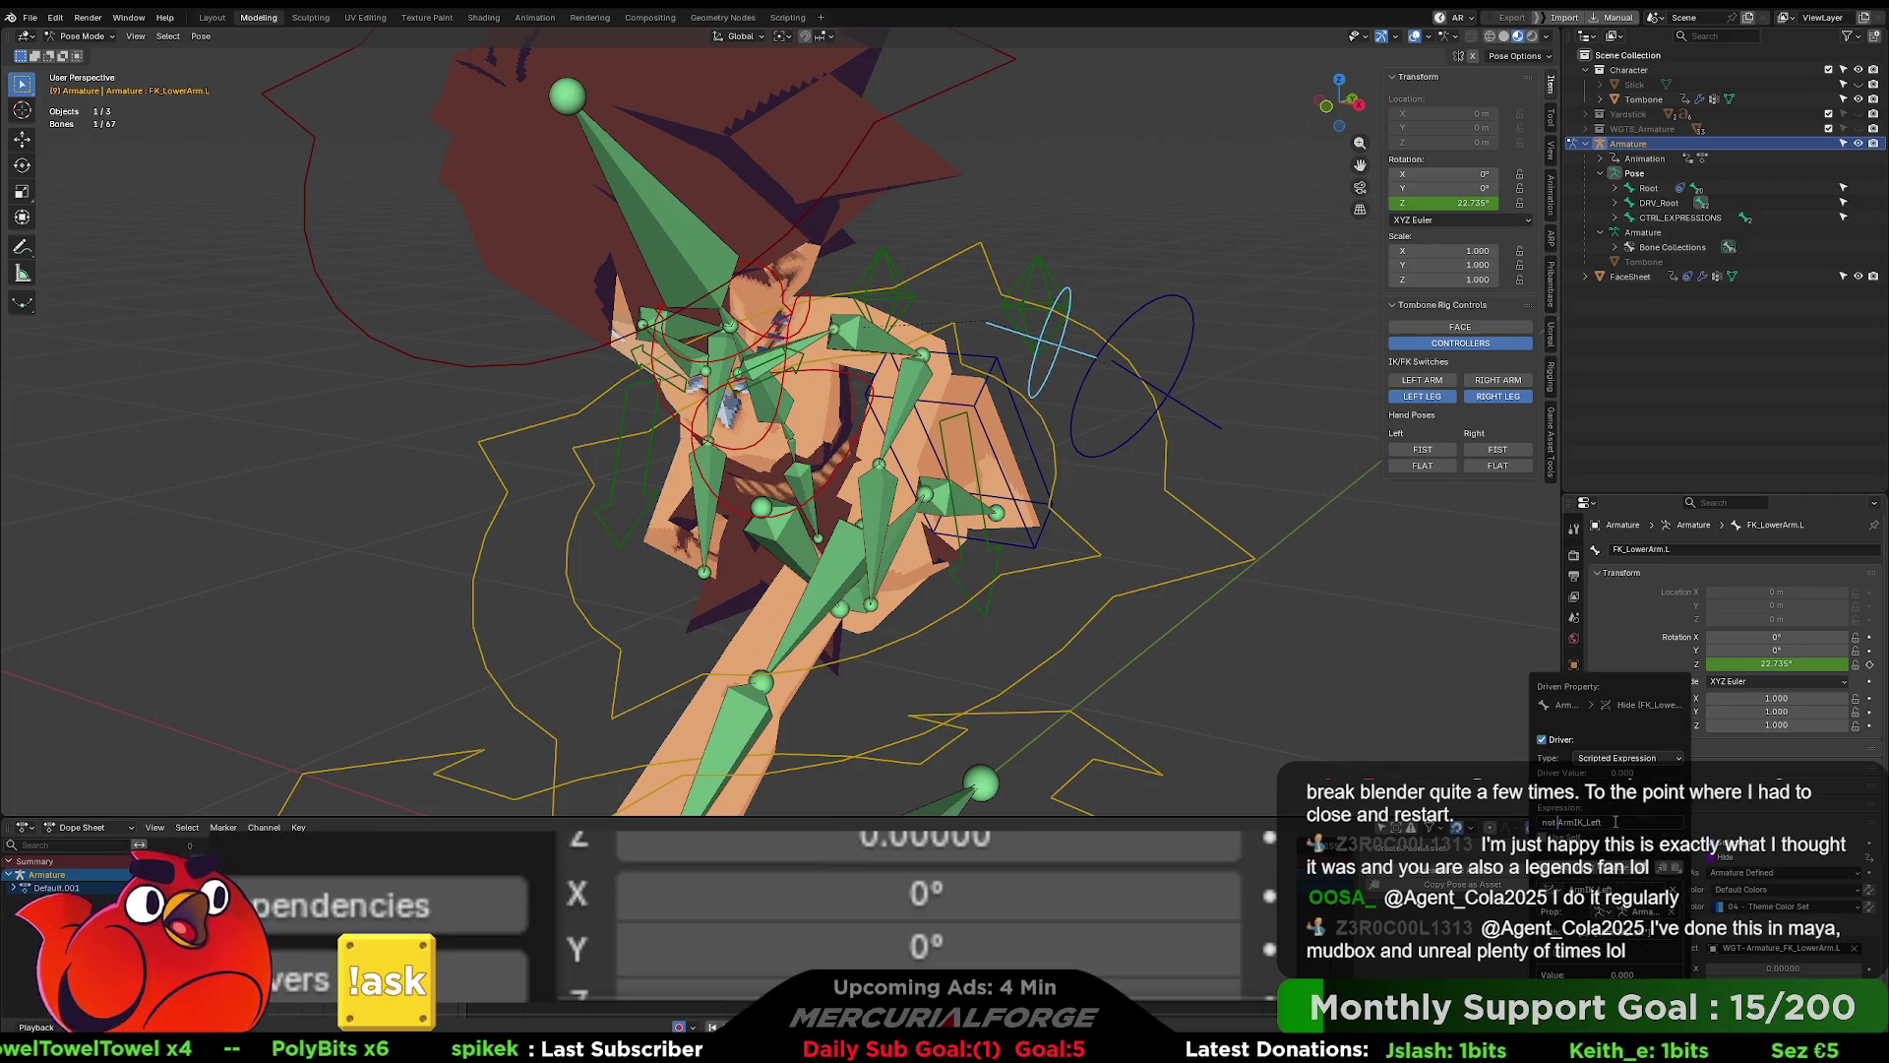
pyautogui.press('Return')
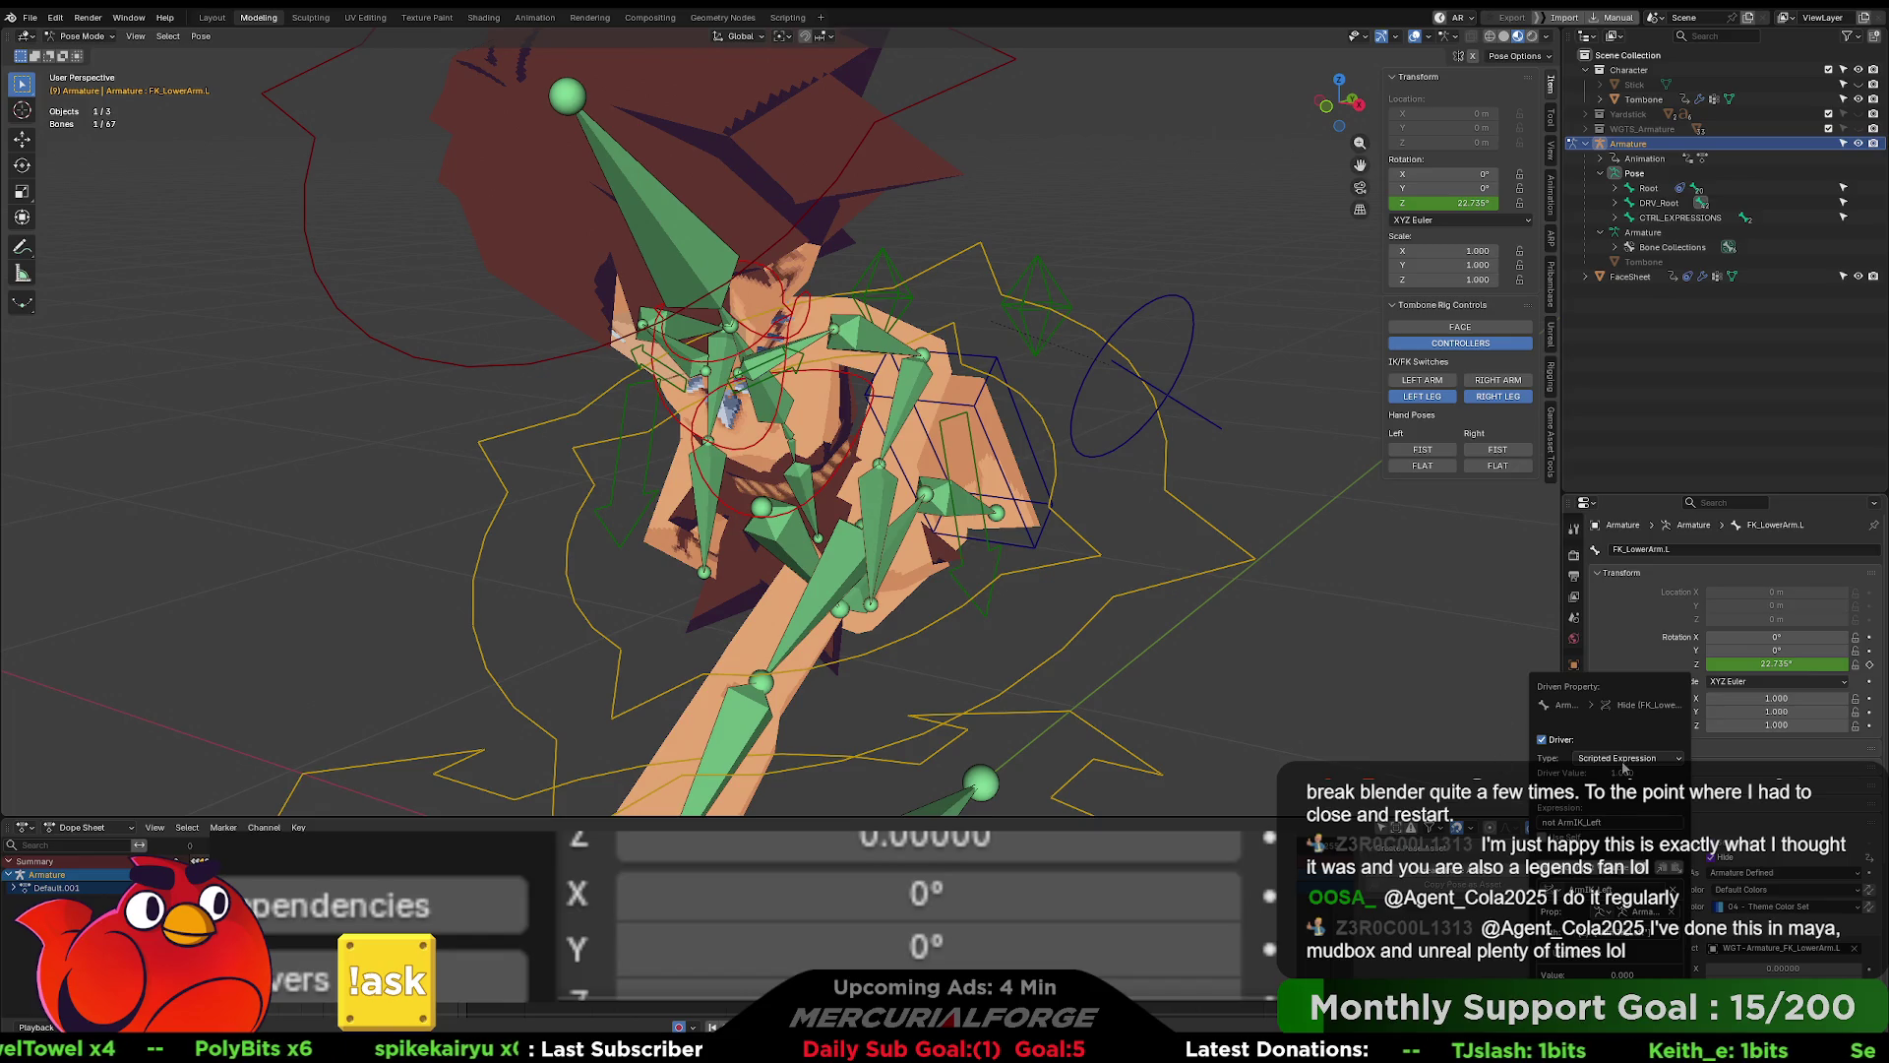
# - Review the hide driver, then close the driver editor
pyautogui.rightClick(1715, 857)
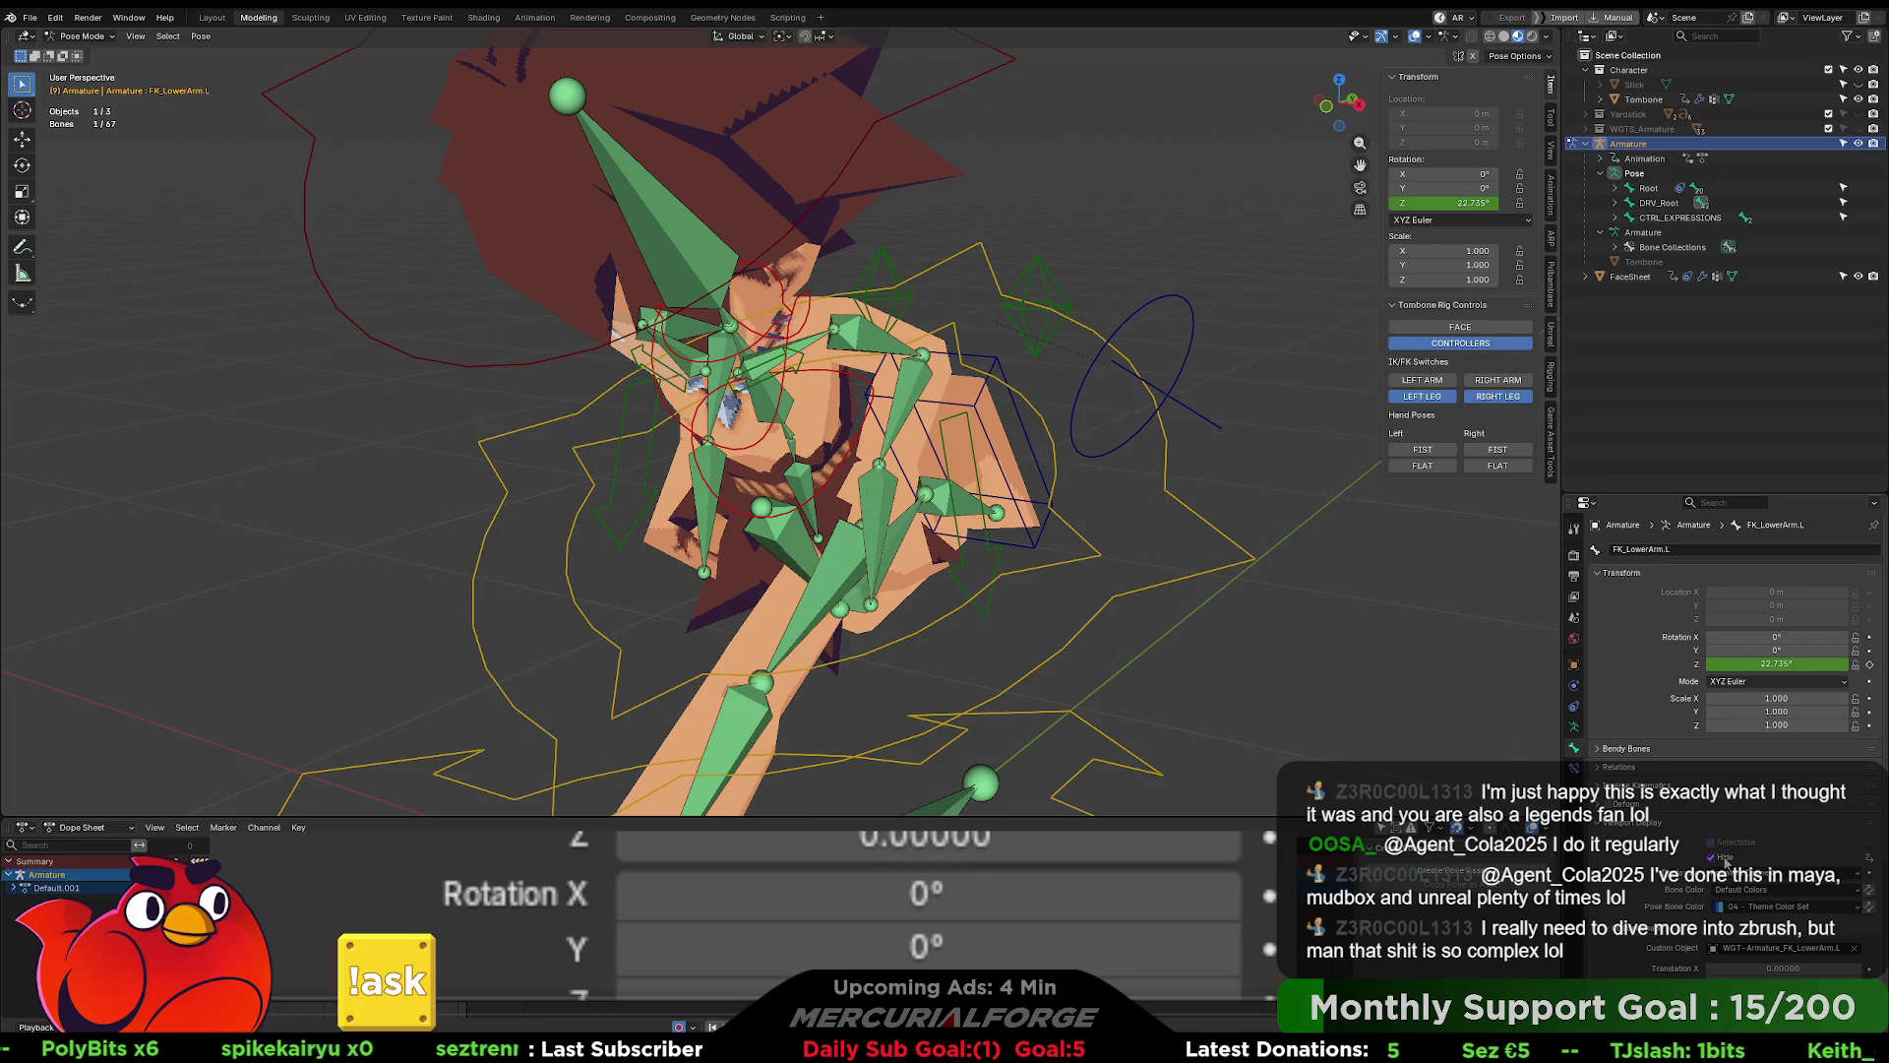
pyautogui.rightClick(1723, 862)
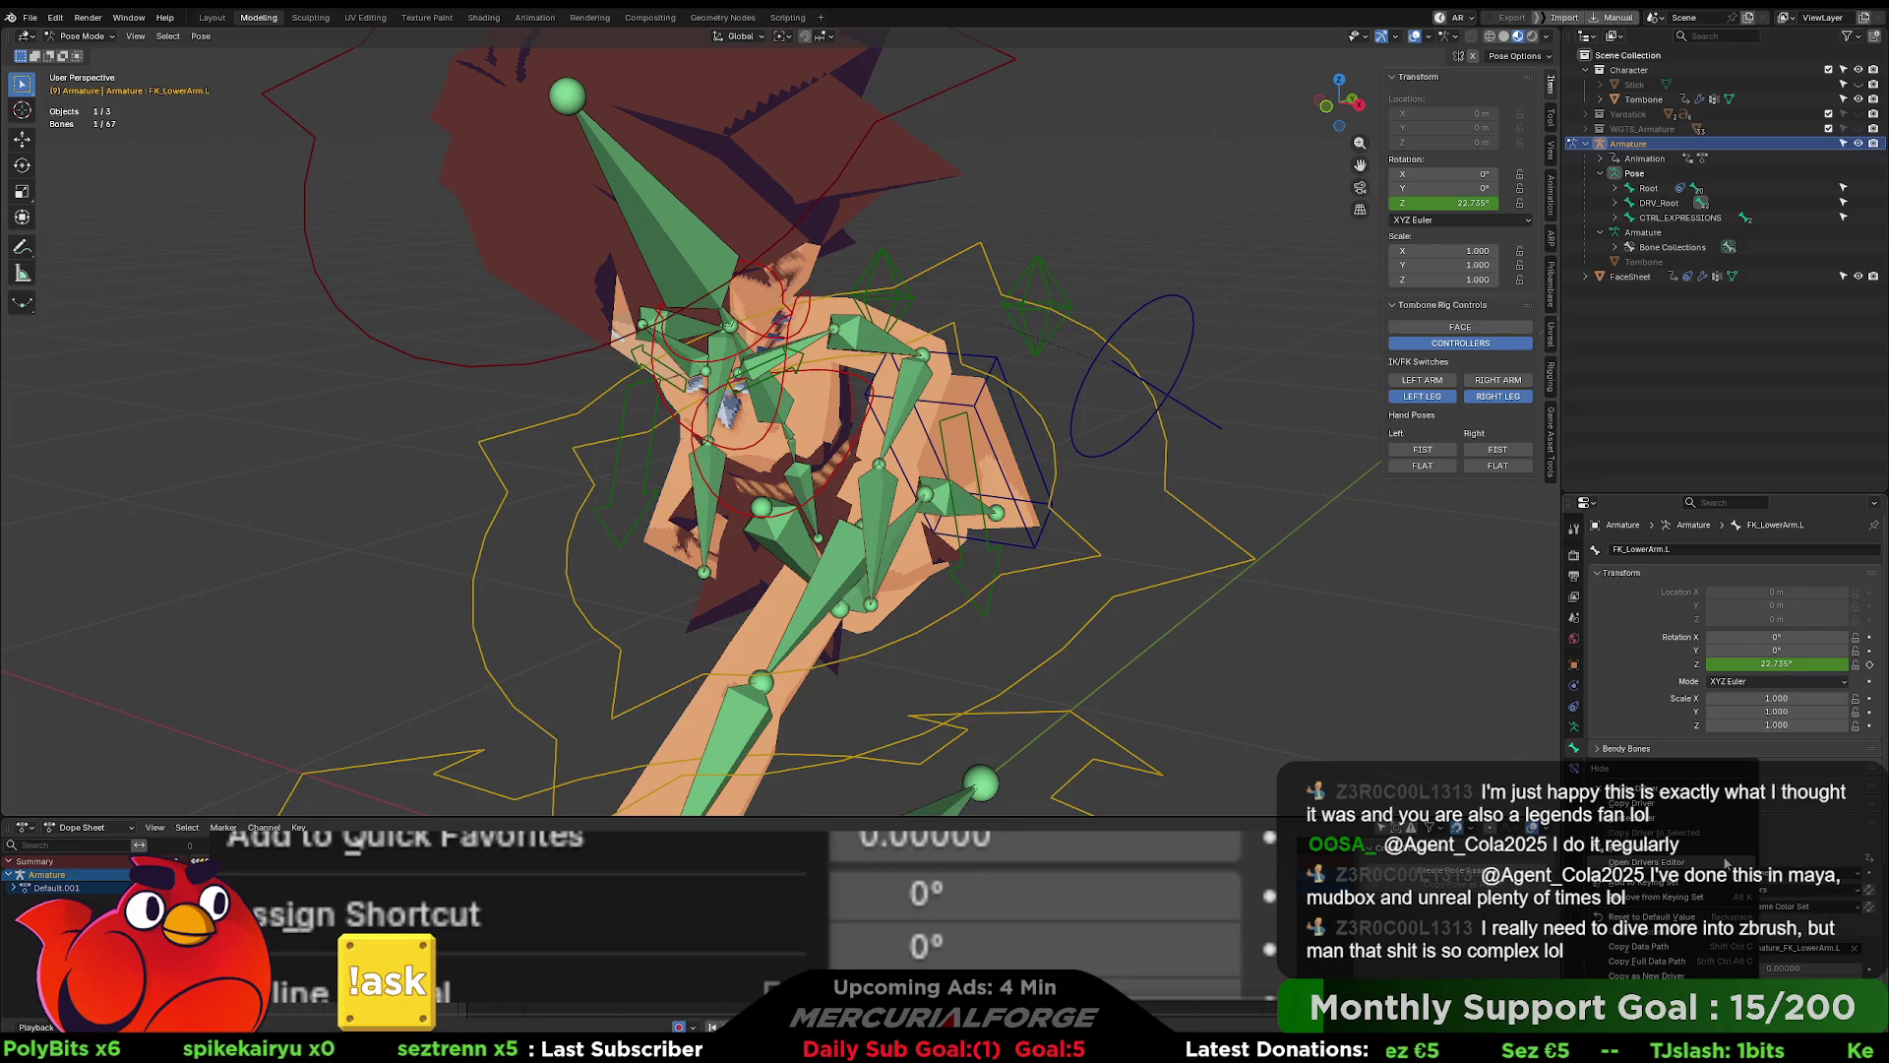
pyautogui.click(1685, 845)
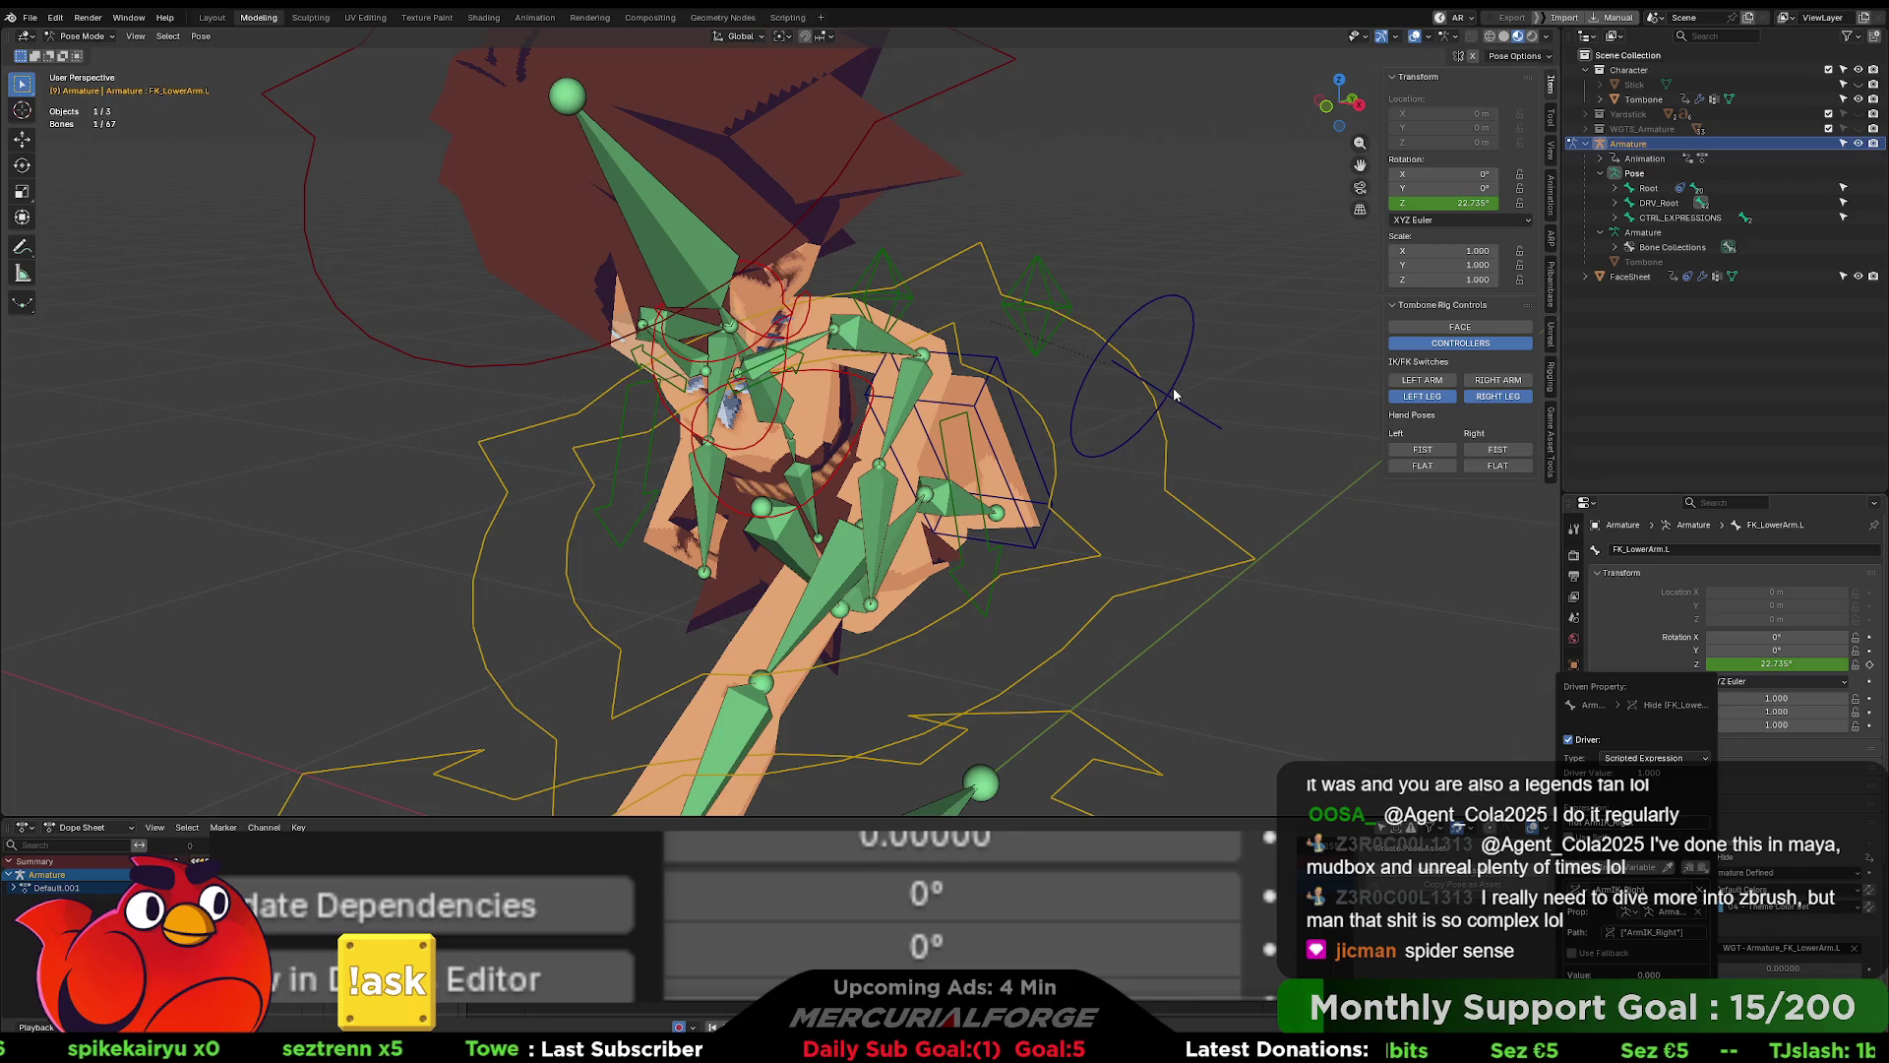
pyautogui.press('Escape')
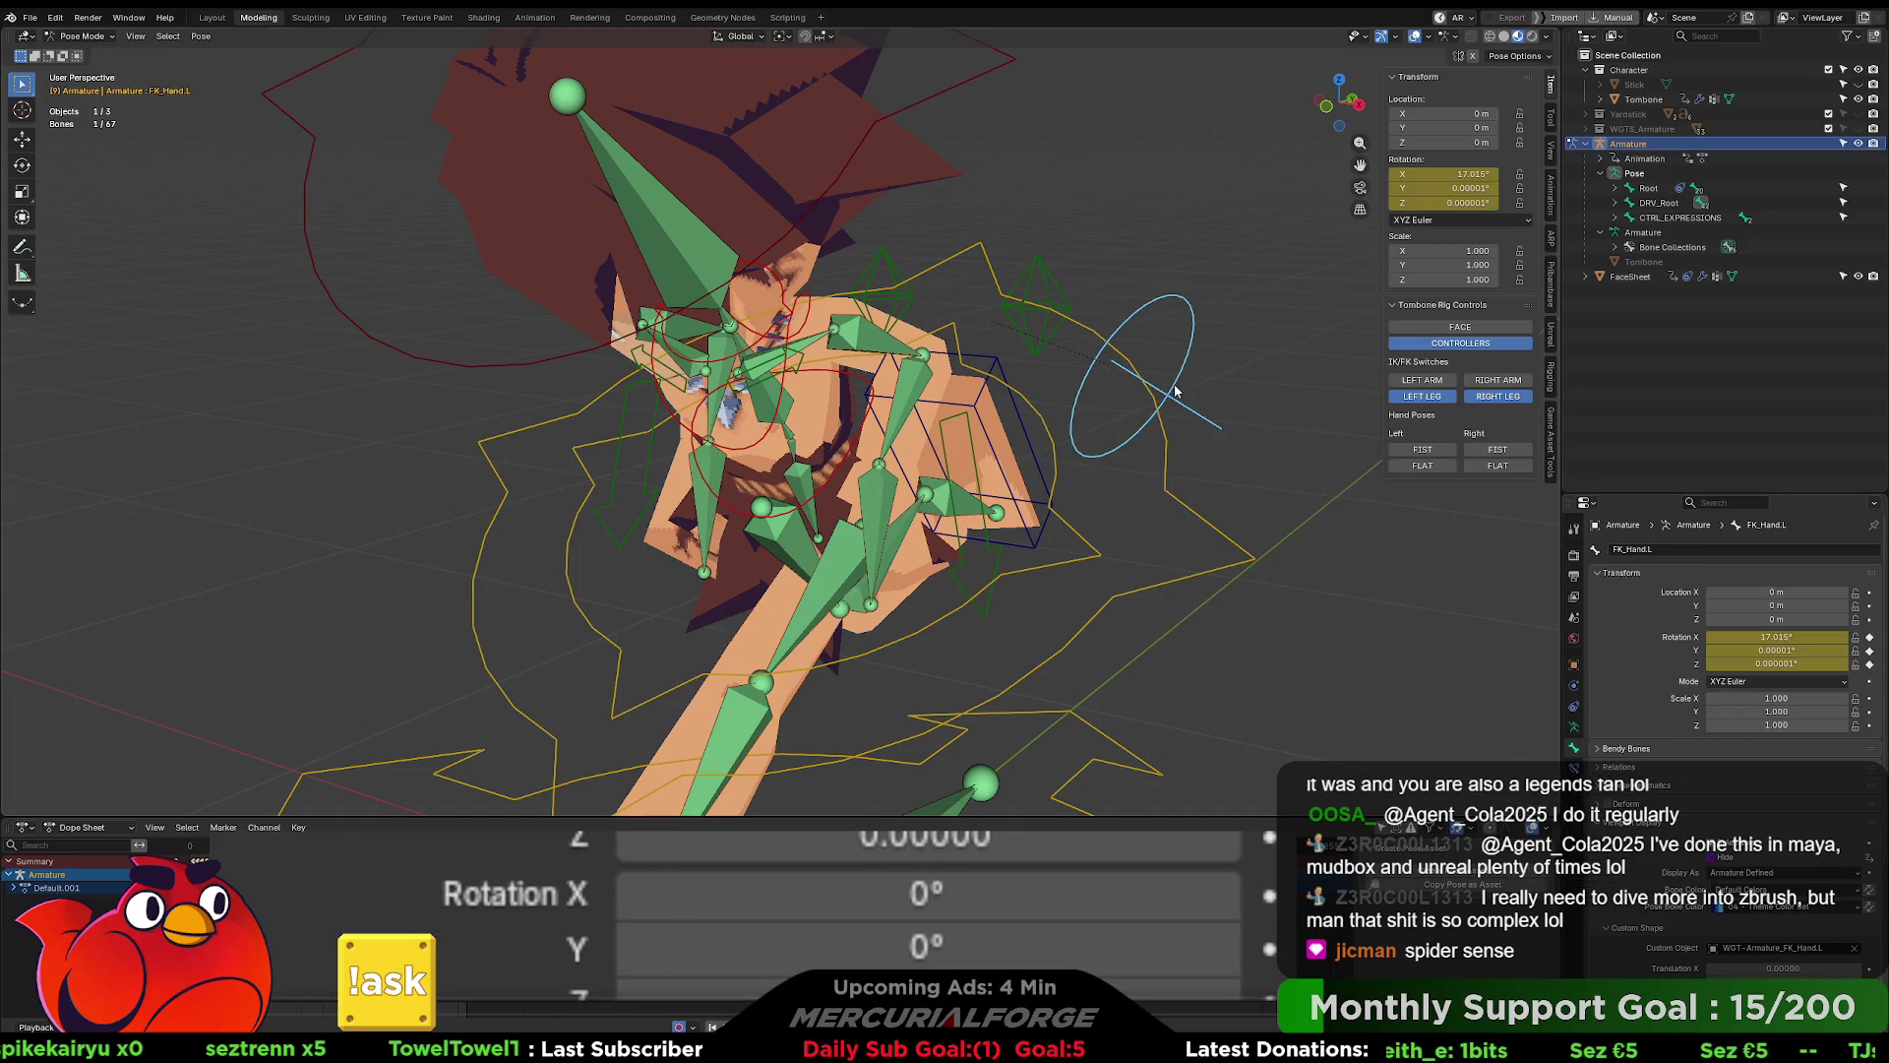
# - Check the left upper arm FK control's hide driver
pyautogui.click(1426, 380)
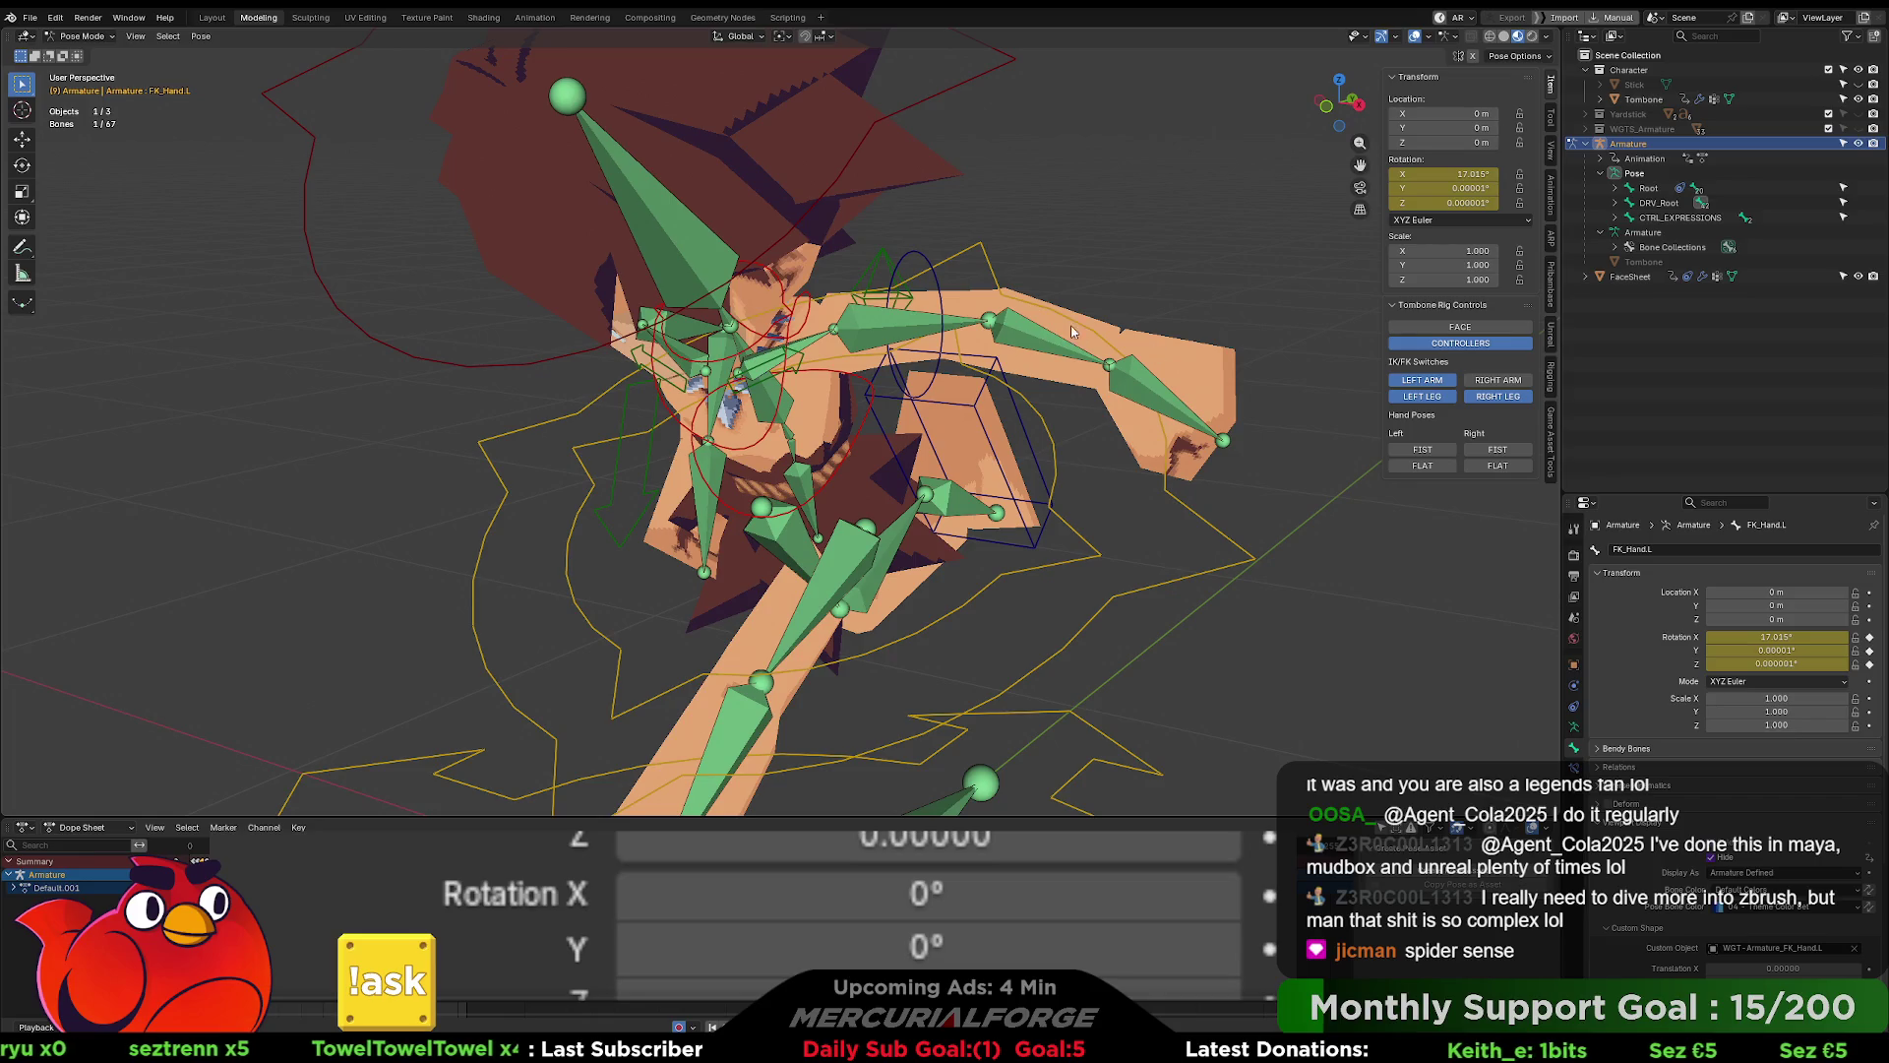
pyautogui.moveTo(937, 327)
pyautogui.mouseDown(button='middle')
pyautogui.moveTo(981, 234)
pyautogui.moveTo(1013, 324)
pyautogui.mouseUp(button='middle')
pyautogui.click(981, 234)
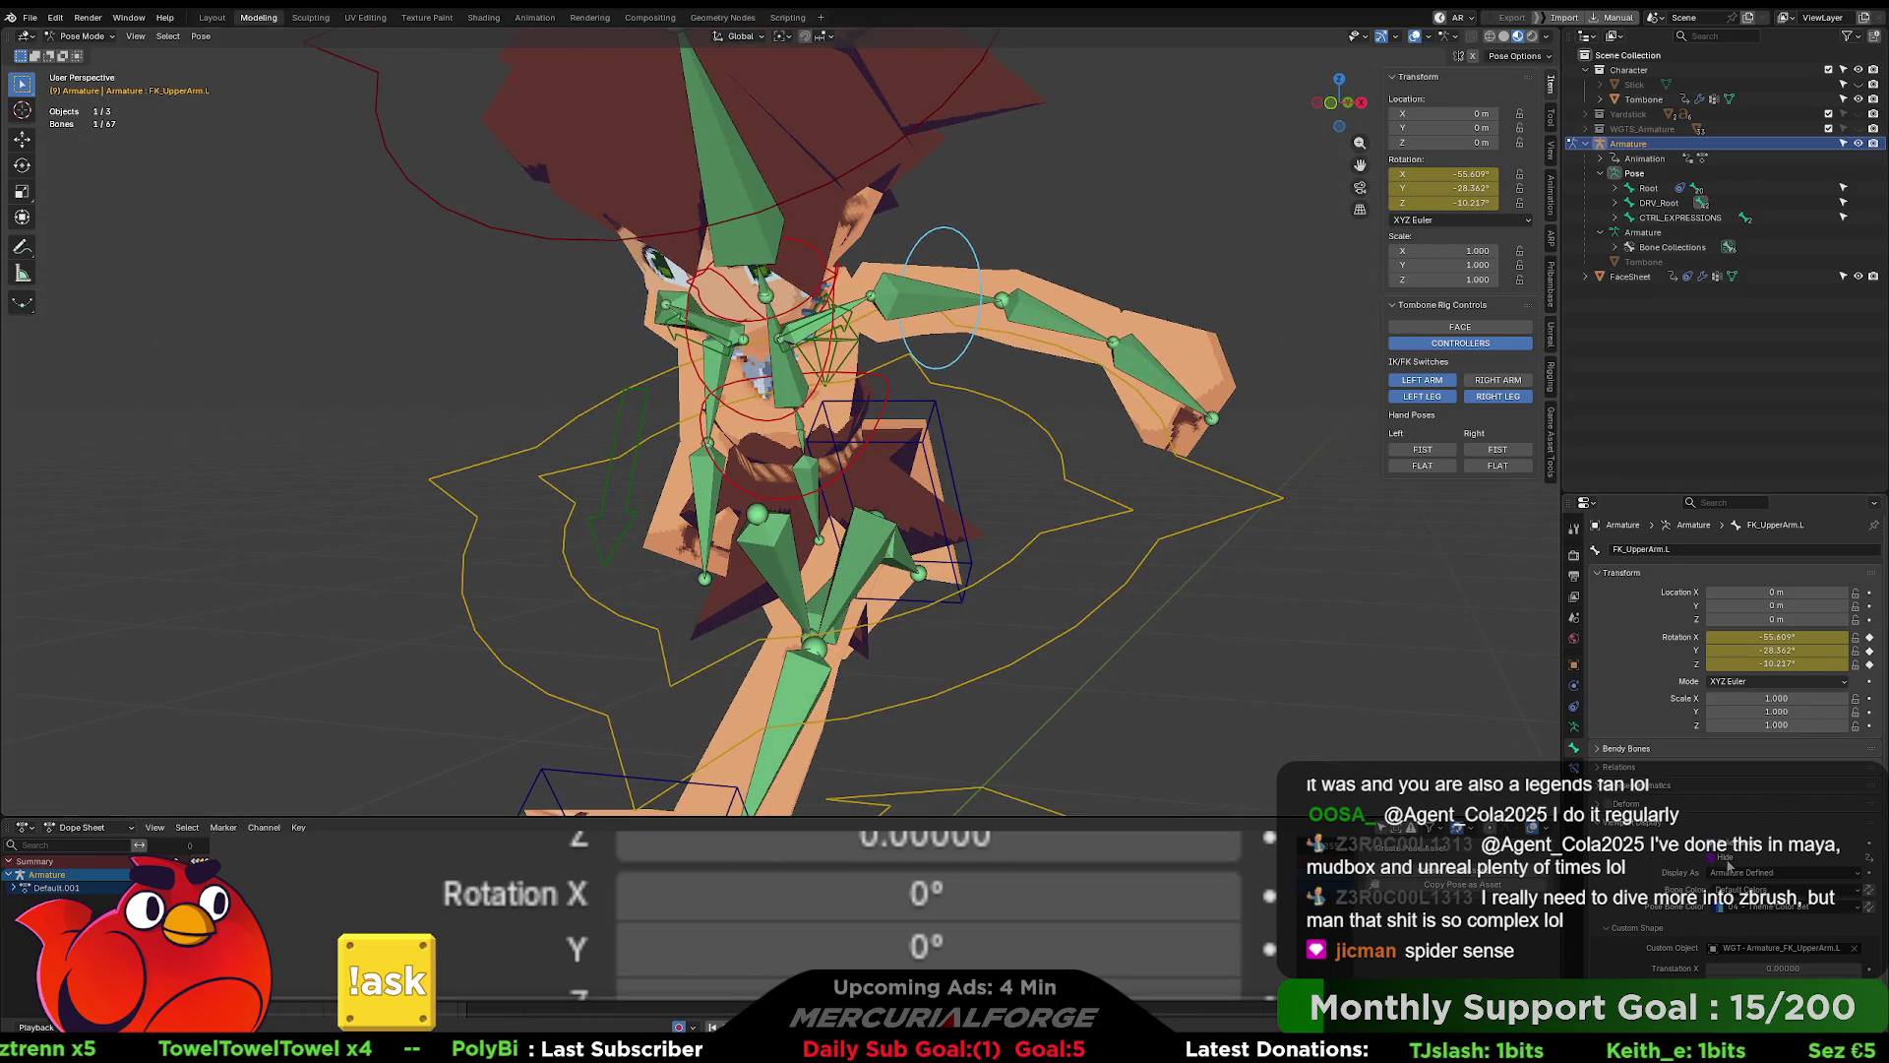
pyautogui.rightClick(1729, 863)
pyautogui.click(1665, 856)
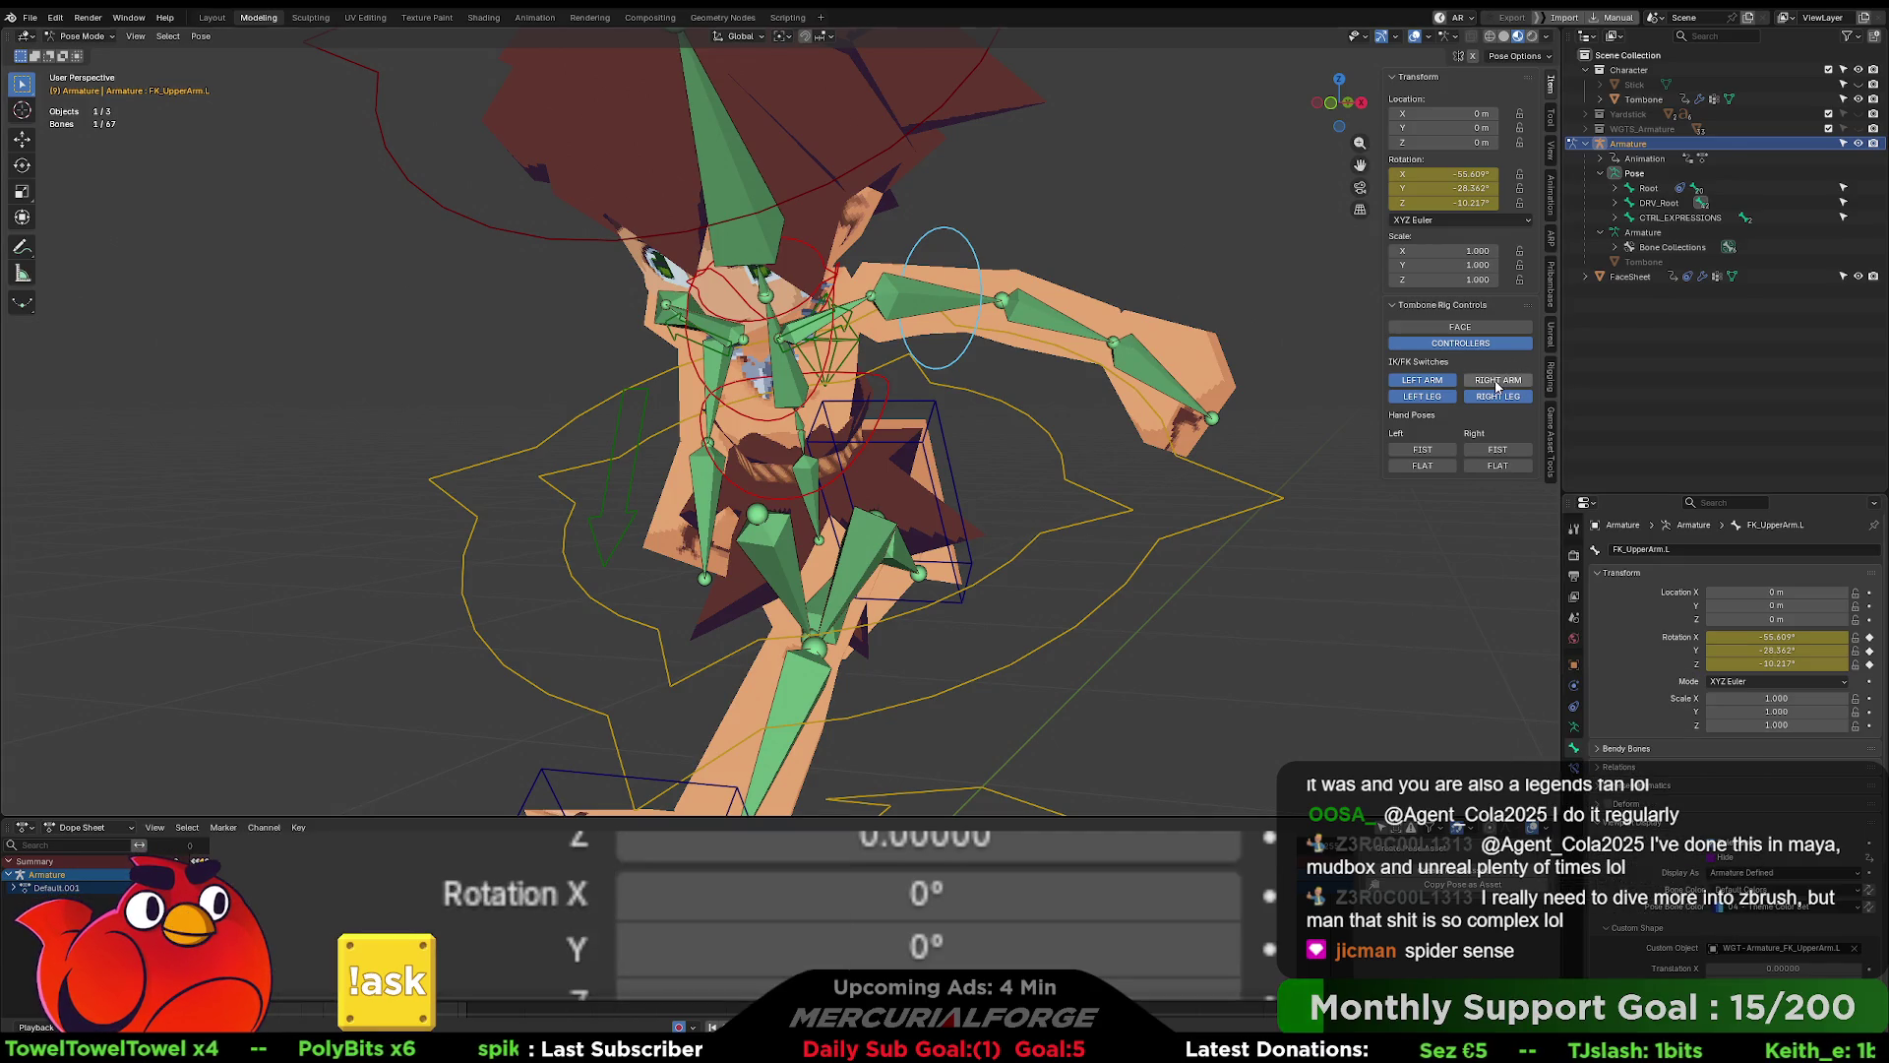
# - Test an arm switch and re-check the left forearm and upper arm FK hide drivers
pyautogui.click(1433, 378)
pyautogui.click(1083, 294)
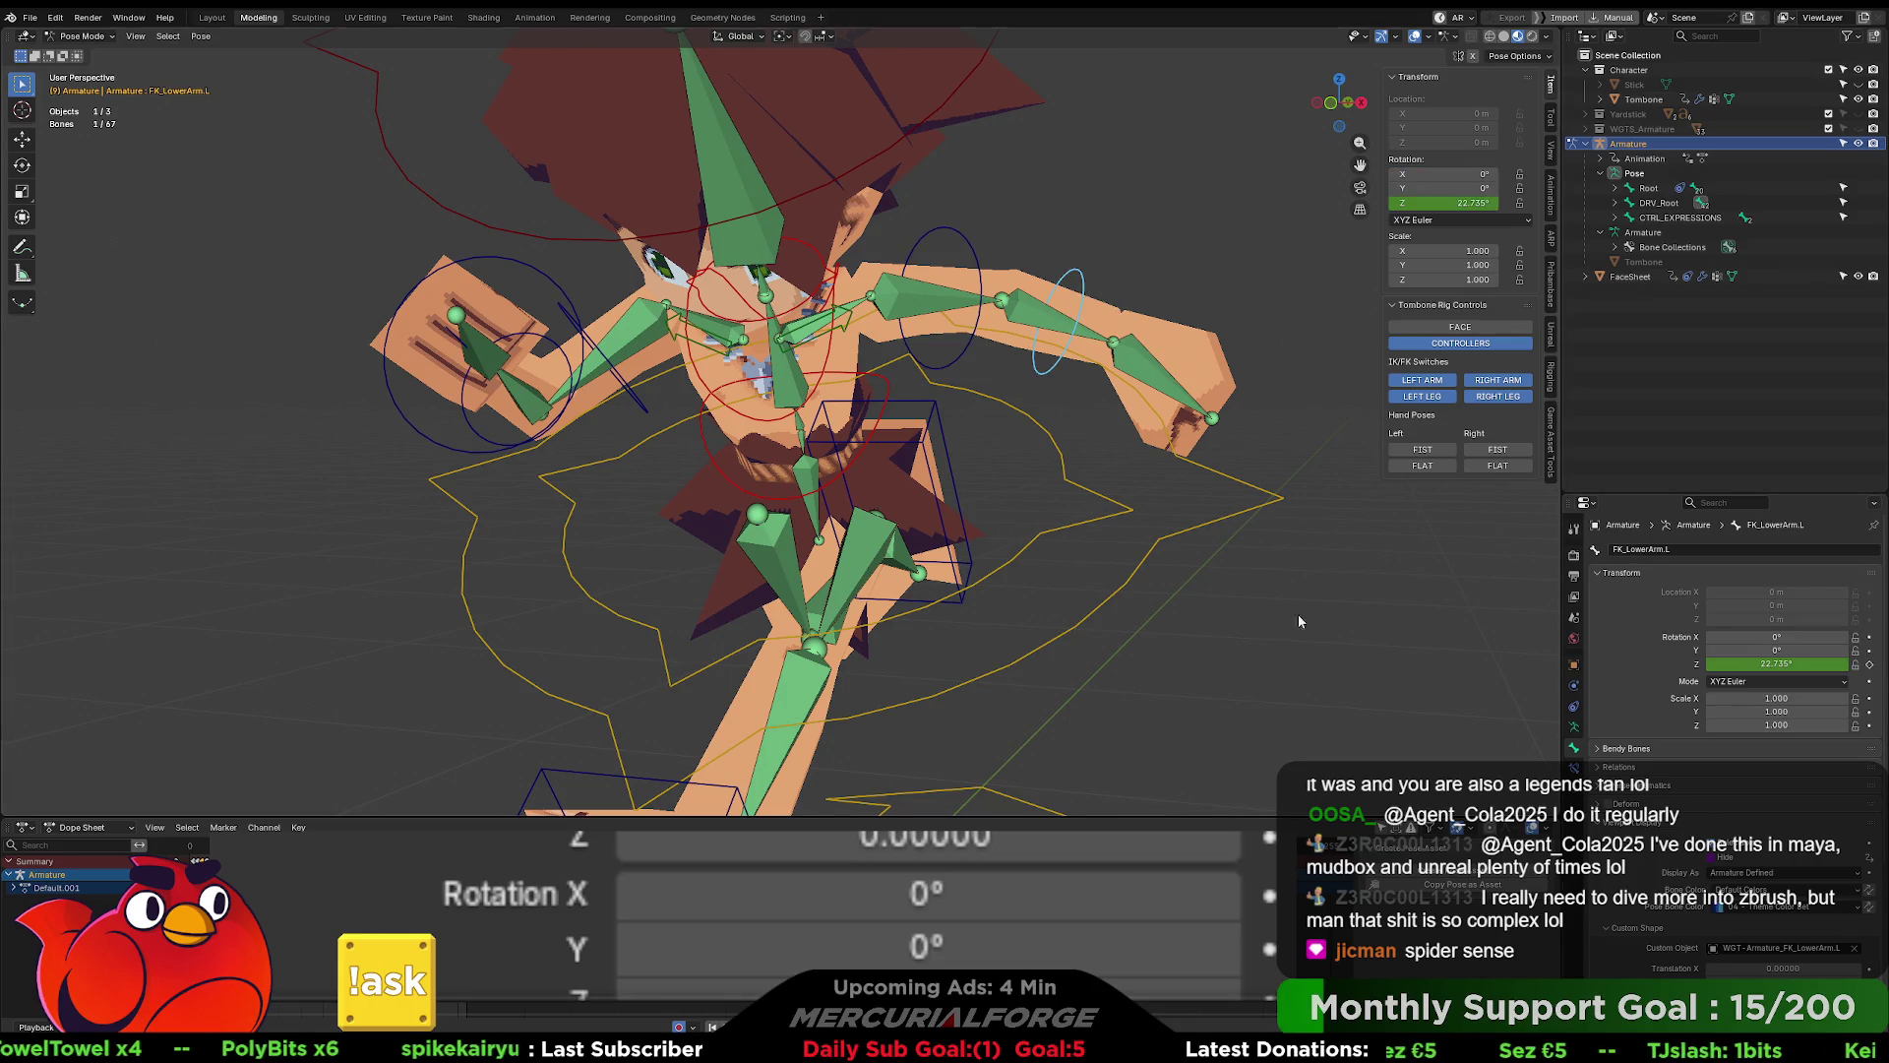
pyautogui.click(953, 248)
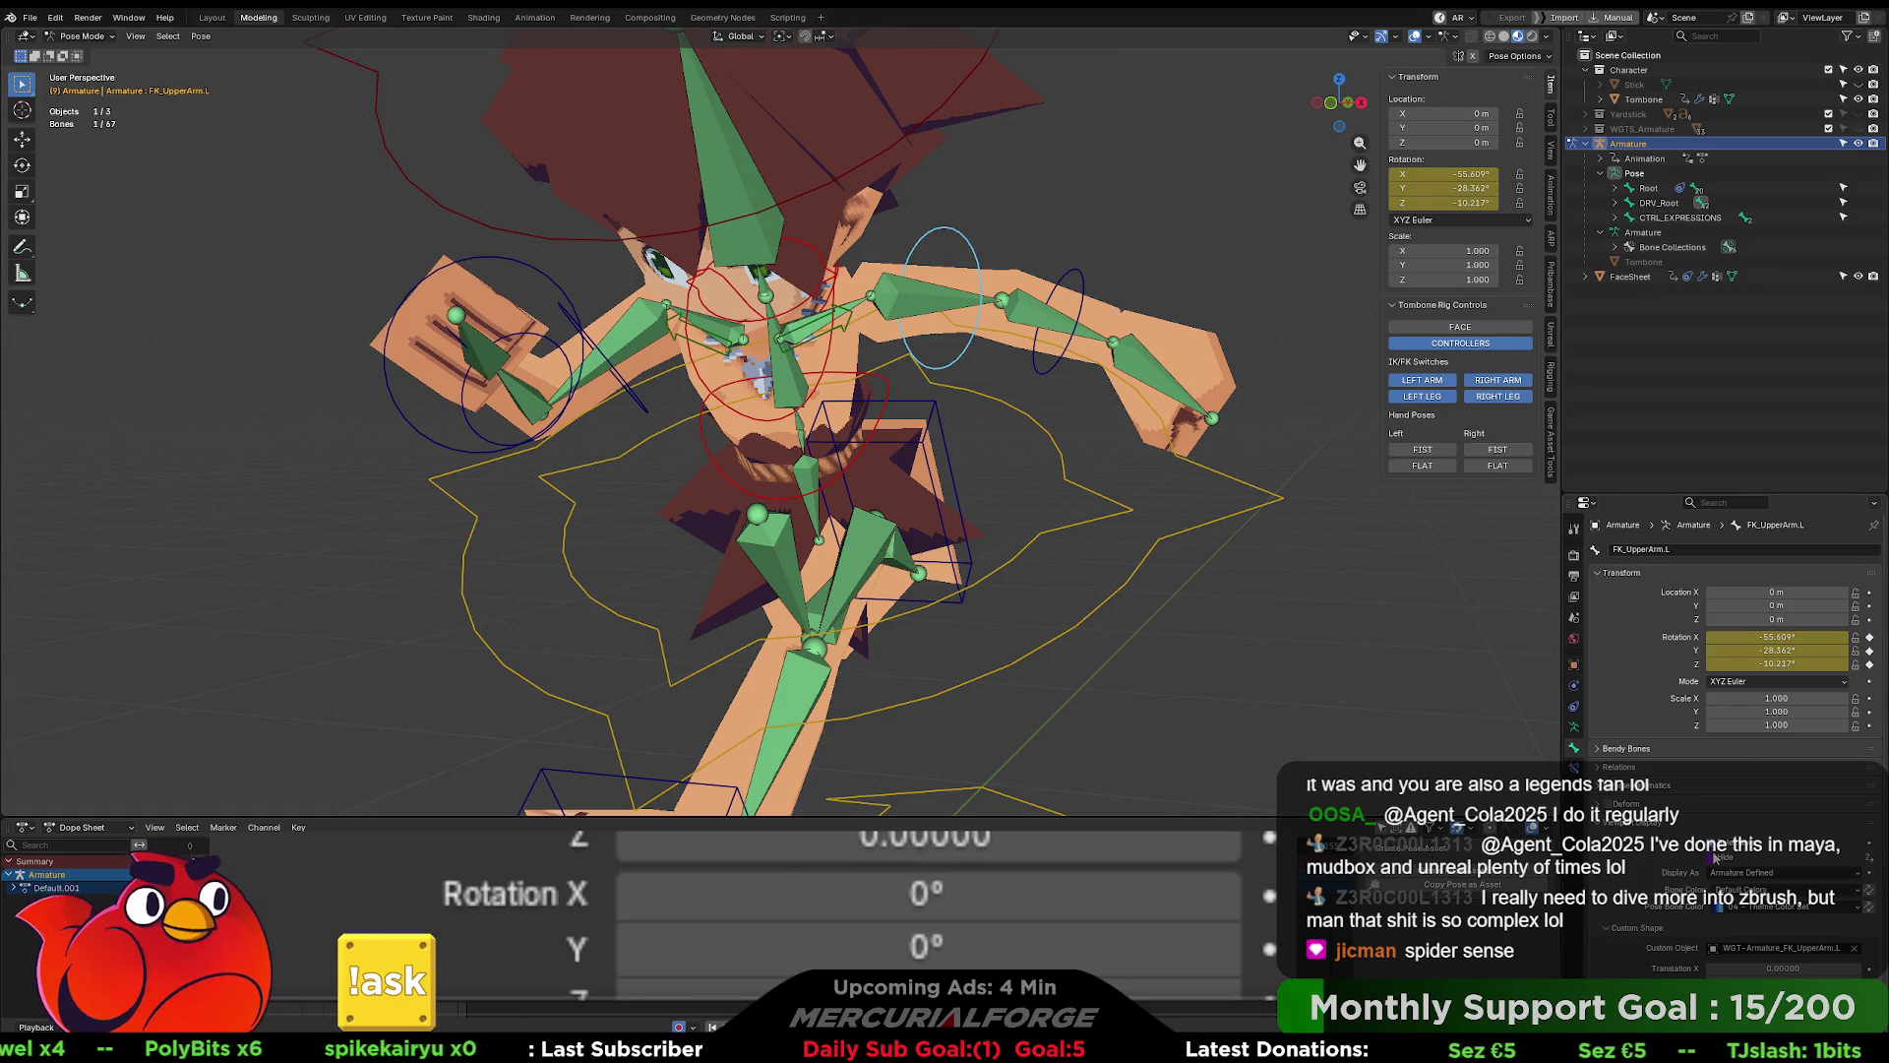
pyautogui.rightClick(1715, 864)
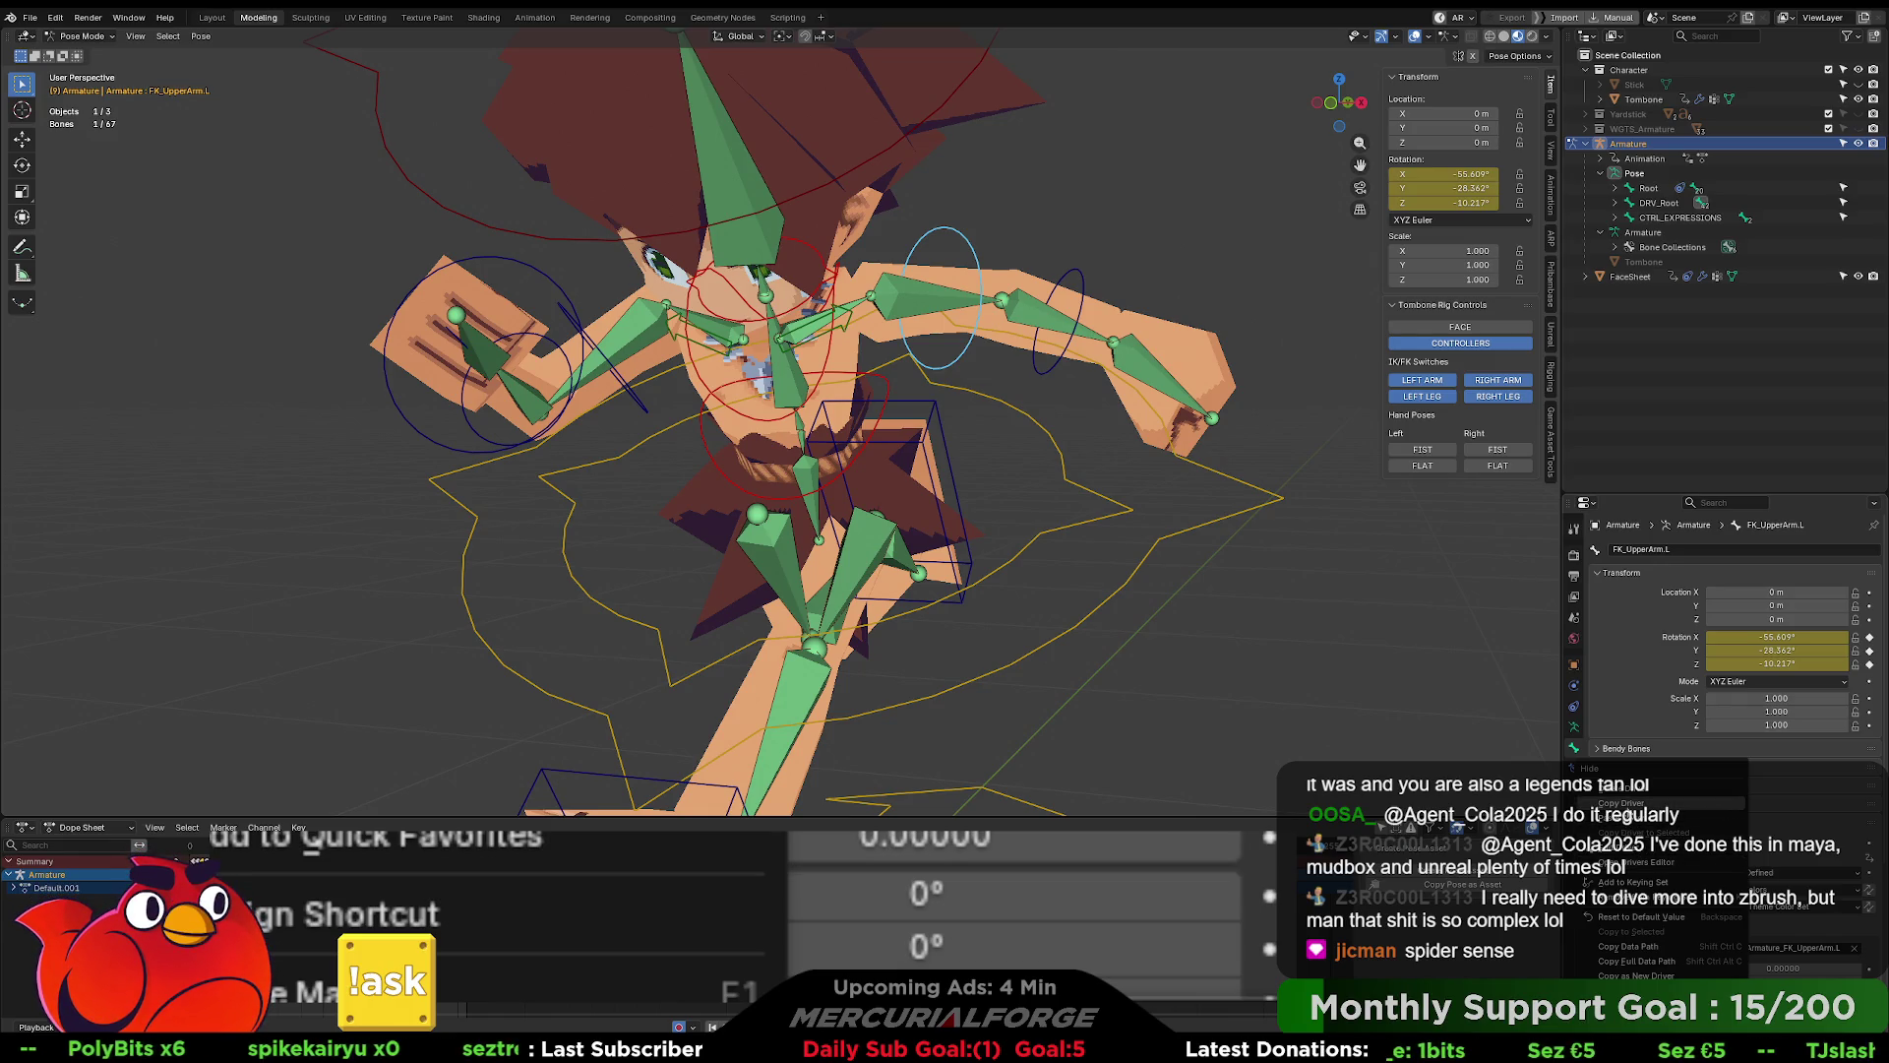
pyautogui.click(1079, 292)
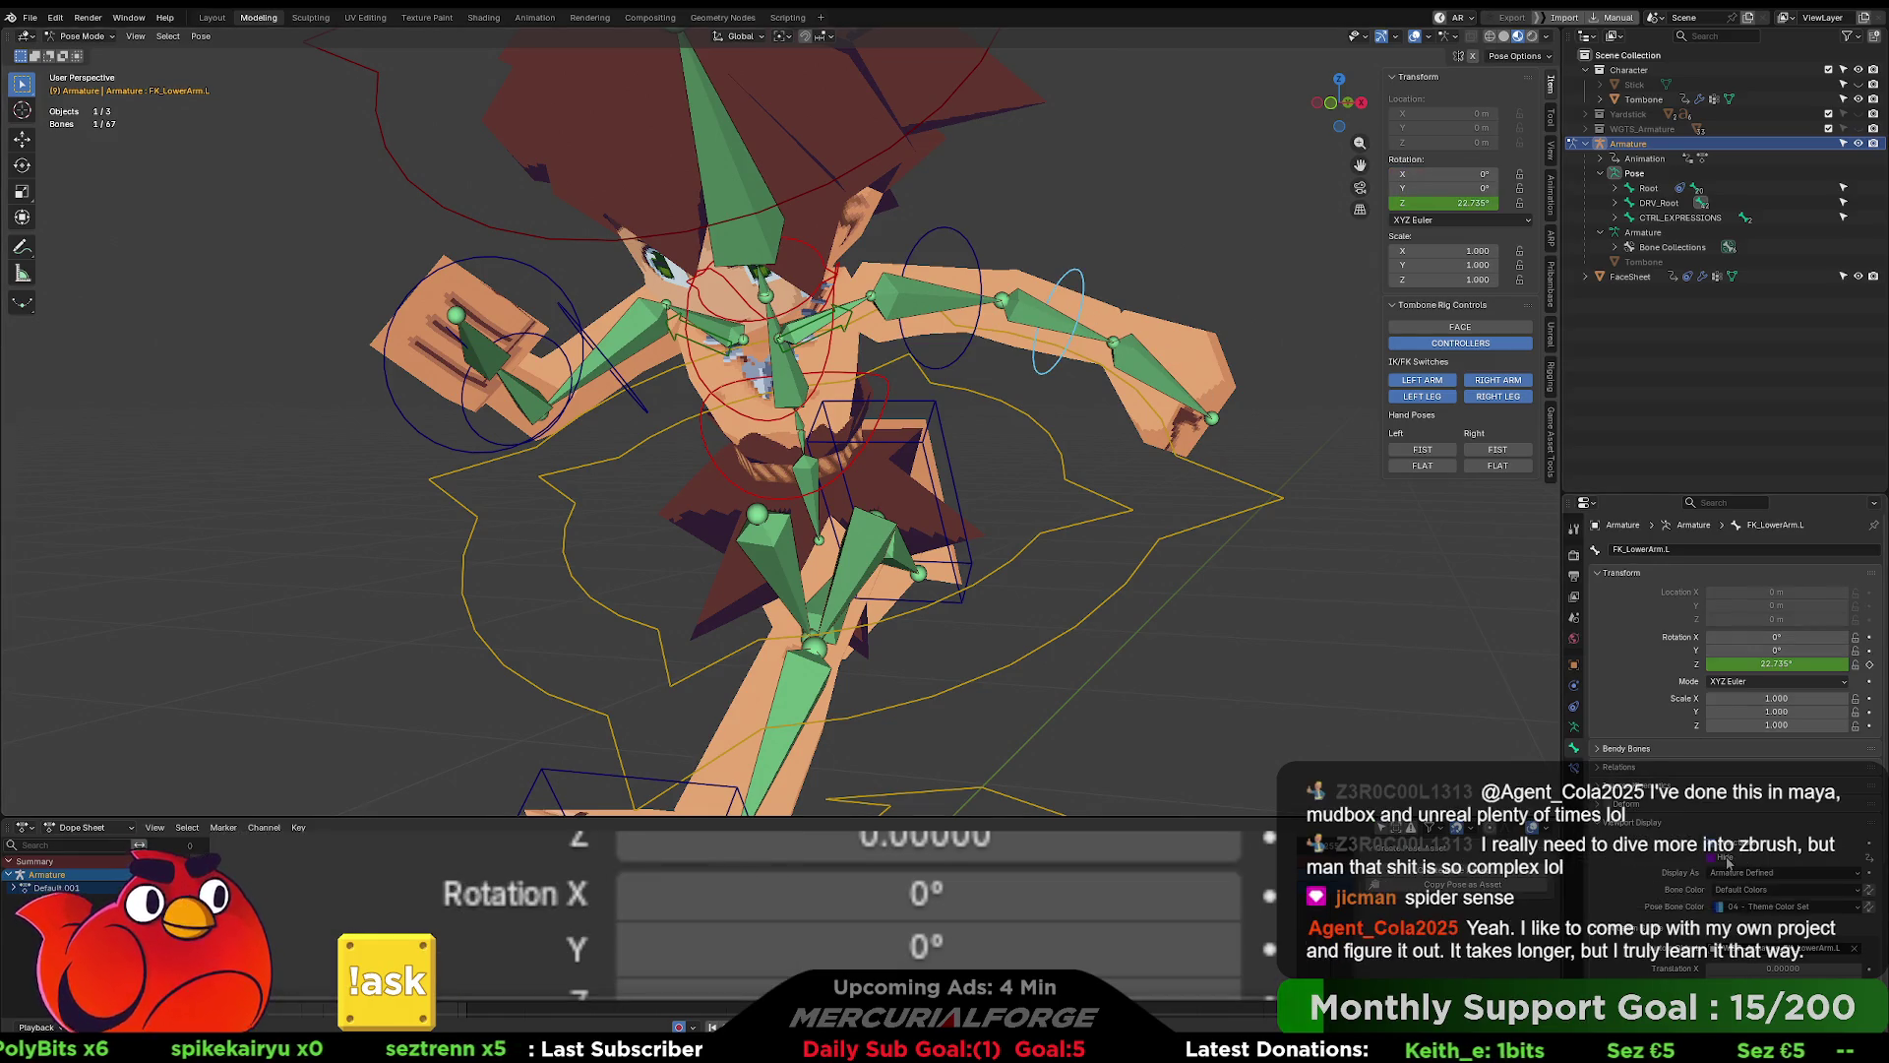
pyautogui.rightClick(1643, 852)
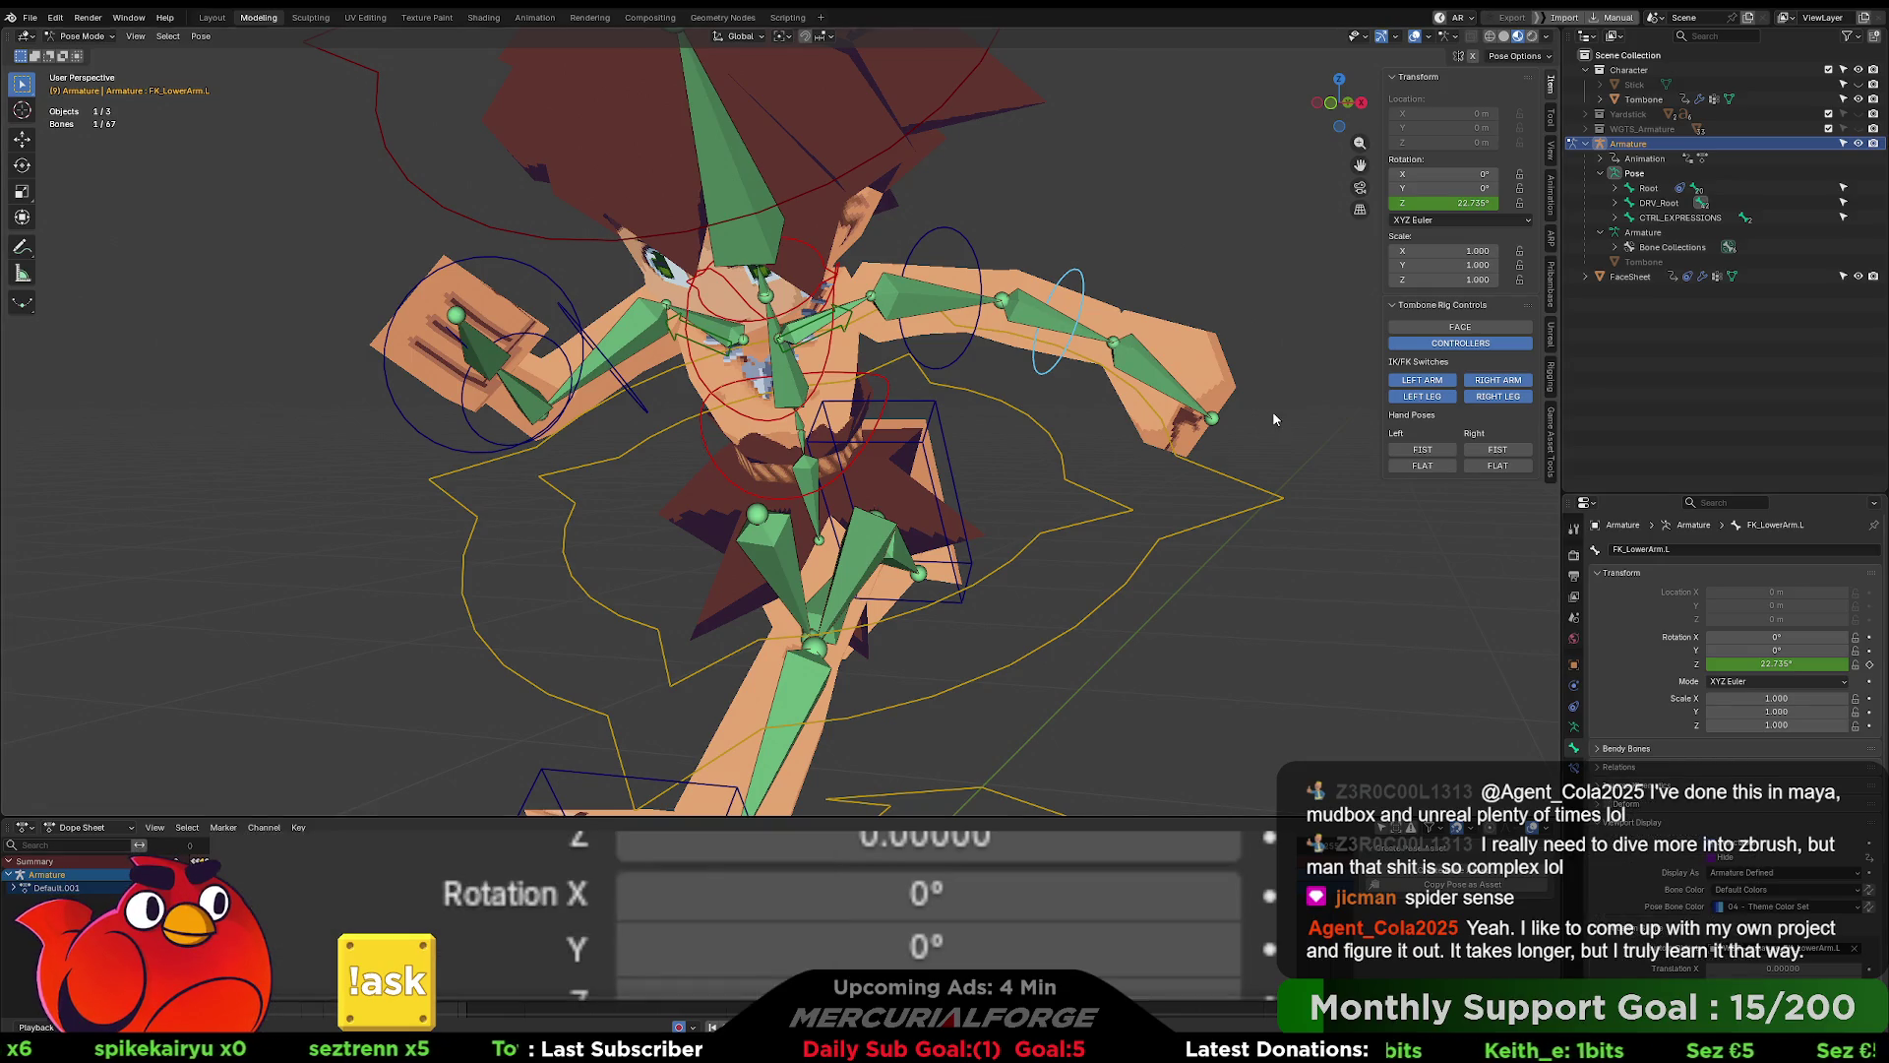
# - Cycle both arm switches to FK and back to IK, then set the left leg to FK
pyautogui.click(1444, 382)
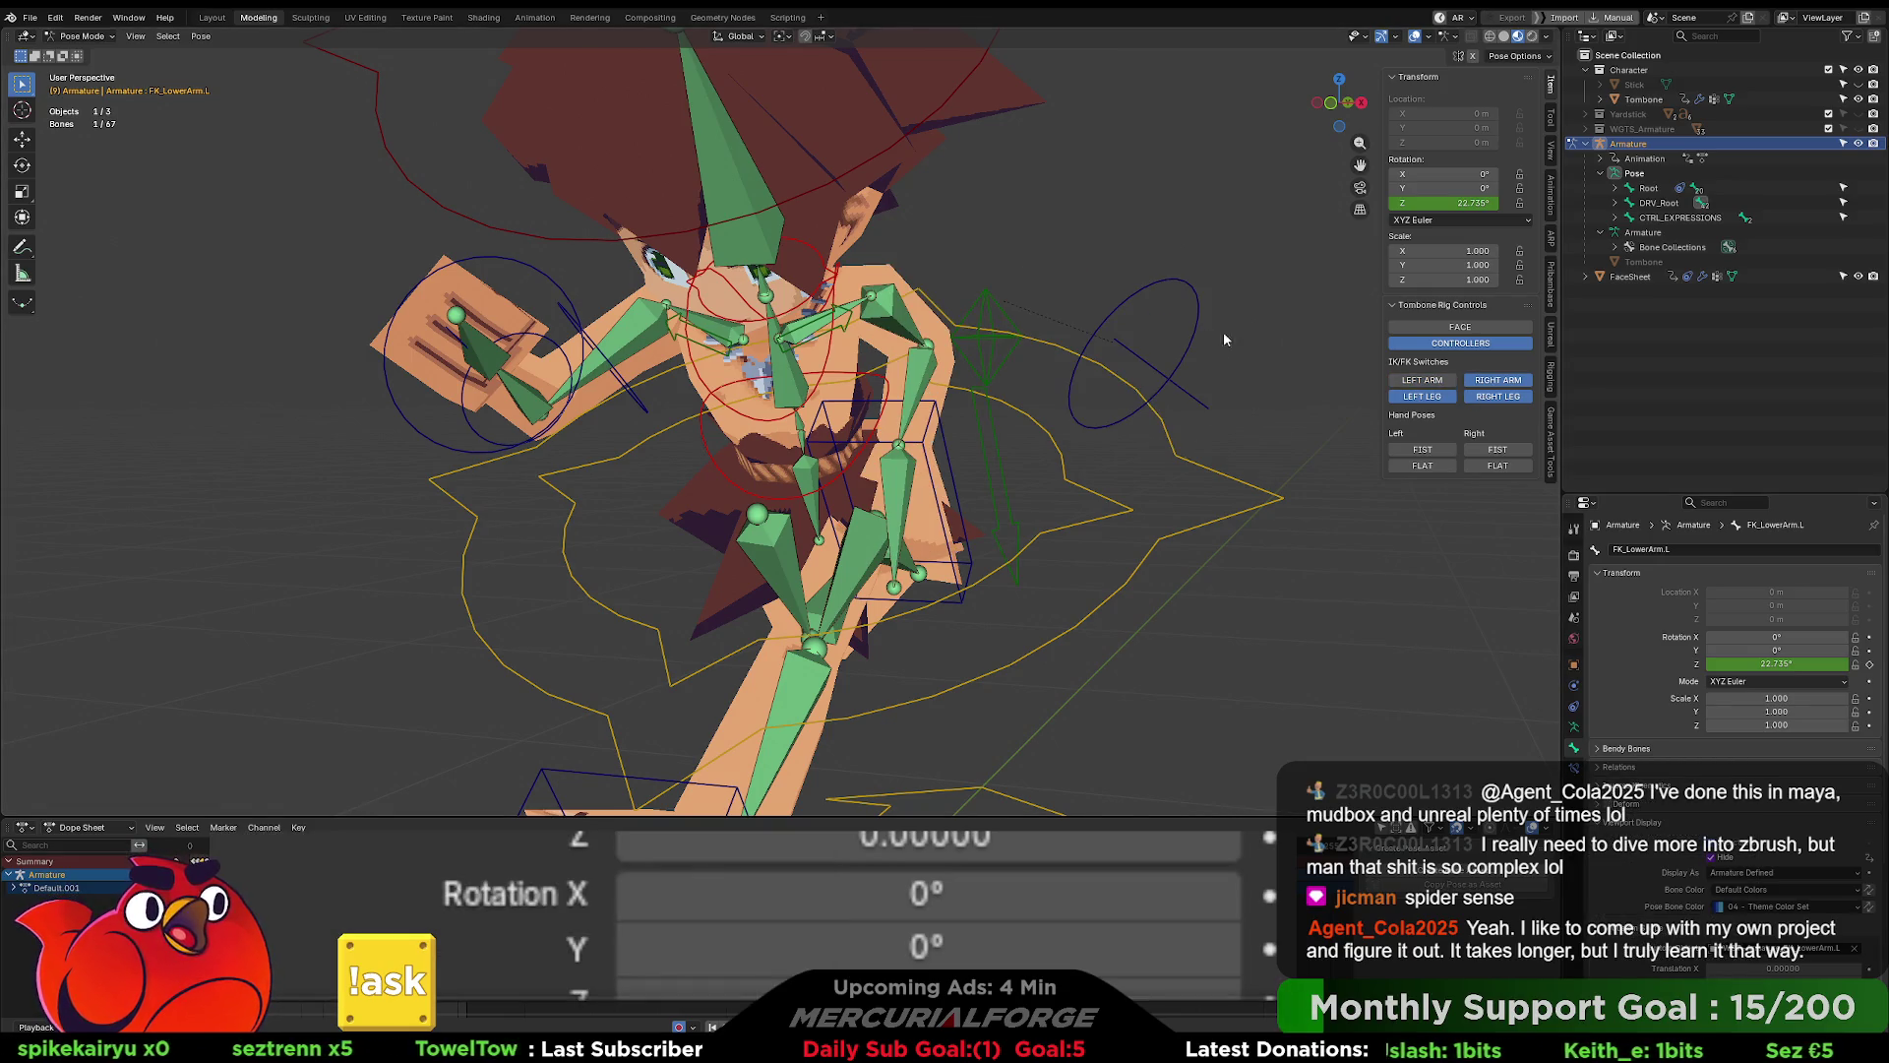
pyautogui.rightClick(1752, 767)
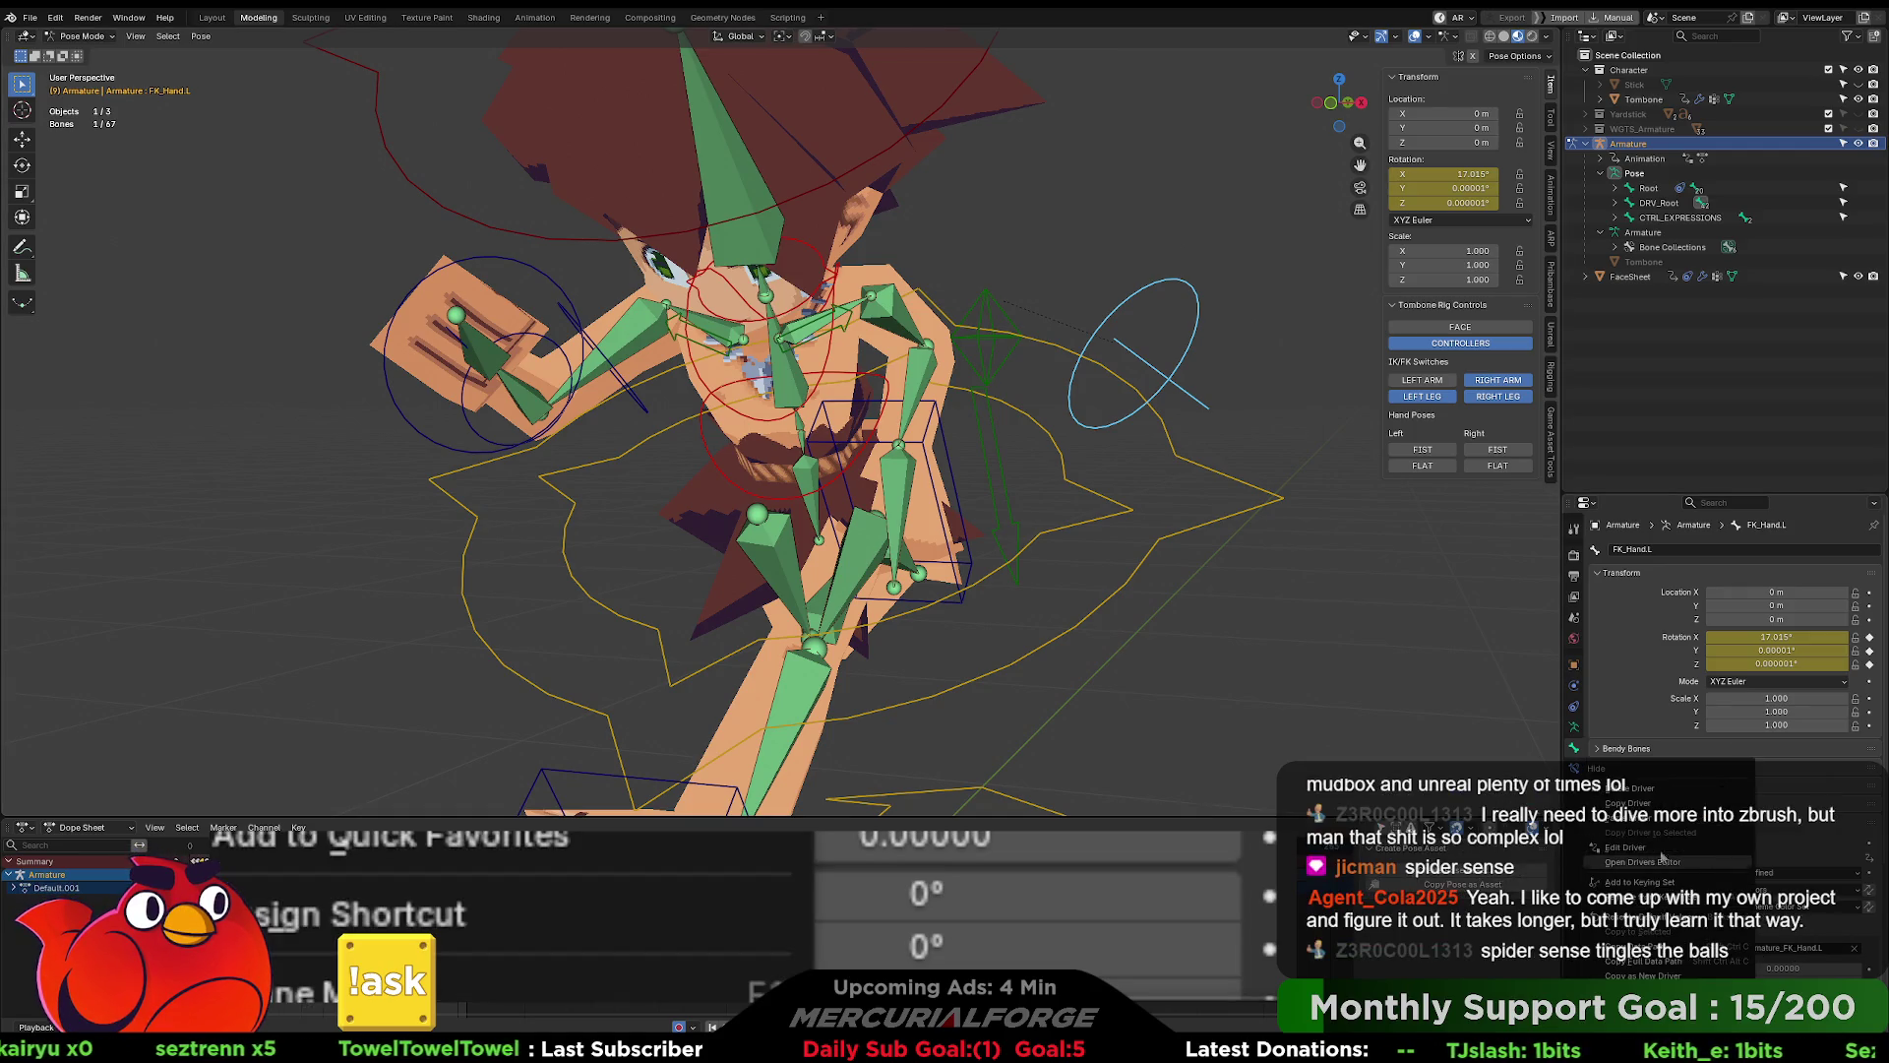
pyautogui.click(1423, 382)
pyautogui.click(1423, 382)
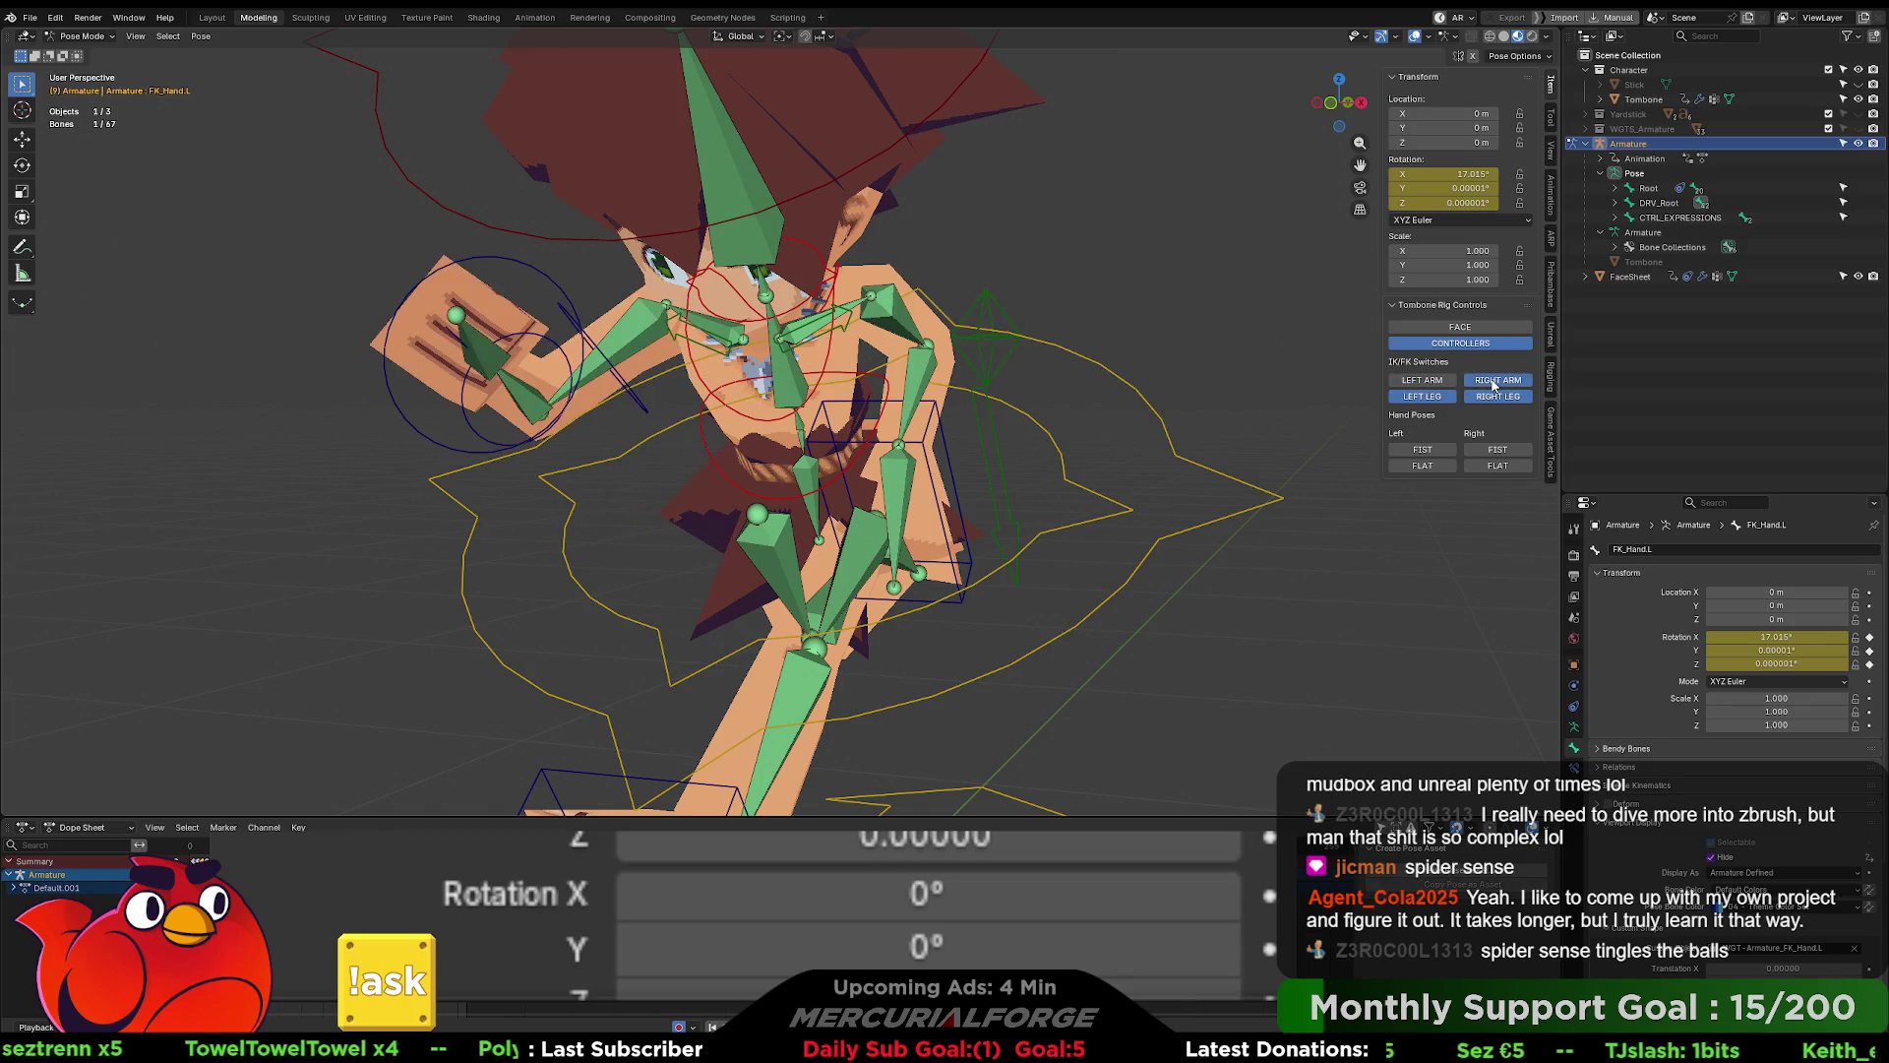
pyautogui.click(1481, 382)
pyautogui.click(1423, 380)
pyautogui.click(1423, 380)
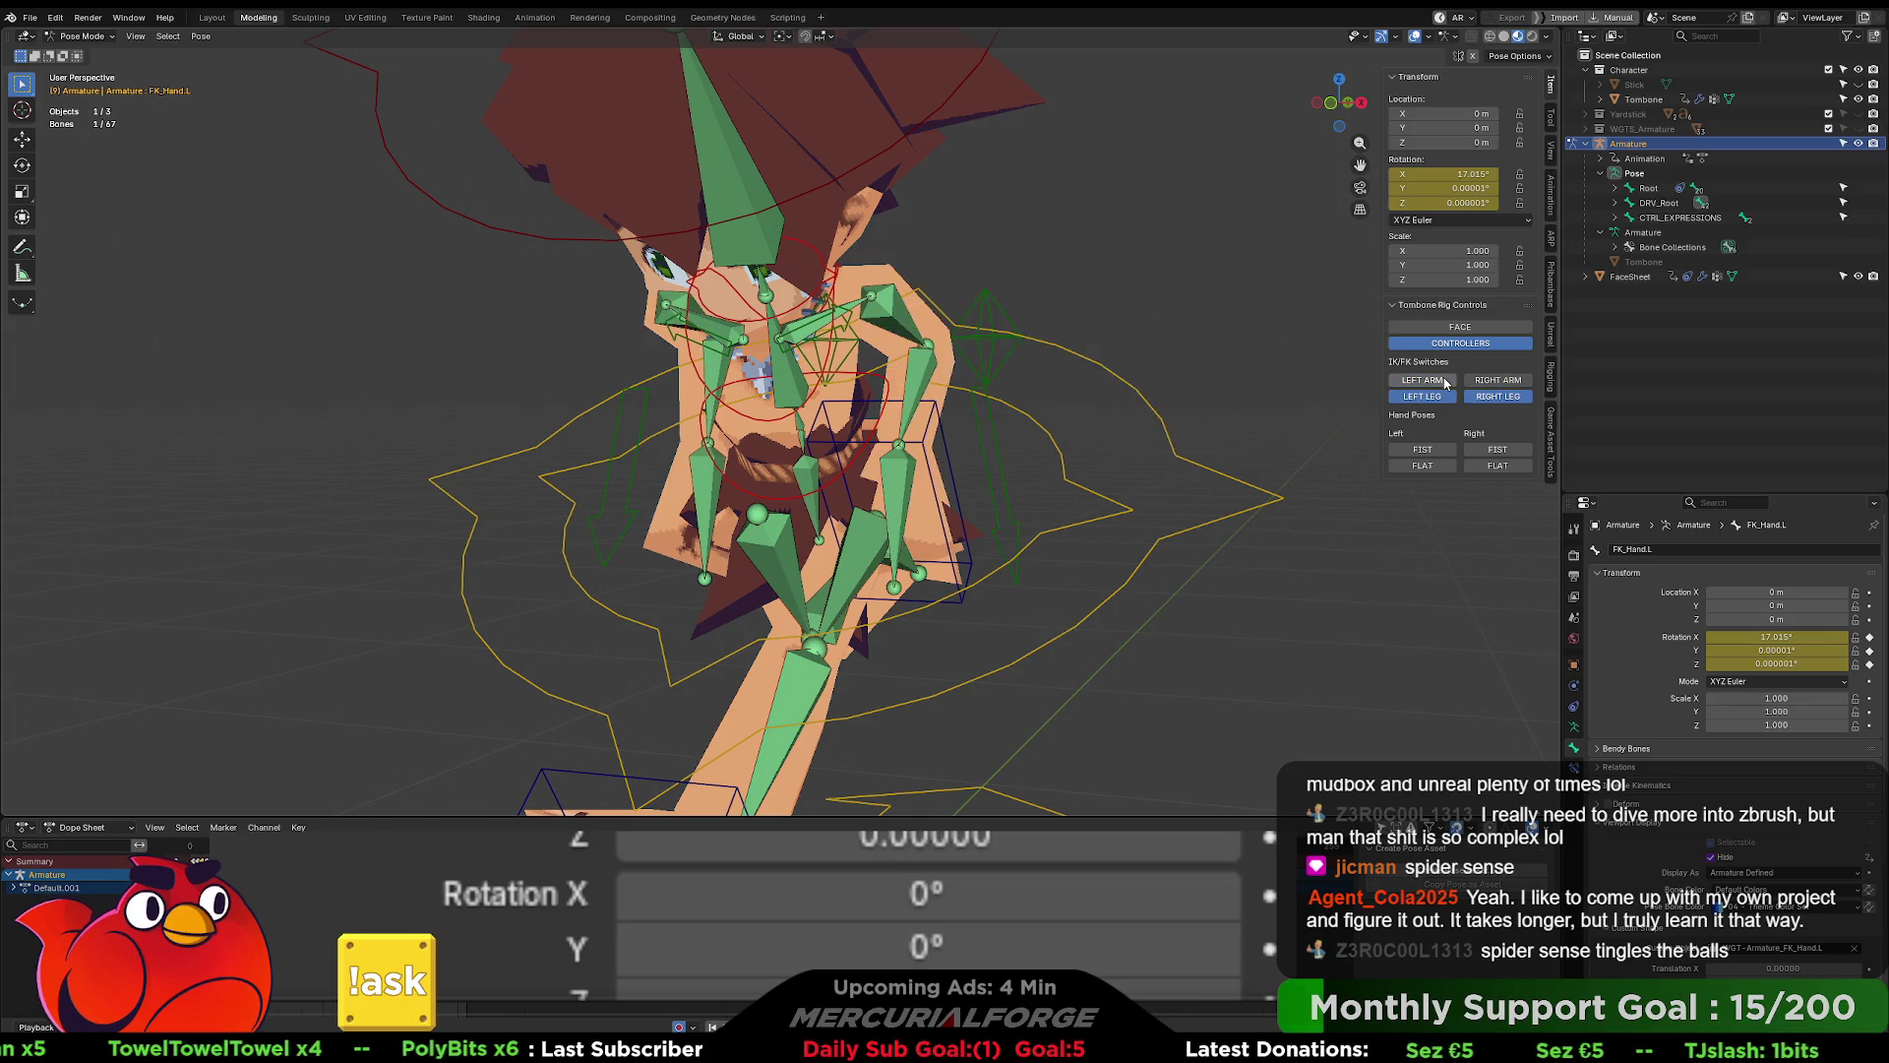
pyautogui.click(1423, 380)
pyautogui.click(1473, 380)
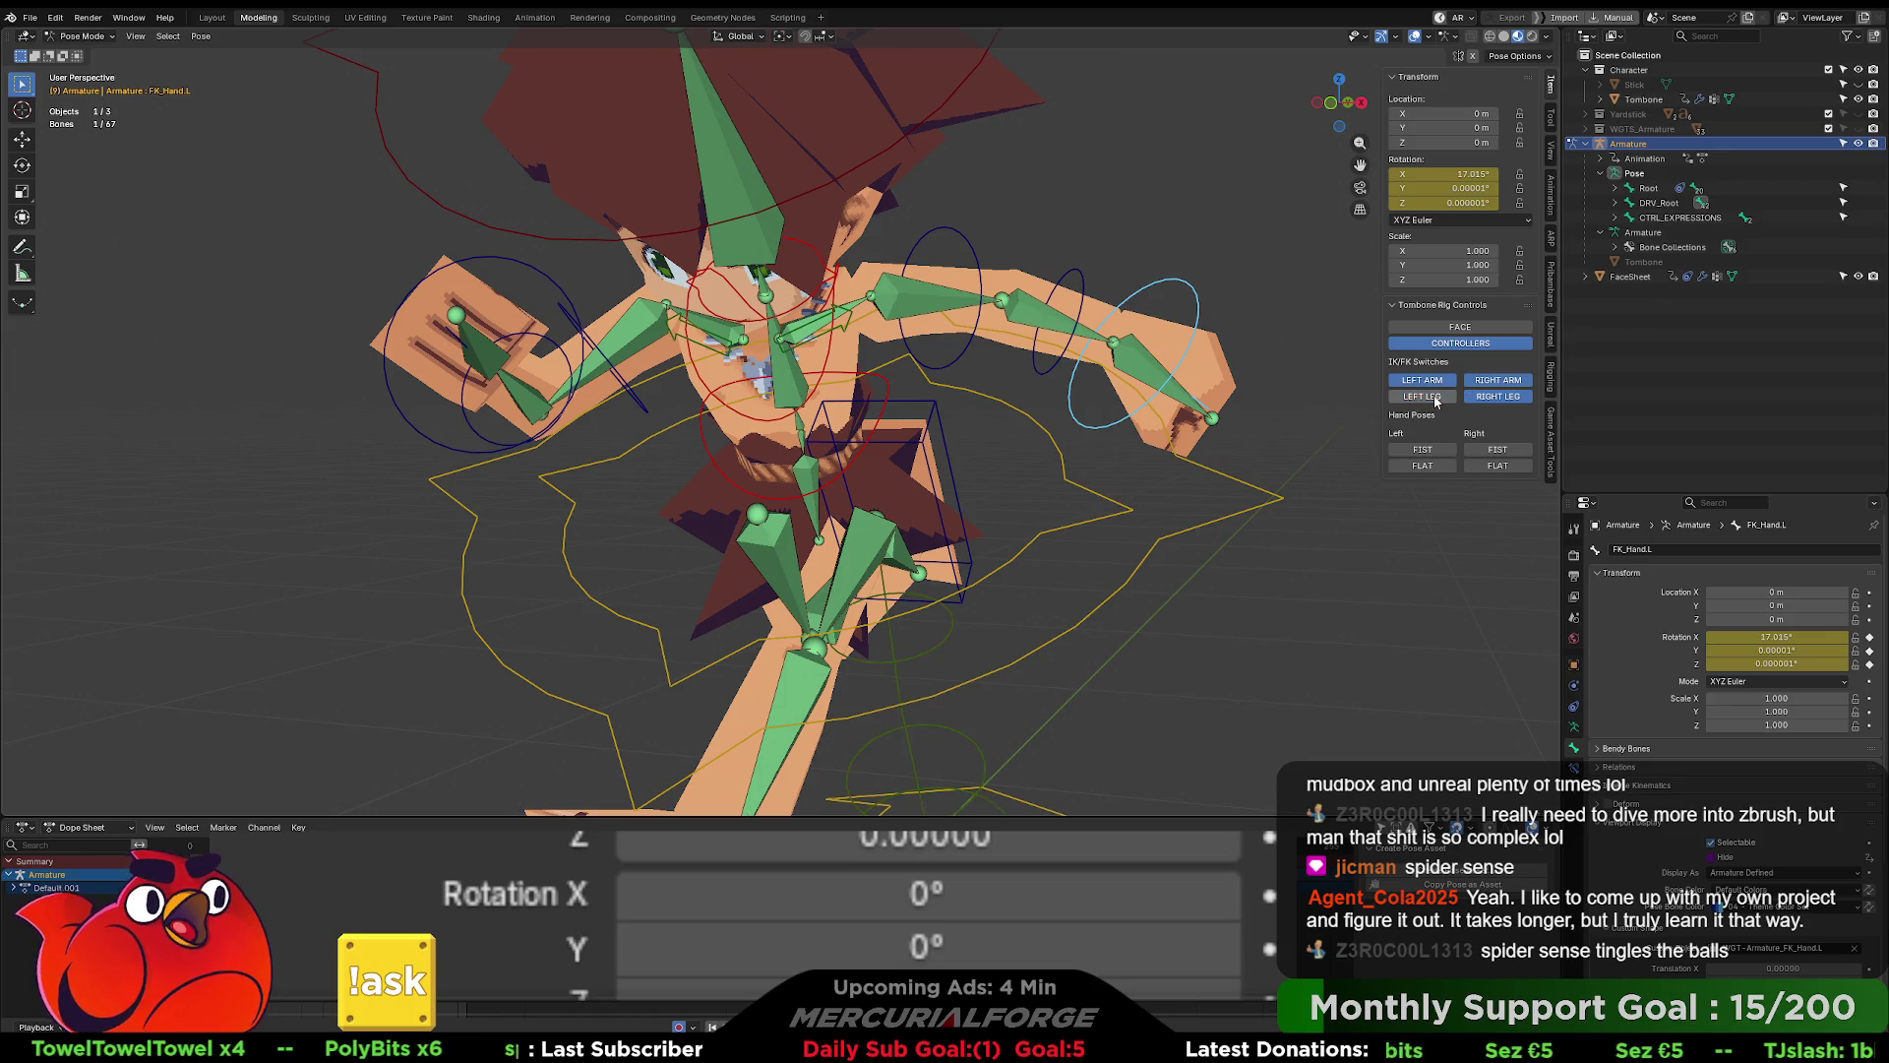
pyautogui.click(1435, 396)
pyautogui.moveTo(1240, 497); pyautogui.dragTo(1055, 502, button='middle')
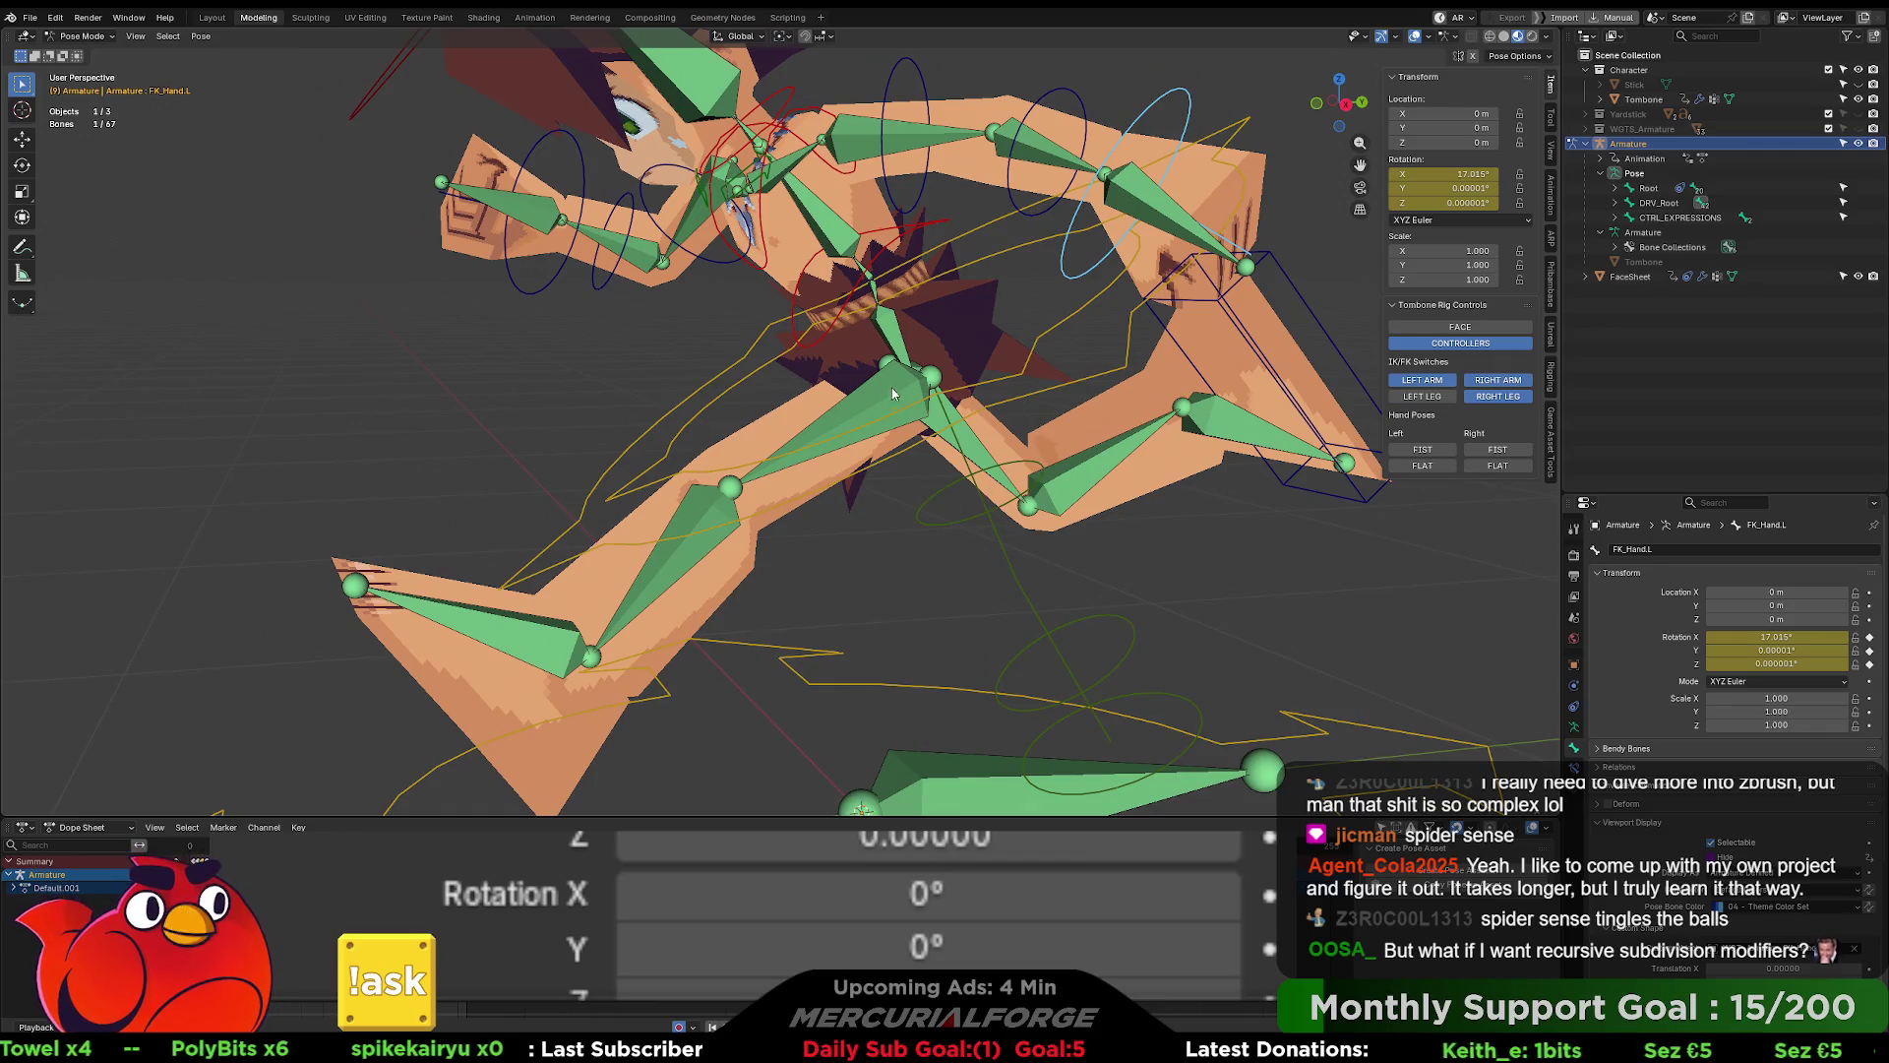
# - Select UpperLeg.L and show its Copy Transforms constraints targeting IK_UpperLeg.L and FK_UpperLeg.L
pyautogui.click(989, 513)
pyautogui.keyDown('shift'); pyautogui.moveTo(990, 513); pyautogui.dragTo(1016, 483, button='middle'); pyautogui.keyUp('shift')
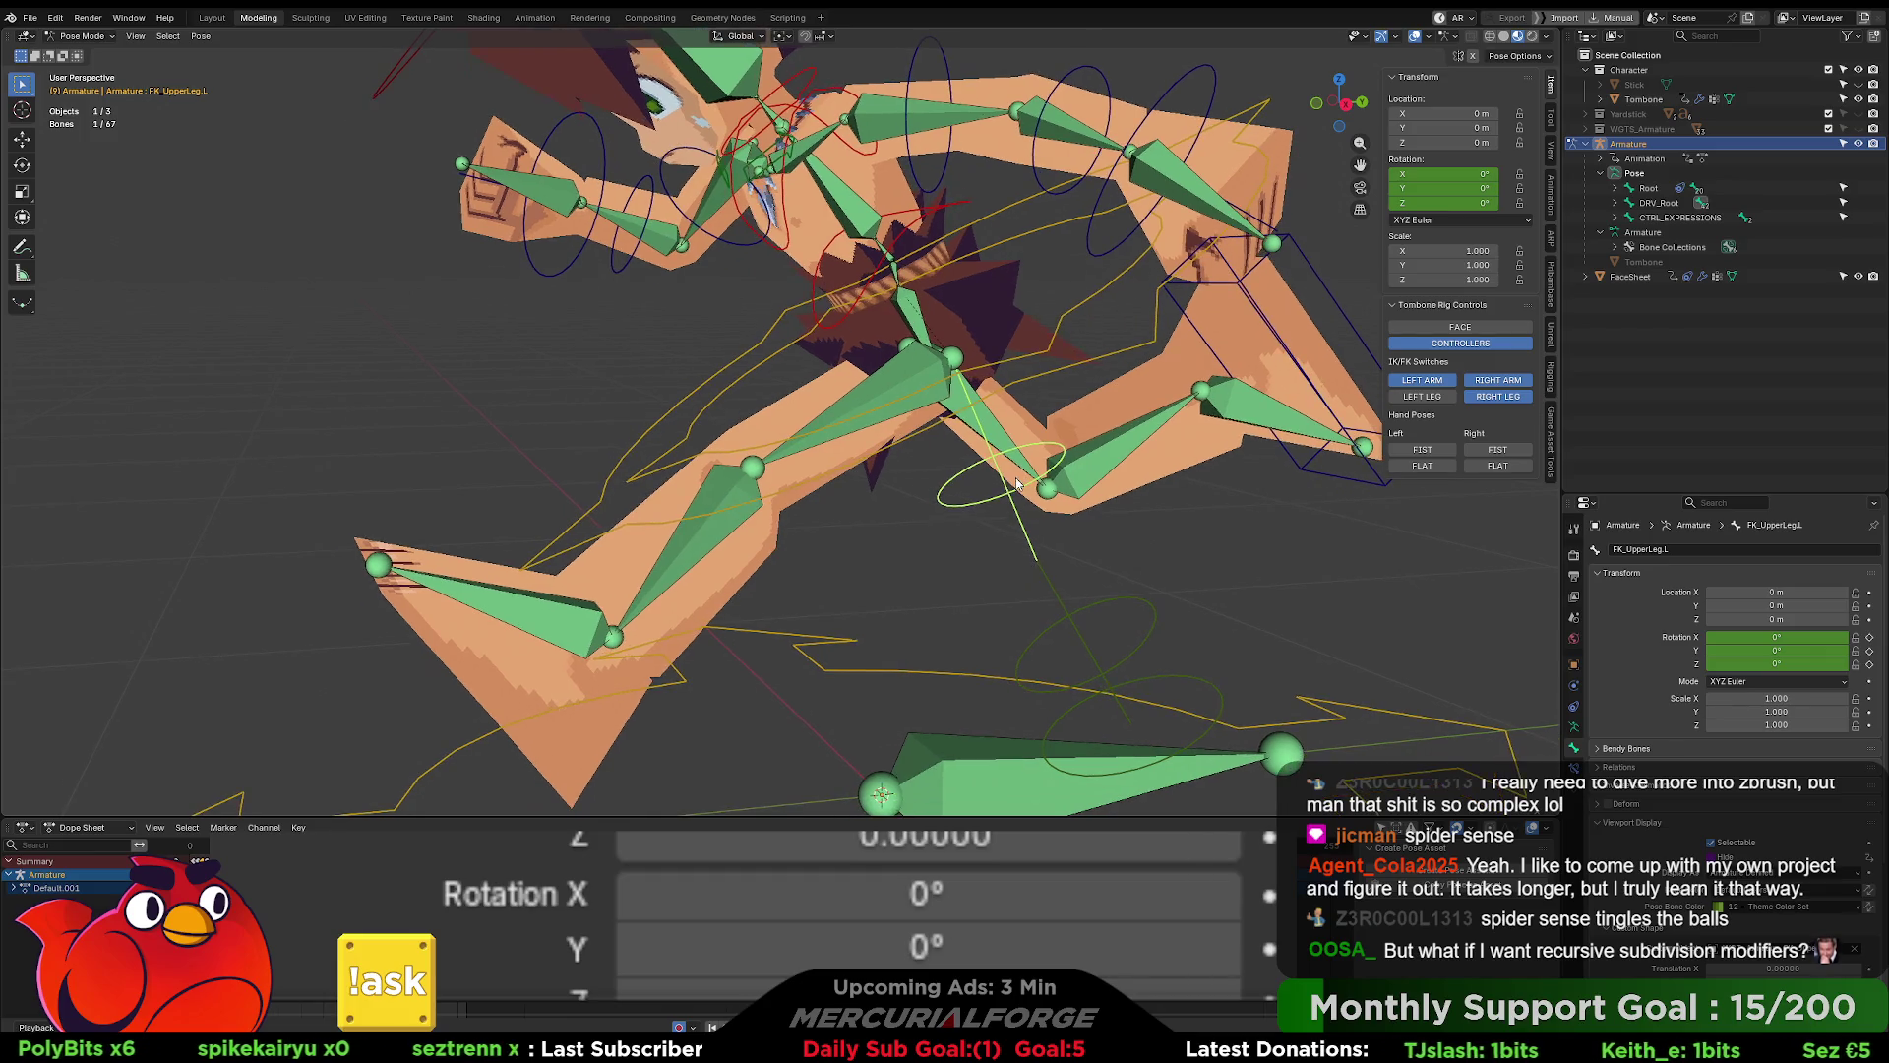
pyautogui.rightClick(1730, 856)
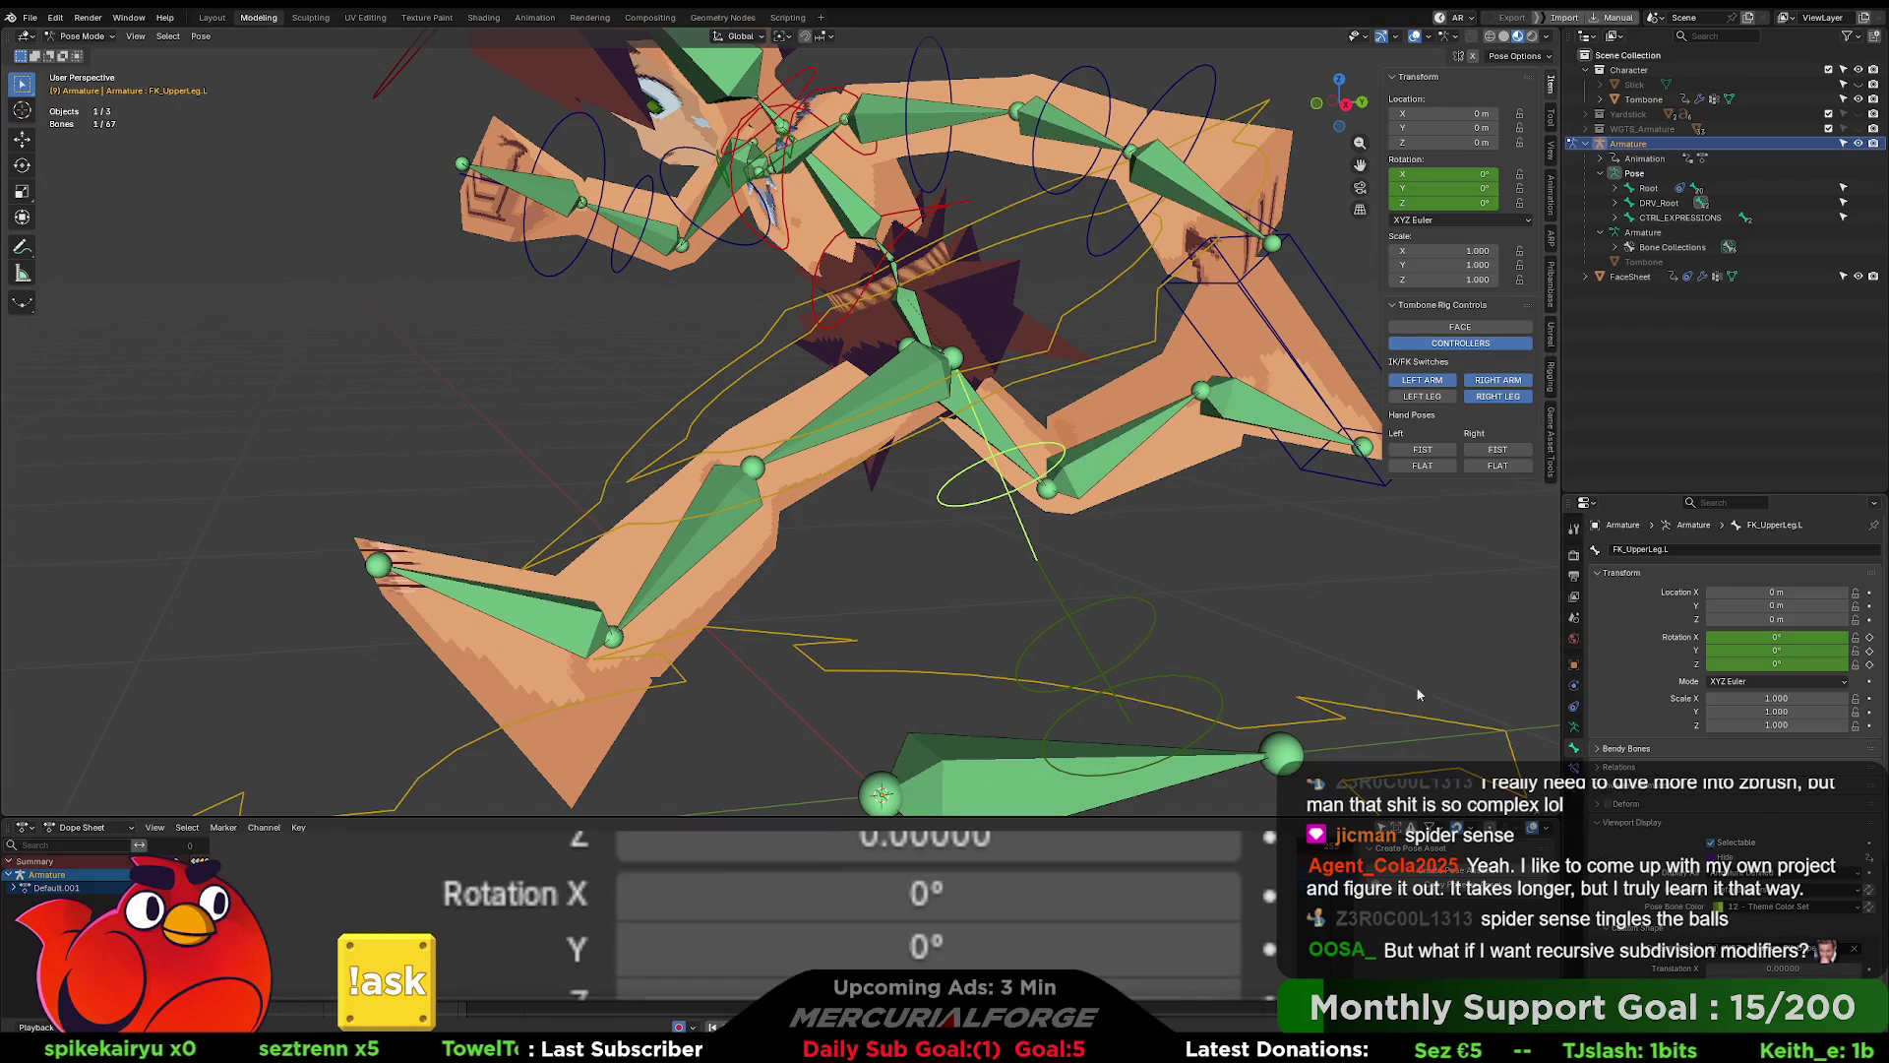
pyautogui.click(915, 373)
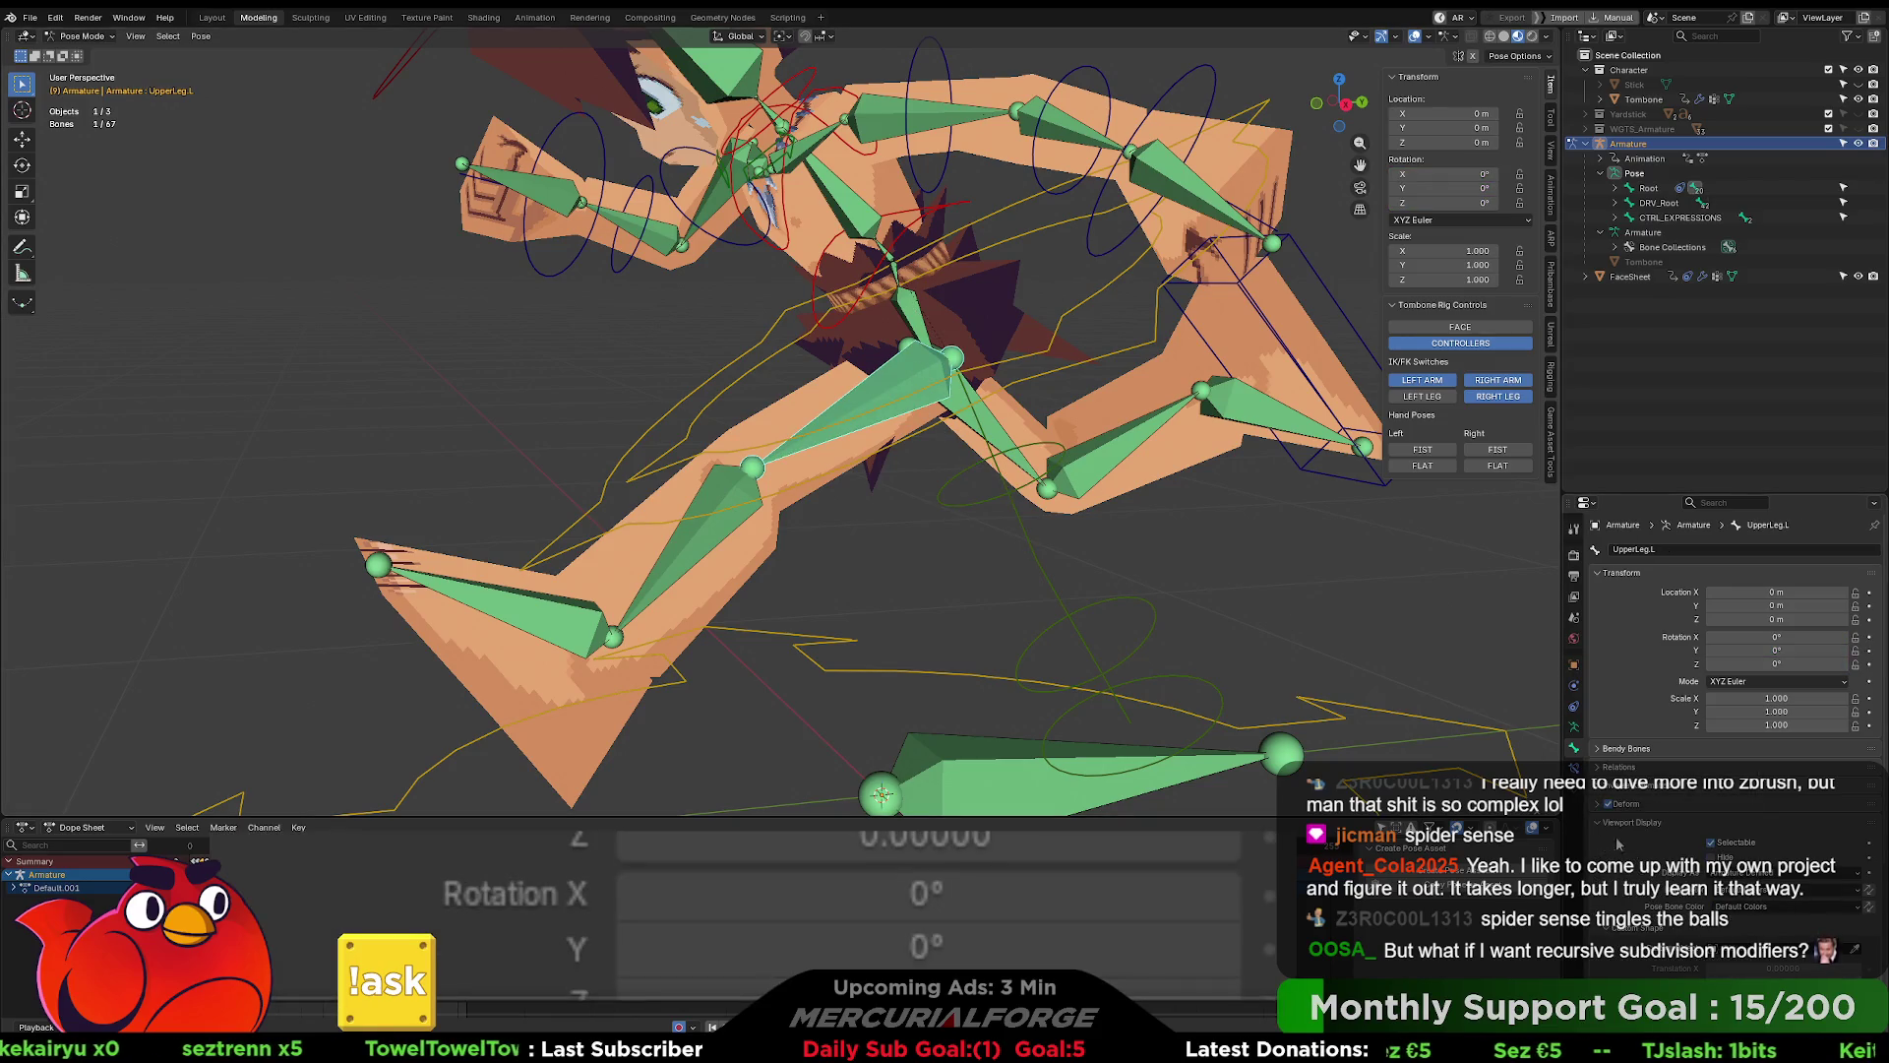
pyautogui.click(1576, 768)
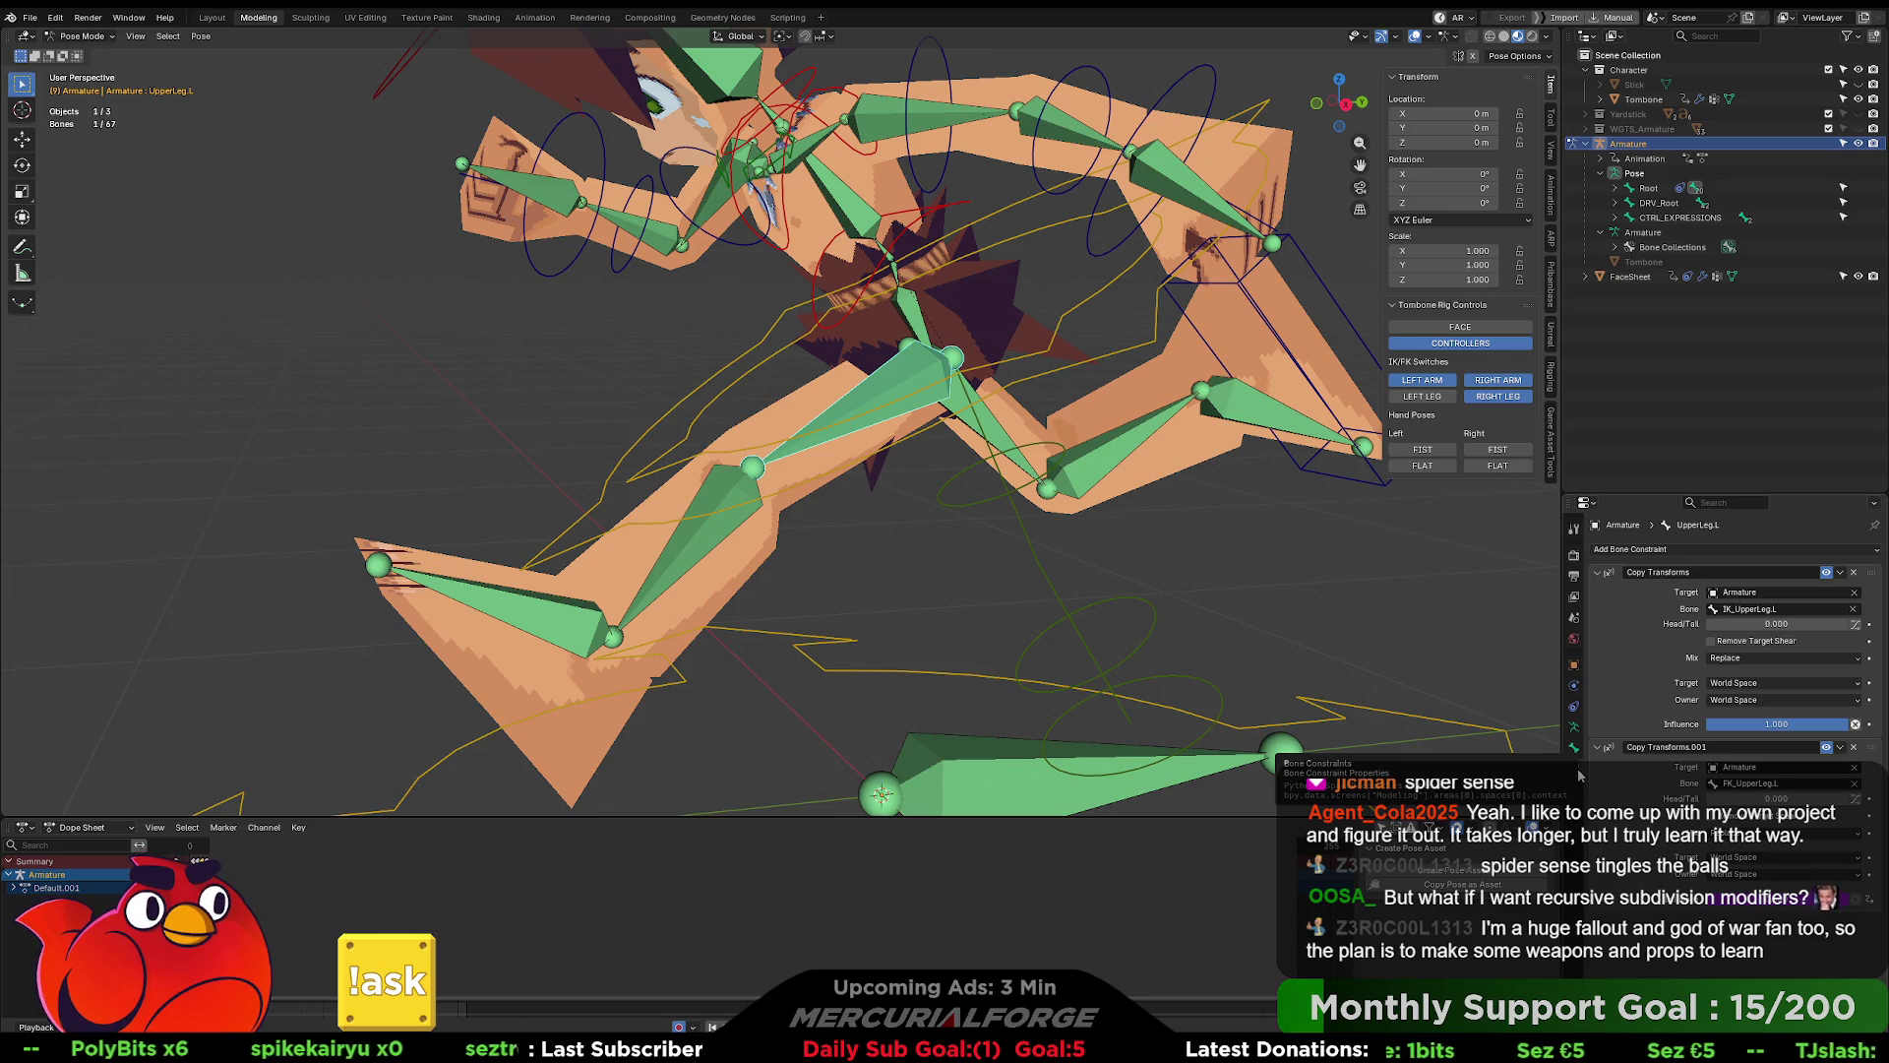
# - Add a LegIK_Left driver to the Copy Transforms.001 influence on UpperLeg.L
pyautogui.moveTo(1250, 488)
pyautogui.mouseDown(button='middle')
pyautogui.moveTo(1183, 464)
pyautogui.moveTo(1265, 475)
pyautogui.moveTo(1134, 470)
pyautogui.mouseUp(button='middle')
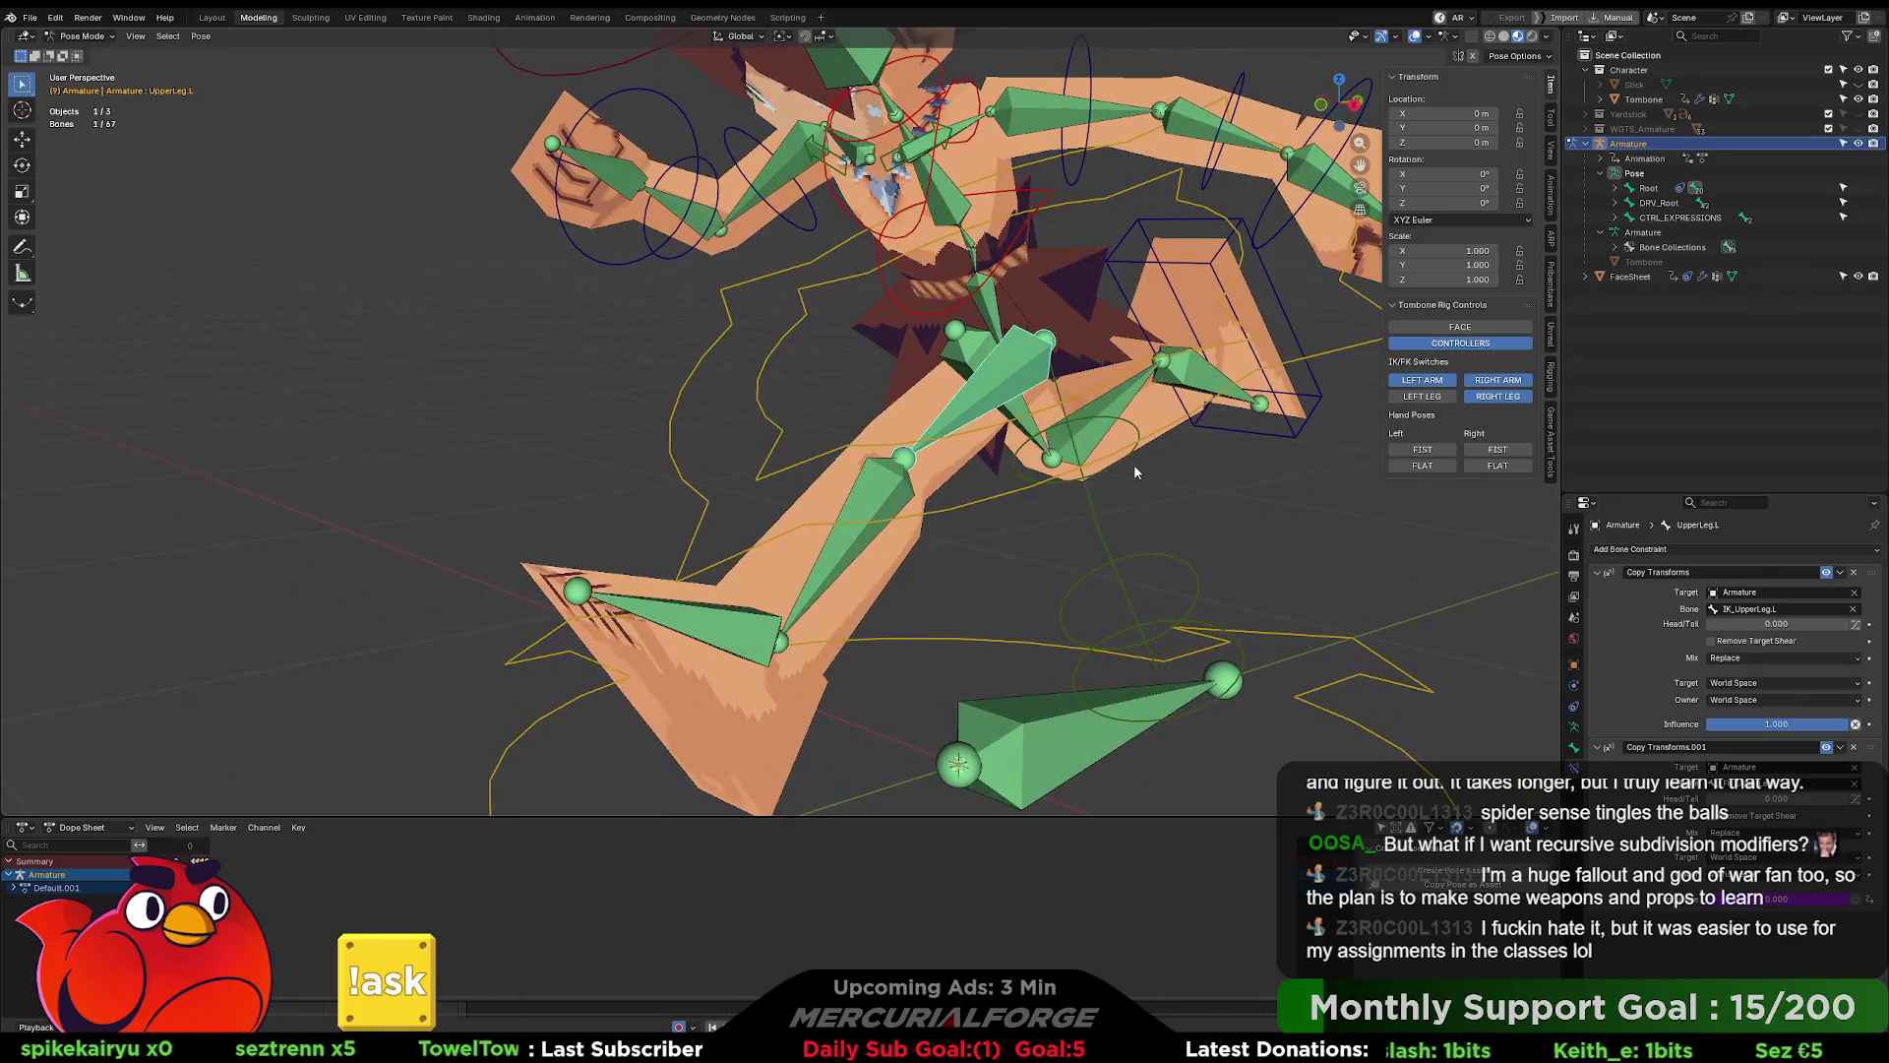
pyautogui.rightClick(1793, 902)
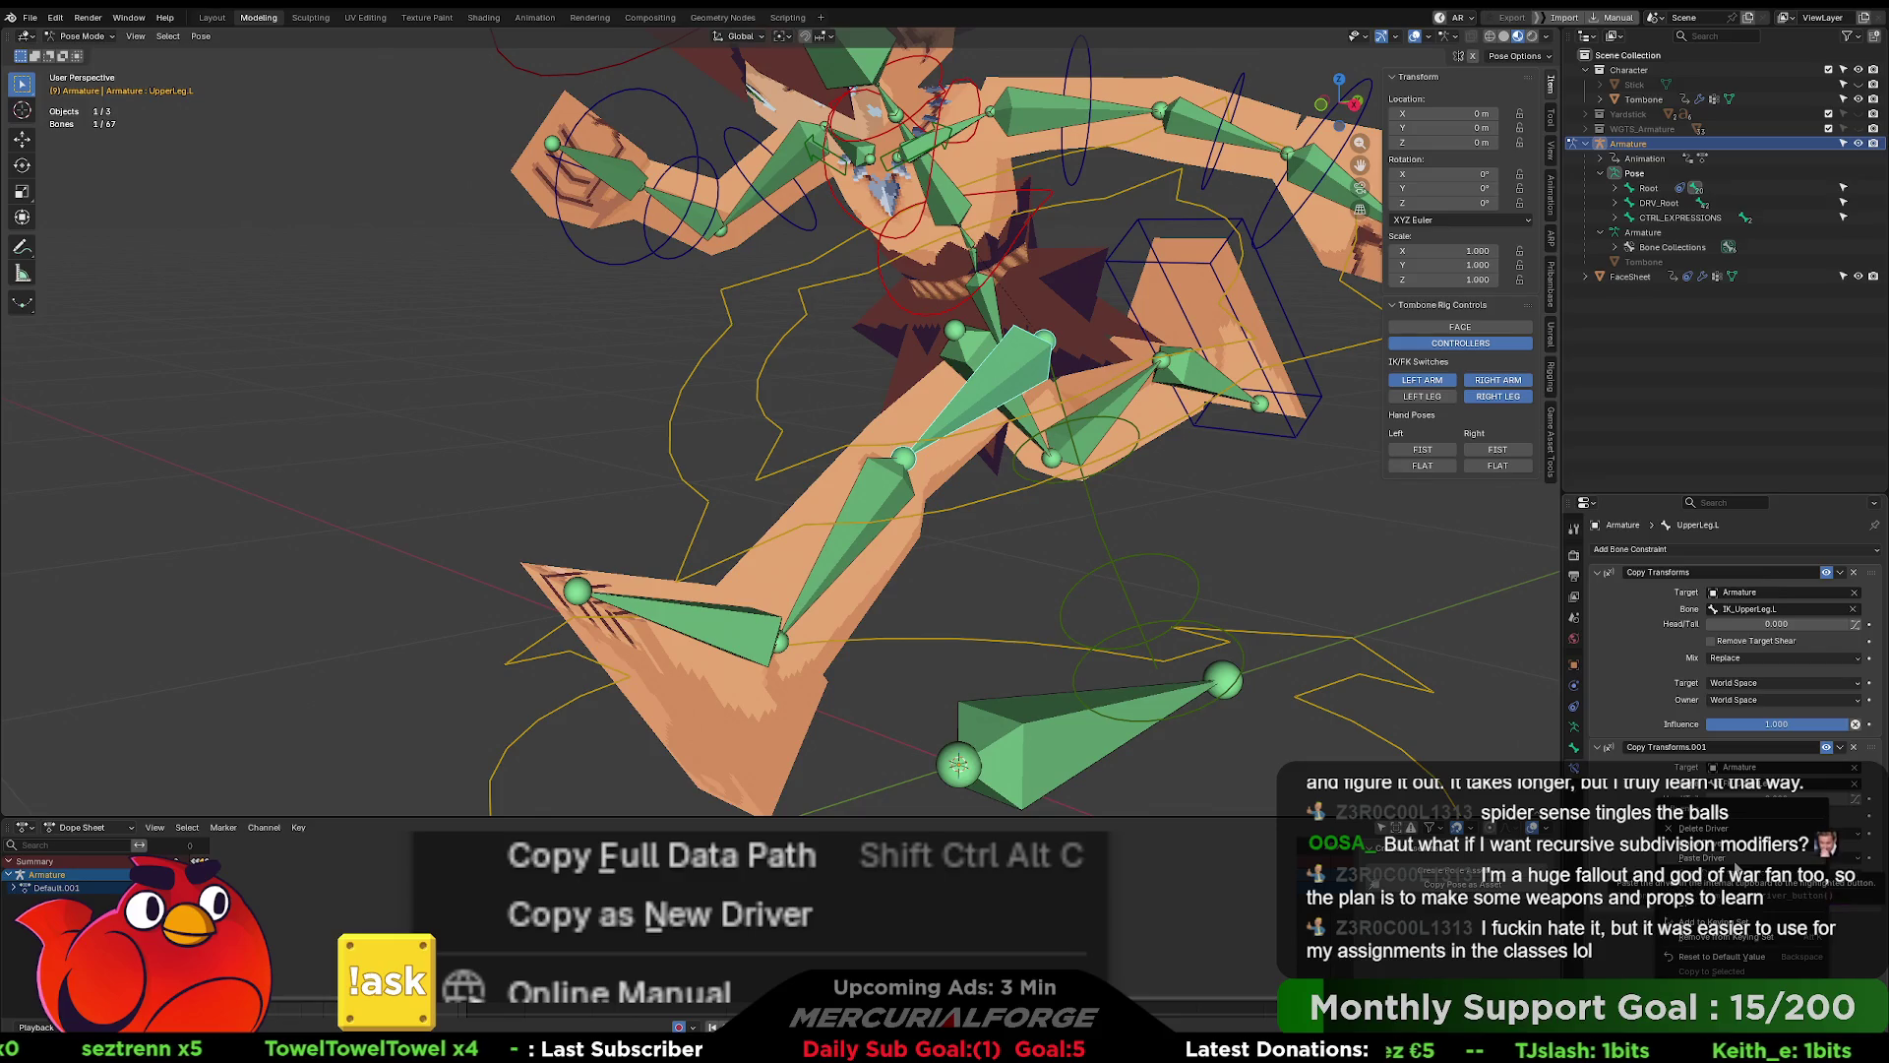
pyautogui.press('Escape')
pyautogui.rightClick(1768, 901)
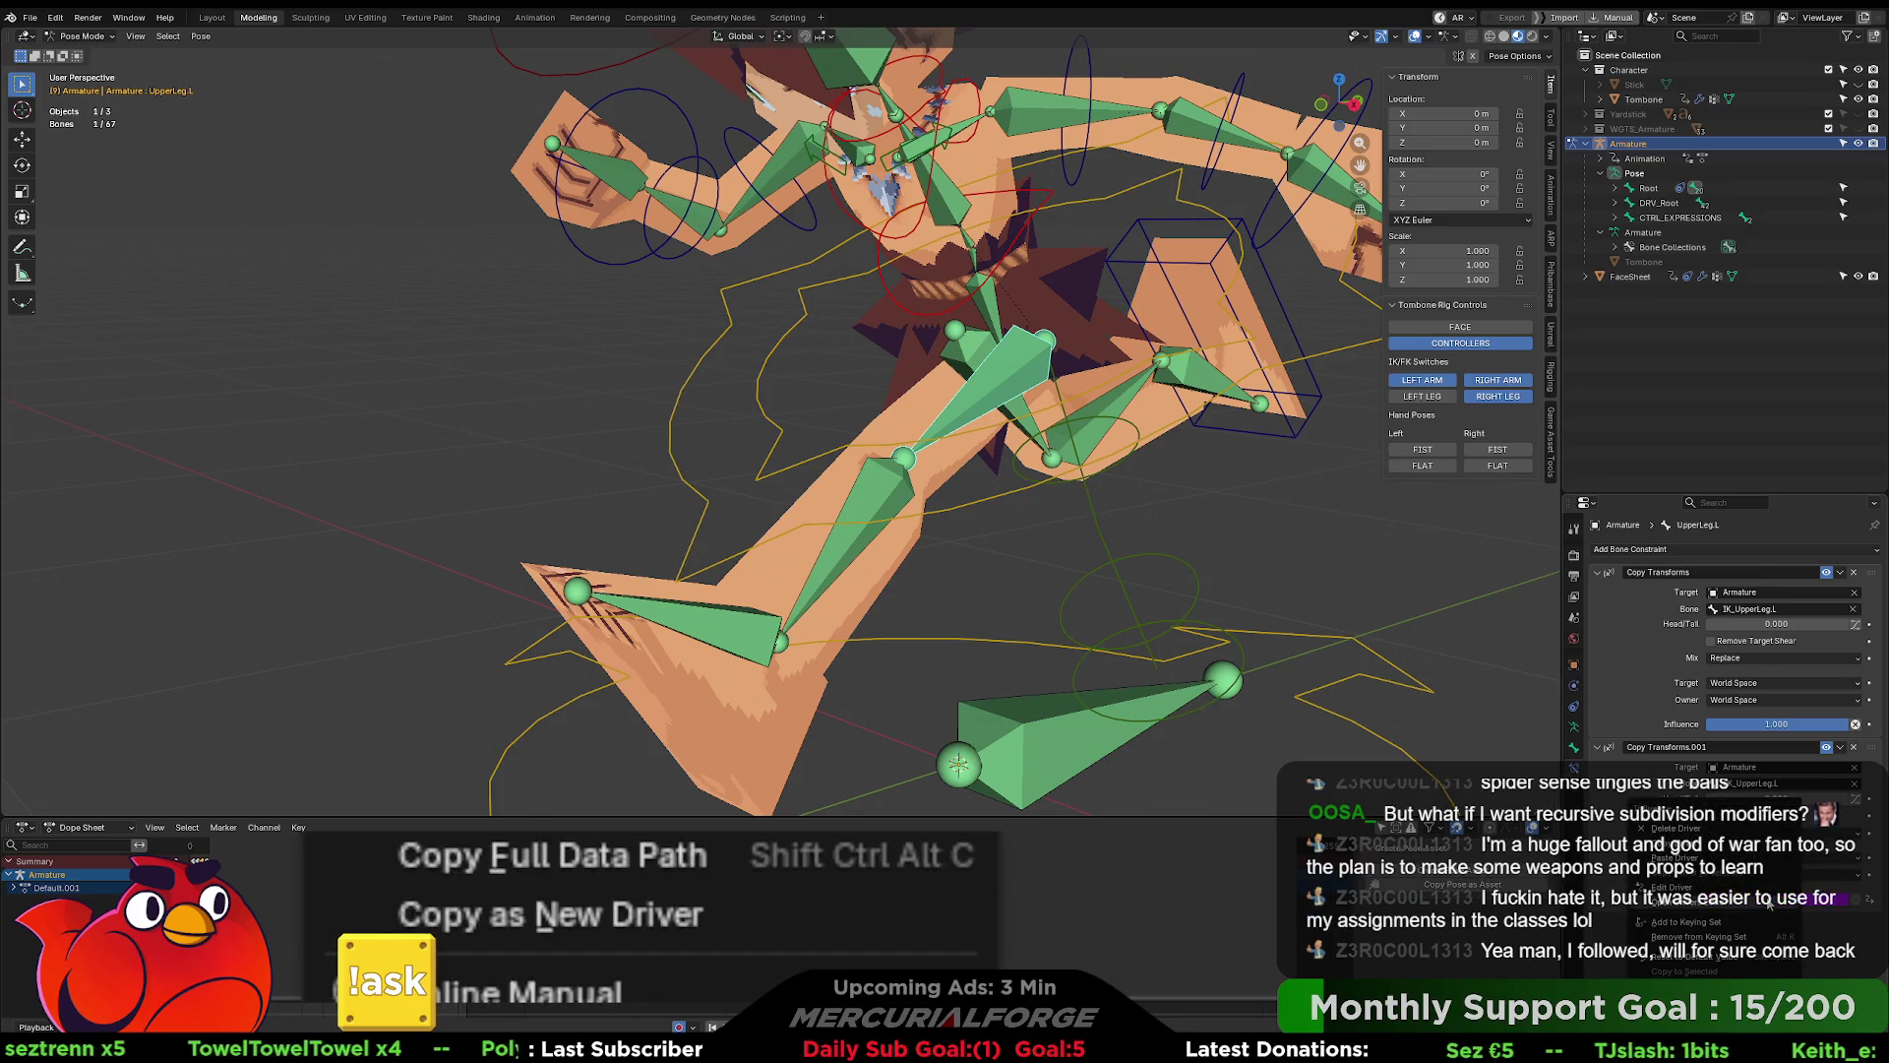
pyautogui.doubleClick(1810, 897)
pyautogui.press('Return')
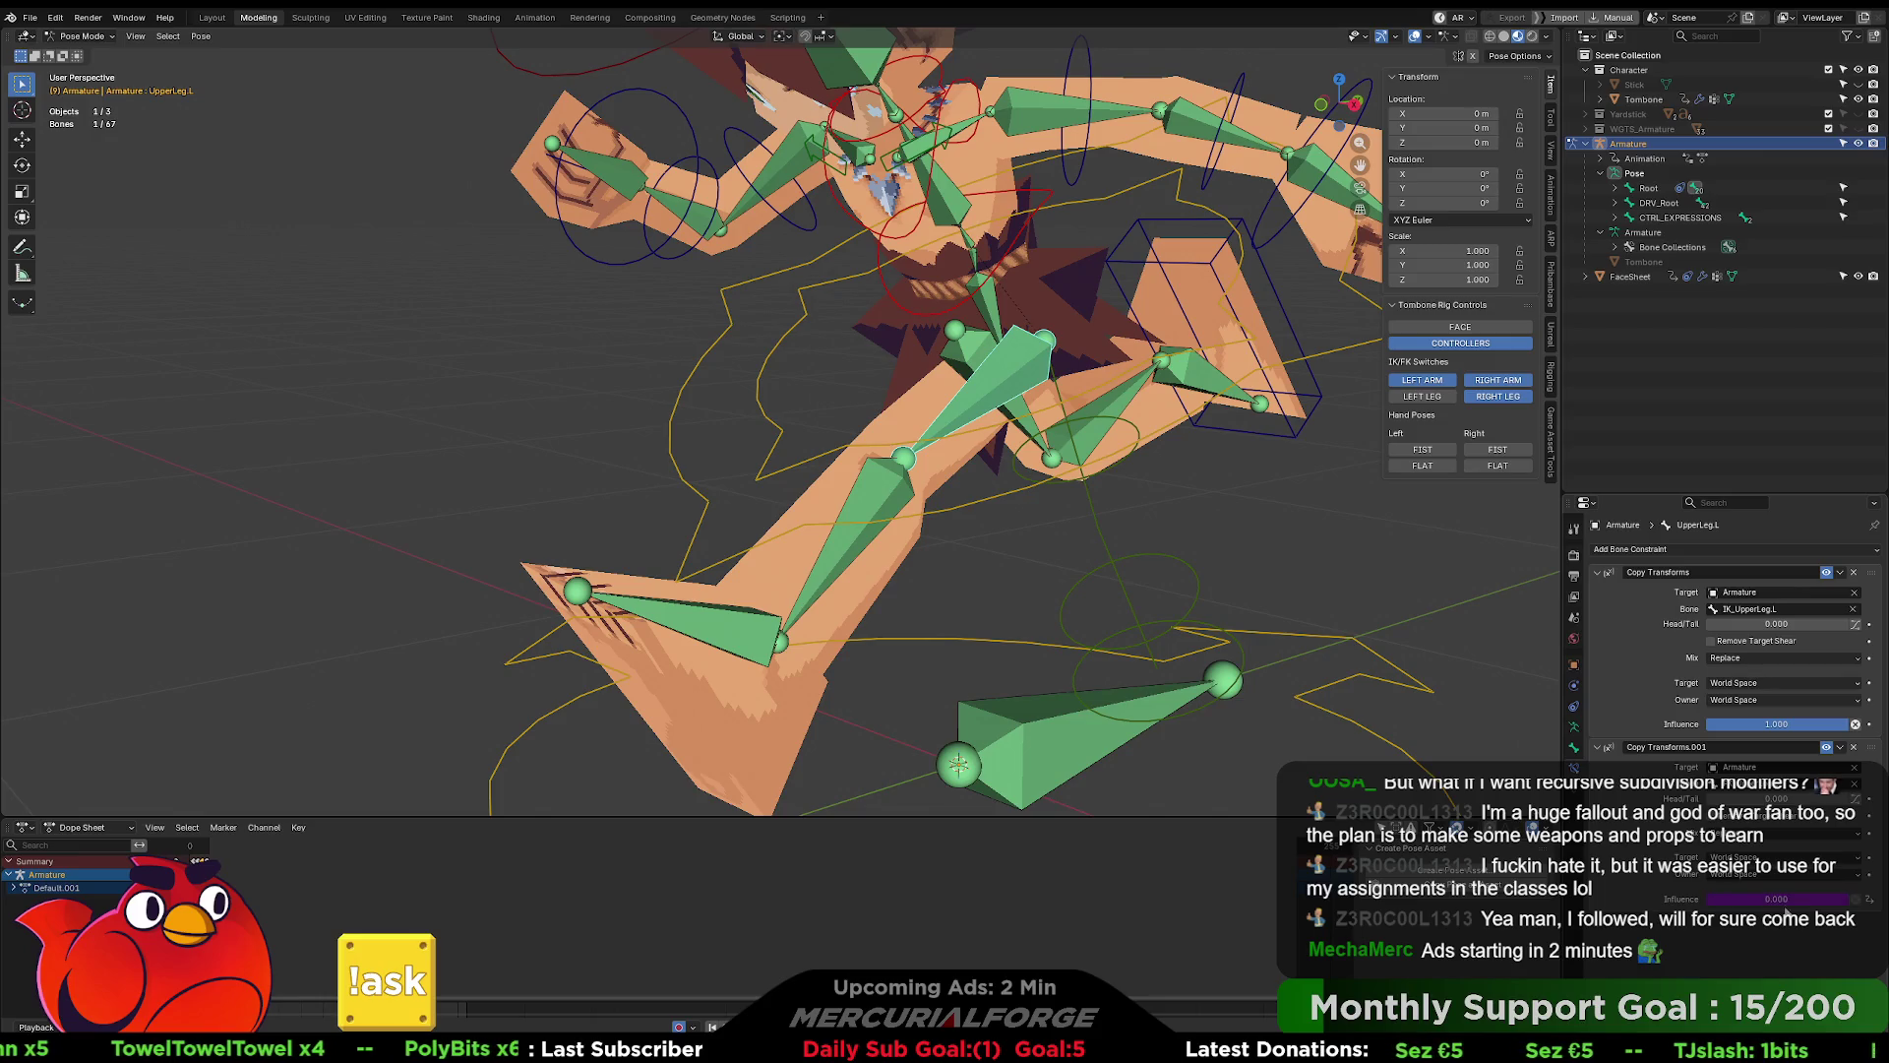
# - Set the influence driver's type to Averaged Value
pyautogui.rightClick(1810, 897)
pyautogui.click(1692, 708)
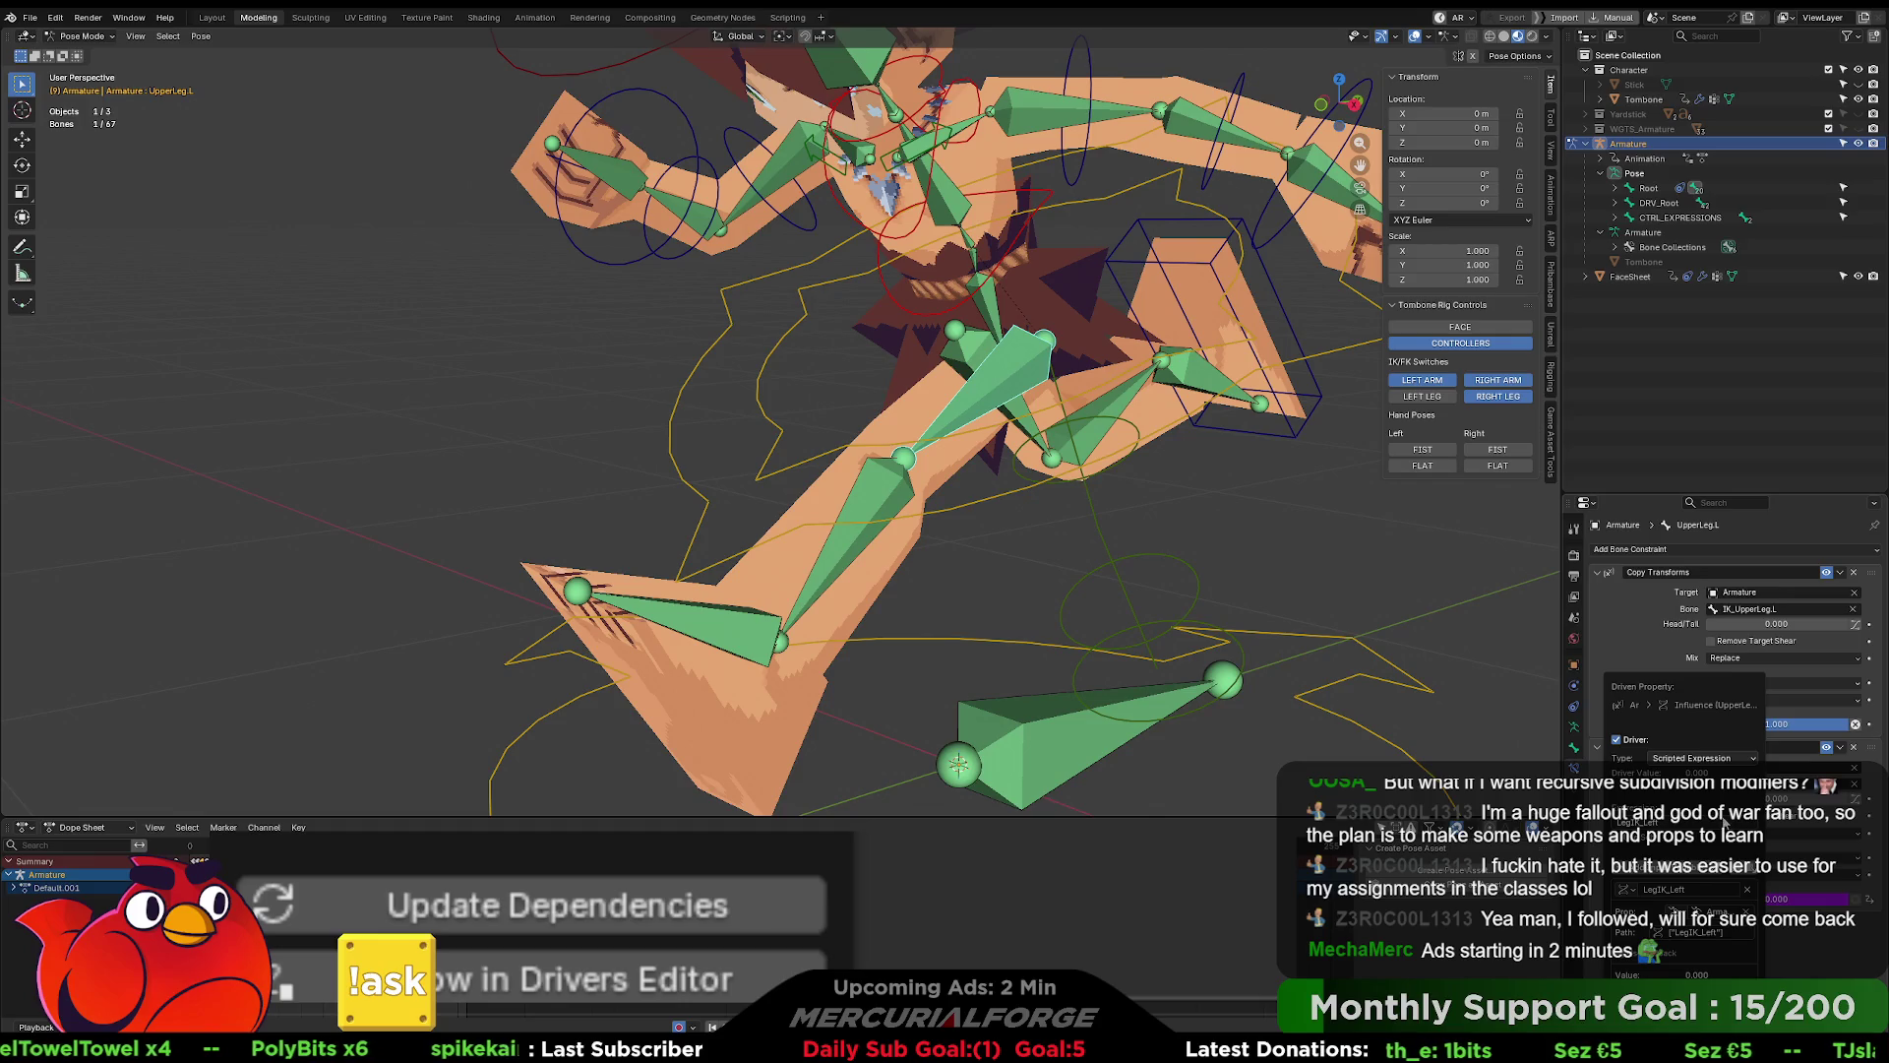
pyautogui.click(1703, 758)
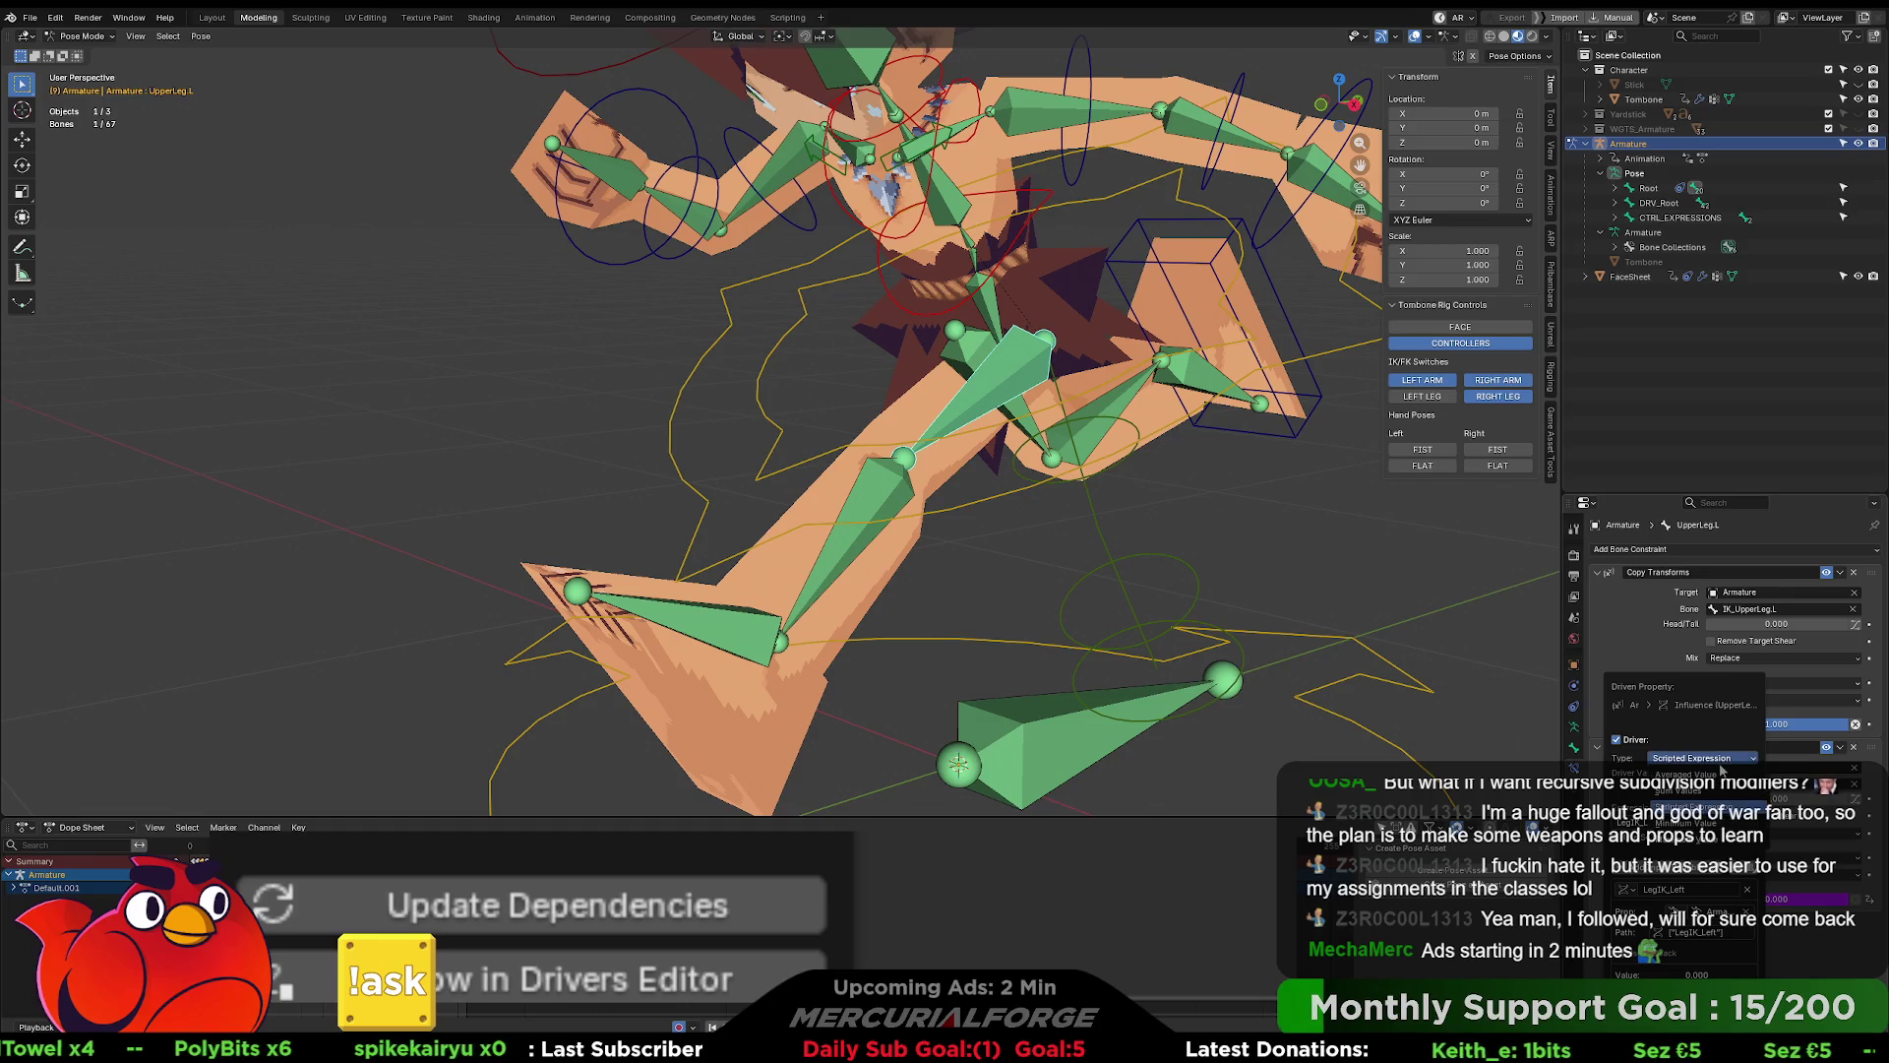
pyautogui.click(1692, 776)
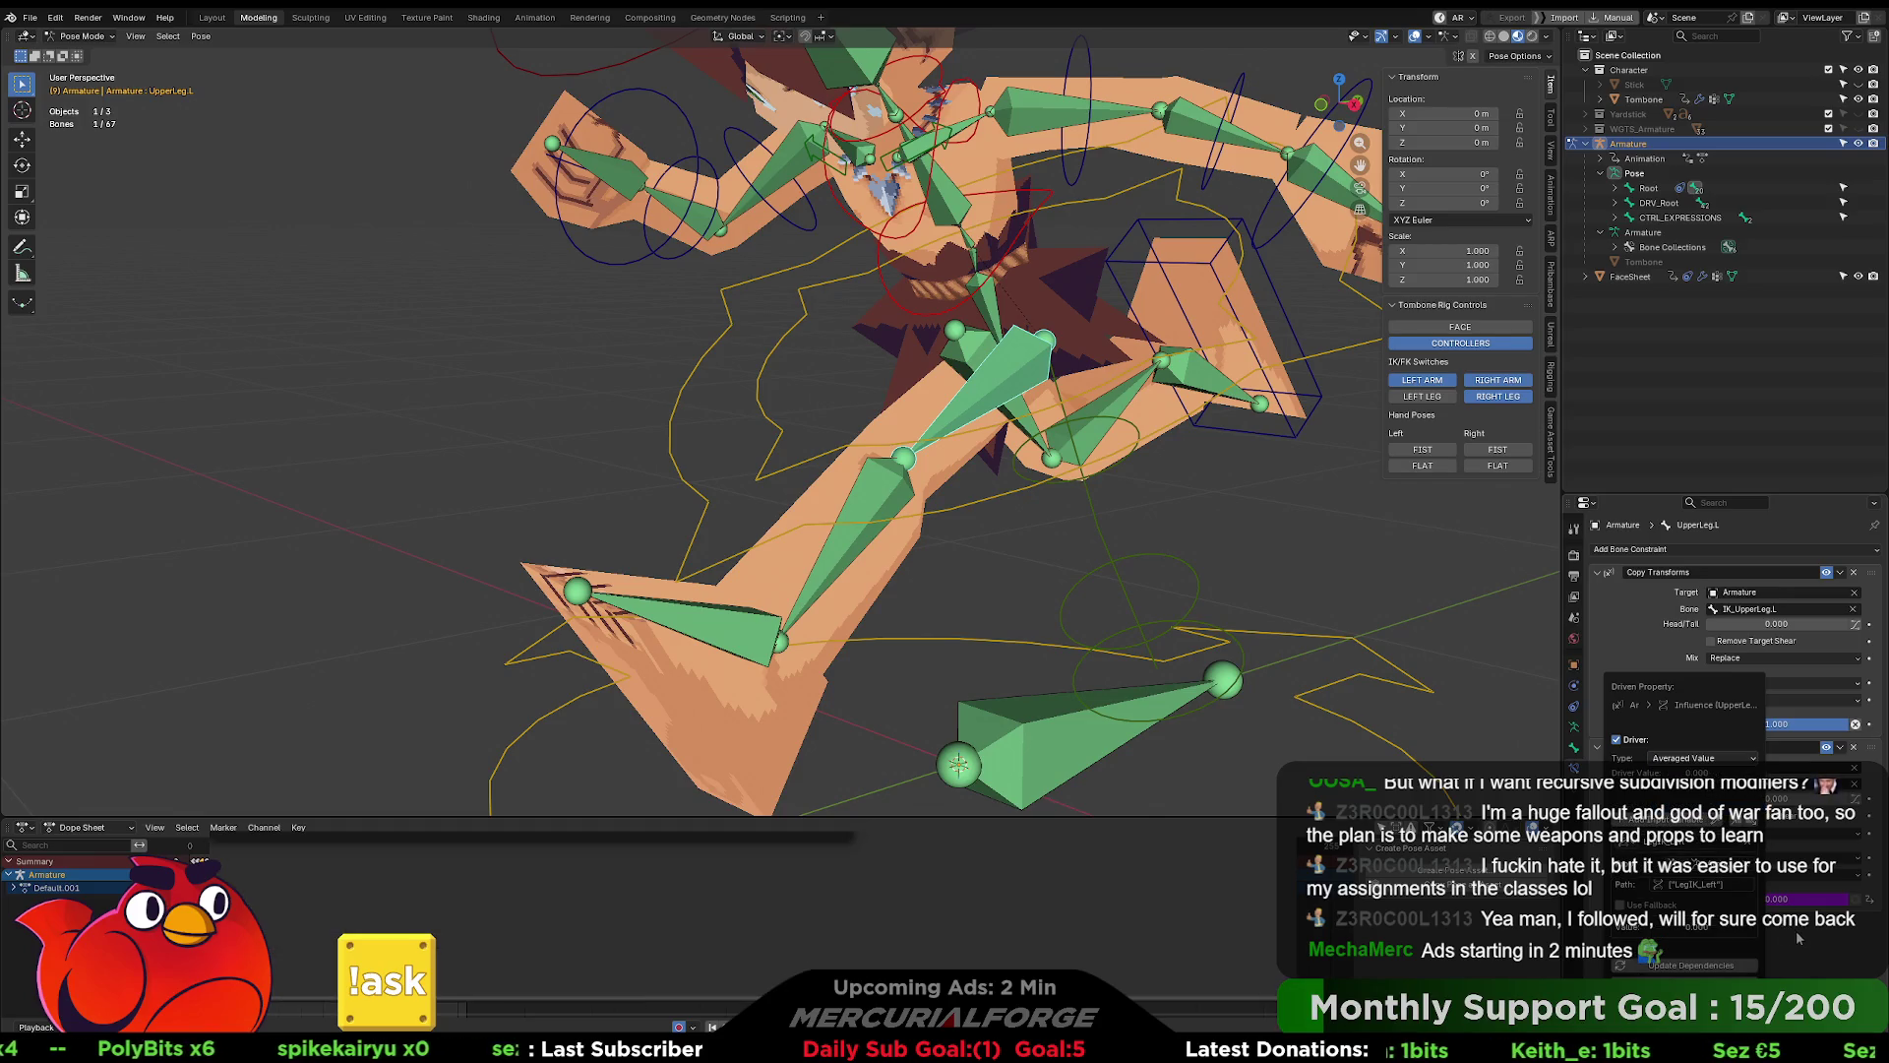
# - Toggle the right leg IK/FK switch to test, then reopen the influence driver settings
pyautogui.click(1496, 397)
pyautogui.click(1496, 397)
pyautogui.click(1497, 397)
pyautogui.click(1497, 397)
pyautogui.click(1497, 397)
pyautogui.click(1497, 397)
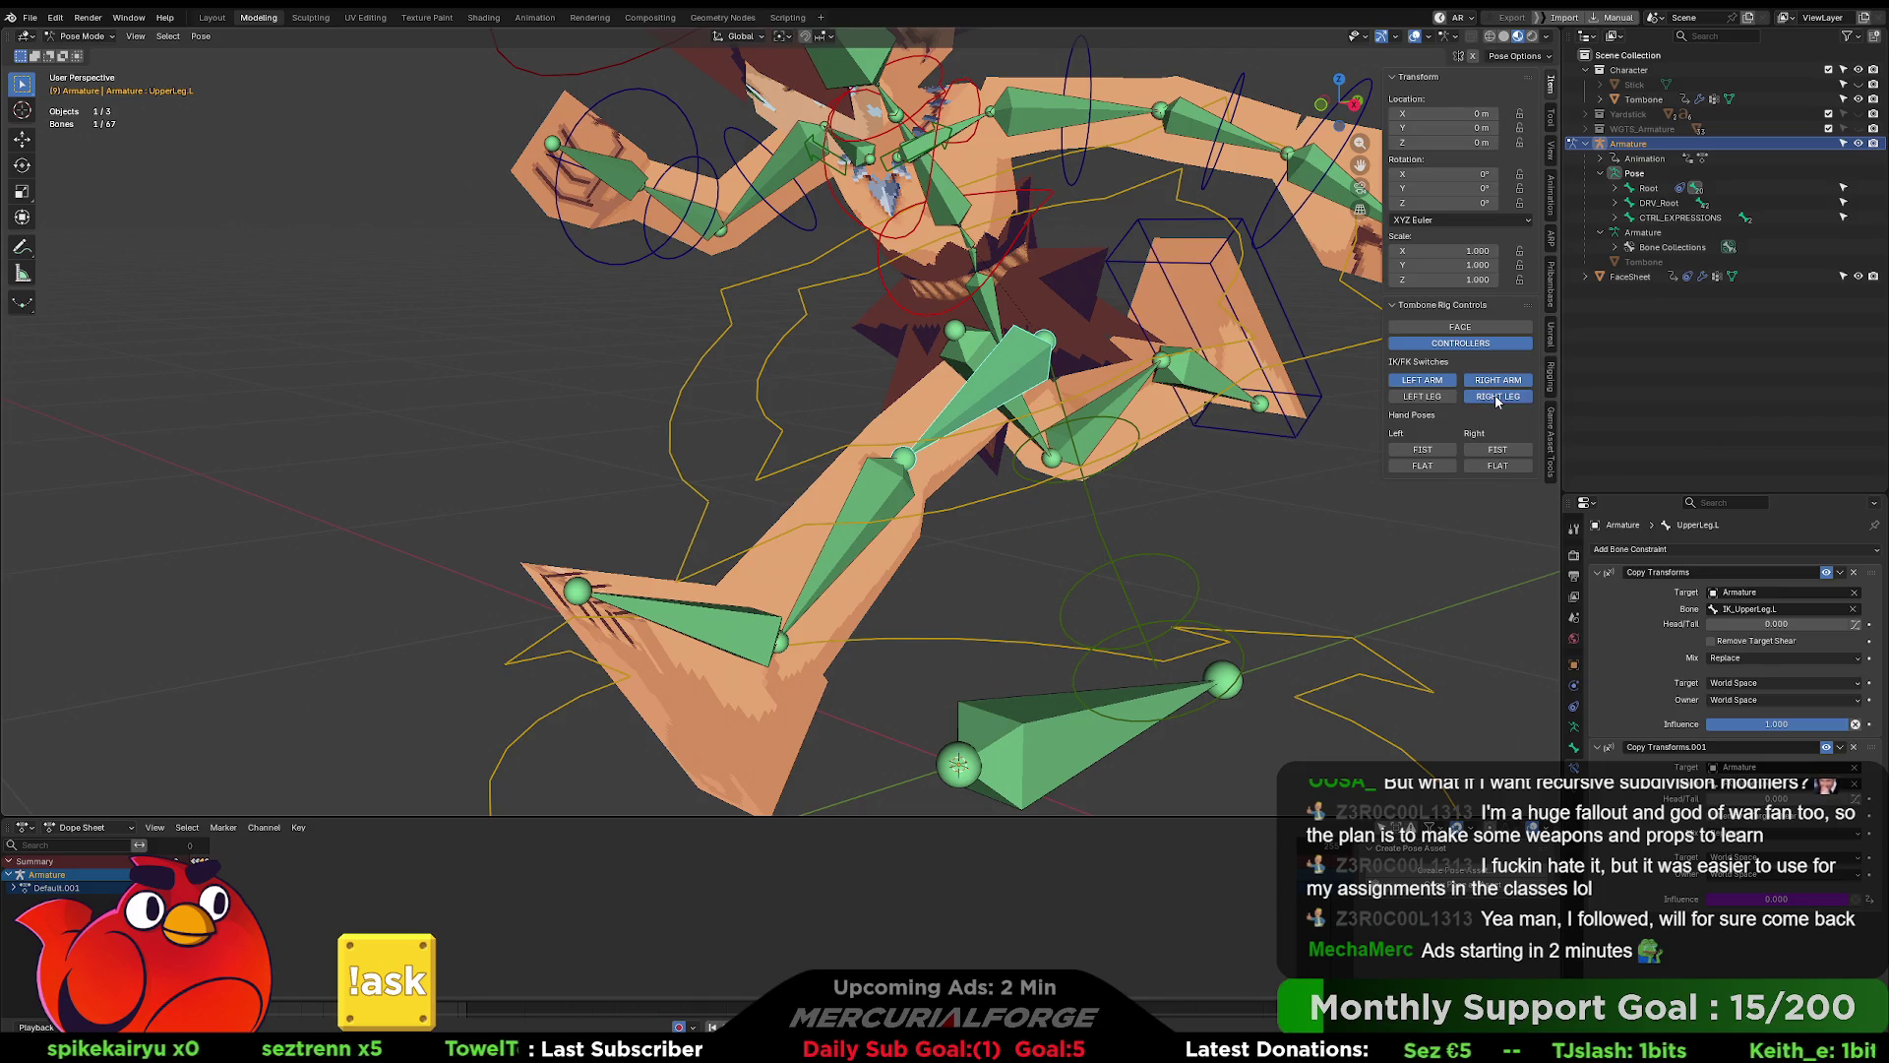
pyautogui.rightClick(1699, 898)
pyautogui.click(1700, 893)
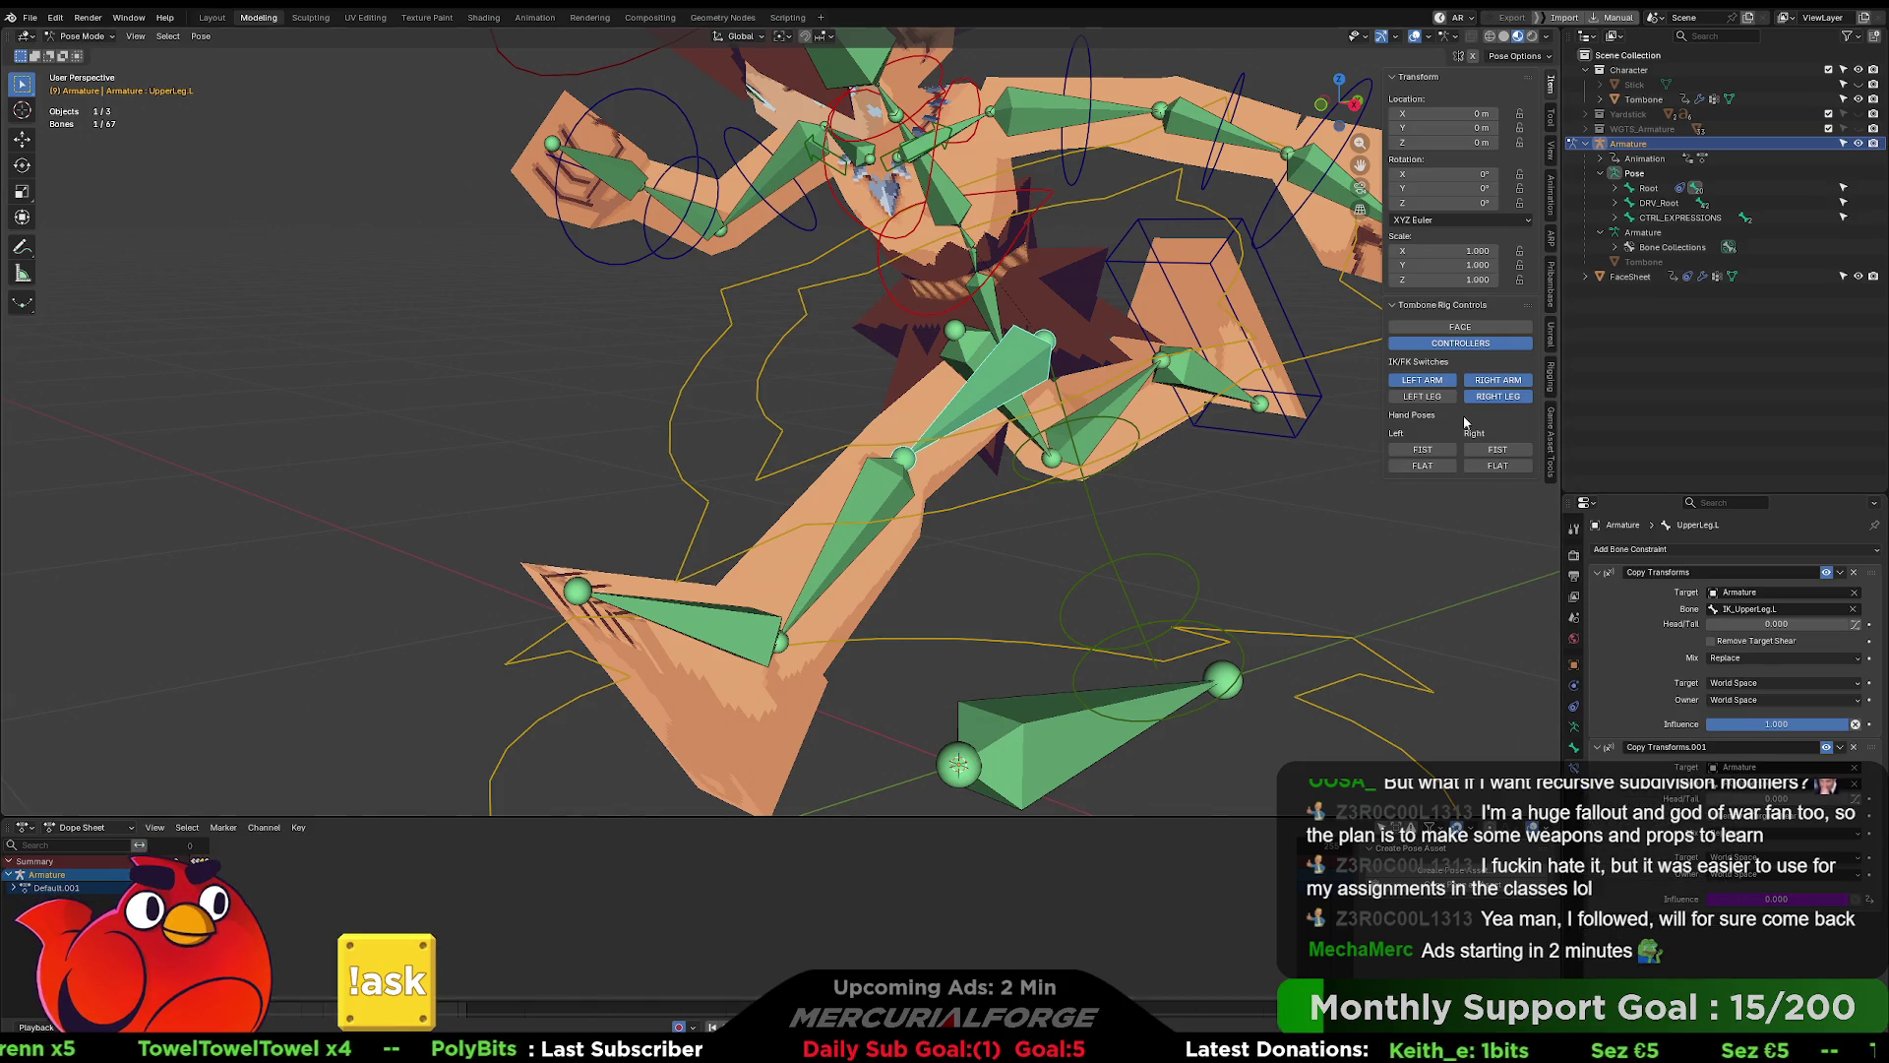
pyautogui.click(1437, 397)
pyautogui.click(1436, 396)
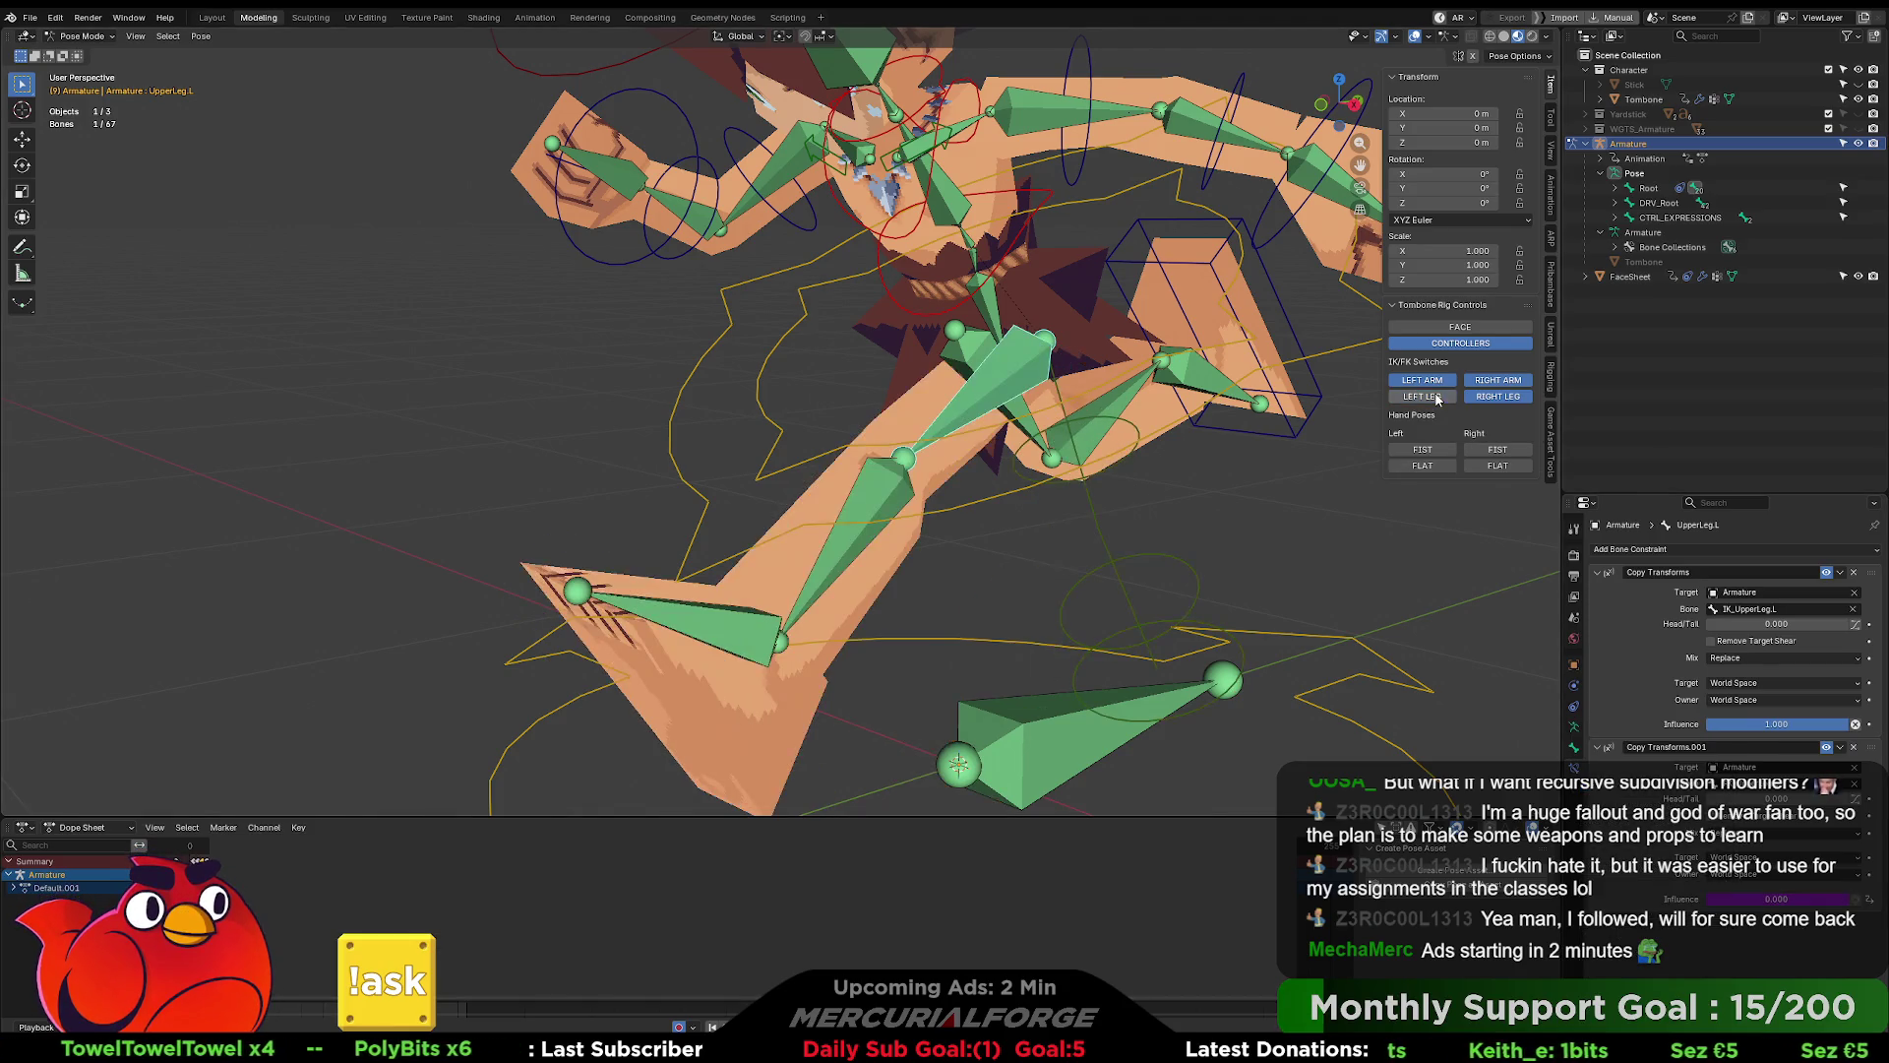
pyautogui.click(1434, 398)
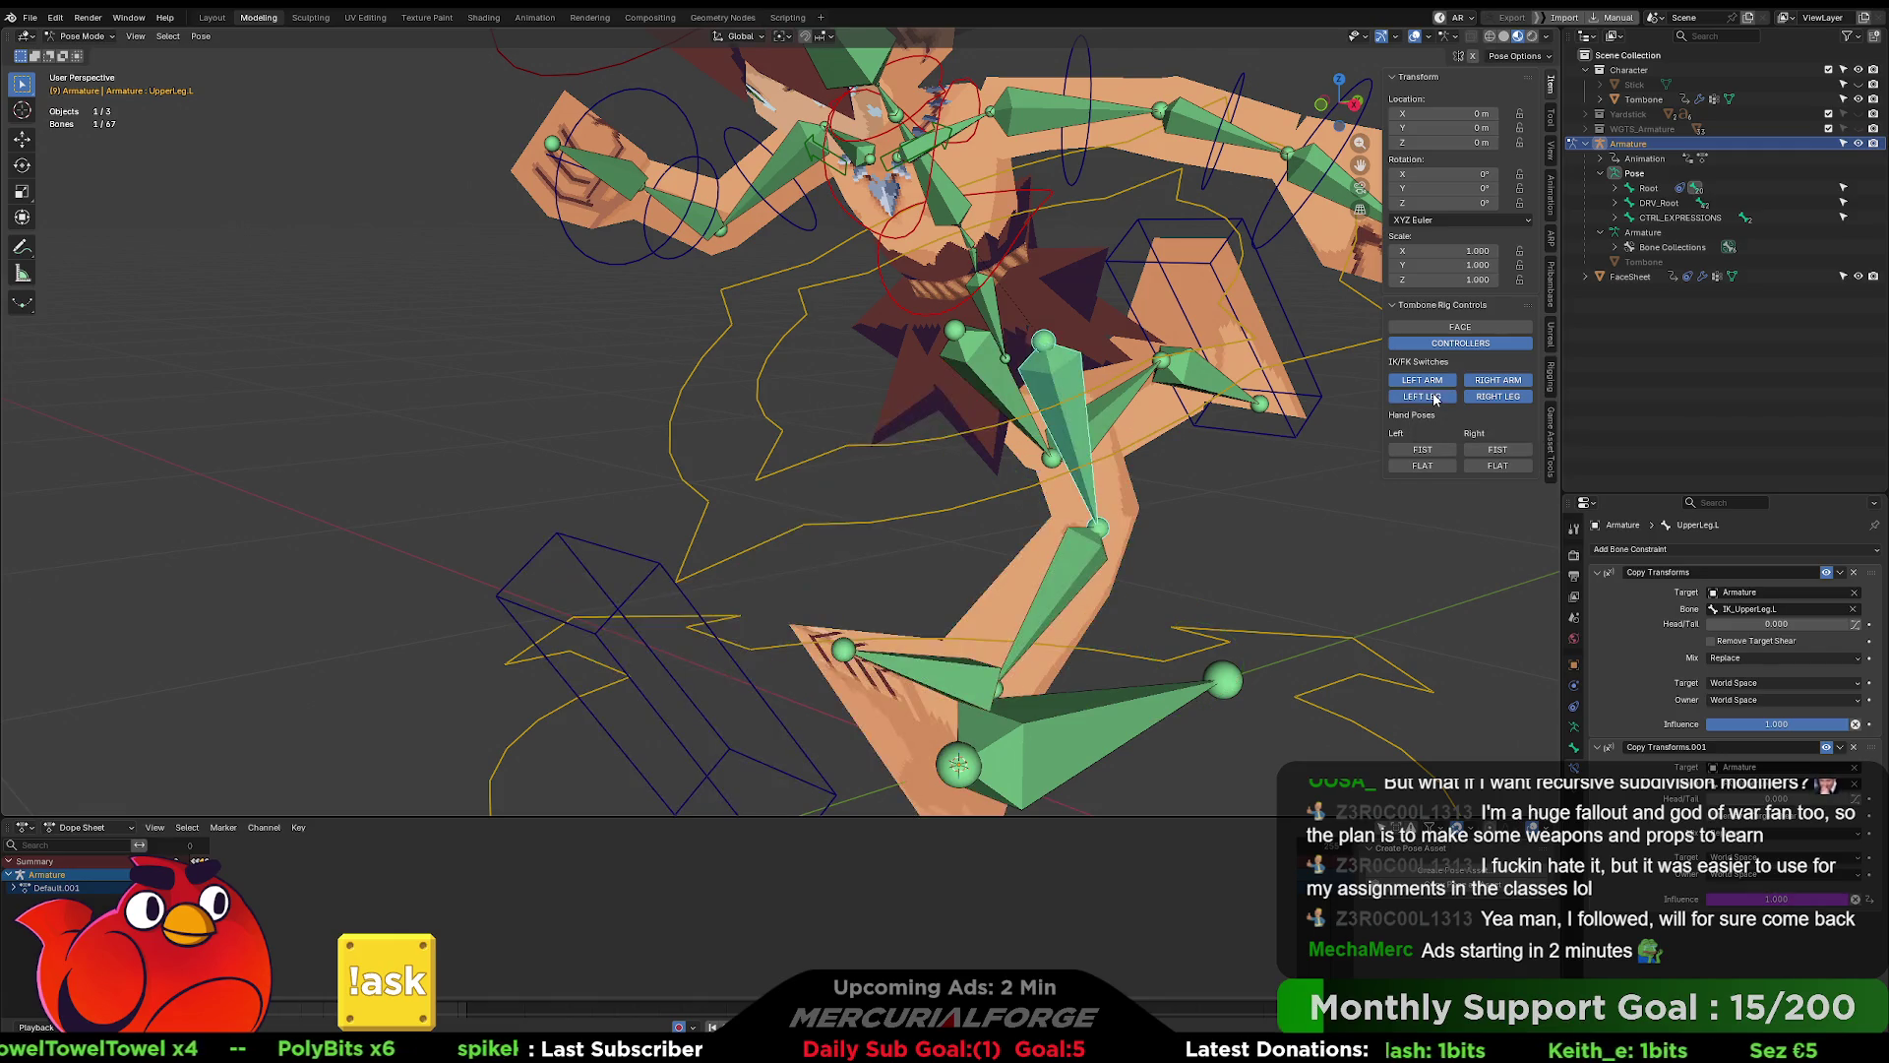
pyautogui.click(1434, 398)
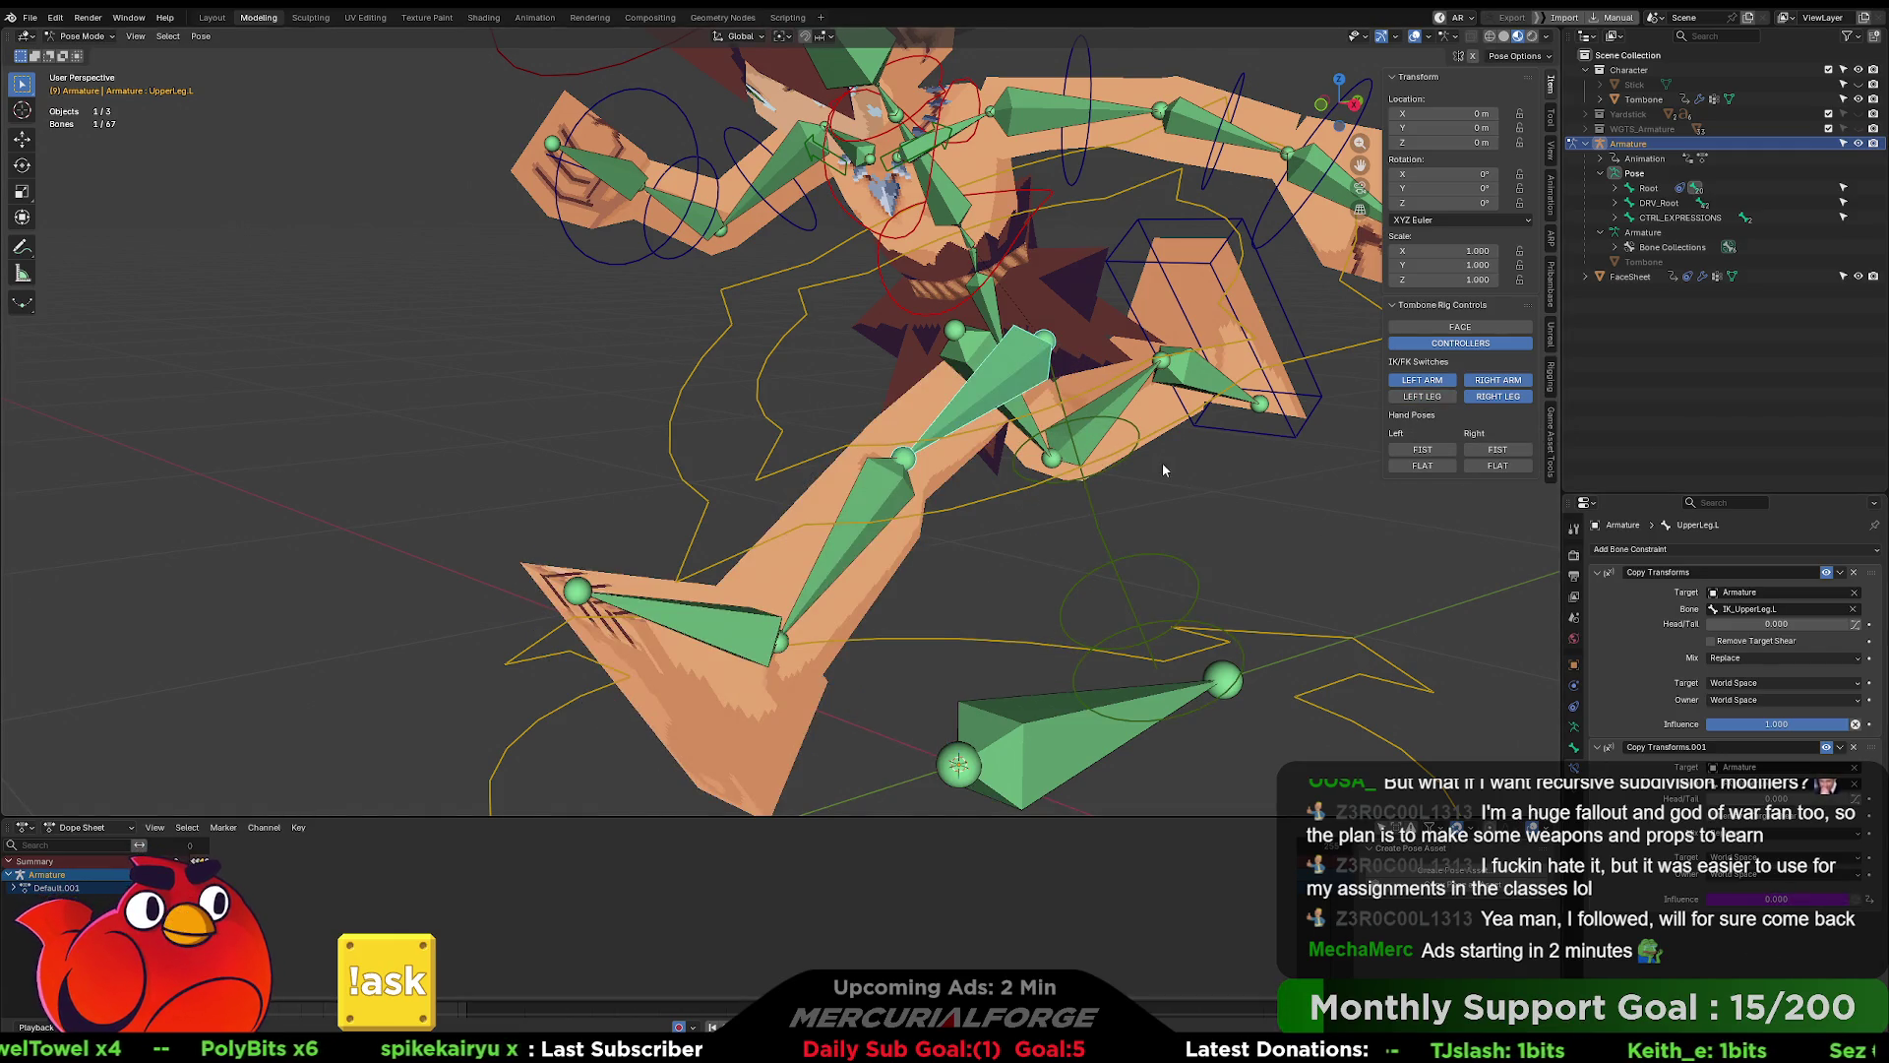
pyautogui.rightClick(1713, 852)
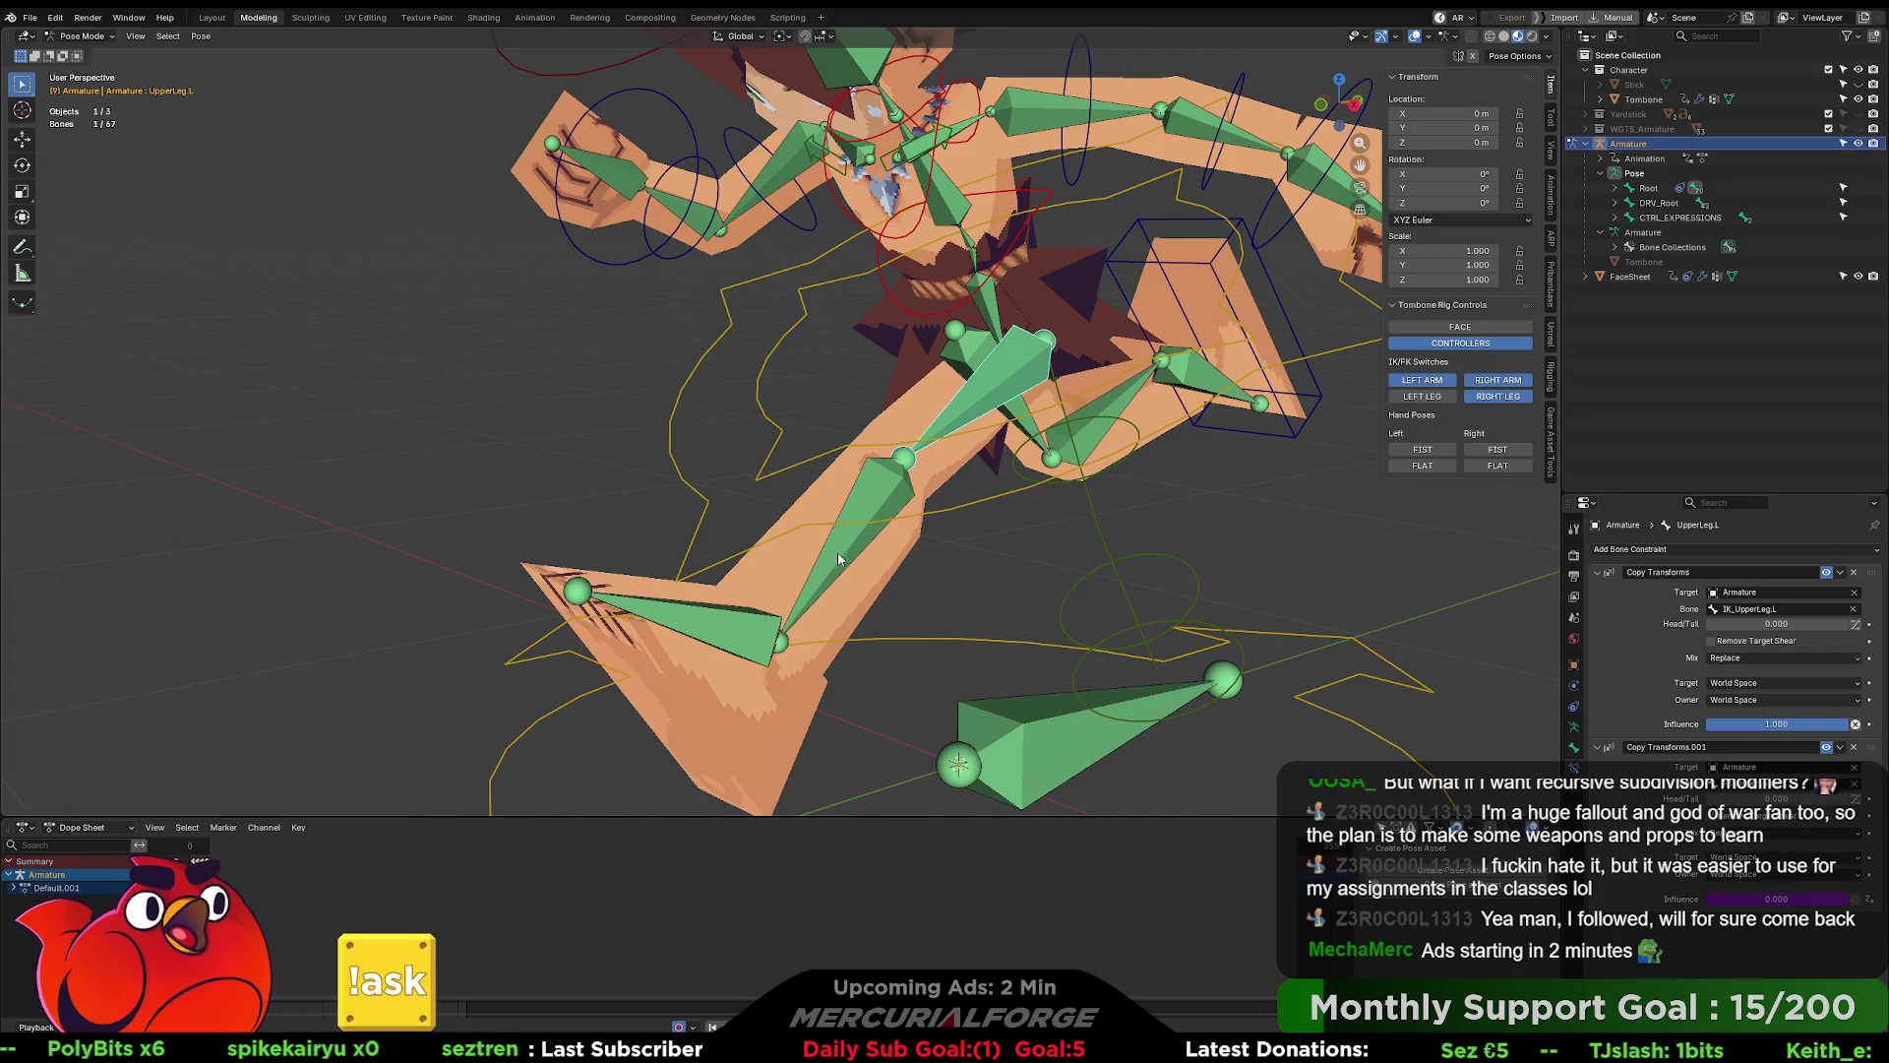
pyautogui.click(892, 530)
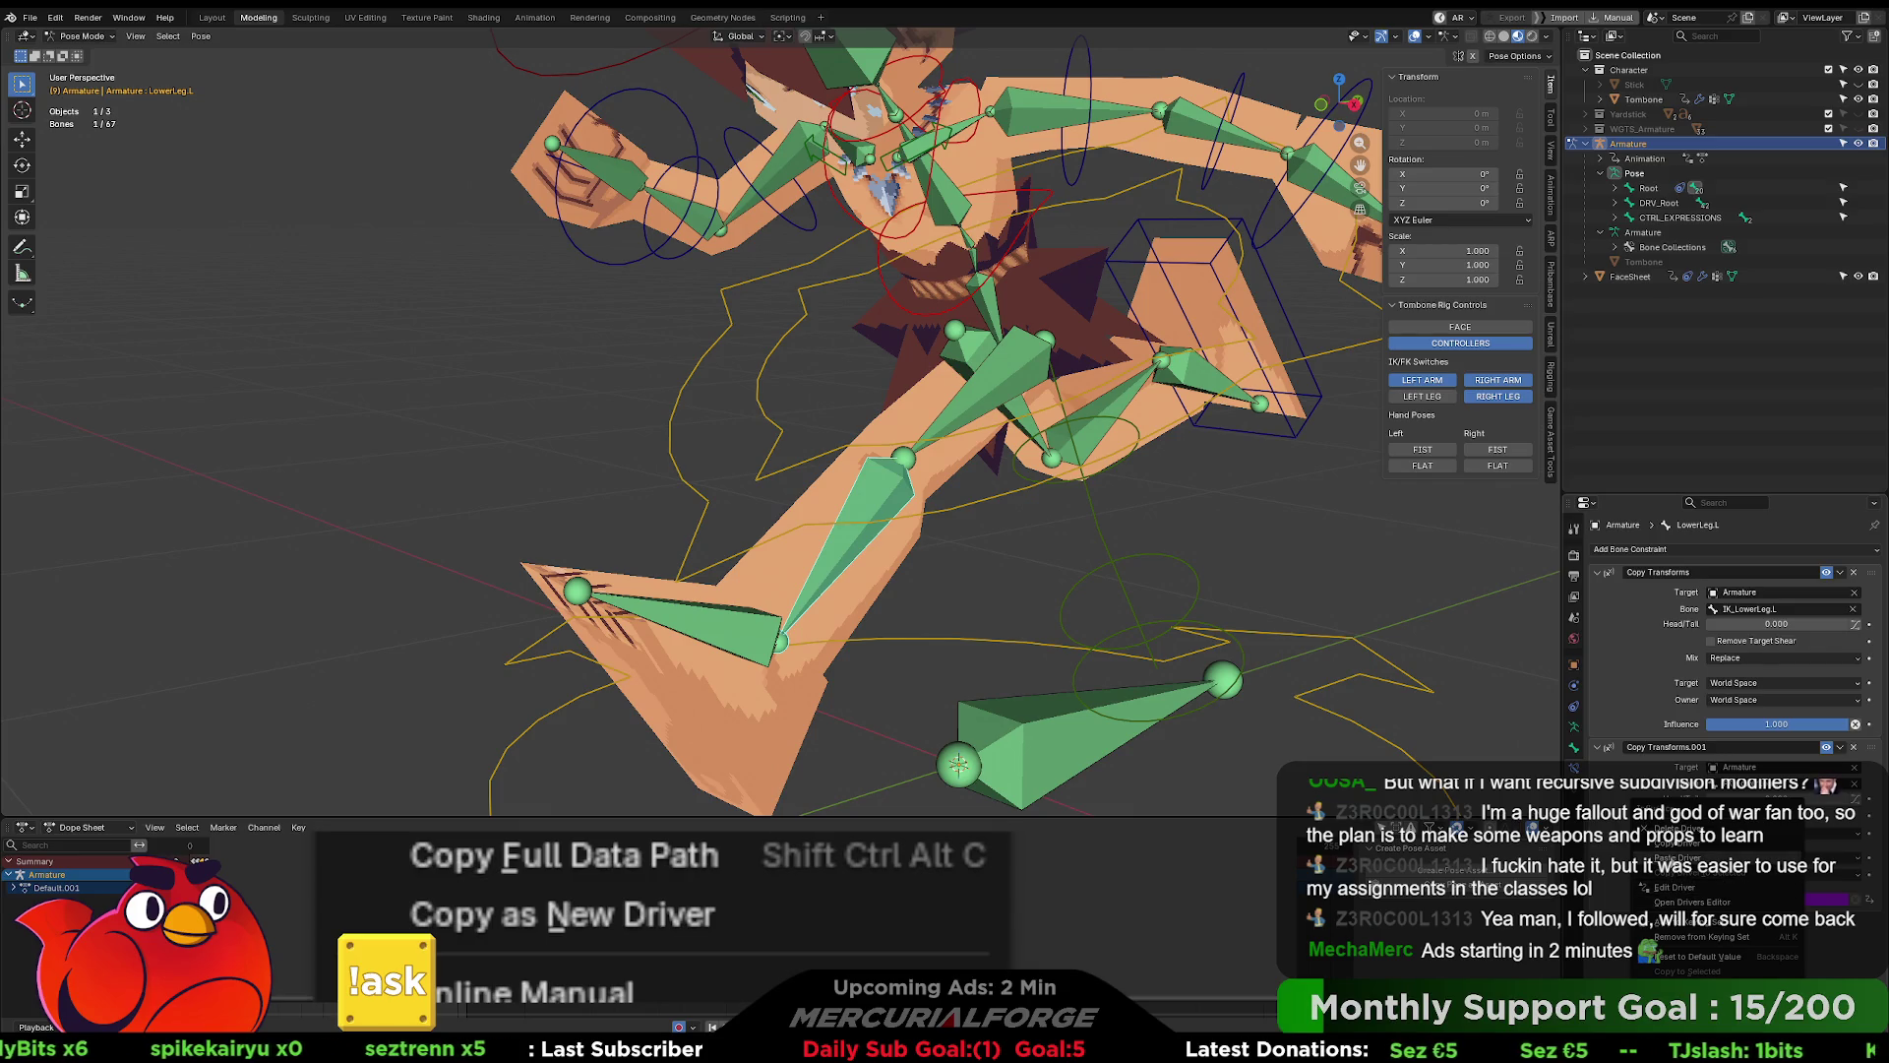
pyautogui.click(757, 637)
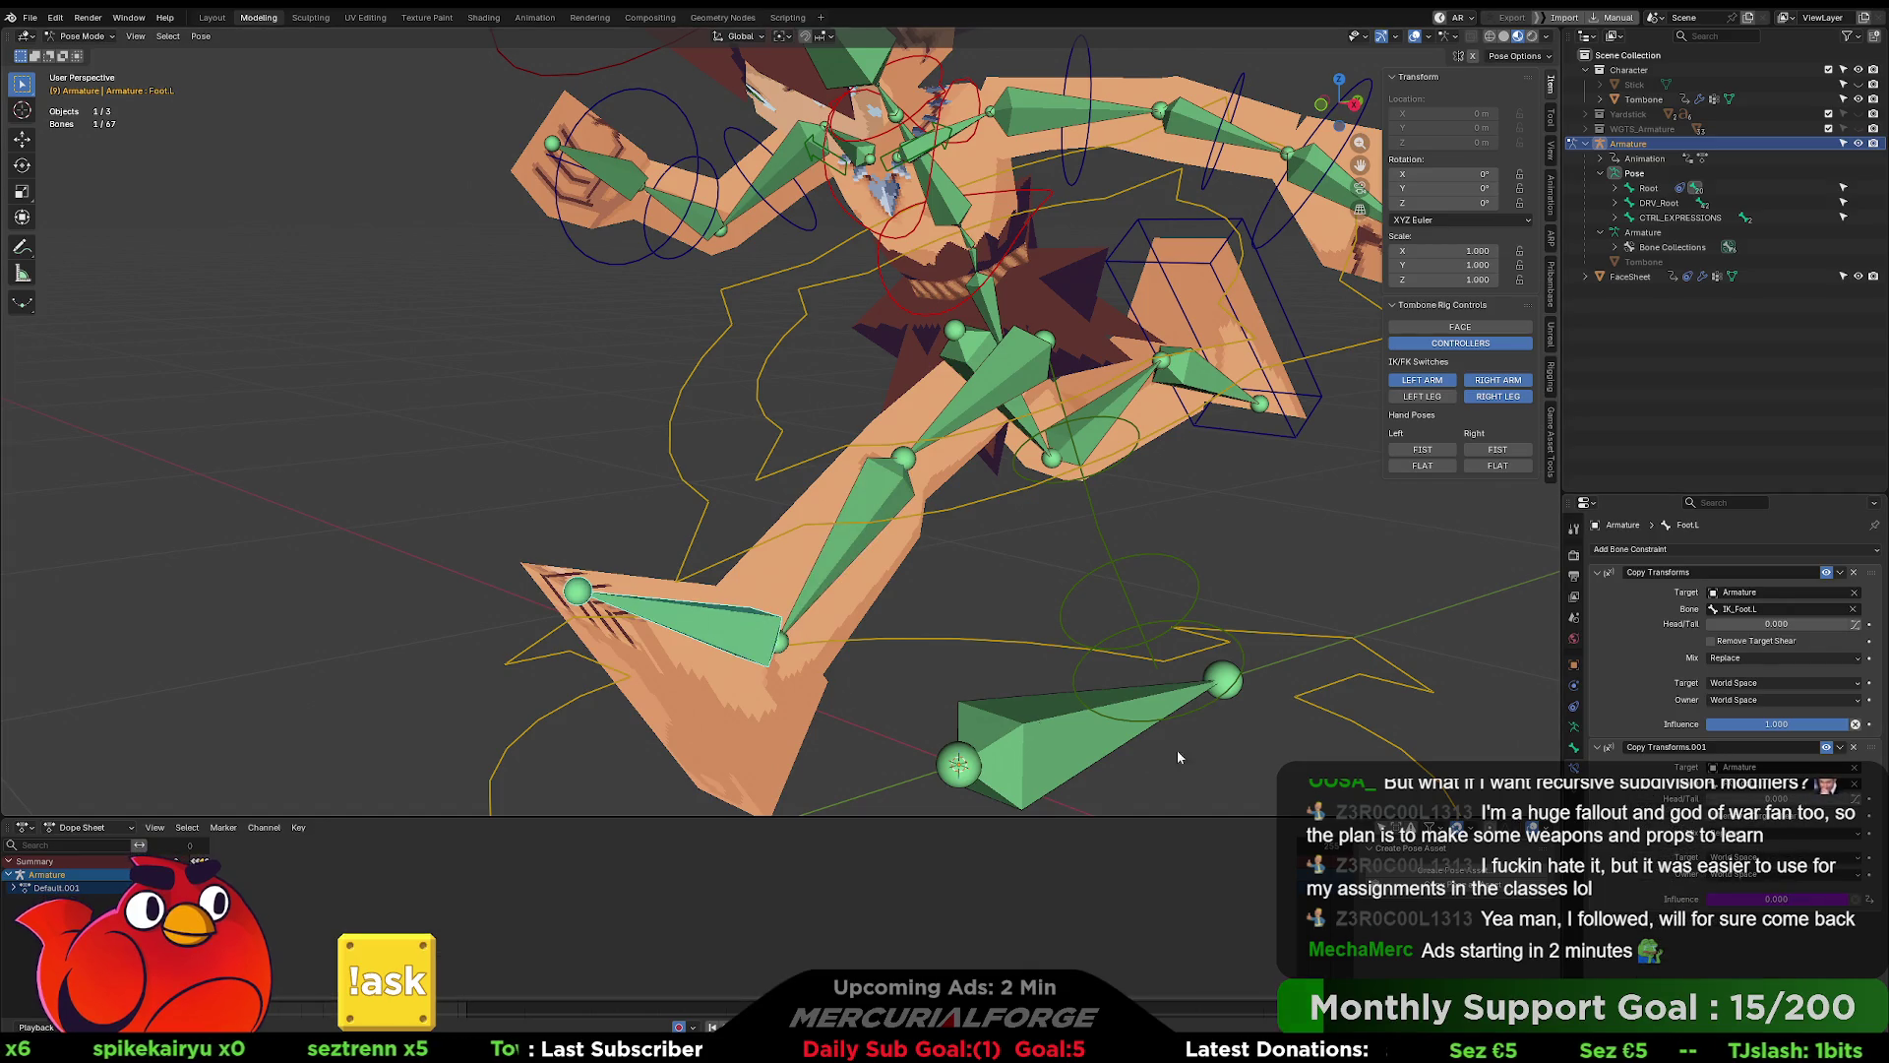
pyautogui.rightClick(1744, 900)
pyautogui.click(1657, 876)
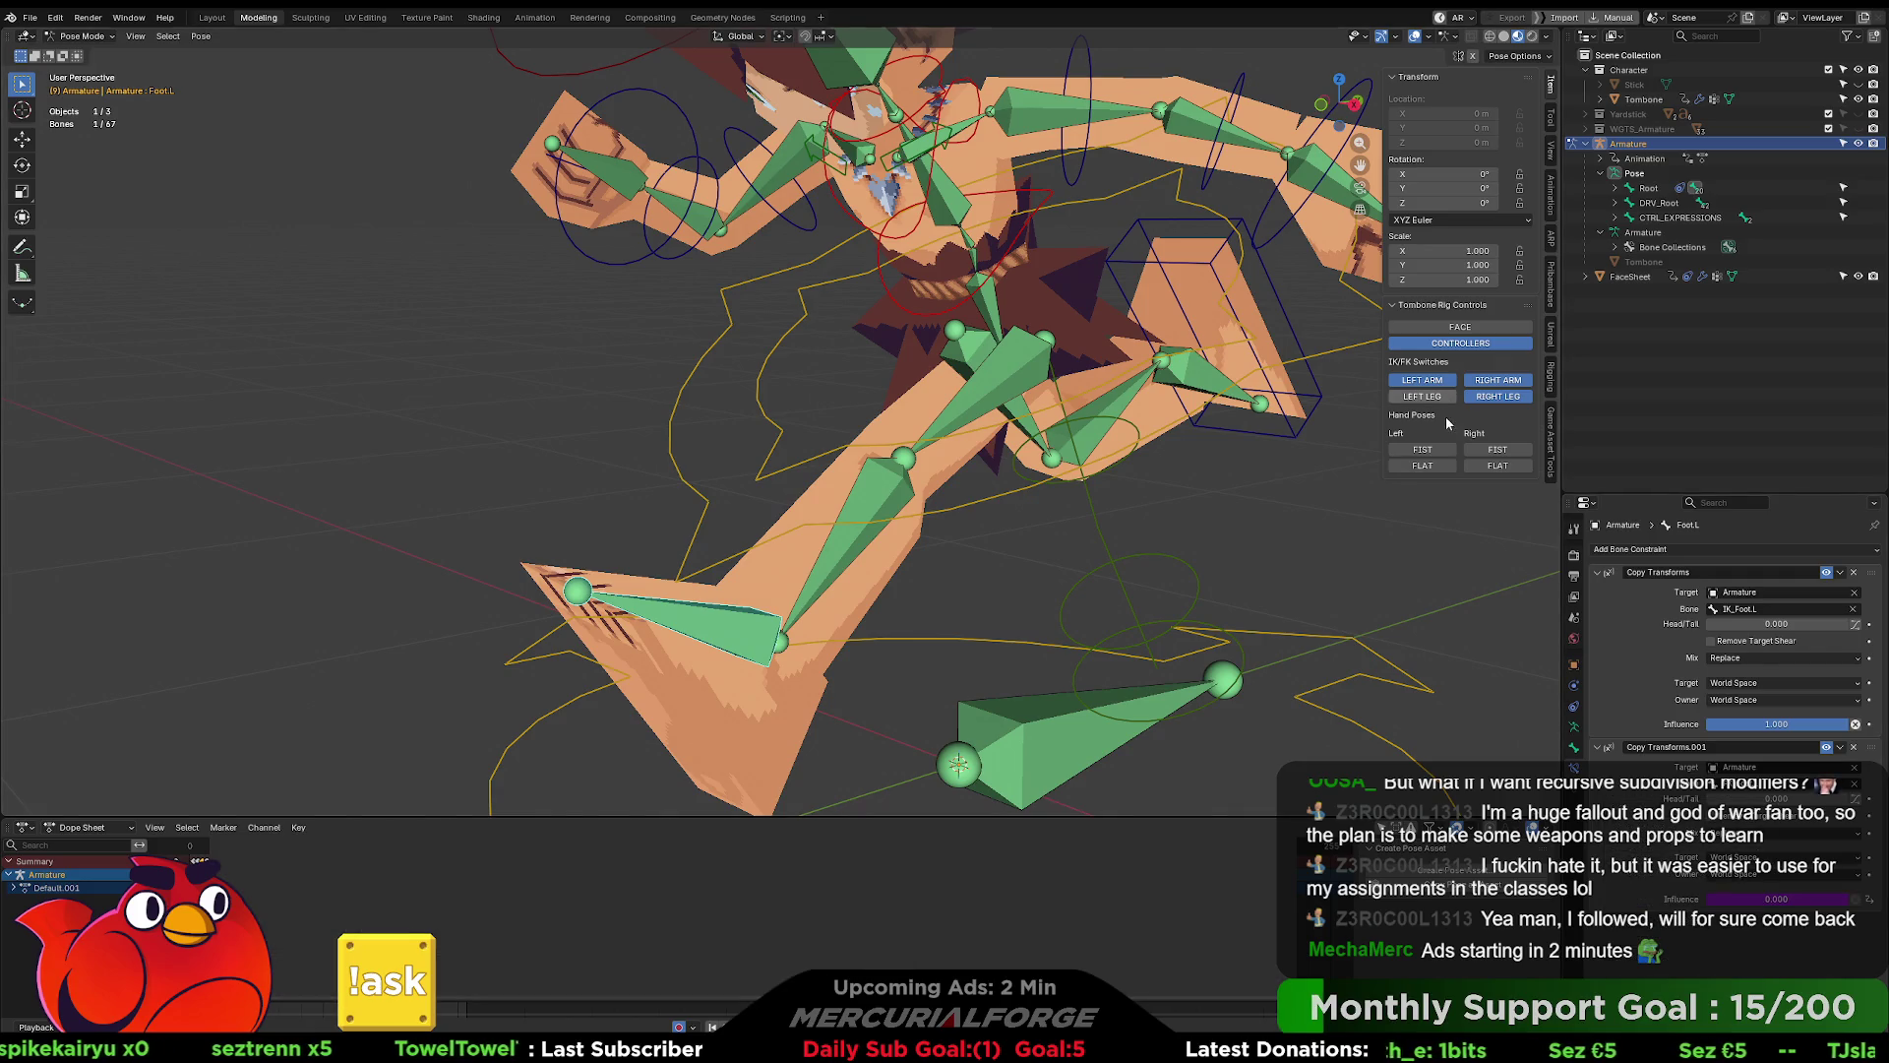
pyautogui.click(1421, 398)
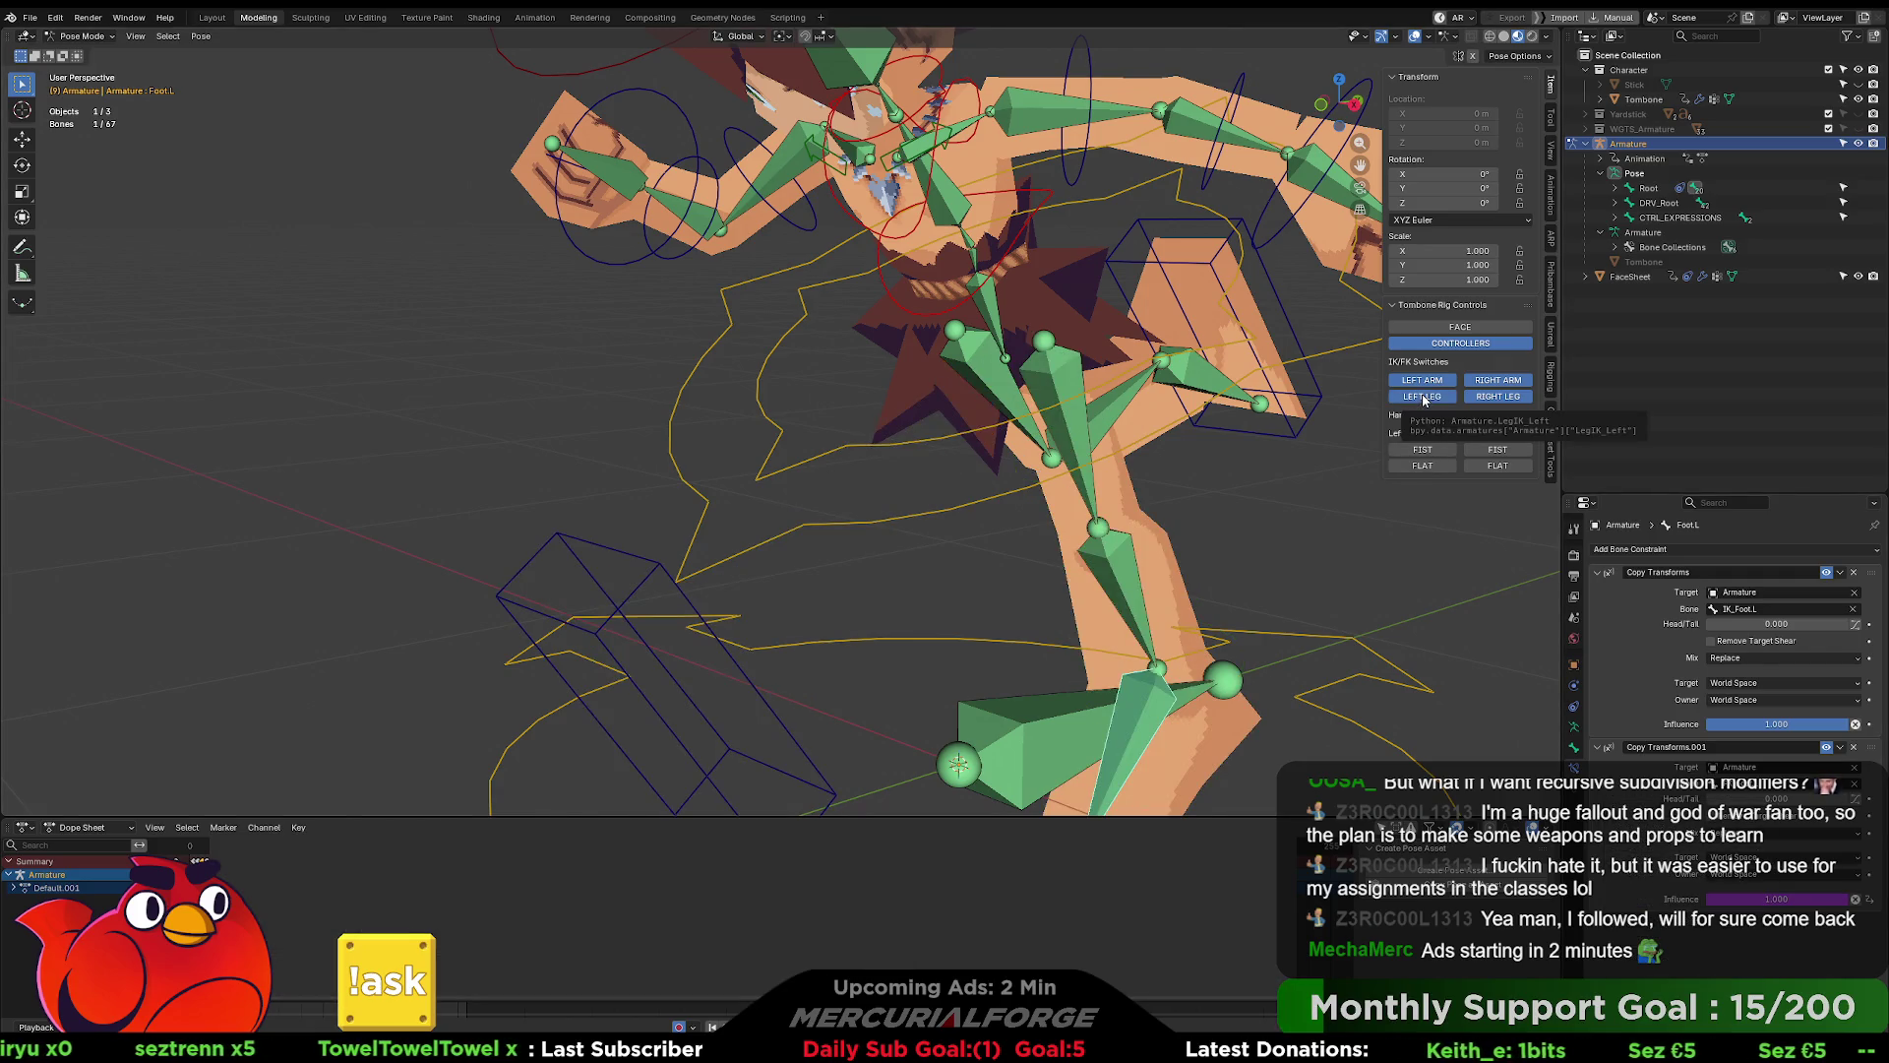
pyautogui.click(1422, 399)
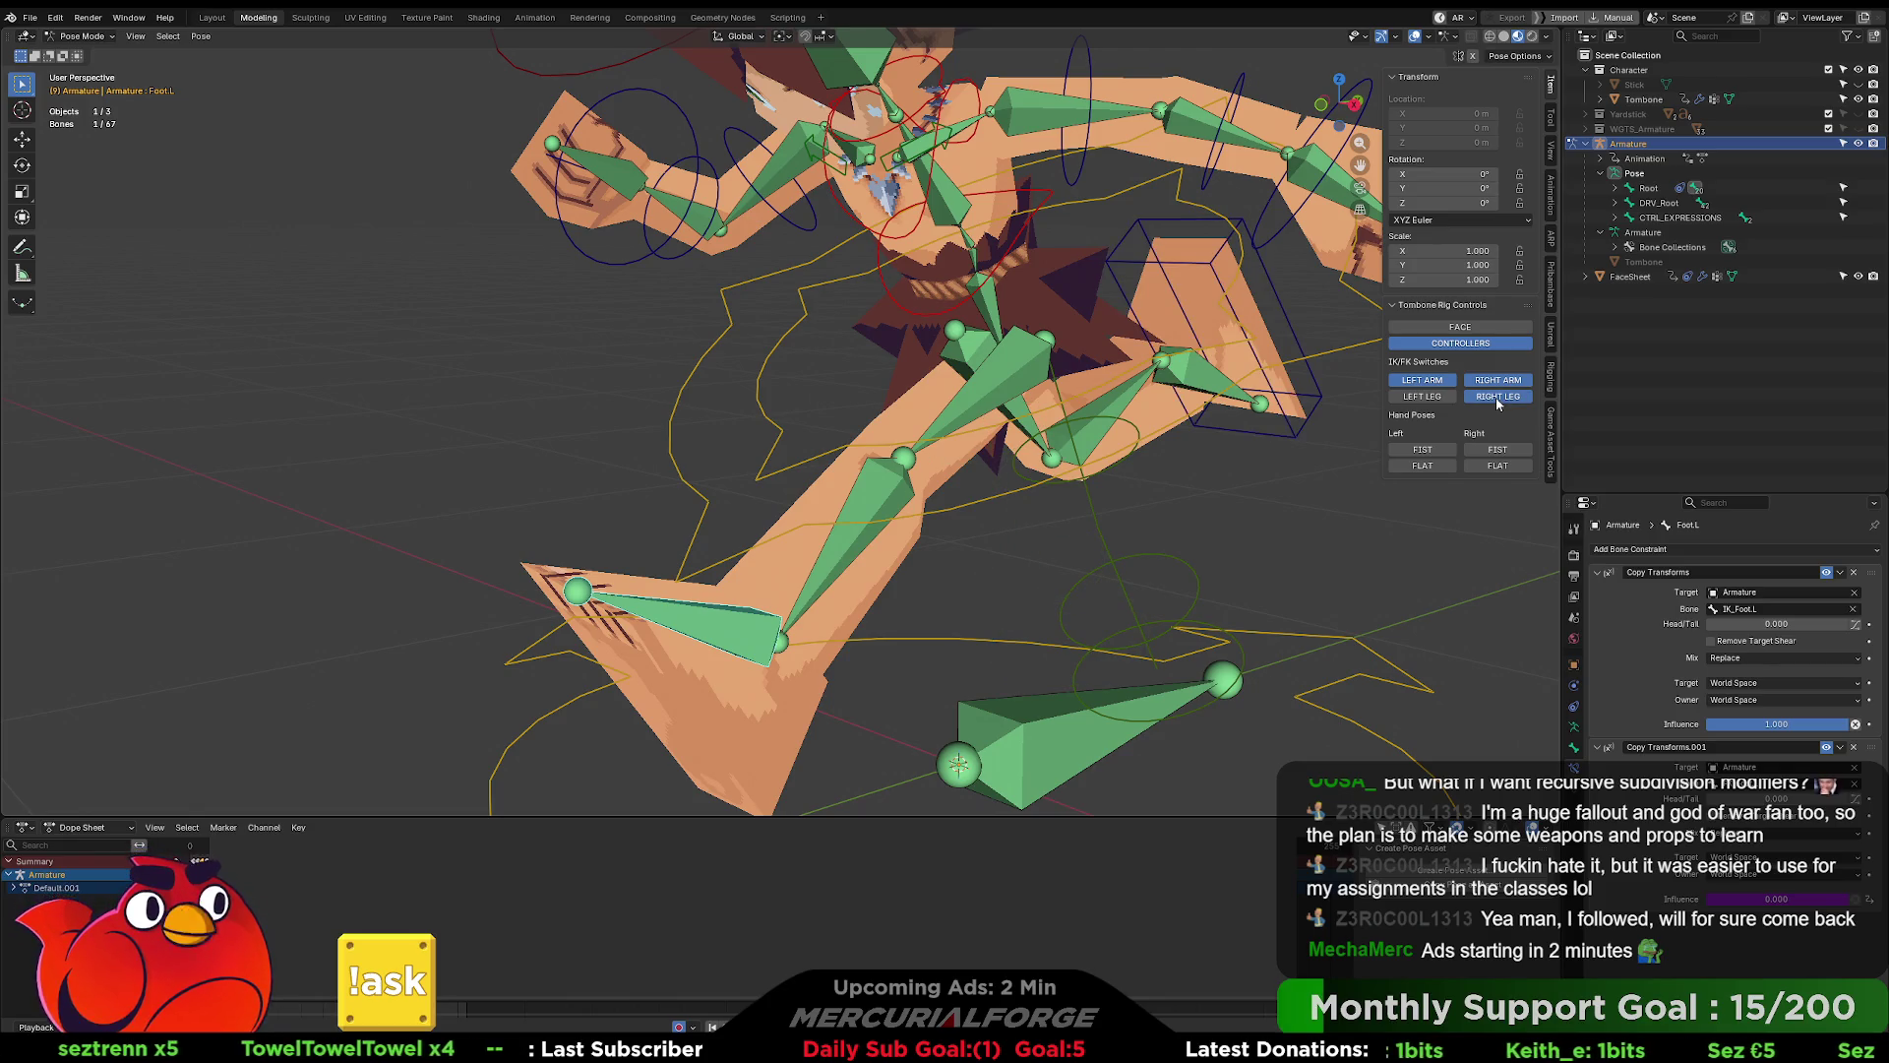